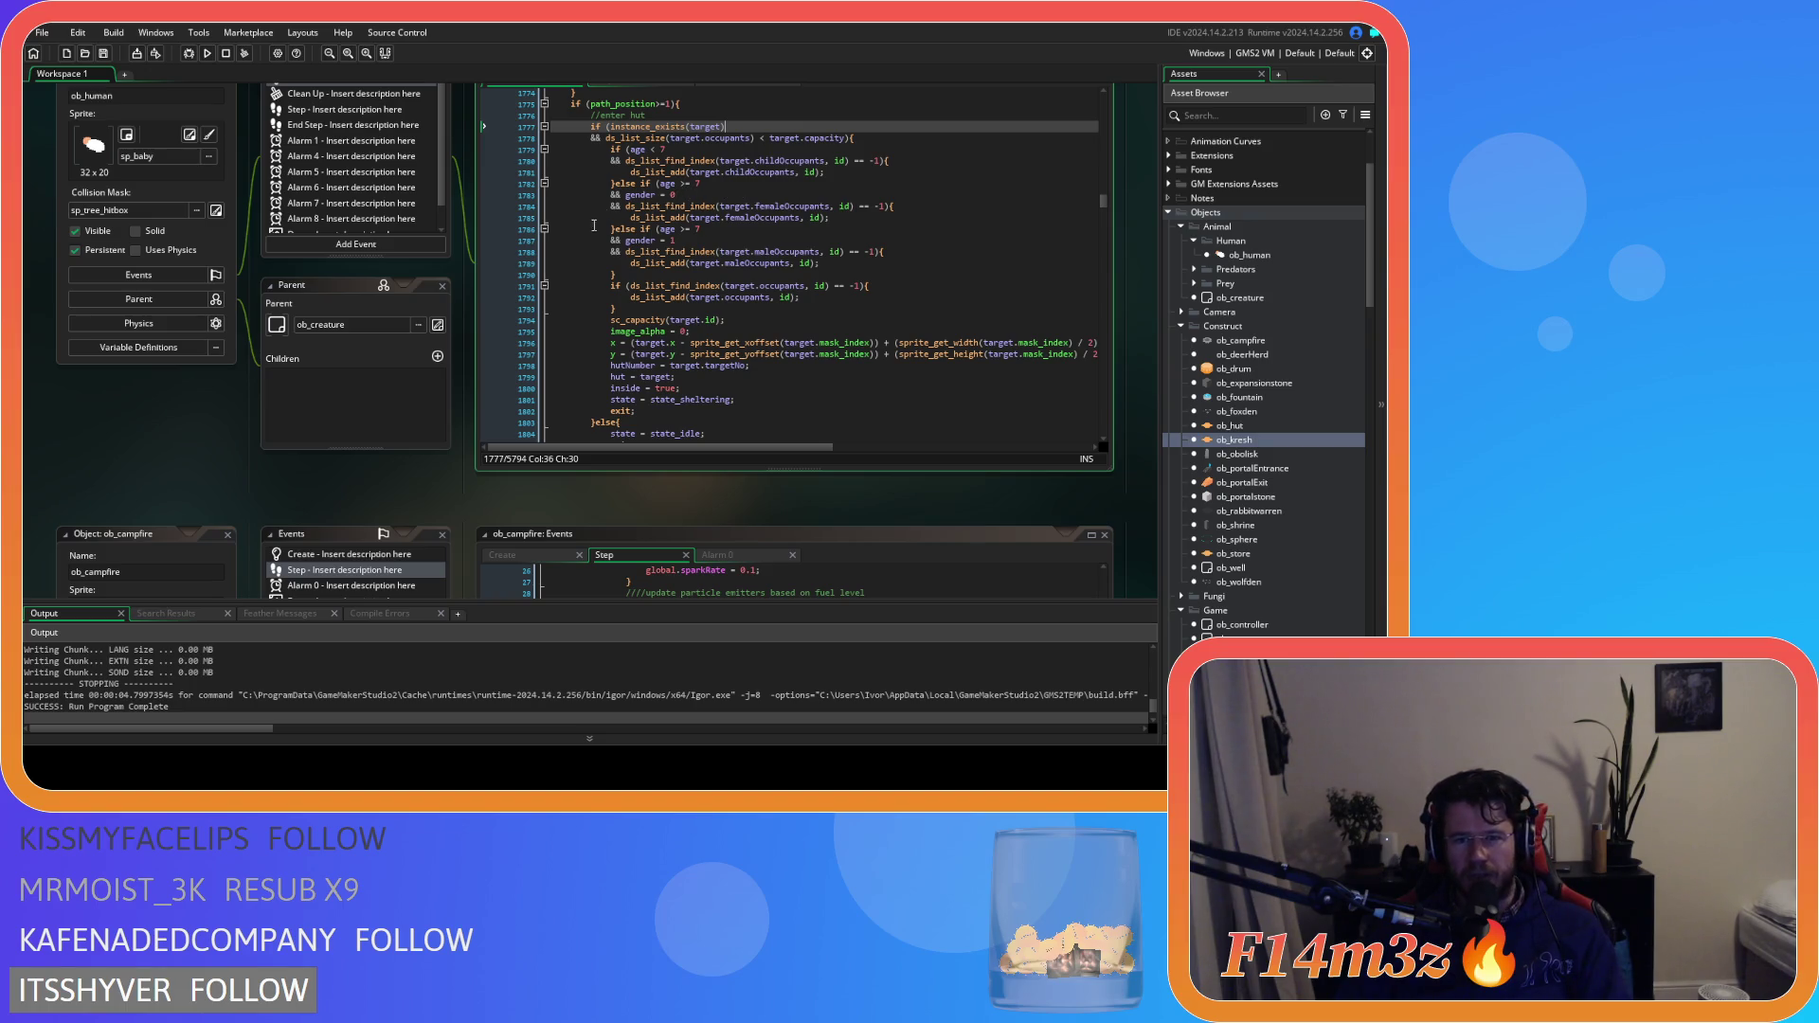
# Try deleting the age and gender occupant checks, then undo the deletion
pyautogui.scroll(1, 618, 276)
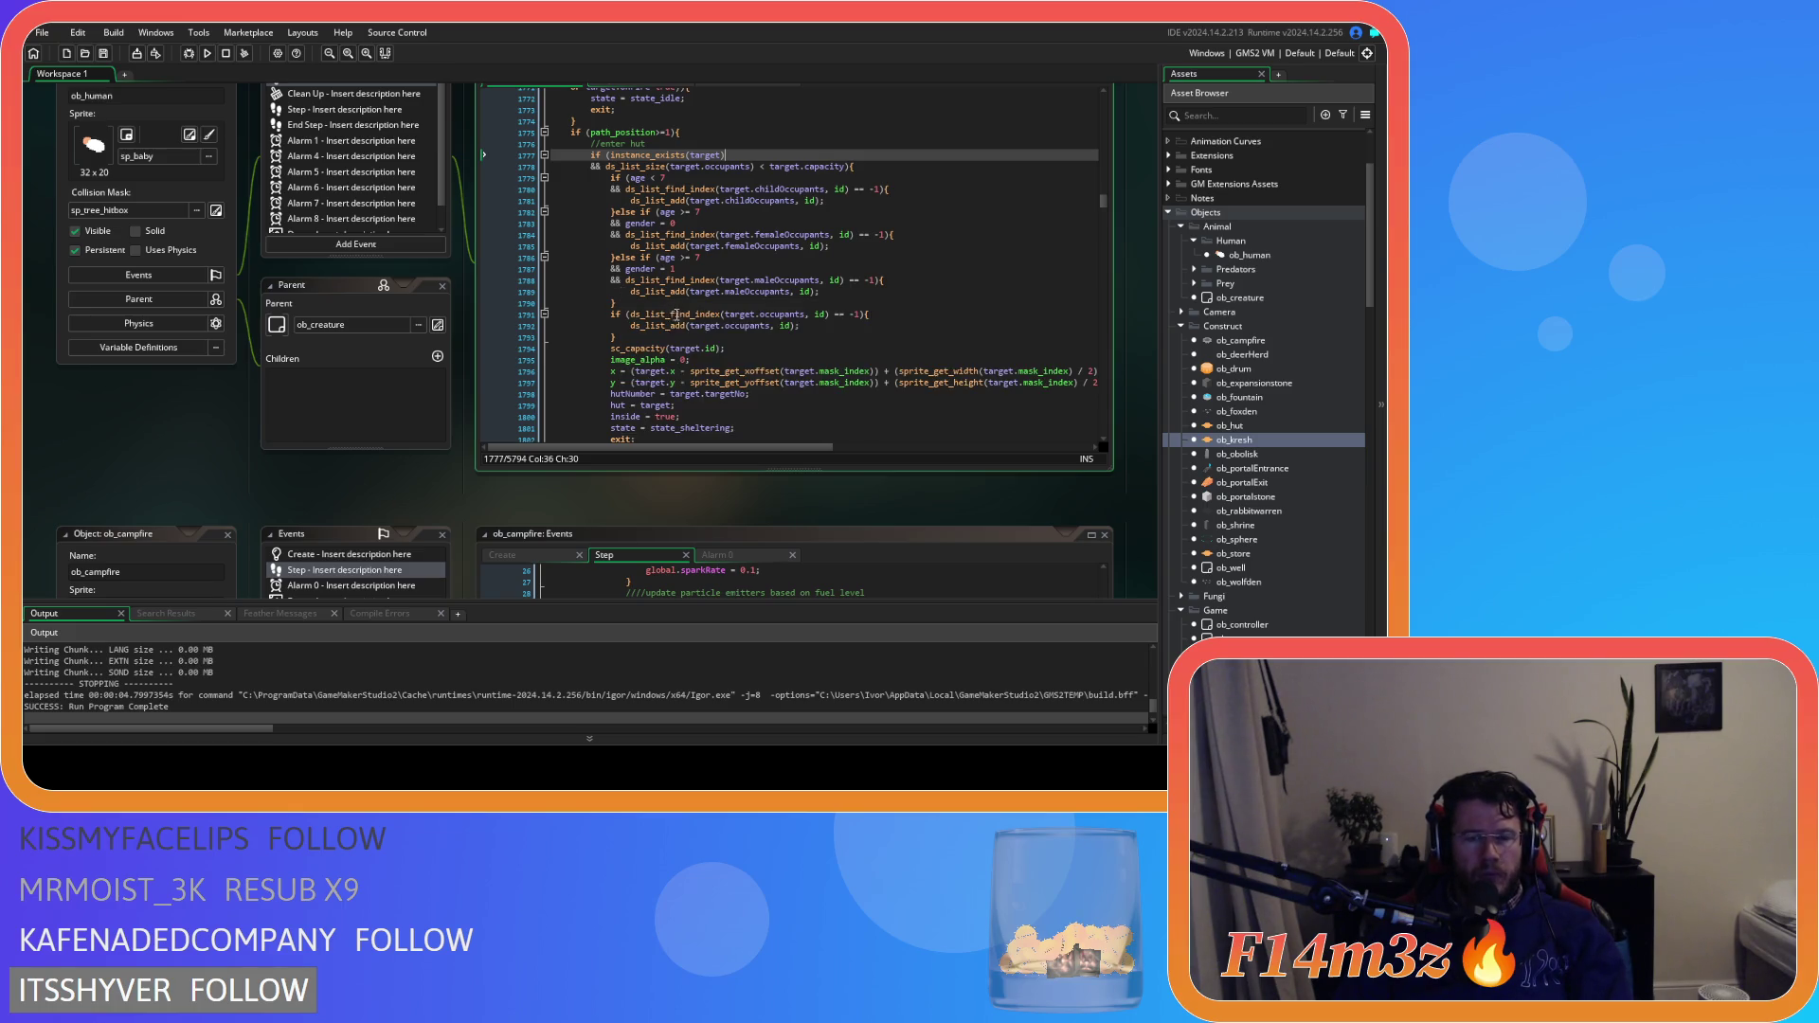
pyautogui.moveTo(632, 334)
pyautogui.mouseDown()
pyautogui.moveTo(576, 184)
pyautogui.moveTo(542, 177)
pyautogui.mouseUp()
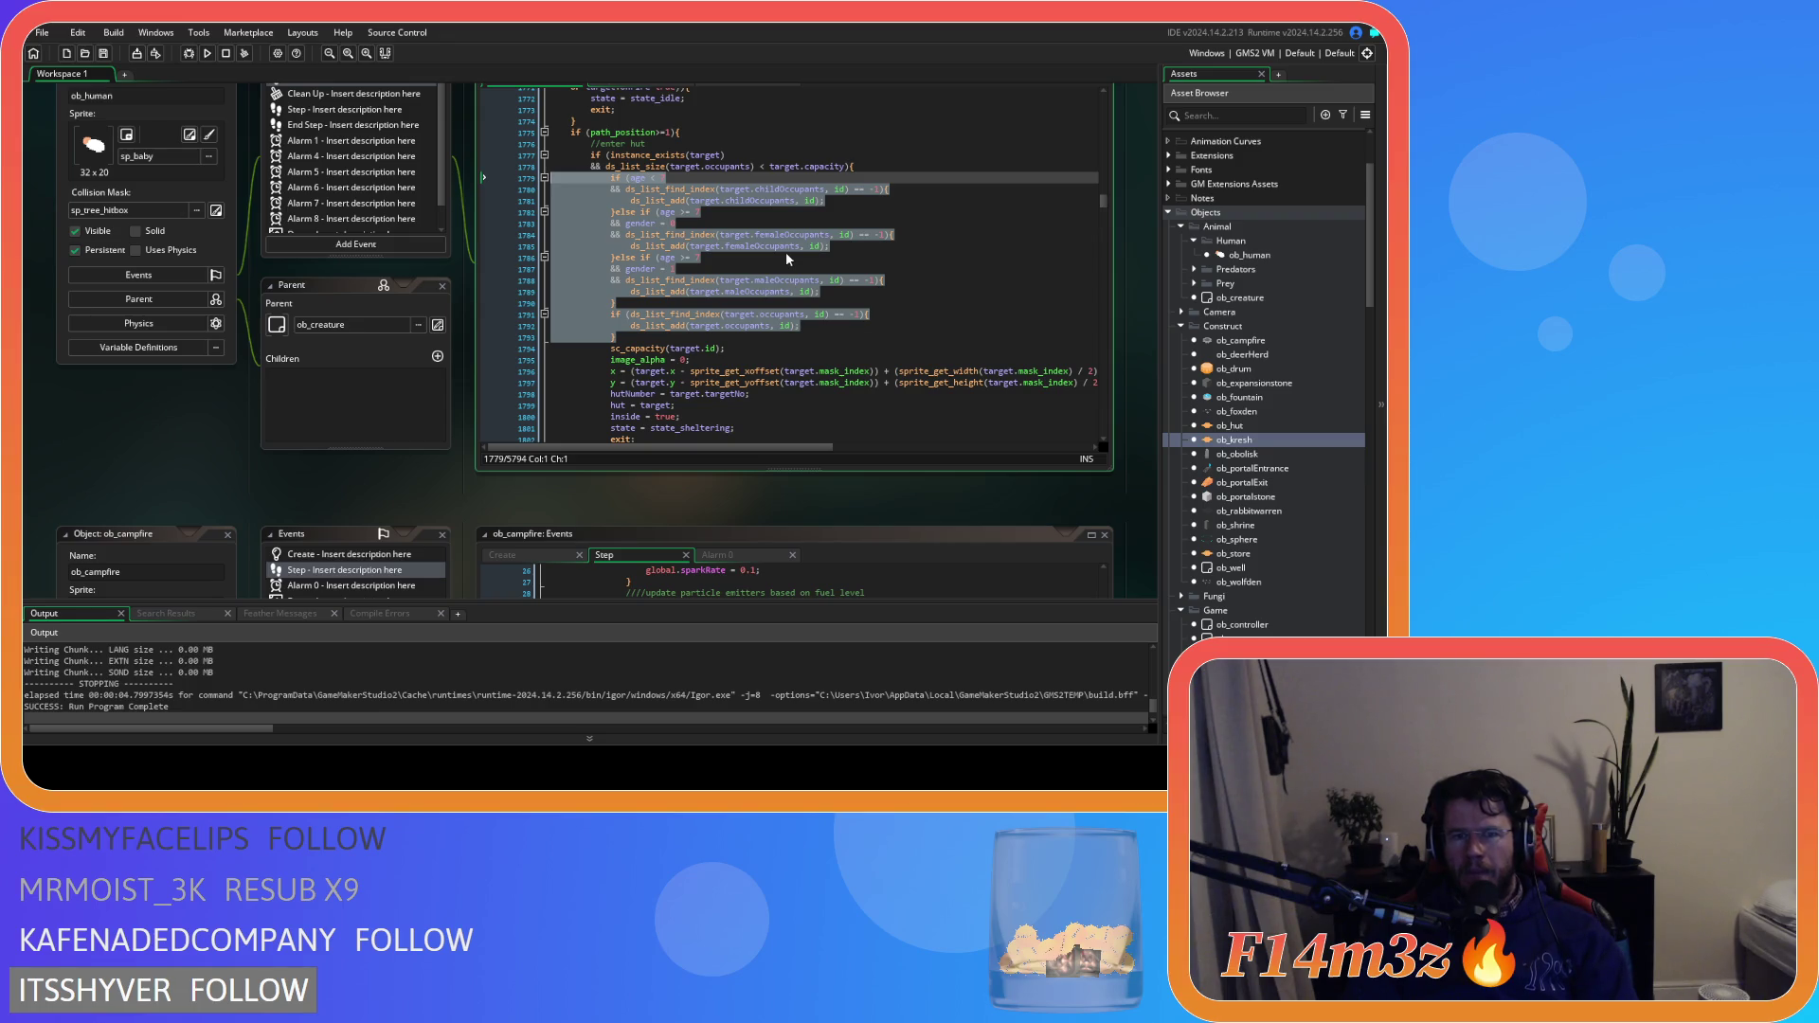
pyautogui.click(650, 303)
pyautogui.moveTo(650, 303)
pyautogui.mouseDown()
pyautogui.moveTo(578, 239)
pyautogui.moveTo(411, 194)
pyautogui.mouseUp()
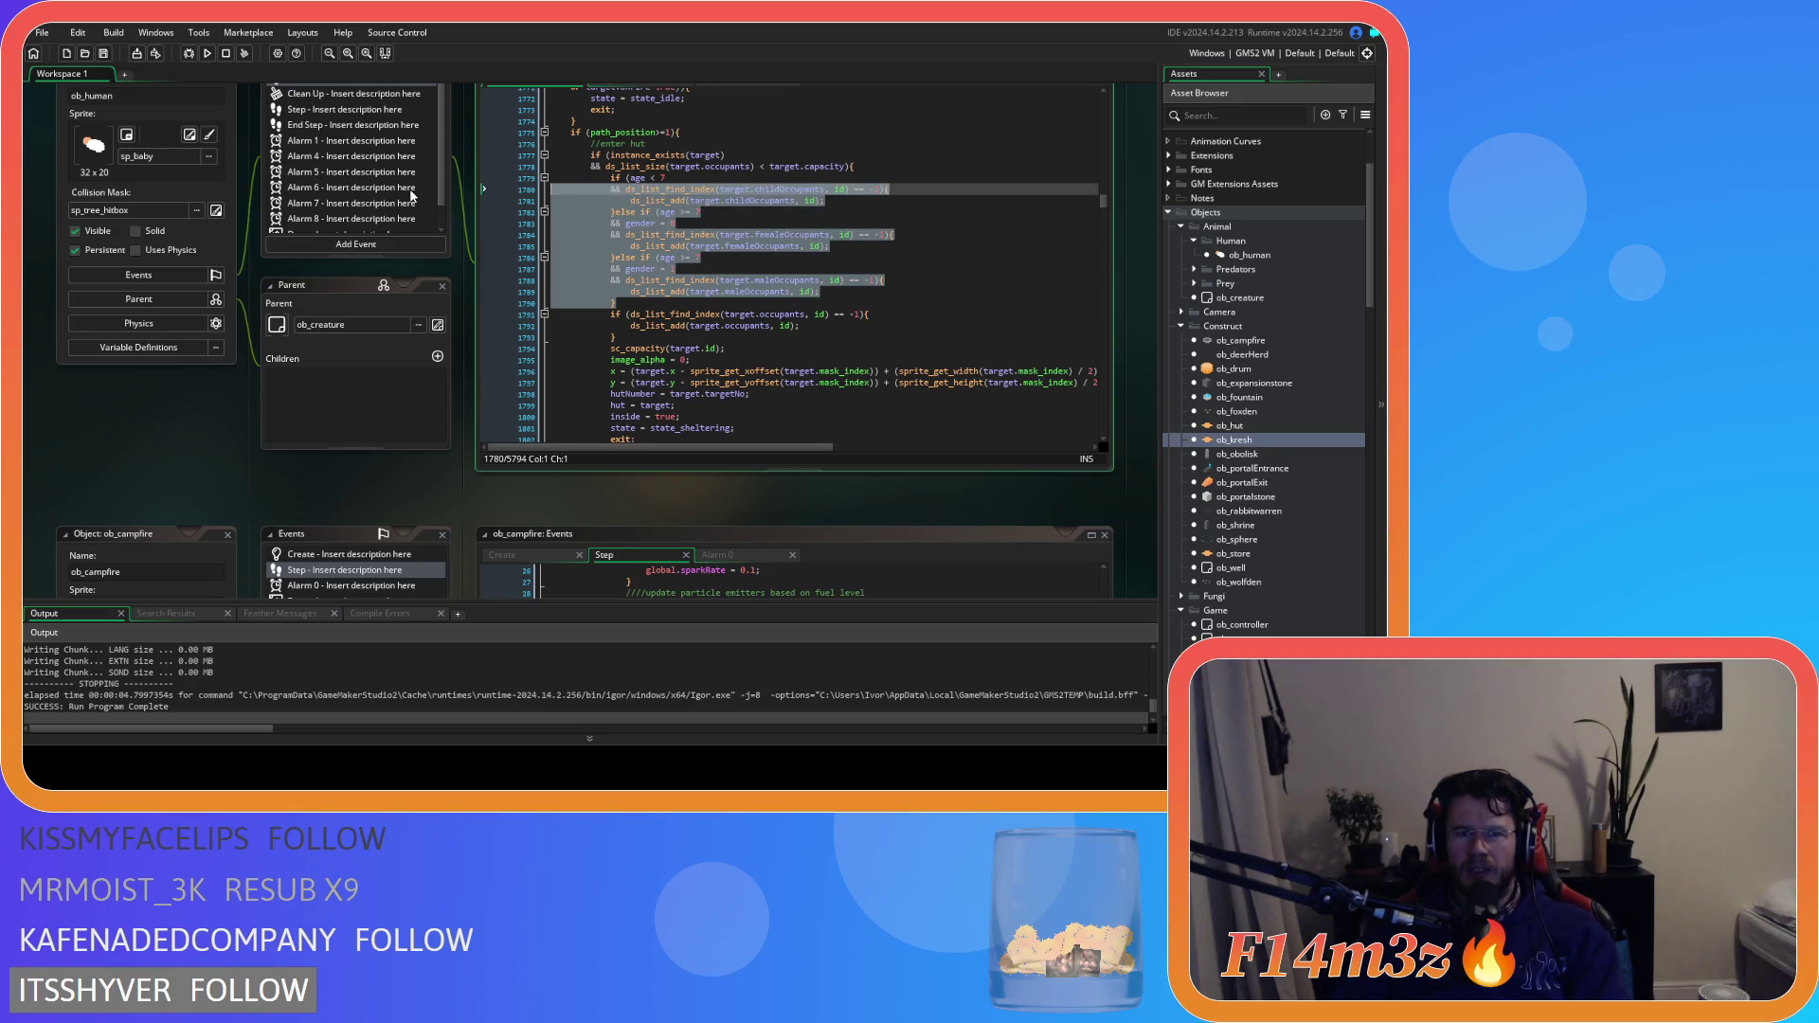
pyautogui.hotkey('shift', 'Up')
pyautogui.press('Delete')
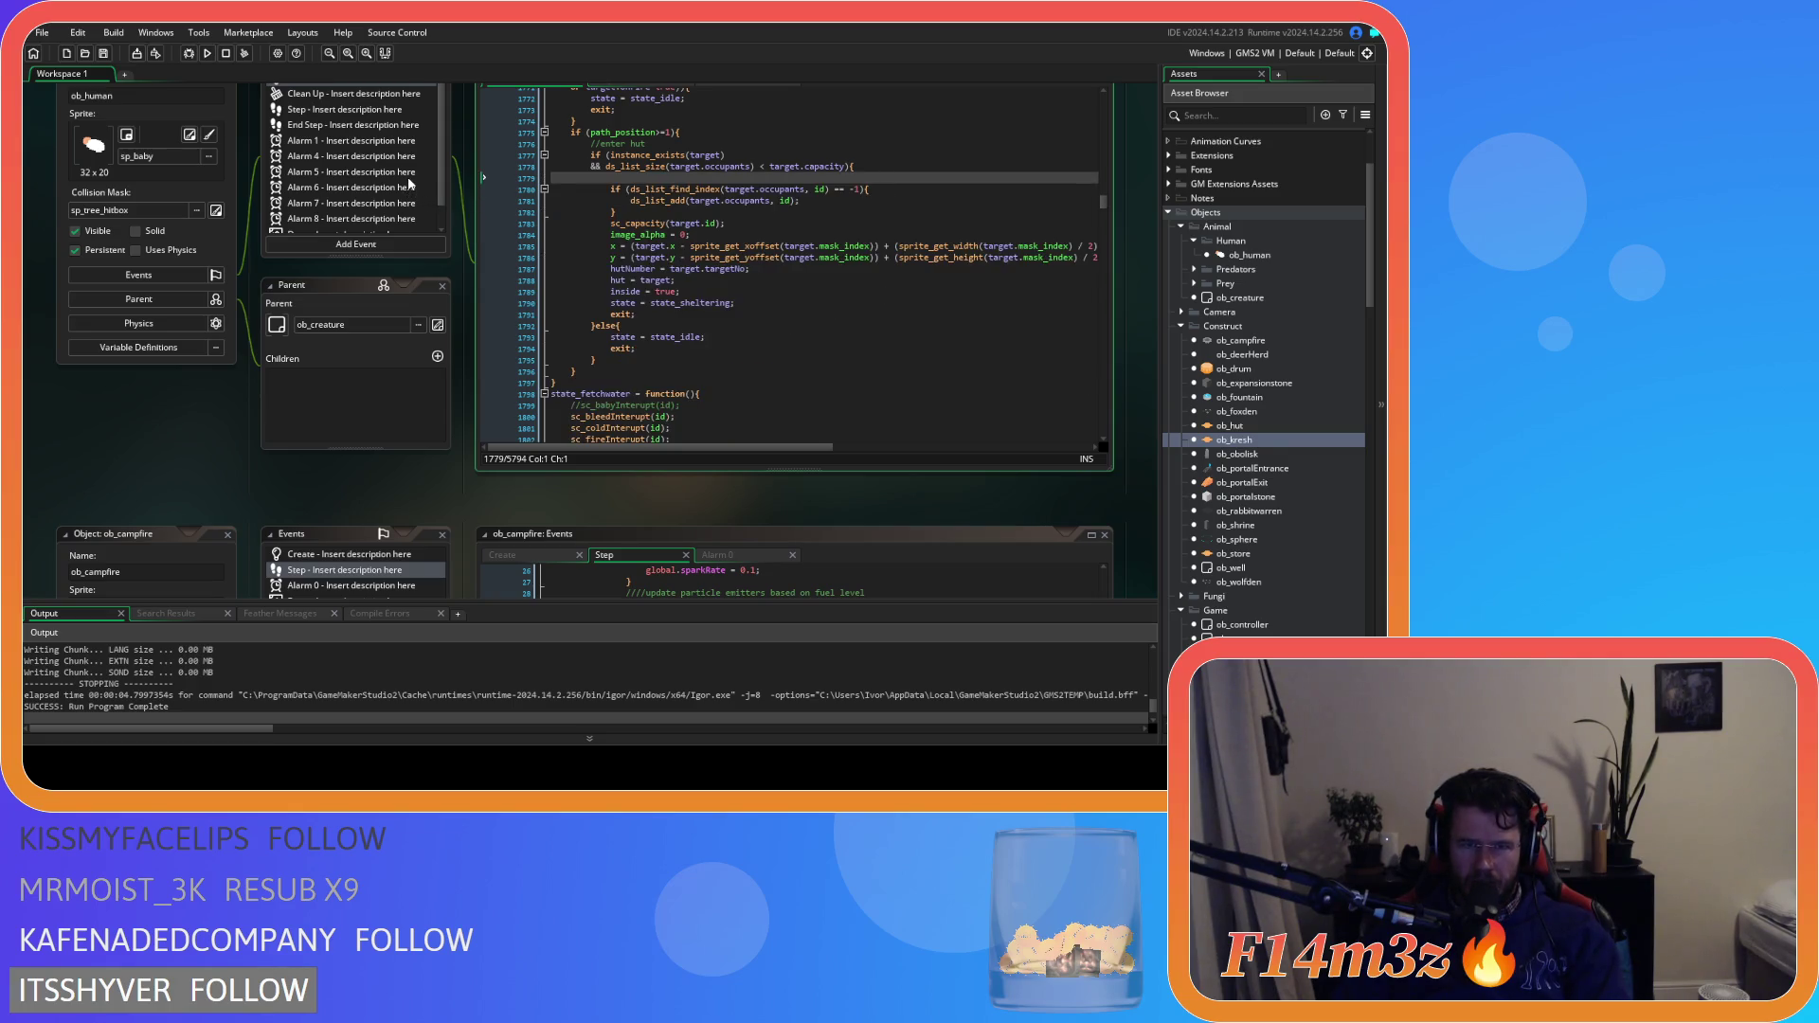
pyautogui.click(644, 202)
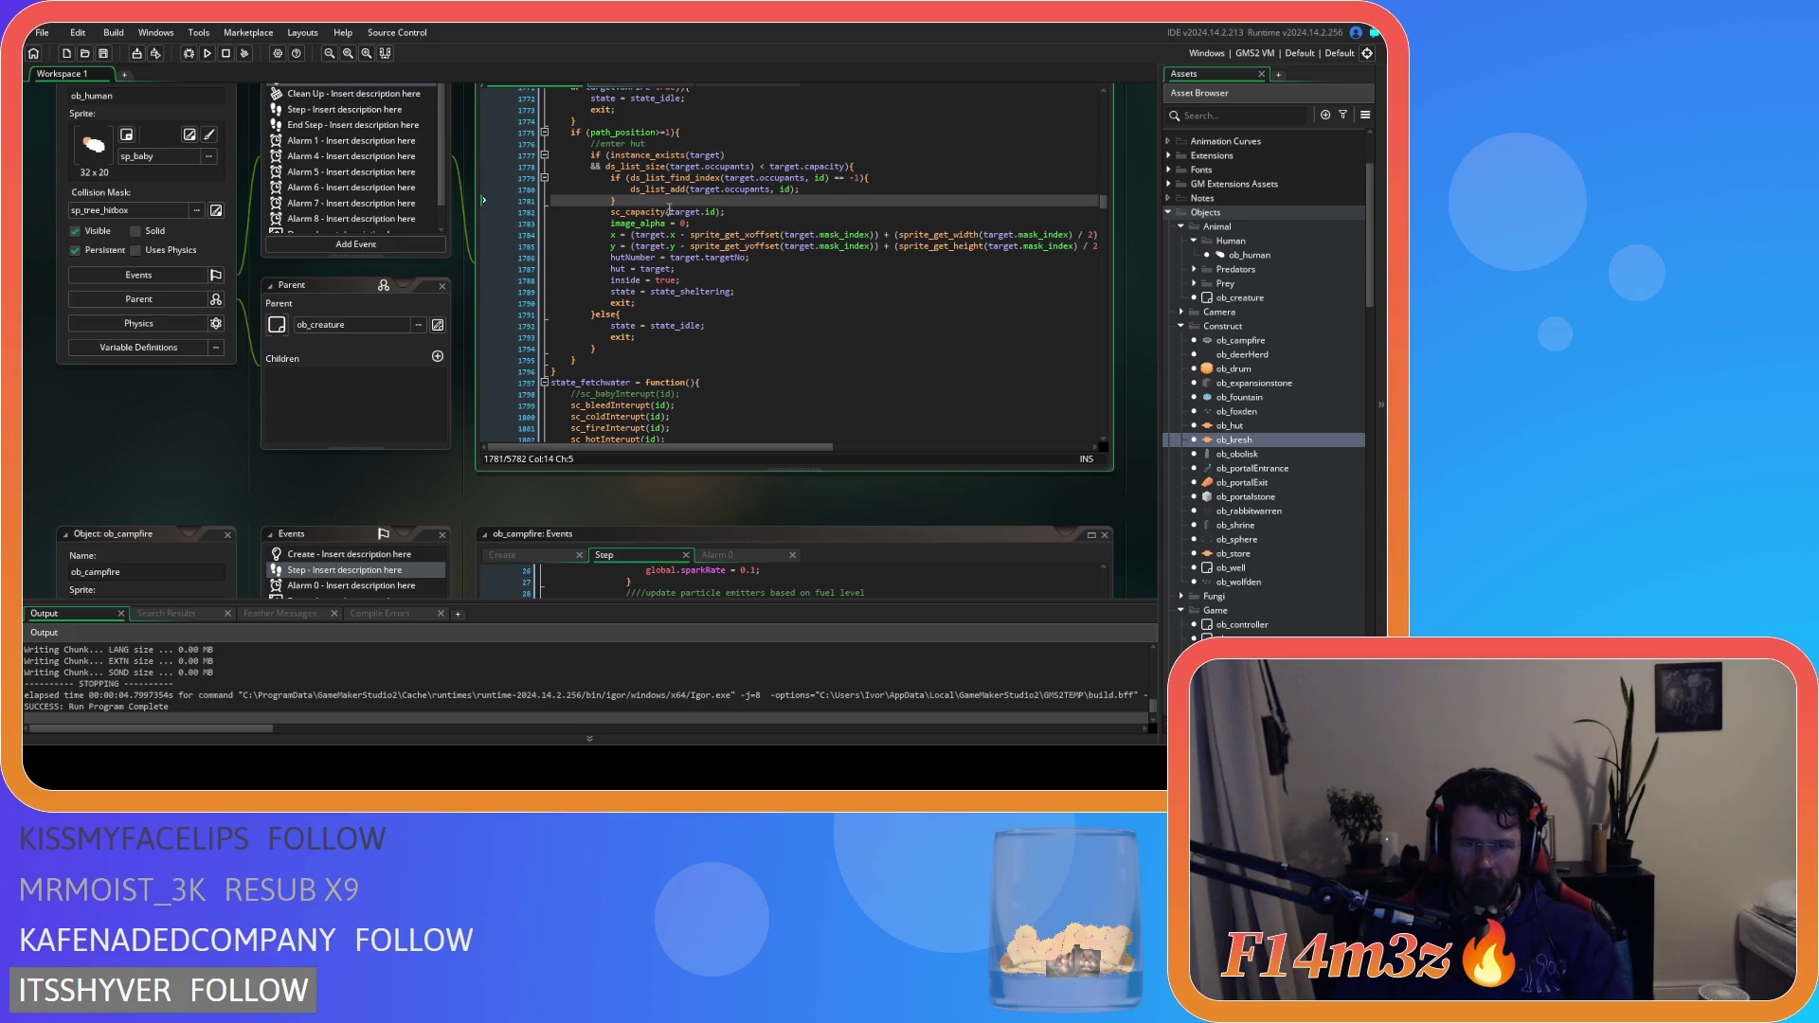
pyautogui.hotkey('ctrl', 'z')
pyautogui.click(801, 269)
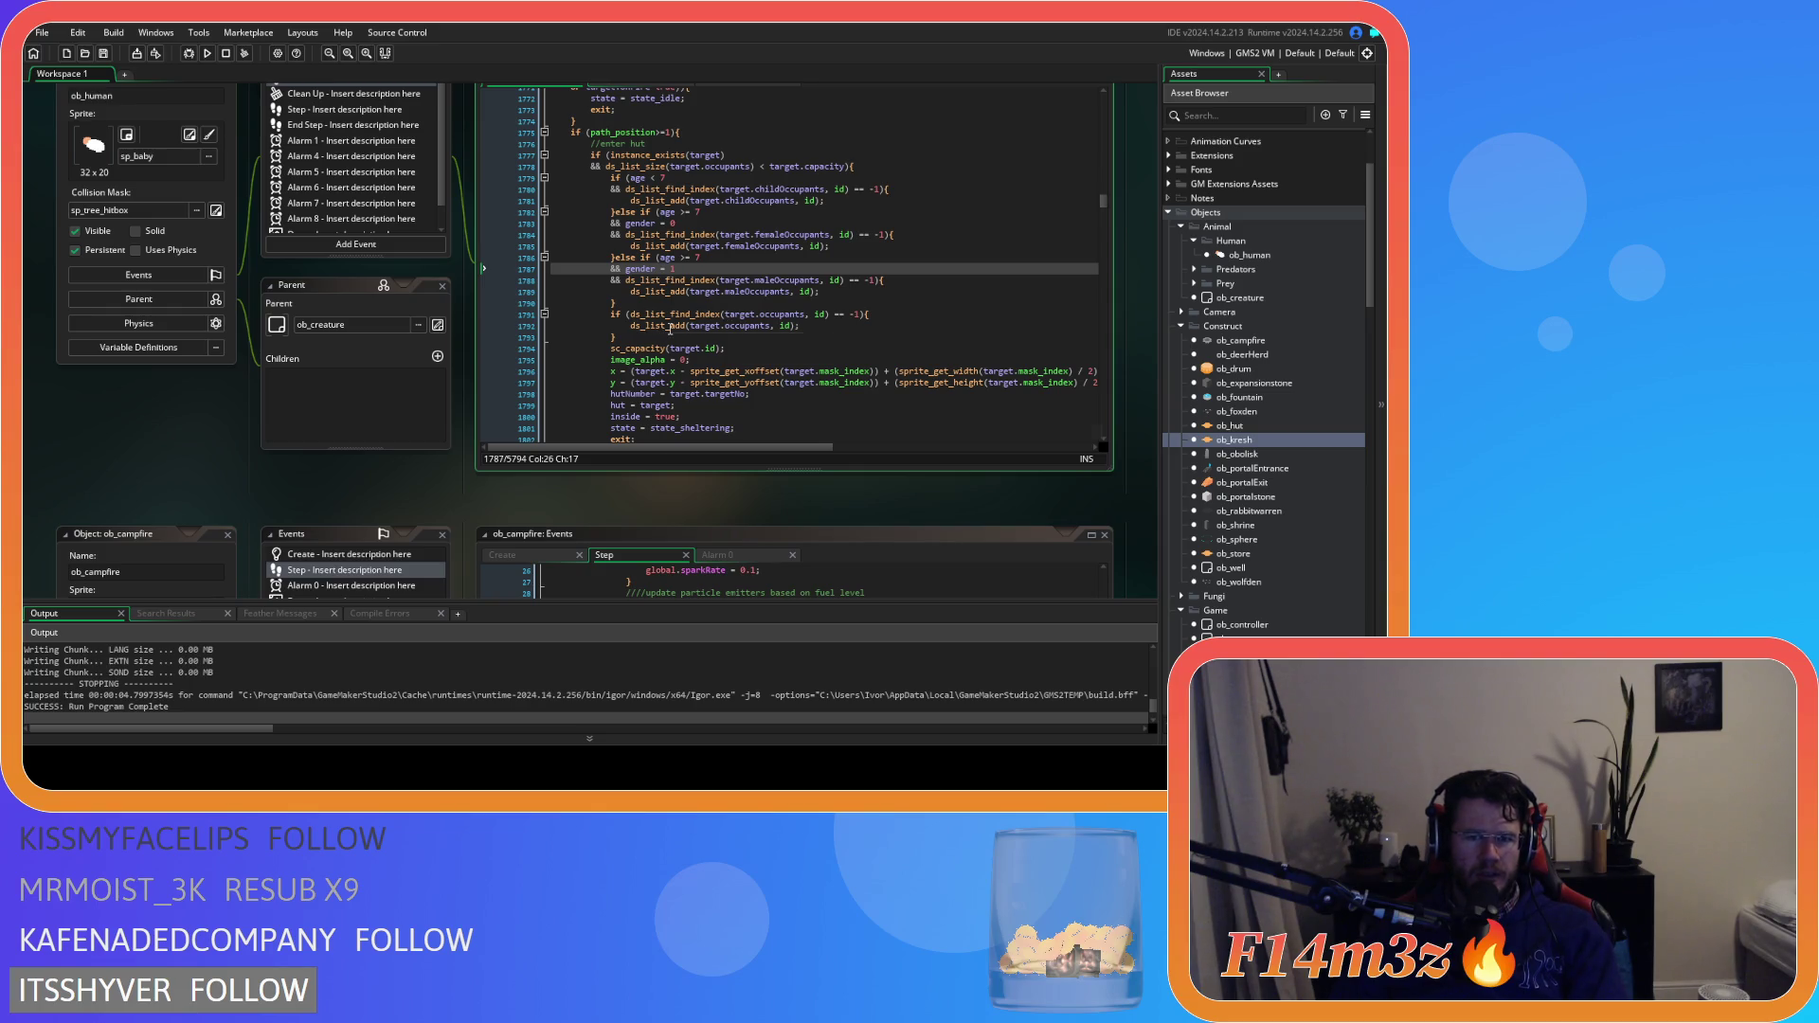
# Look over the hut code and inspect ob_store's Create event before closing it
pyautogui.moveTo(670, 329)
pyautogui.scroll(-3, 793, 354)
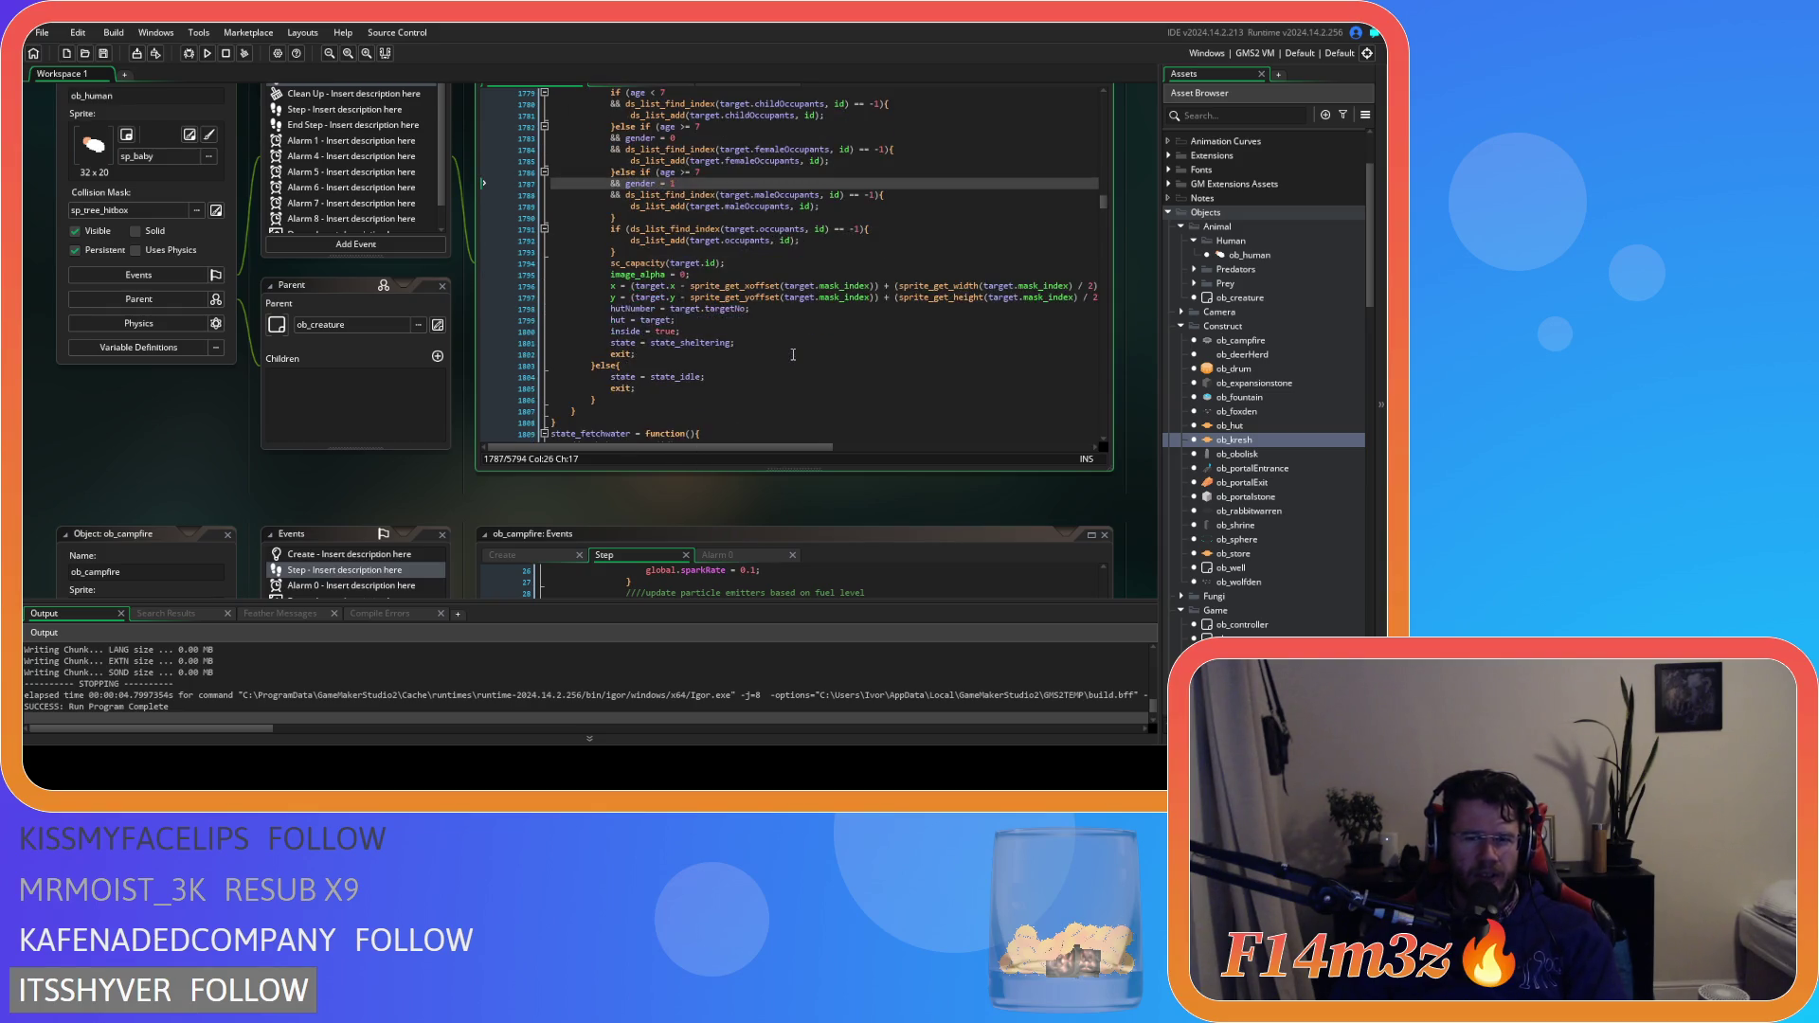
pyautogui.scroll(1, 792, 354)
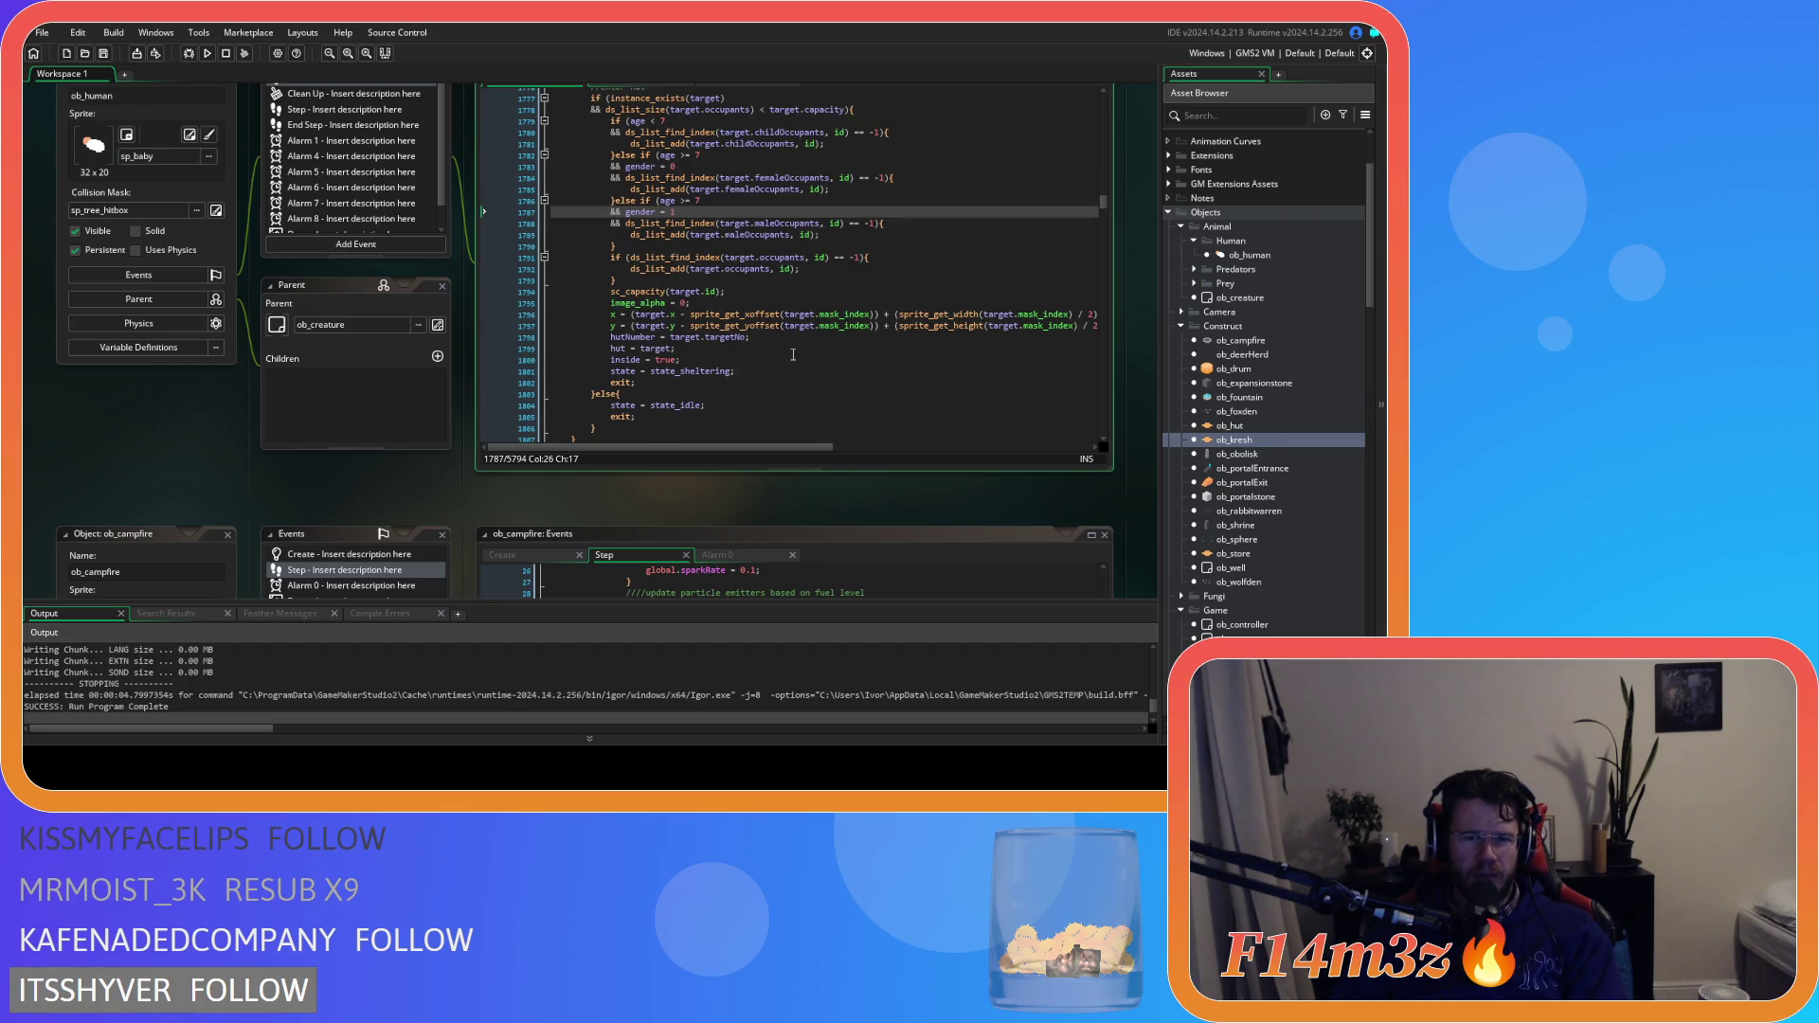
pyautogui.scroll(1, 793, 354)
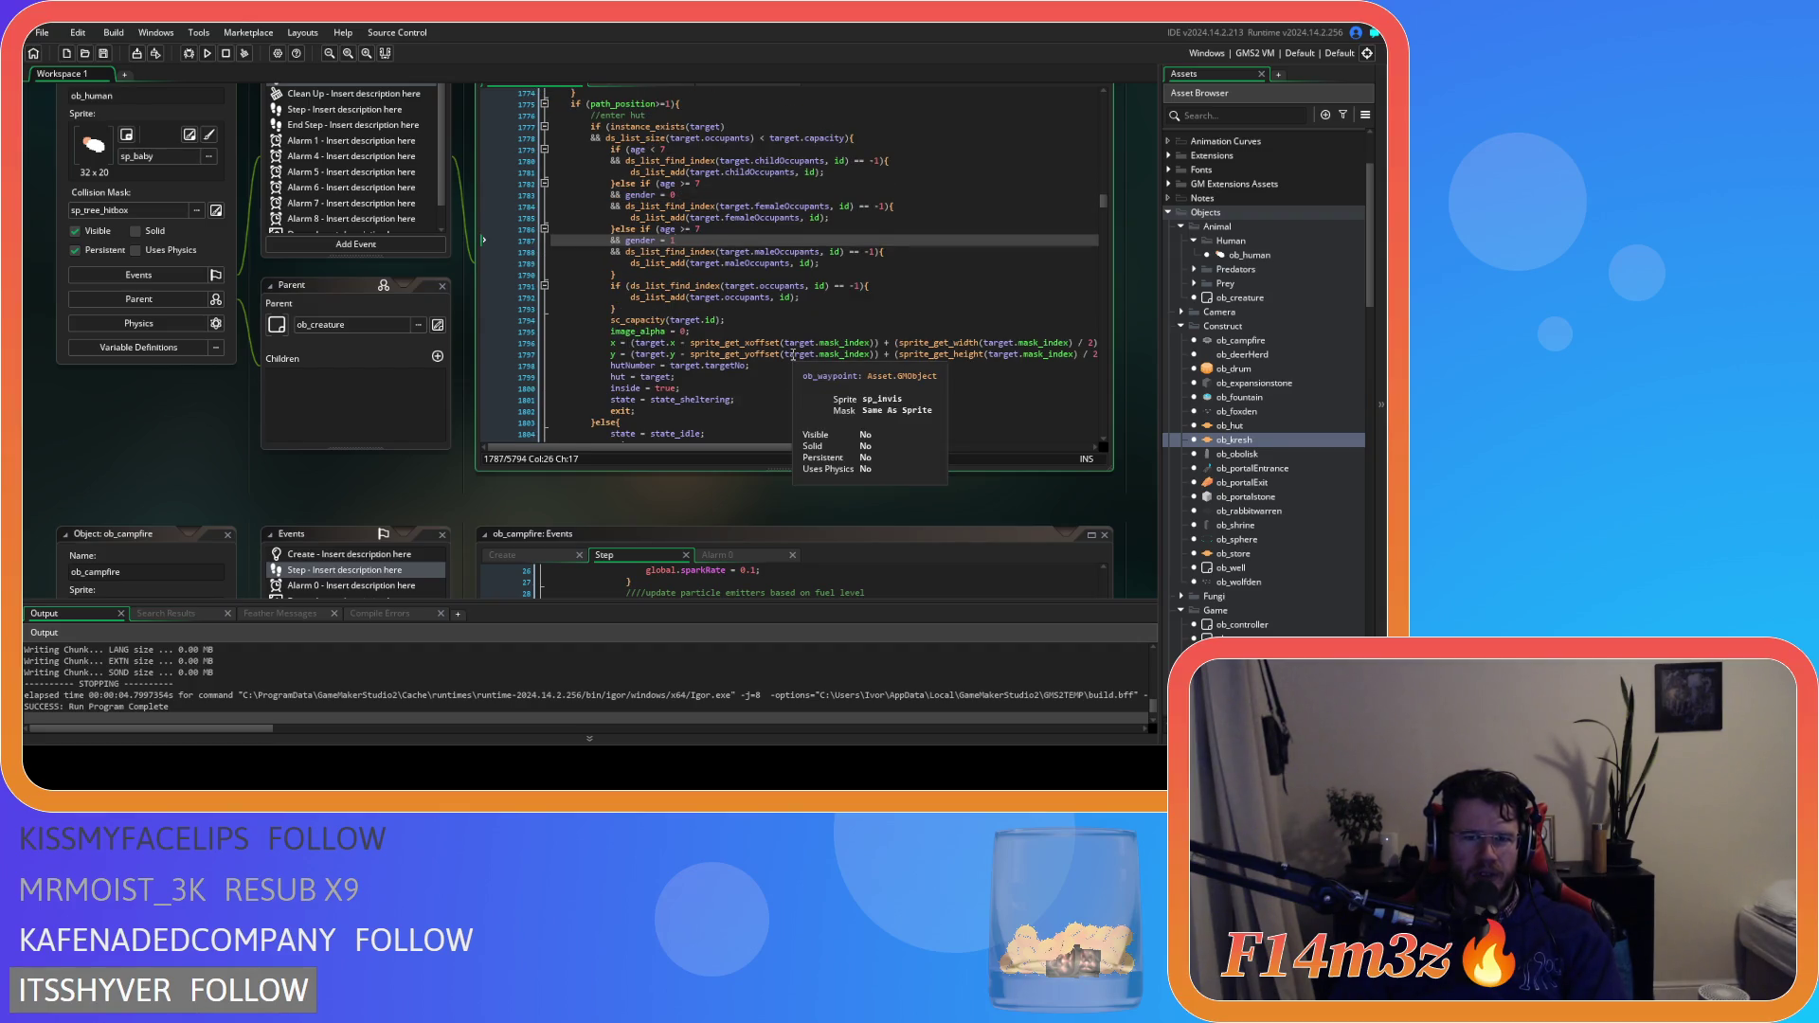
pyautogui.scroll(-1, 793, 354)
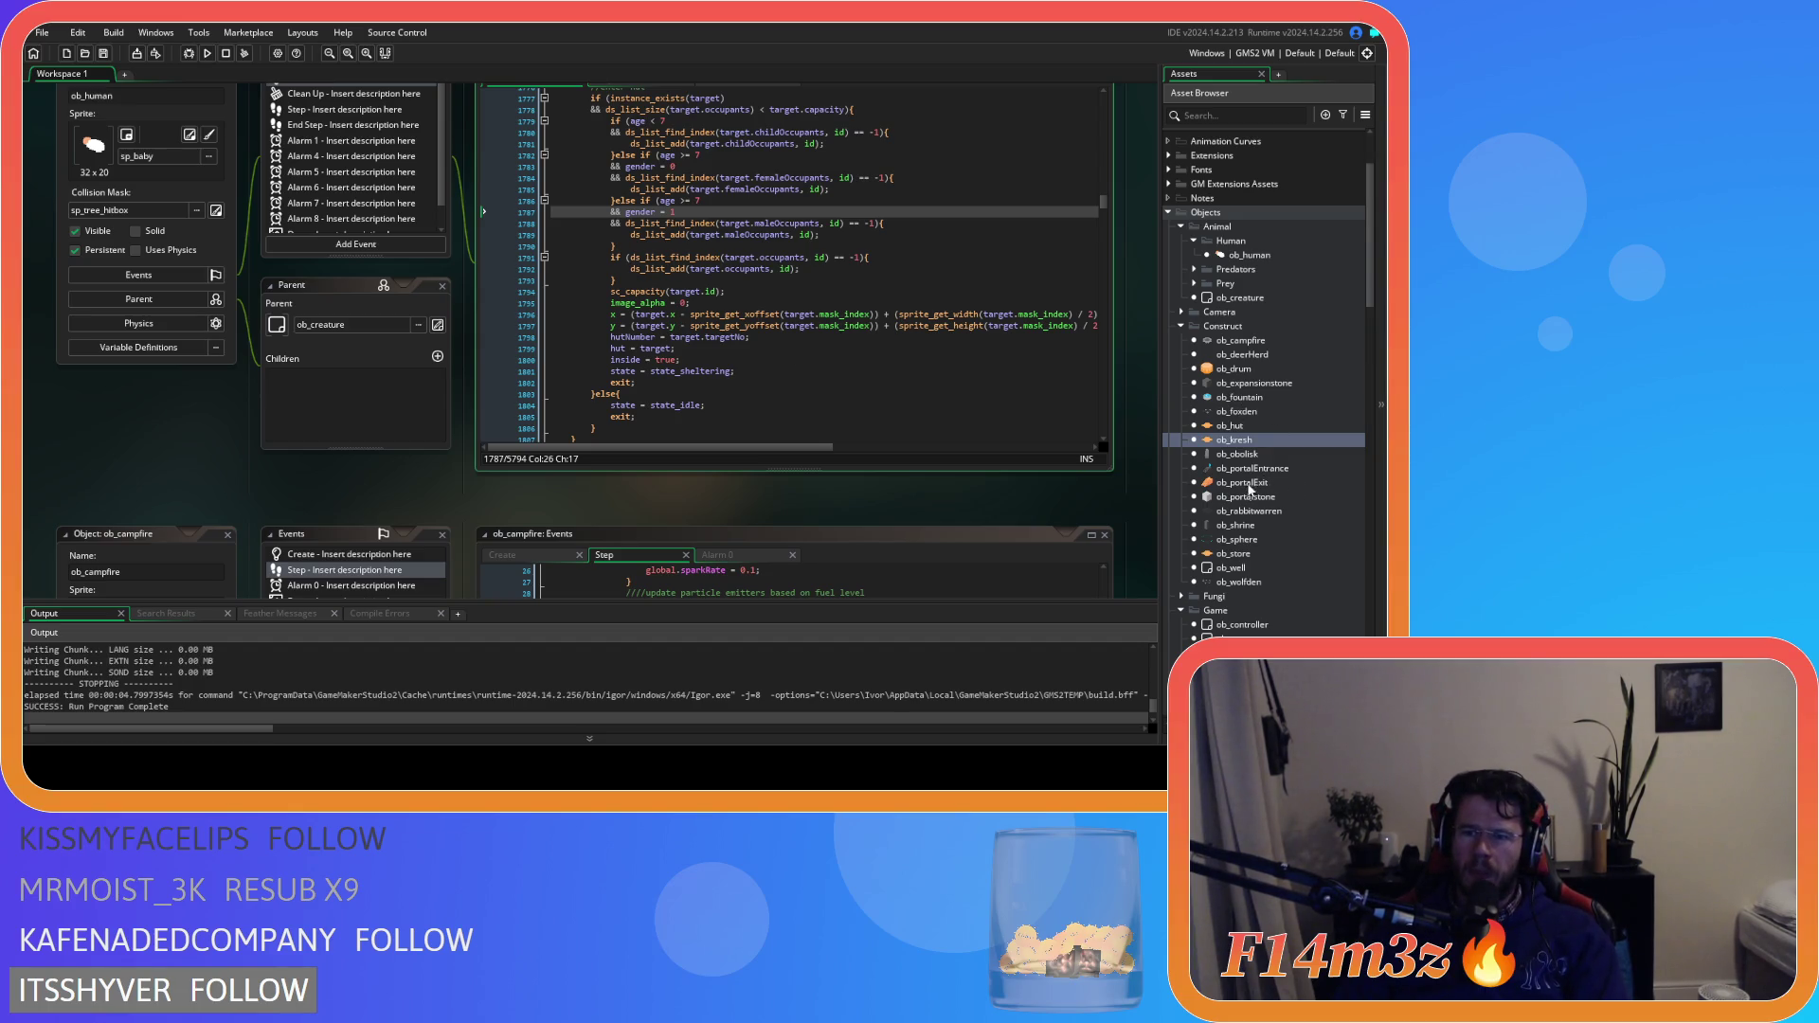
pyautogui.doubleClick(1230, 554)
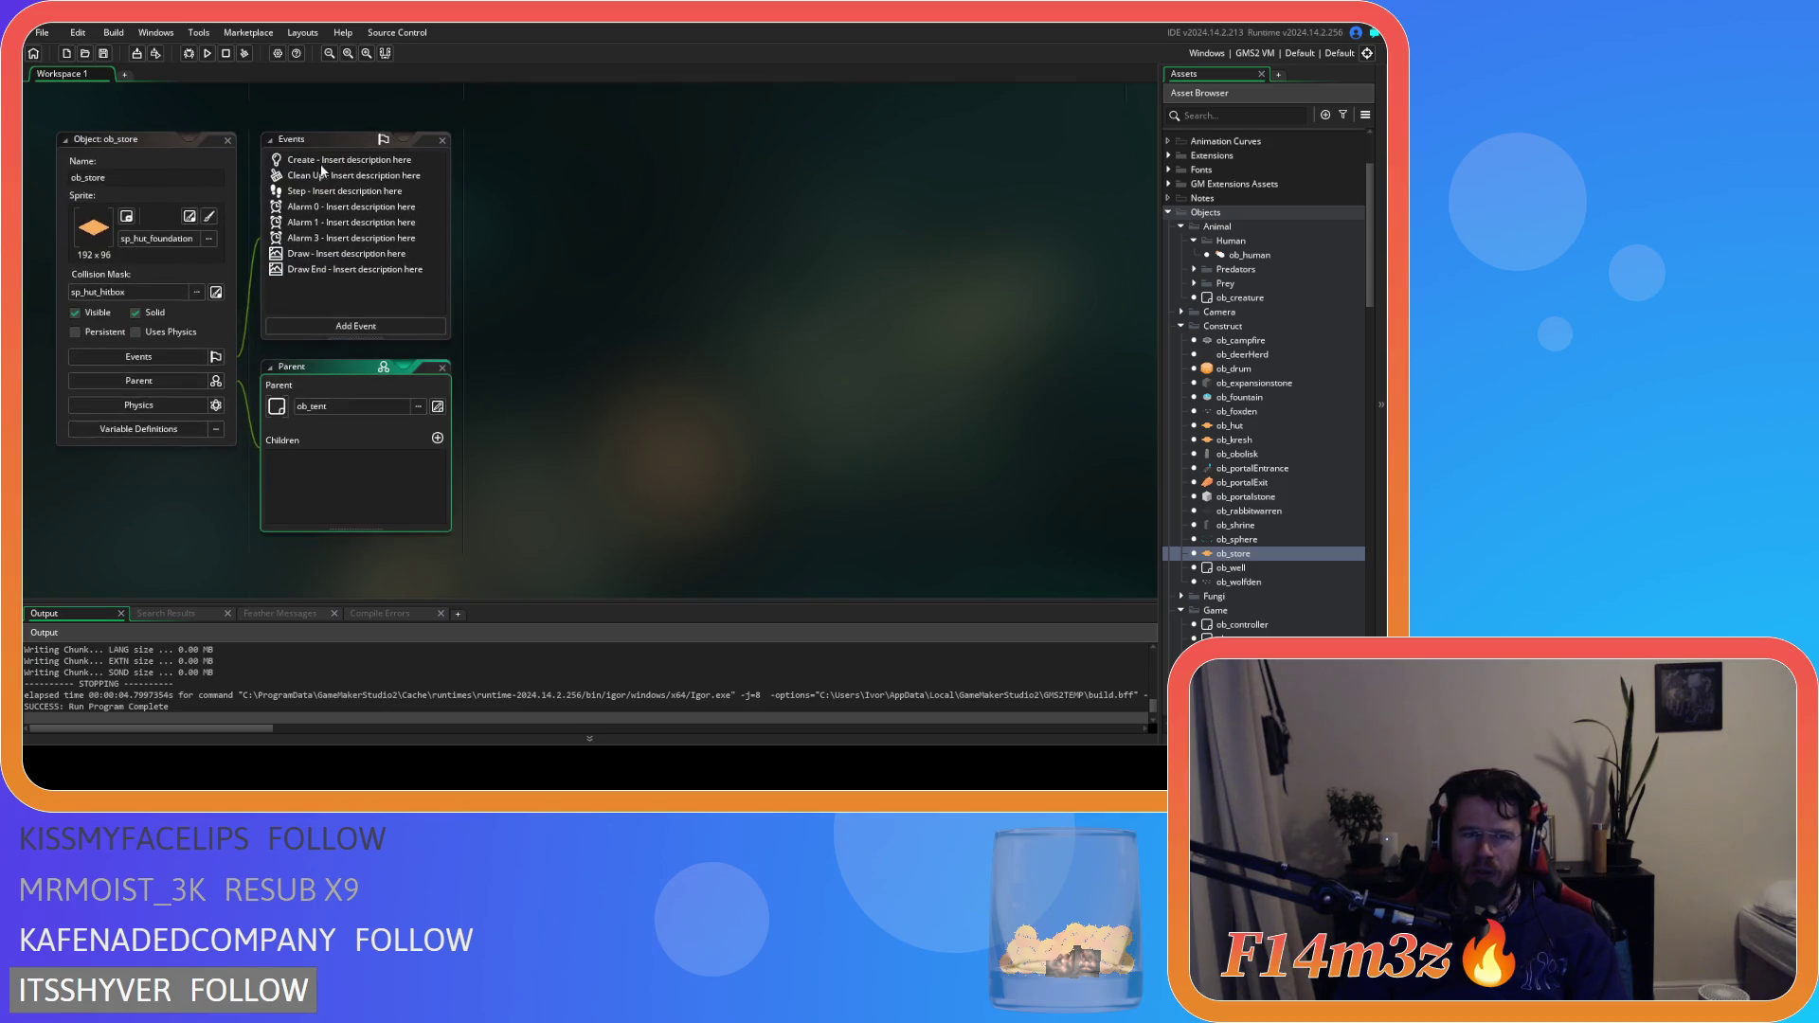
pyautogui.click(322, 163)
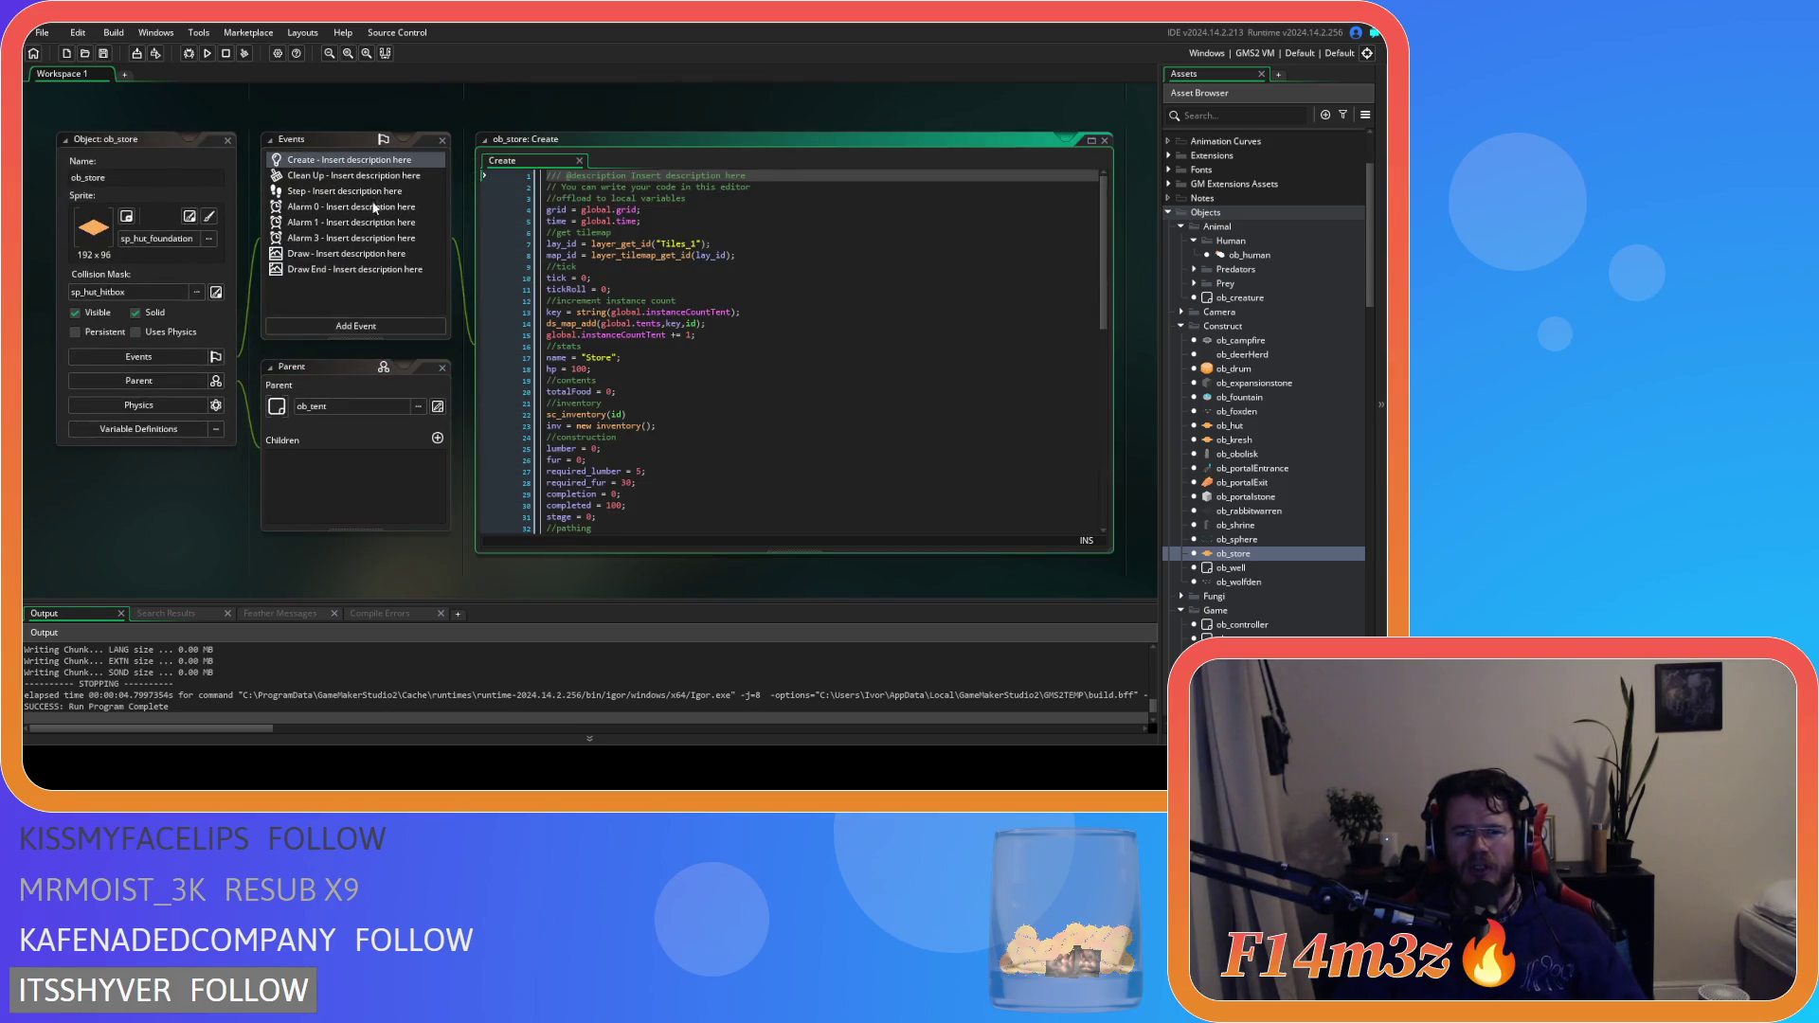
pyautogui.scroll(-9, 735, 410)
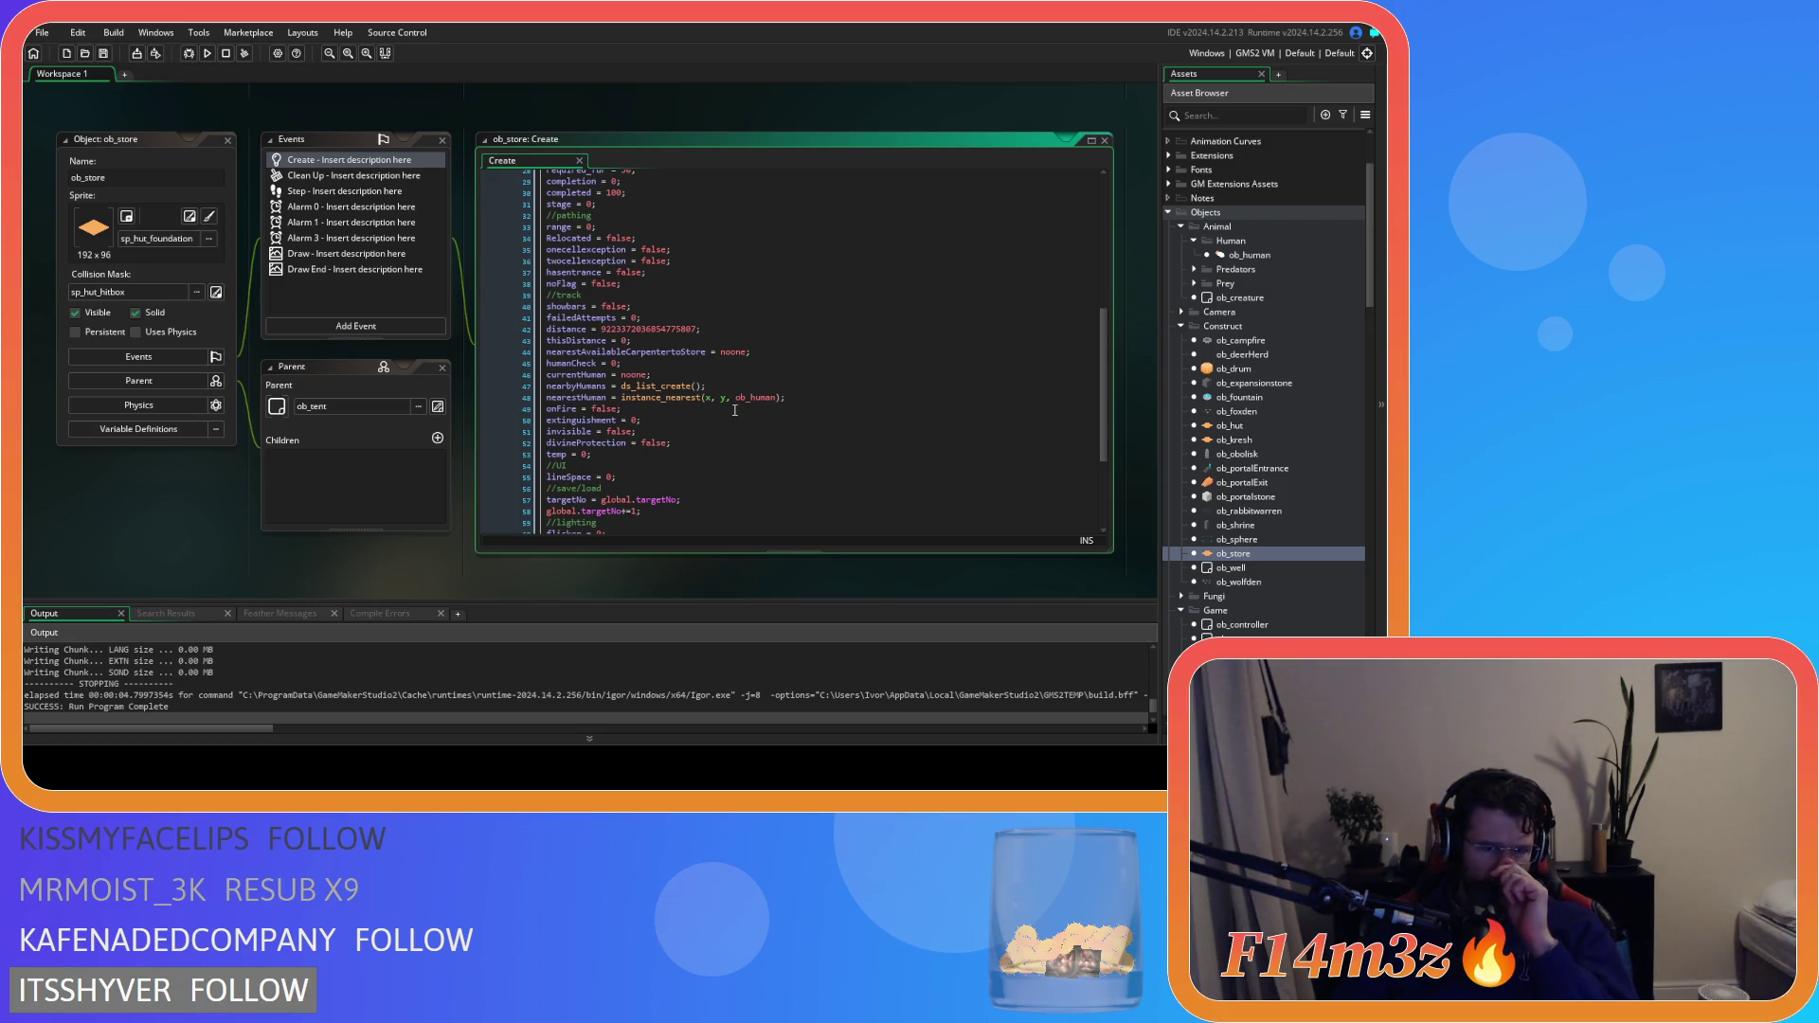
pyautogui.scroll(-5, 735, 411)
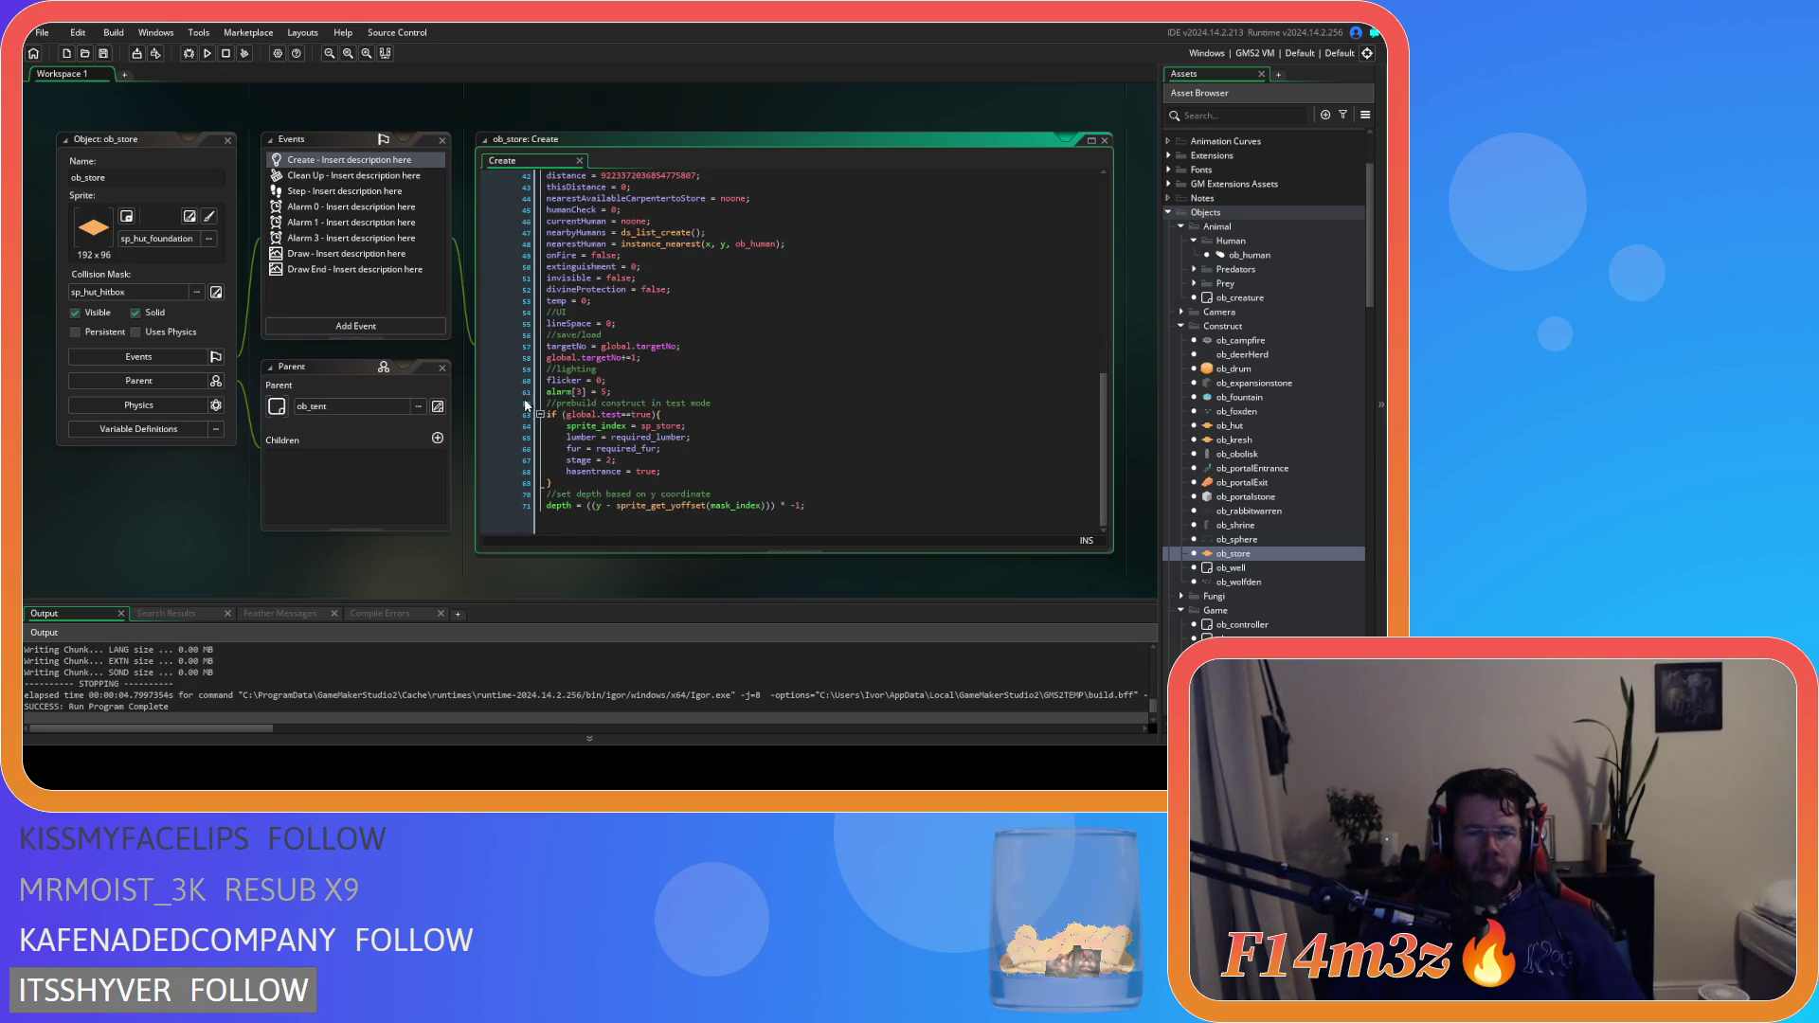
pyautogui.click(227, 140)
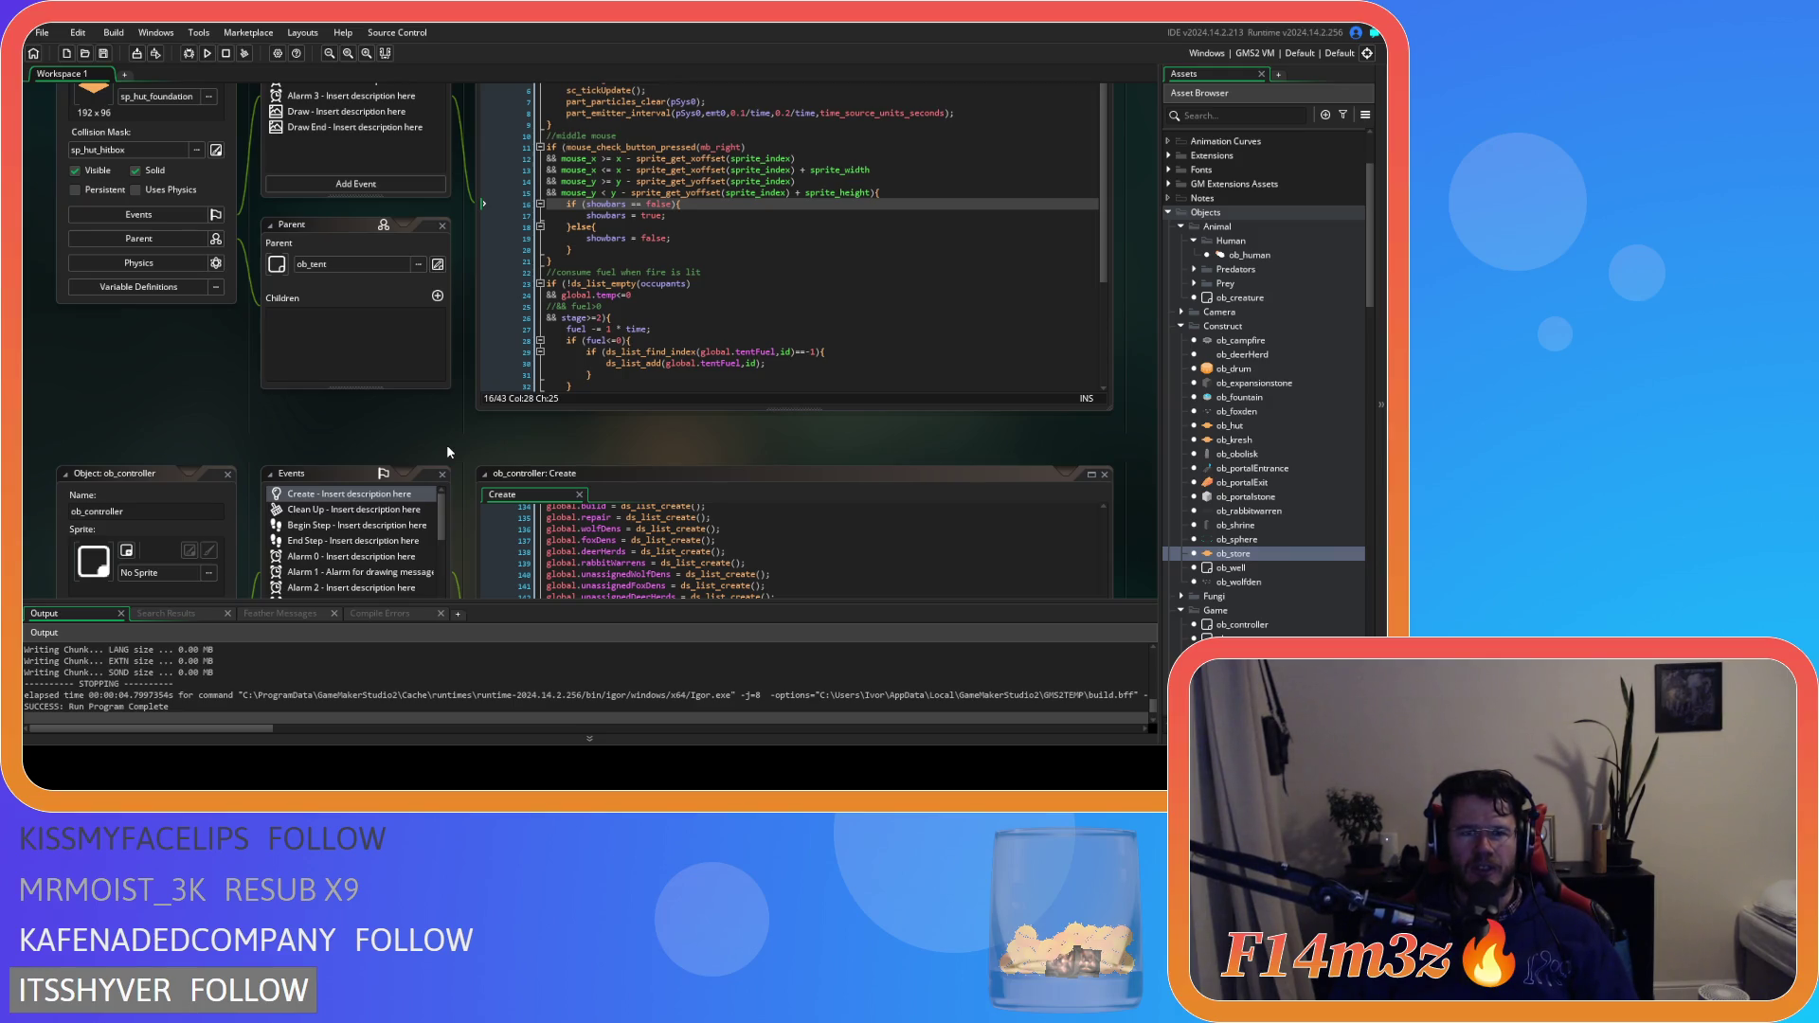
# Delete the age, gender and occupant-list checks from ob_human's hut code
pyautogui.scroll(3, 447, 445)
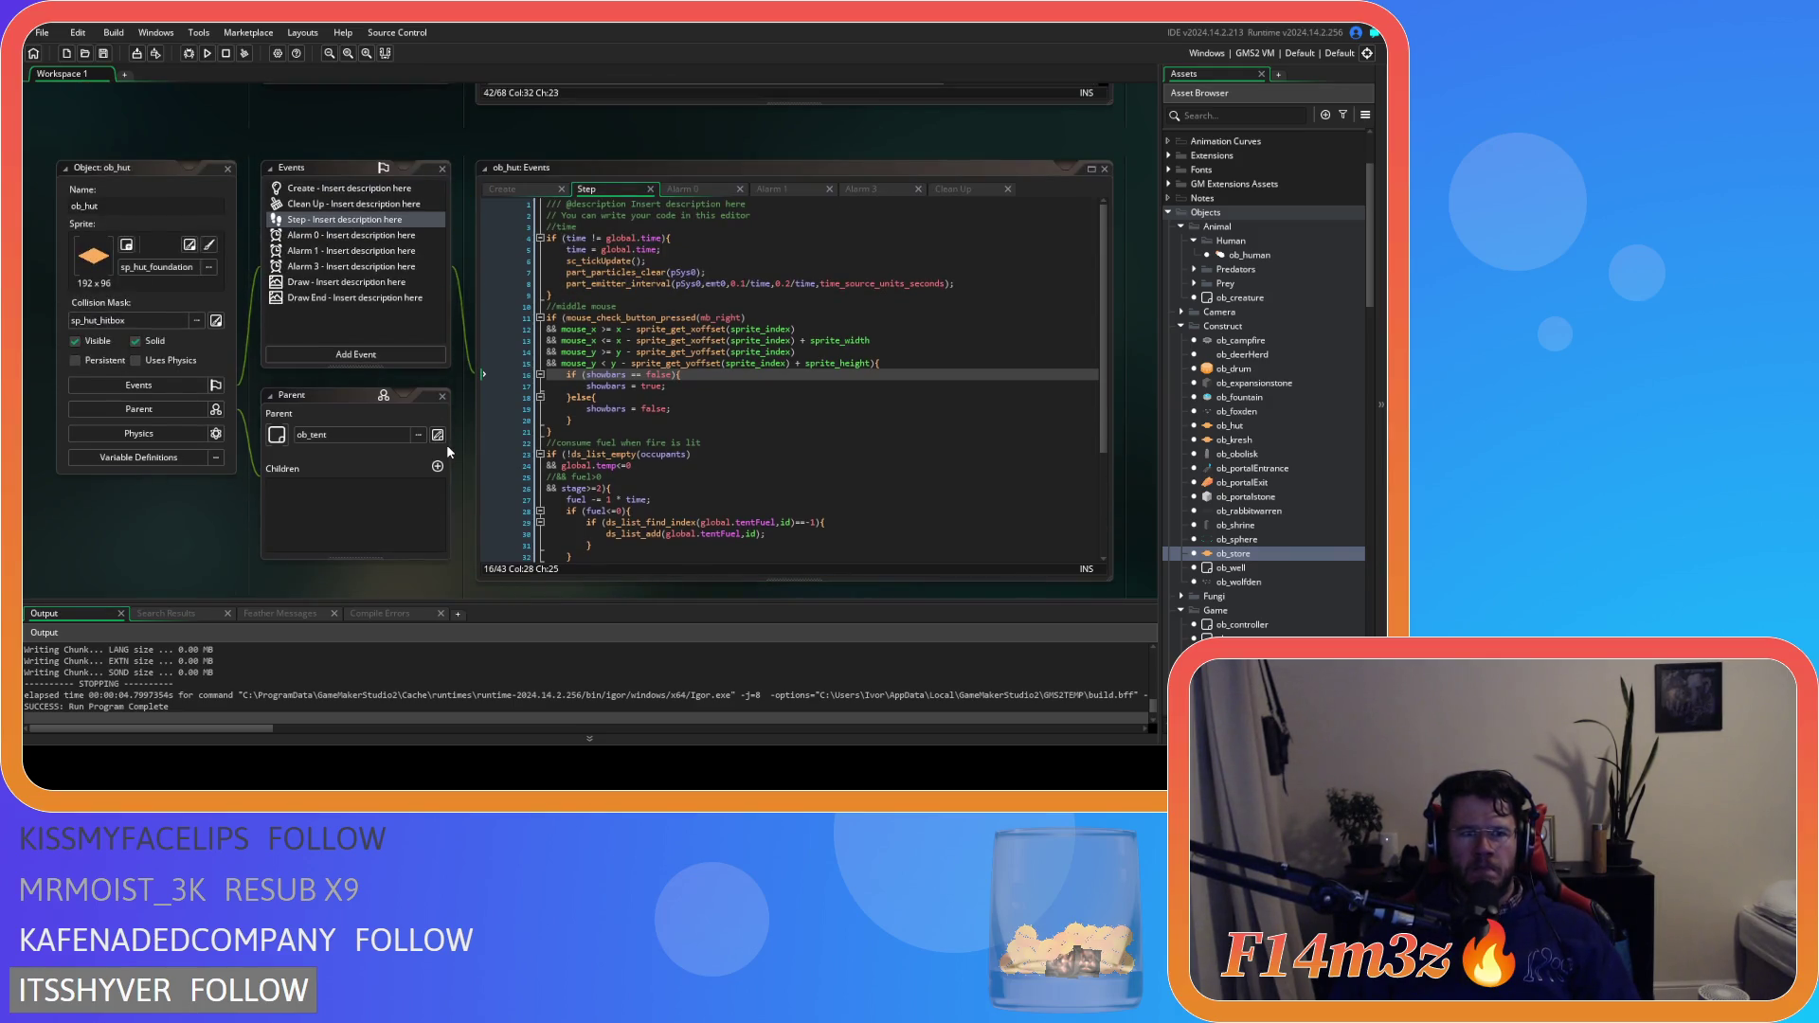
pyautogui.scroll(5, 446, 445)
pyautogui.scroll(10, 446, 445)
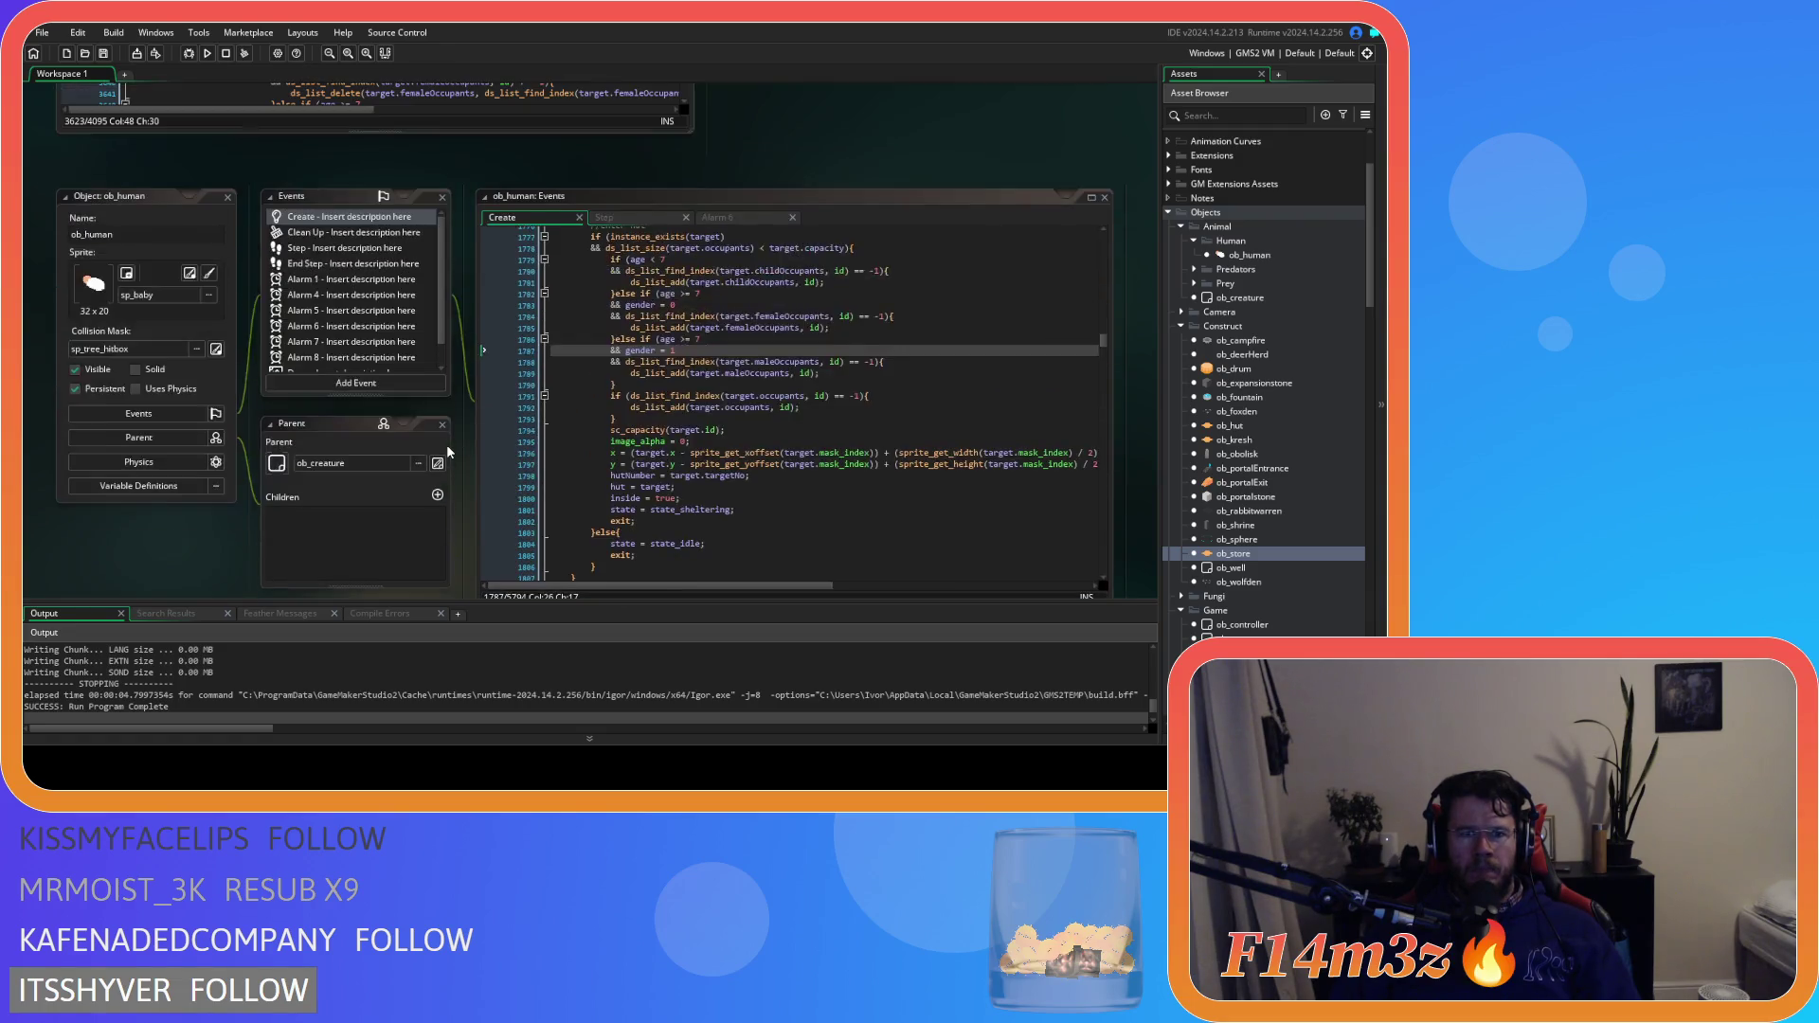
pyautogui.moveTo(618, 376)
pyautogui.mouseDown()
pyautogui.moveTo(568, 374)
pyautogui.moveTo(434, 251)
pyautogui.moveTo(422, 206)
pyautogui.mouseUp()
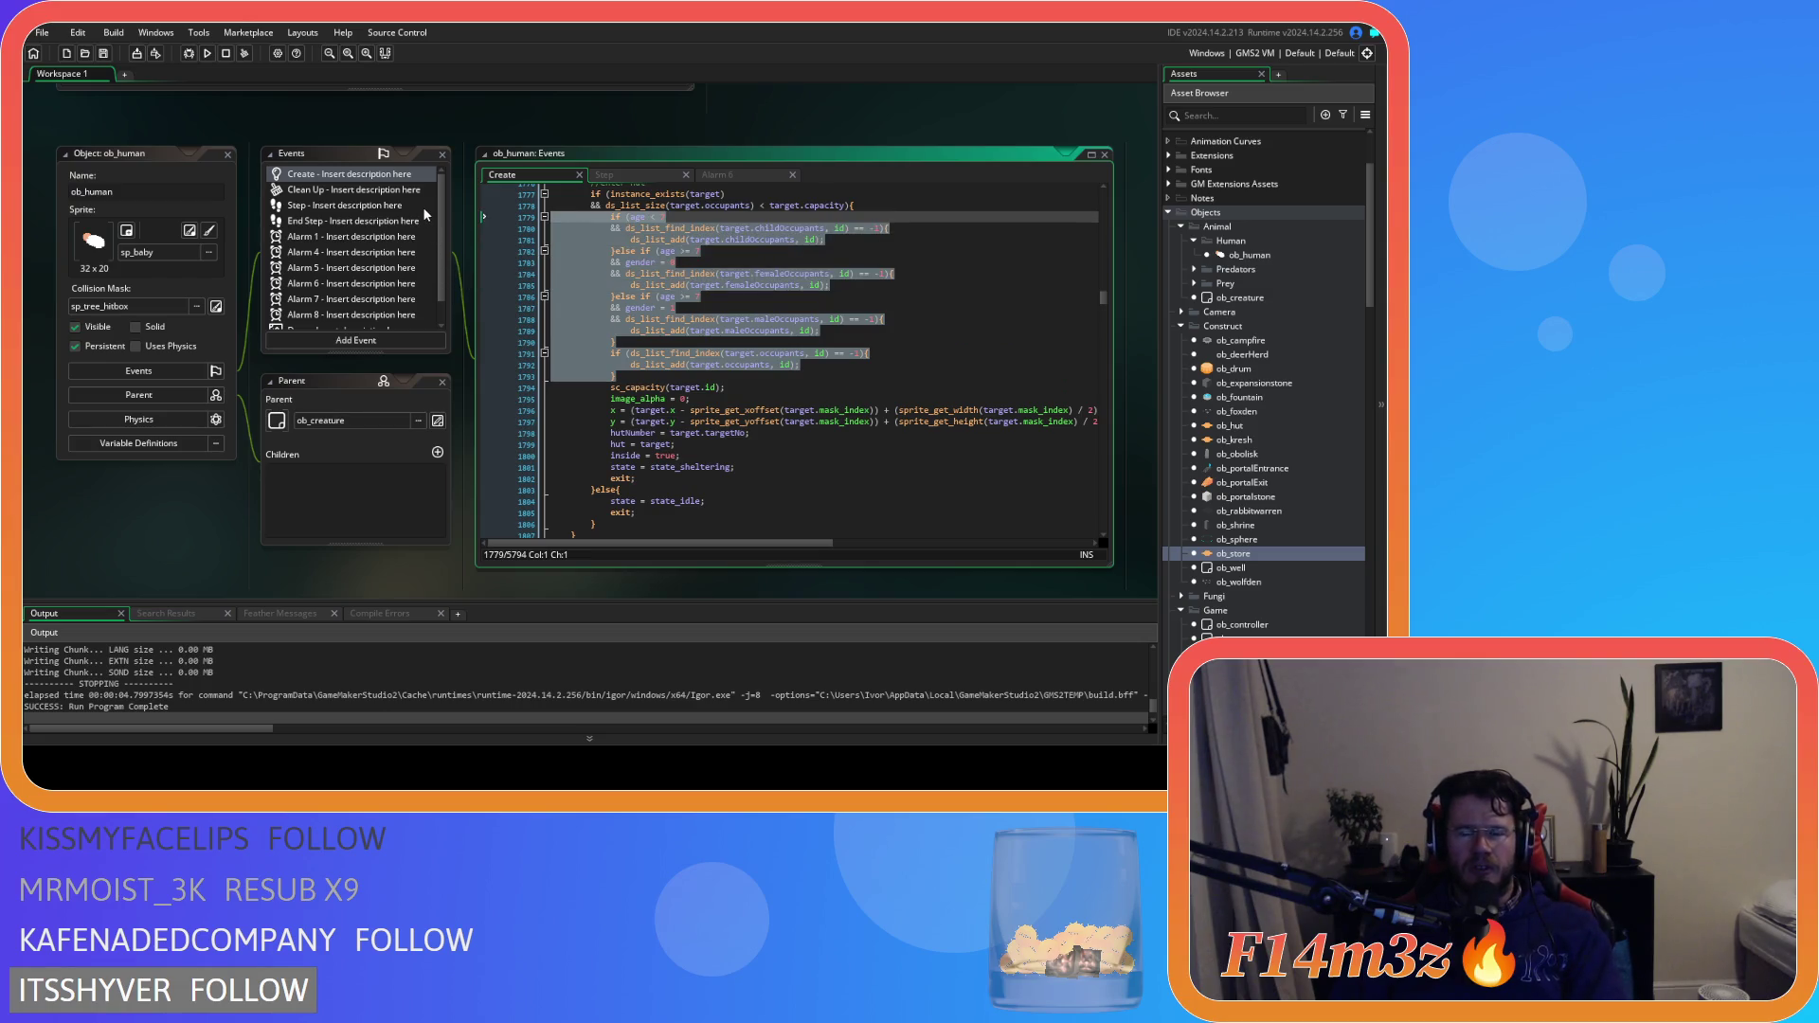
pyautogui.press('Delete')
# Remove the else branch that resets to idle and the occupant capacity condition
pyautogui.scroll(3, 836, 313)
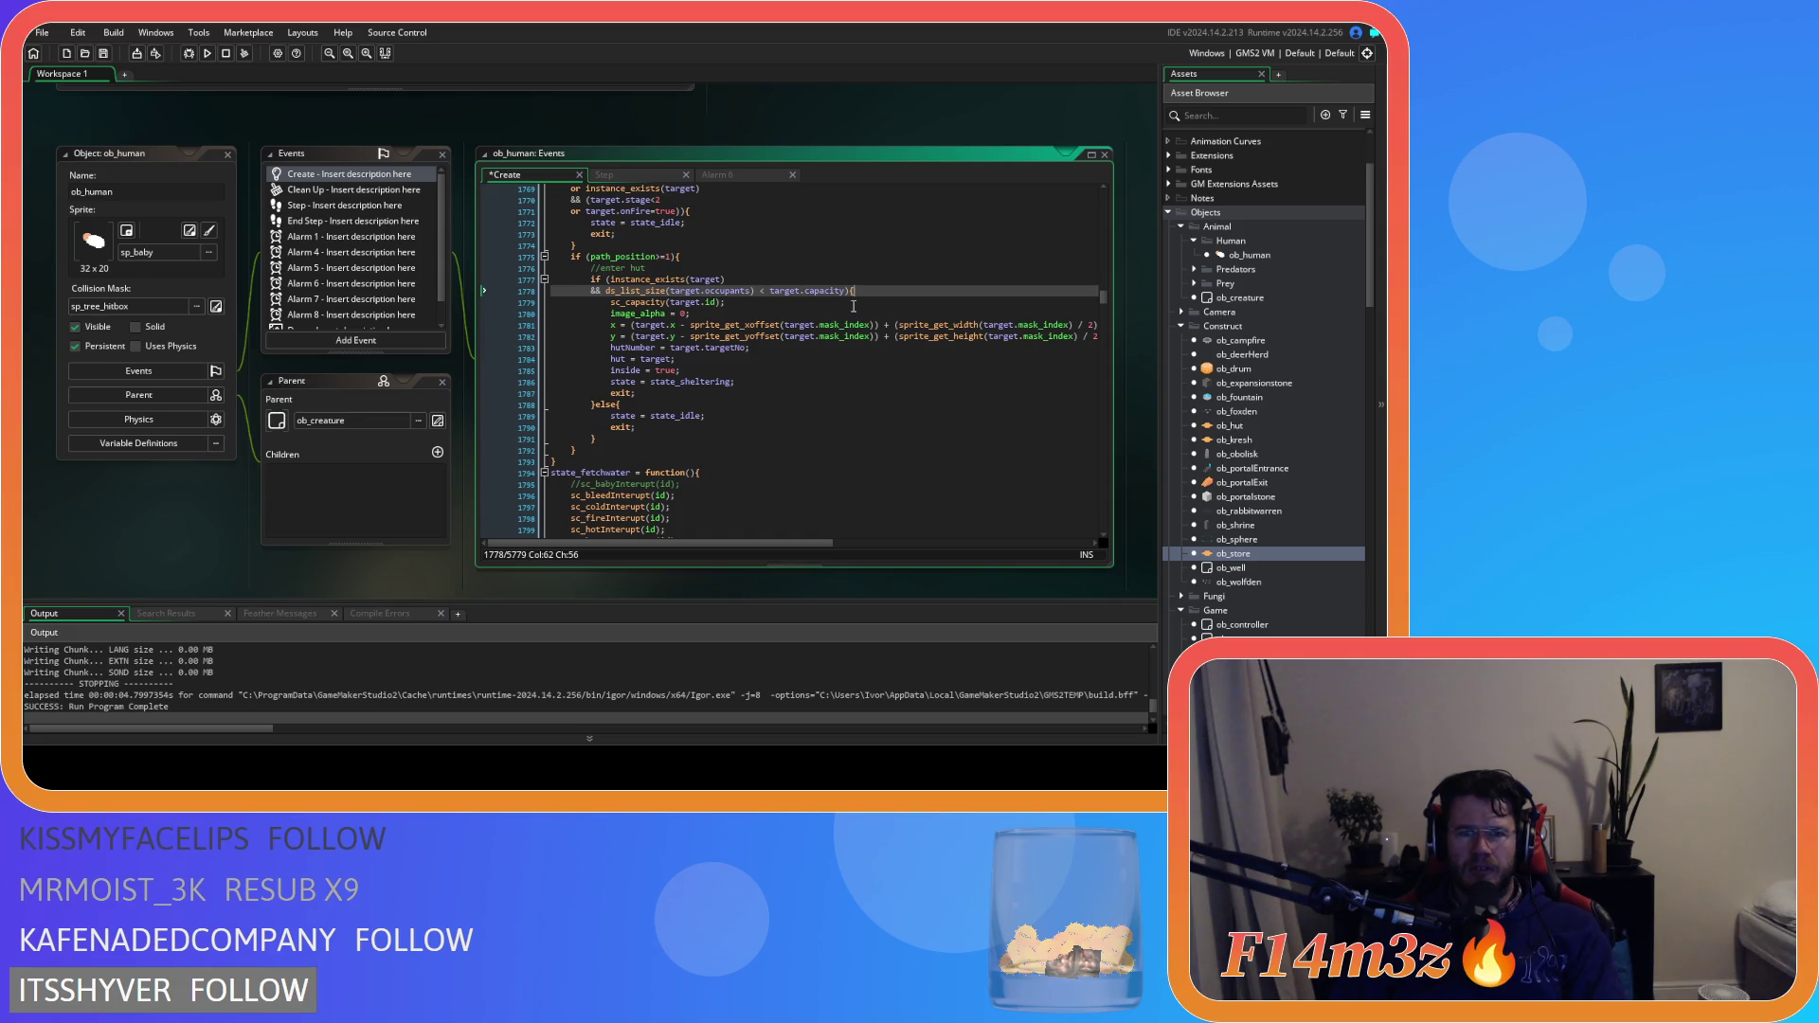
pyautogui.press('Left')
pyautogui.moveTo(604, 440)
pyautogui.mouseDown()
pyautogui.moveTo(599, 405)
pyautogui.moveTo(530, 407)
pyautogui.mouseUp()
pyautogui.press('Delete')
pyautogui.moveTo(855, 290); pyautogui.dragTo(492, 288)
pyautogui.press('Delete')
pyautogui.press('Delete')
# Delete the instance_exists check line above the sheltering block
pyautogui.moveTo(637, 383)
pyautogui.mouseDown()
pyautogui.moveTo(429, 299)
pyautogui.moveTo(424, 277)
pyautogui.mouseUp()
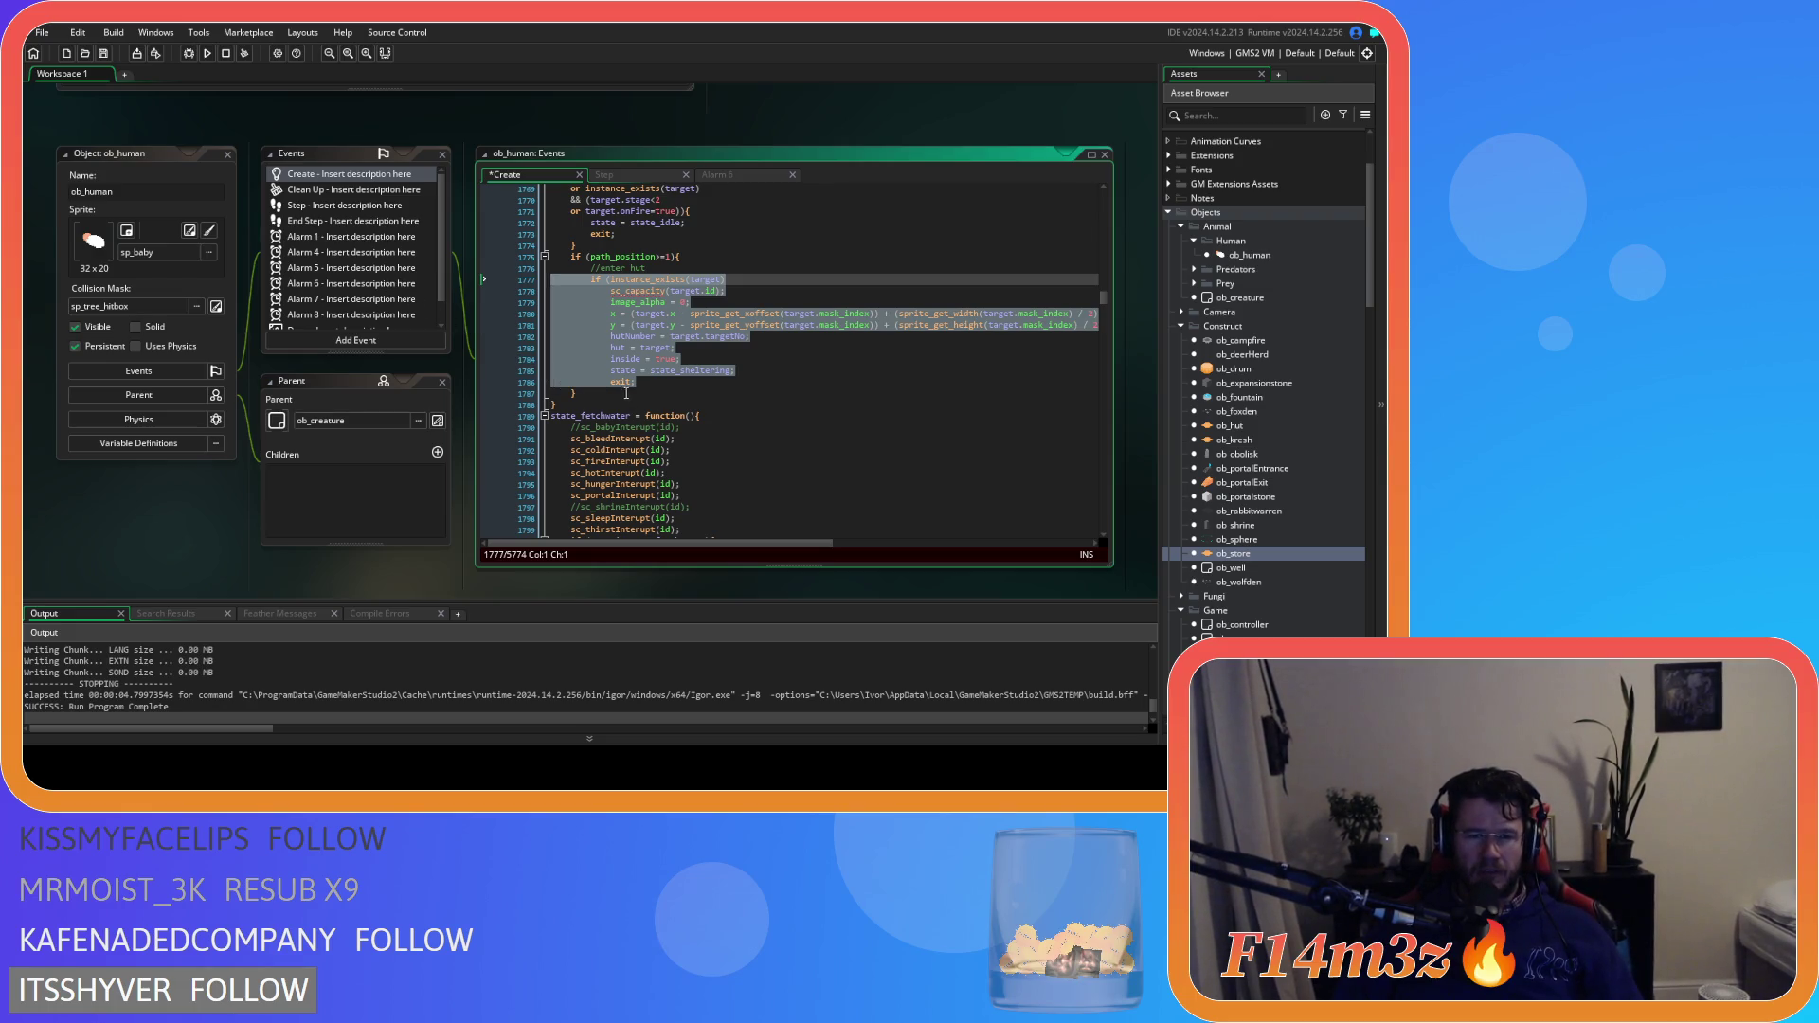
pyautogui.click(630, 384)
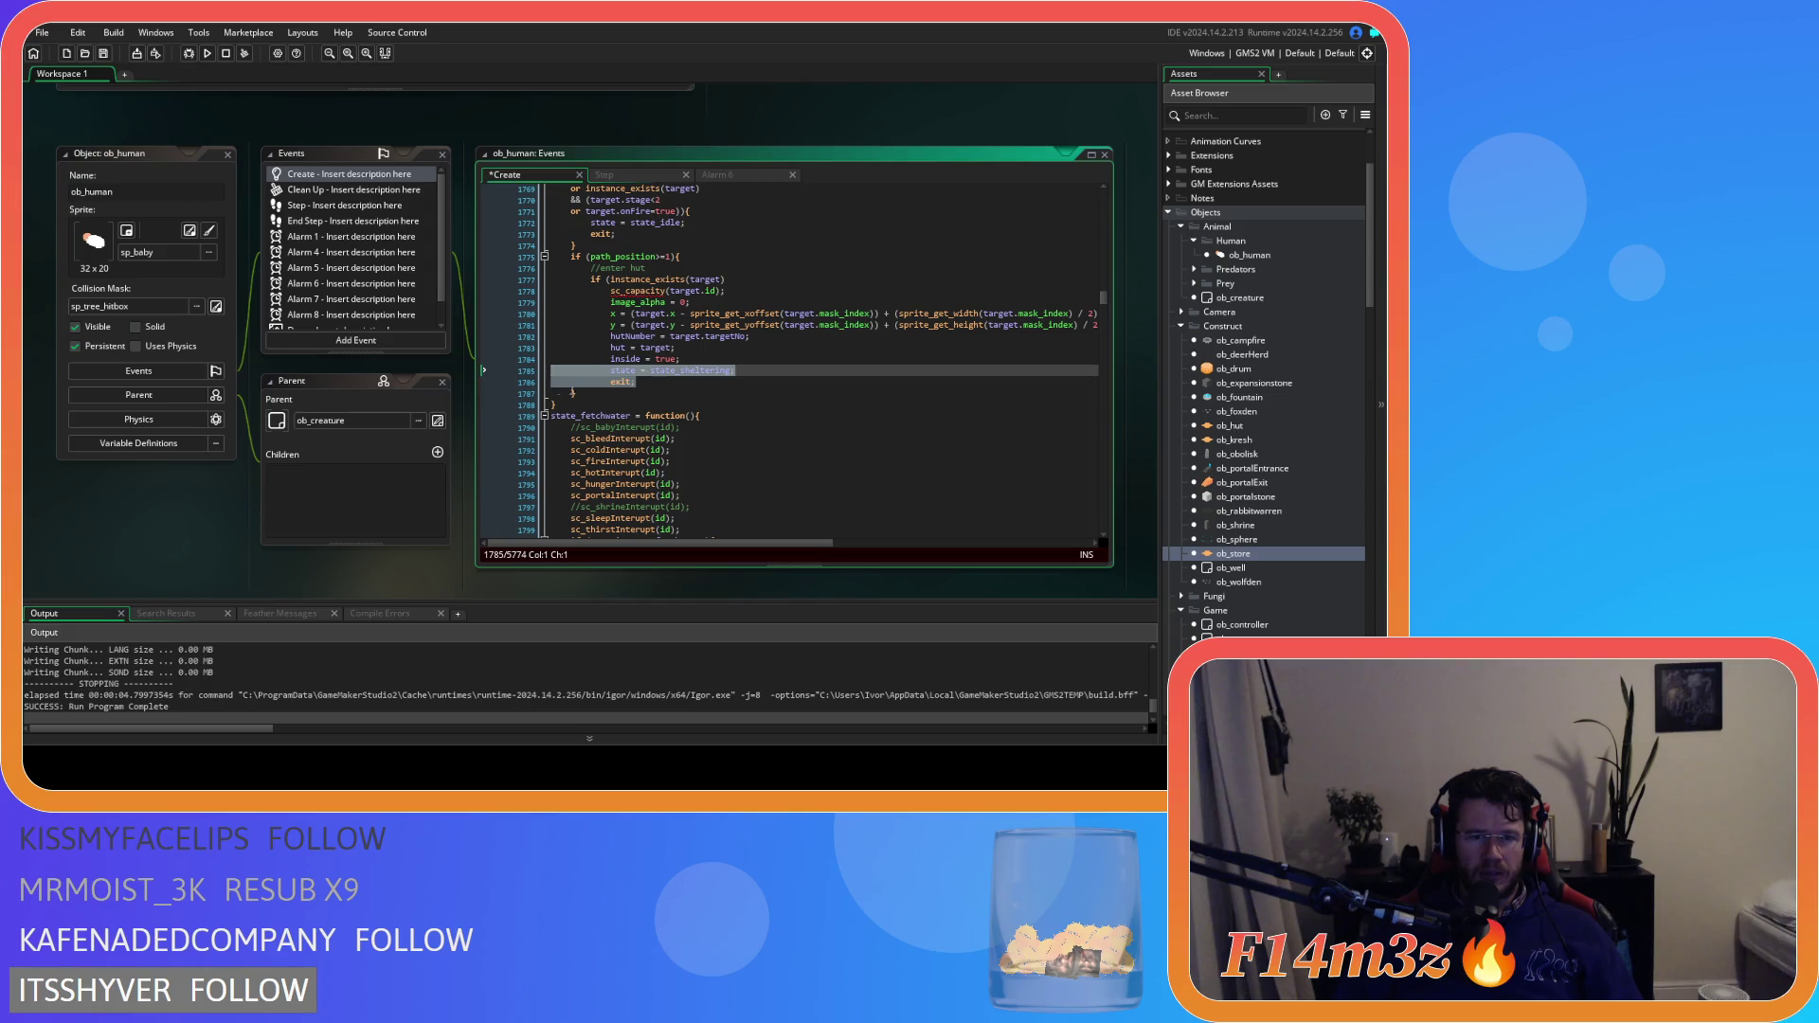
pyautogui.click(697, 302)
pyautogui.click(731, 279)
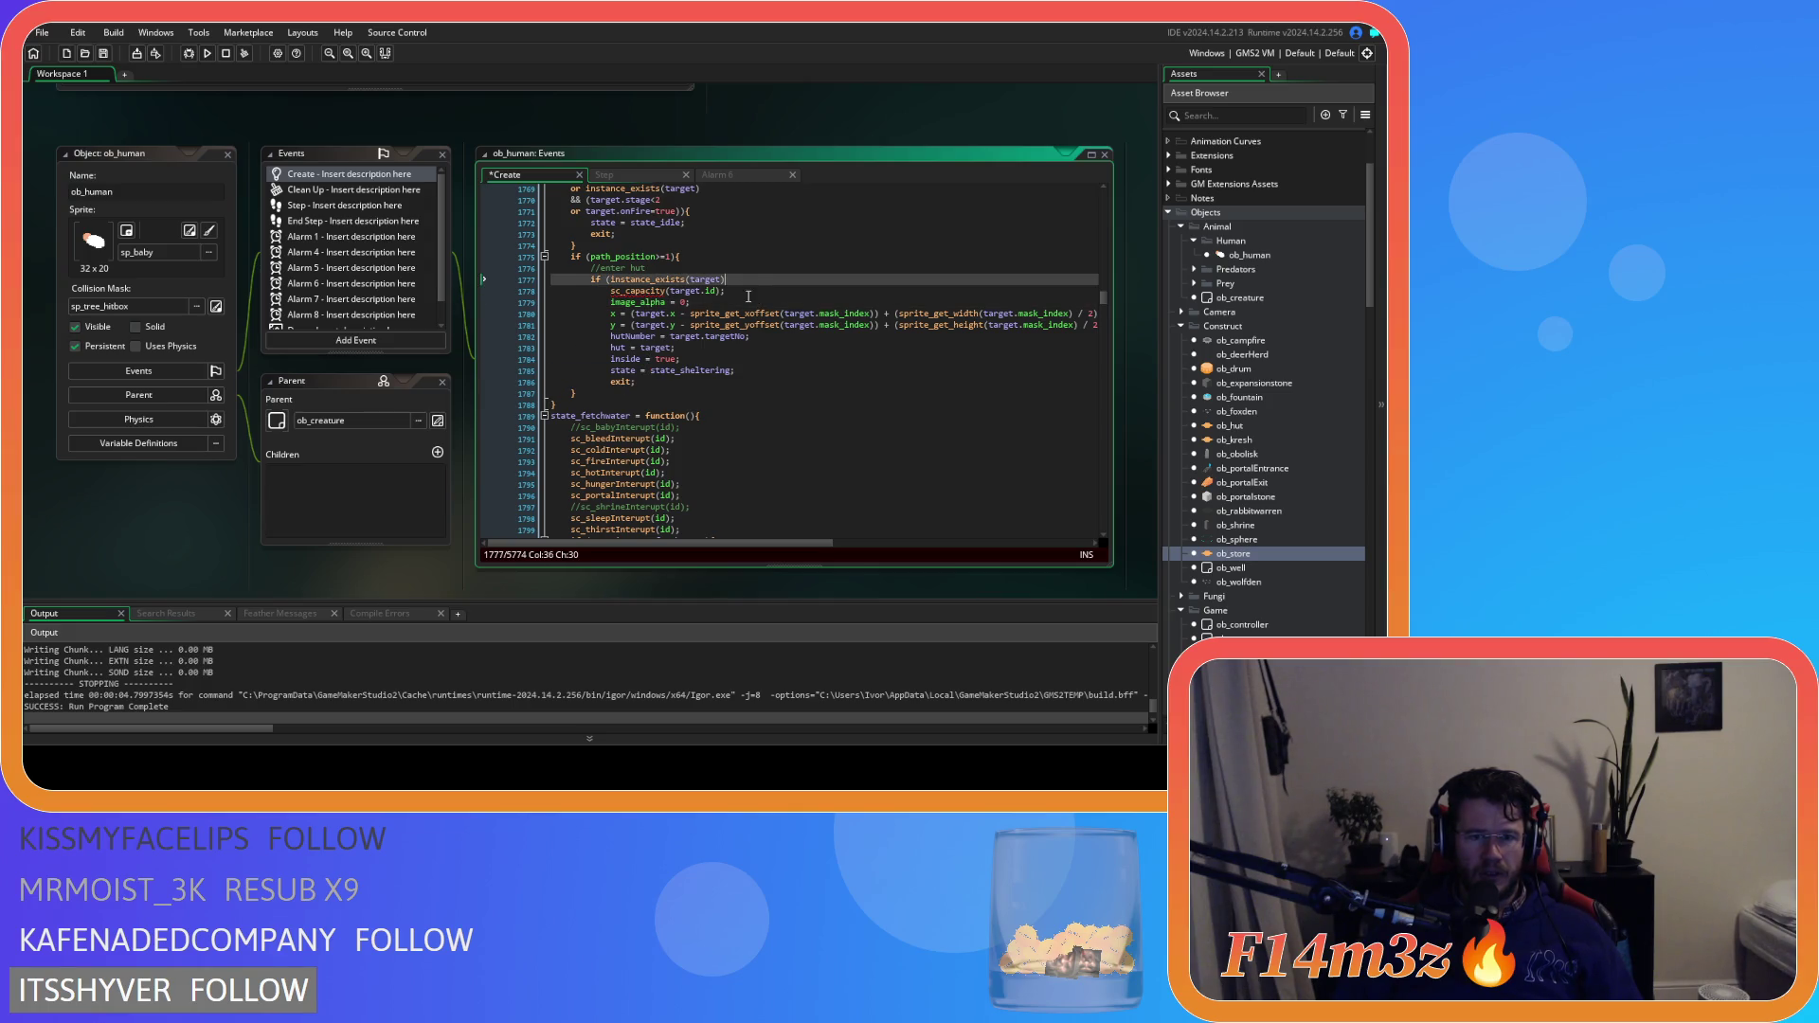
pyautogui.moveTo(730, 280); pyautogui.dragTo(419, 282)
pyautogui.press('BackSpace')
pyautogui.press('BackSpace')
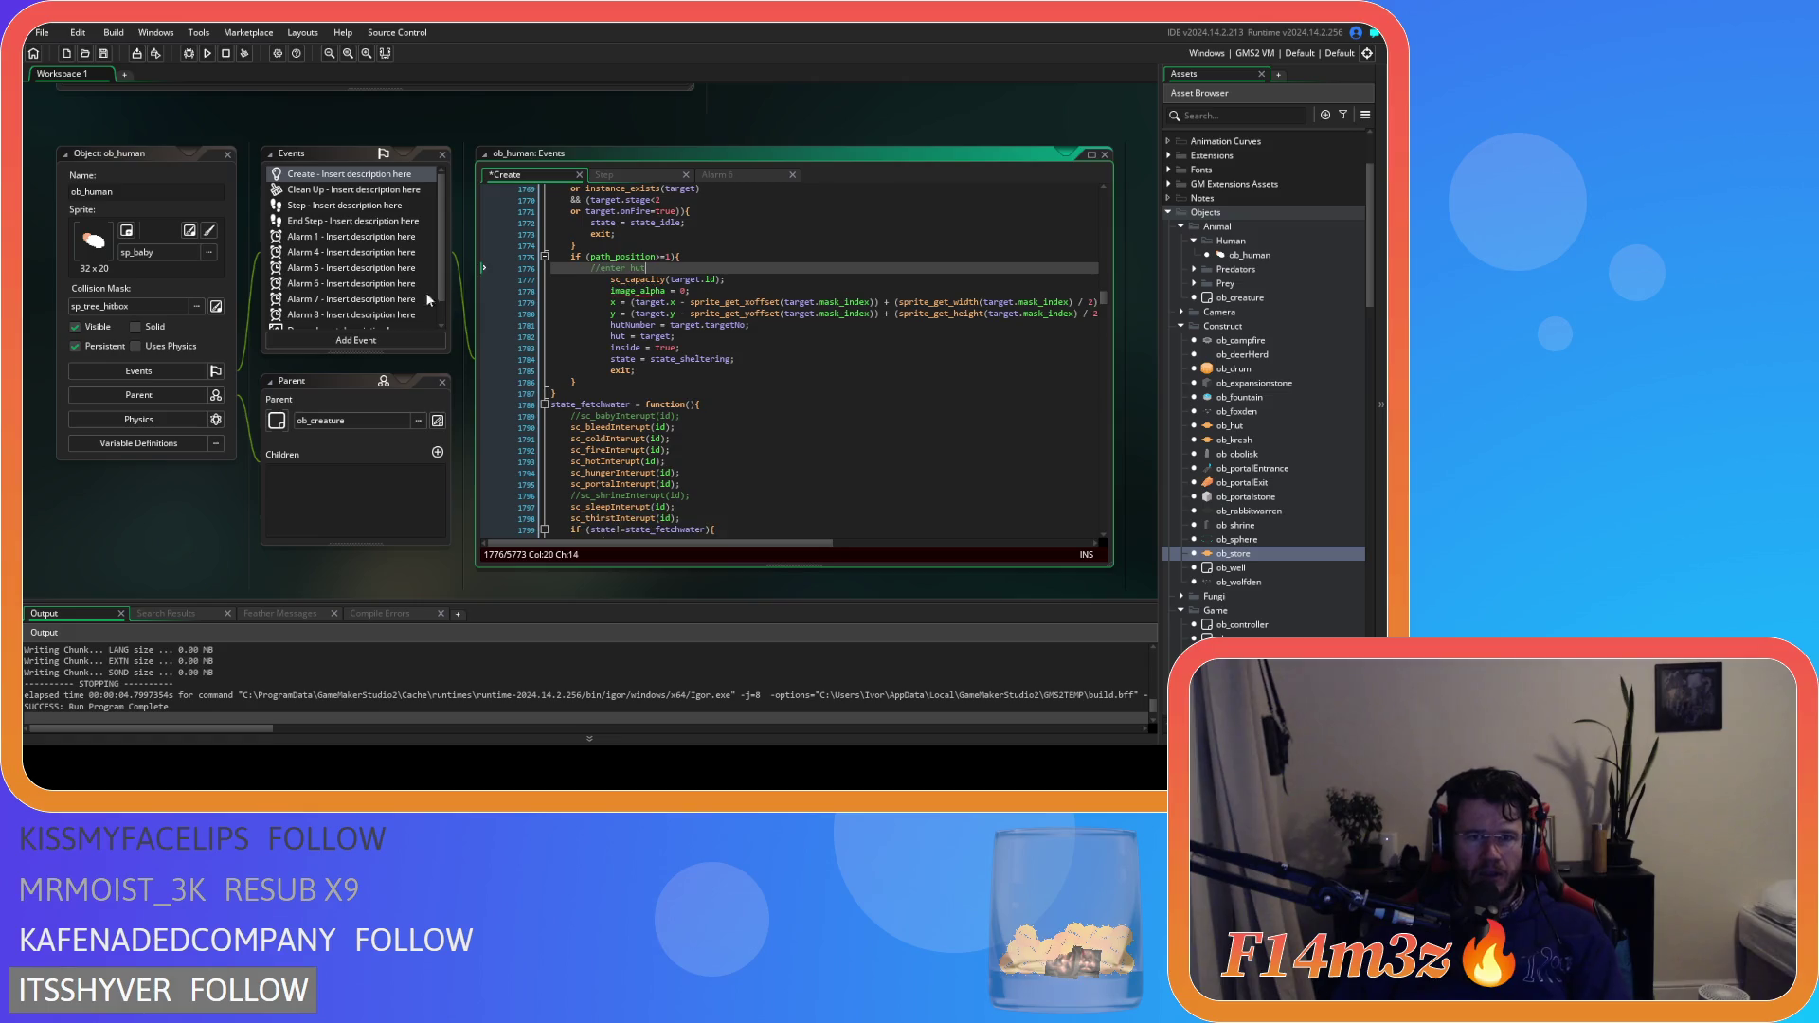
# Un-indent the sheltering block one level with Shift+Tab
pyautogui.moveTo(664, 371); pyautogui.dragTo(457, 275)
pyautogui.hotkey('shift', 'Tab')
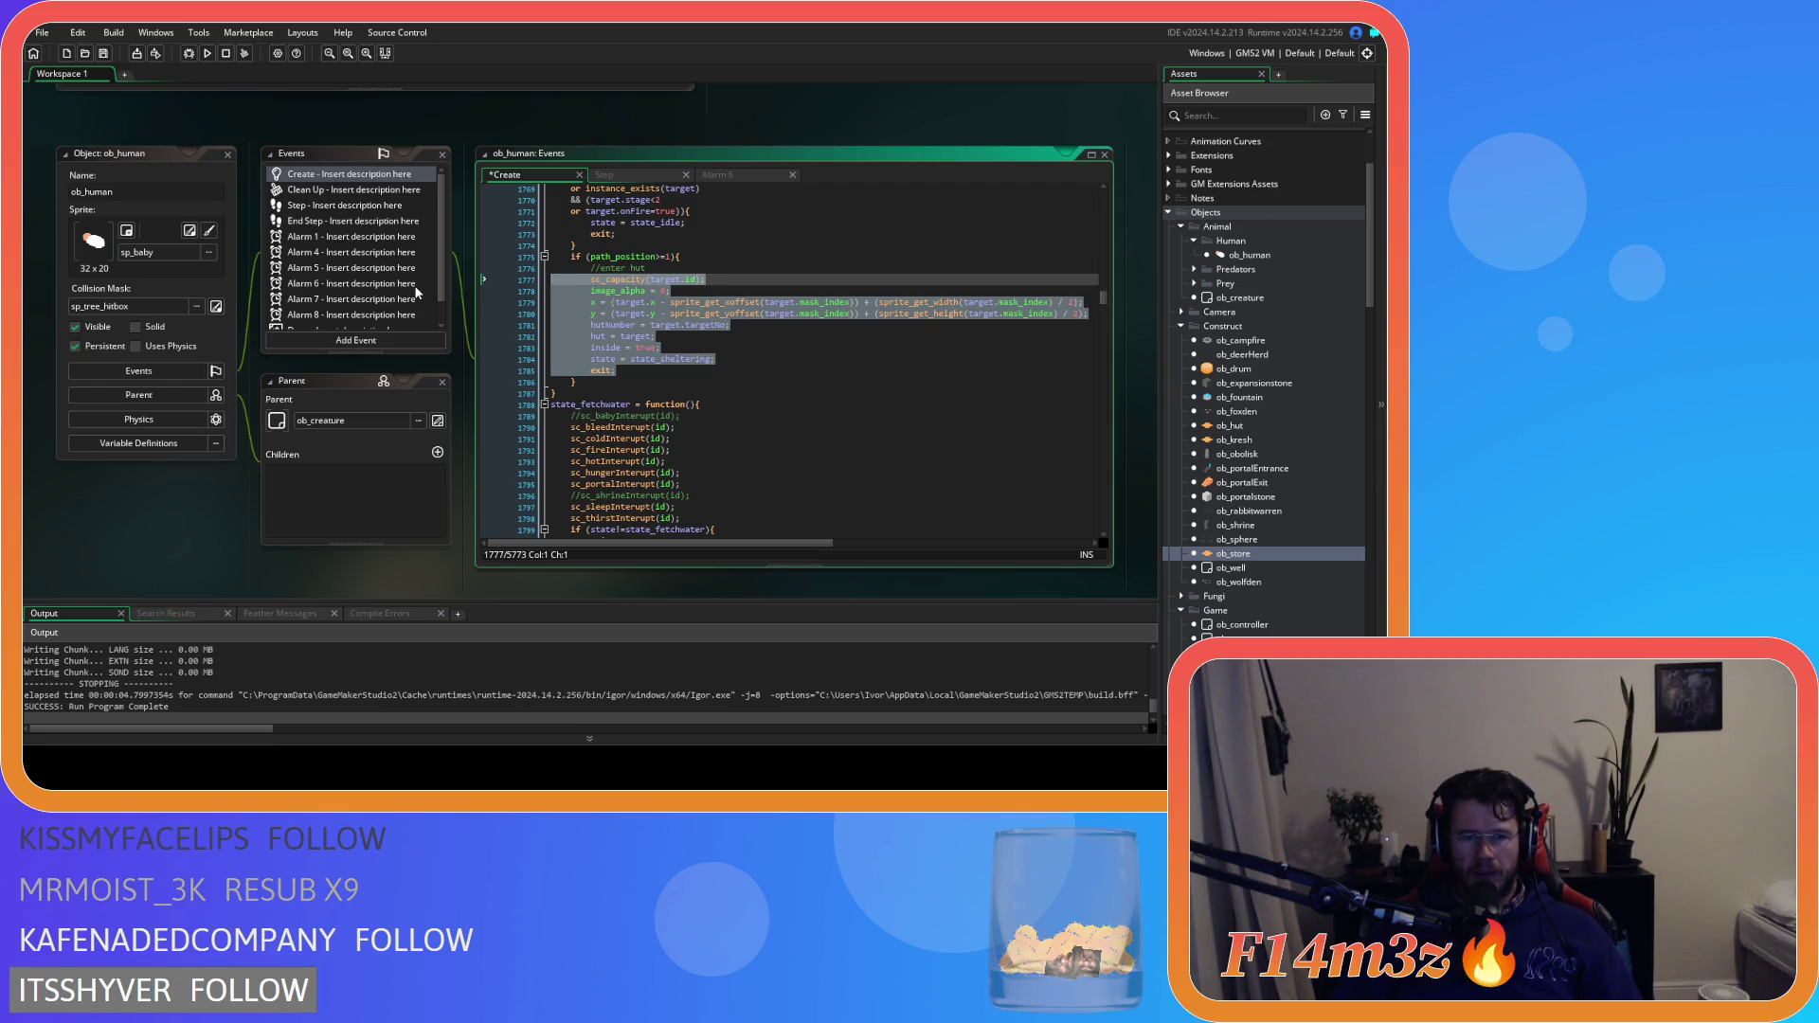
pyautogui.click(693, 373)
pyautogui.click(787, 259)
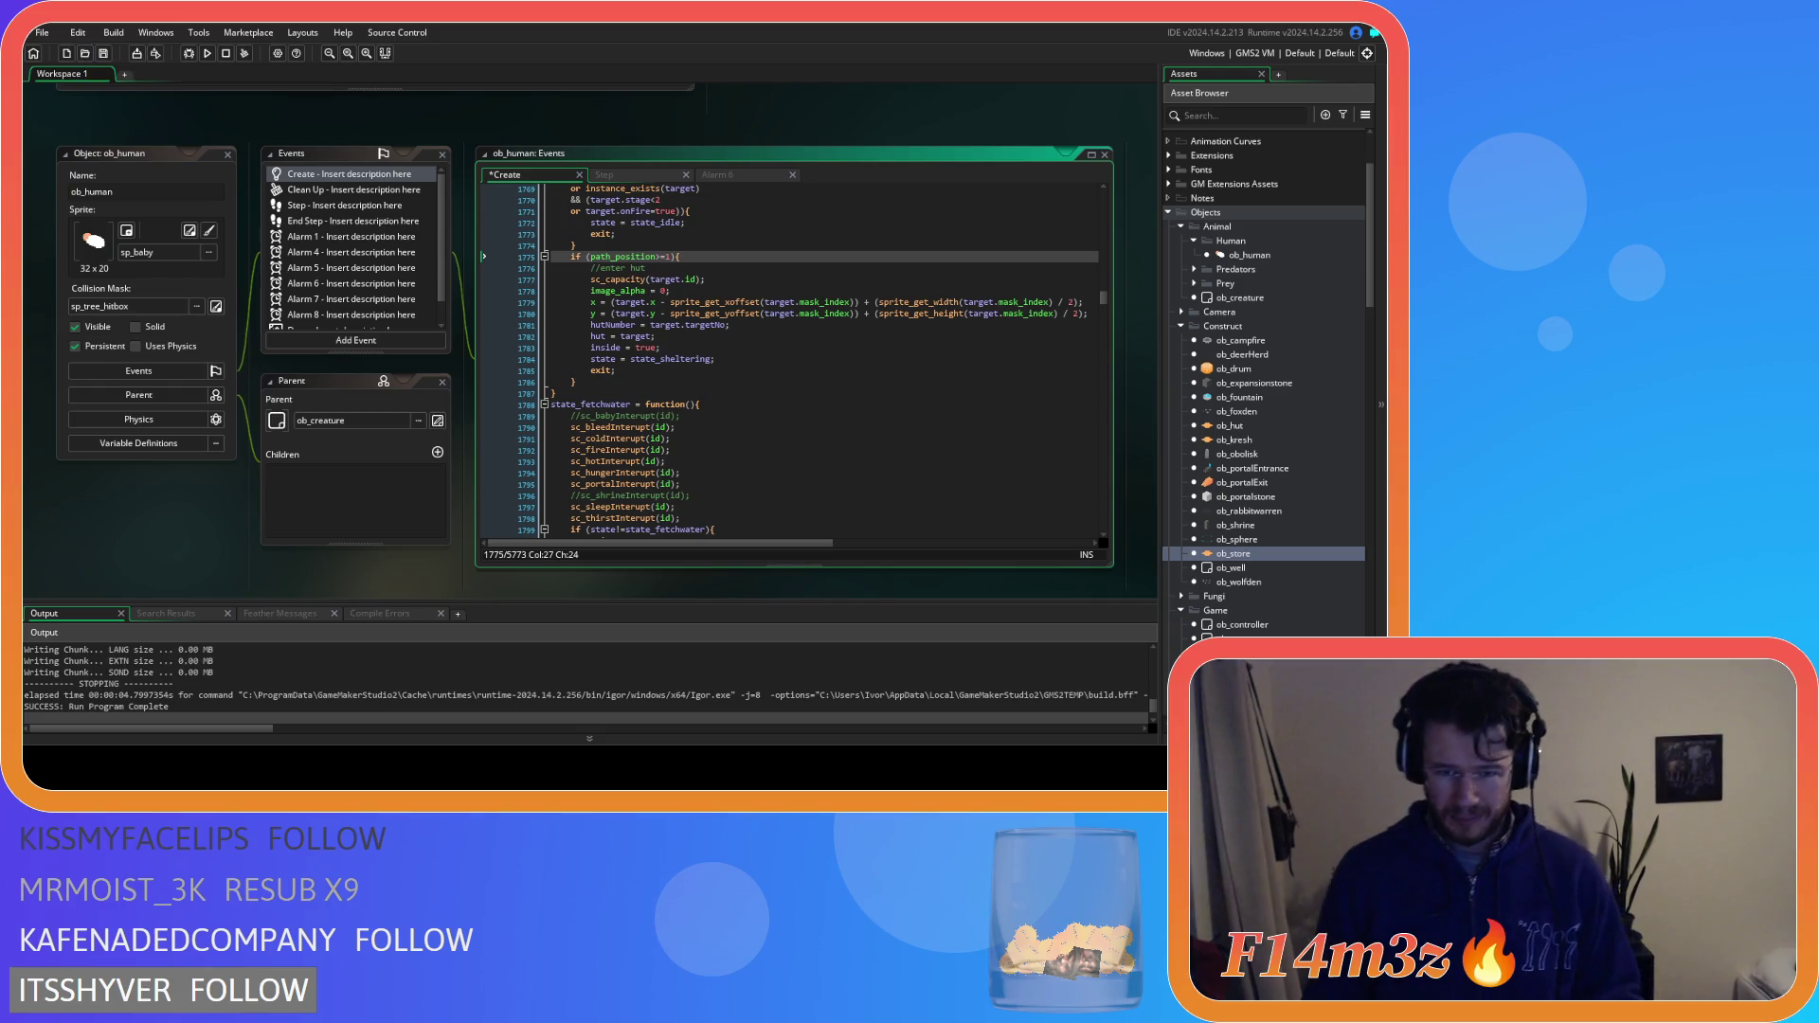
pyautogui.click(746, 302)
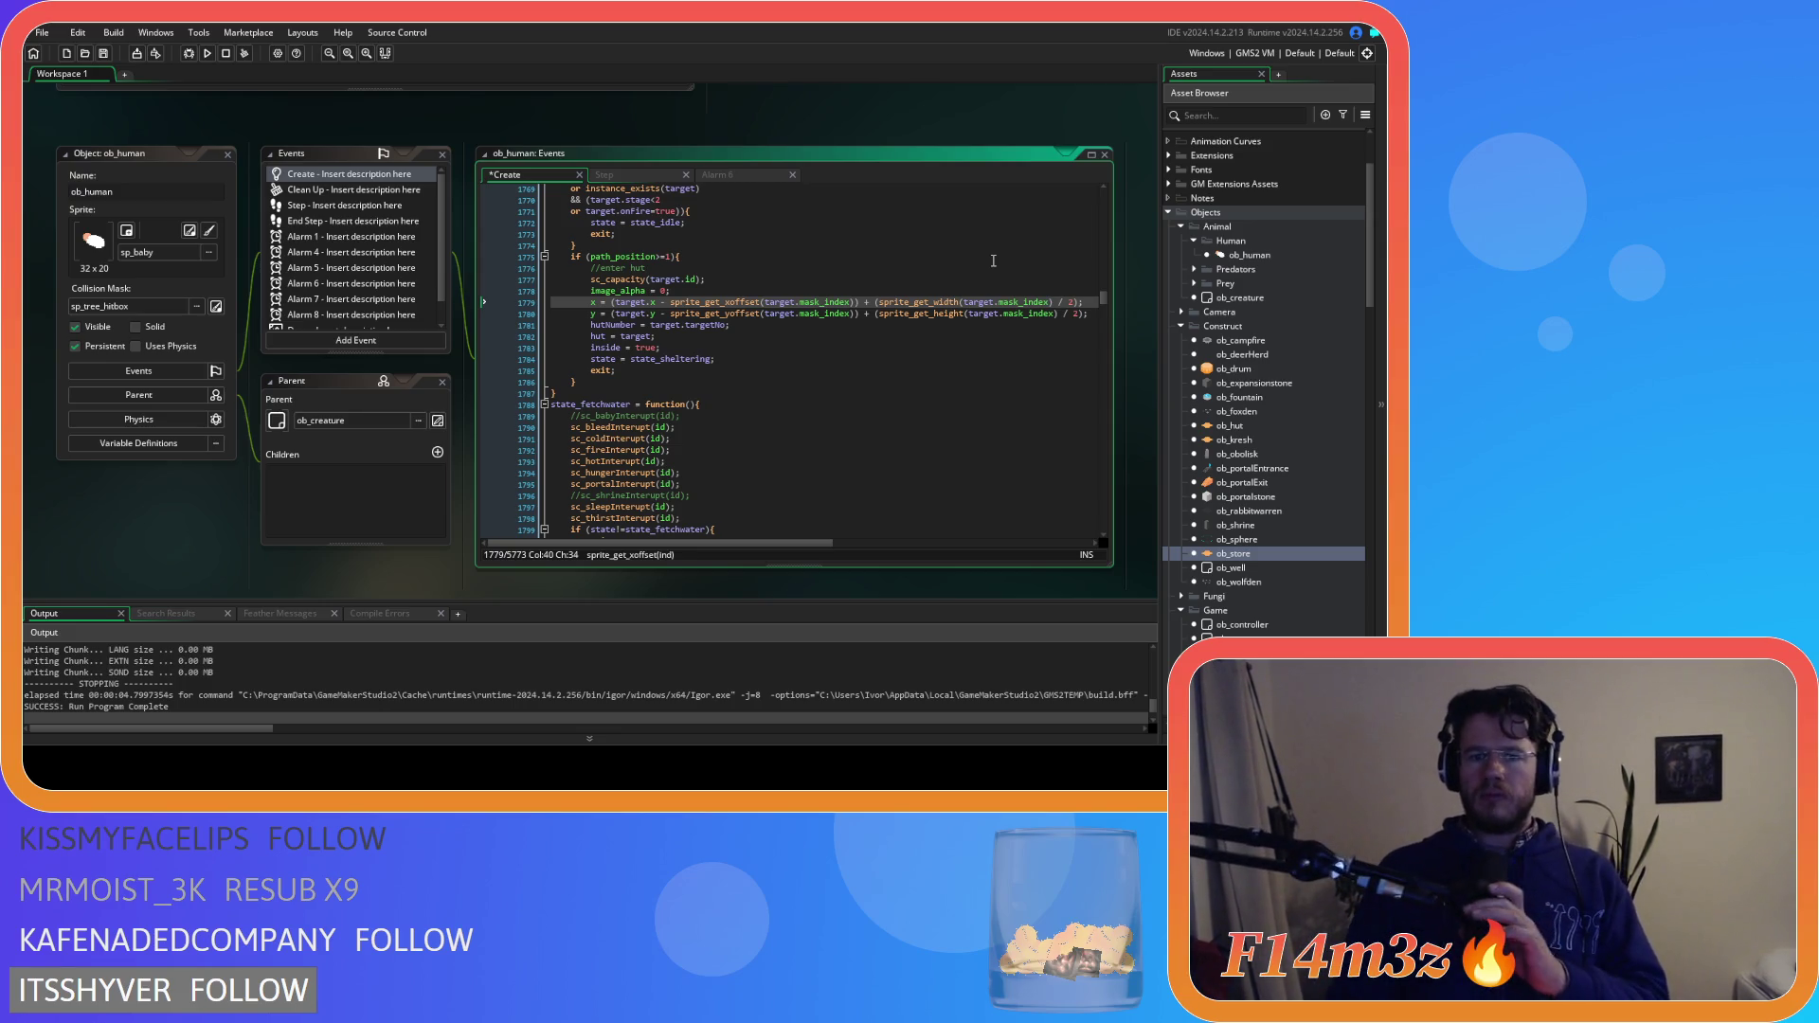
# Save the Create code and delete the sc_capacity(target.id) line
pyautogui.click(867, 390)
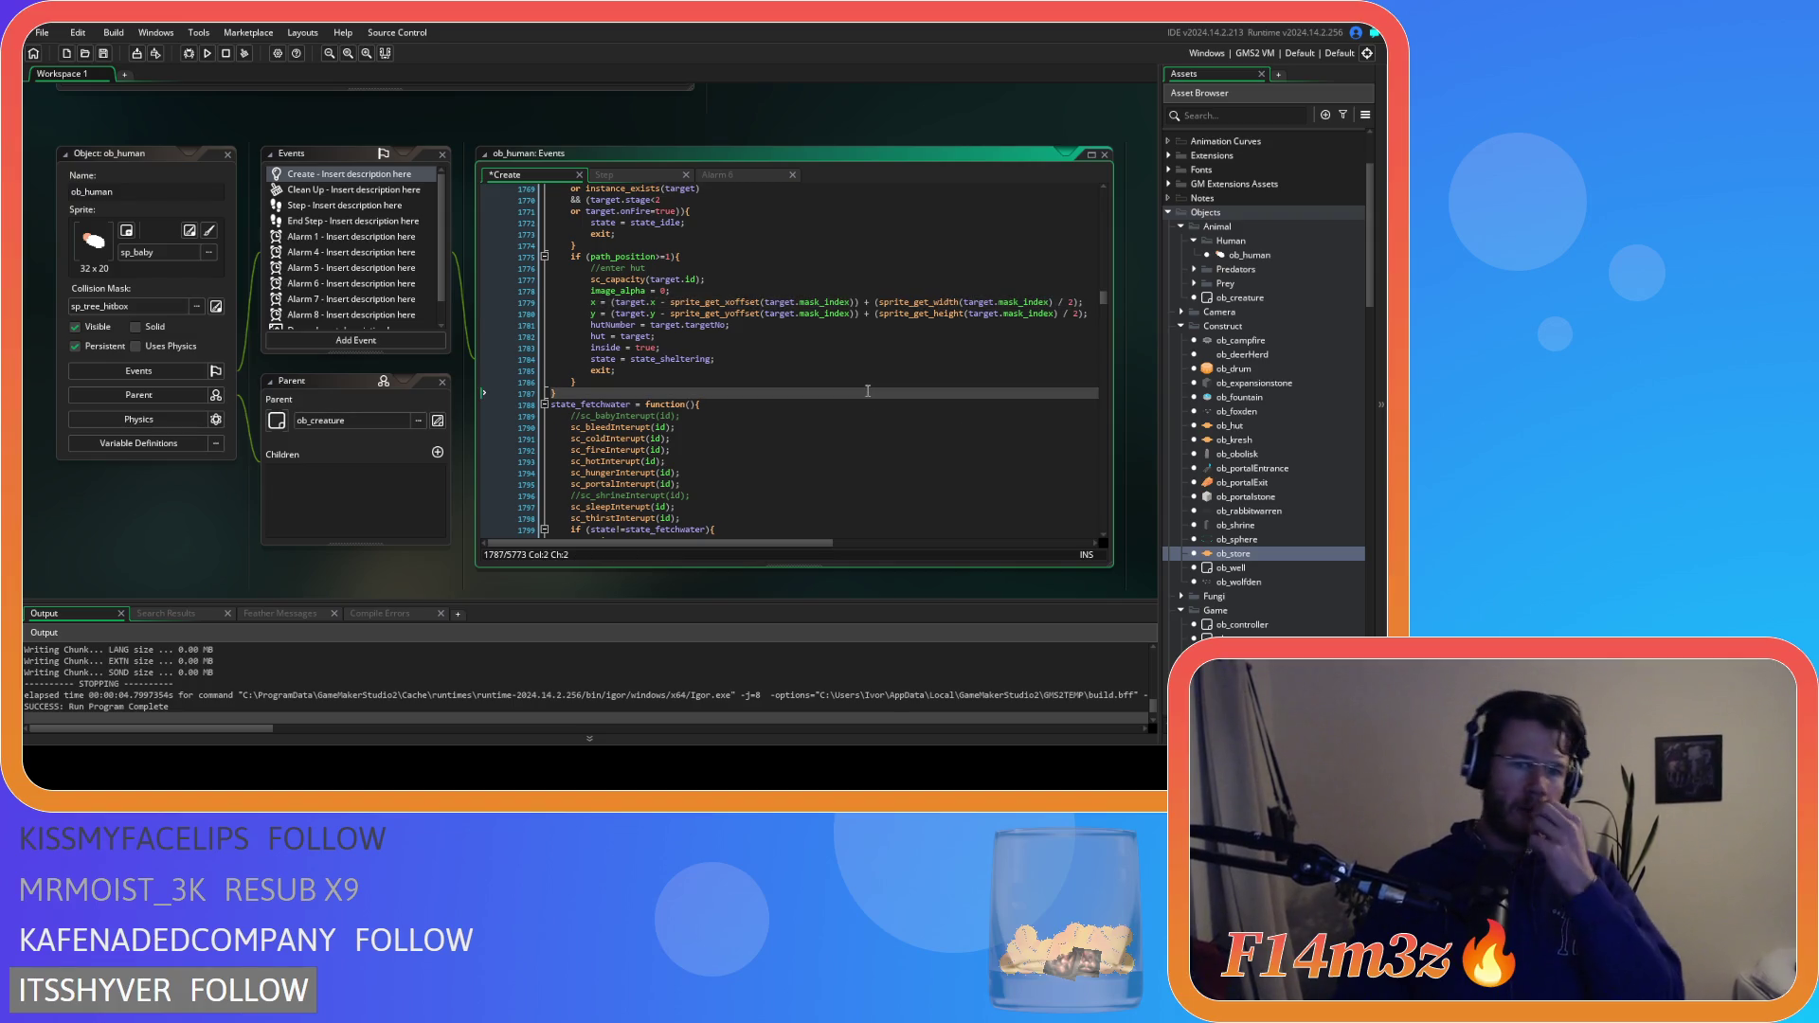
pyautogui.click(834, 350)
pyautogui.hotkey('ctrl', 's')
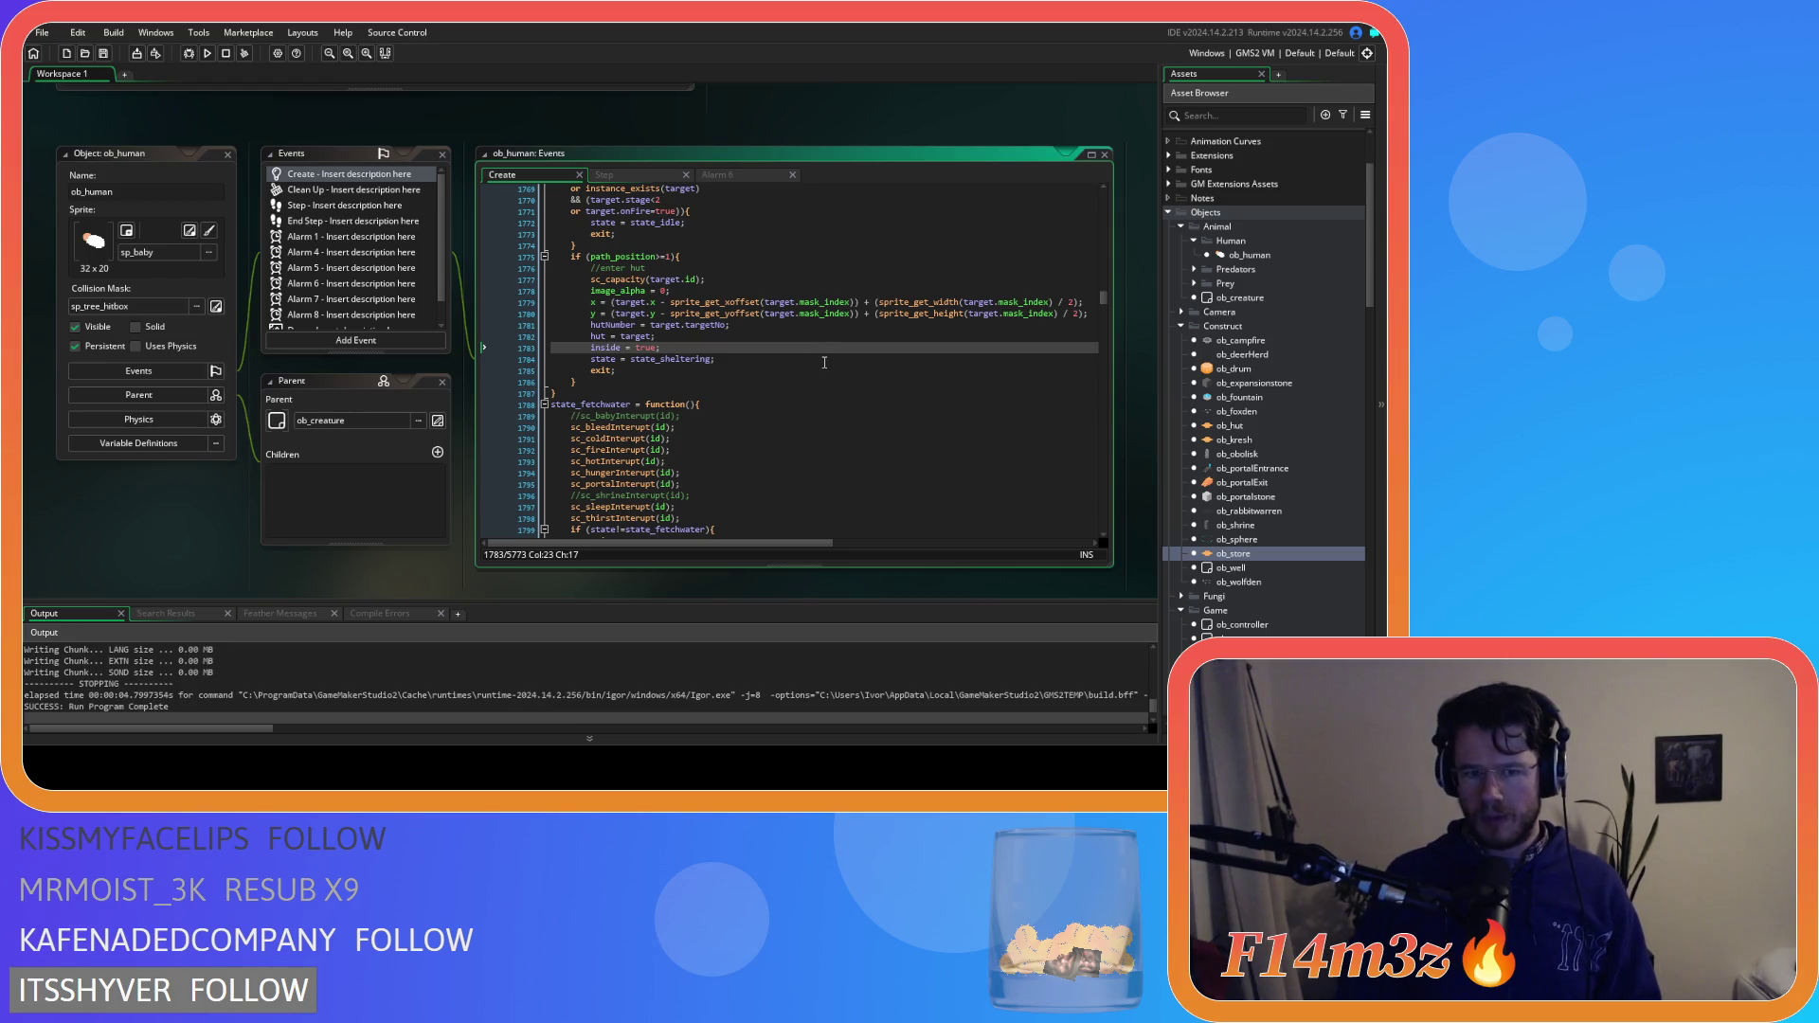
pyautogui.scroll(4, 824, 363)
pyautogui.scroll(-2, 828, 388)
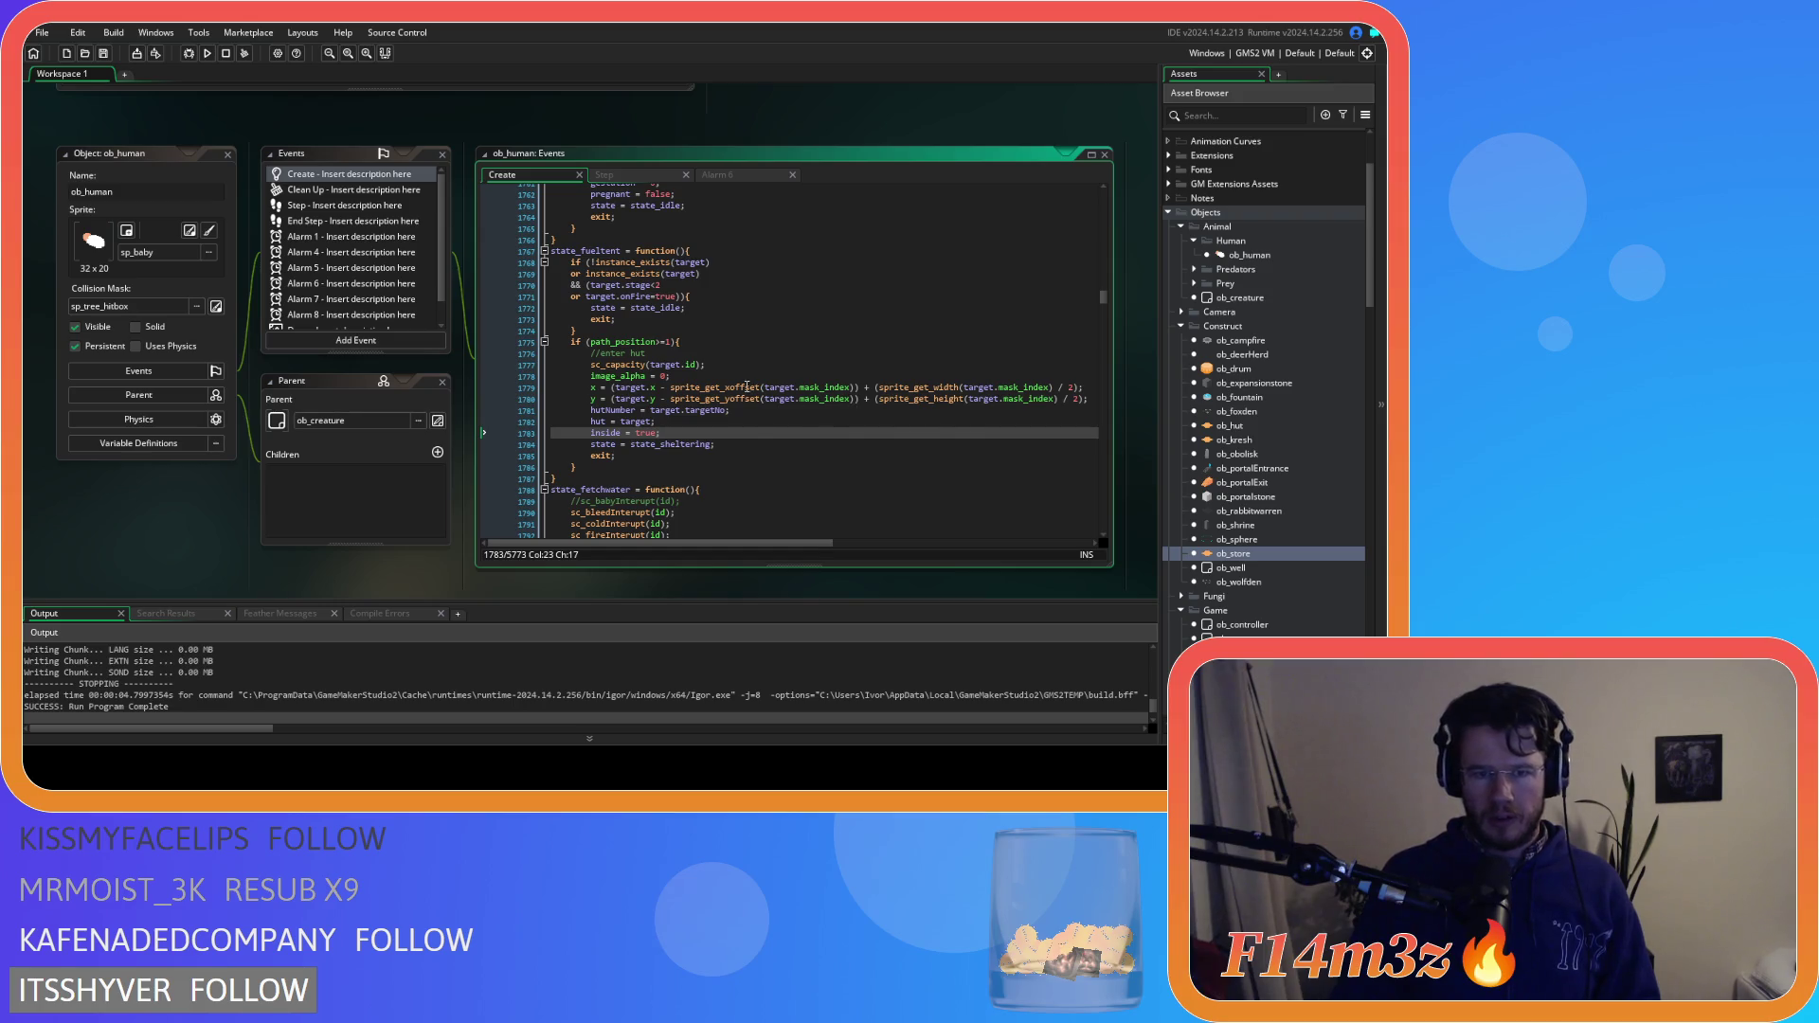
pyautogui.moveTo(744, 384)
pyautogui.click(504, 366)
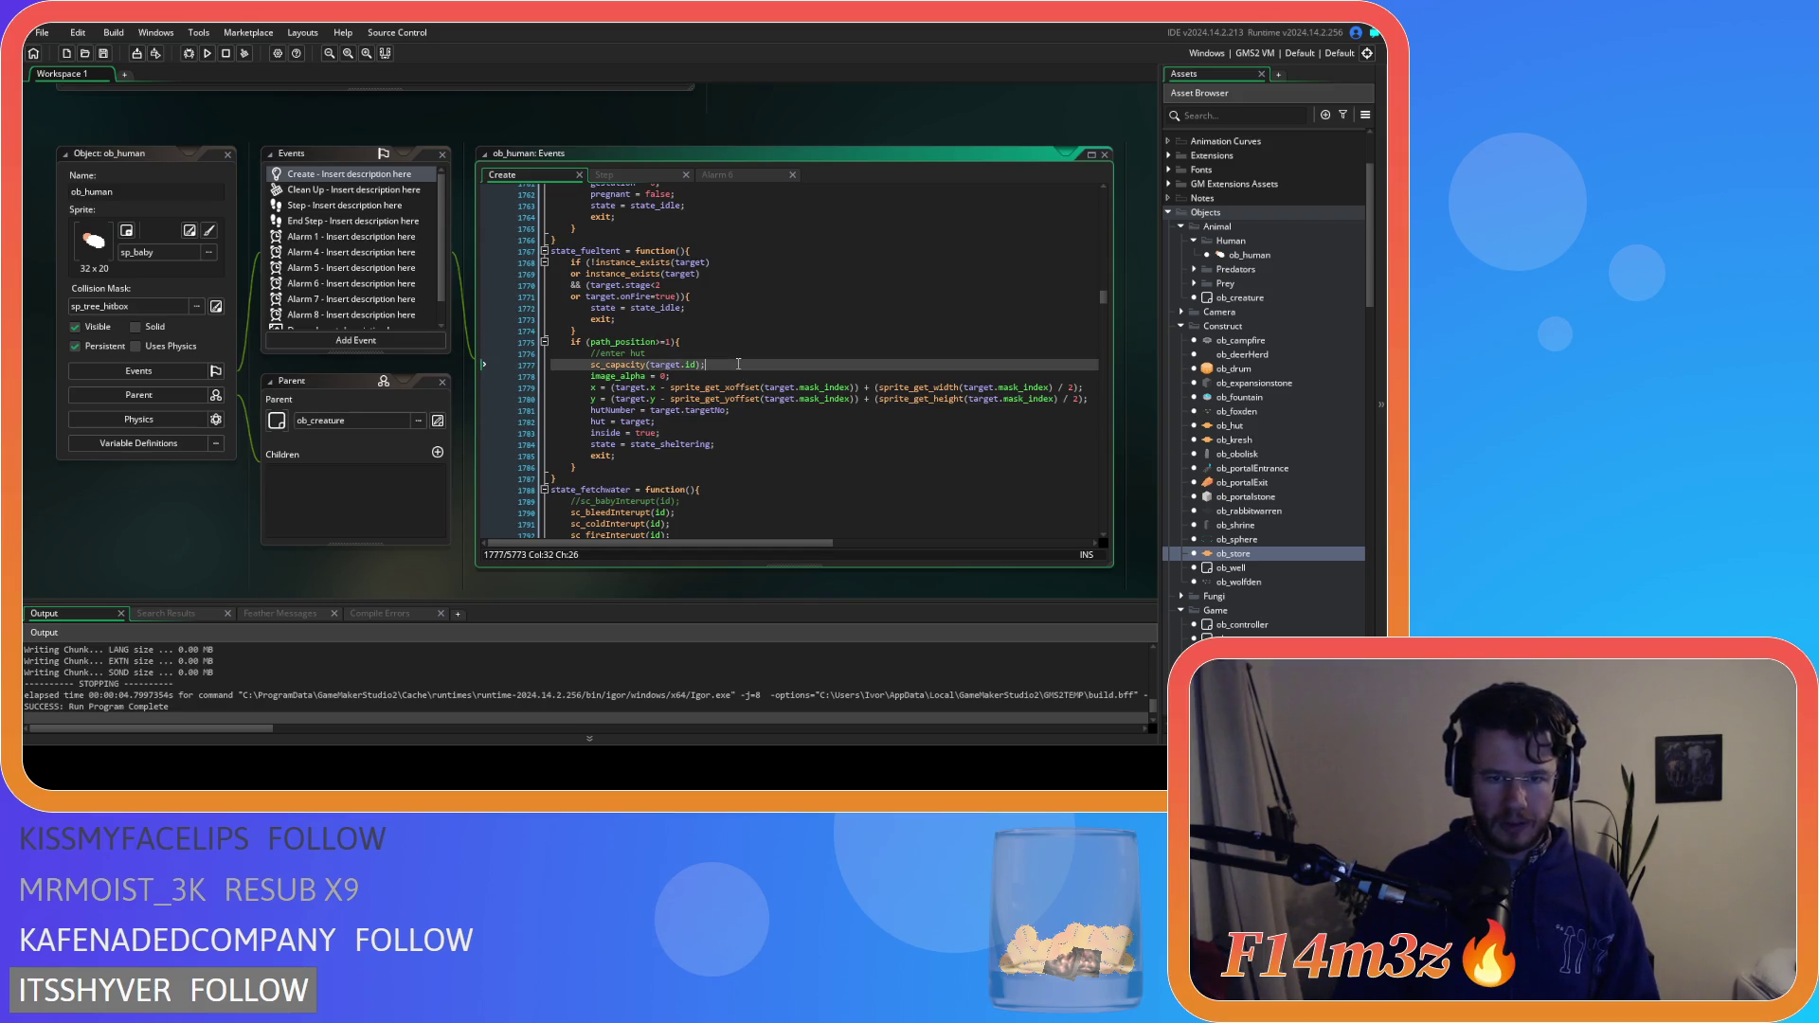
pyautogui.press('BackSpace')
pyautogui.press('BackSpace')
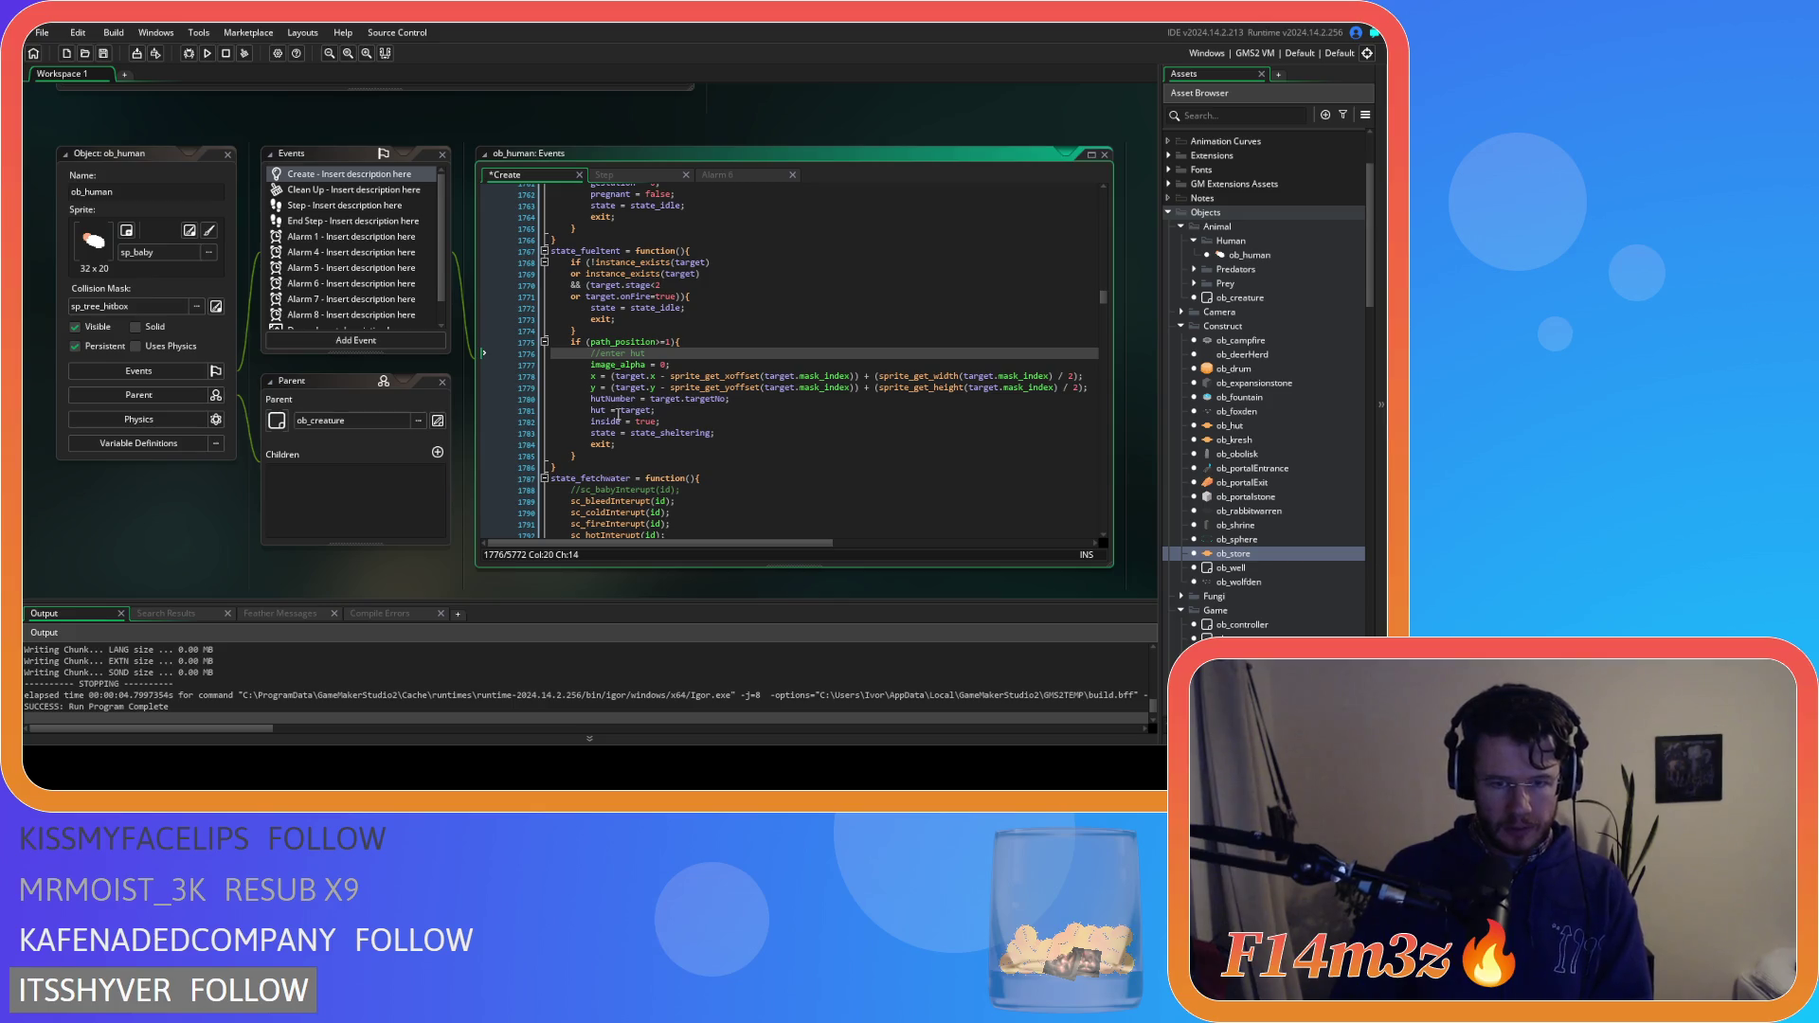
# Replace the state_sheltering assignment with an if (actionTimer>=1) block
pyautogui.moveTo(724, 433); pyautogui.dragTo(597, 433)
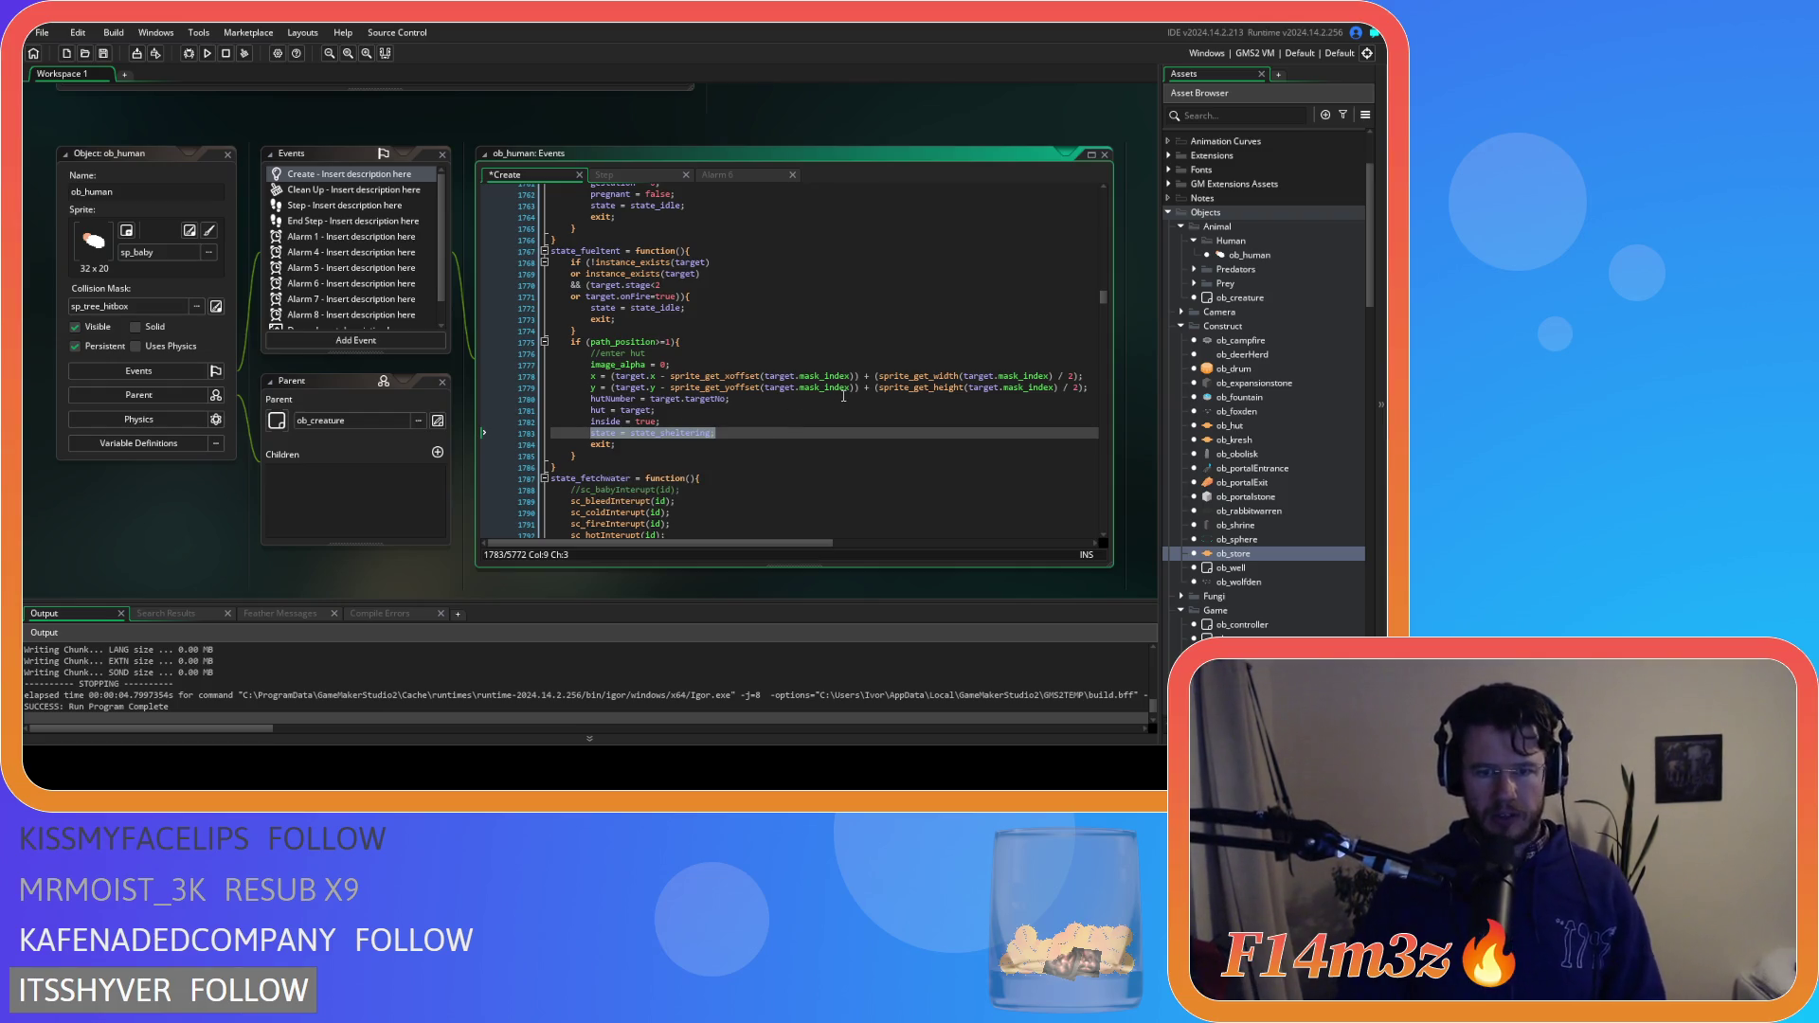
pyautogui.write('if (aac')
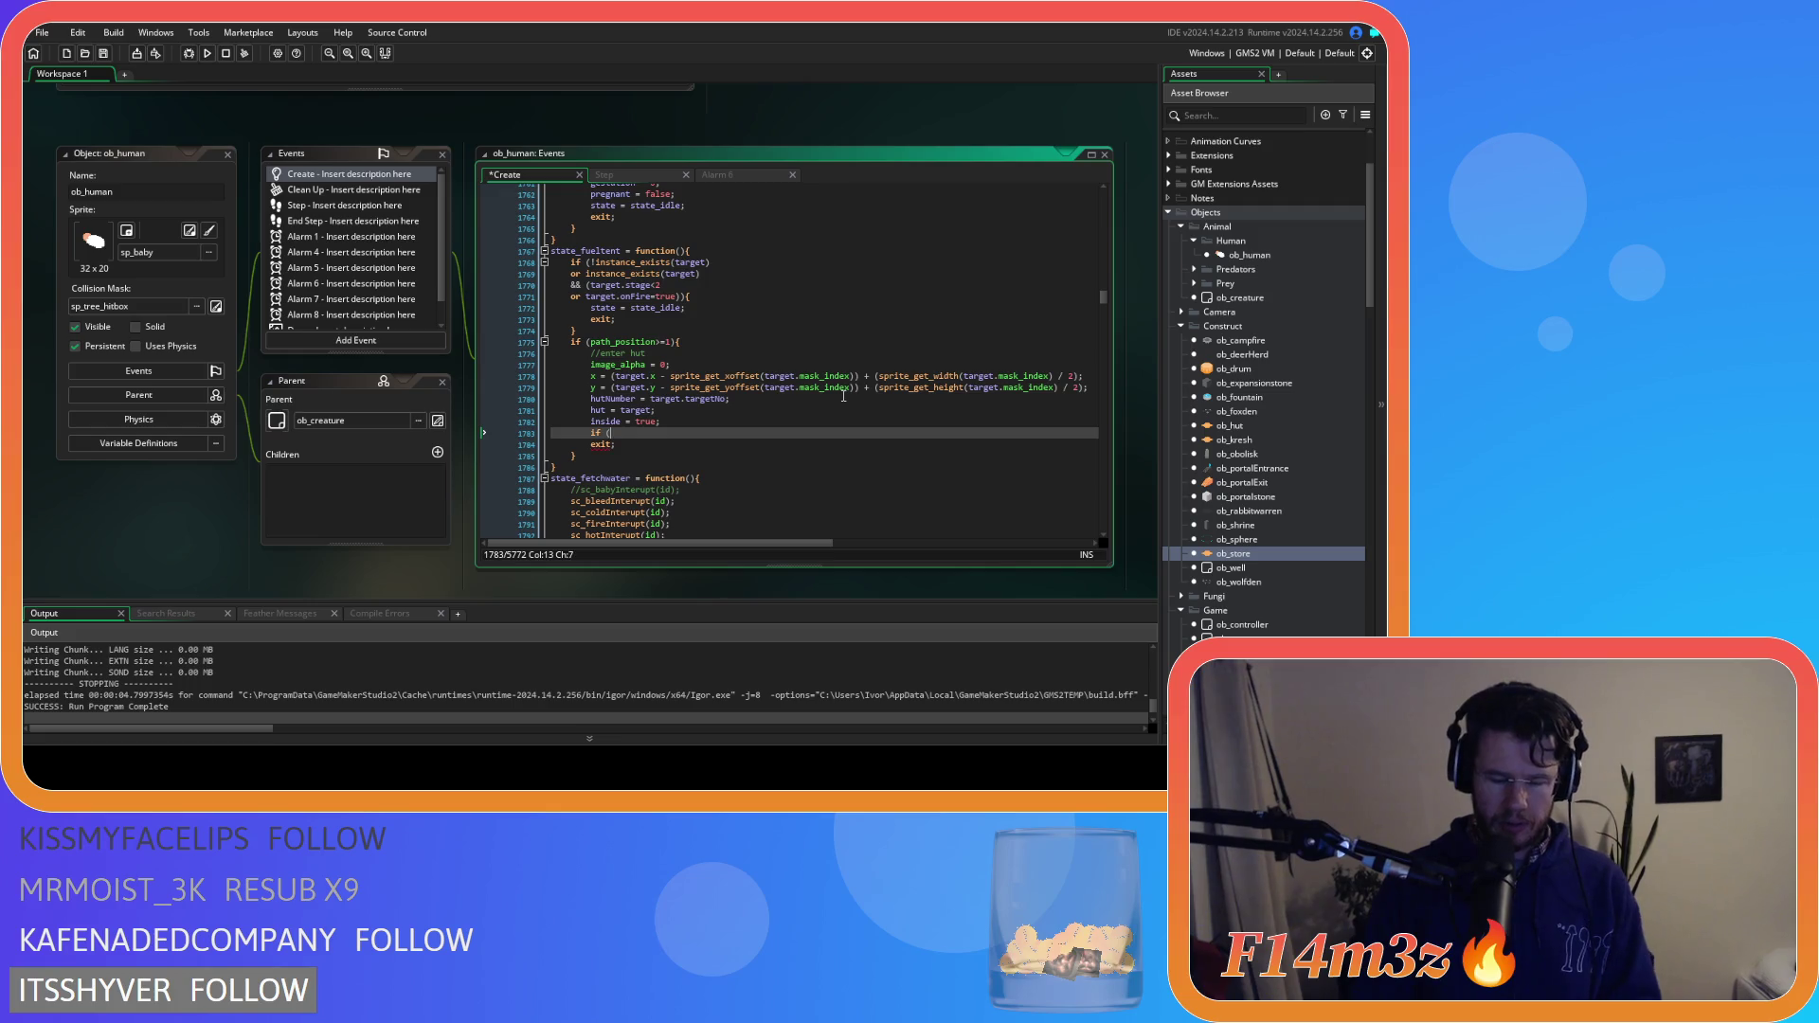
pyautogui.press('BackSpace')
pyautogui.press('BackSpace')
pyautogui.write('ction')
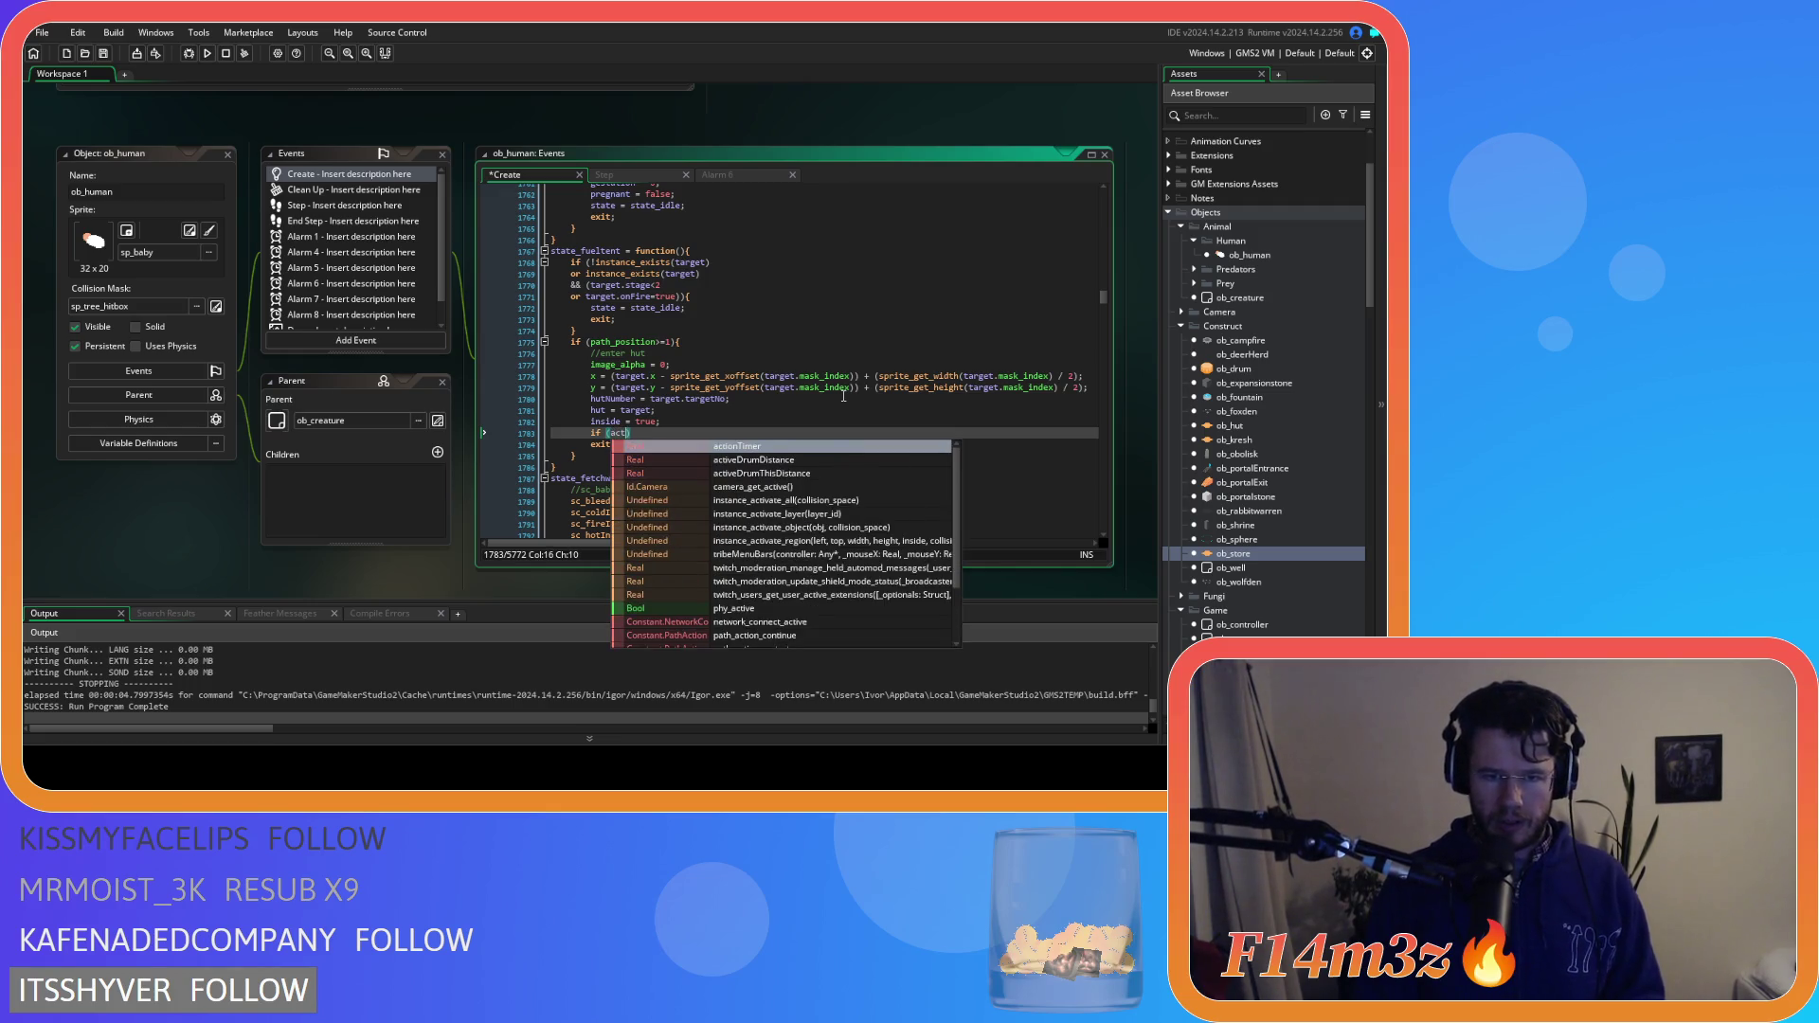
pyautogui.write('Timer')
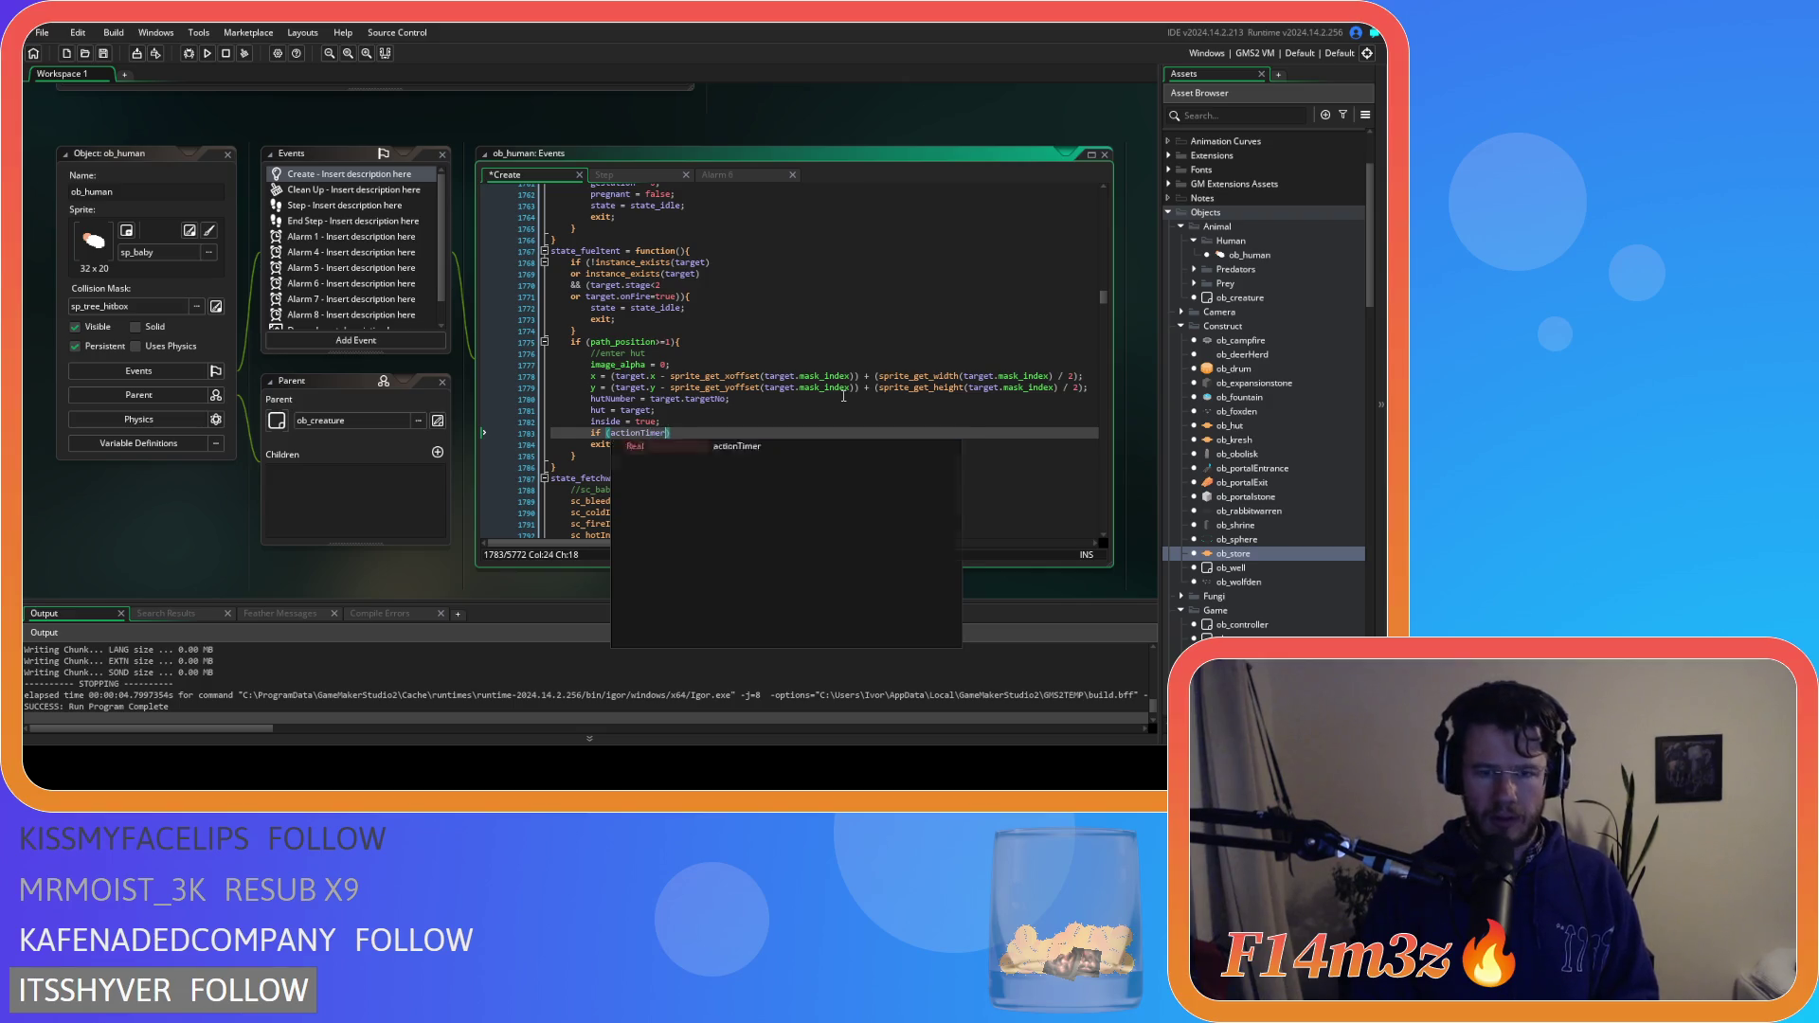
pyautogui.press('Return')
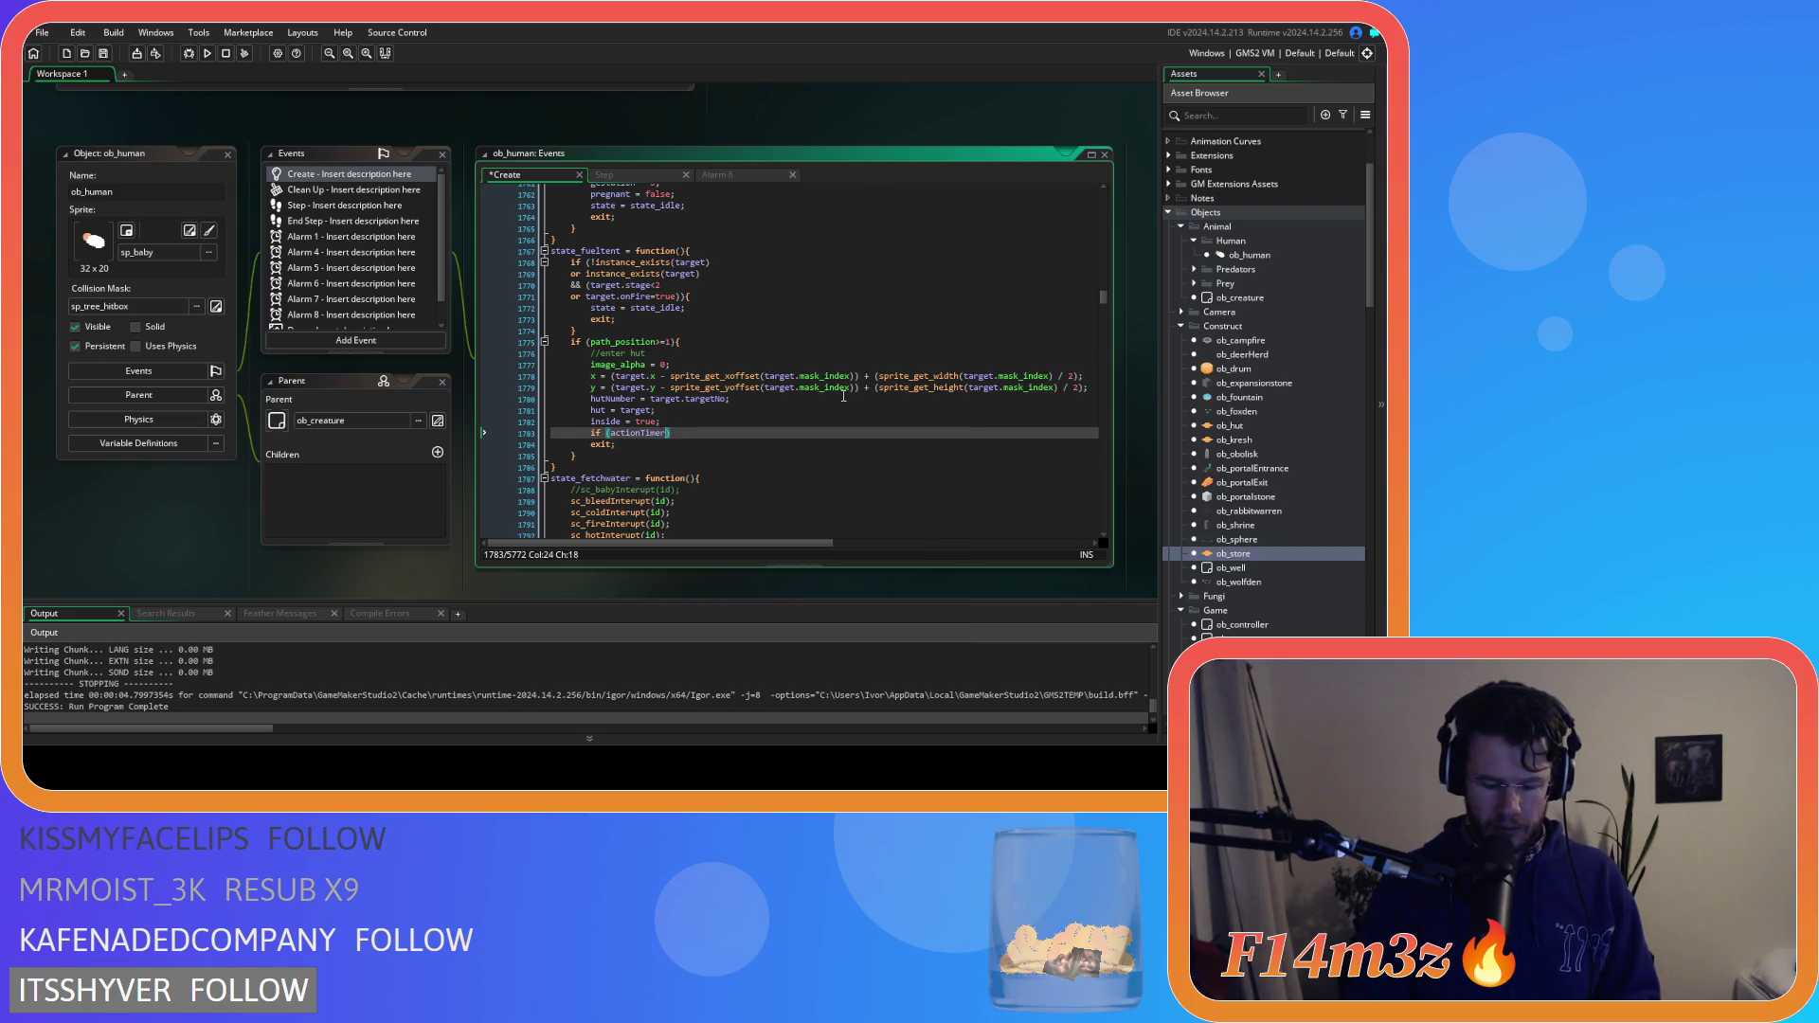
pyautogui.write('>=1')
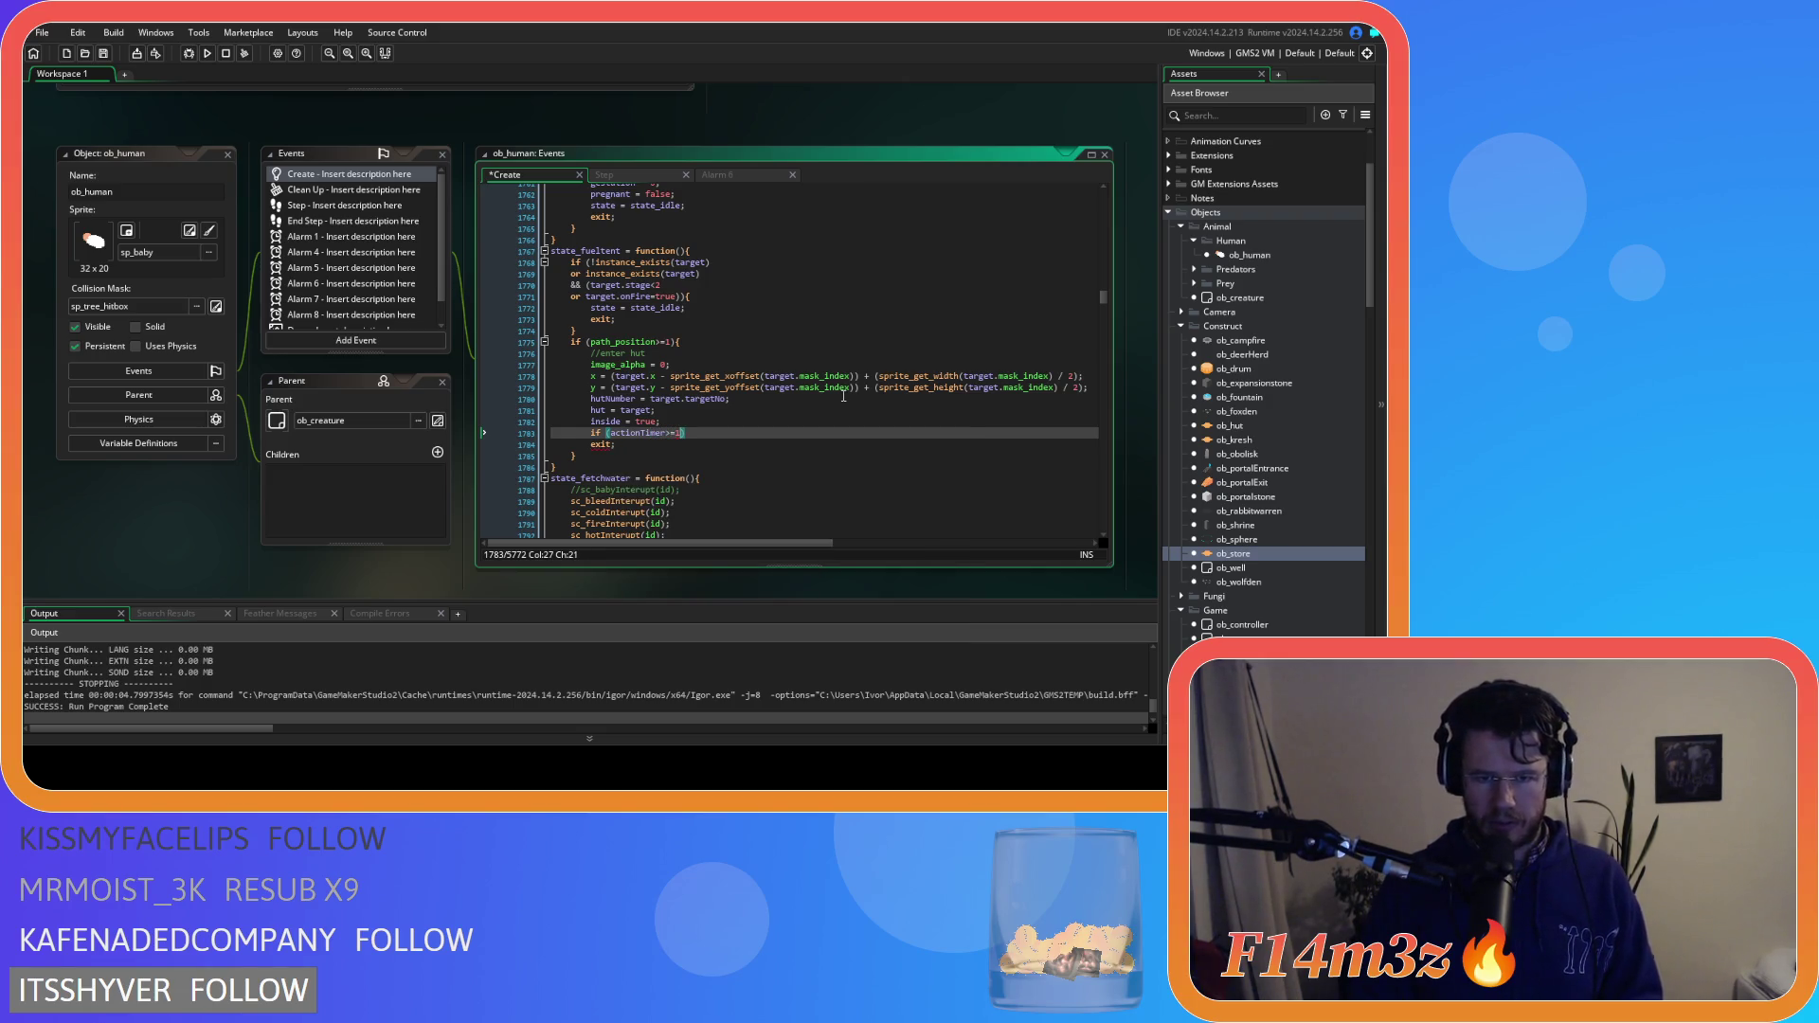
pyautogui.write(')')
pyautogui.press('Return')
pyautogui.press('Return')
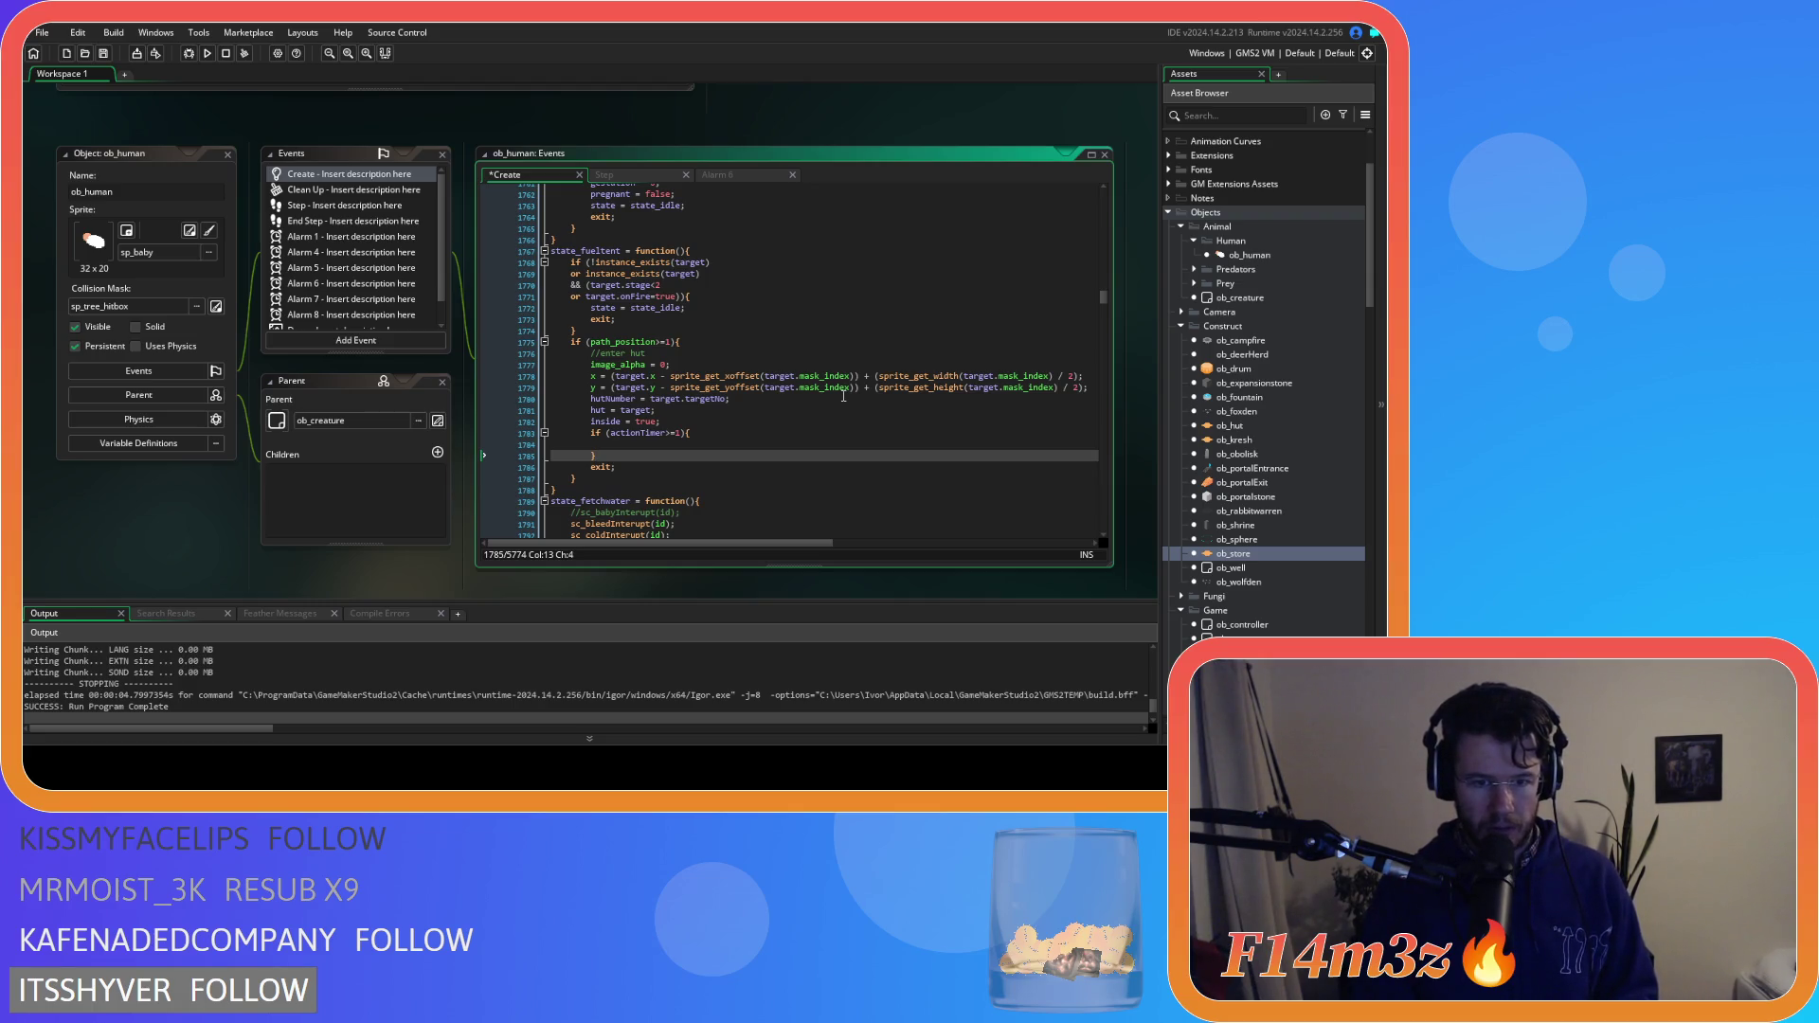
# Add an else branch: actionTimer += ((1/60)*time)*global.deltaMultiplier;
pyautogui.write('else')
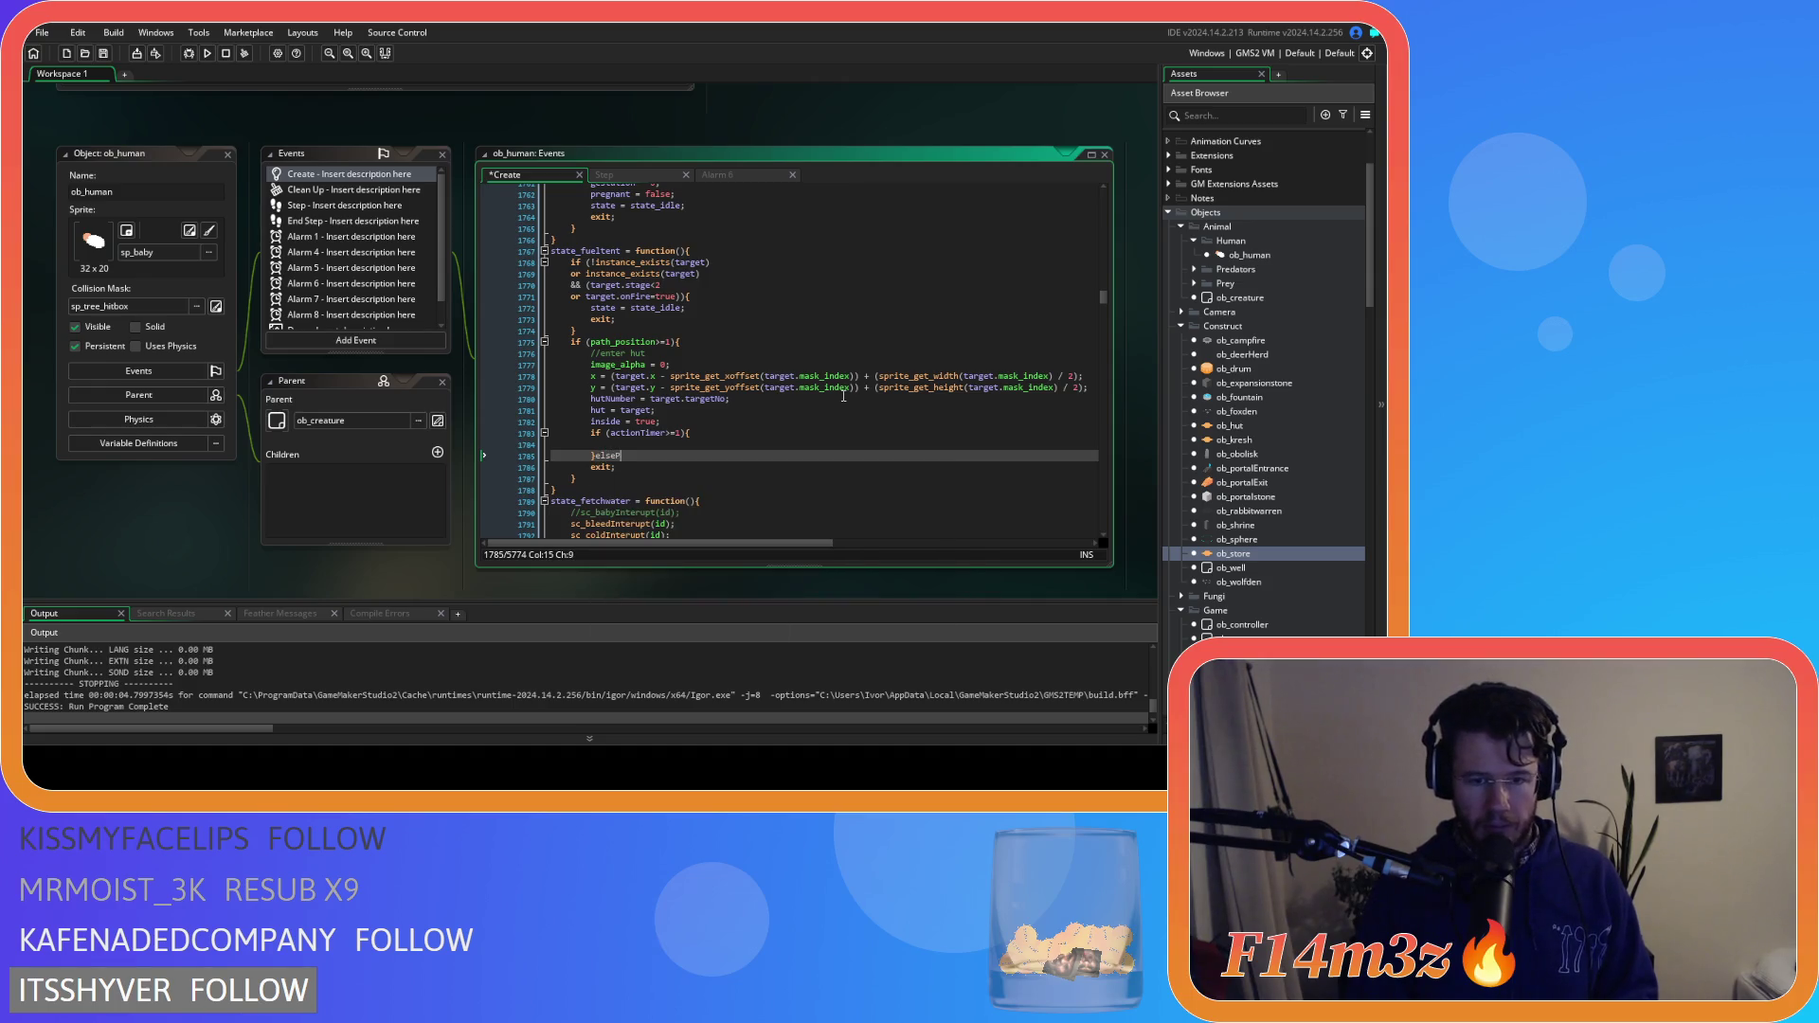
pyautogui.write('{')
pyautogui.press('Return')
pyautogui.press('Up')
pyautogui.press('Up')
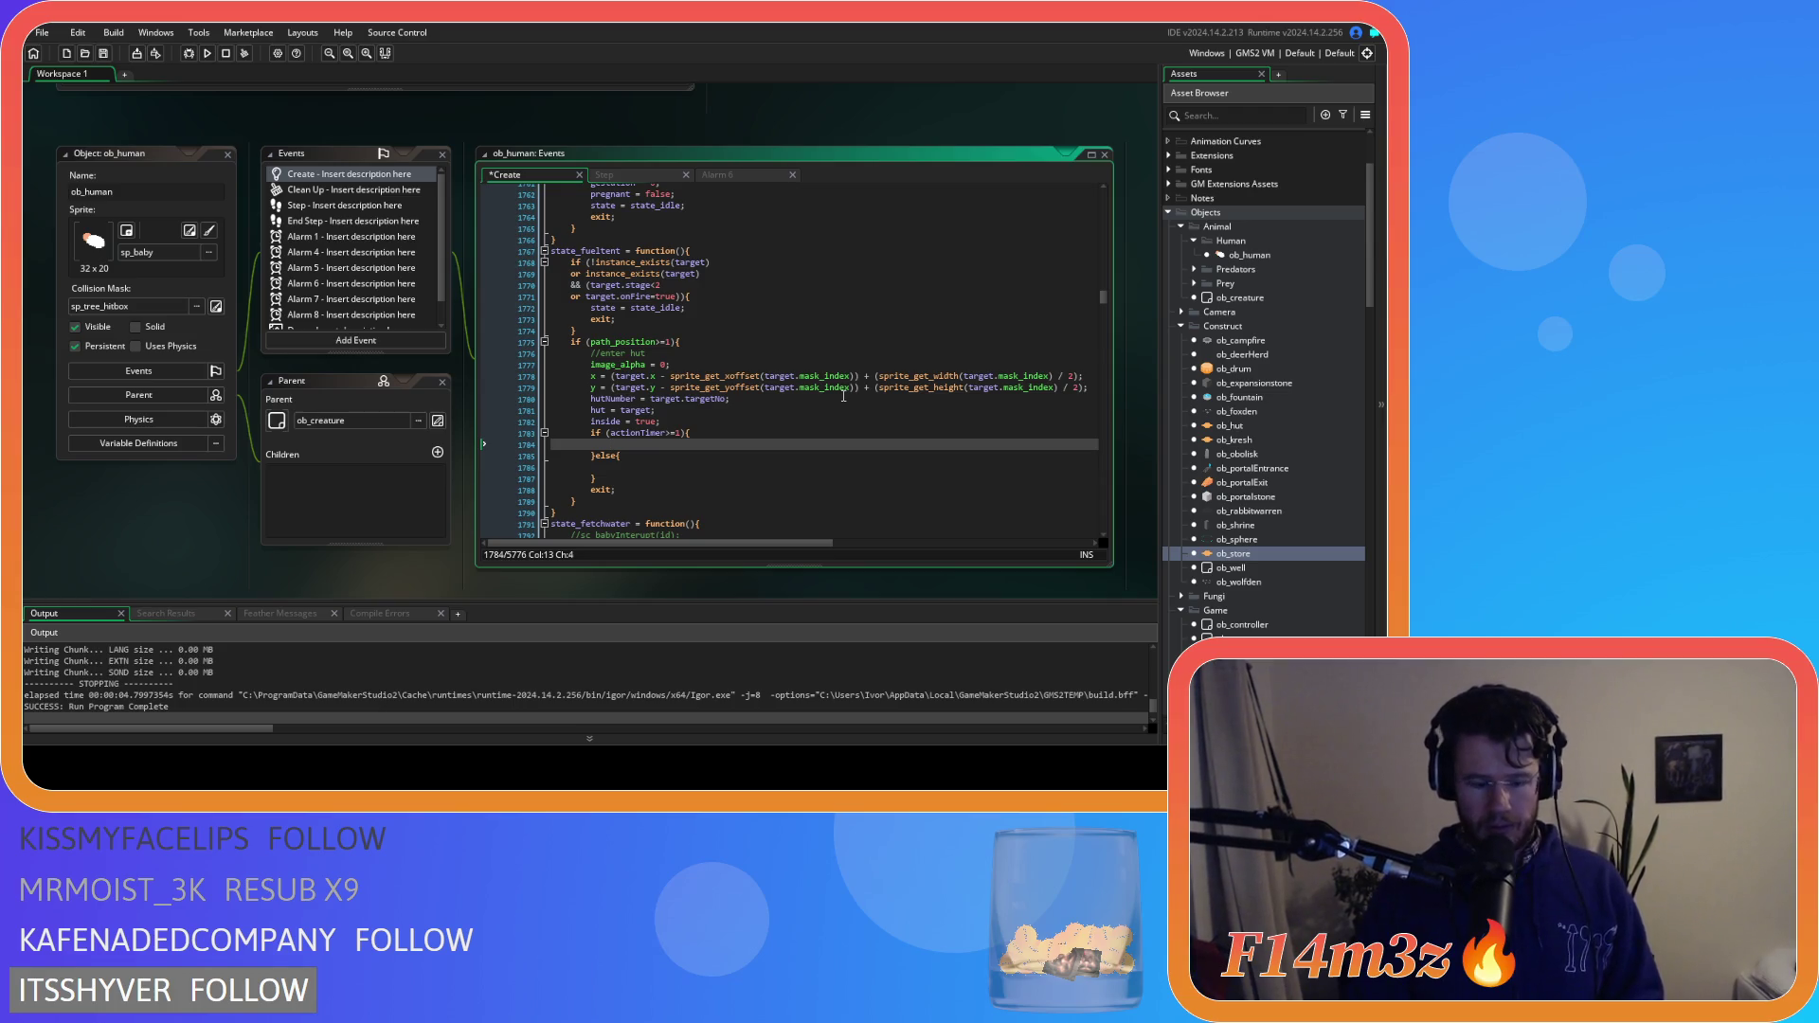
pyautogui.press('Down')
pyautogui.press('Down')
pyautogui.write('ac')
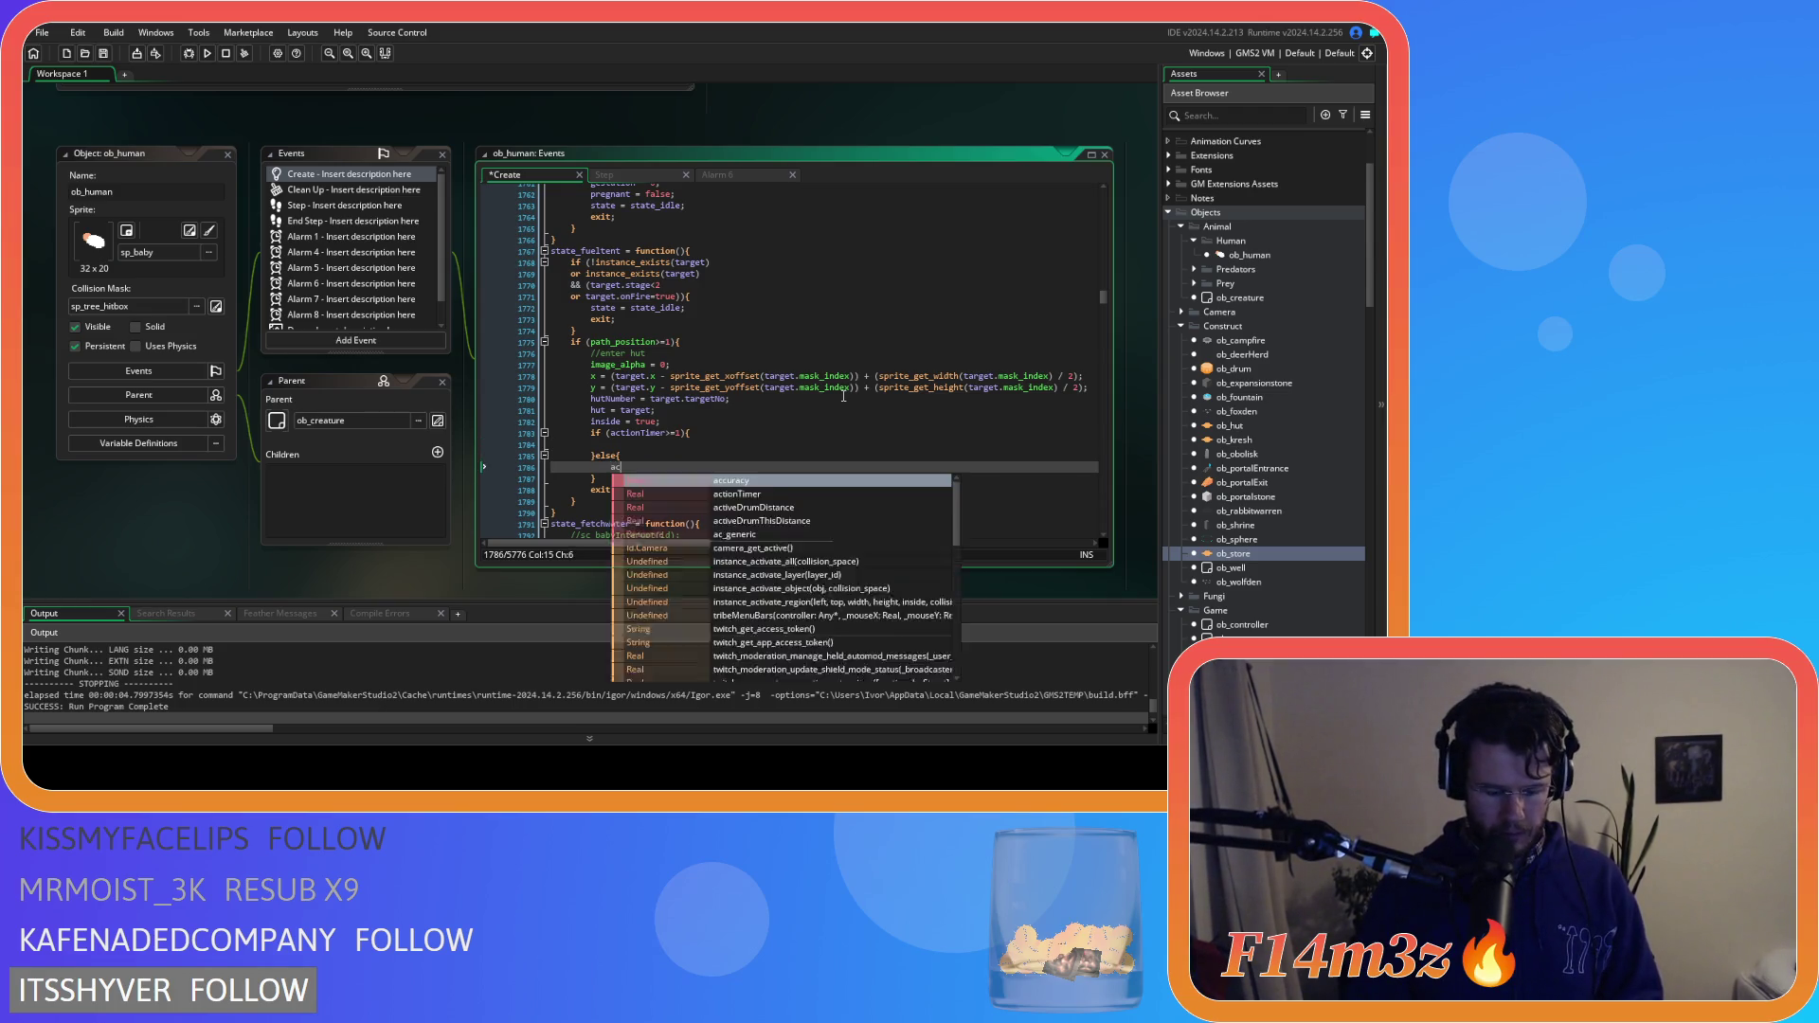
pyautogui.write('tion Timer +=')
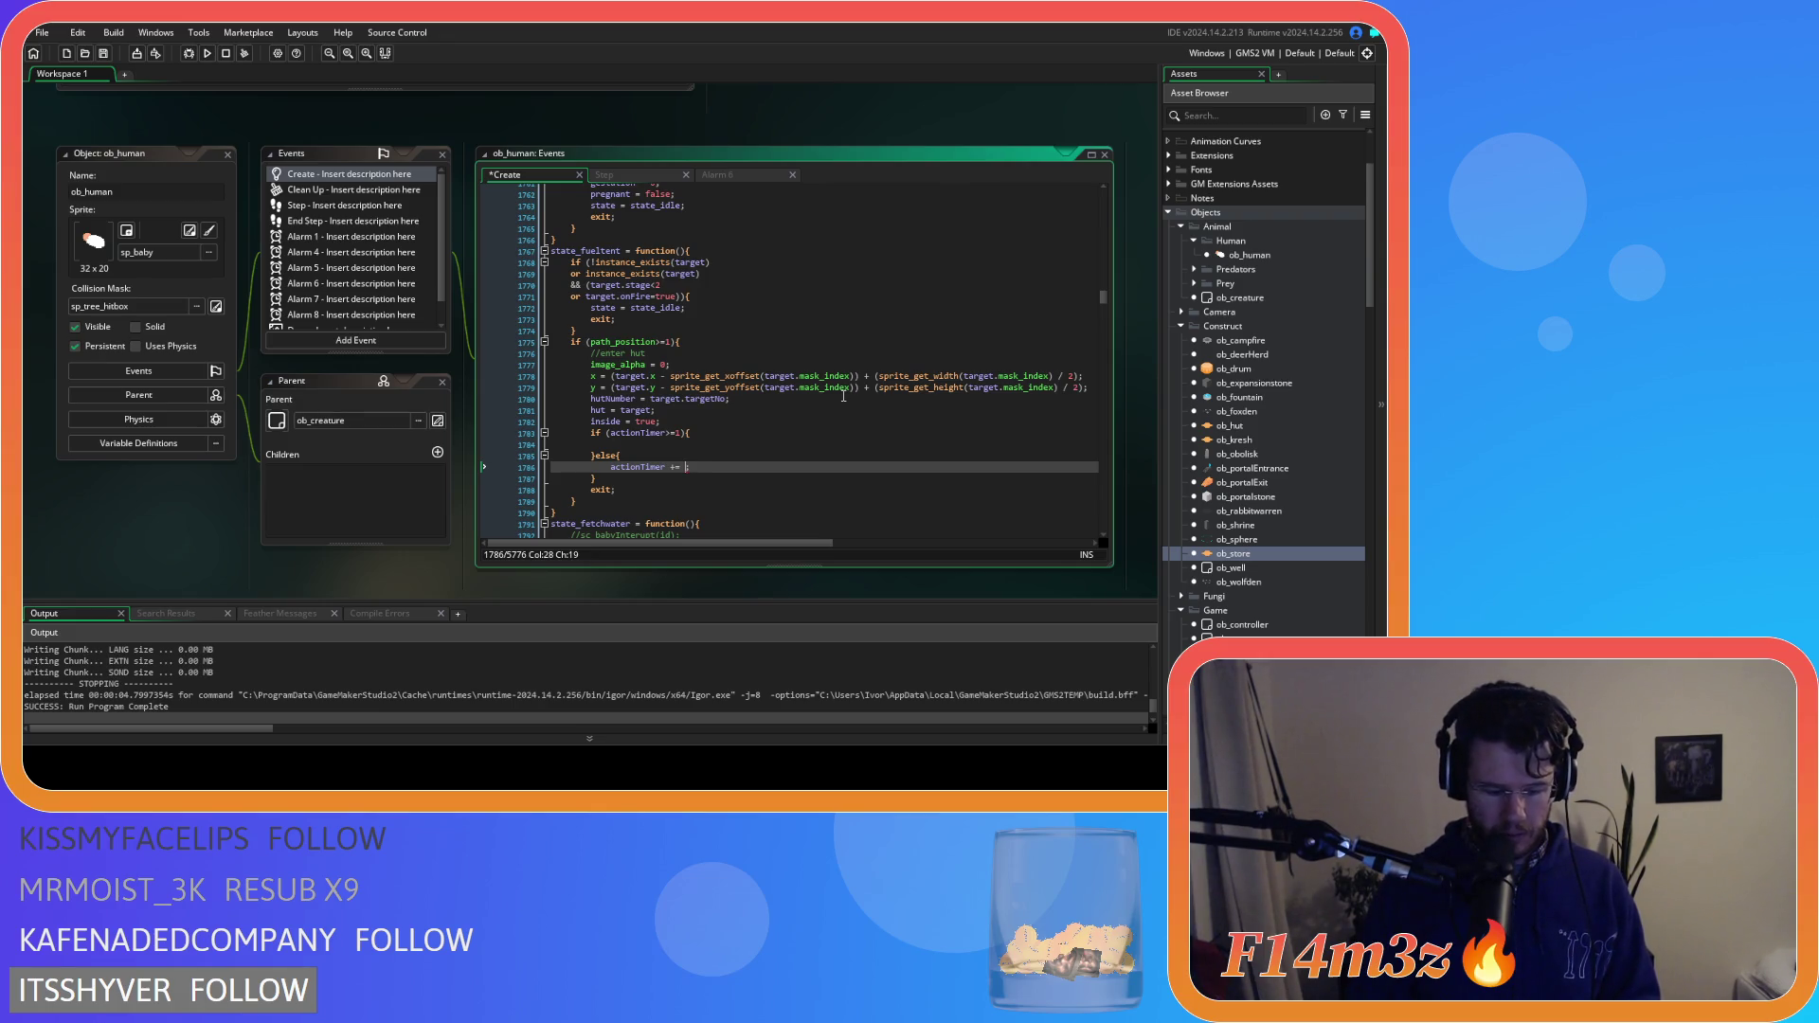
pyautogui.write('(1/60)*')
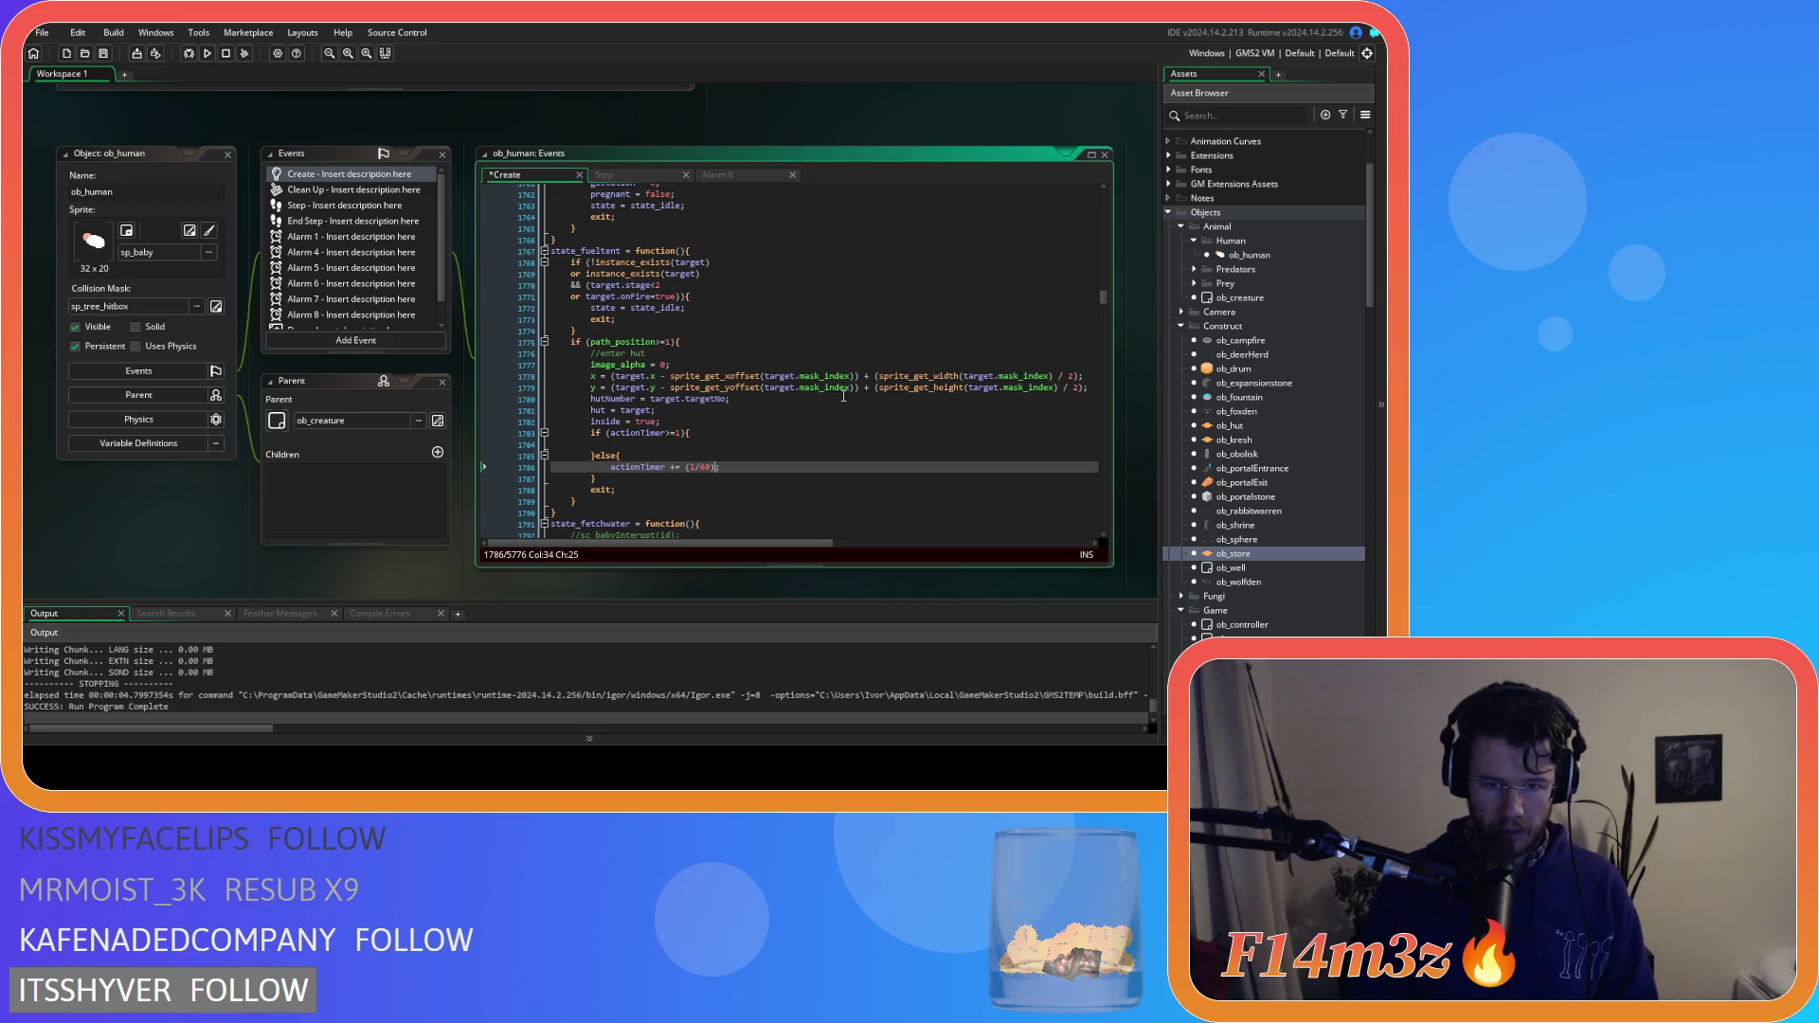
pyautogui.write('time')
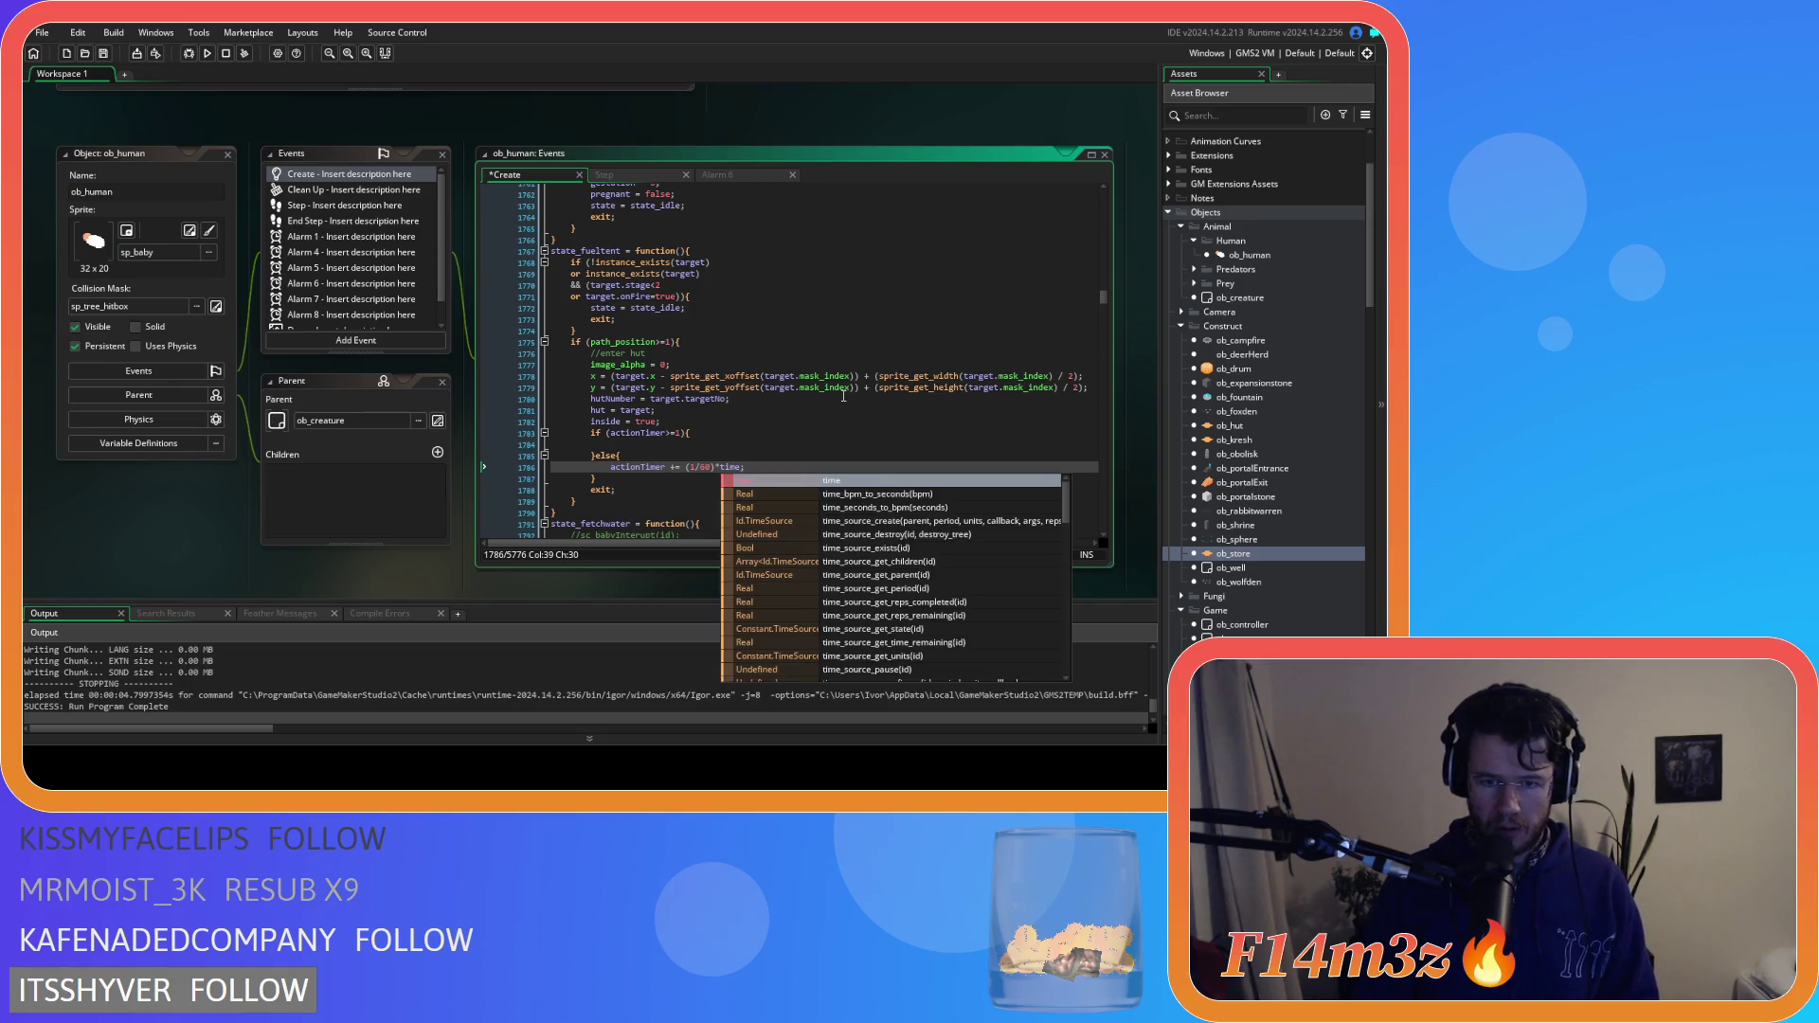
pyautogui.write(')')
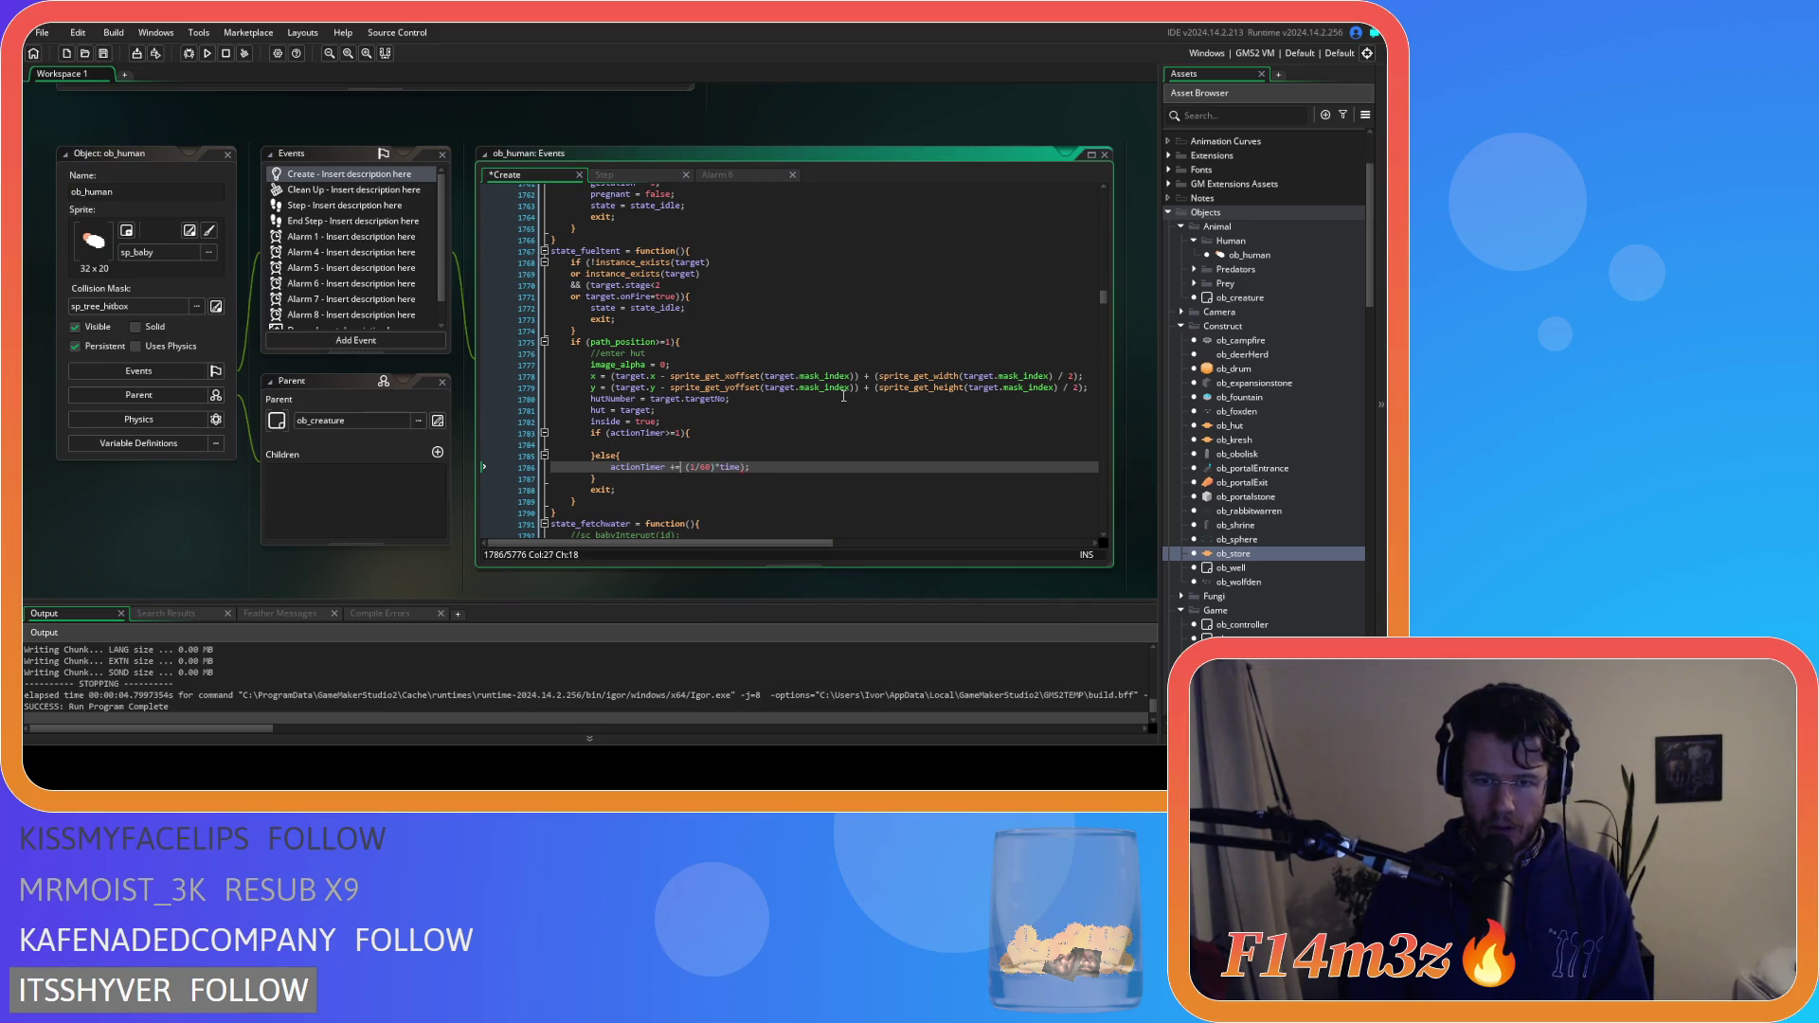
pyautogui.press('Right')
pyautogui.press('Right')
pyautogui.press('Right')
pyautogui.press('Right')
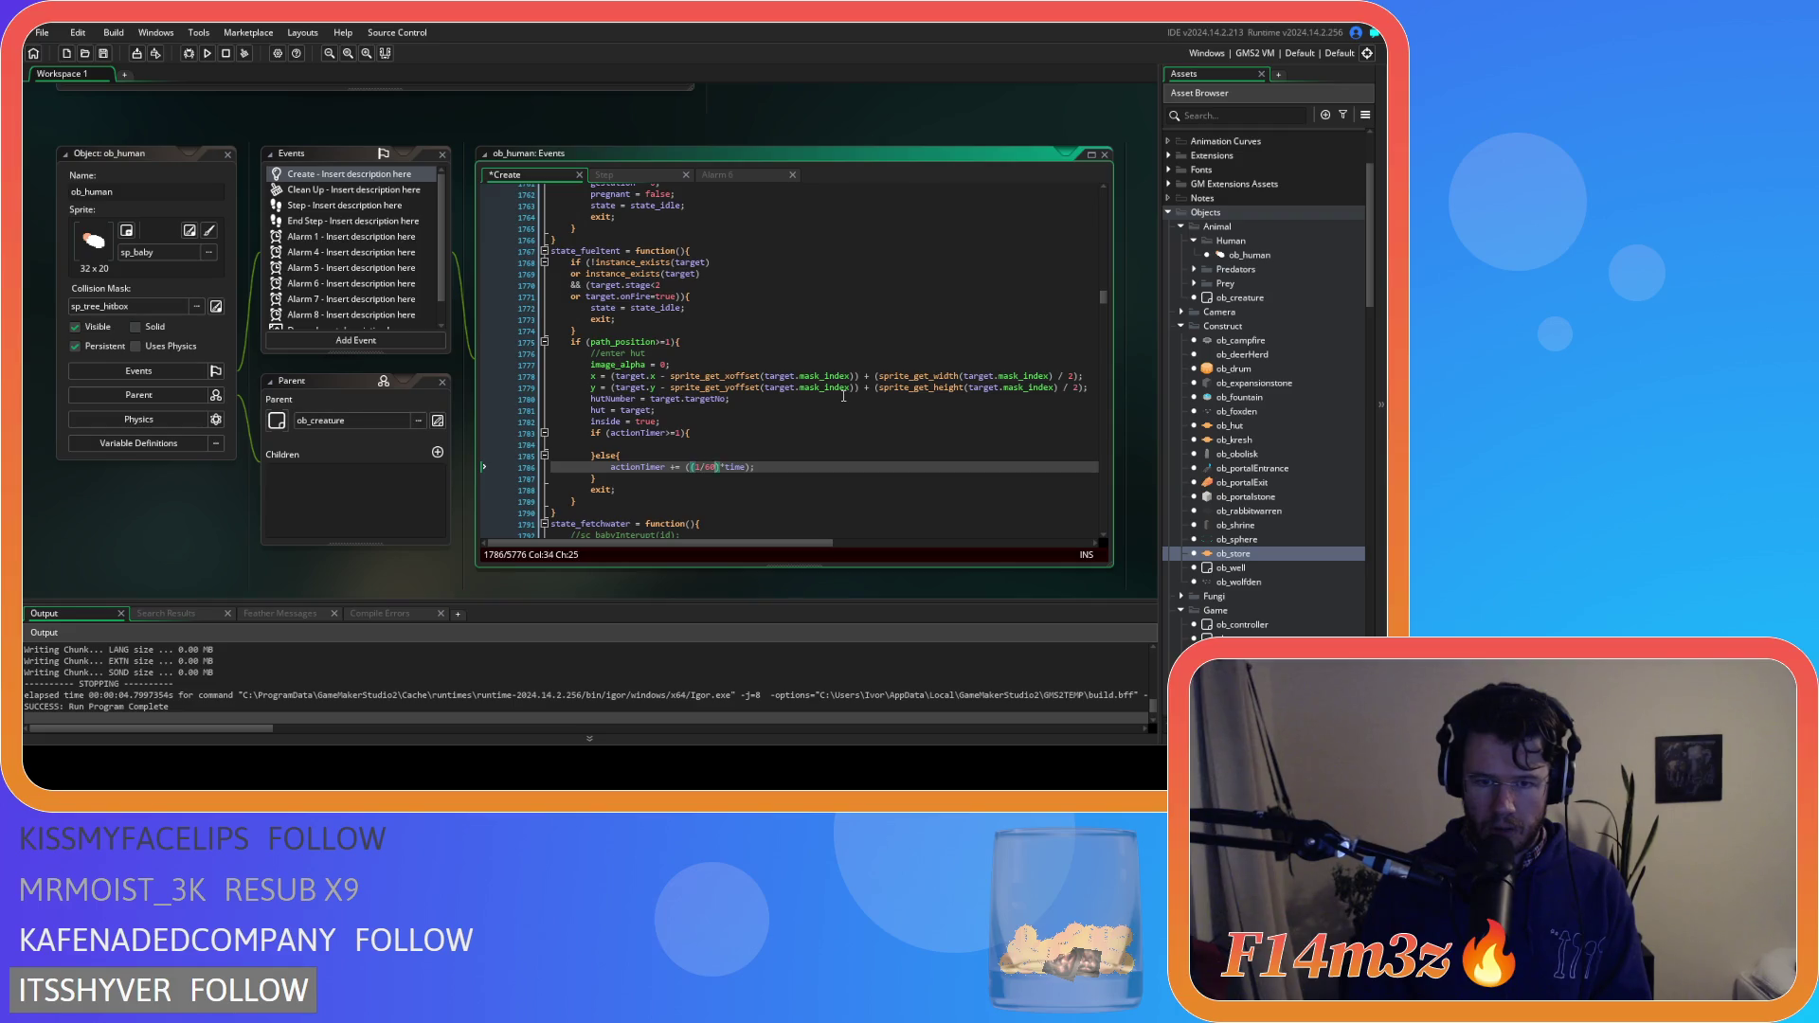
pyautogui.press('Left')
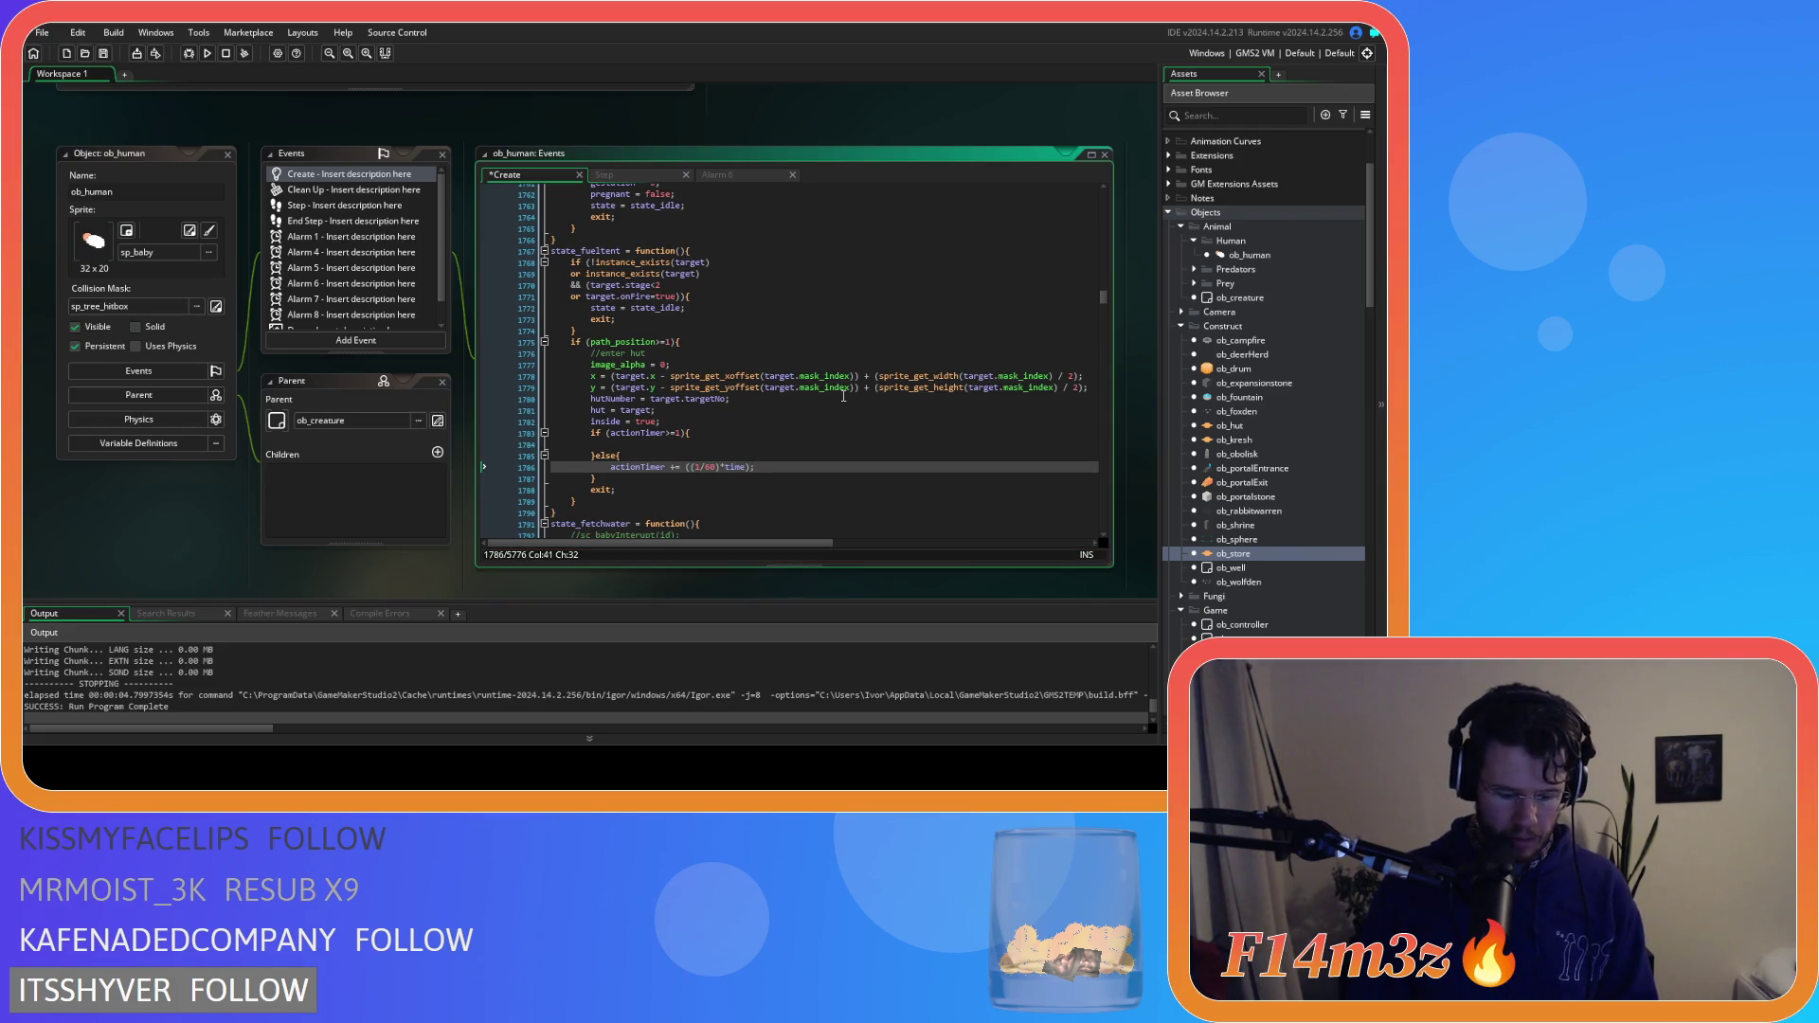
pyautogui.write('*global.delta')
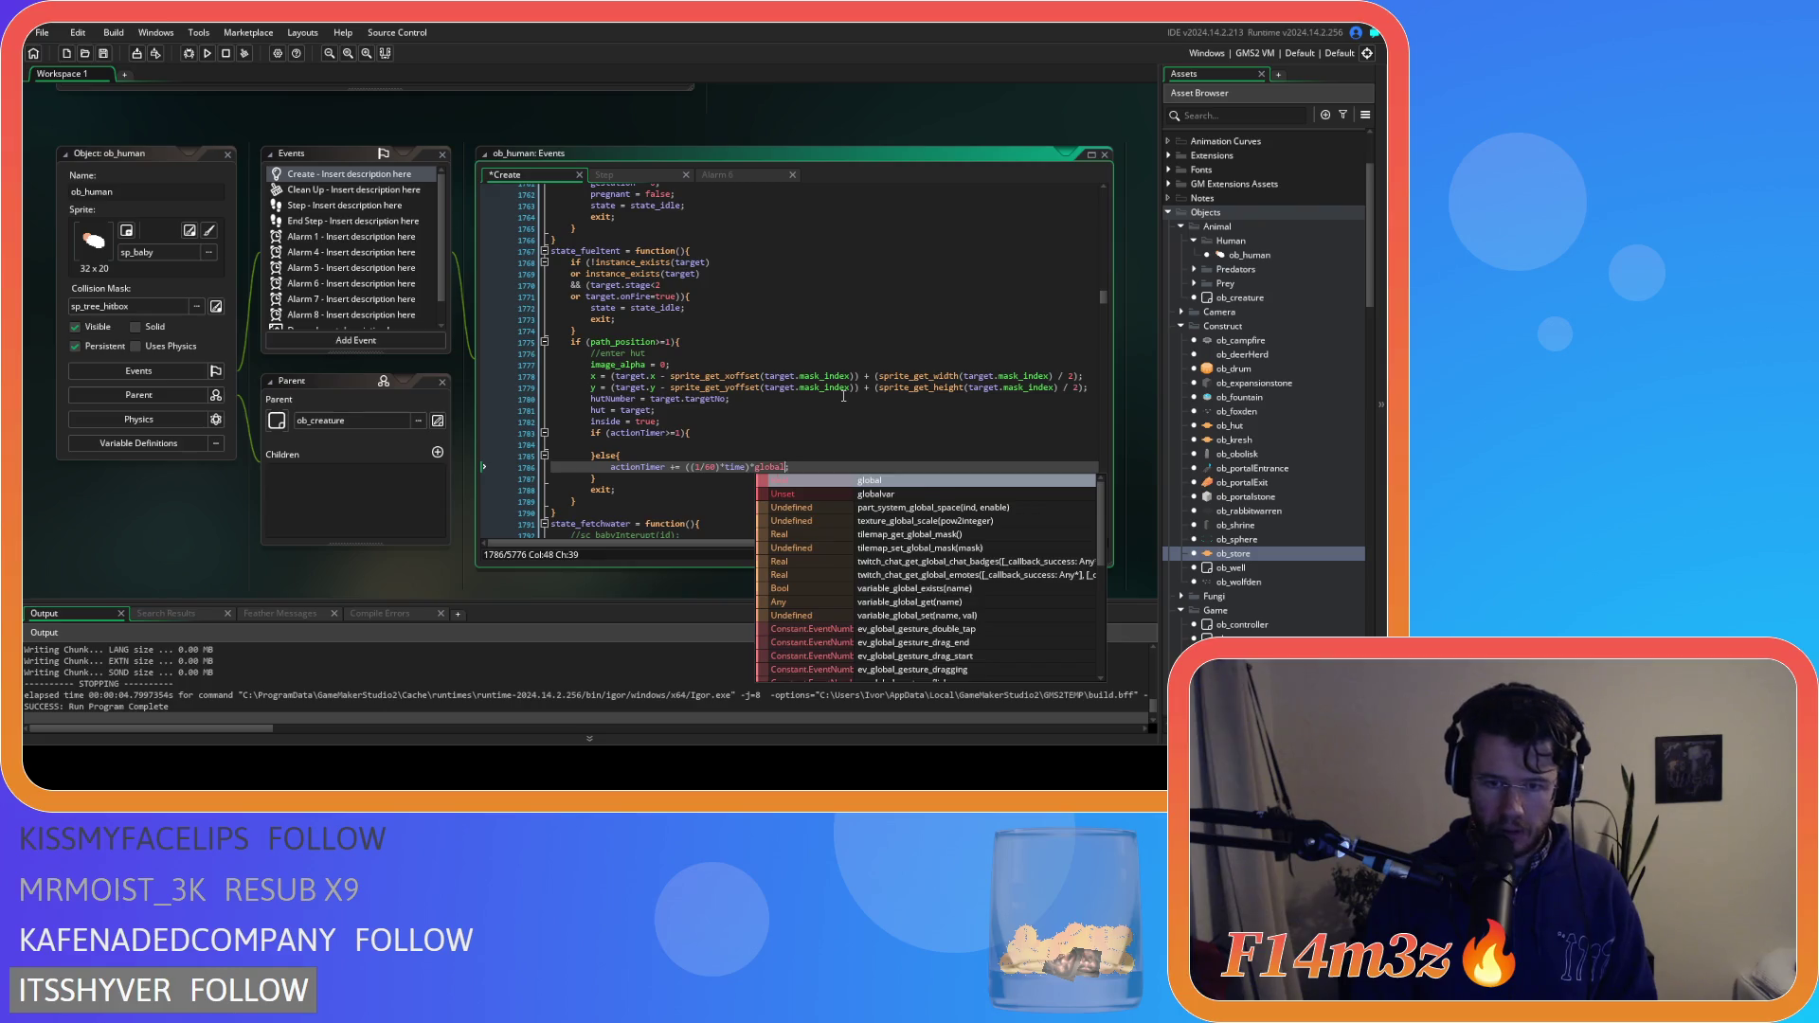
pyautogui.press('Down')
pyautogui.press('Return')
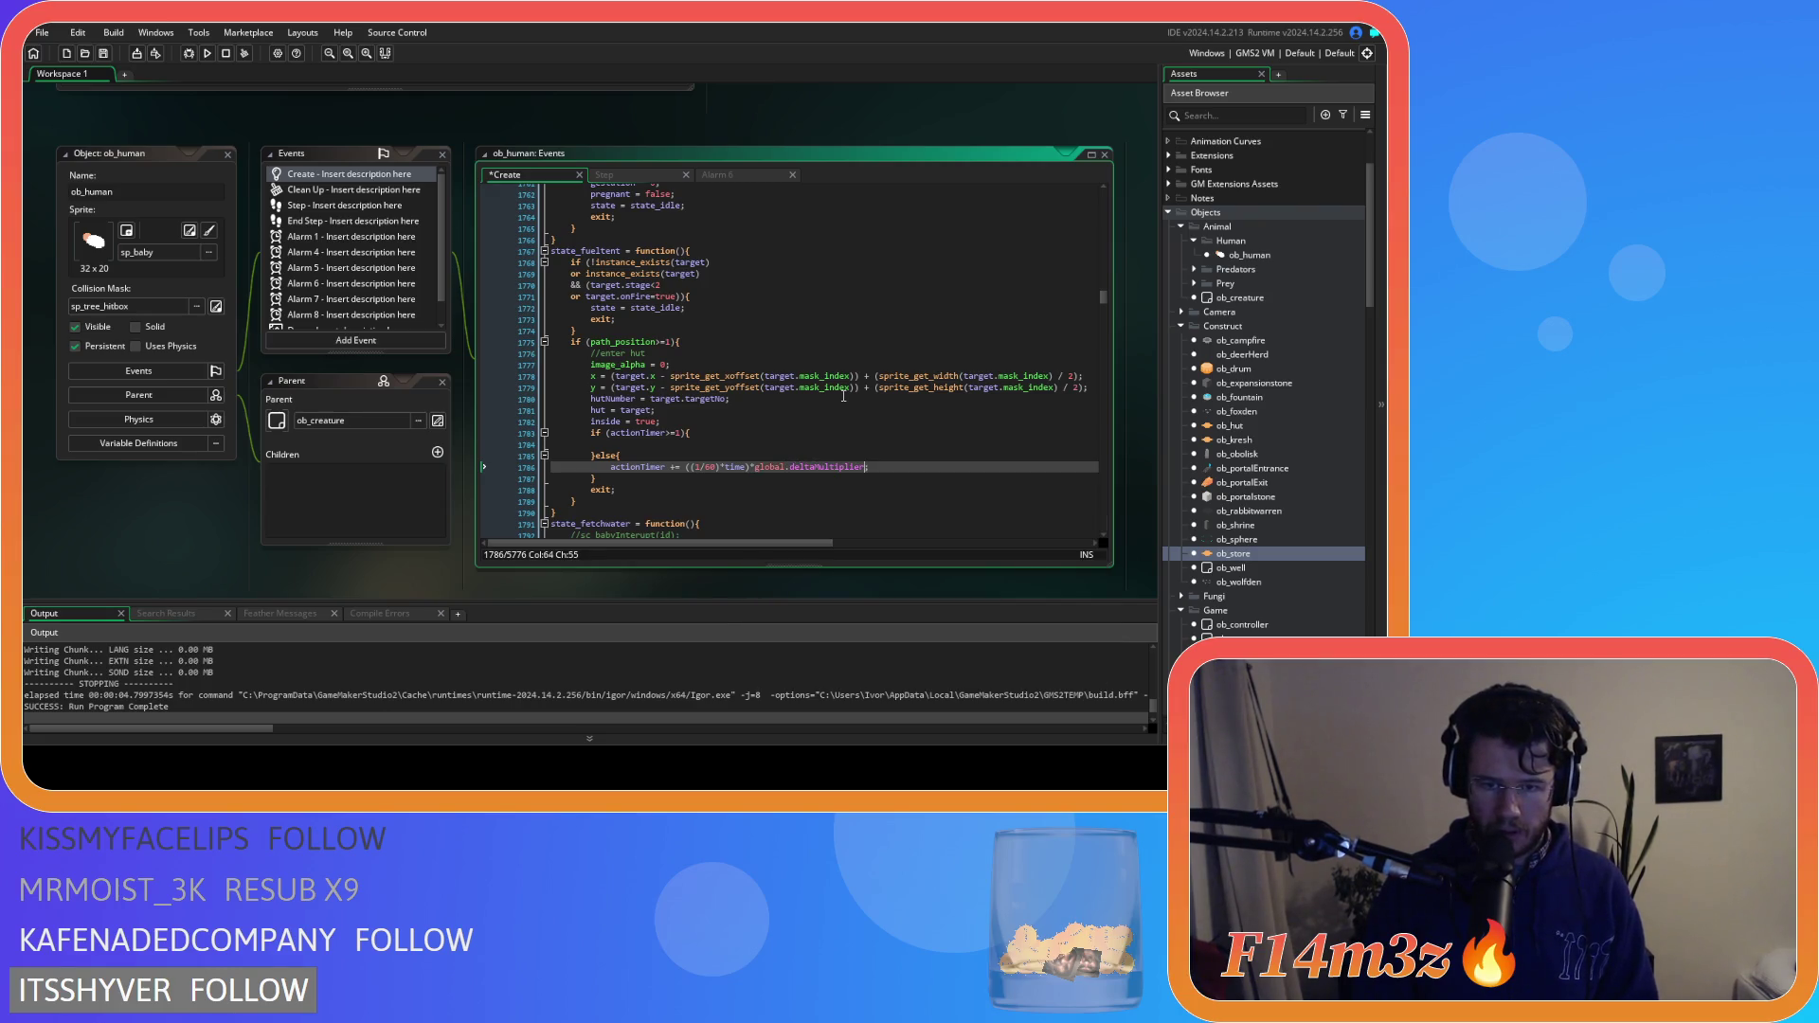
# Save the code and start typing inside the empty actionTimer if block
pyautogui.hotkey('ctrl', 's')
pyautogui.click(833, 444)
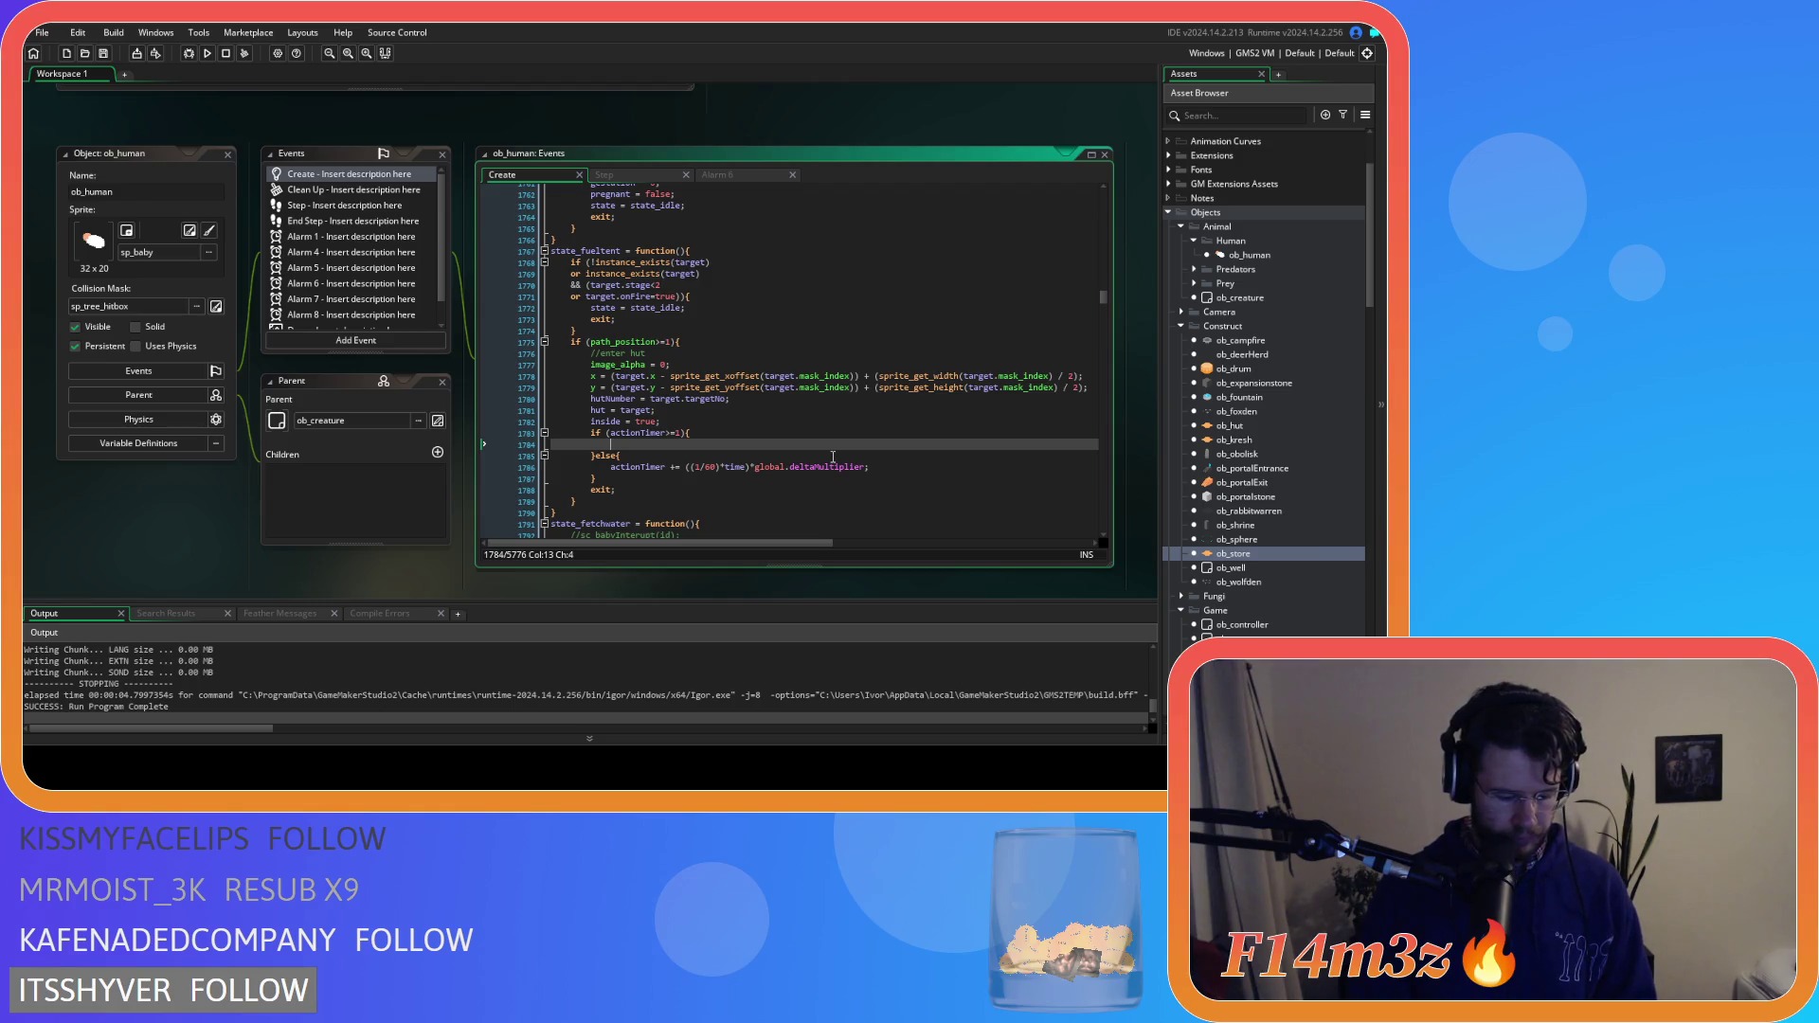
pyautogui.write('in')
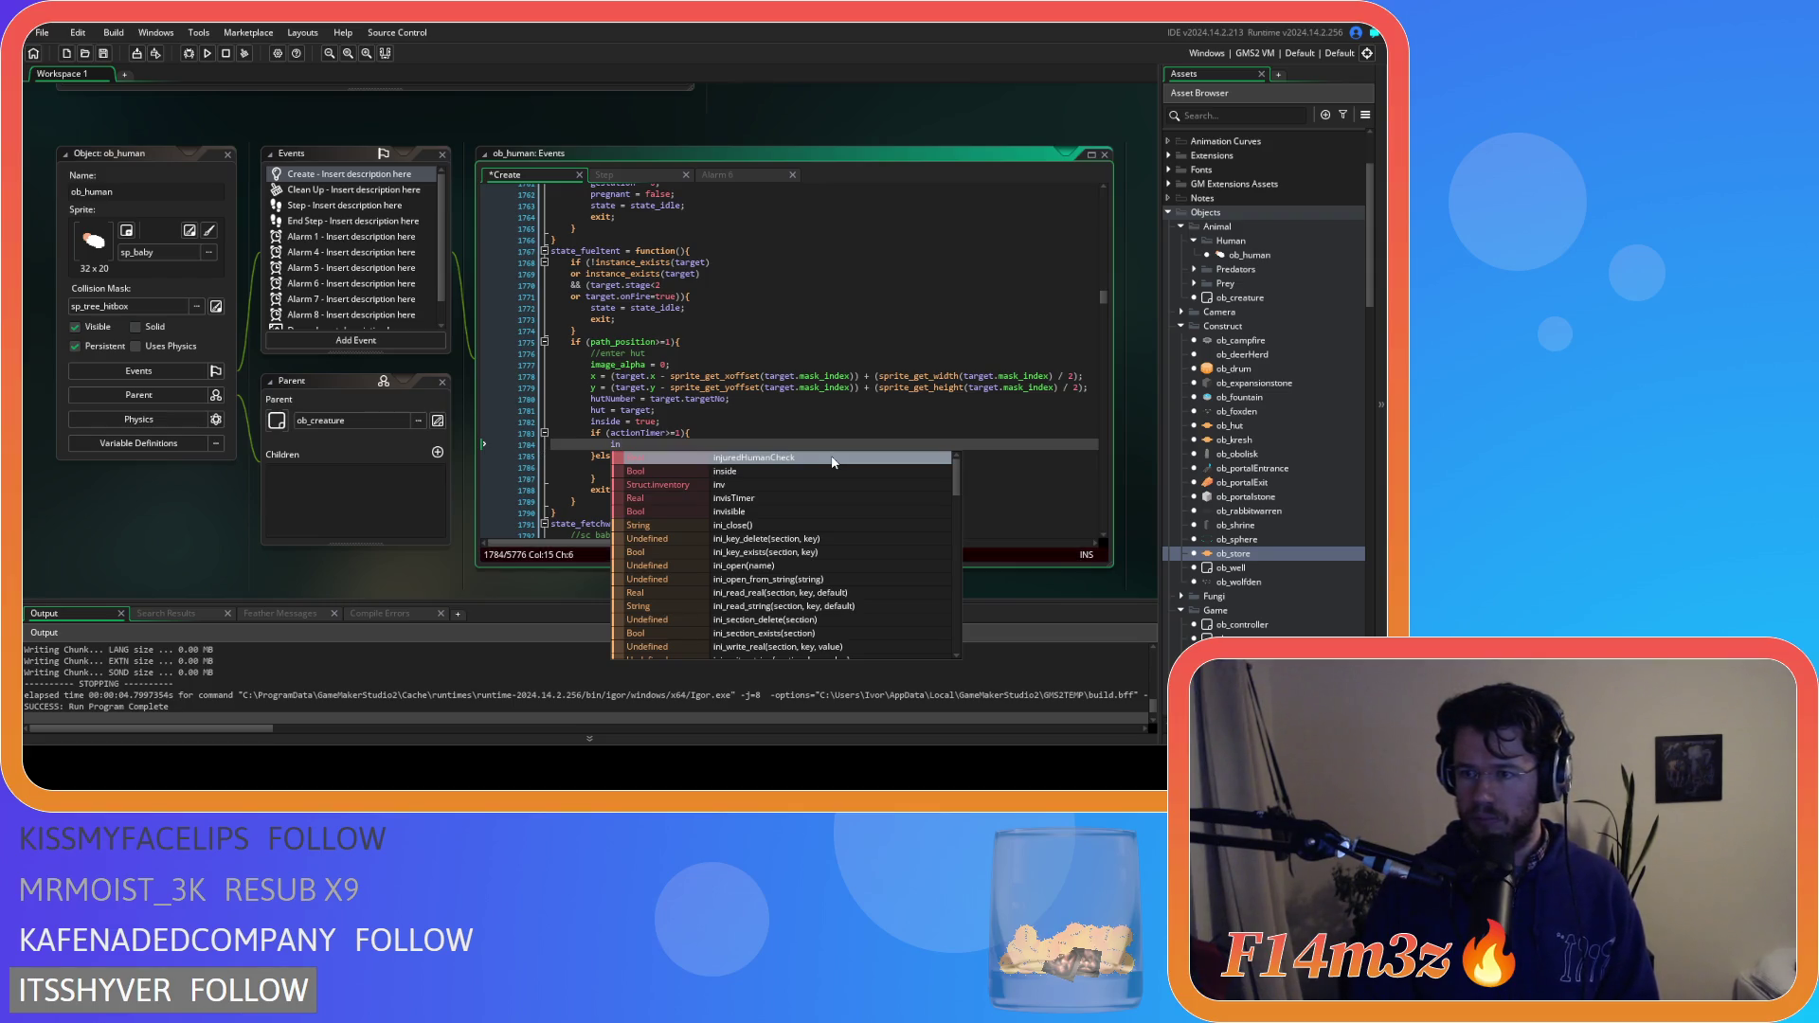
# Inside the timer block, add array_delete(inv.firewood,0,1);
pyautogui.press('BackSpace')
pyautogui.press('BackSpace')
pyautogui.write('rray_dele')
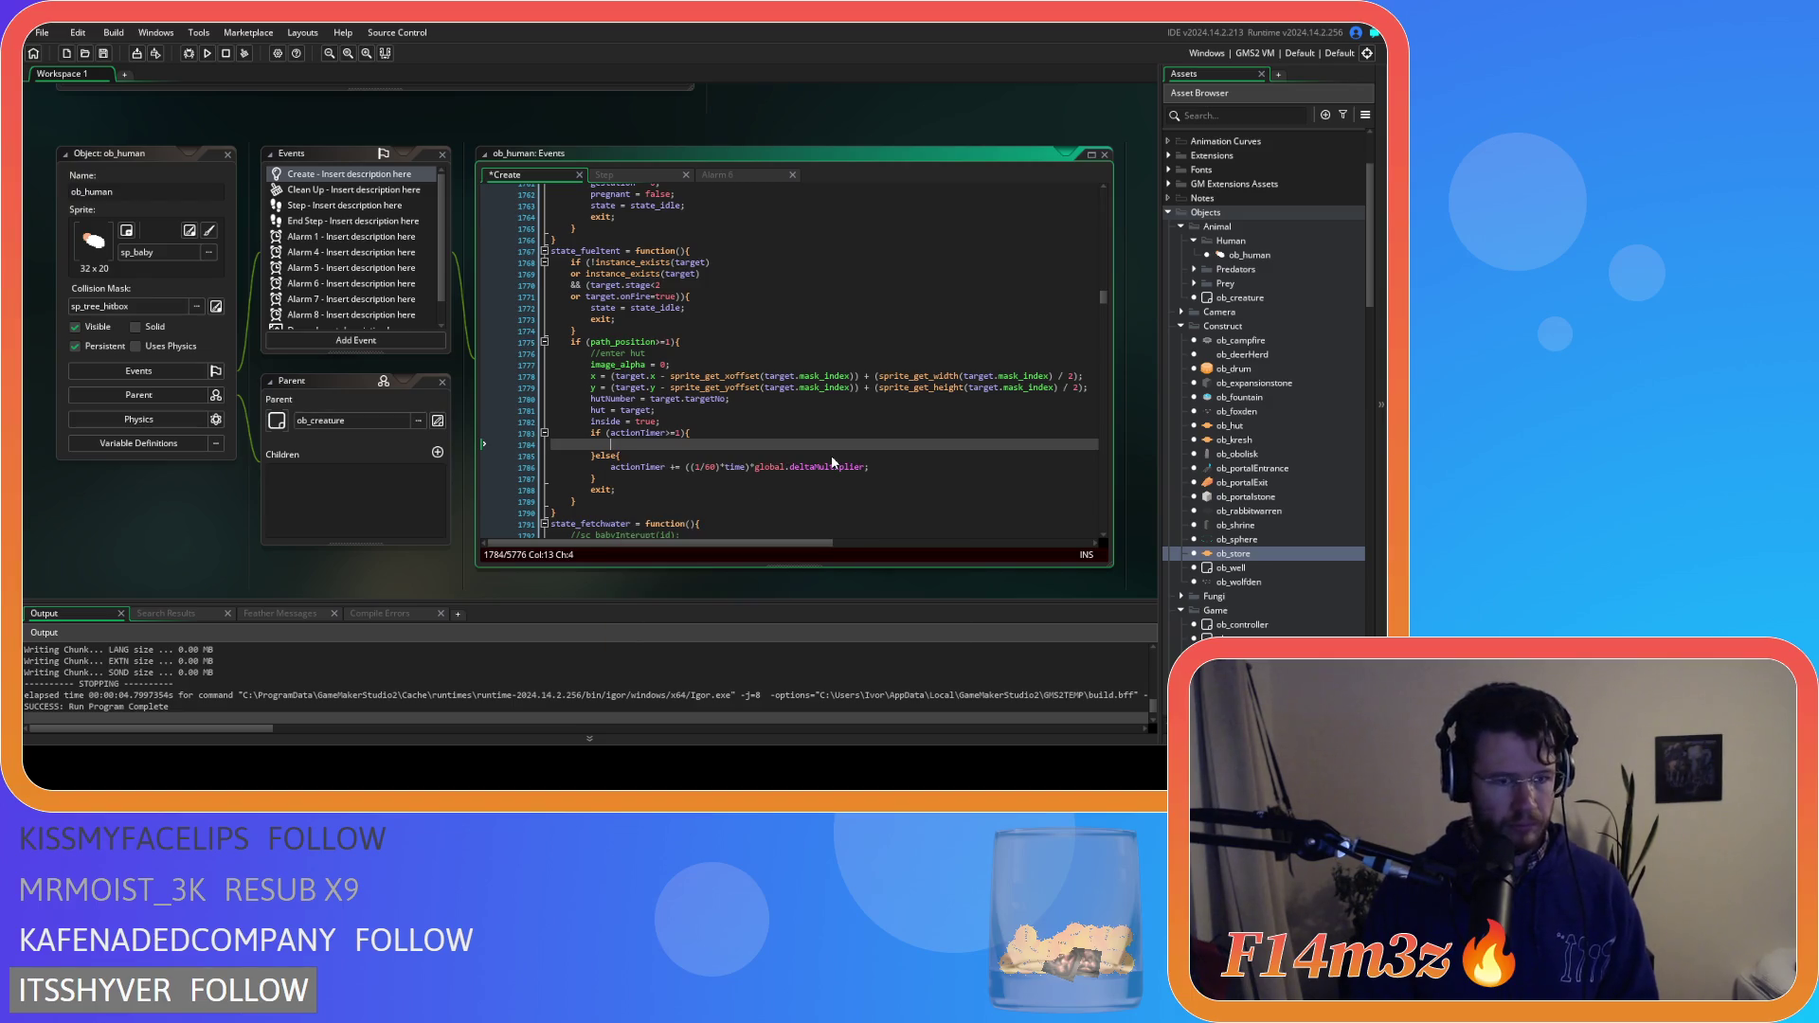
pyautogui.press('Return')
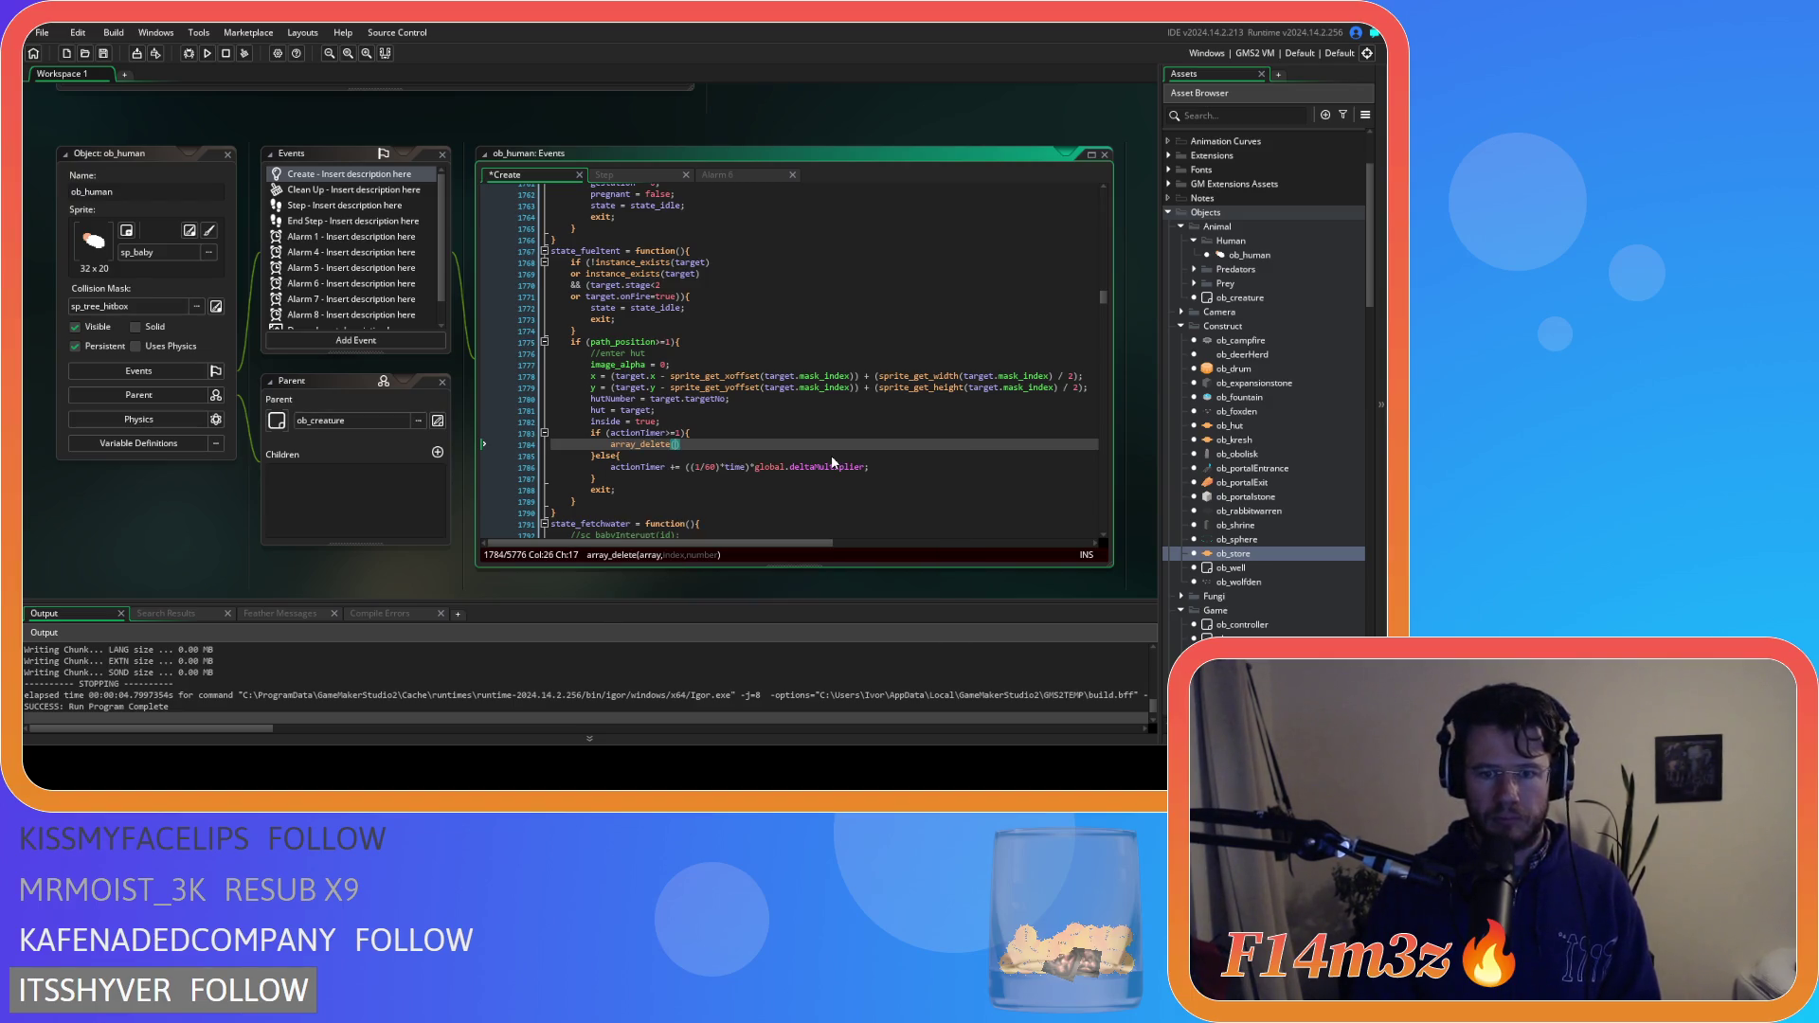
pyautogui.write('inv.firewood')
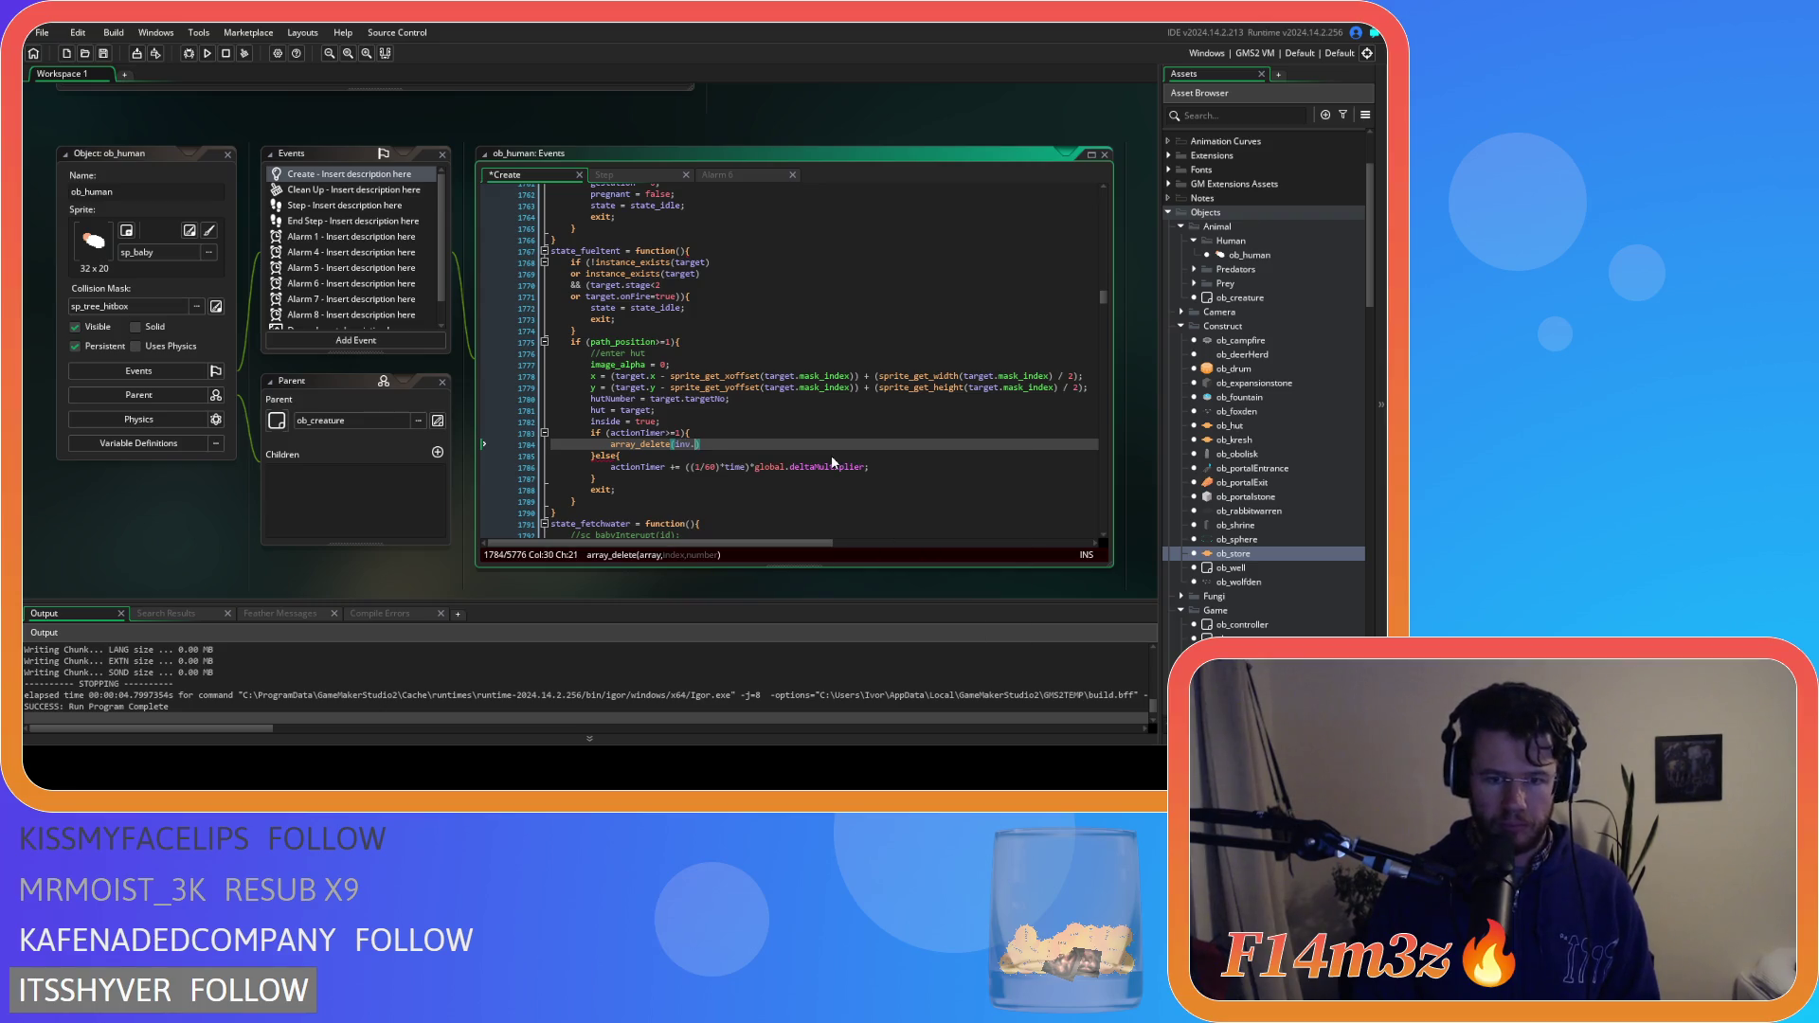
pyautogui.write(',')
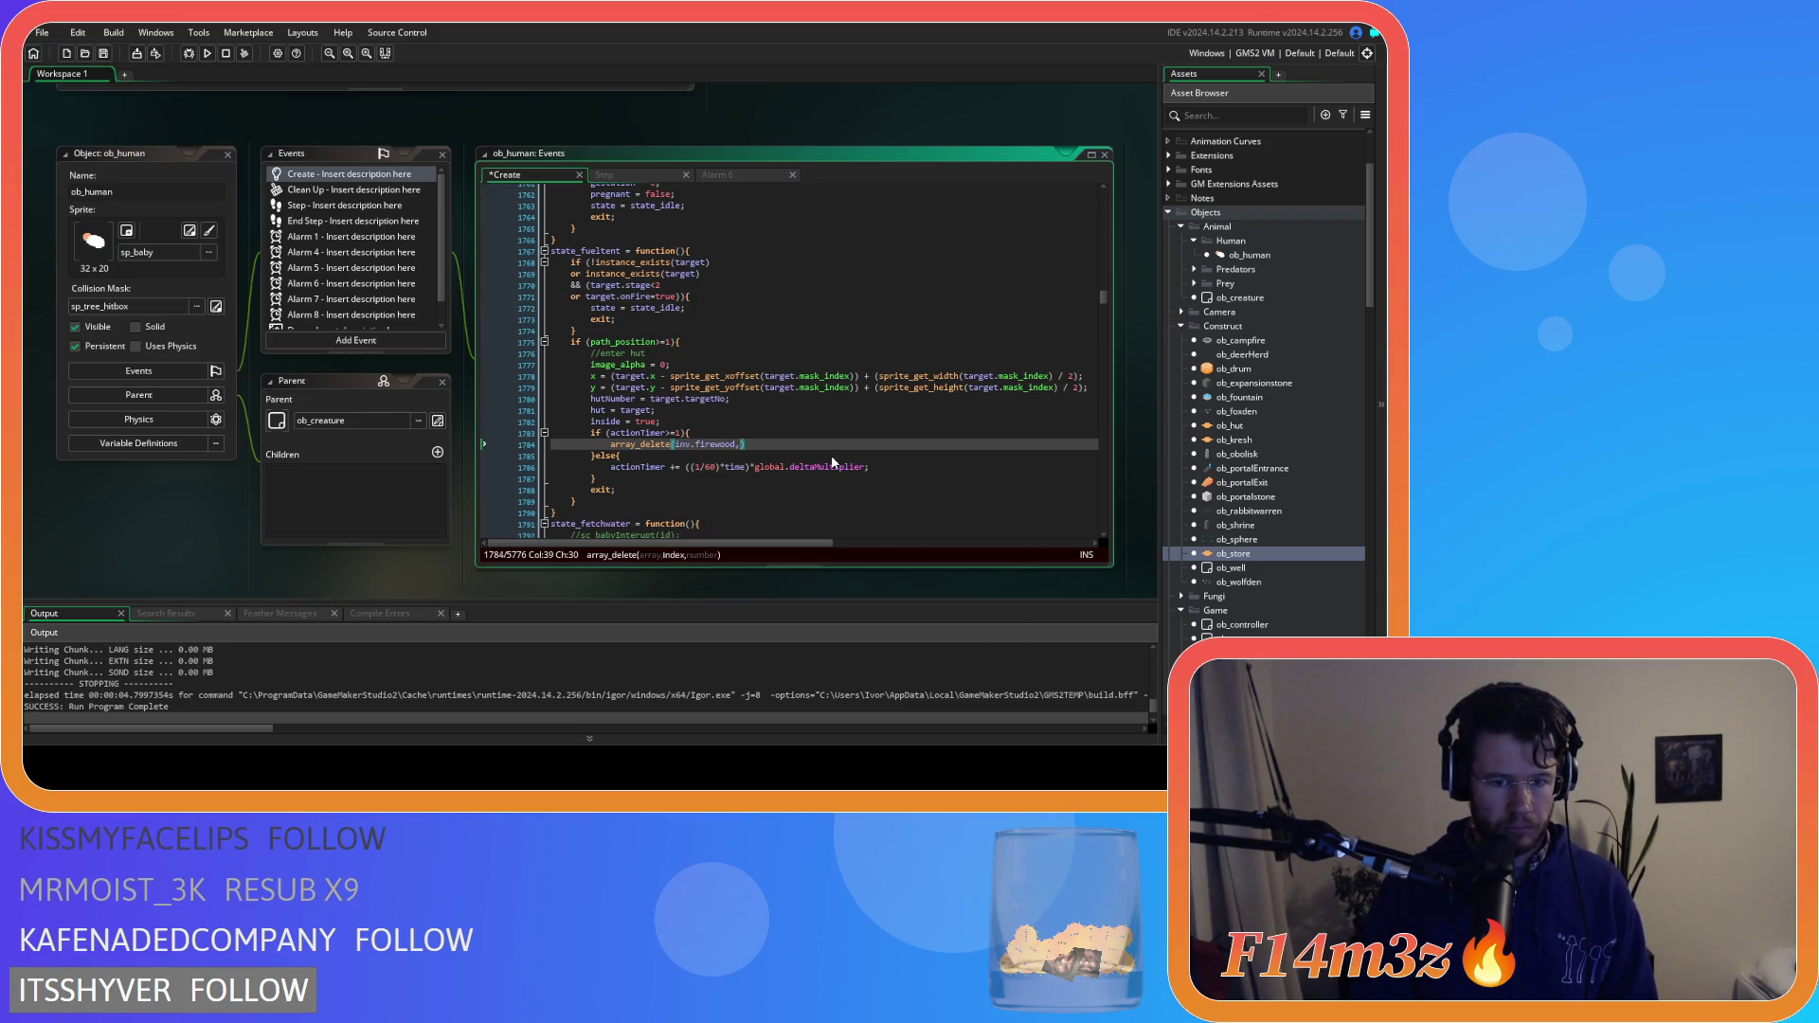
pyautogui.write('0,')
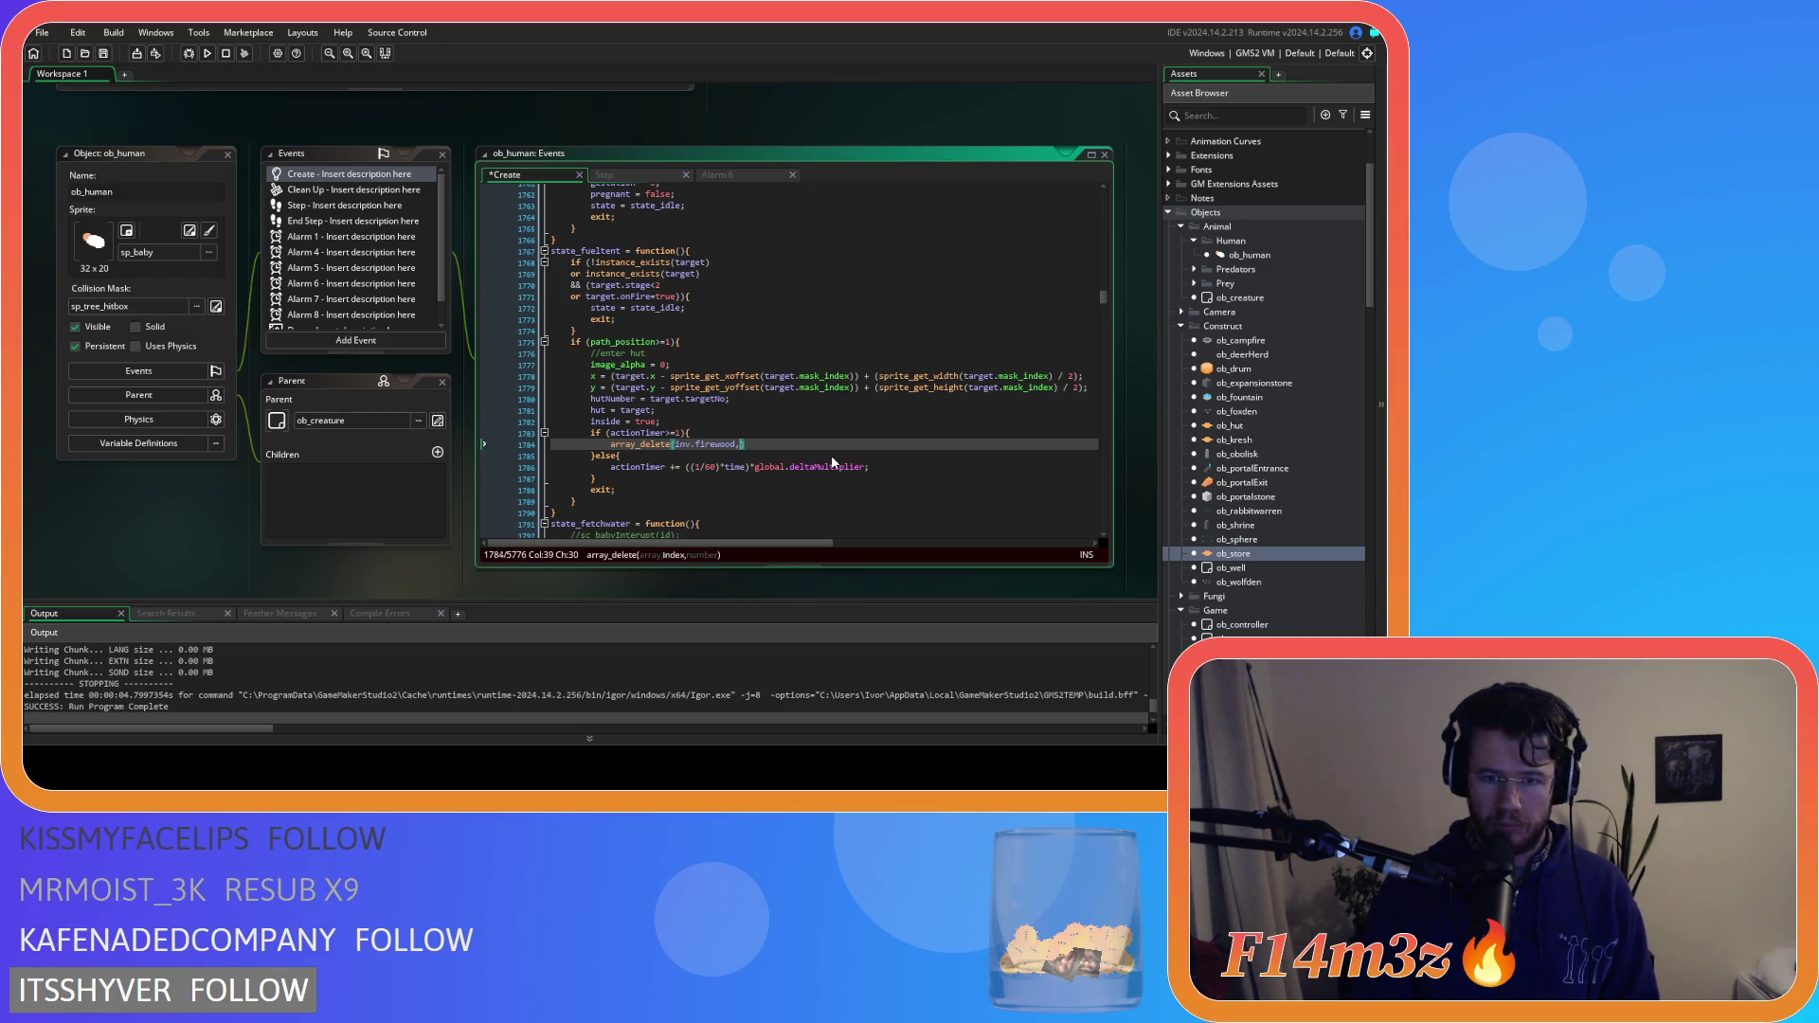
pyautogui.write('1)')
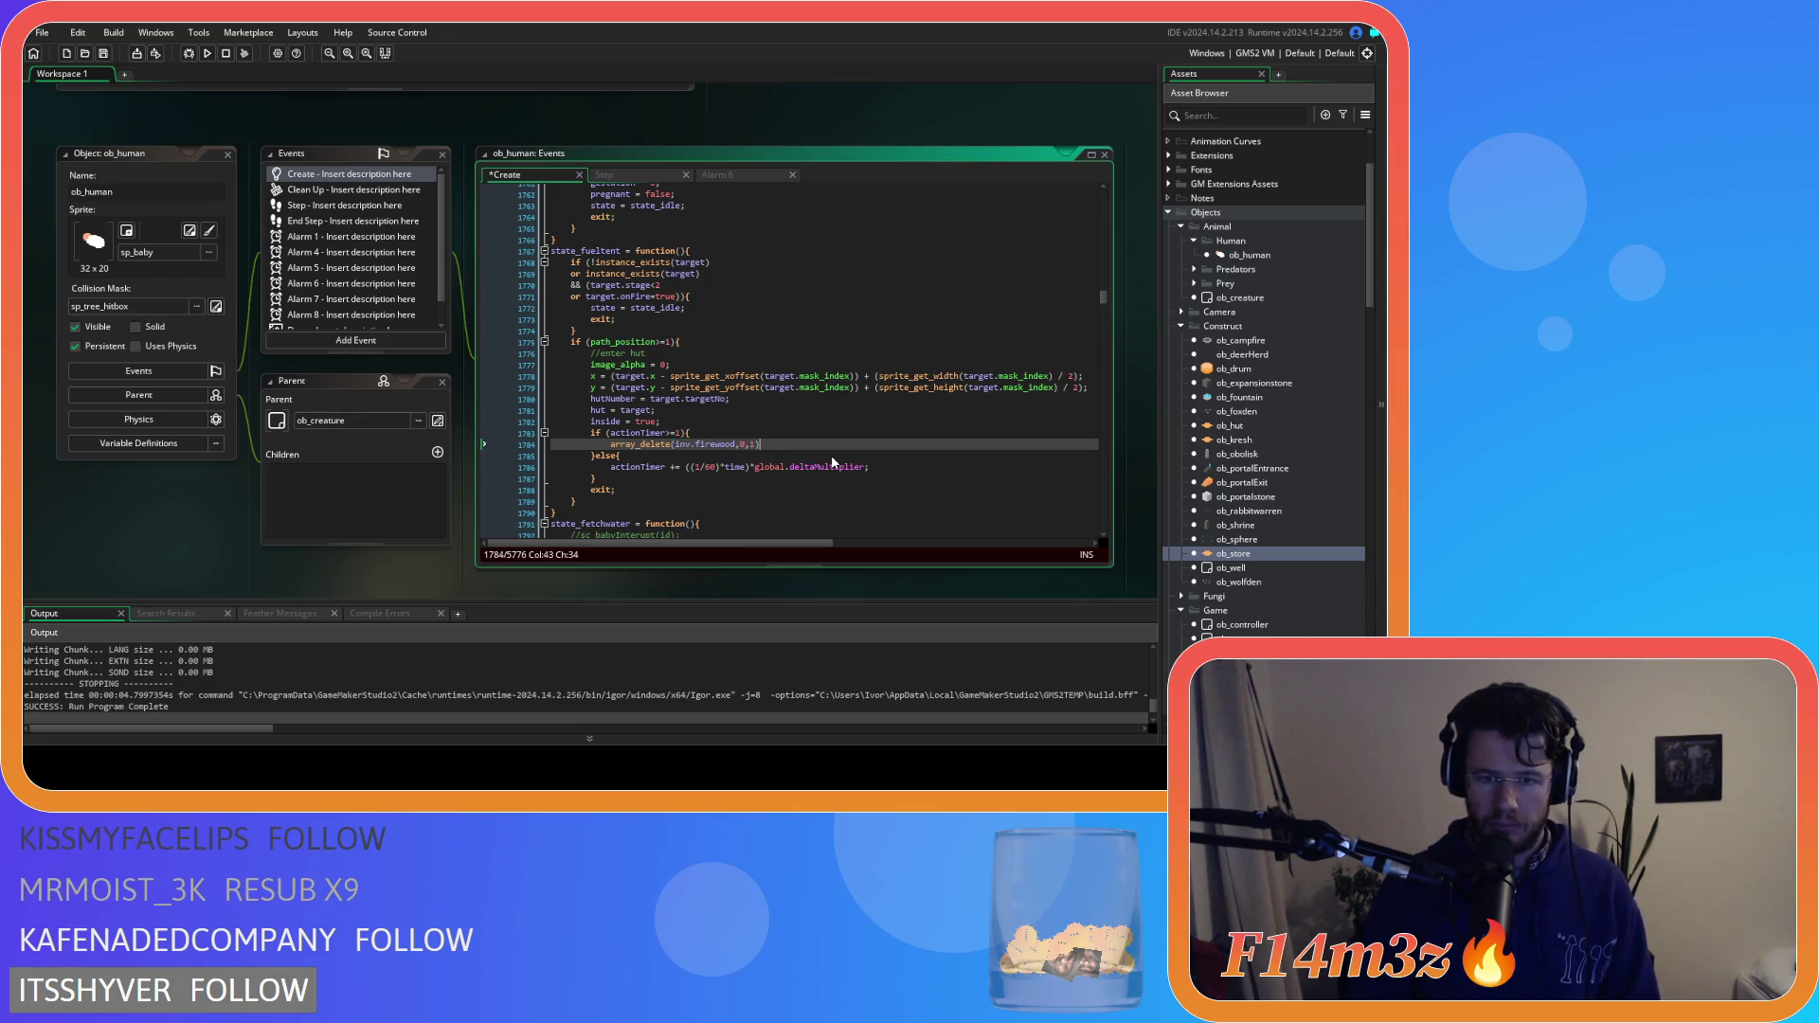
pyautogui.write(';')
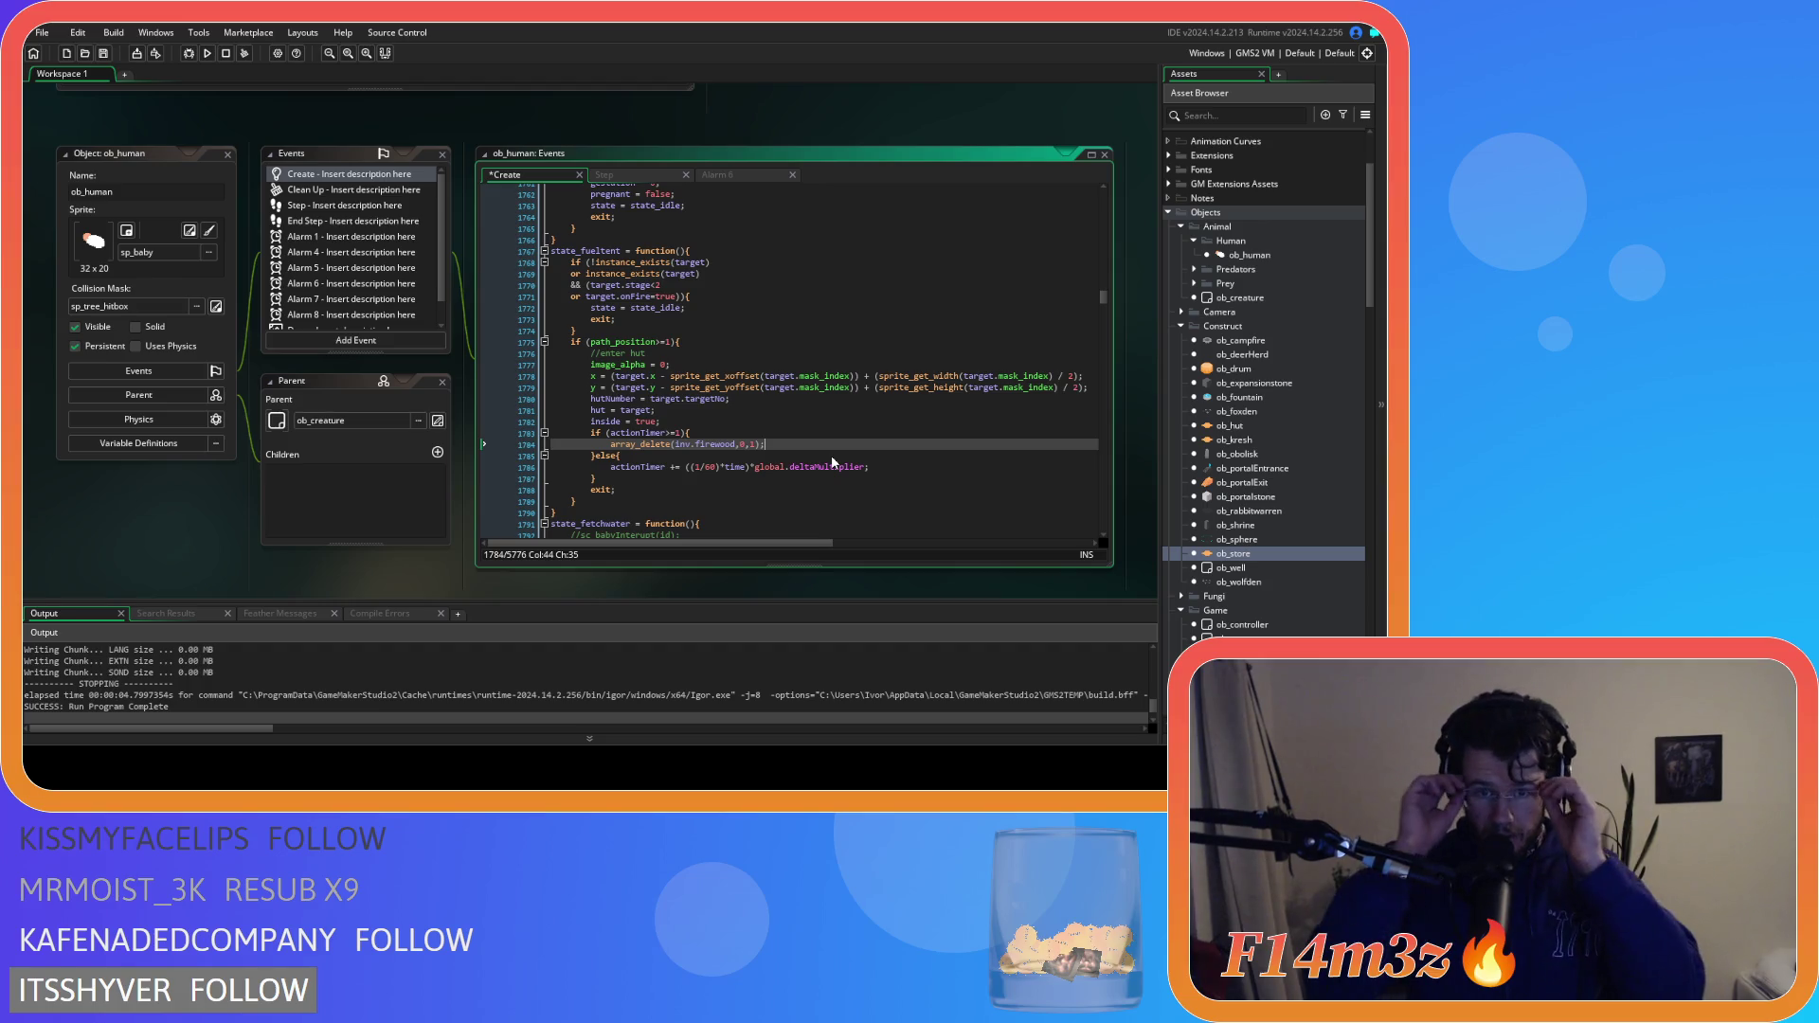
# Add target.firewood += 1;, actionTimer = 0; and state = state_idle on new lines
pyautogui.press('Return')
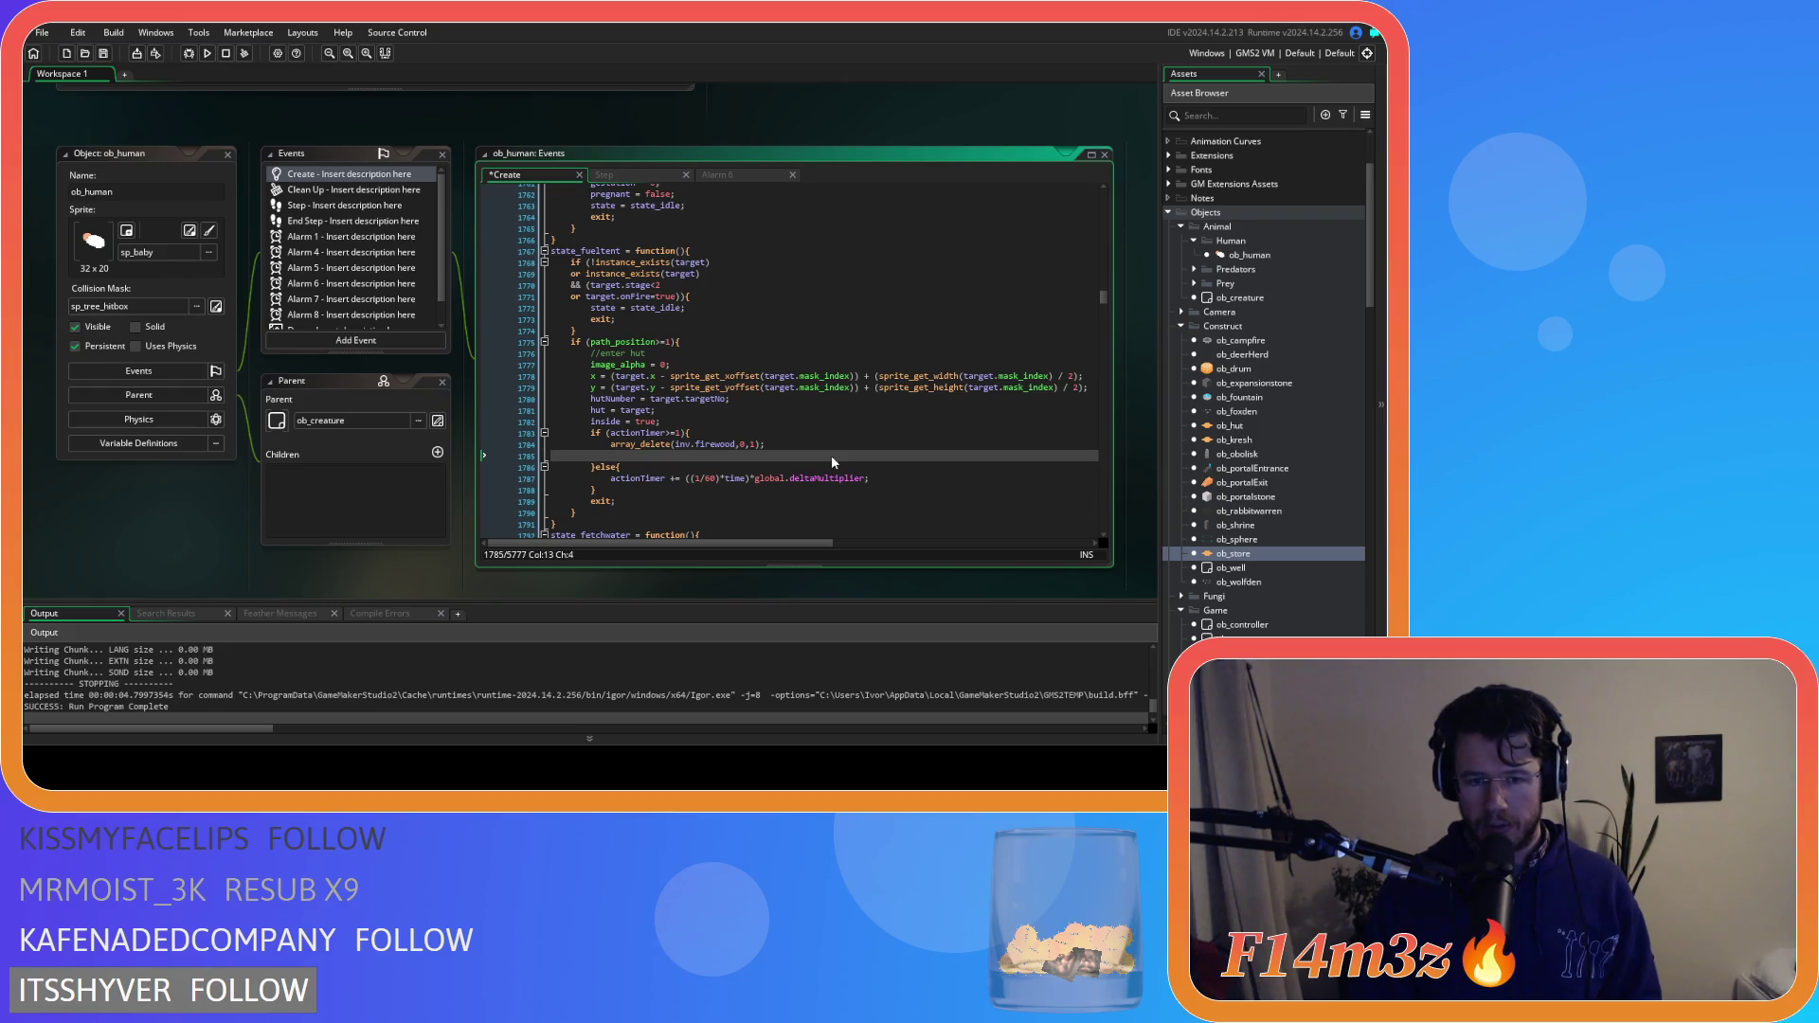
pyautogui.write('t')
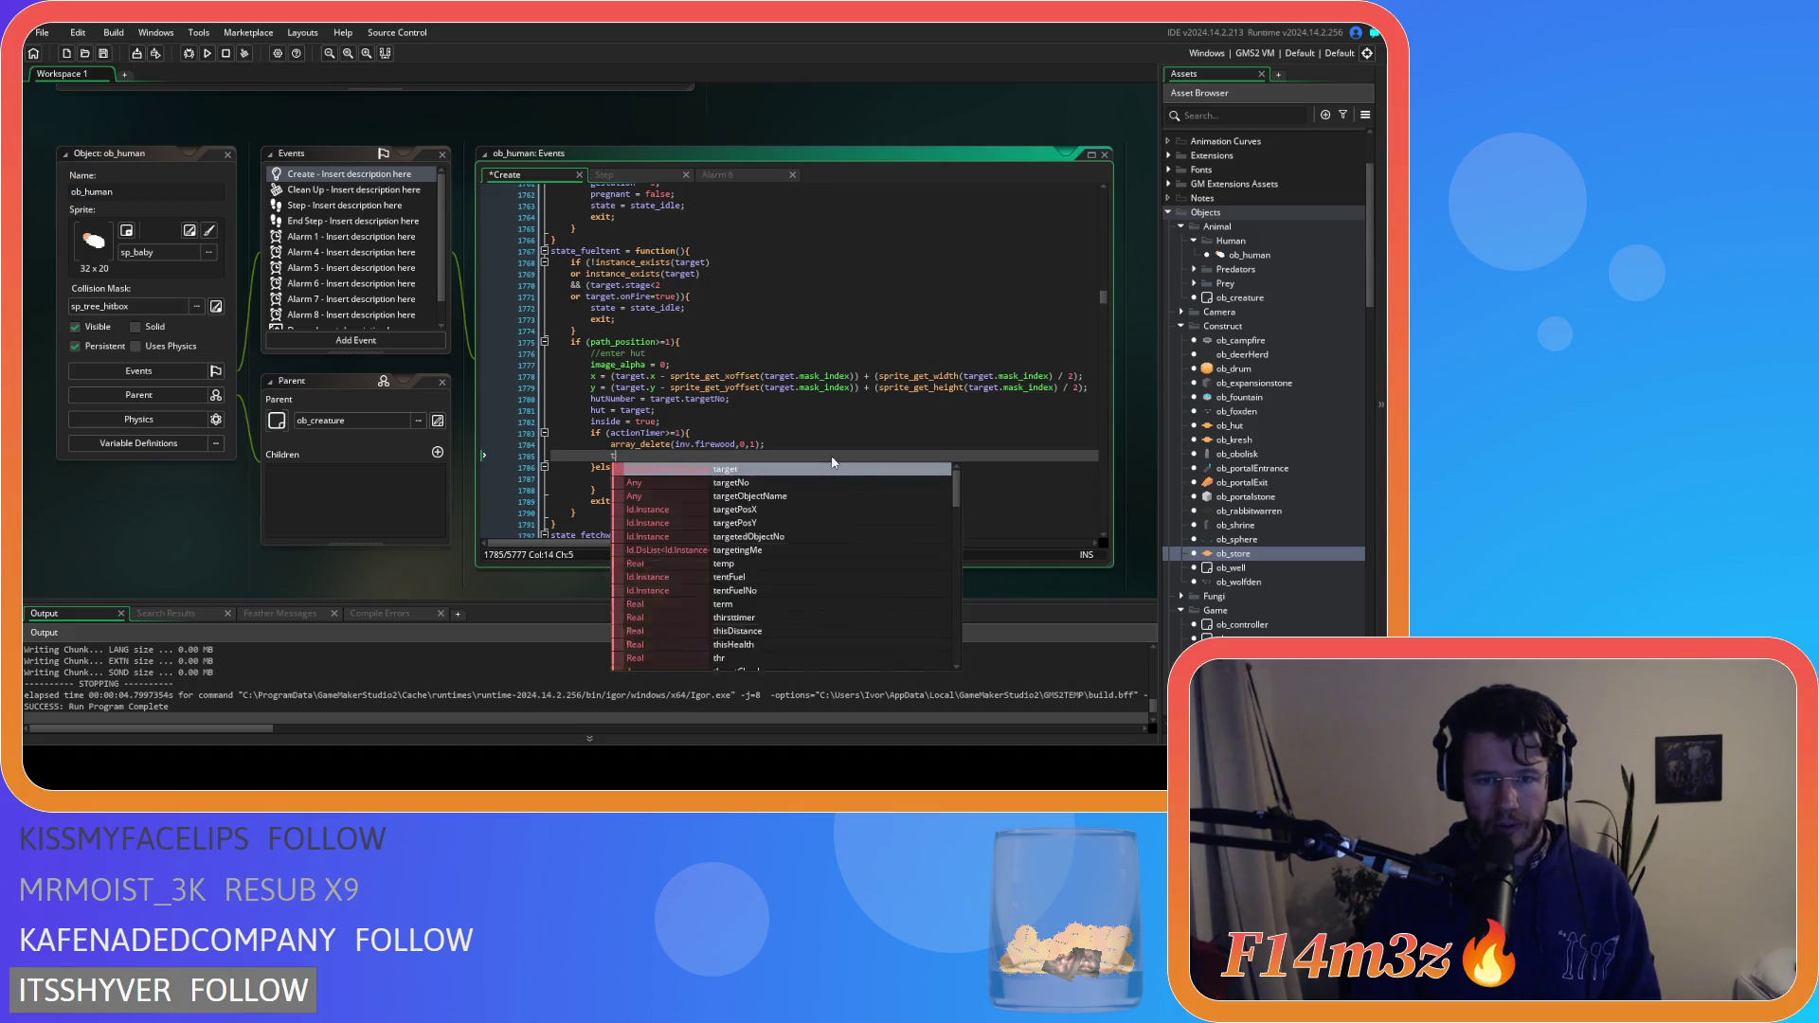
pyautogui.write('arget.fire')
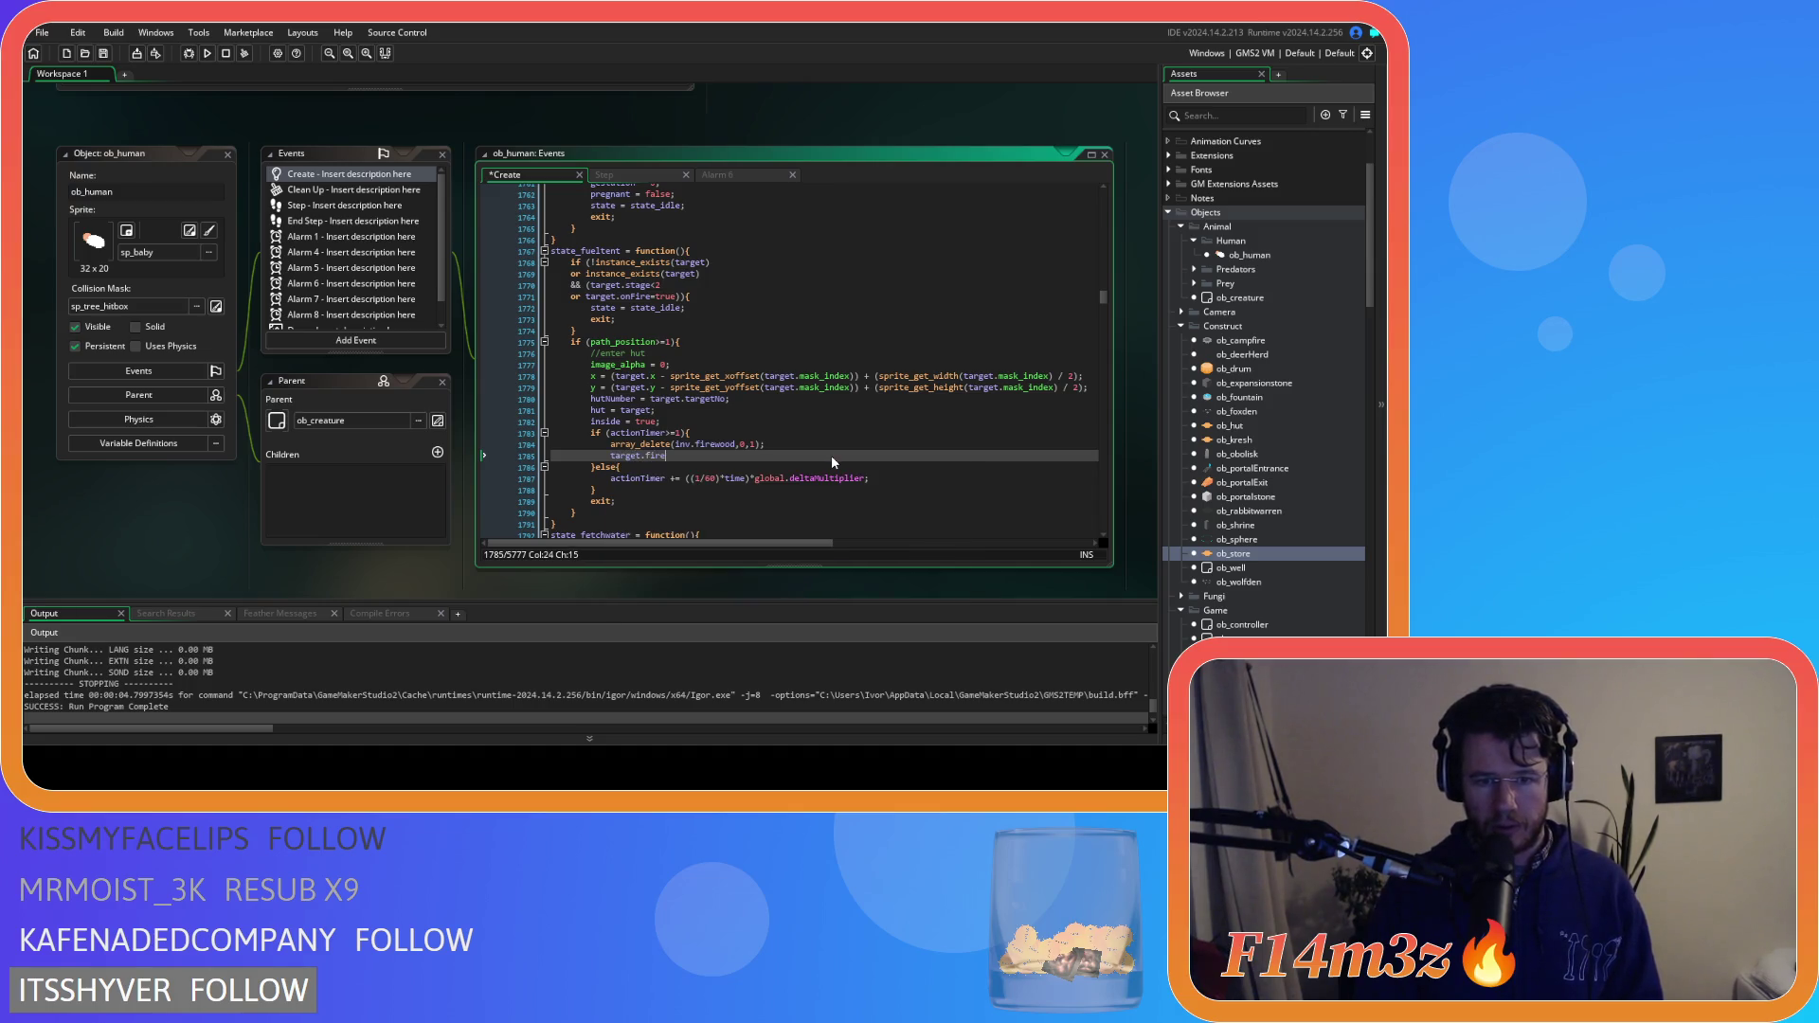
pyautogui.write('wood +')
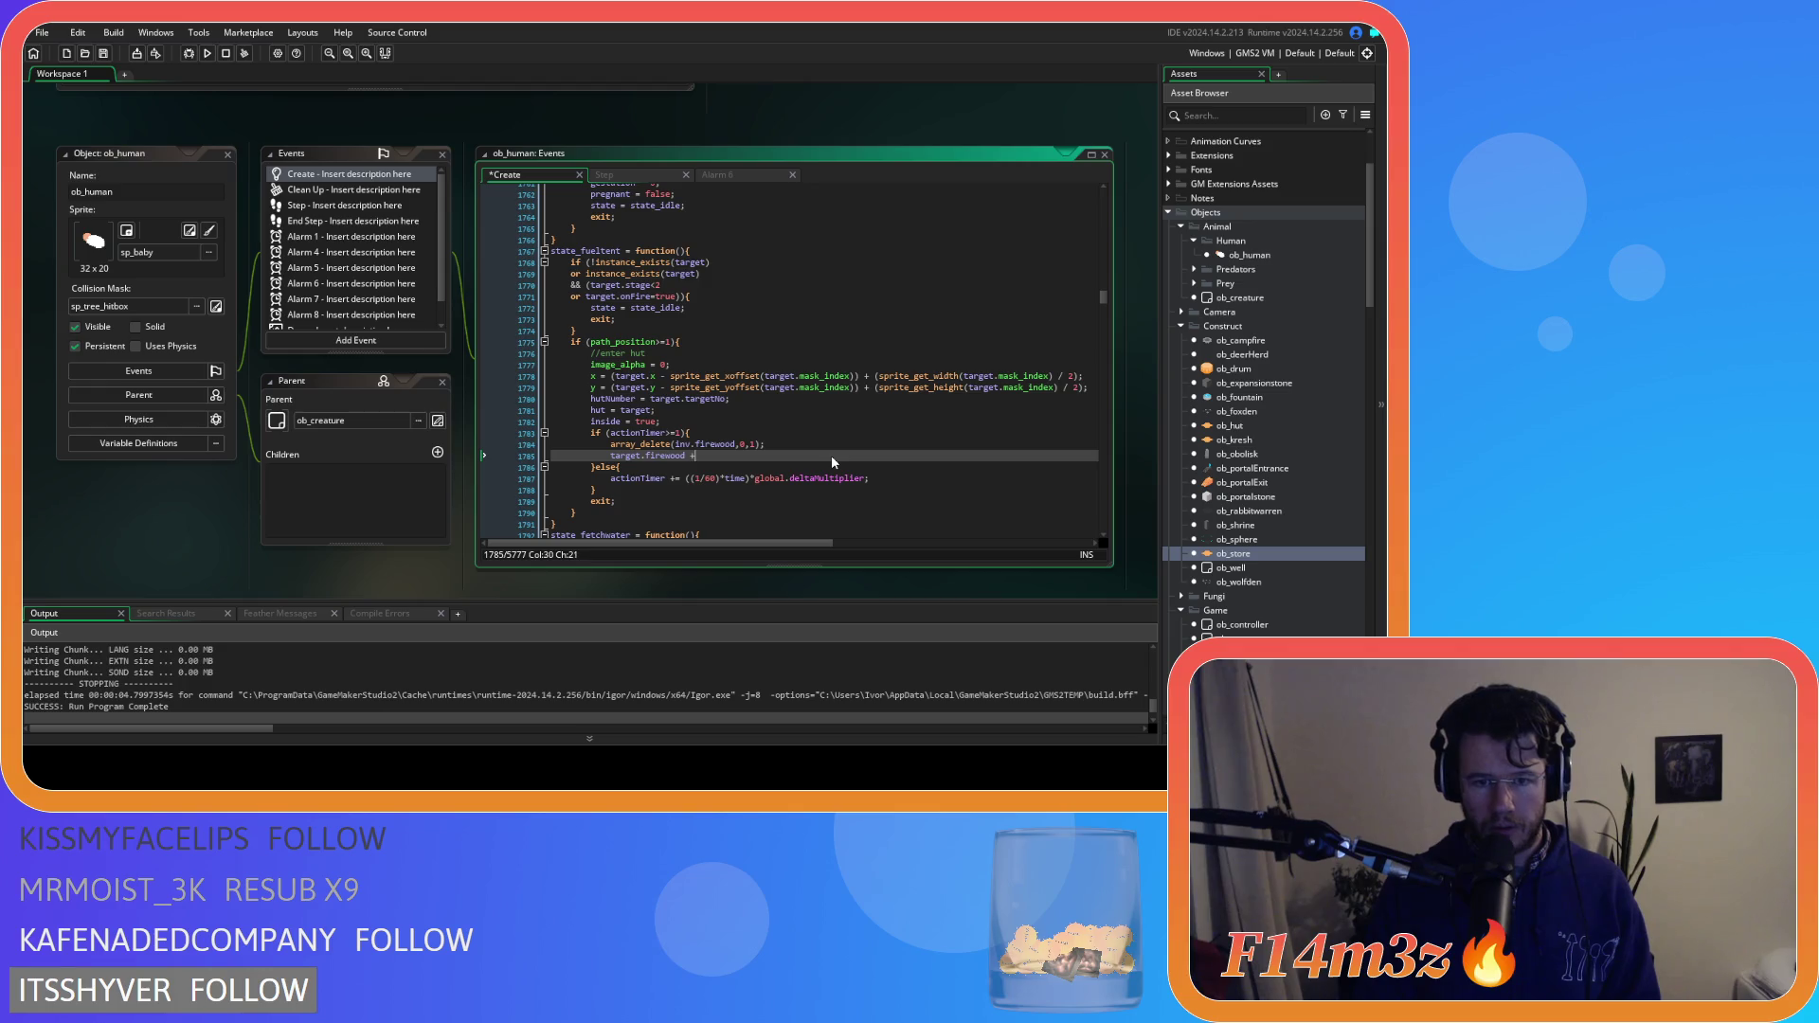
pyautogui.write('= 1;')
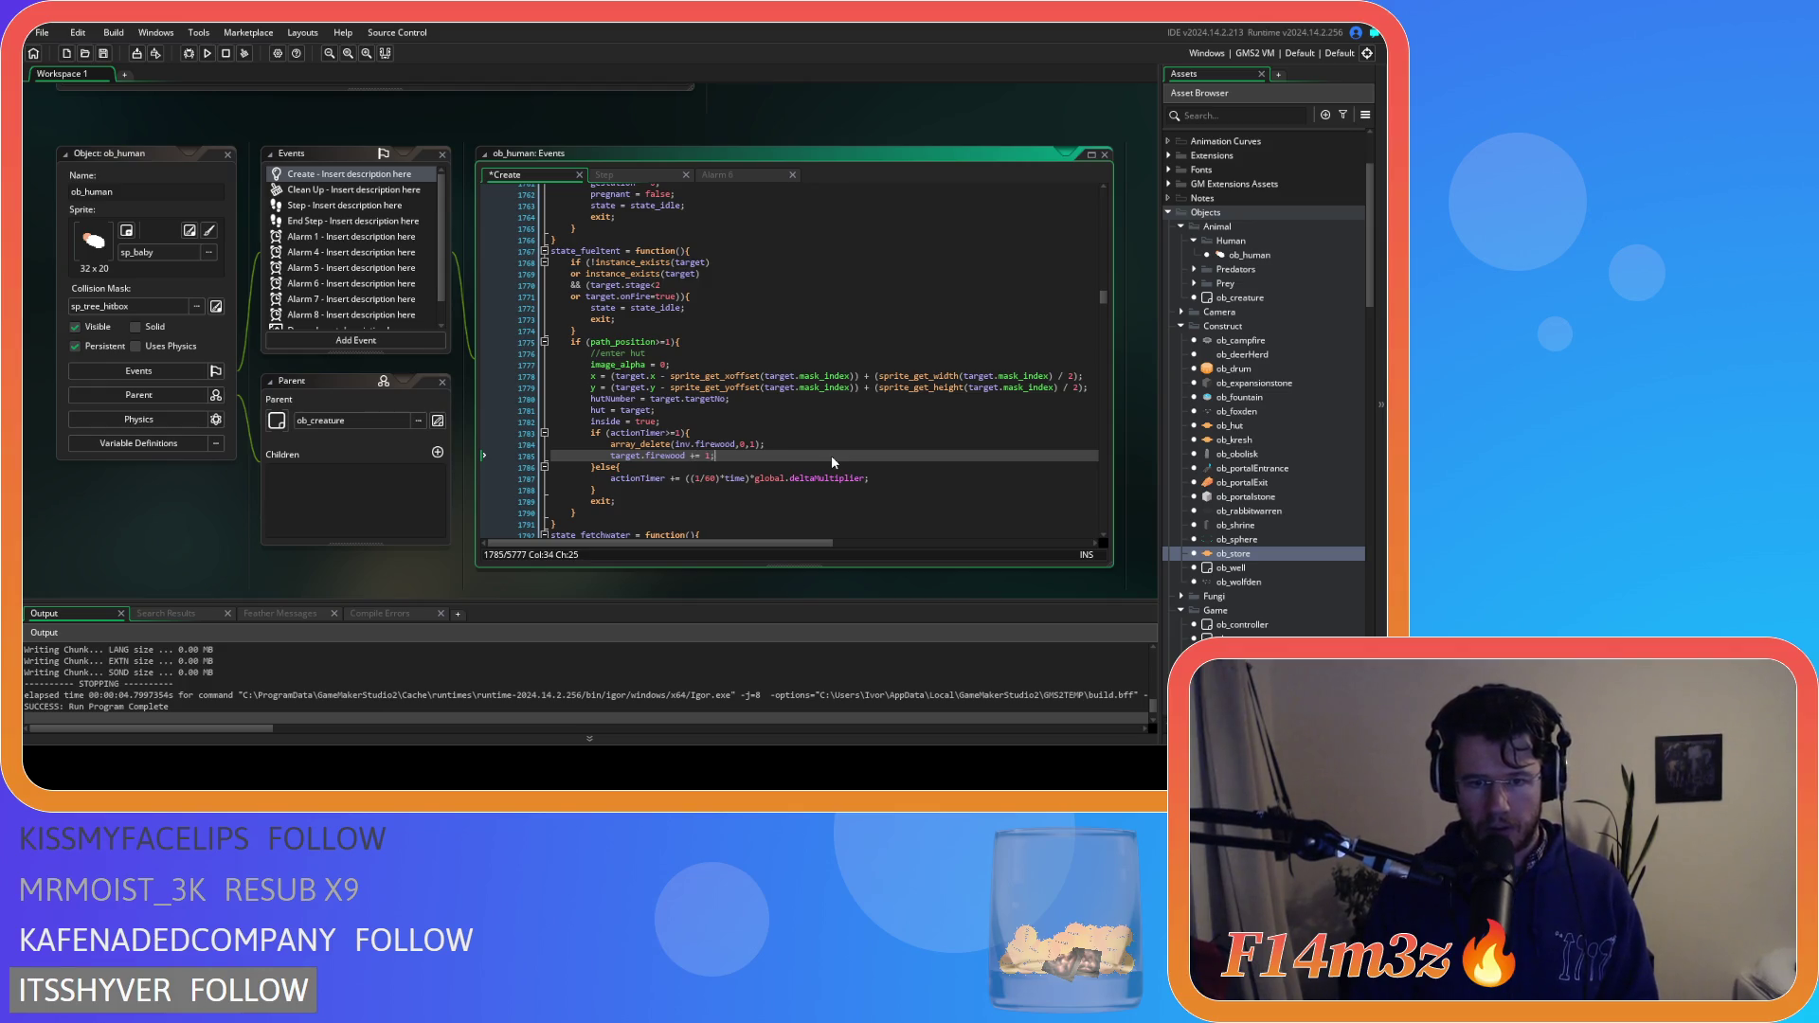
pyautogui.press('Return')
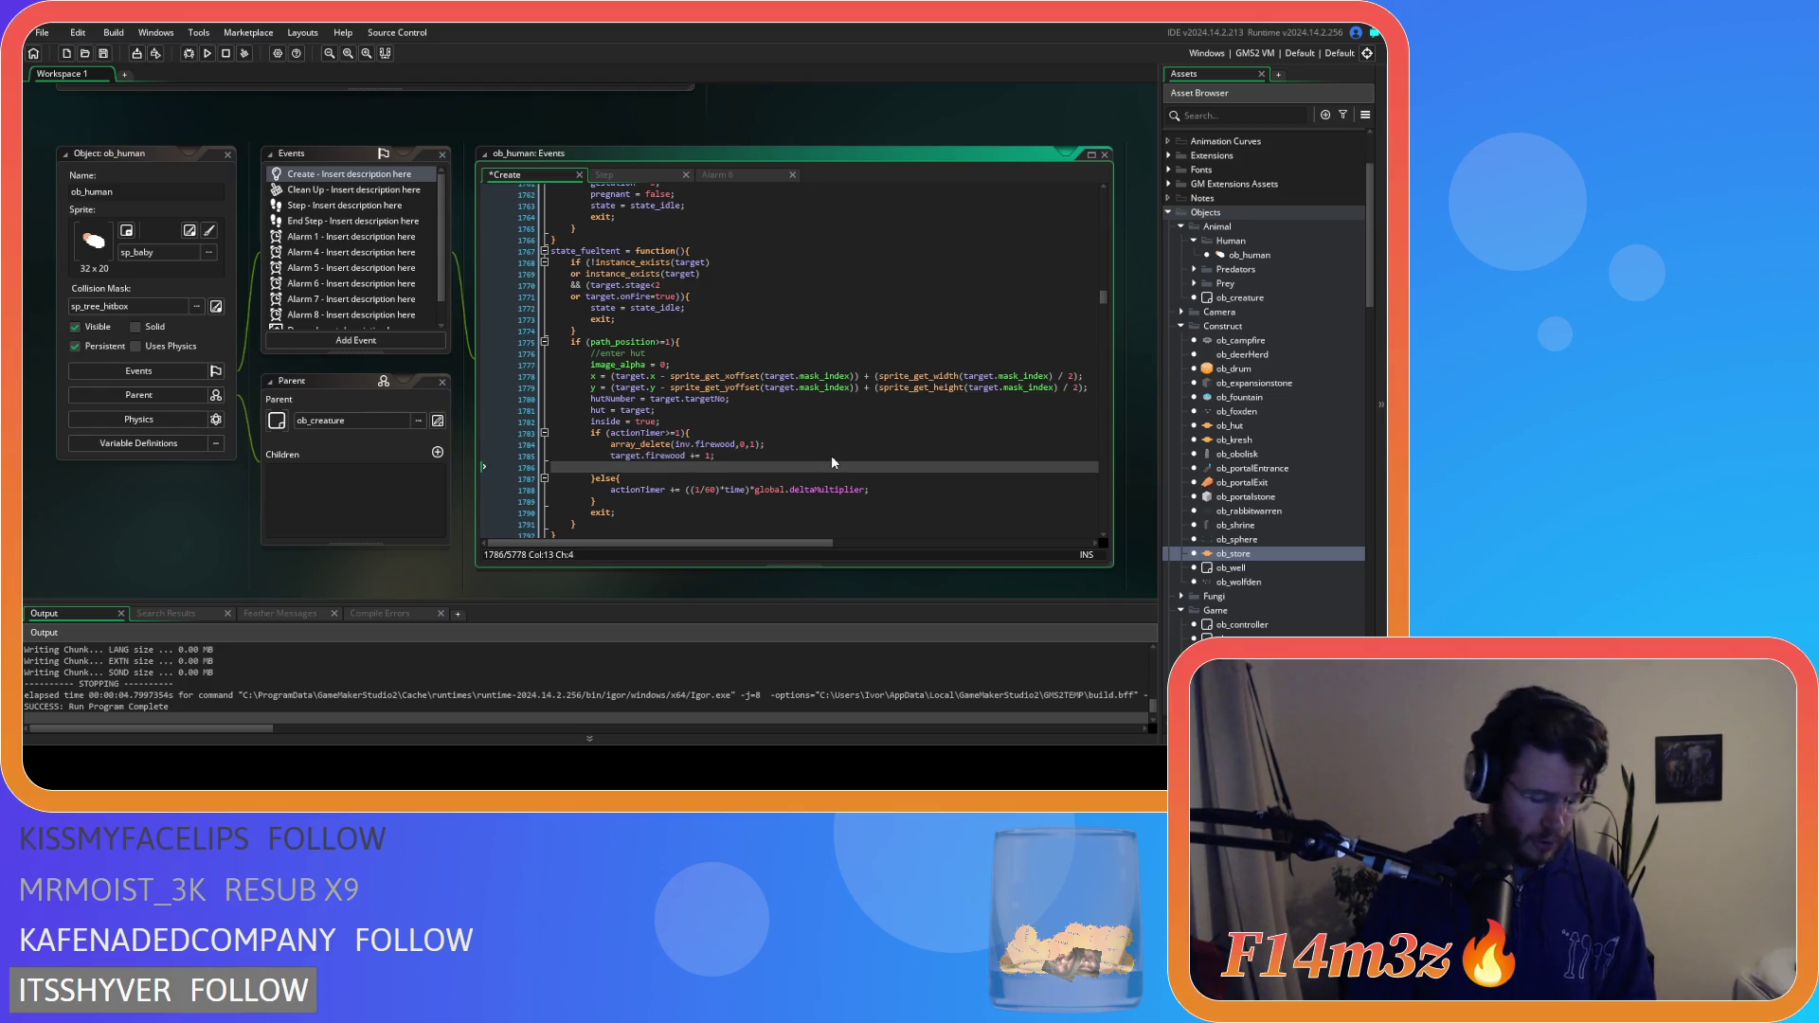
pyautogui.write('action')
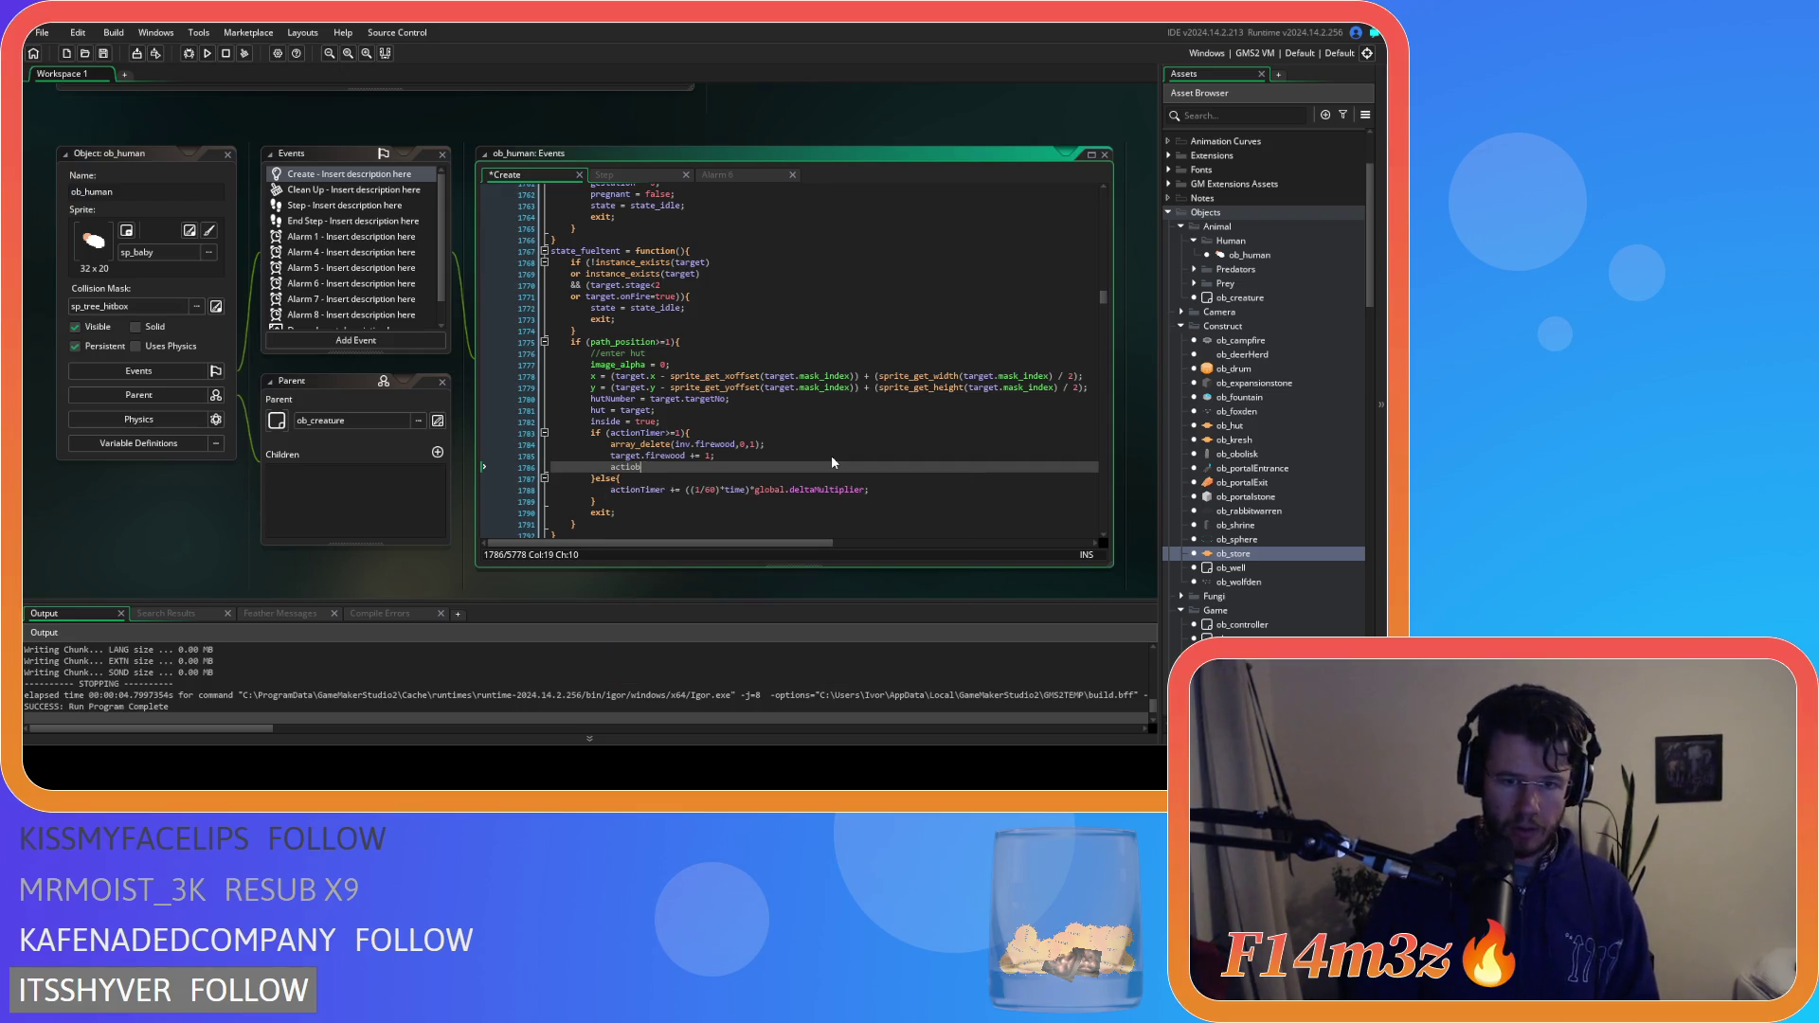
pyautogui.write('Timer = 0;')
pyautogui.press('Return')
pyautogui.write('state = state_idle')
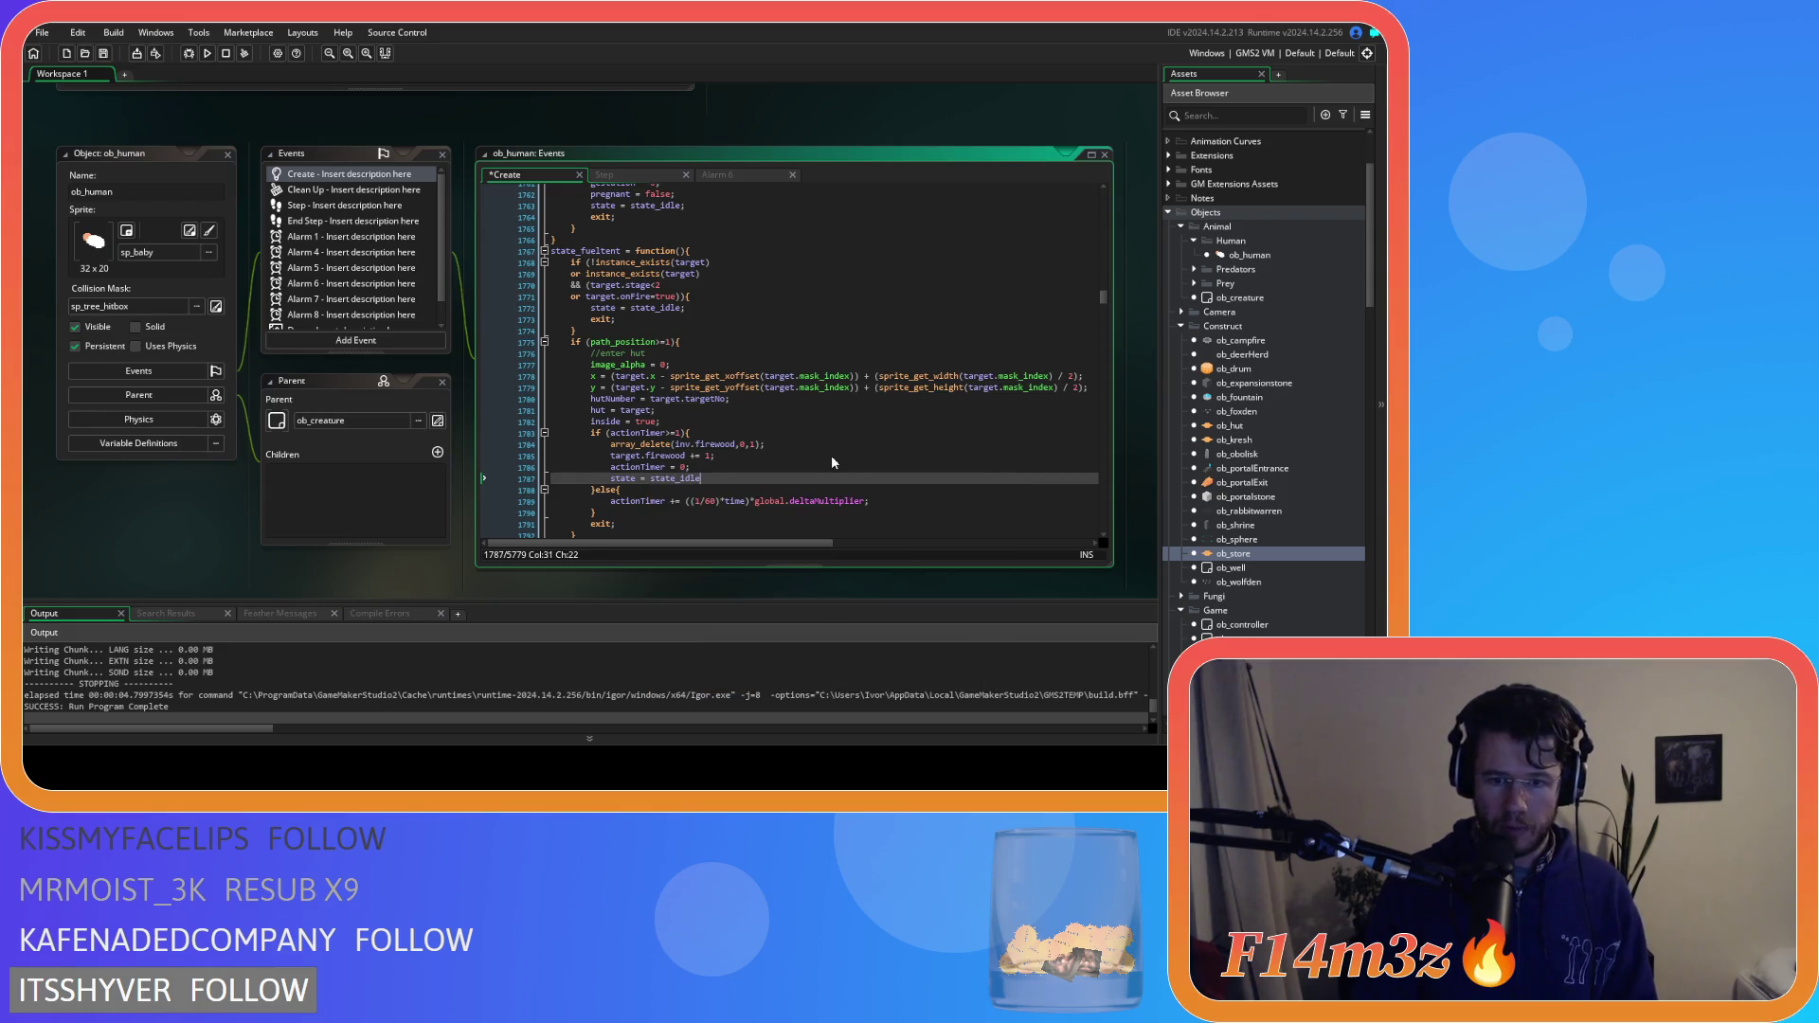
pyautogui.press('Up')
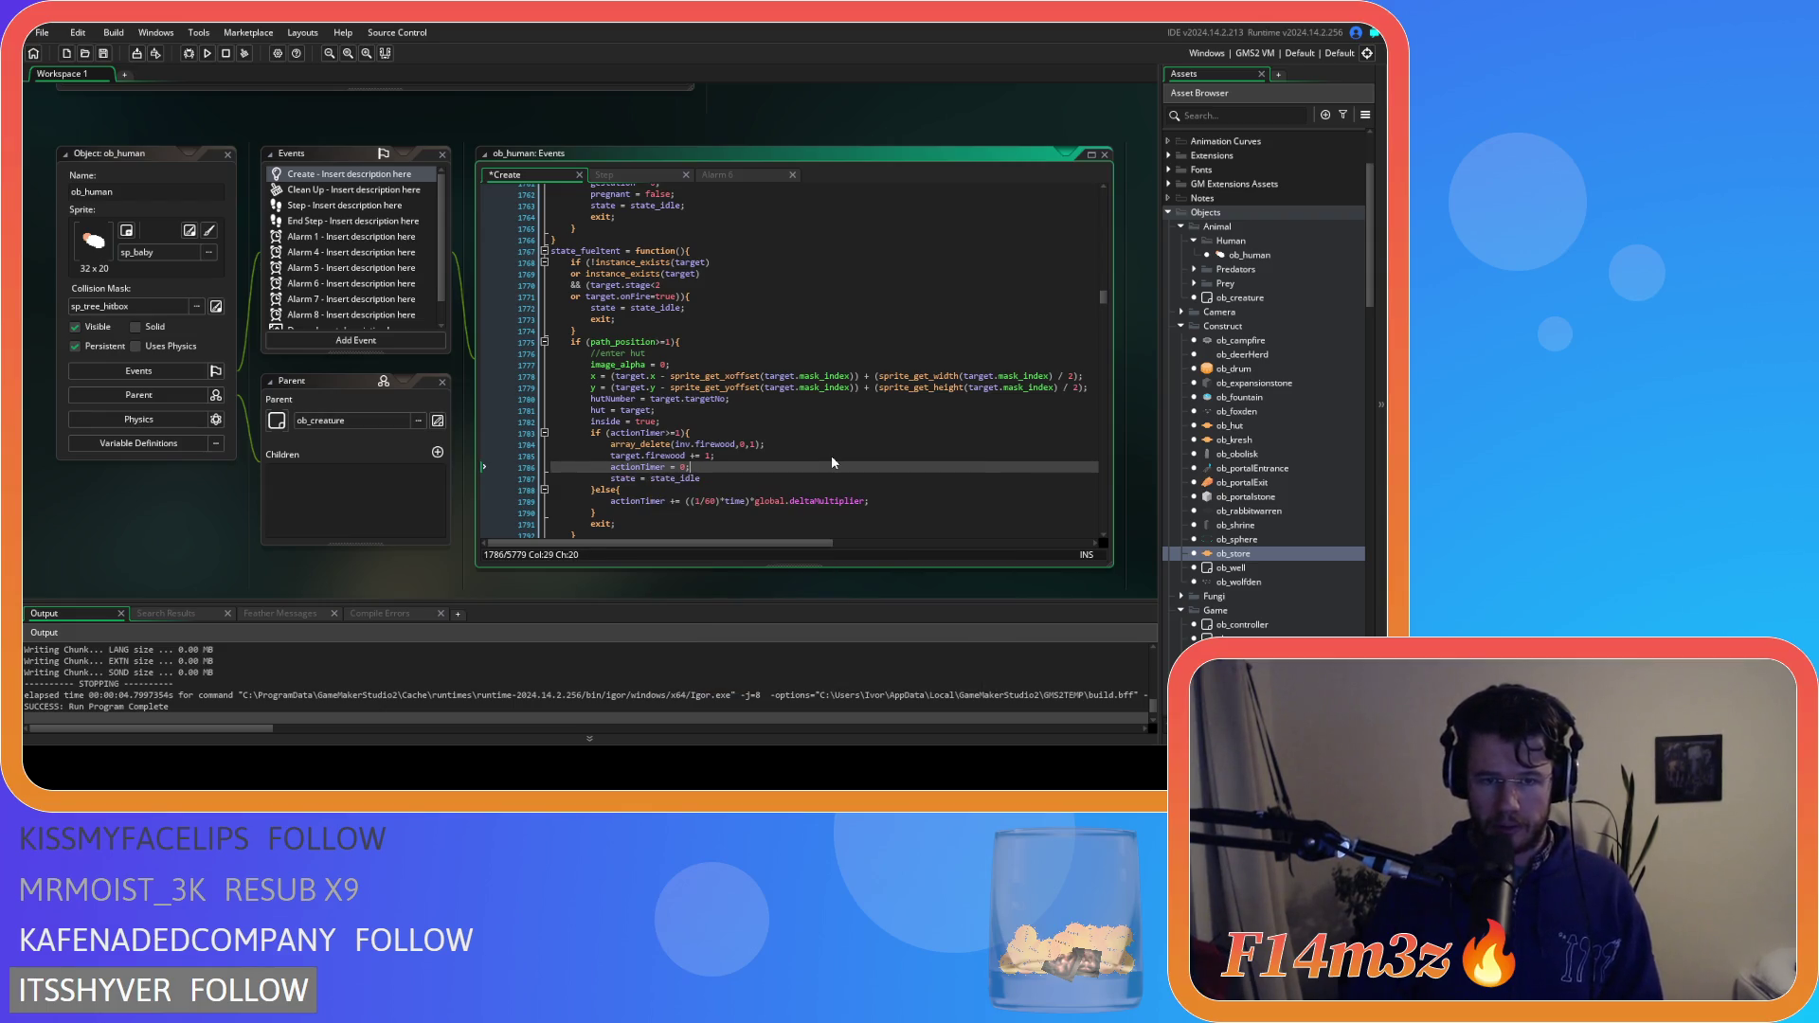
pyautogui.moveTo(756, 499)
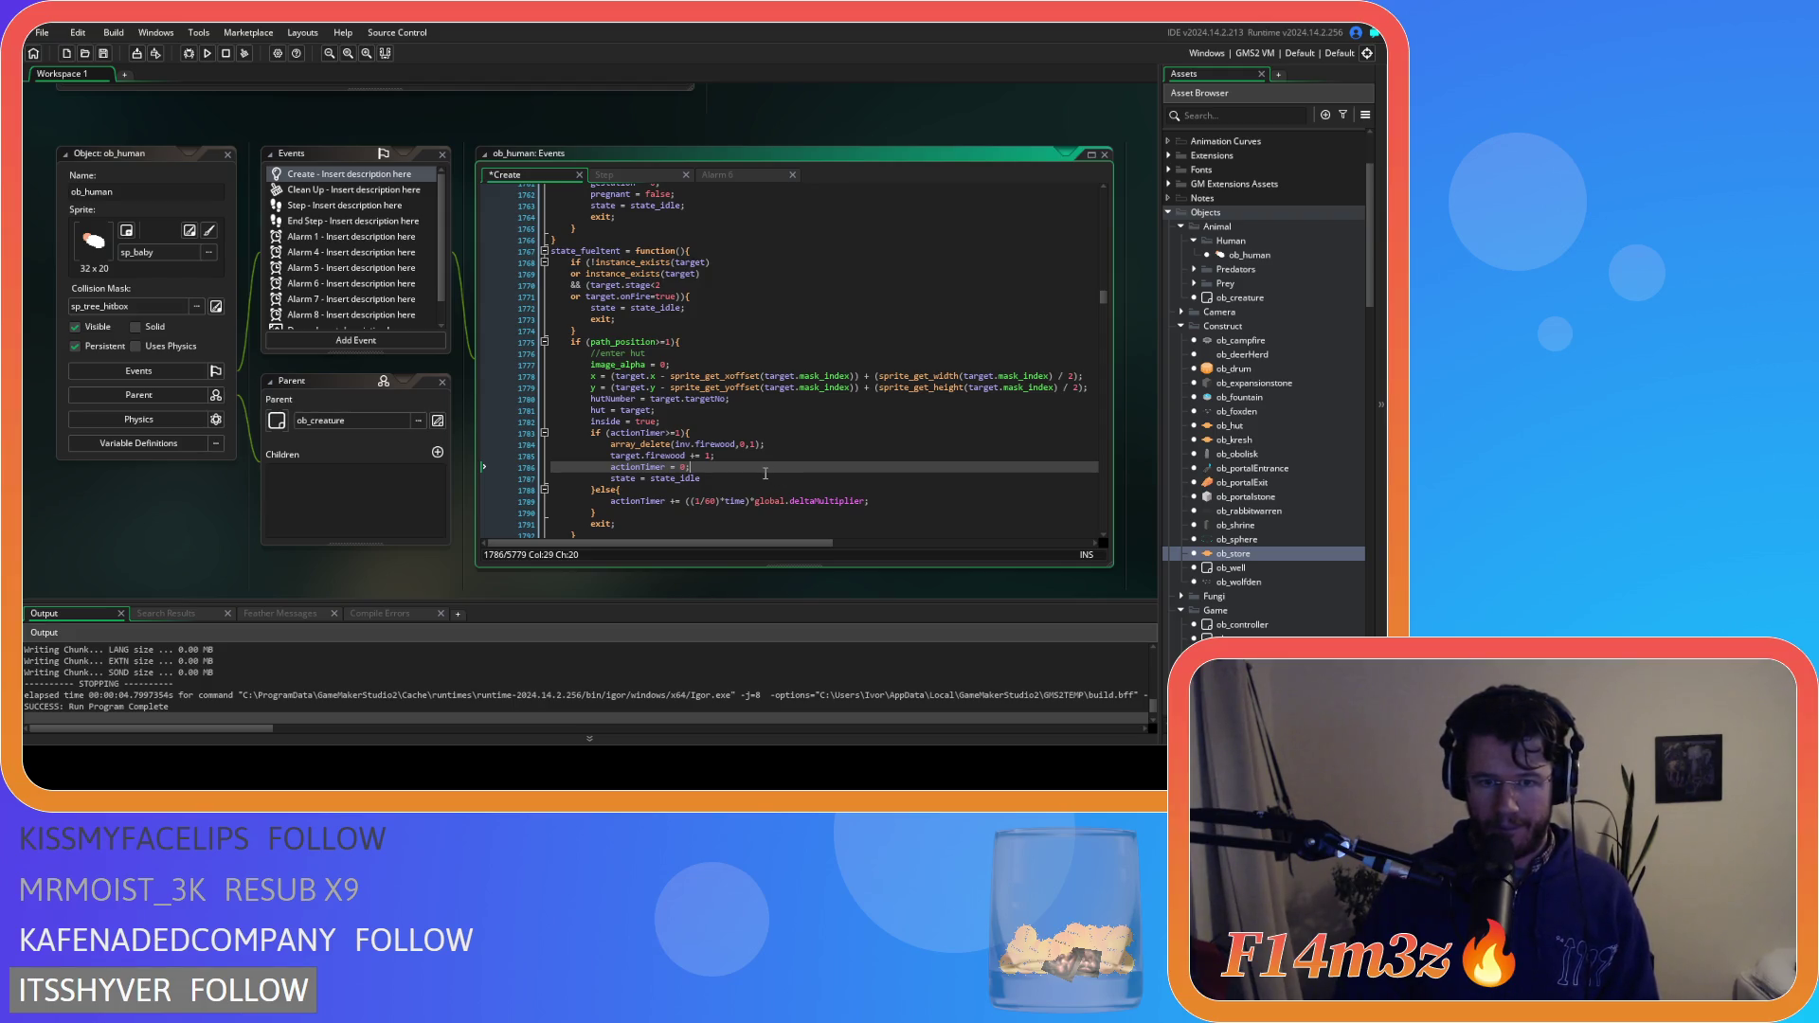
# Scroll through ob_human's Create code to locate the hut-leaving lines
pyautogui.scroll(20, 765, 472)
pyautogui.scroll(20, 765, 473)
pyautogui.scroll(20, 765, 473)
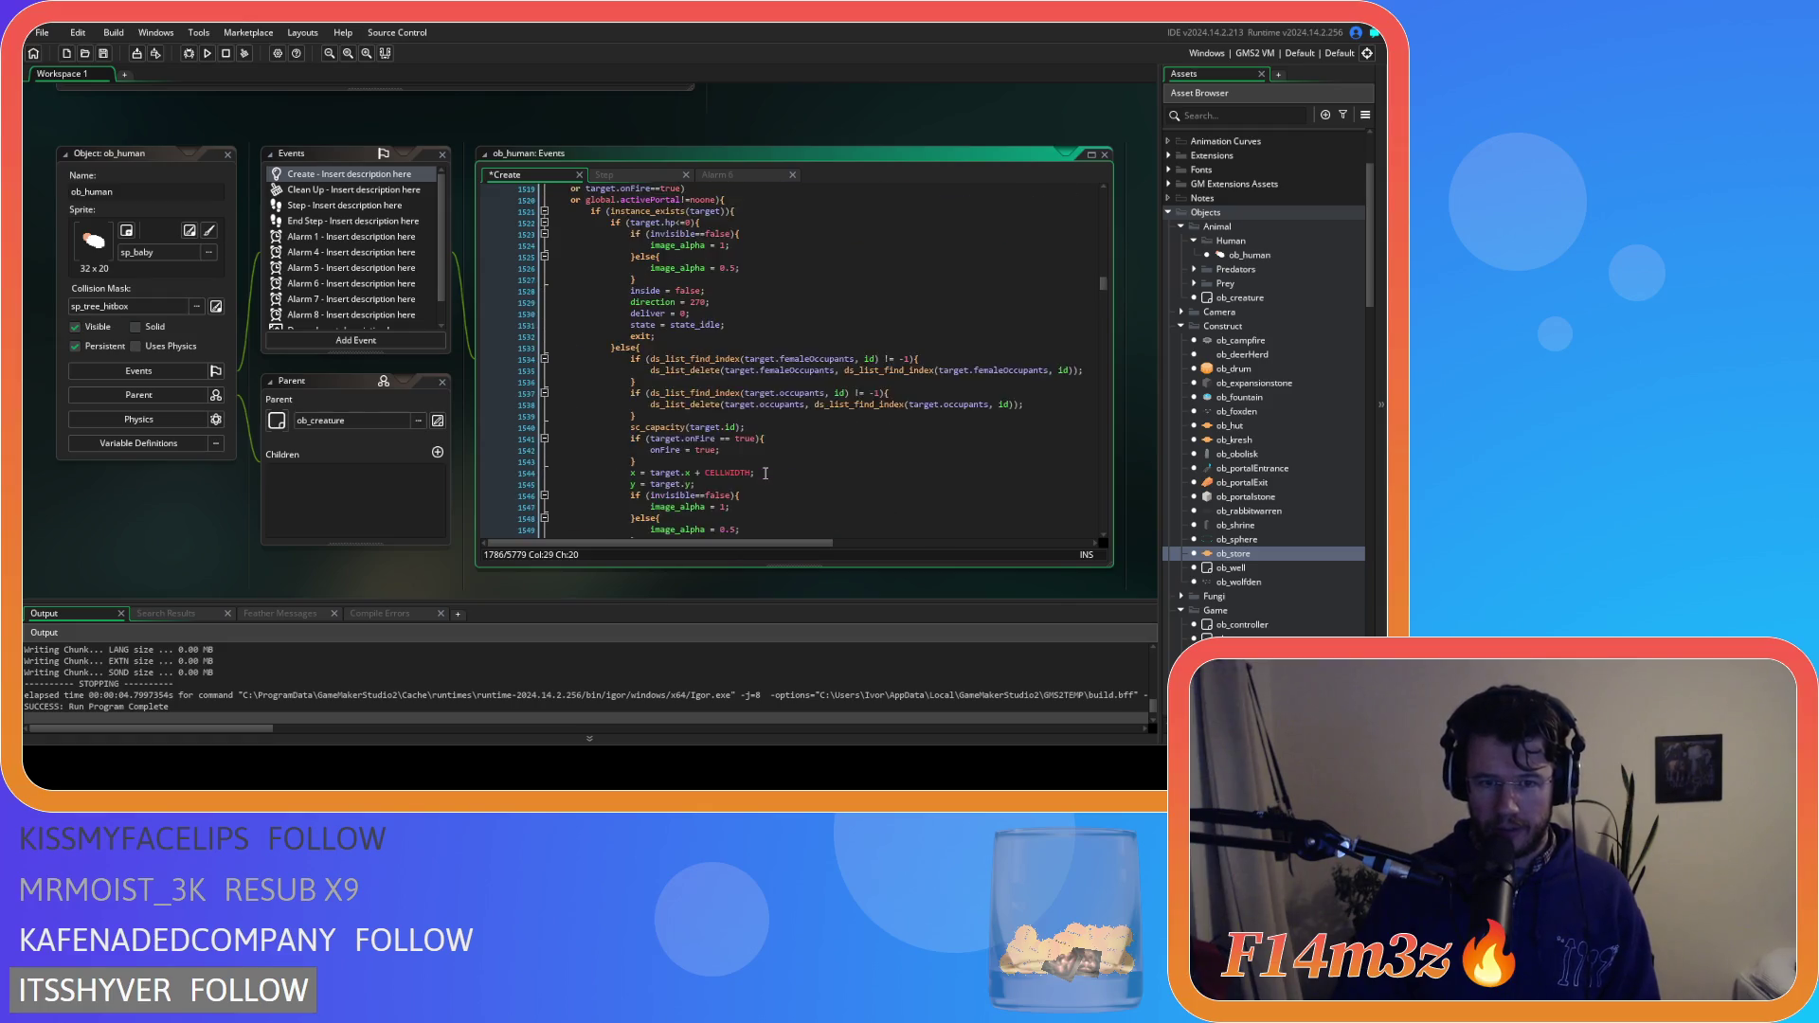
pyautogui.scroll(20, 765, 472)
pyautogui.scroll(-20, 765, 473)
pyautogui.scroll(-7, 765, 472)
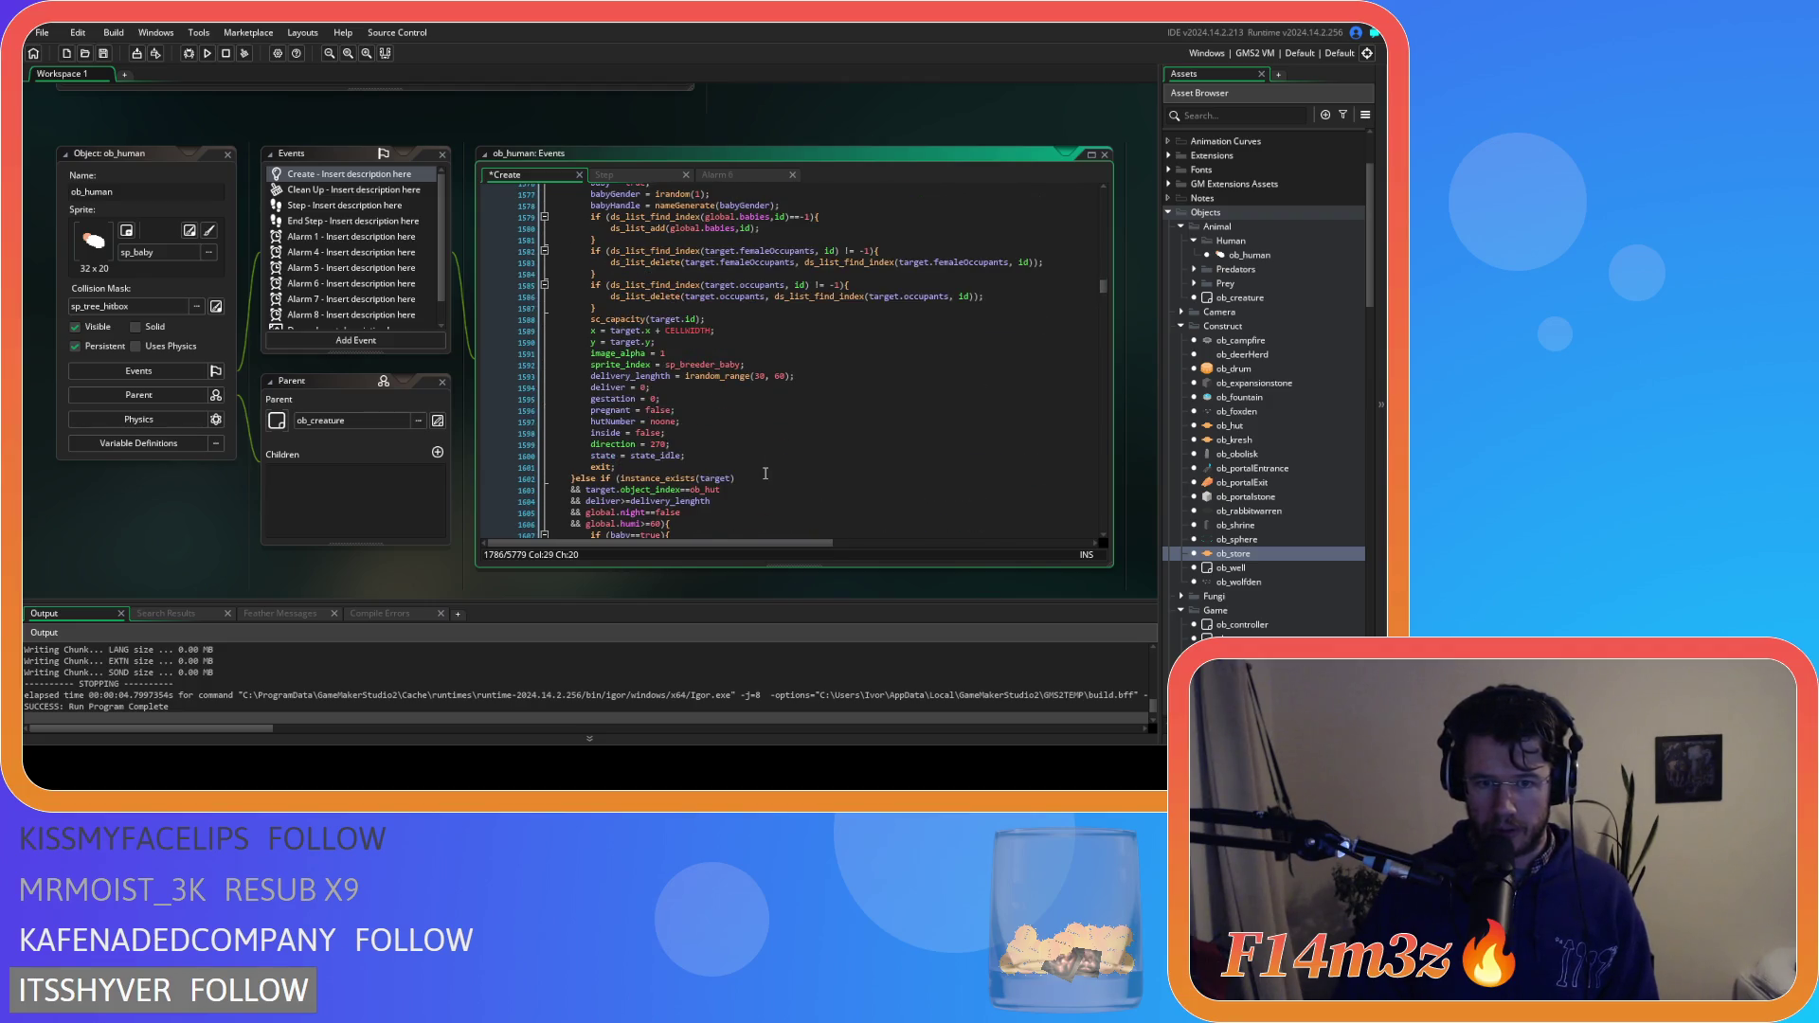
pyautogui.scroll(-3, 765, 472)
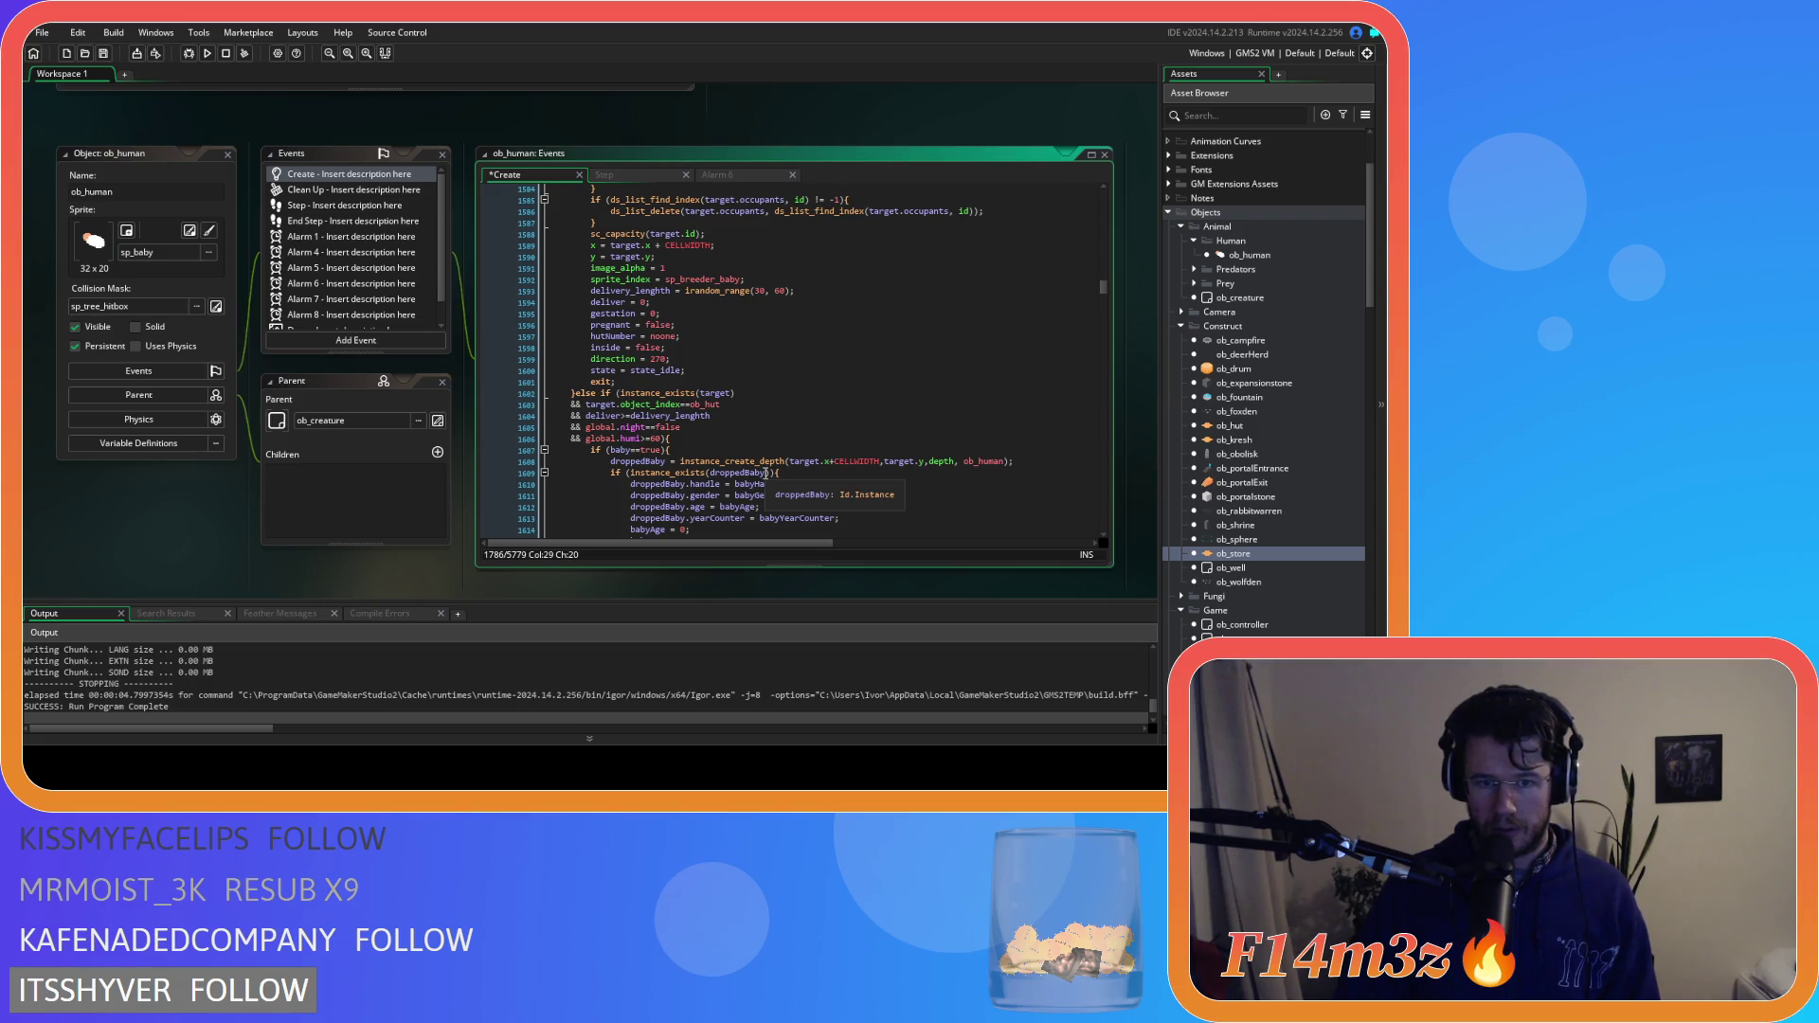
pyautogui.scroll(-8, 898, 417)
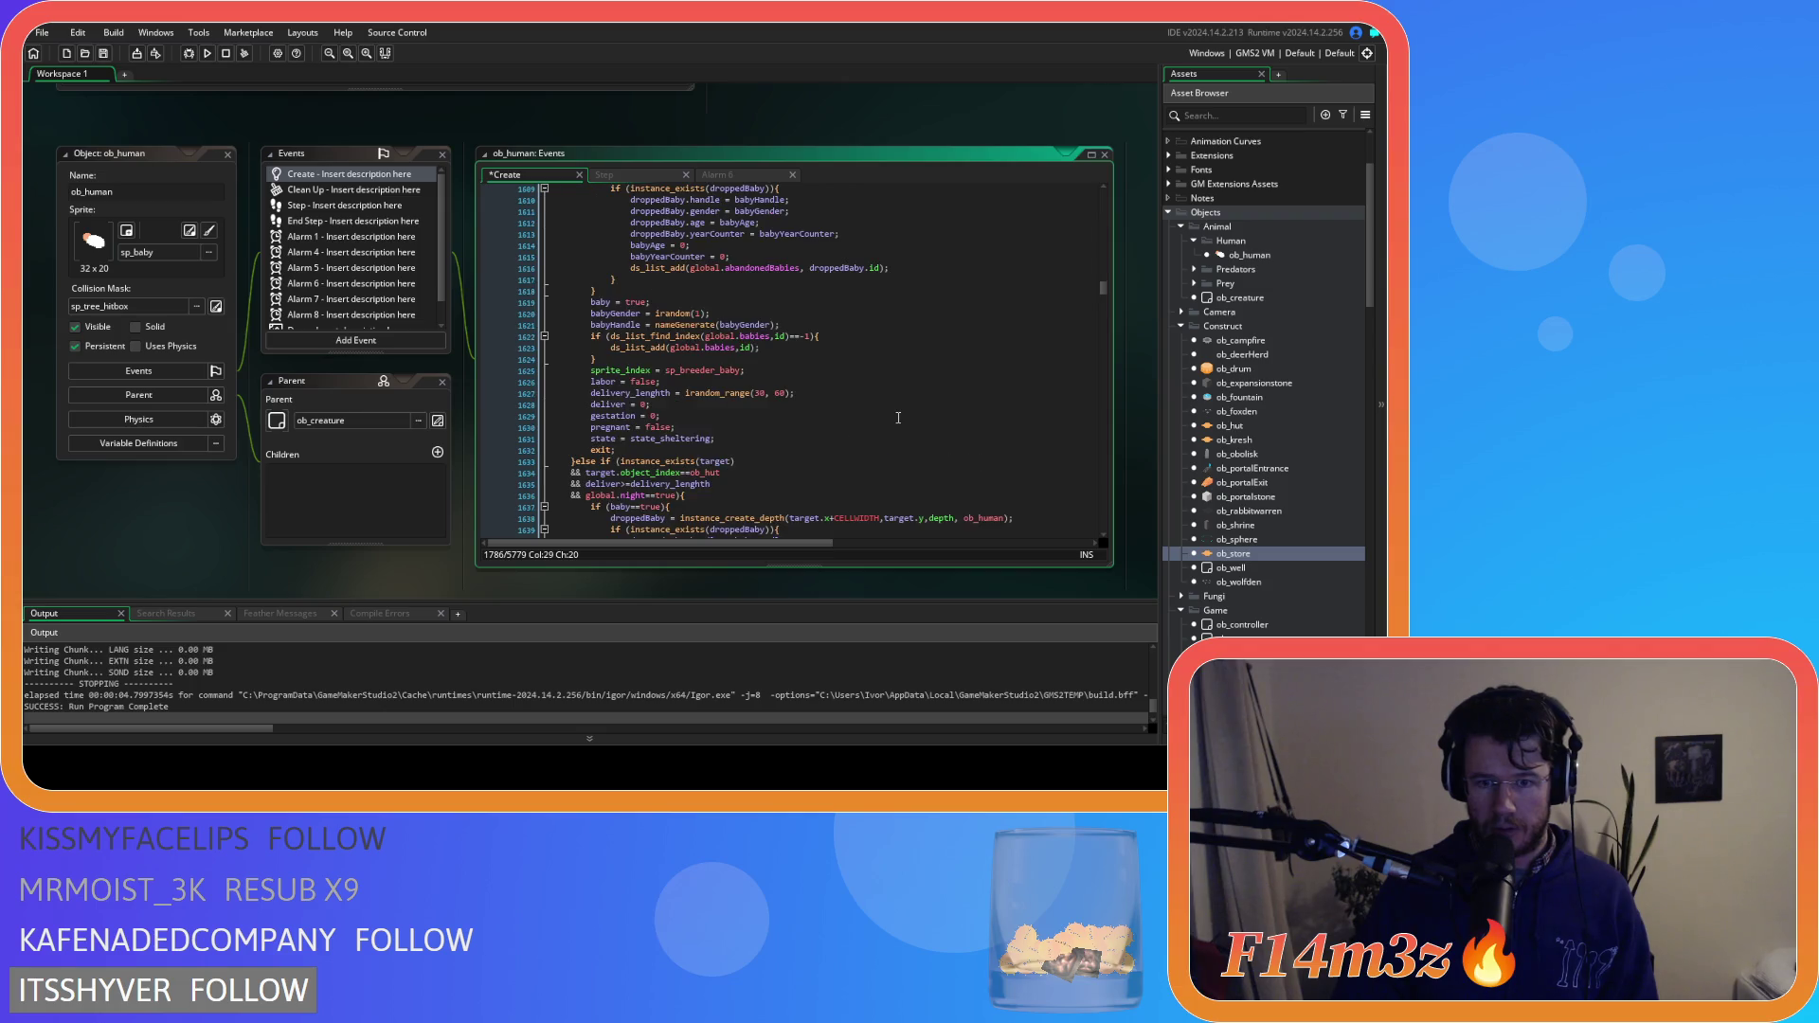
pyautogui.click(898, 417)
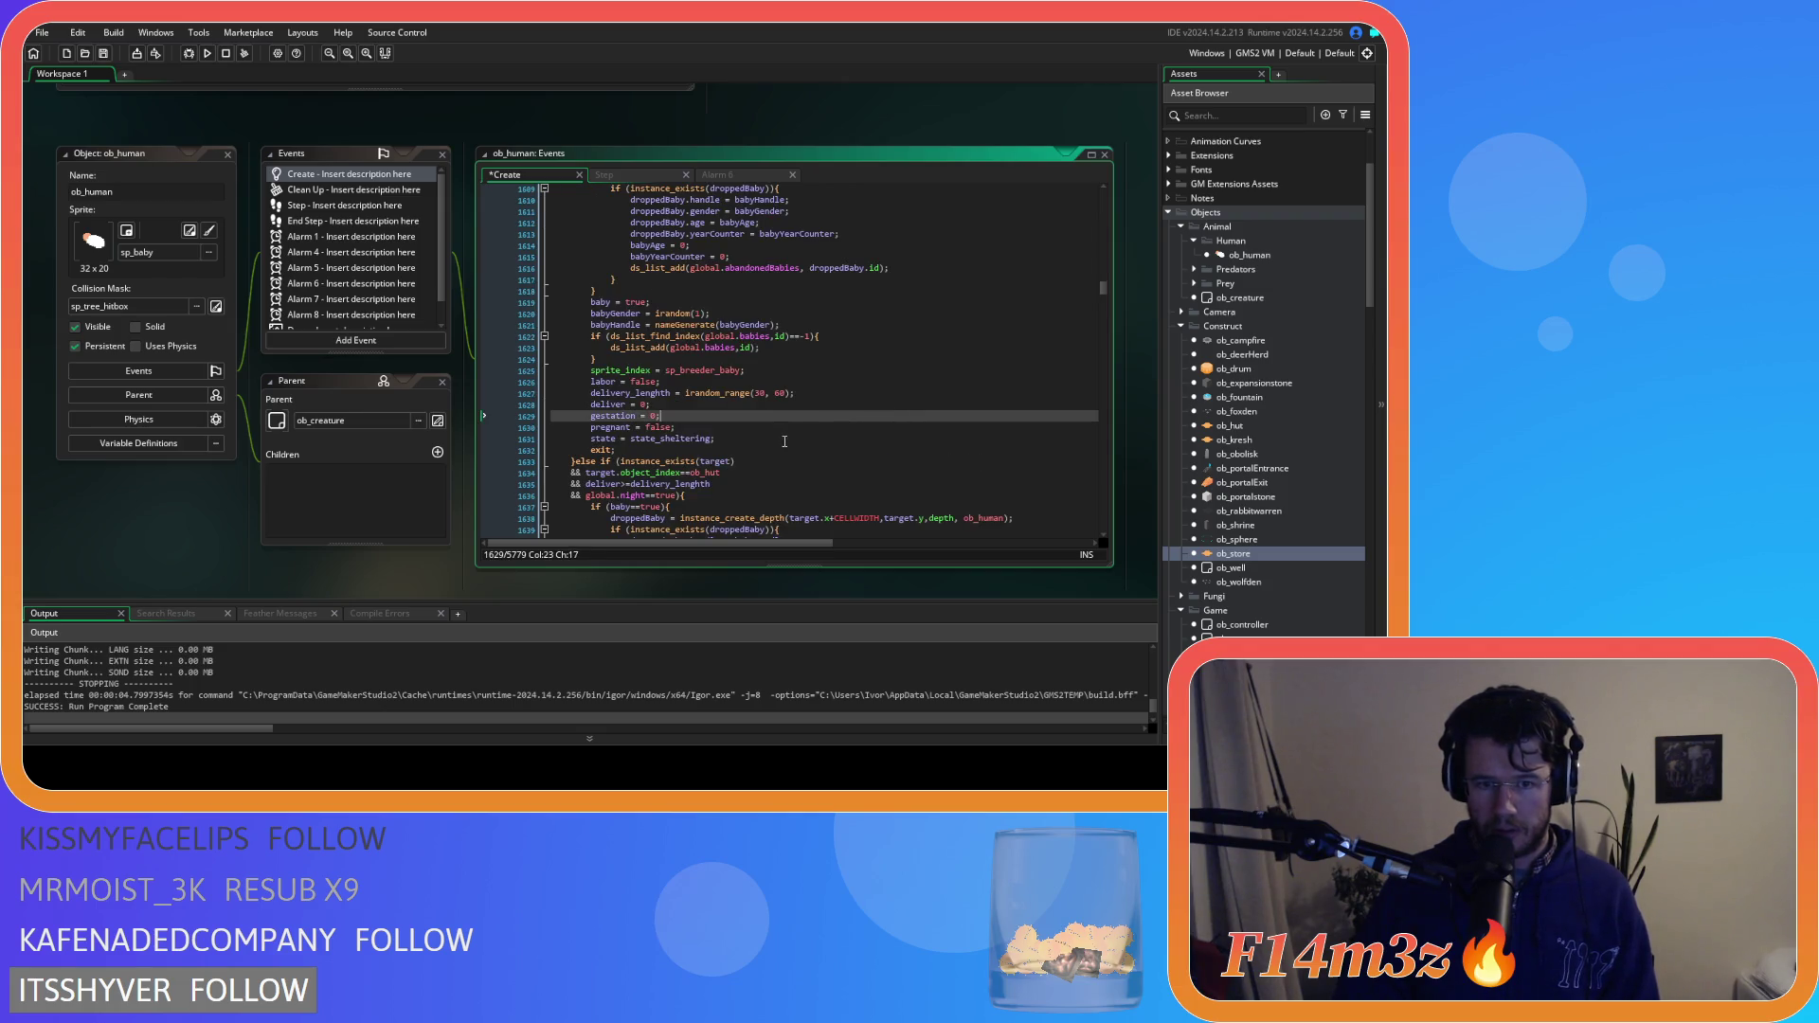
pyautogui.scroll(-5, 783, 442)
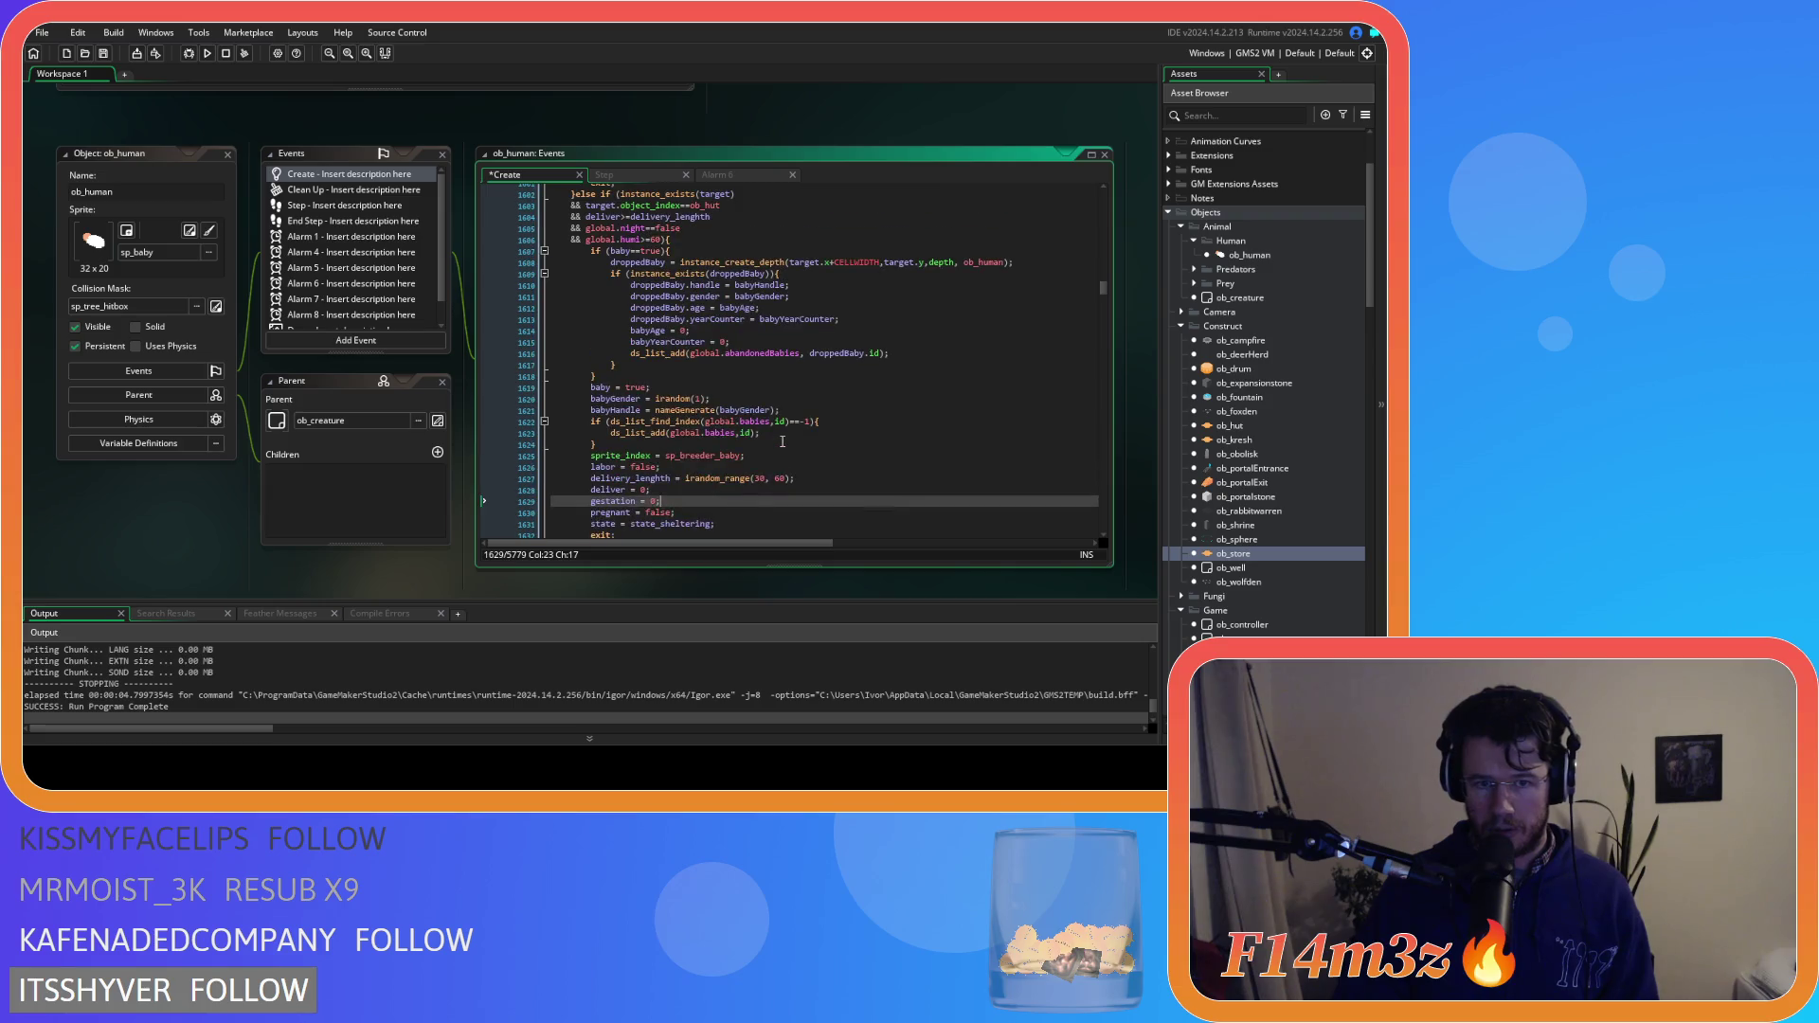
pyautogui.scroll(-9, 782, 442)
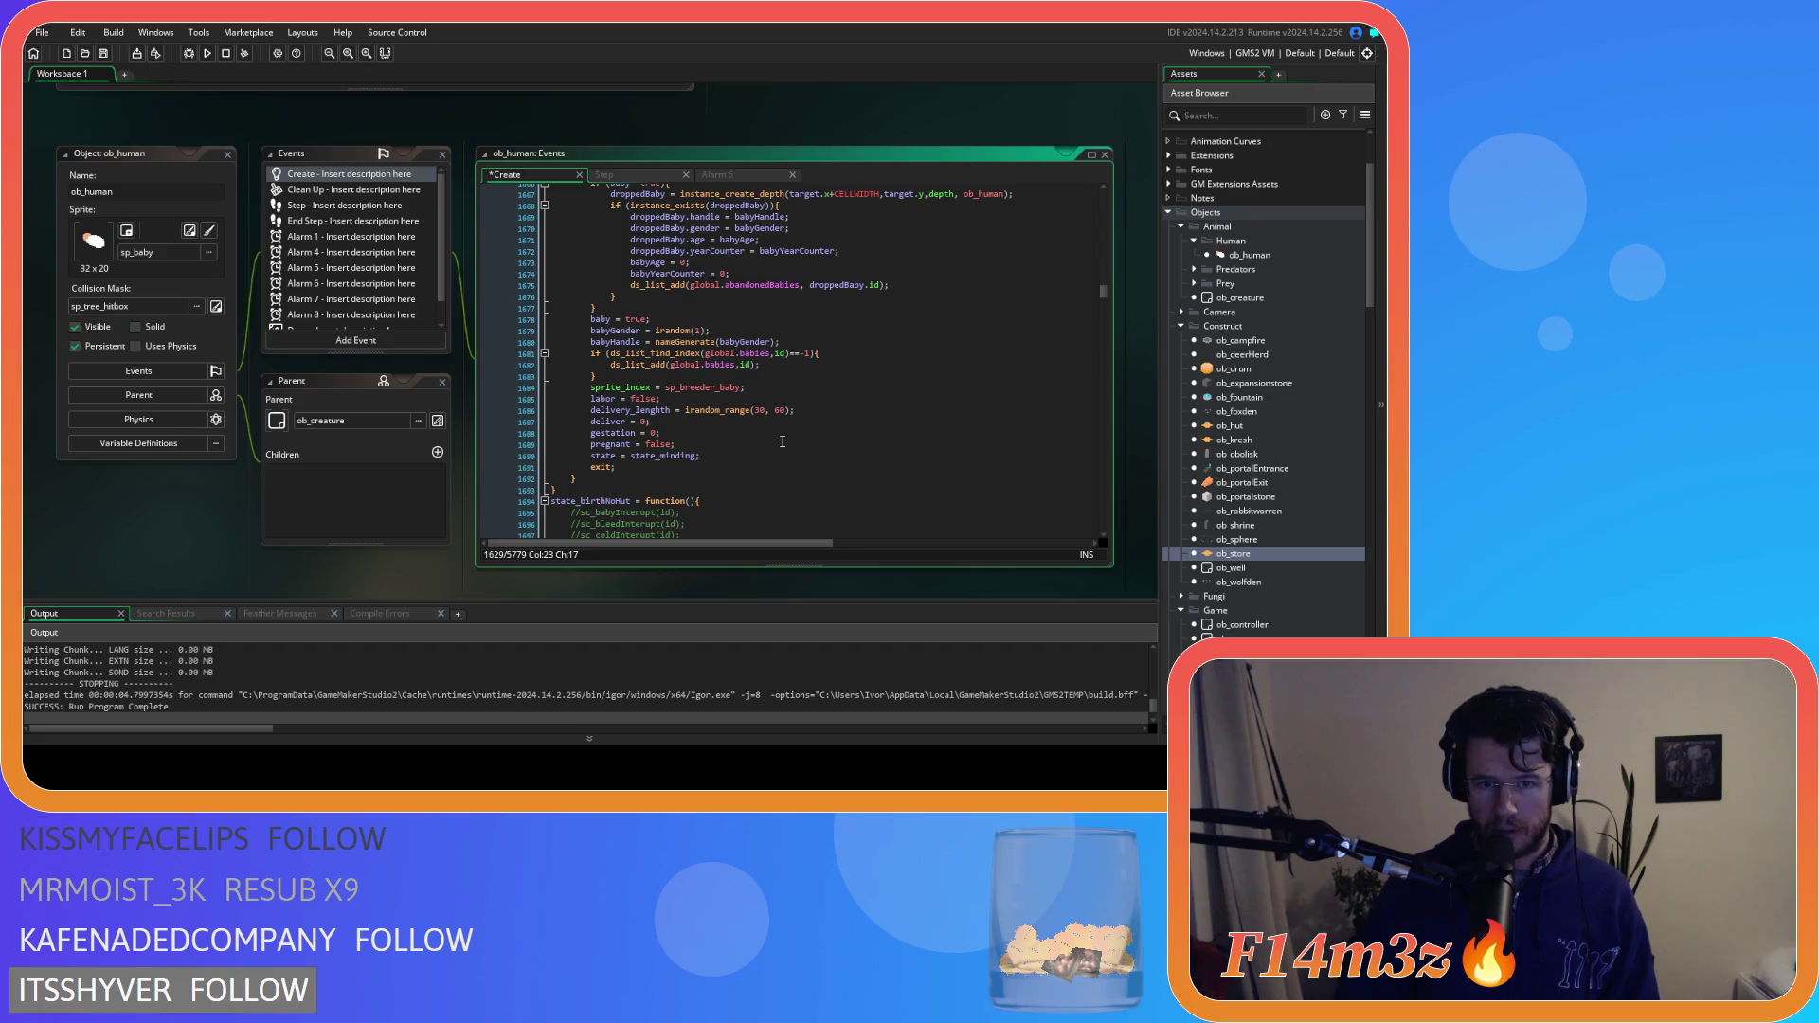
pyautogui.scroll(-4, 758, 451)
pyautogui.scroll(20, 755, 453)
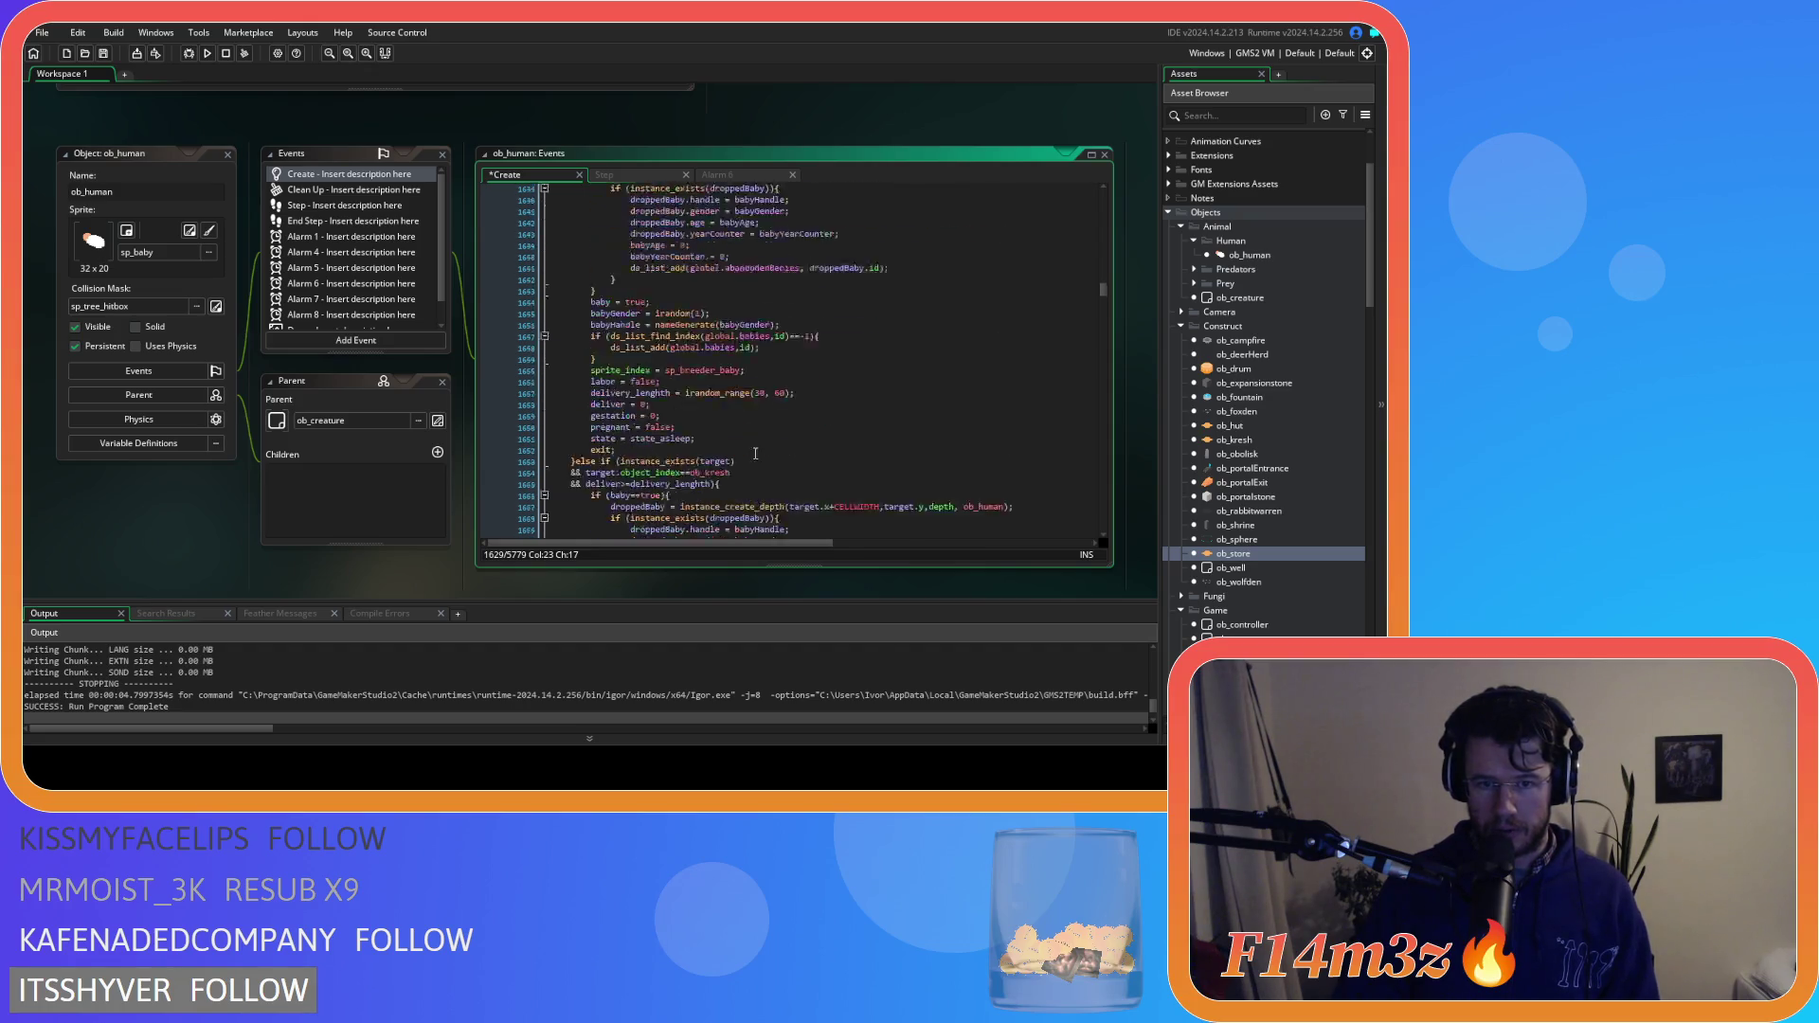
pyautogui.scroll(4, 755, 453)
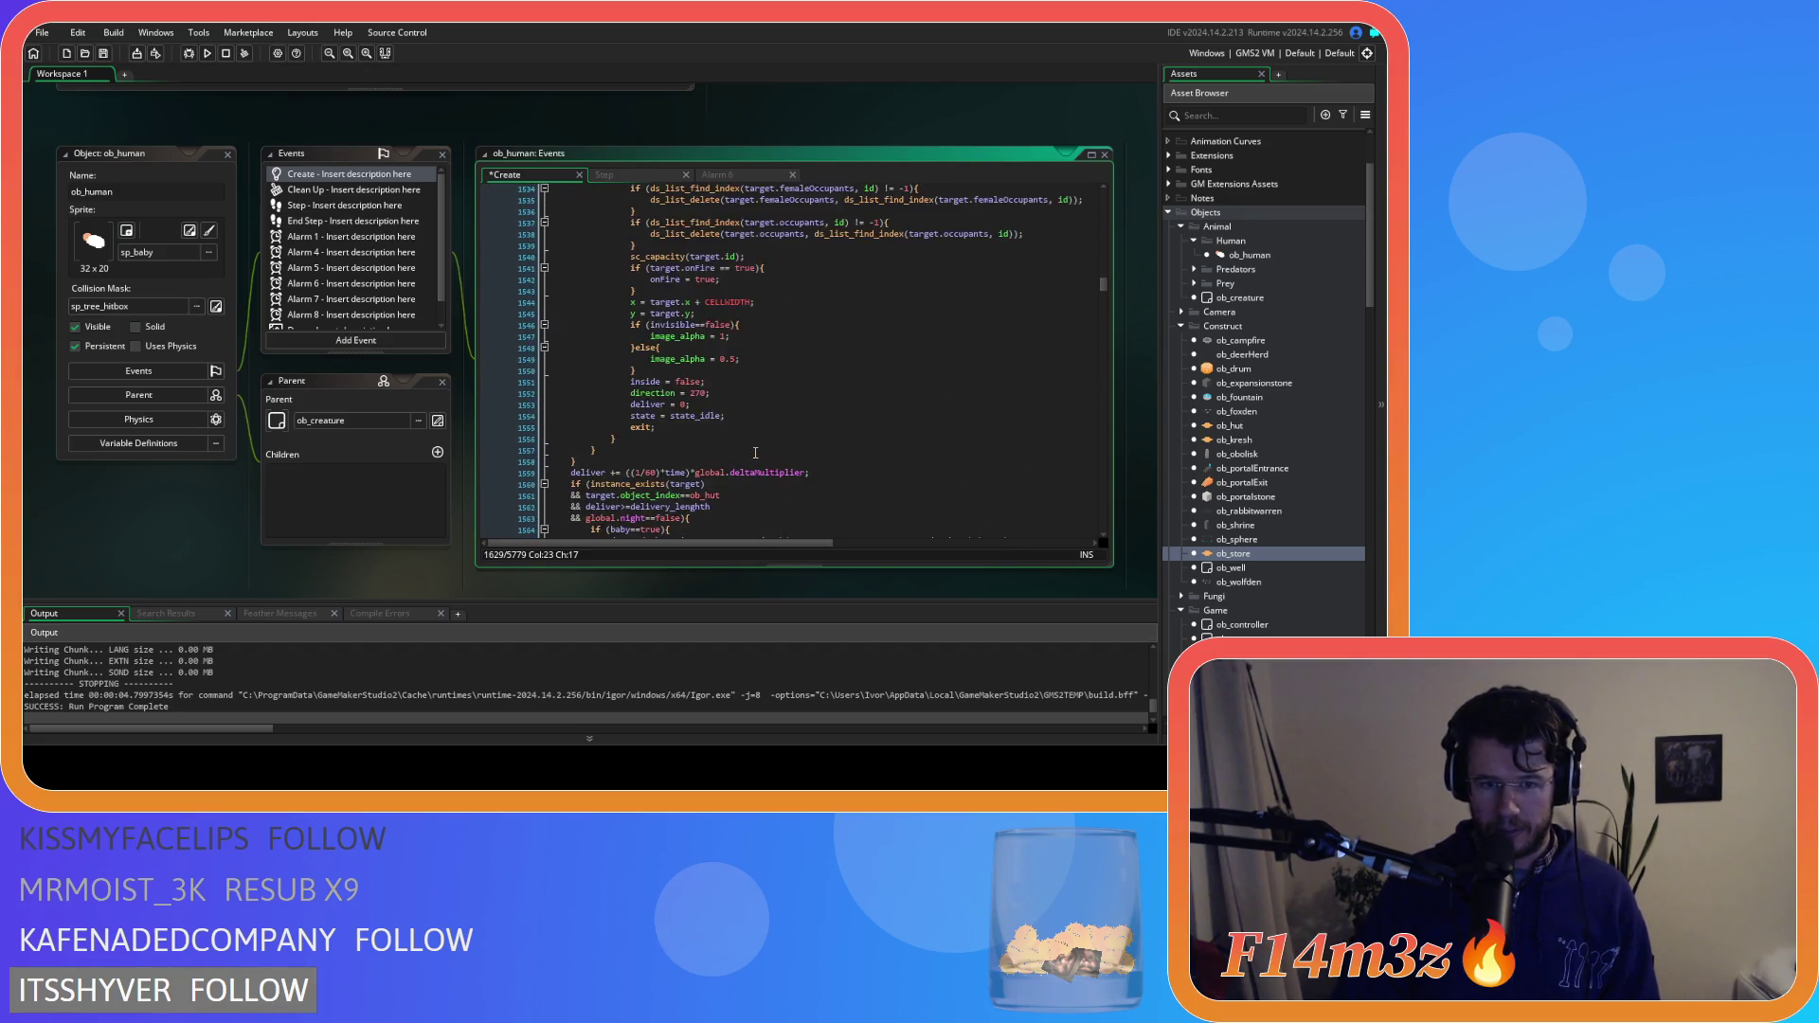
pyautogui.scroll(3, 755, 453)
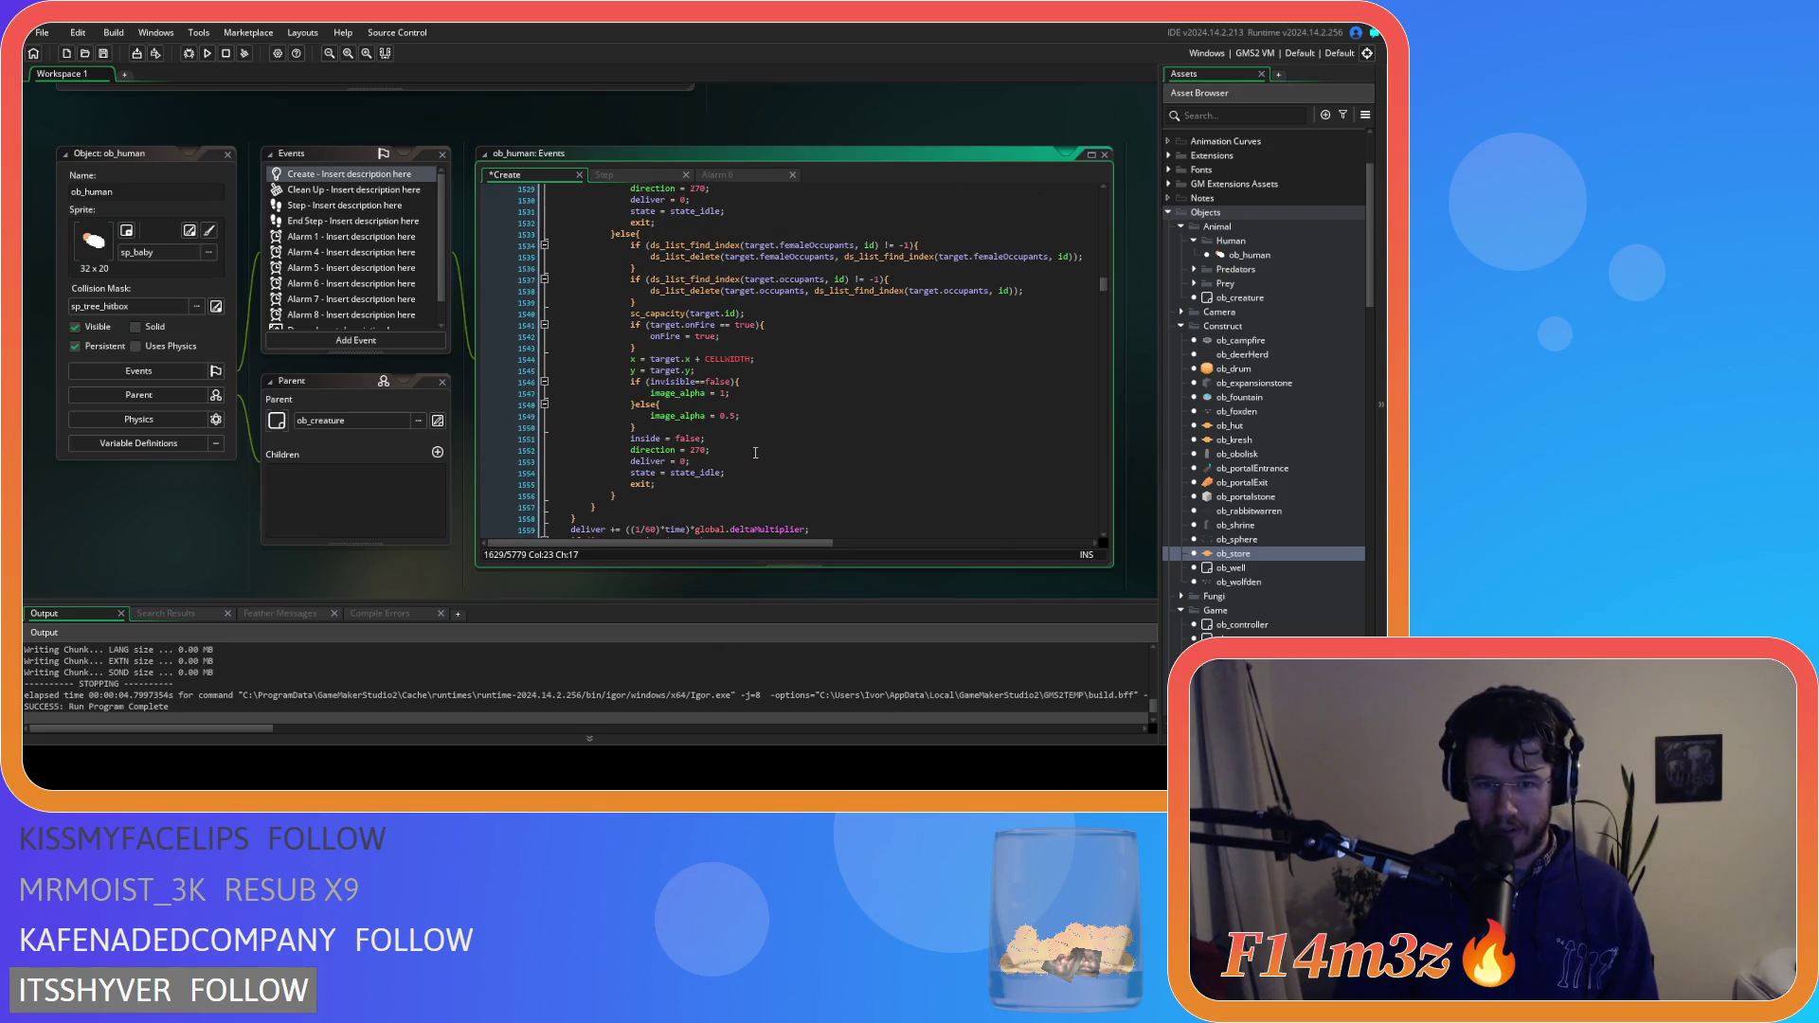
pyautogui.scroll(-3, 755, 452)
pyautogui.click(755, 445)
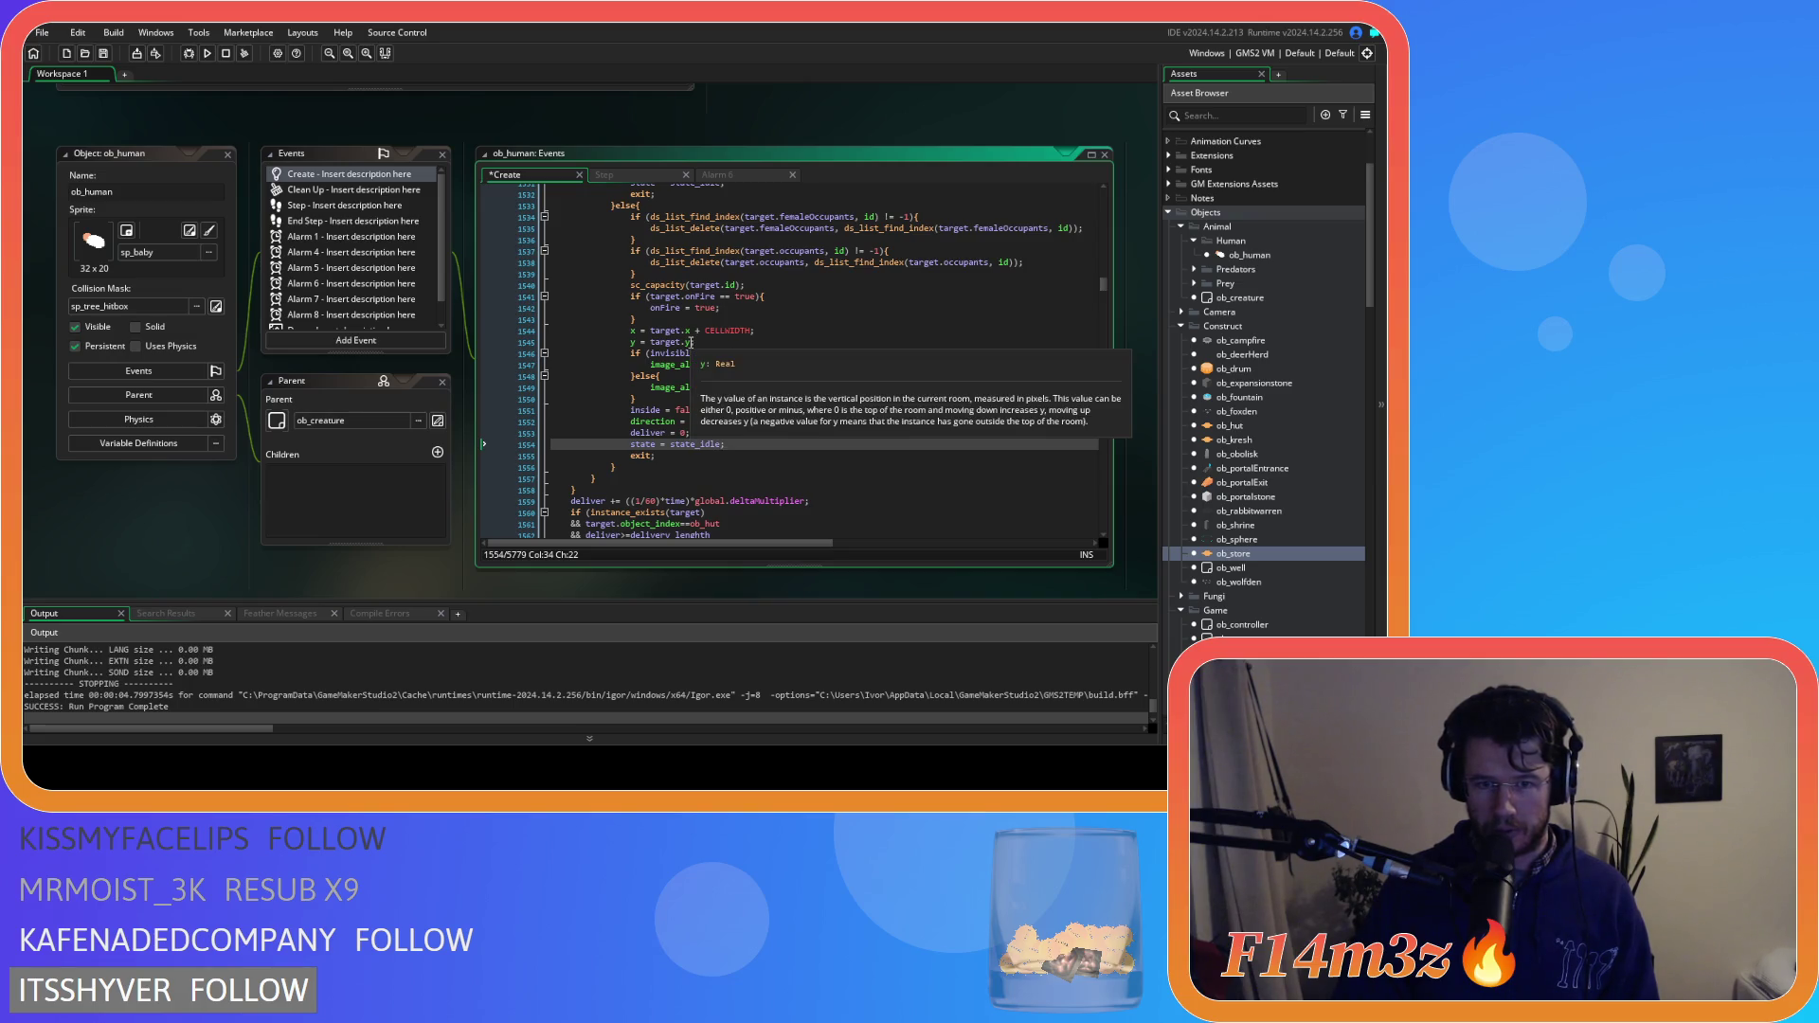
# Select from x = target.x + CELLWIDTH through exit; and right-click the selection
pyautogui.click(630, 329)
pyautogui.moveTo(630, 330)
pyautogui.mouseDown()
pyautogui.moveTo(774, 358)
pyautogui.moveTo(764, 432)
pyautogui.mouseUp()
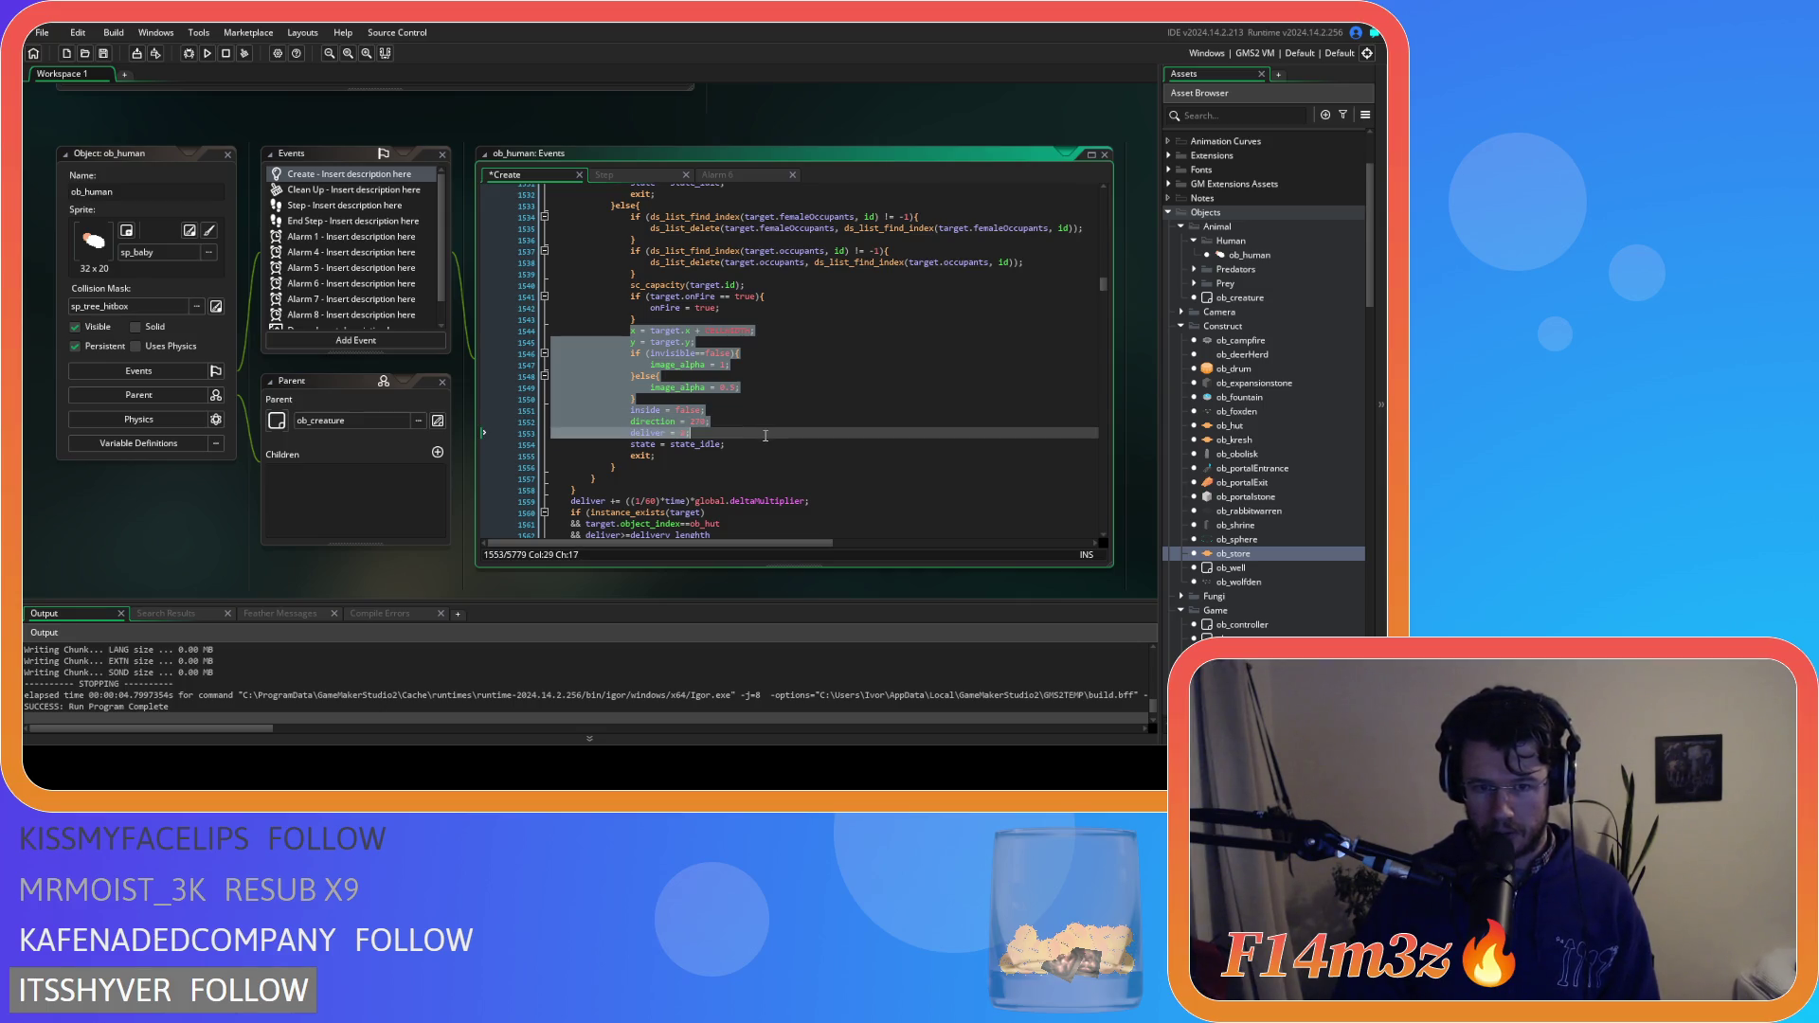
pyautogui.moveTo(765, 434); pyautogui.dragTo(761, 455)
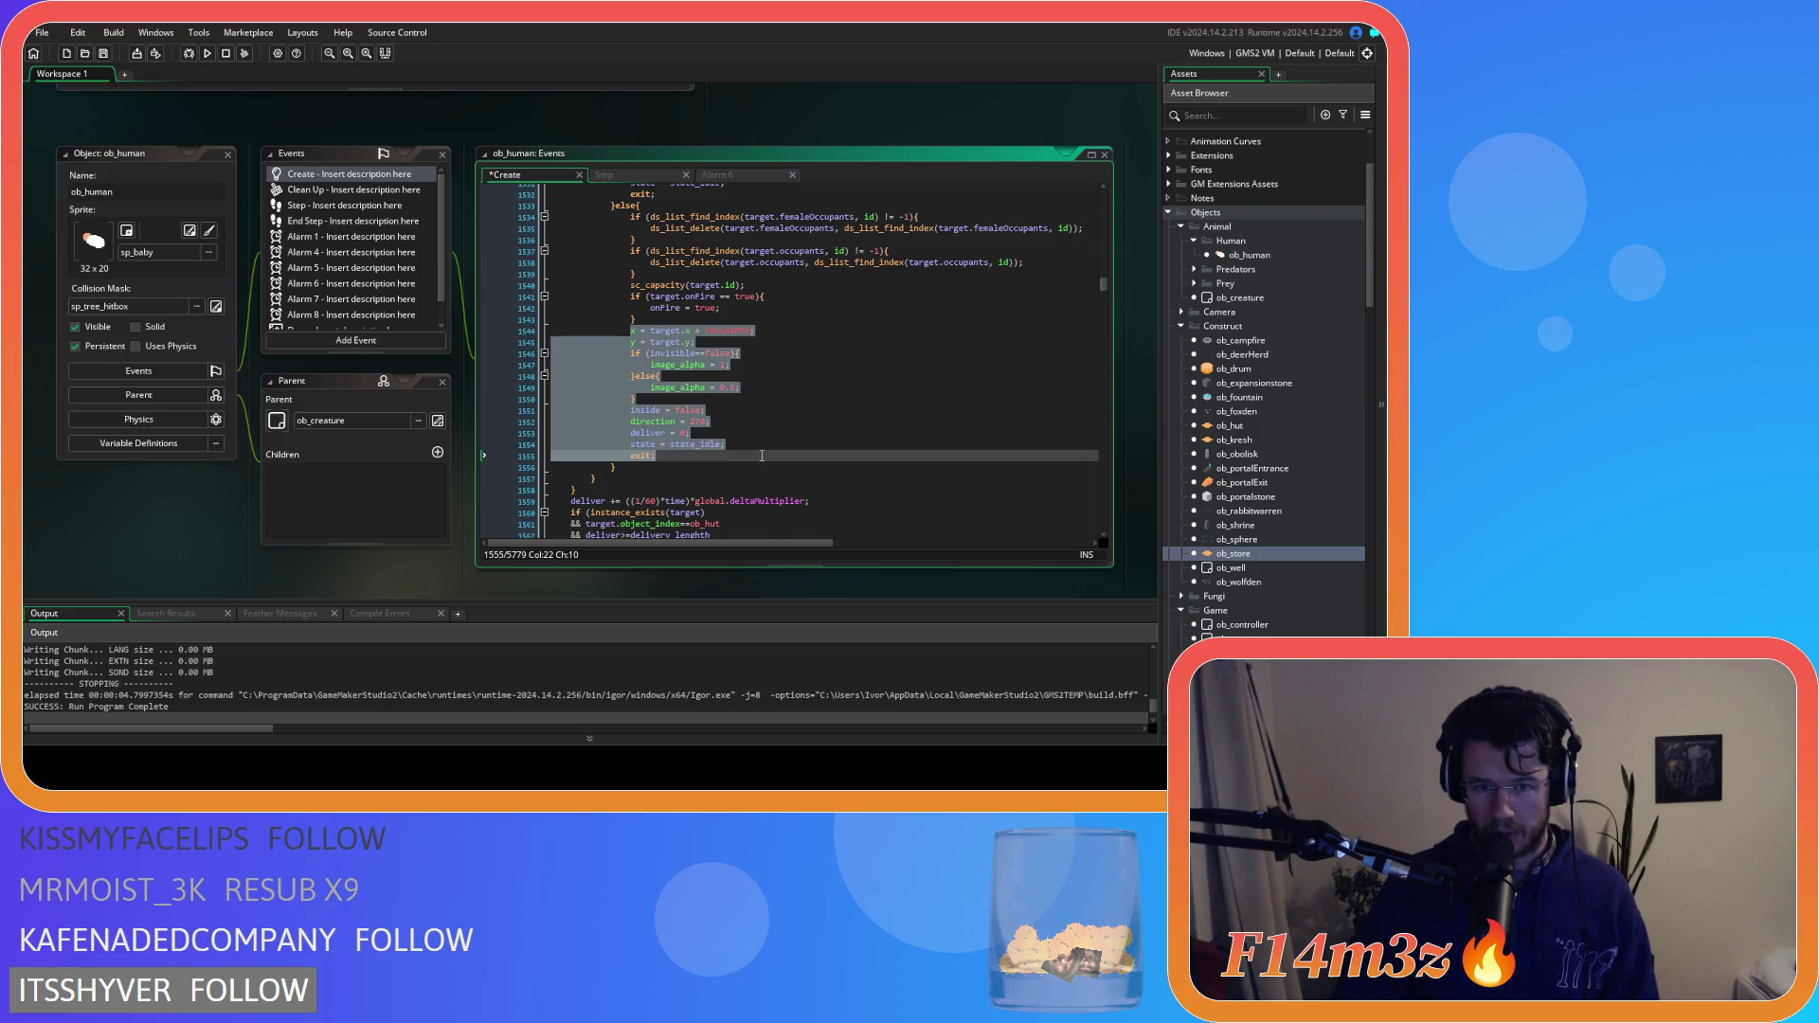
pyautogui.rightClick(647, 413)
# Copy the hut-leaving code and search for state_fueltent to find the fuel-tent state
pyautogui.click(668, 437)
pyautogui.scroll(-5, 789, 494)
pyautogui.scroll(-10, 789, 493)
pyautogui.hotkey('ctrl', 'f')
pyautogui.write('state)fueltenbt')
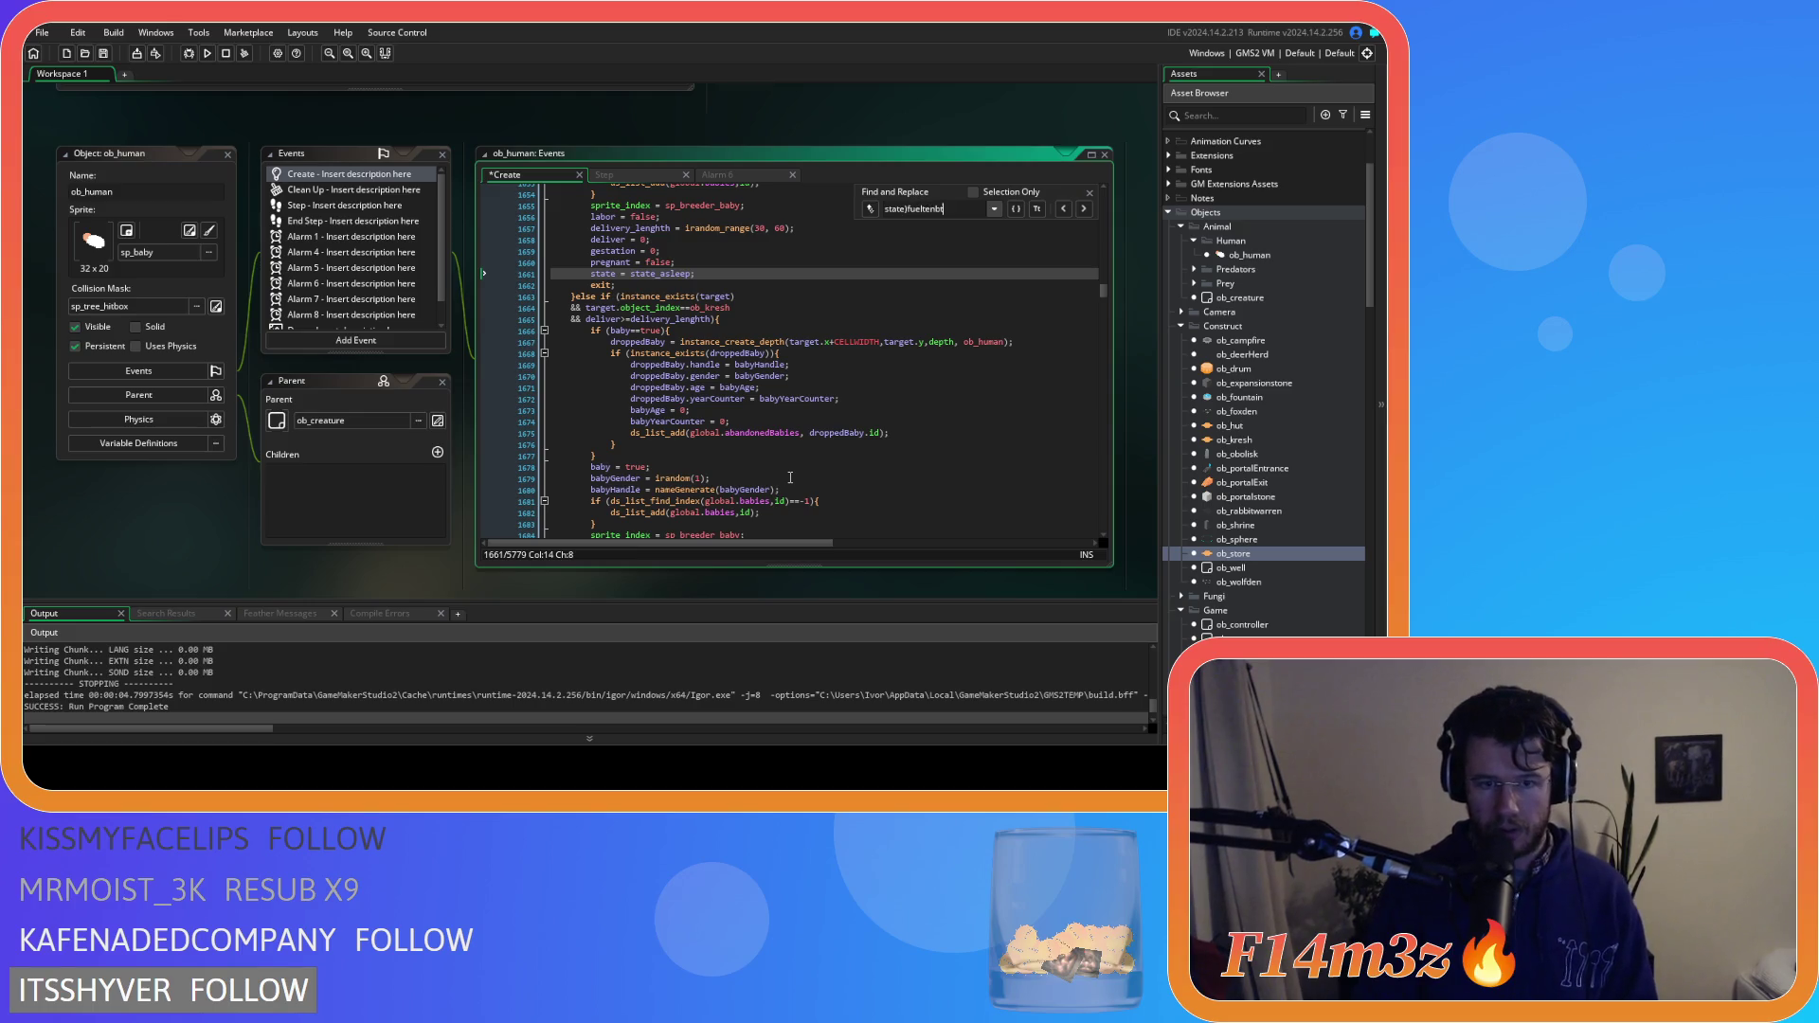
pyautogui.press('BackSpace')
pyautogui.press('BackSpace')
pyautogui.press('BackSpace')
pyautogui.write('_fueltent')
pyautogui.scroll(-4, 815, 419)
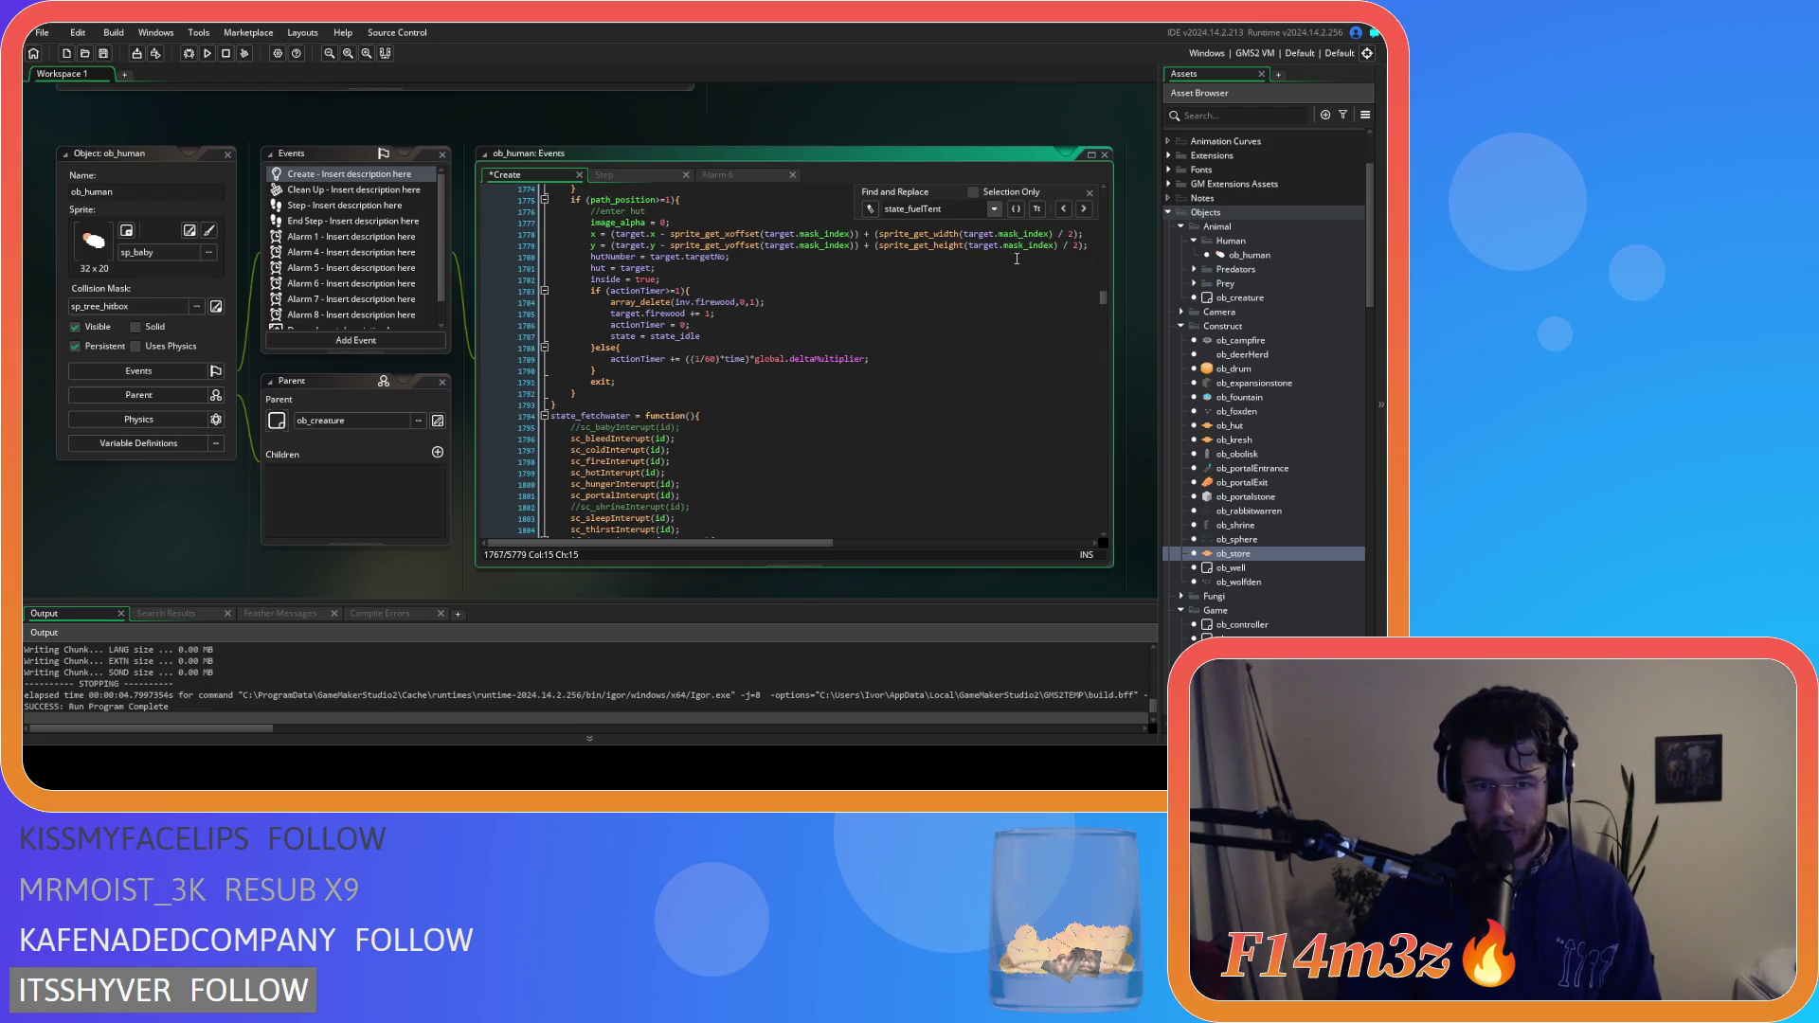
pyautogui.click(1090, 192)
# Place the caret after the actionTimer increment line in the fuel-tent branch
pyautogui.click(627, 280)
pyautogui.click(681, 268)
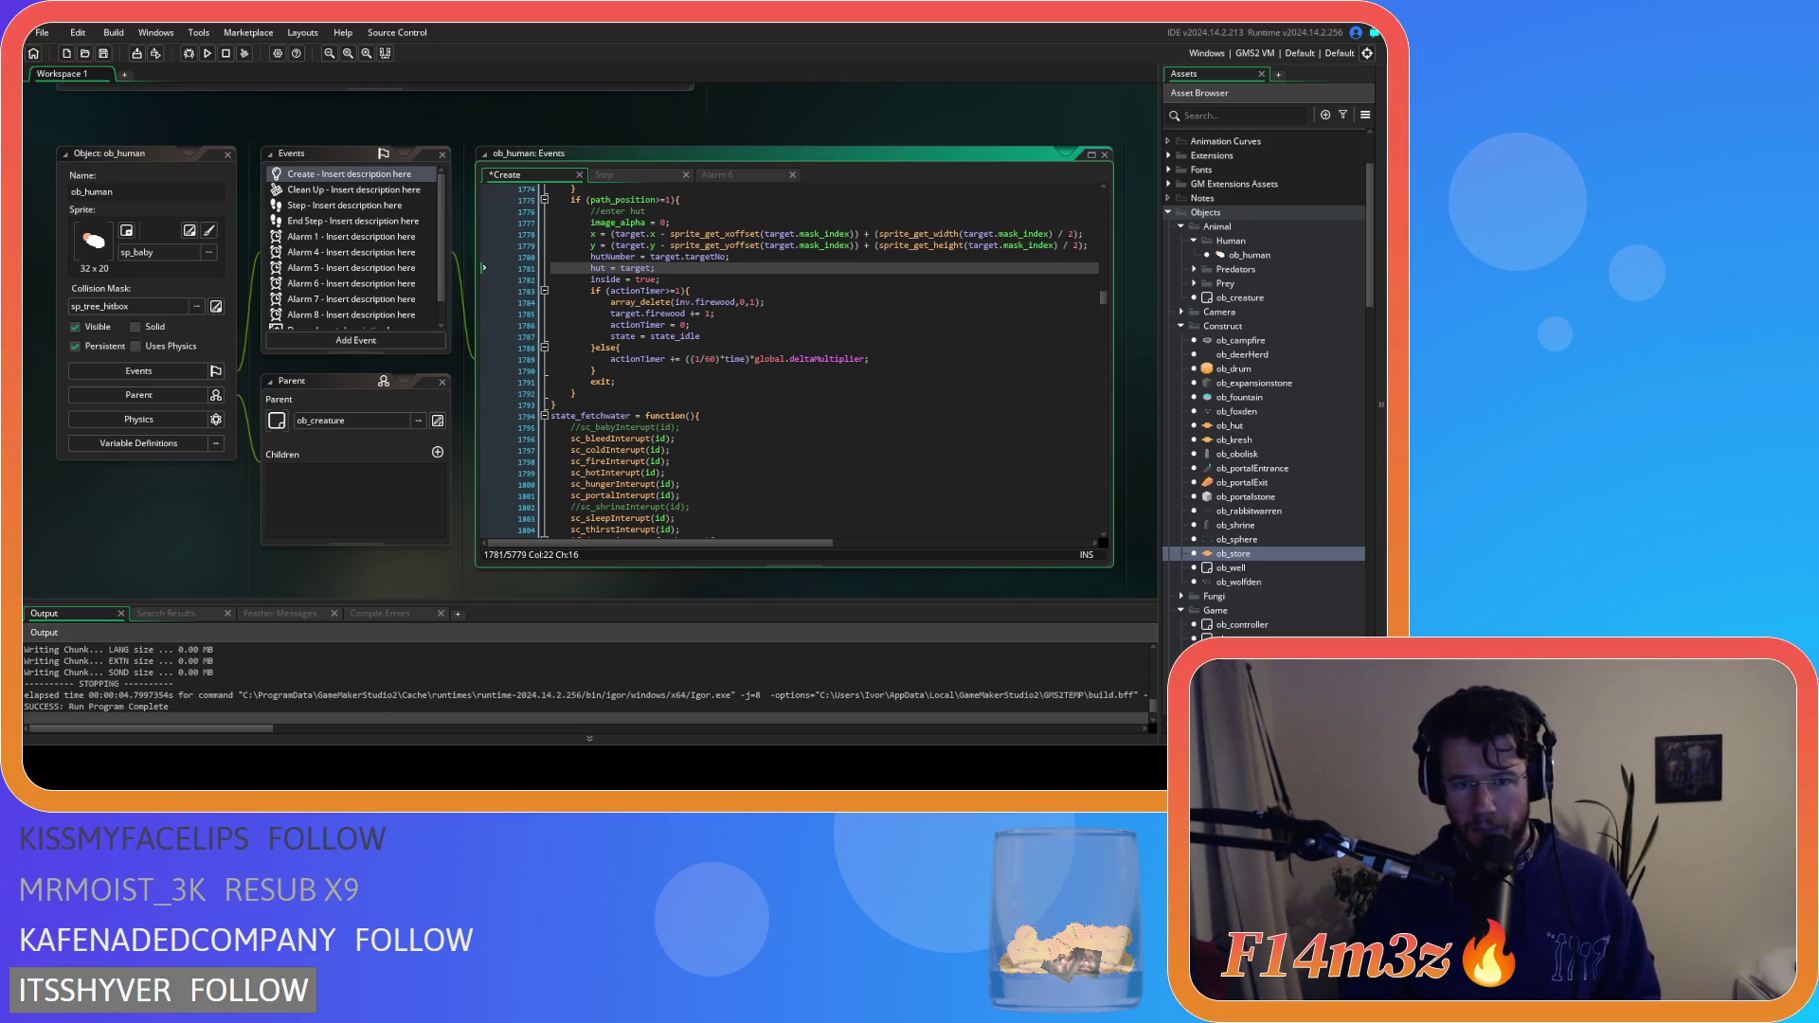
pyautogui.click(689, 369)
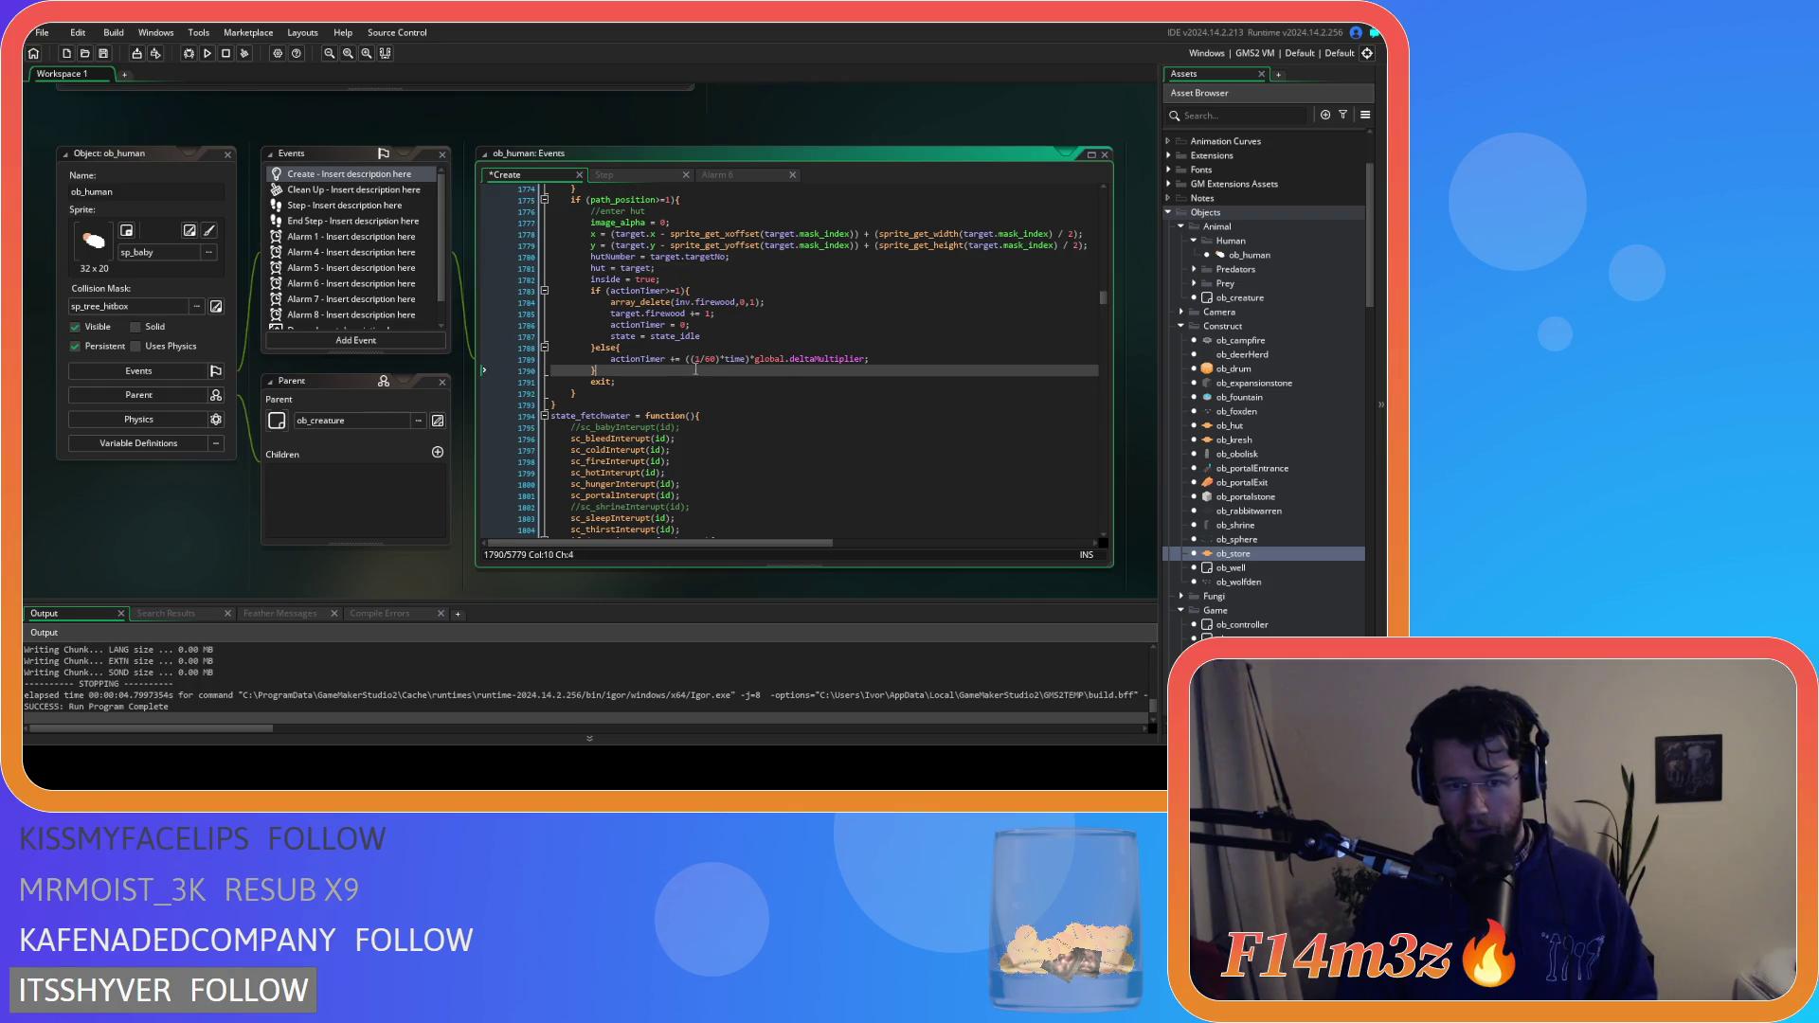
pyautogui.click(907, 358)
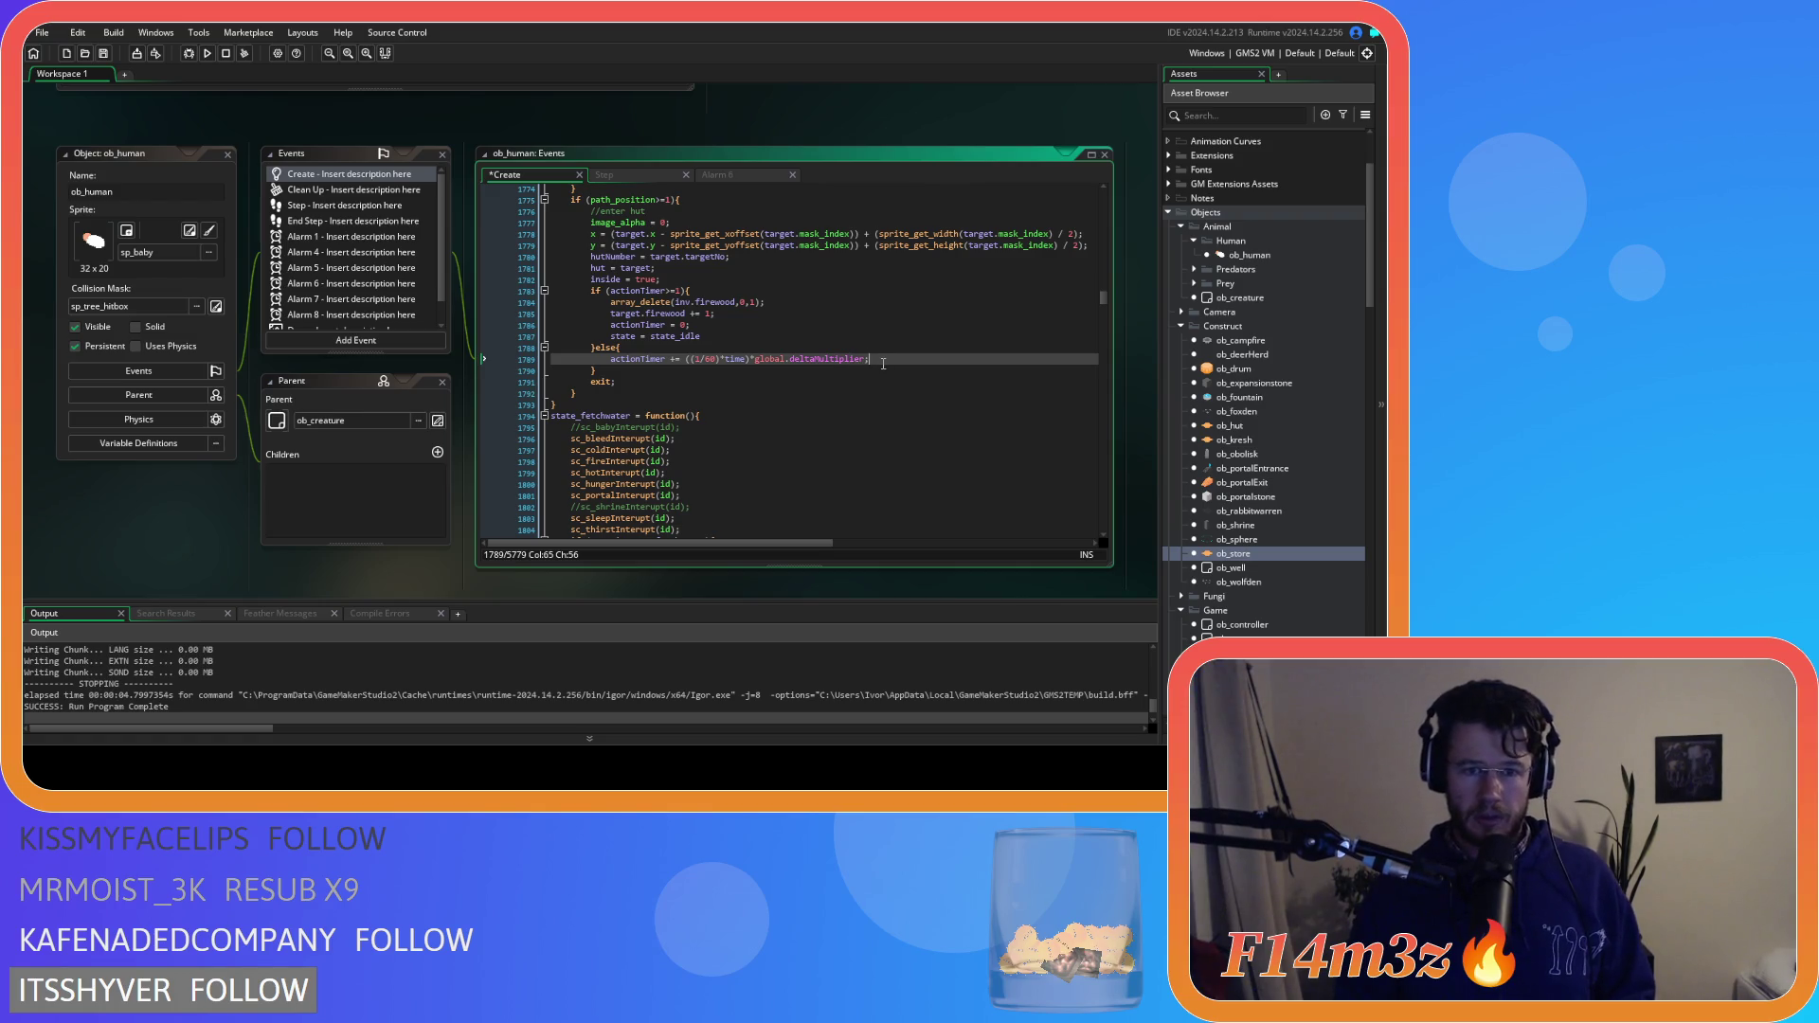
pyautogui.click(723, 327)
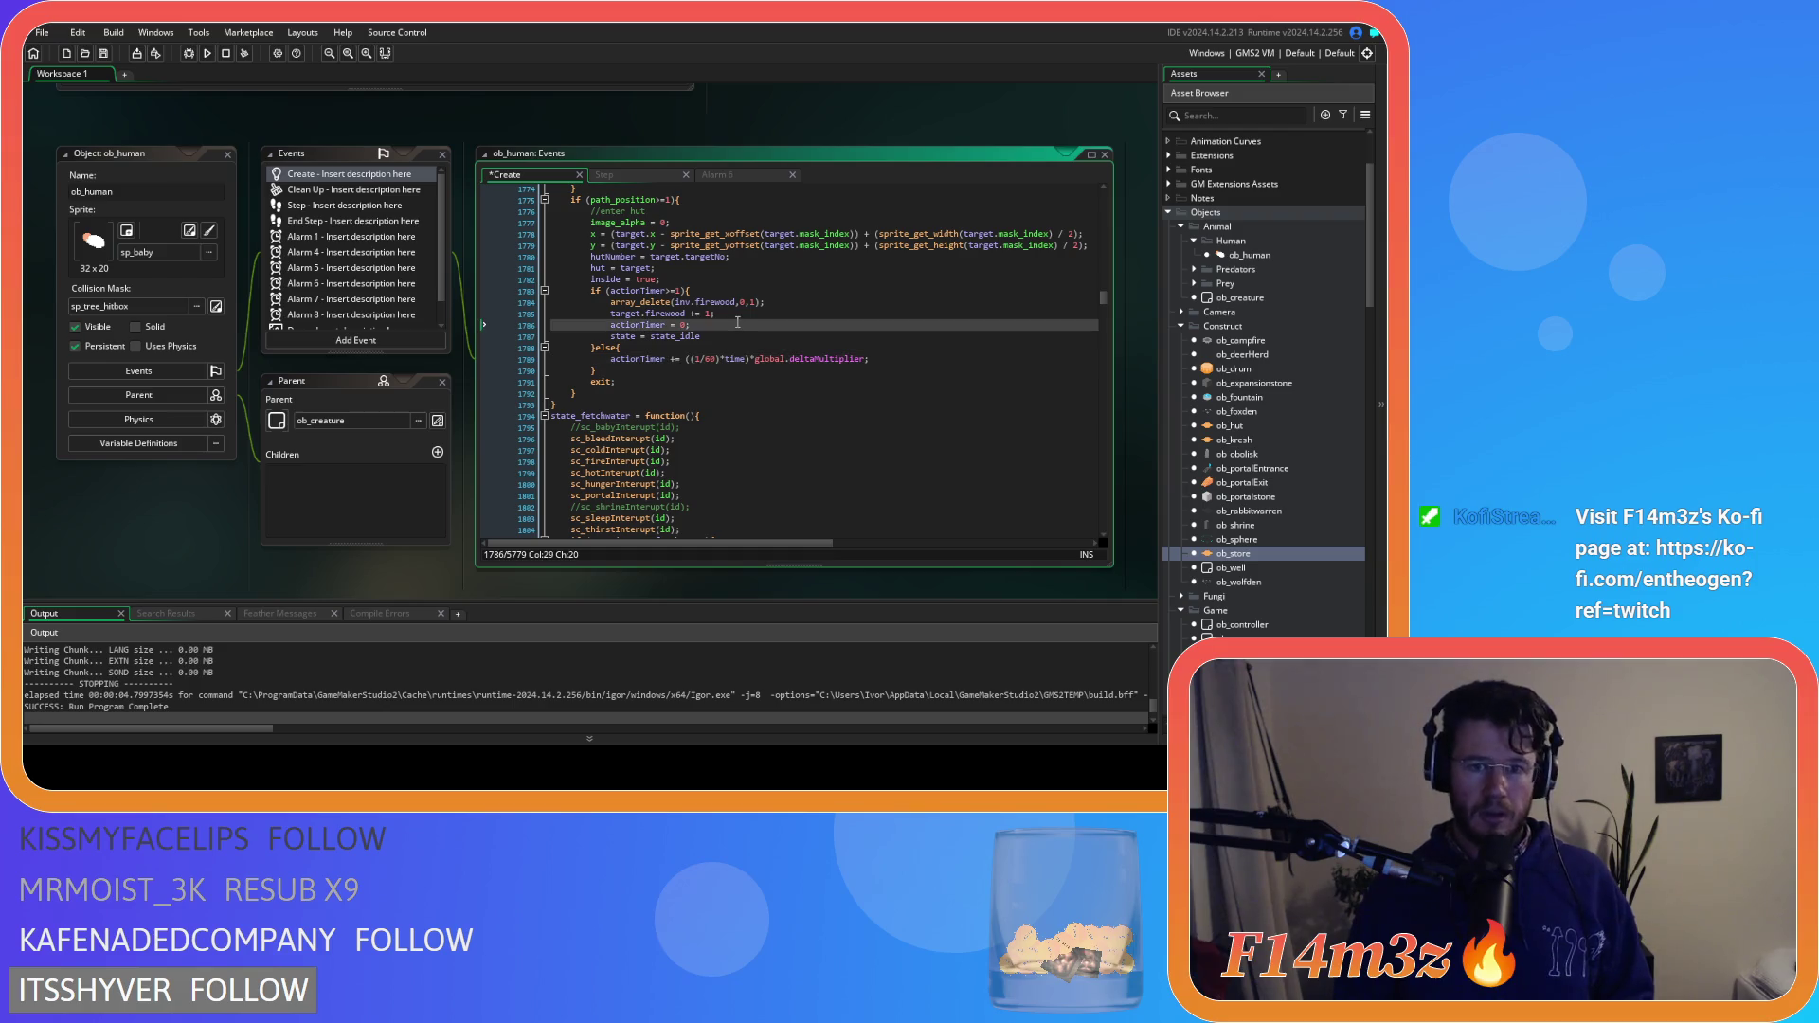
pyautogui.press('Return')
pyautogui.write('x = target.x + CELLWIDTH; \t\t\t\ty = target.y; \t\t\t\tif (invisible==false){ \t\t\t\t\timage_alpha = 1; \t\t\t\t}else{ \t\t\t\t\timage_alpha = 0.5; \t\t\t\t} \t\t\t\tinside = false; \t\t\t\tdirection = 270; \t\t\t\tdeliver = 0; \t\t\t\tstate = state_idle; \t\t\t\texit;')
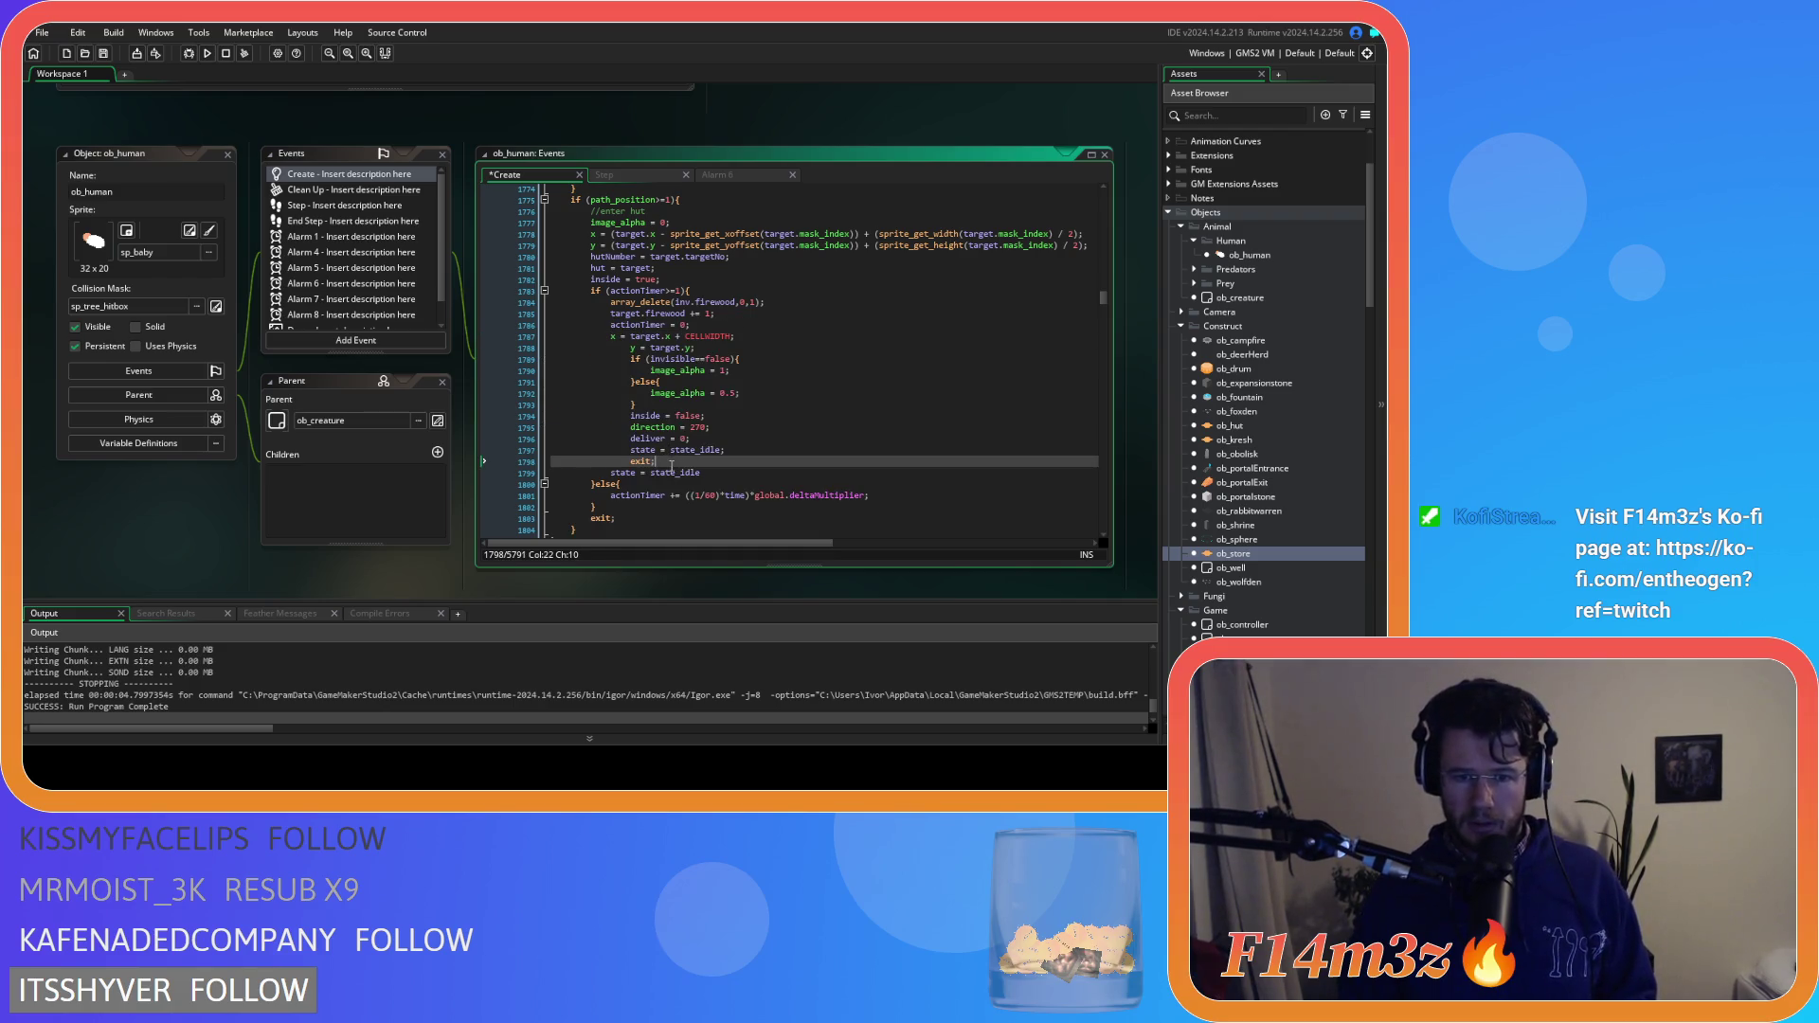
pyautogui.click(702, 471)
pyautogui.hotkey('shift', 'Up')
pyautogui.press('BackSpace')
pyautogui.moveTo(683, 462)
pyautogui.mouseDown()
pyautogui.moveTo(663, 379)
pyautogui.moveTo(630, 348)
pyautogui.mouseUp()
pyautogui.hotkey('shift', 'Tab')
pyautogui.click(757, 385)
pyautogui.moveTo(691, 427); pyautogui.dragTo(467, 420)
pyautogui.click(688, 438)
pyautogui.hotkey('shift', 'Up')
pyautogui.press('BackSpace')
pyautogui.hotkey('ctrl', 's')
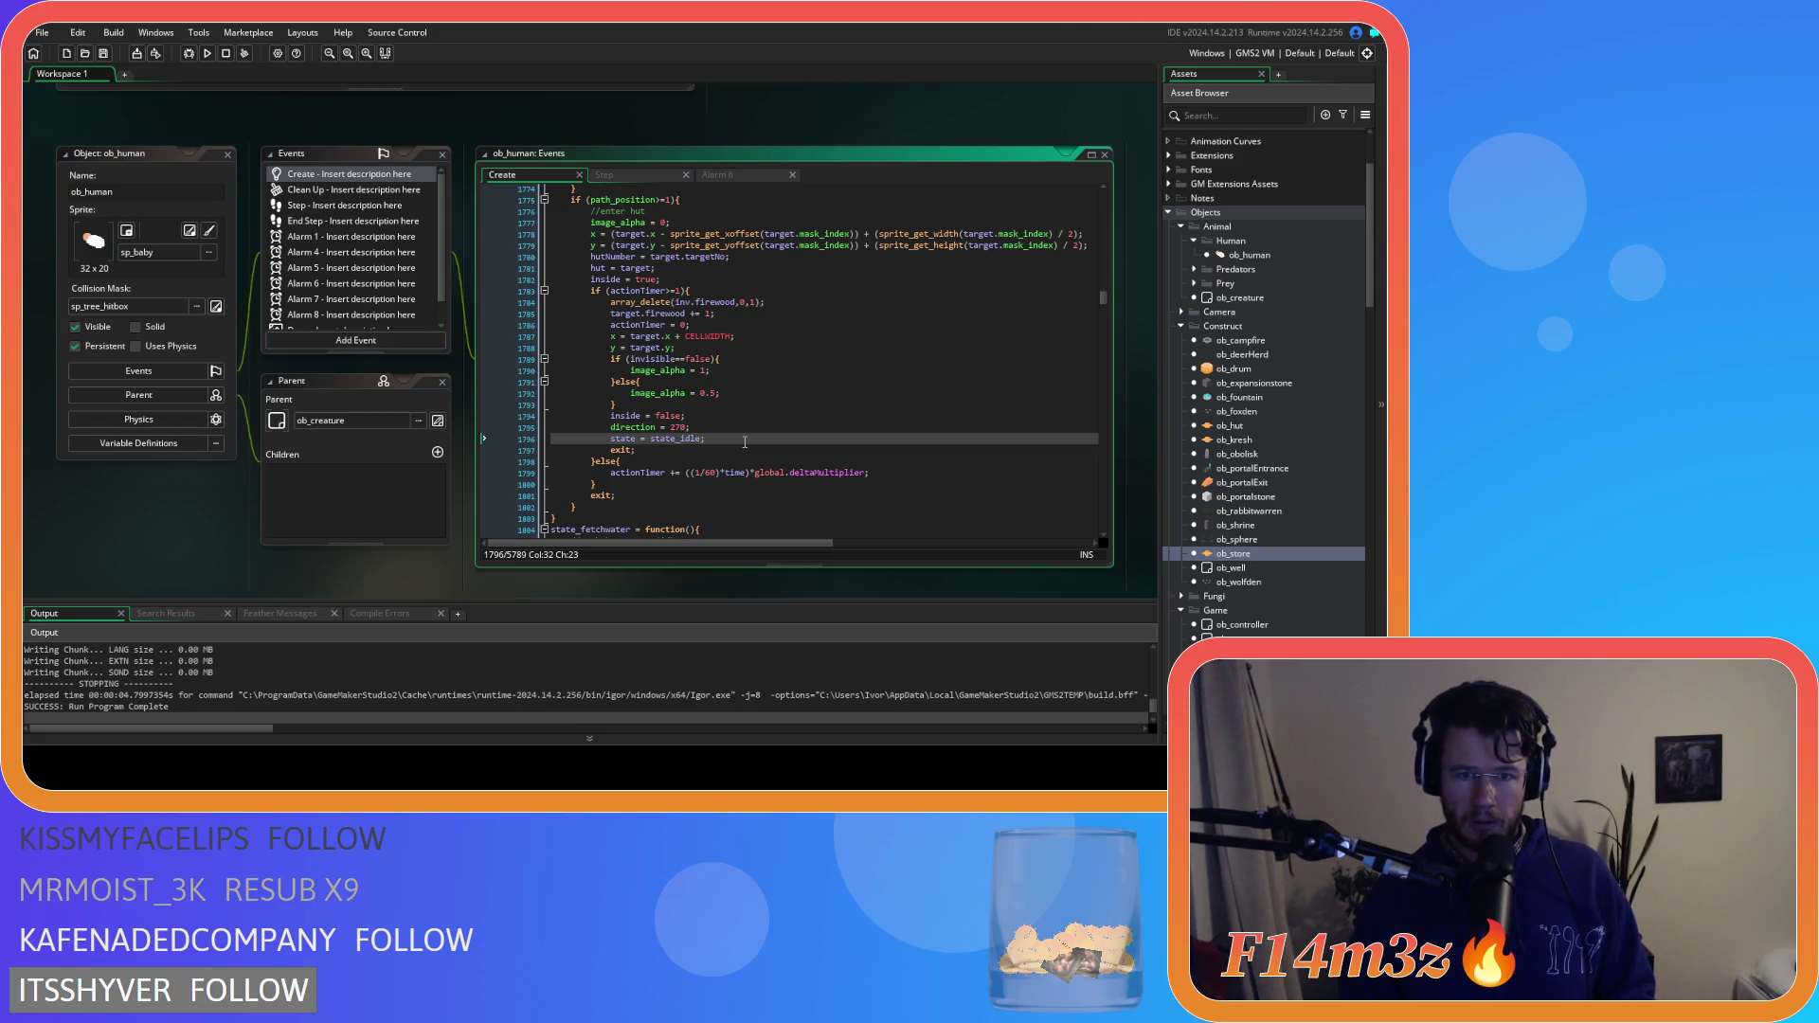
pyautogui.click(698, 324)
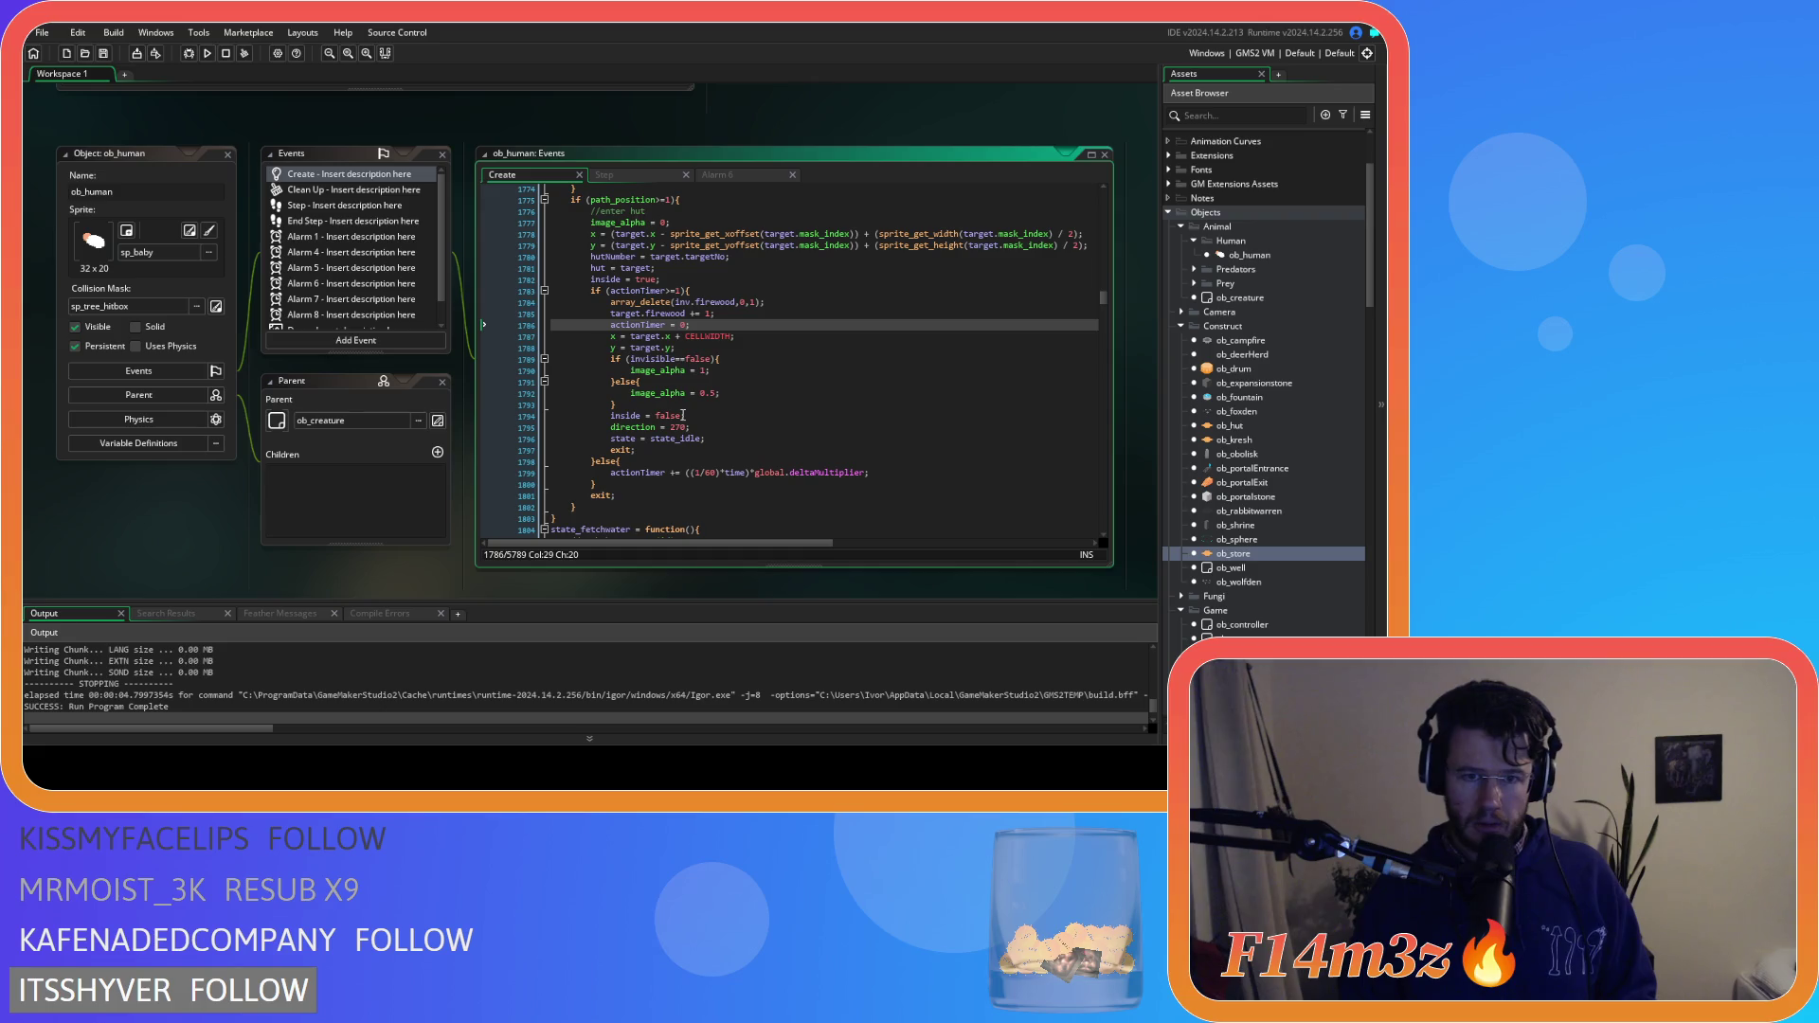
pyautogui.moveTo(660, 269); pyautogui.dragTo(472, 270)
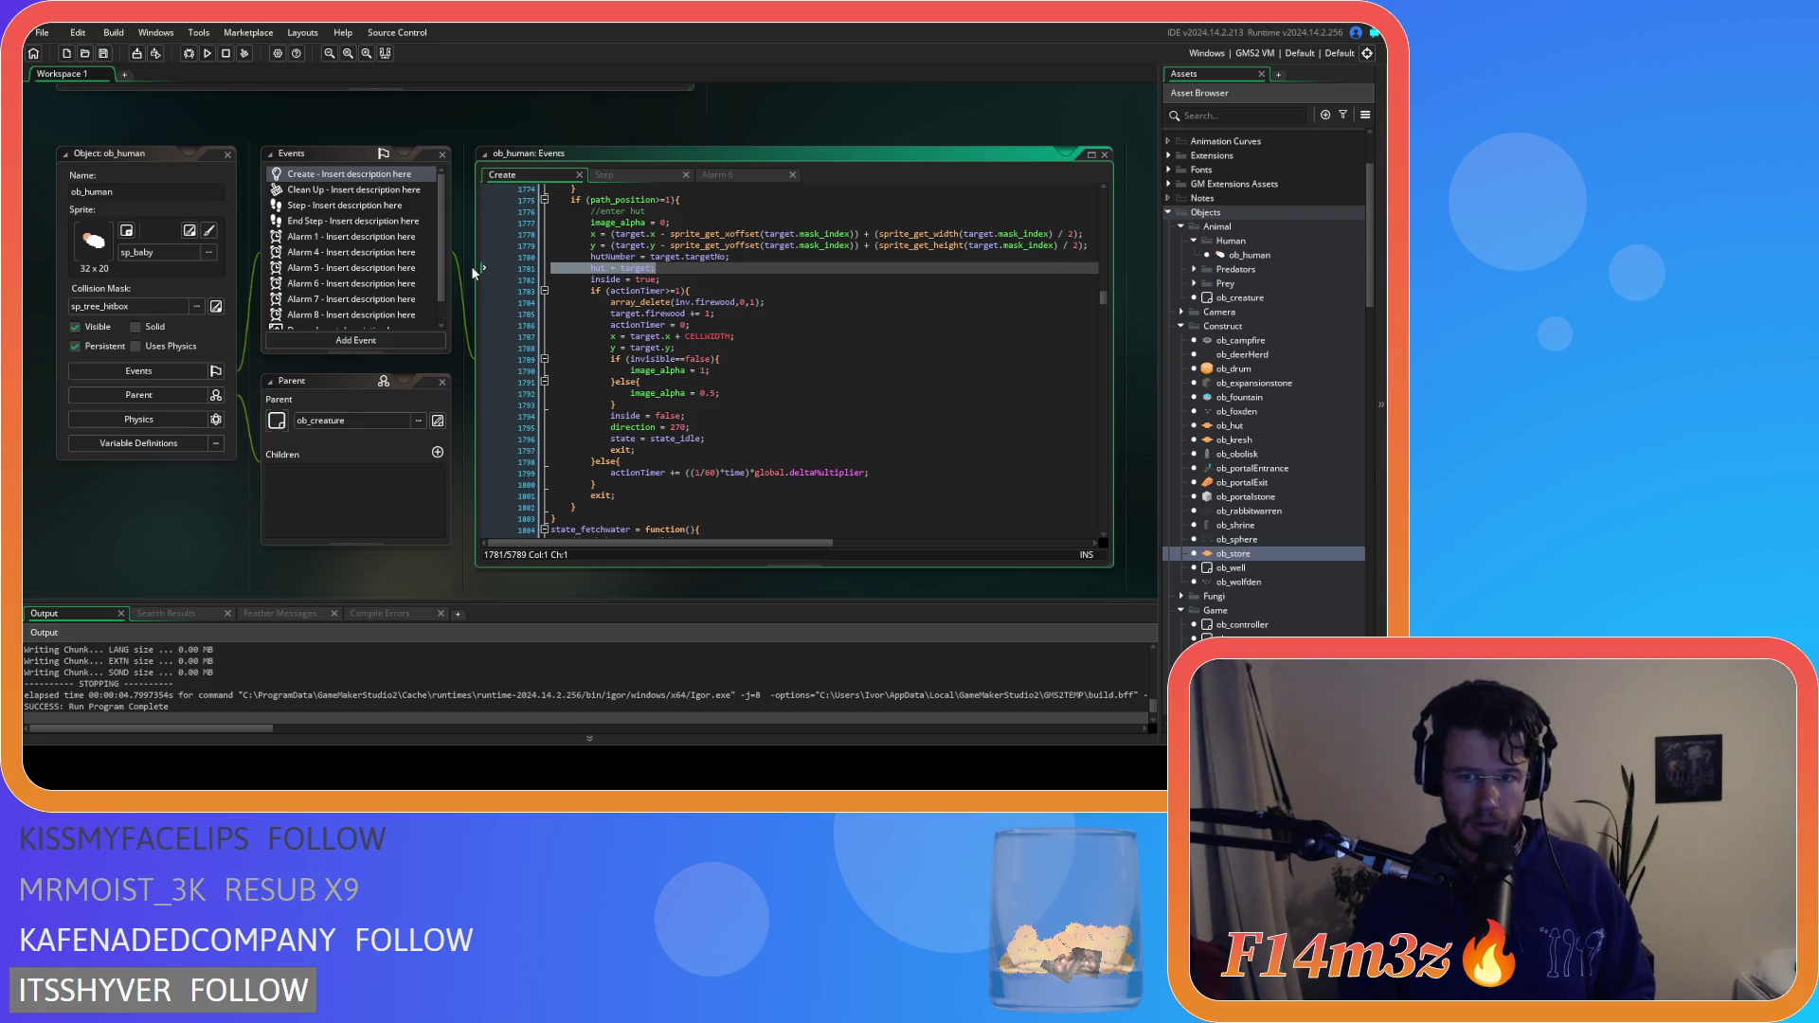
pyautogui.click(711, 268)
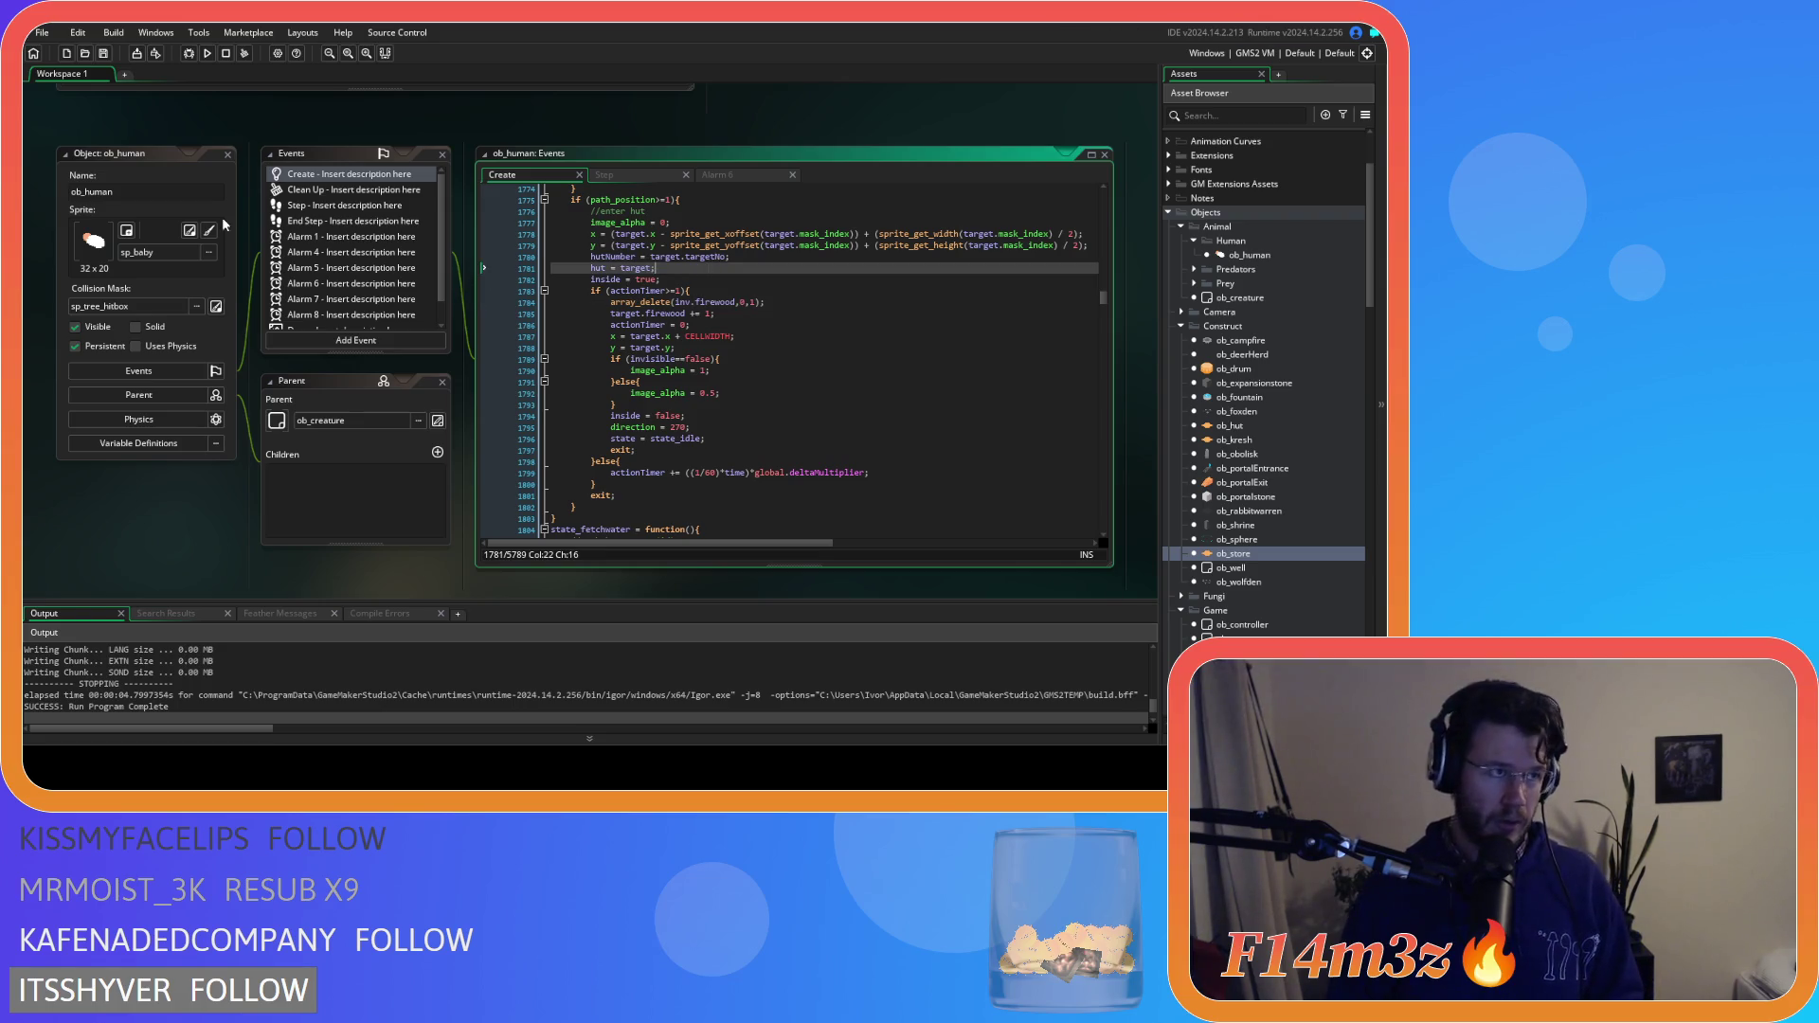
pyautogui.click(831, 406)
pyautogui.scroll(3, 832, 414)
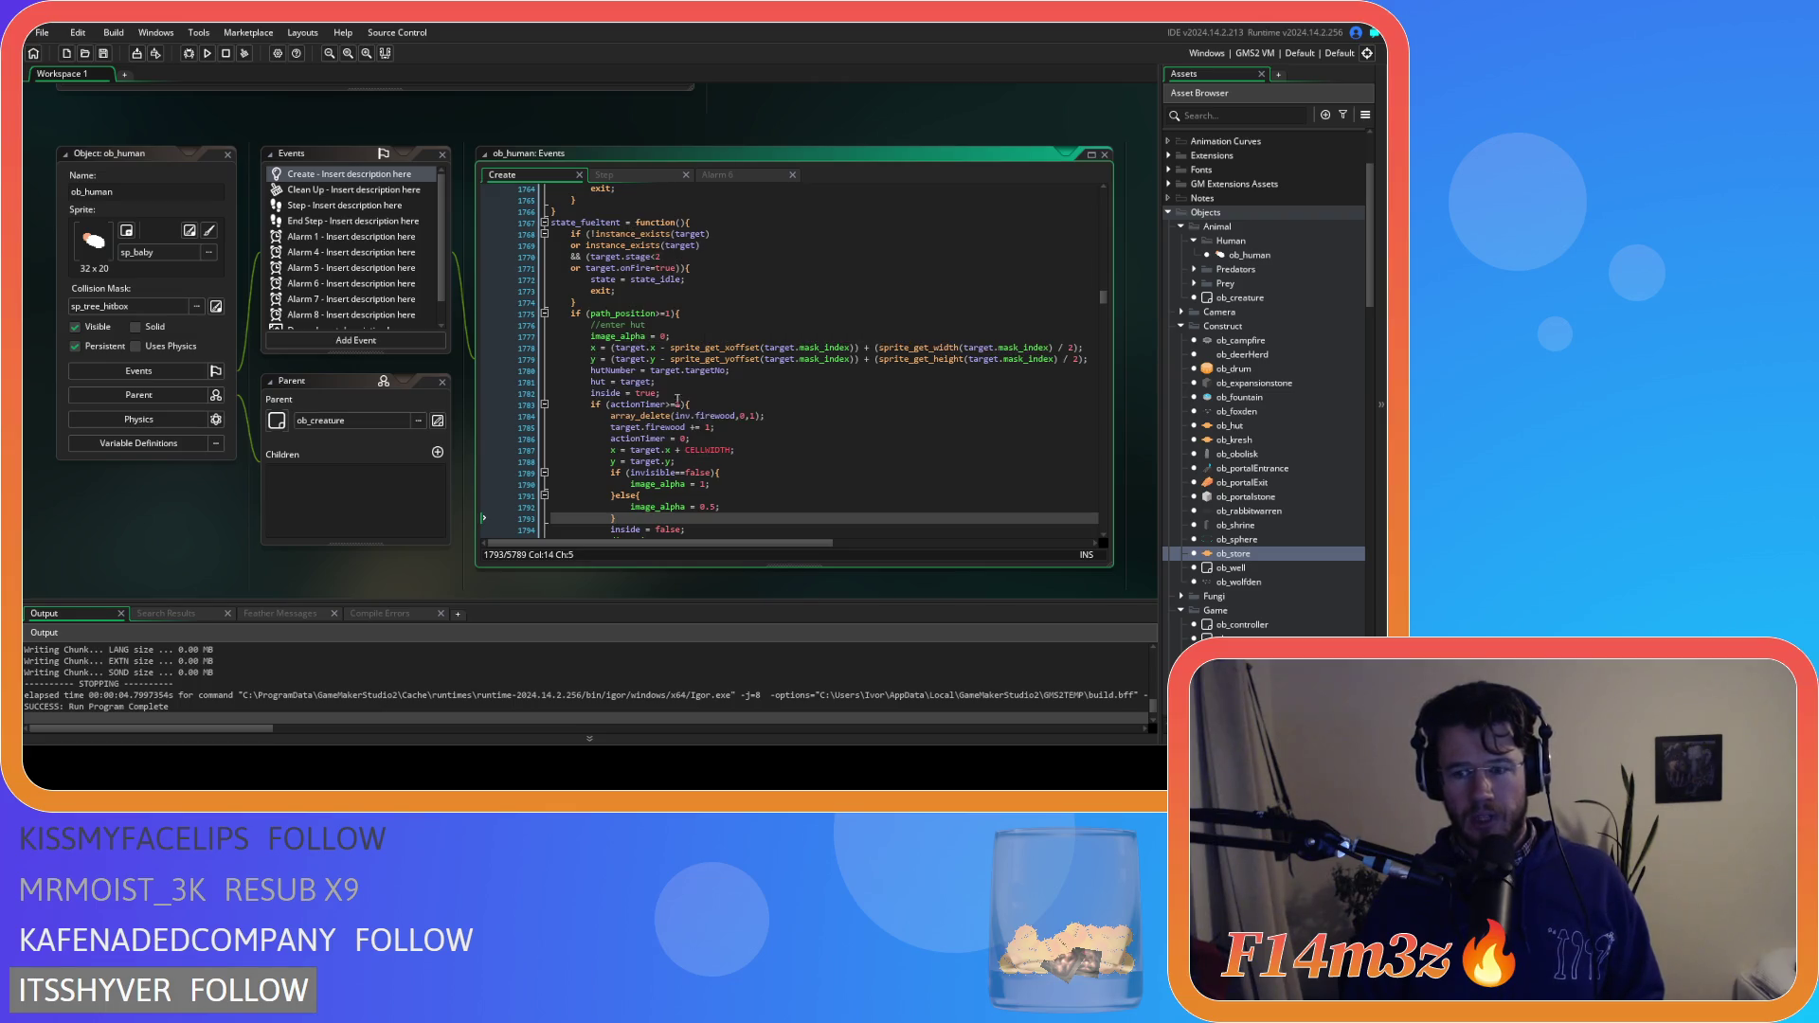
# Review sc_stateConditions' tent fuel code, then ob_human's Create code at the hutNumber line
pyautogui.scroll(5, 678, 399)
pyautogui.click(465, 255)
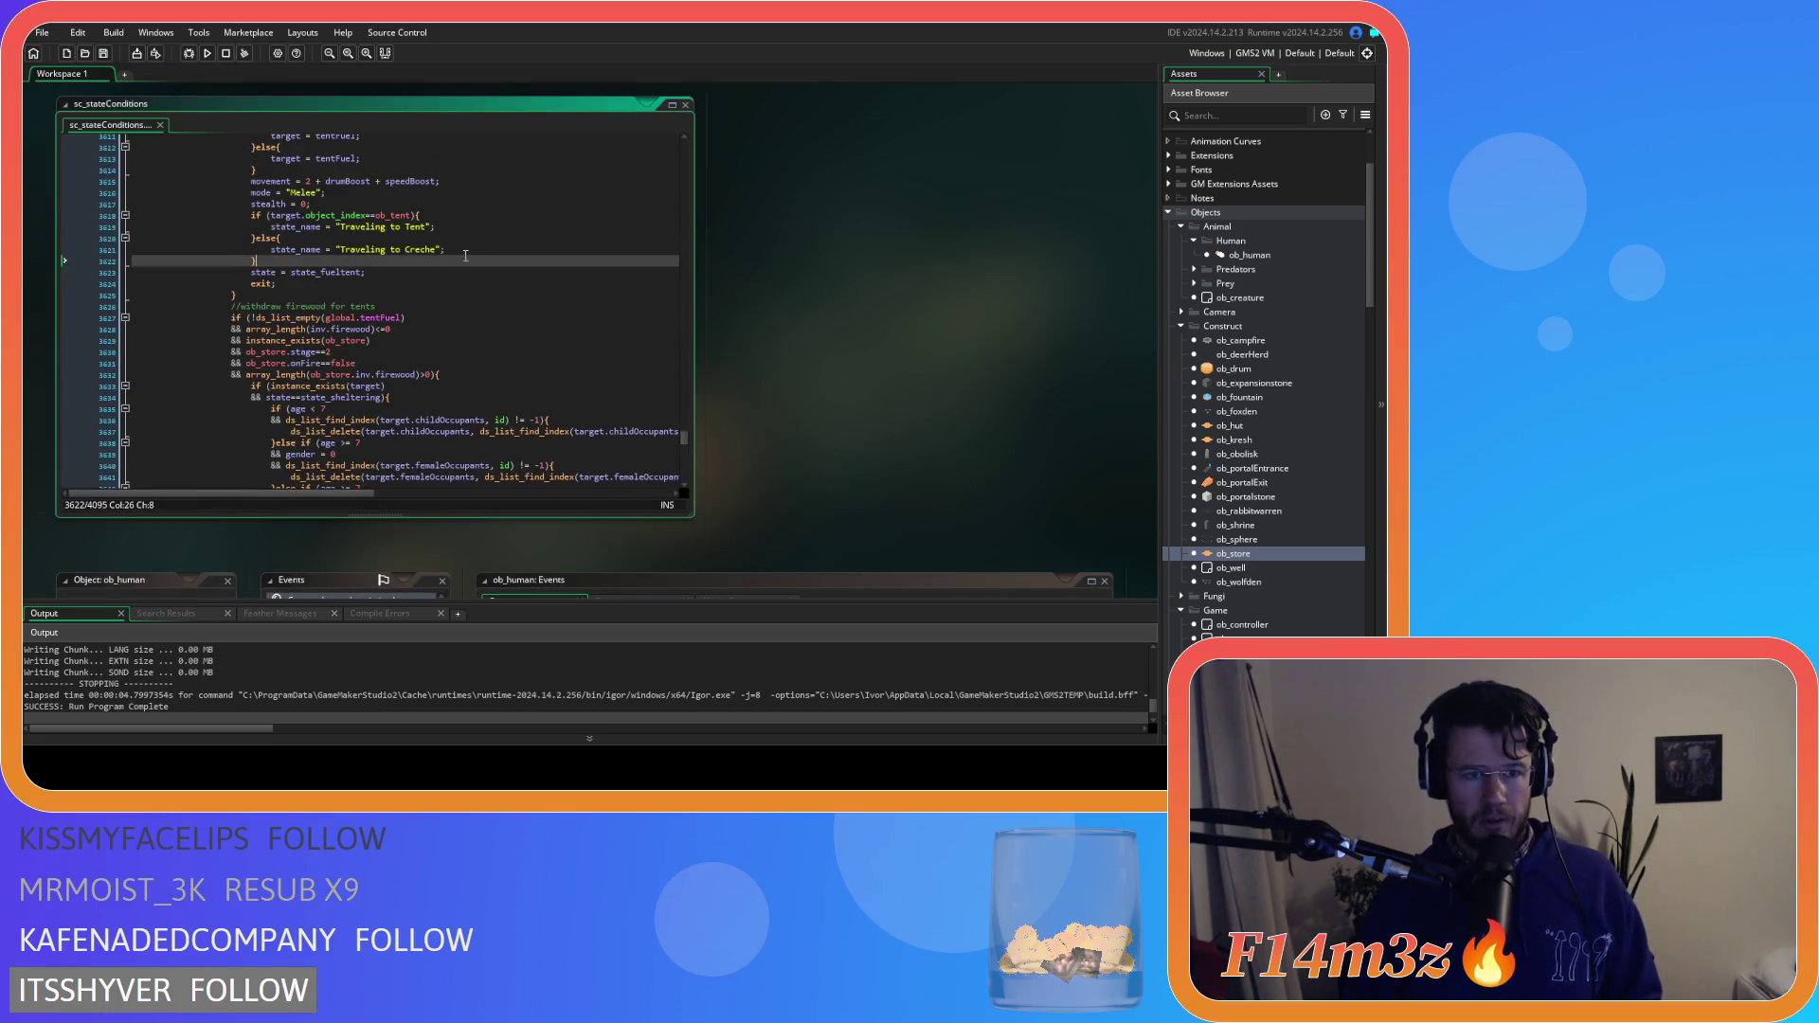
pyautogui.scroll(6, 465, 256)
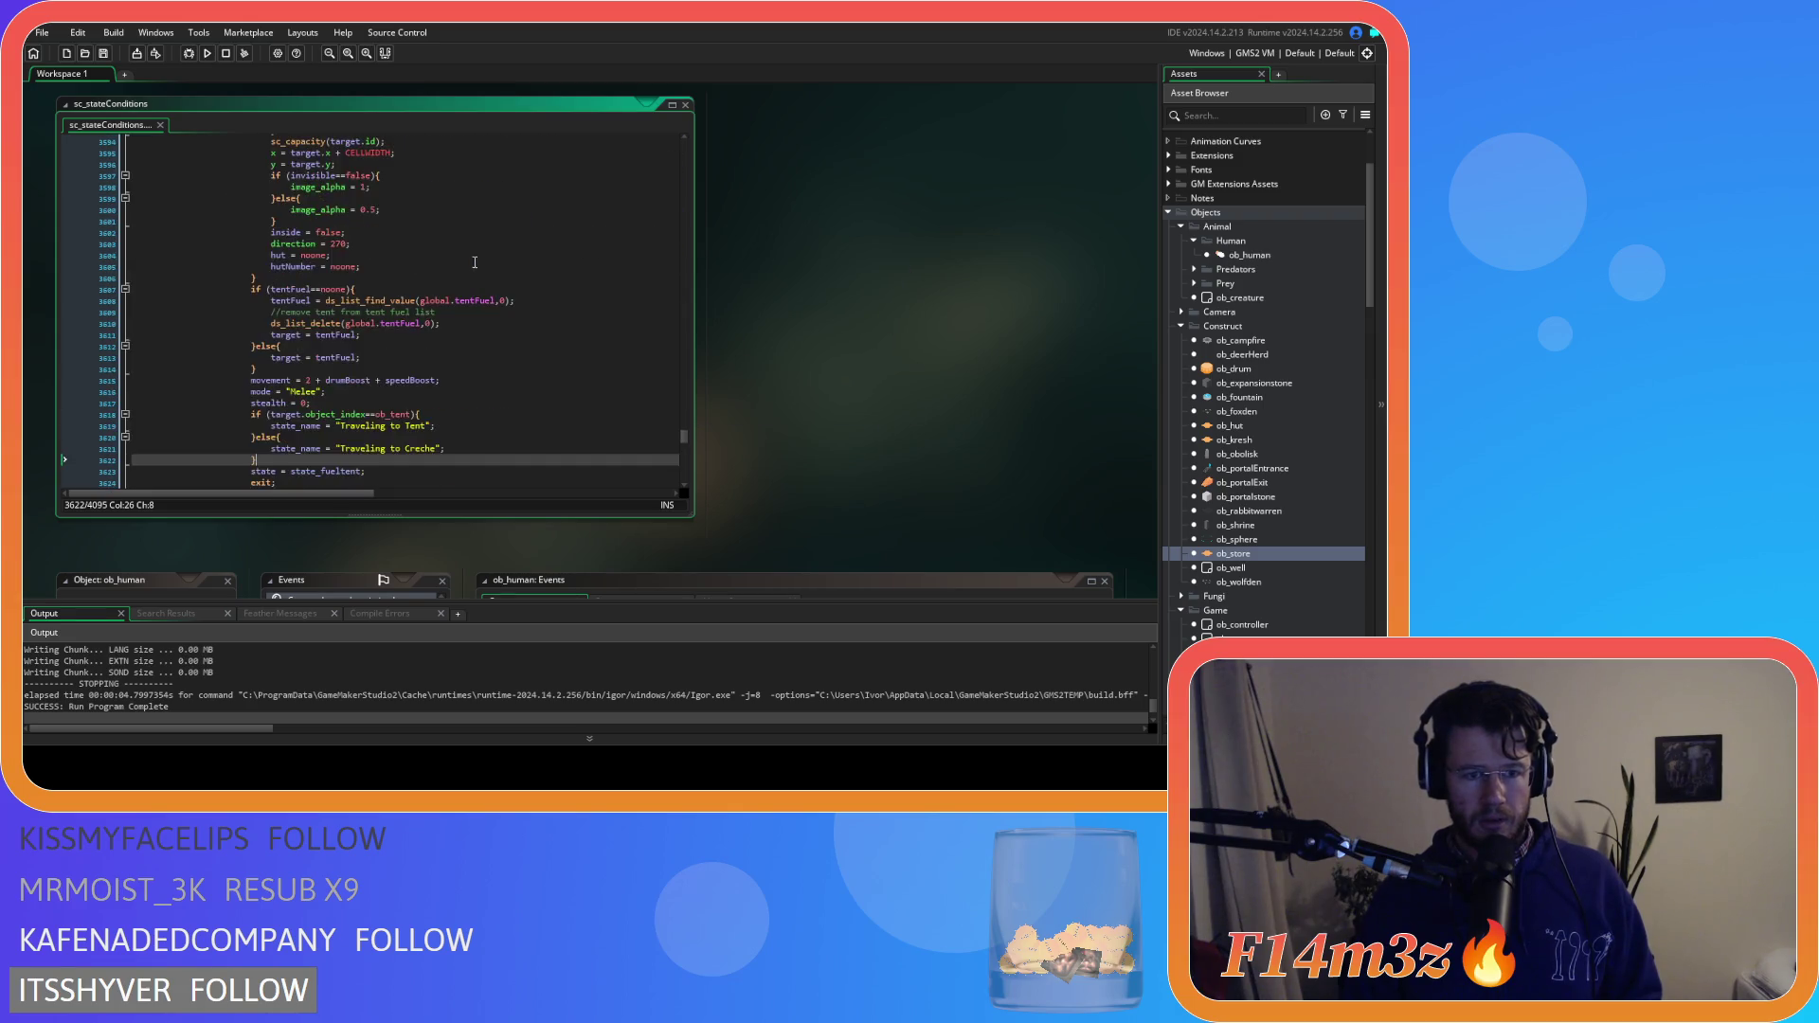
pyautogui.scroll(-5, 940, 384)
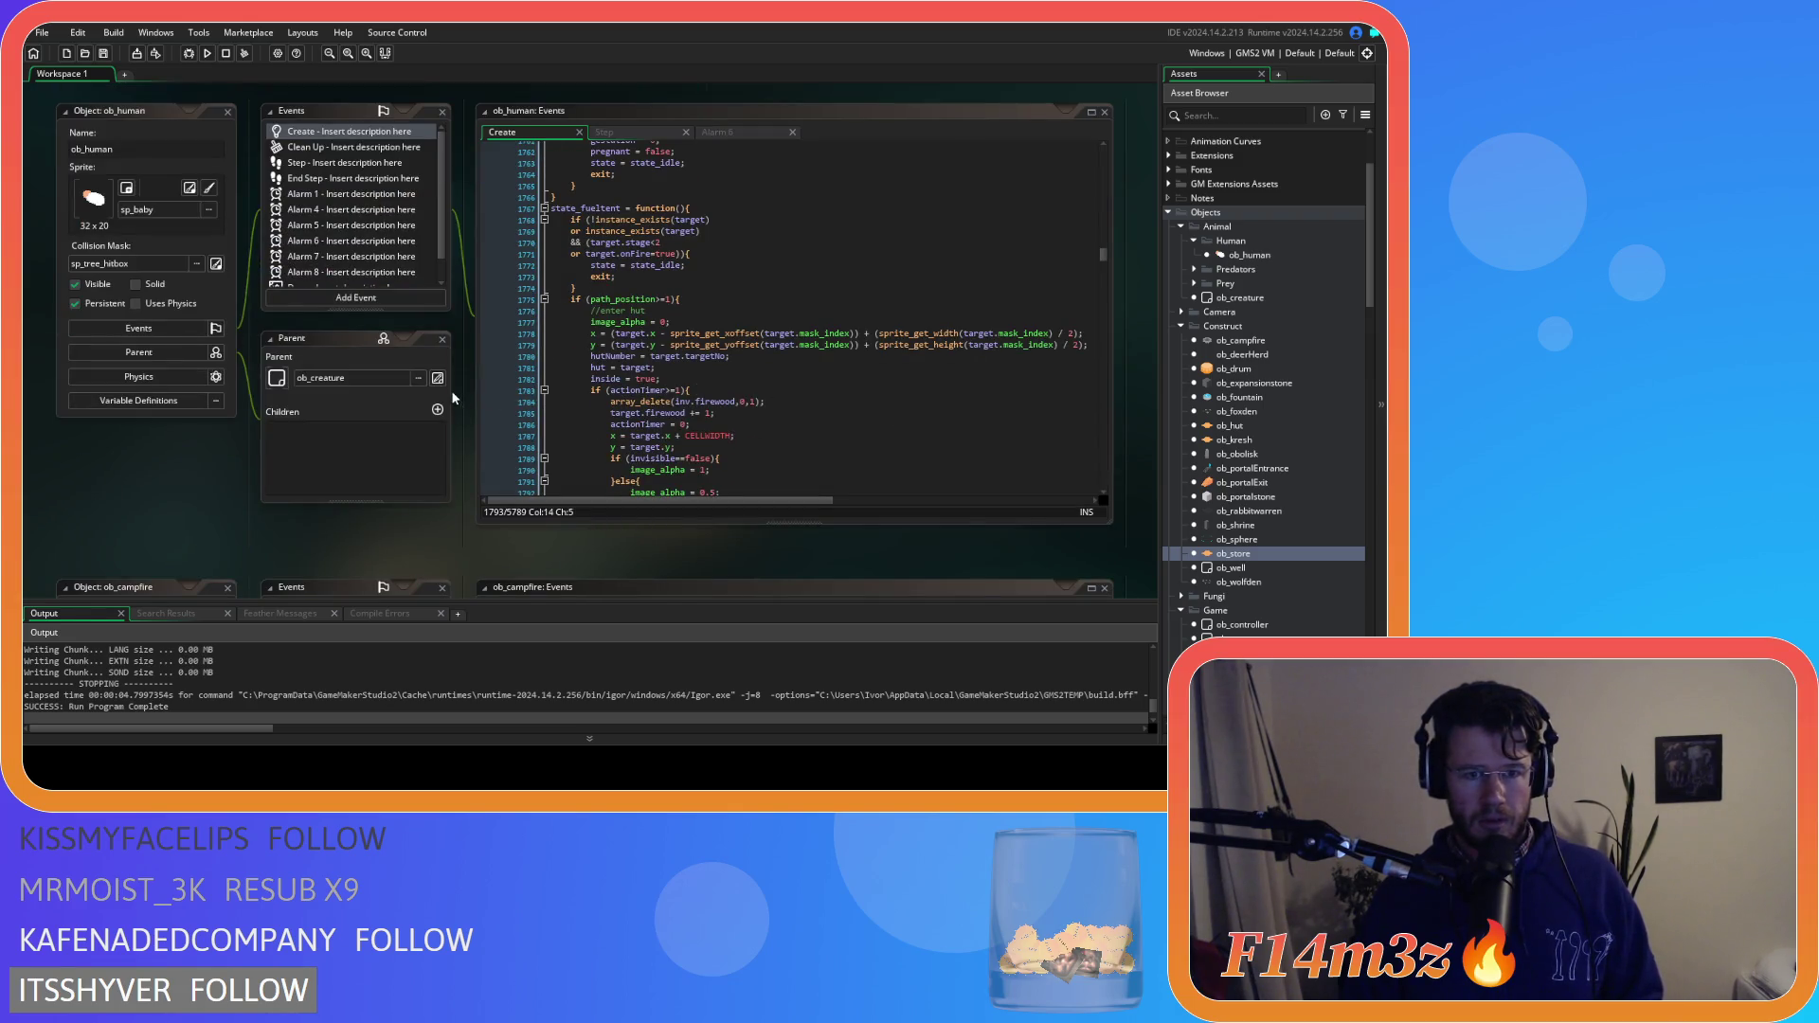
pyautogui.click(642, 356)
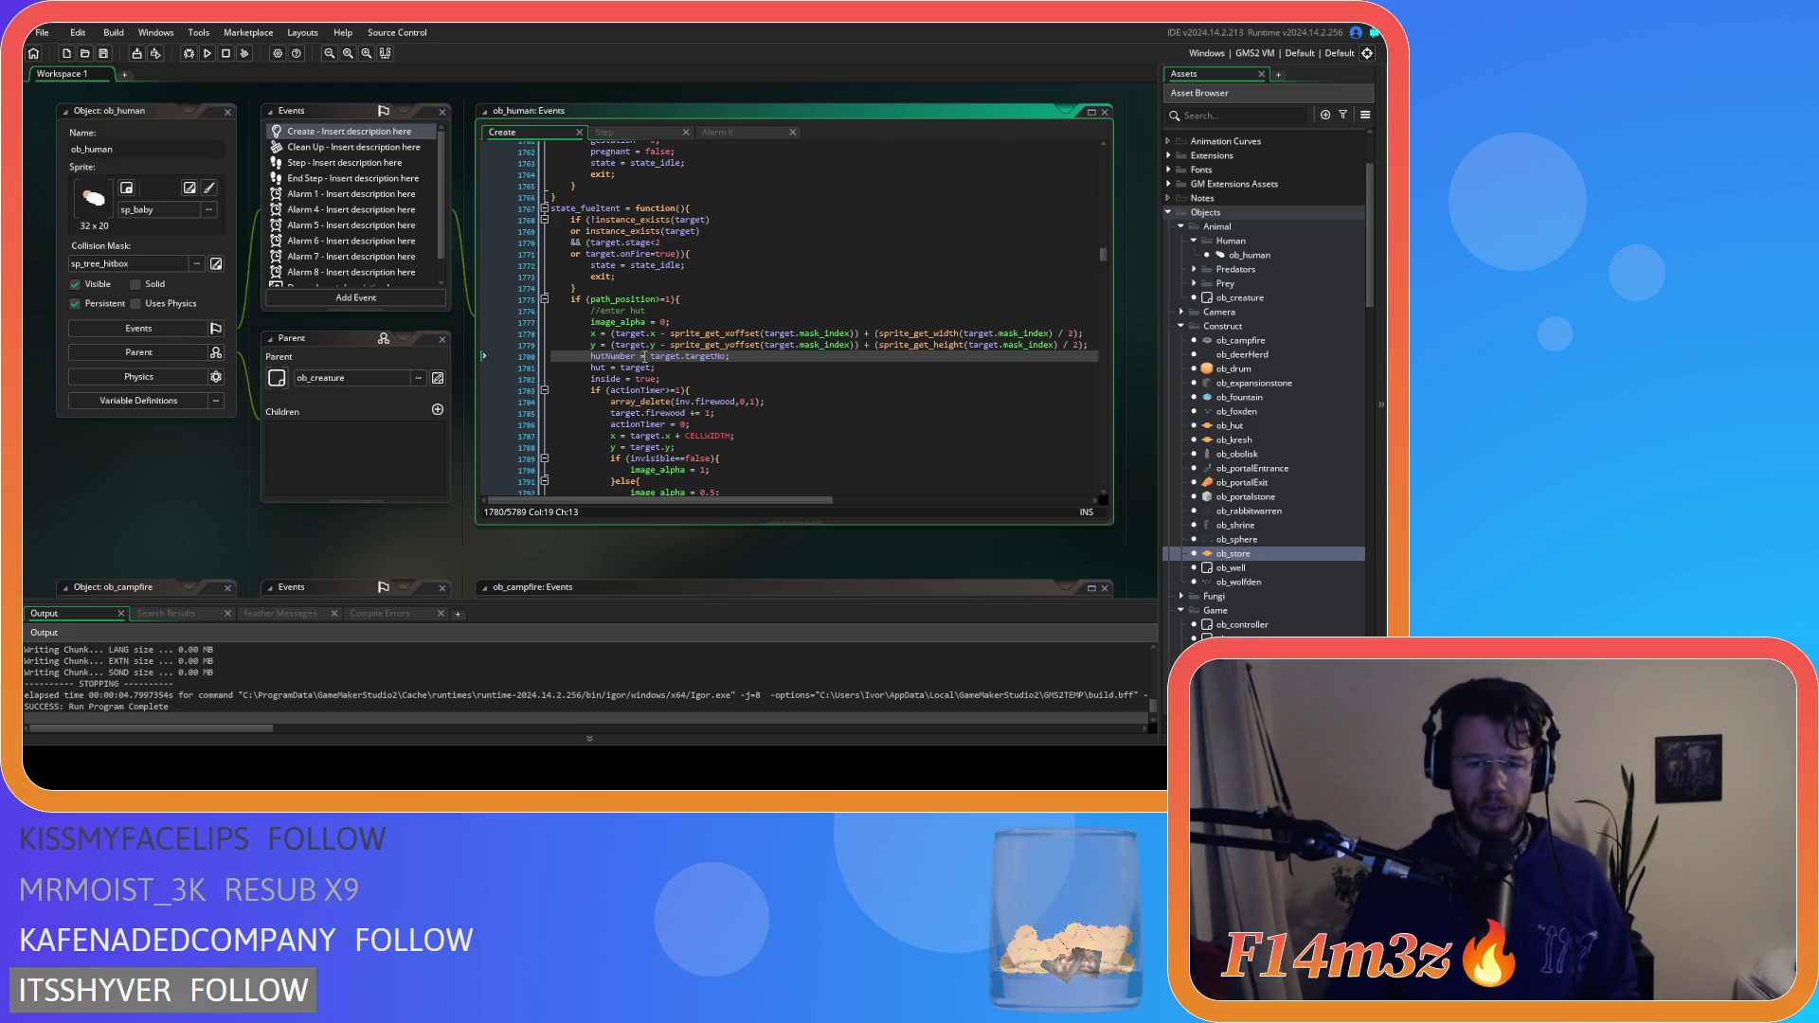
pyautogui.moveTo(654, 349)
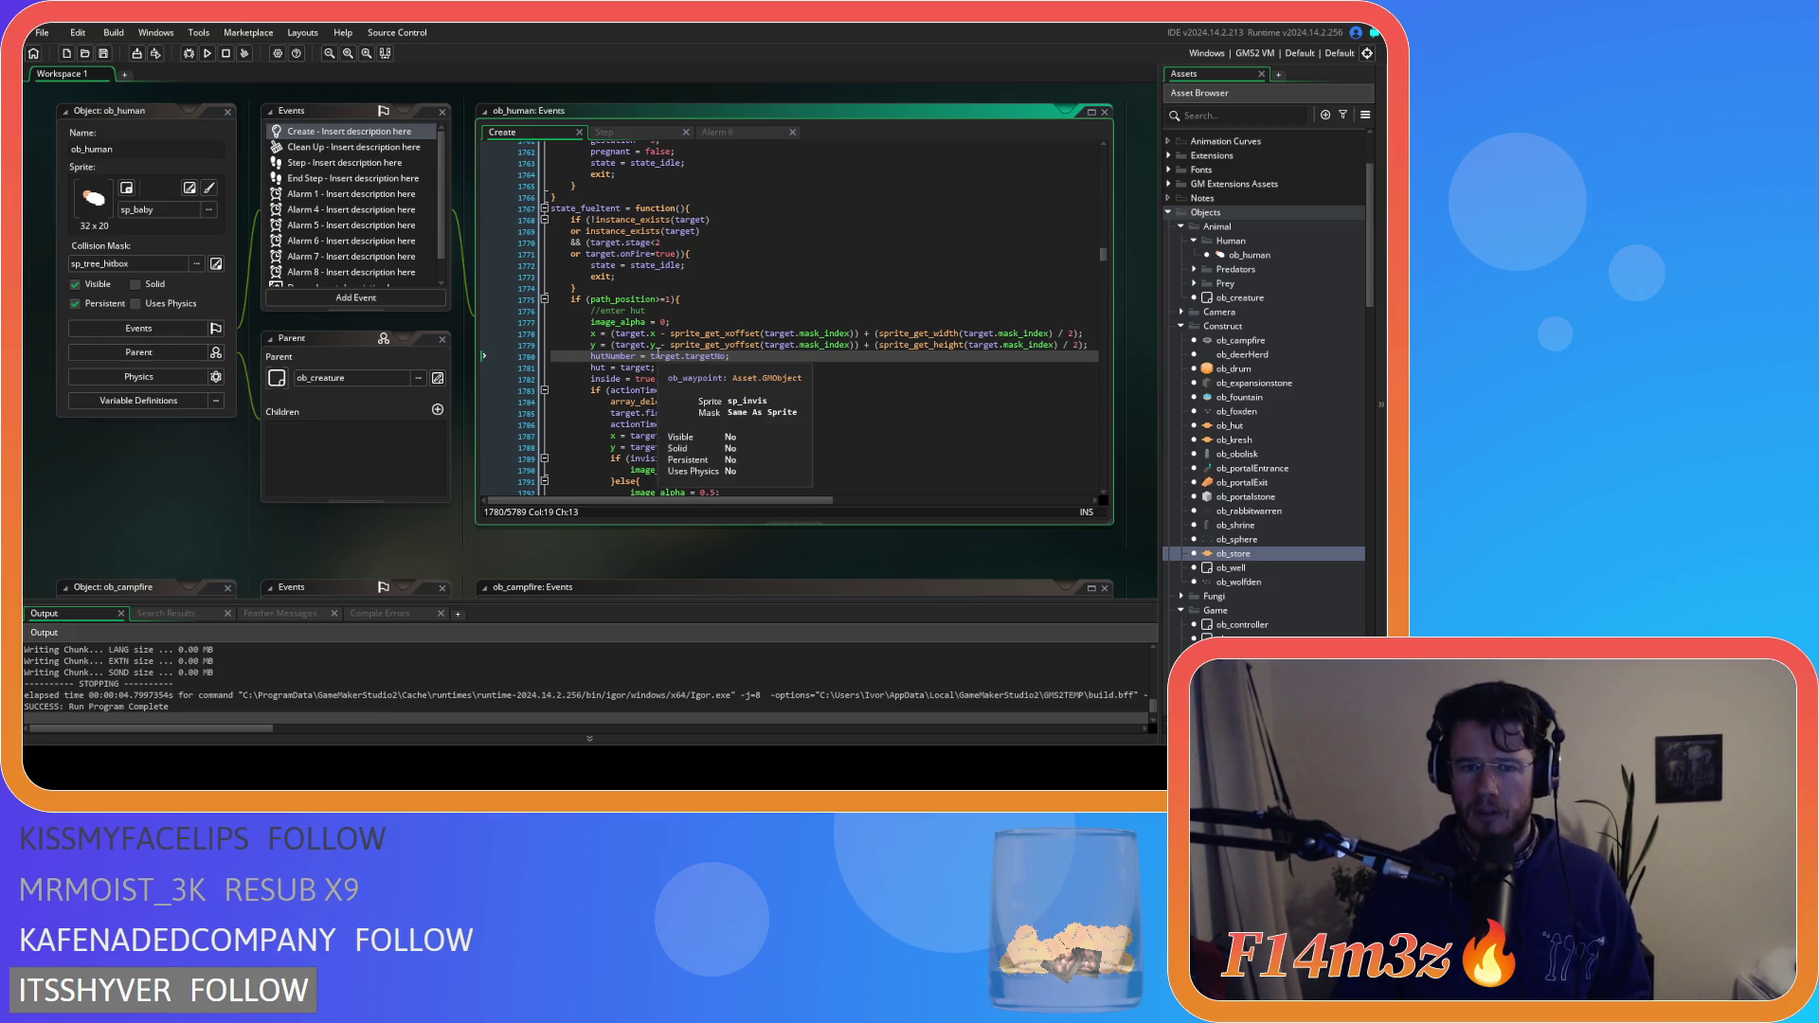
# Open ob_human's Step event scrolled down to the carpenter felling-list code
pyautogui.click(603, 133)
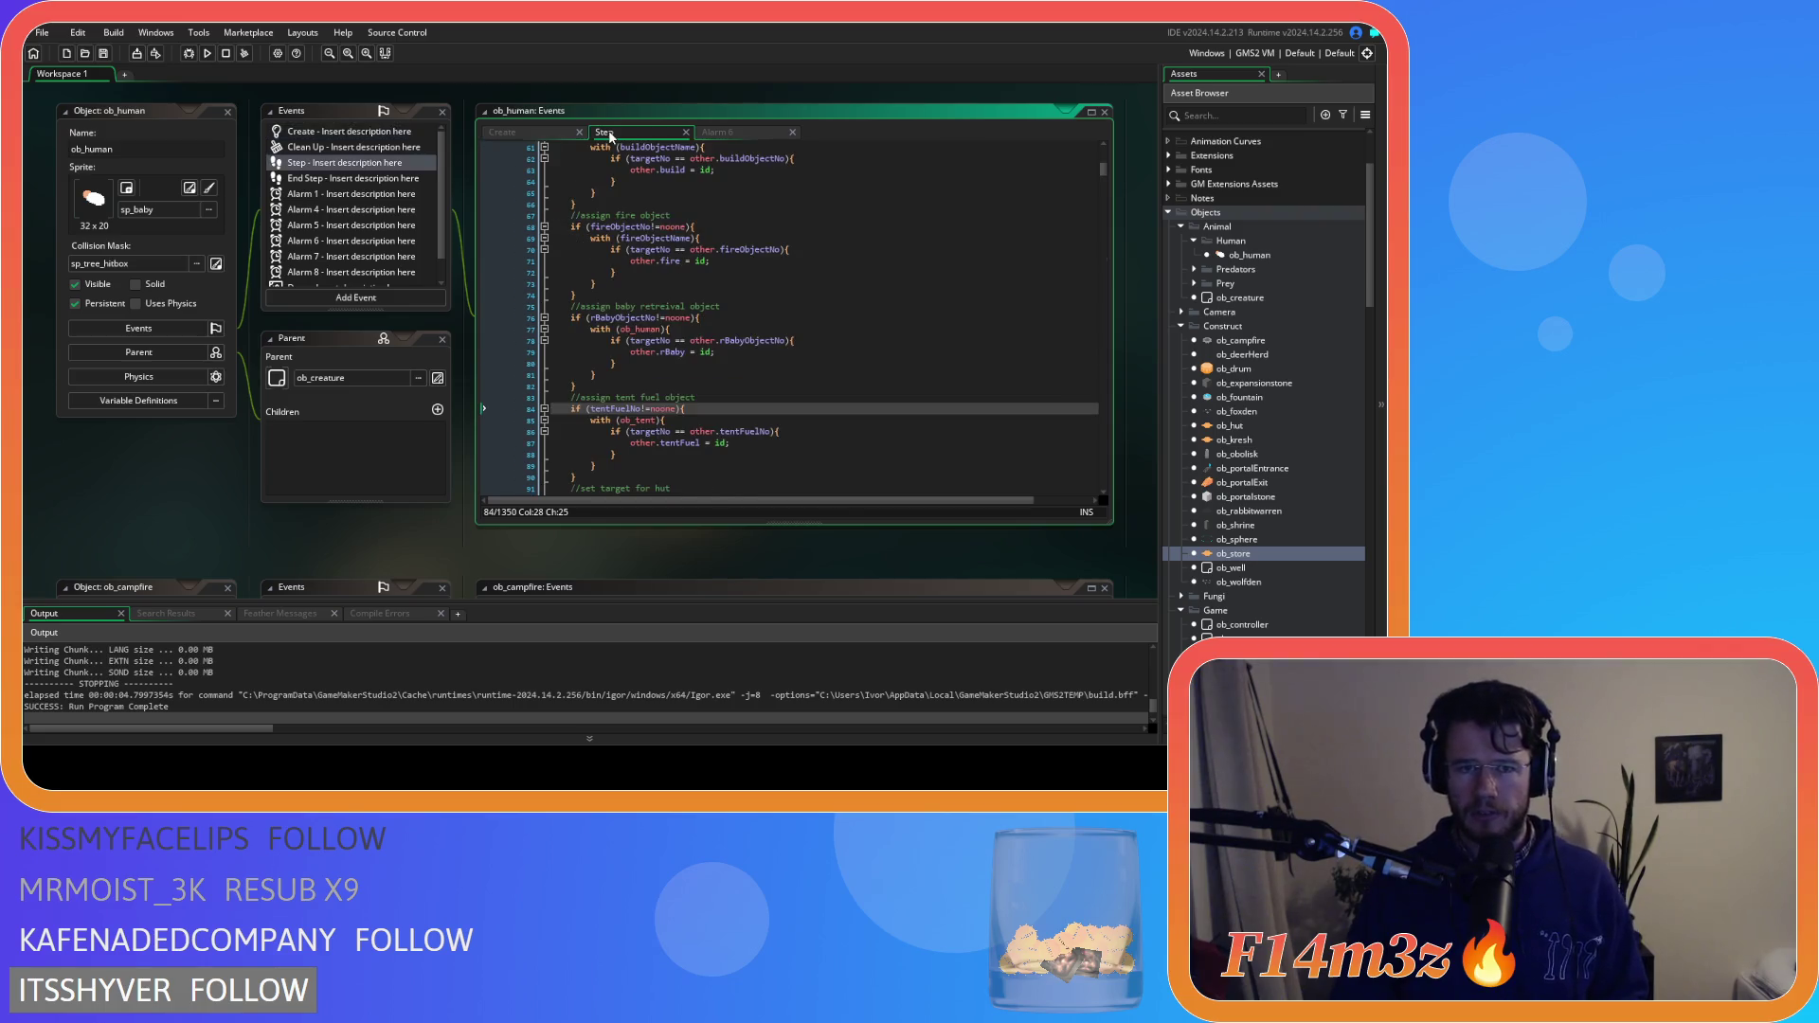
pyautogui.click(859, 370)
pyautogui.click(530, 132)
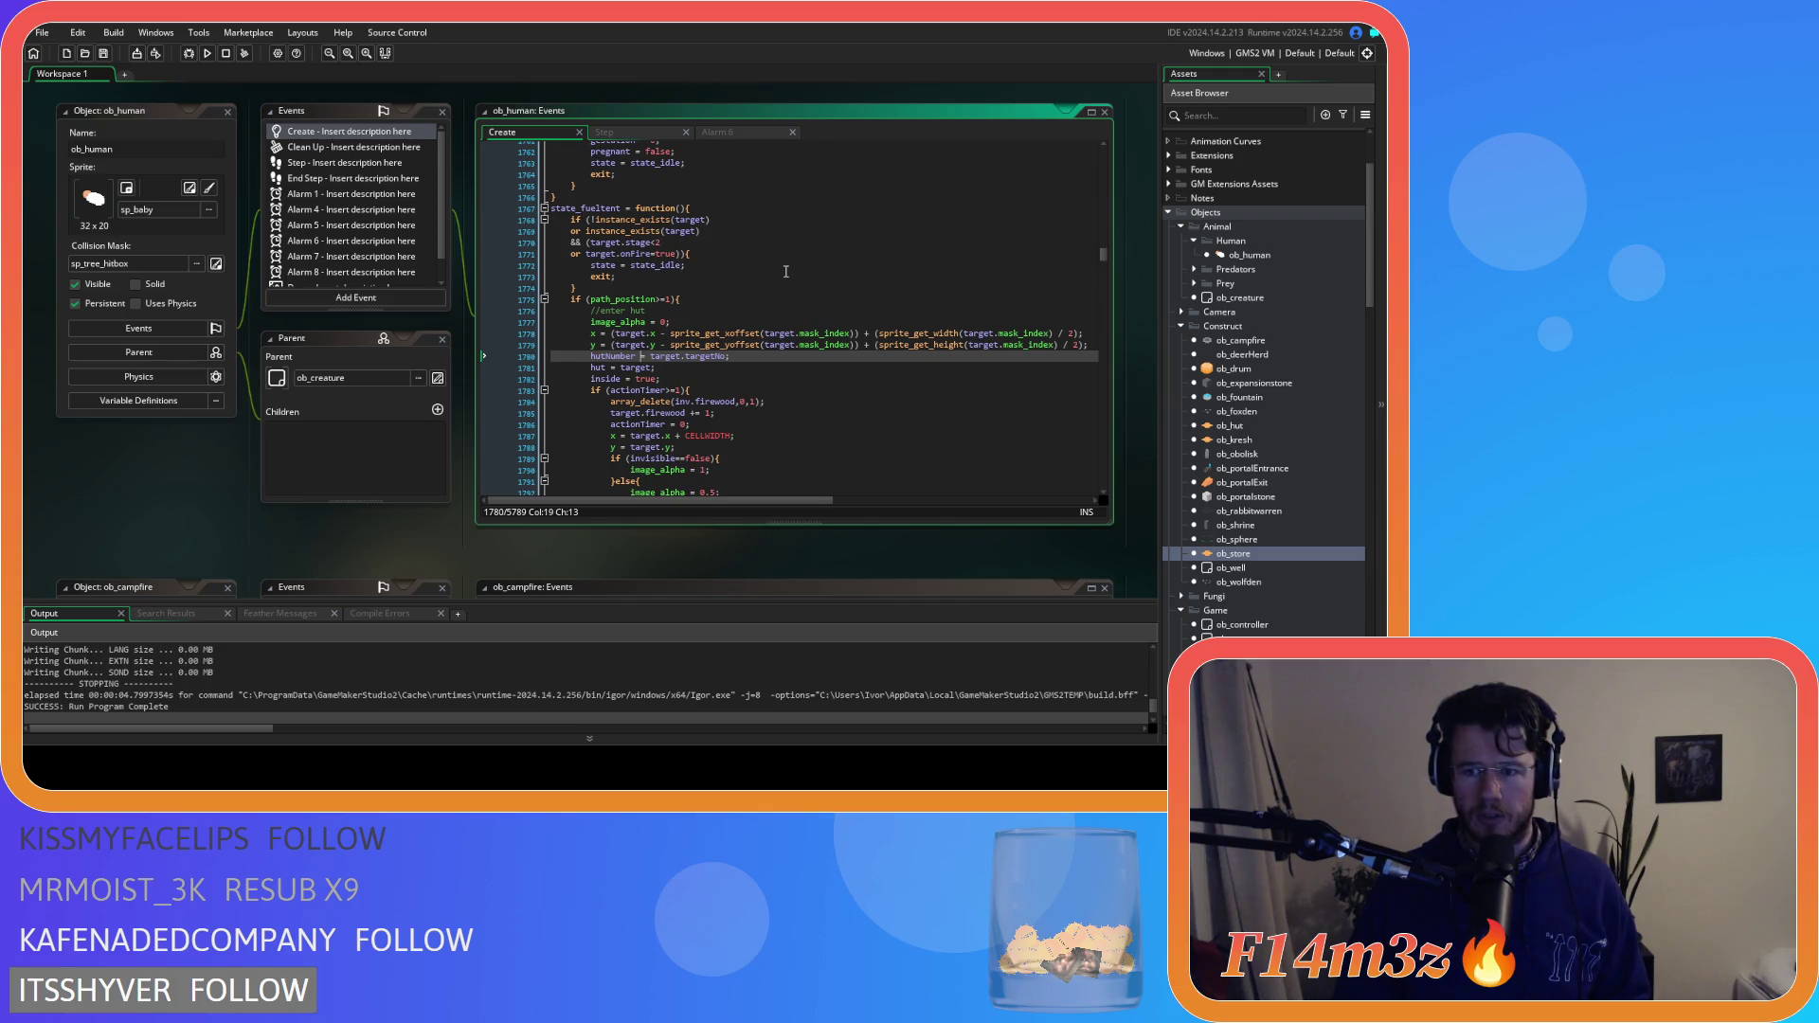
pyautogui.click(663, 133)
pyautogui.click(777, 269)
pyautogui.moveTo(1108, 176)
pyautogui.mouseDown()
pyautogui.moveTo(1082, 459)
pyautogui.moveTo(1082, 378)
pyautogui.moveTo(1093, 447)
pyautogui.moveTo(1081, 415)
pyautogui.mouseUp()
# Below the felling-list block, add '// add tent fuel to tent fuel list' and if (tentFuel!=noone)
pyautogui.scroll(-7, 879, 370)
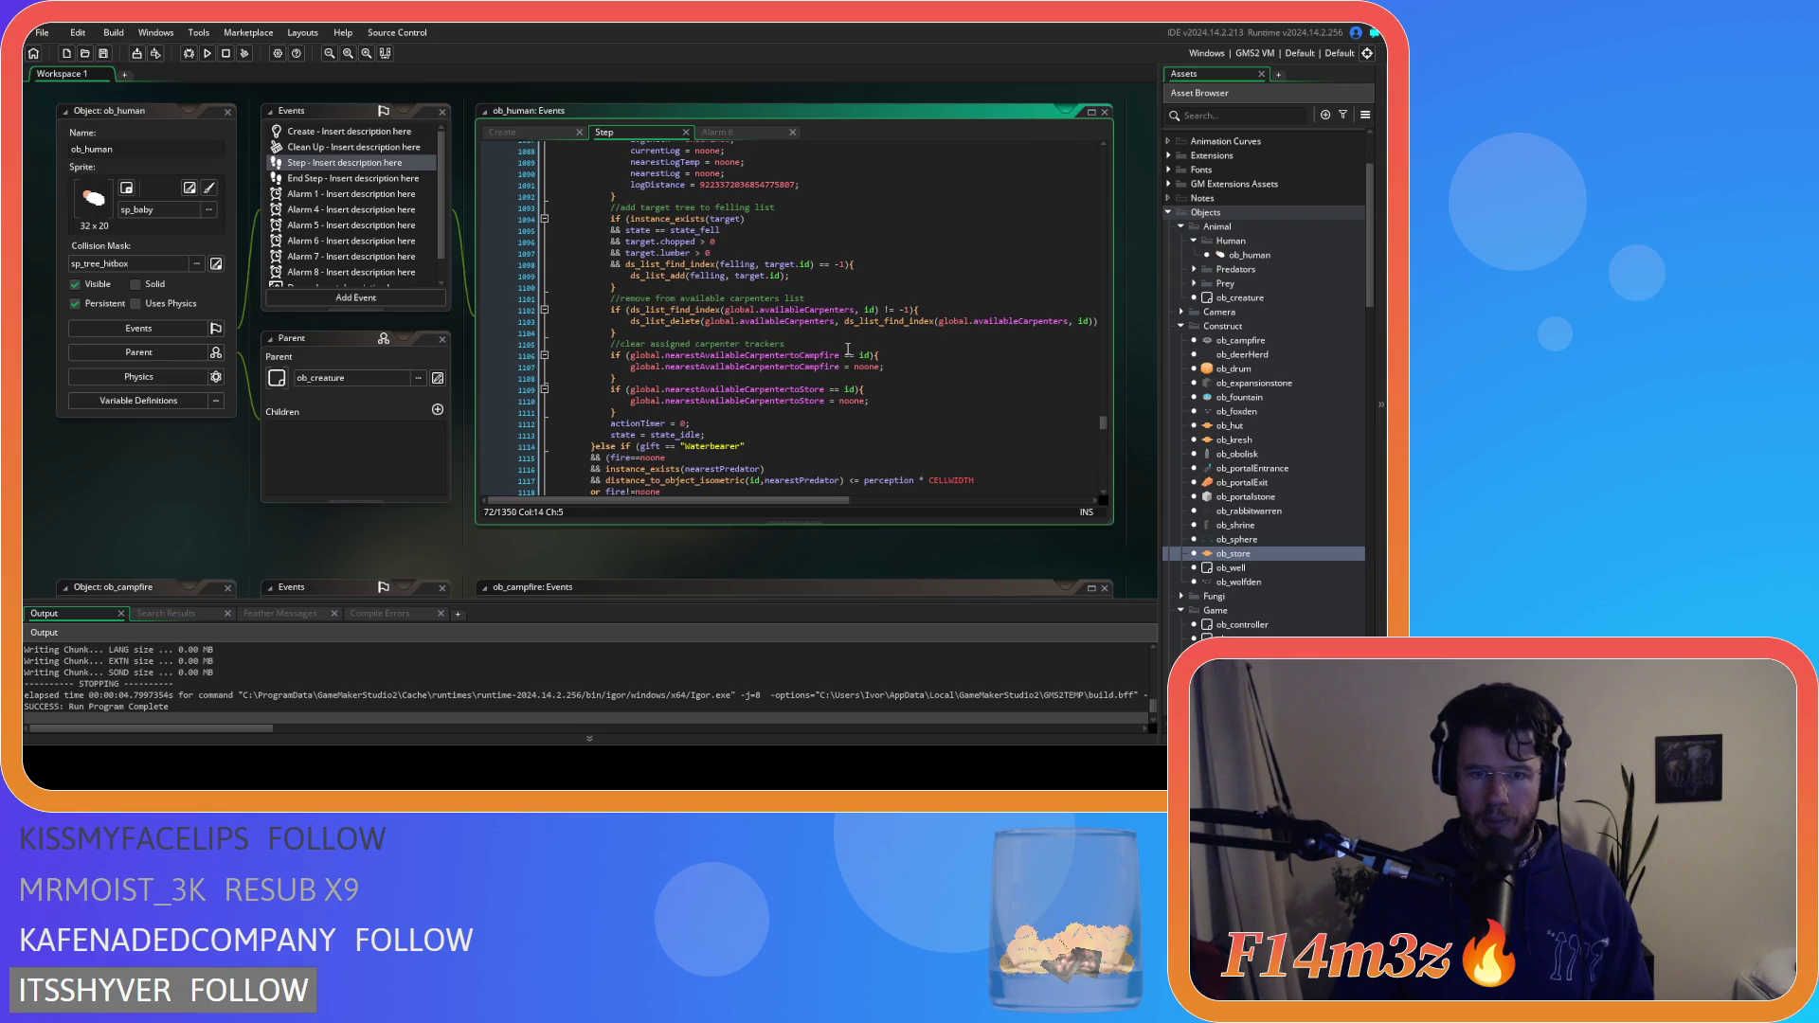
pyautogui.moveTo(617, 287)
pyautogui.mouseDown()
pyautogui.moveTo(618, 228)
pyautogui.moveTo(634, 287)
pyautogui.moveTo(607, 221)
pyautogui.moveTo(634, 287)
pyautogui.mouseUp()
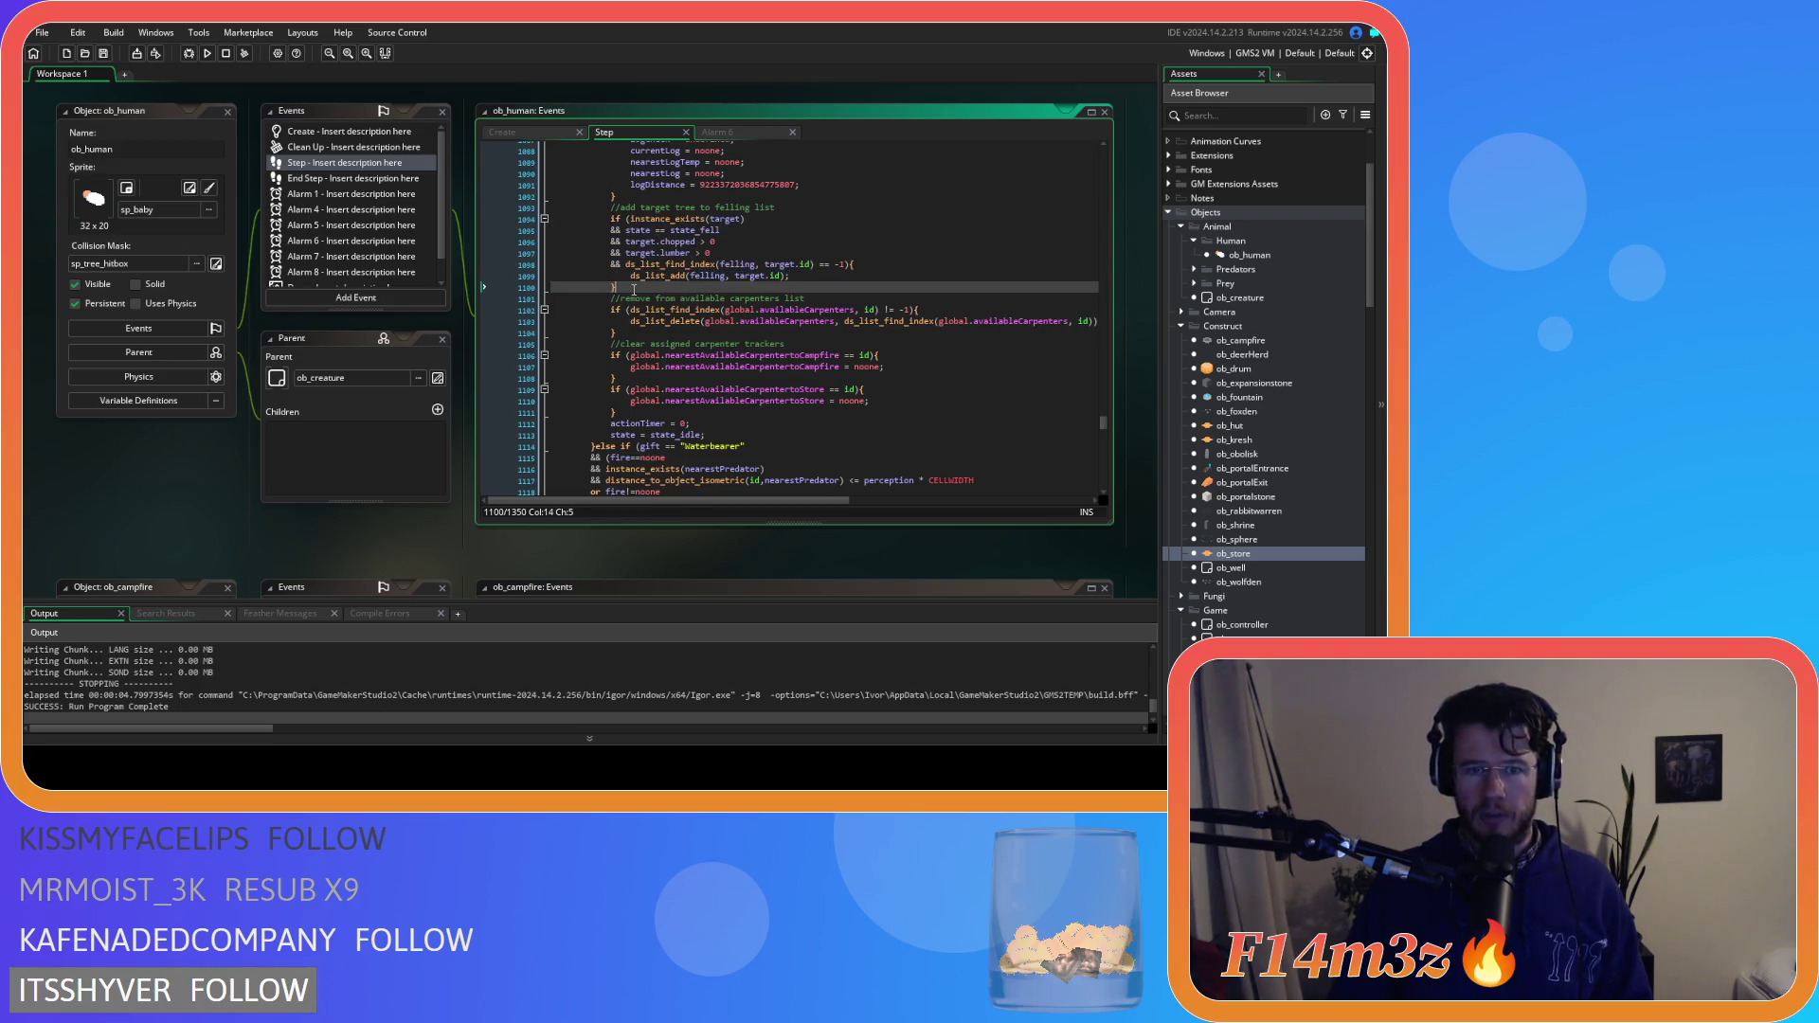
pyautogui.click(633, 287)
pyautogui.press('Return')
pyautogui.write('//add te')
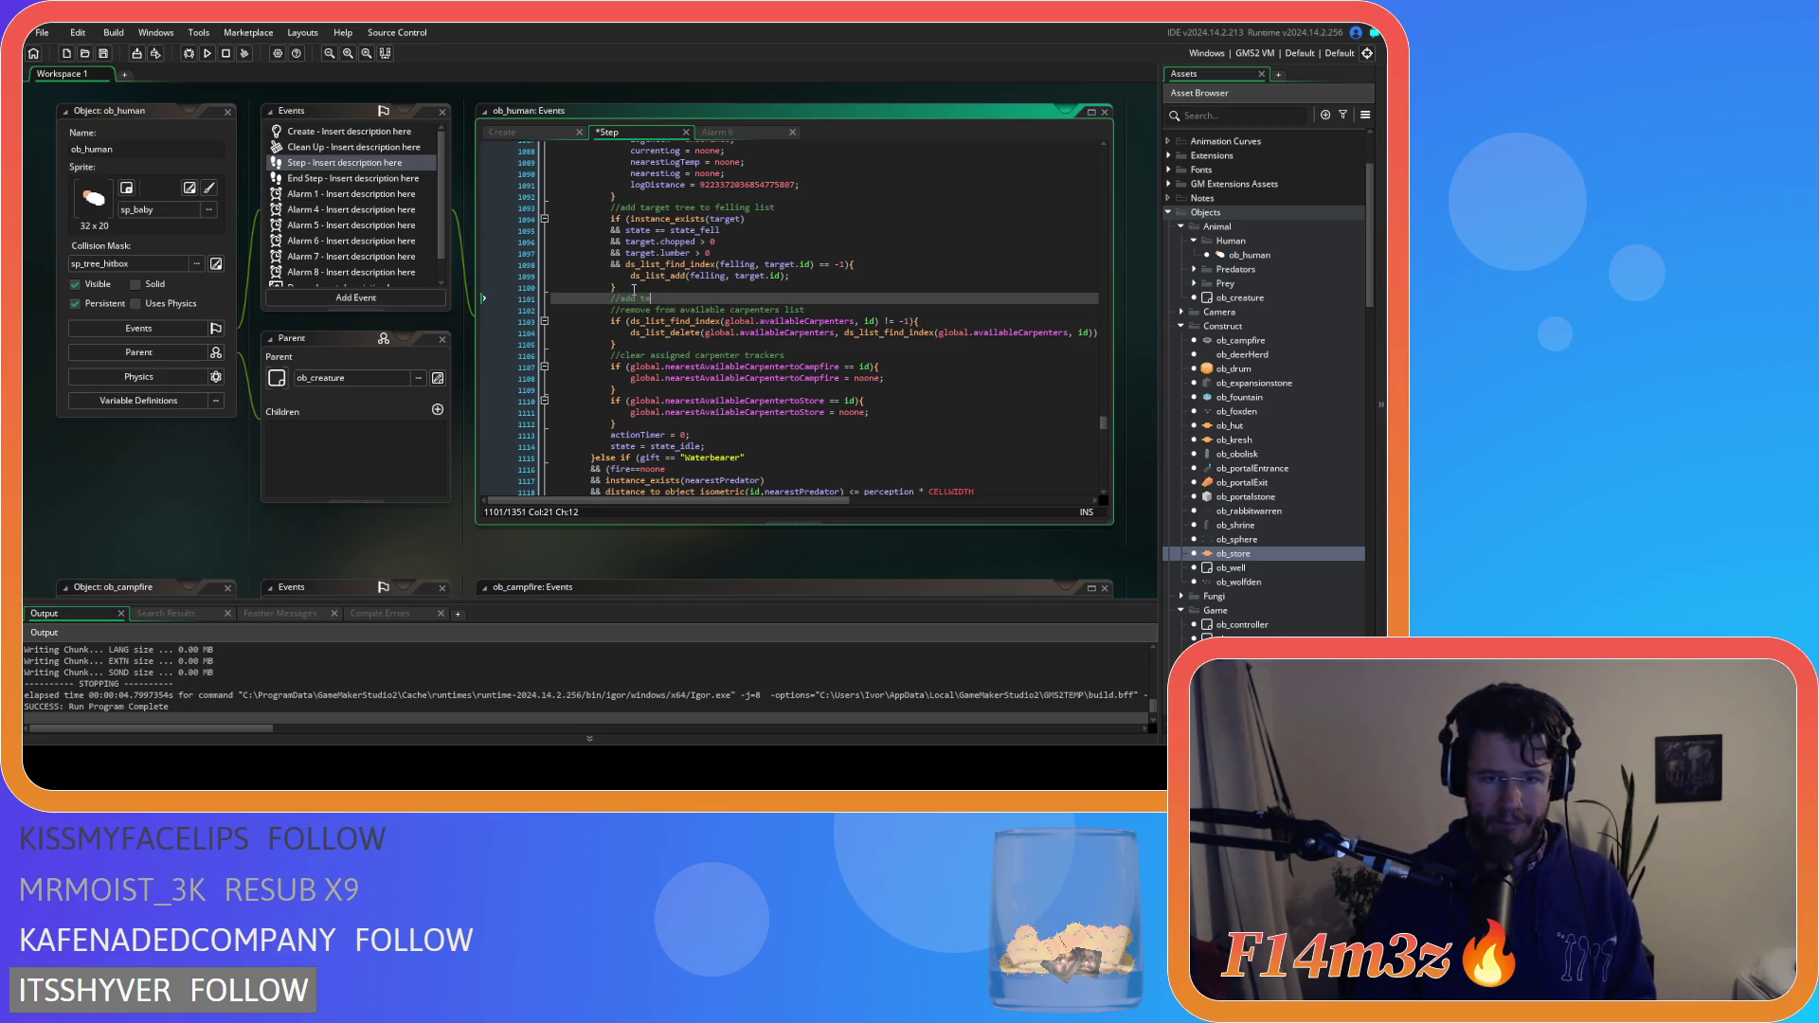
pyautogui.write('nt fuel ')
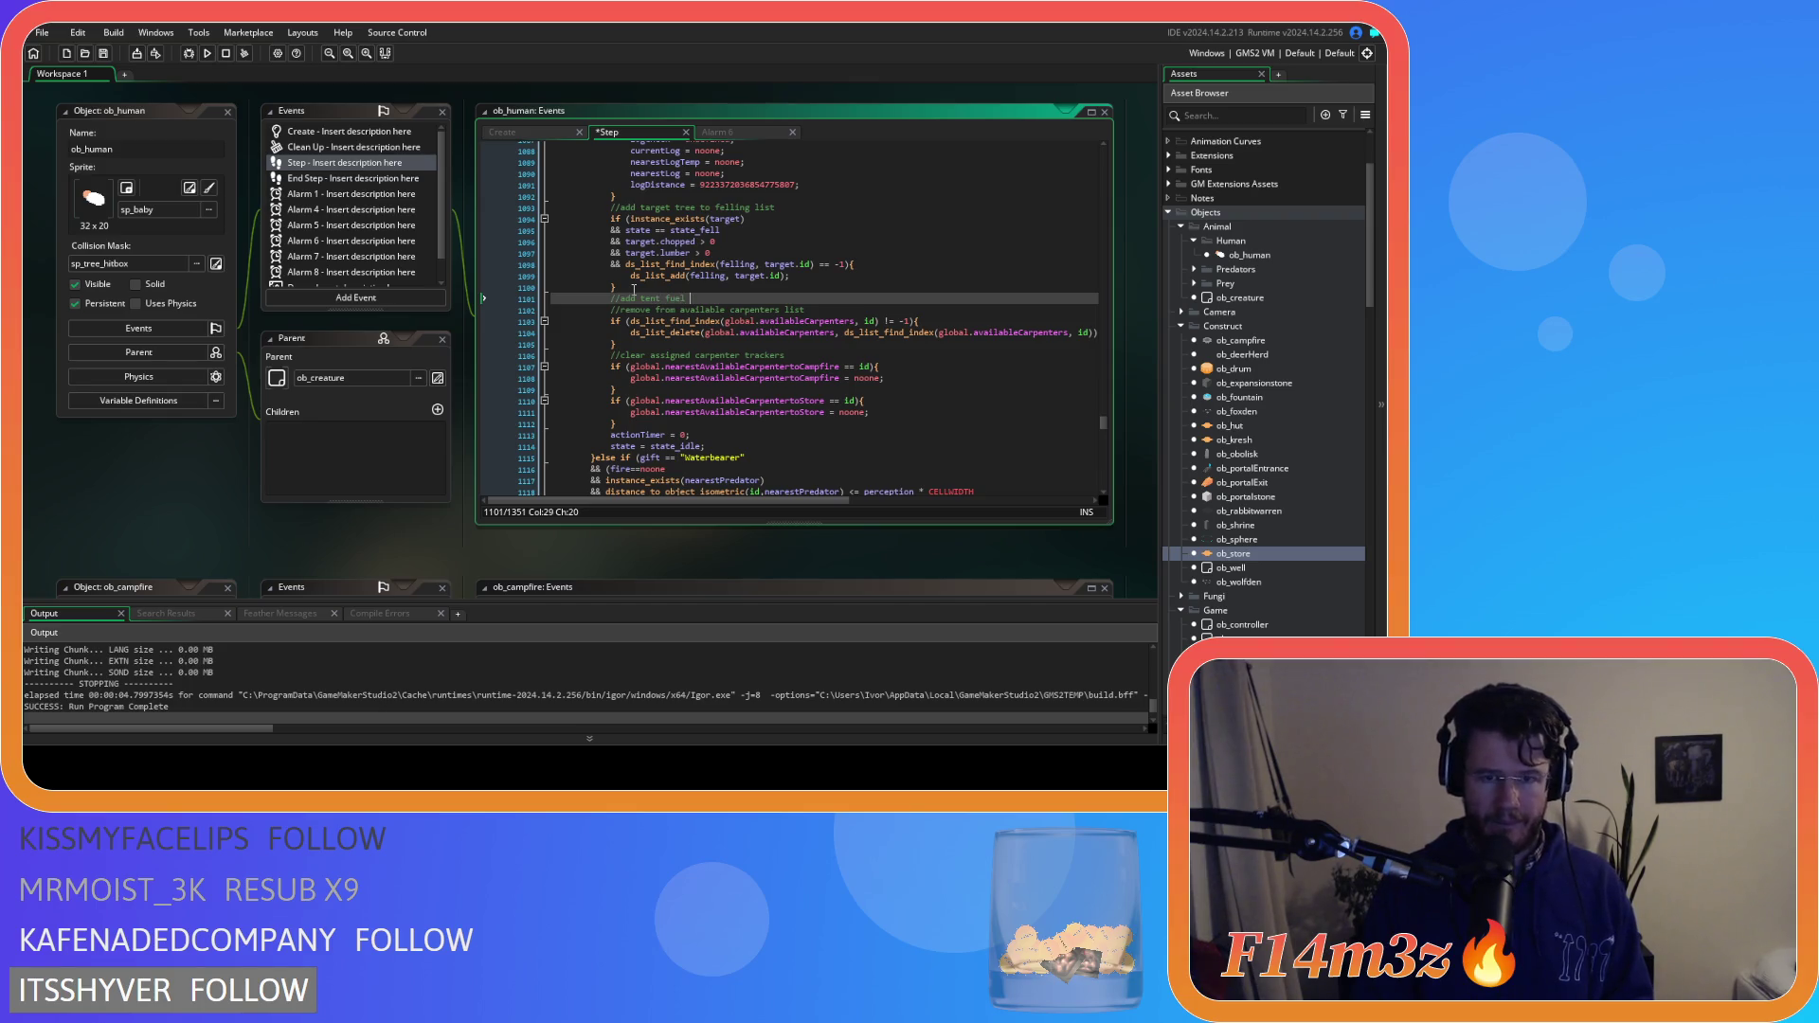
pyautogui.write('to tent fuel list')
pyautogui.press('Return')
pyautogui.write('if')
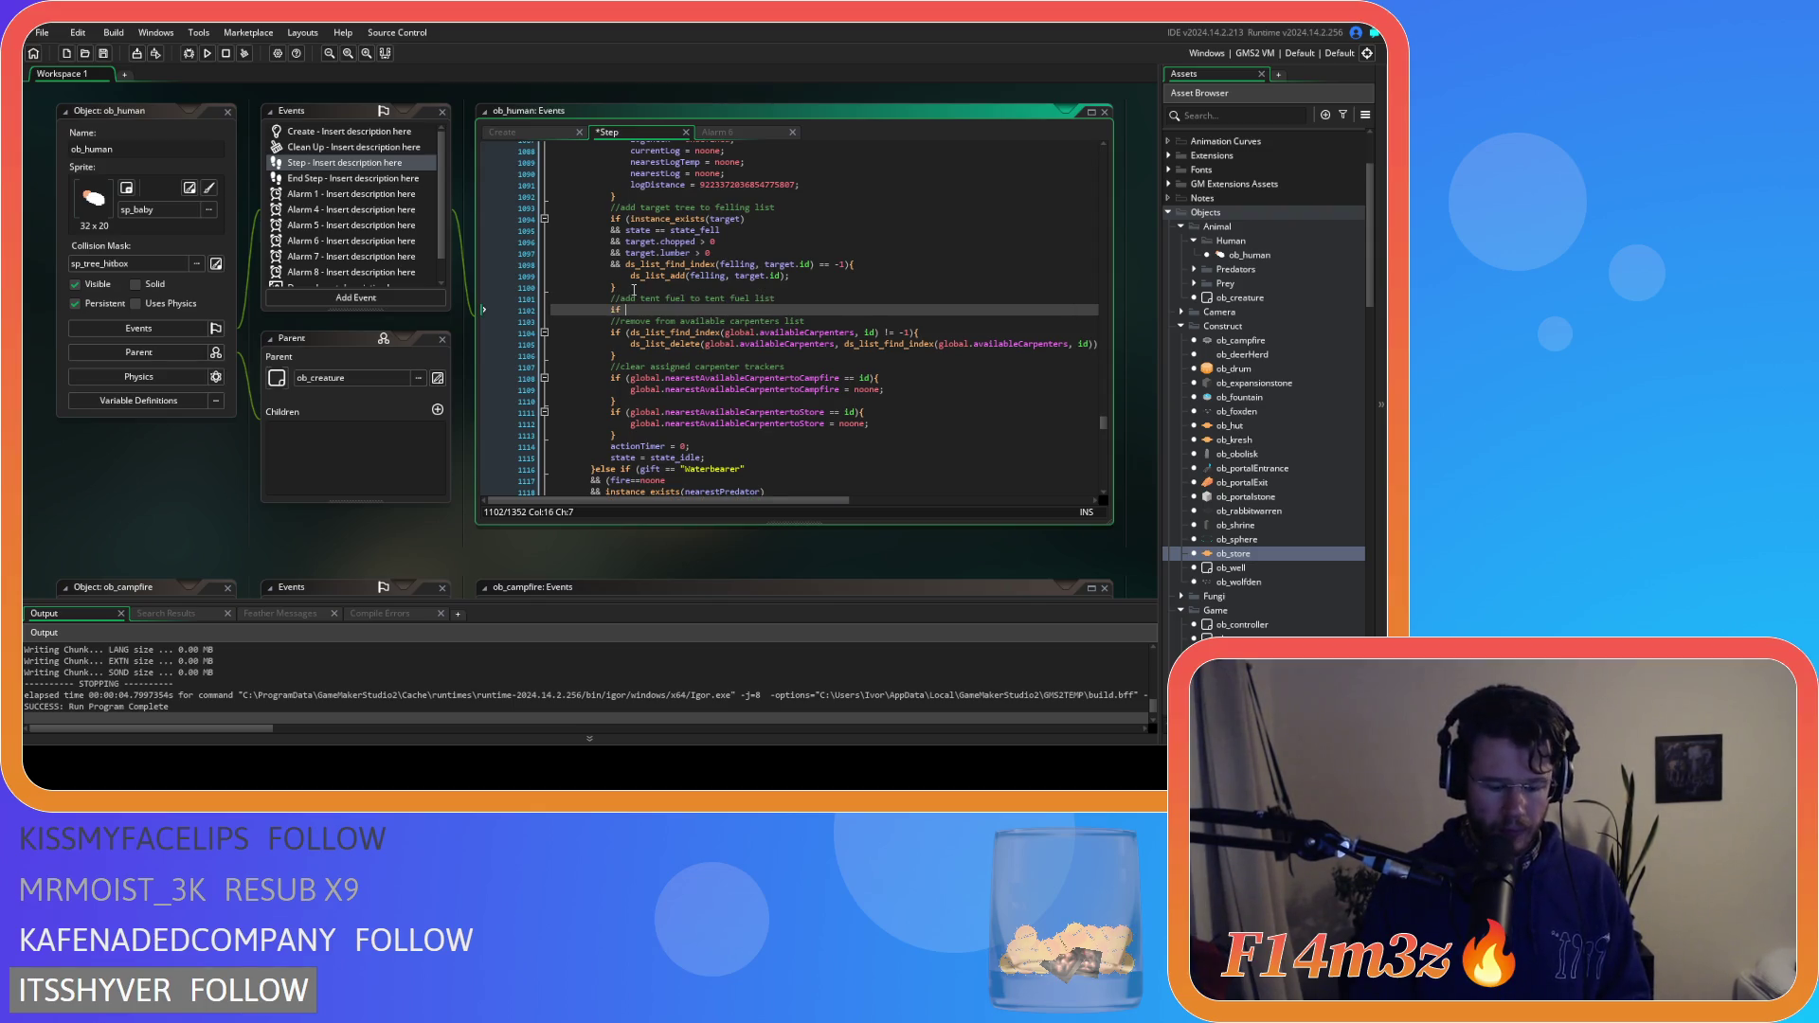
pyautogui.write('(tent')
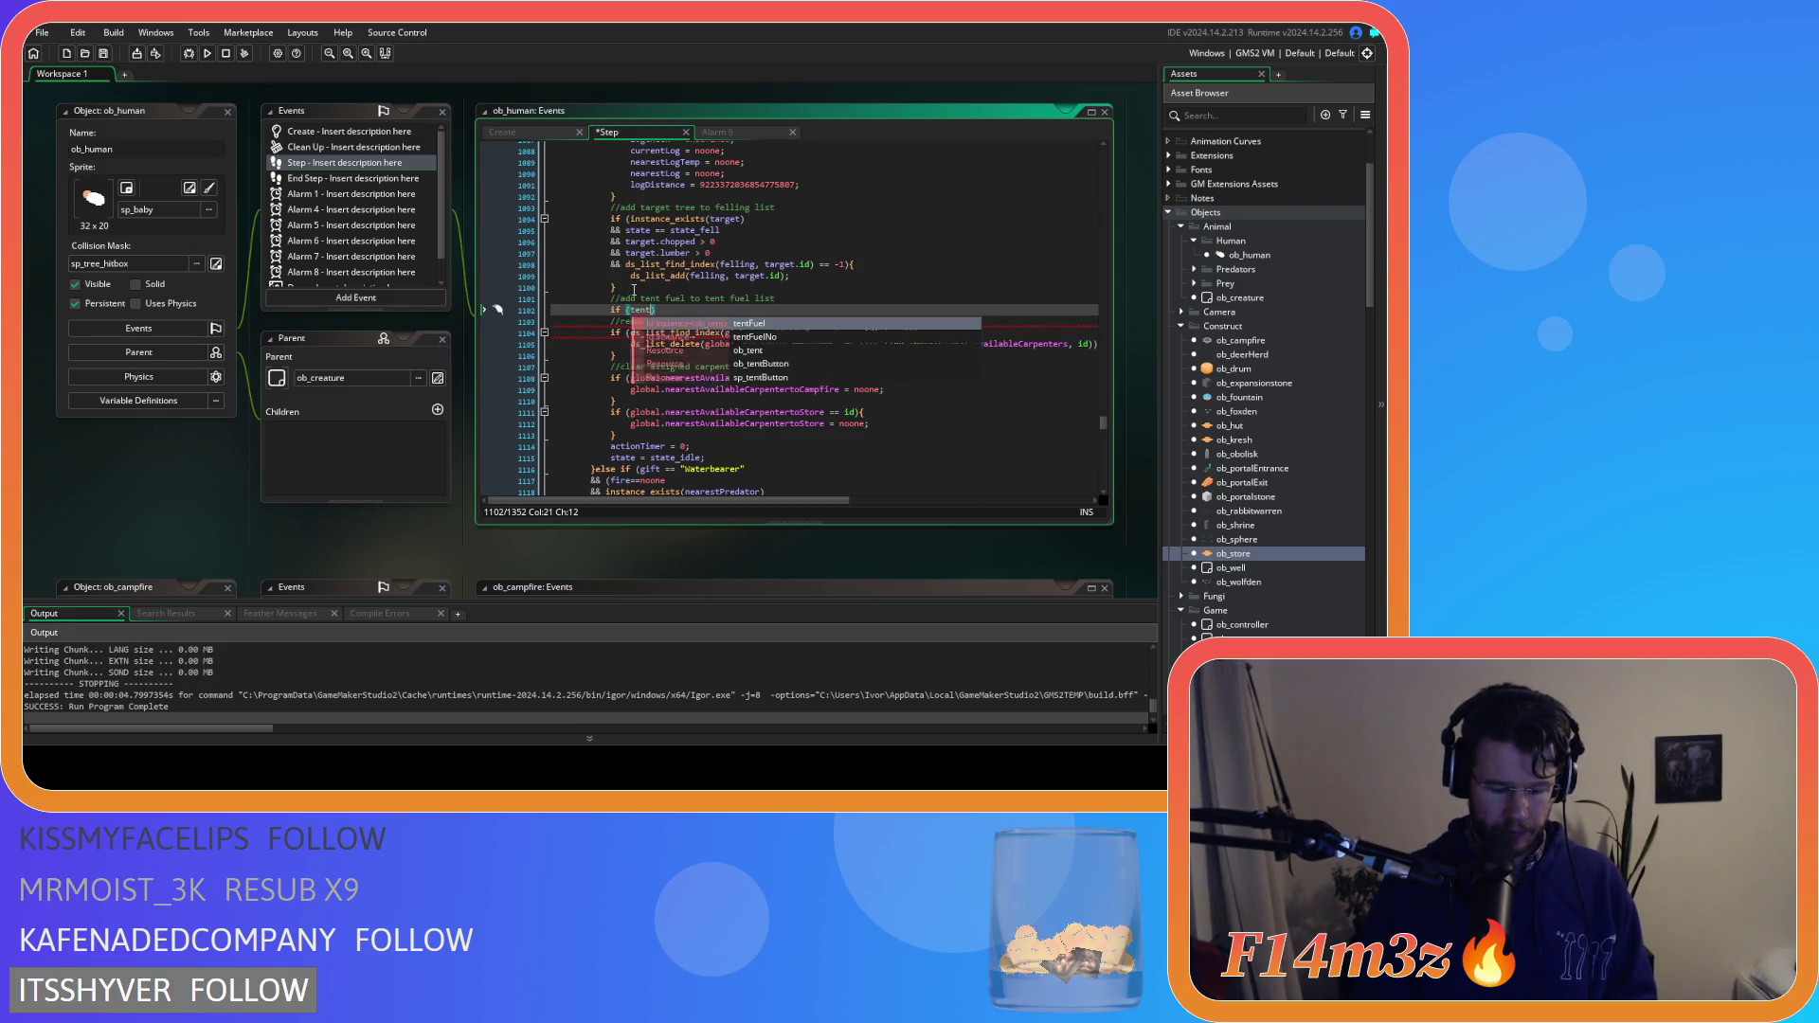
pyautogui.write('Fuel!=noone')
pyautogui.hotkey('ctrl', 'Tab')
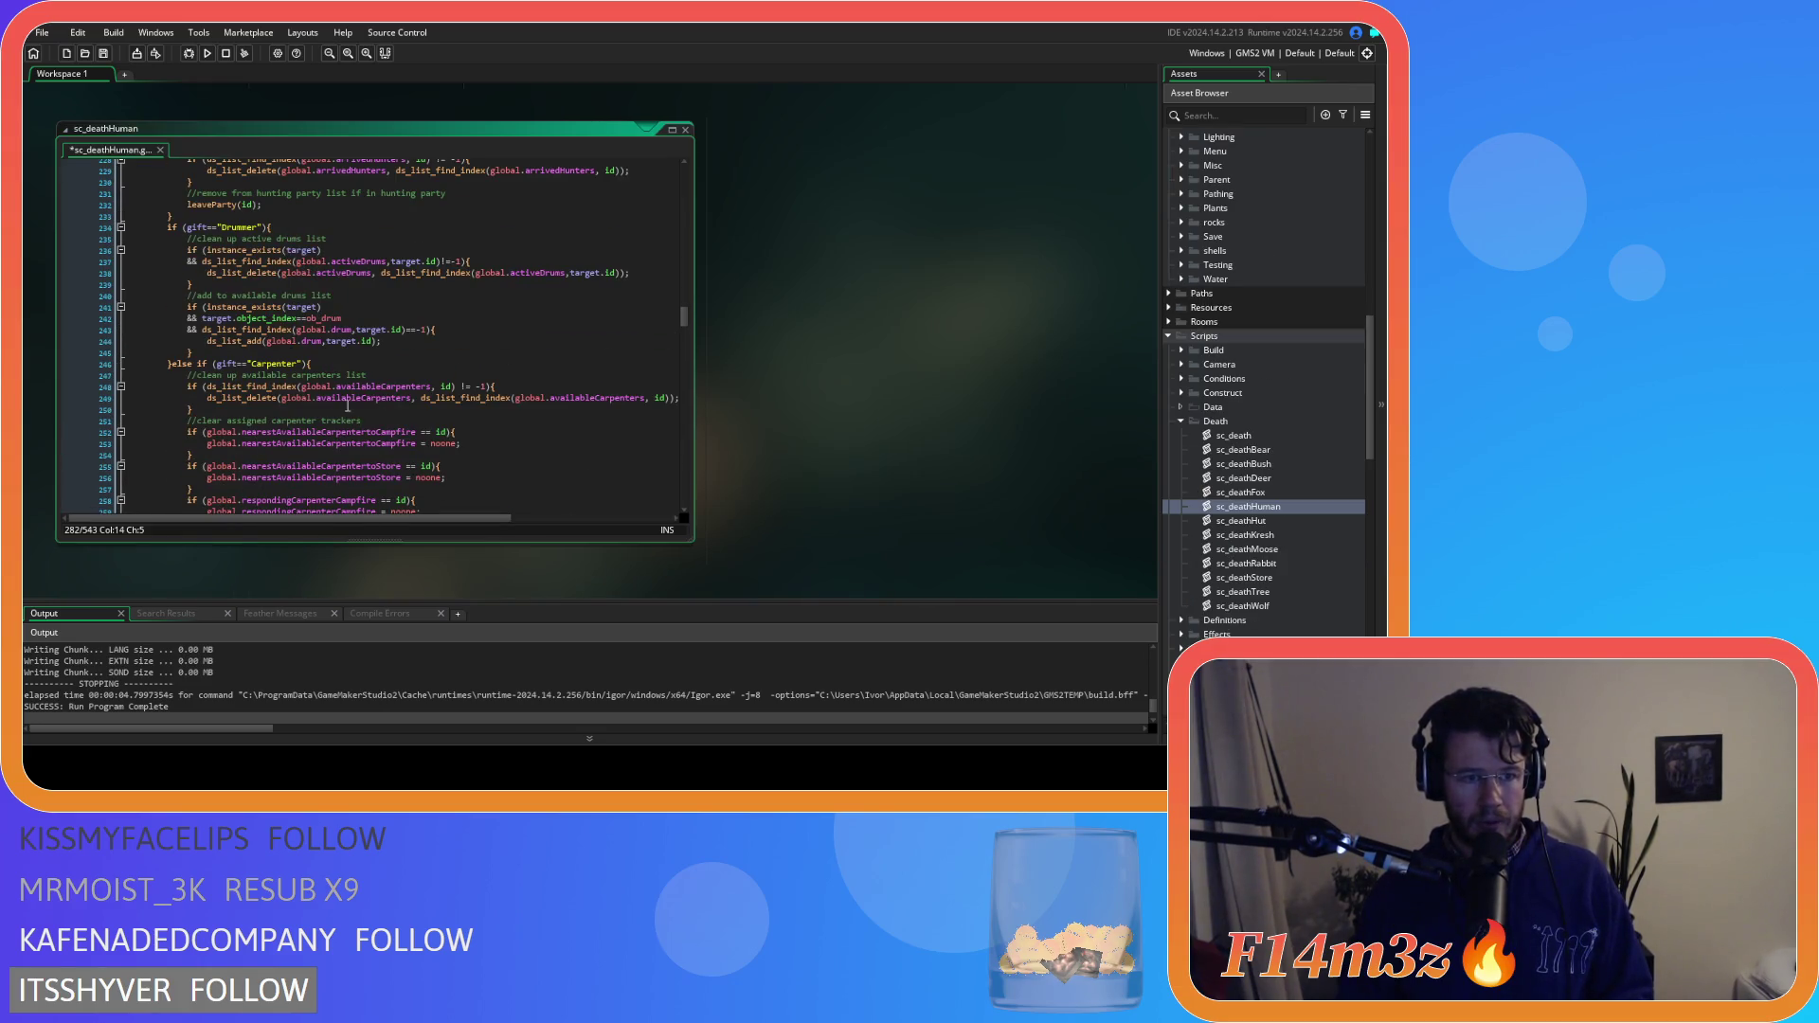
# Search sc_deathHuman for each gift=="Carpenter" match and review its firewood cleanup code
pyautogui.moveTo(214, 365); pyautogui.dragTo(304, 366)
pyautogui.hotkey('ctrl', 'f')
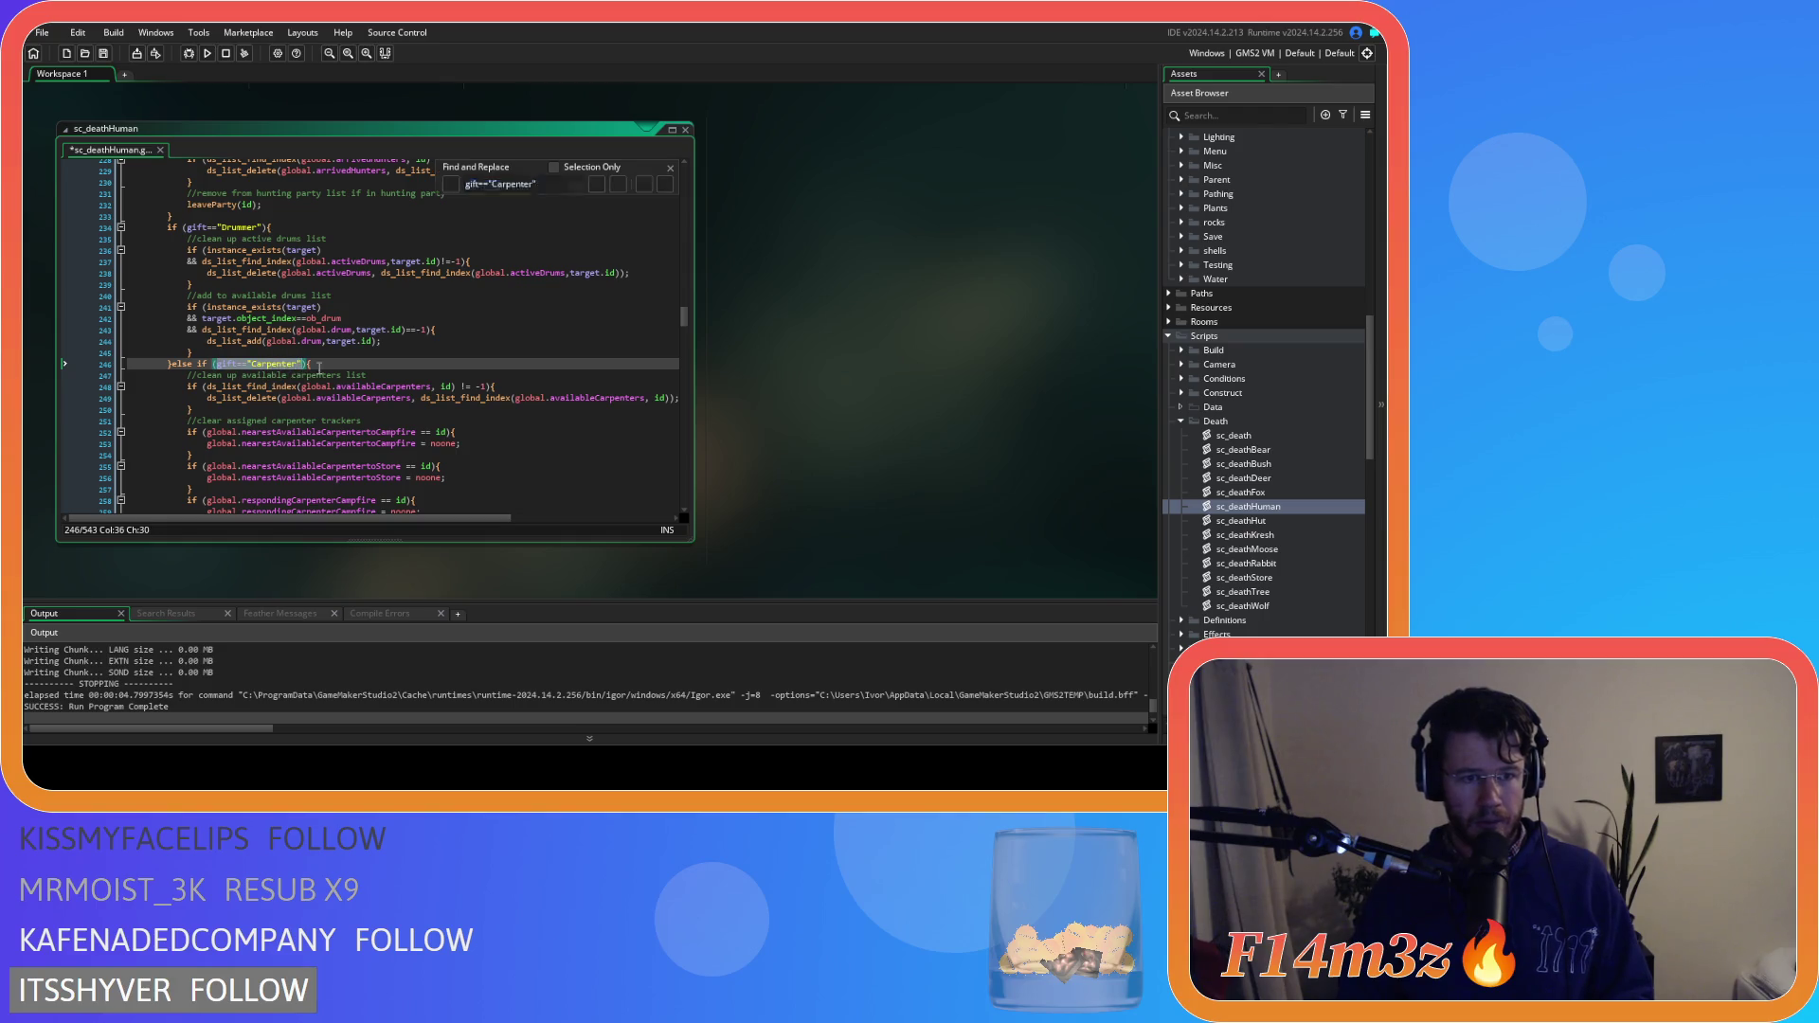
pyautogui.click(664, 184)
pyautogui.click(664, 184)
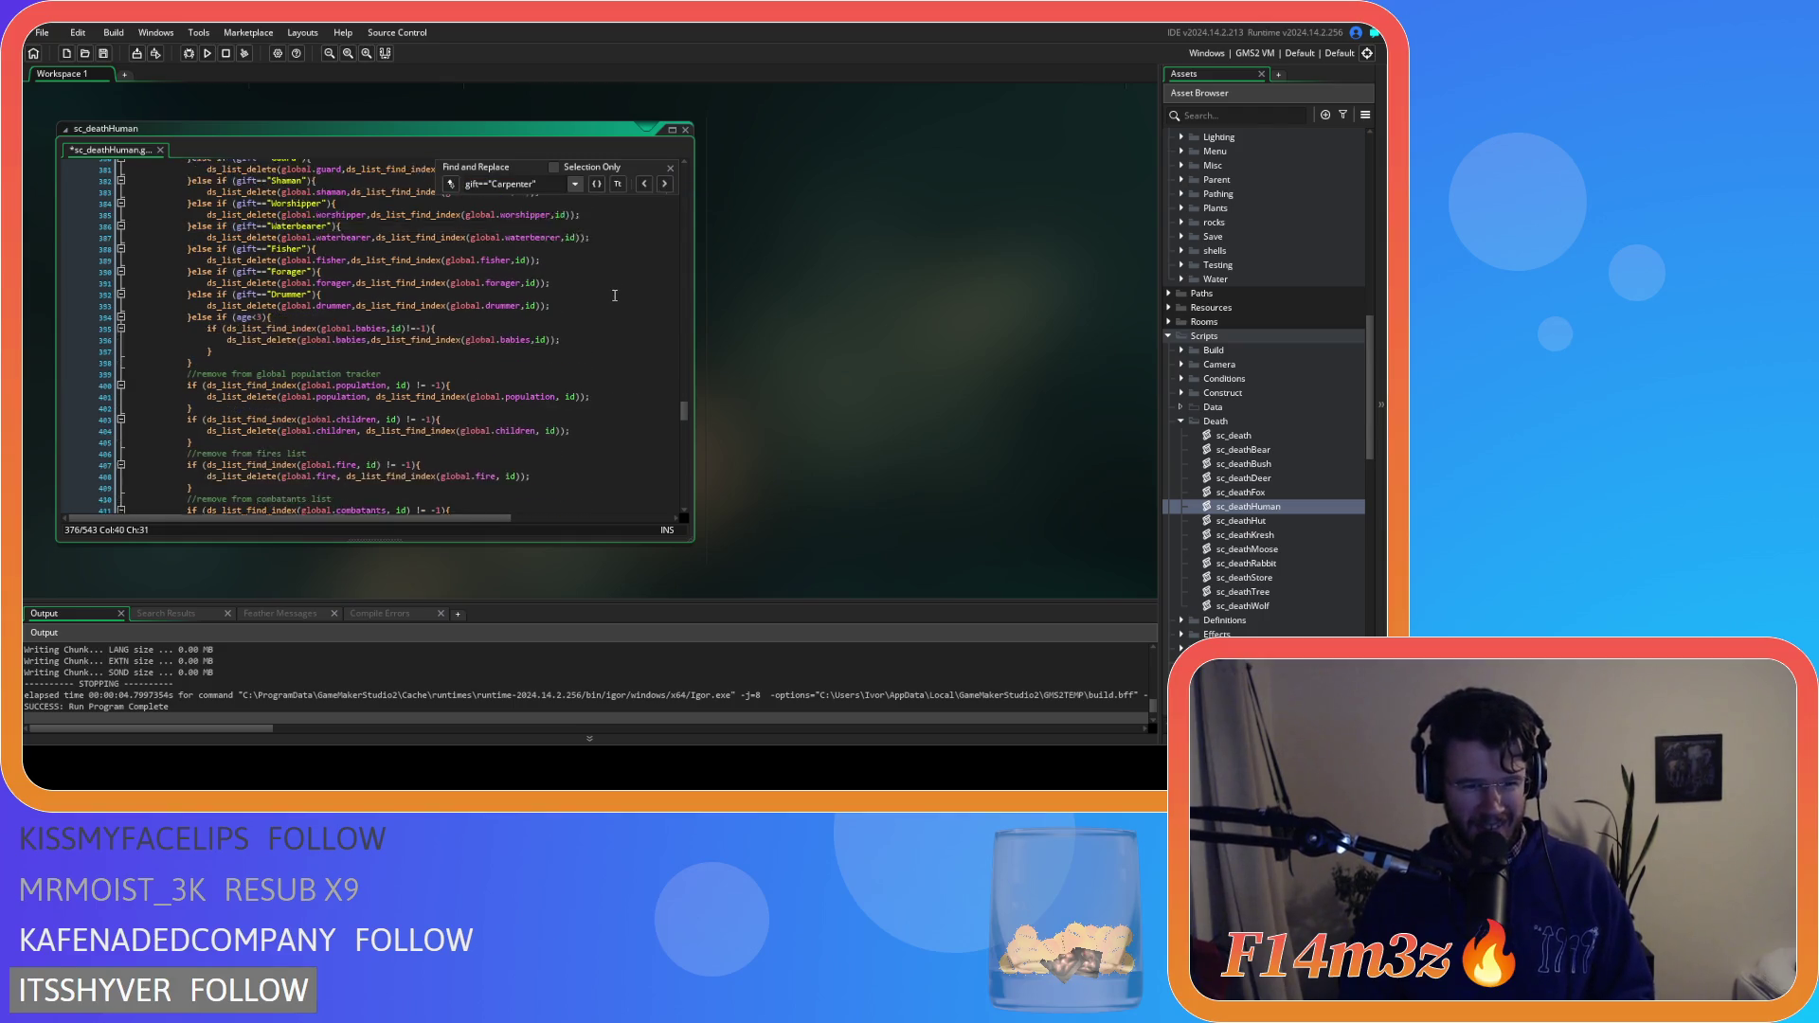
pyautogui.scroll(2, 615, 295)
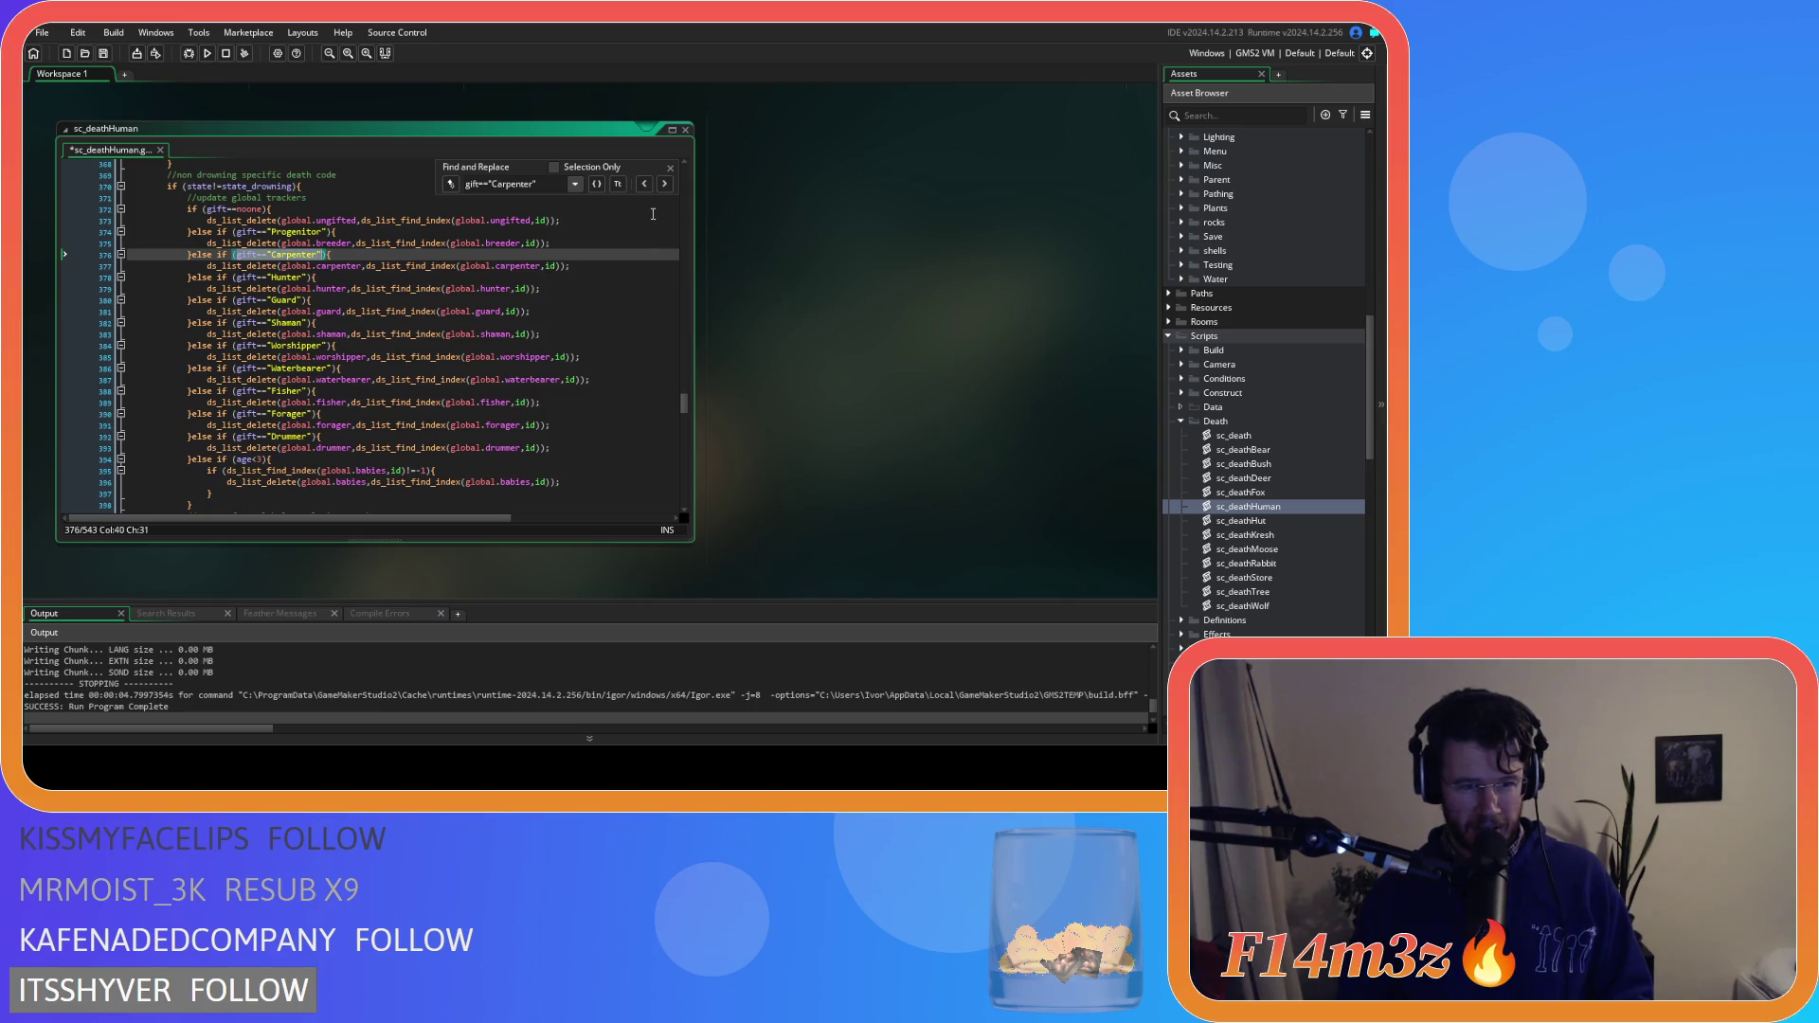
pyautogui.click(664, 185)
pyautogui.click(666, 184)
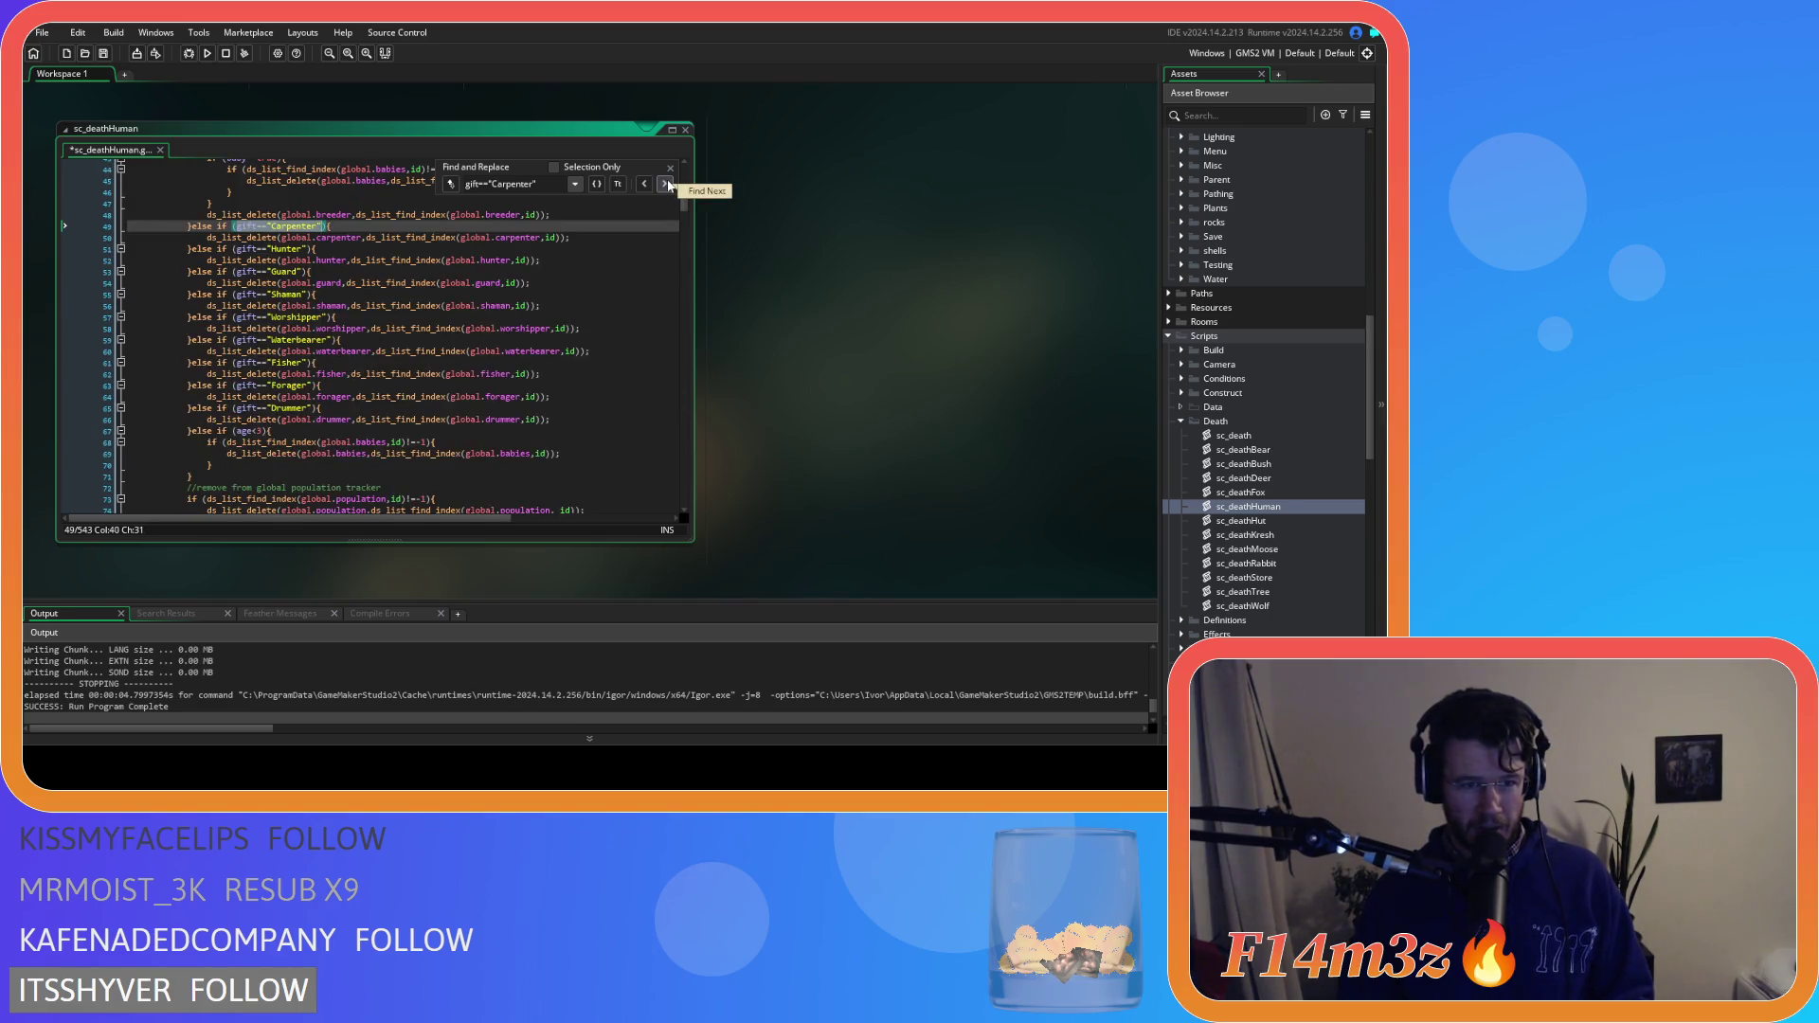
pyautogui.scroll(-3, 664, 280)
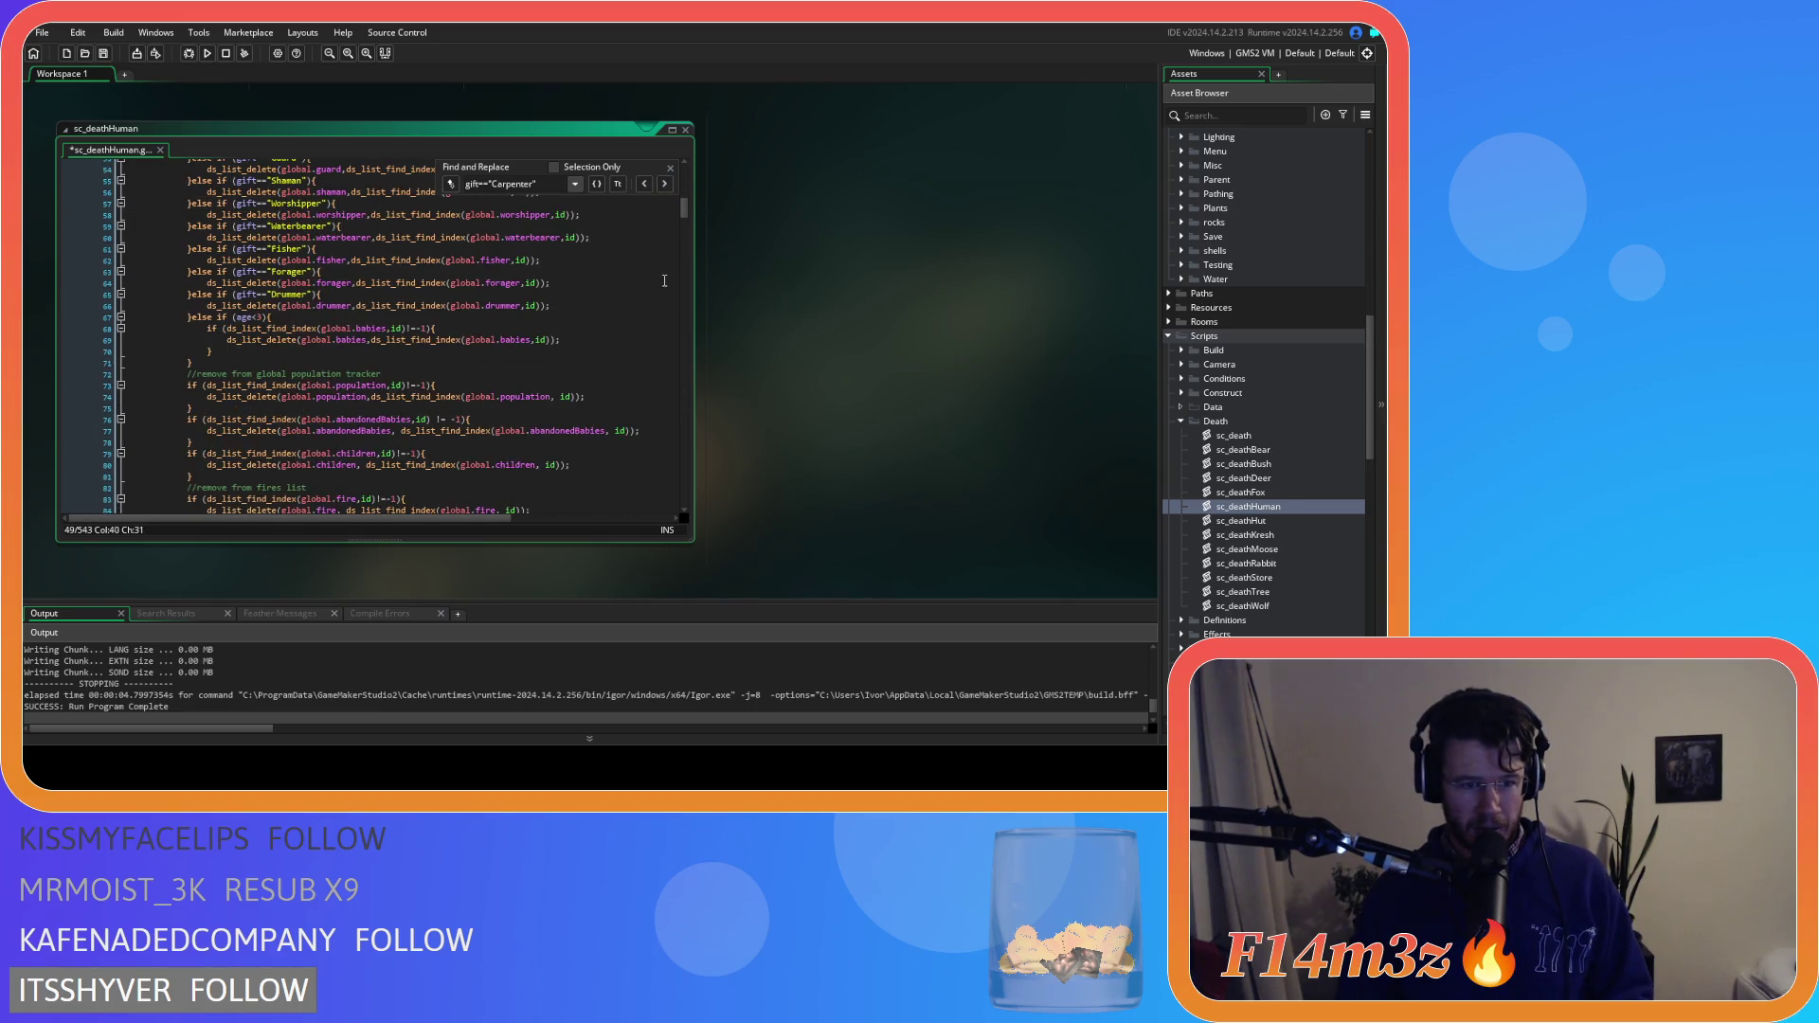
pyautogui.click(664, 184)
pyautogui.click(664, 185)
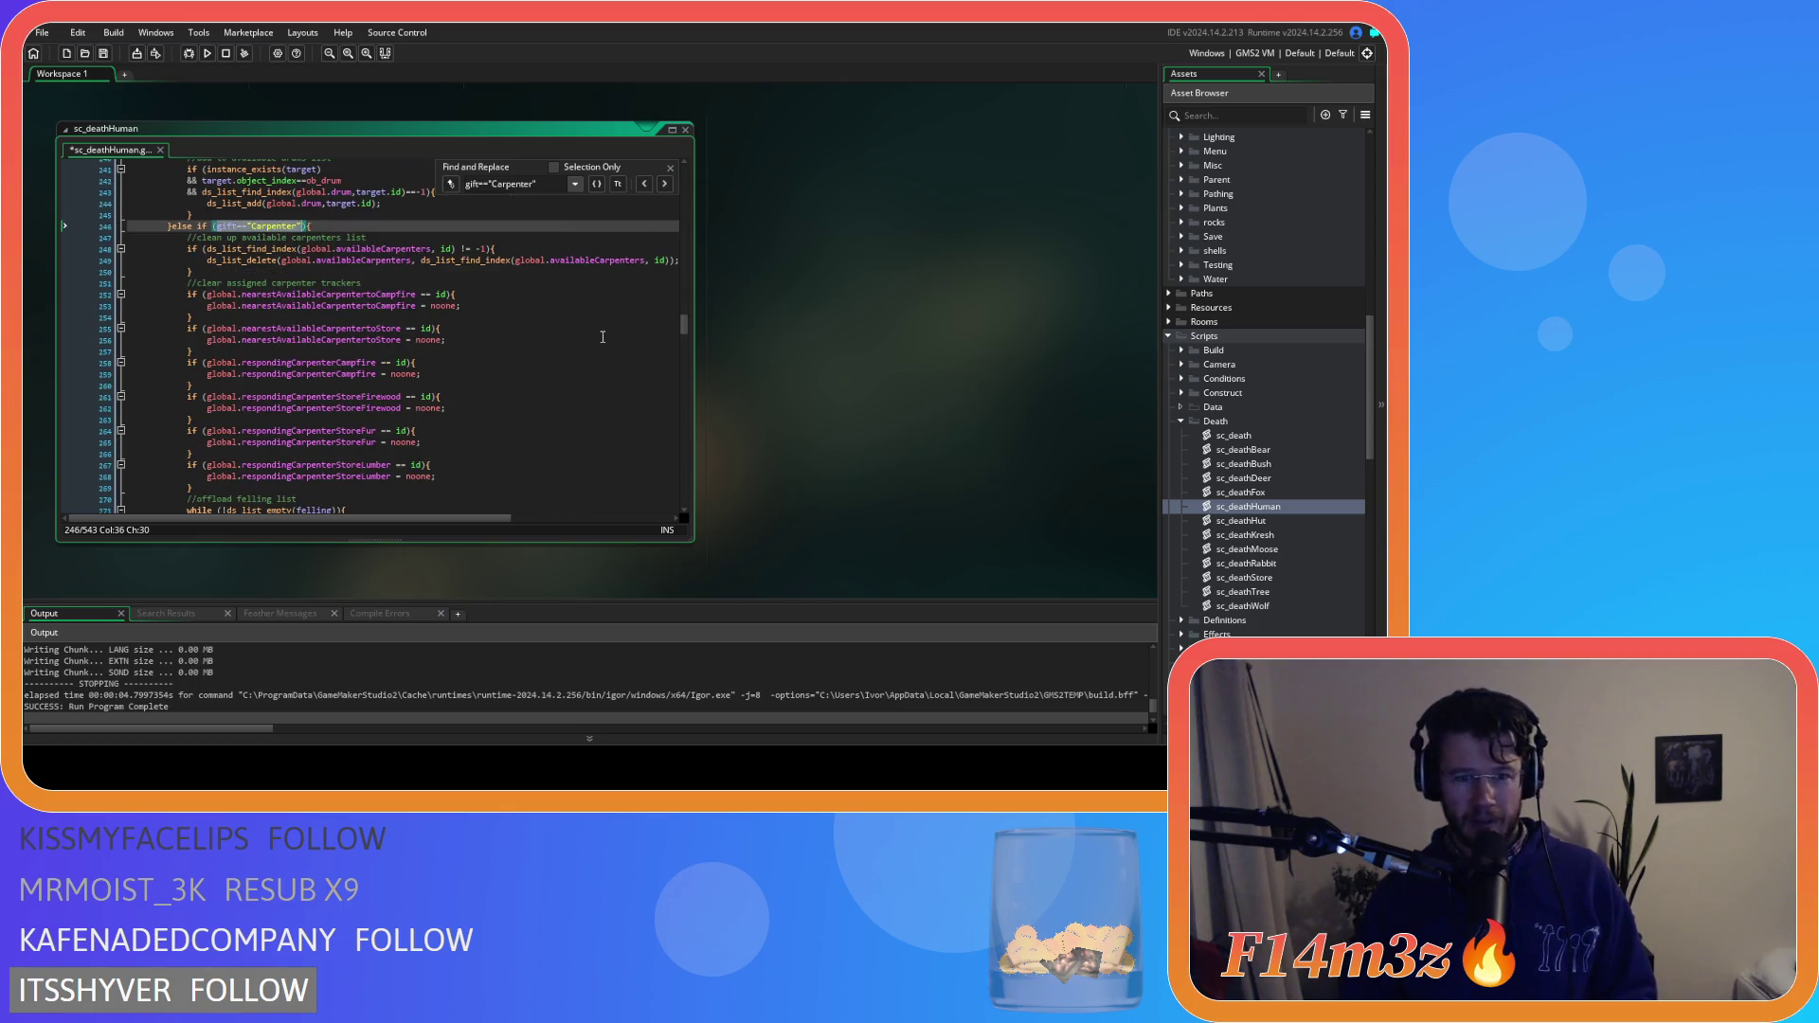
pyautogui.click(666, 183)
pyautogui.press('Escape')
pyautogui.click(603, 293)
pyautogui.click(421, 415)
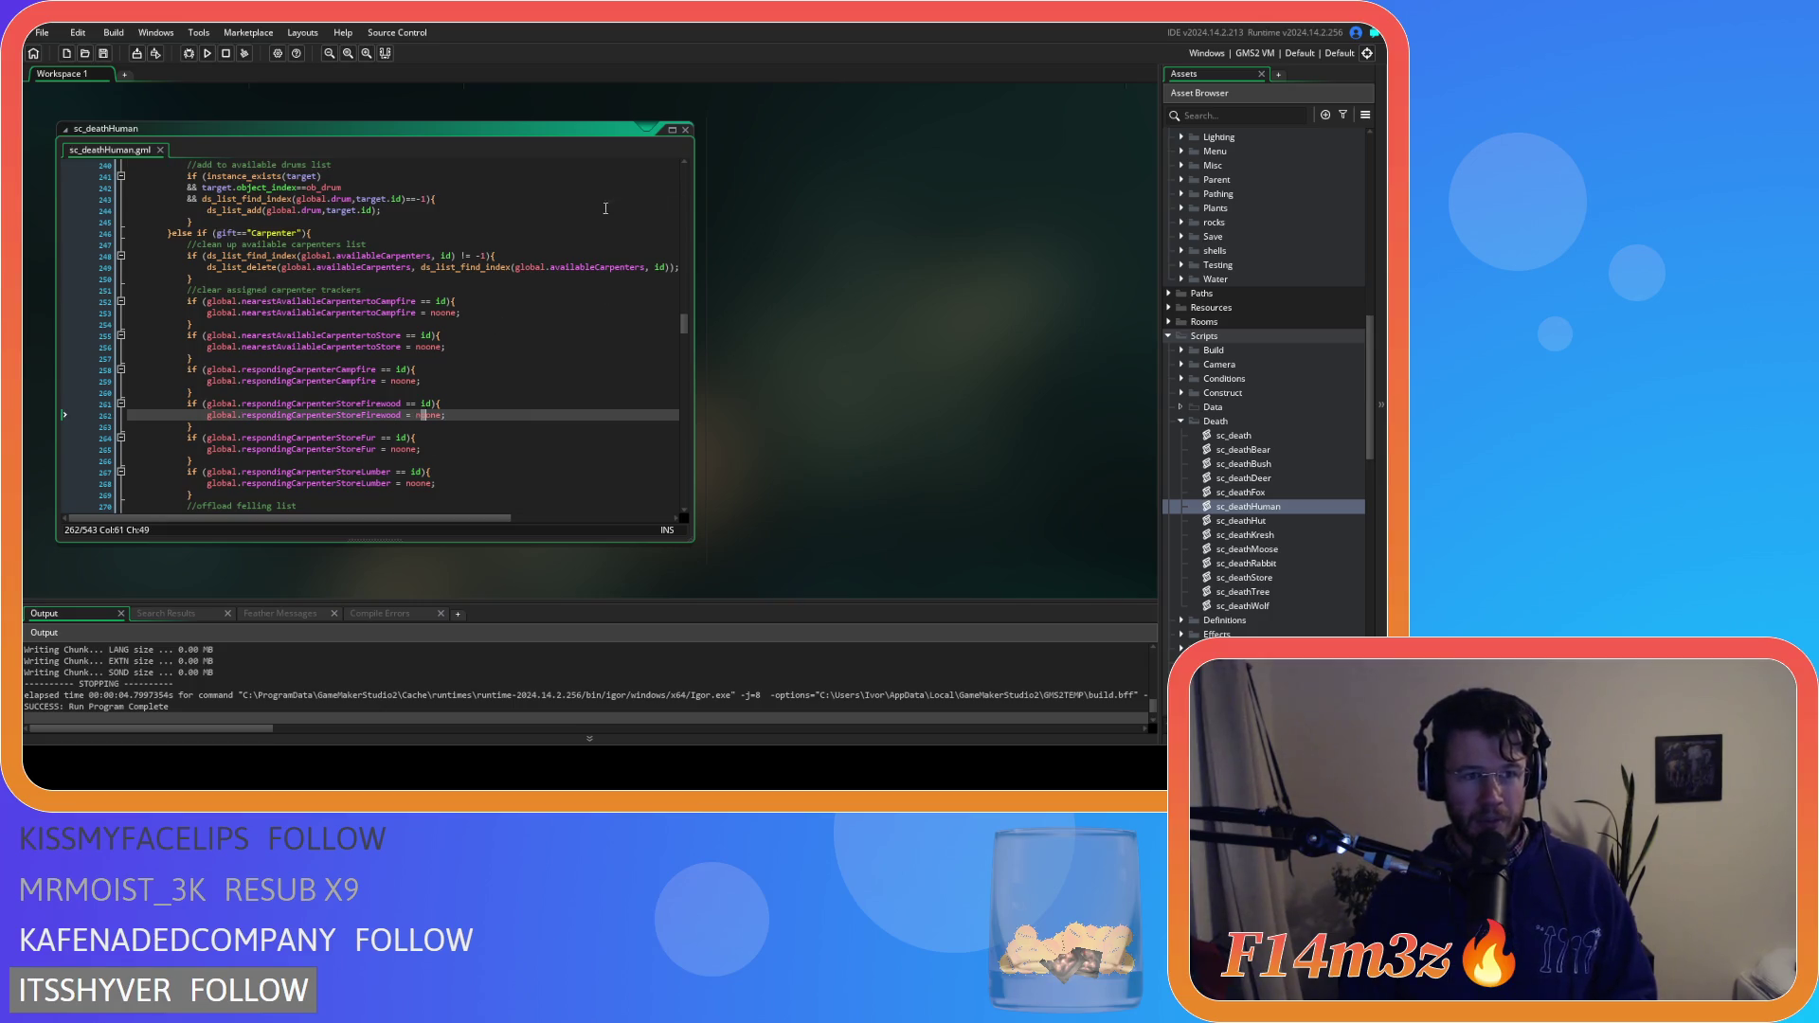
# Close sc_deathHuman and open the ob_controller object from the asset tree
pyautogui.click(686, 130)
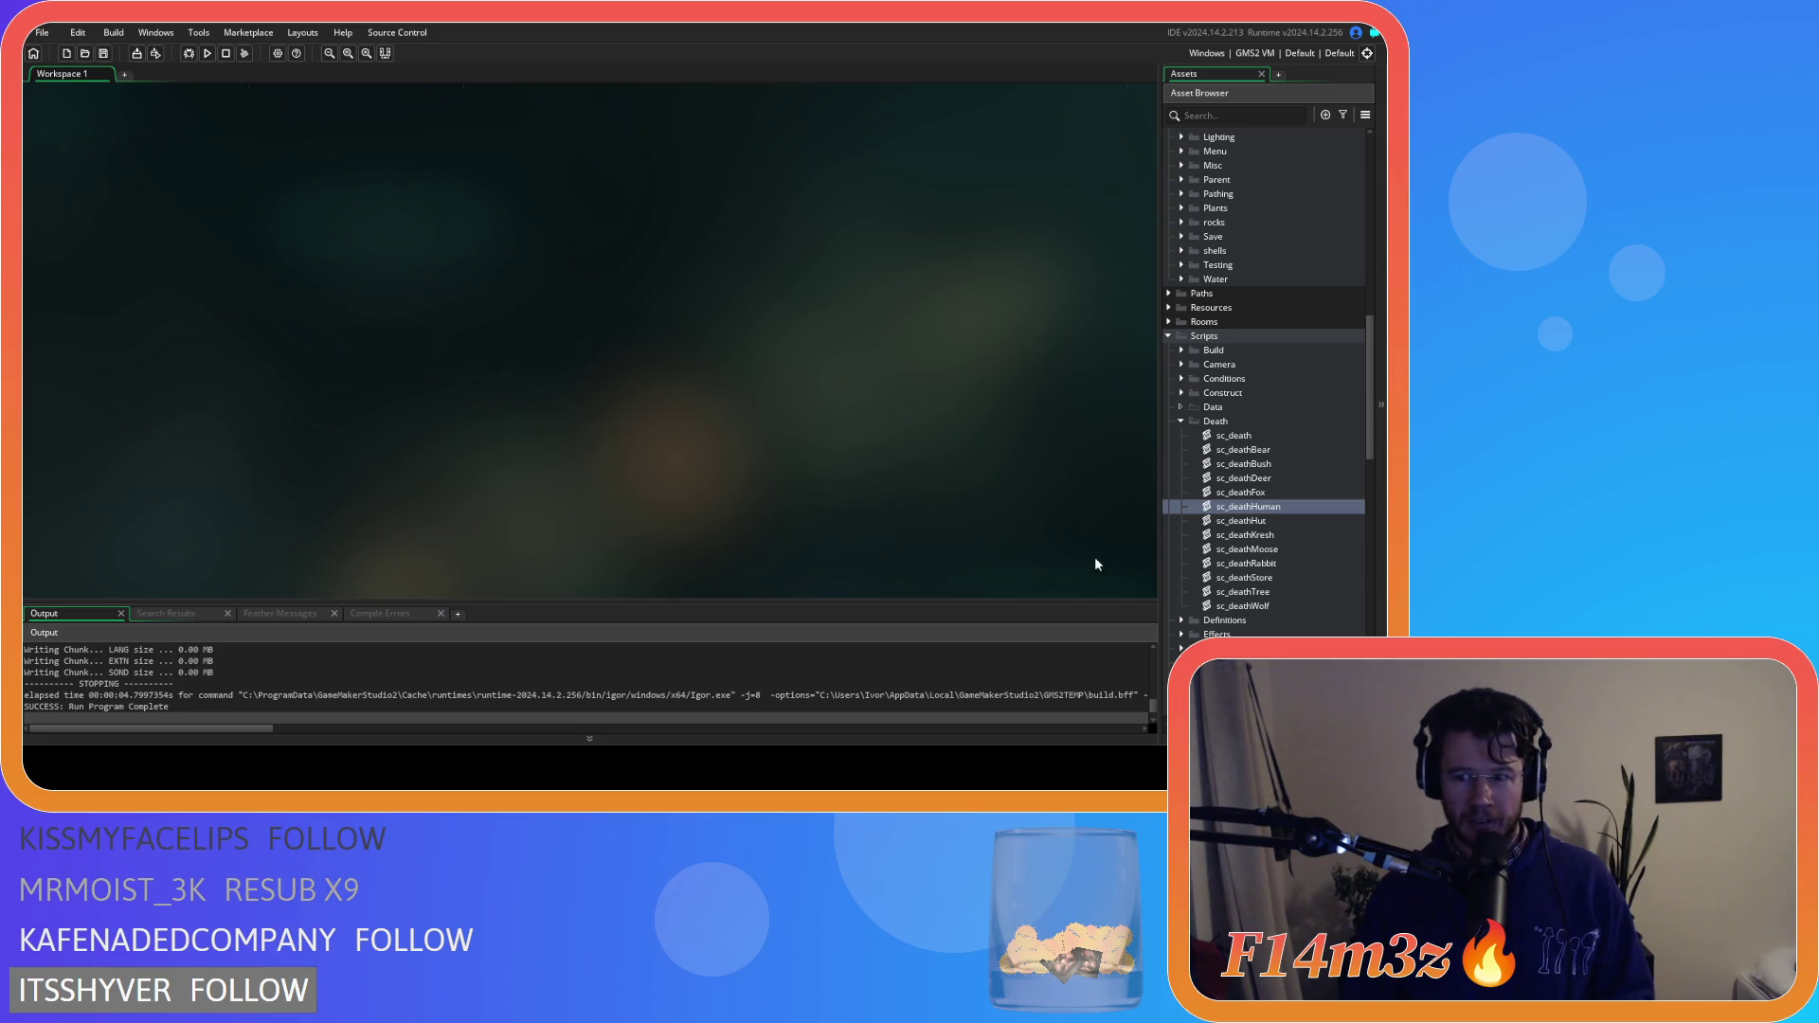
pyautogui.click(1181, 420)
pyautogui.scroll(6, 1186, 441)
pyautogui.scroll(4, 1192, 455)
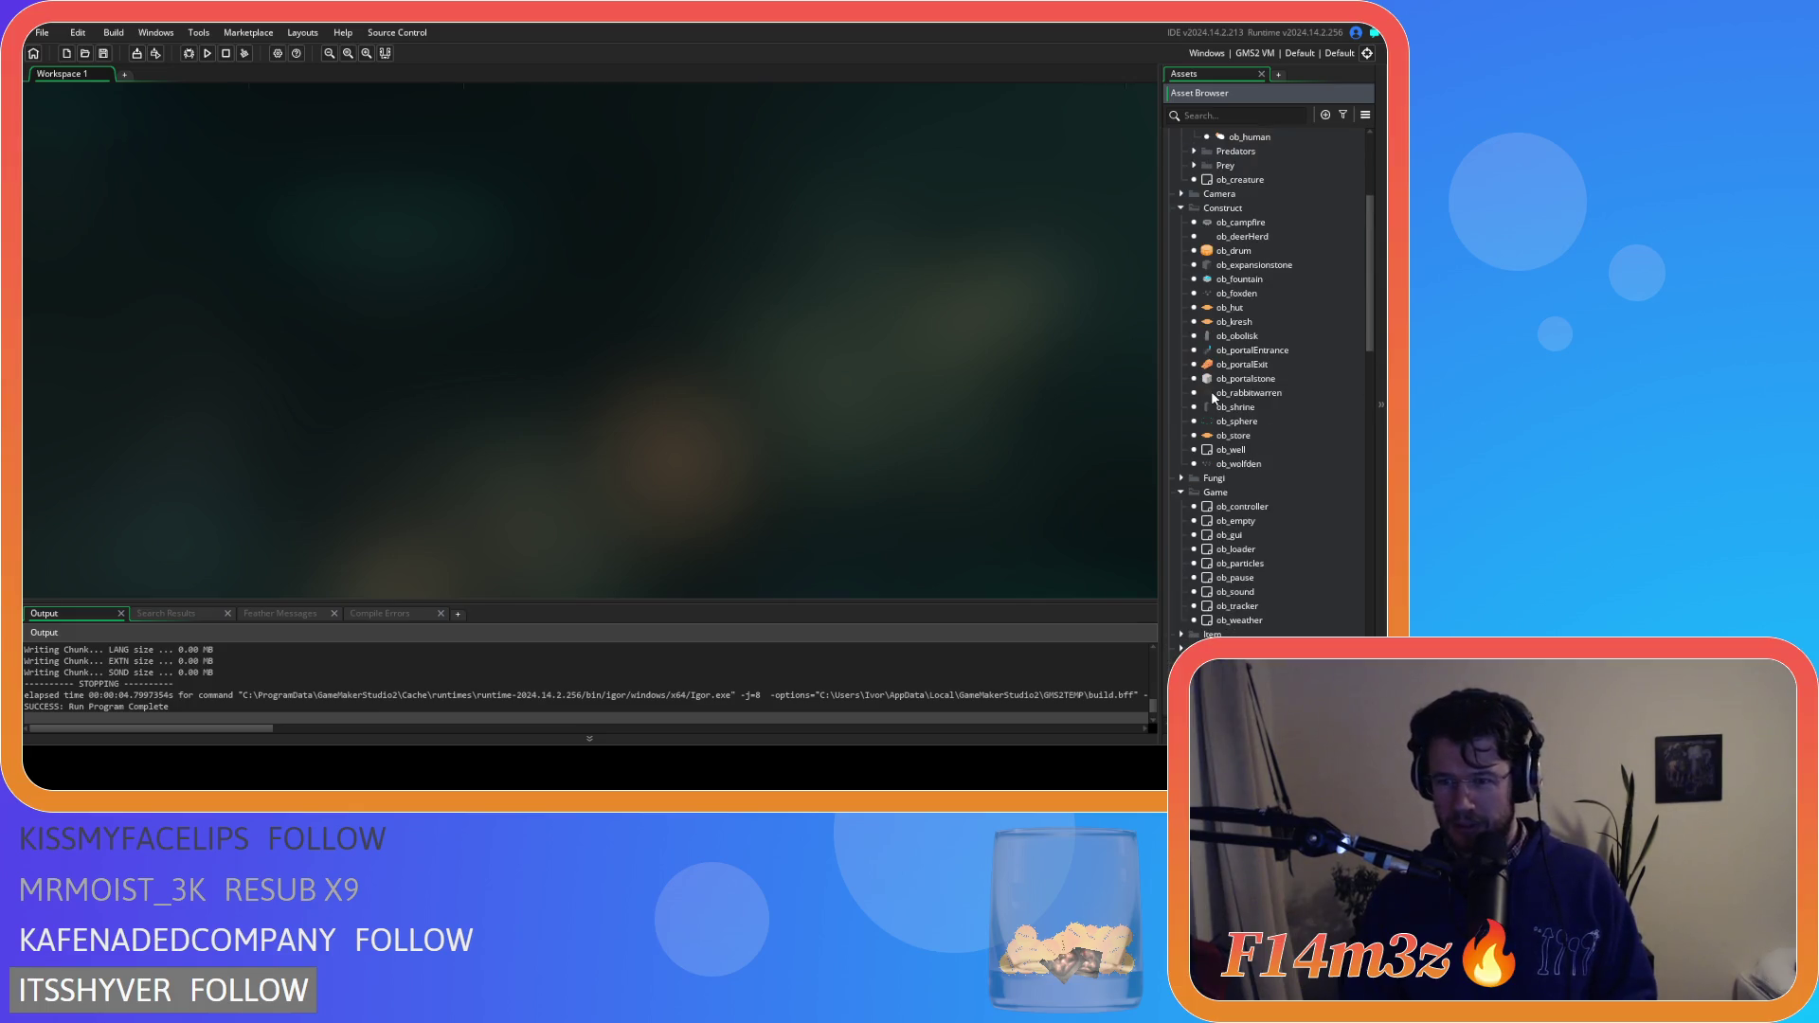
pyautogui.scroll(3, 1260, 354)
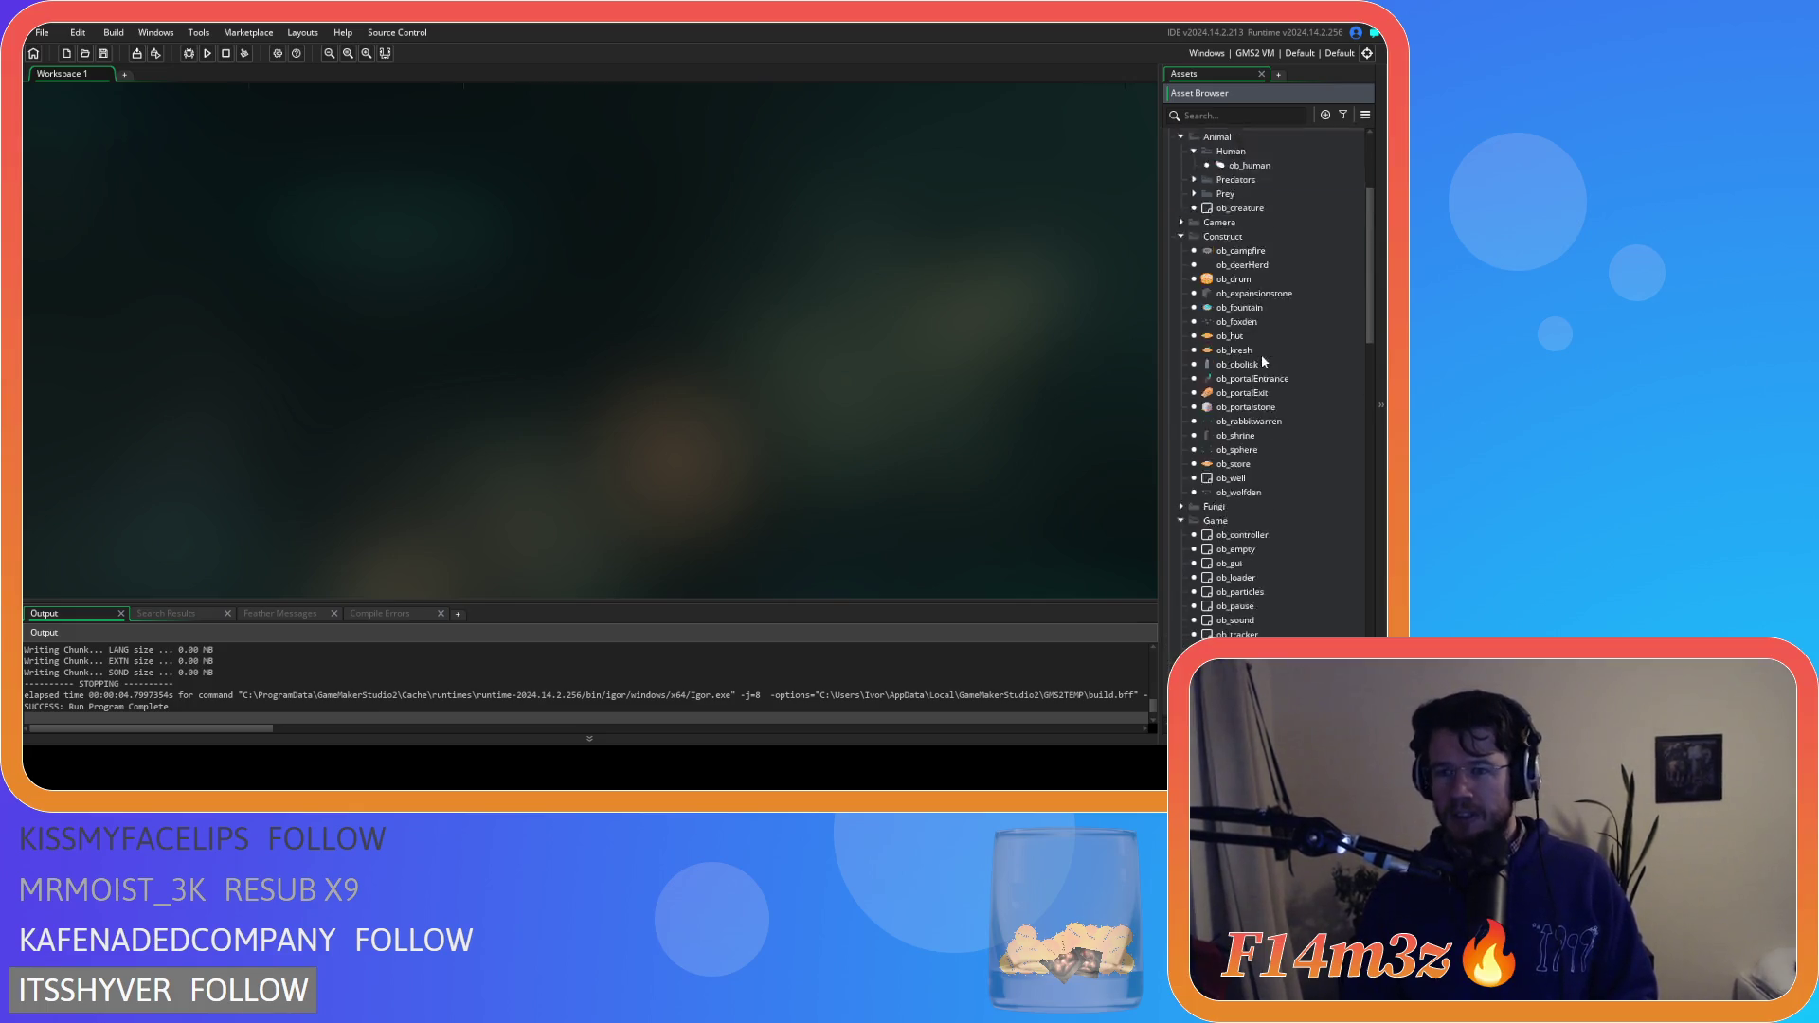
pyautogui.scroll(-2, 1263, 362)
pyautogui.scroll(-2, 1260, 362)
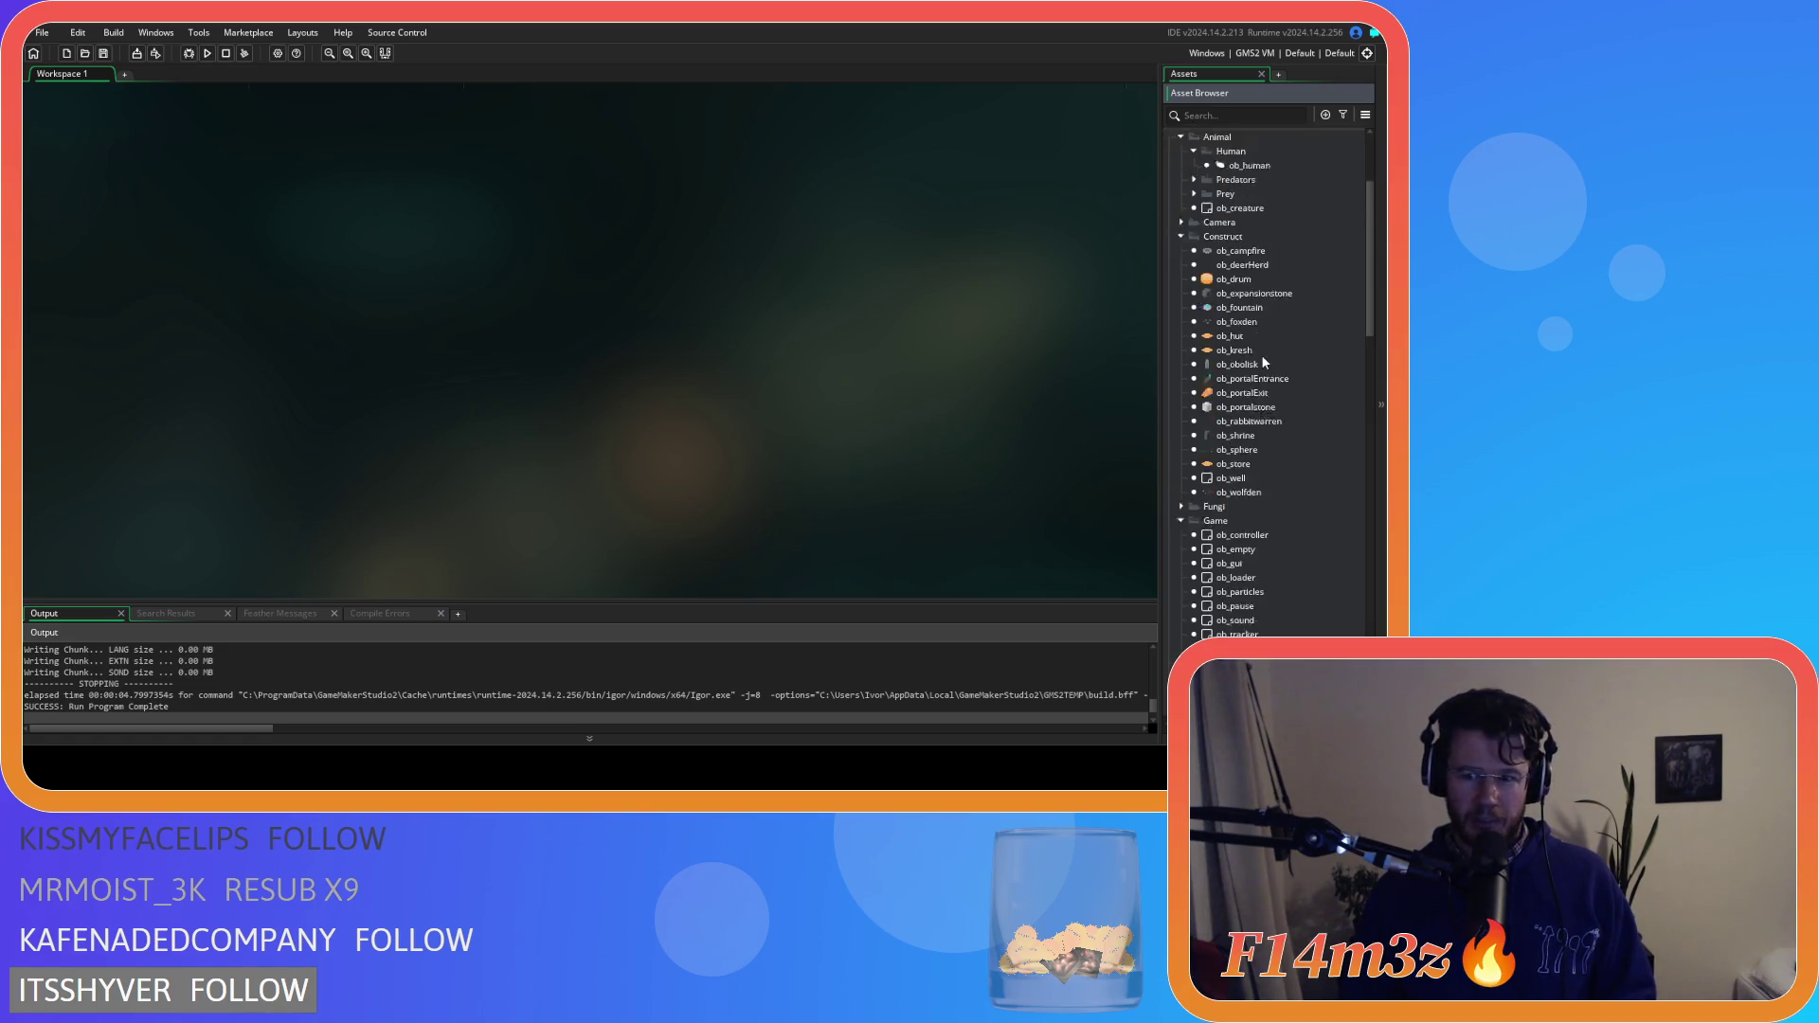
pyautogui.doubleClick(1251, 479)
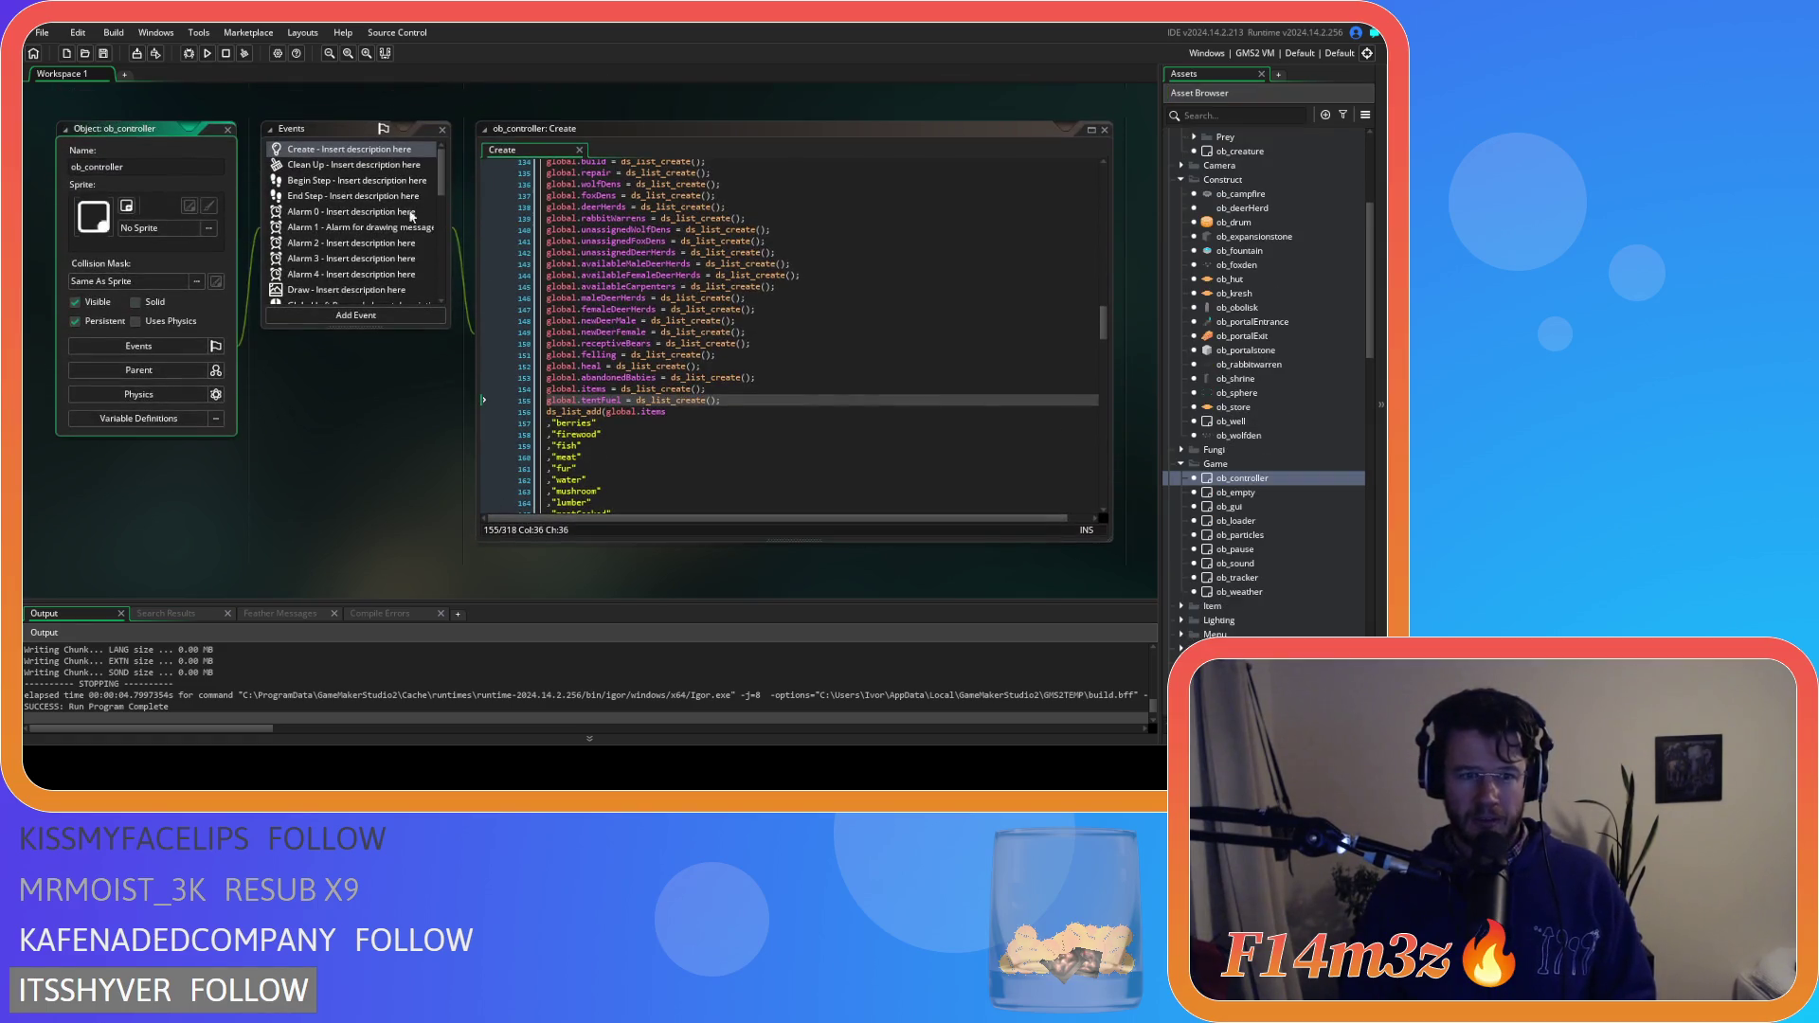
pyautogui.click(341, 176)
pyautogui.click(746, 312)
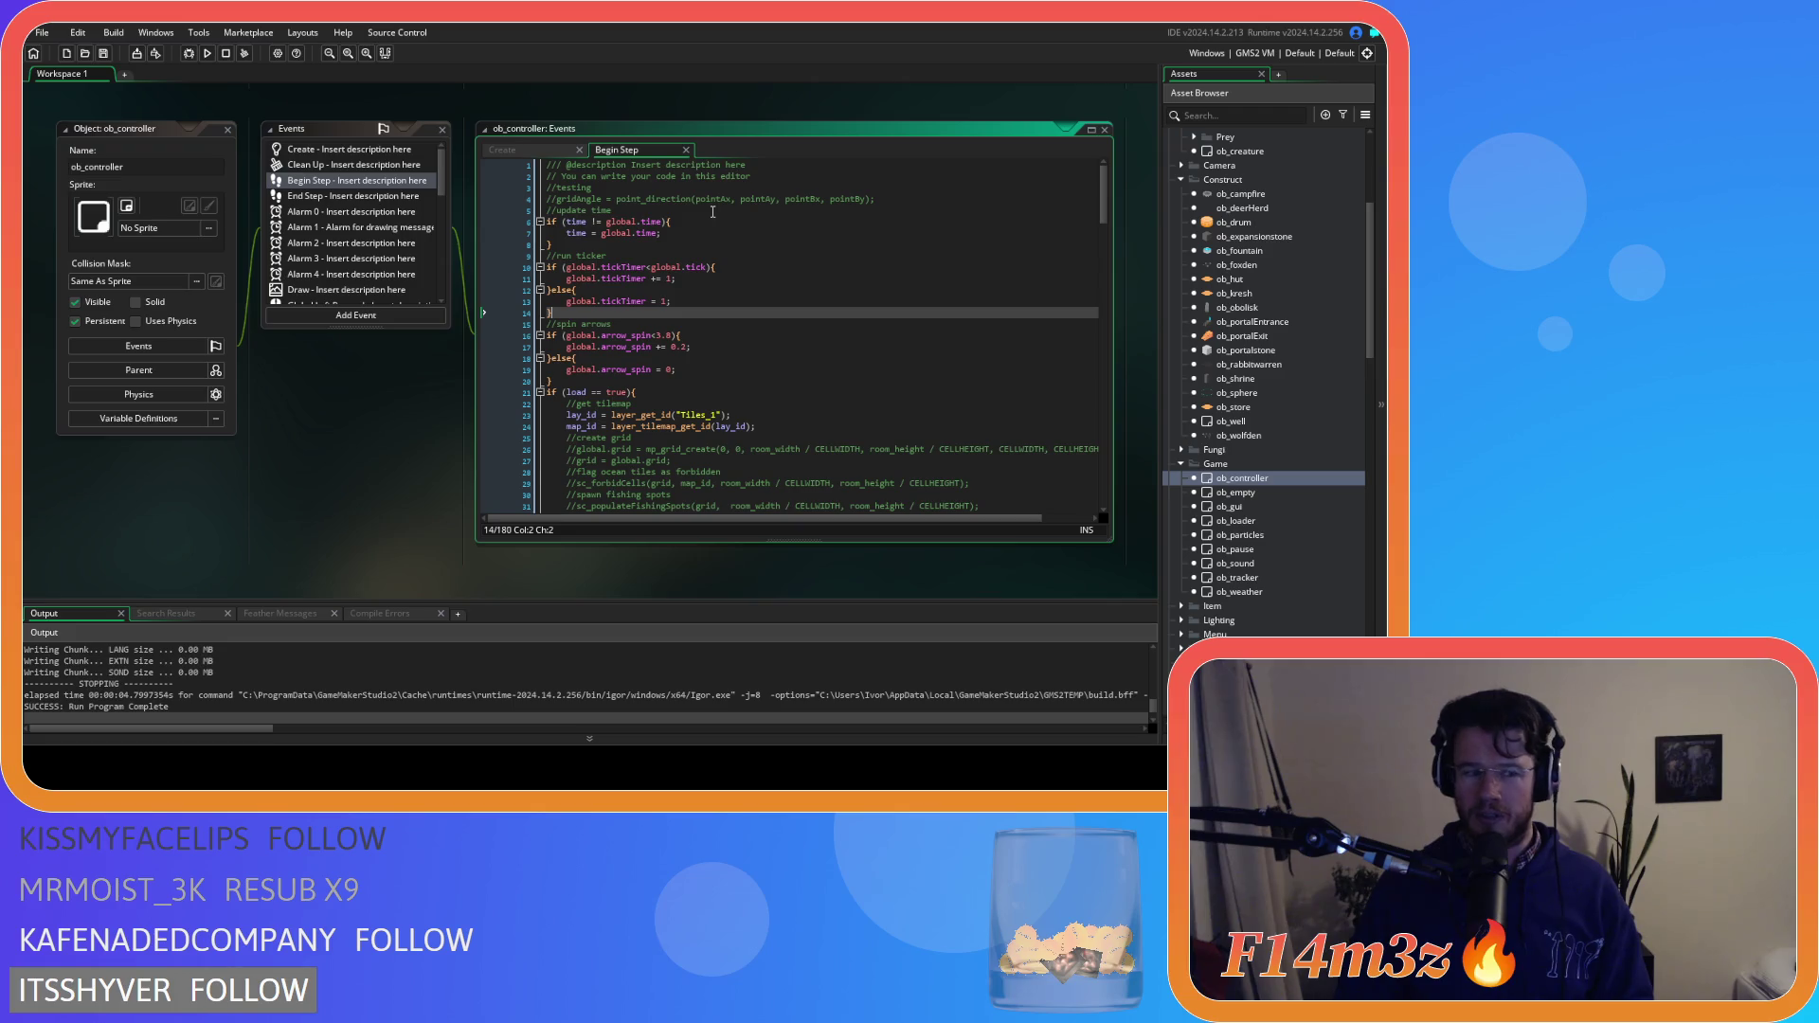
pyautogui.click(840, 298)
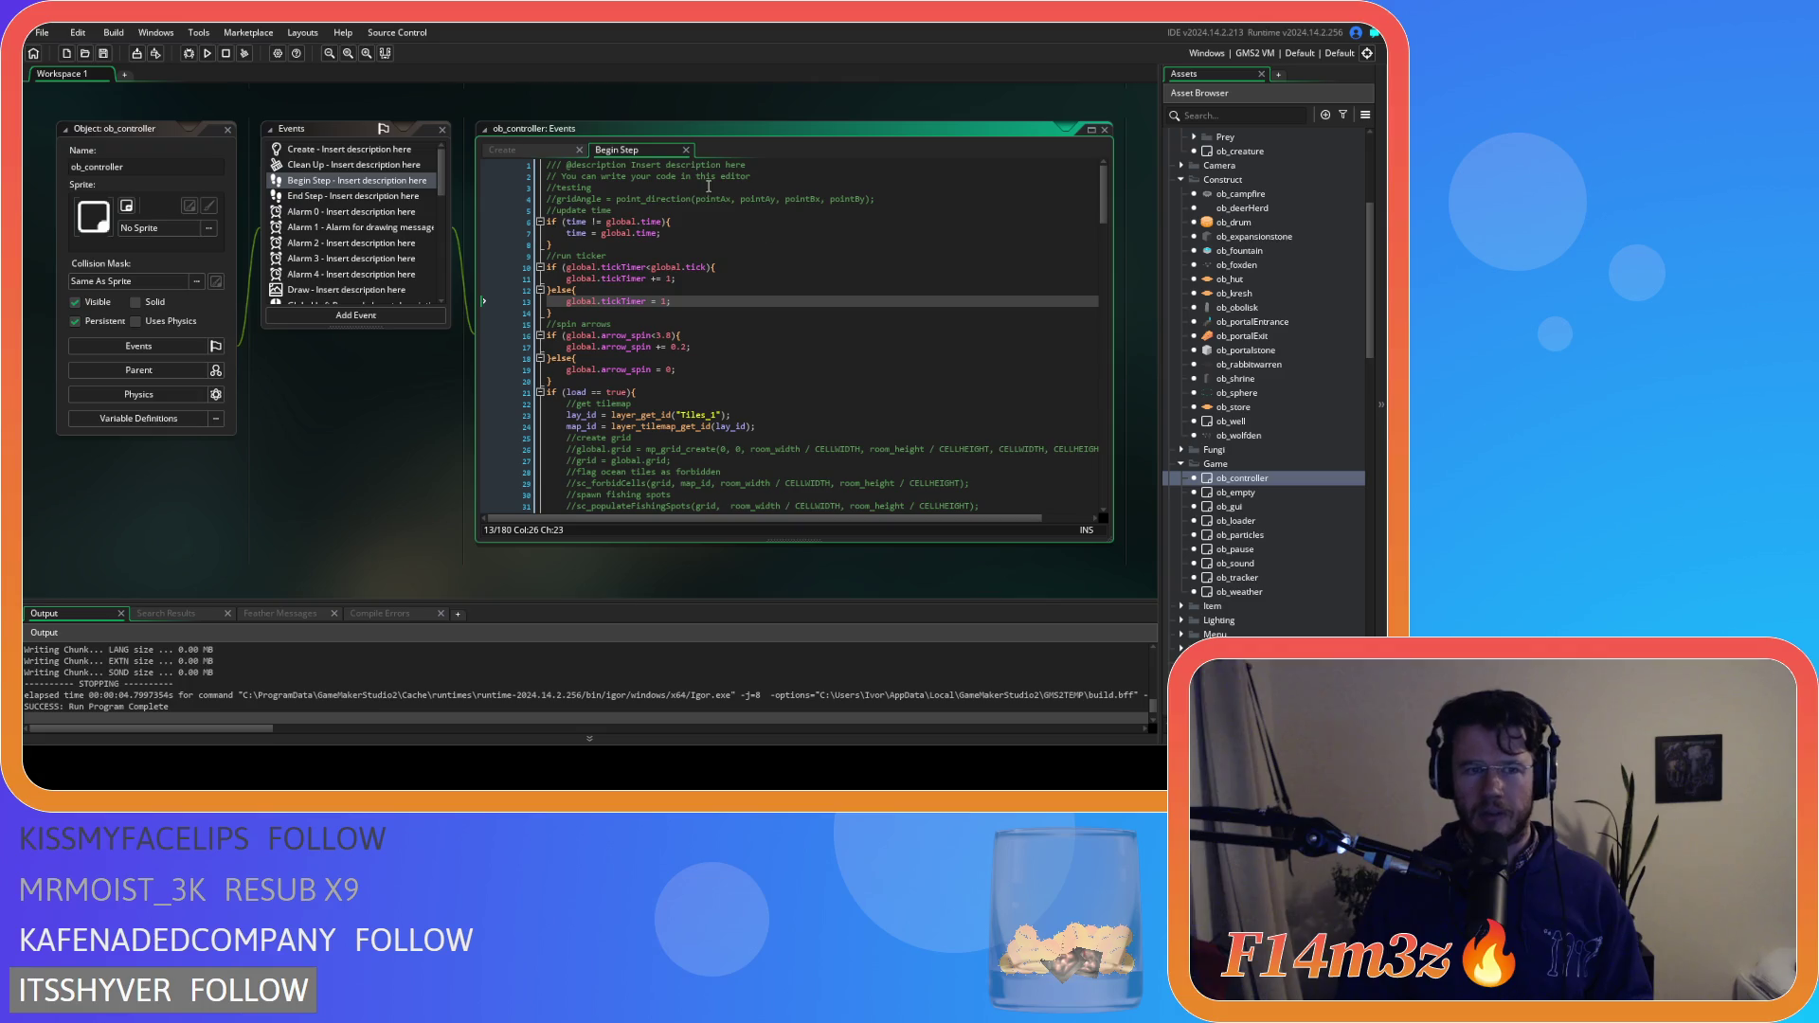
pyautogui.scroll(-20, 668, 272)
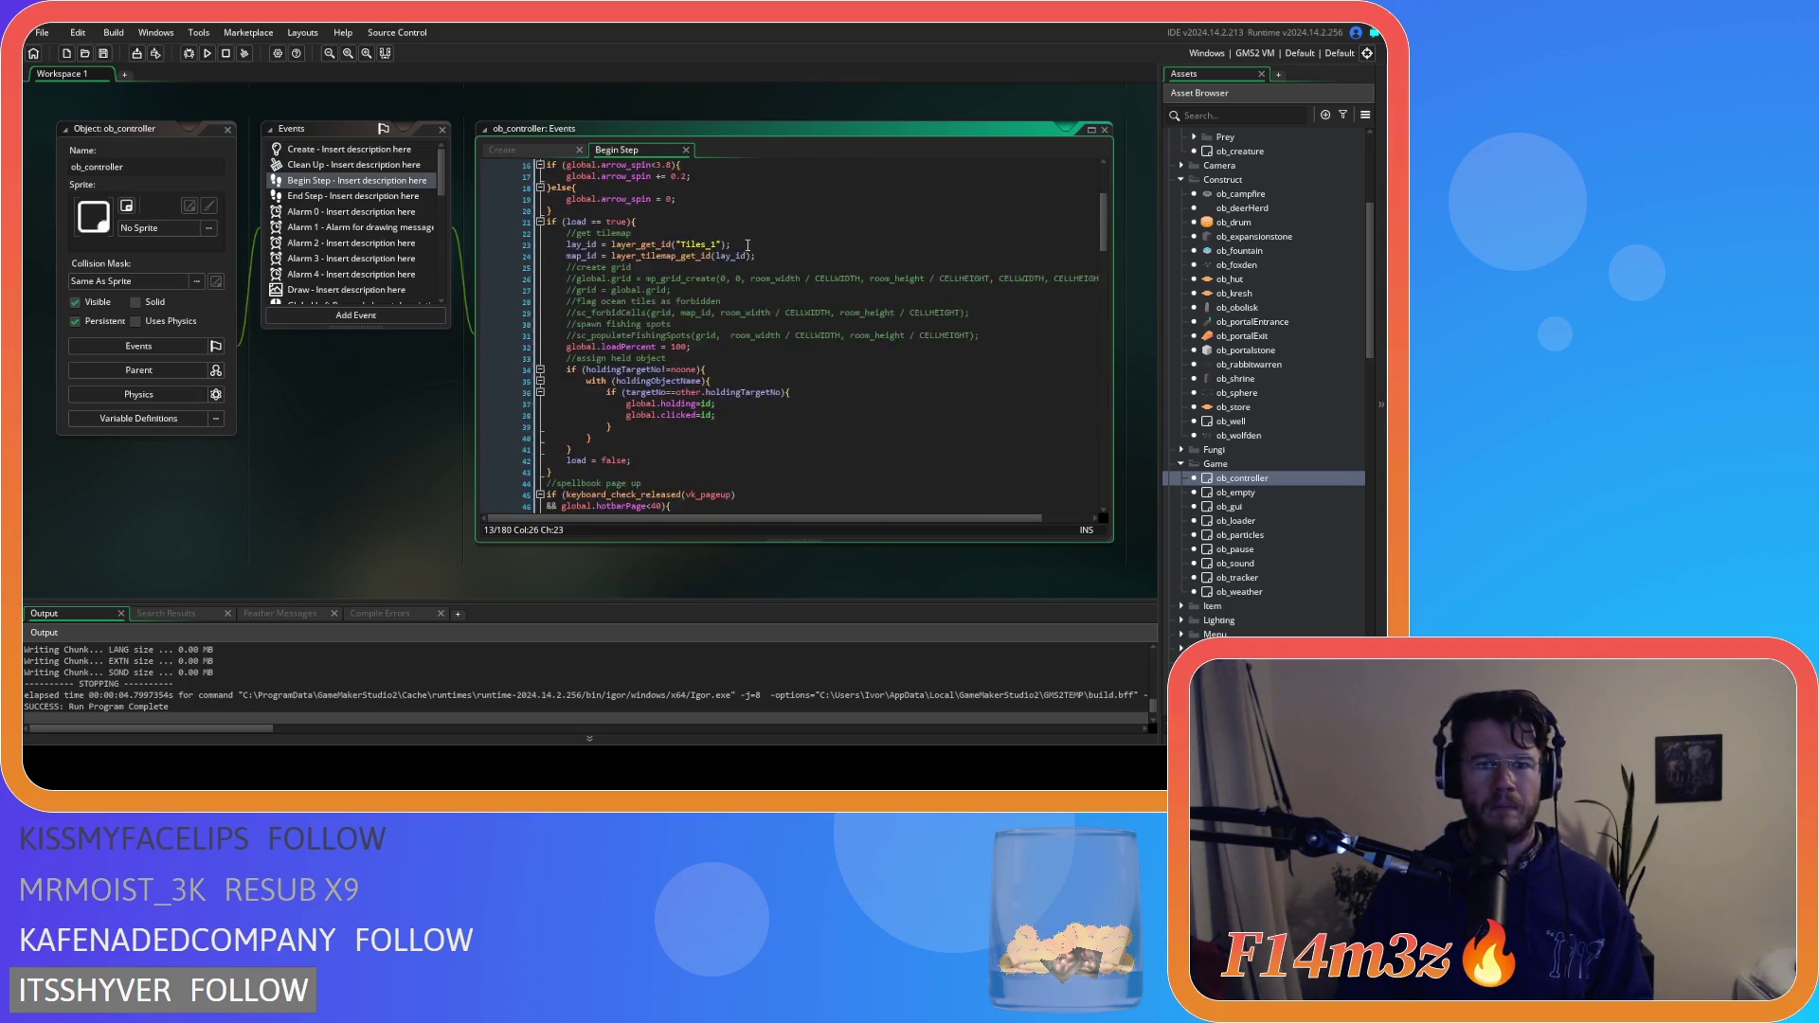
# Open ob_controller's Global Left Pressed code and scroll down to the carpenter cleanup
pyautogui.scroll(-3, 382, 219)
pyautogui.click(369, 192)
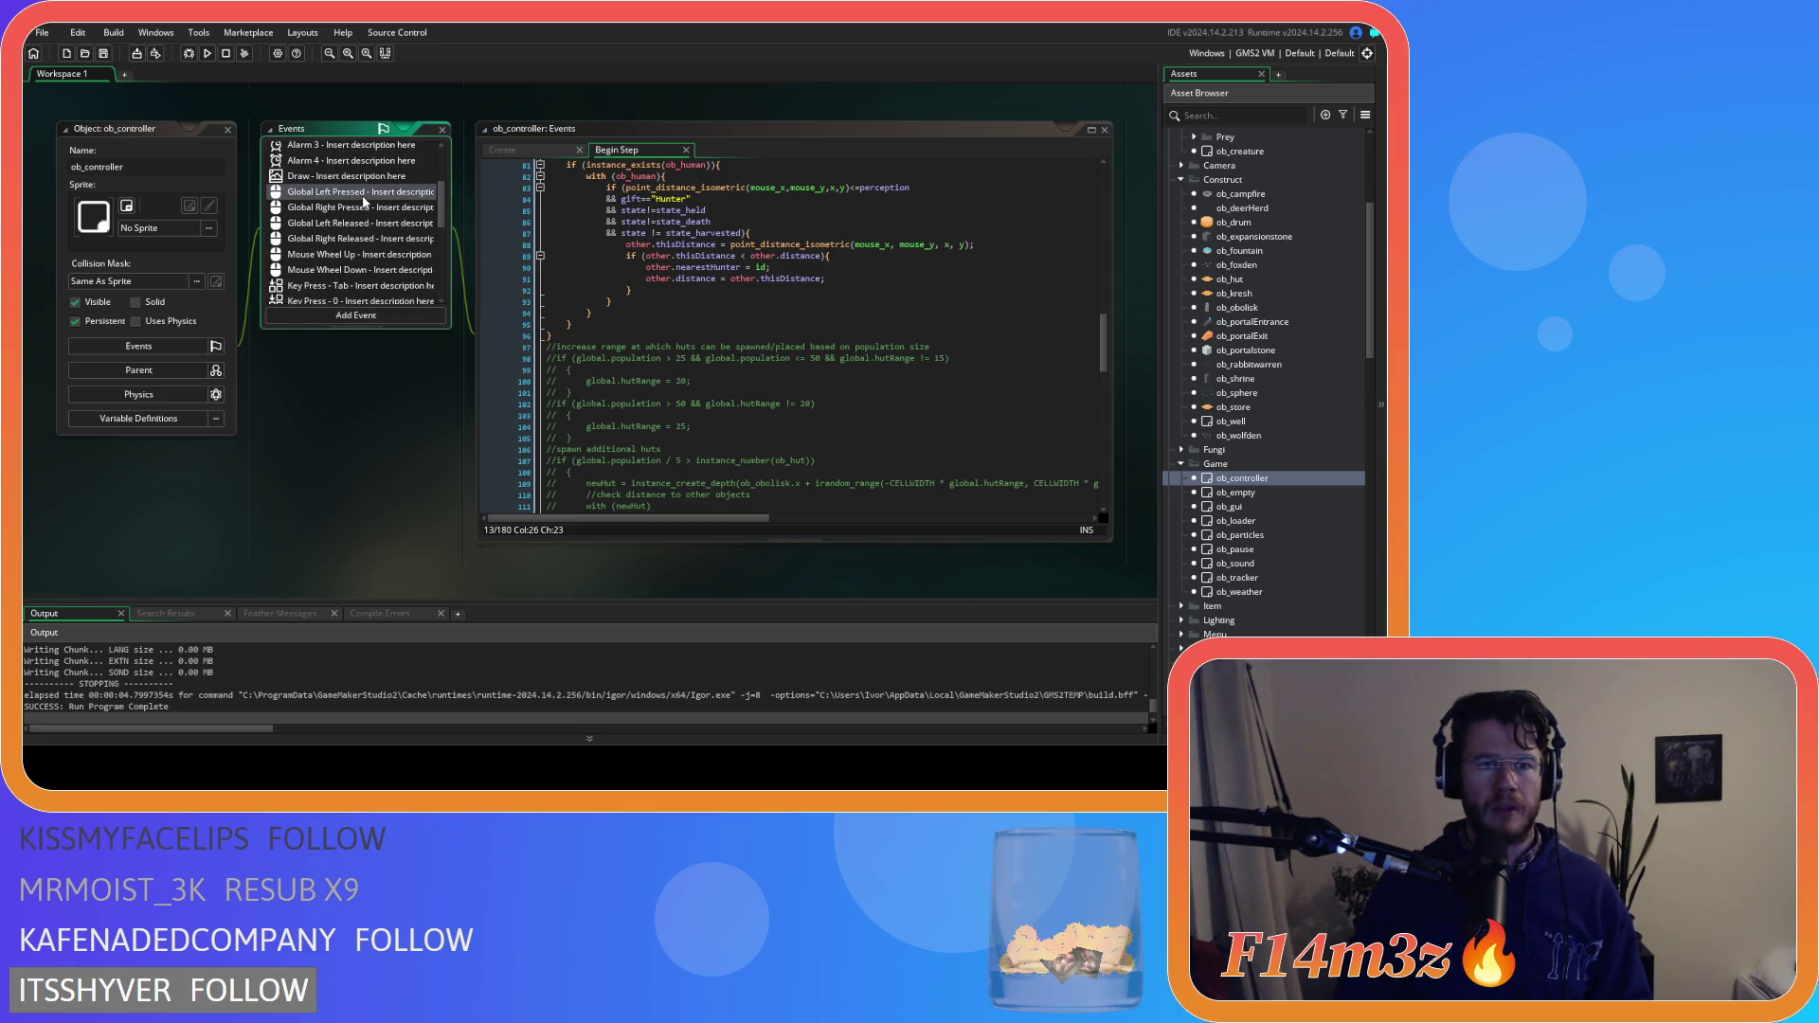
pyautogui.scroll(-10, 739, 281)
pyautogui.scroll(-20, 740, 281)
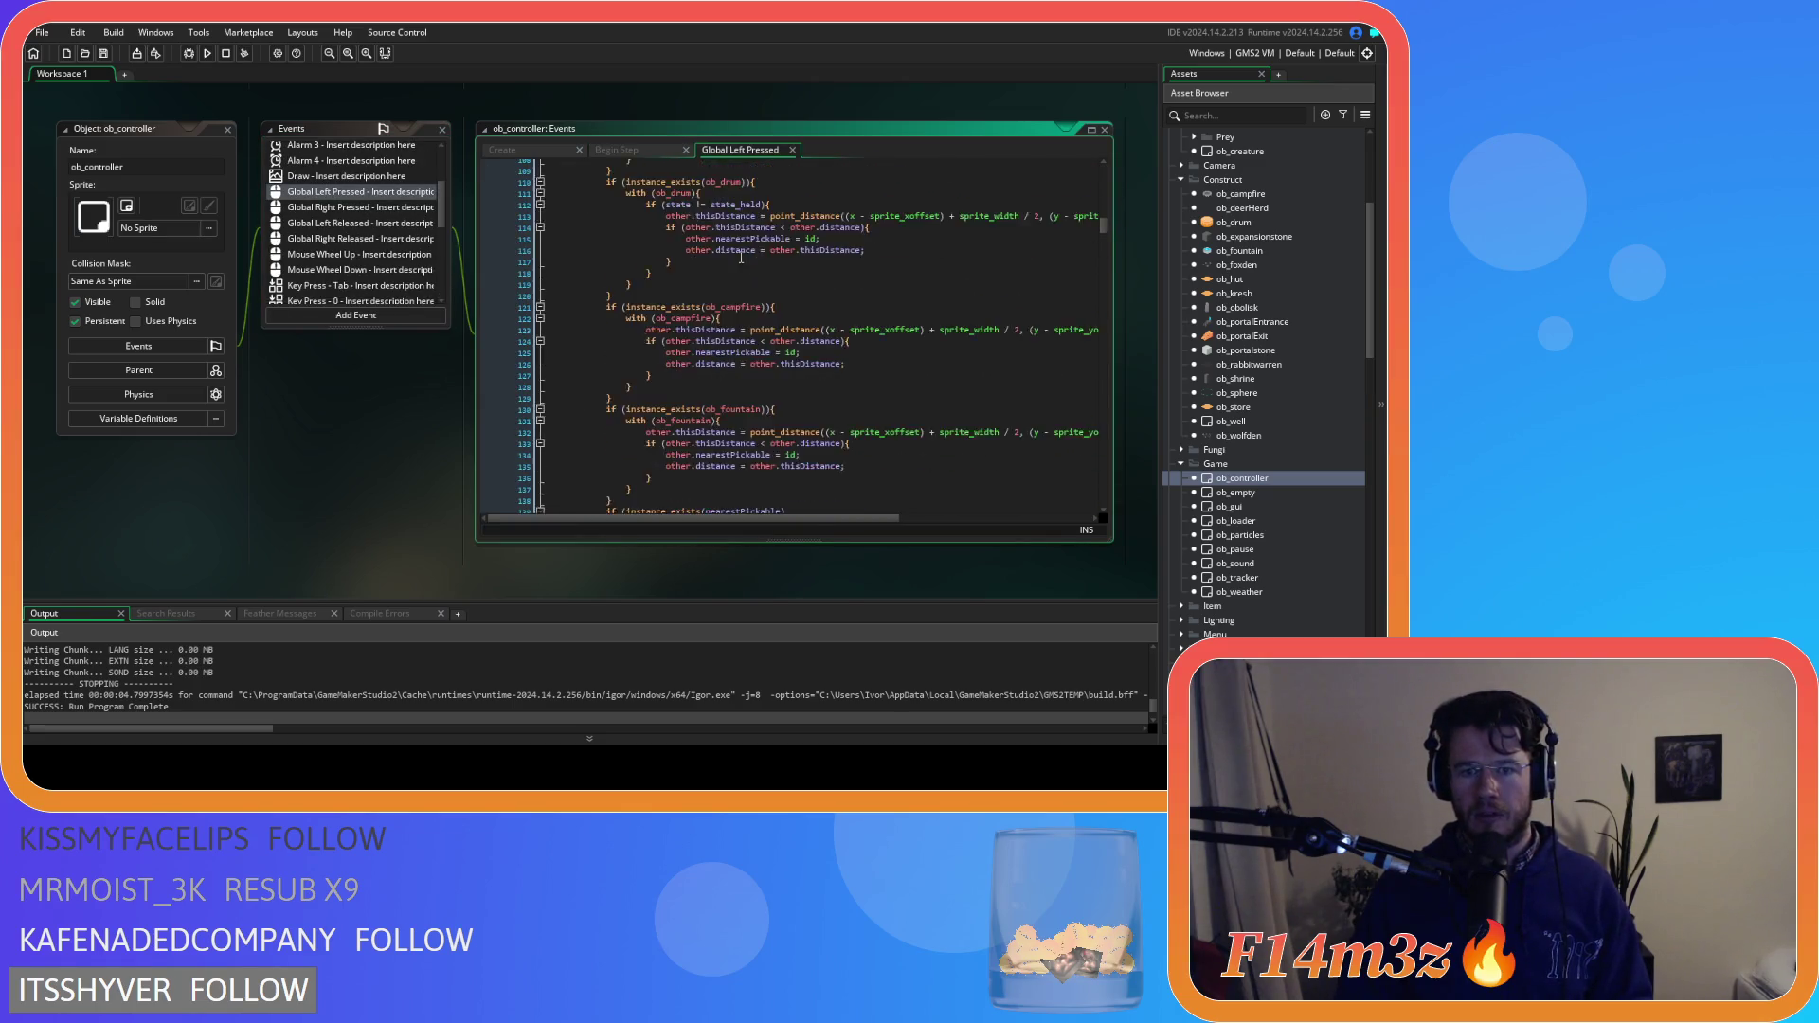
pyautogui.scroll(-20, 740, 246)
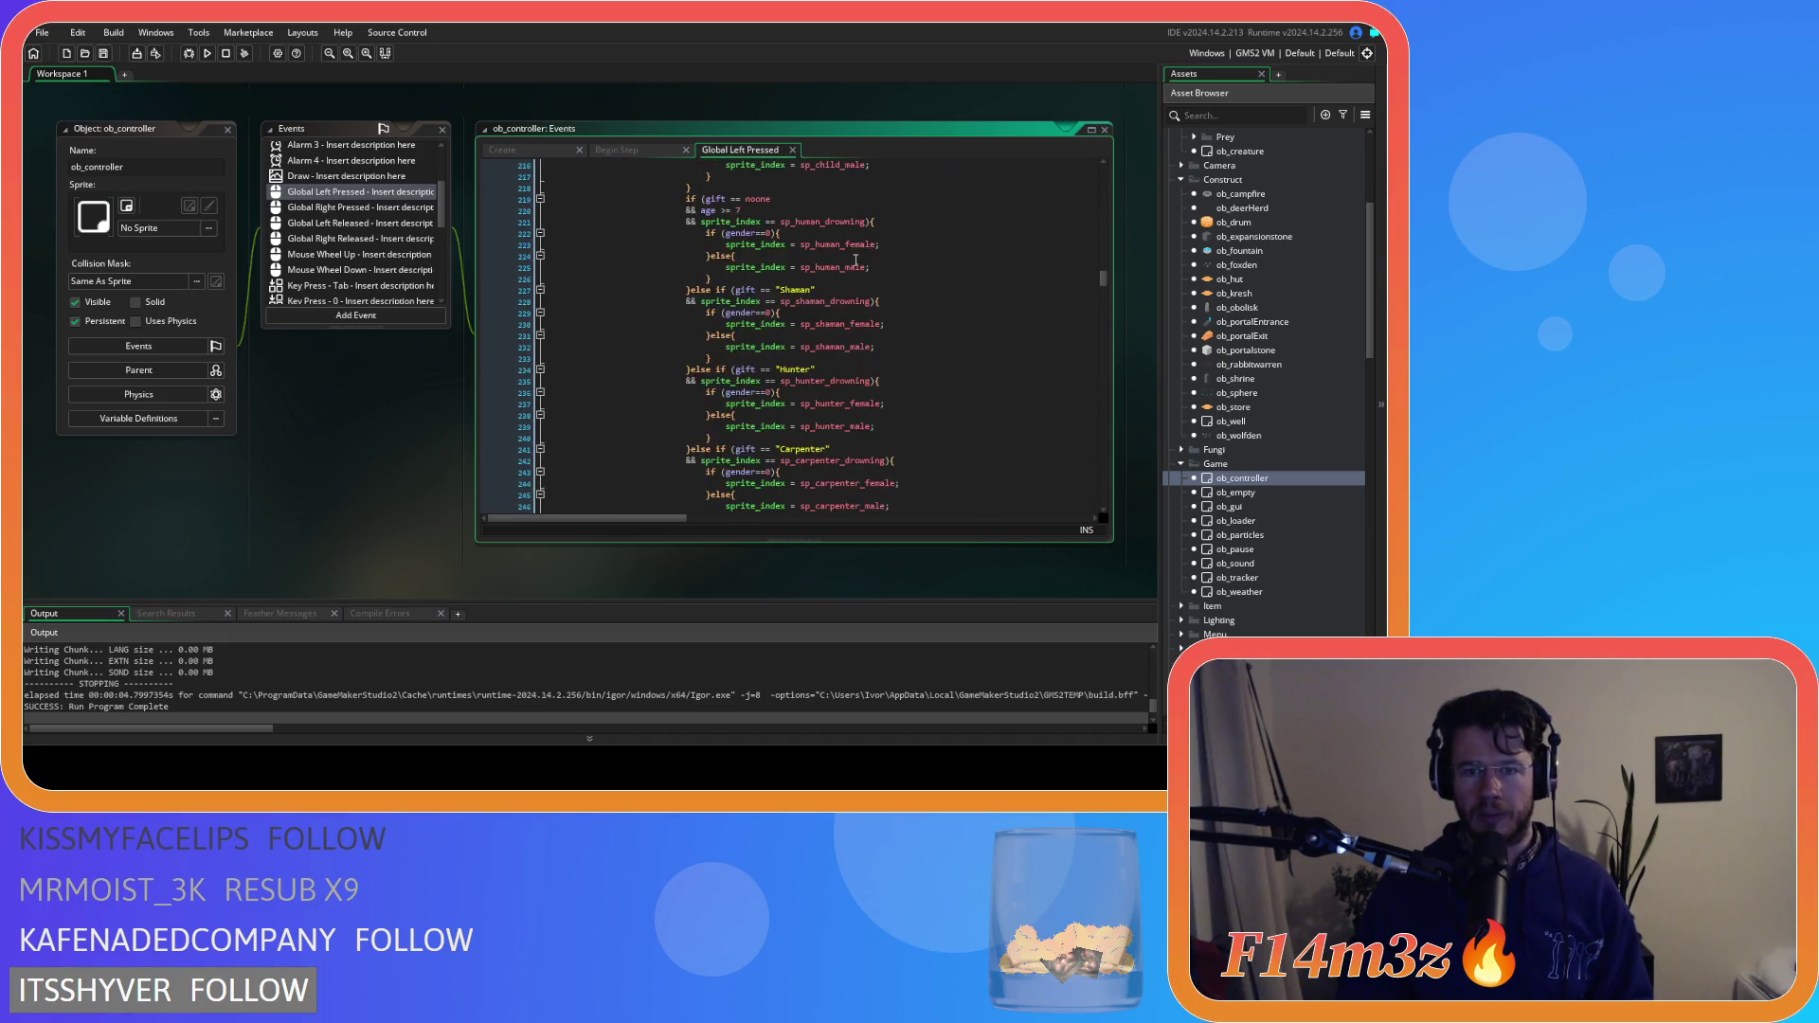
pyautogui.scroll(-13, 855, 261)
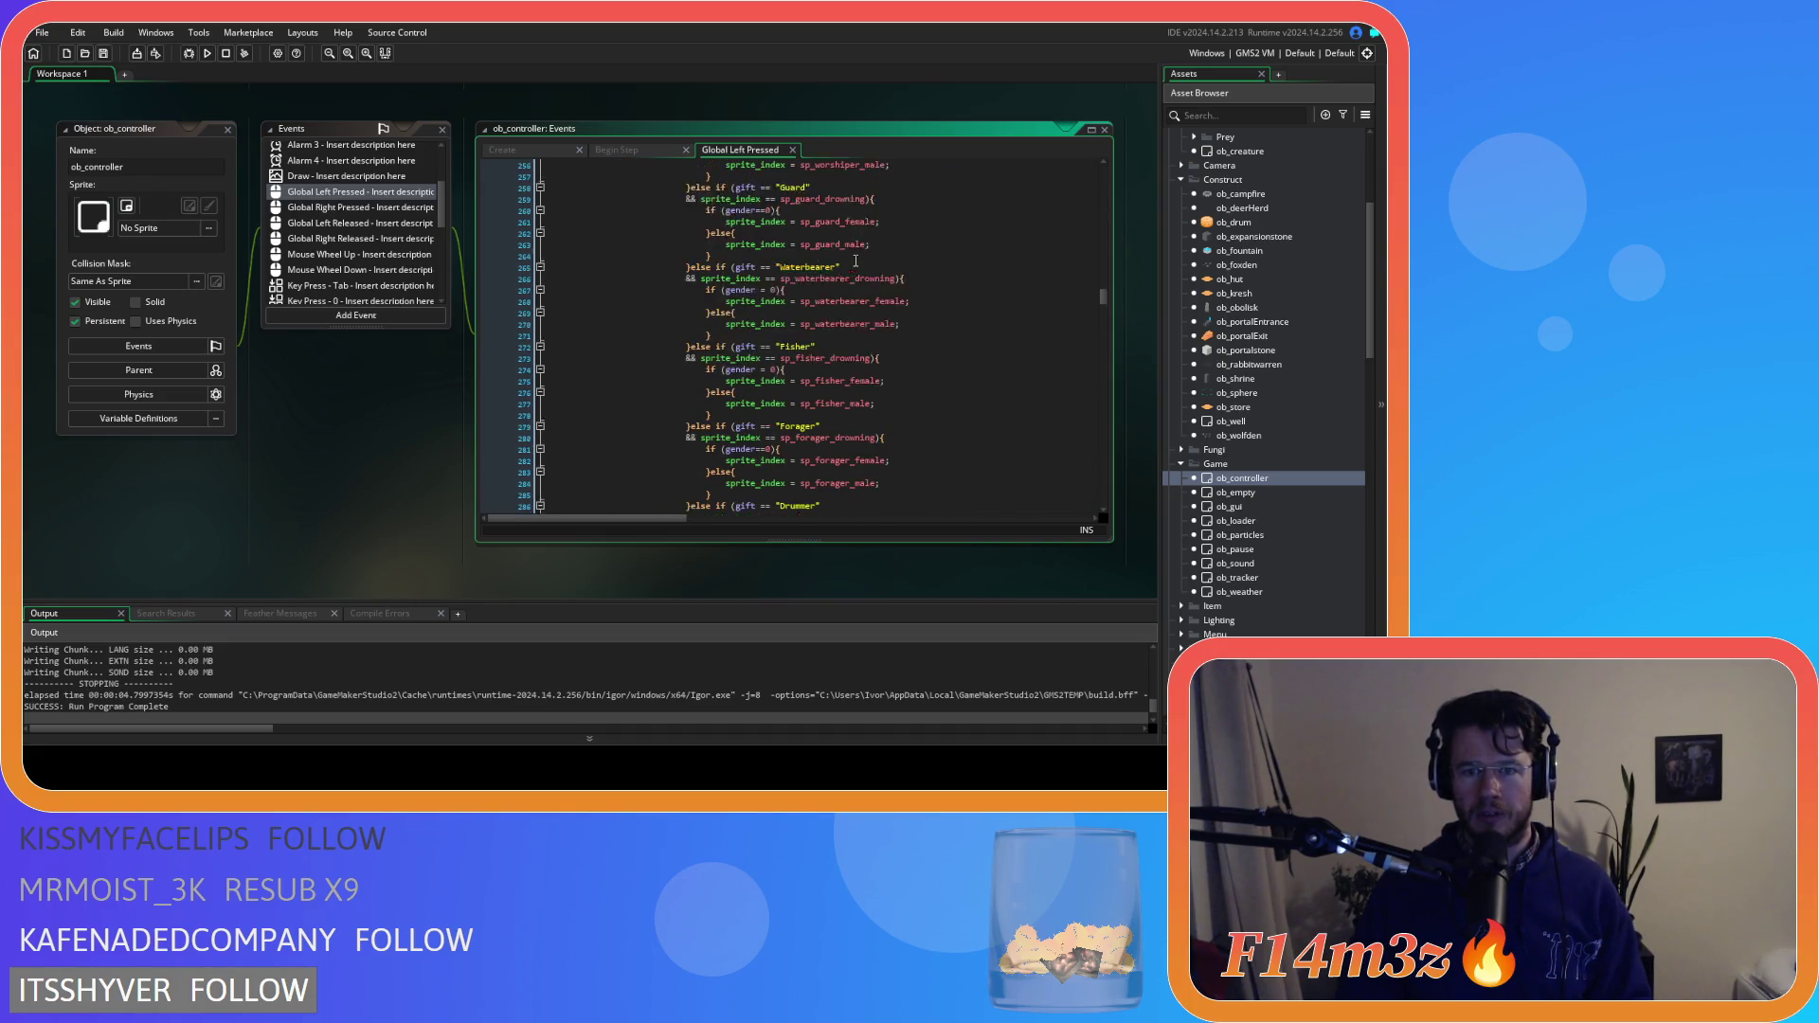
pyautogui.scroll(-20, 857, 264)
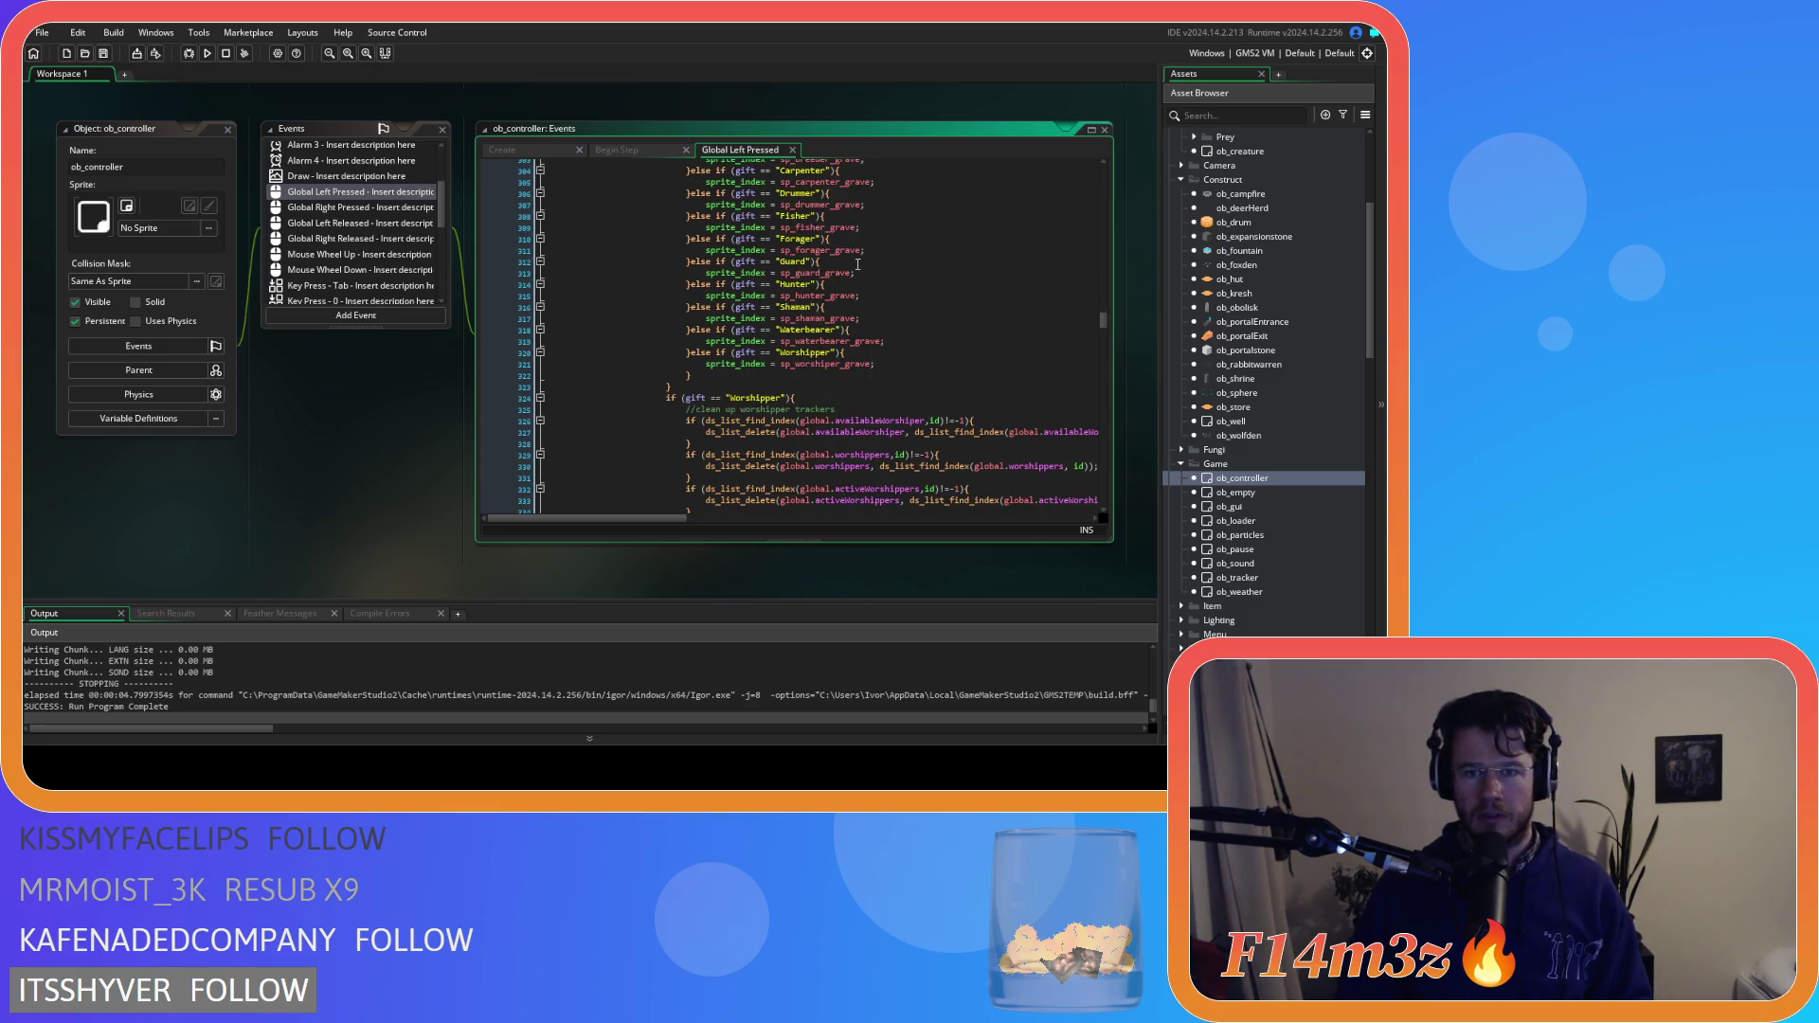
pyautogui.scroll(-3, 857, 264)
# Paste the tent-fuel return block after line 374 and indent it to match
pyautogui.click(800, 322)
pyautogui.click(802, 314)
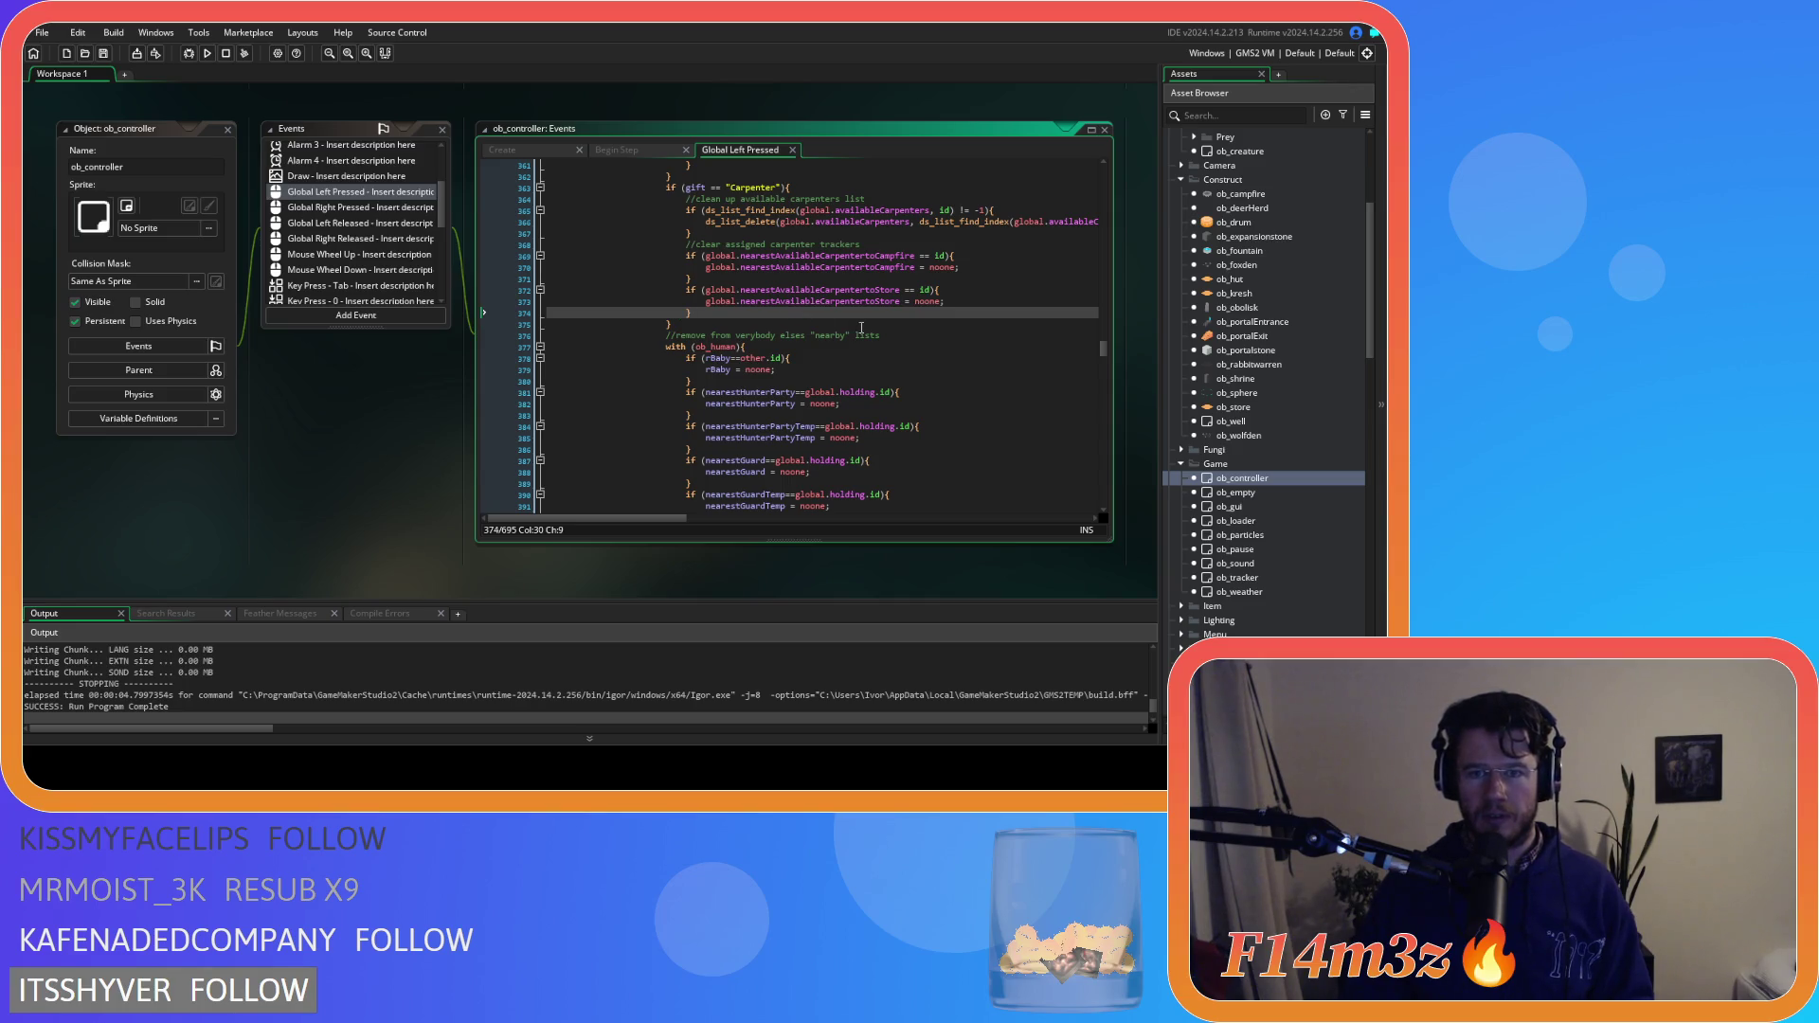
pyautogui.press('Return')
pyautogui.hotkey('ctrl', 'v')
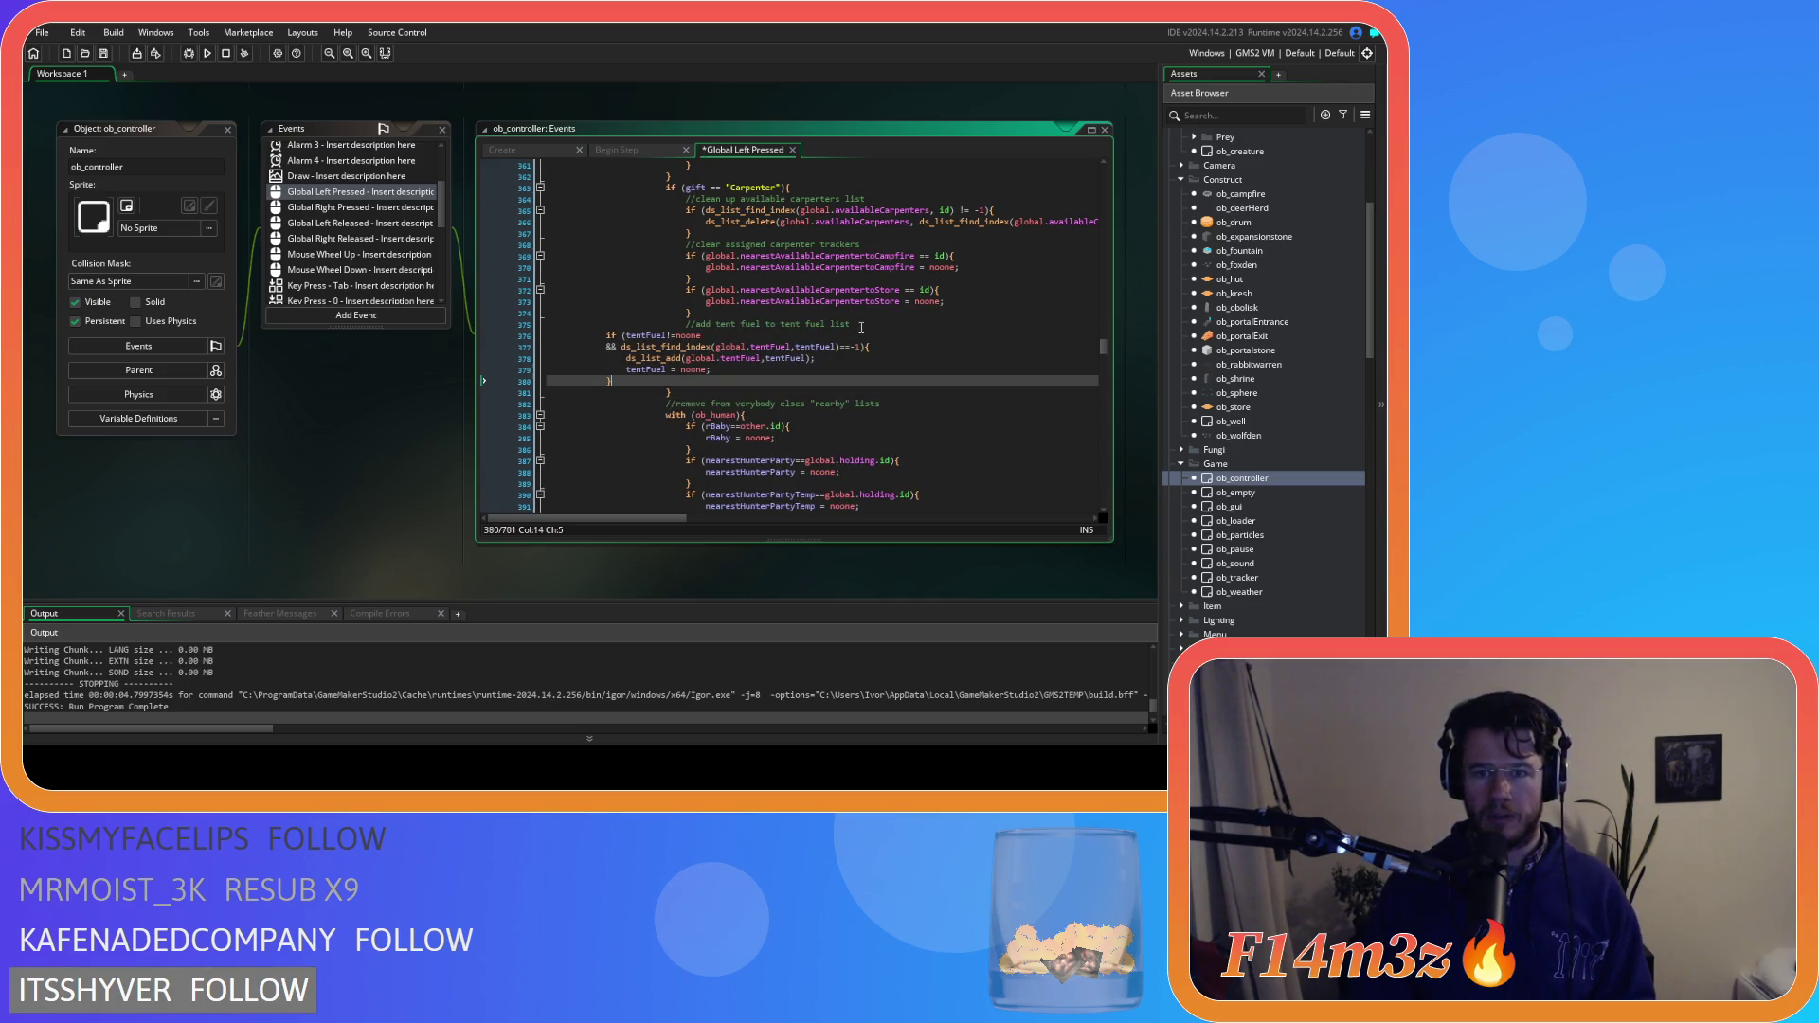
pyautogui.click(597, 376)
pyautogui.moveTo(597, 377); pyautogui.dragTo(546, 336)
pyautogui.press('Tab')
pyautogui.press('Tab')
pyautogui.press('Tab')
pyautogui.press('Tab')
# Save the project and scroll the workspace to ob_human's code
pyautogui.scroll(-10, 765, 398)
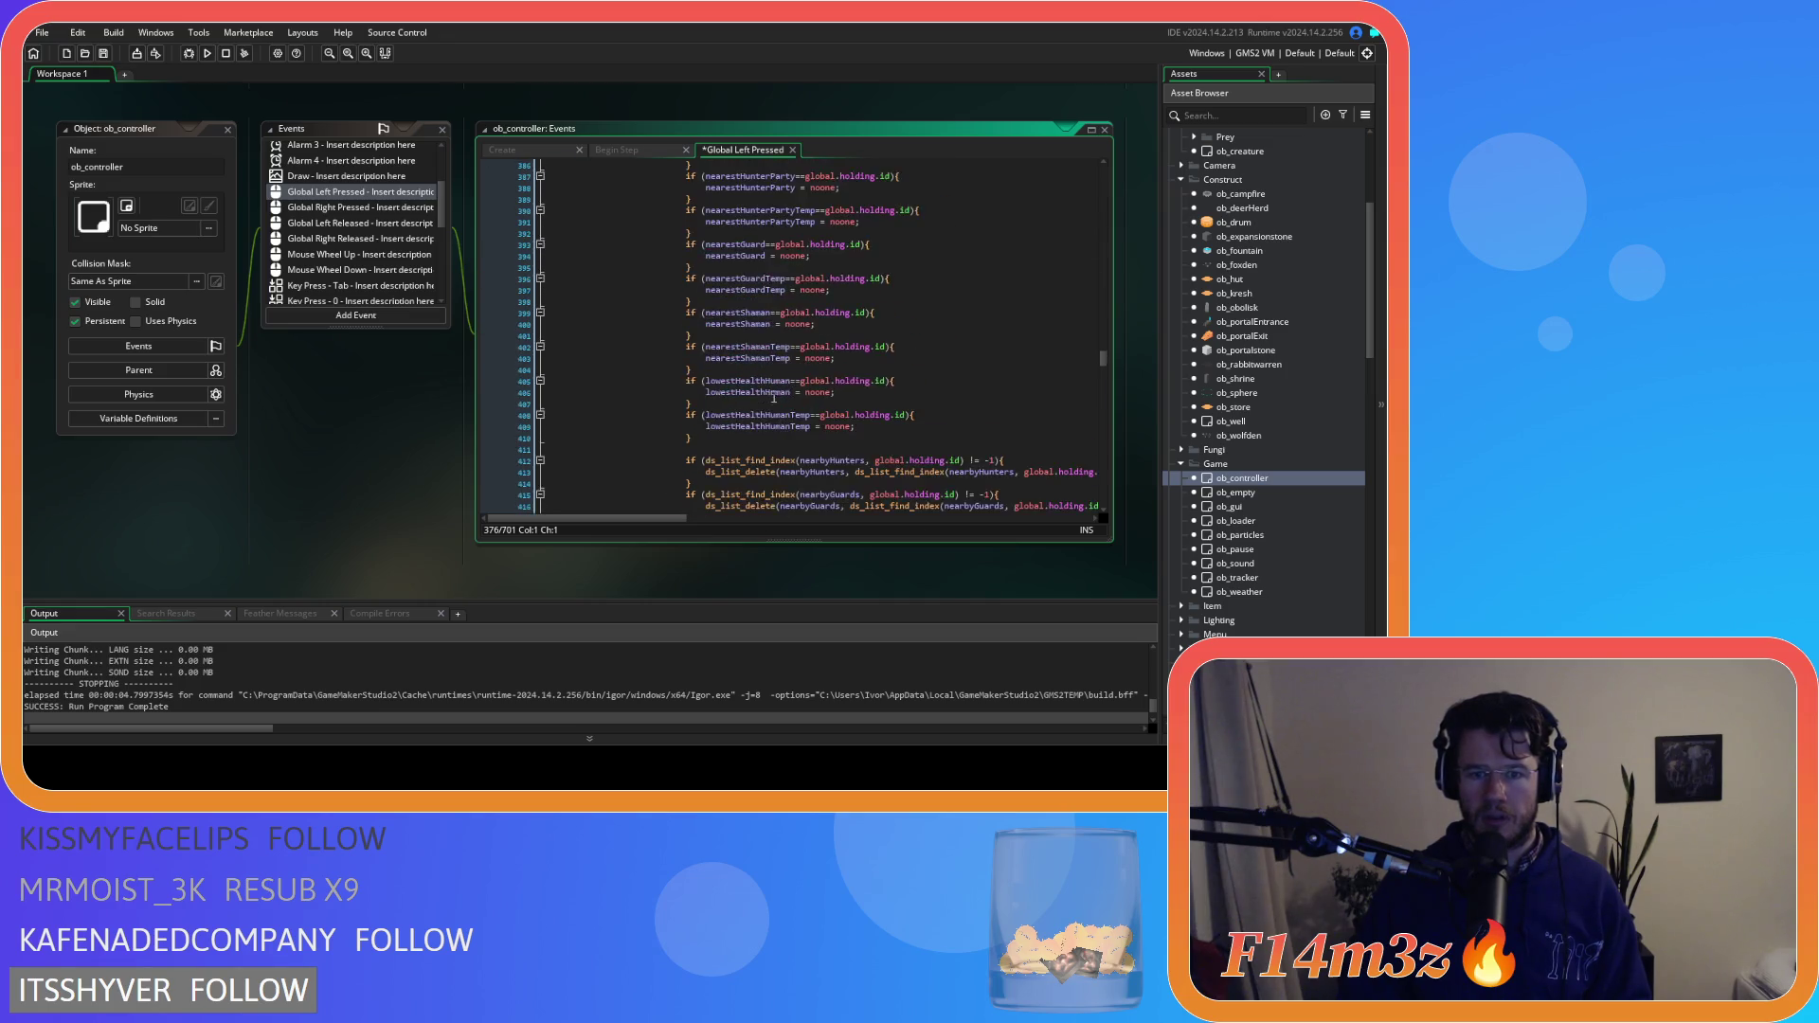
pyautogui.scroll(12, 840, 403)
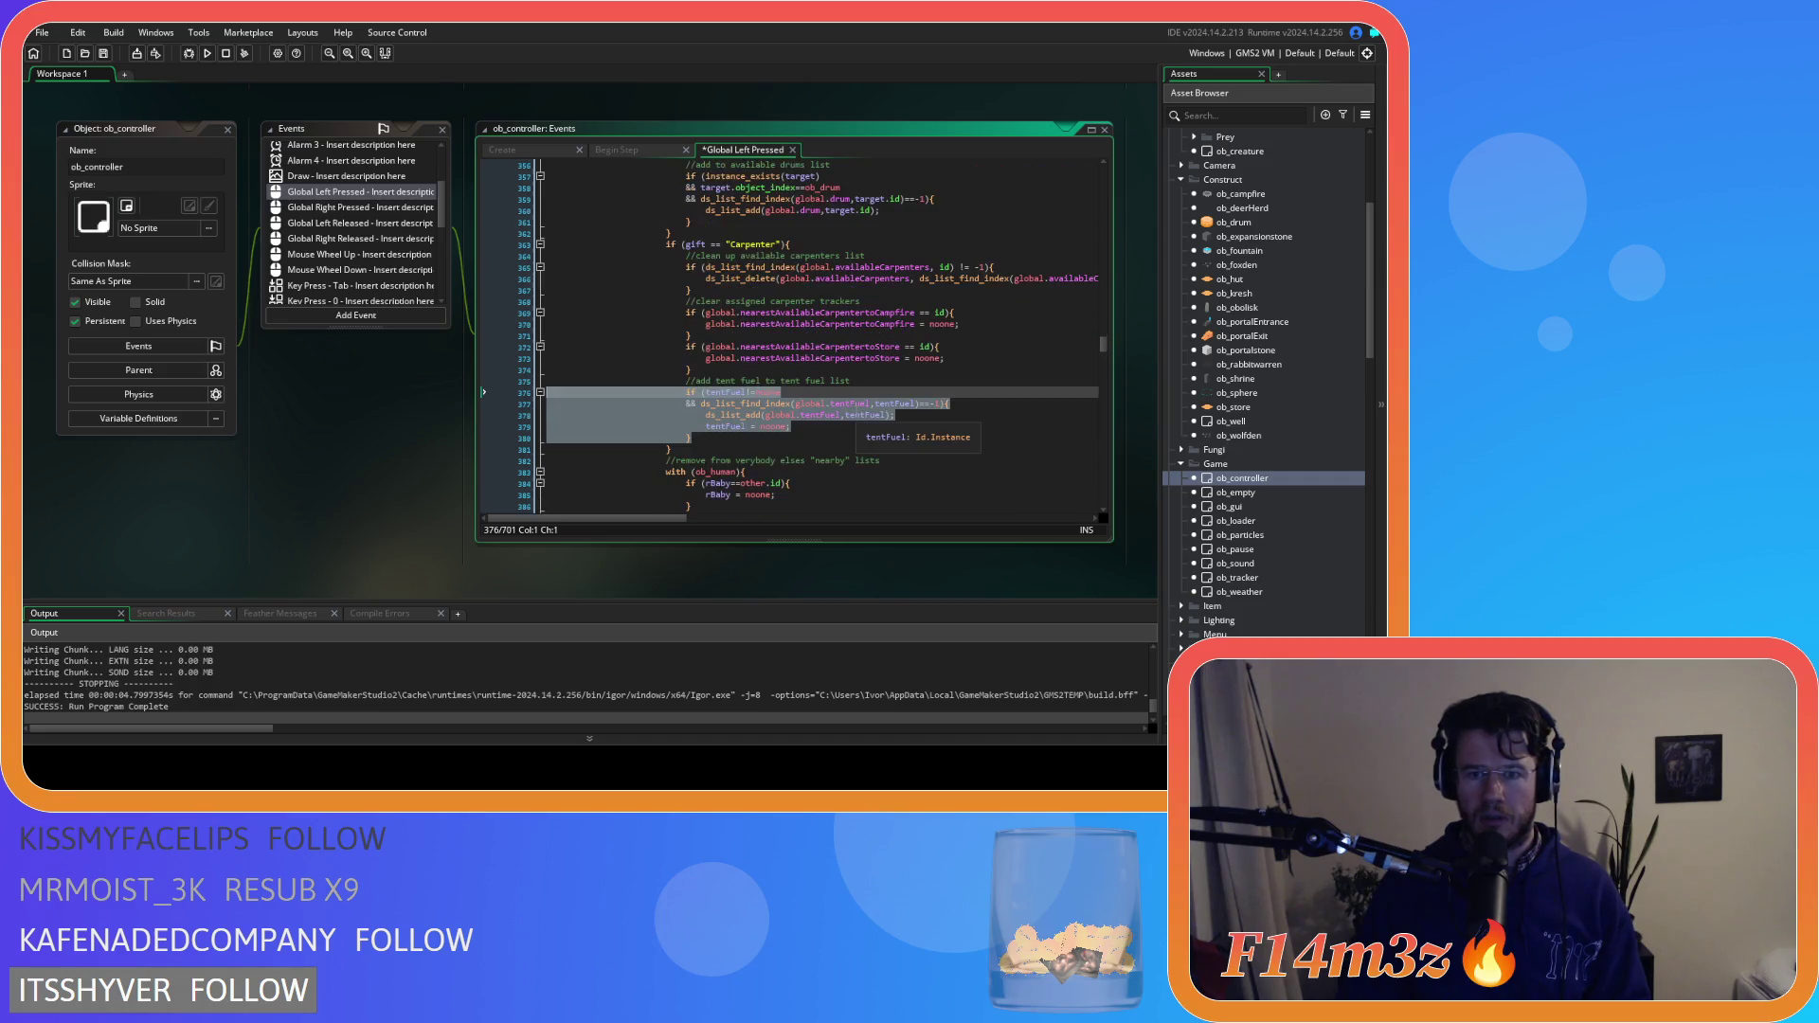
pyautogui.hotkey('ctrl', 's')
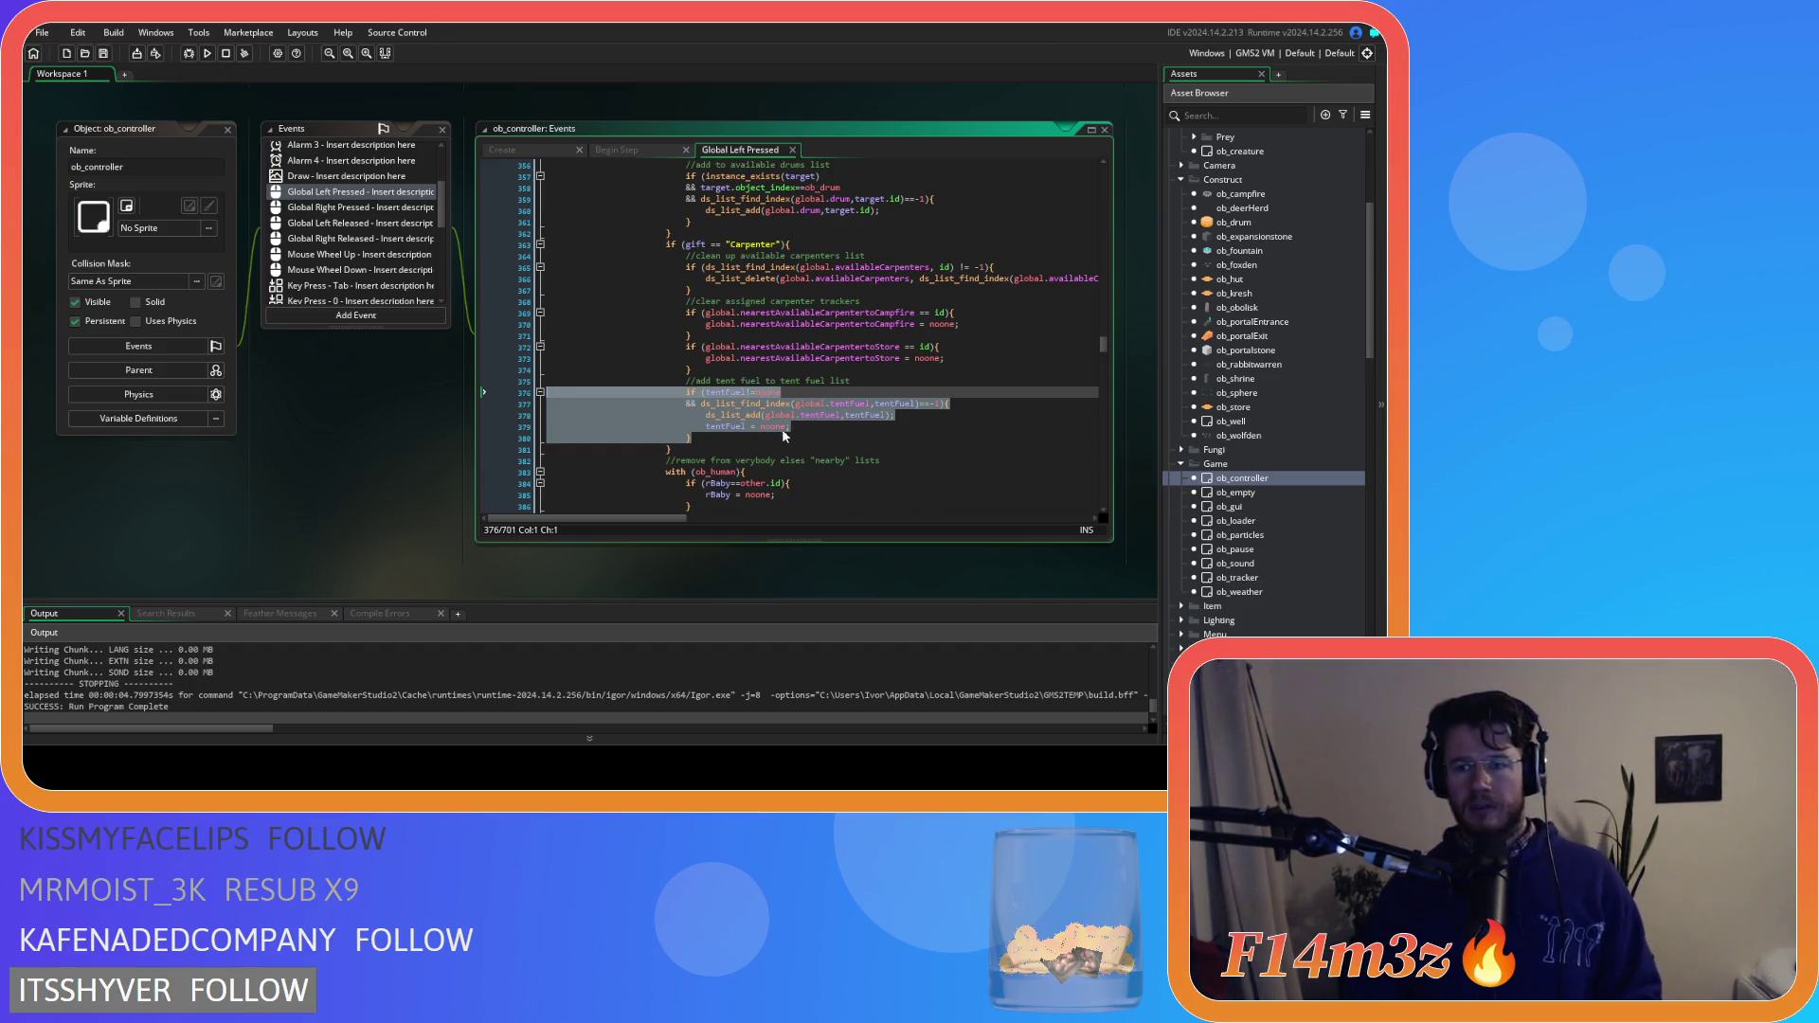
pyautogui.scroll(-10, 1260, 390)
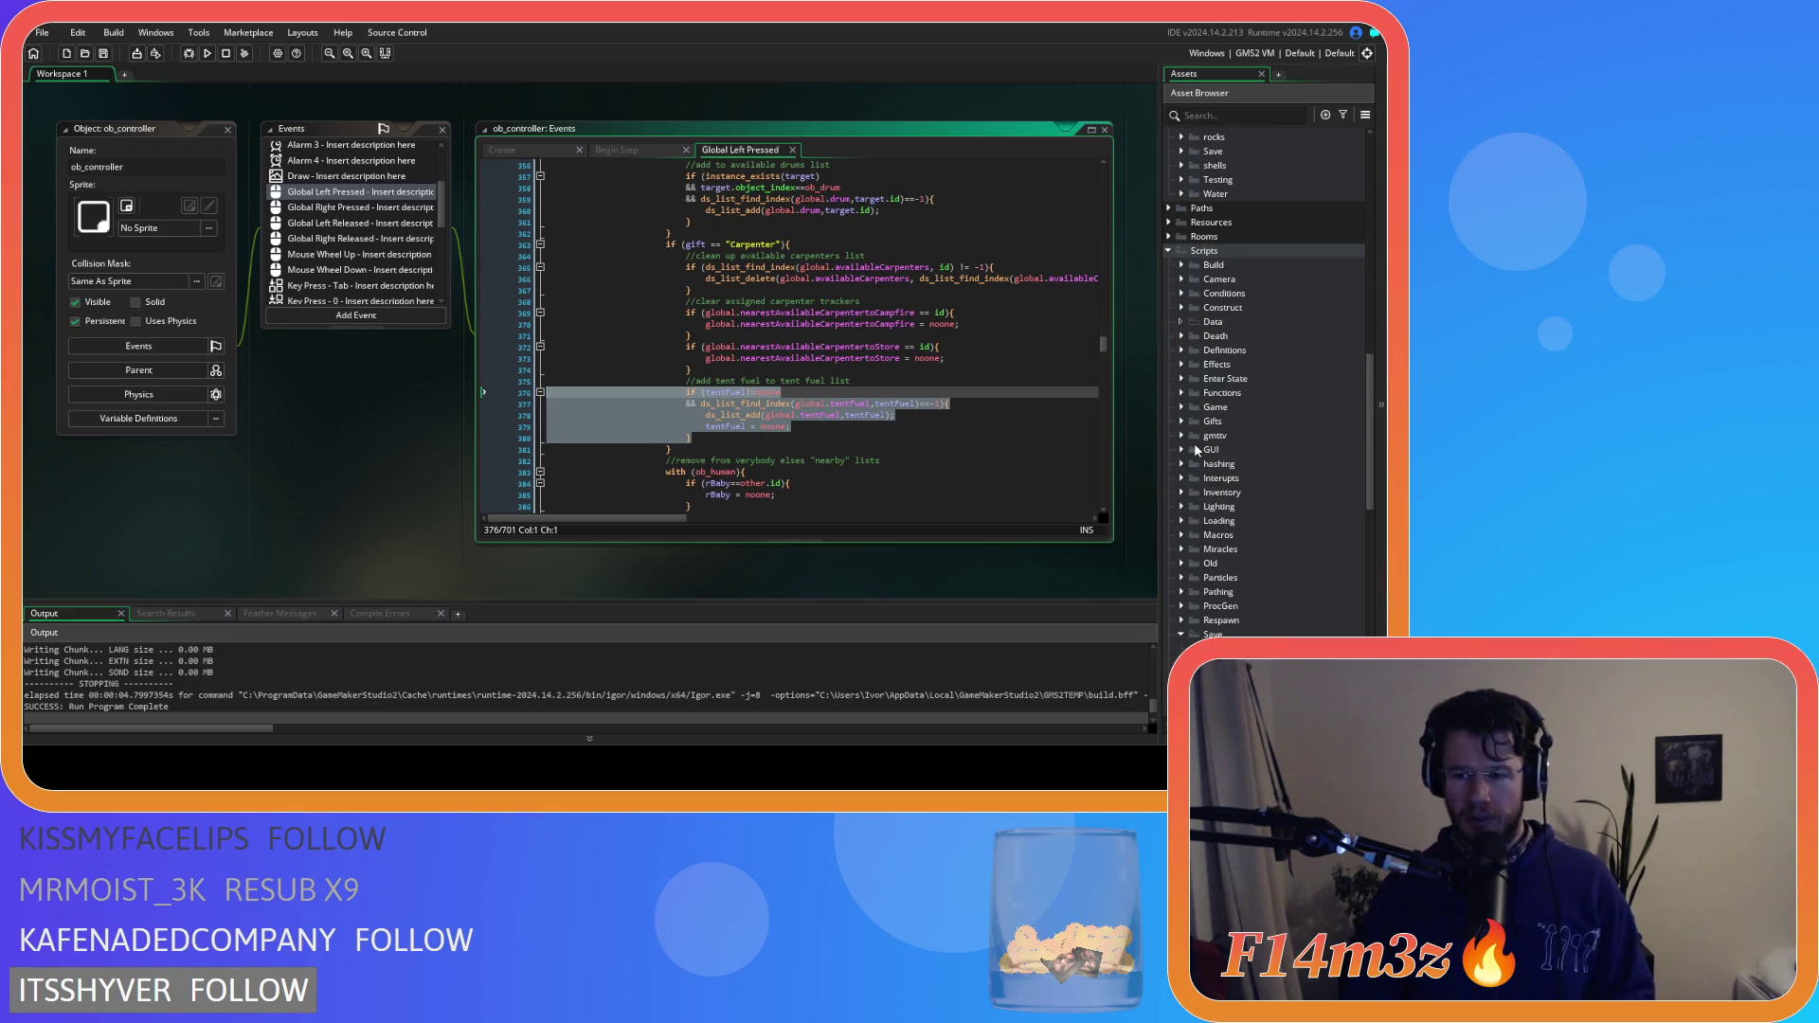
pyautogui.scroll(10, 392, 373)
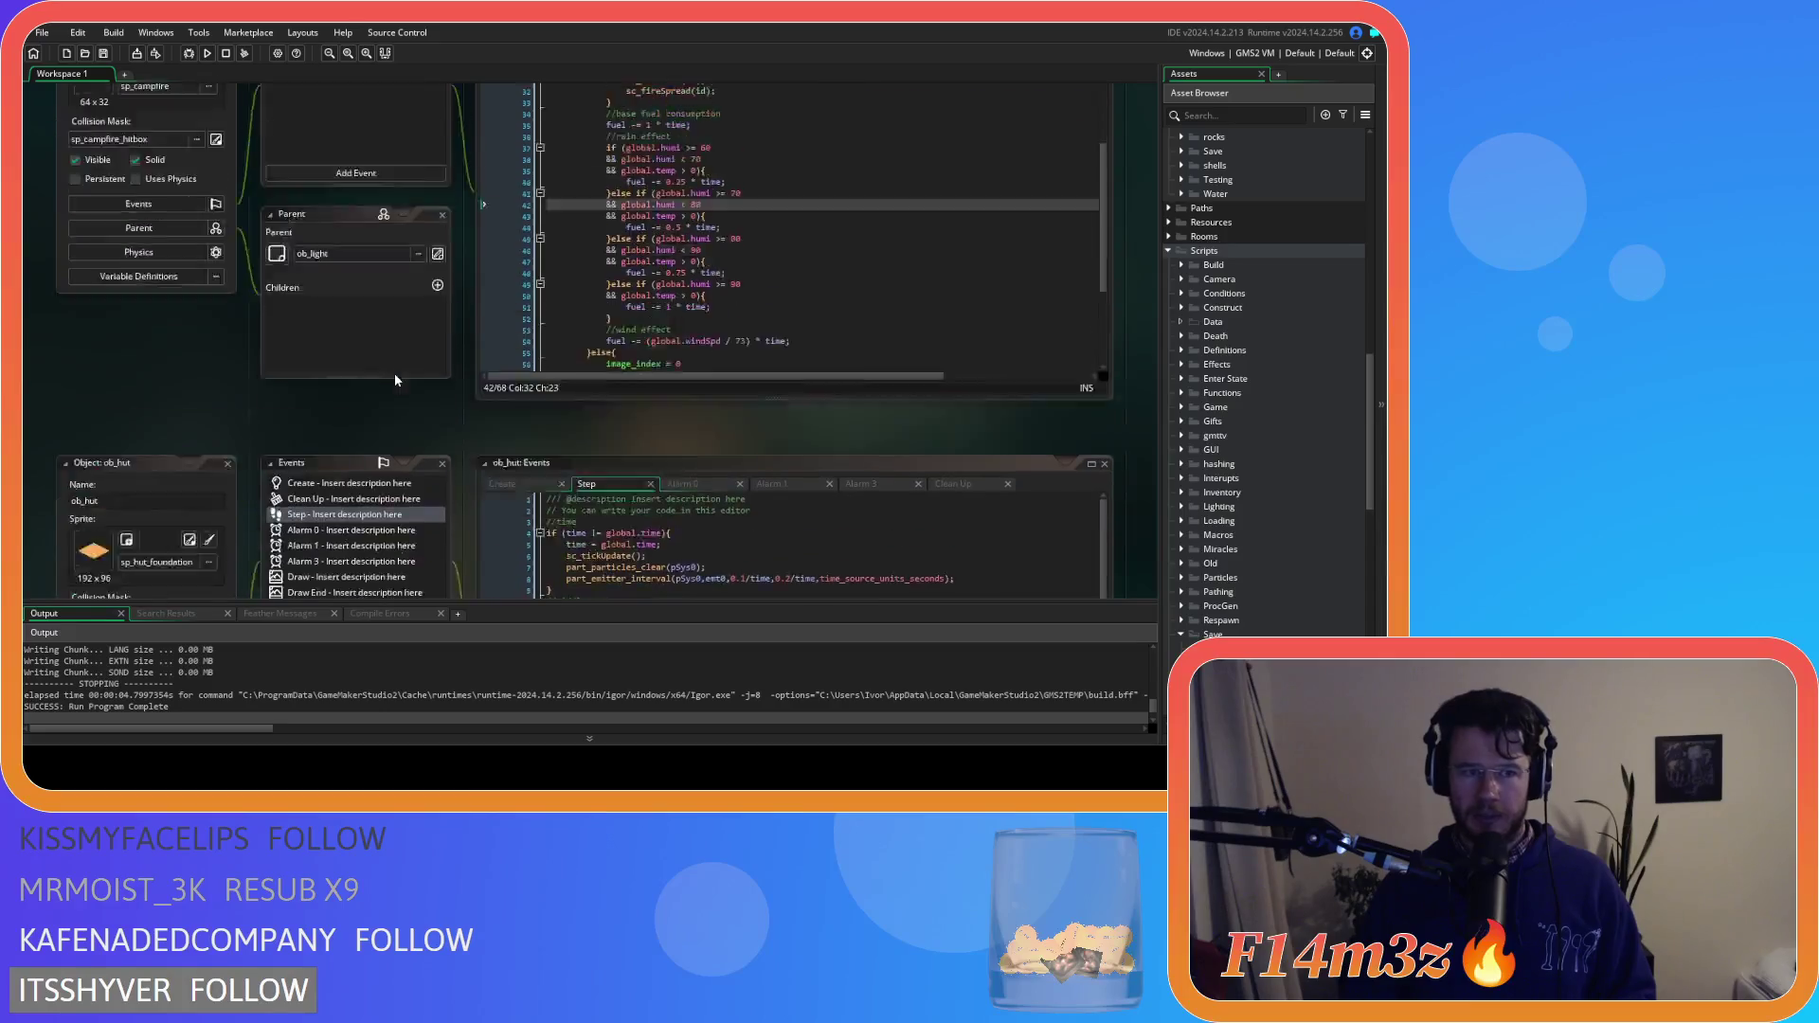
pyautogui.scroll(5, 398, 377)
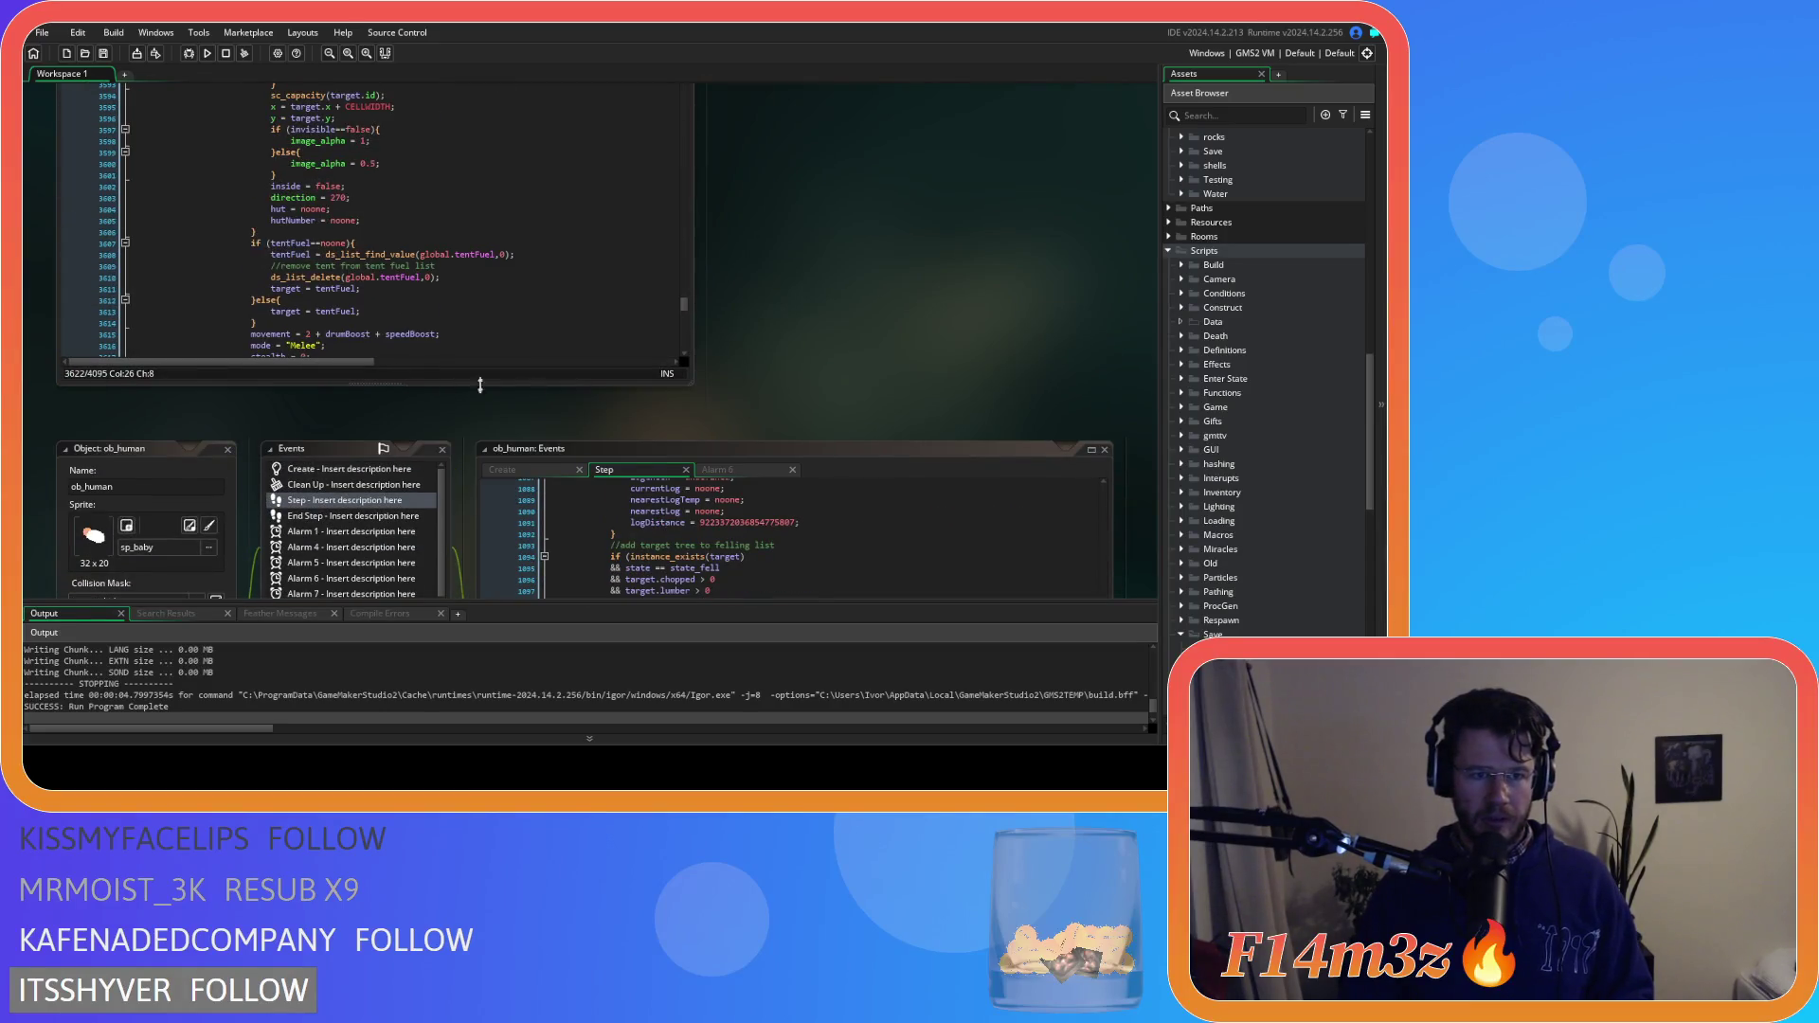
# Review the tent-fuel list and drum cleanup code in ob_human's Step event
pyautogui.scroll(-3, 769, 372)
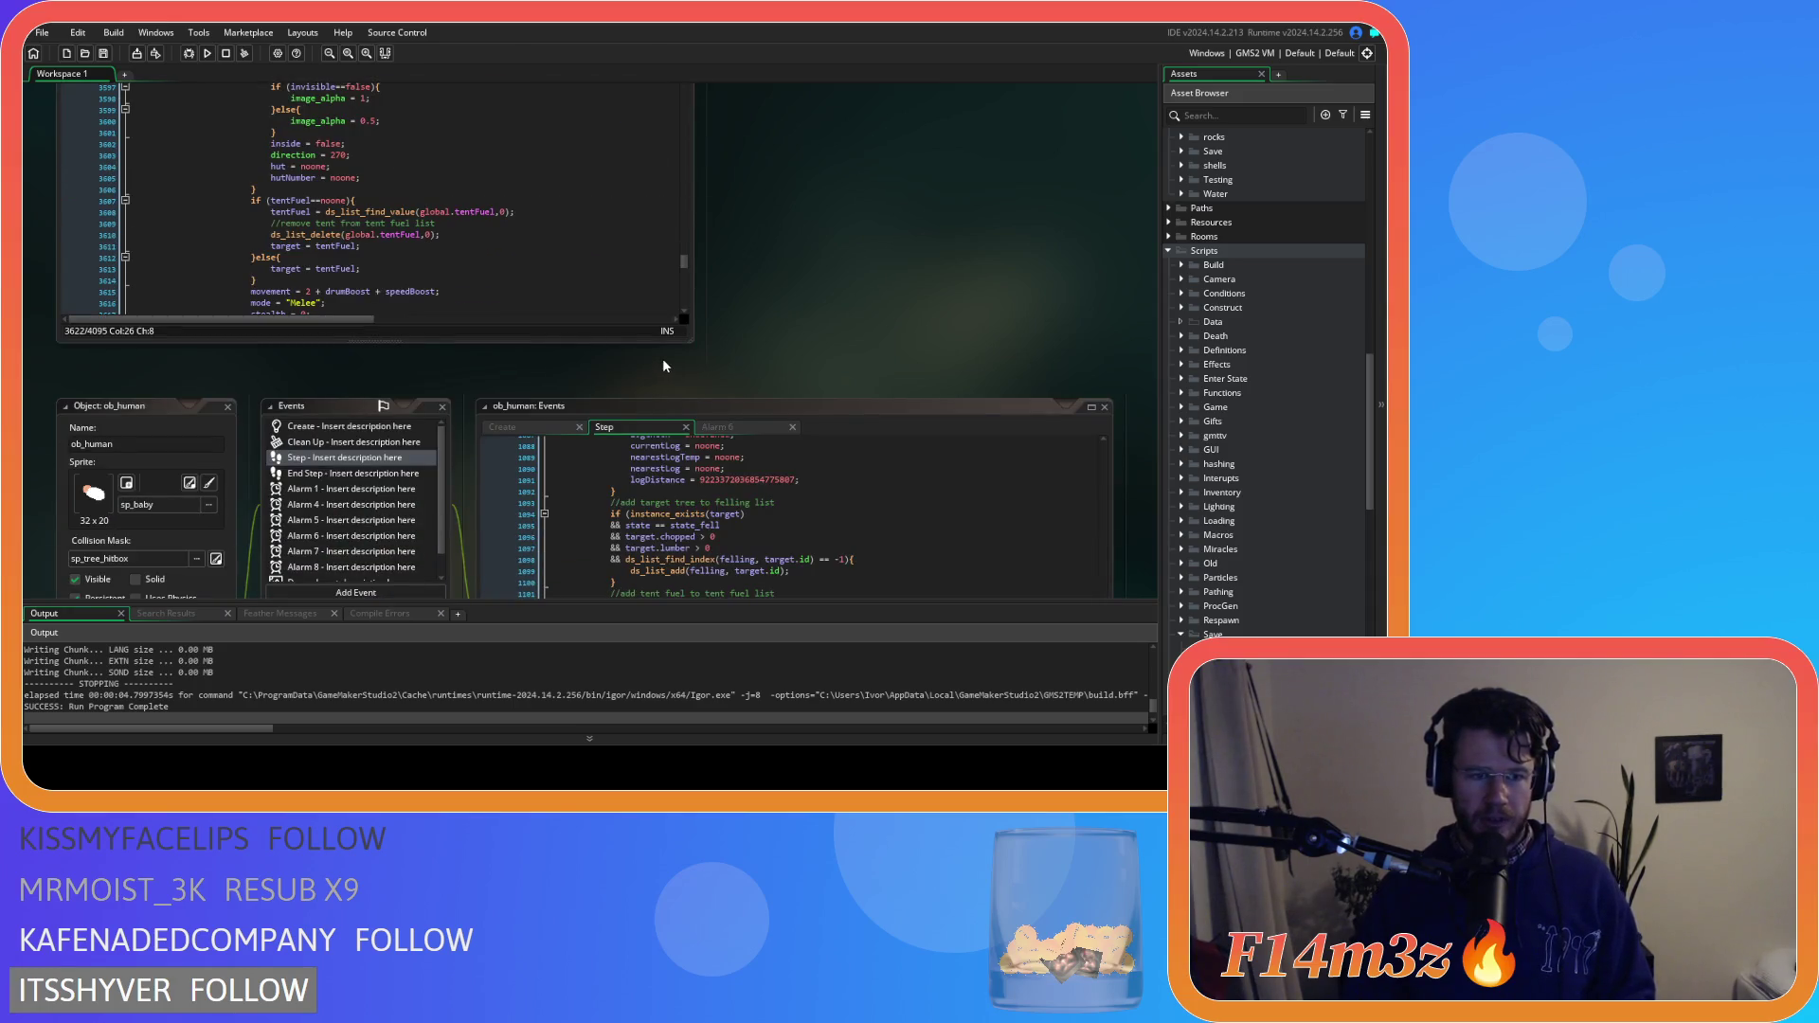
pyautogui.scroll(-5, 666, 355)
pyautogui.scroll(-1, 784, 373)
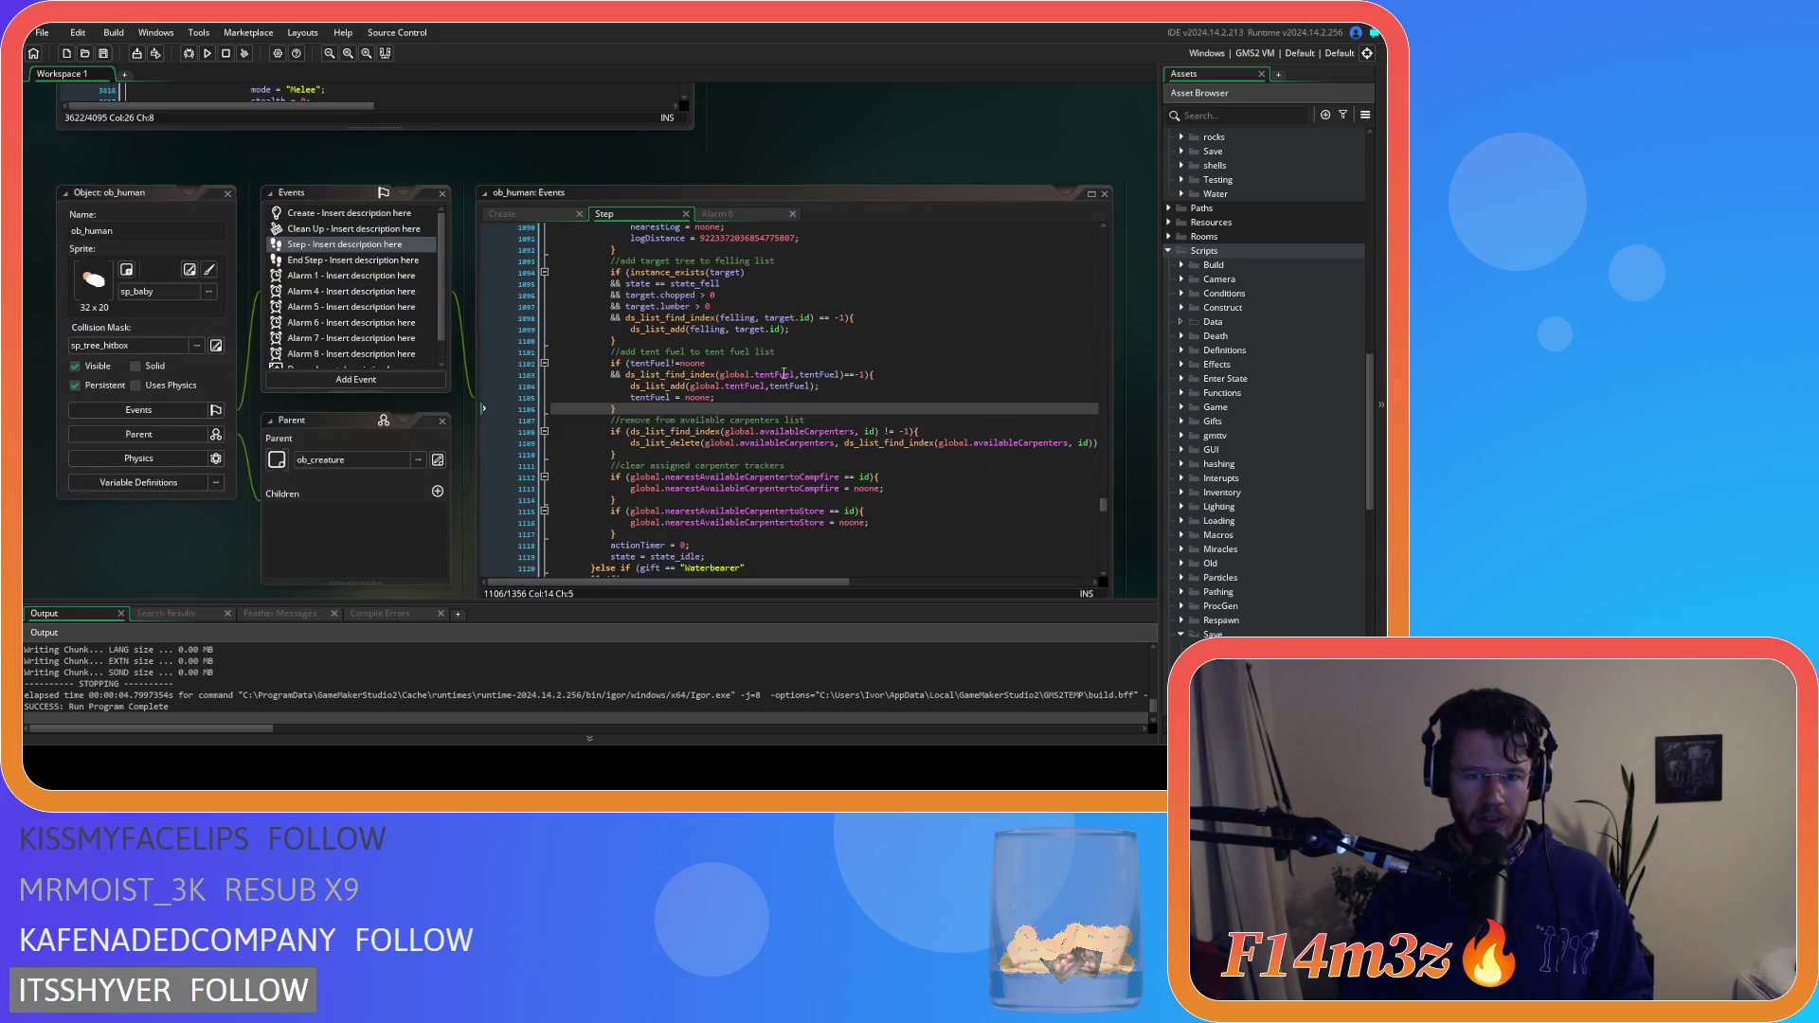
pyautogui.click(744, 389)
pyautogui.scroll(20, 753, 398)
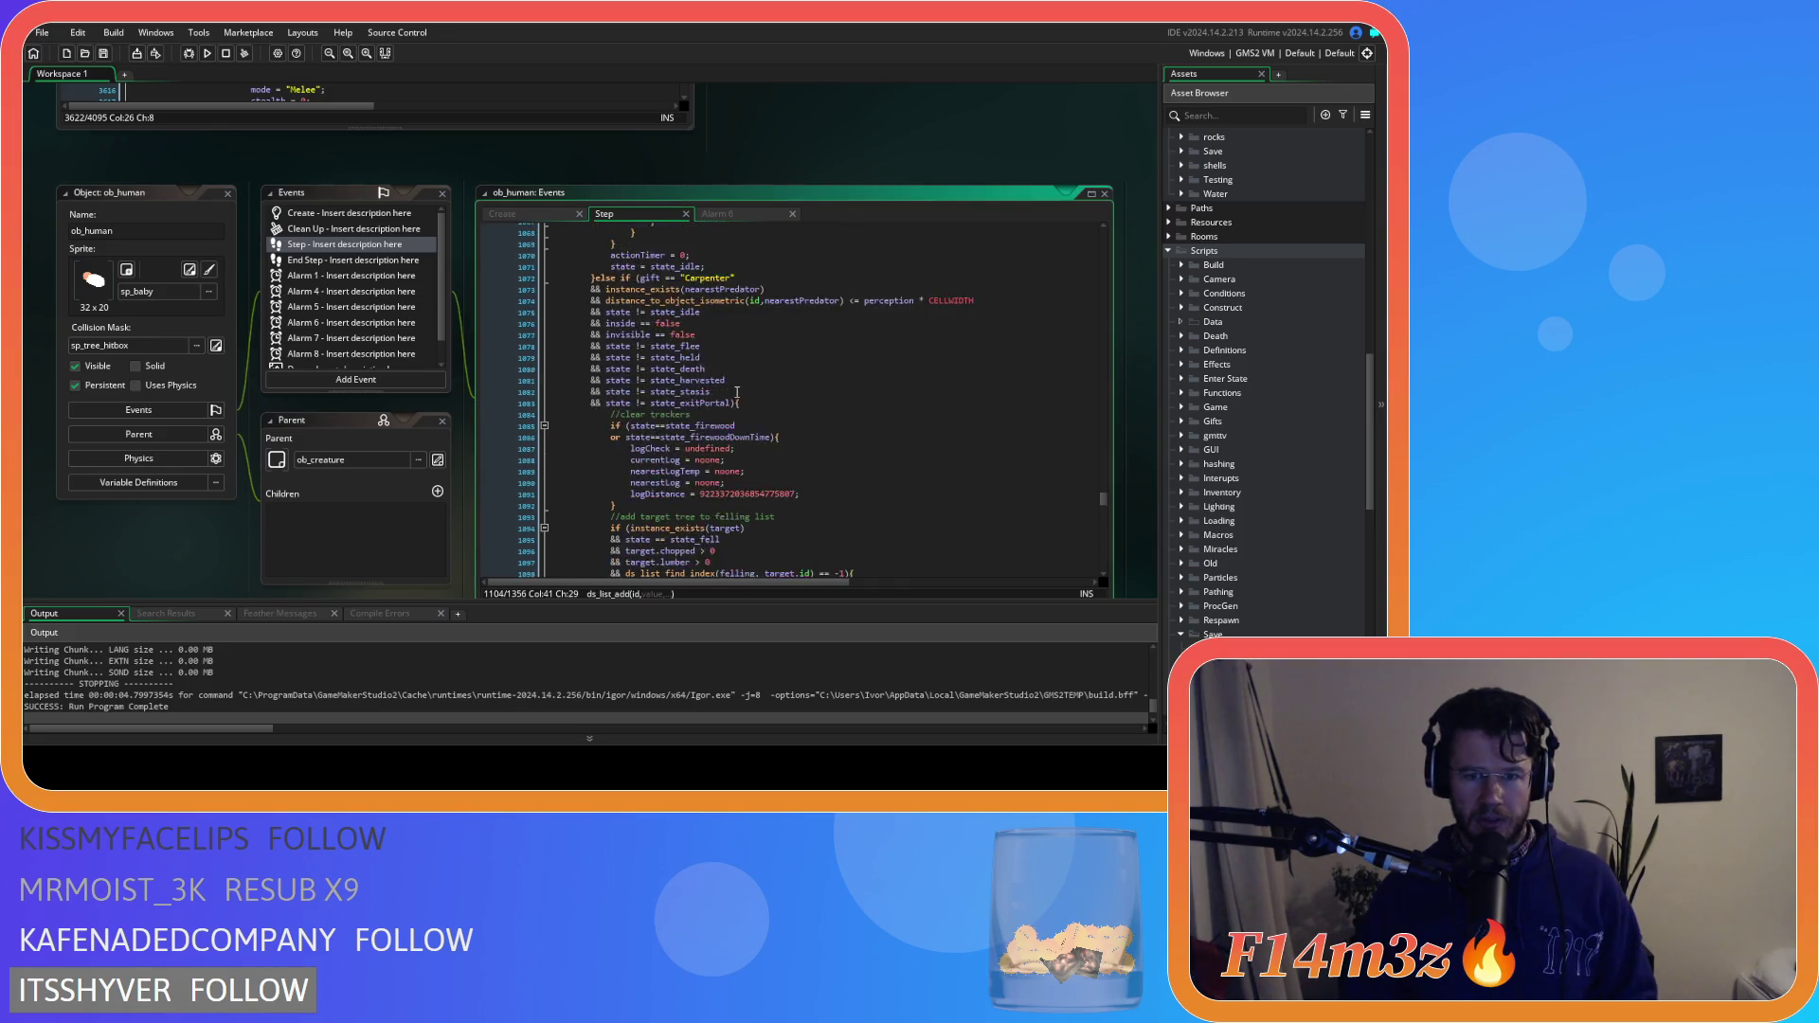
pyautogui.scroll(11, 754, 398)
pyautogui.click(756, 396)
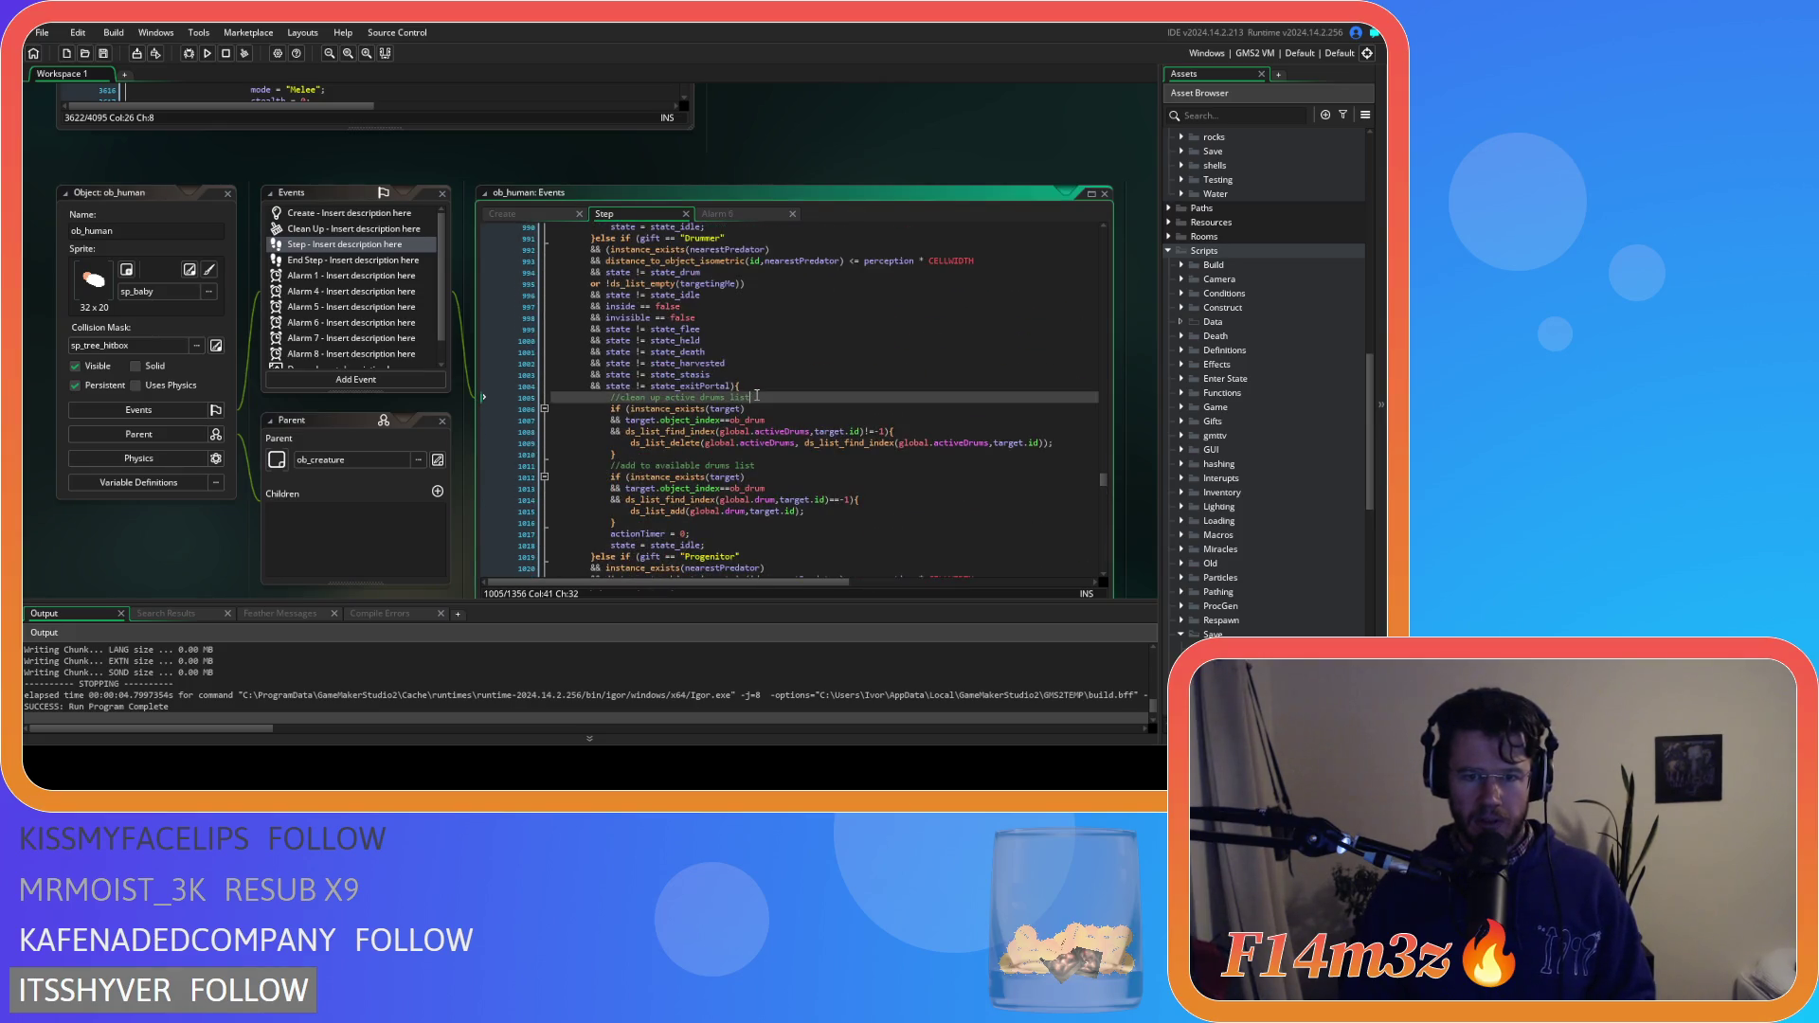
# Switch to ob_human's Create code and inspect the state_fueltent function
pyautogui.click(536, 214)
pyautogui.click(701, 342)
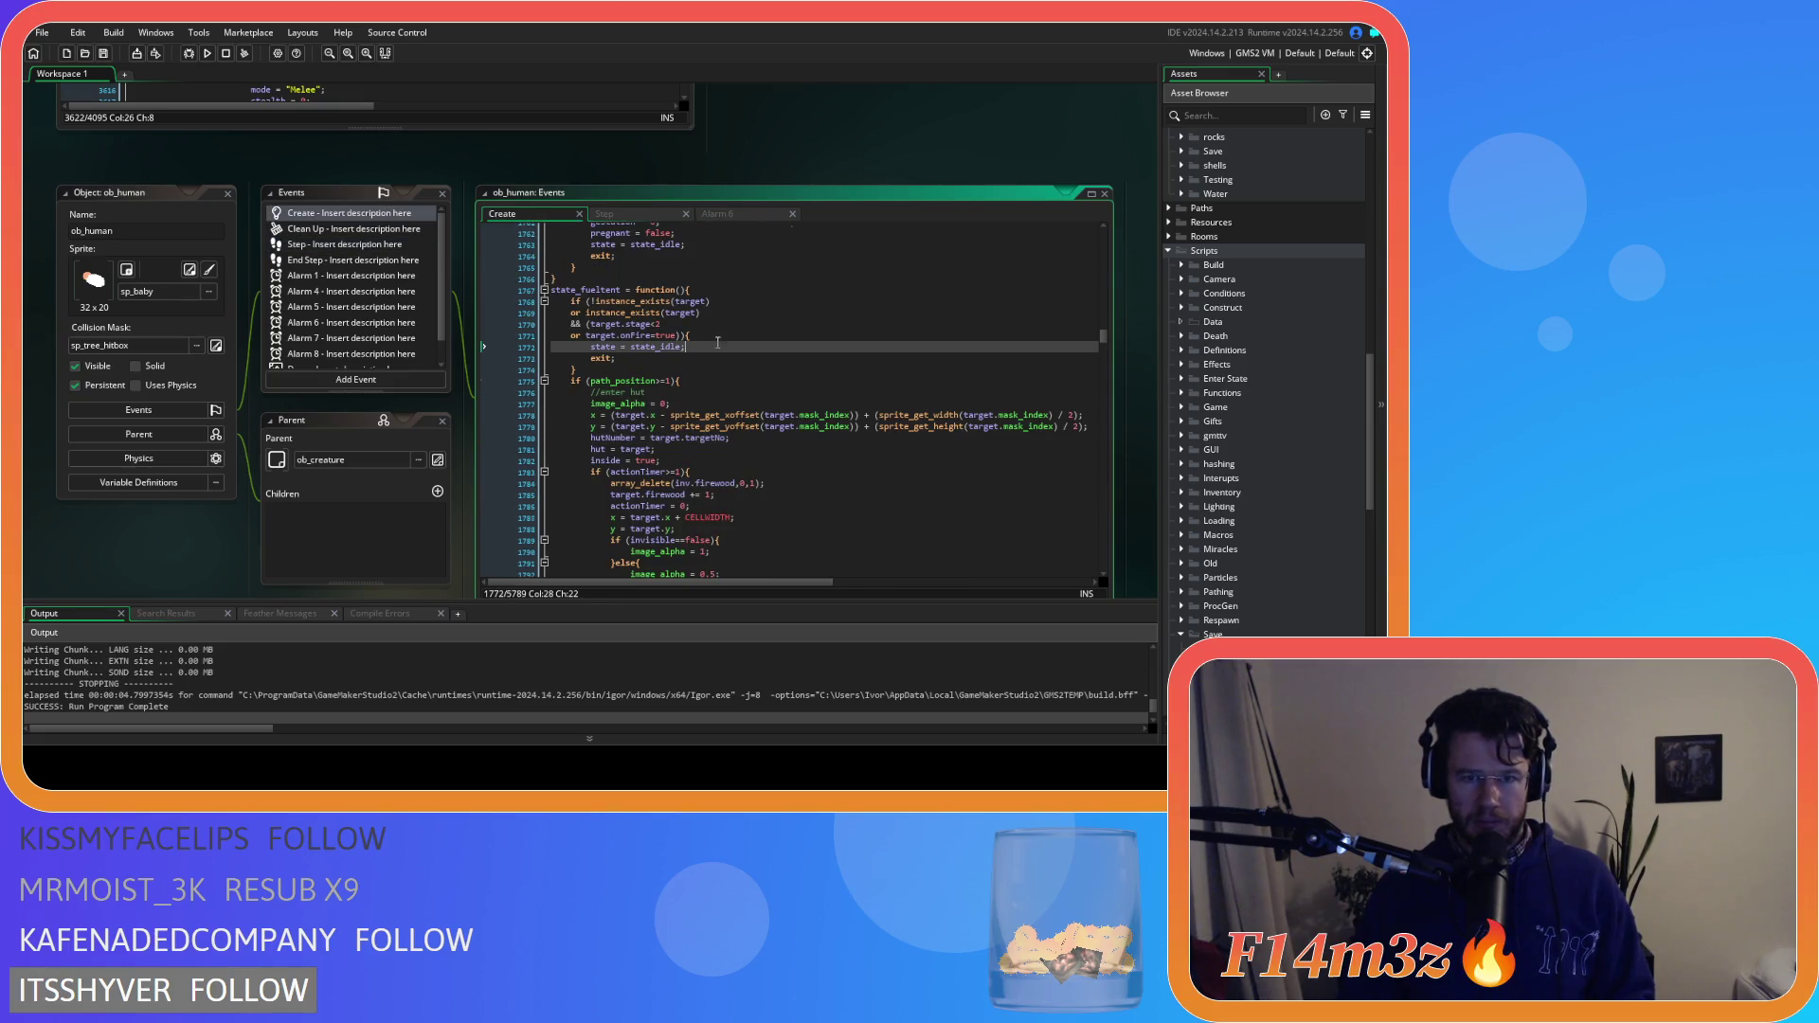
pyautogui.scroll(-12, 710, 343)
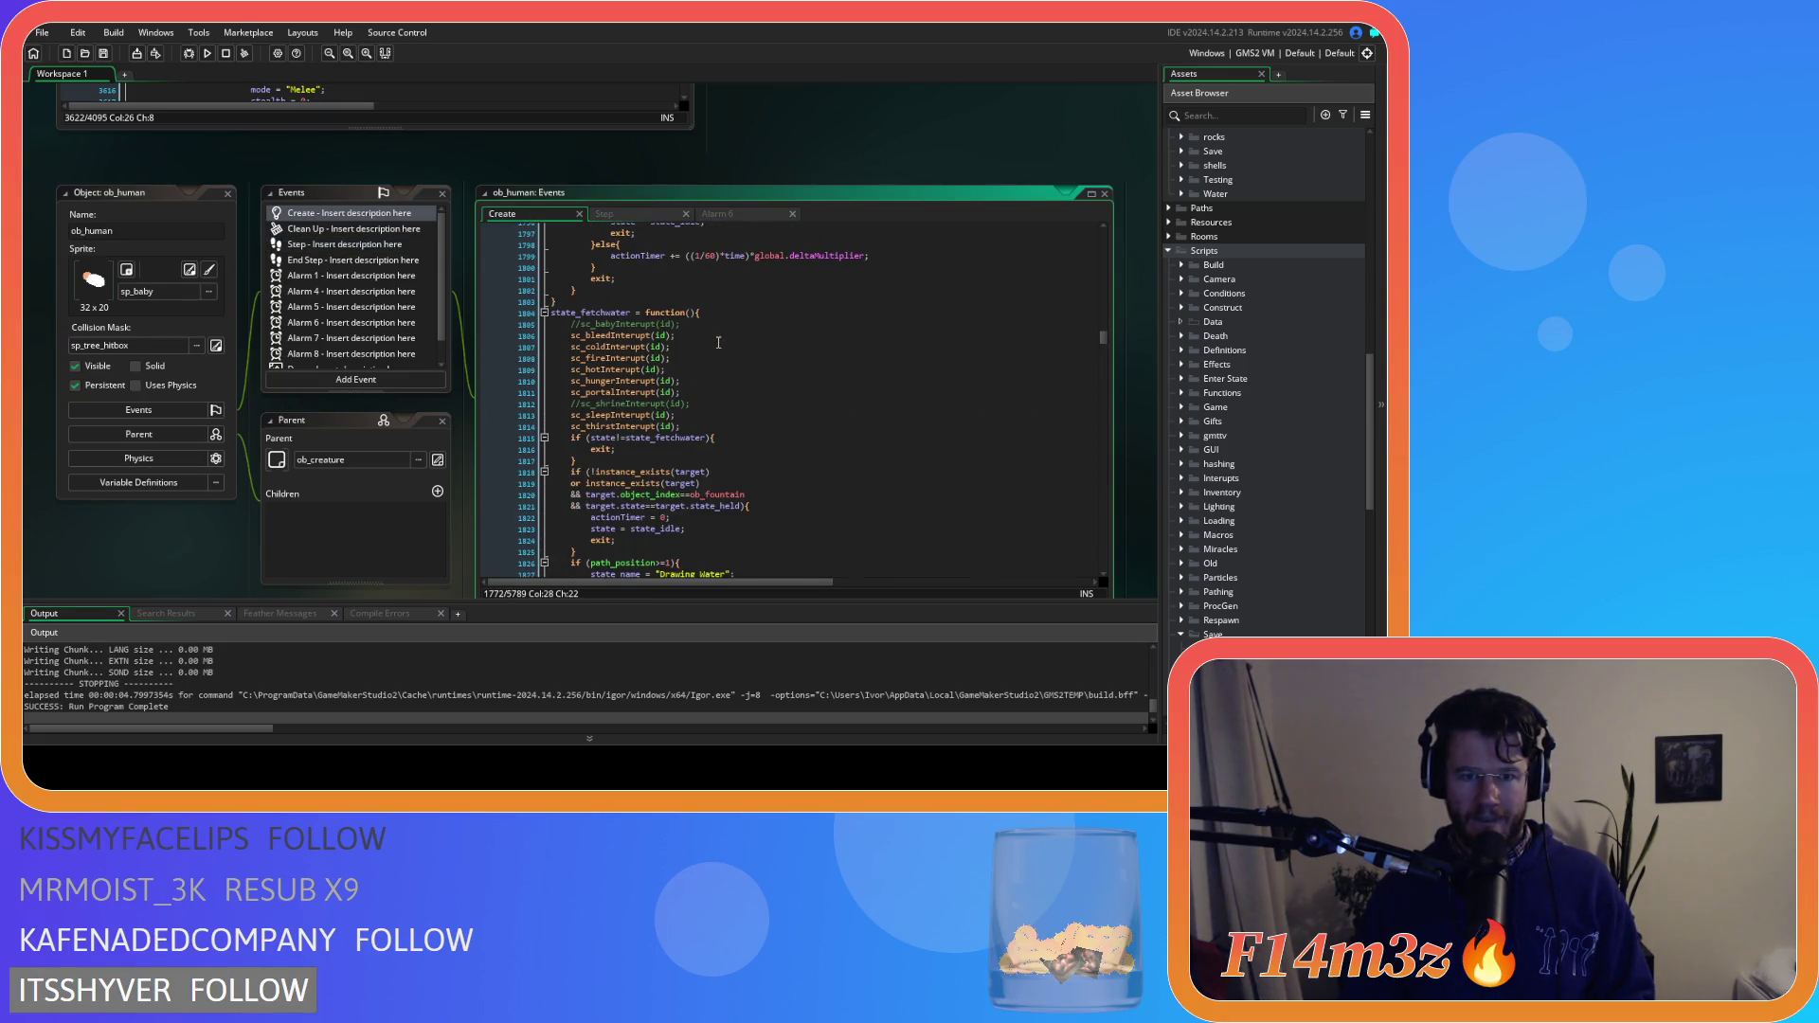
pyautogui.scroll(-11, 718, 342)
pyautogui.scroll(9, 718, 342)
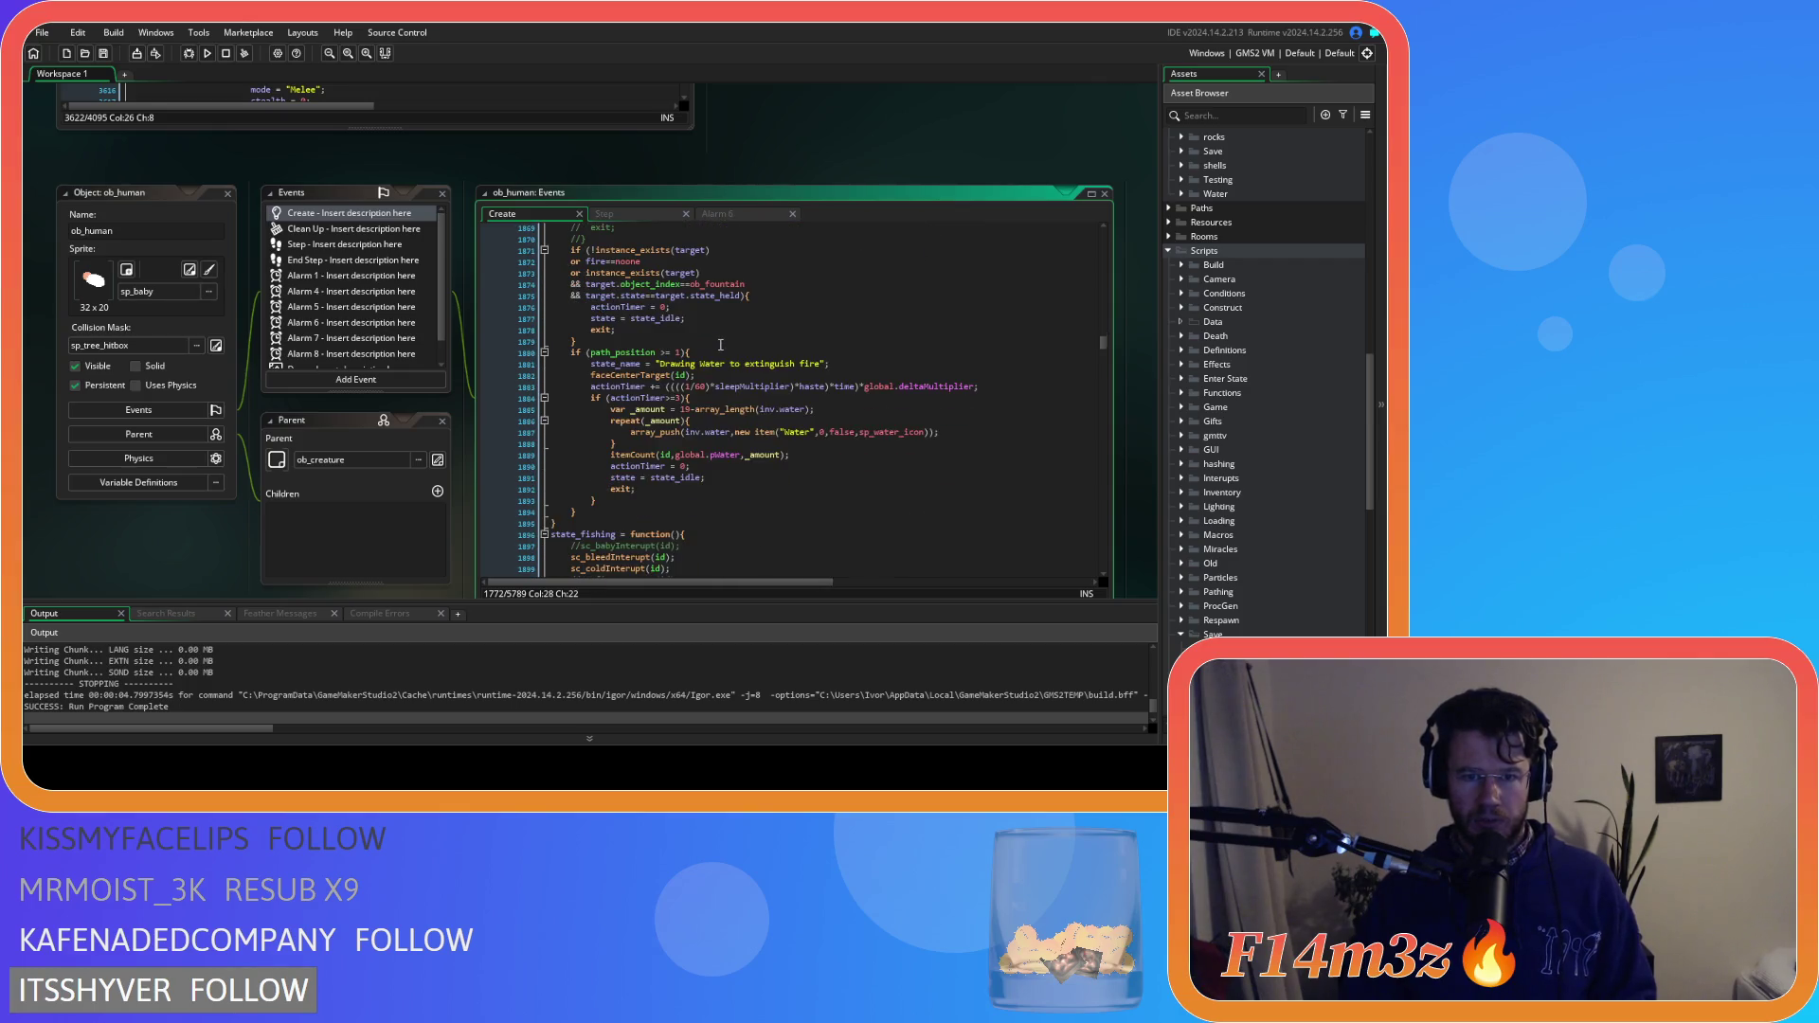
pyautogui.scroll(7, 729, 348)
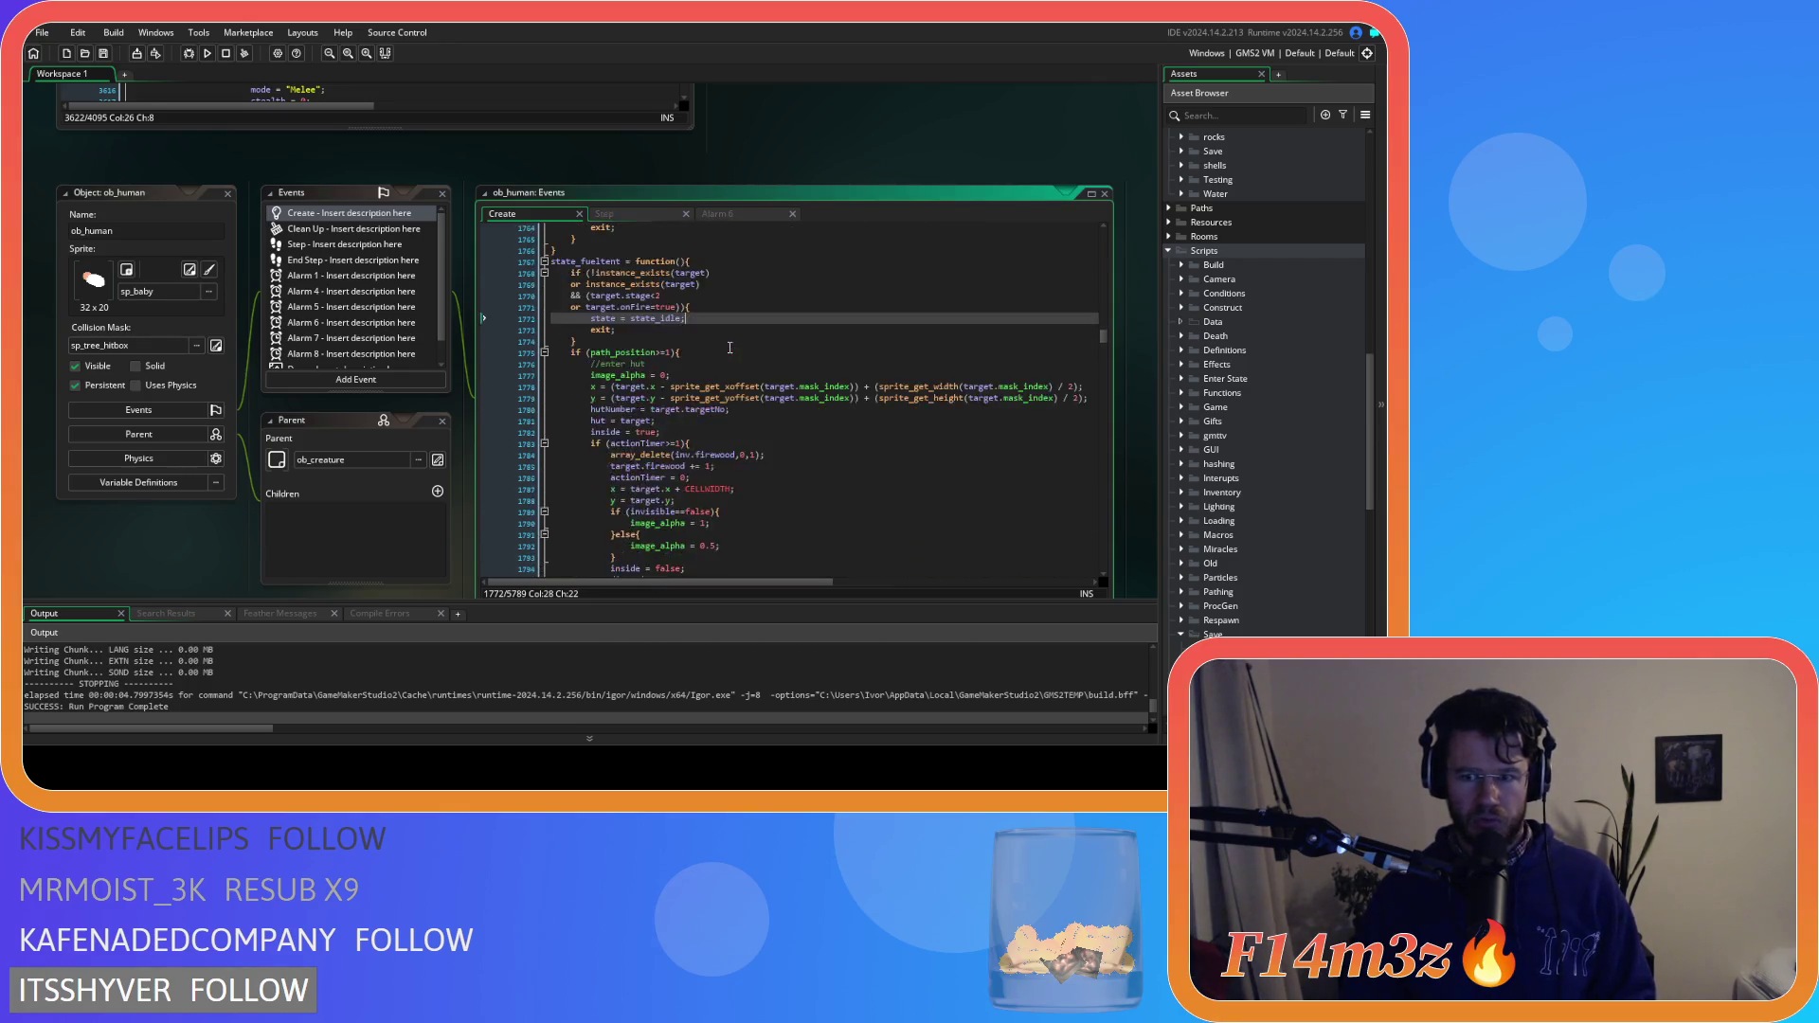
pyautogui.scroll(10, 729, 348)
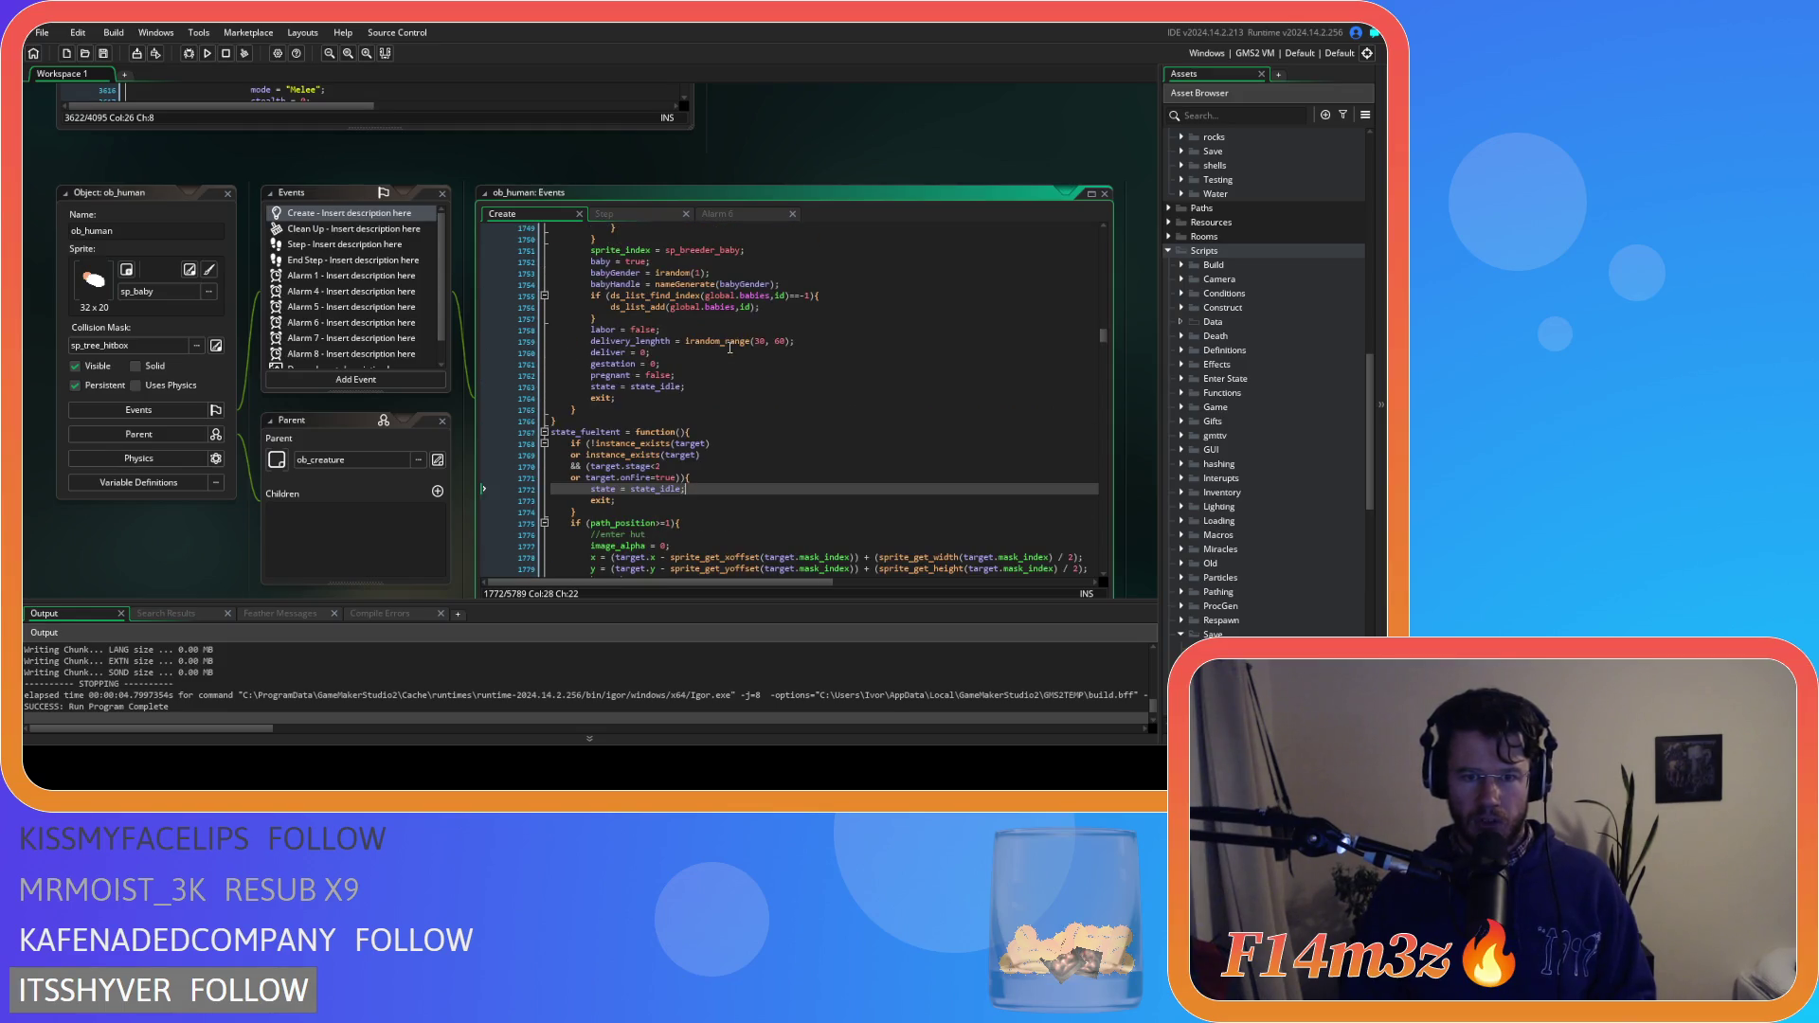
pyautogui.scroll(-8, 729, 347)
pyautogui.scroll(8, 729, 348)
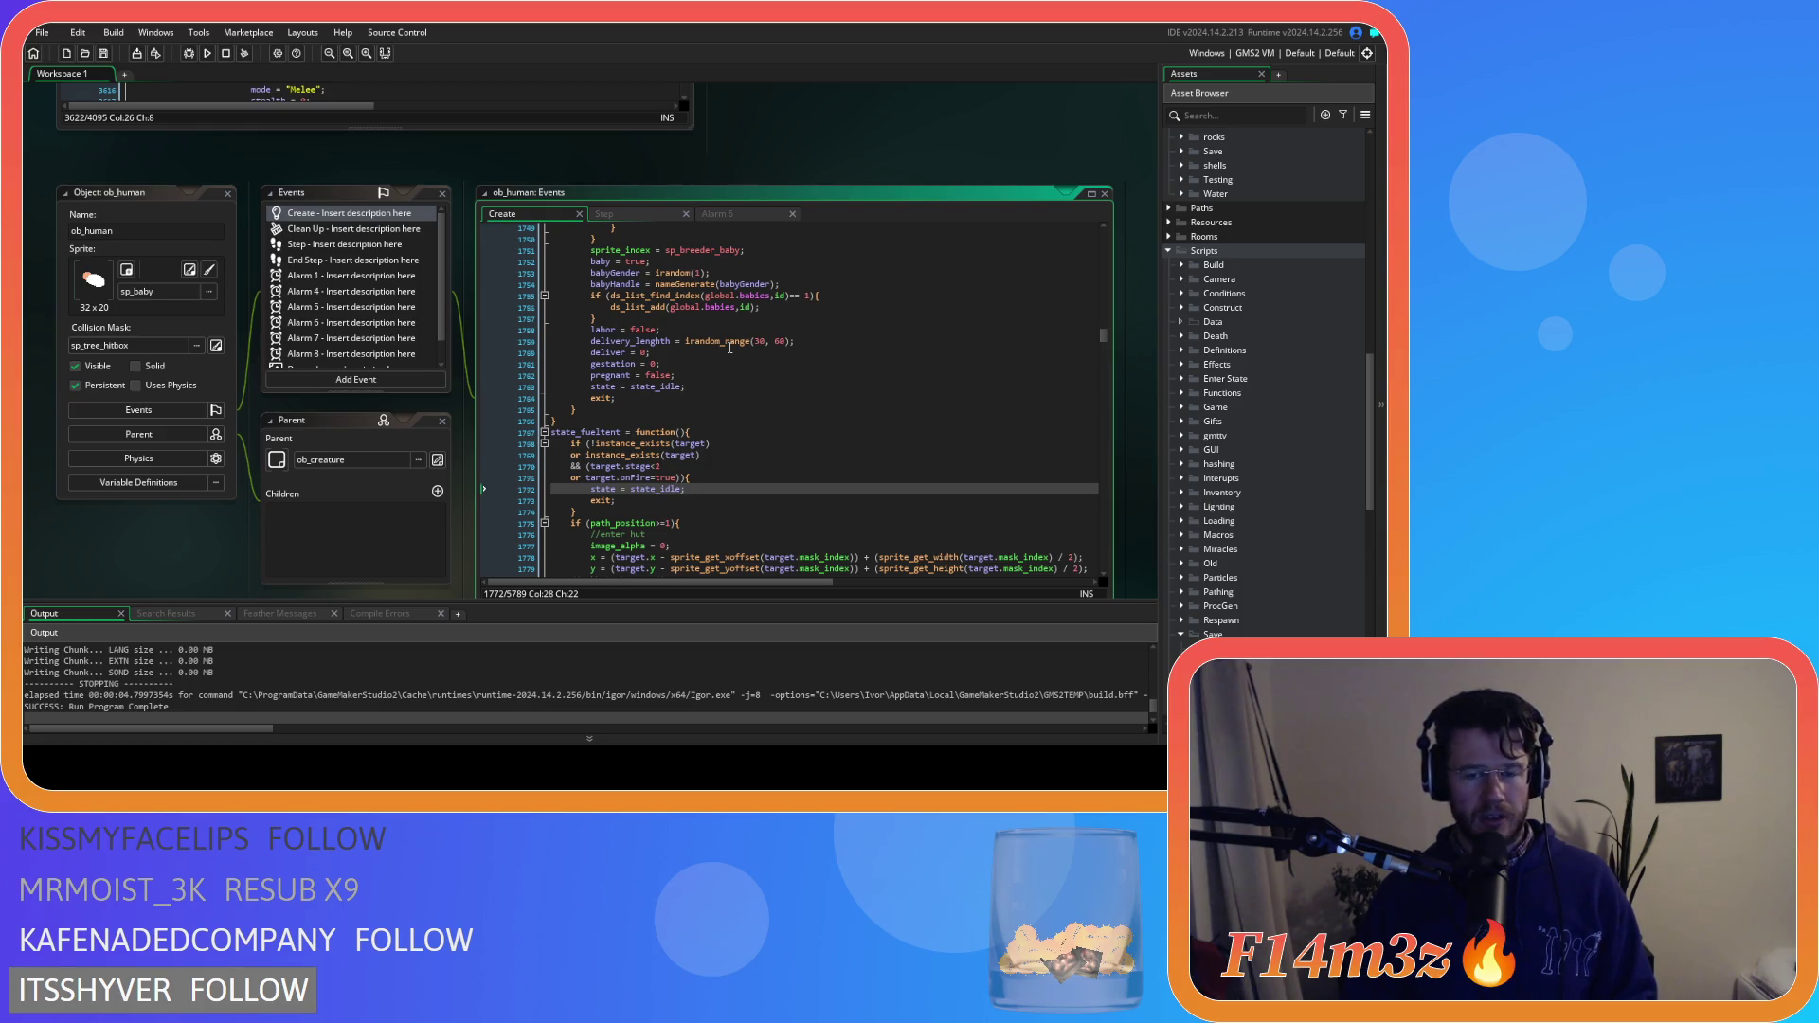
pyautogui.scroll(-10, 729, 348)
pyautogui.scroll(5, 730, 347)
# Find state_withdrawfirewood in ob_human's Create code and go through its interrupt calls
pyautogui.hotkey('ctrl', 'f')
pyautogui.write('sta')
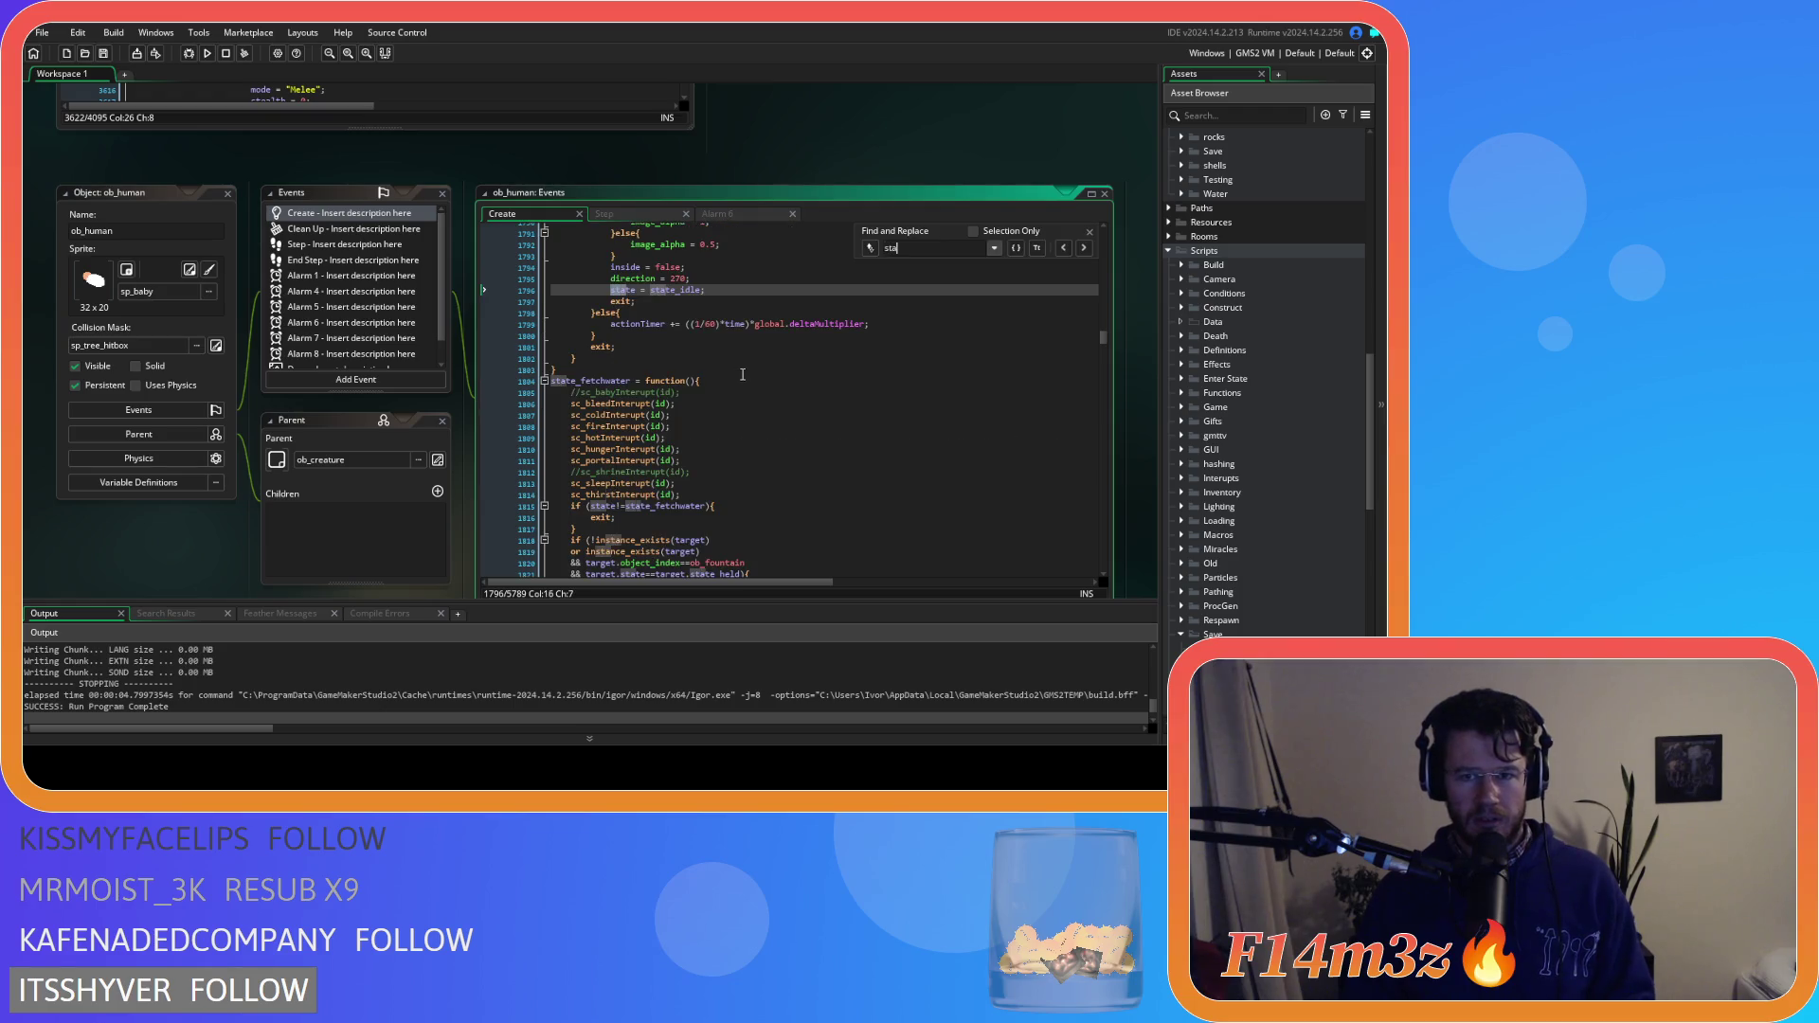
pyautogui.write('te_')
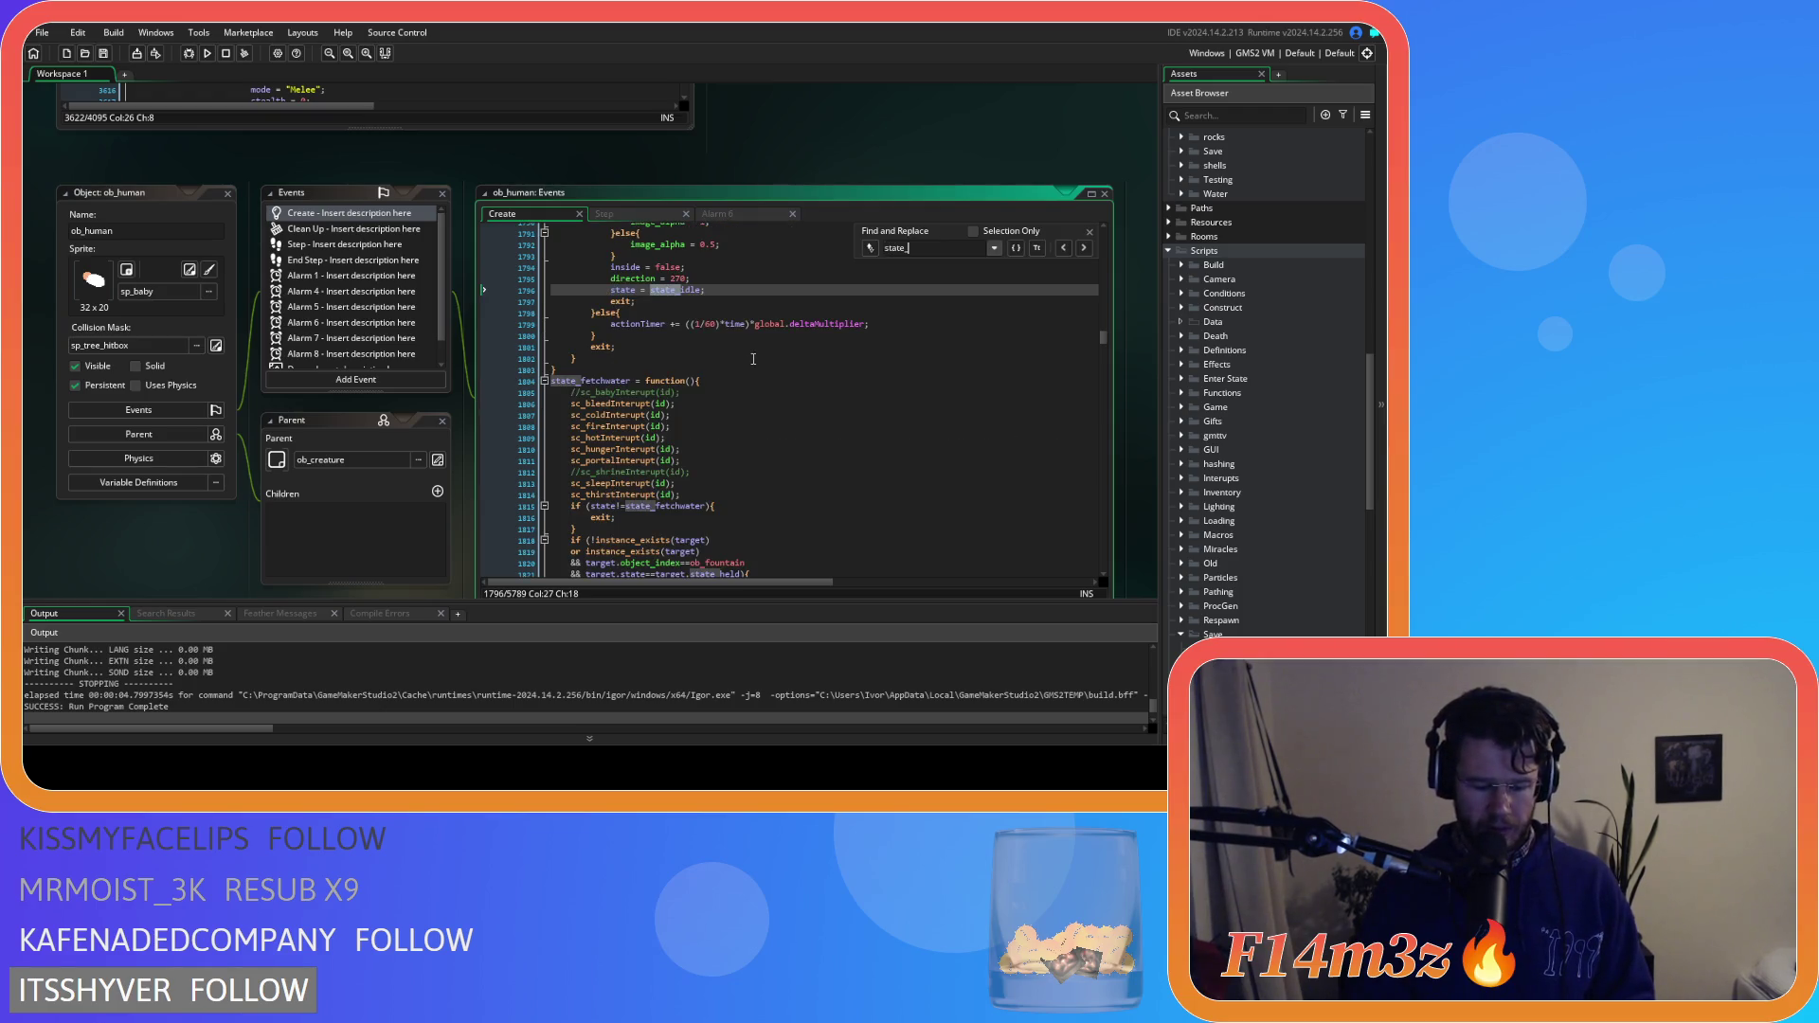
pyautogui.write('withdrawf')
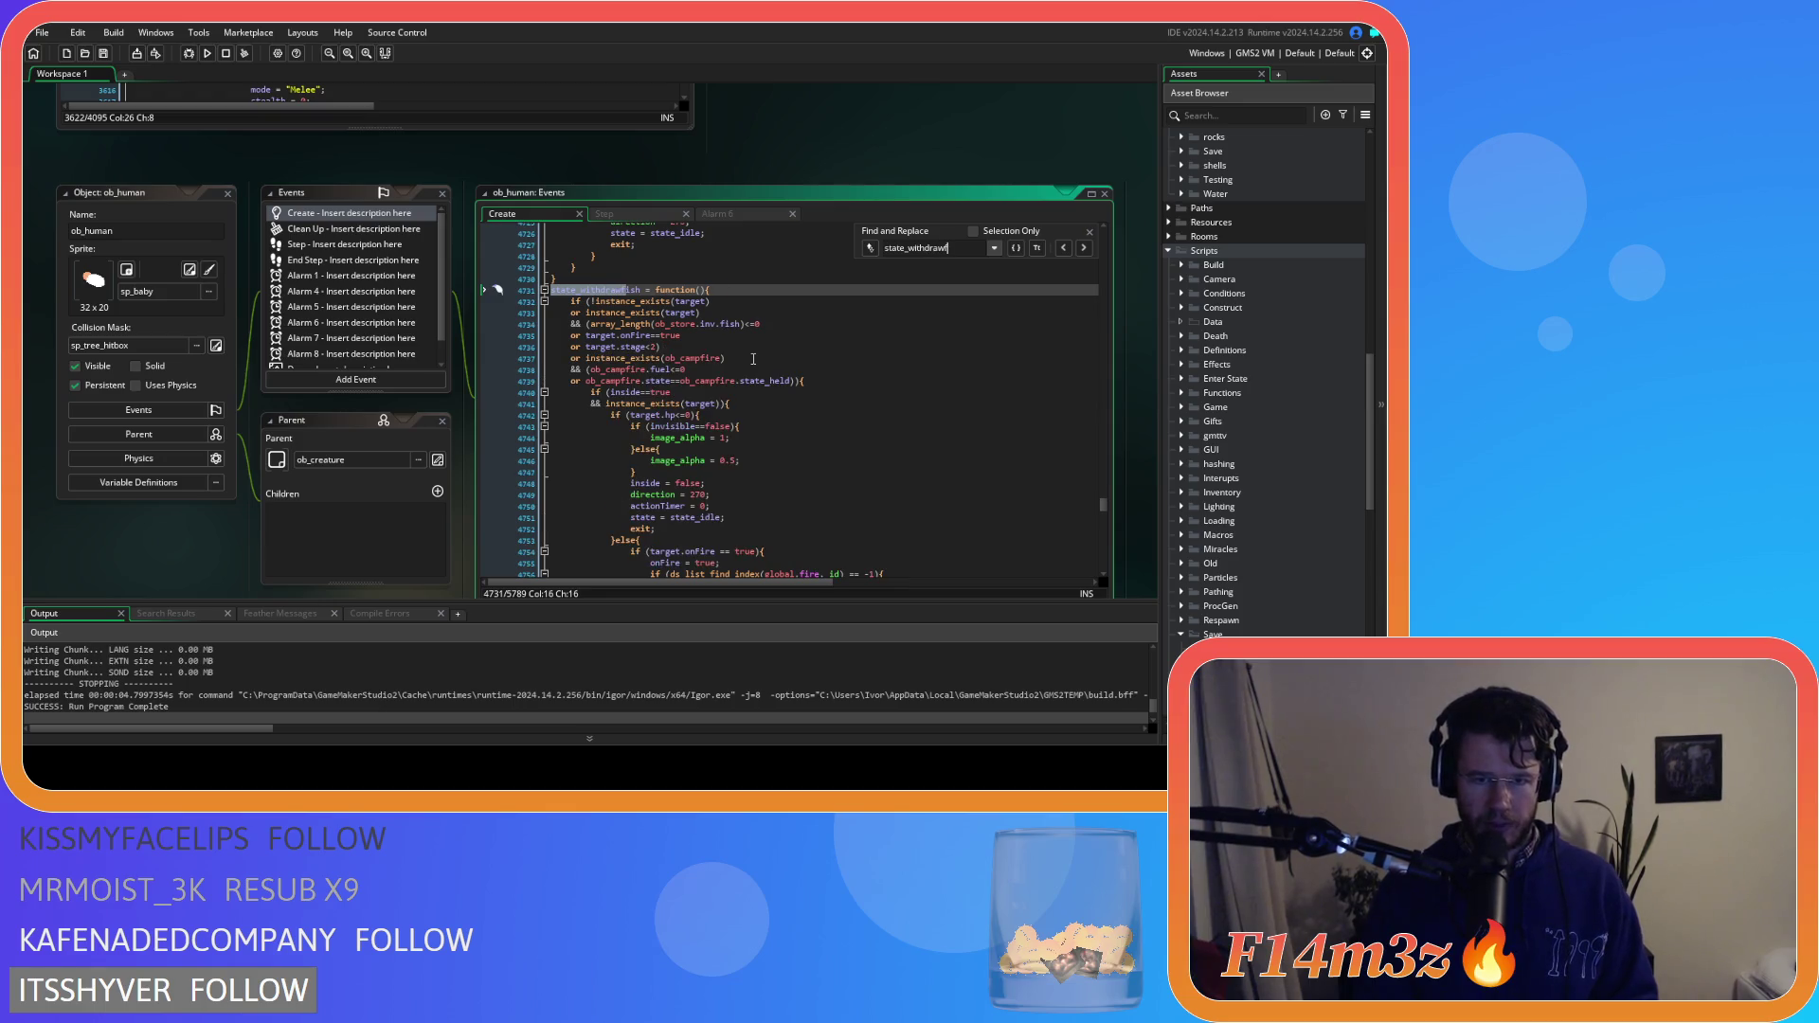
pyautogui.write('irewood')
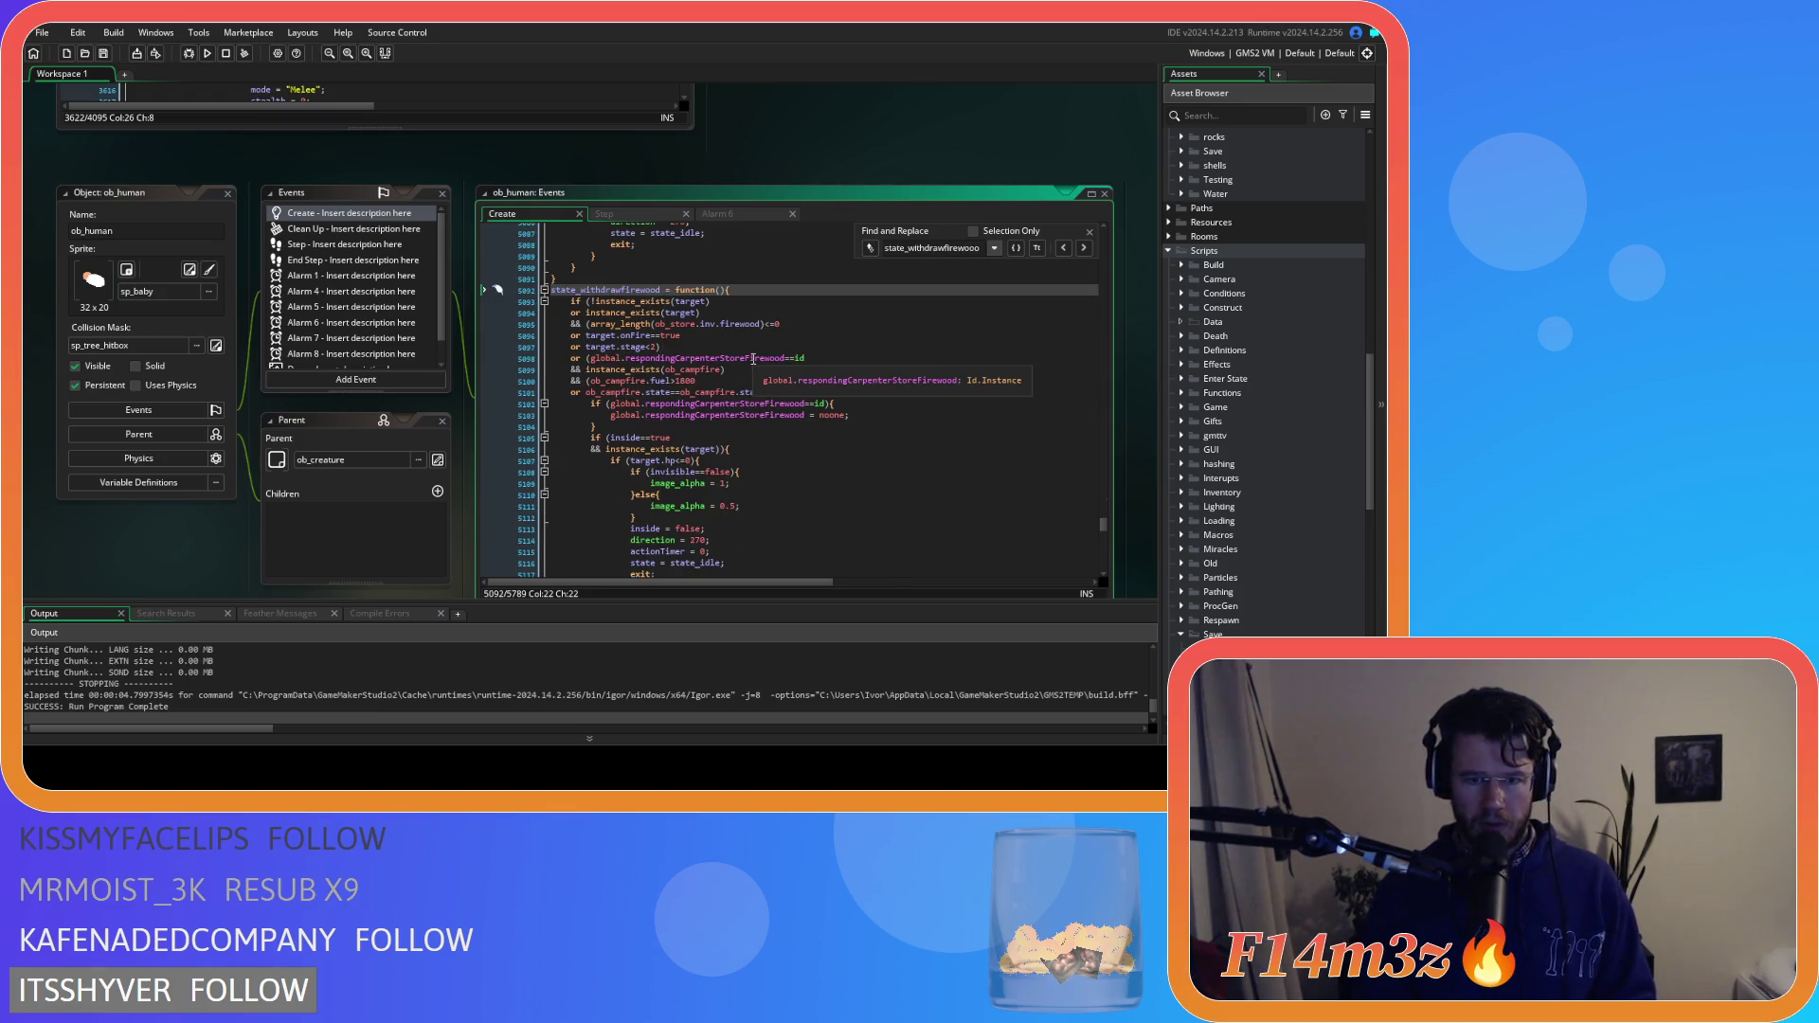
pyautogui.scroll(-15, 763, 374)
pyautogui.click(717, 371)
pyautogui.click(717, 381)
pyautogui.click(716, 392)
pyautogui.click(713, 427)
pyautogui.click(719, 485)
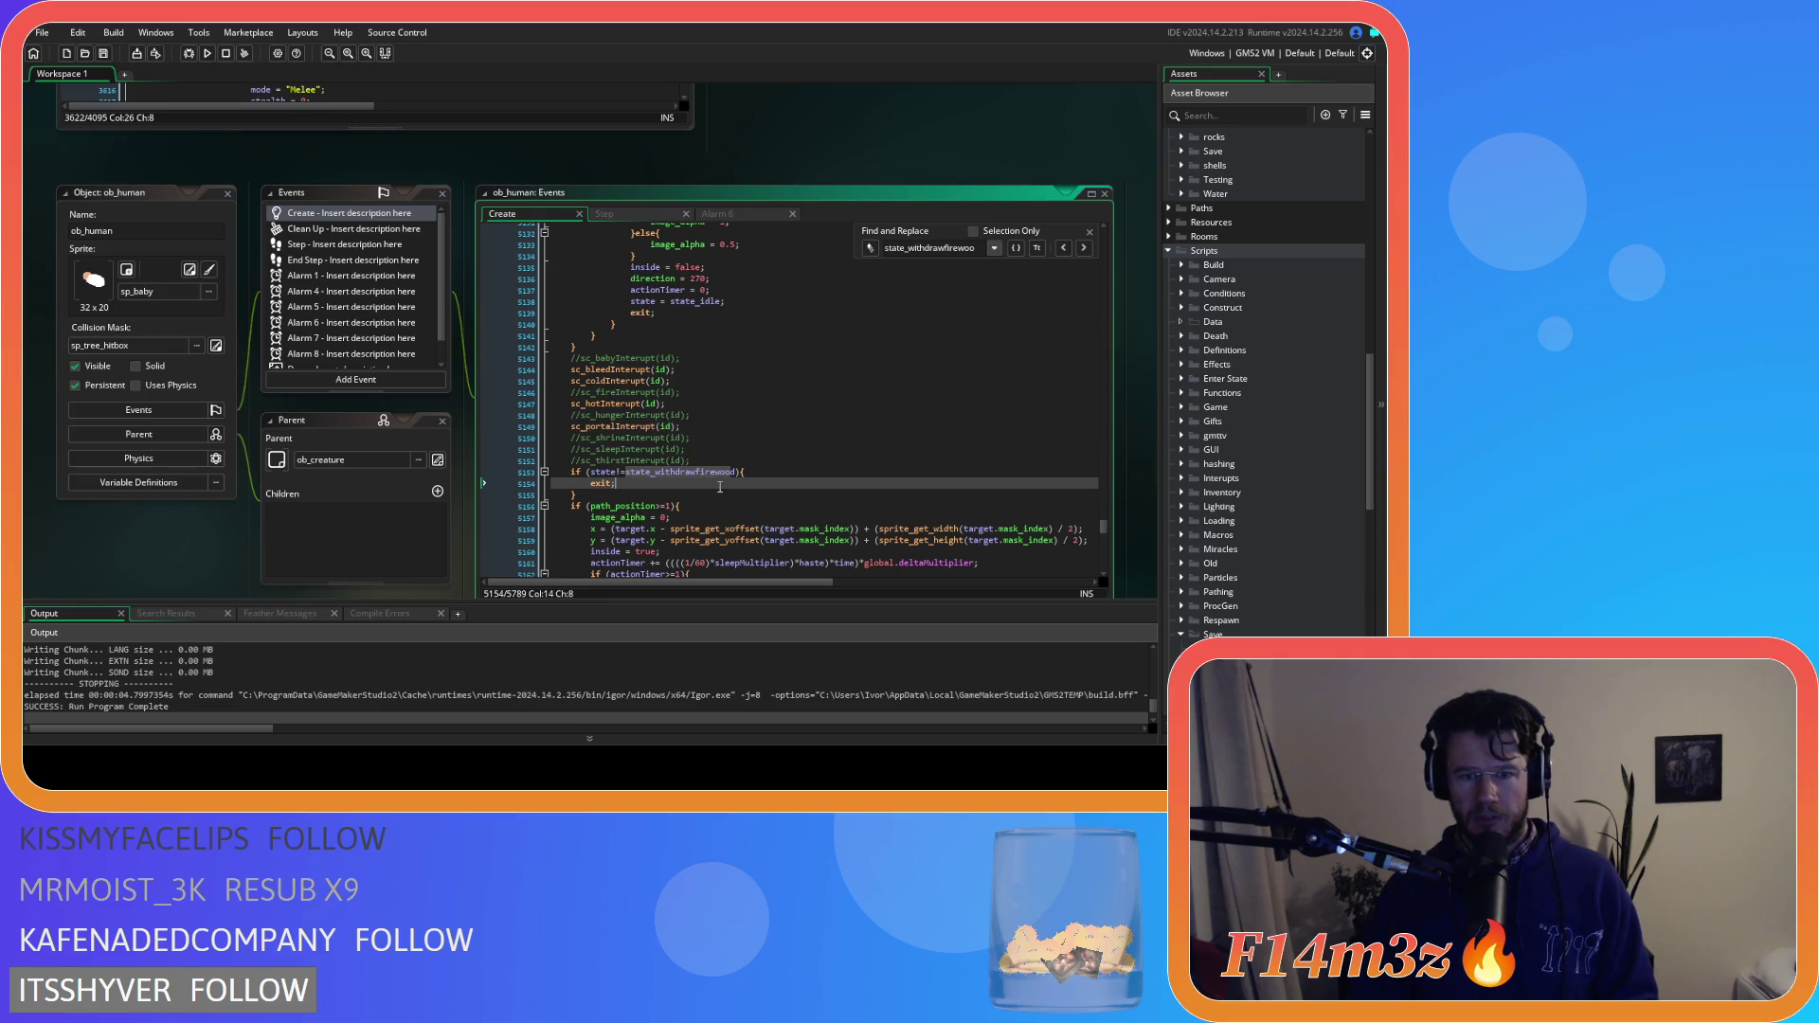
pyautogui.scroll(-14, 778, 475)
# Duplicate the state_withdrawfirewood function and rename the copy state_withdrawfirewoodtent
pyautogui.click(577, 305)
pyautogui.scroll(20, 577, 303)
pyautogui.moveTo(578, 303); pyautogui.dragTo(592, 391)
pyautogui.scroll(10, 580, 345)
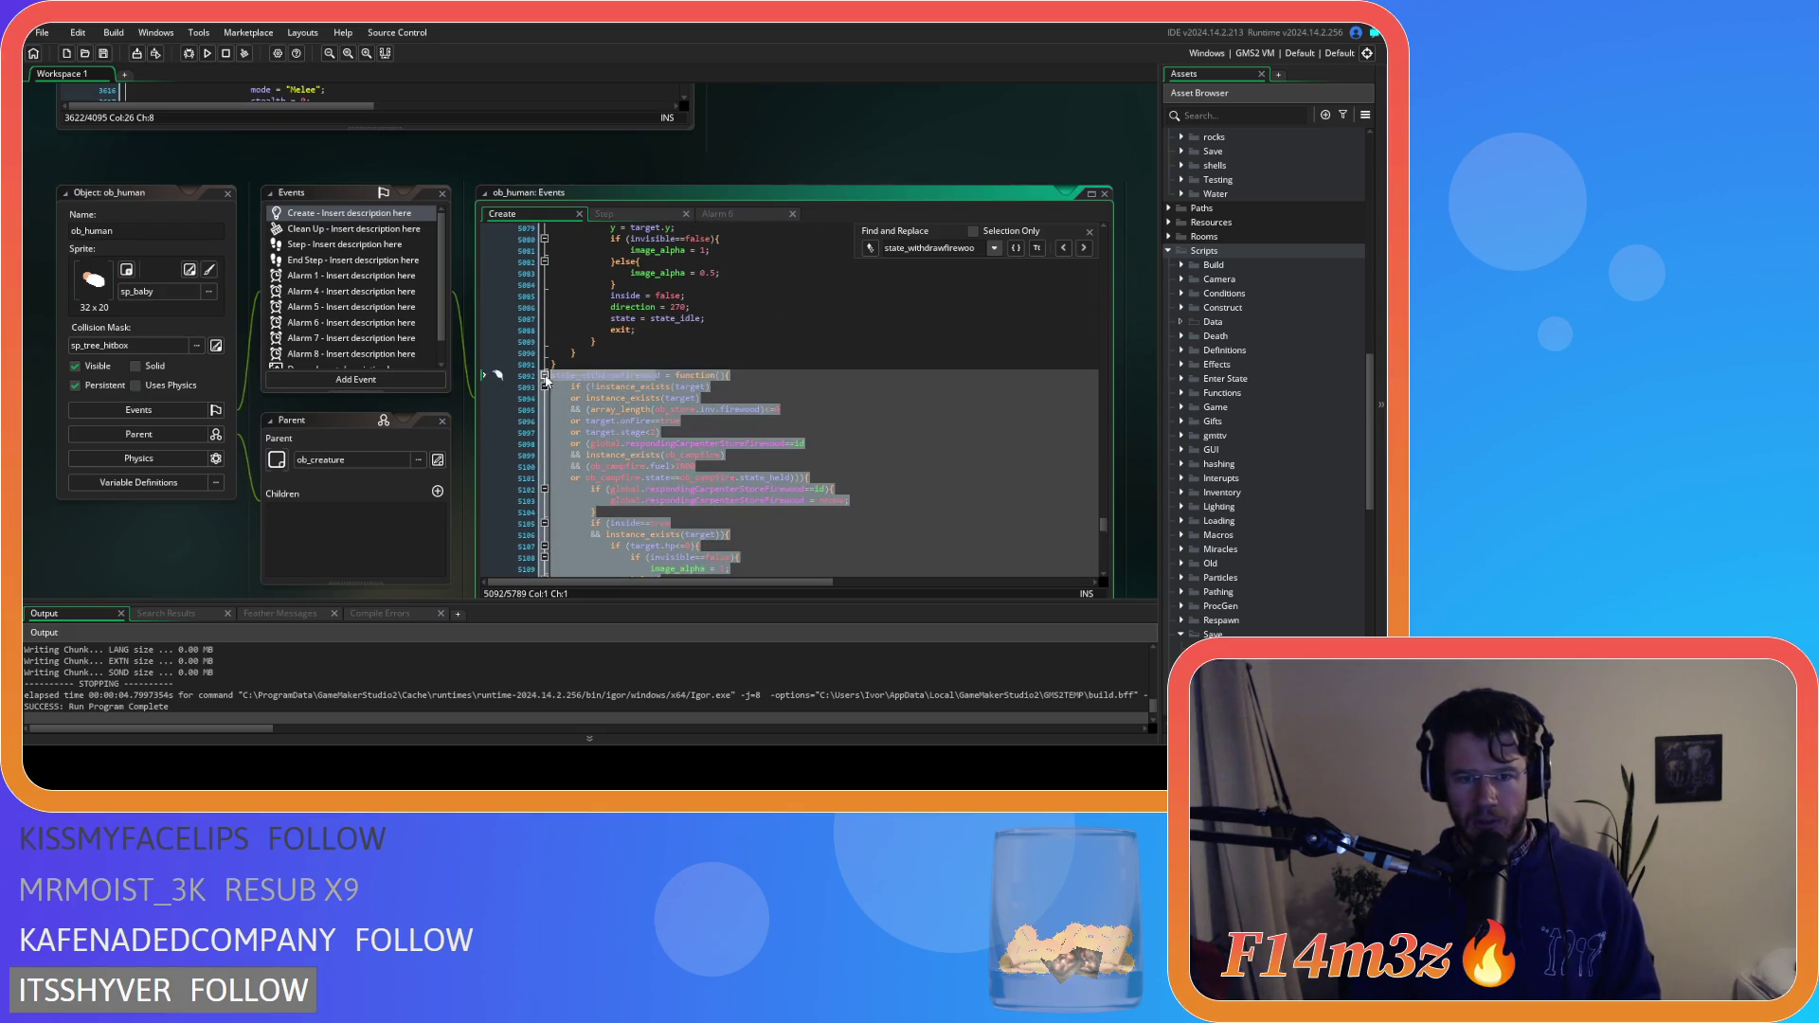
pyautogui.hotkey('ctrl', 'd')
pyautogui.scroll(-15, 760, 384)
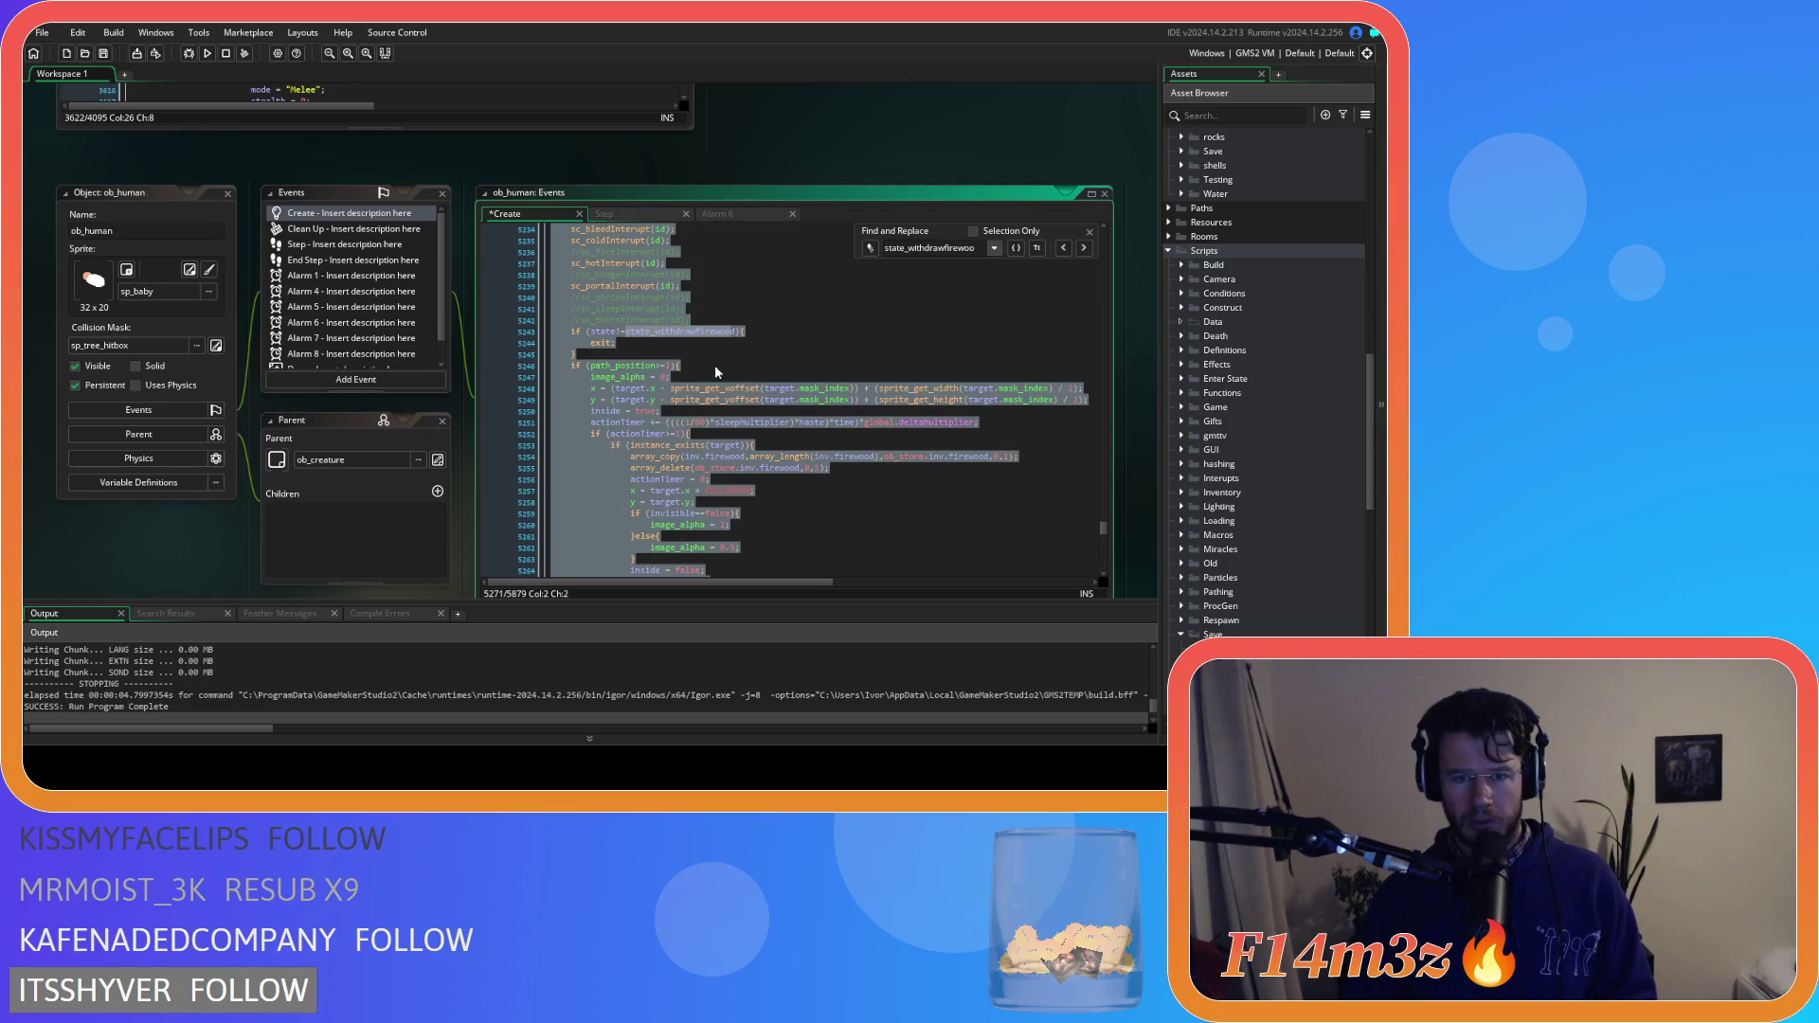
pyautogui.scroll(15, 697, 377)
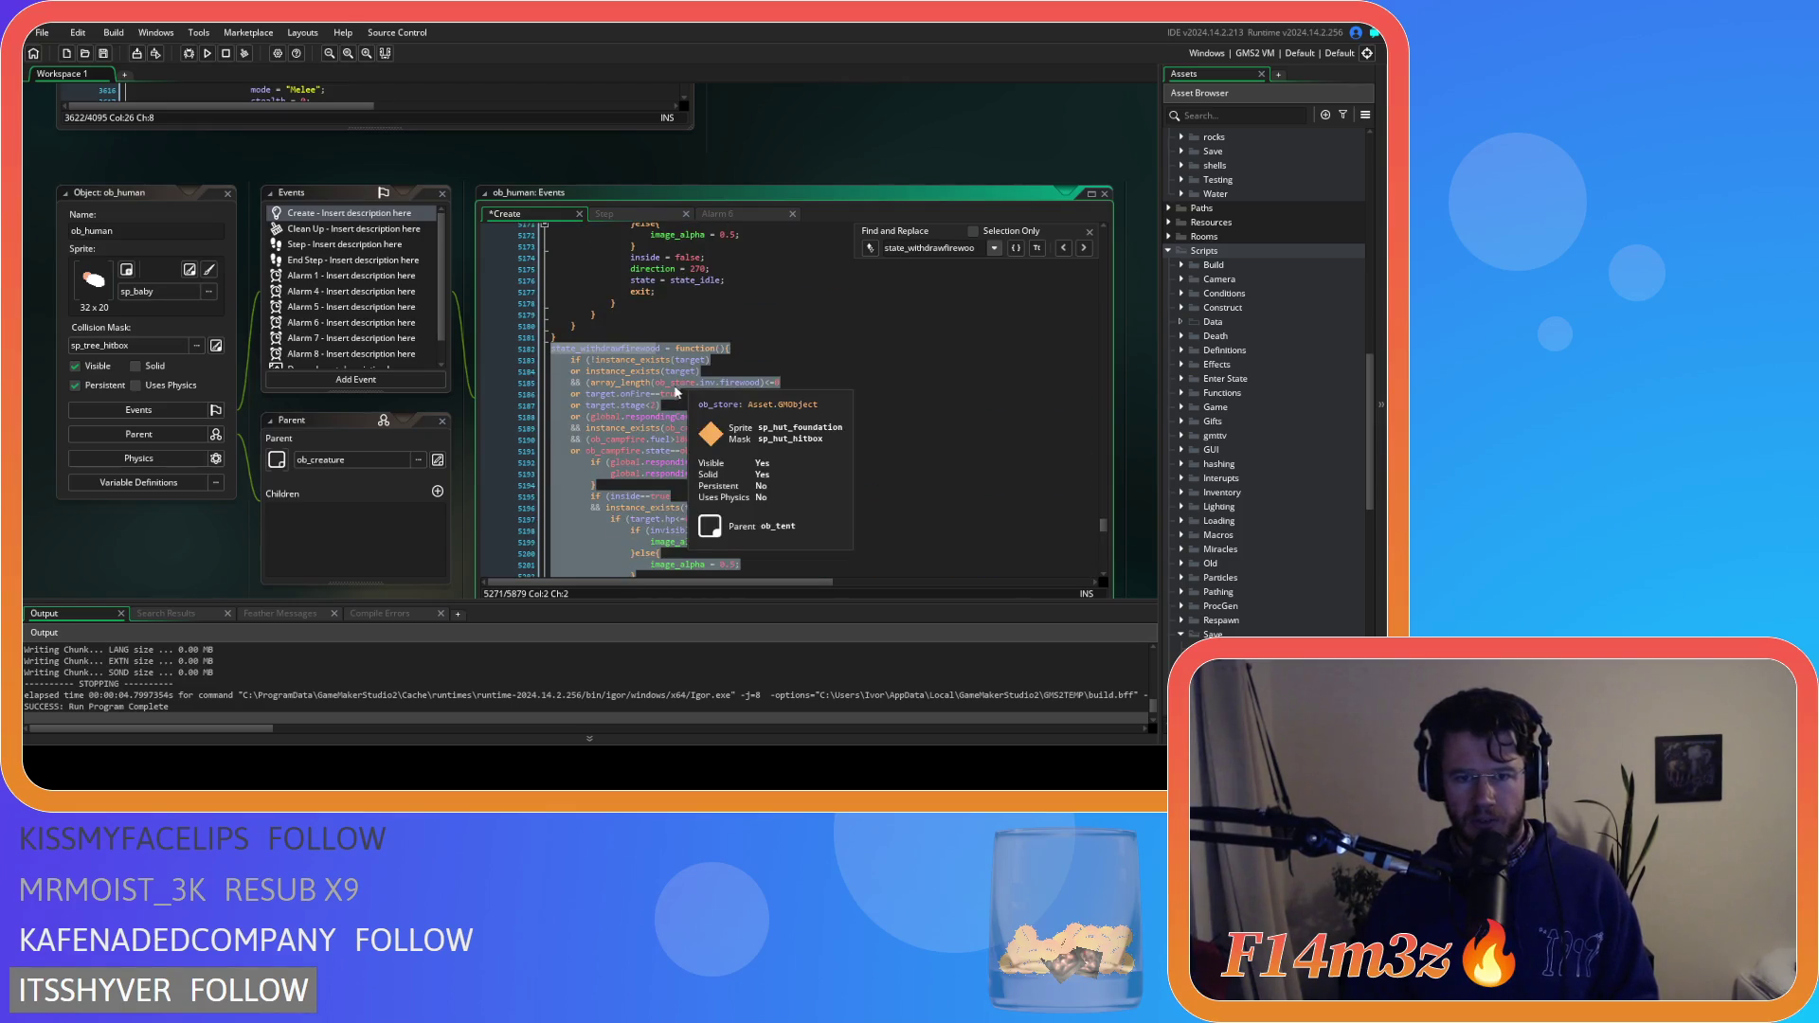
pyautogui.doubleClick(660, 351)
pyautogui.write('tent')
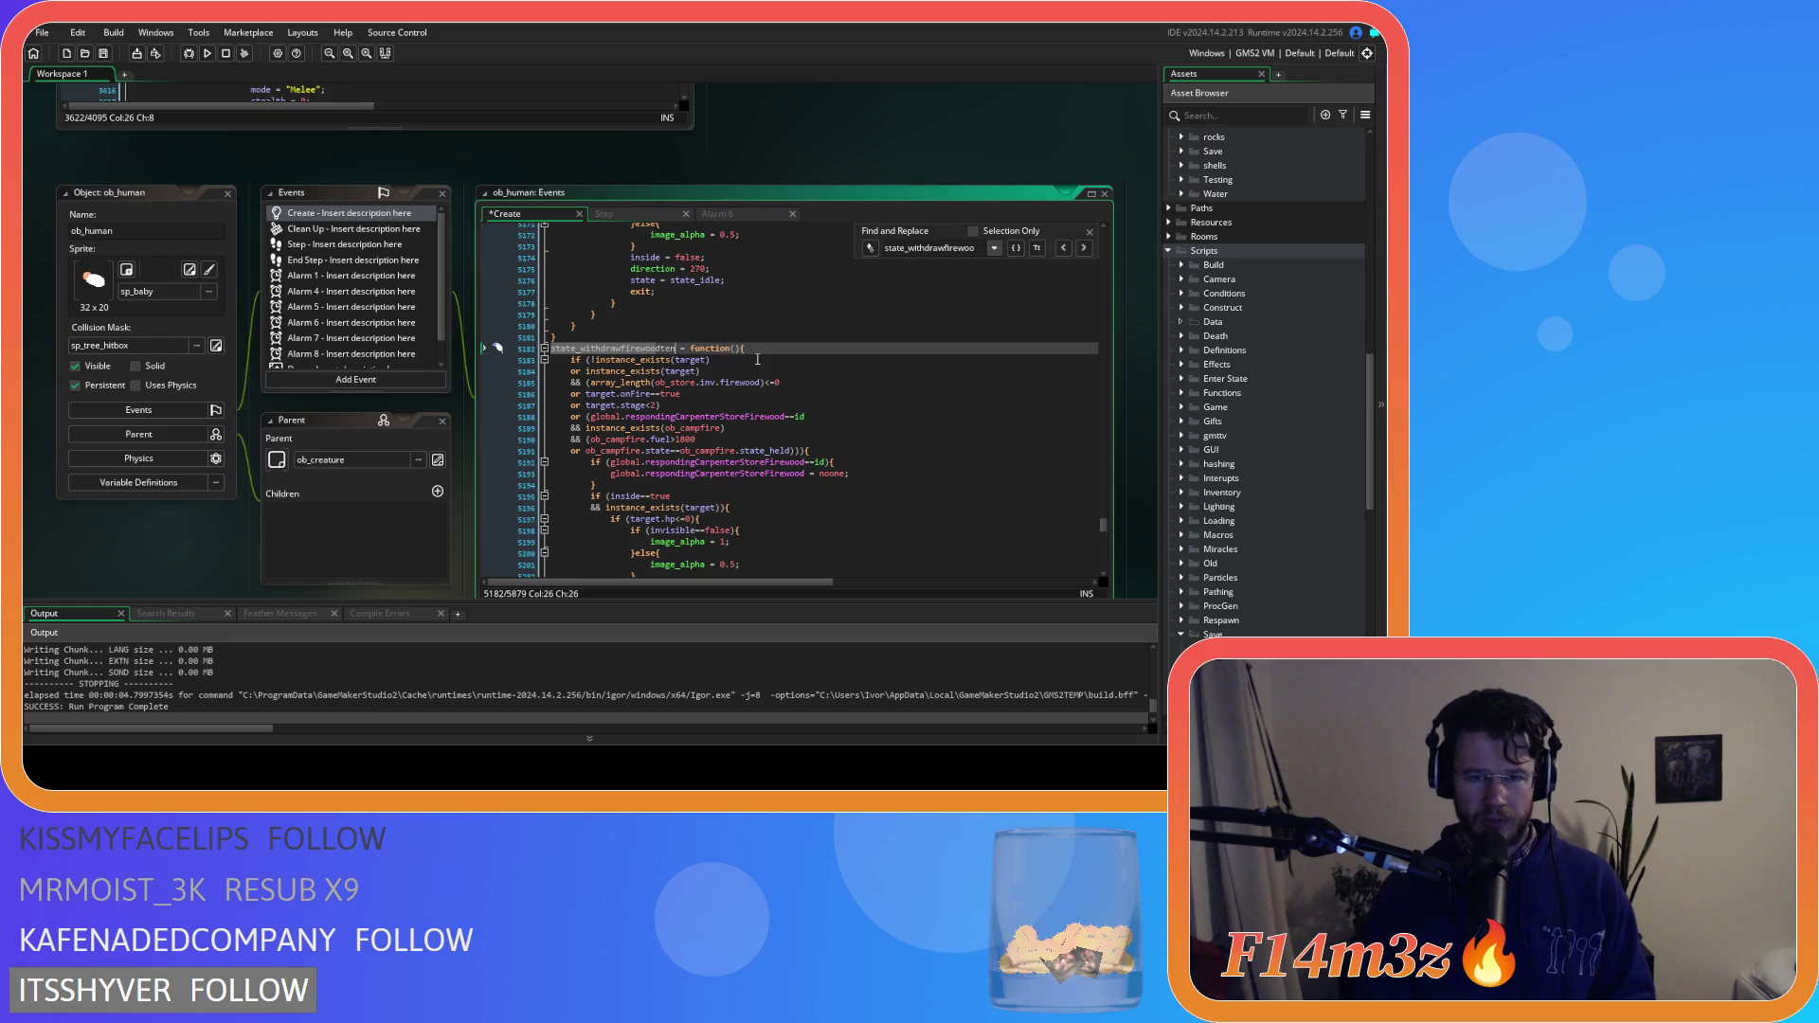
# Delete the respondingCarpenterStoreFirewood check from the copy's campfire condition
pyautogui.scroll(-1, 844, 416)
pyautogui.click(844, 456)
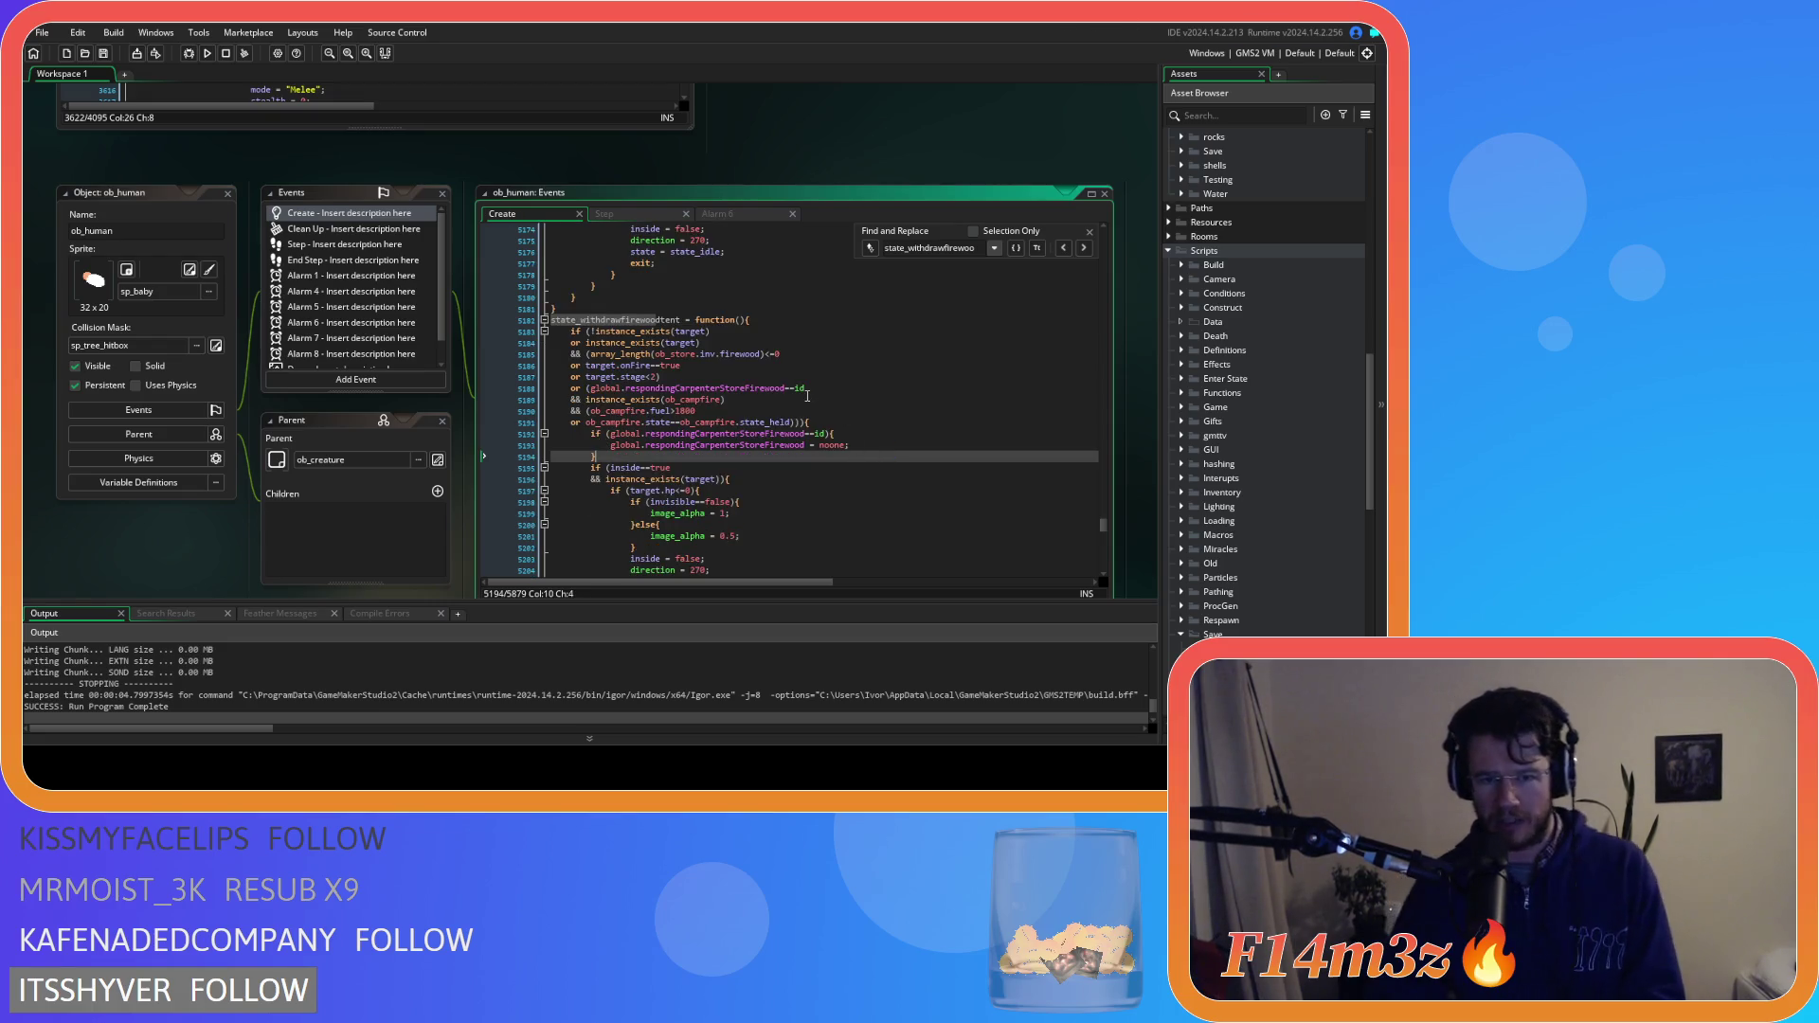
pyautogui.scroll(17, 805, 417)
pyautogui.scroll(13, 805, 413)
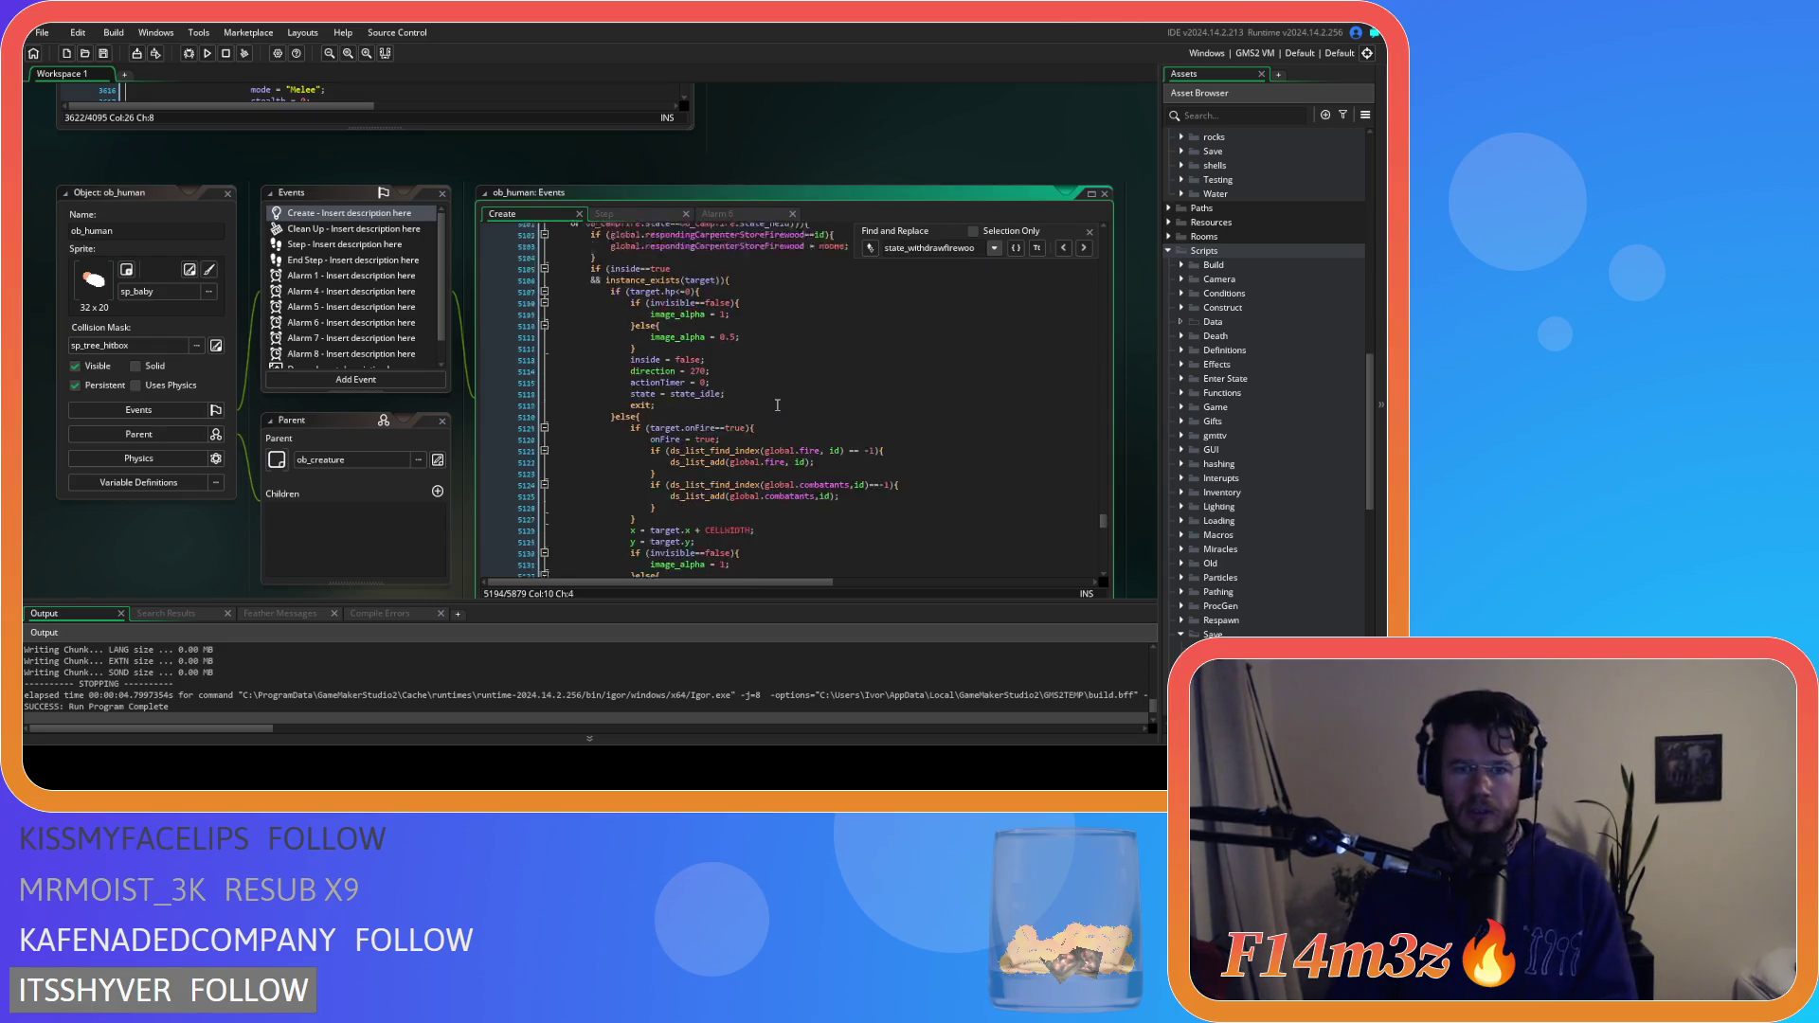
pyautogui.moveTo(834, 416); pyautogui.dragTo(584, 417)
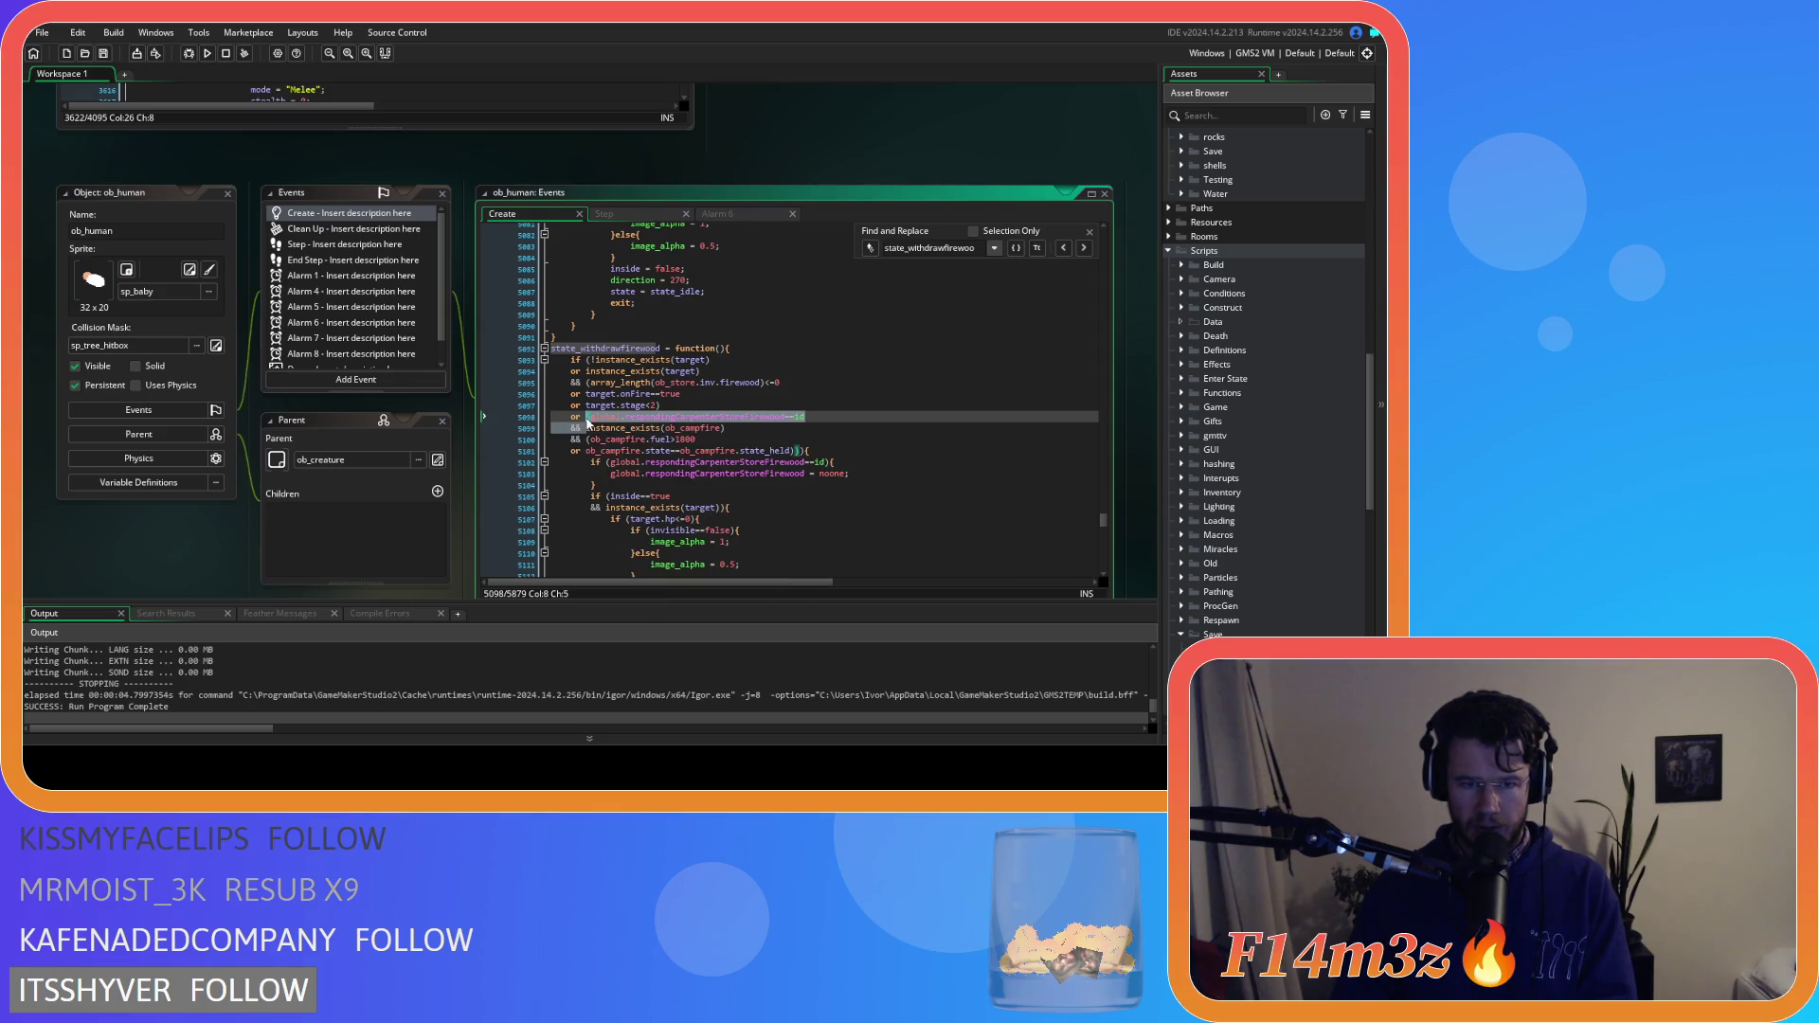
pyautogui.press('Delete')
pyautogui.click(805, 440)
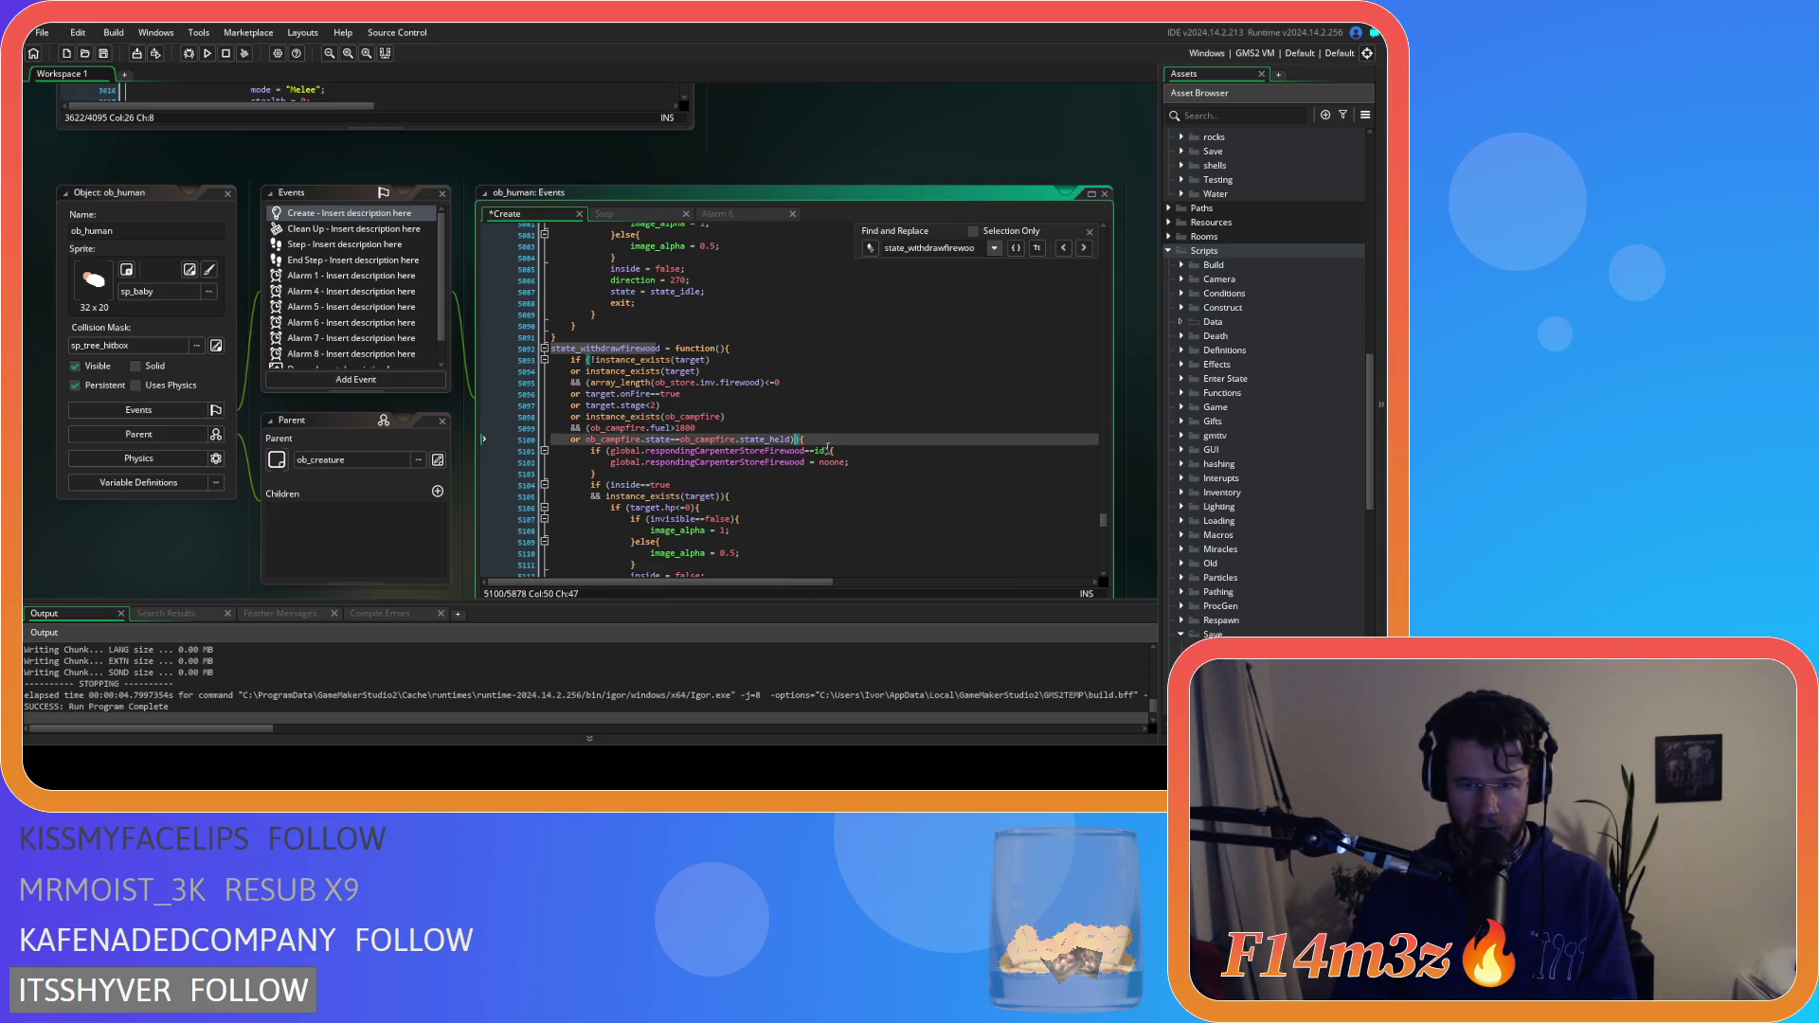
# Scroll through the Create code to review the new state_withdrawfirewoodtent function
pyautogui.scroll(-9, 829, 405)
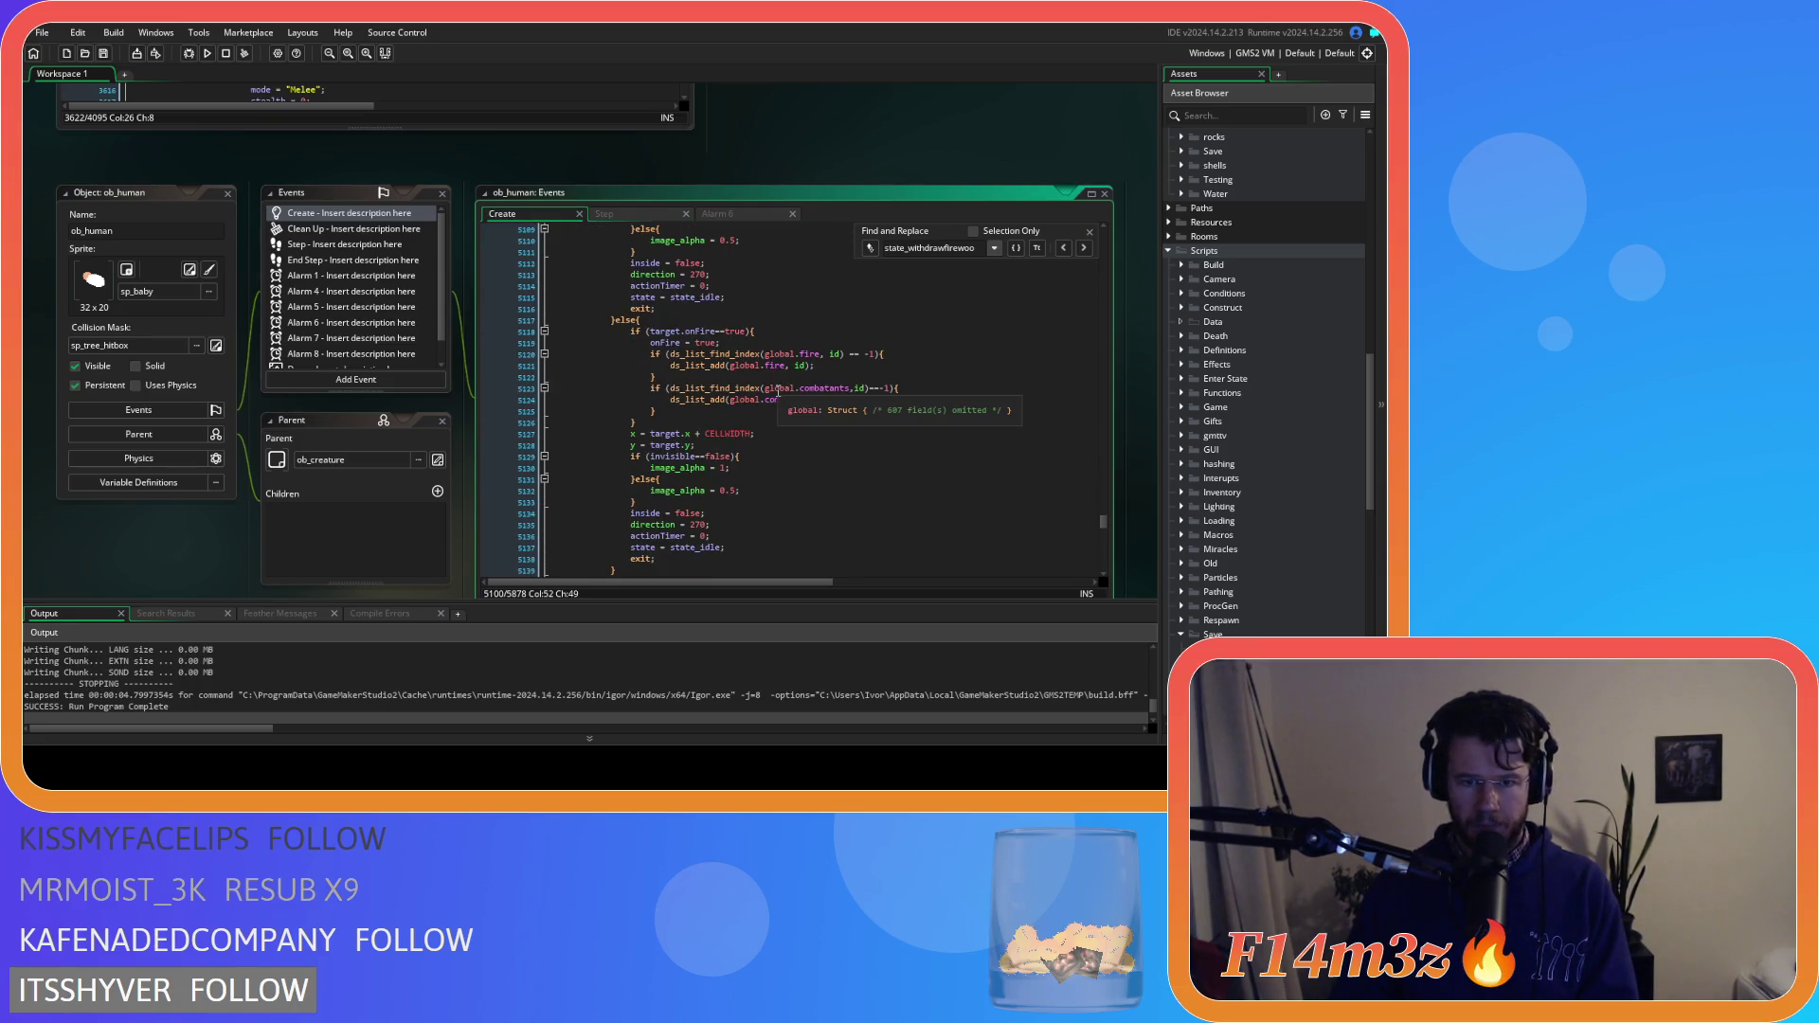
pyautogui.scroll(-3, 781, 398)
pyautogui.scroll(8, 796, 426)
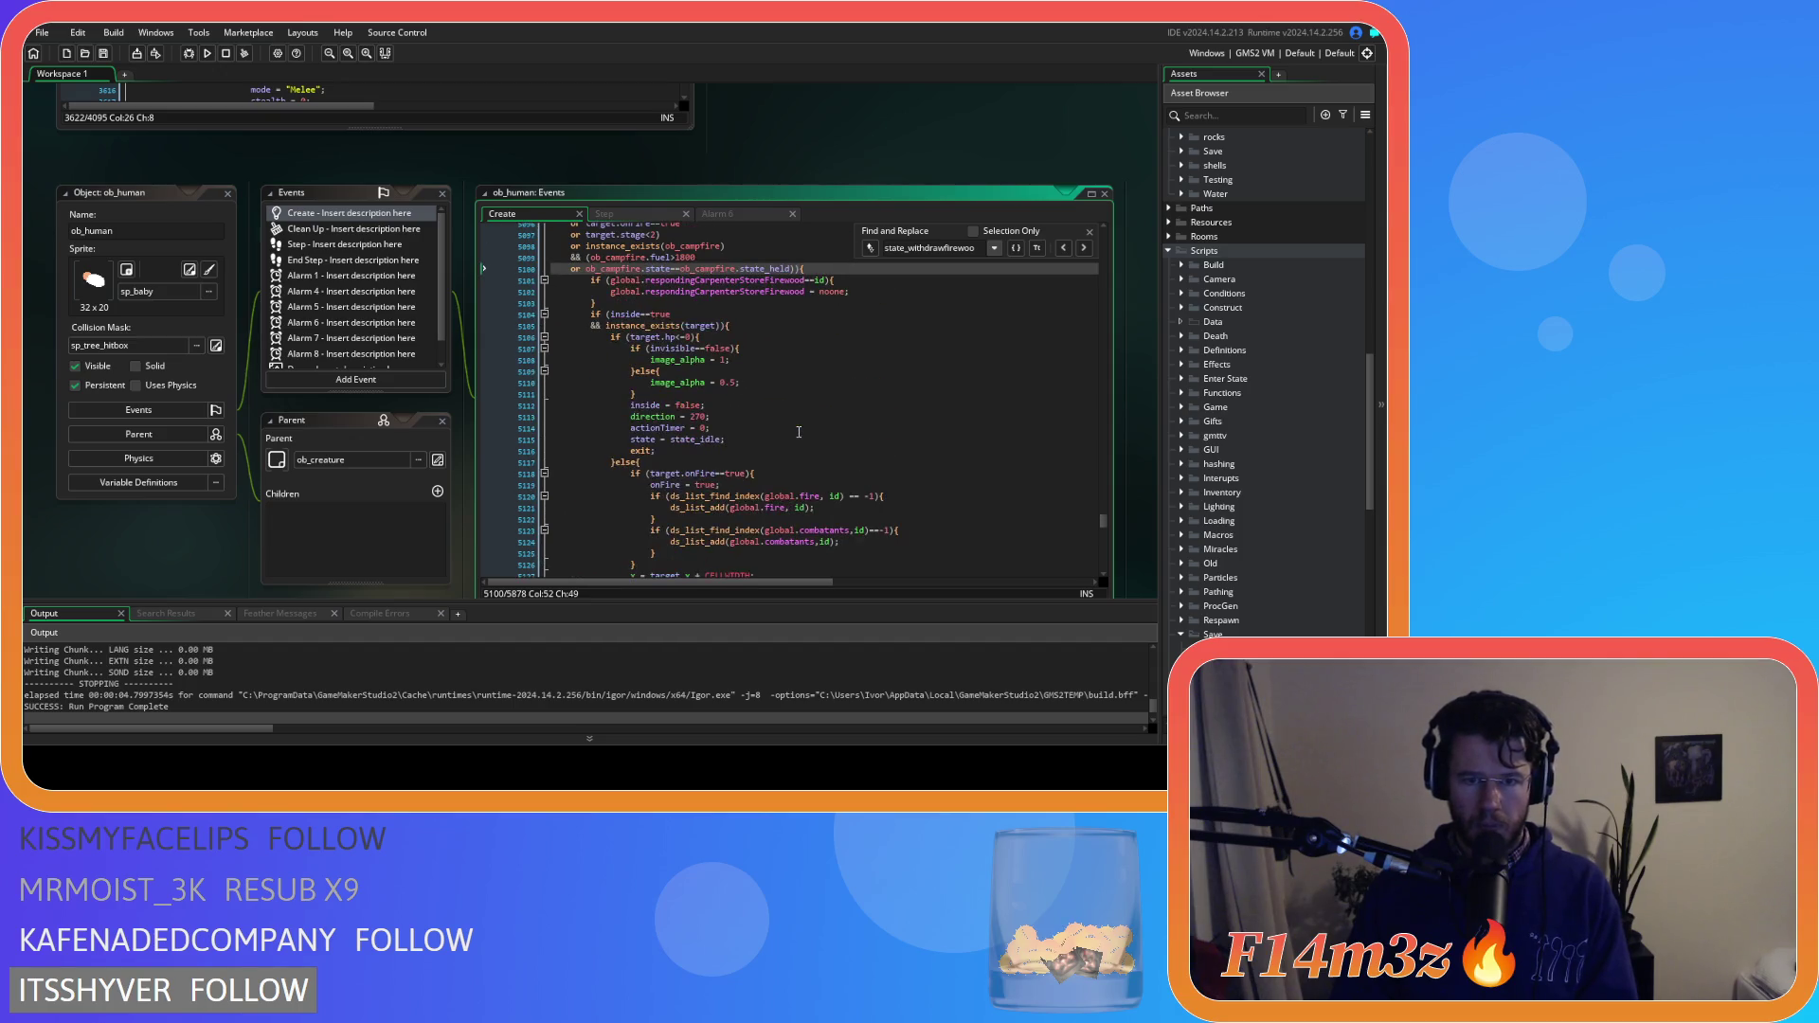
pyautogui.scroll(3, 798, 432)
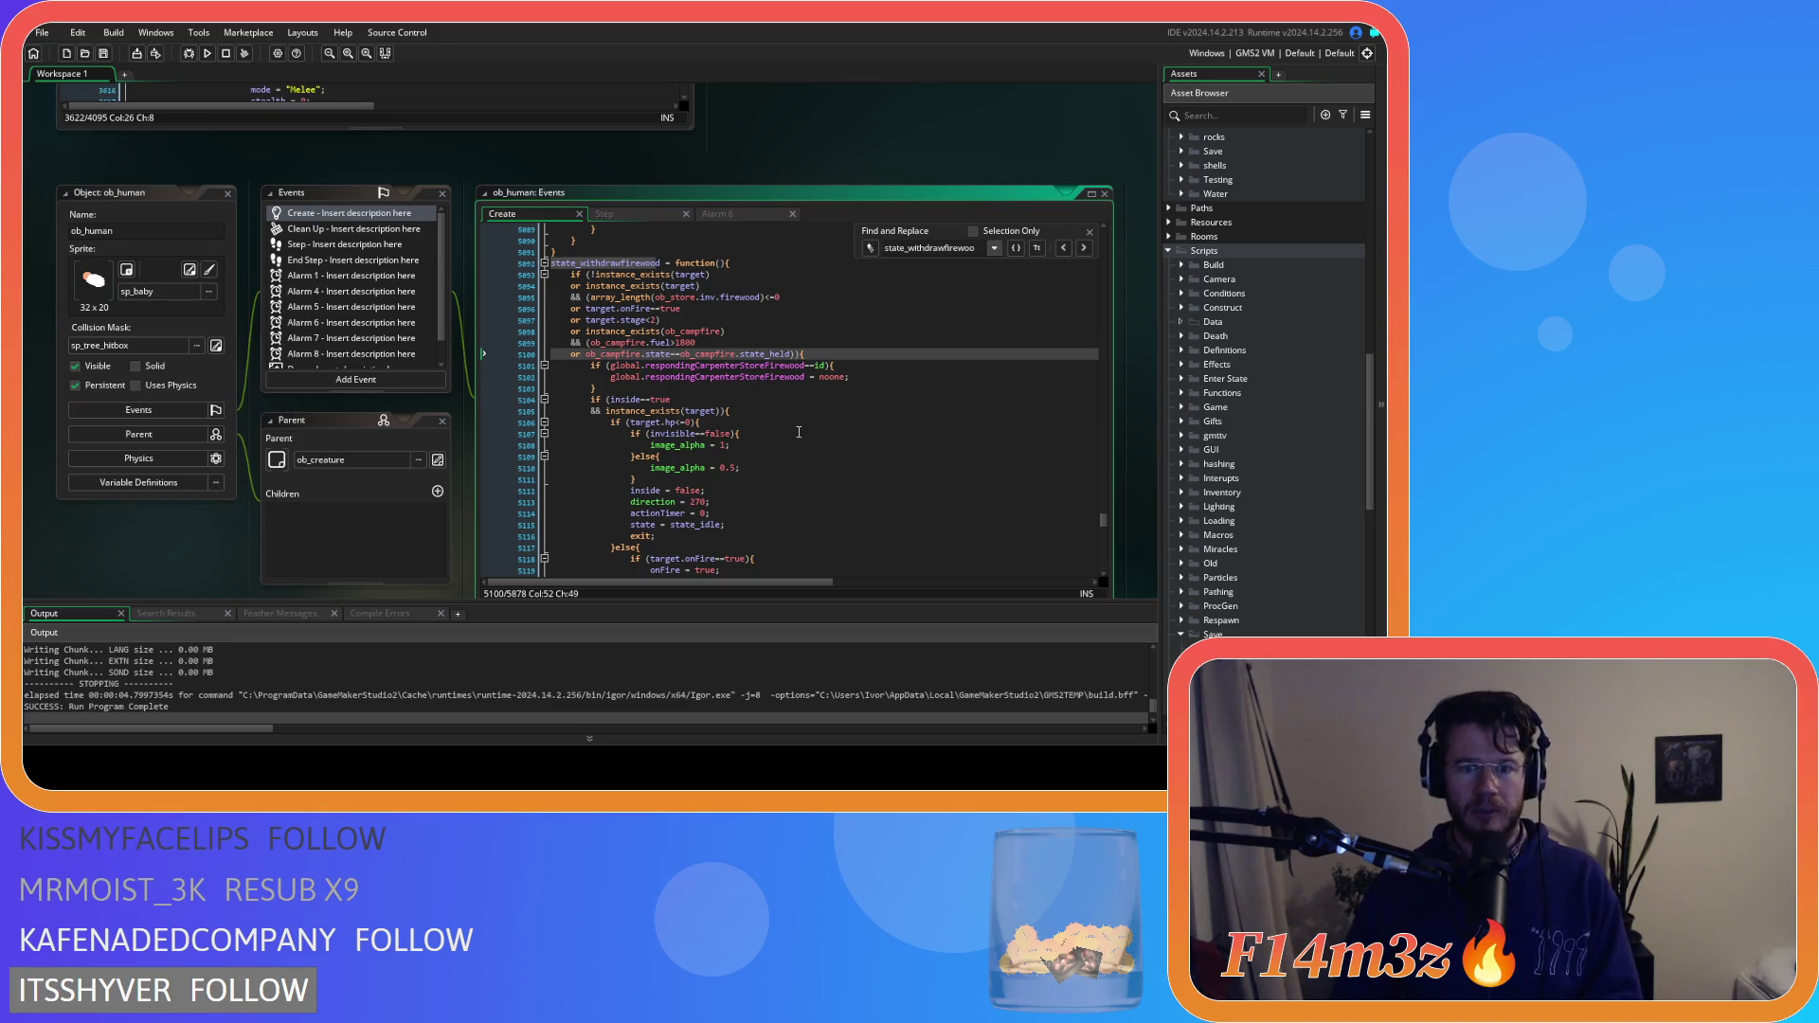
pyautogui.scroll(-4, 799, 432)
pyautogui.scroll(-4, 784, 449)
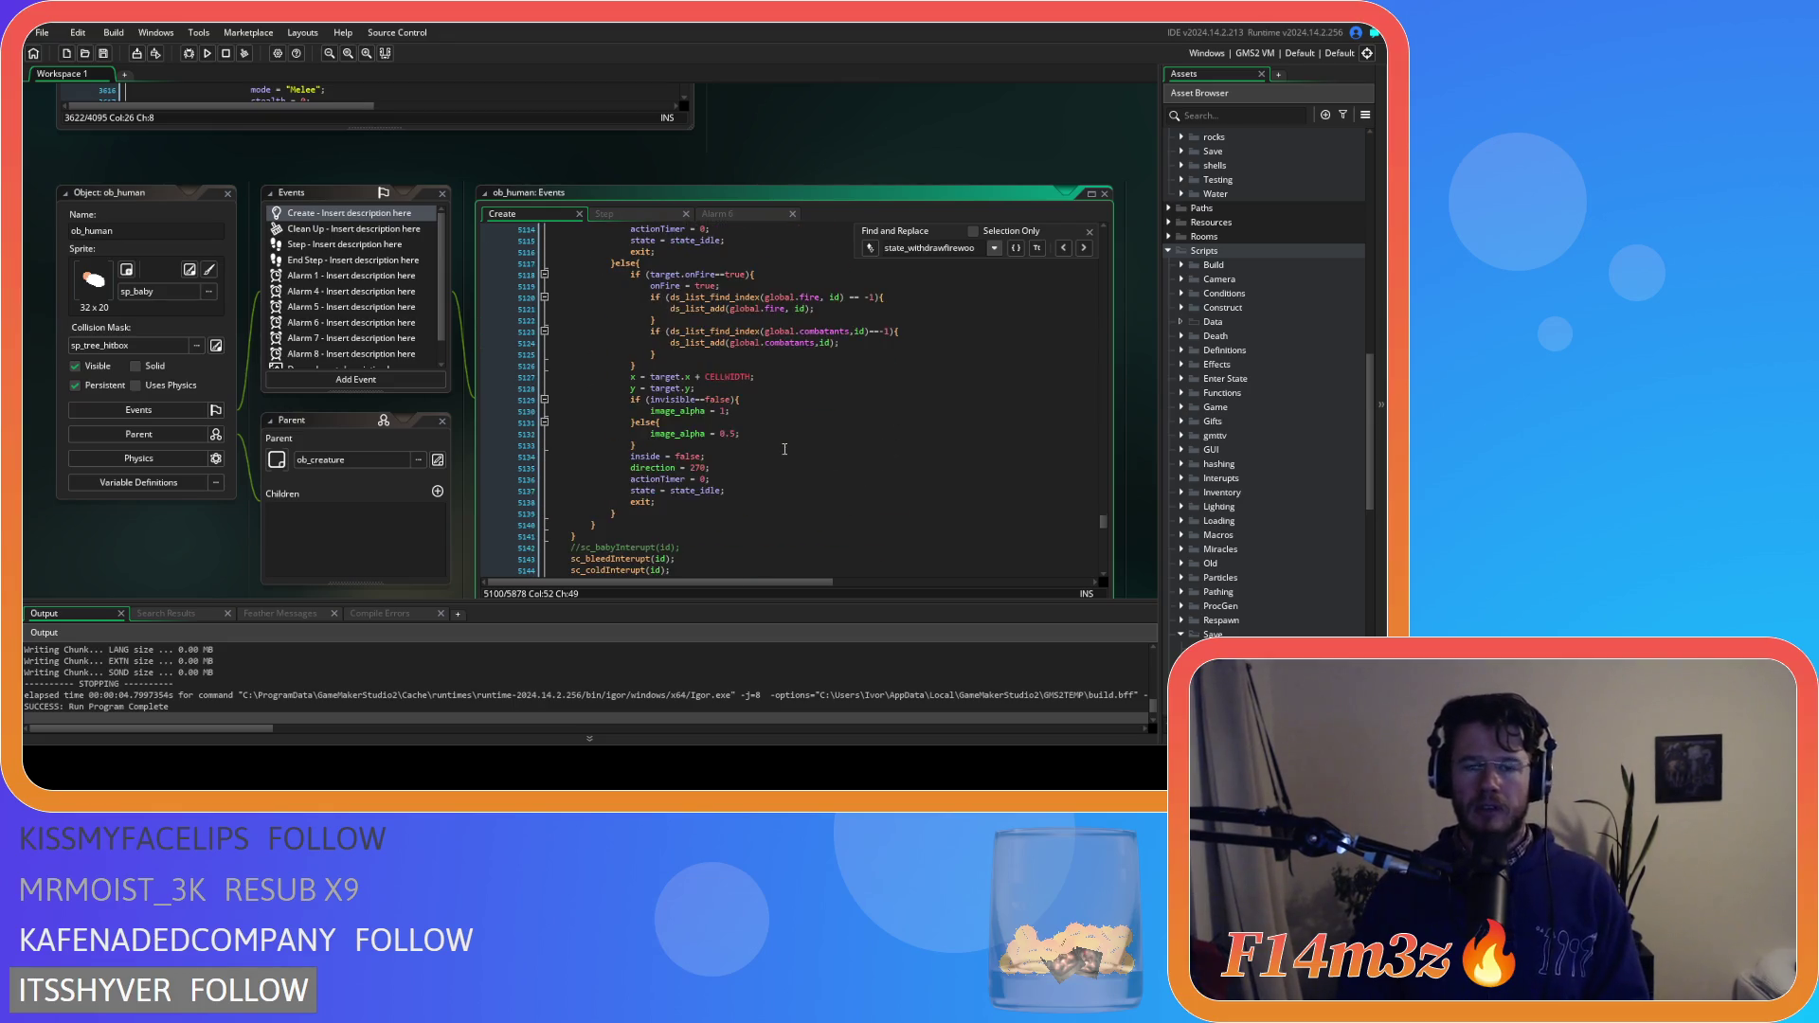
pyautogui.scroll(-5, 784, 449)
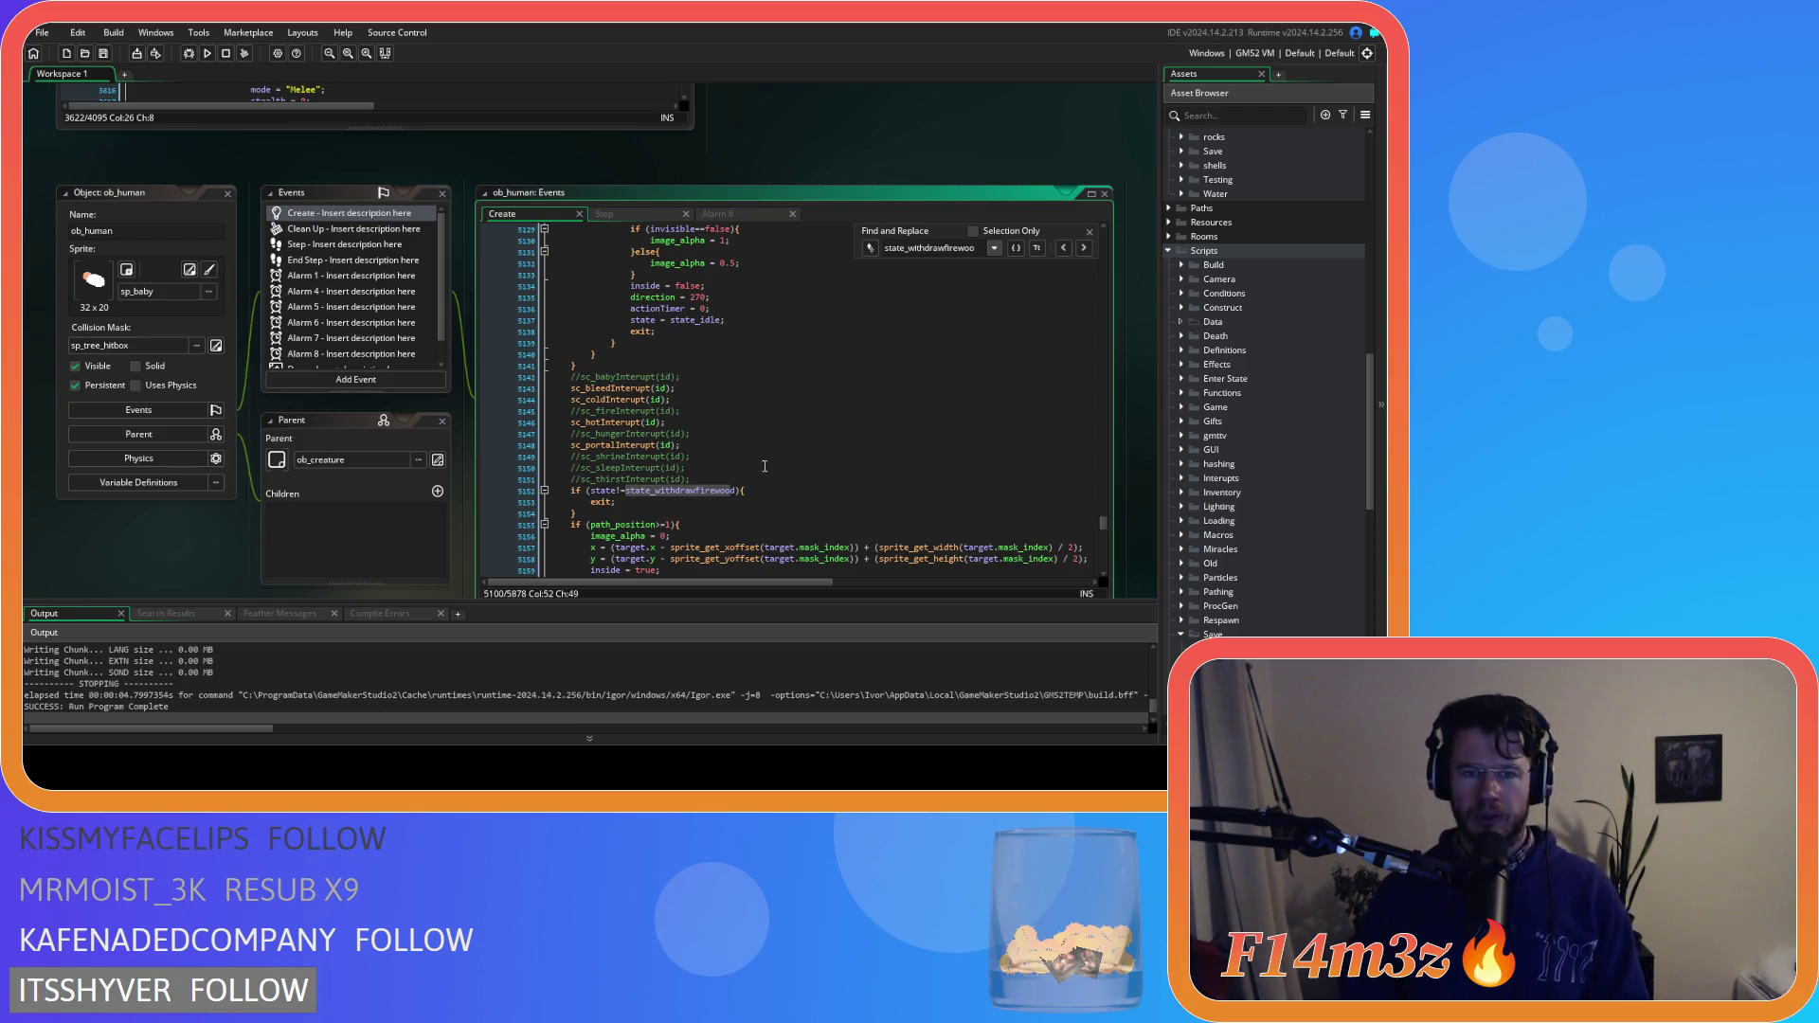
pyautogui.scroll(11, 765, 466)
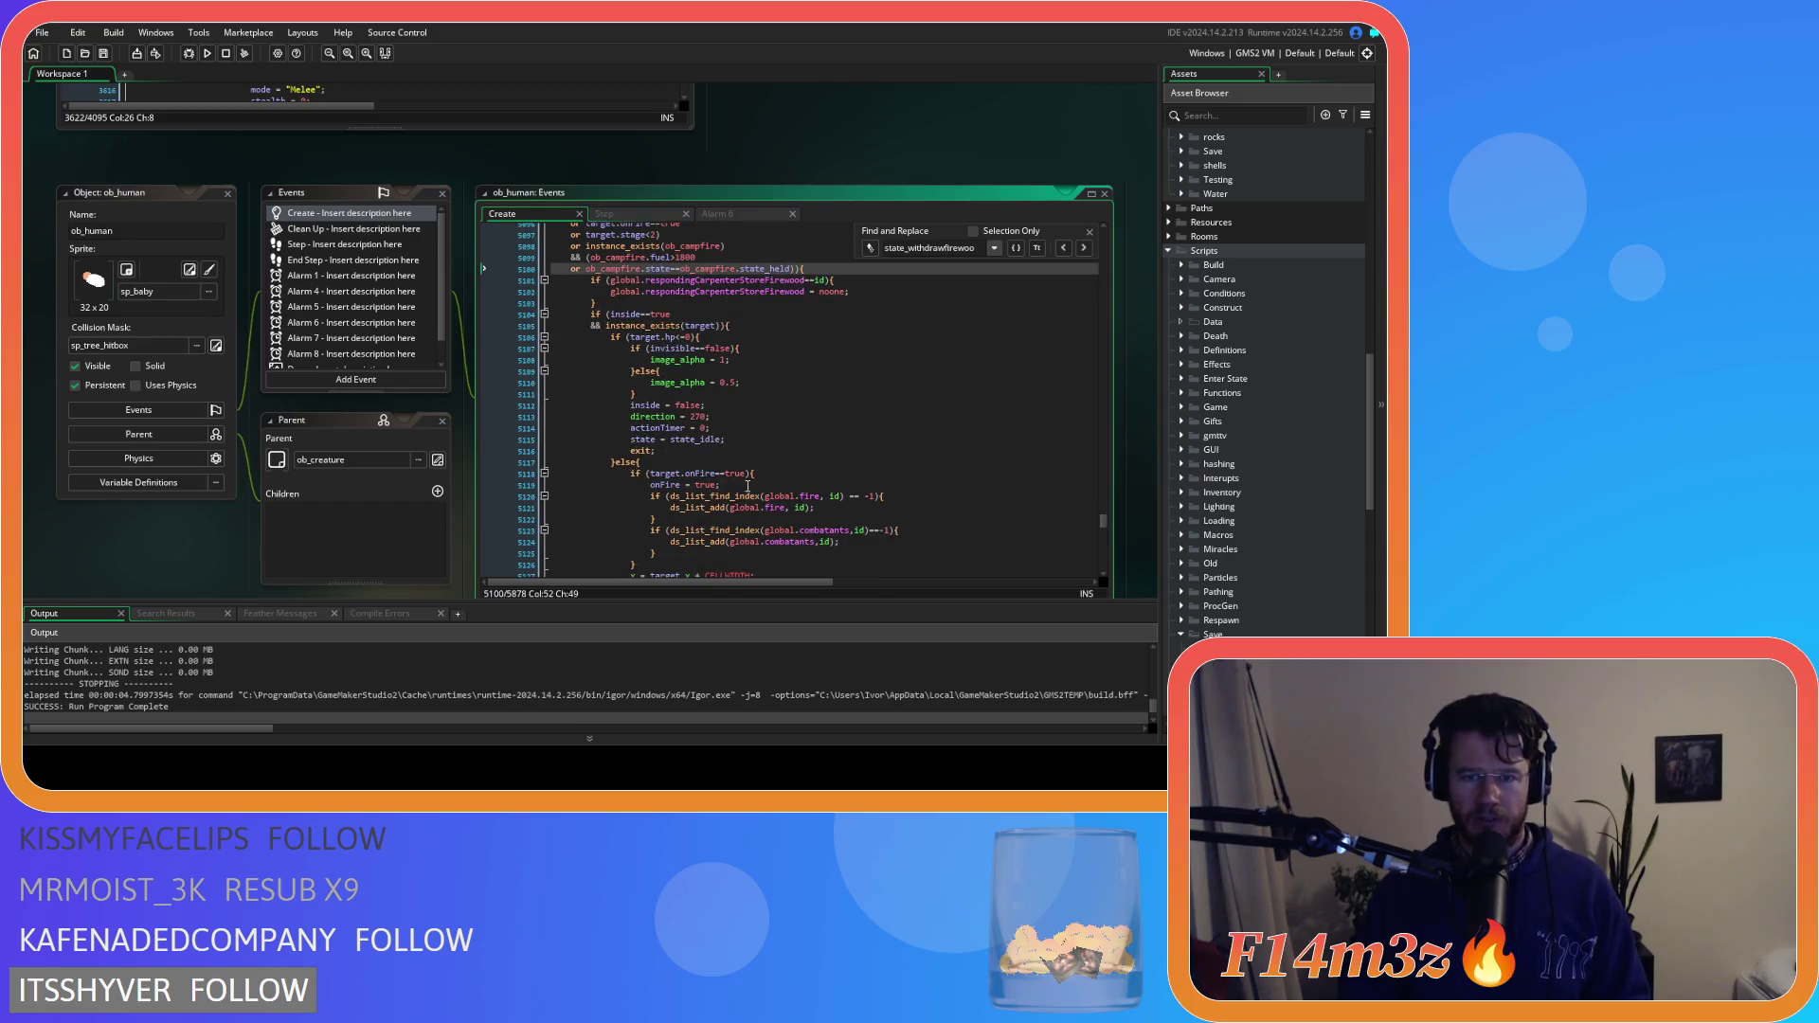
pyautogui.scroll(-14, 747, 486)
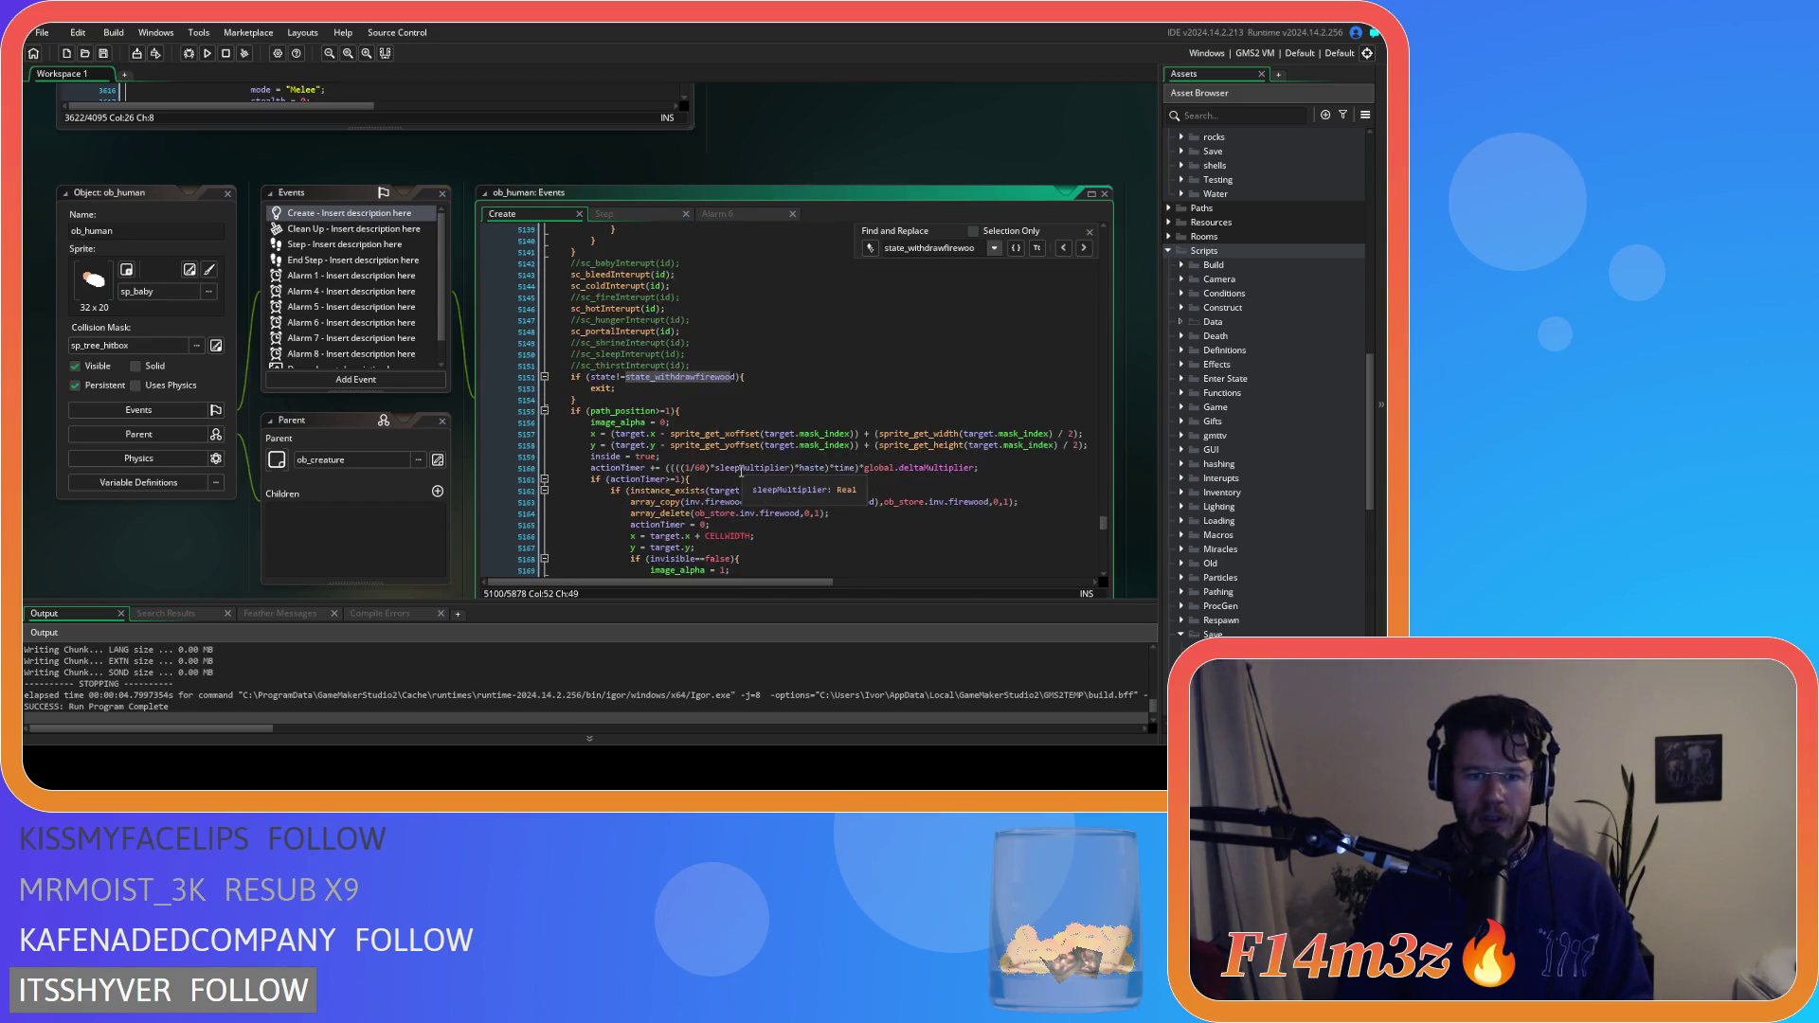
pyautogui.scroll(6, 741, 471)
pyautogui.scroll(-3, 743, 469)
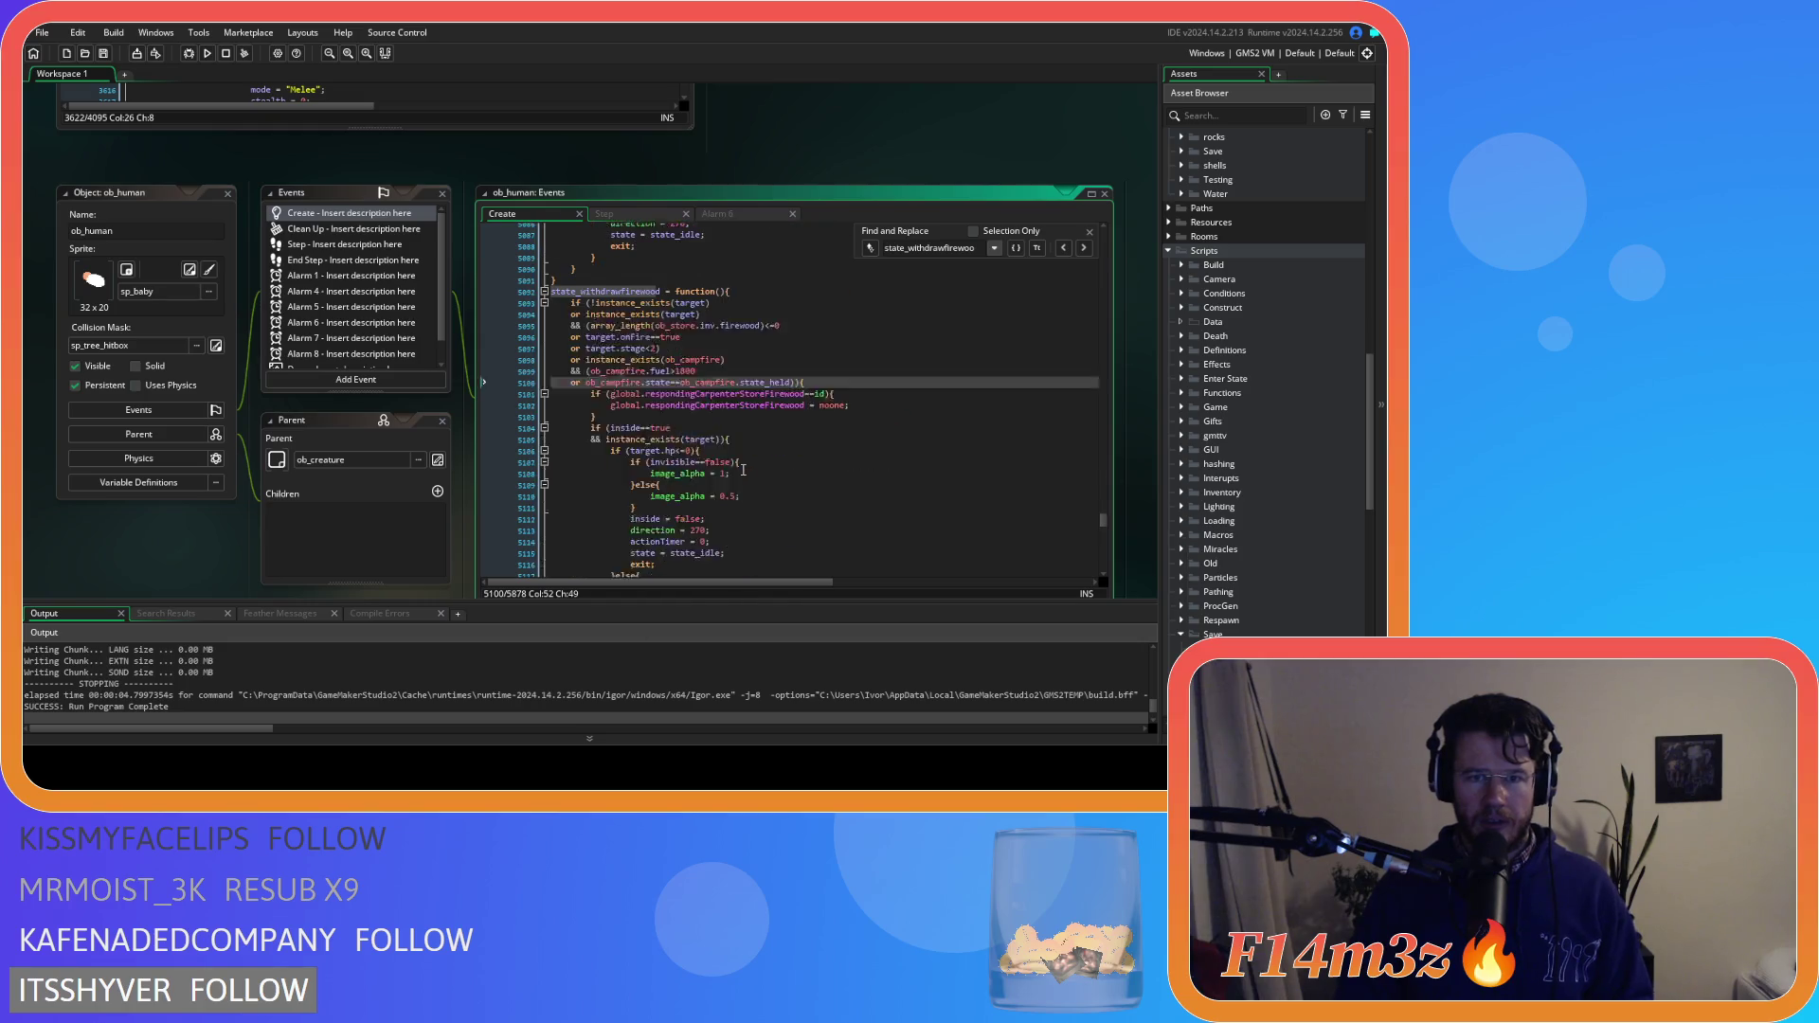
# Uncomment the sc_hungerInterupt, sc_sleepInterupt and sc_thirstInterupt calls with Ctrl+K
pyautogui.click(708, 391)
pyautogui.click(709, 413)
pyautogui.click(710, 434)
pyautogui.hotkey('ctrl', 'k')
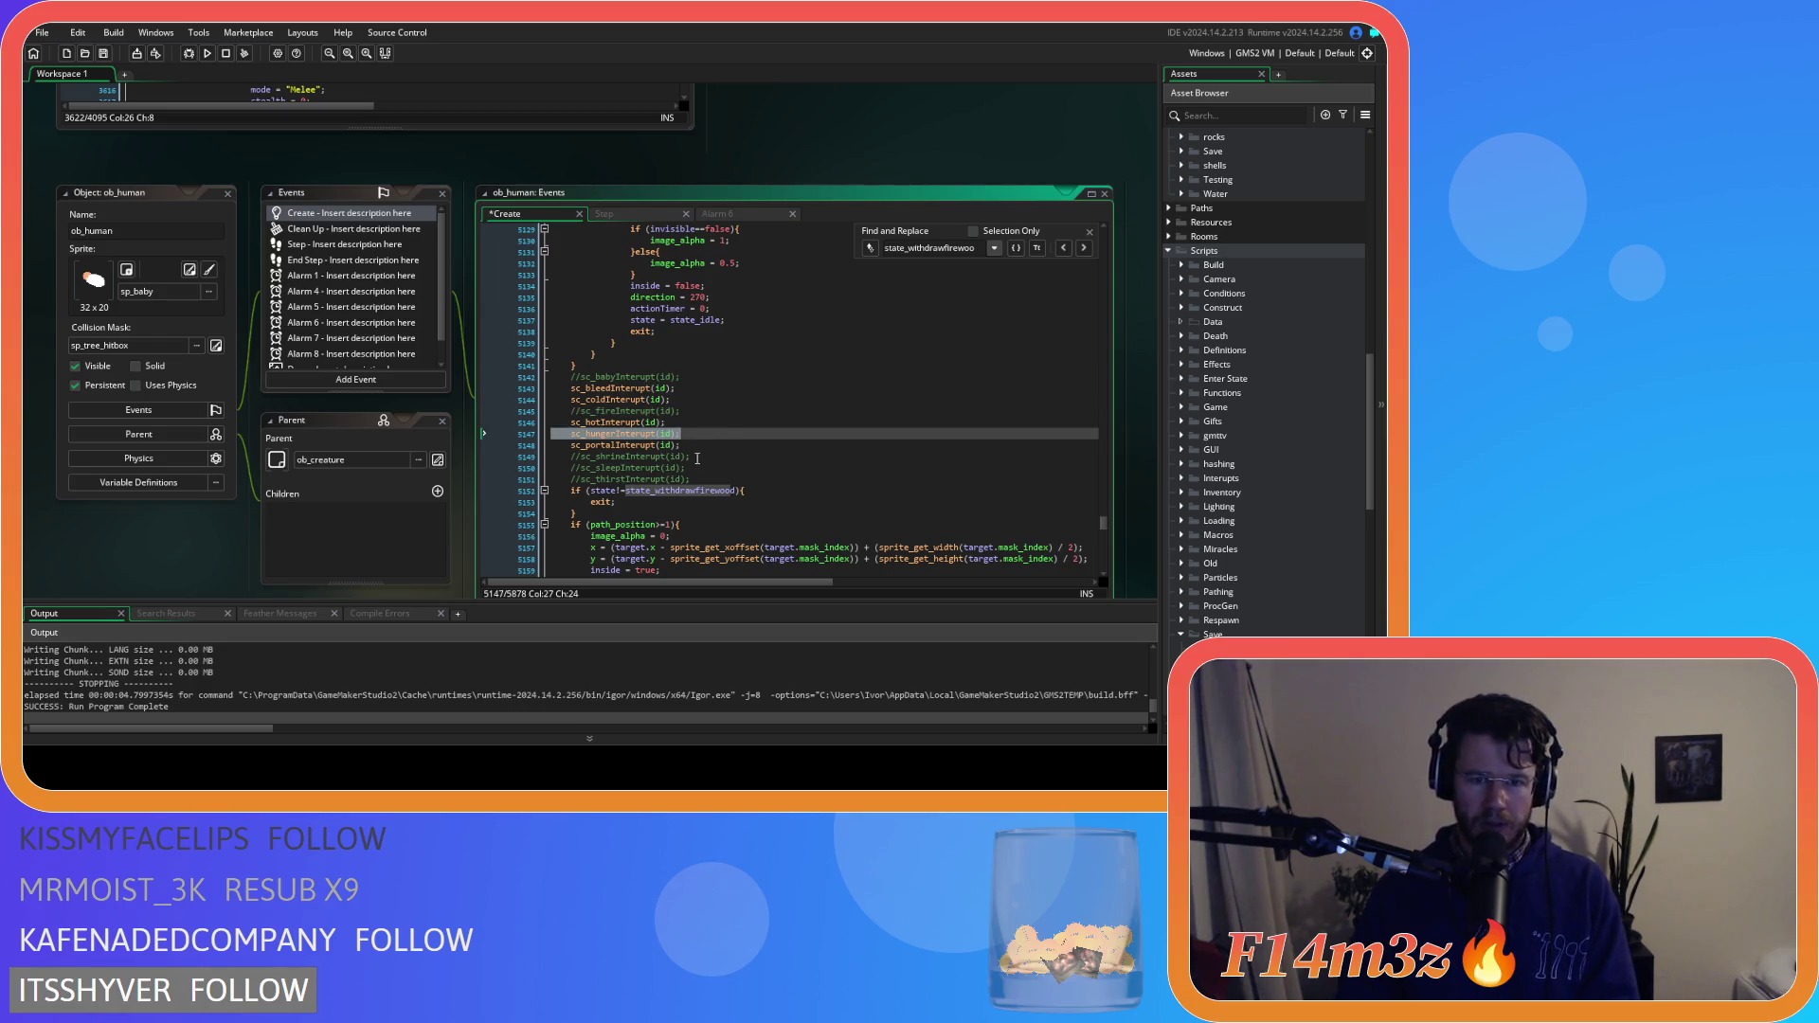
pyautogui.click(697, 457)
pyautogui.click(693, 468)
pyautogui.hotkey('ctrl', 'k')
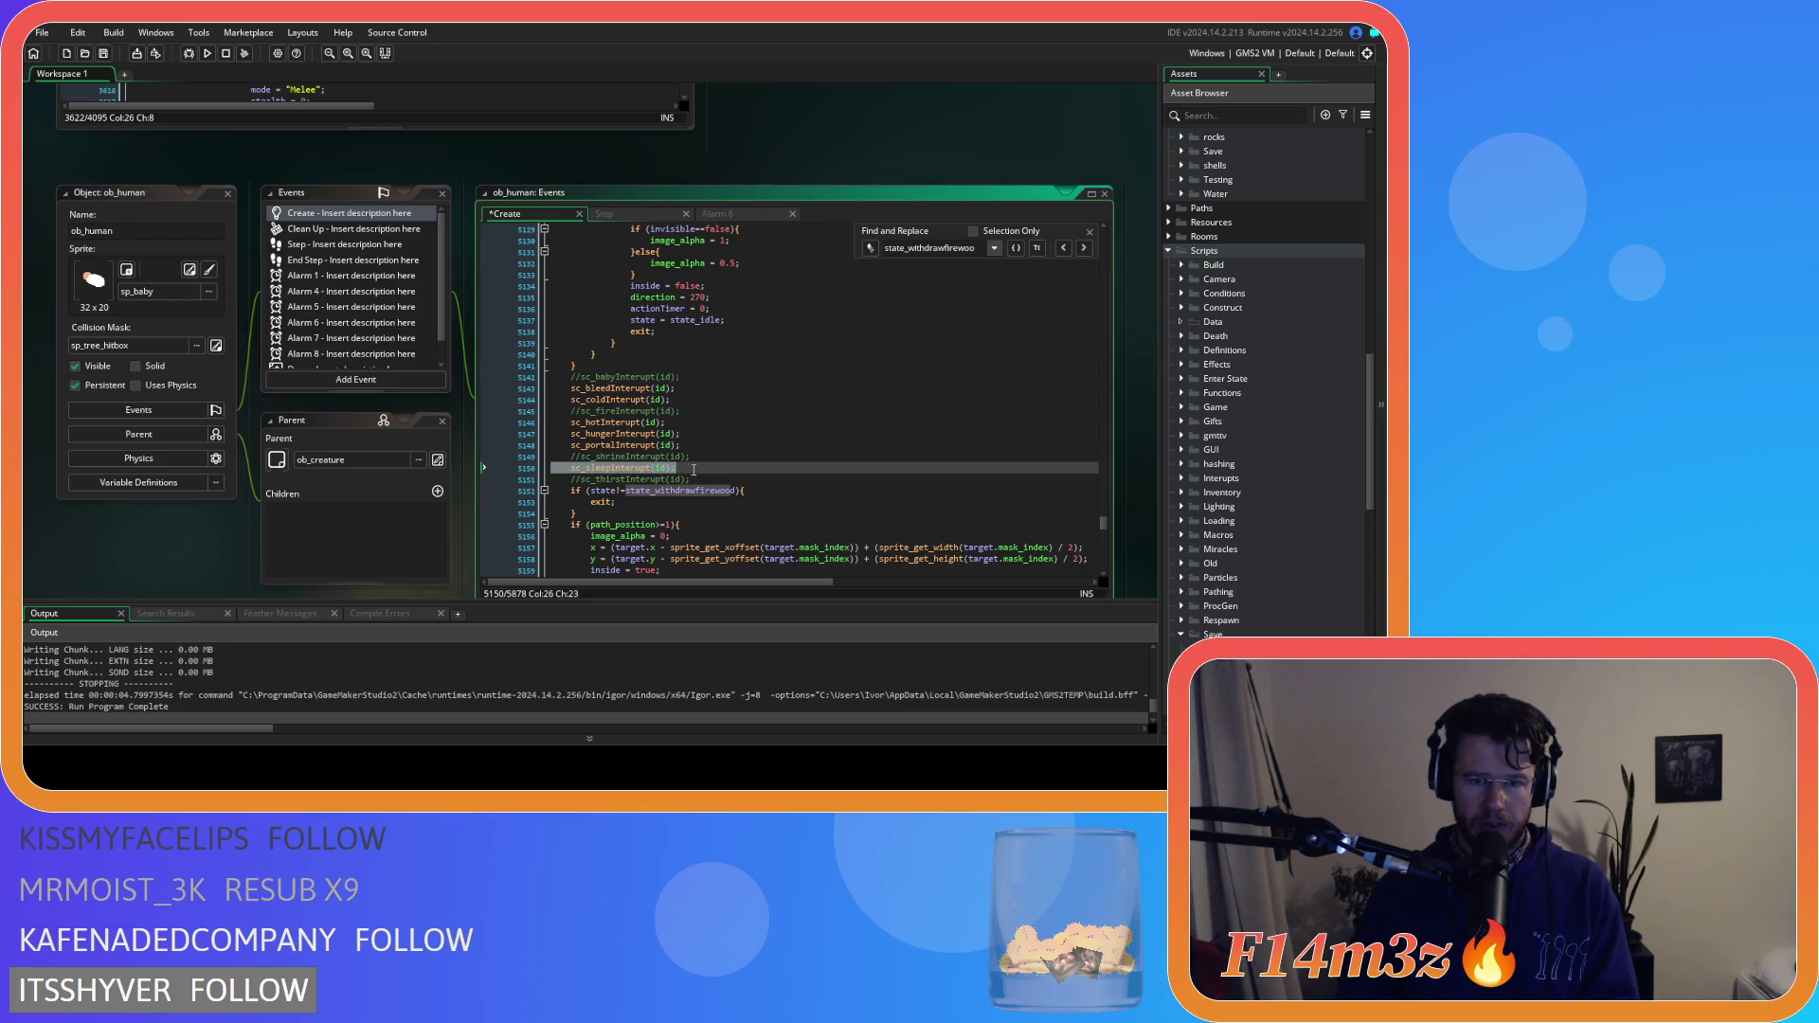
pyautogui.click(696, 480)
pyautogui.hotkey('ctrl', 'k')
pyautogui.click(744, 468)
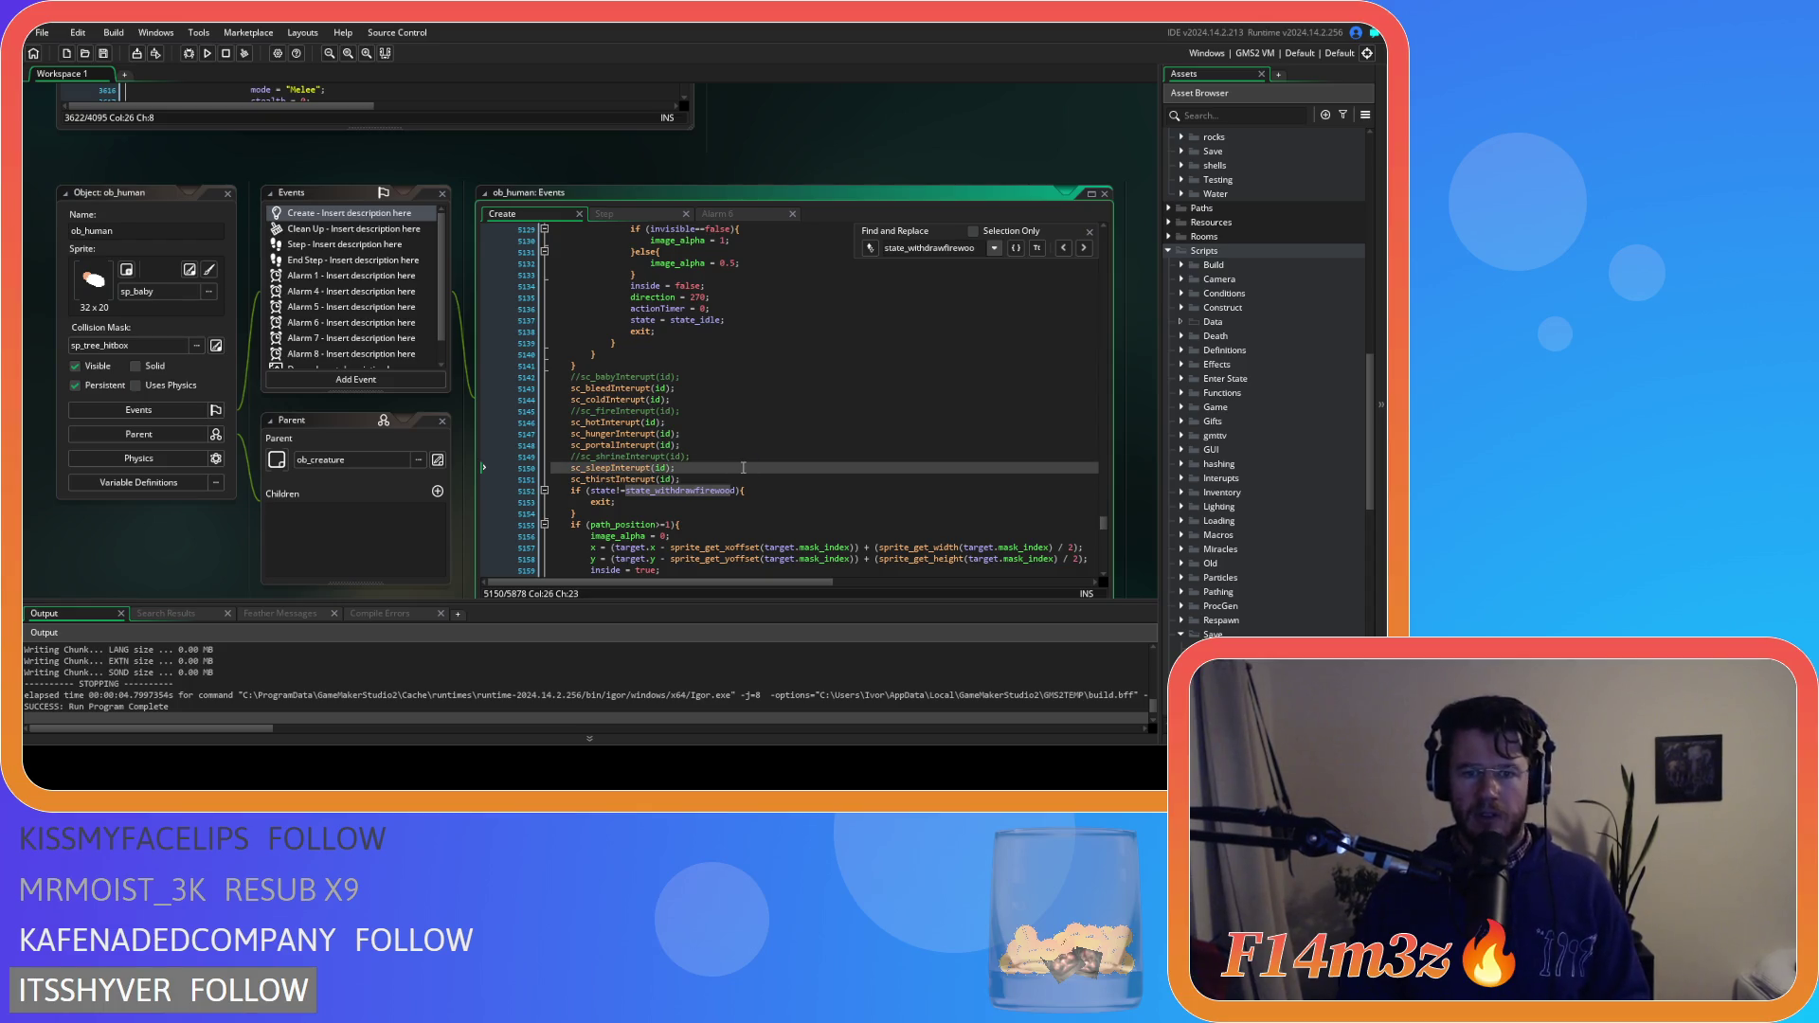
# Dismiss the code search and review the withdraw-firewood conditions and interrupt calls
pyautogui.scroll(16, 743, 468)
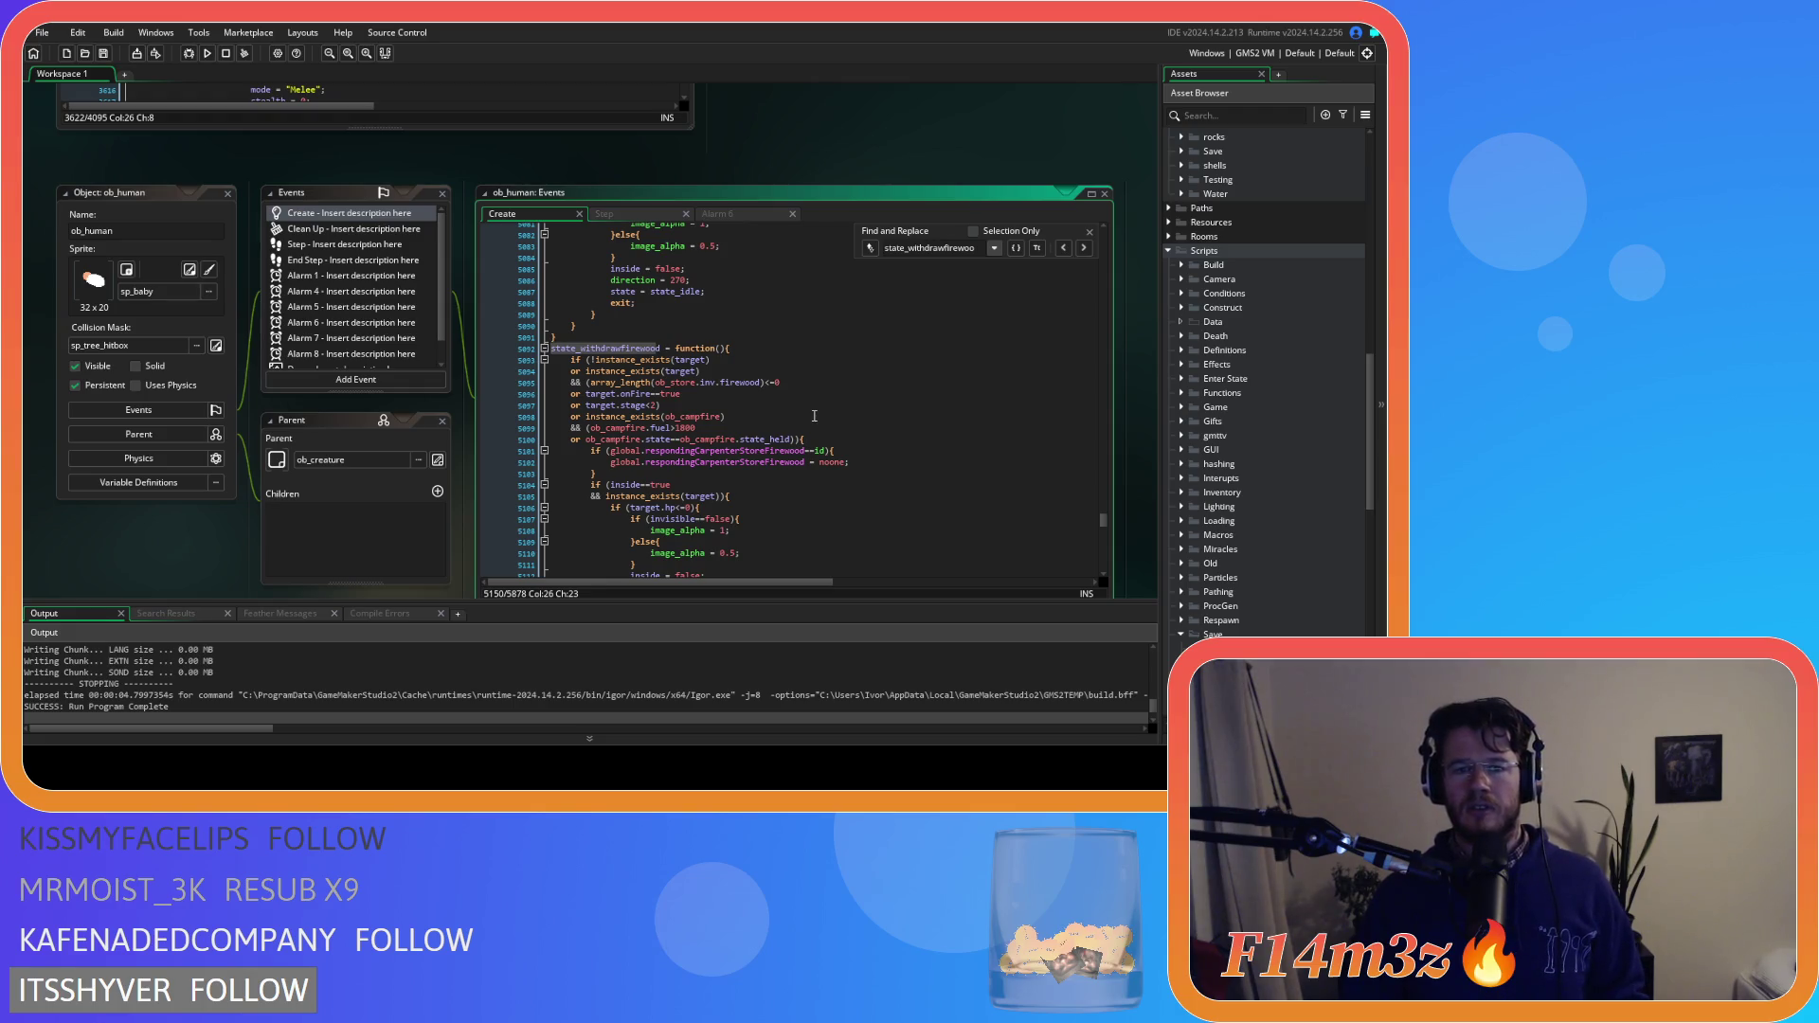
pyautogui.click(1089, 232)
pyautogui.click(682, 404)
pyautogui.scroll(-4, 794, 566)
pyautogui.scroll(-10, 794, 565)
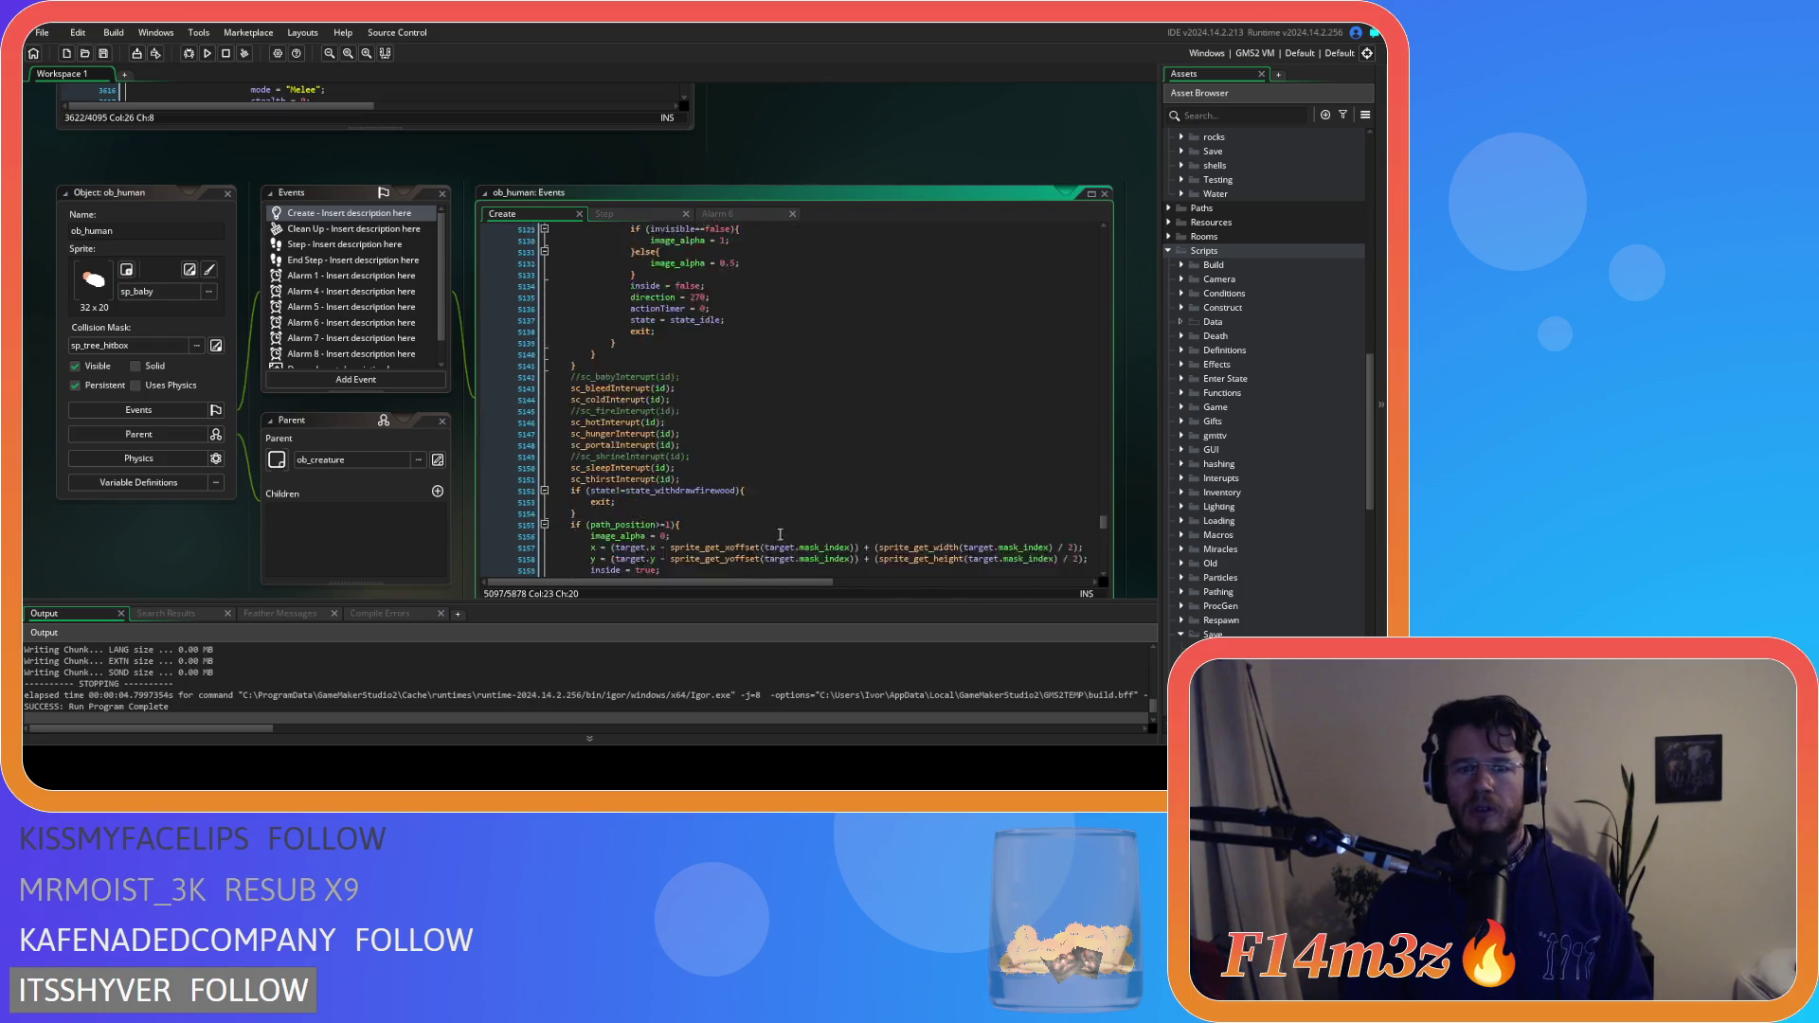
pyautogui.moveTo(678, 422)
pyautogui.mouseDown()
pyautogui.moveTo(580, 365)
pyautogui.moveTo(573, 324)
pyautogui.mouseUp()
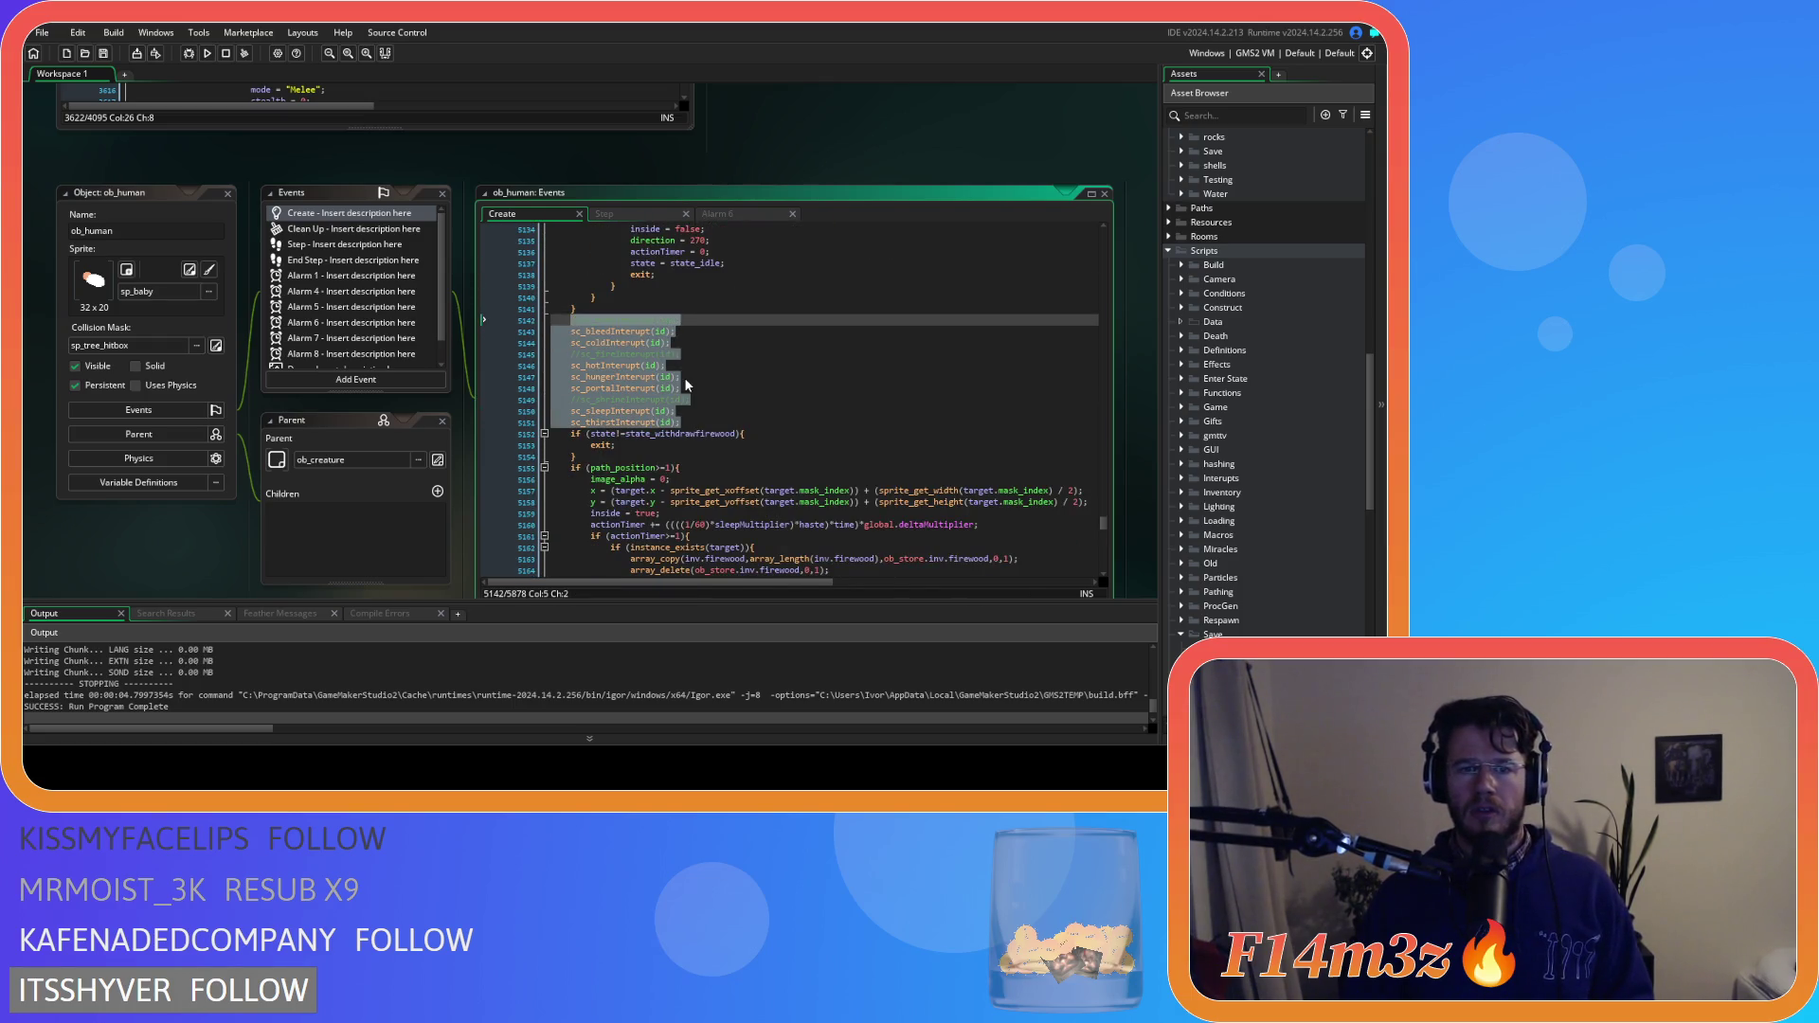
pyautogui.click(726, 419)
pyautogui.scroll(15, 744, 454)
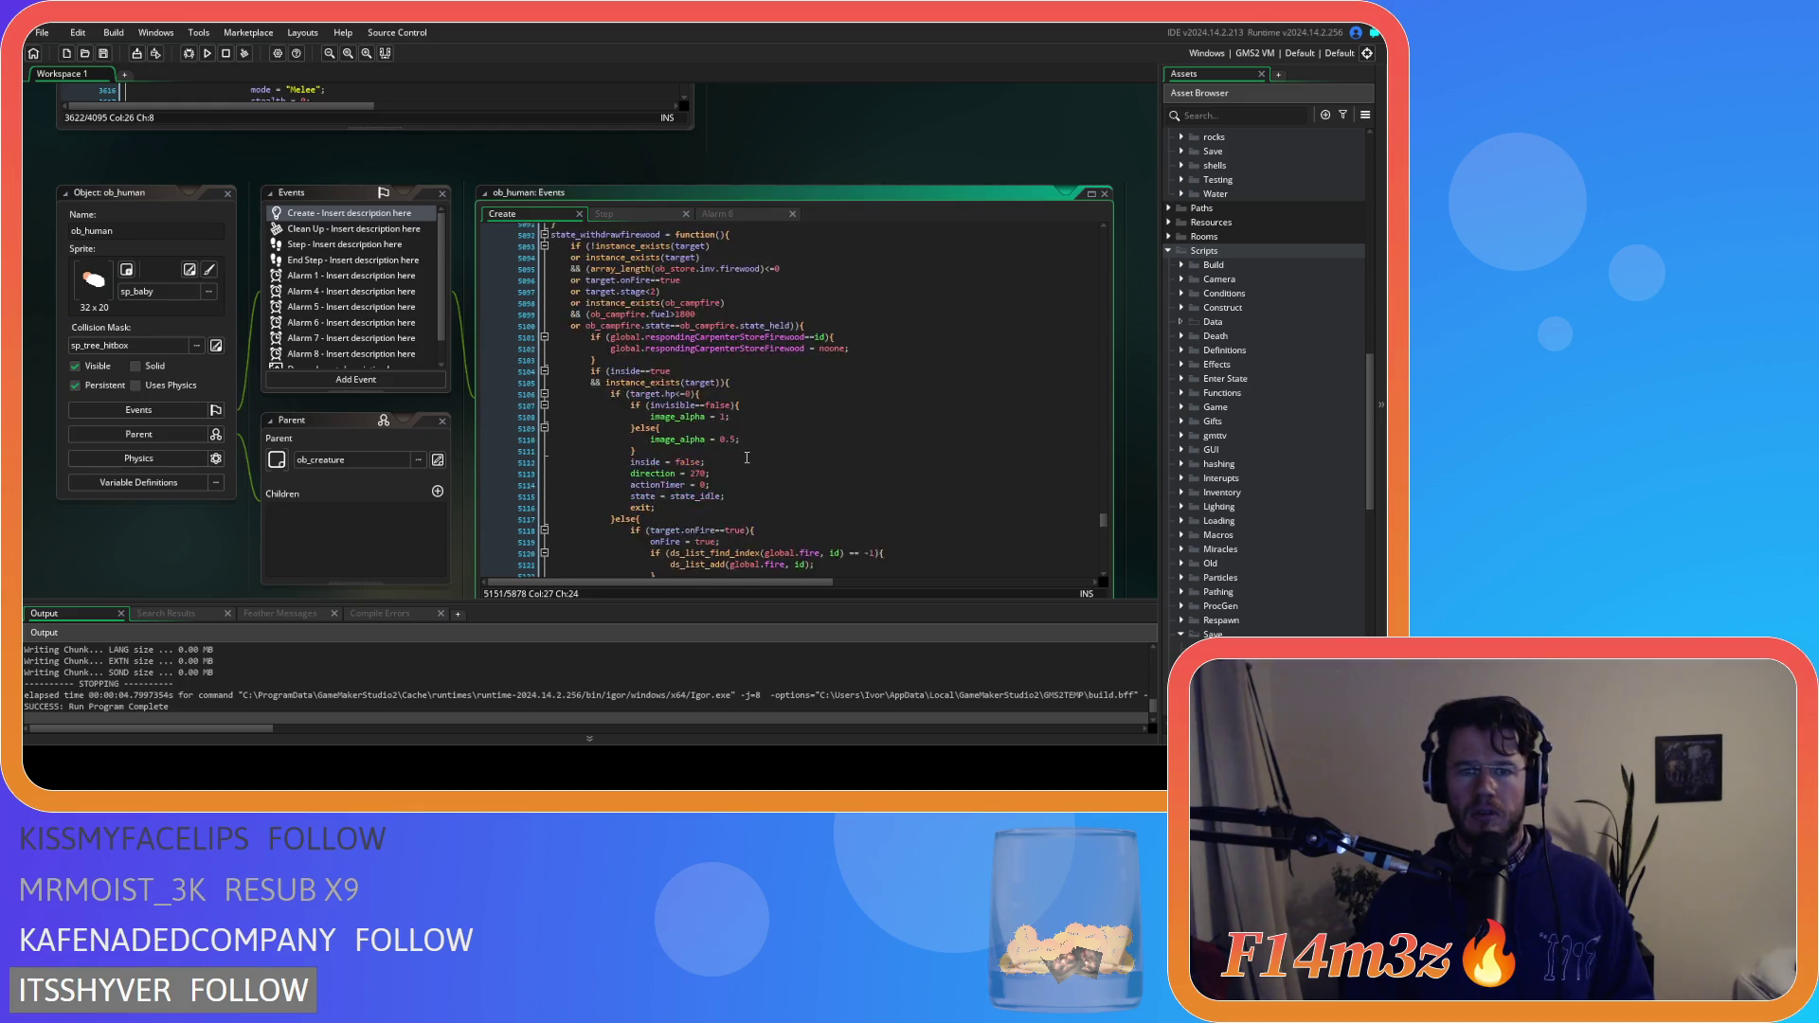
pyautogui.scroll(5, 398, 504)
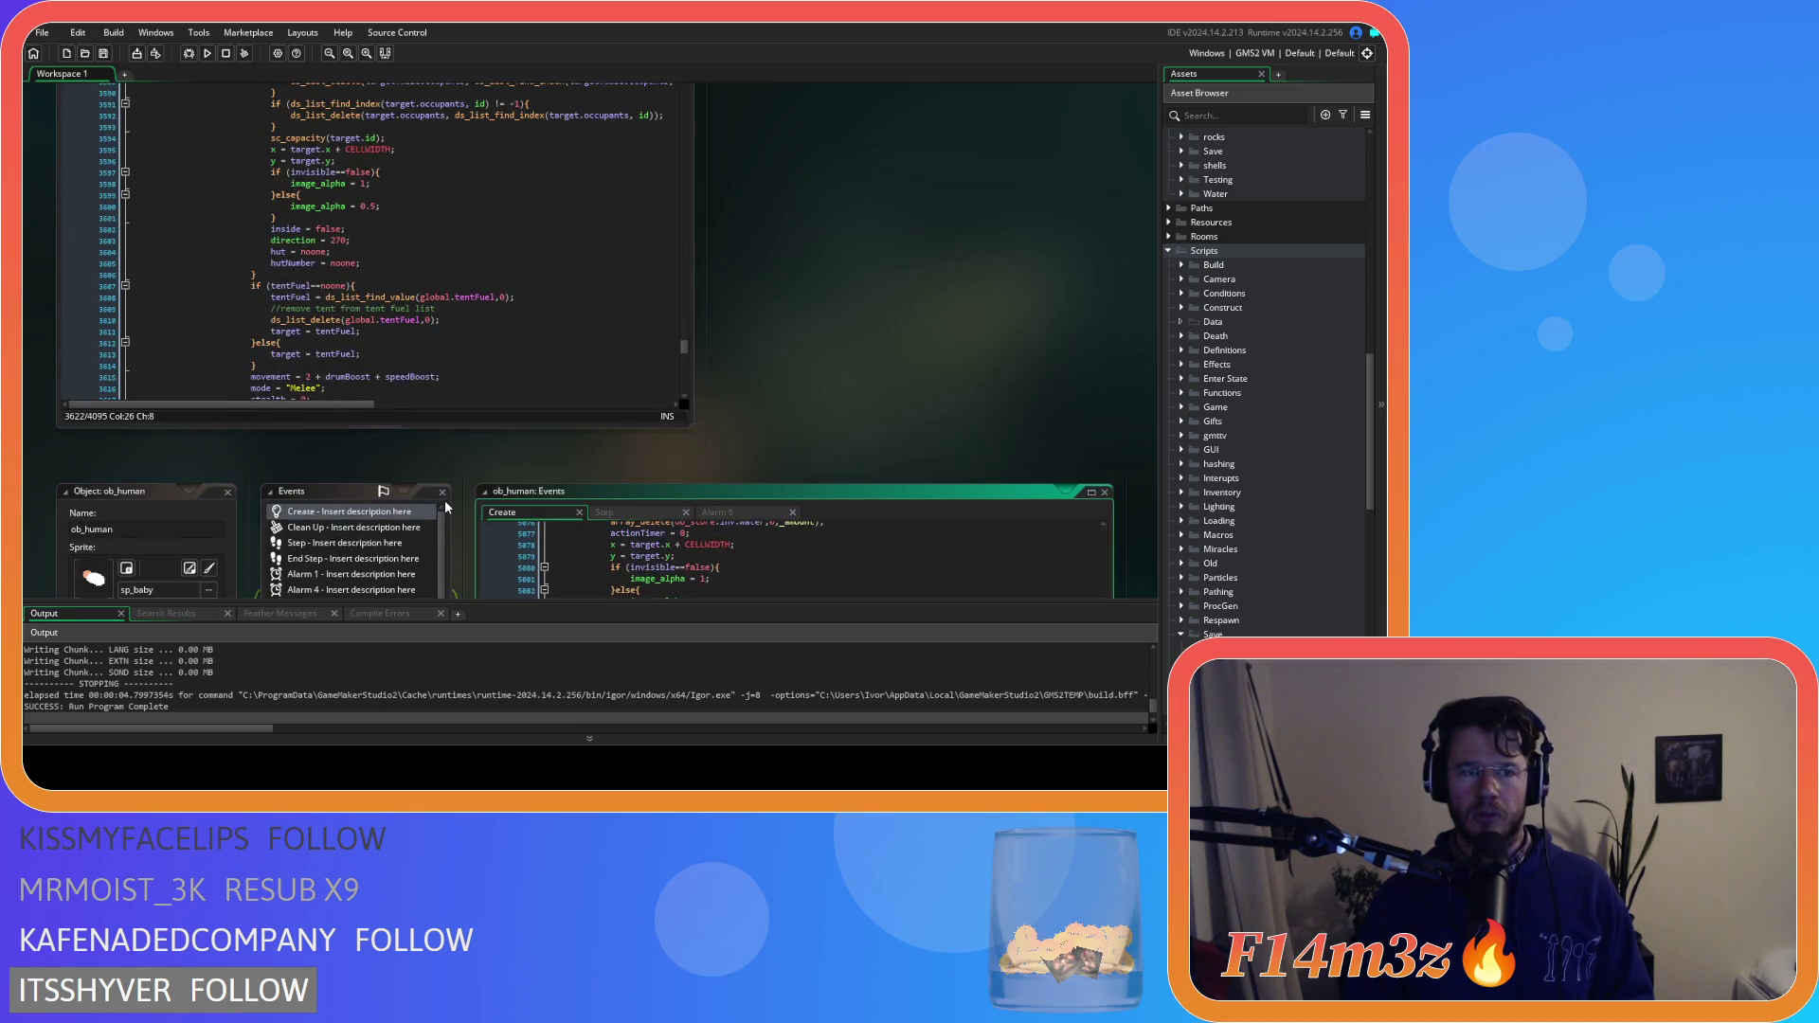
# Find the state_fueltent function with a code search for 'state_fueltent'
pyautogui.scroll(-4, 731, 431)
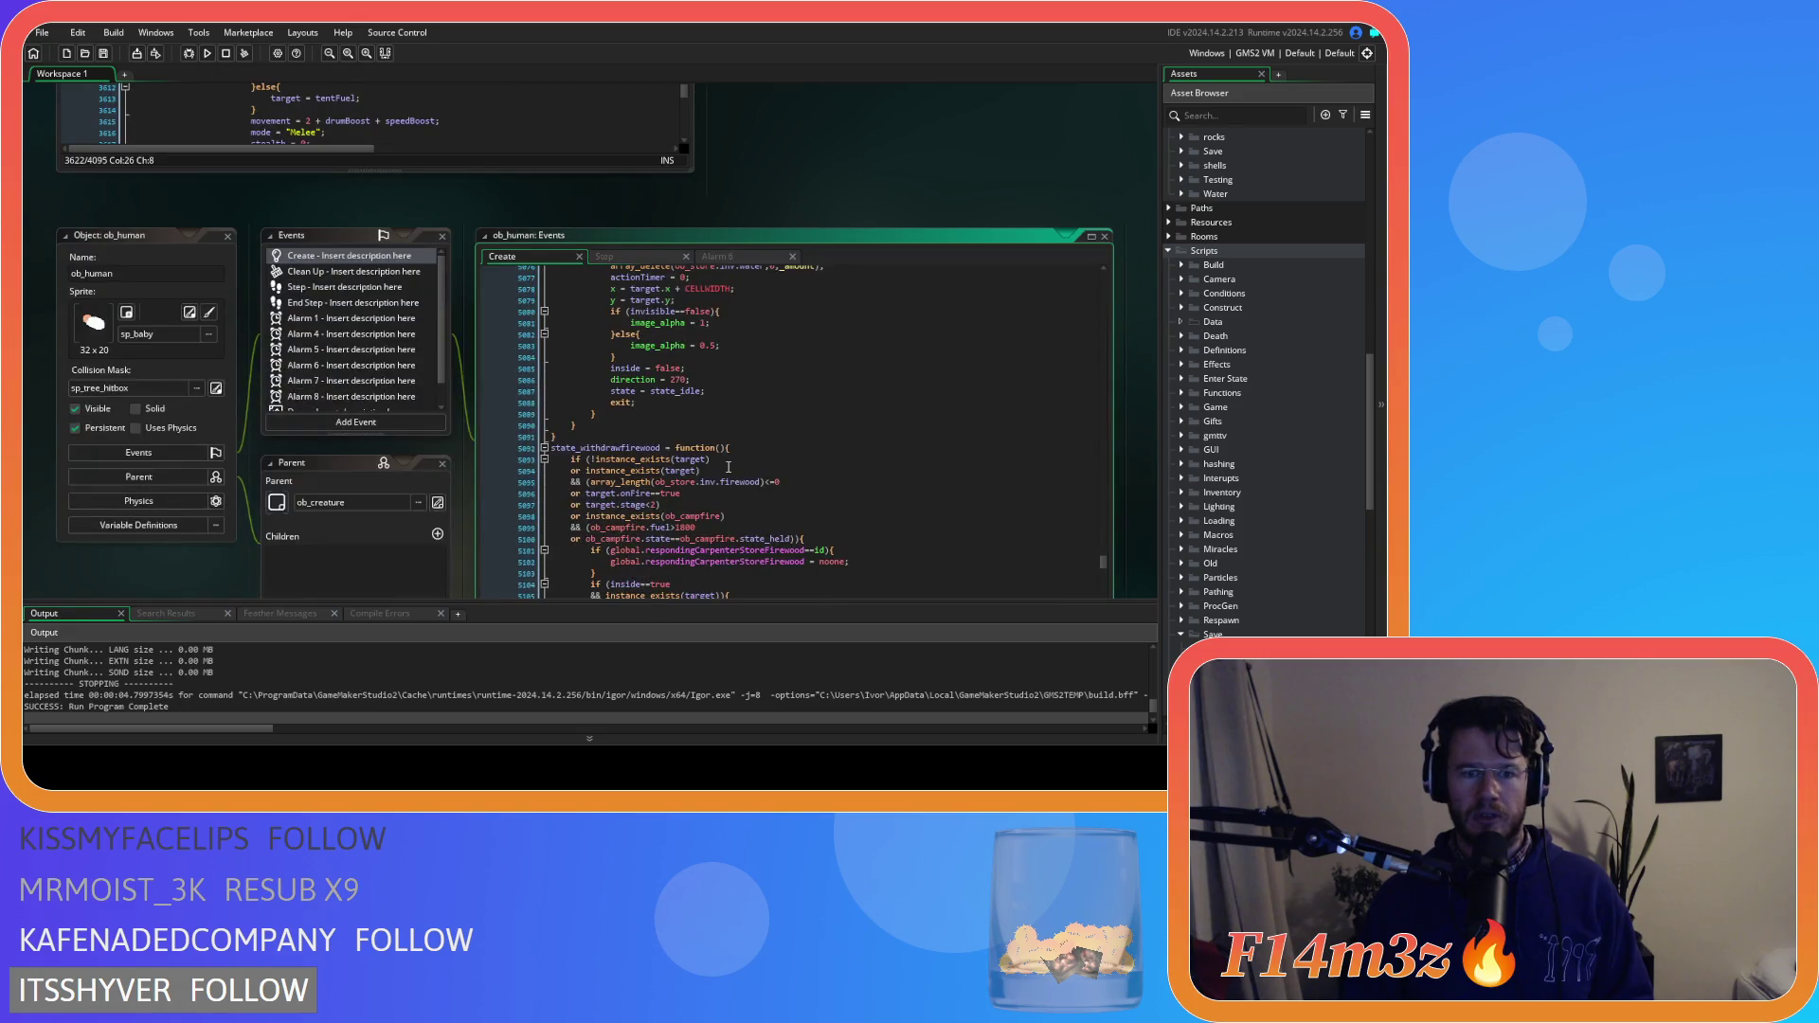
pyautogui.scroll(-4, 464, 483)
pyautogui.click(680, 302)
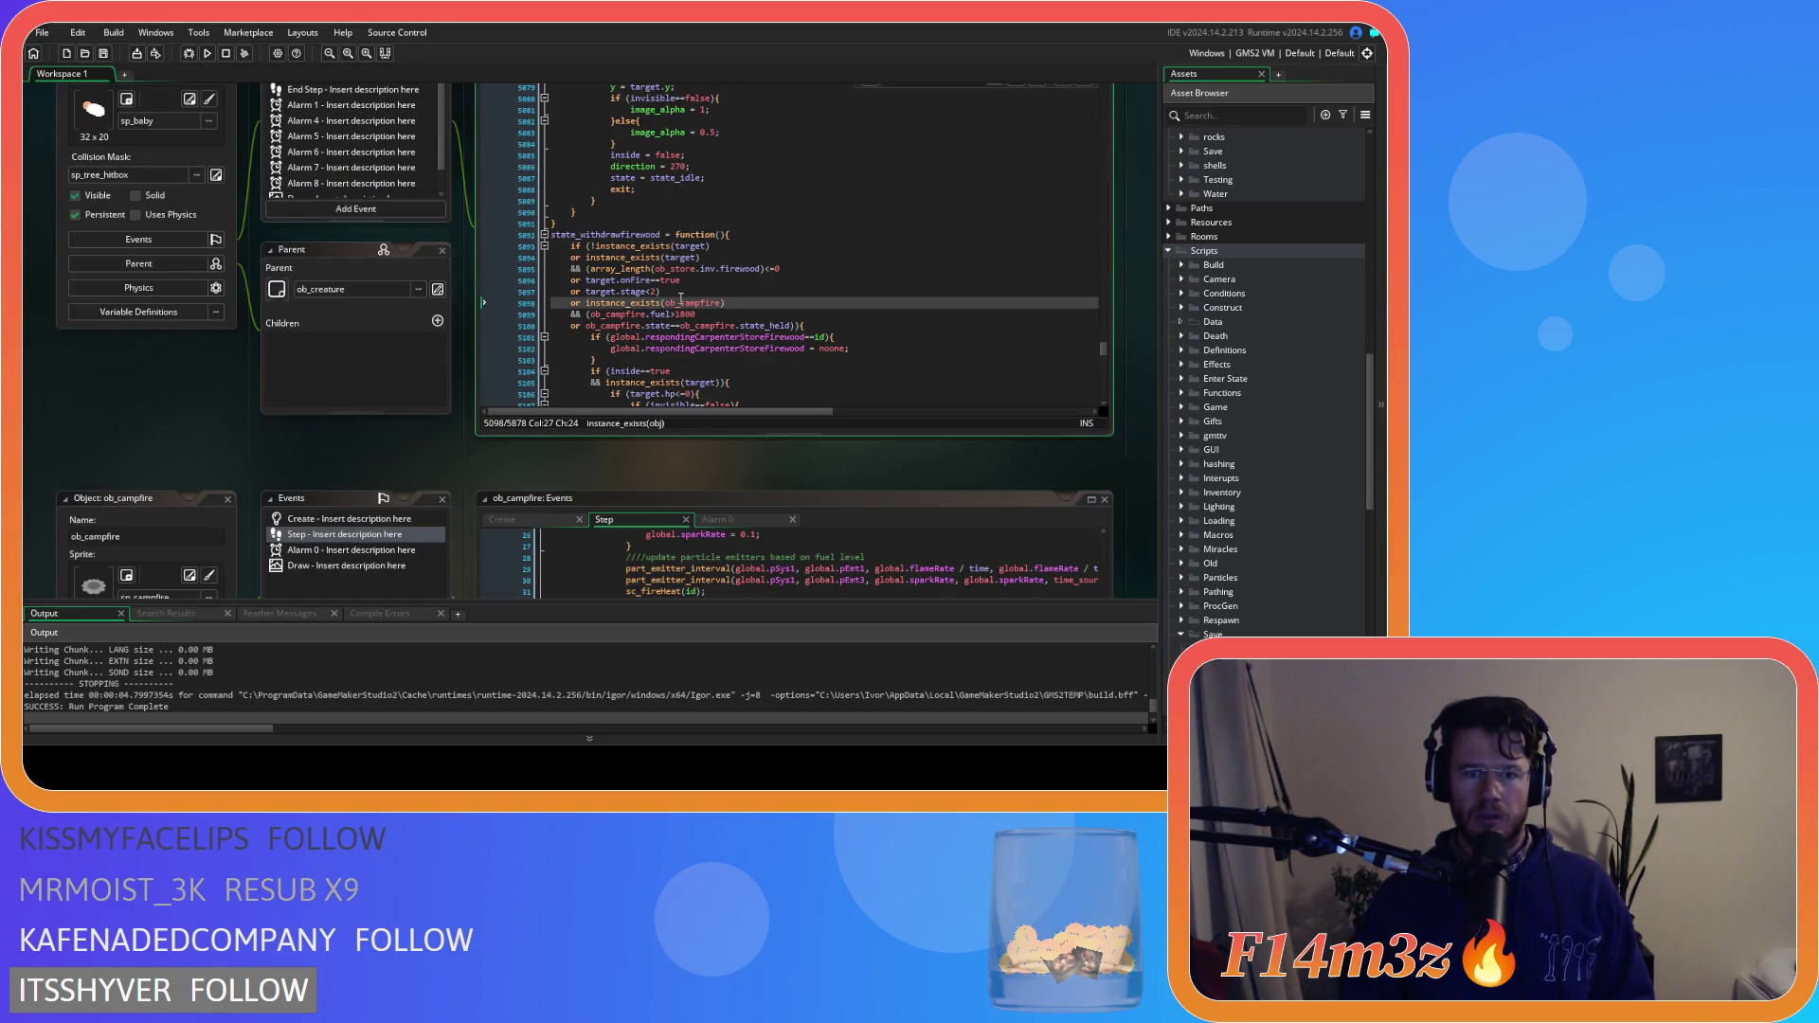
pyautogui.scroll(2, 437, 359)
pyautogui.hotkey('ctrl', 'f')
pyautogui.write('state')
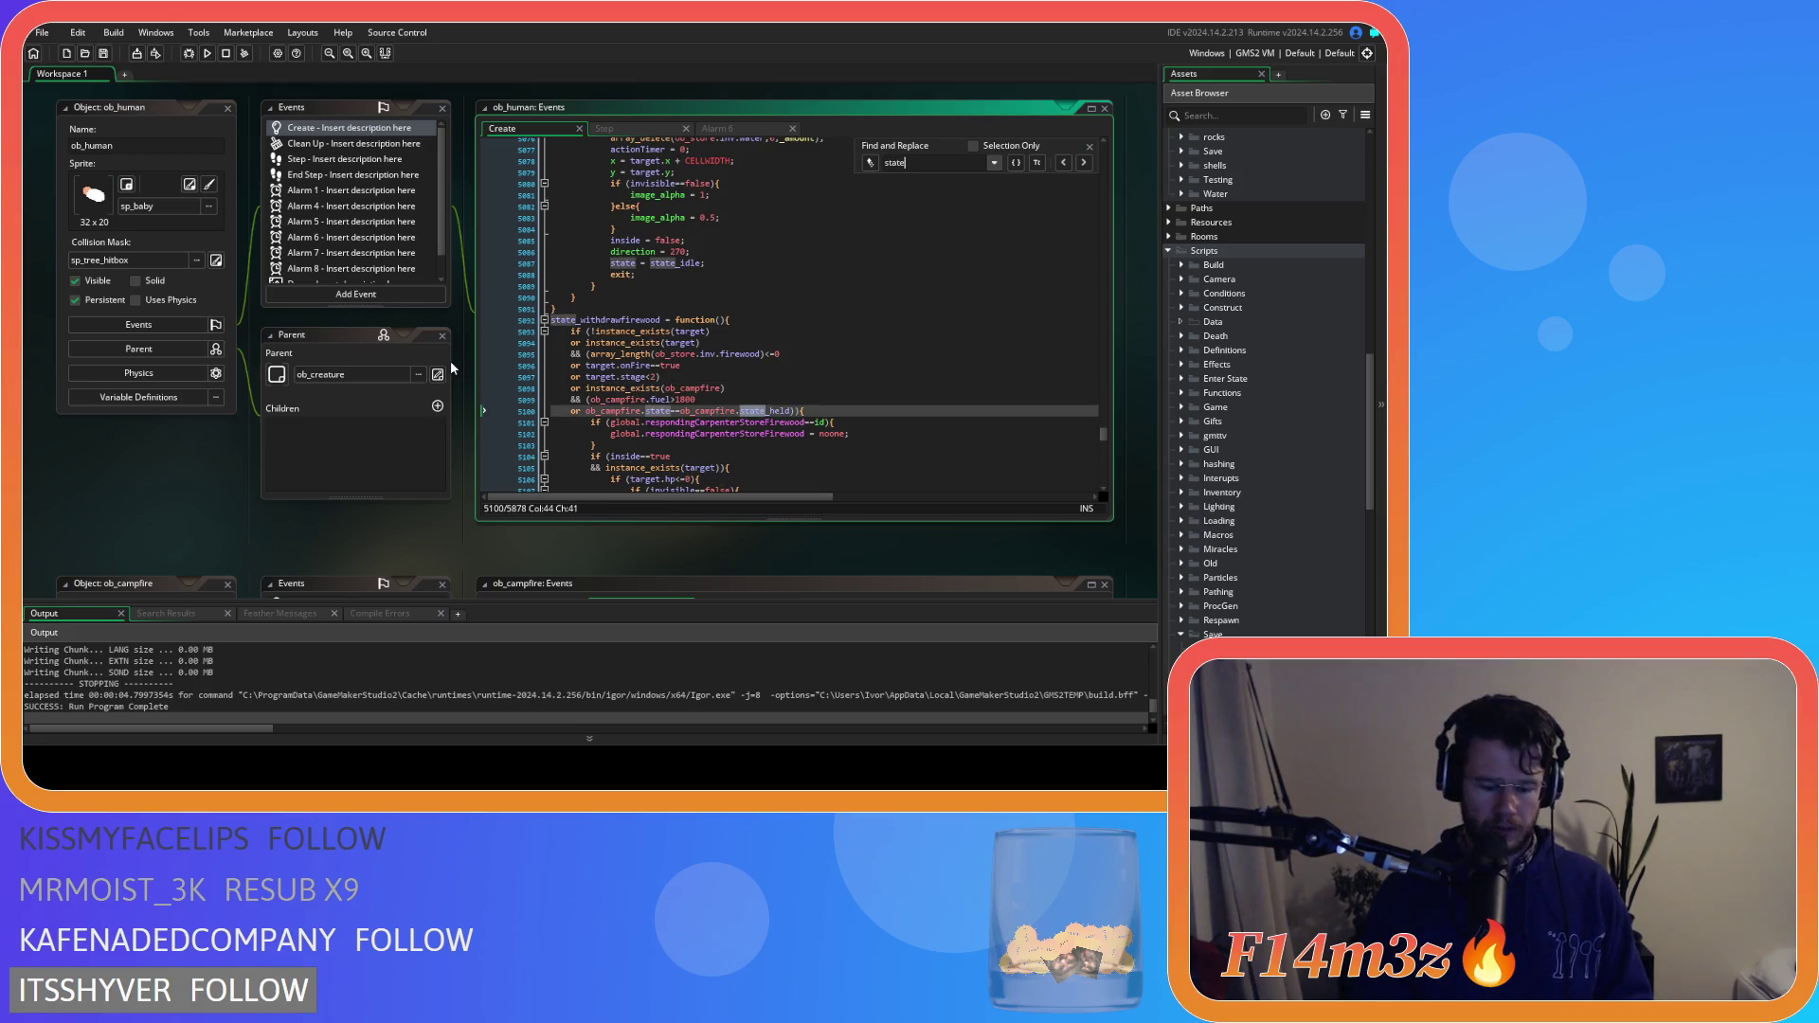
pyautogui.write('_fueltent')
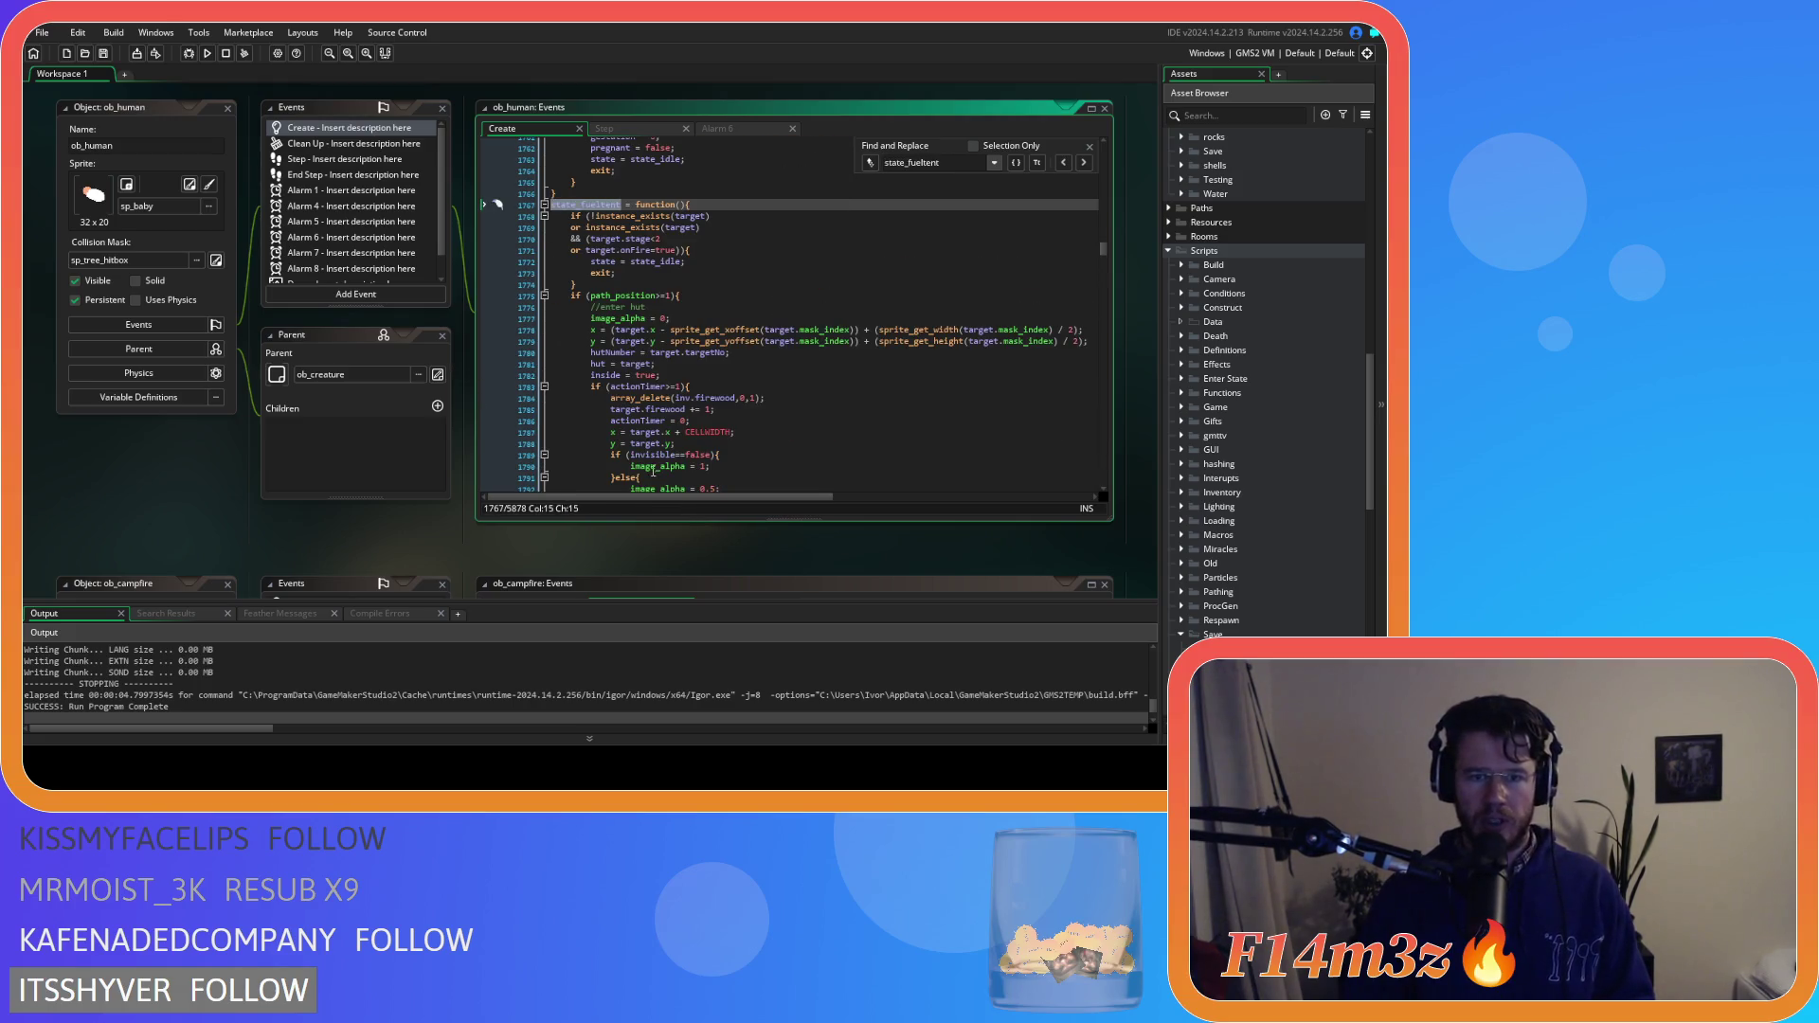
pyautogui.click(764, 279)
pyautogui.scroll(-4, 764, 280)
pyautogui.scroll(5, 765, 278)
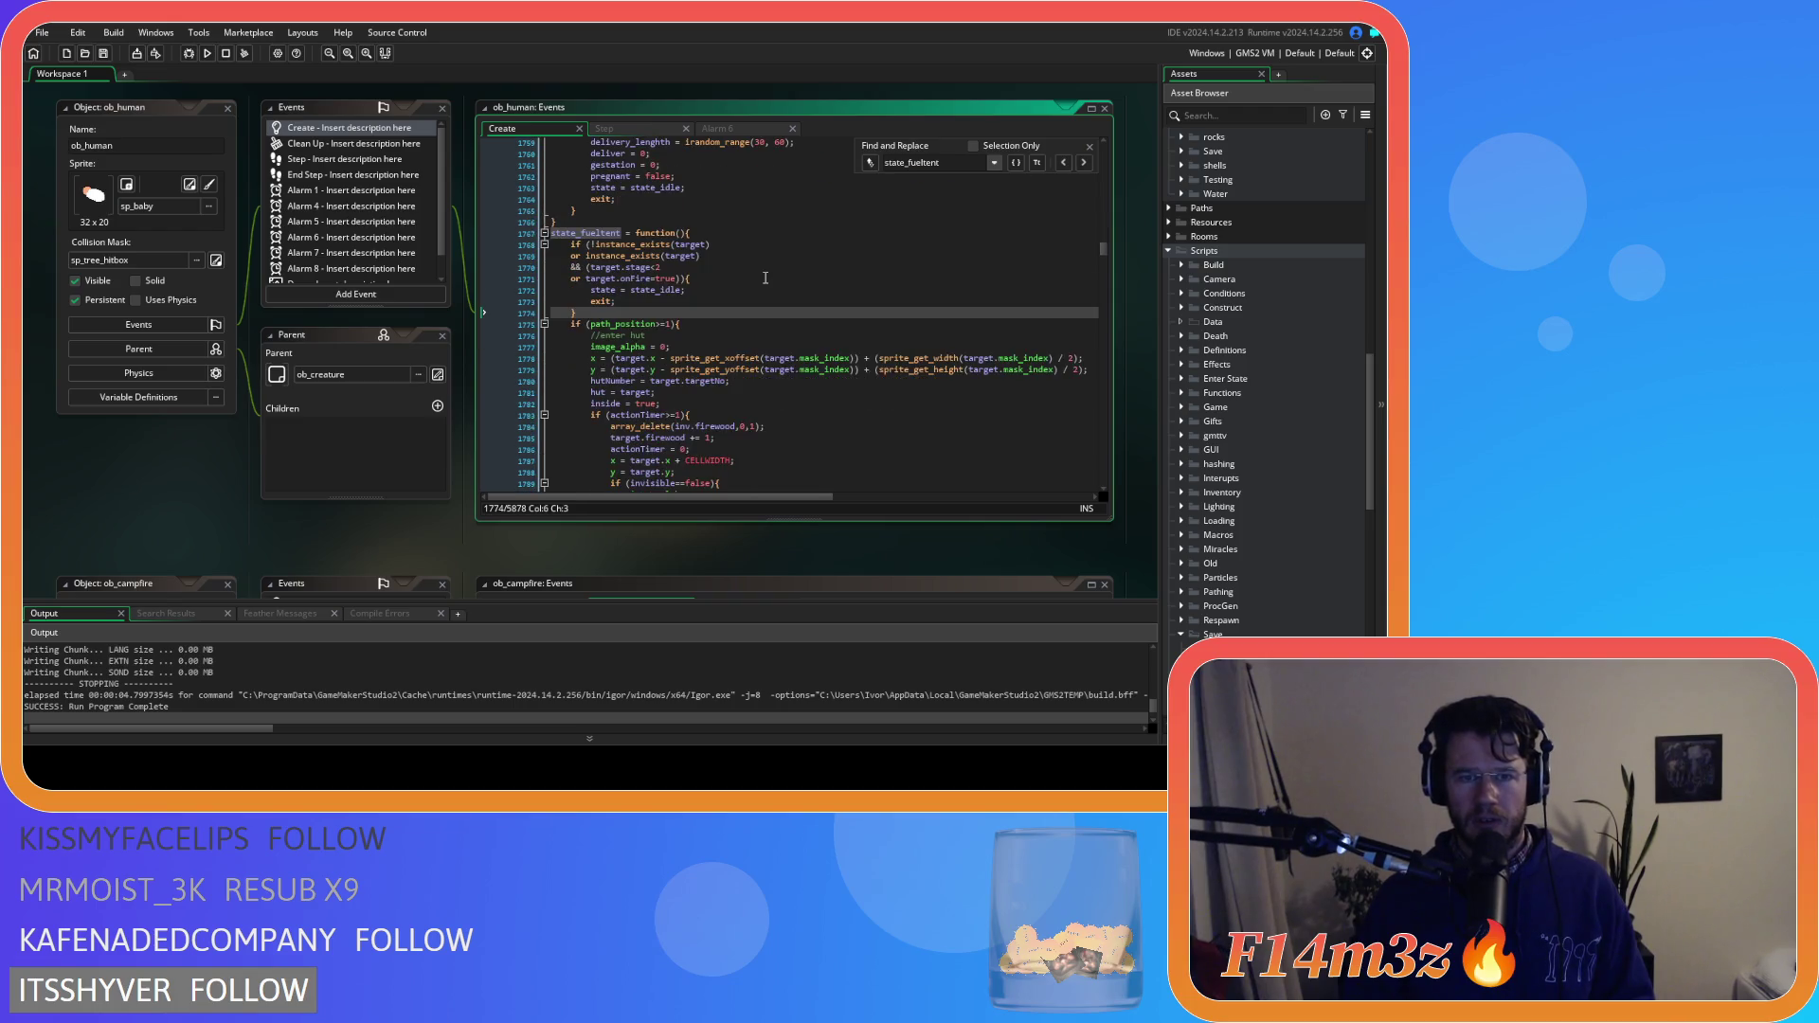
pyautogui.scroll(20, 766, 278)
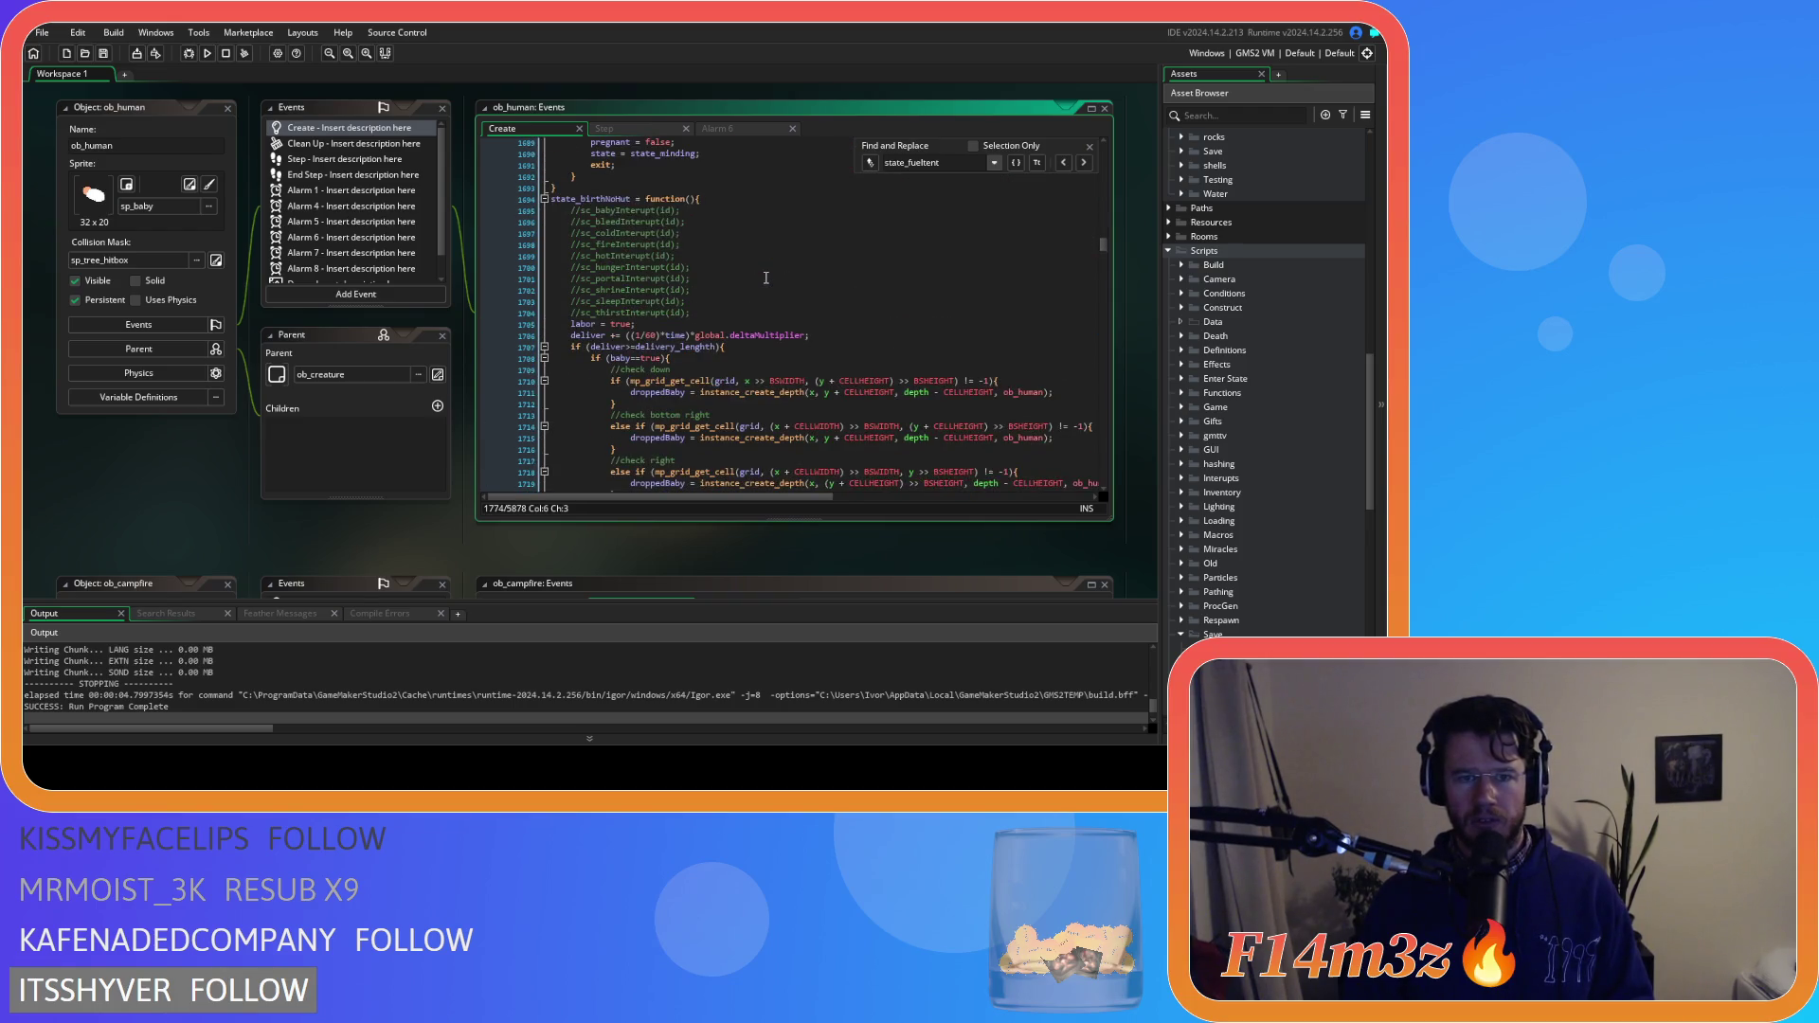
pyautogui.scroll(-20, 766, 278)
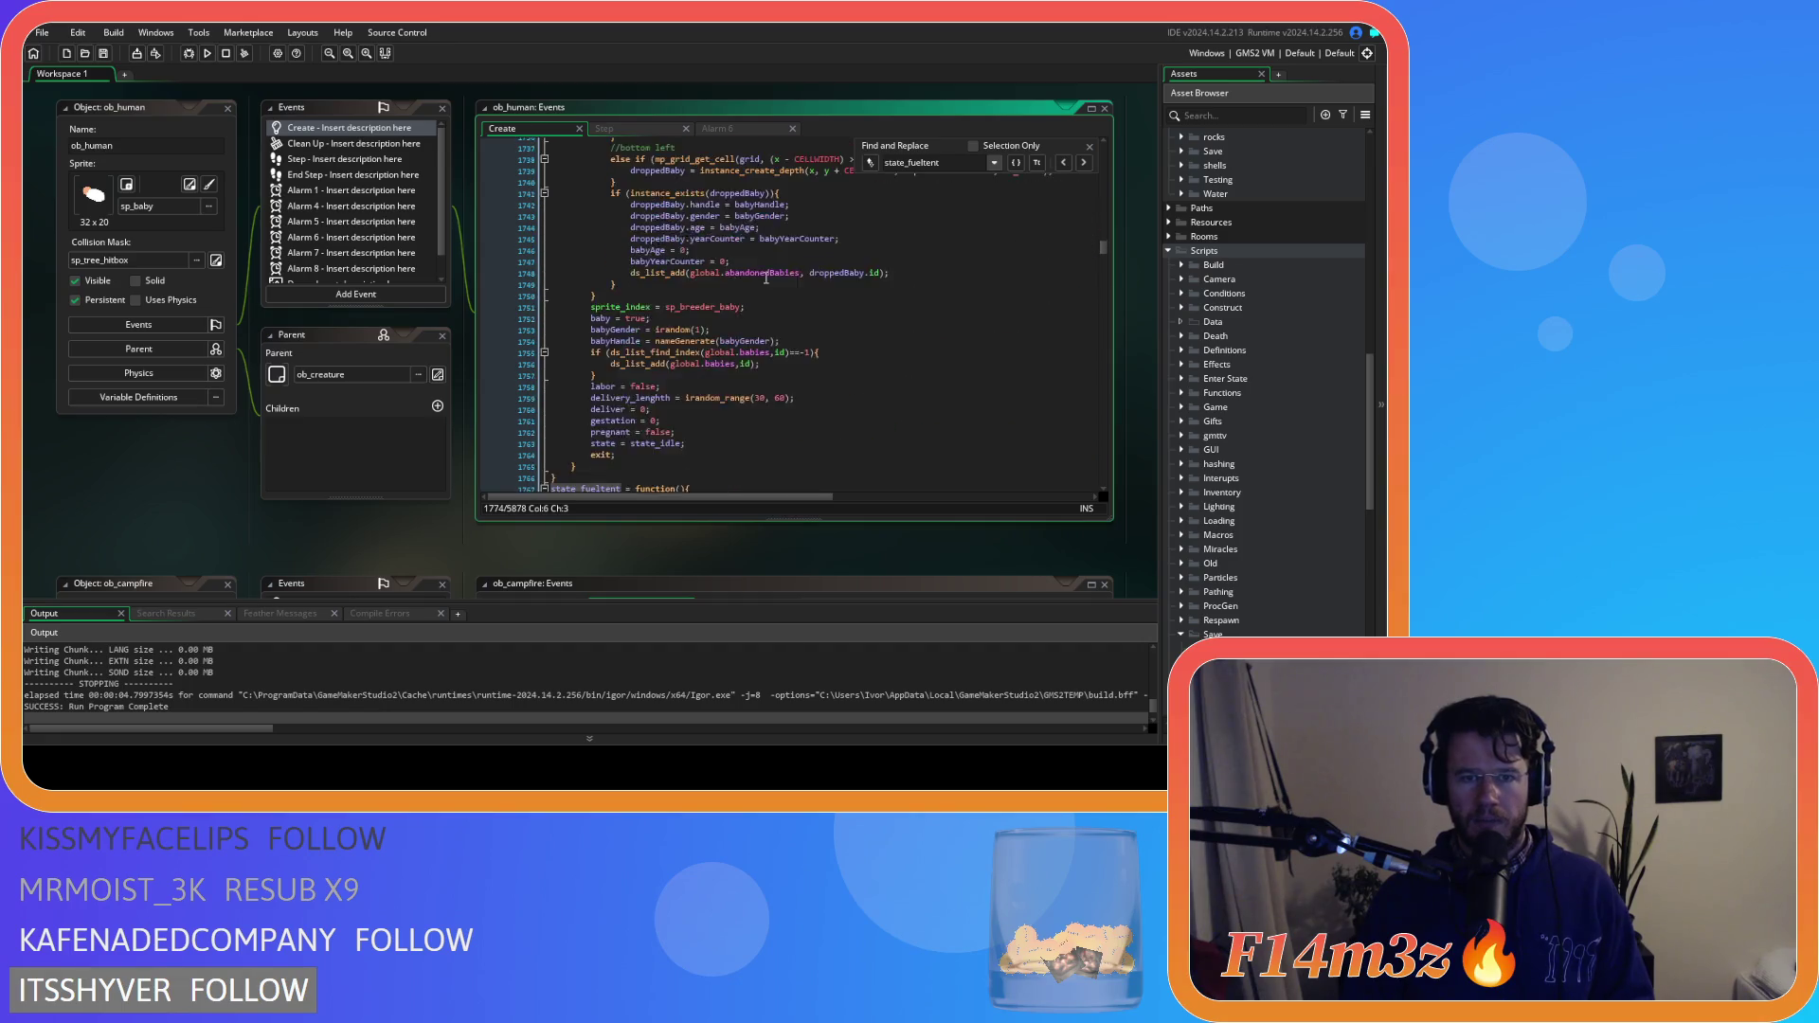
pyautogui.scroll(-10, 766, 277)
pyautogui.scroll(10, 765, 277)
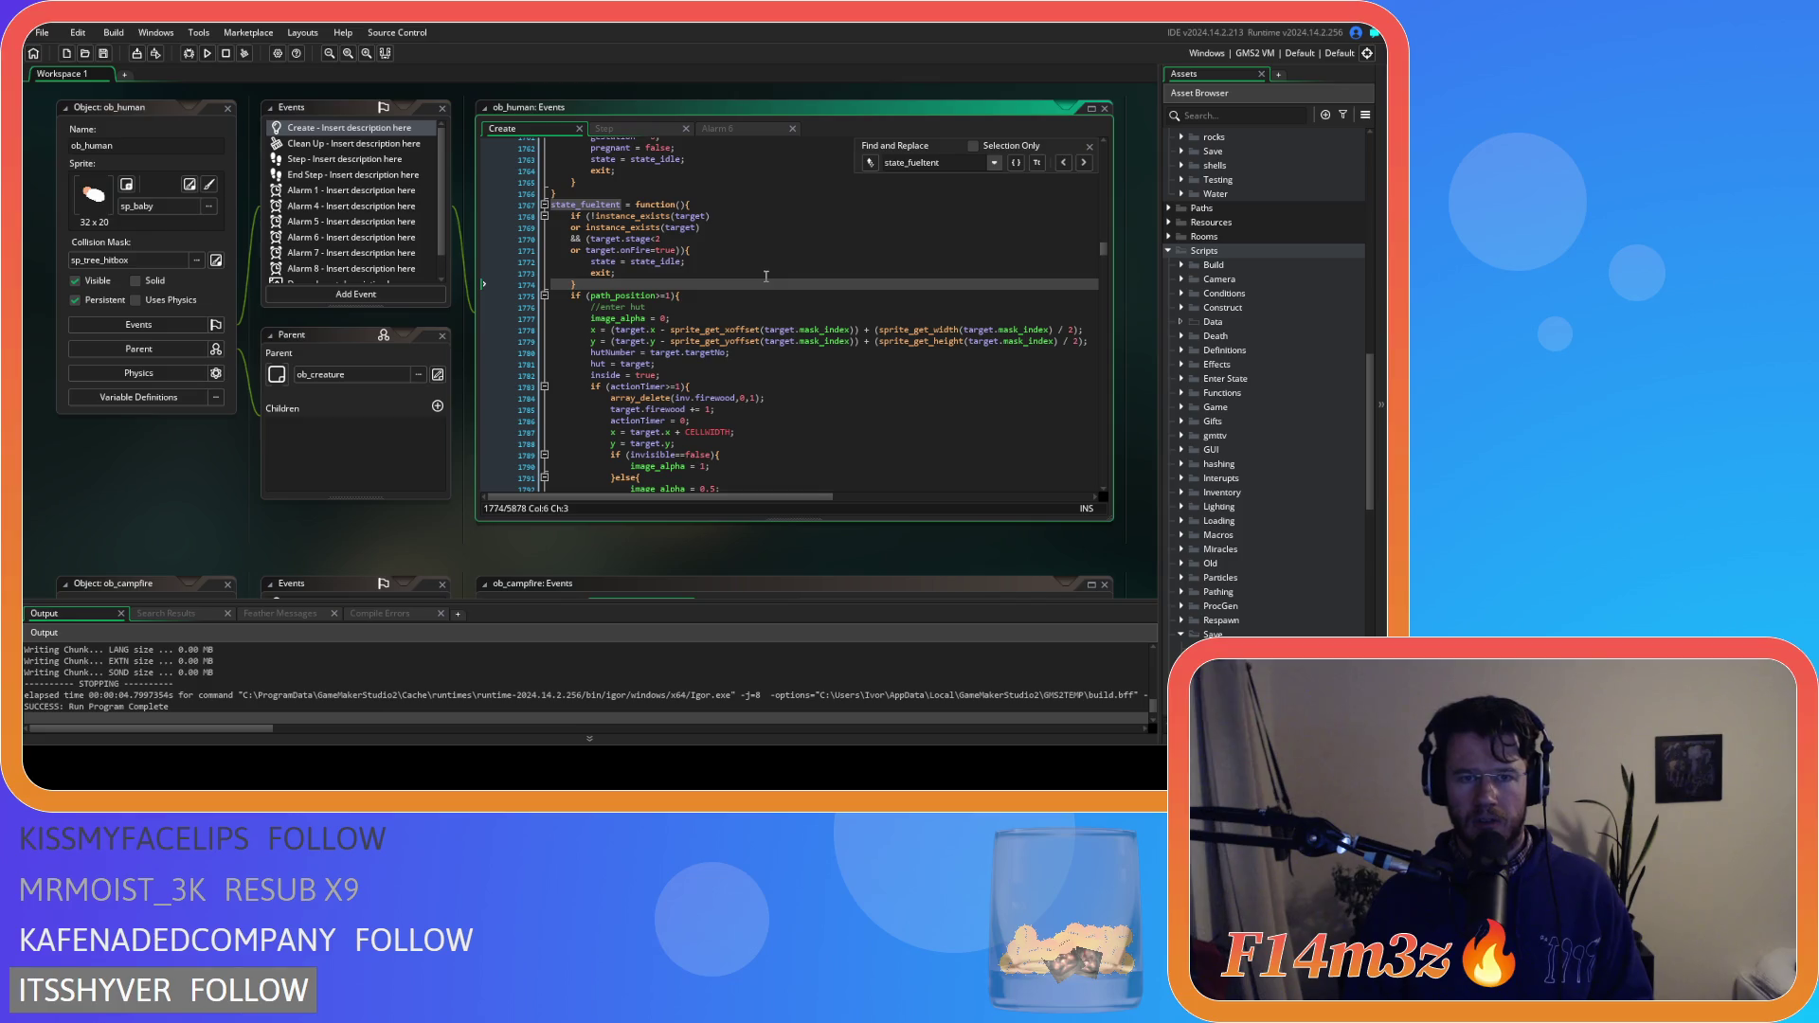
# Paste the sc_...Interupt calls at the top of state_fueltent
pyautogui.click(711, 205)
pyautogui.hotkey('ctrl', 'v')
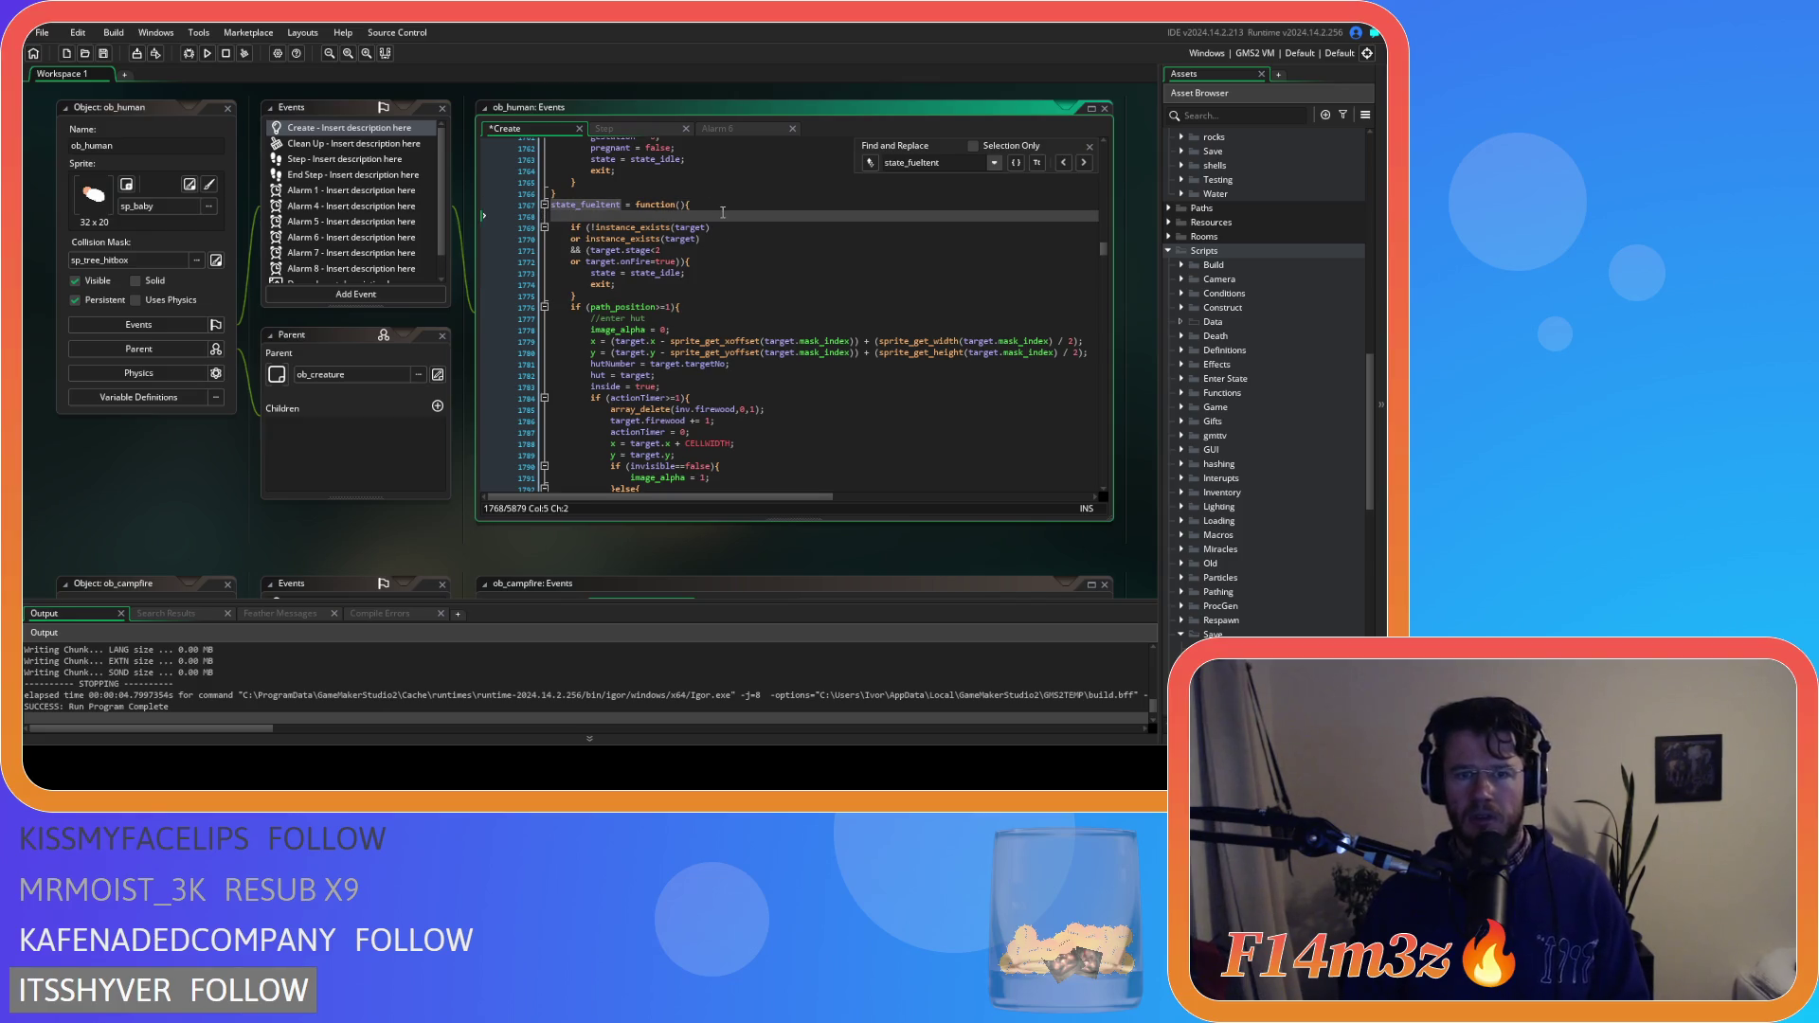
pyautogui.scroll(-4, 727, 268)
pyautogui.scroll(-10, 728, 267)
pyautogui.moveTo(716, 381); pyautogui.dragTo(571, 381)
pyautogui.scroll(15, 720, 369)
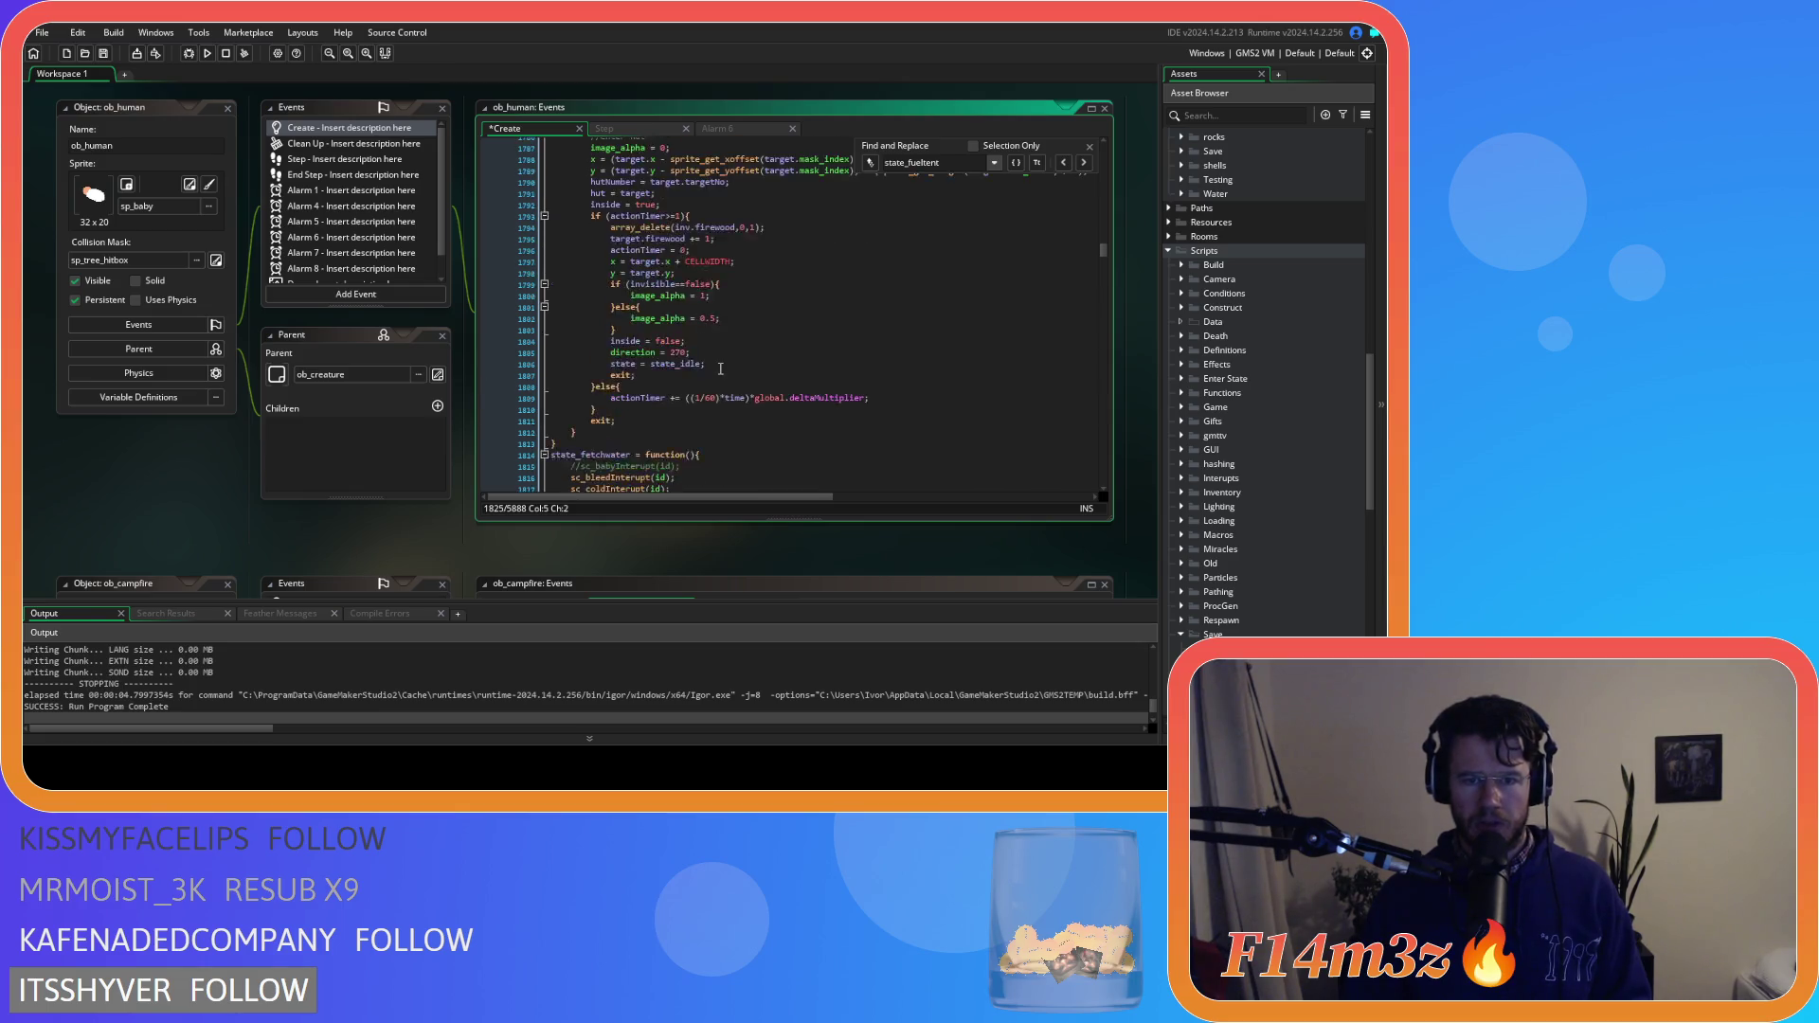
# Add an if (state != state_fueltent) { exit; } check after the calls and save
pyautogui.click(694, 347)
pyautogui.press('Return')
pyautogui.write('if (state!=state_fetchwater){ \t\texit; \t}')
pyautogui.doubleClick(584, 232)
pyautogui.hotkey('ctrl', 'c')
pyautogui.doubleClick(660, 358)
pyautogui.hotkey('ctrl', 'v')
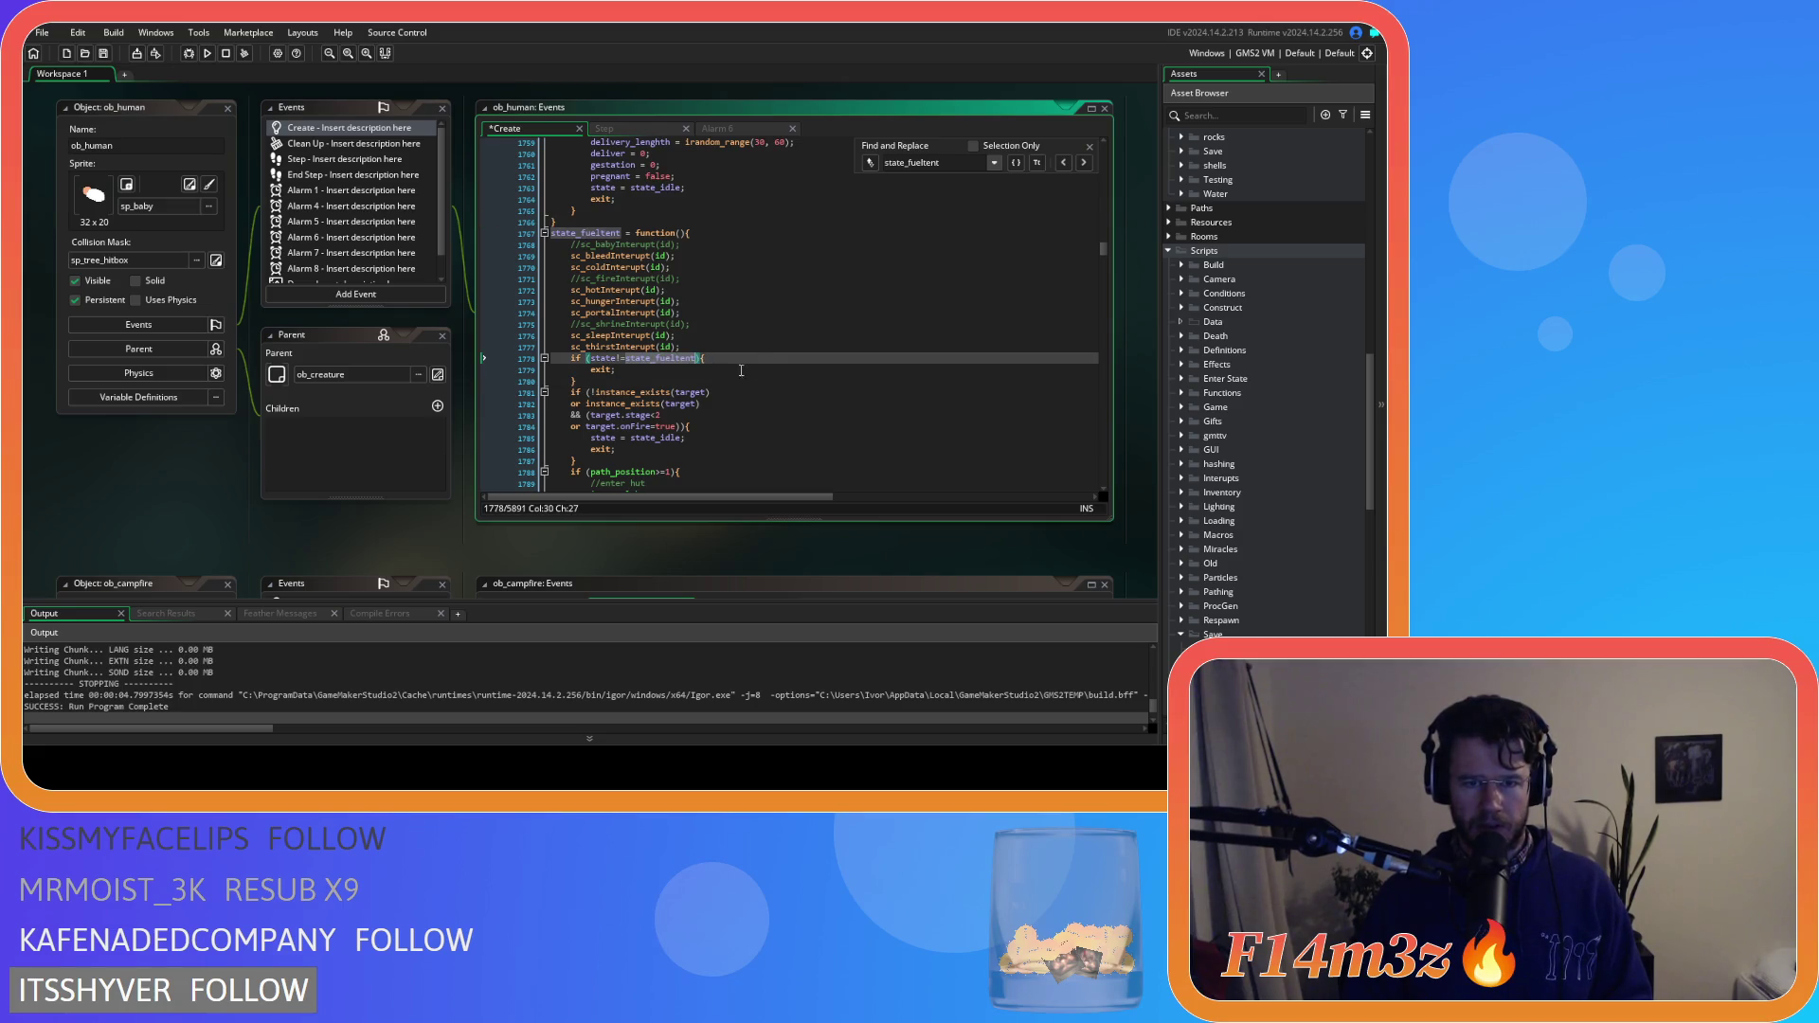
pyautogui.click(741, 370)
pyautogui.hotkey('ctrl', 's')
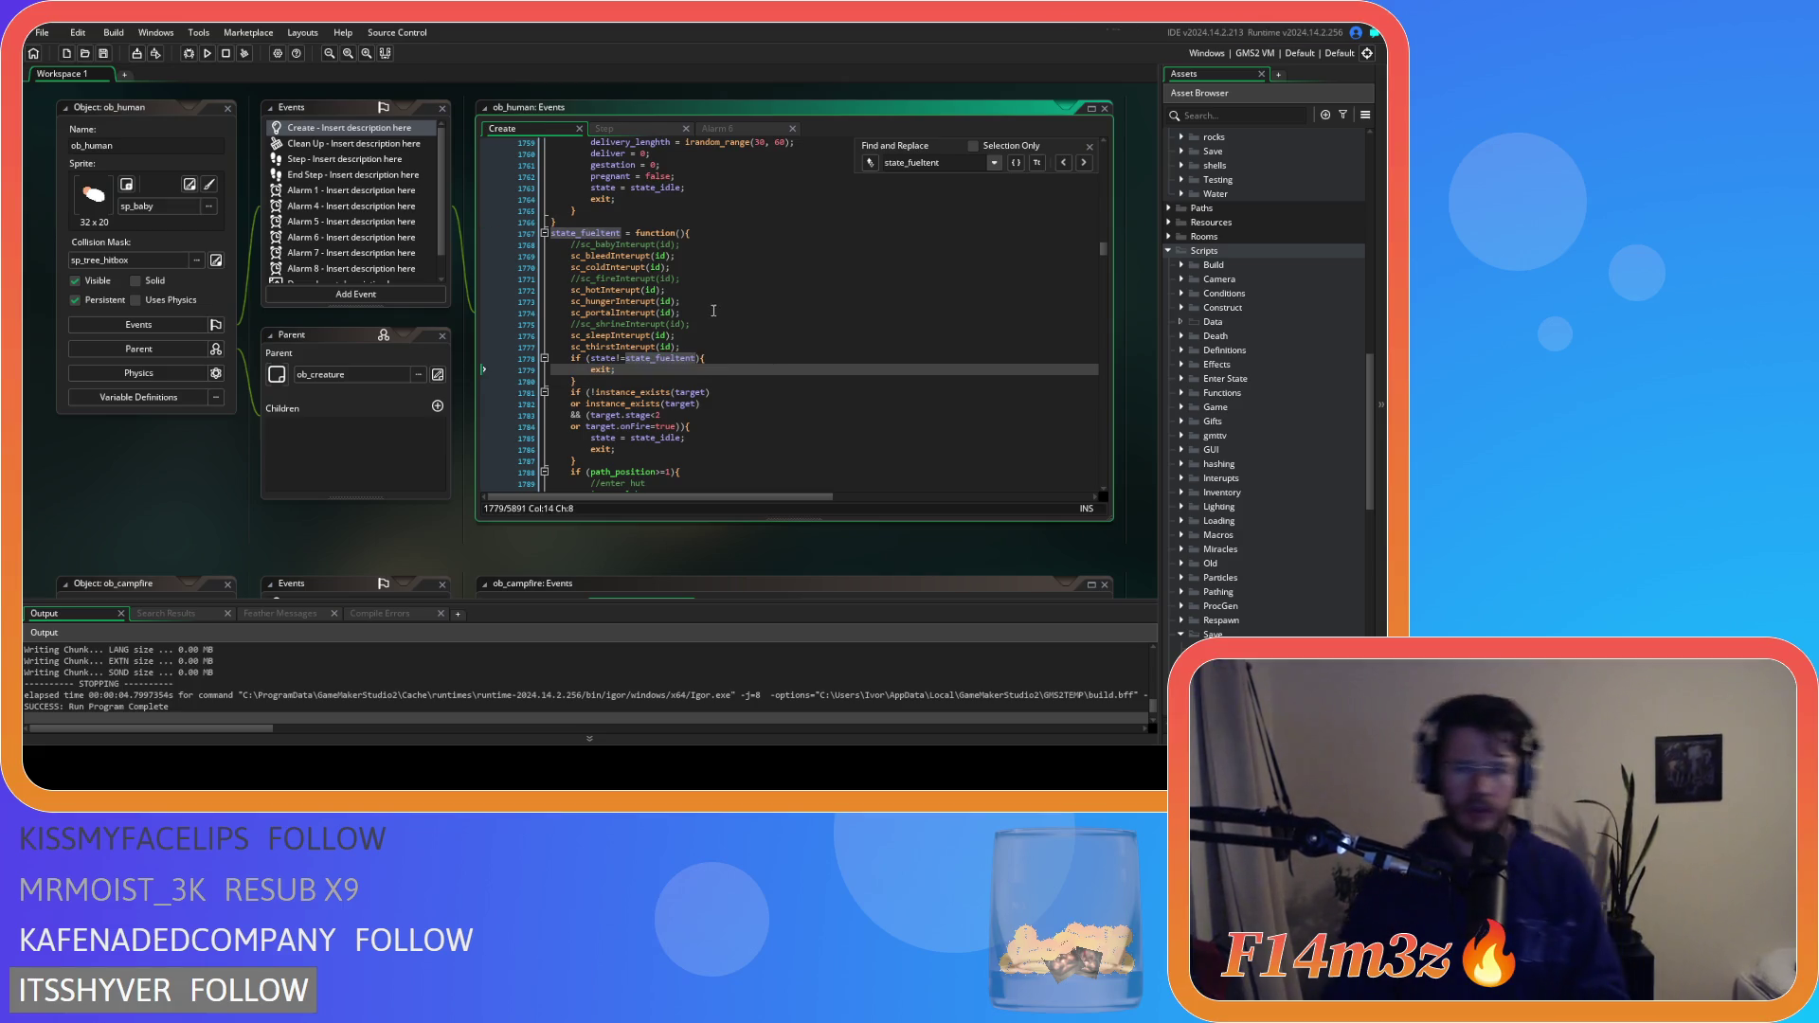
# Review the interrupt calls and hut-entering code, ending at the inside = false line
pyautogui.moveTo(652, 267); pyautogui.dragTo(657, 336)
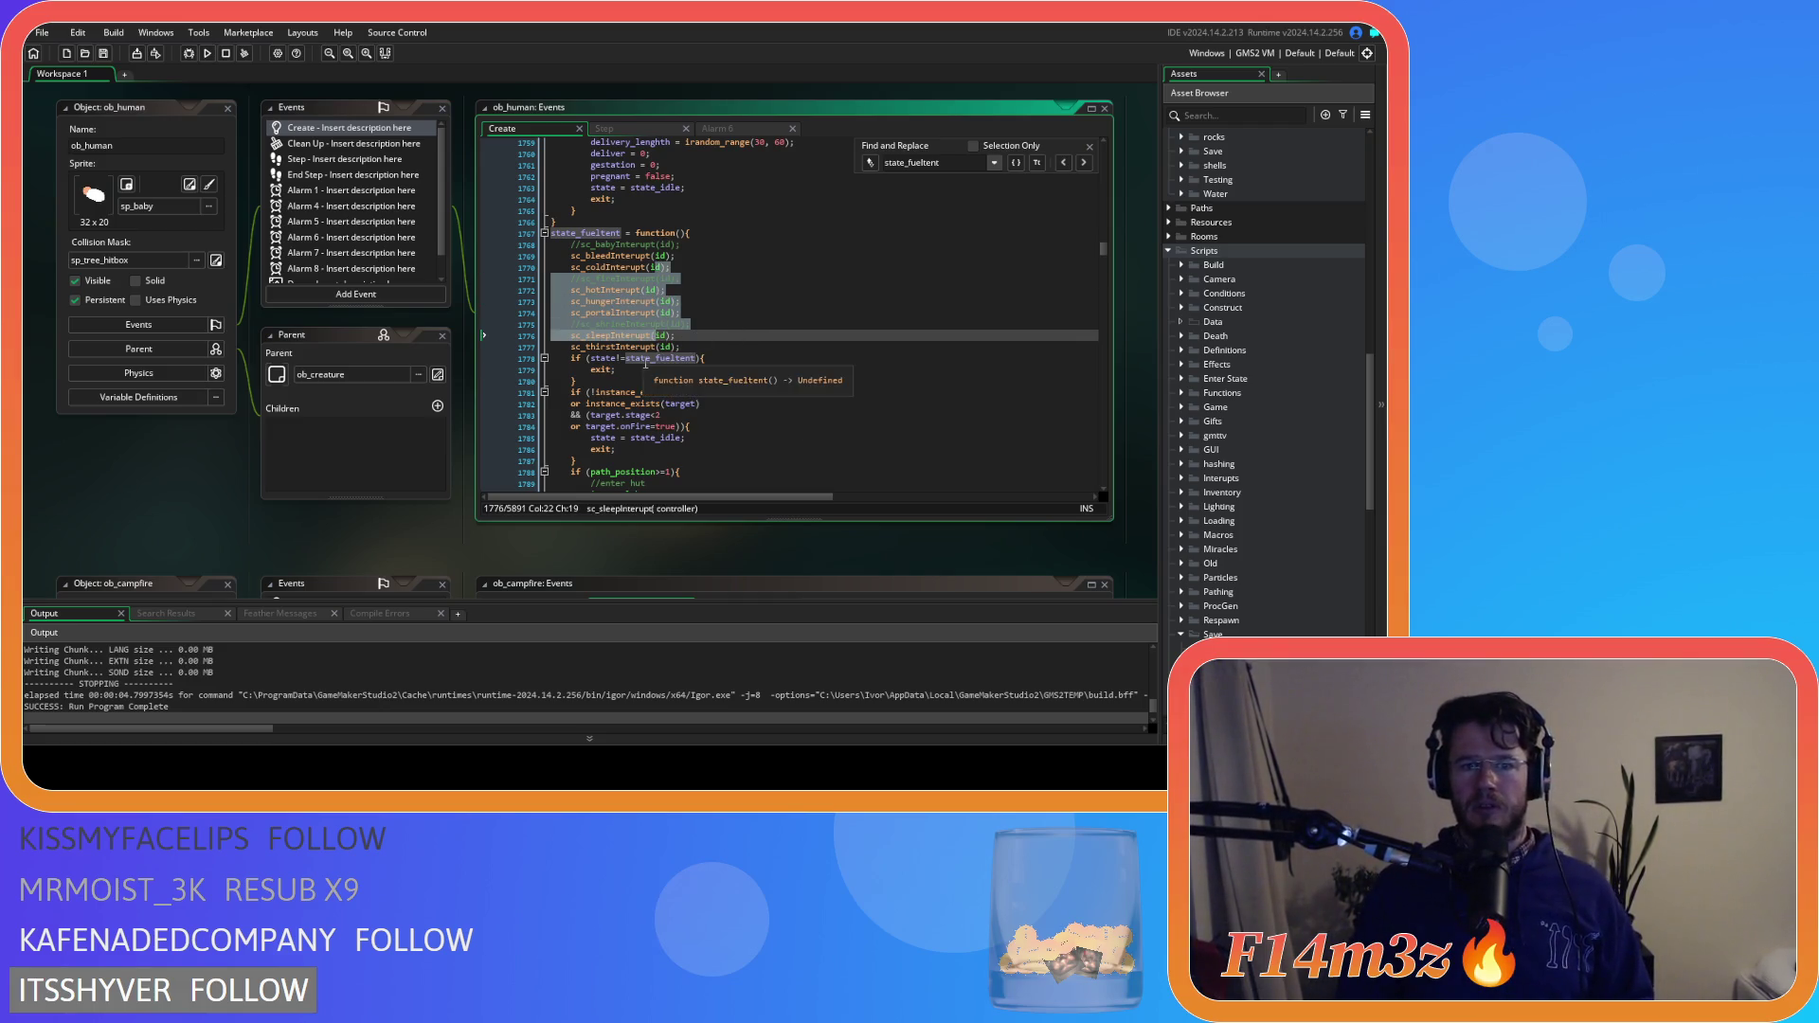
pyautogui.click(648, 359)
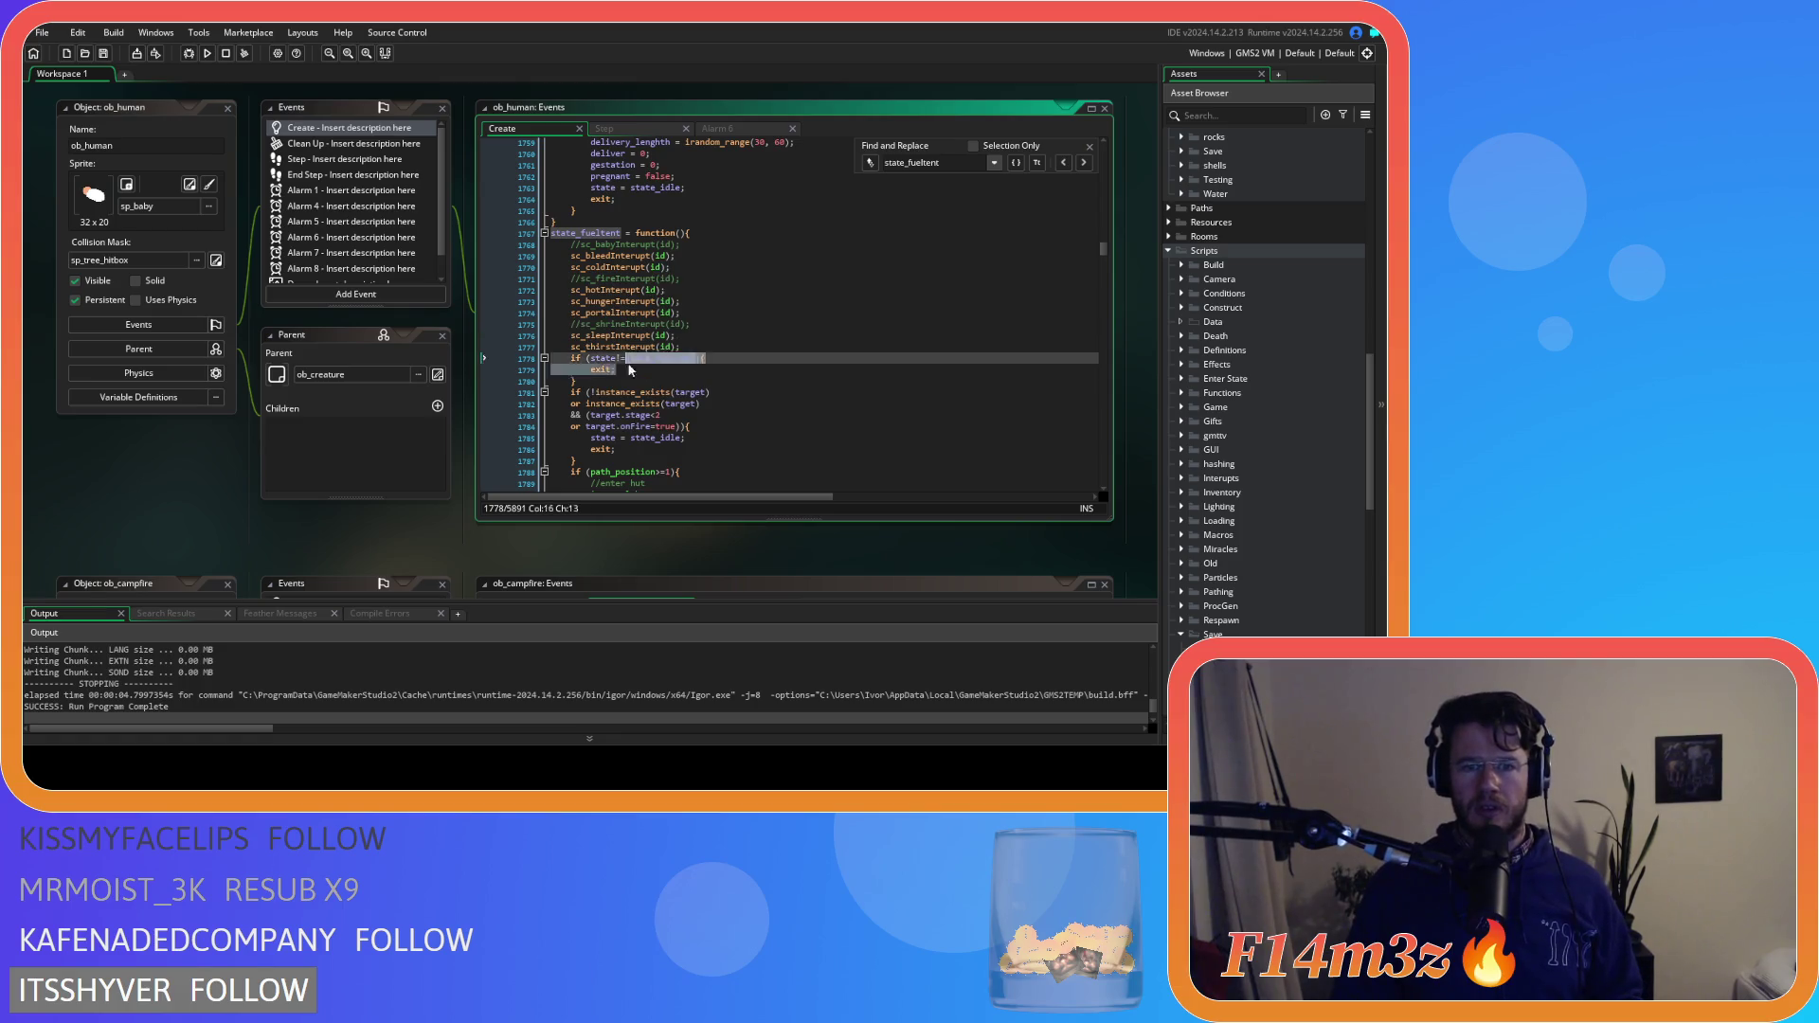
pyautogui.moveTo(618, 437)
pyautogui.mouseDown()
pyautogui.moveTo(644, 502)
pyautogui.moveTo(646, 336)
pyautogui.mouseUp()
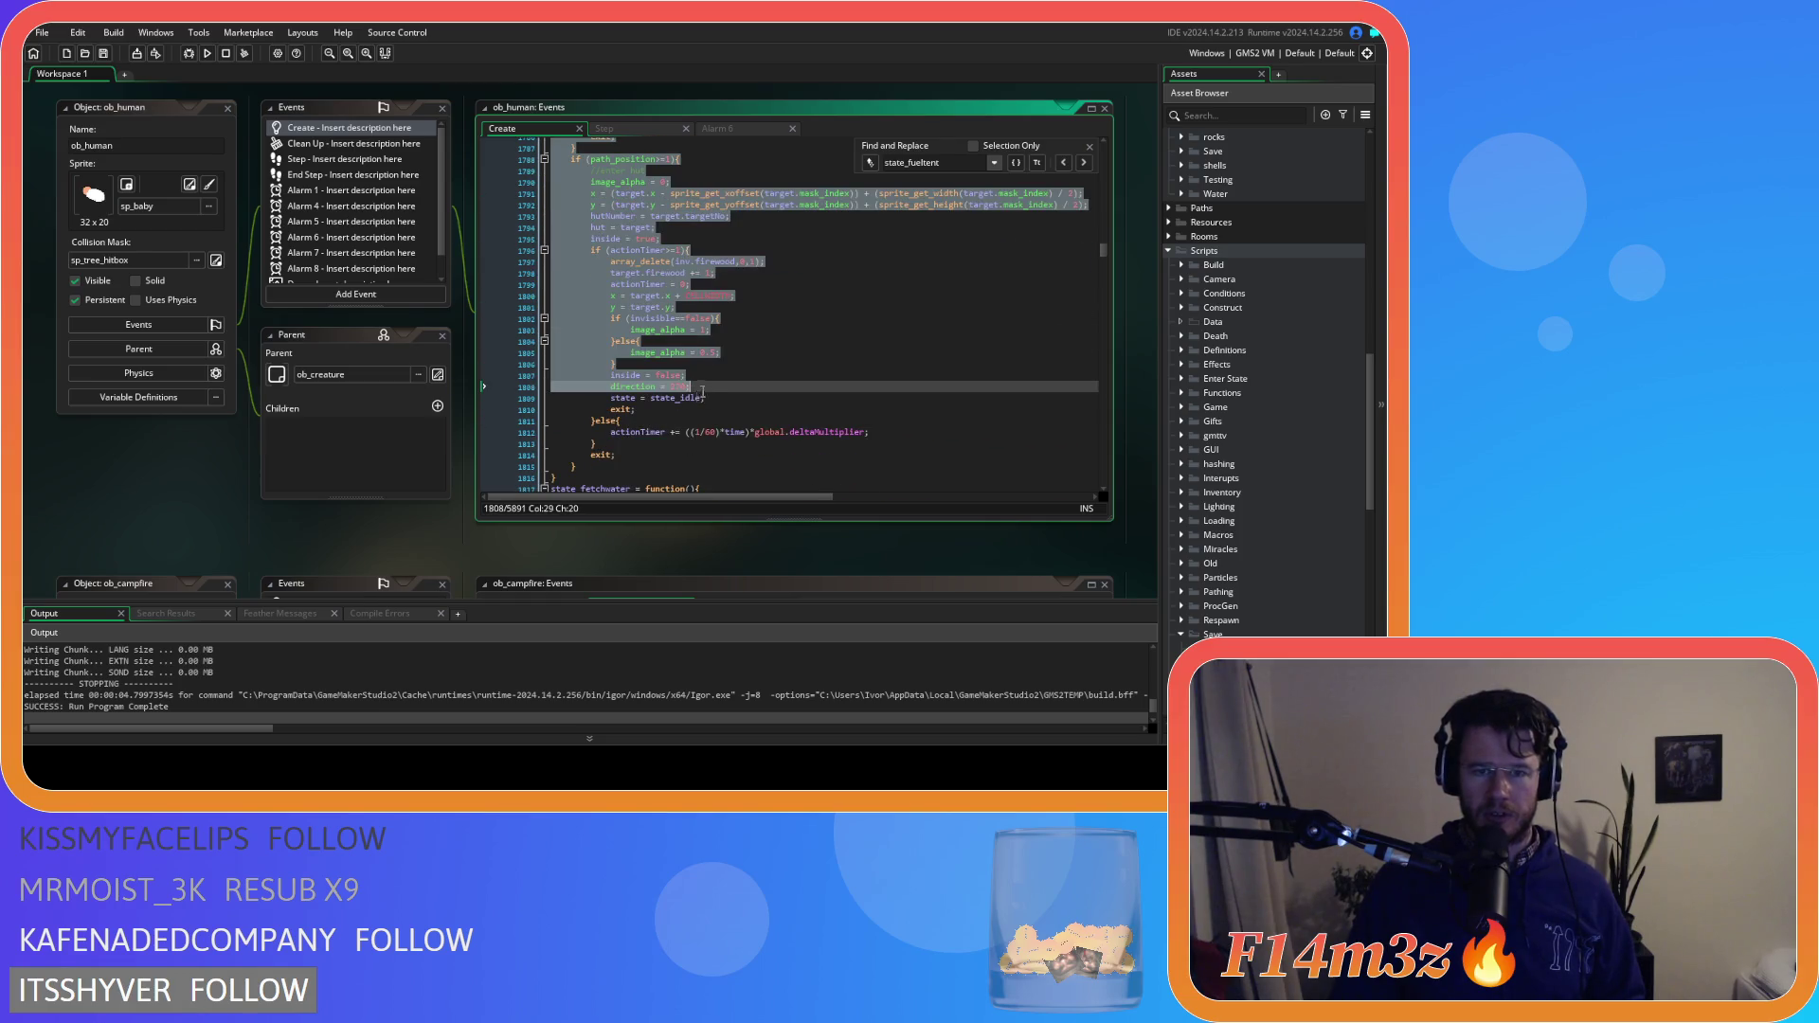
pyautogui.scroll(2, 866, 332)
pyautogui.moveTo(640, 455); pyautogui.dragTo(713, 443)
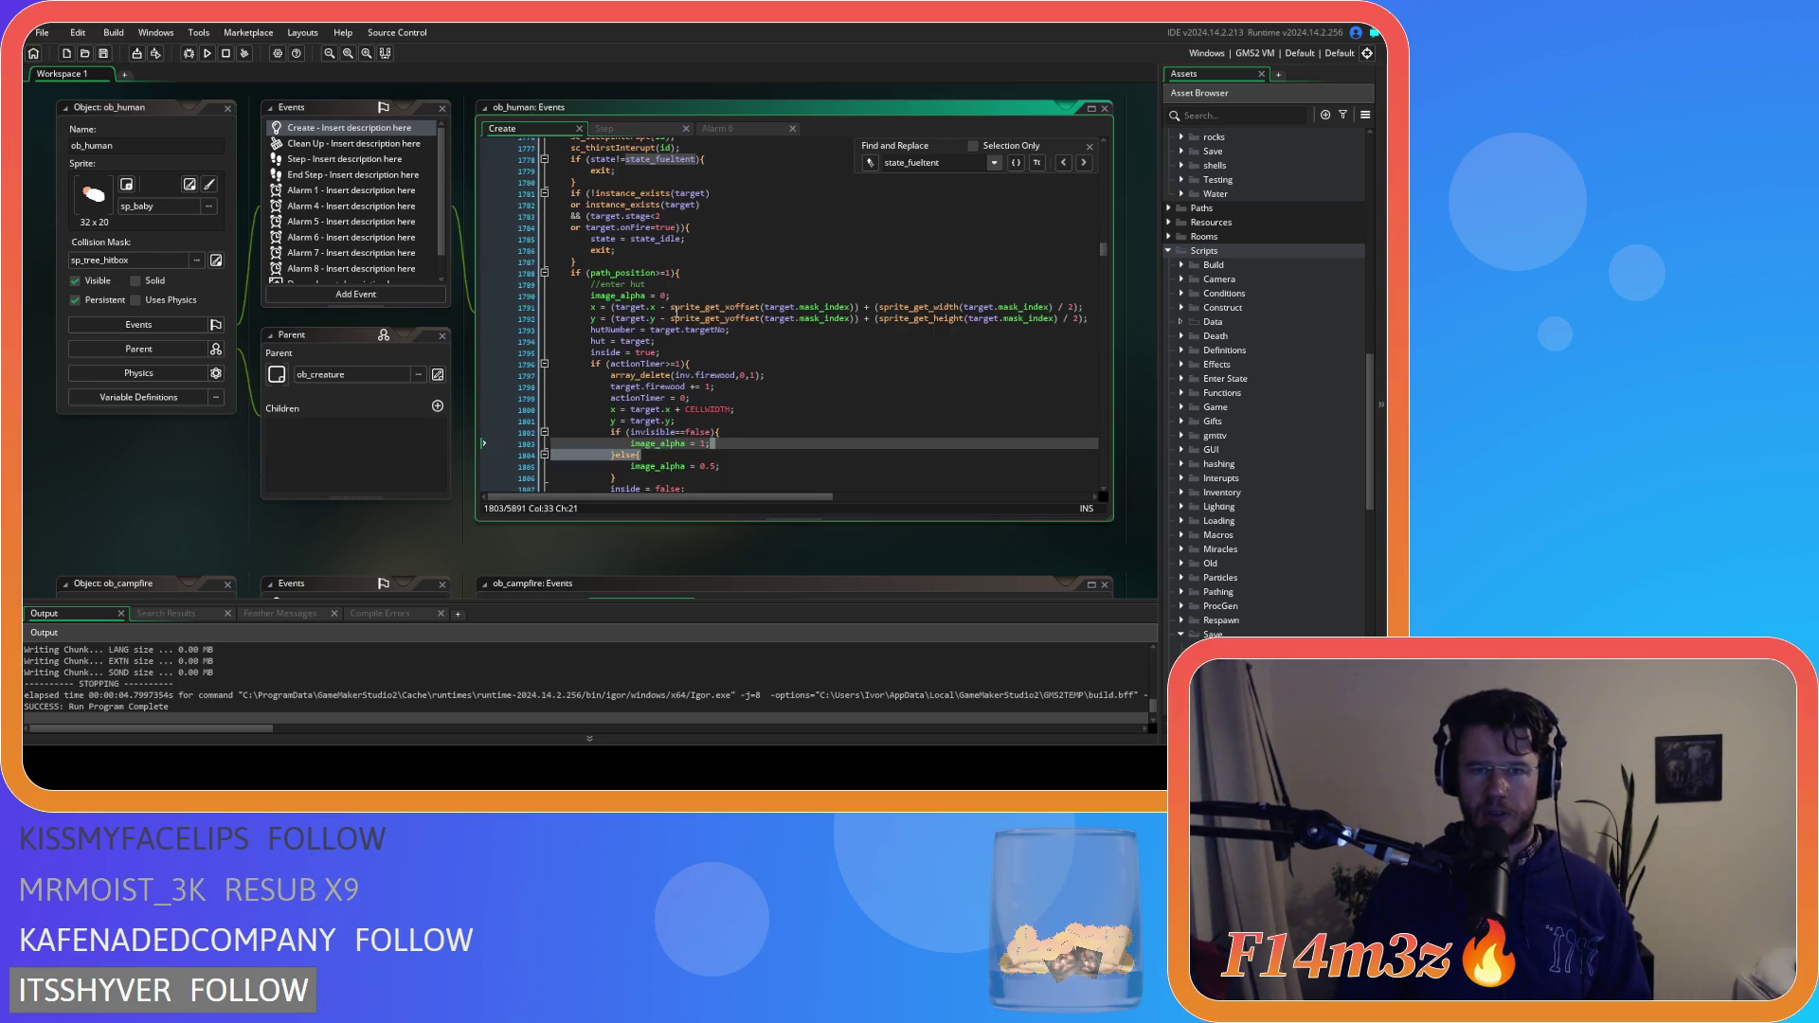
pyautogui.scroll(4, 771, 353)
pyautogui.click(779, 358)
pyautogui.scroll(-7, 779, 358)
pyautogui.scroll(-2, 786, 359)
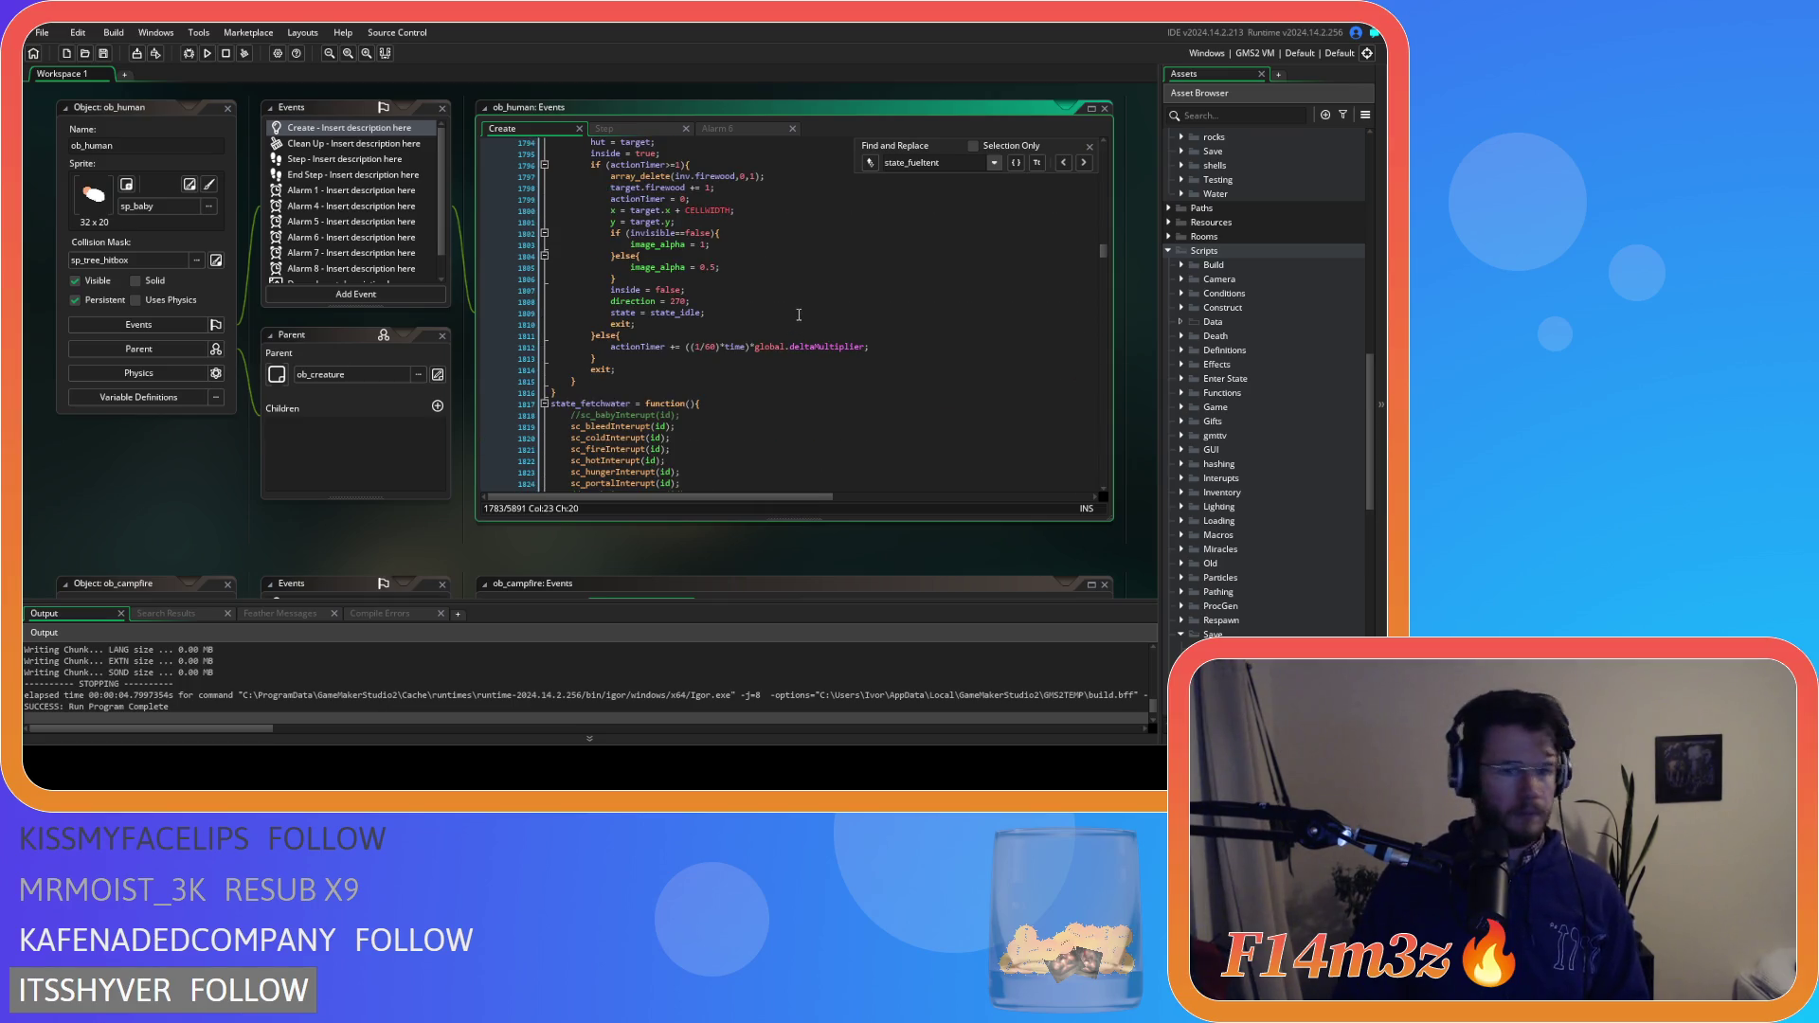
pyautogui.click(759, 289)
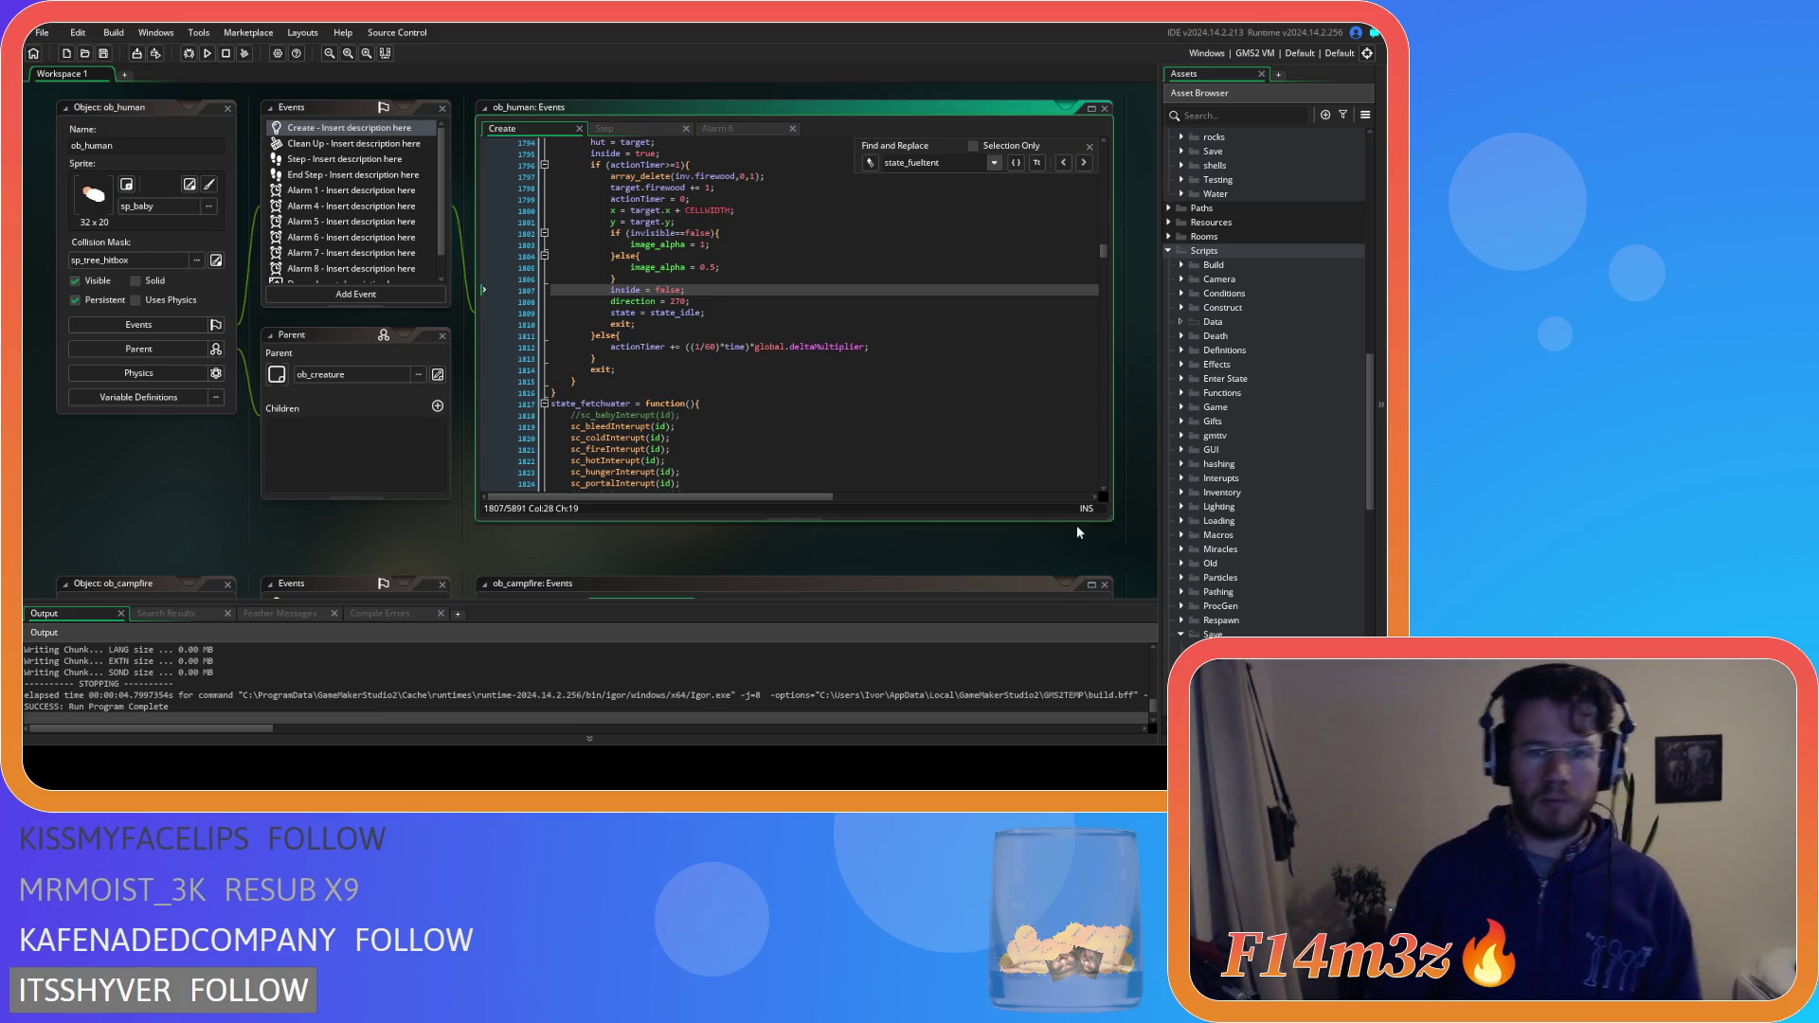
# Review the new state check and the final exit in state_fueltent
pyautogui.click(949, 402)
pyautogui.click(945, 371)
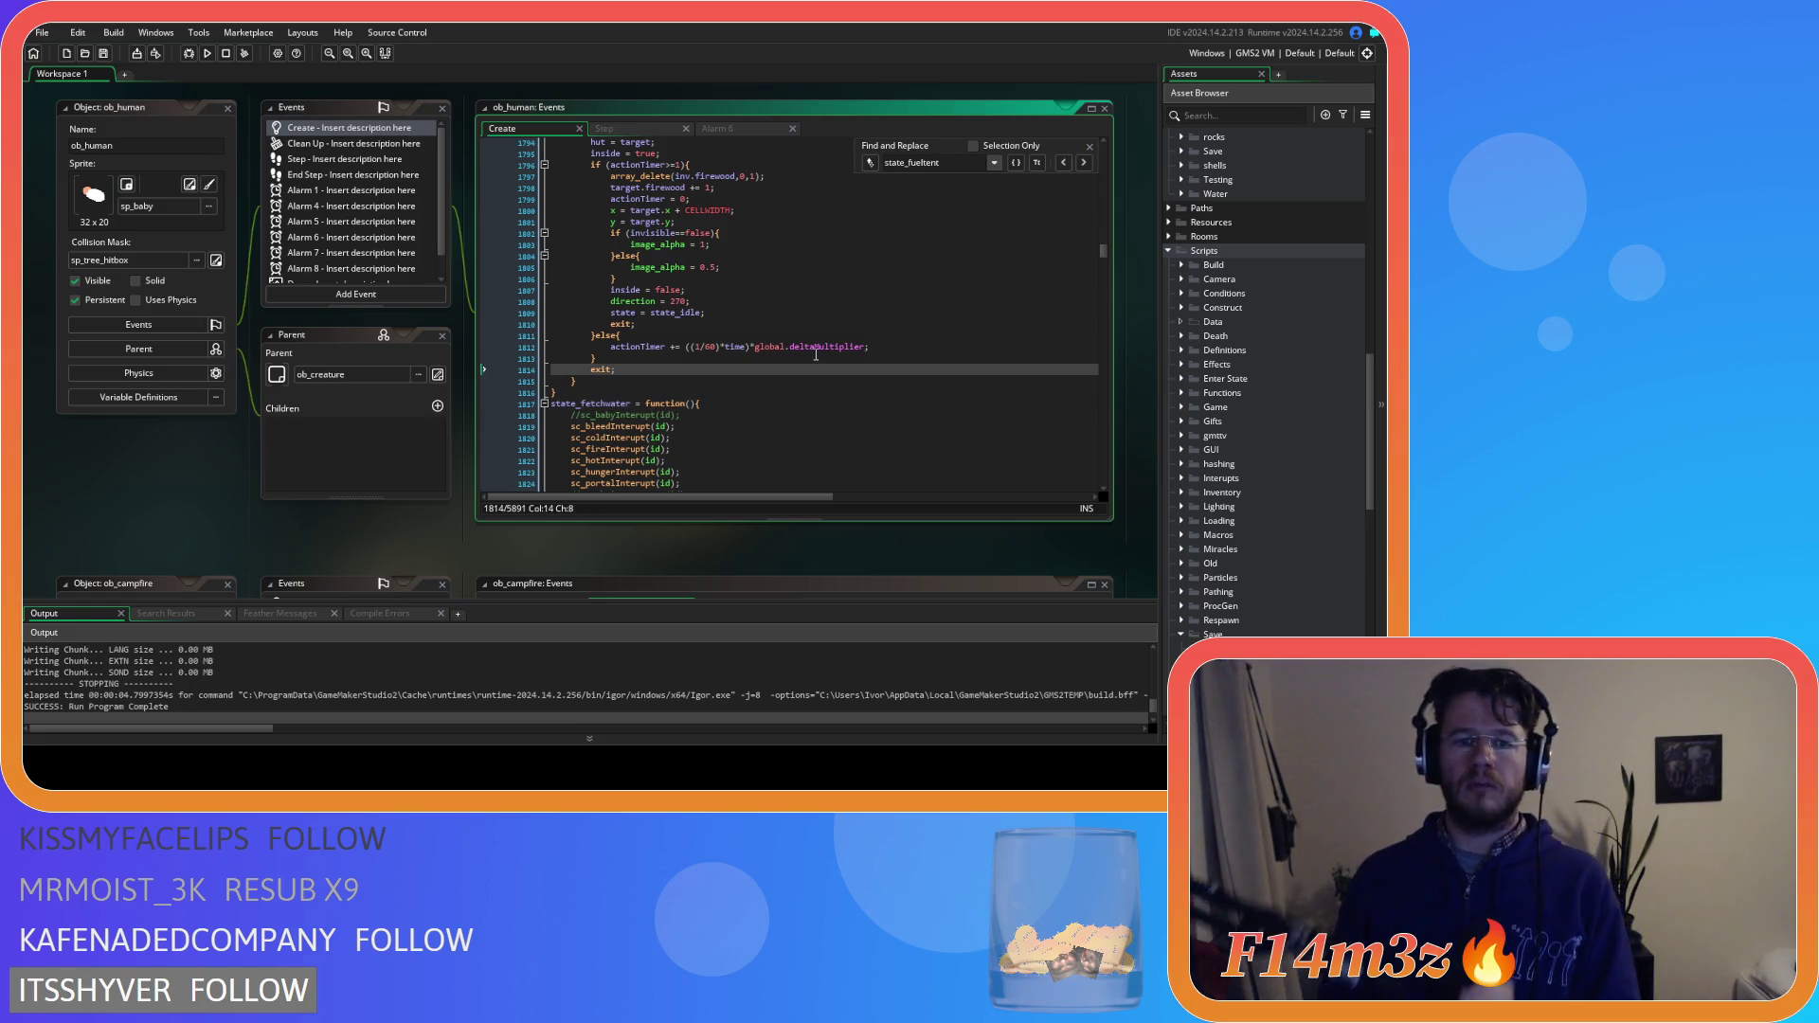
pyautogui.scroll(-4, 816, 354)
pyautogui.scroll(16, 813, 358)
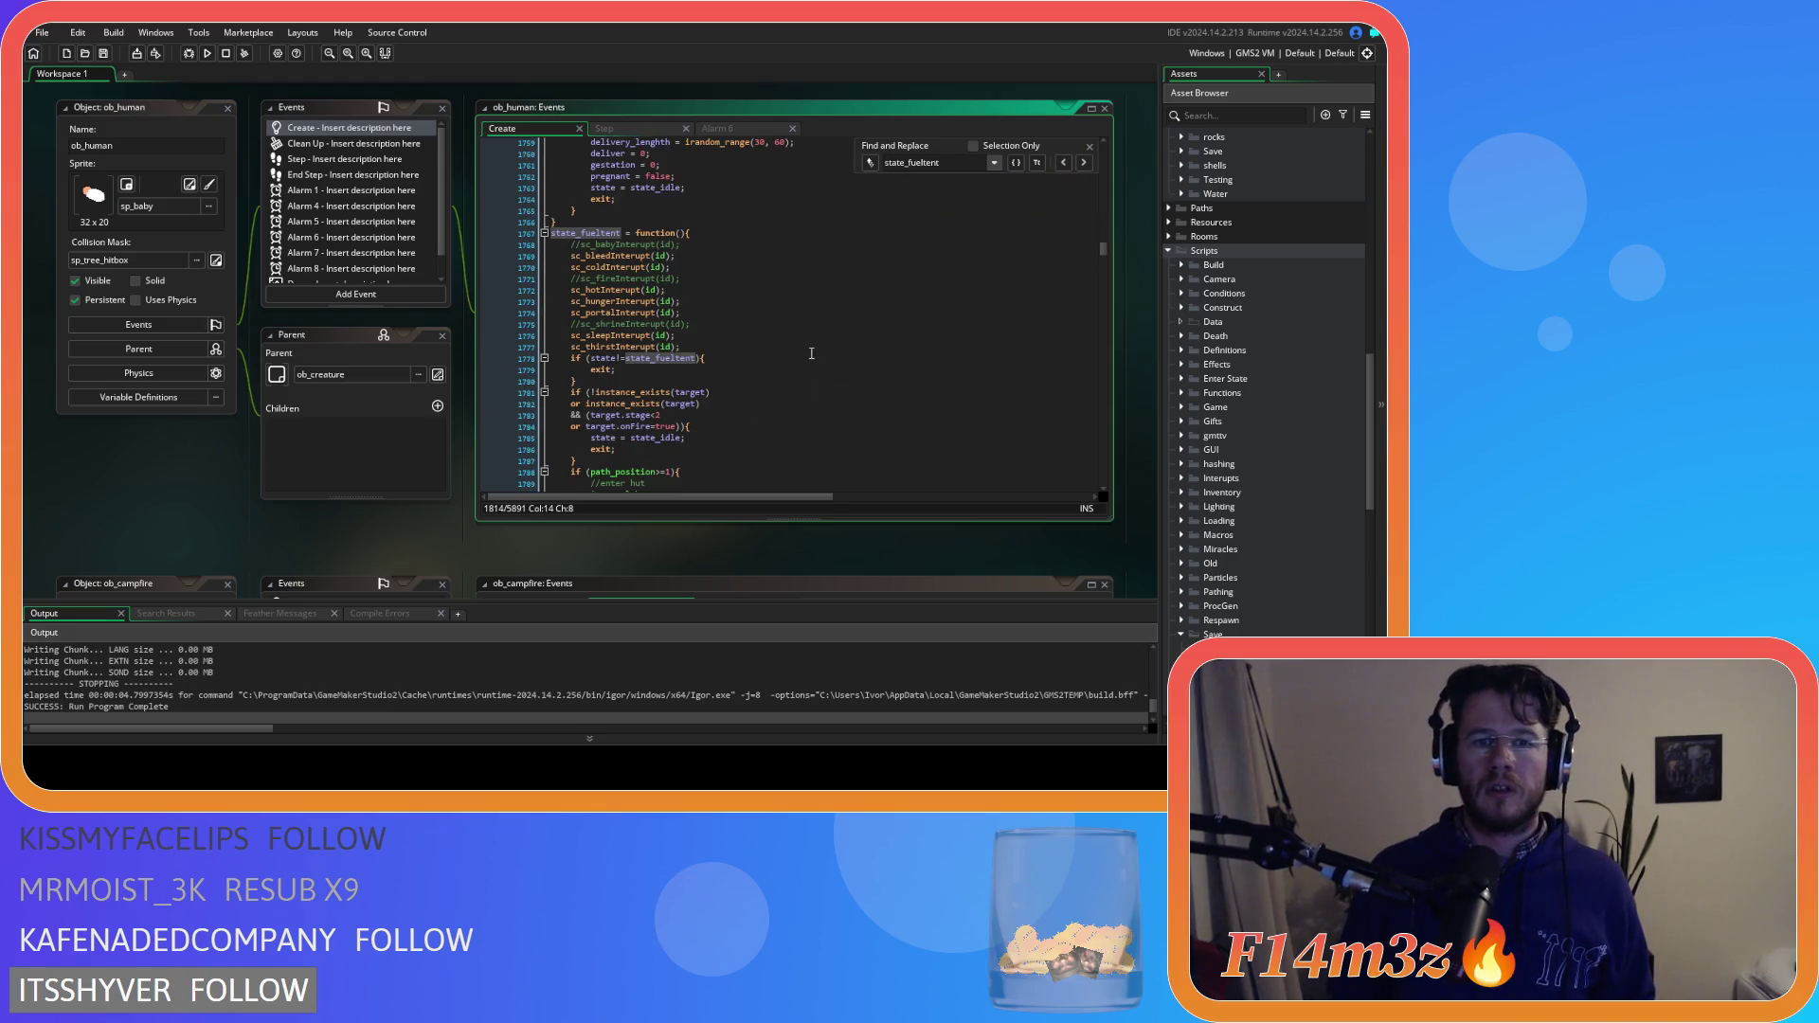
pyautogui.click(802, 370)
pyautogui.scroll(-5, 803, 370)
pyautogui.scroll(-4, 802, 370)
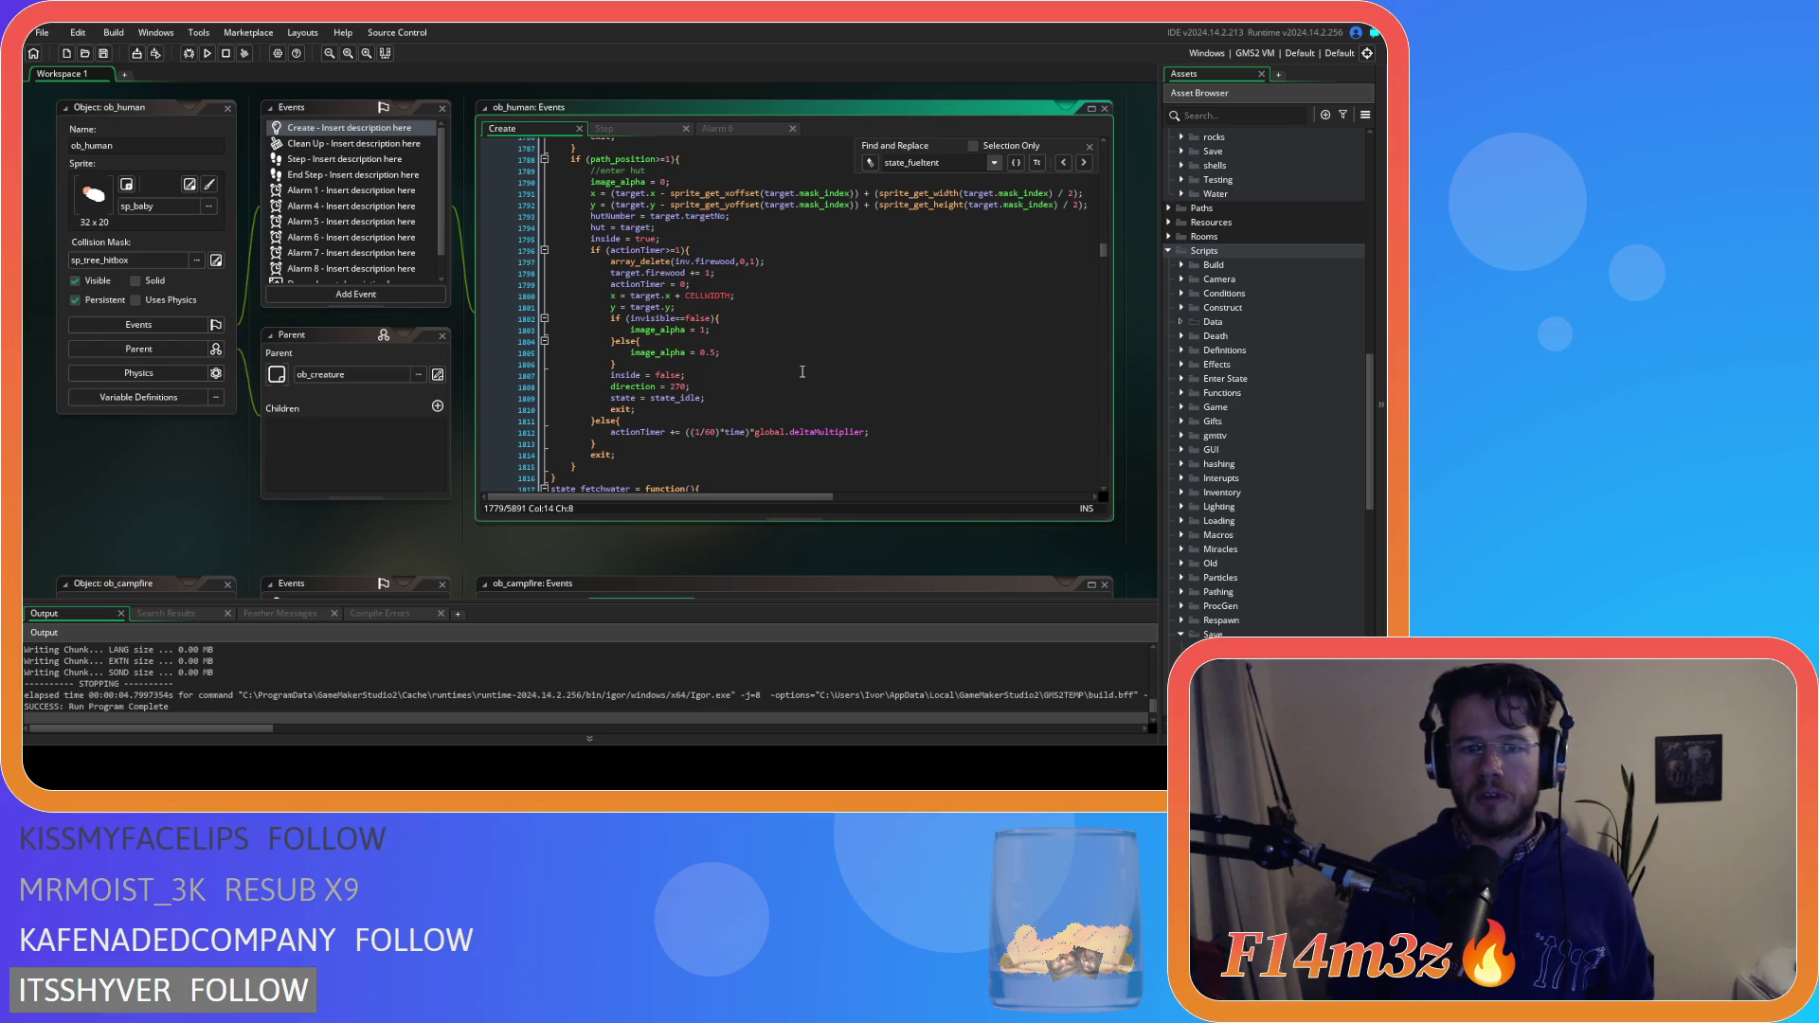
# Search 'state_depos' and select its sleepMultiplier- and haste-scaled actionTimer formula
pyautogui.click(802, 371)
pyautogui.hotkey('ctrl', 'f')
pyautogui.write('state_dep')
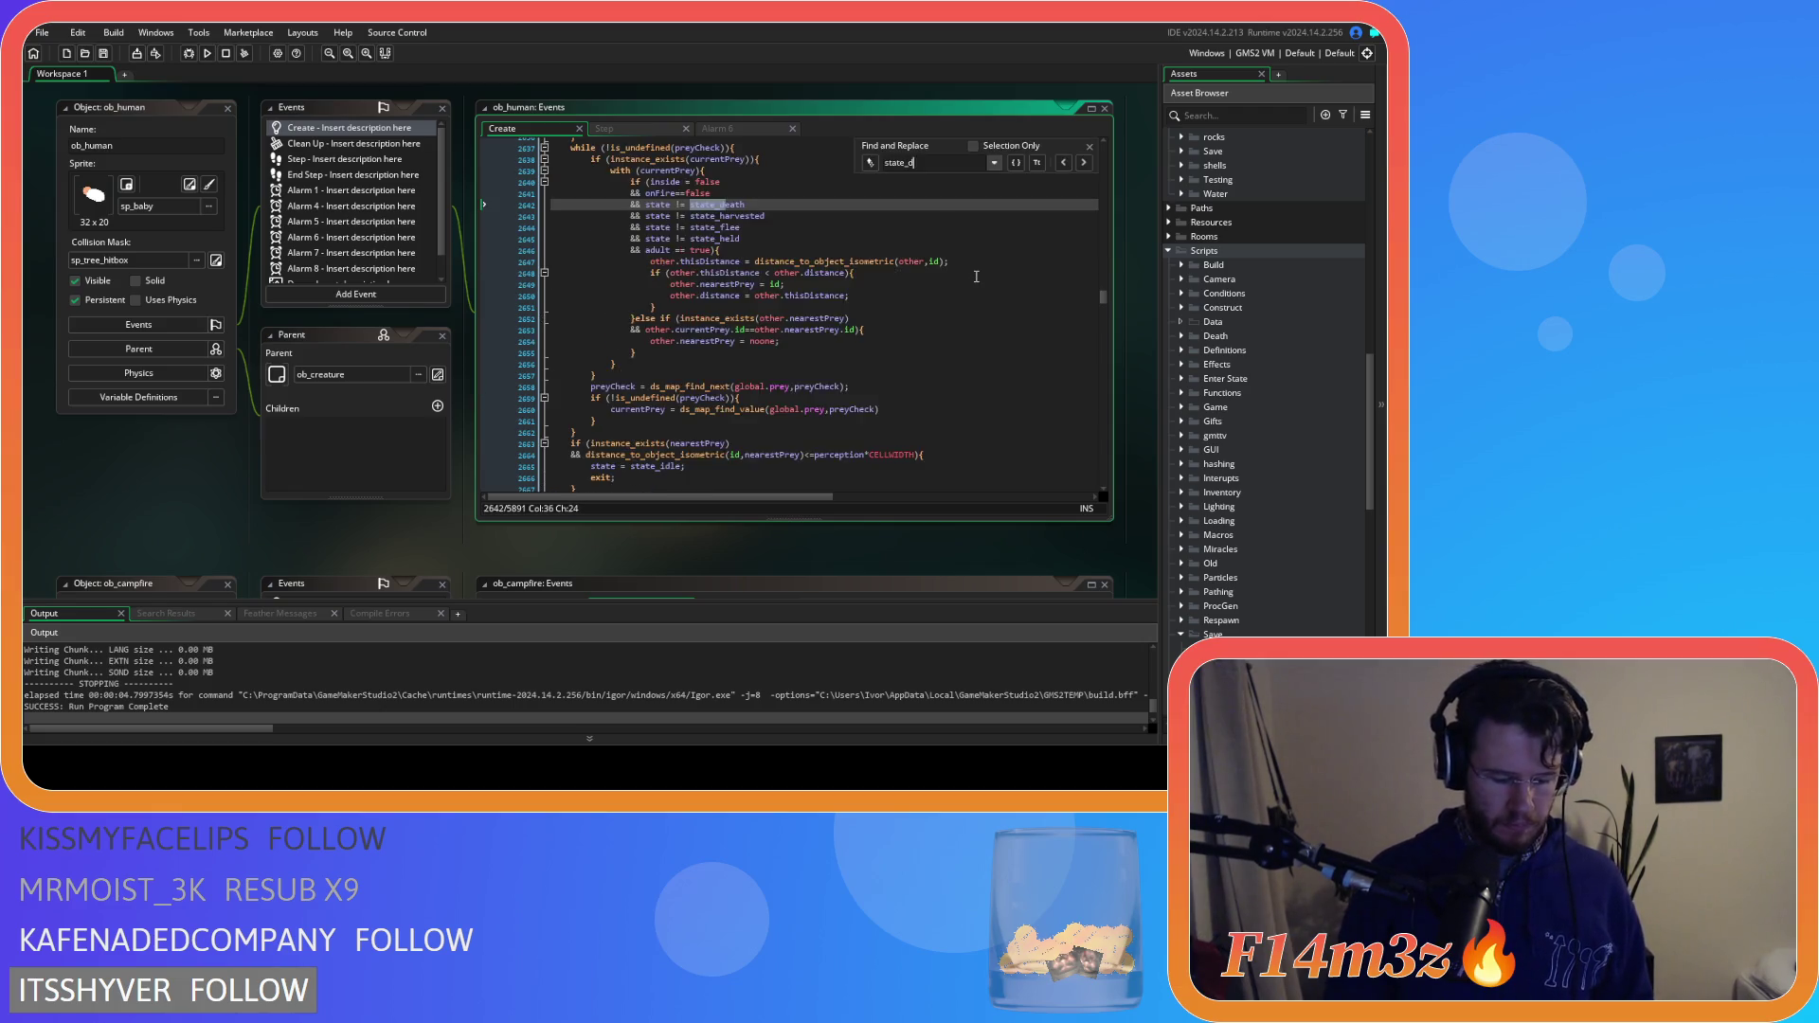
pyautogui.write('os')
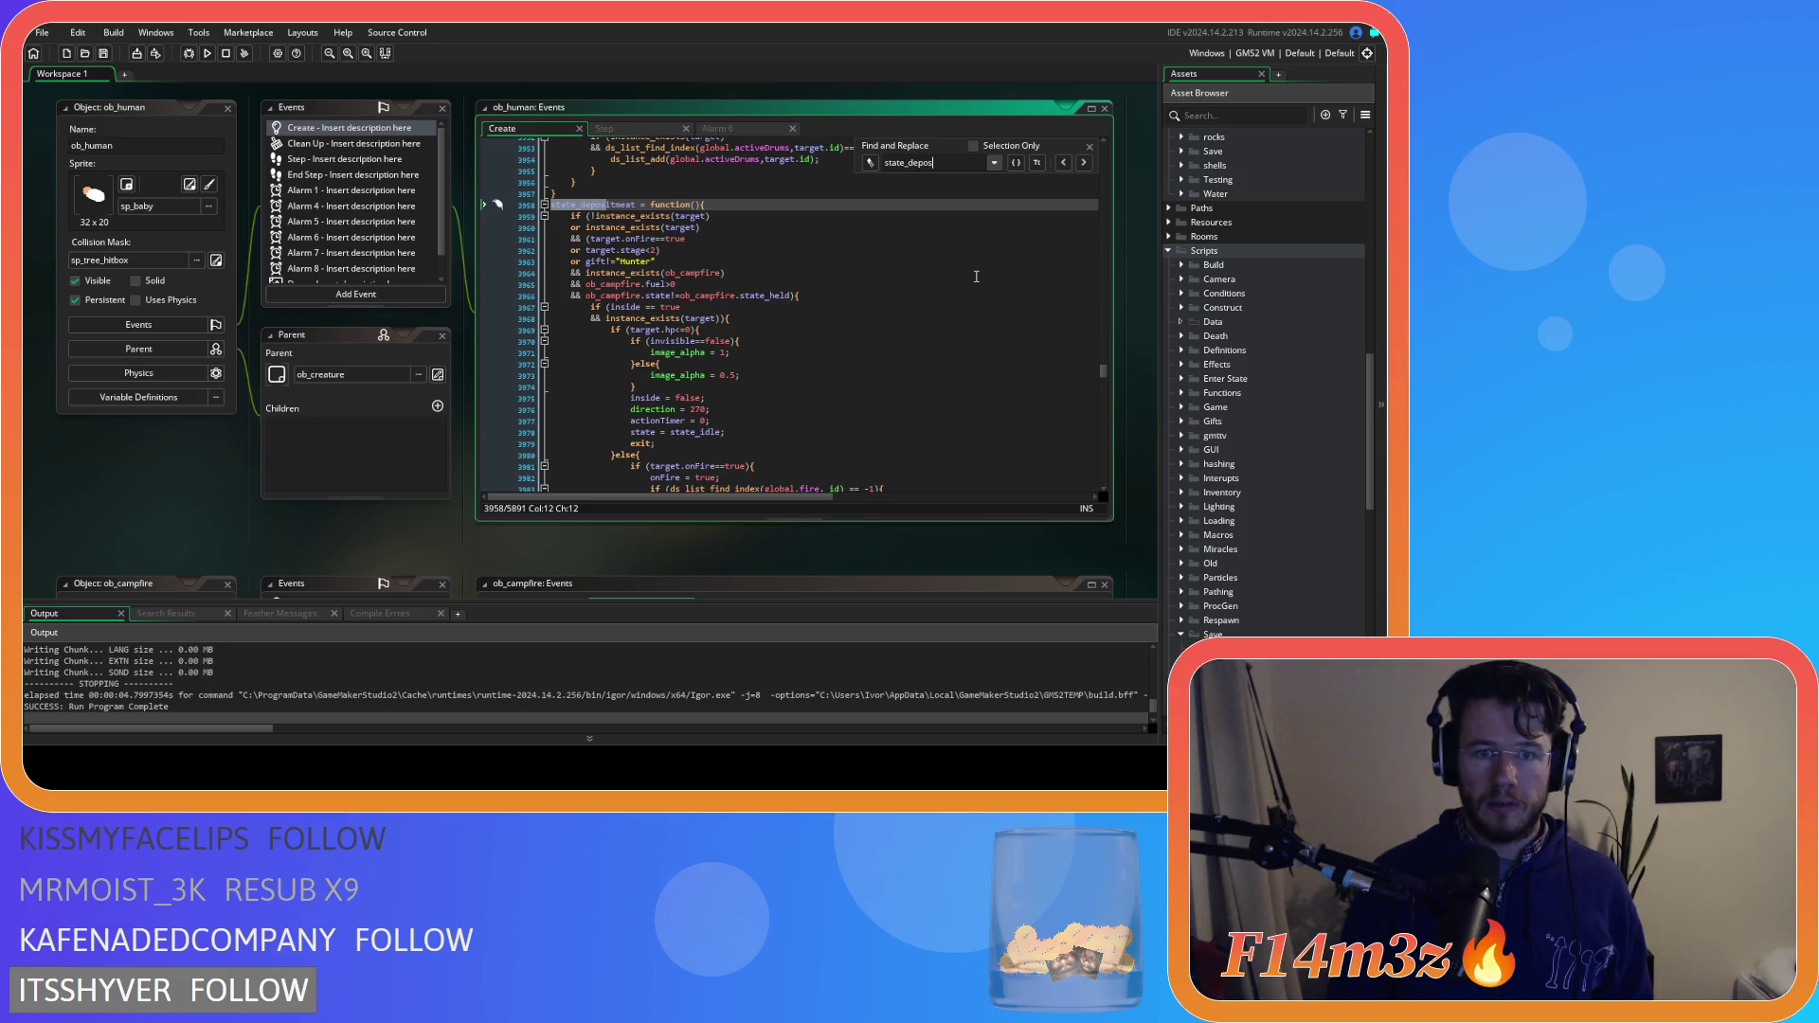
pyautogui.scroll(-4, 967, 271)
pyautogui.scroll(-12, 967, 271)
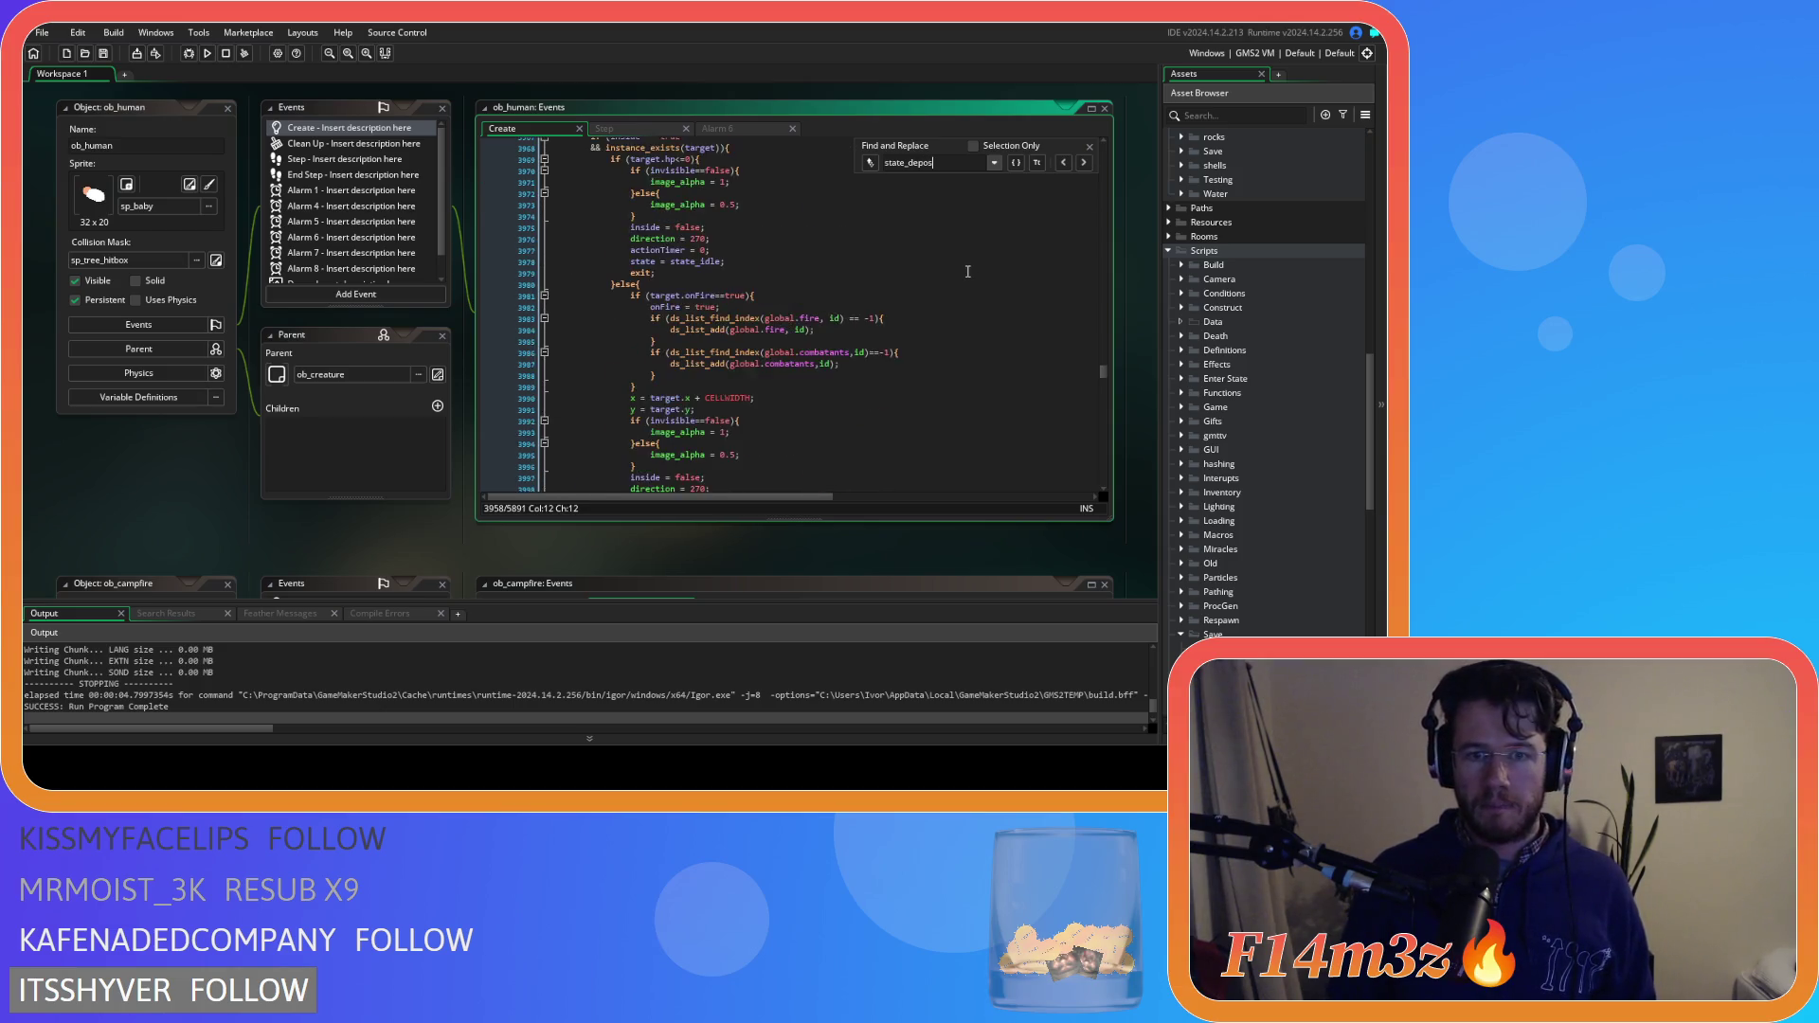
pyautogui.scroll(-5, 967, 271)
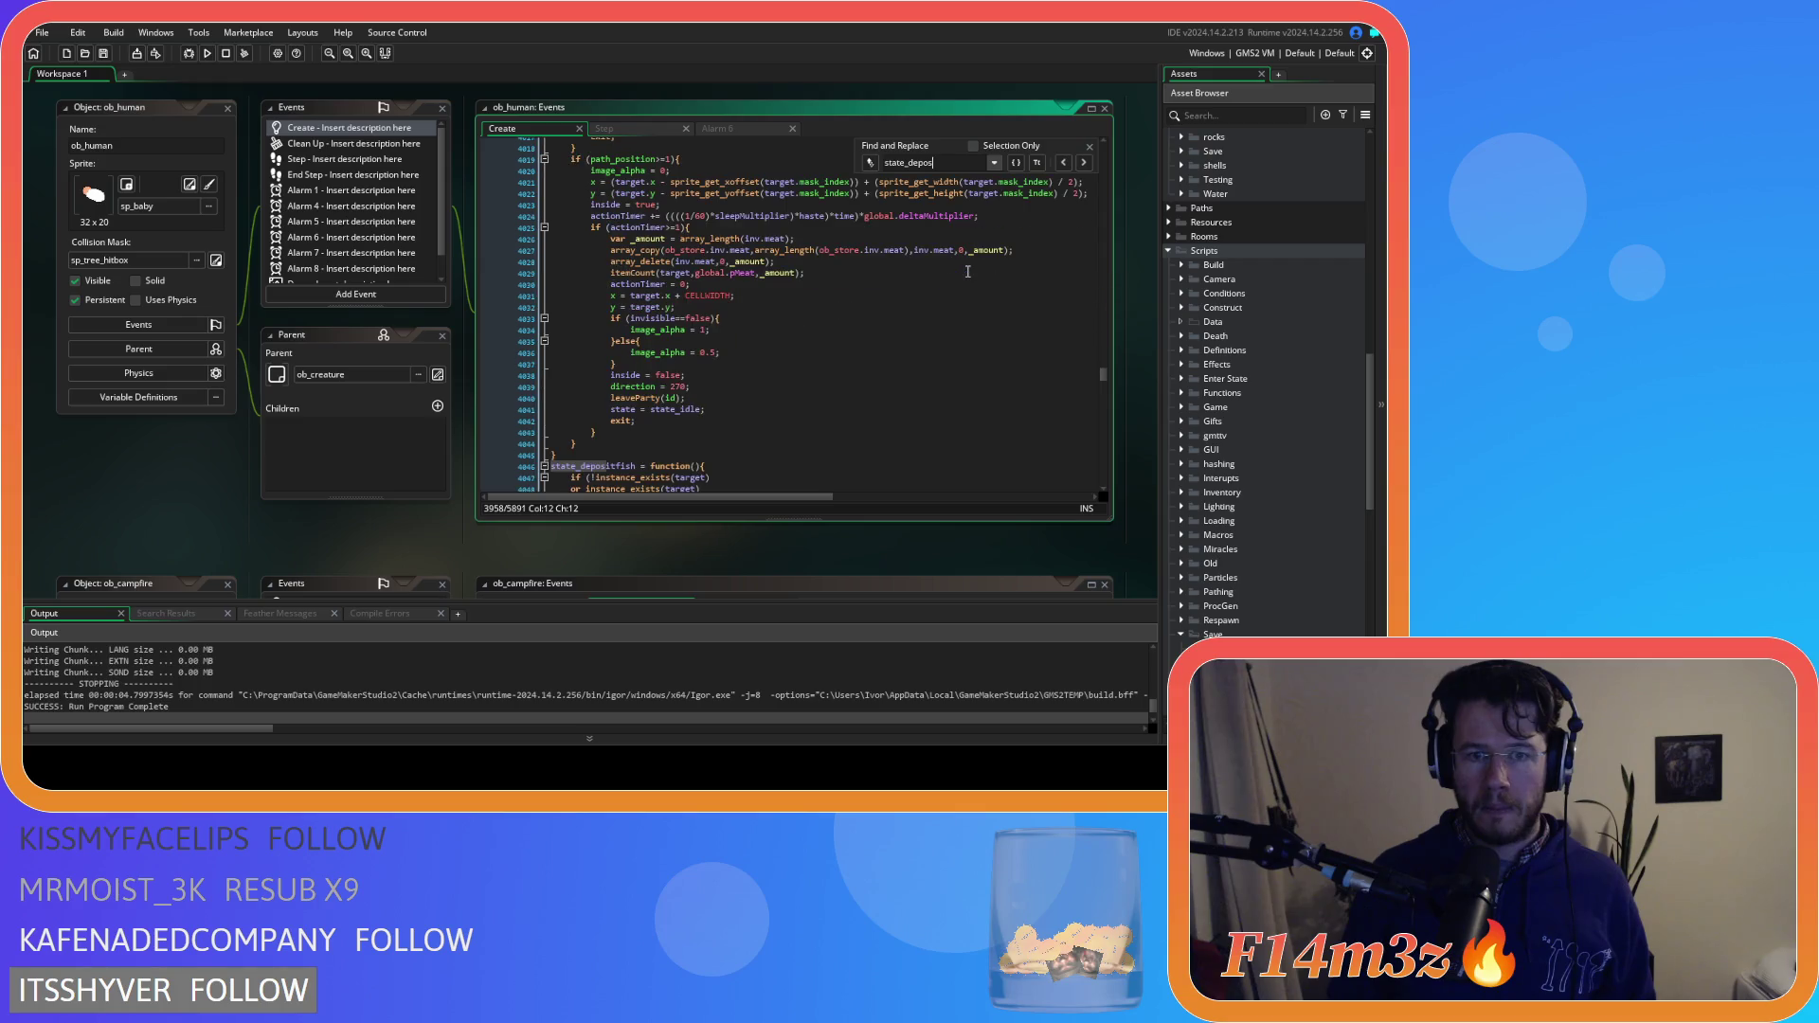
pyautogui.scroll(1, 967, 270)
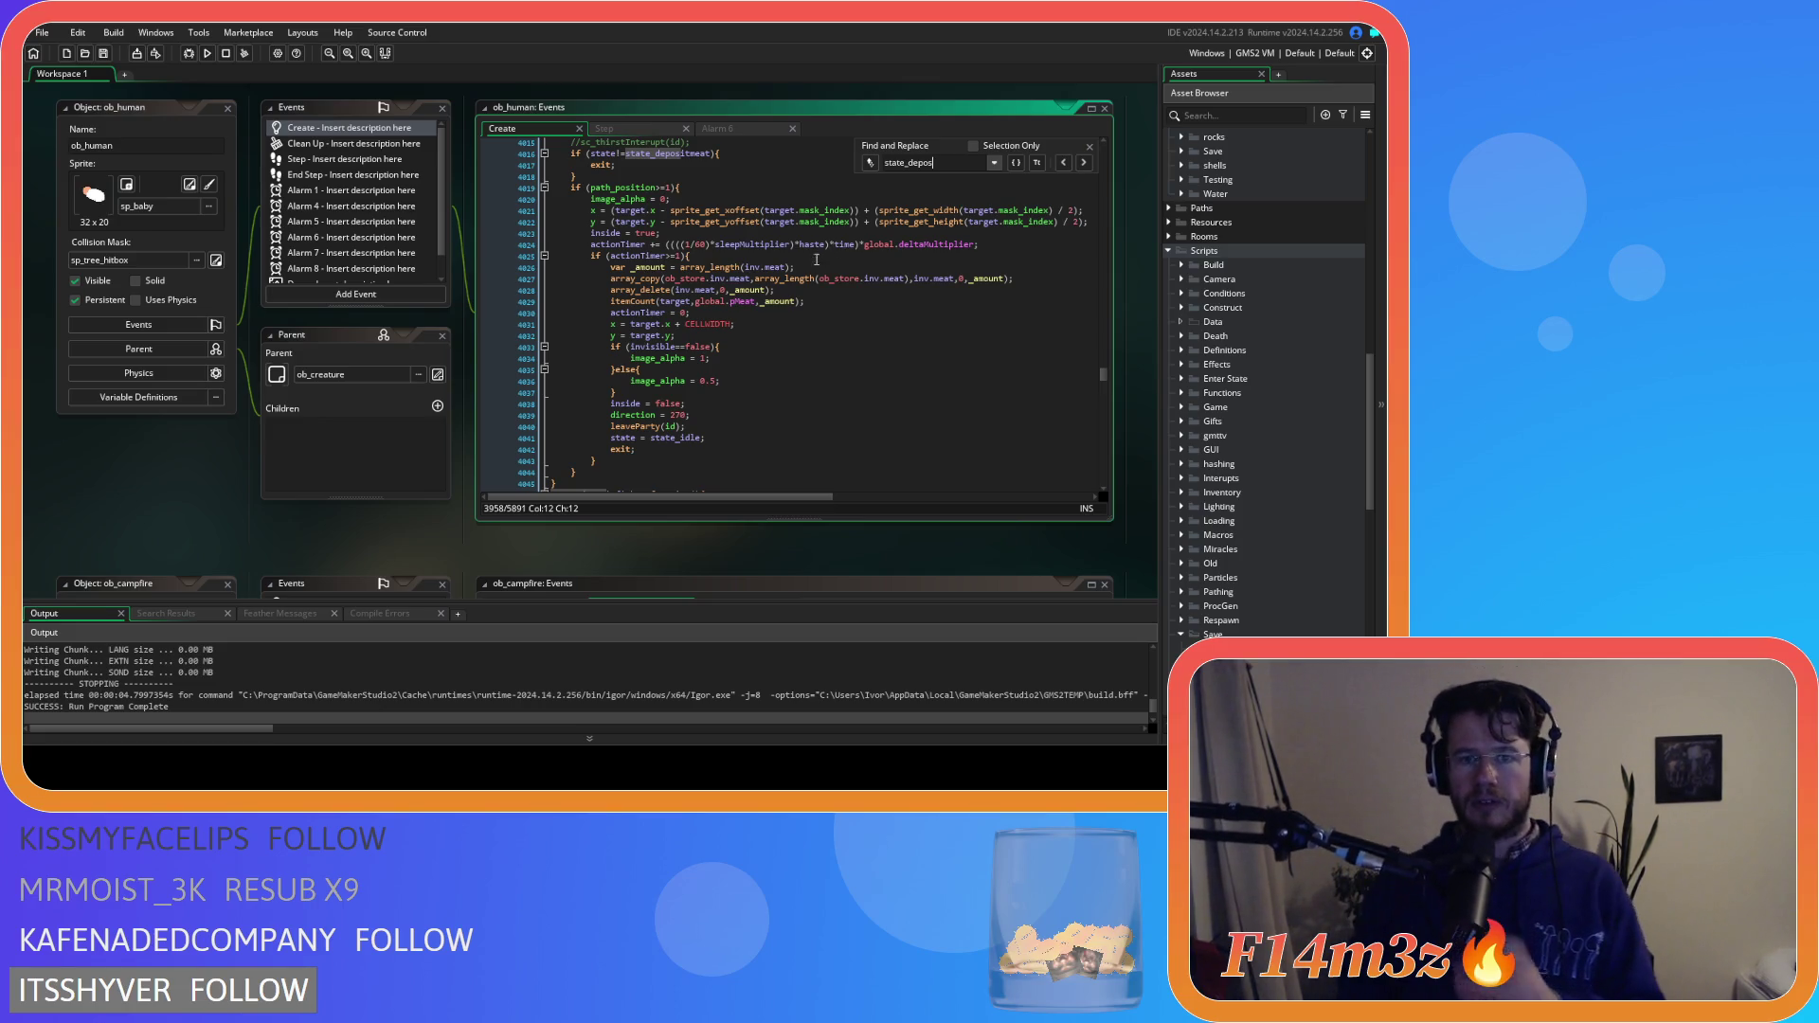
pyautogui.moveTo(977, 245); pyautogui.dragTo(665, 245)
pyautogui.hotkey('ctrl', 'c')
pyautogui.click(892, 266)
pyautogui.moveTo(934, 163); pyautogui.dragTo(909, 163)
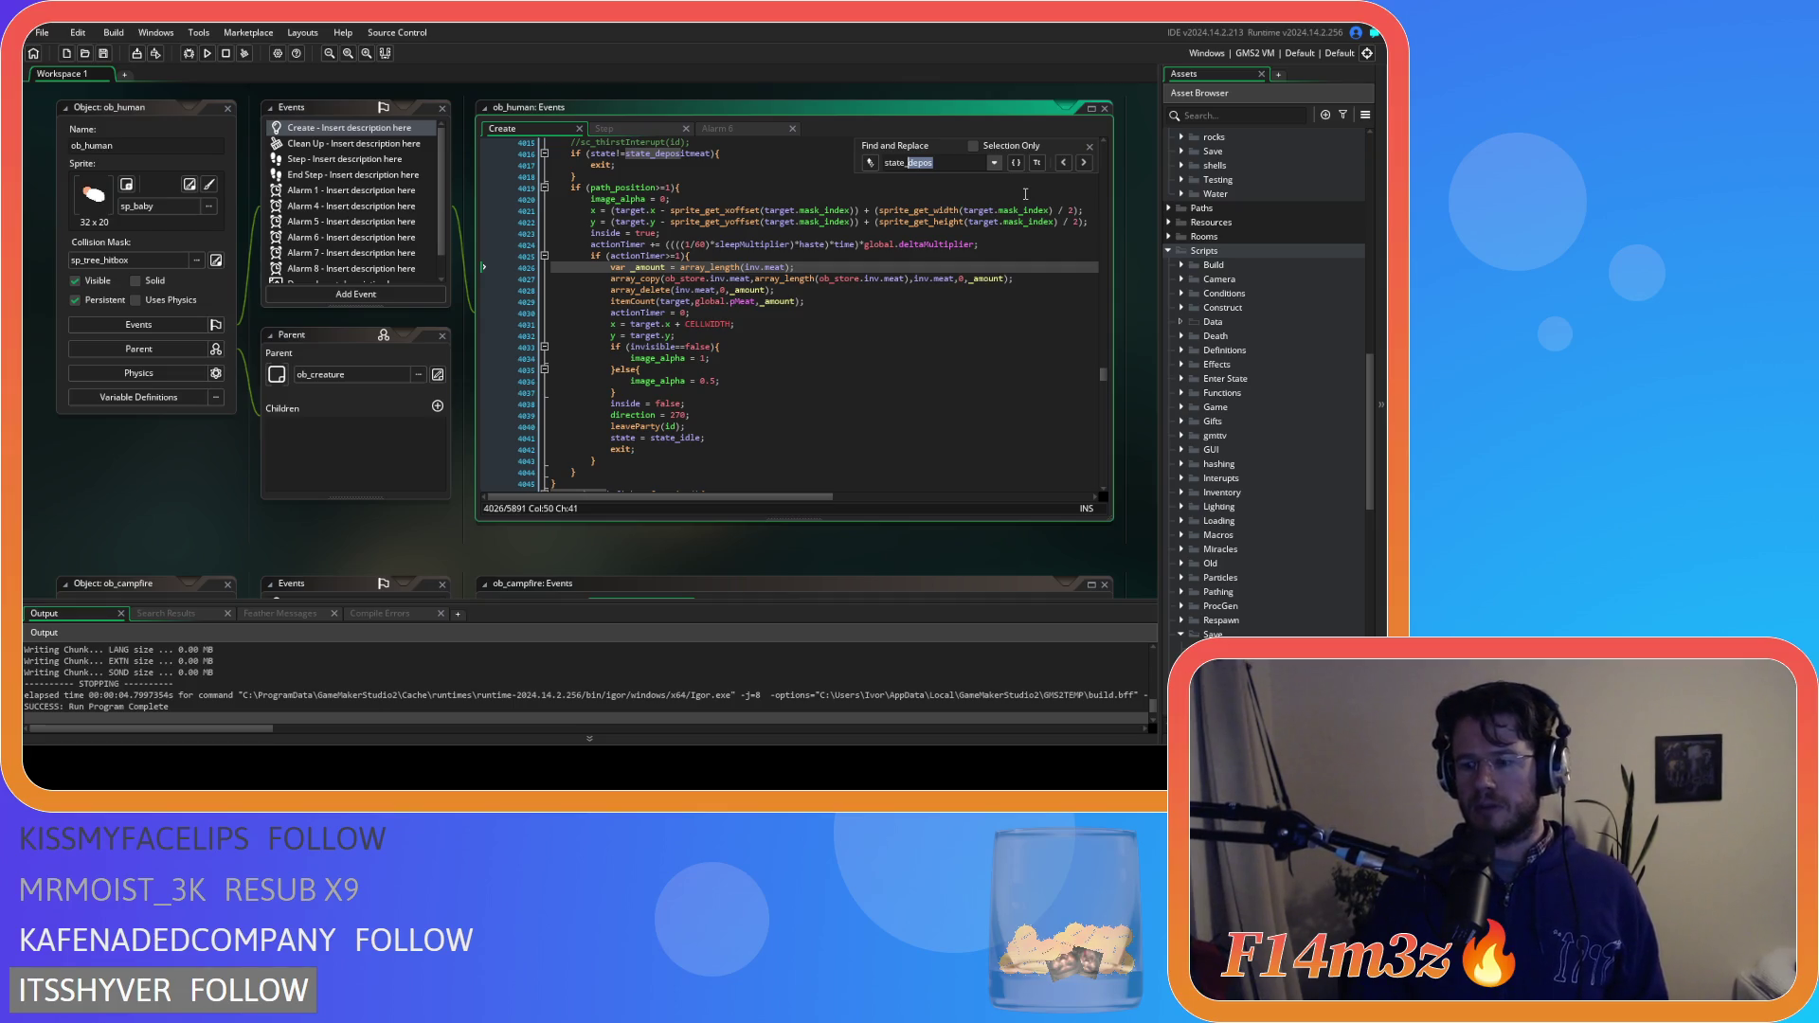
# Search back to state_fueltent, paste the scaled formula over its old actionTimer expression, and close the search bar
pyautogui.write('fuelf')
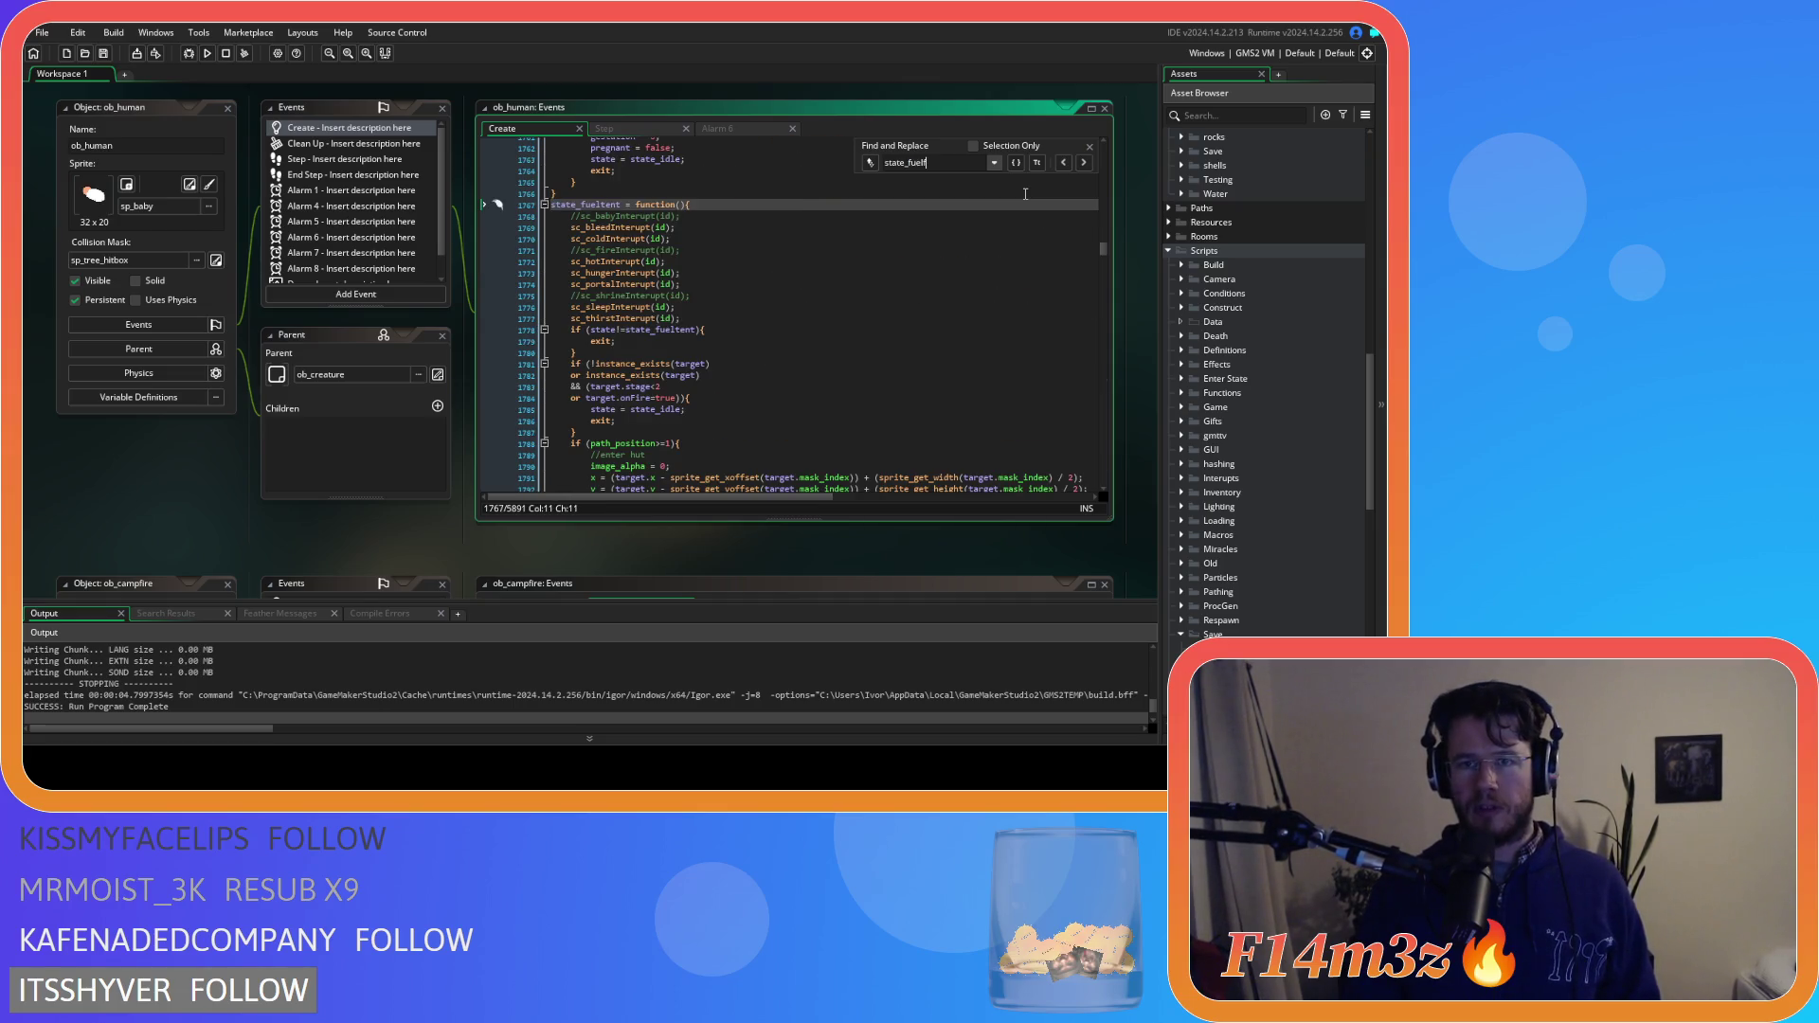
pyautogui.press('BackSpace')
pyautogui.write('tent')
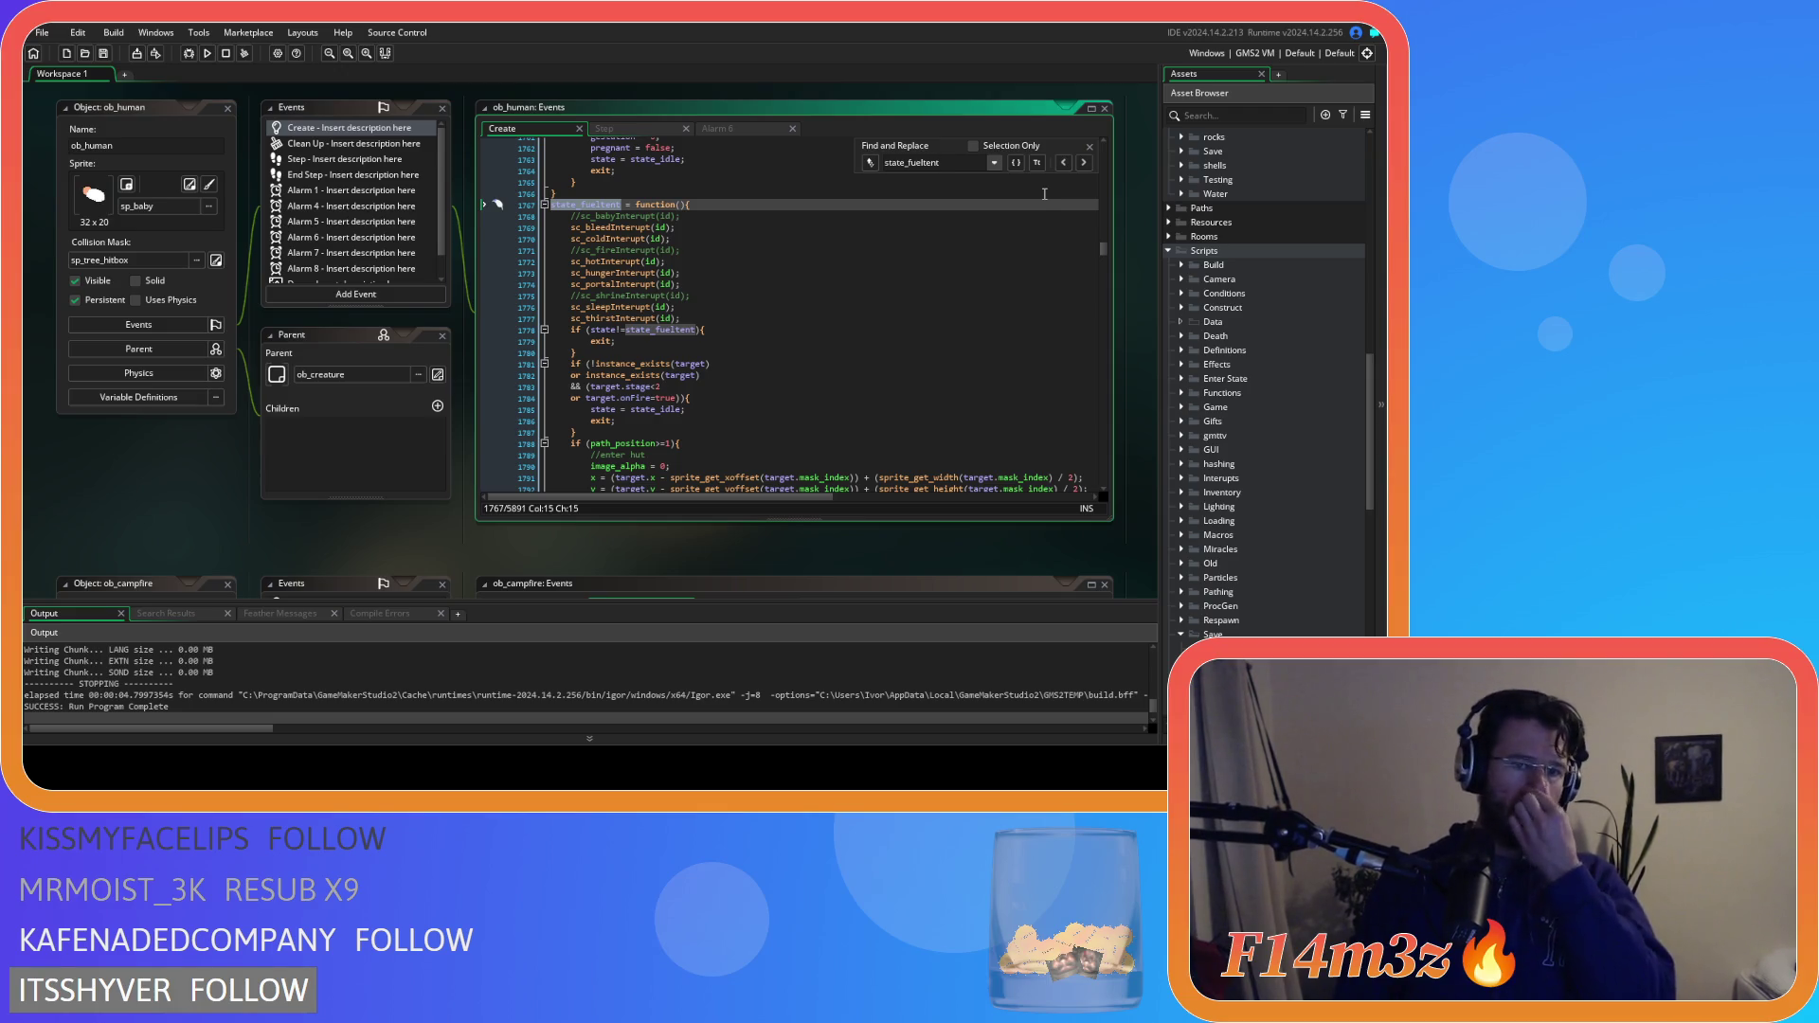
pyautogui.scroll(-9, 929, 224)
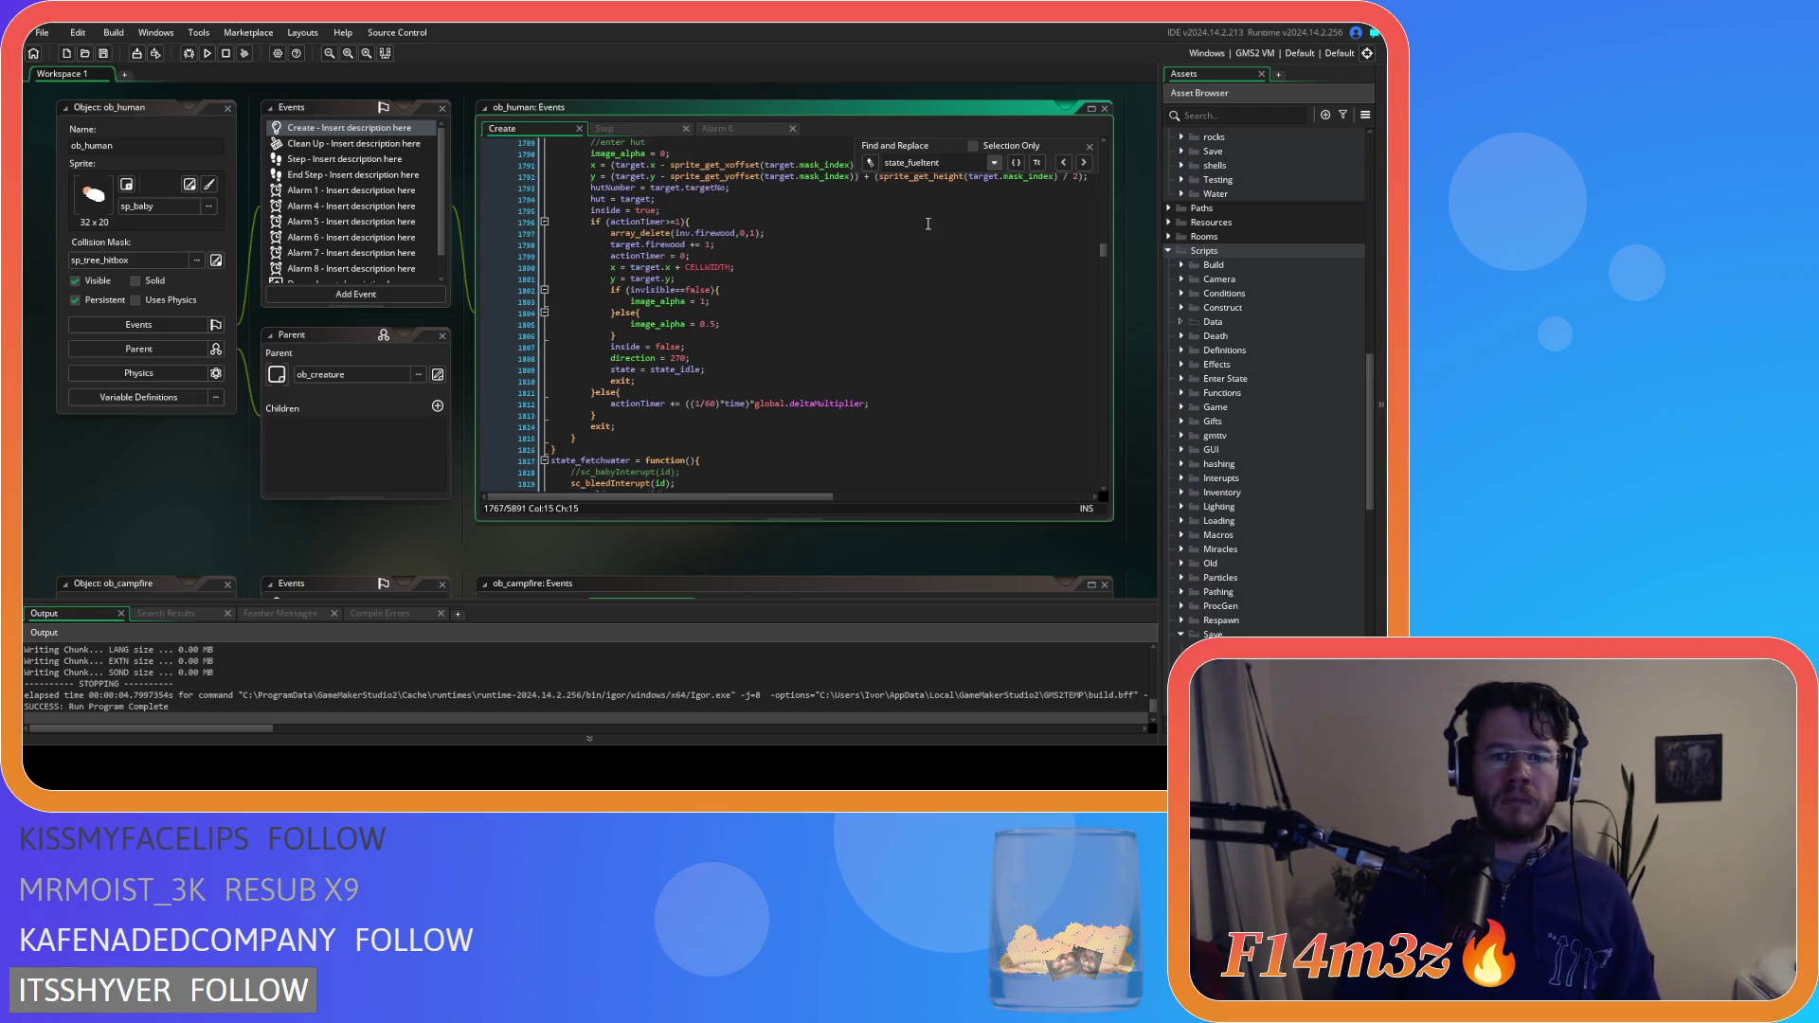
pyautogui.moveTo(868, 405); pyautogui.dragTo(688, 407)
pyautogui.hotkey('ctrl', 'v')
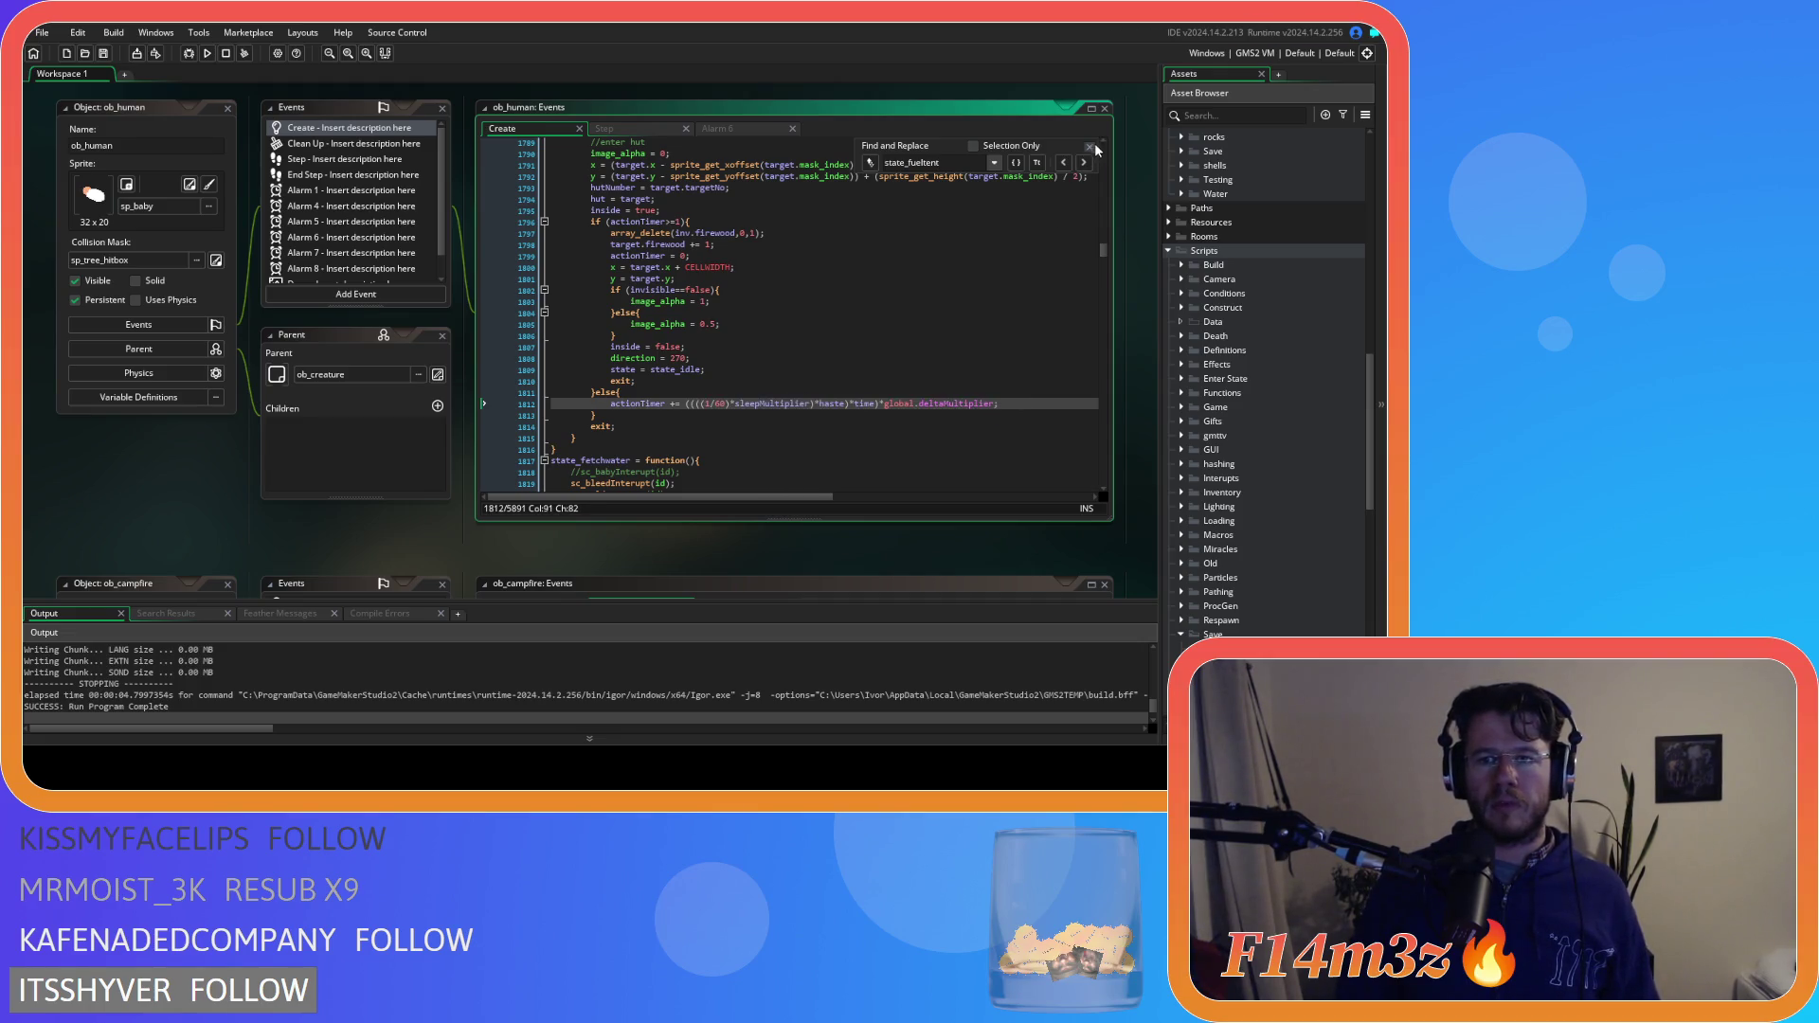
pyautogui.click(1093, 144)
pyautogui.click(837, 301)
pyautogui.click(813, 386)
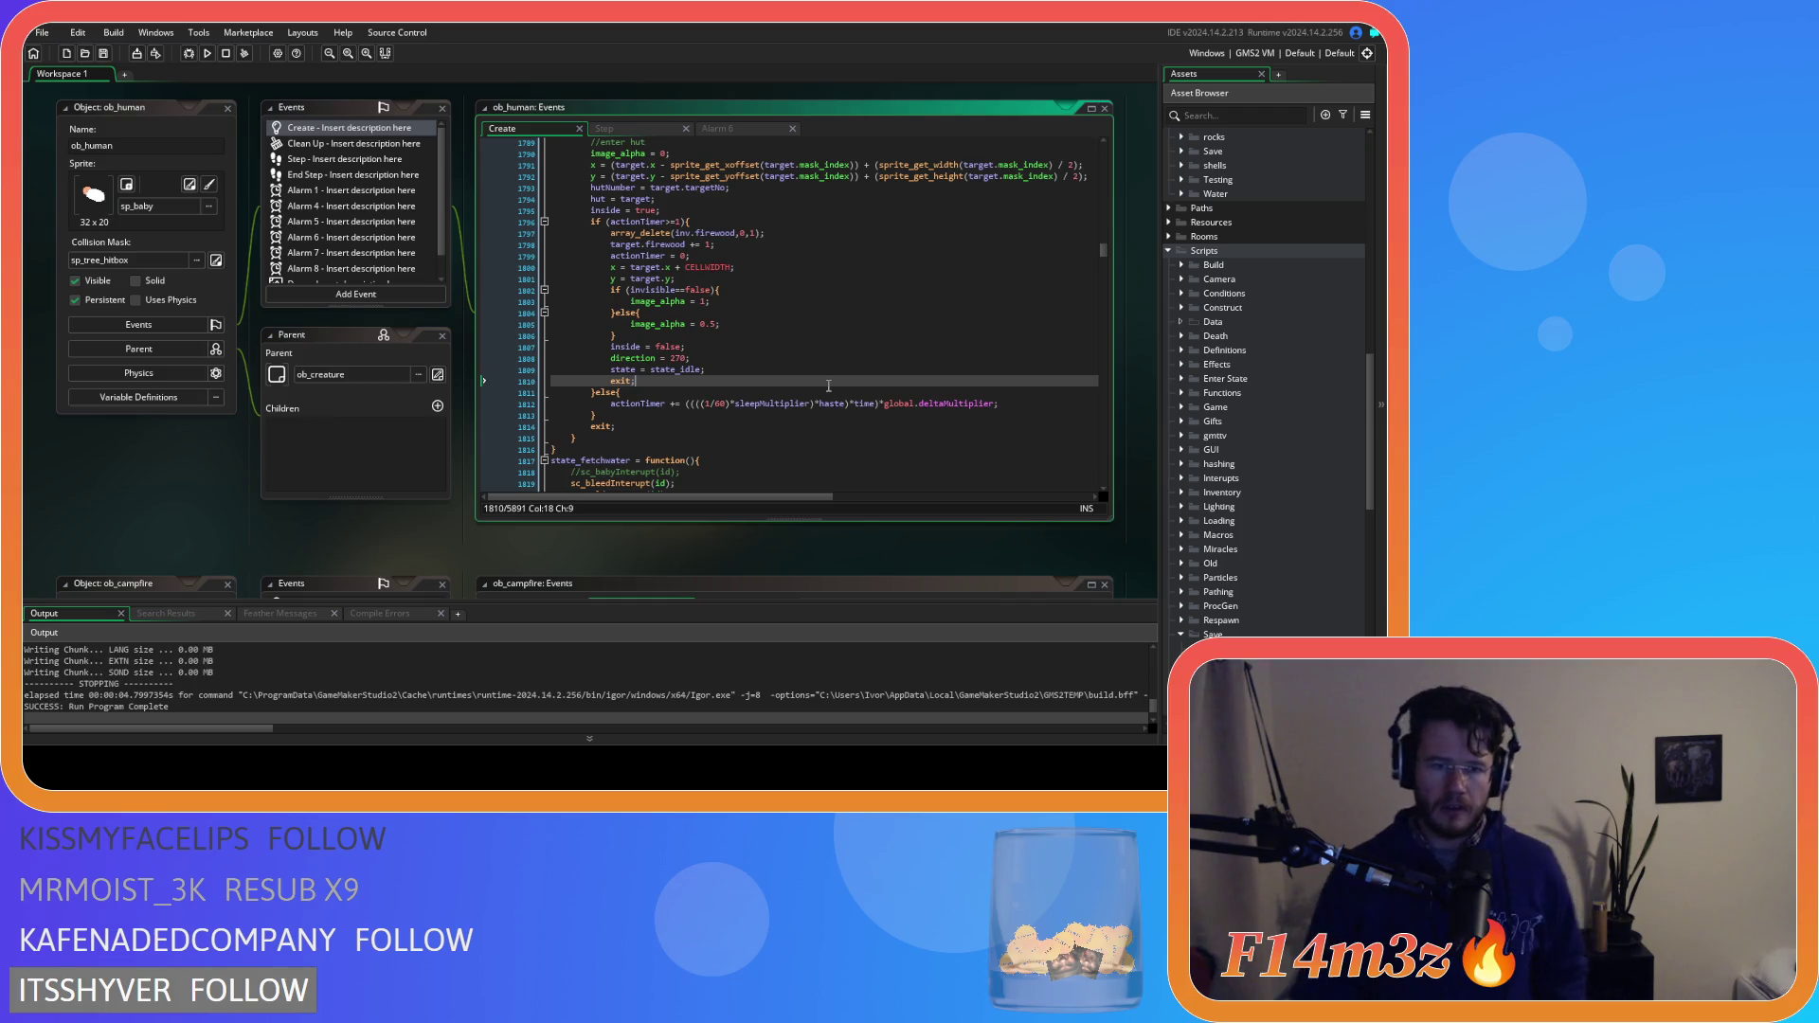
# Copy the tentFuel return block (lines 375–380) from ob_controller's Global Left Pressed event
pyautogui.scroll(-5, 483, 338)
pyautogui.scroll(10, 451, 360)
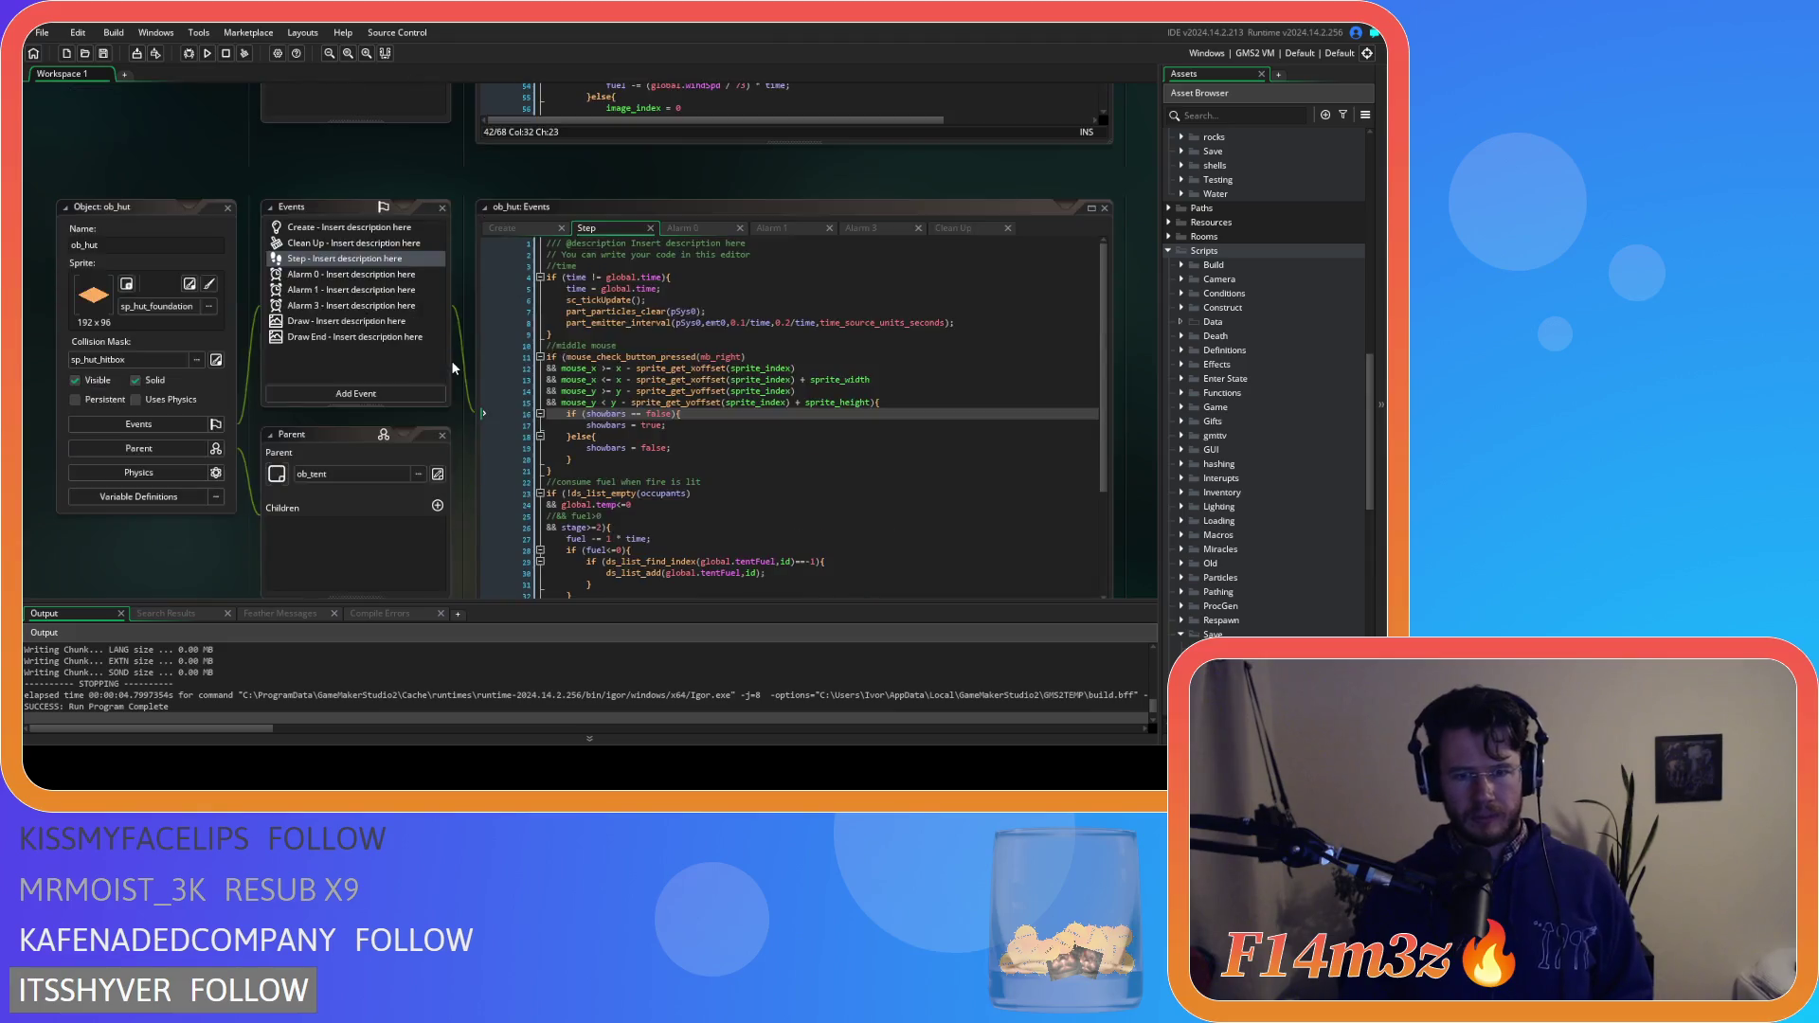
pyautogui.scroll(-3, 655, 371)
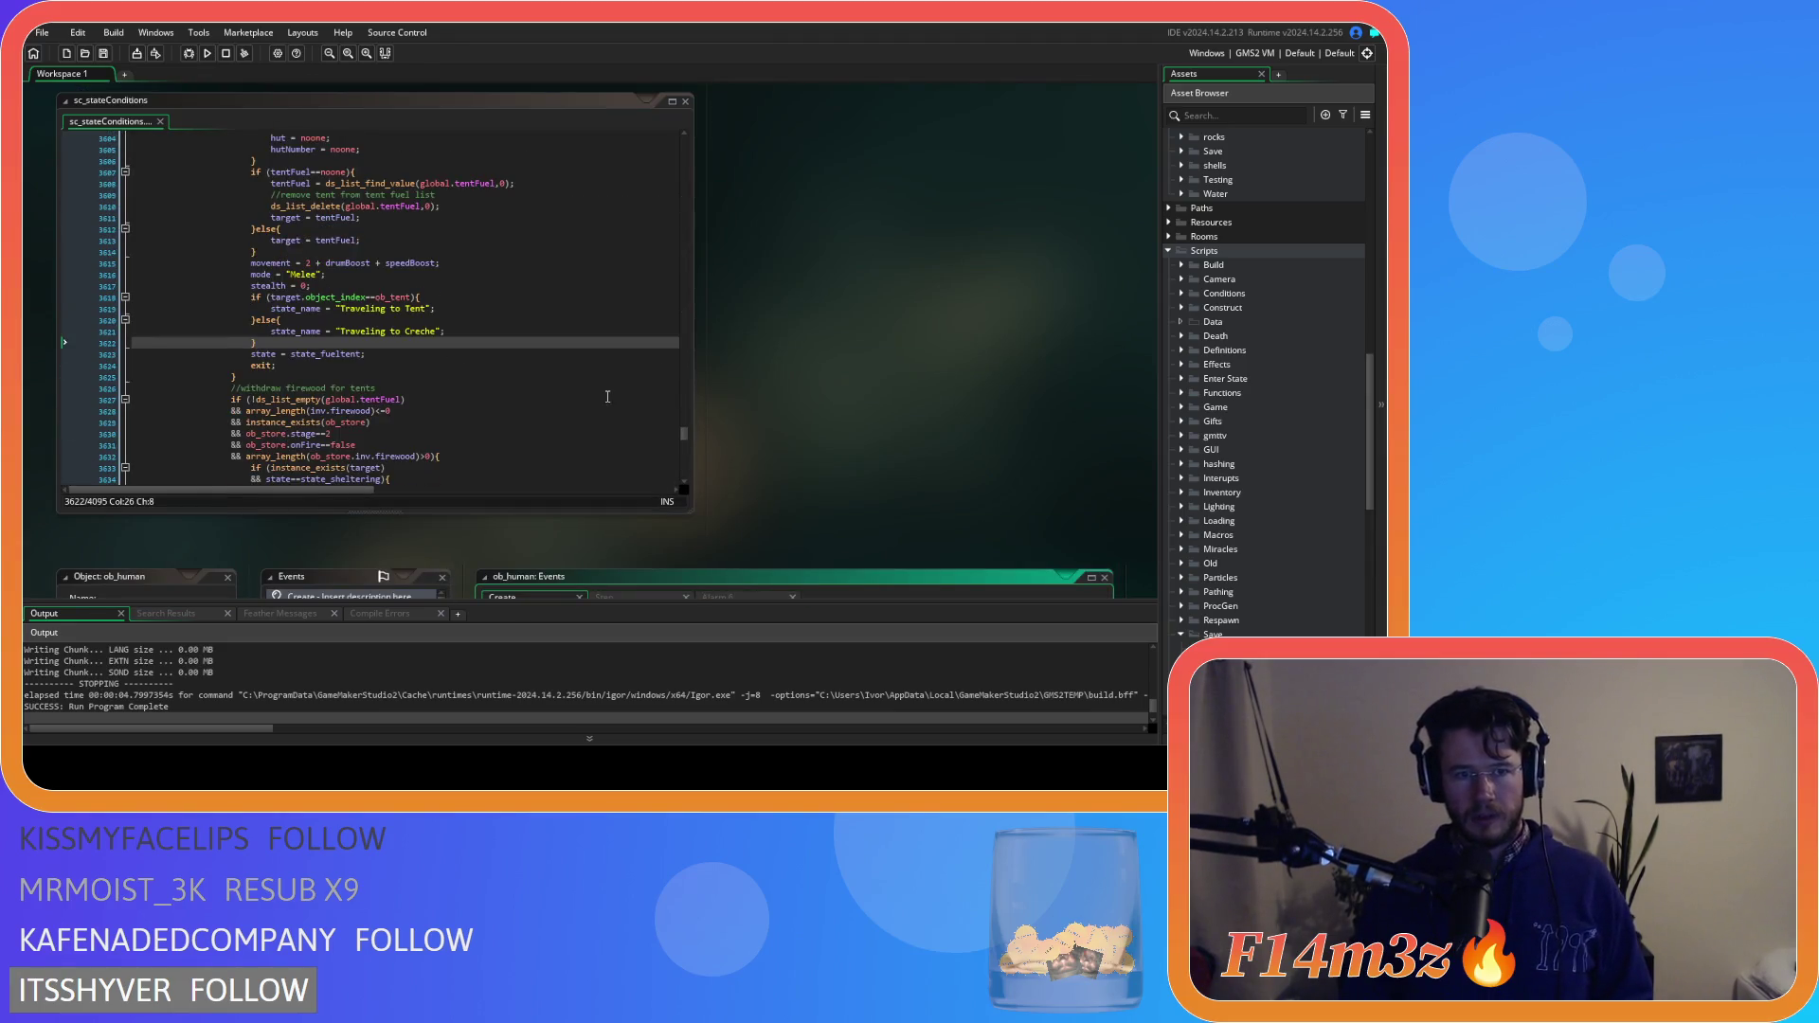
pyautogui.scroll(-5, 429, 353)
pyautogui.scroll(-5, 429, 352)
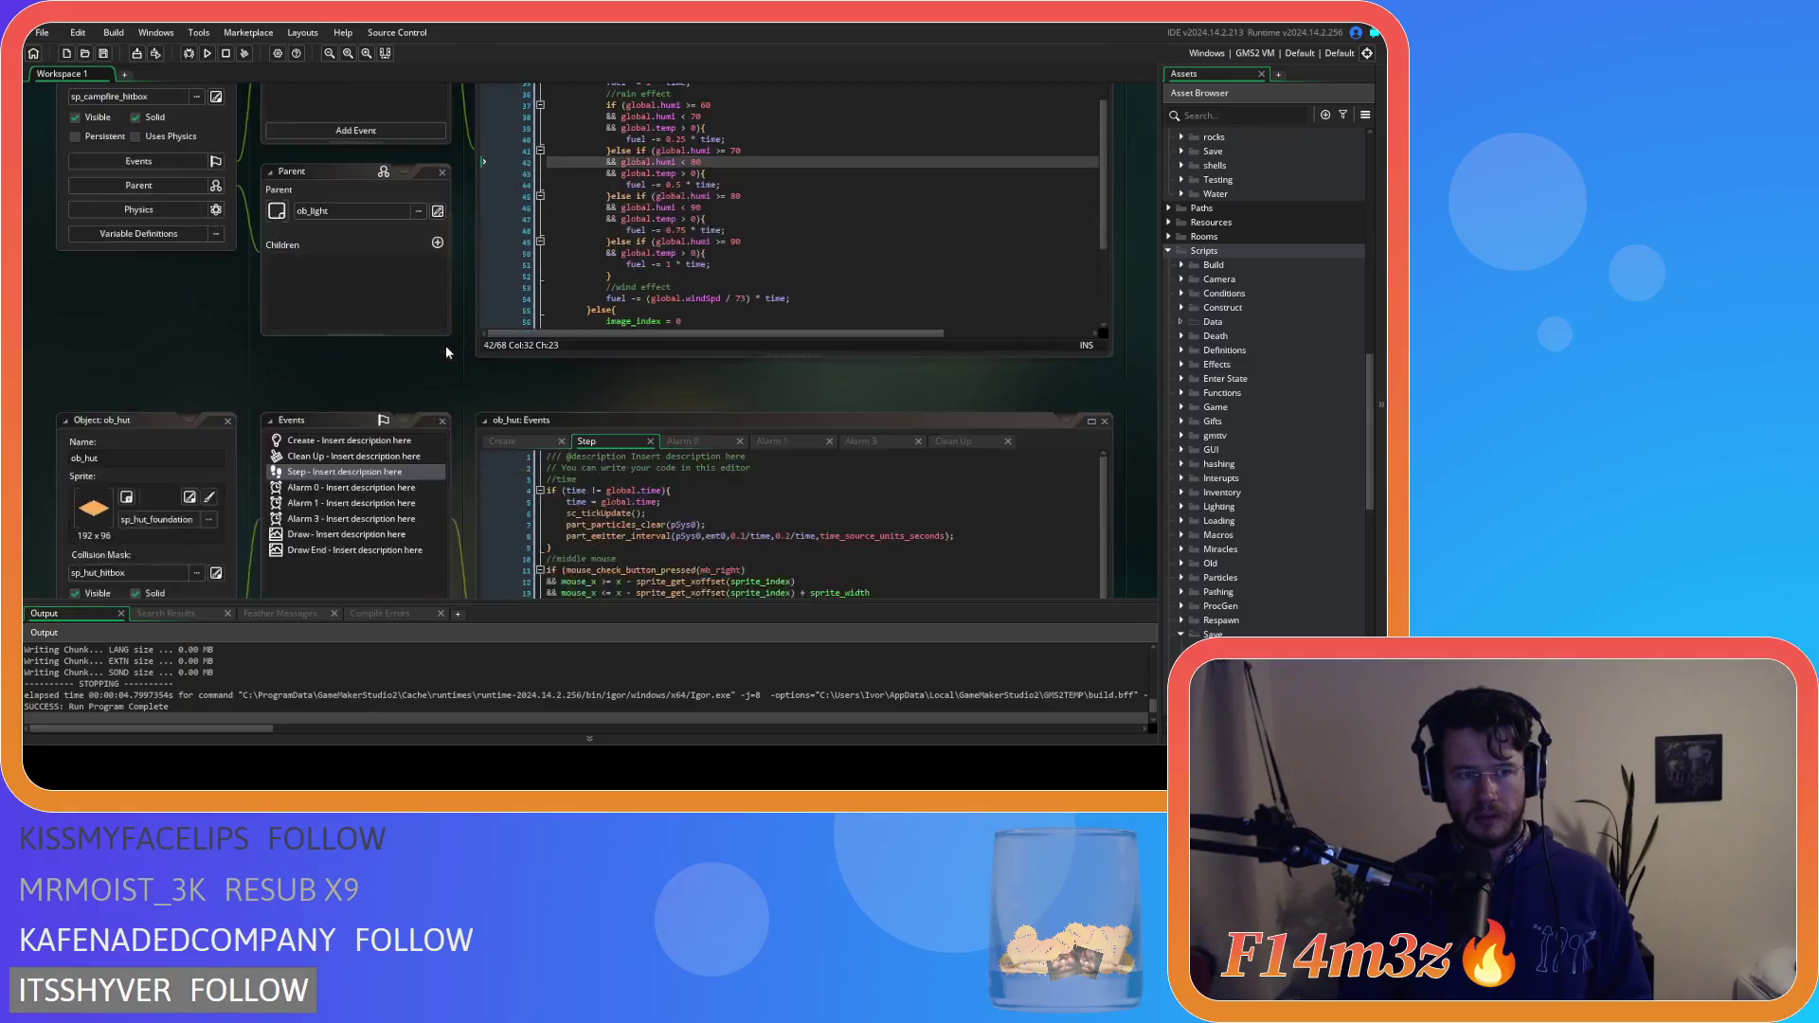
pyautogui.rightClick(707, 406)
pyautogui.click(706, 440)
pyautogui.click(706, 439)
pyautogui.moveTo(707, 438); pyautogui.dragTo(701, 380)
pyautogui.rightClick(709, 396)
pyautogui.click(740, 428)
pyautogui.click(815, 415)
pyautogui.scroll(-2, 1335, 431)
pyautogui.scroll(-5, 1336, 423)
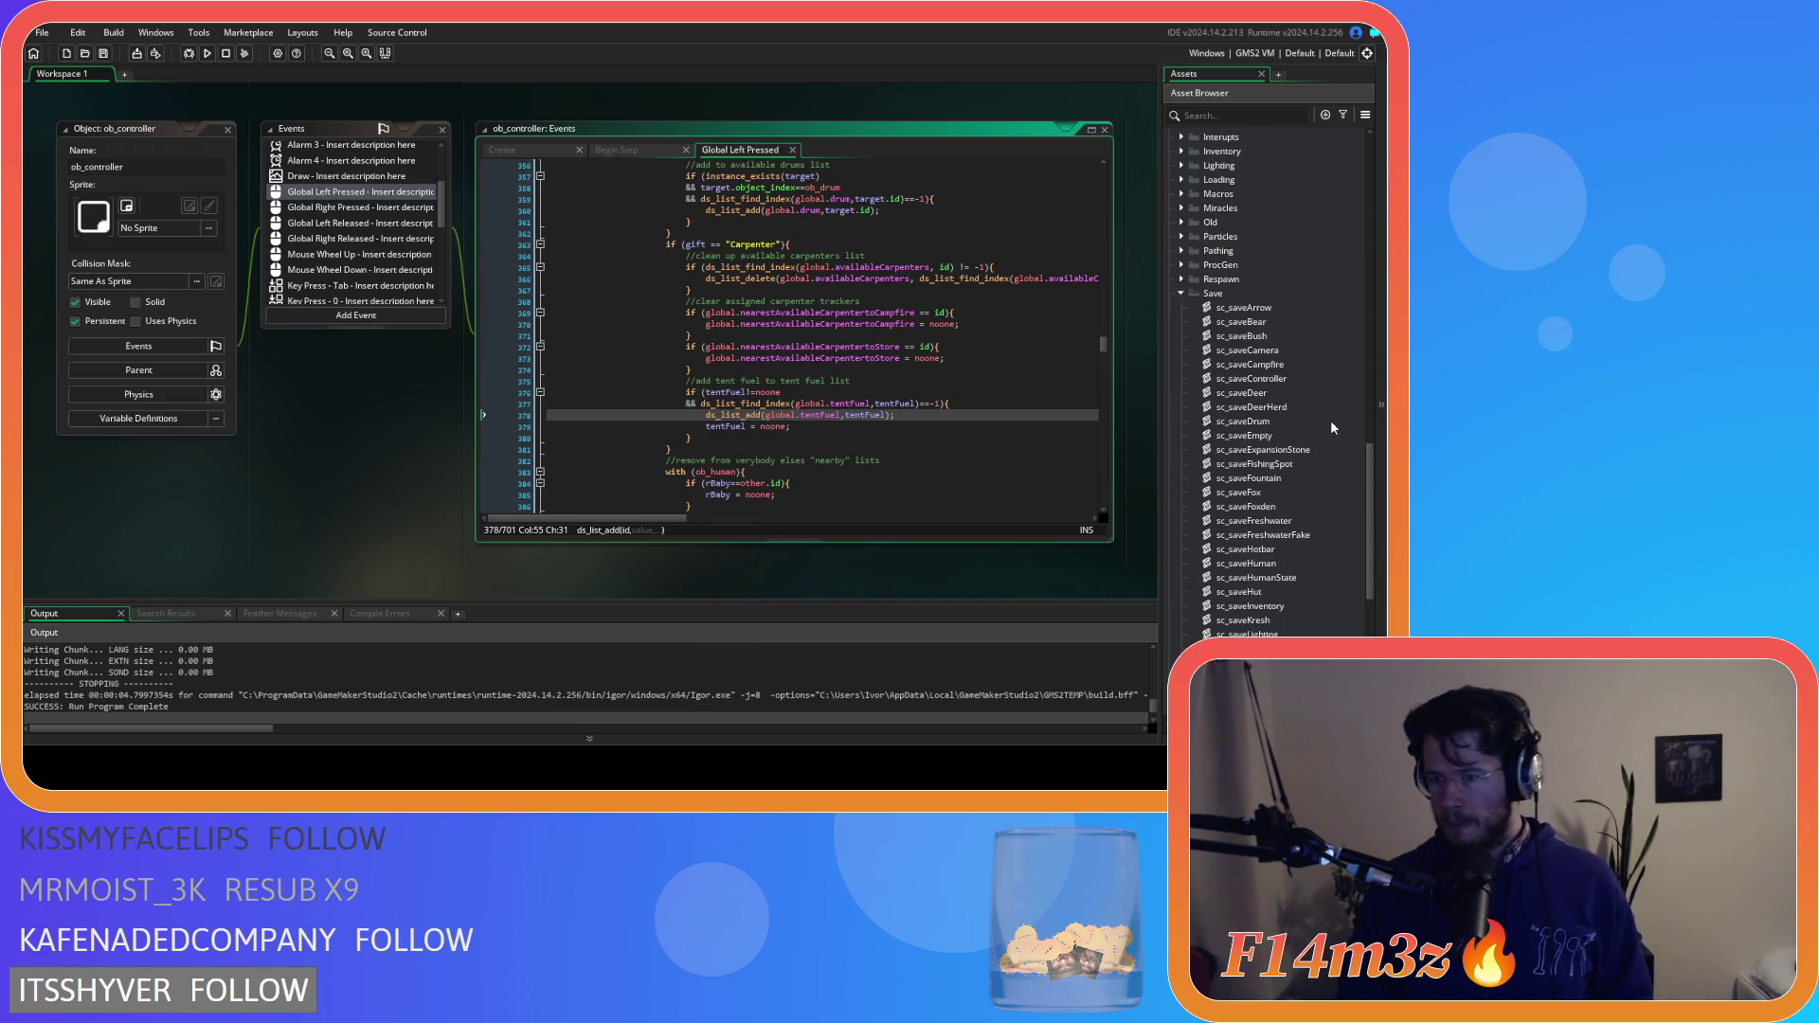
# Collapse the Save folder, expand Scripts > Interupts, and open sc_babyInterupt
pyautogui.click(1181, 300)
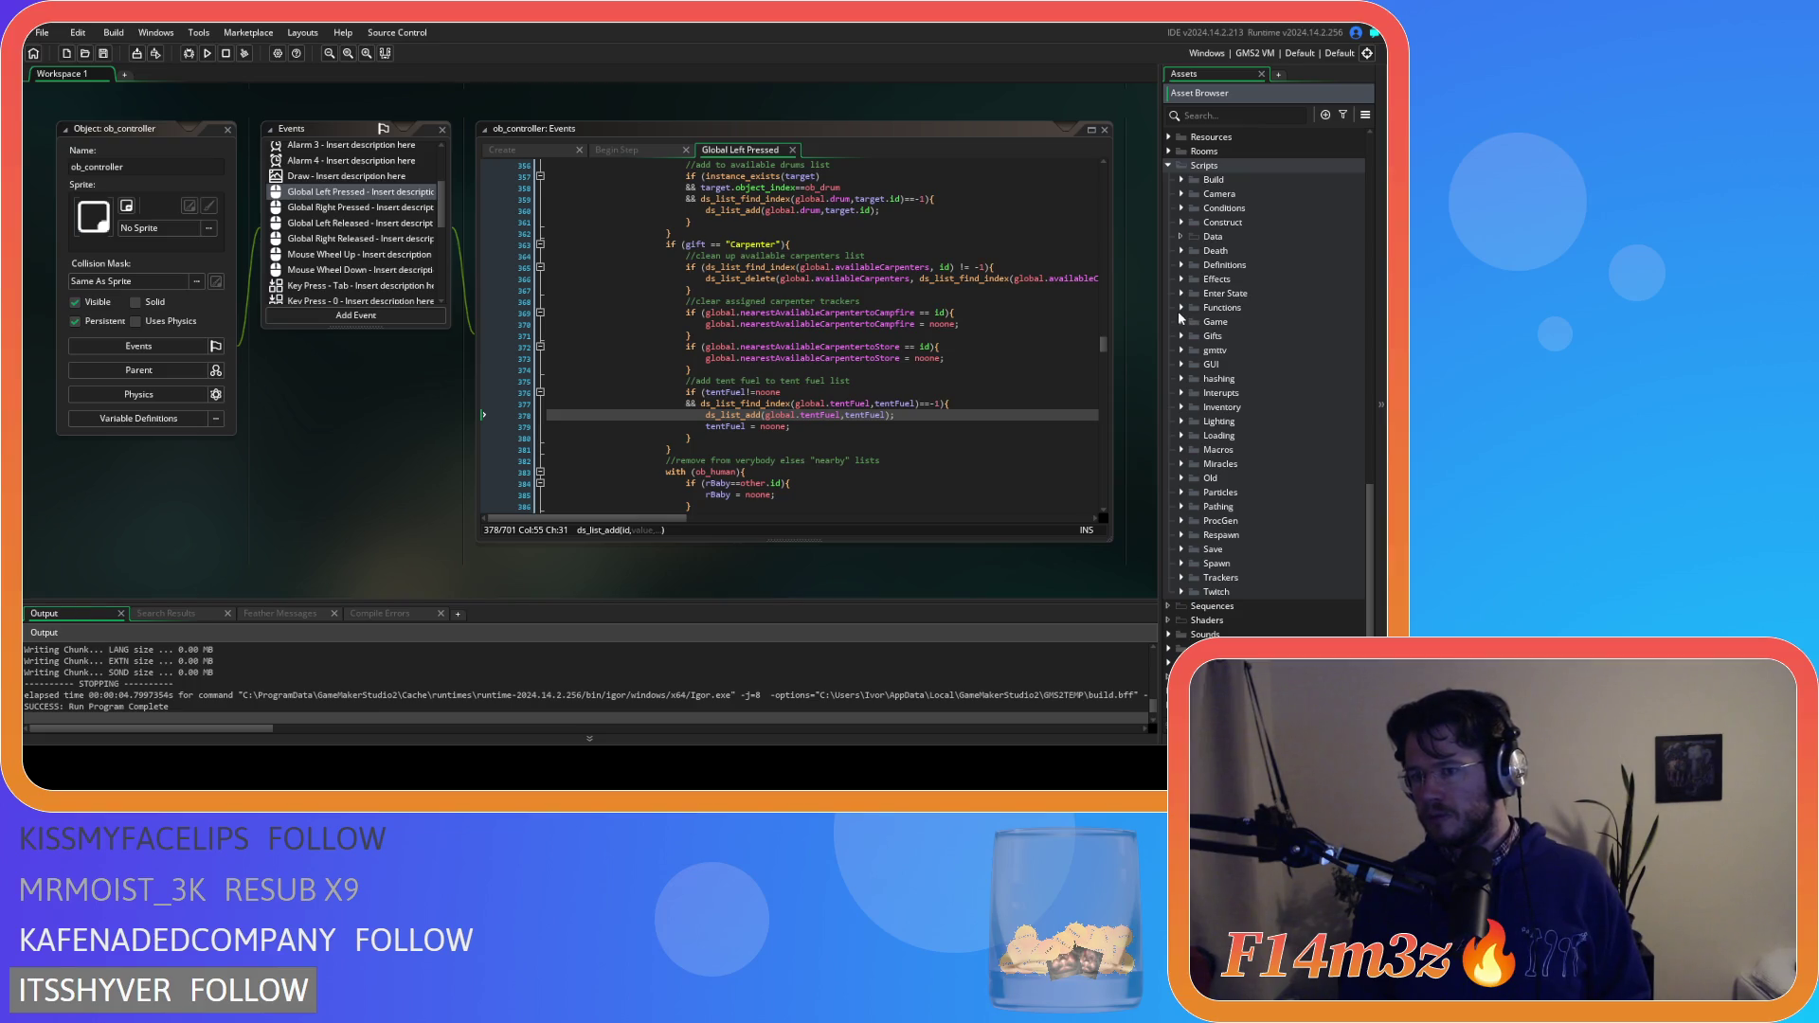
pyautogui.click(1181, 393)
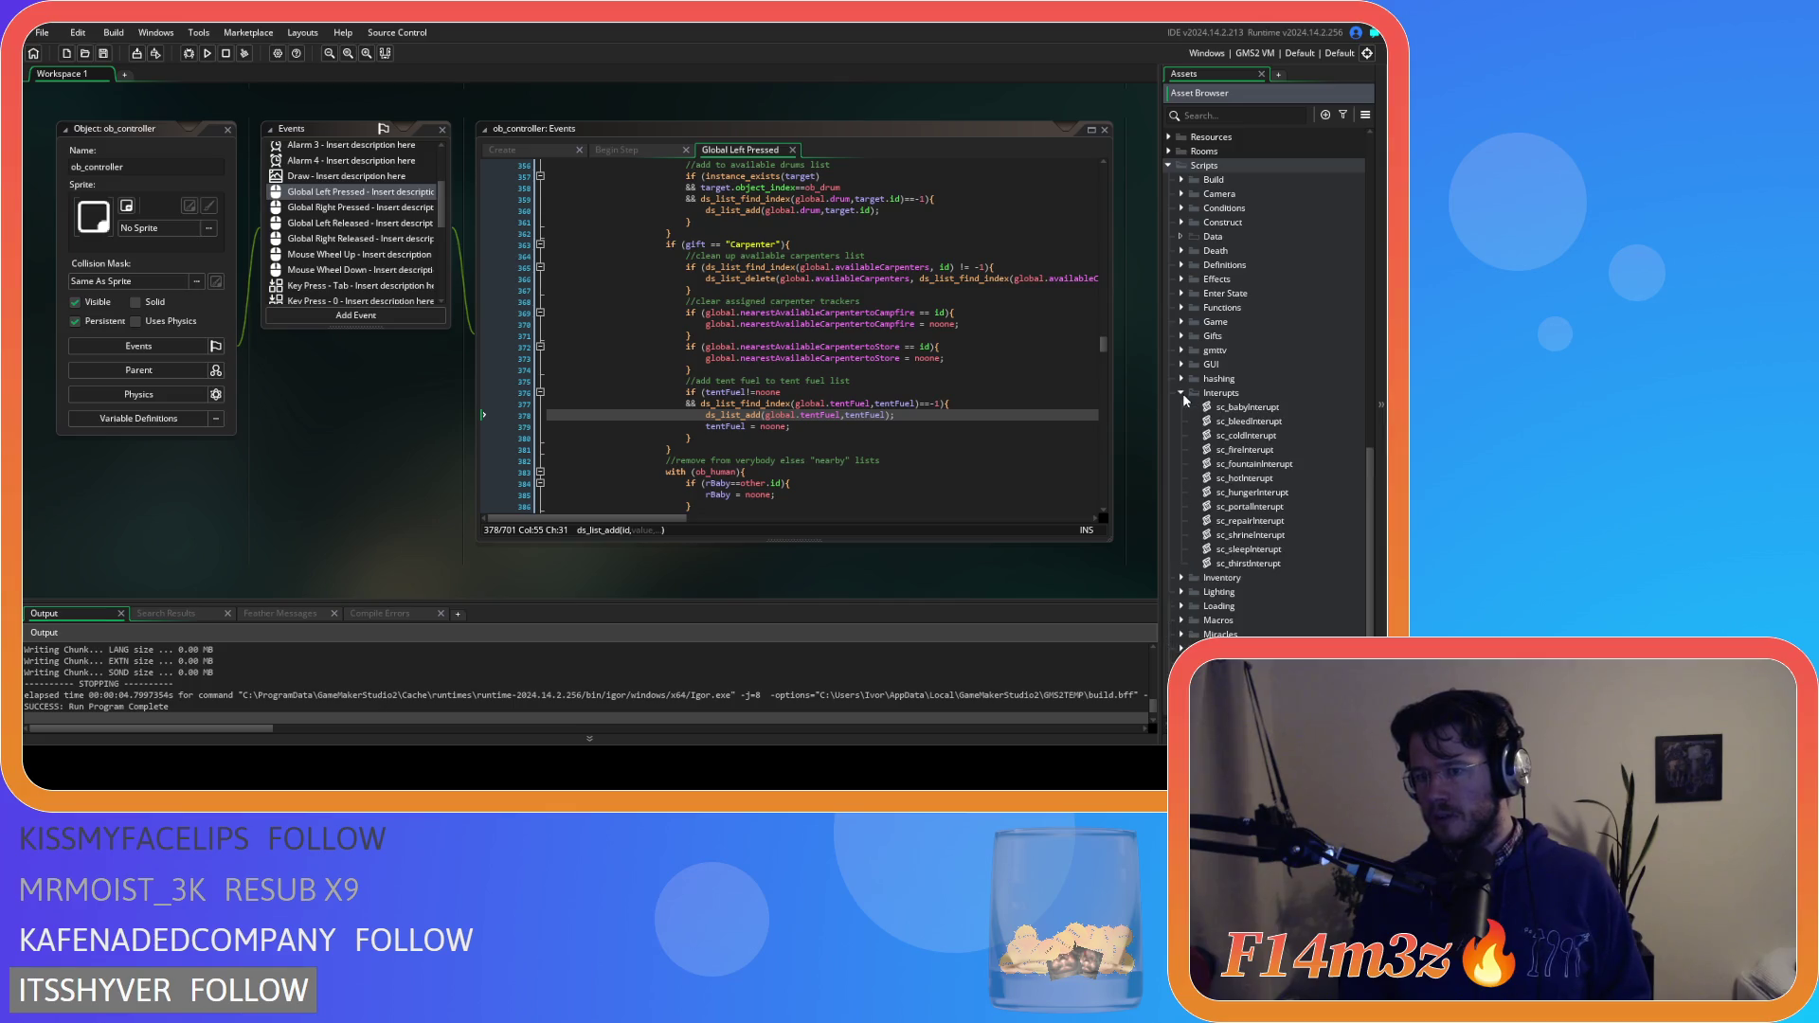
pyautogui.doubleClick(1282, 407)
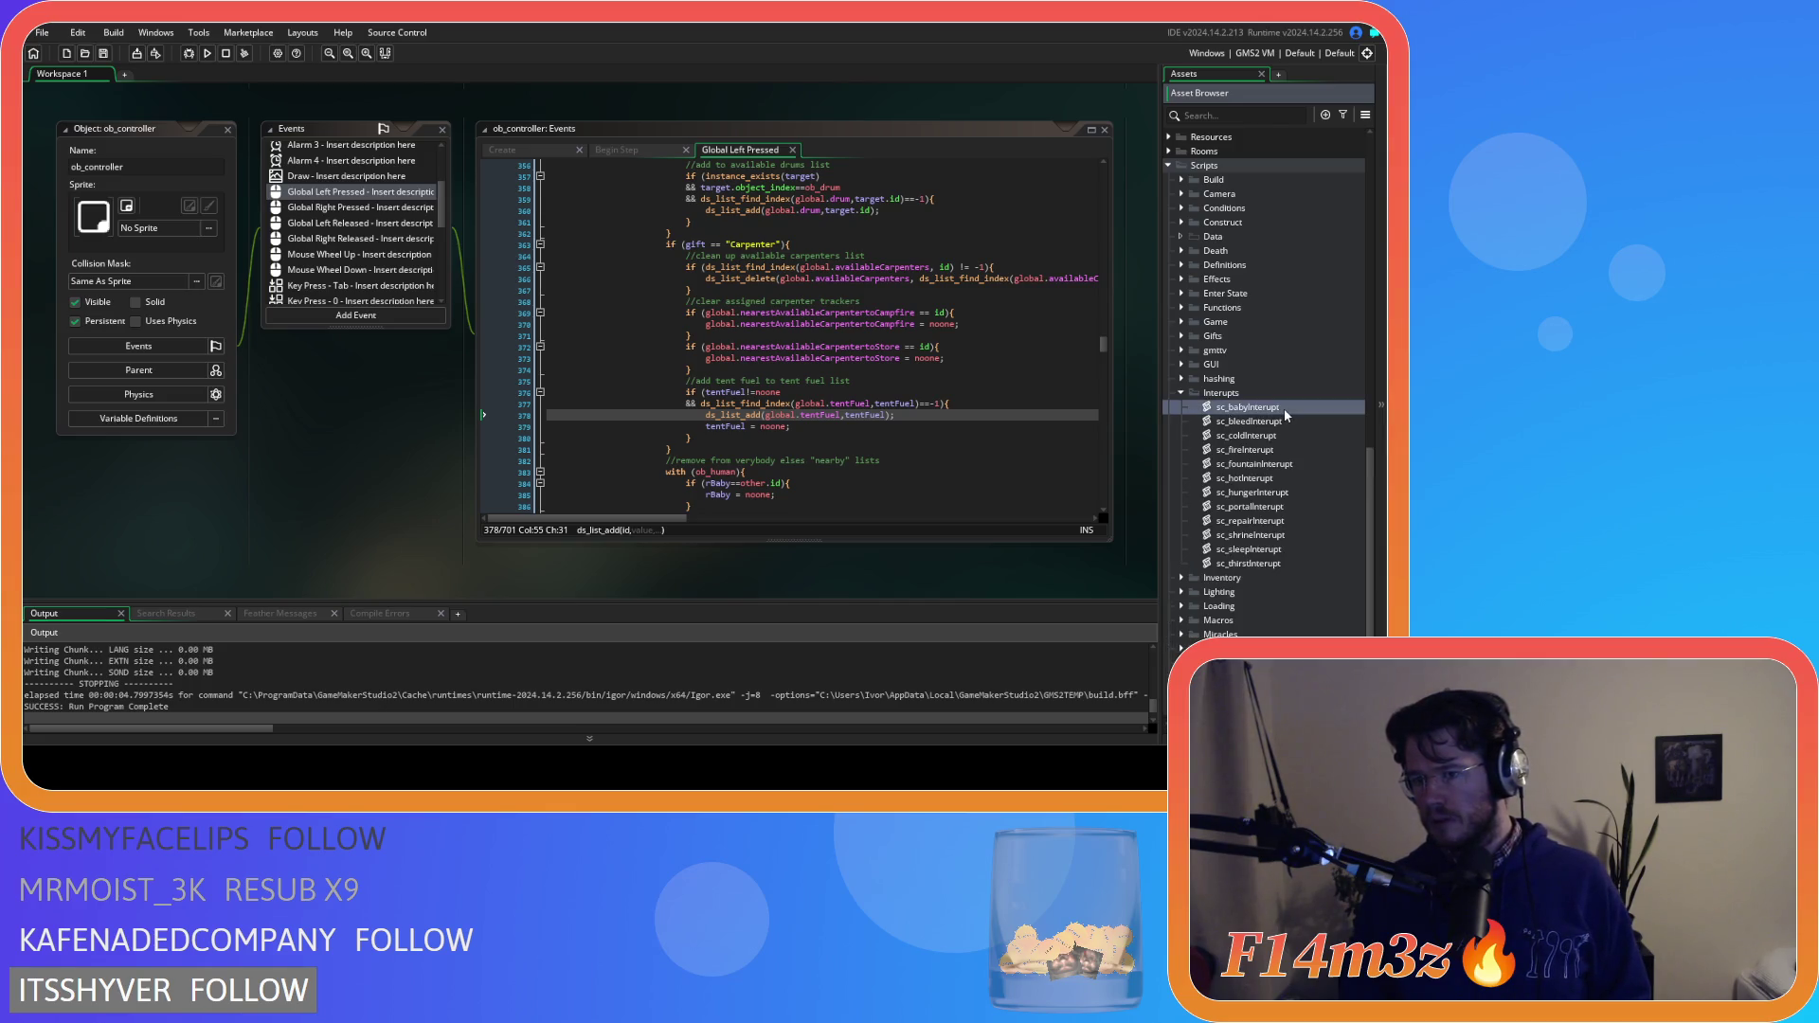
pyautogui.scroll(-5, 398, 332)
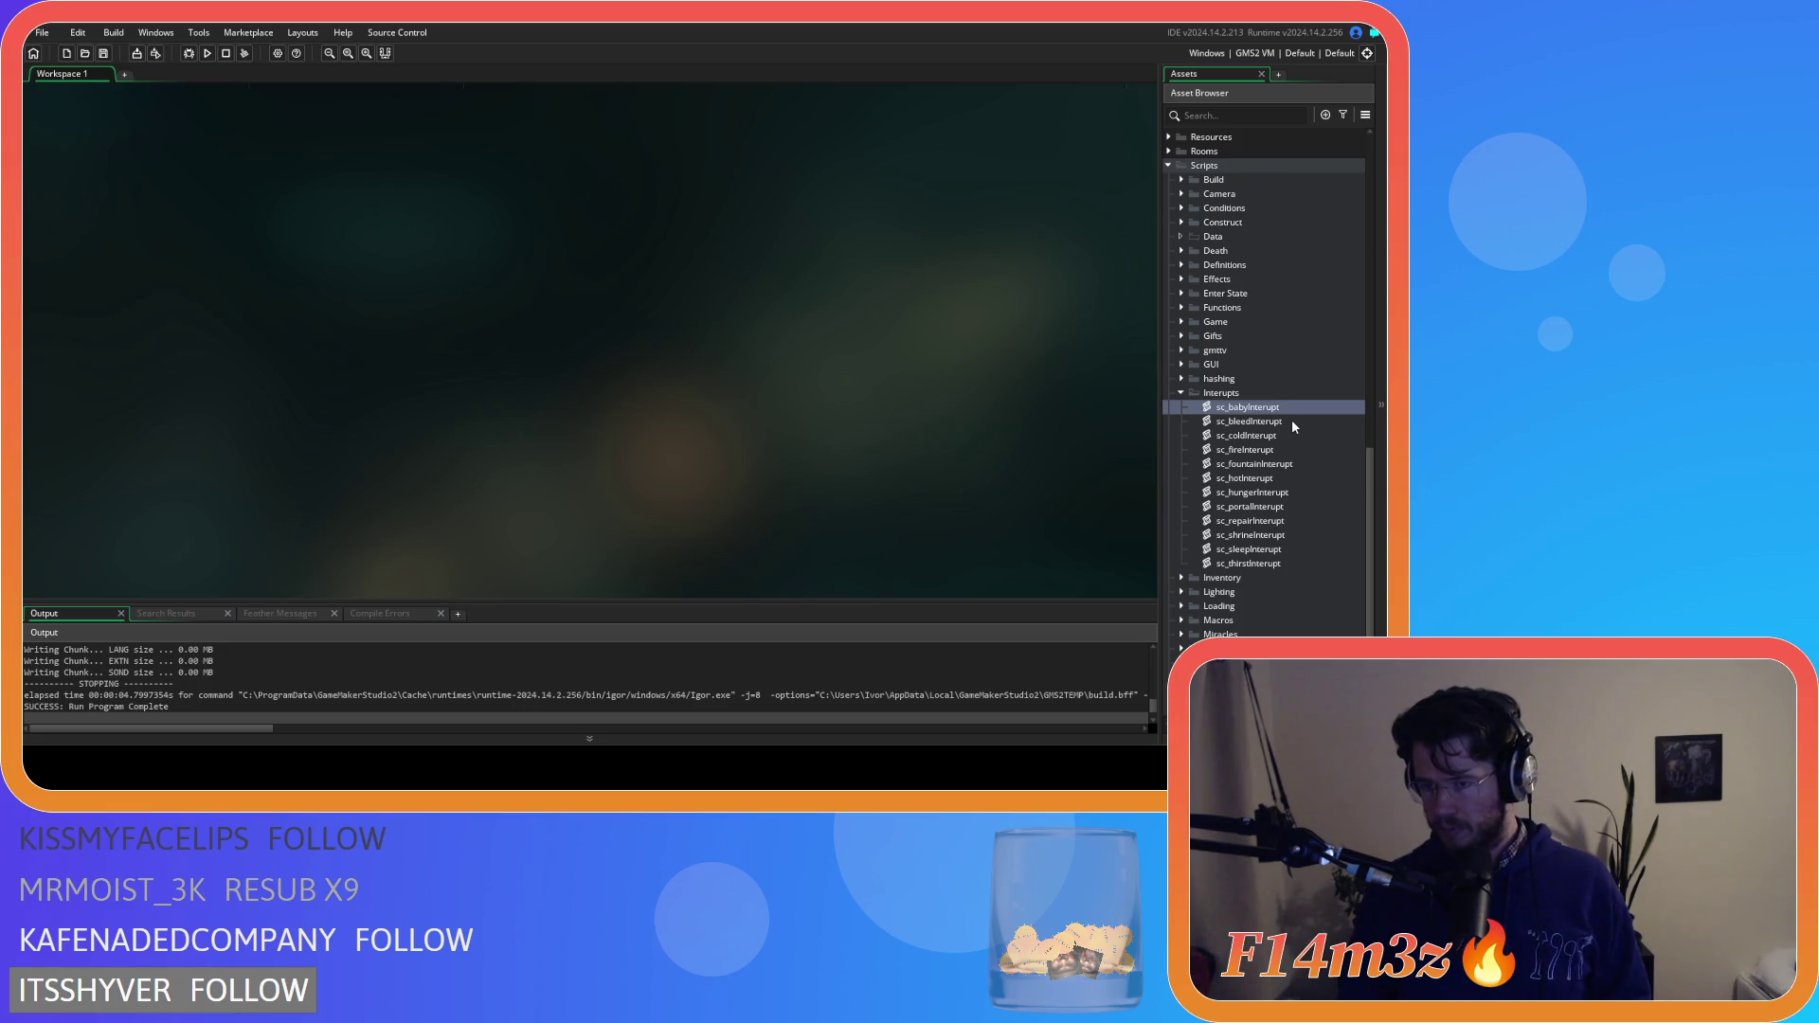
# Paste the tent-fuel block after sc_bleedInterupt's felling-list block, outdent it, and save
pyautogui.doubleClick(1292, 421)
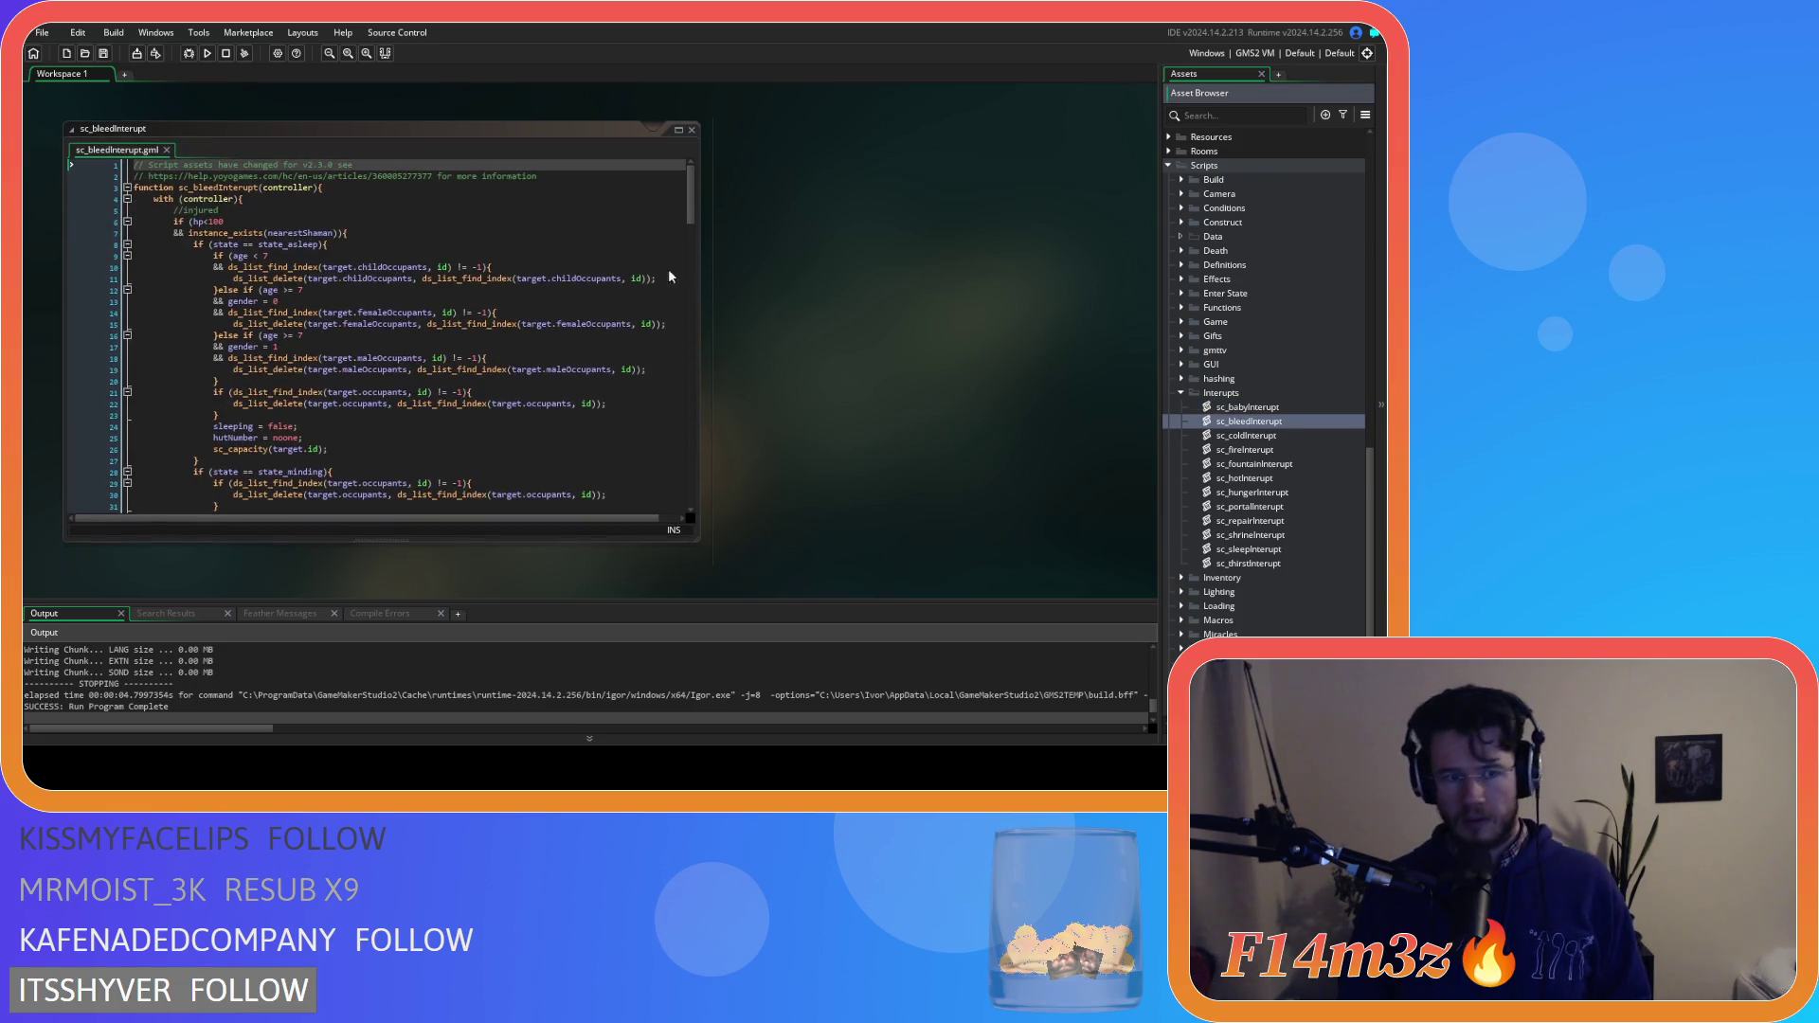
pyautogui.moveTo(691, 216)
pyautogui.mouseDown()
pyautogui.moveTo(708, 366)
pyautogui.moveTo(690, 352)
pyautogui.mouseUp()
pyautogui.click(254, 263)
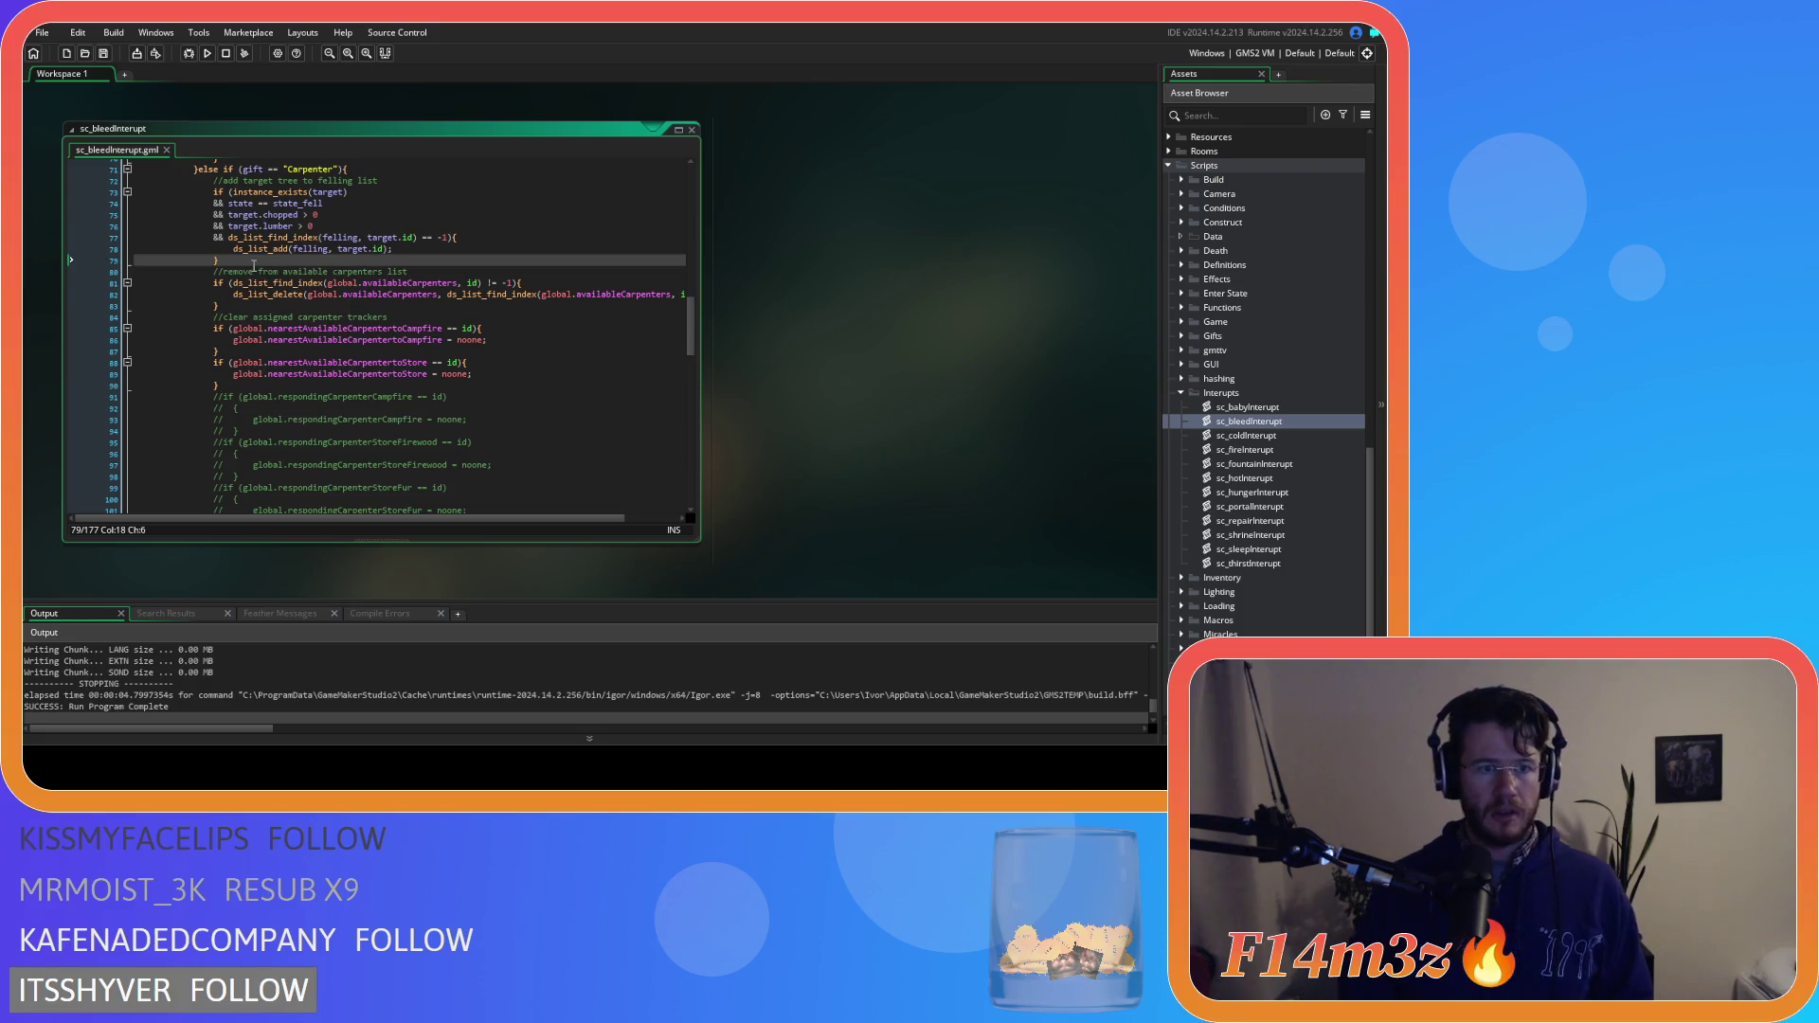
pyautogui.hotkey('ctrl', 'v')
pyautogui.moveTo(284, 328); pyautogui.dragTo(189, 282)
pyautogui.hotkey('shift', 'Tab')
pyautogui.hotkey('shift', 'Tab')
pyautogui.hotkey('shift', 'Tab')
pyautogui.hotkey('shift', 'Up')
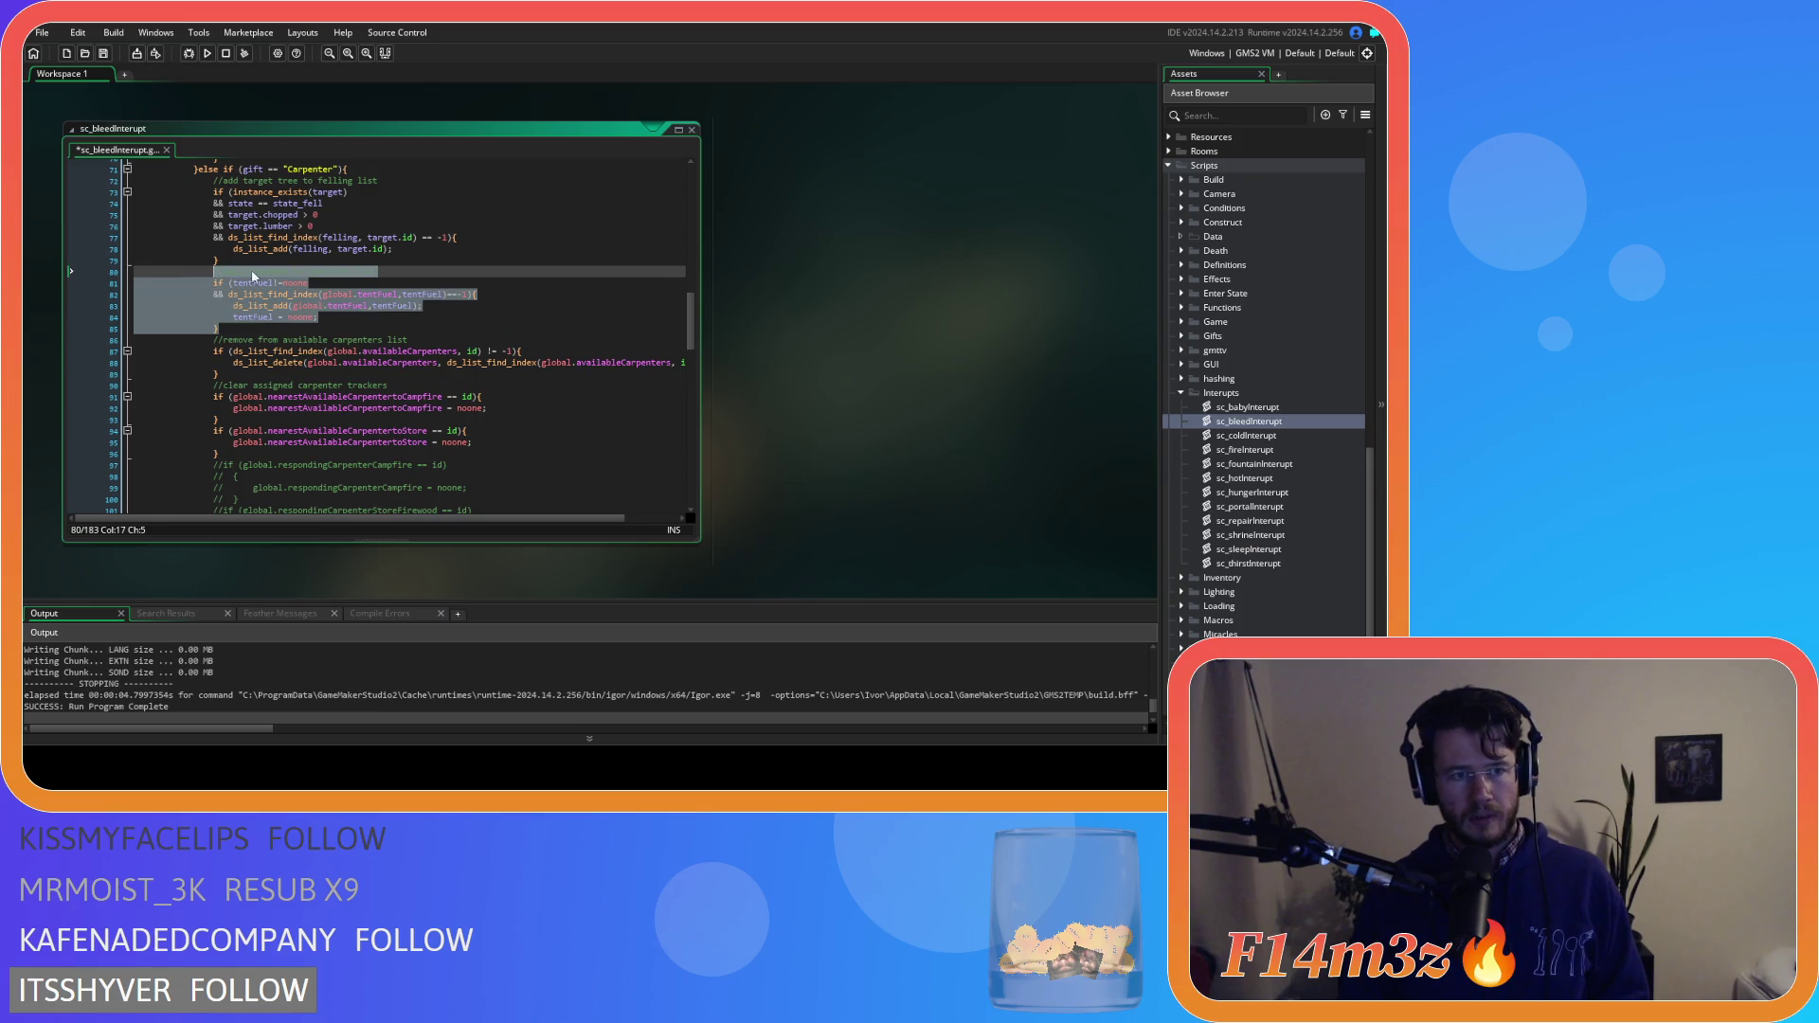
pyautogui.hotkey('ctrl', 's')
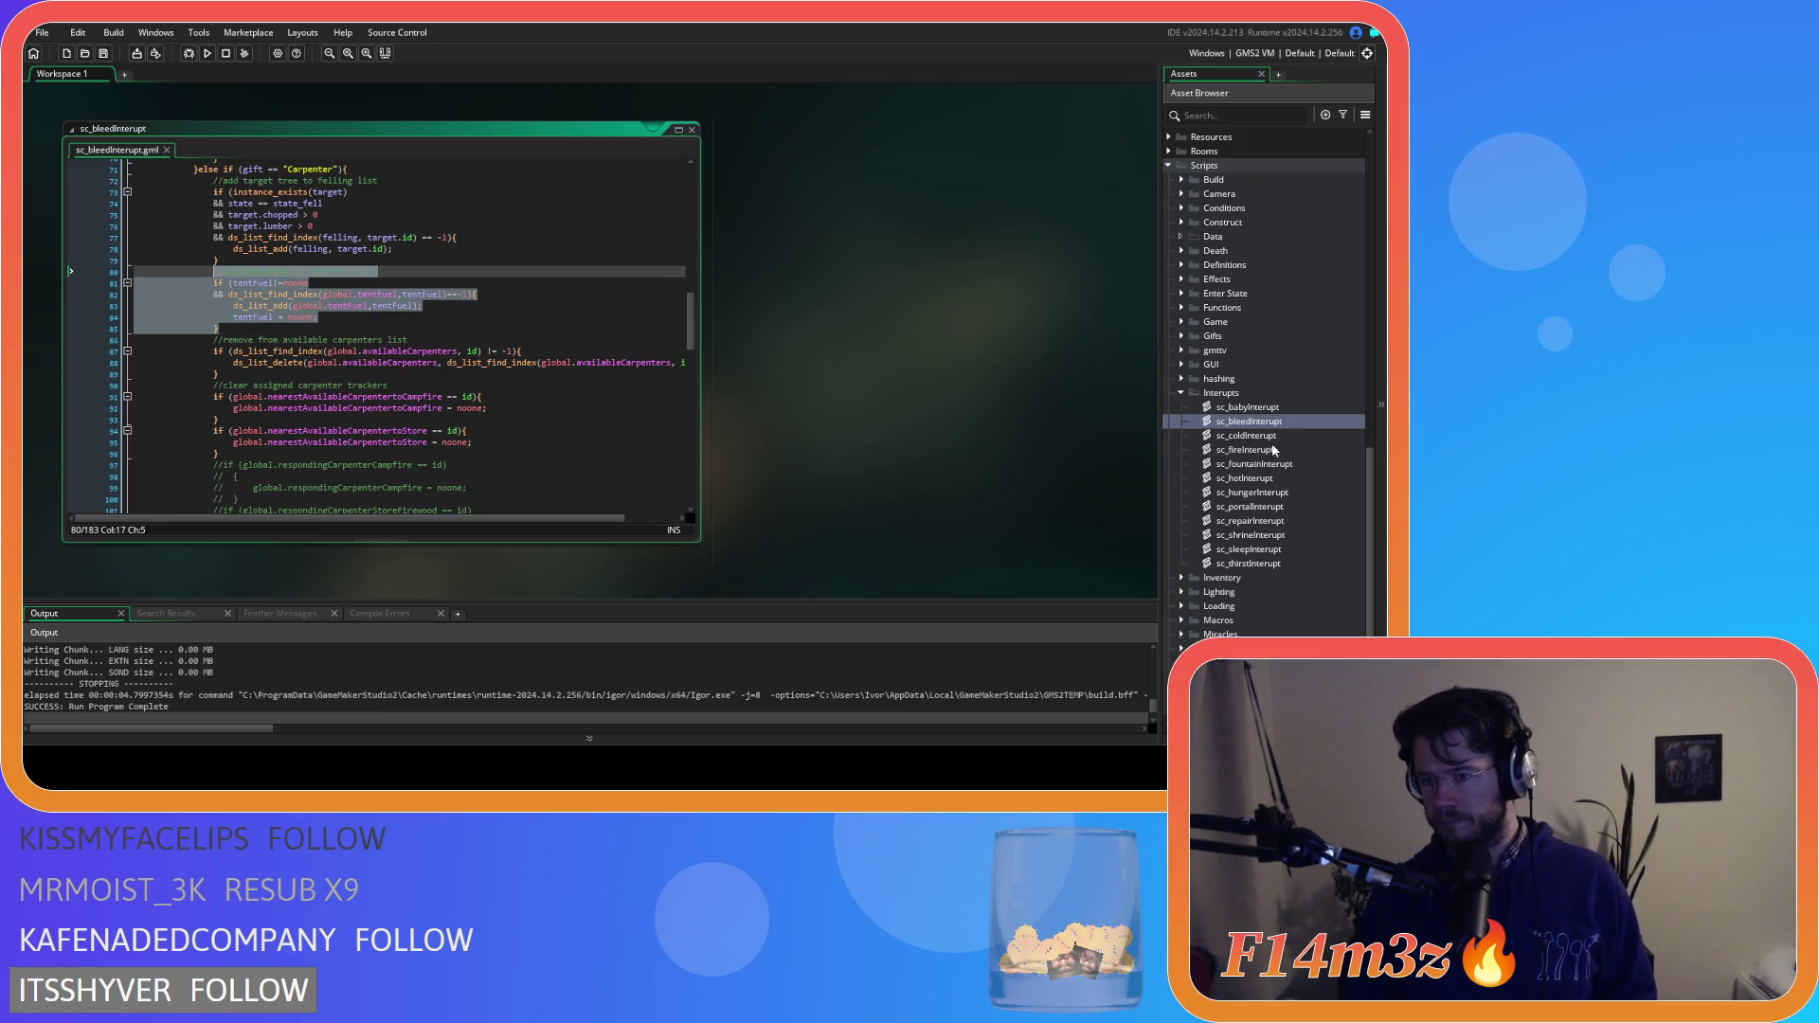
pyautogui.click(692, 129)
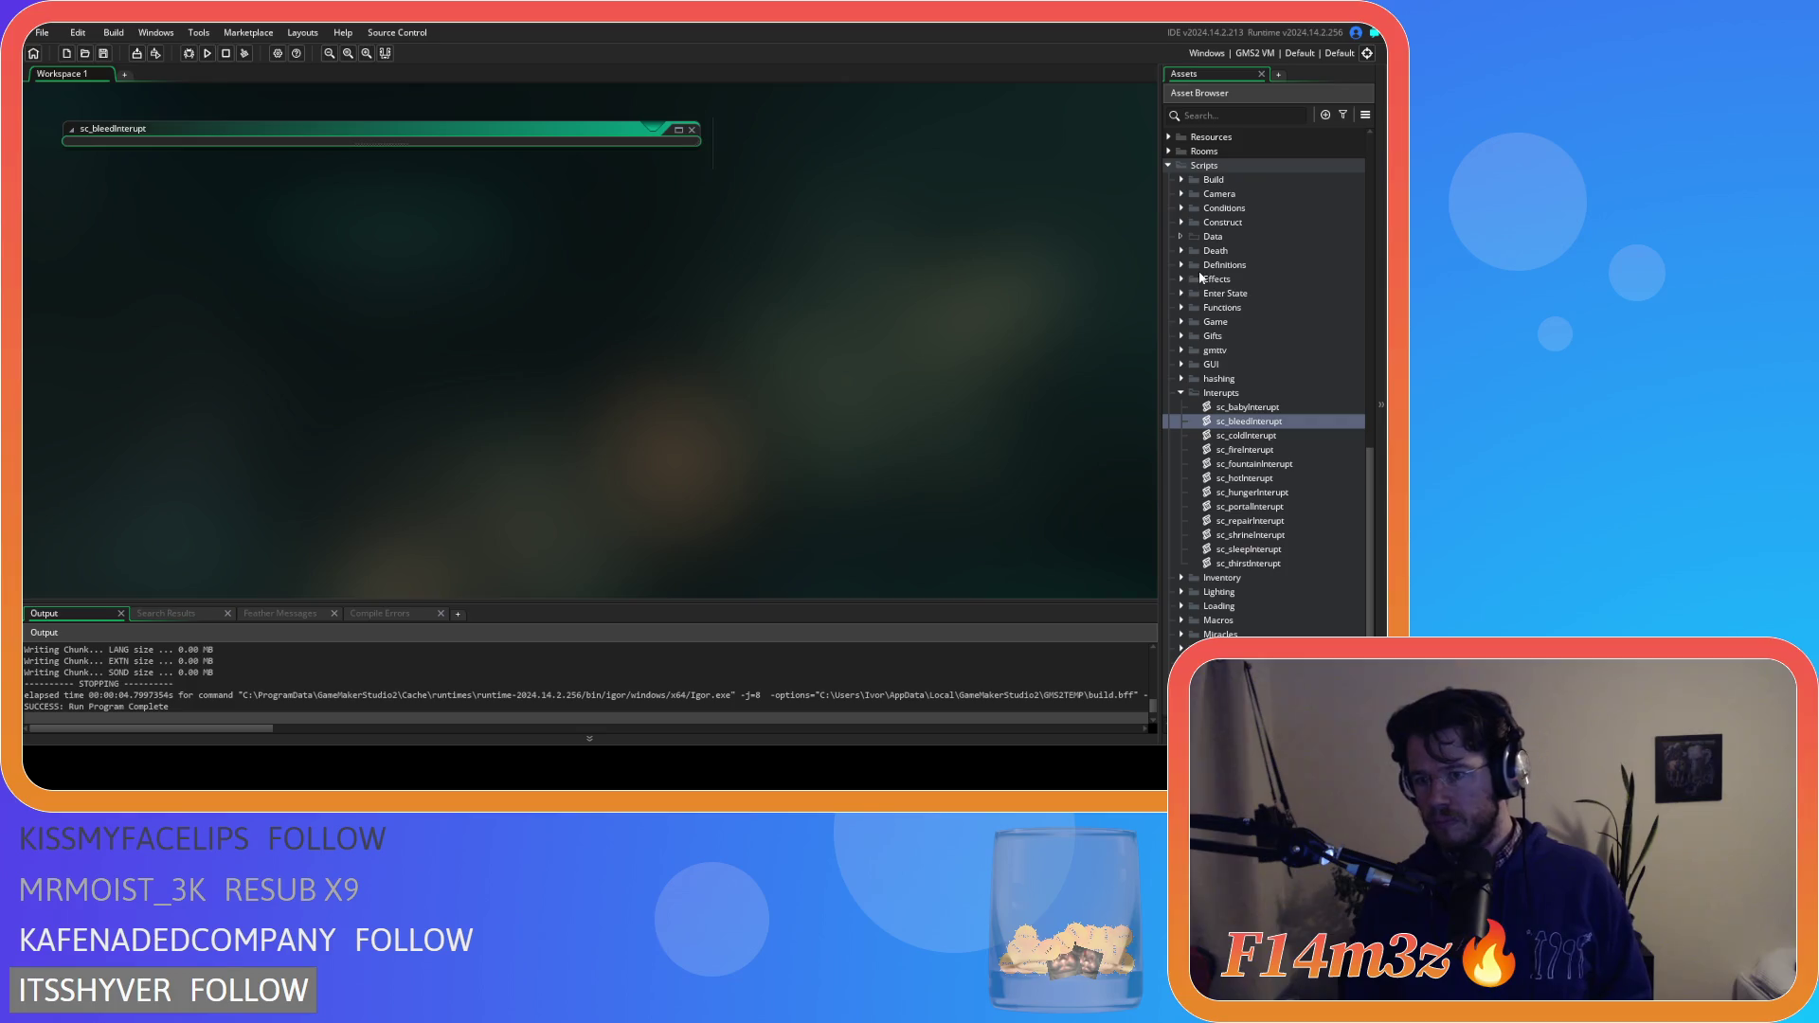
# Insert the tent-fuel block after sc_coldInterupt's felling-list block and indent it one level
pyautogui.doubleClick(1274, 435)
pyautogui.scroll(-5, 405, 289)
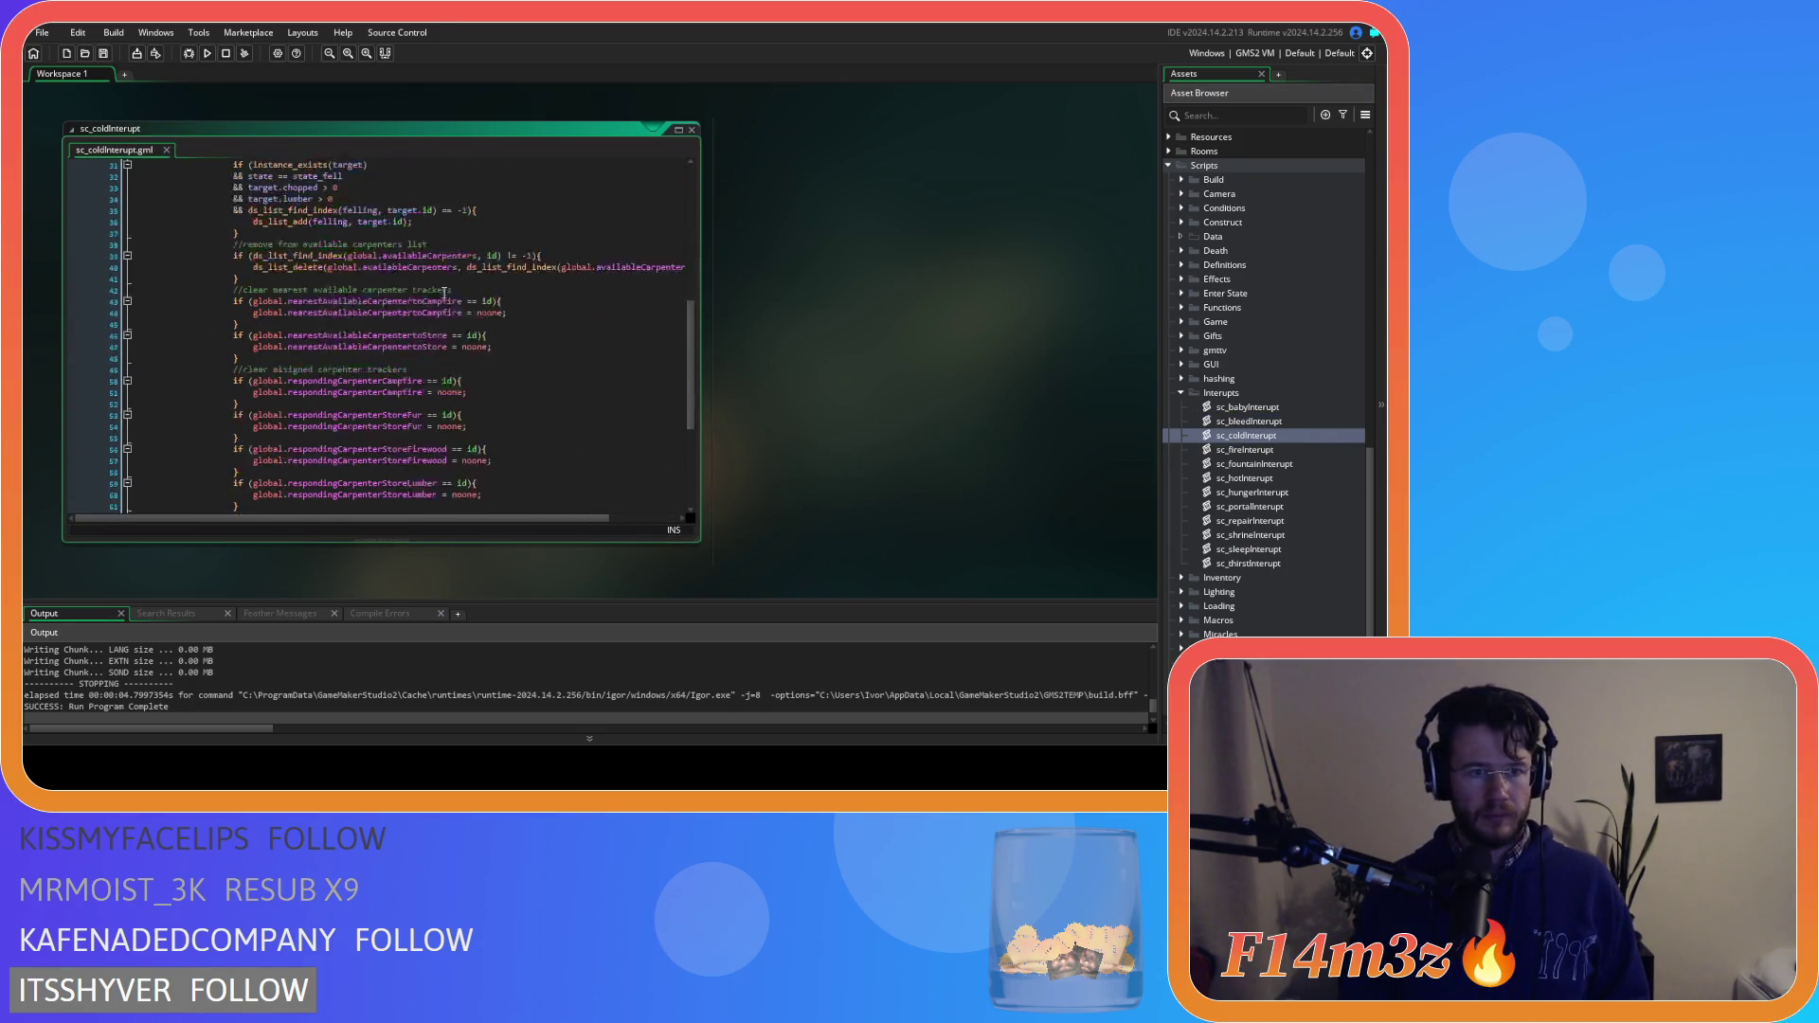
pyautogui.click(301, 319)
pyautogui.press('Return')
pyautogui.hotkey('ctrl', 'v')
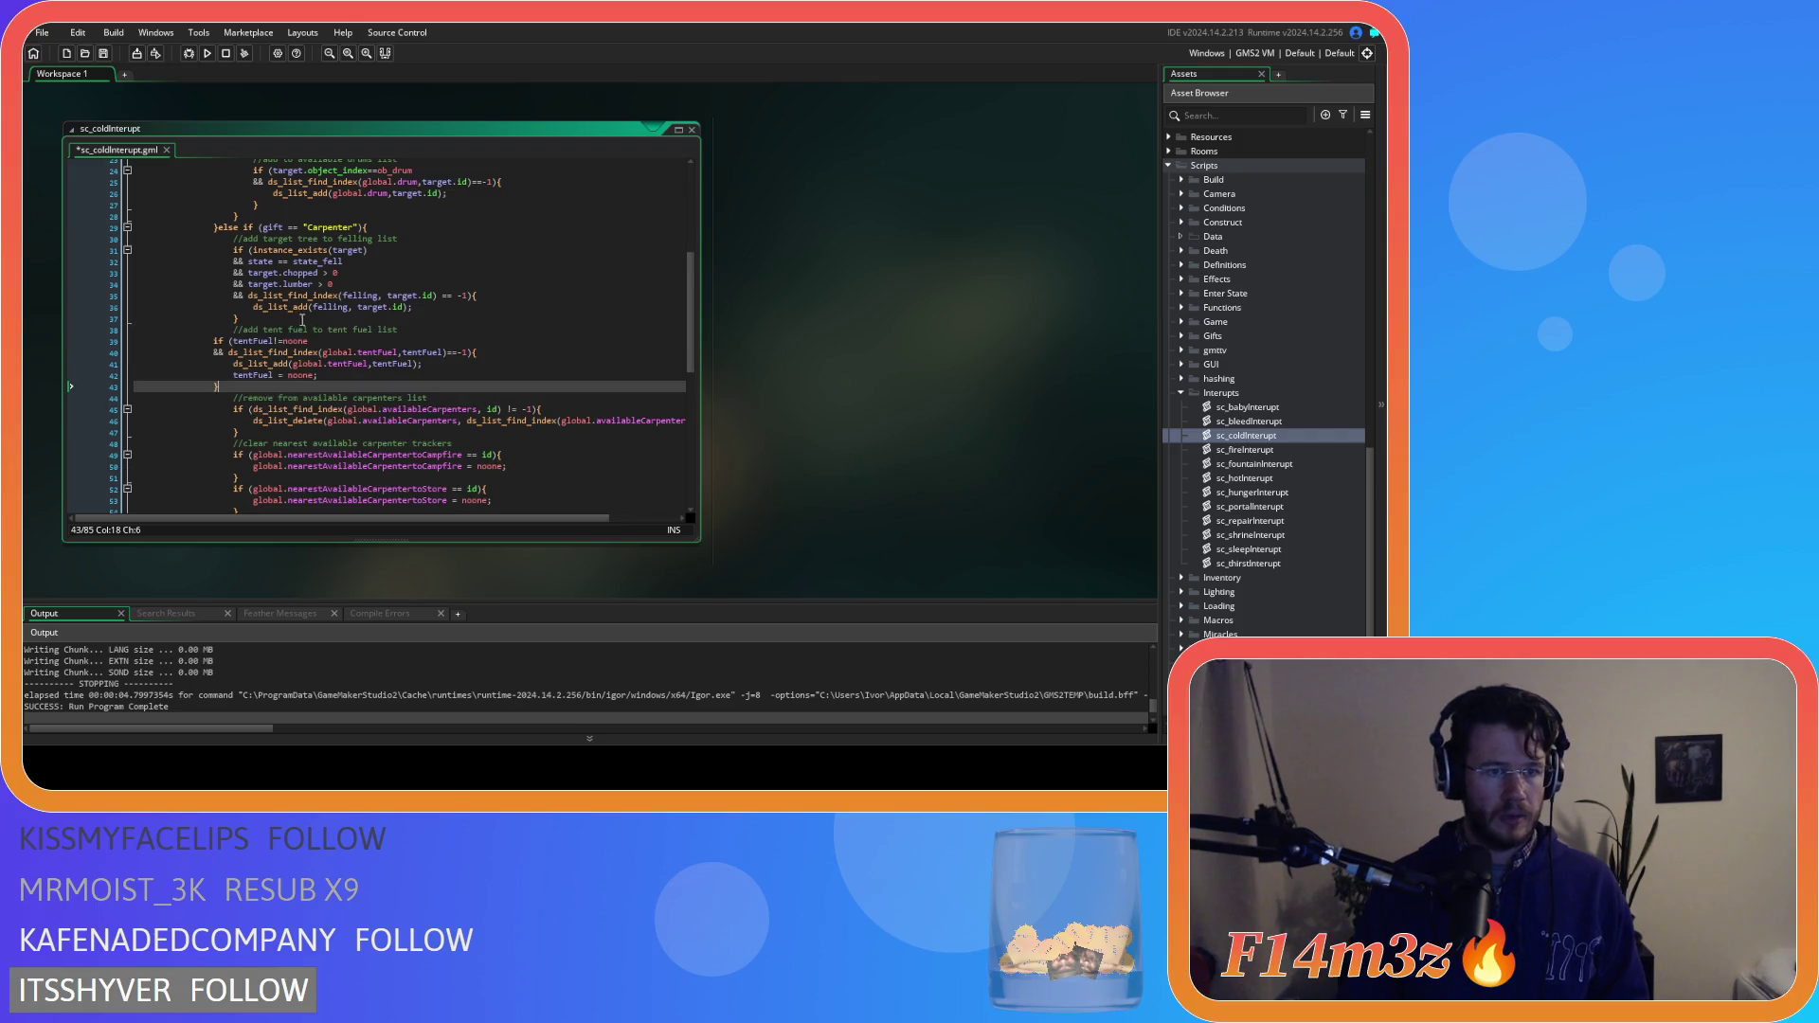
pyautogui.moveTo(227, 384); pyautogui.dragTo(169, 339)
pyautogui.press('Tab')
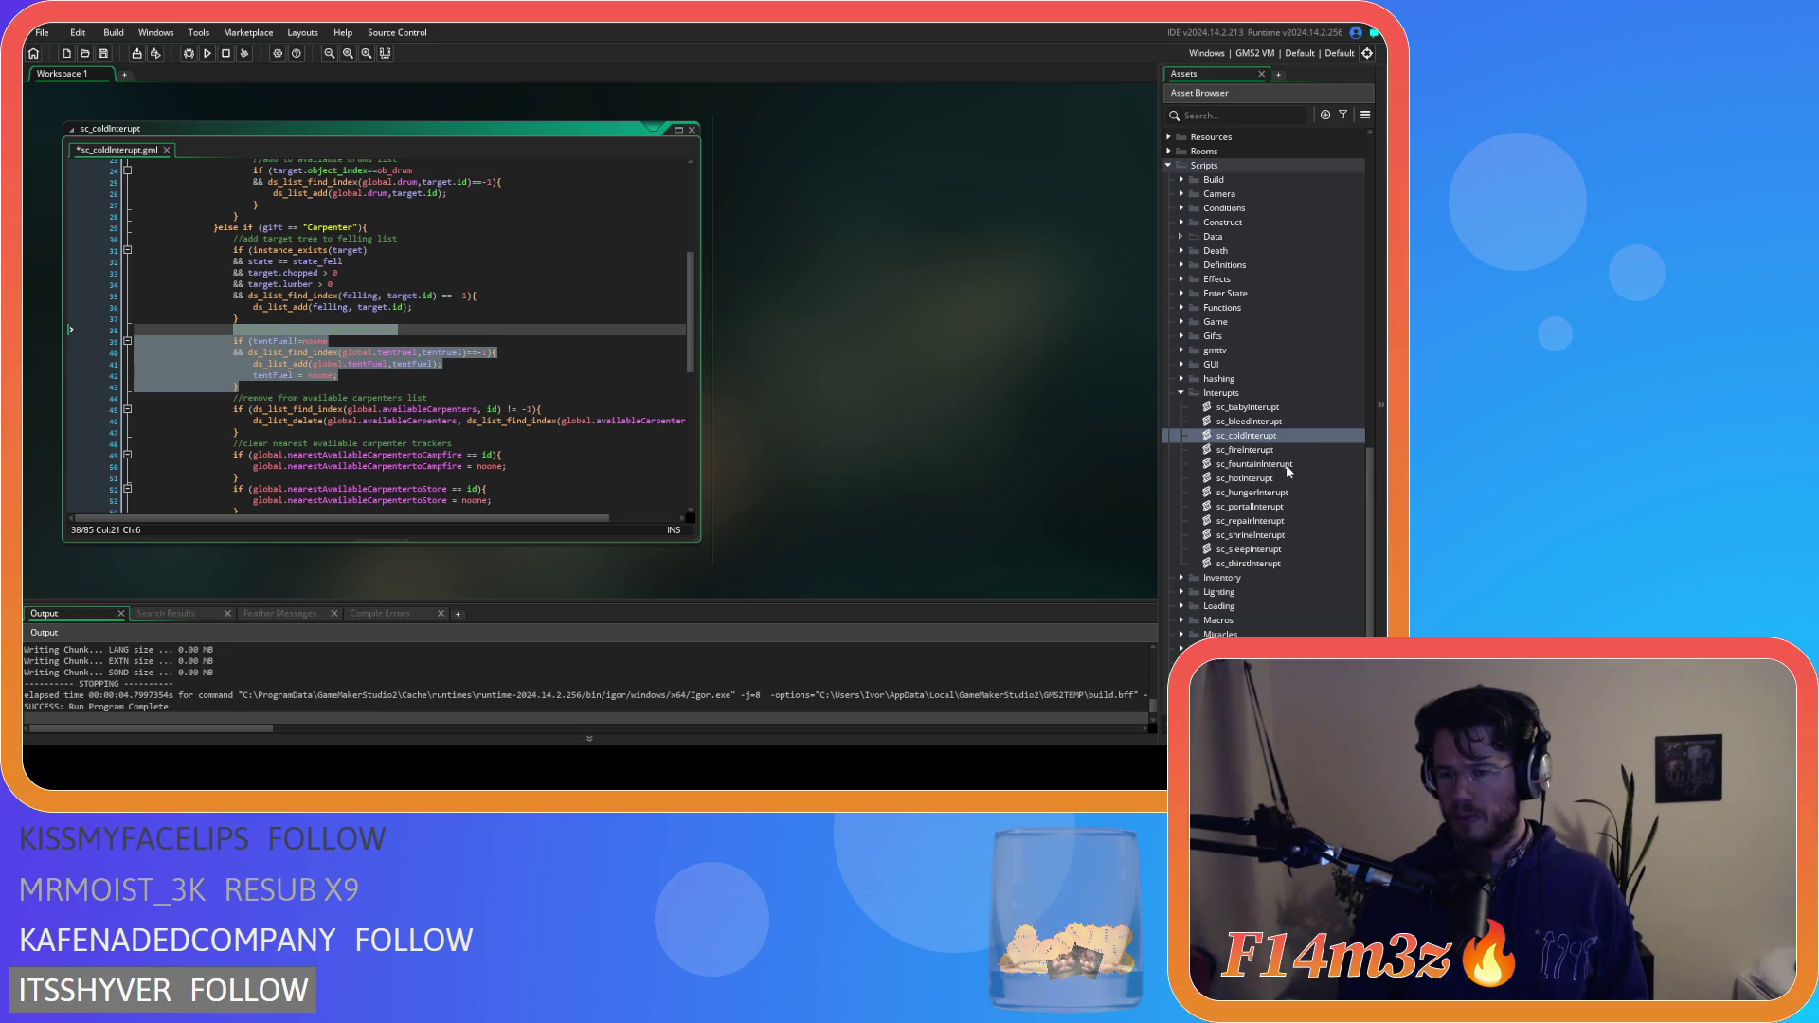
# Check sc_fountainInterupt, then paste the tent-fuel block after sc_hotInterupt's felling-list block
pyautogui.doubleClick(1254, 464)
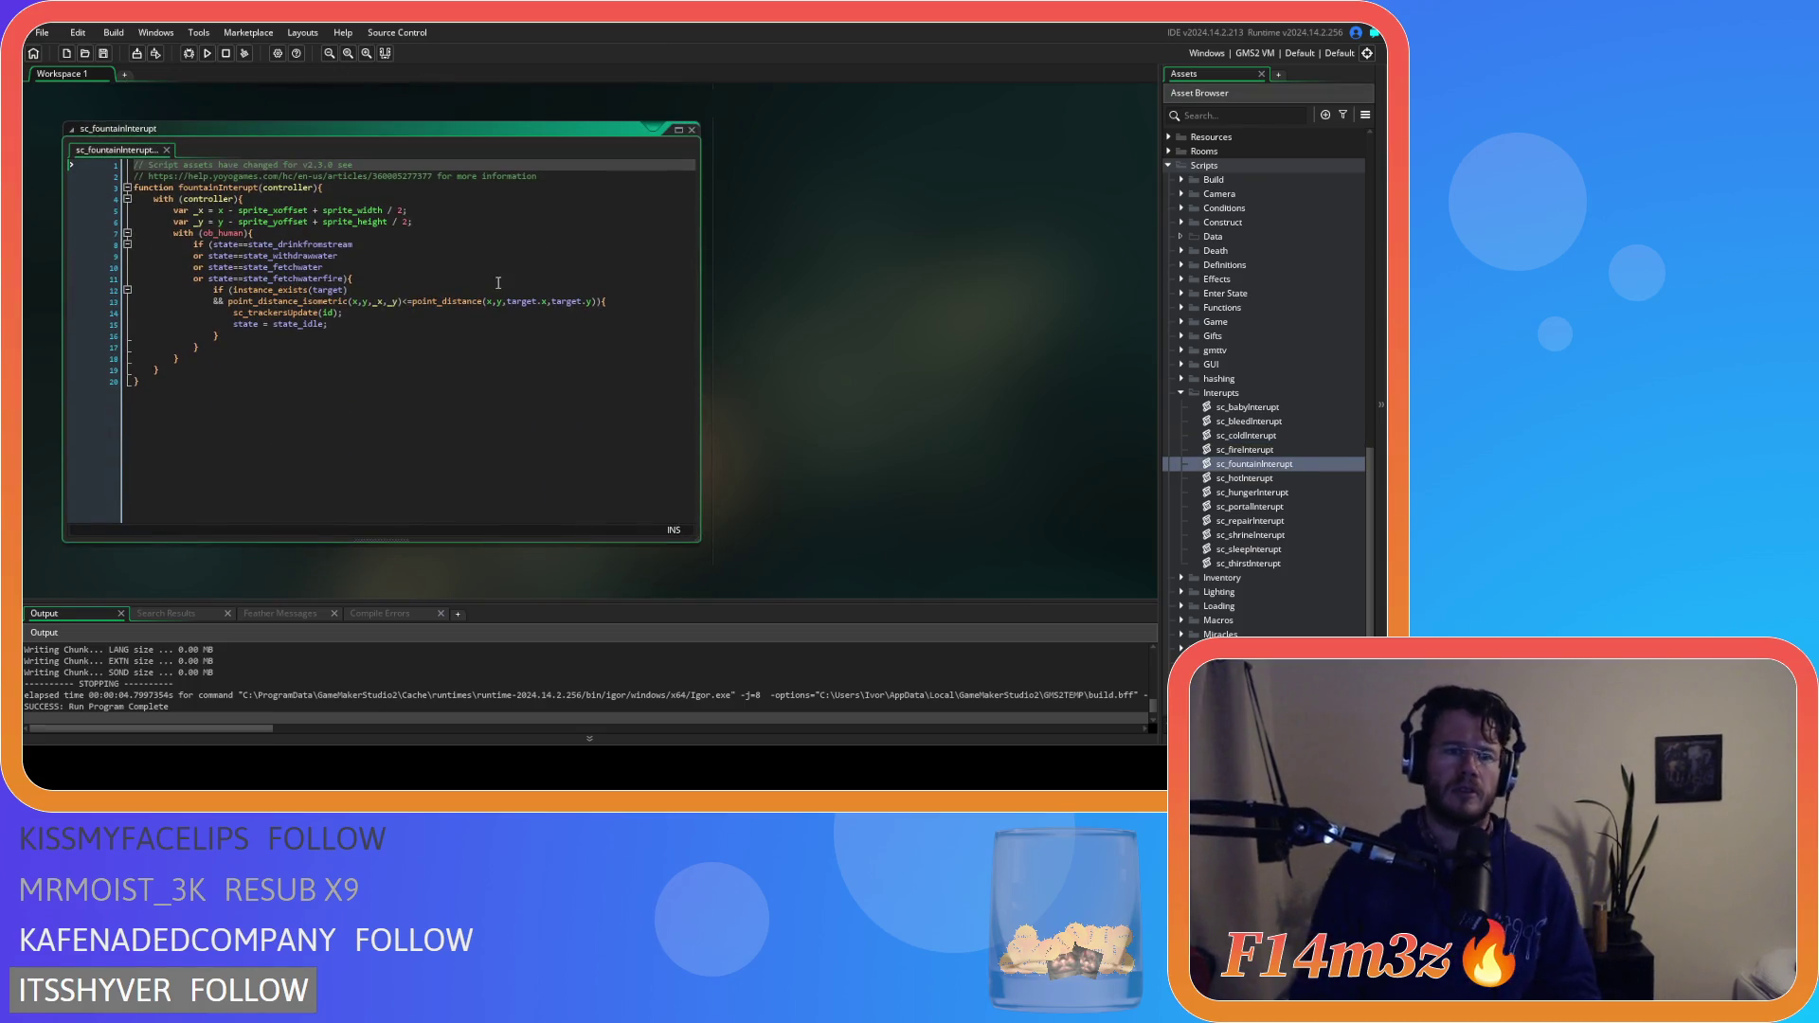
pyautogui.click(692, 129)
pyautogui.doubleClick(1268, 477)
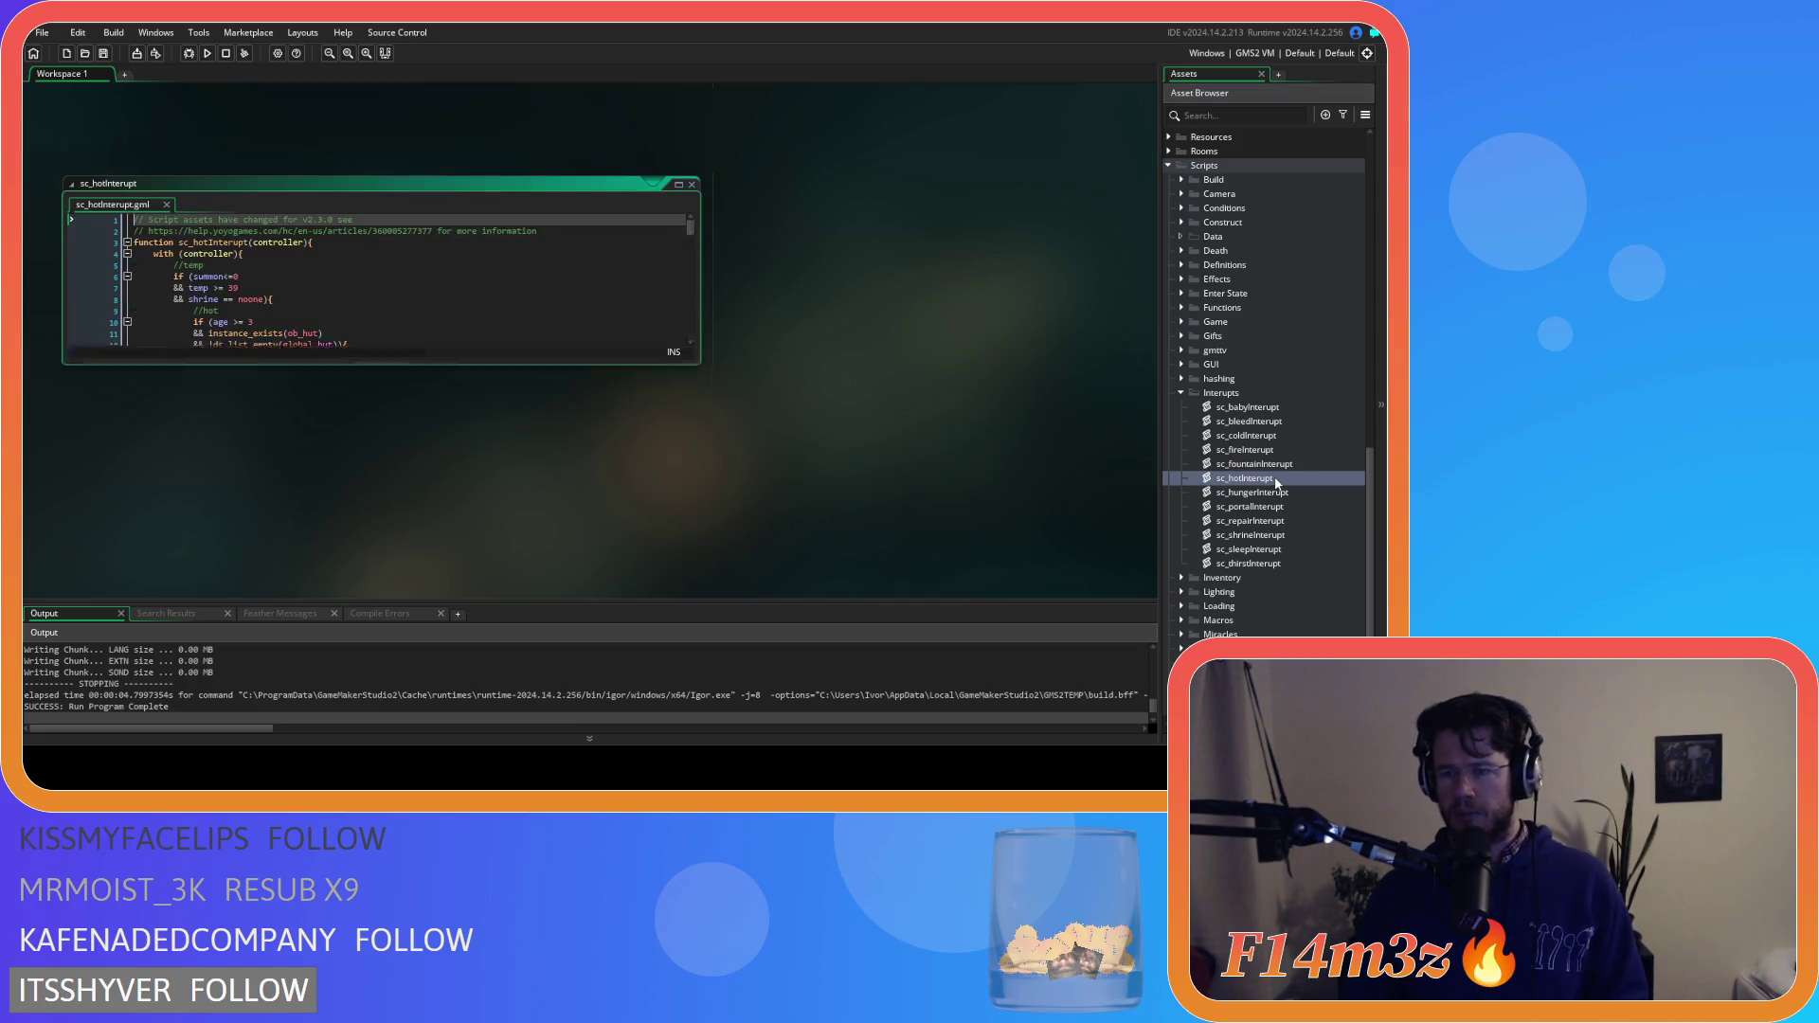
pyautogui.scroll(-7, 382, 268)
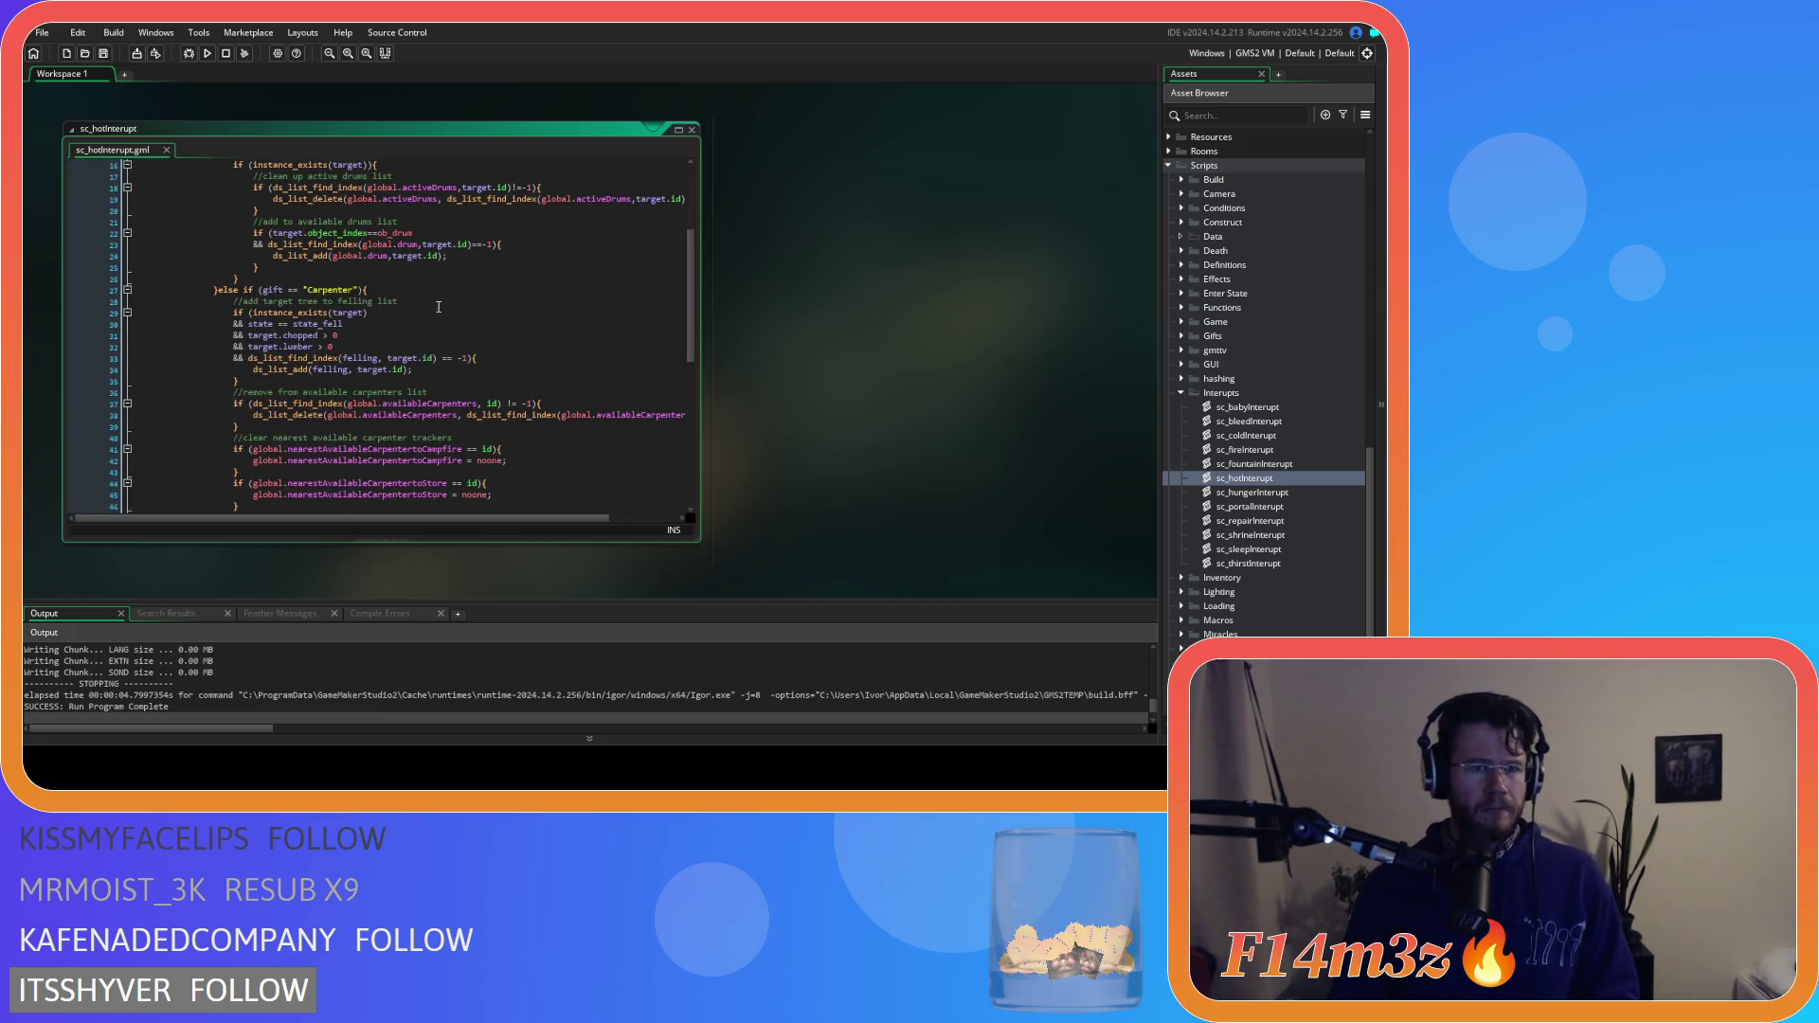
pyautogui.click(273, 296)
pyautogui.hotkey('ctrl', 'v')
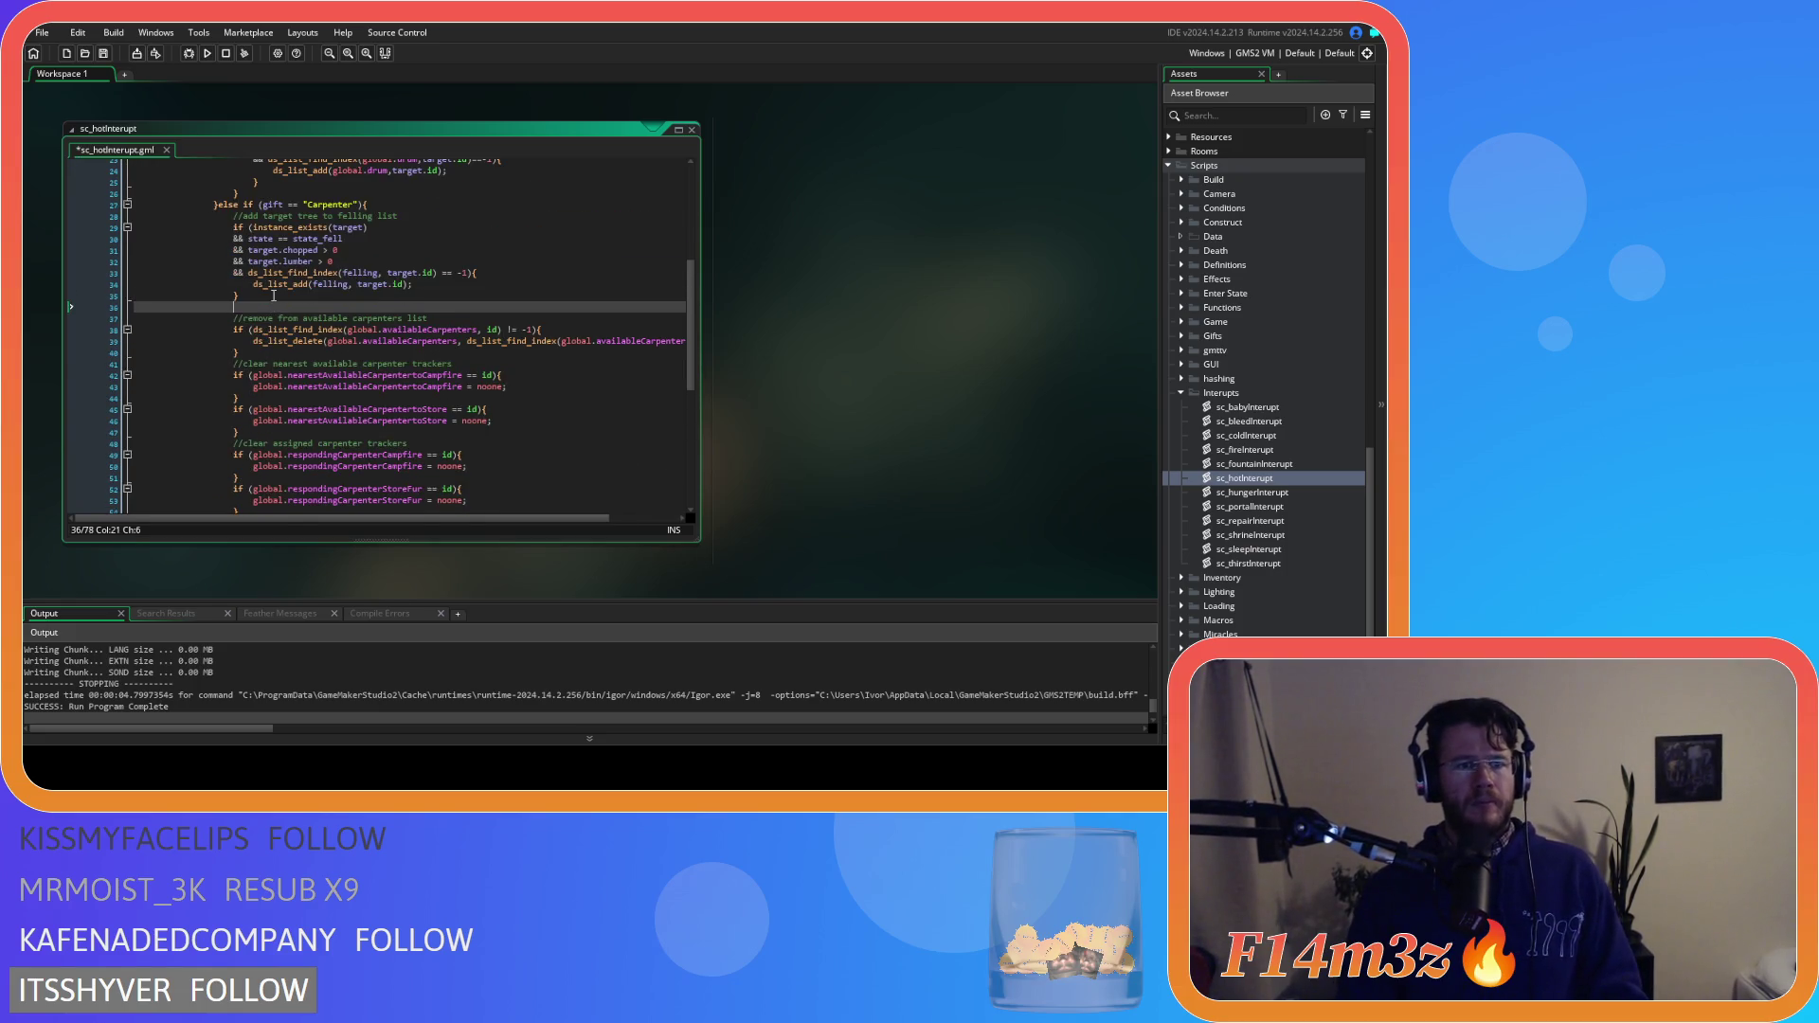
pyautogui.click(1286, 493)
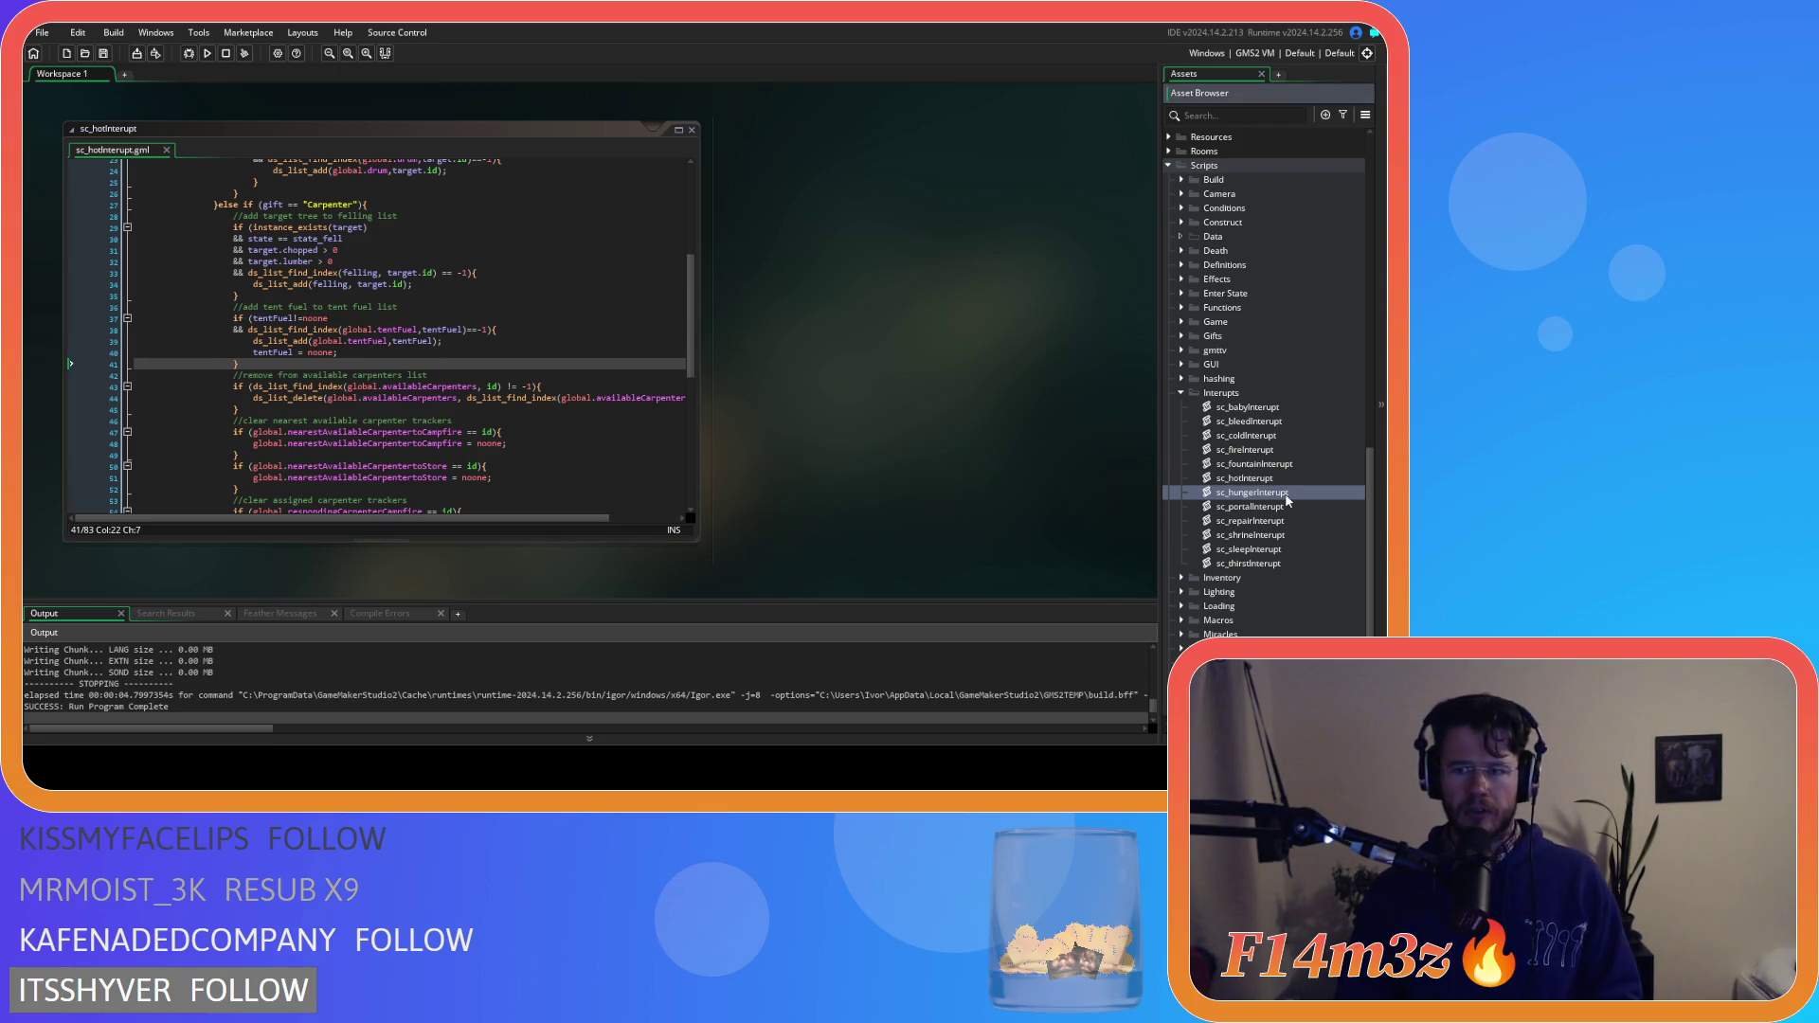
pyautogui.doubleClick(1286, 493)
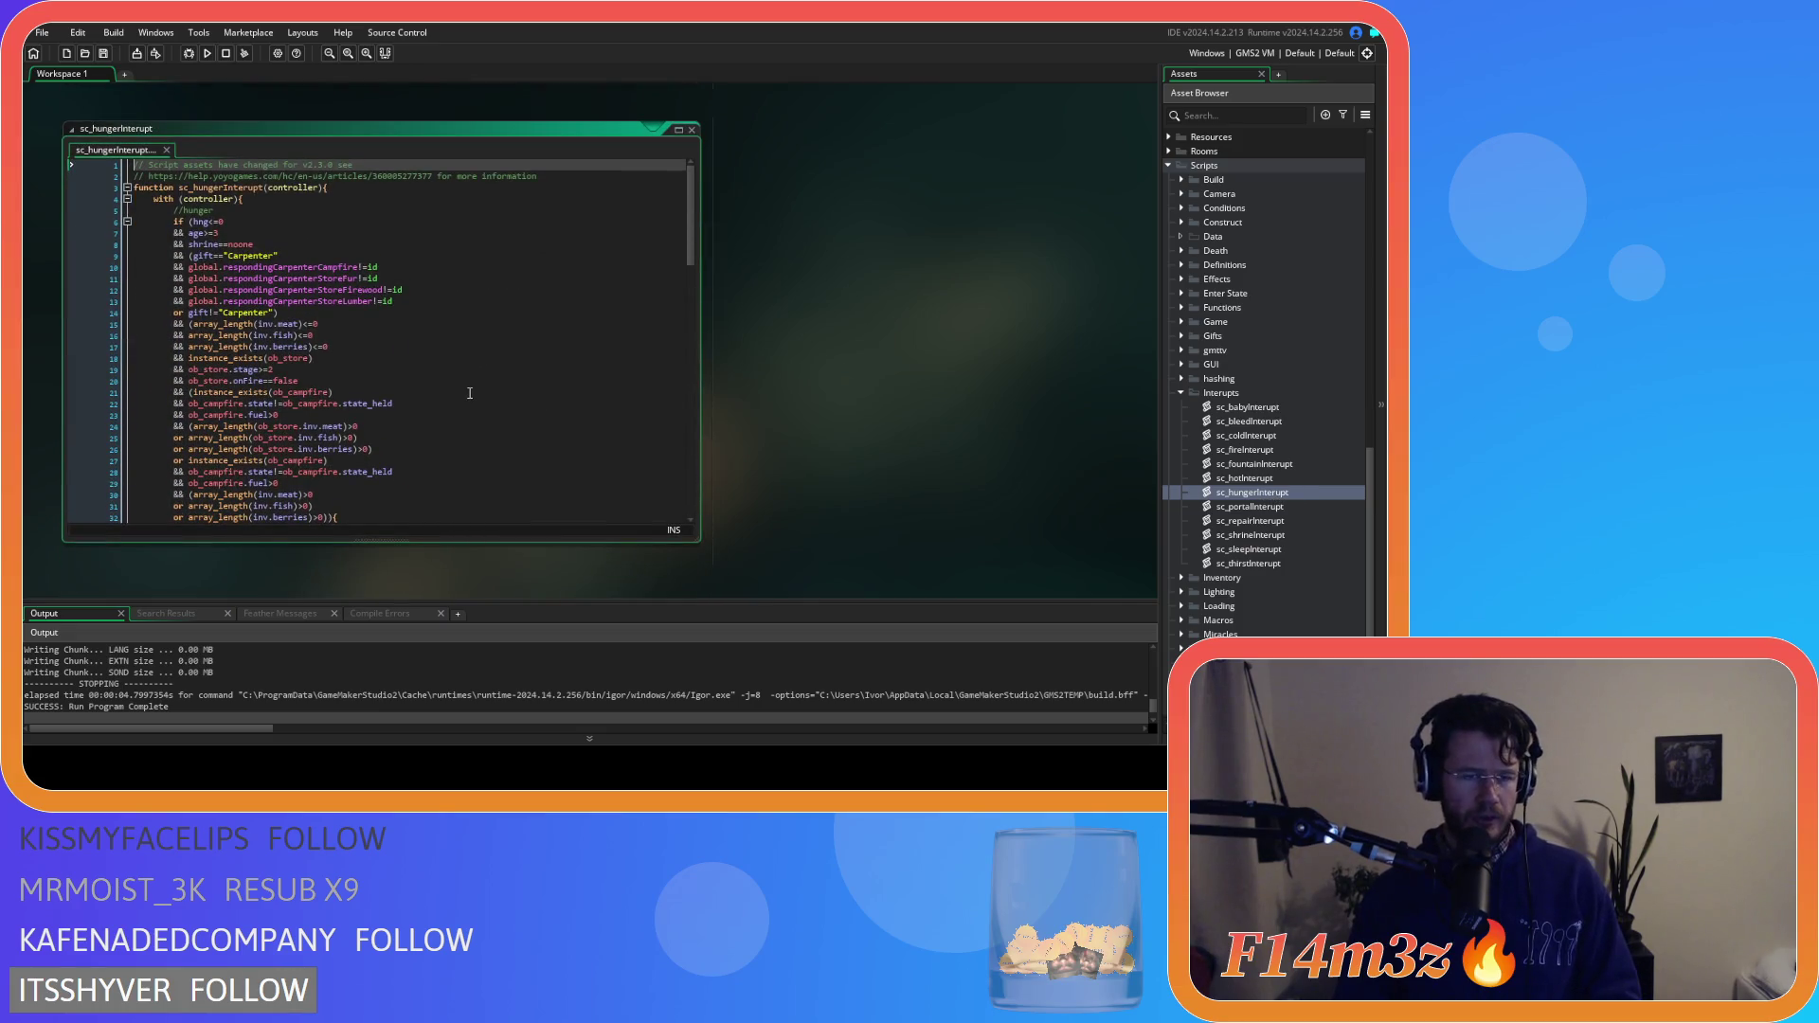
# Paste the tent-fuel block after sc_hungerInterupt's felling-list check, outdent it, and save
pyautogui.scroll(-7, 469, 392)
pyautogui.click(223, 381)
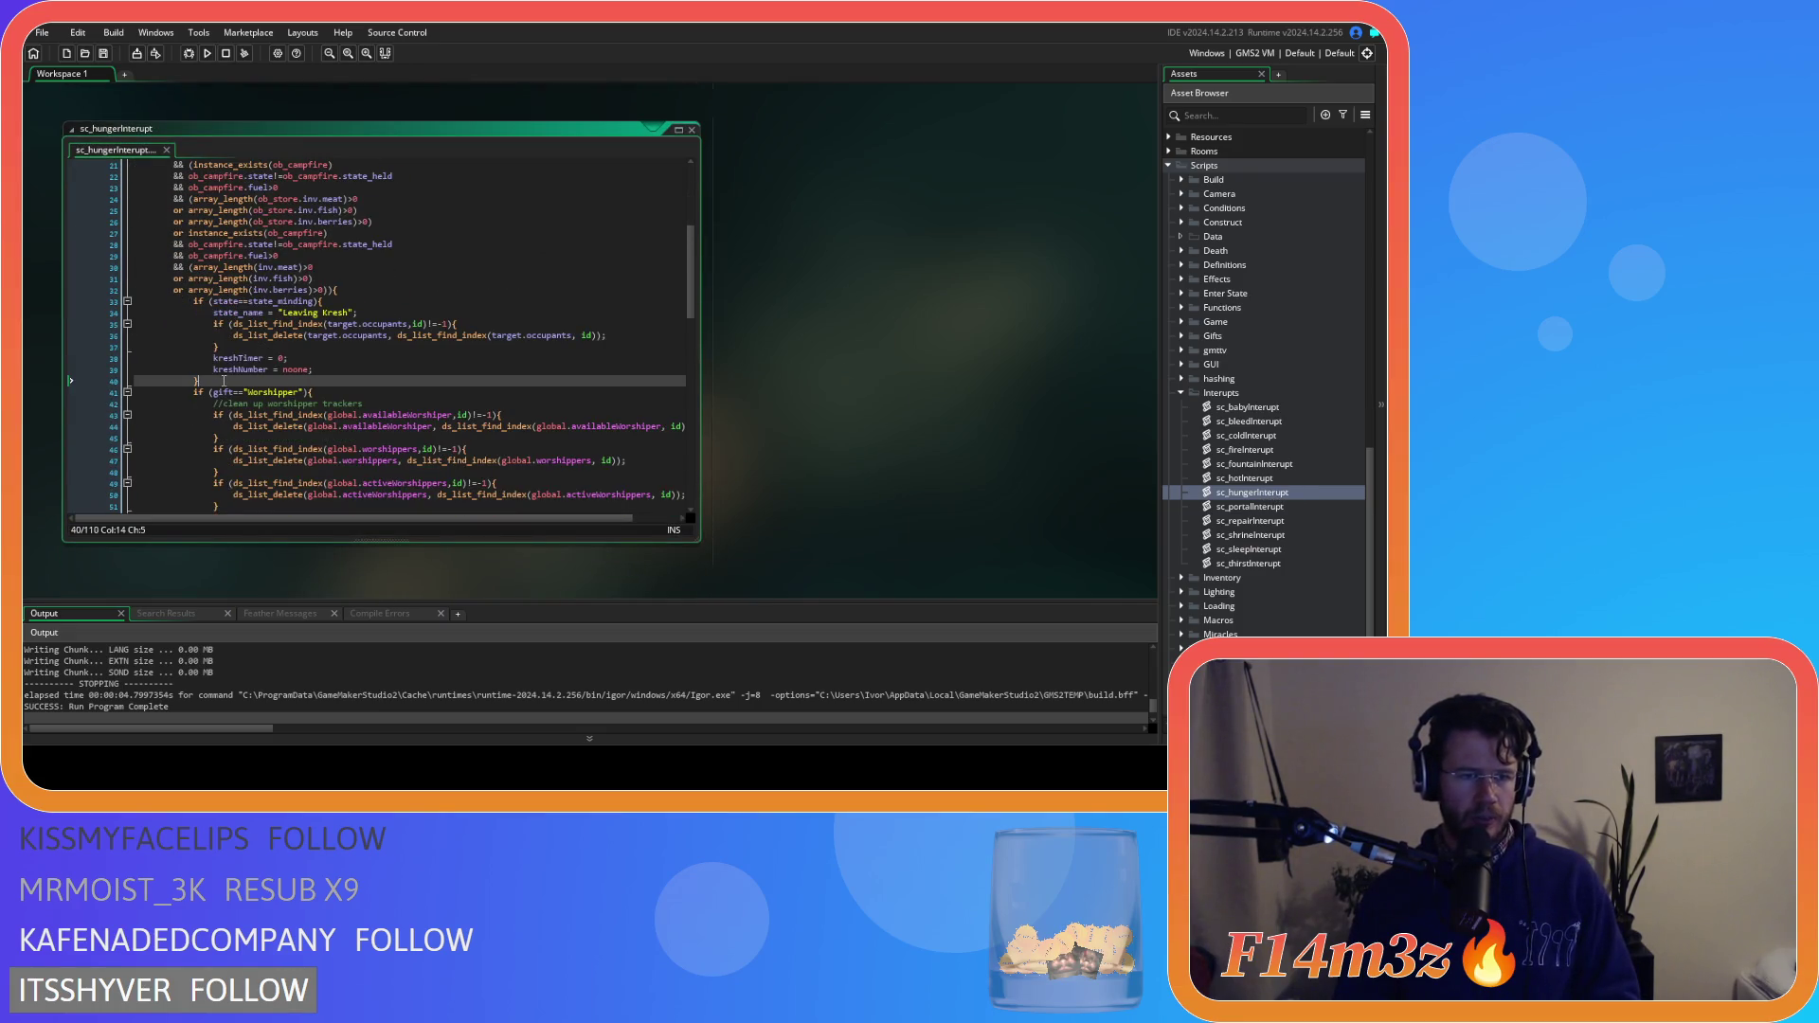
pyautogui.scroll(-10, 224, 380)
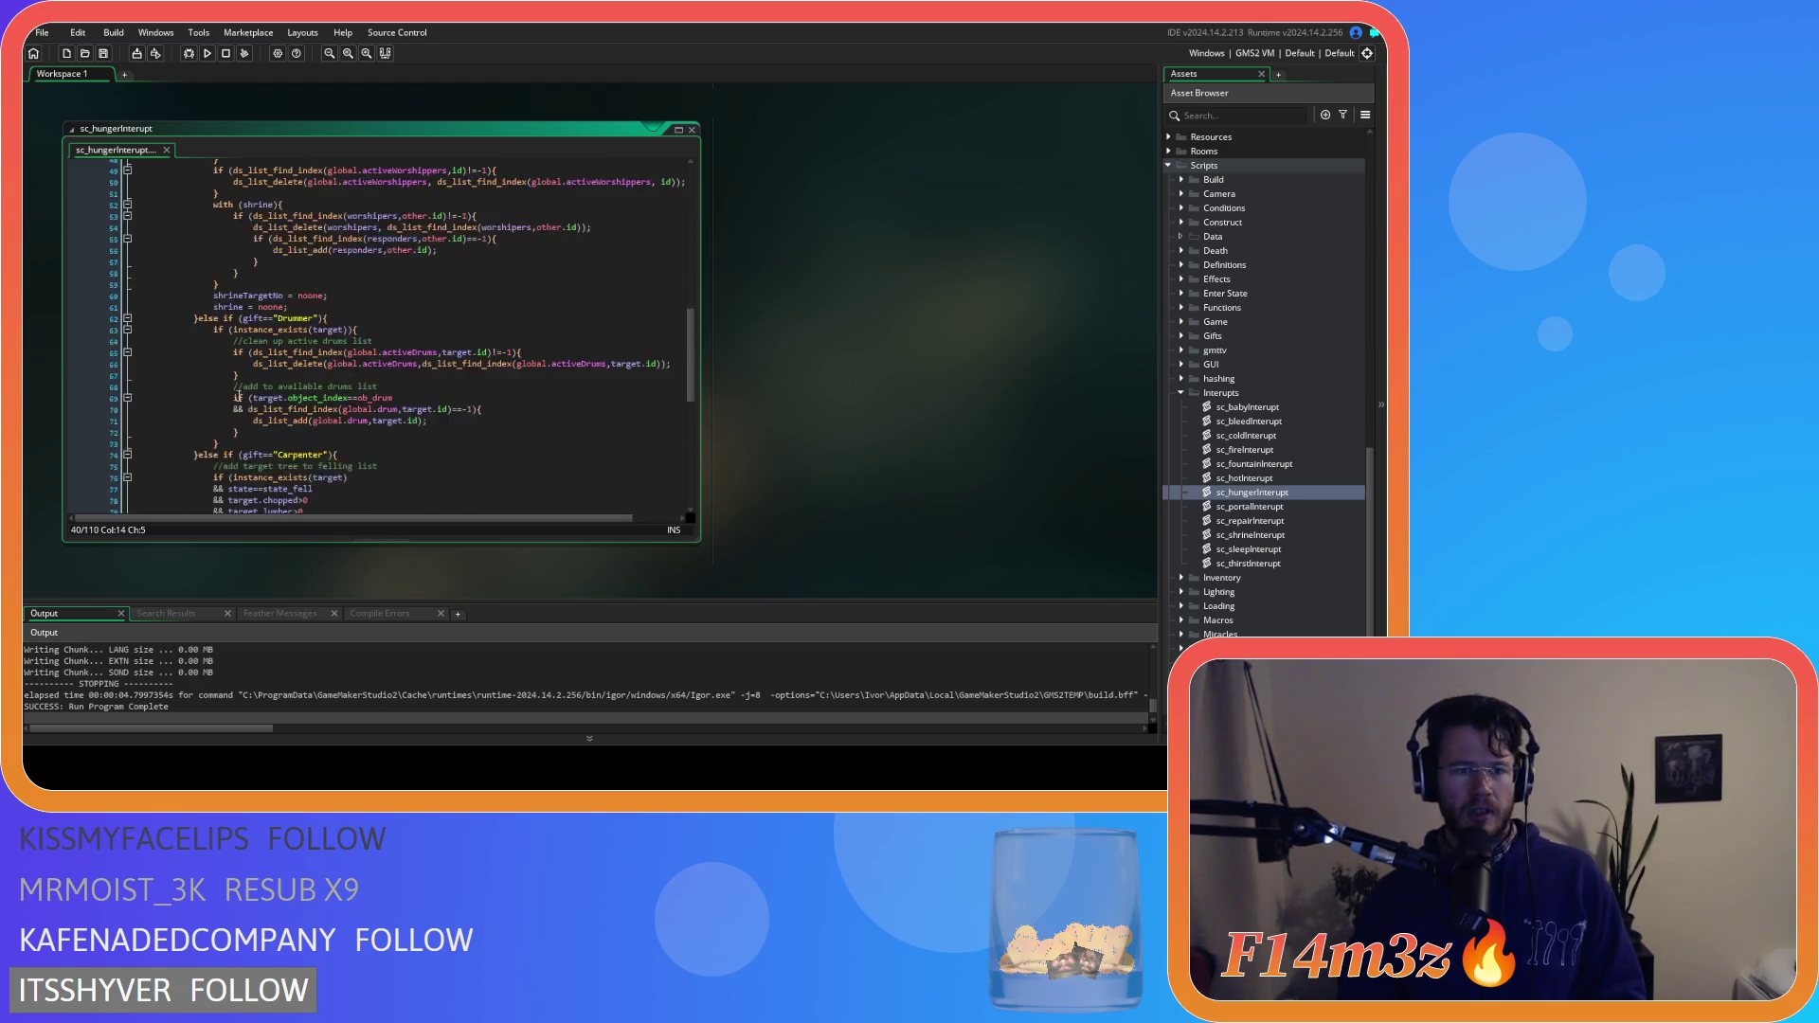
pyautogui.scroll(-4, 236, 424)
pyautogui.scroll(-3, 237, 424)
pyautogui.scroll(3, 277, 331)
pyautogui.click(265, 368)
pyautogui.click(262, 378)
pyautogui.hotkey('ctrl', 'v')
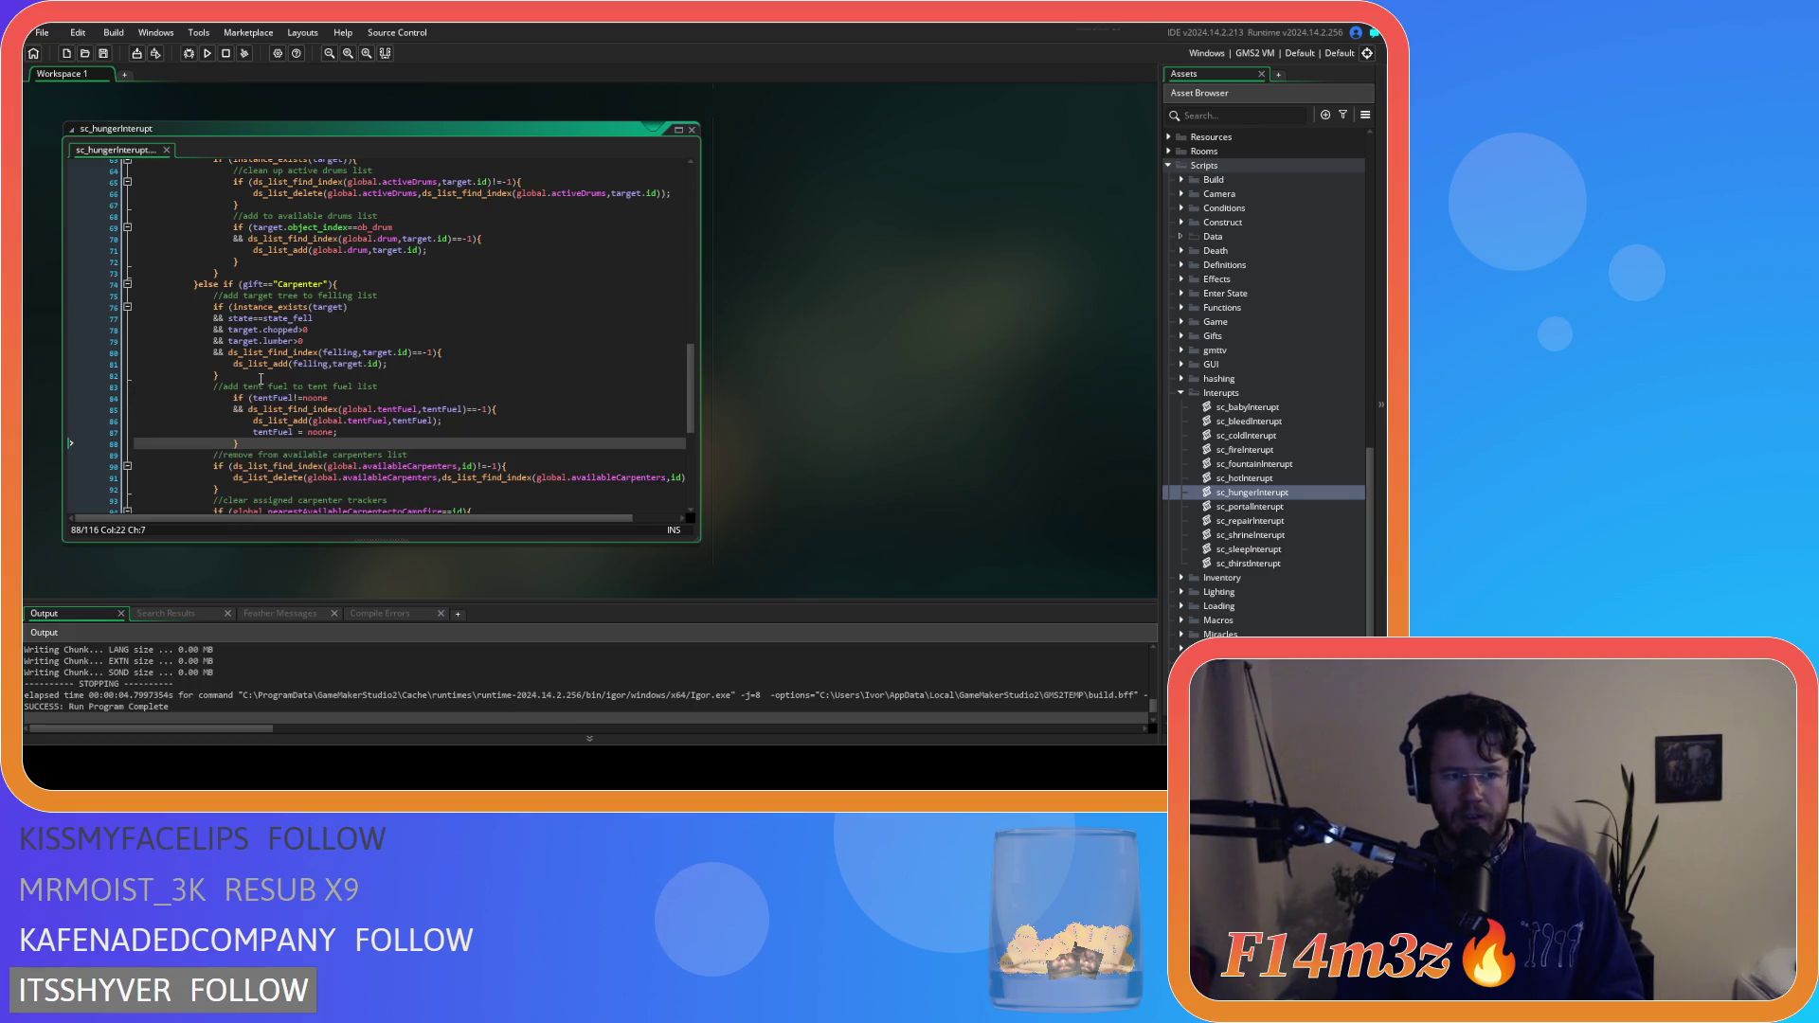
pyautogui.moveTo(240, 443); pyautogui.dragTo(121, 398)
pyautogui.hotkey('shift', 'Tab')
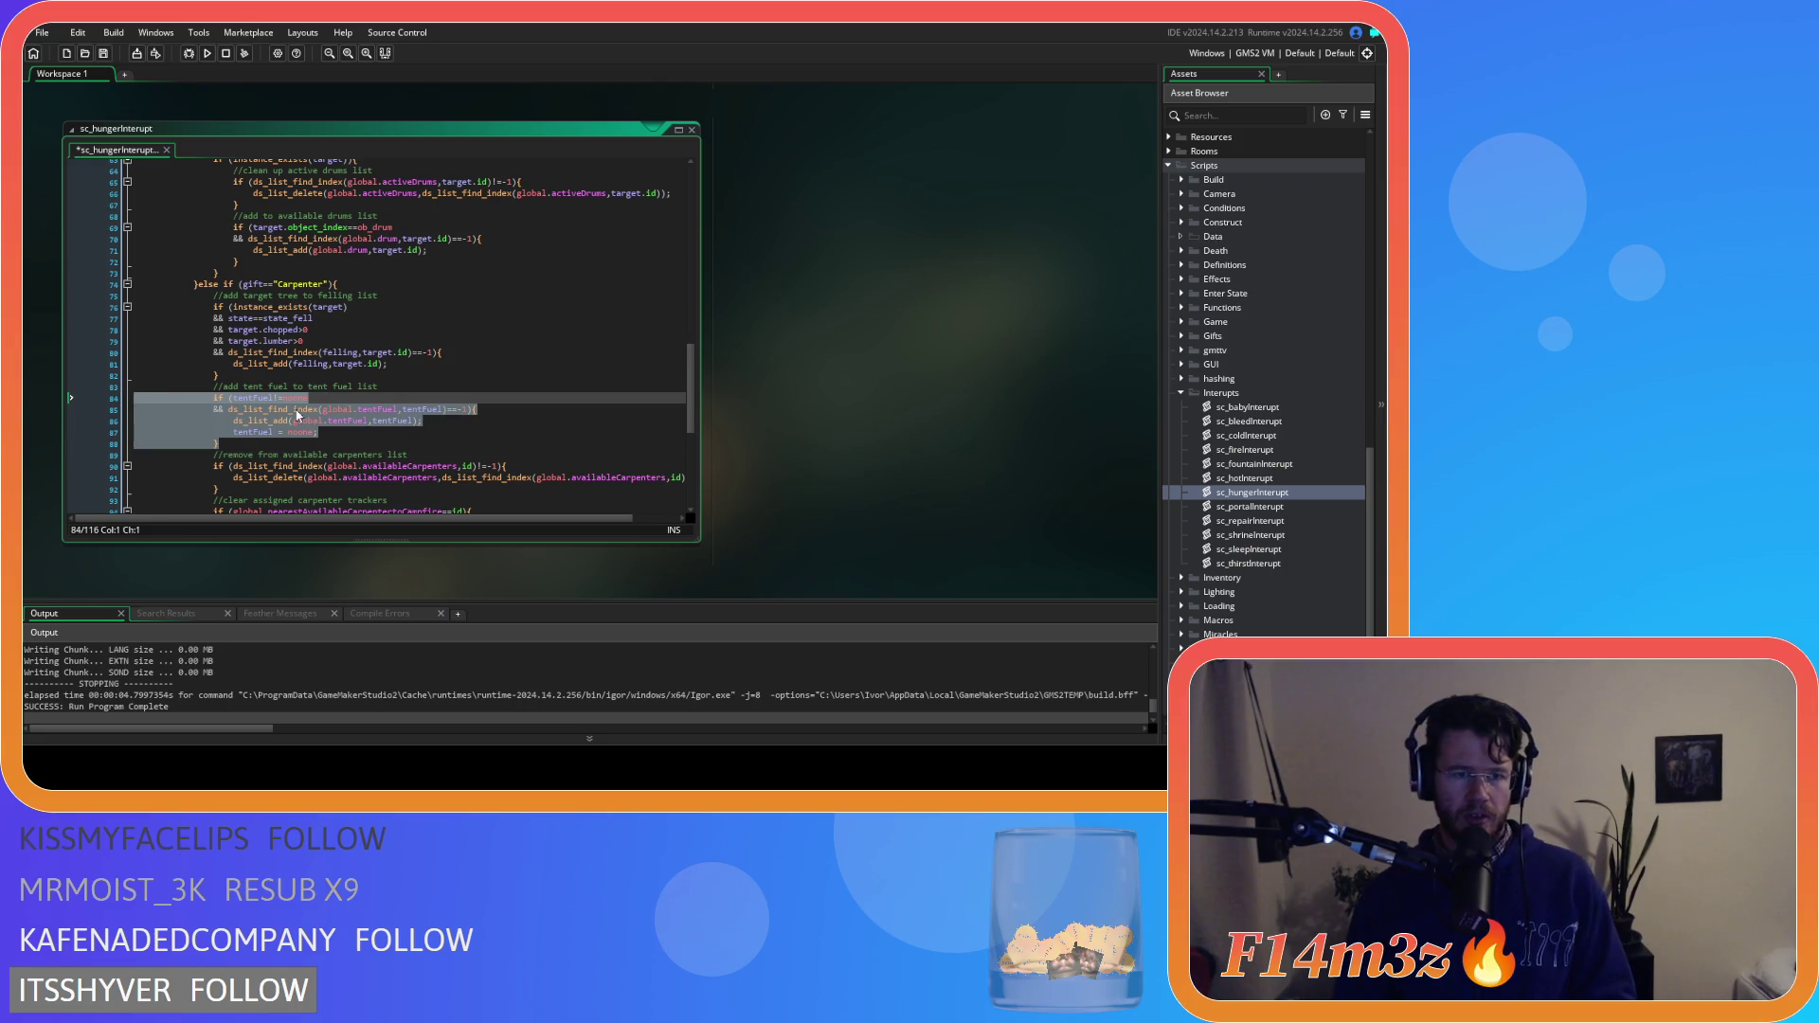
pyautogui.hotkey('ctrl', 's')
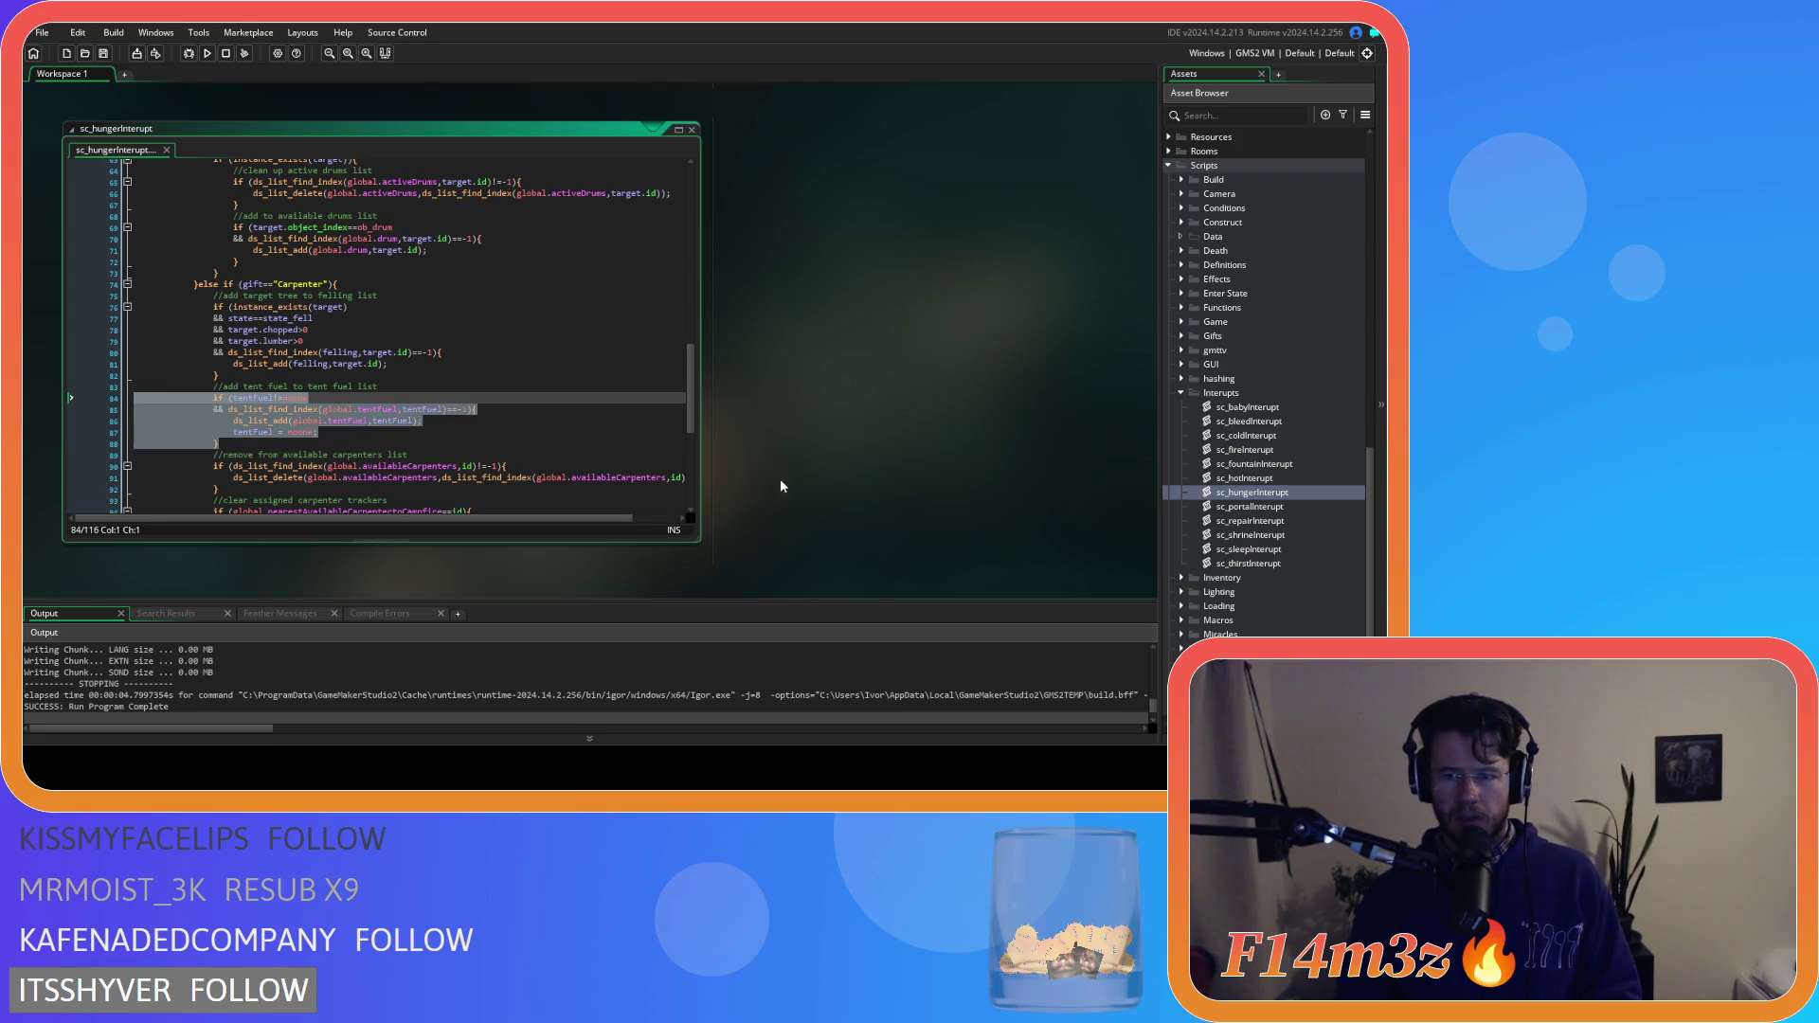
# Insert the tent-fuel block after sc_portalInterupt's felling-list block and select it for indenting
pyautogui.doubleClick(1270, 507)
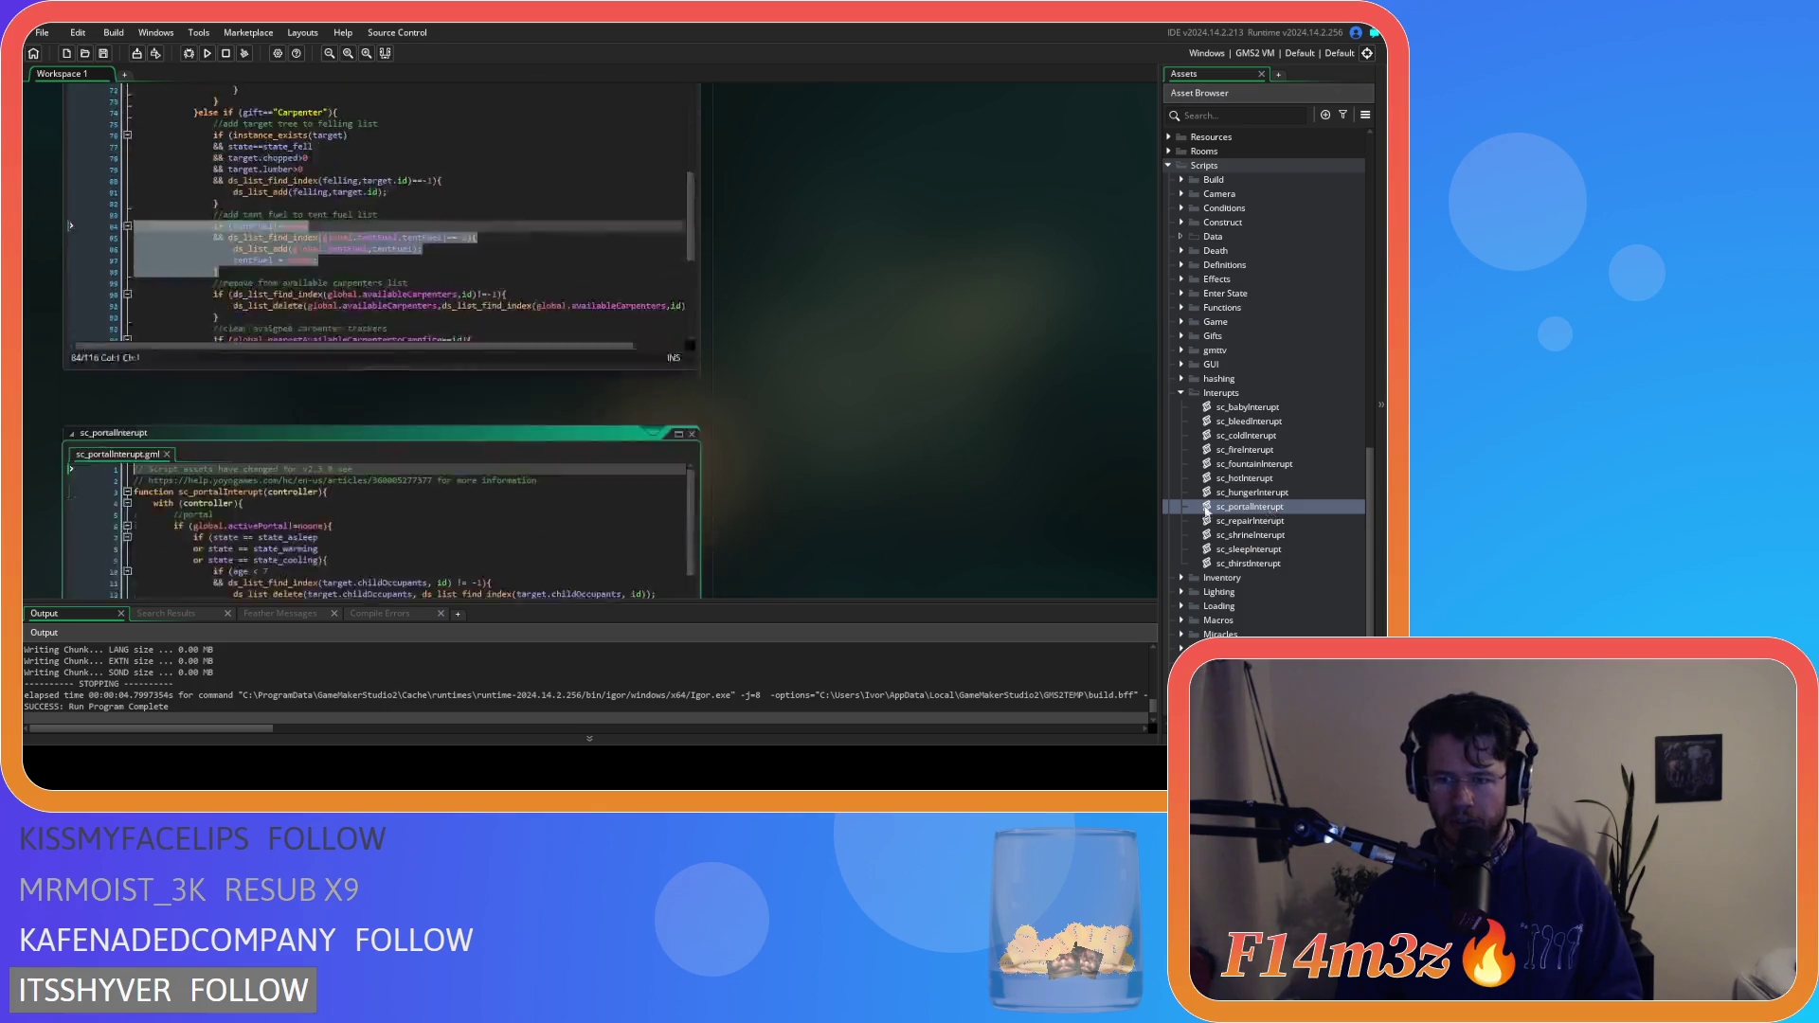
pyautogui.scroll(-5, 556, 409)
pyautogui.scroll(-9, 556, 409)
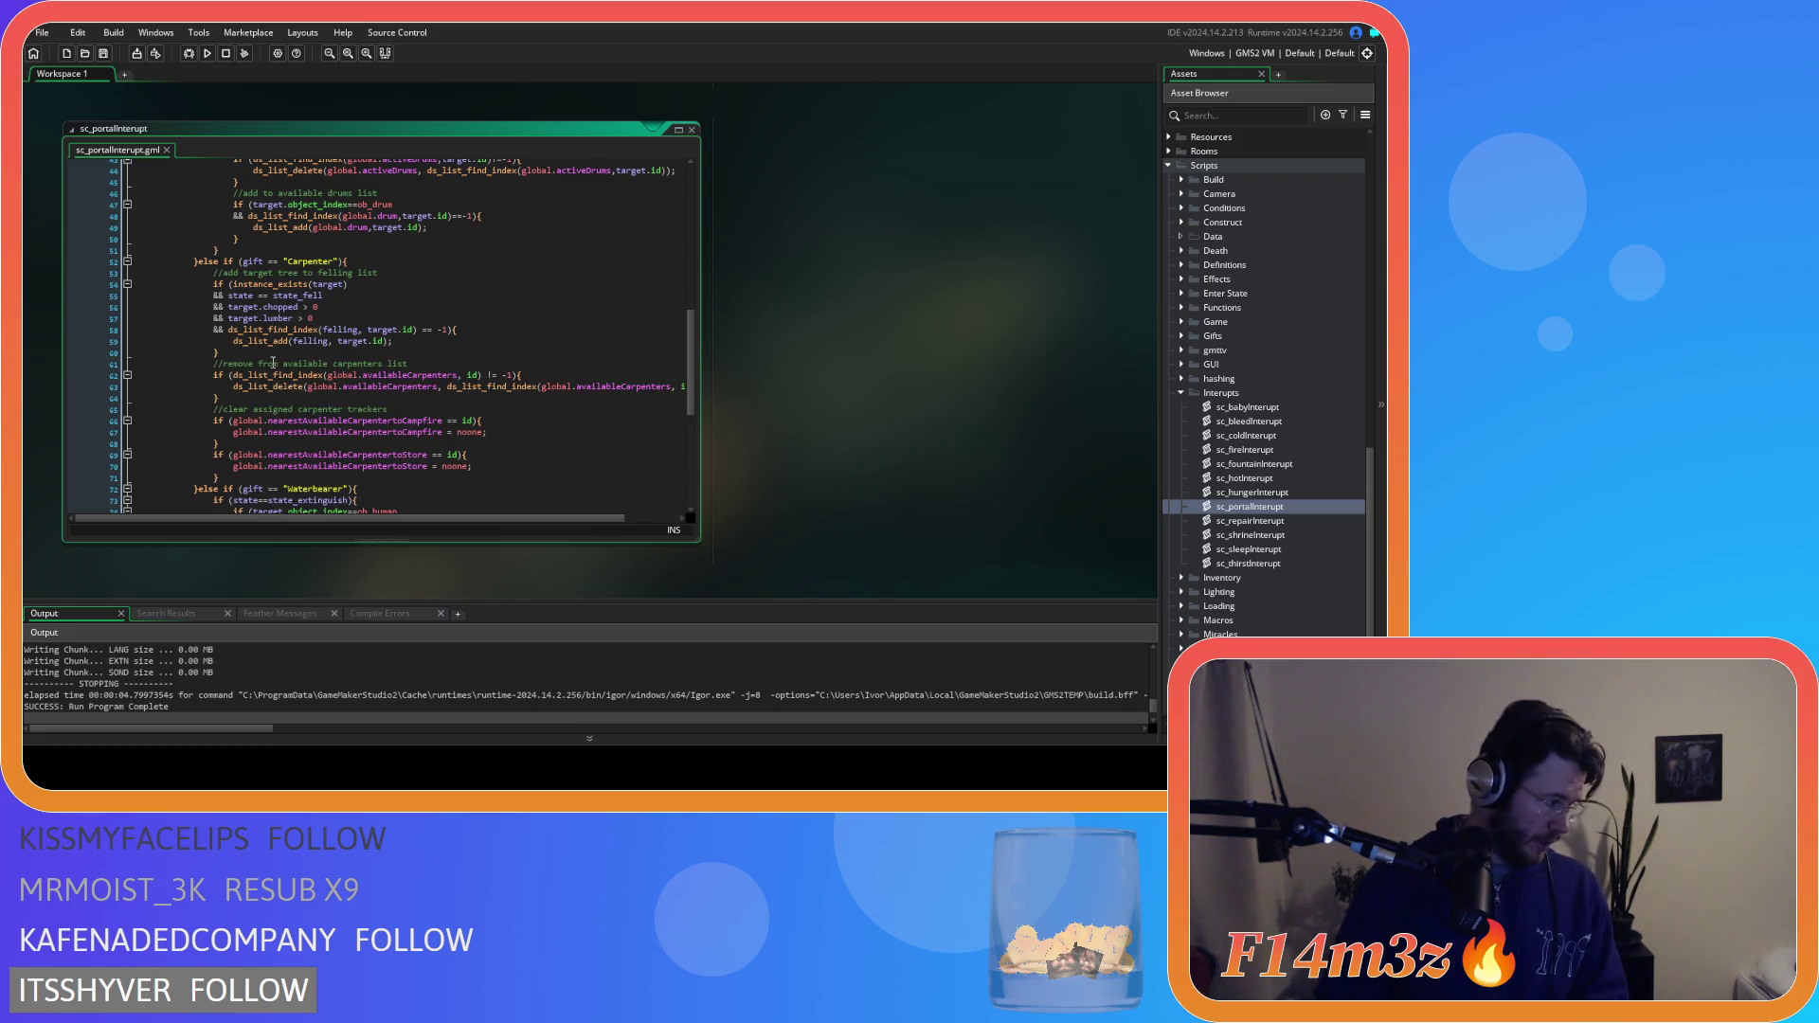
pyautogui.click(281, 352)
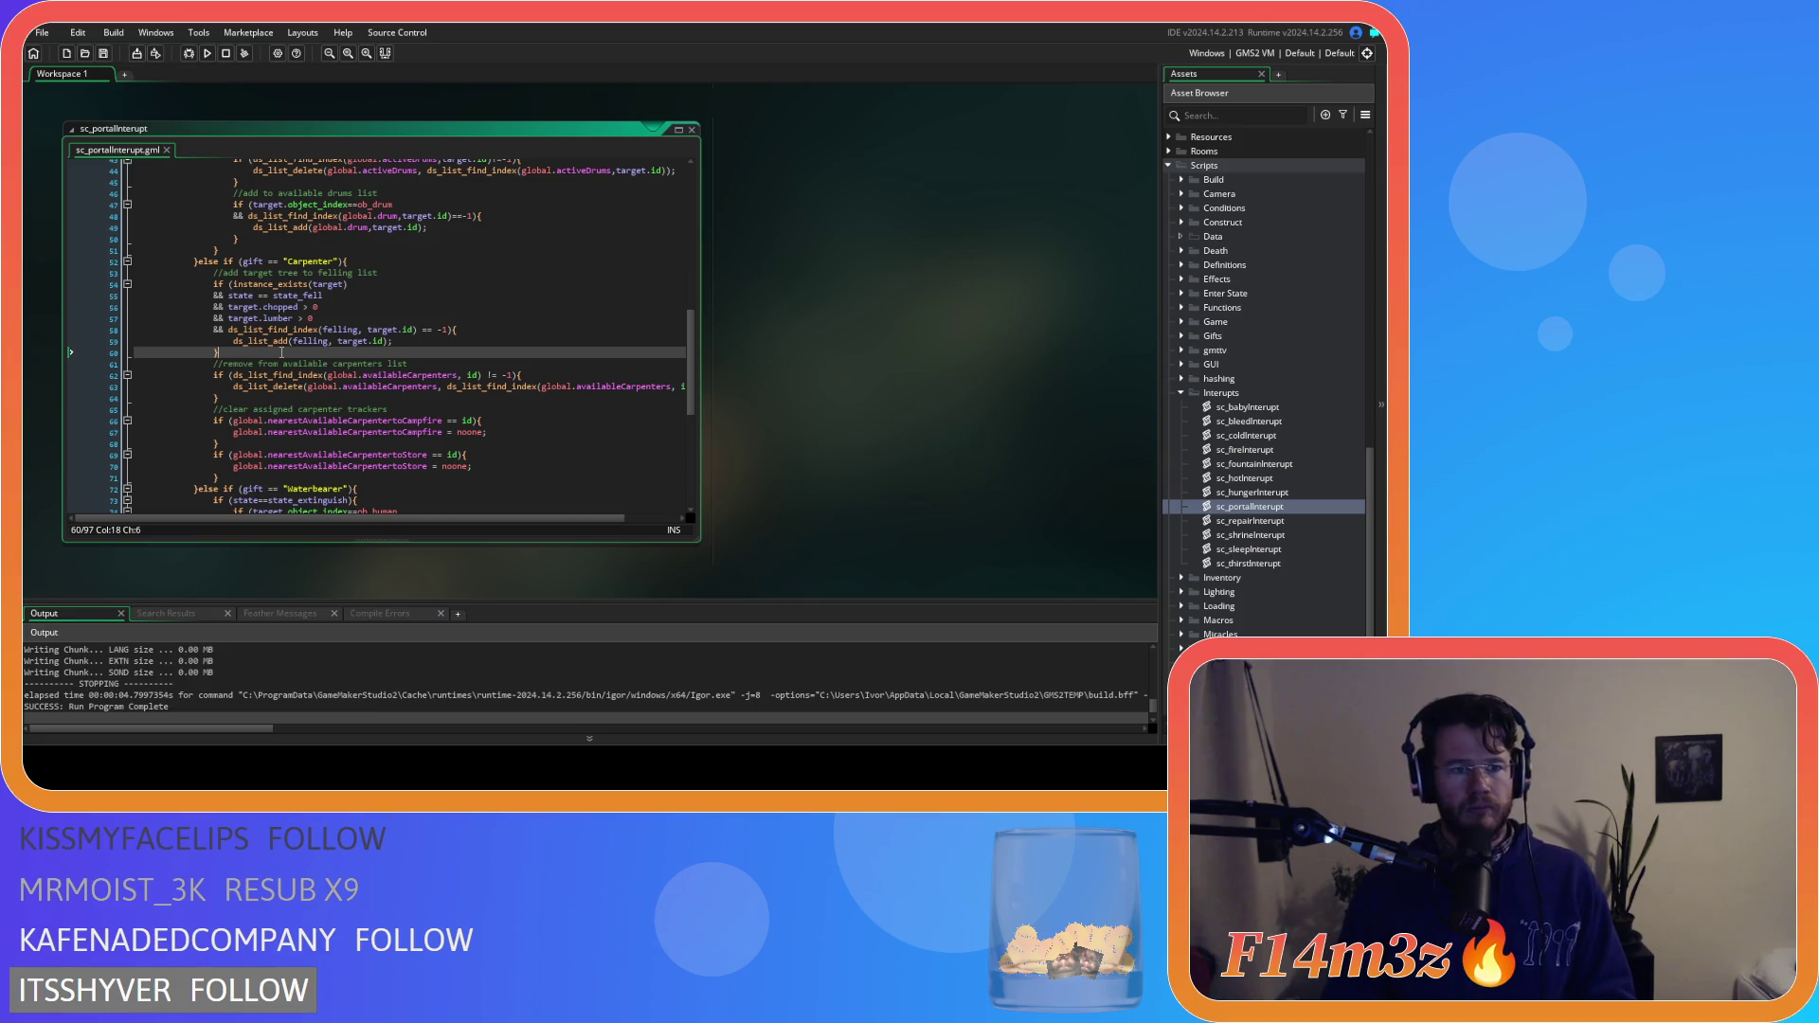
pyautogui.press('Return')
pyautogui.hotkey('ctrl', 'v')
pyautogui.hotkey('shift', 'Up')
pyautogui.hotkey('shift', 'Up')
pyautogui.hotkey('shift', 'Up')
pyautogui.hotkey('shift', 'Home')
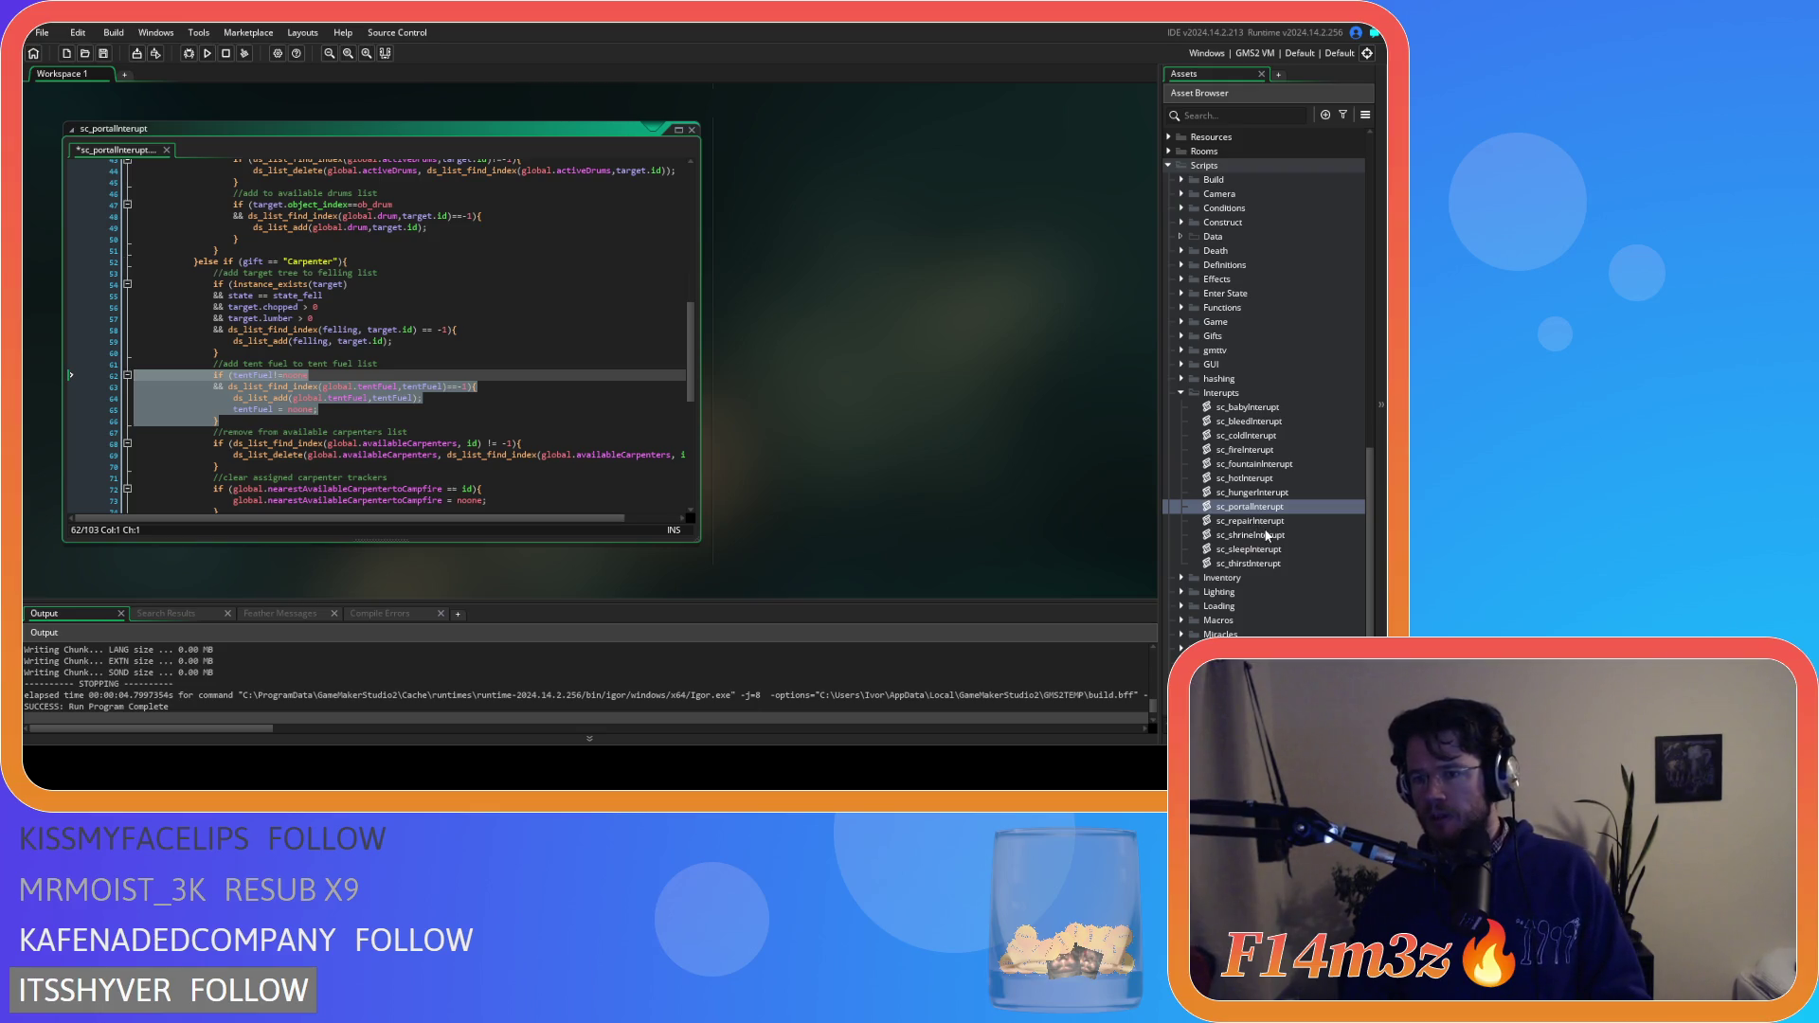
pyautogui.doubleClick(1250, 521)
pyautogui.scroll(-5, 316, 350)
pyautogui.scroll(-3, 322, 360)
pyautogui.scroll(10, 341, 369)
pyautogui.scroll(-2, 355, 379)
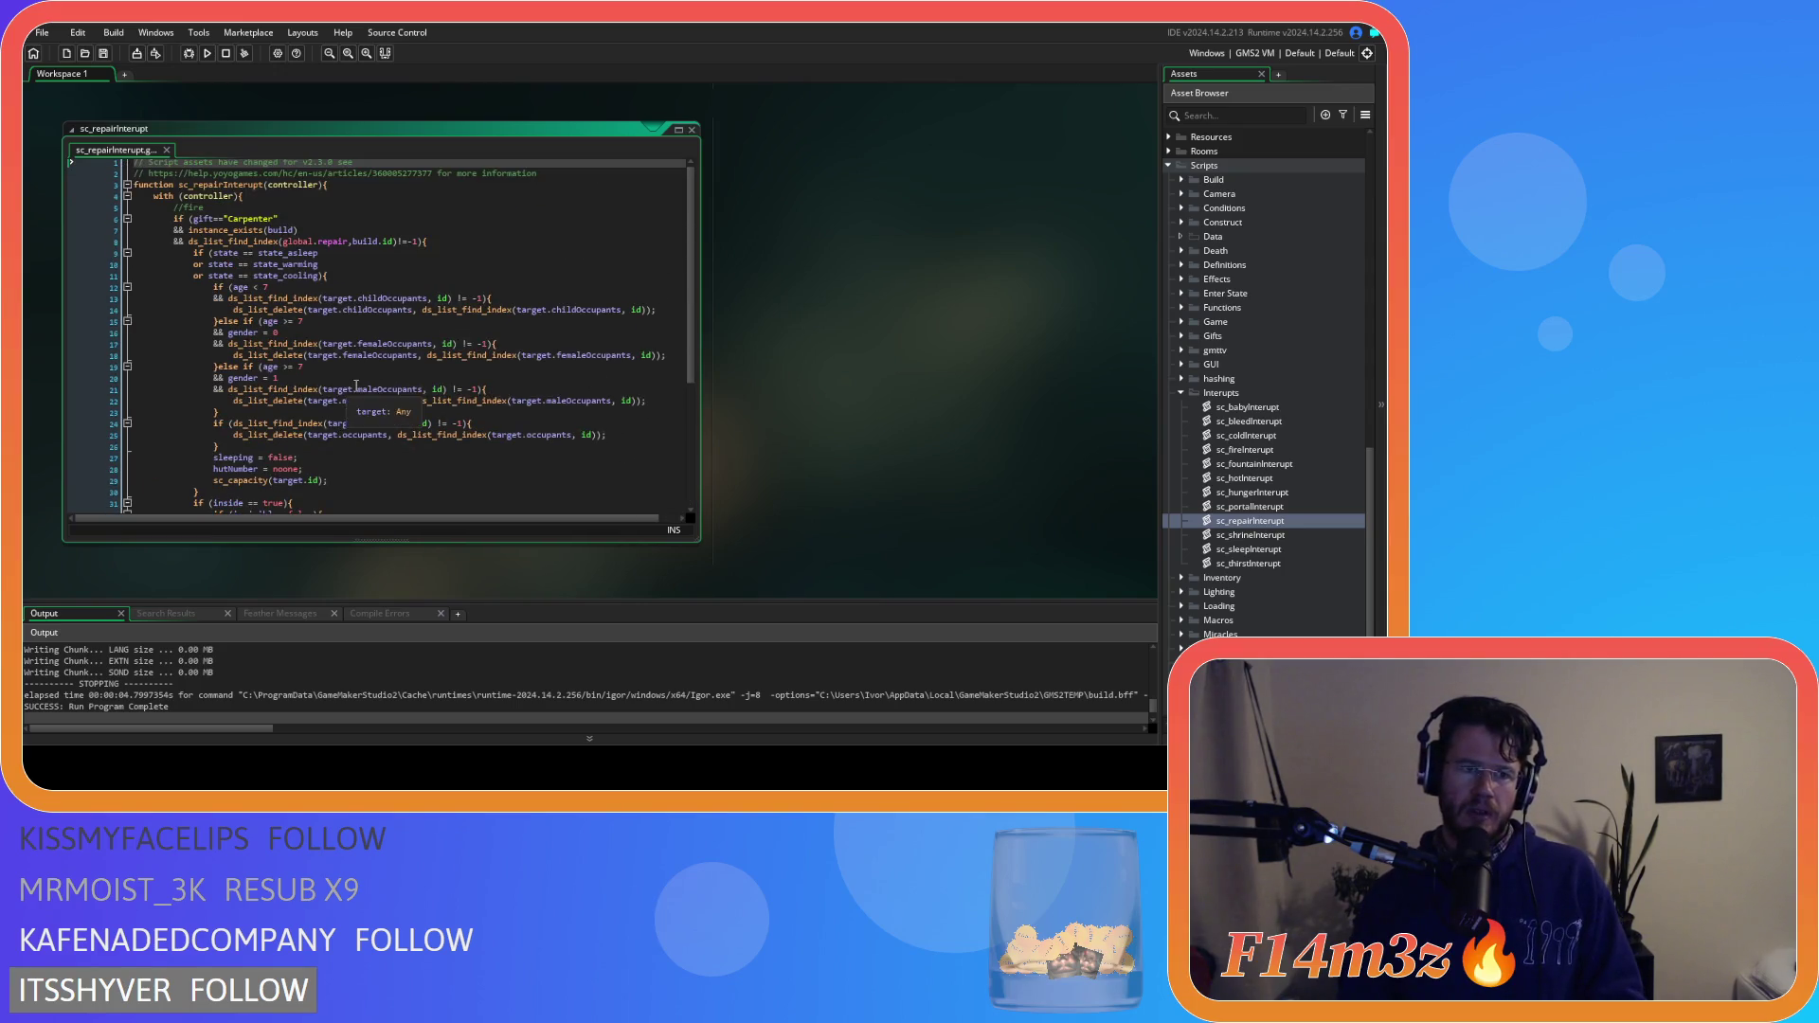
pyautogui.scroll(-4, 361, 385)
pyautogui.scroll(5, 364, 389)
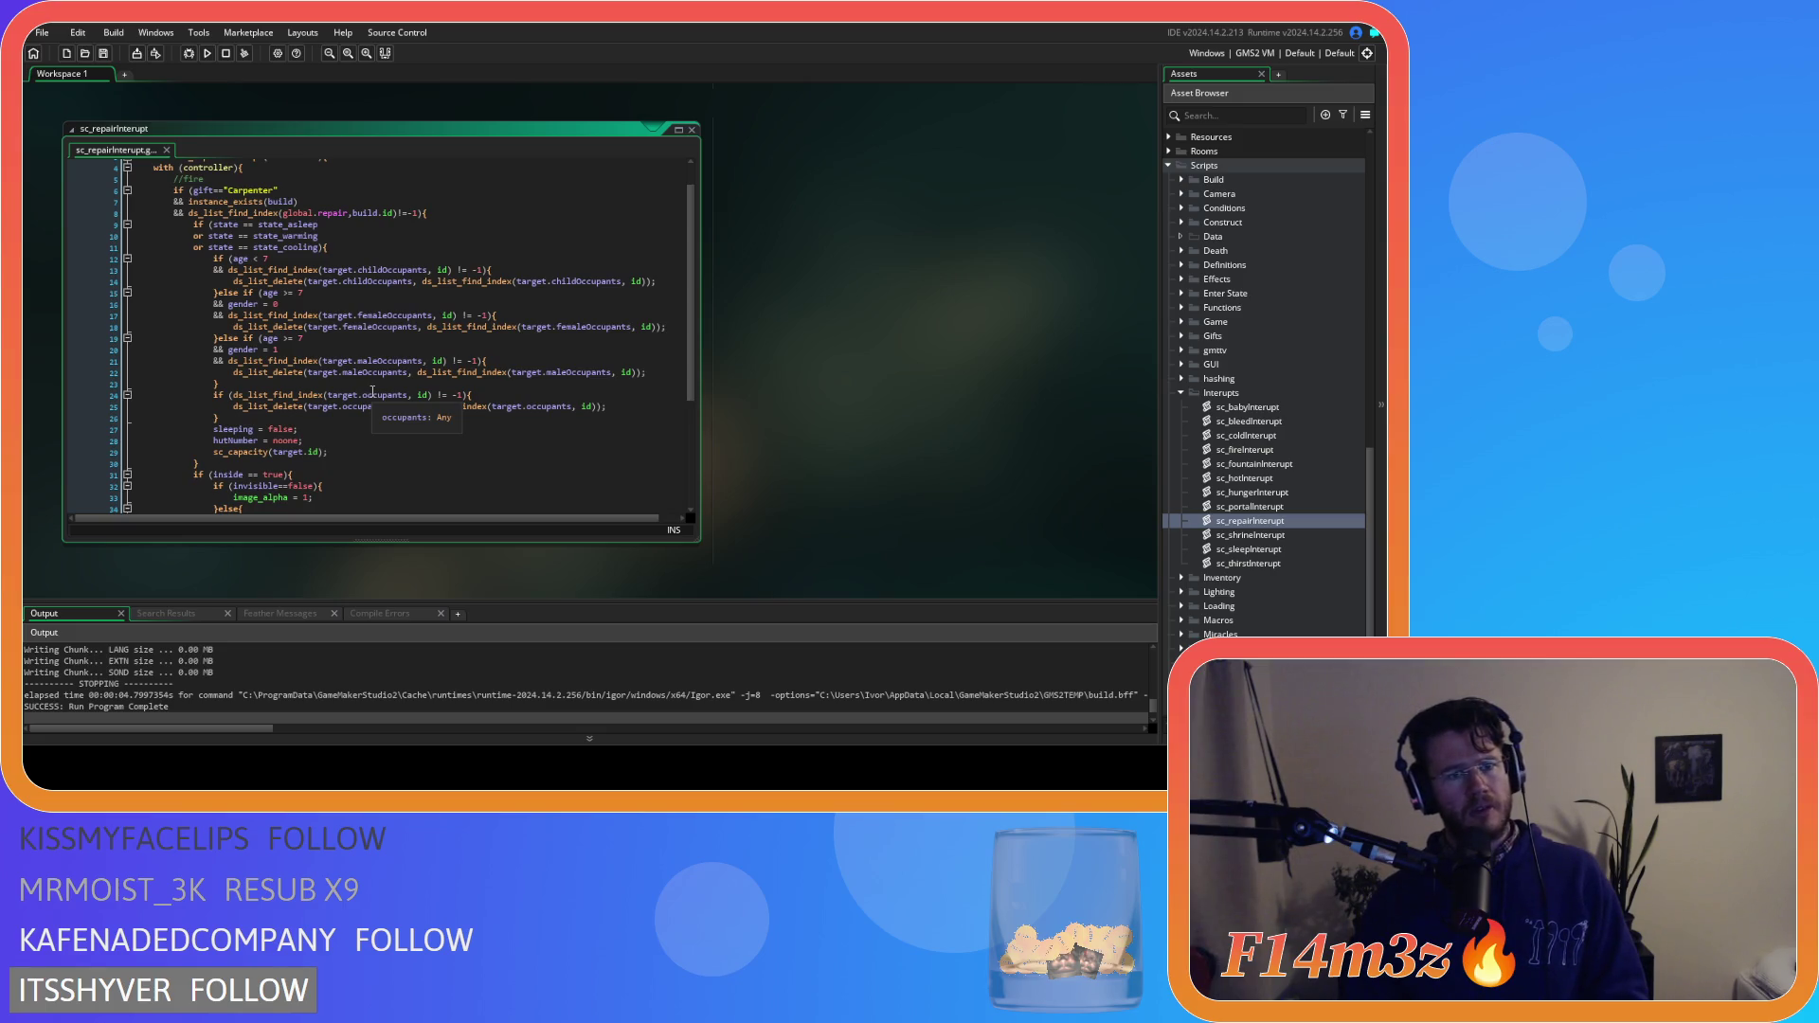
pyautogui.scroll(-5, 372, 390)
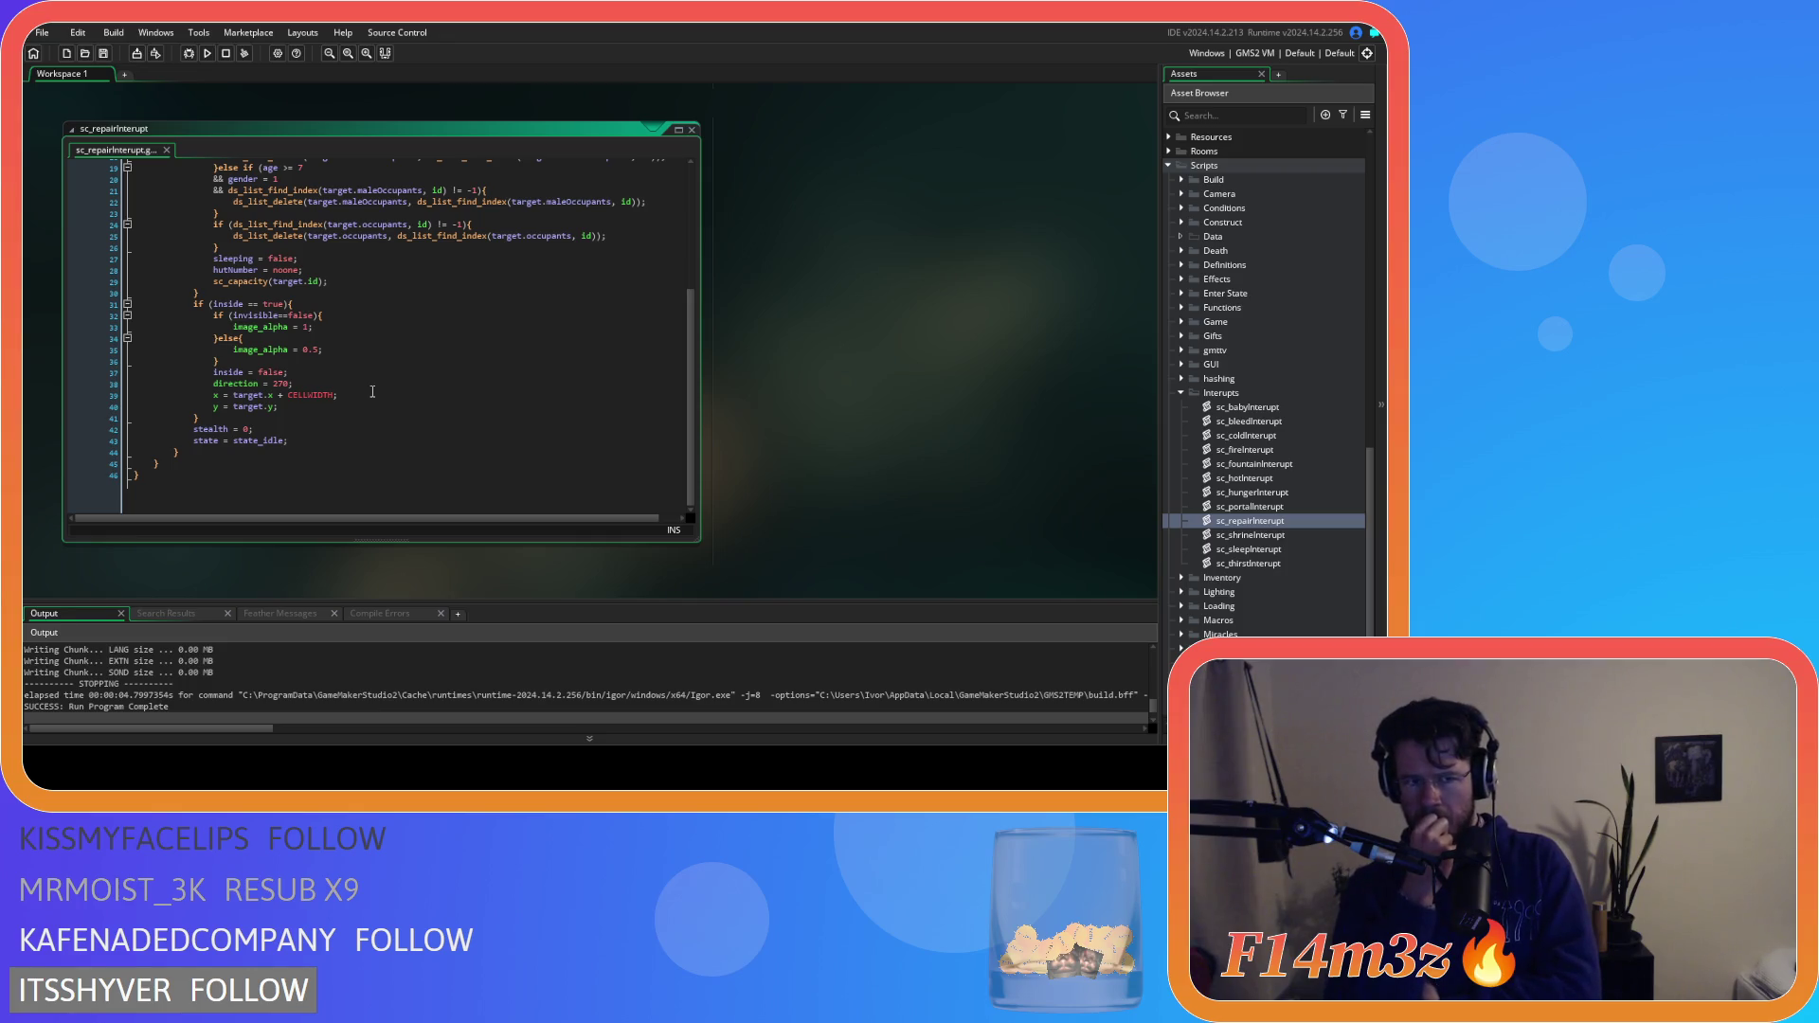
pyautogui.scroll(5, 372, 392)
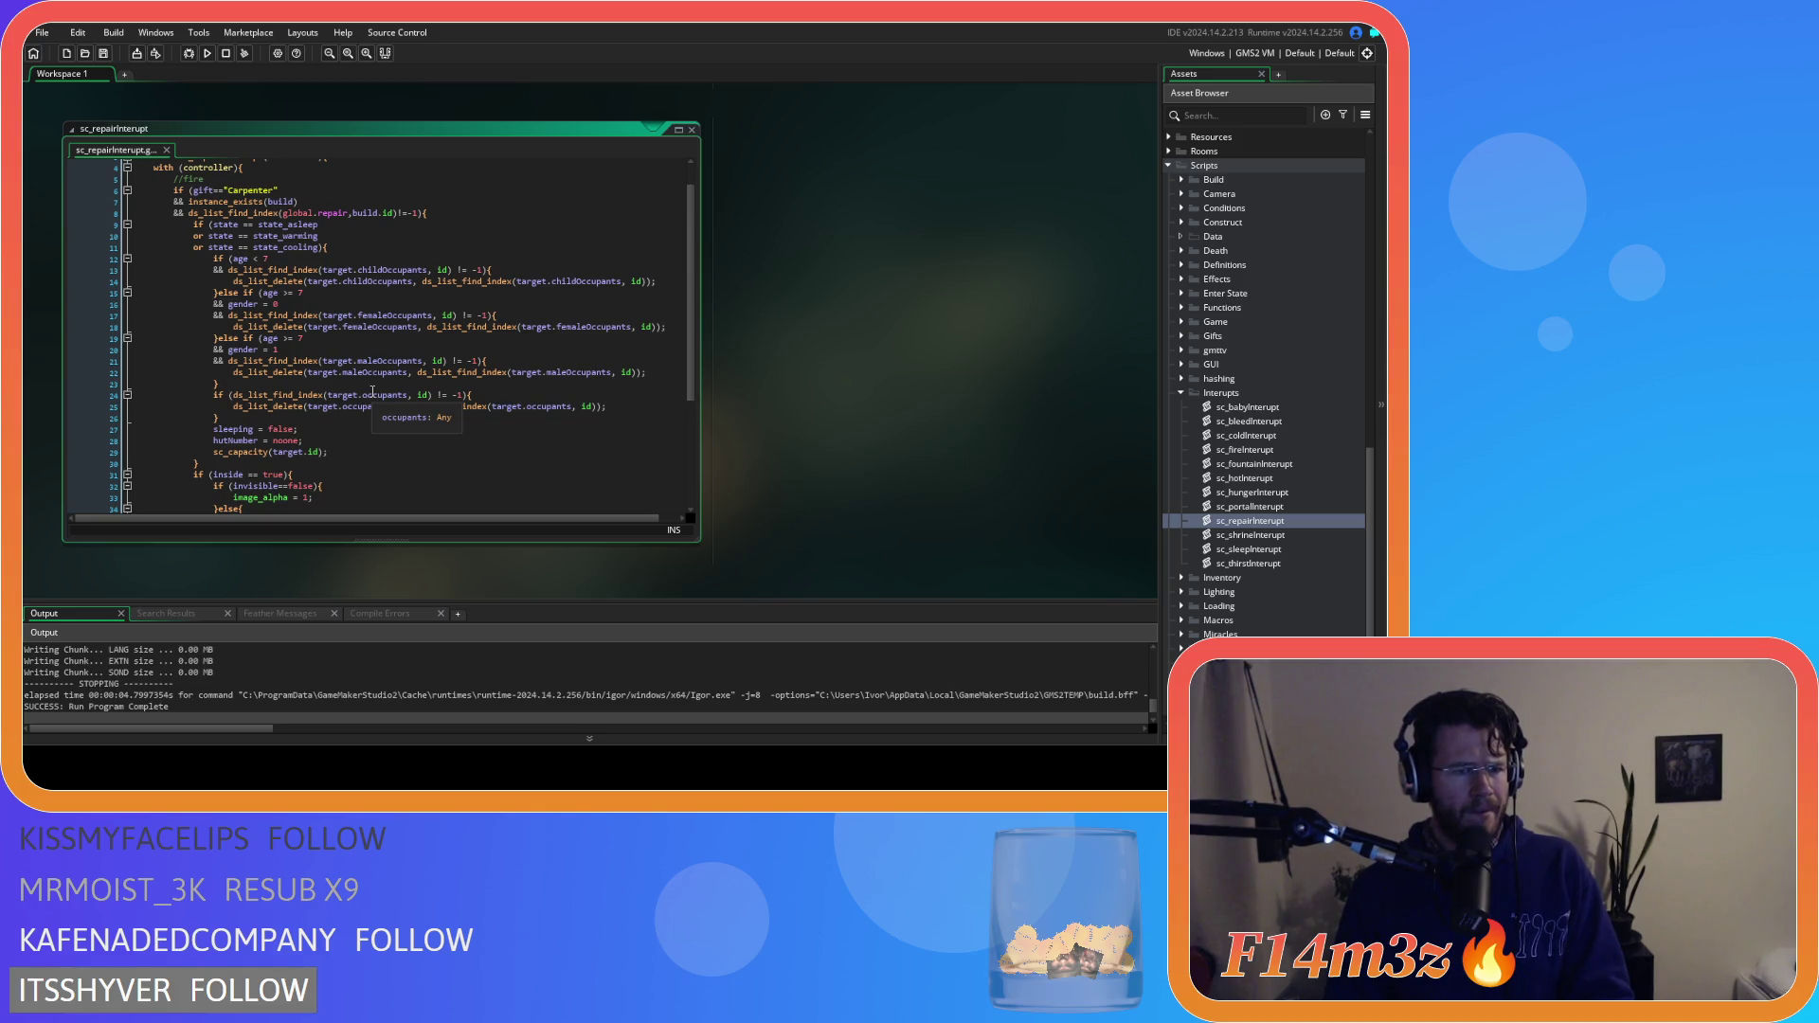
pyautogui.scroll(-4, 372, 391)
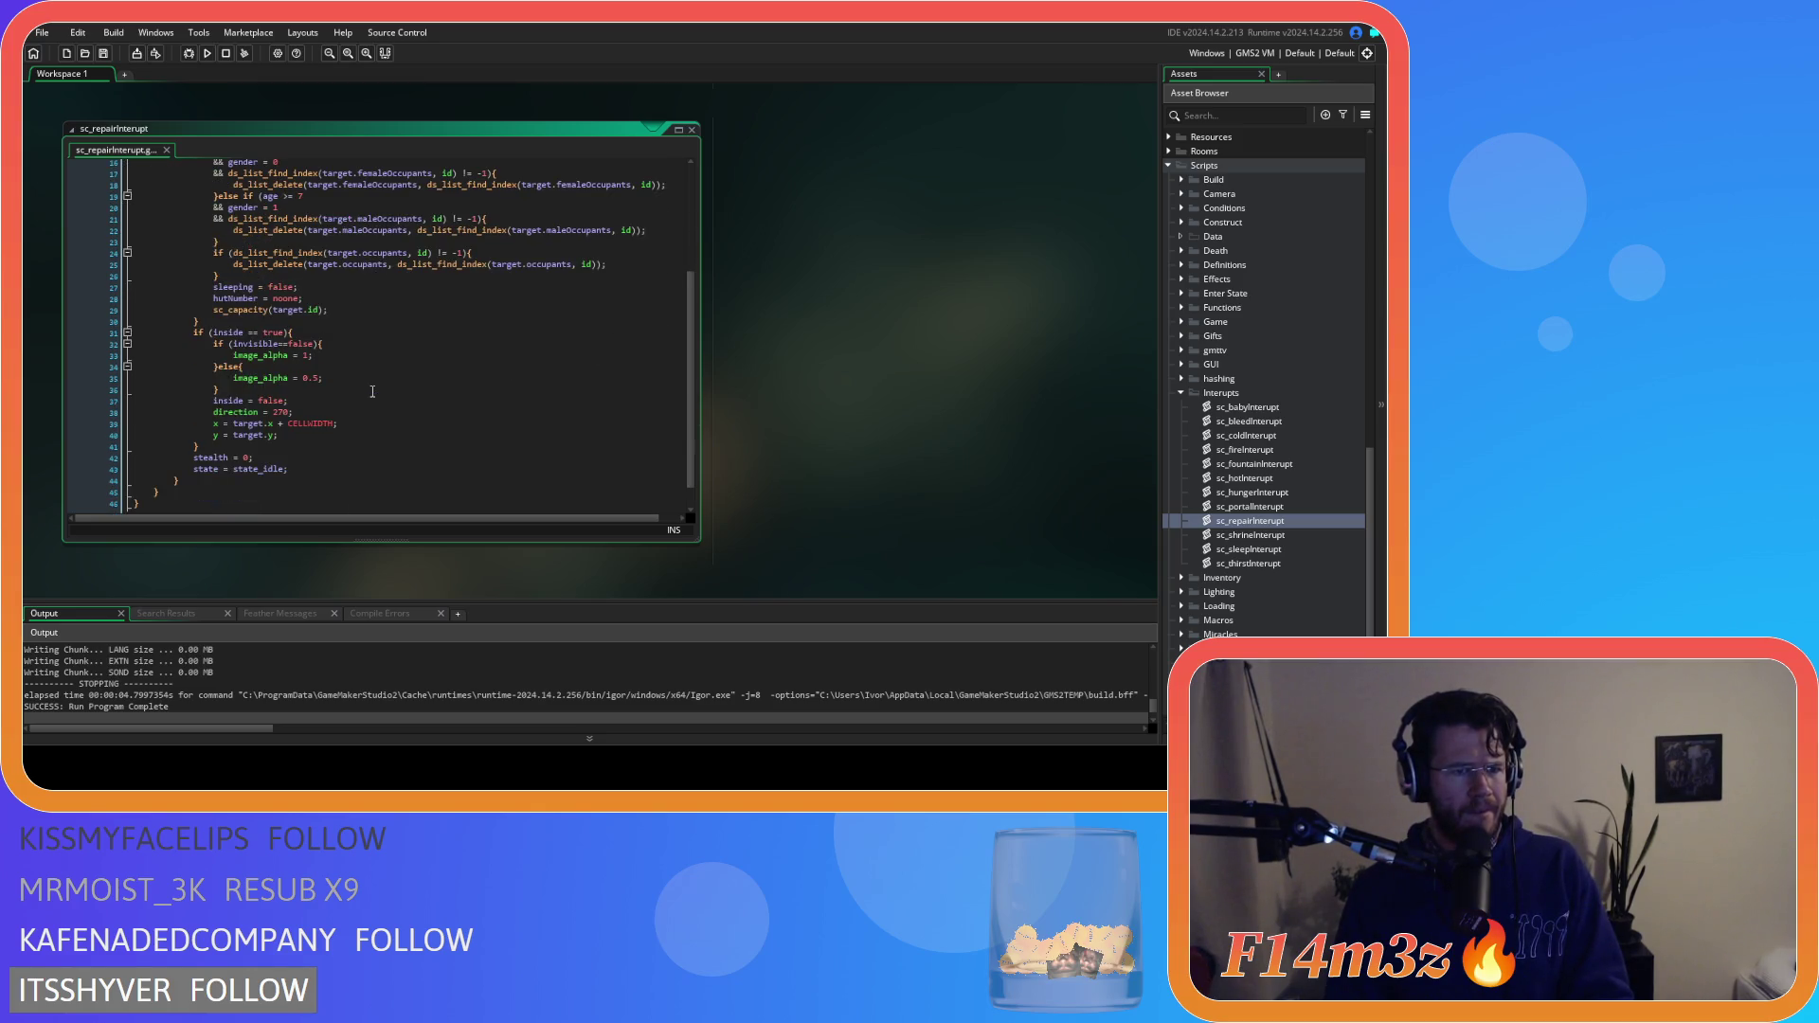
pyautogui.scroll(3, 372, 391)
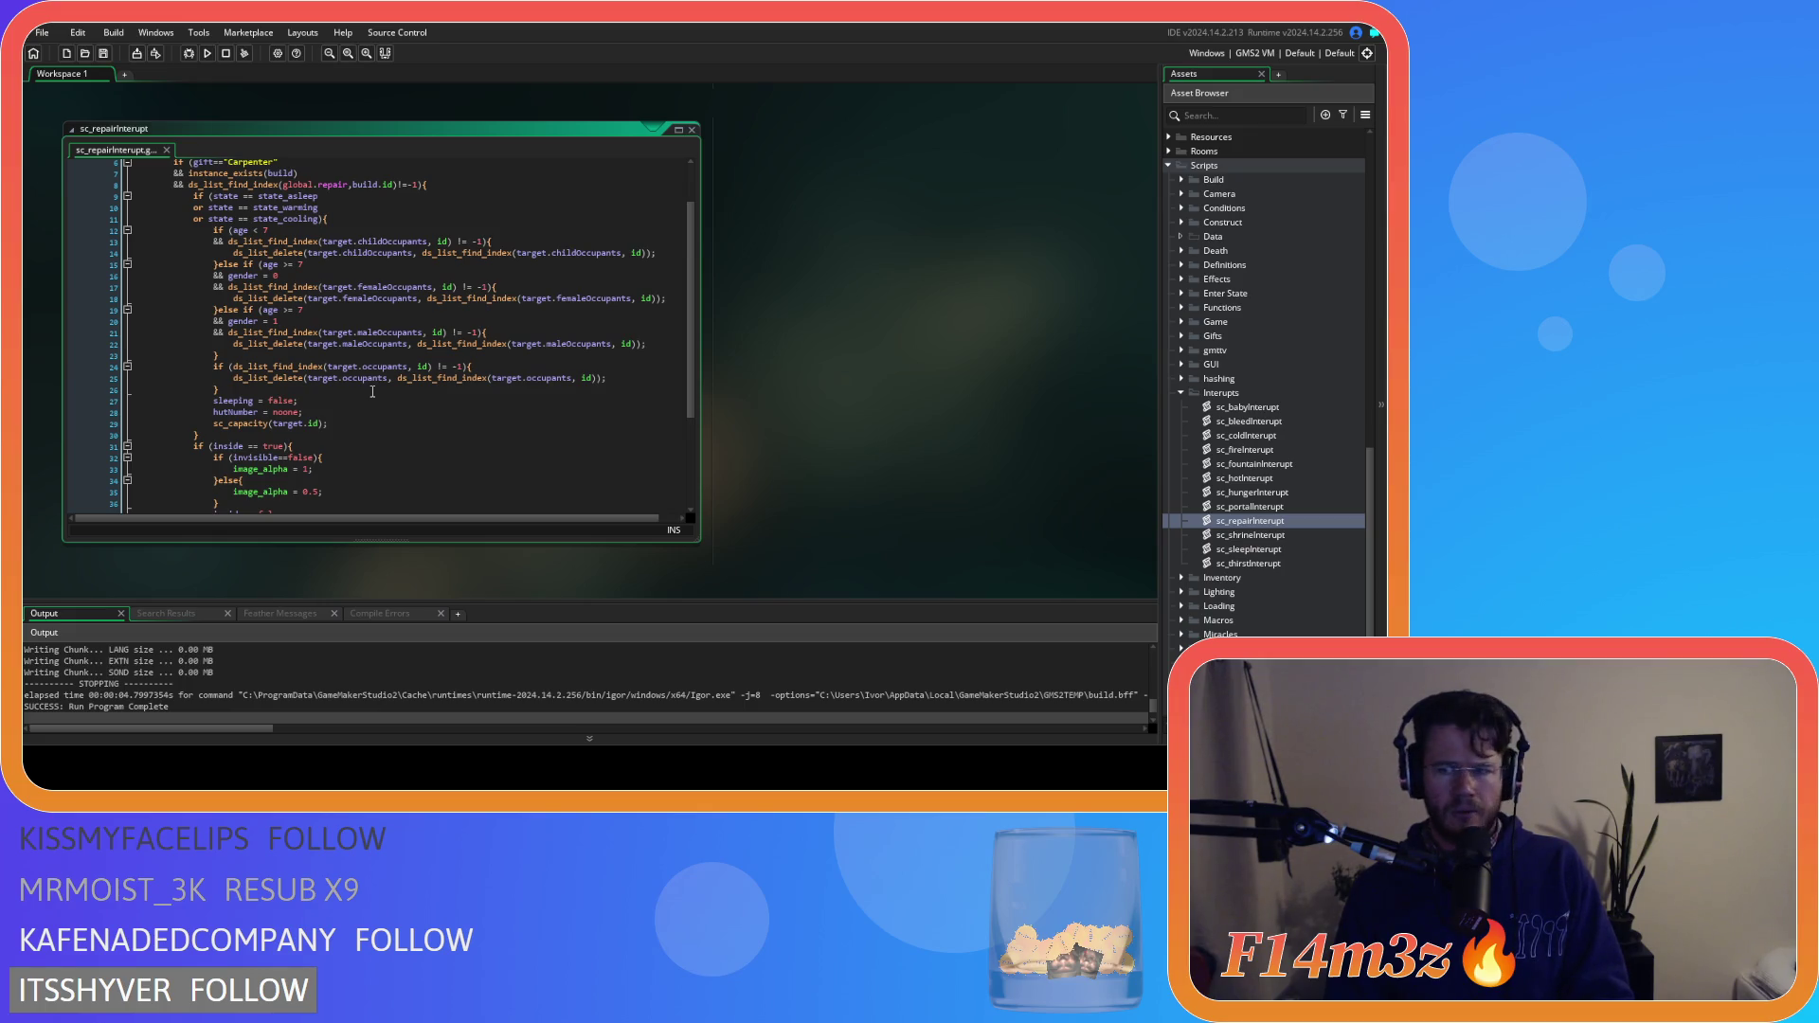
pyautogui.click(1257, 509)
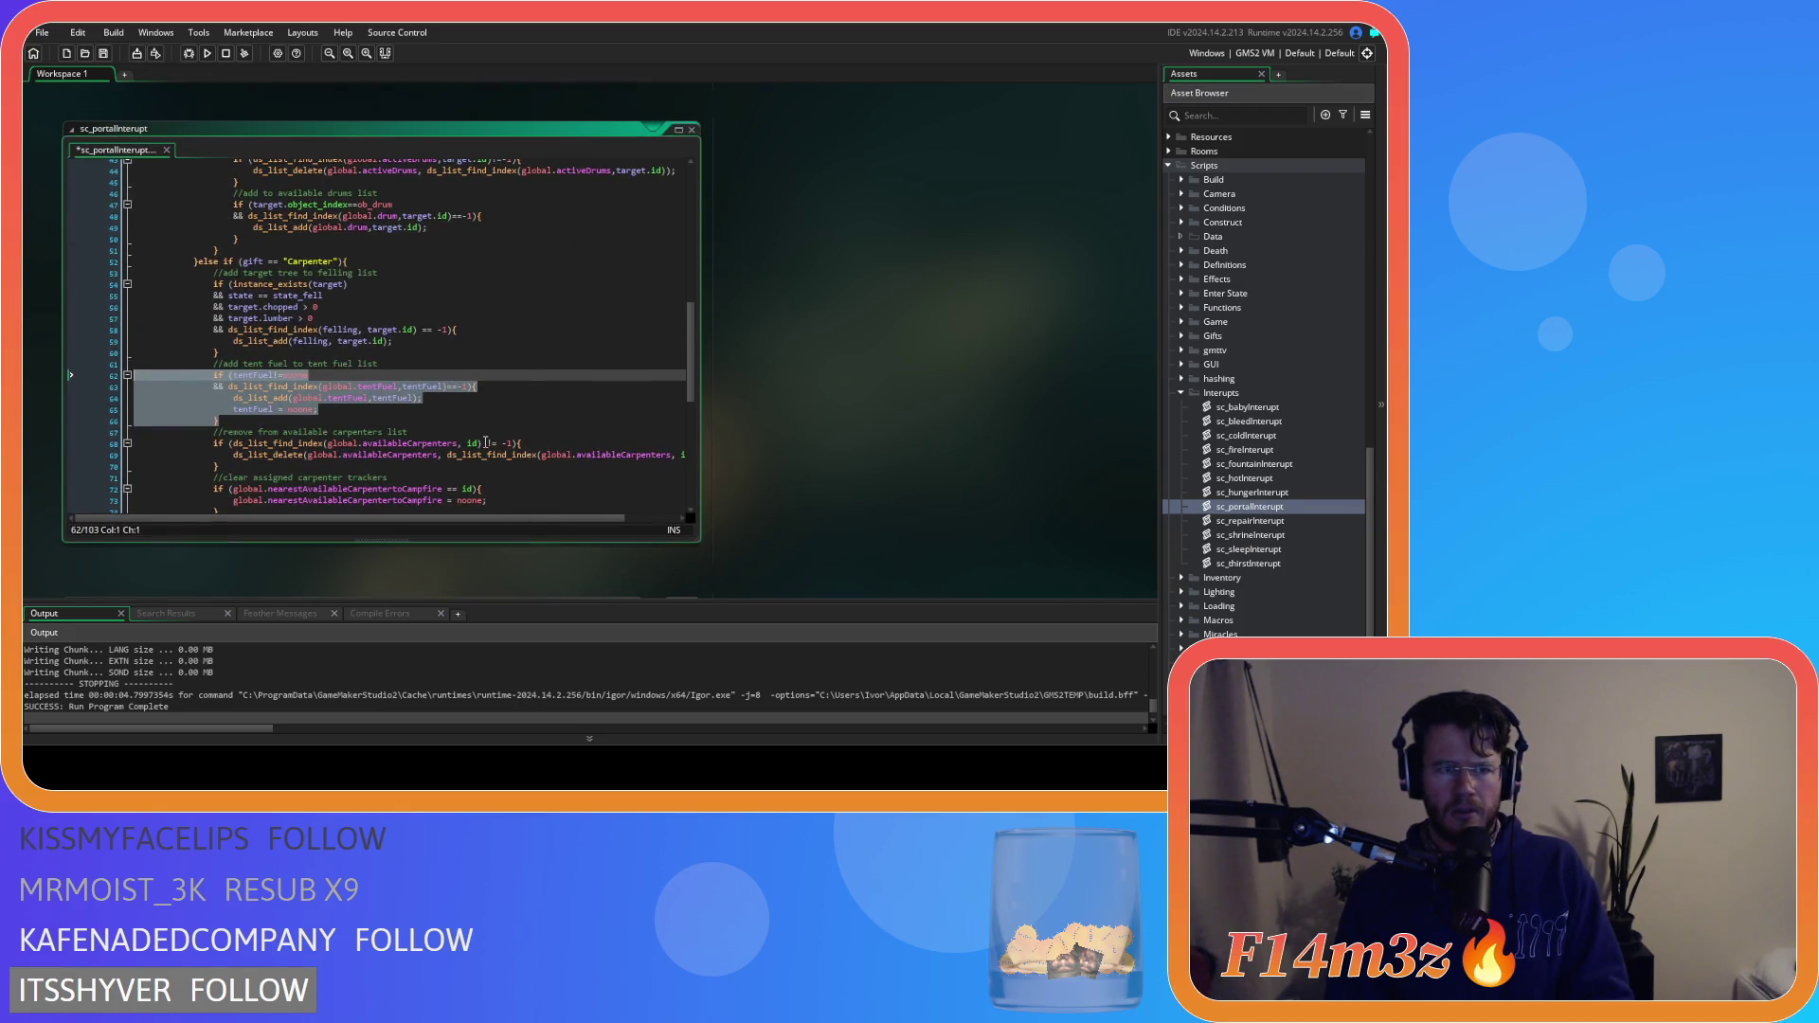
pyautogui.scroll(-6, 485, 442)
pyautogui.scroll(3, 485, 442)
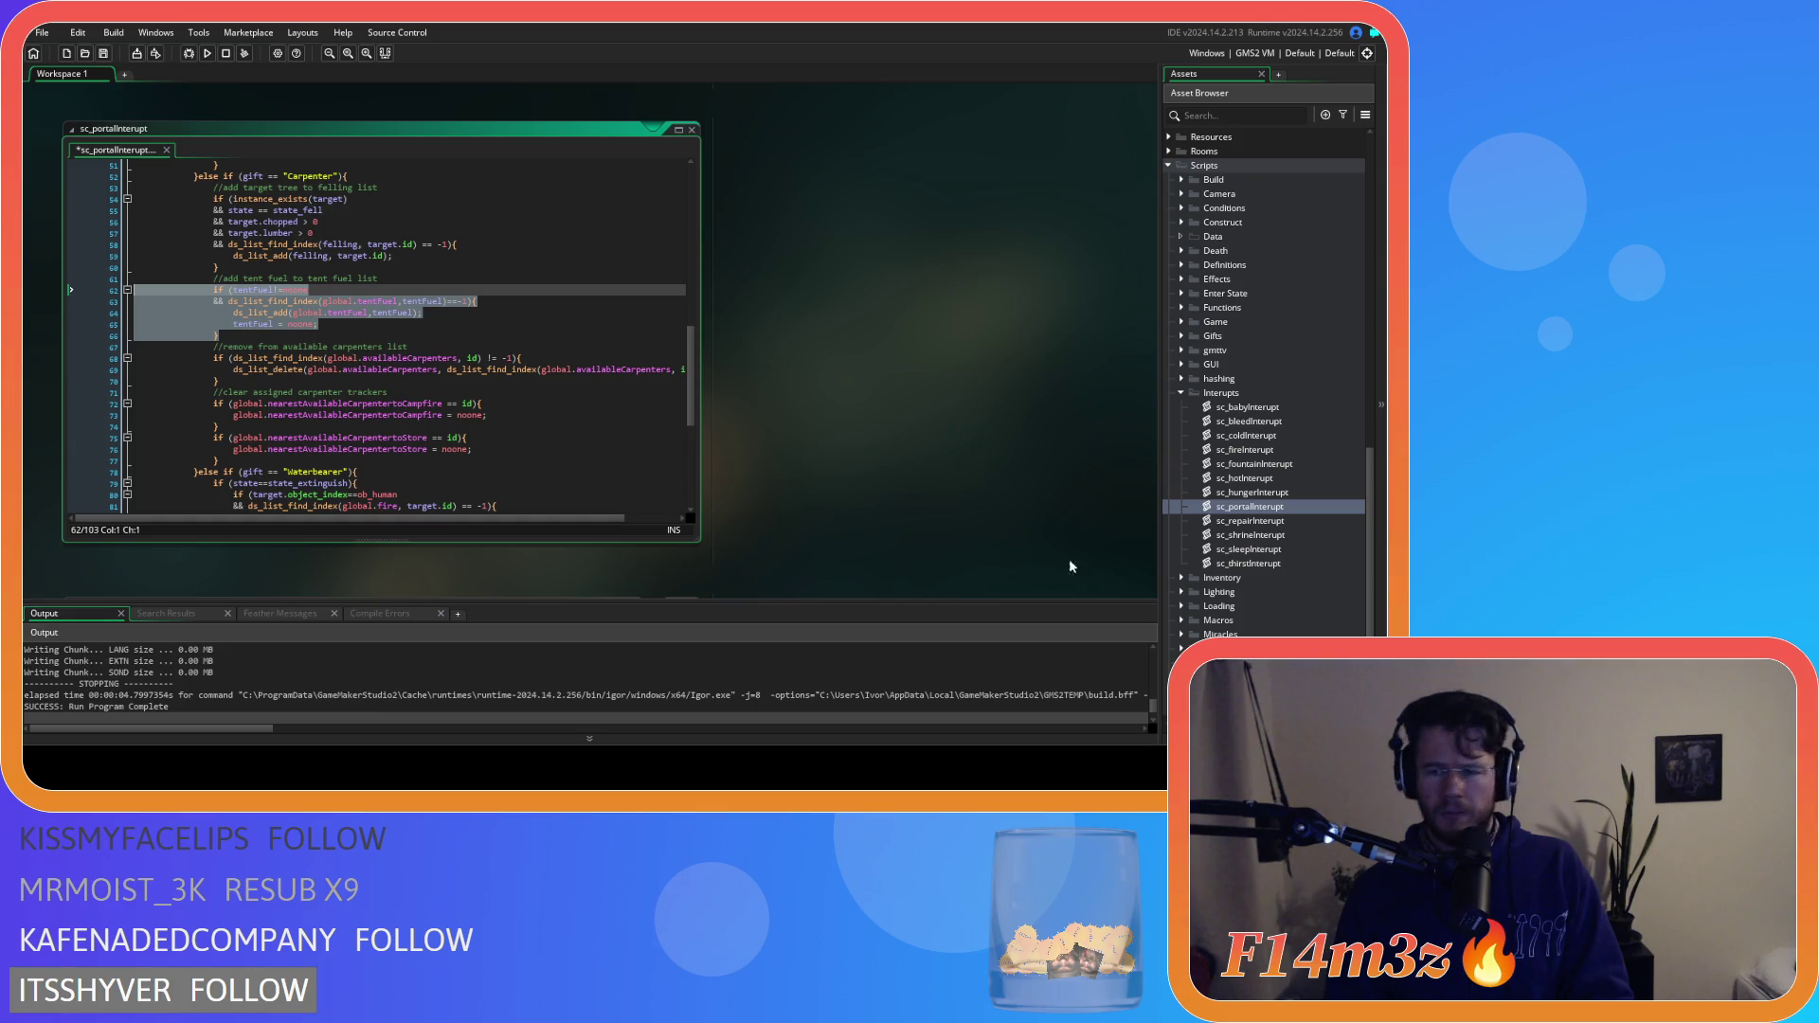
pyautogui.doubleClick(1299, 520)
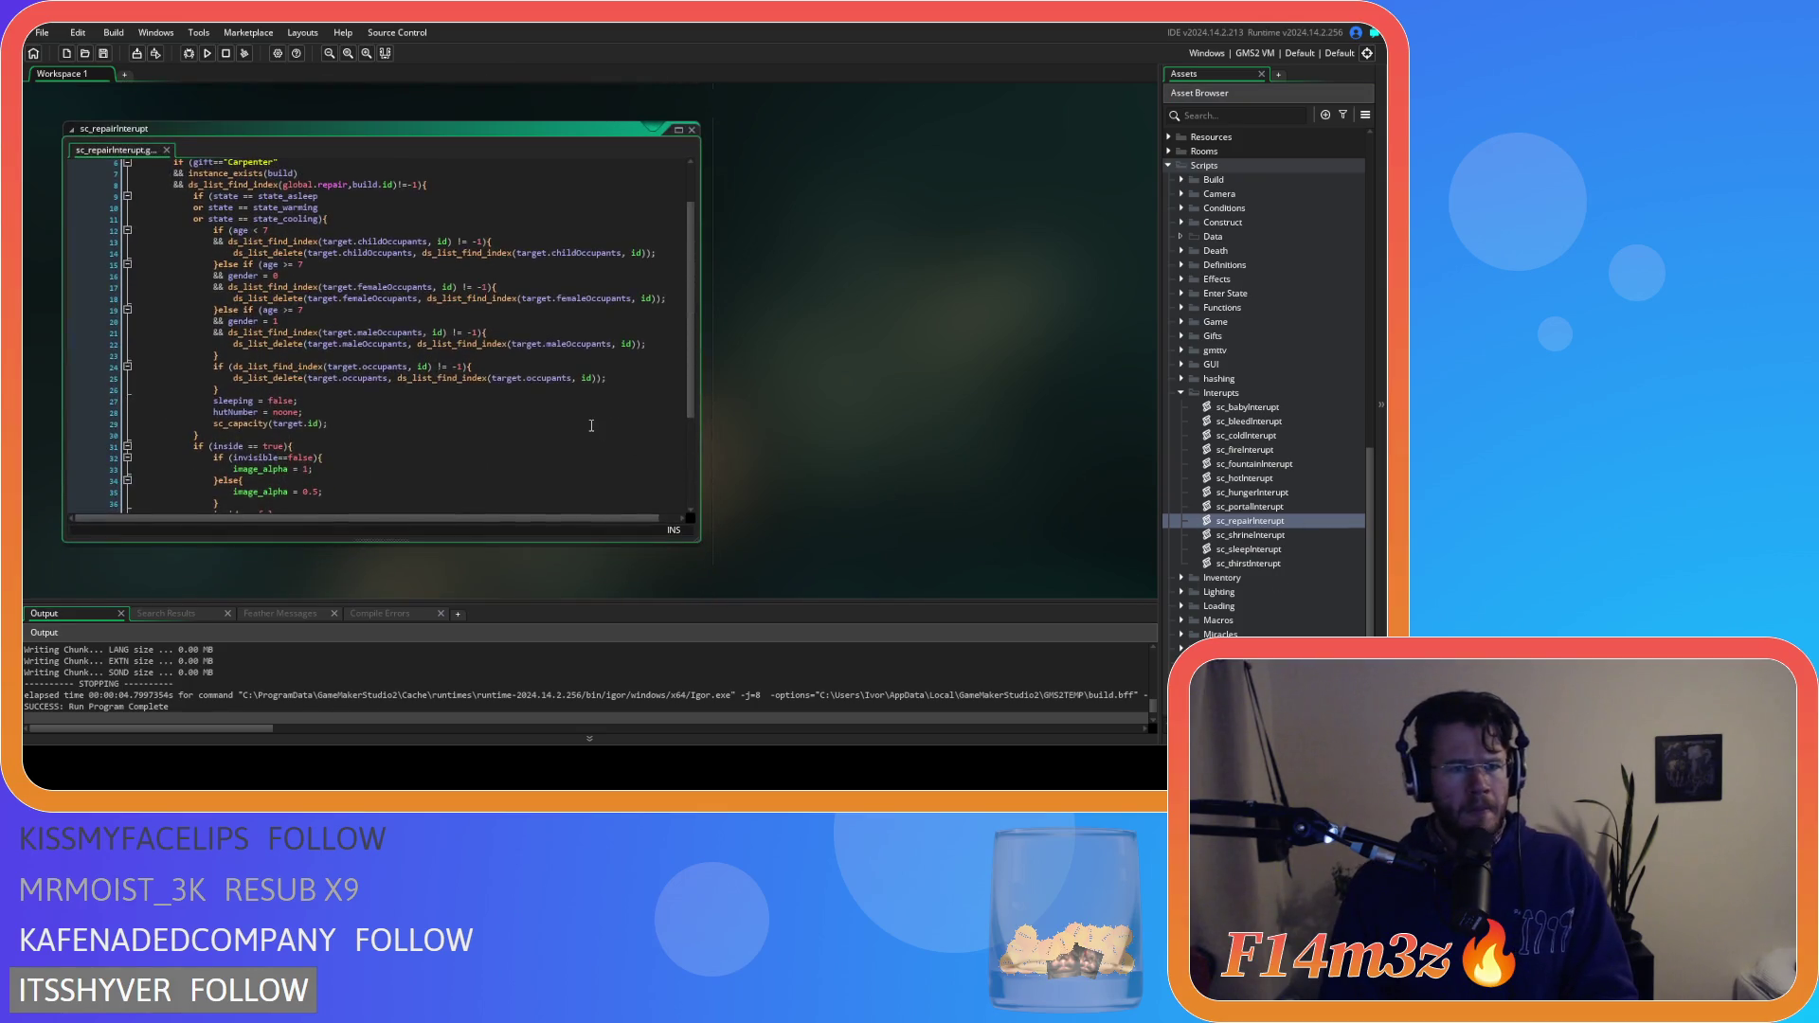
pyautogui.scroll(-4, 591, 426)
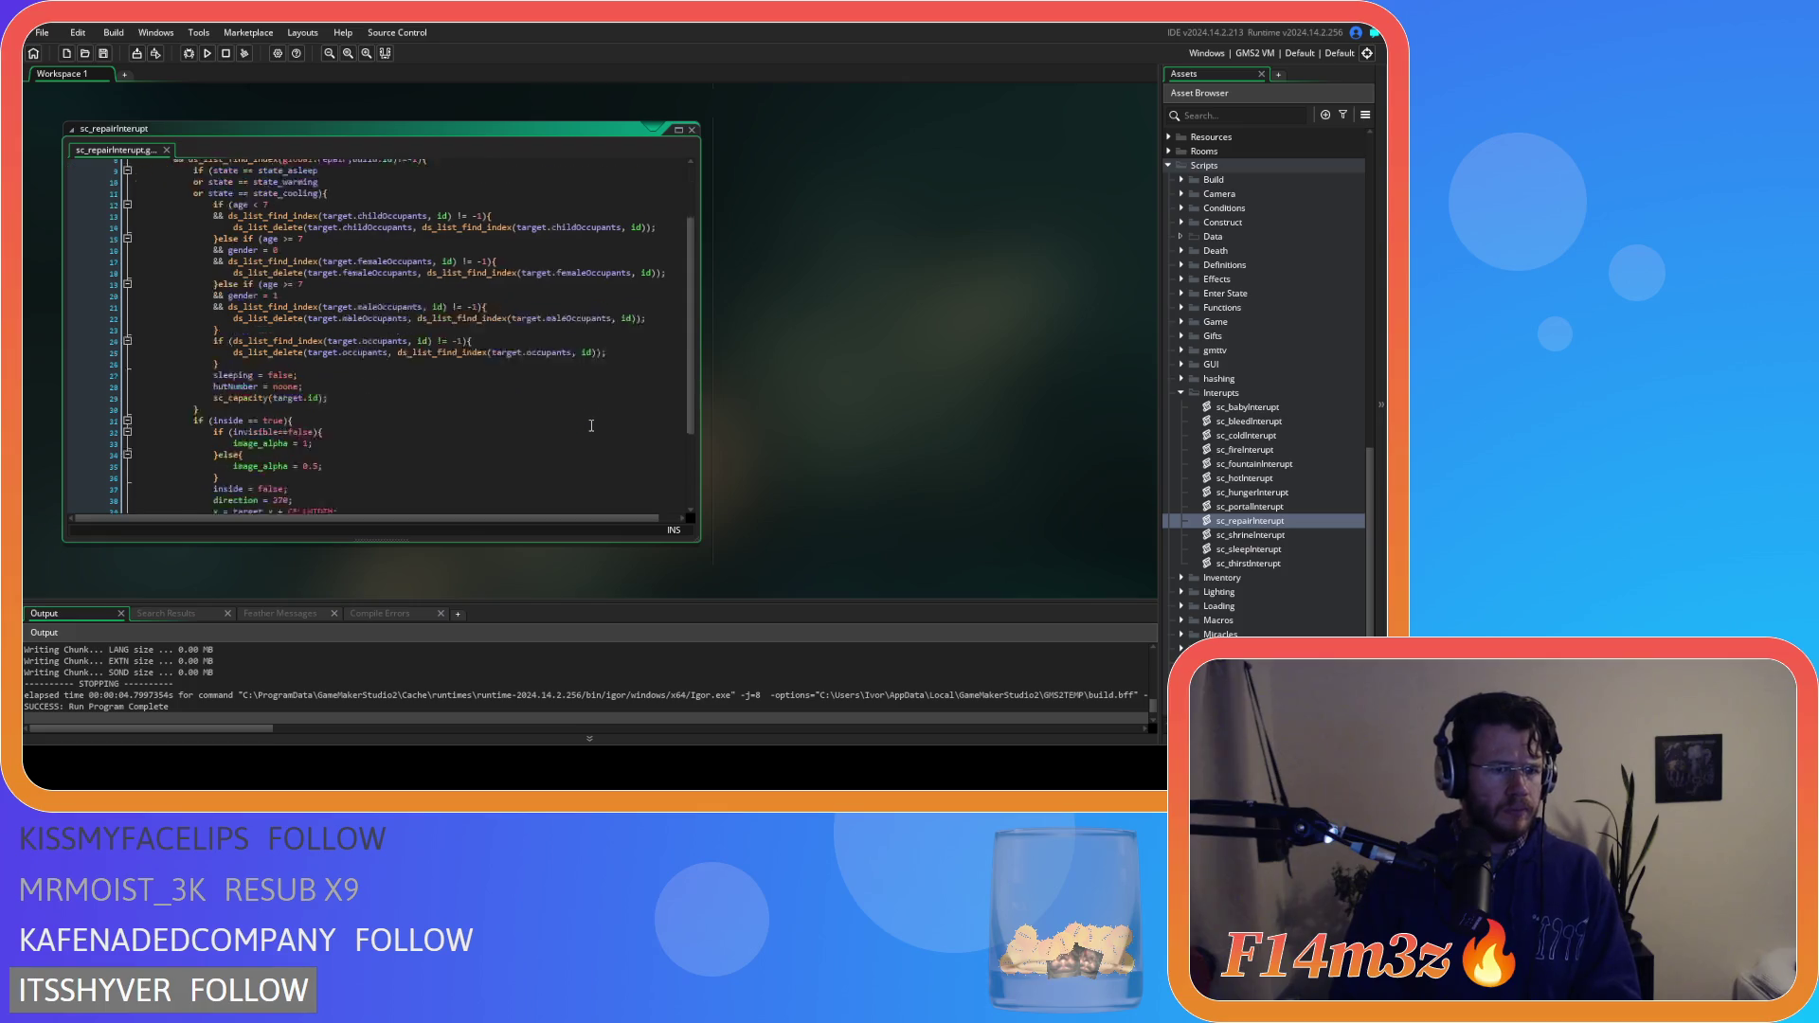
pyautogui.scroll(-2, 591, 426)
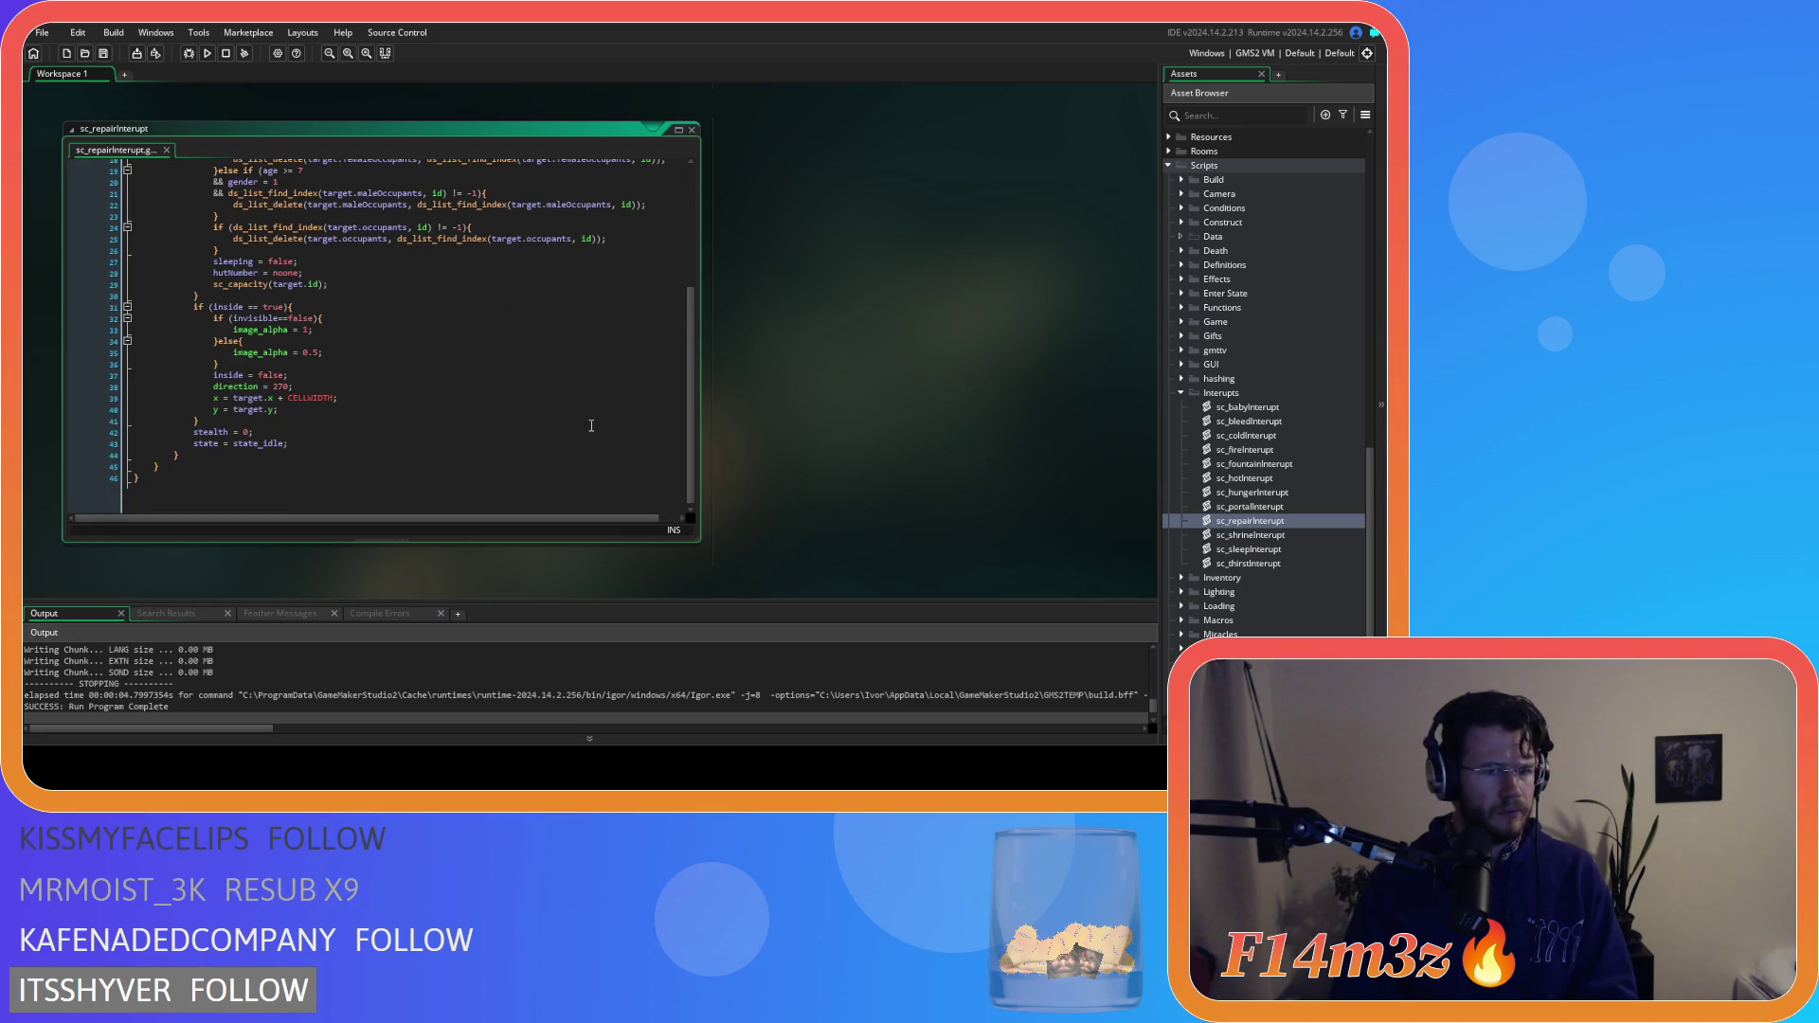
pyautogui.scroll(3, 591, 426)
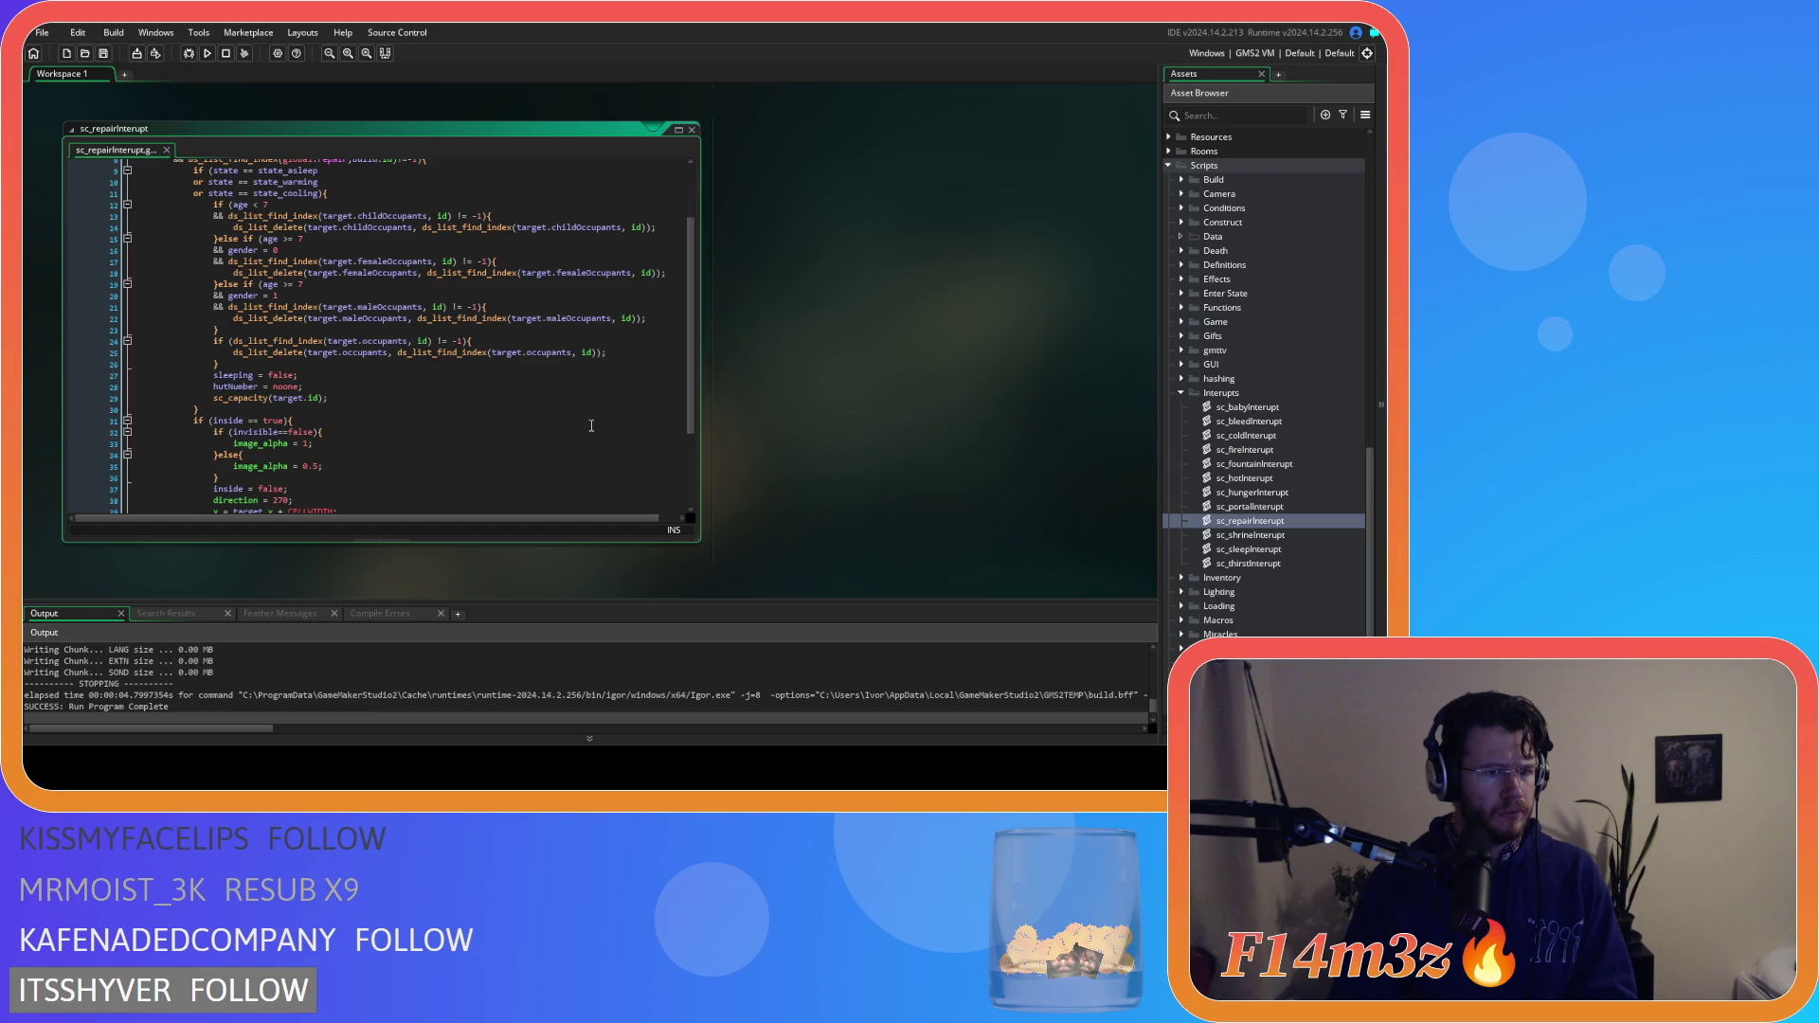
pyautogui.scroll(-3, 591, 425)
pyautogui.scroll(4, 591, 425)
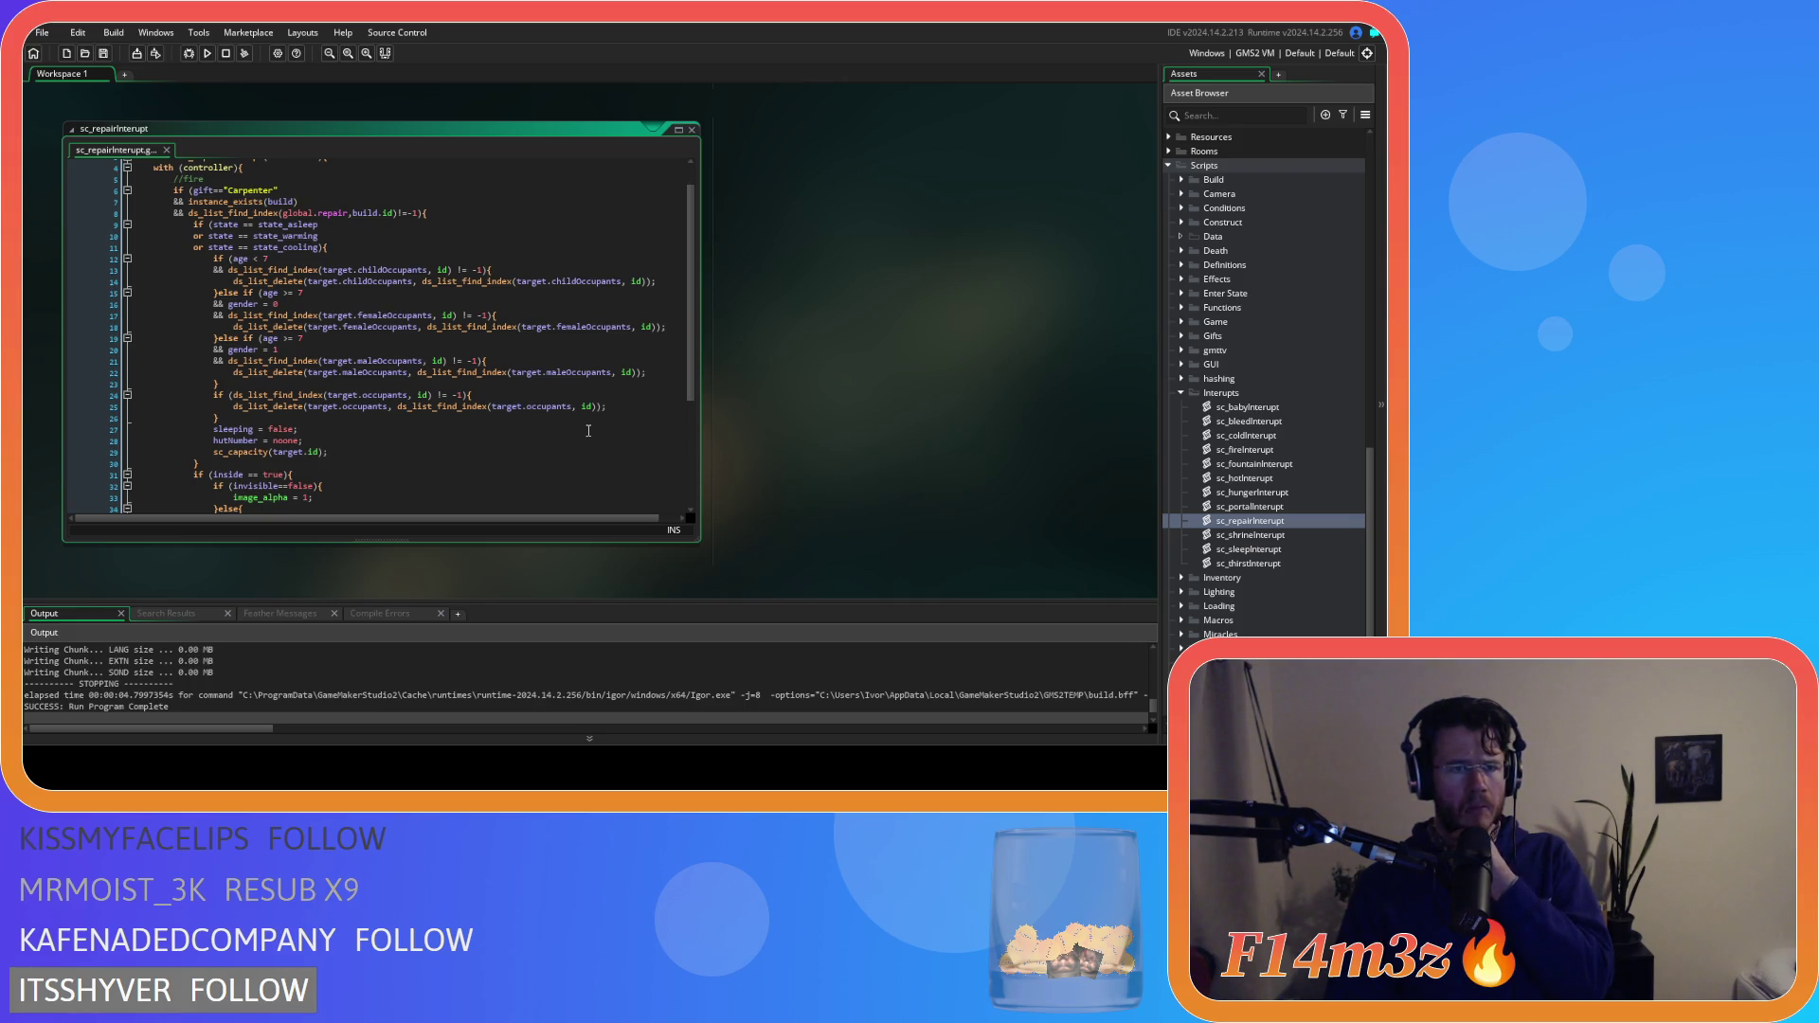
pyautogui.scroll(-5, 589, 431)
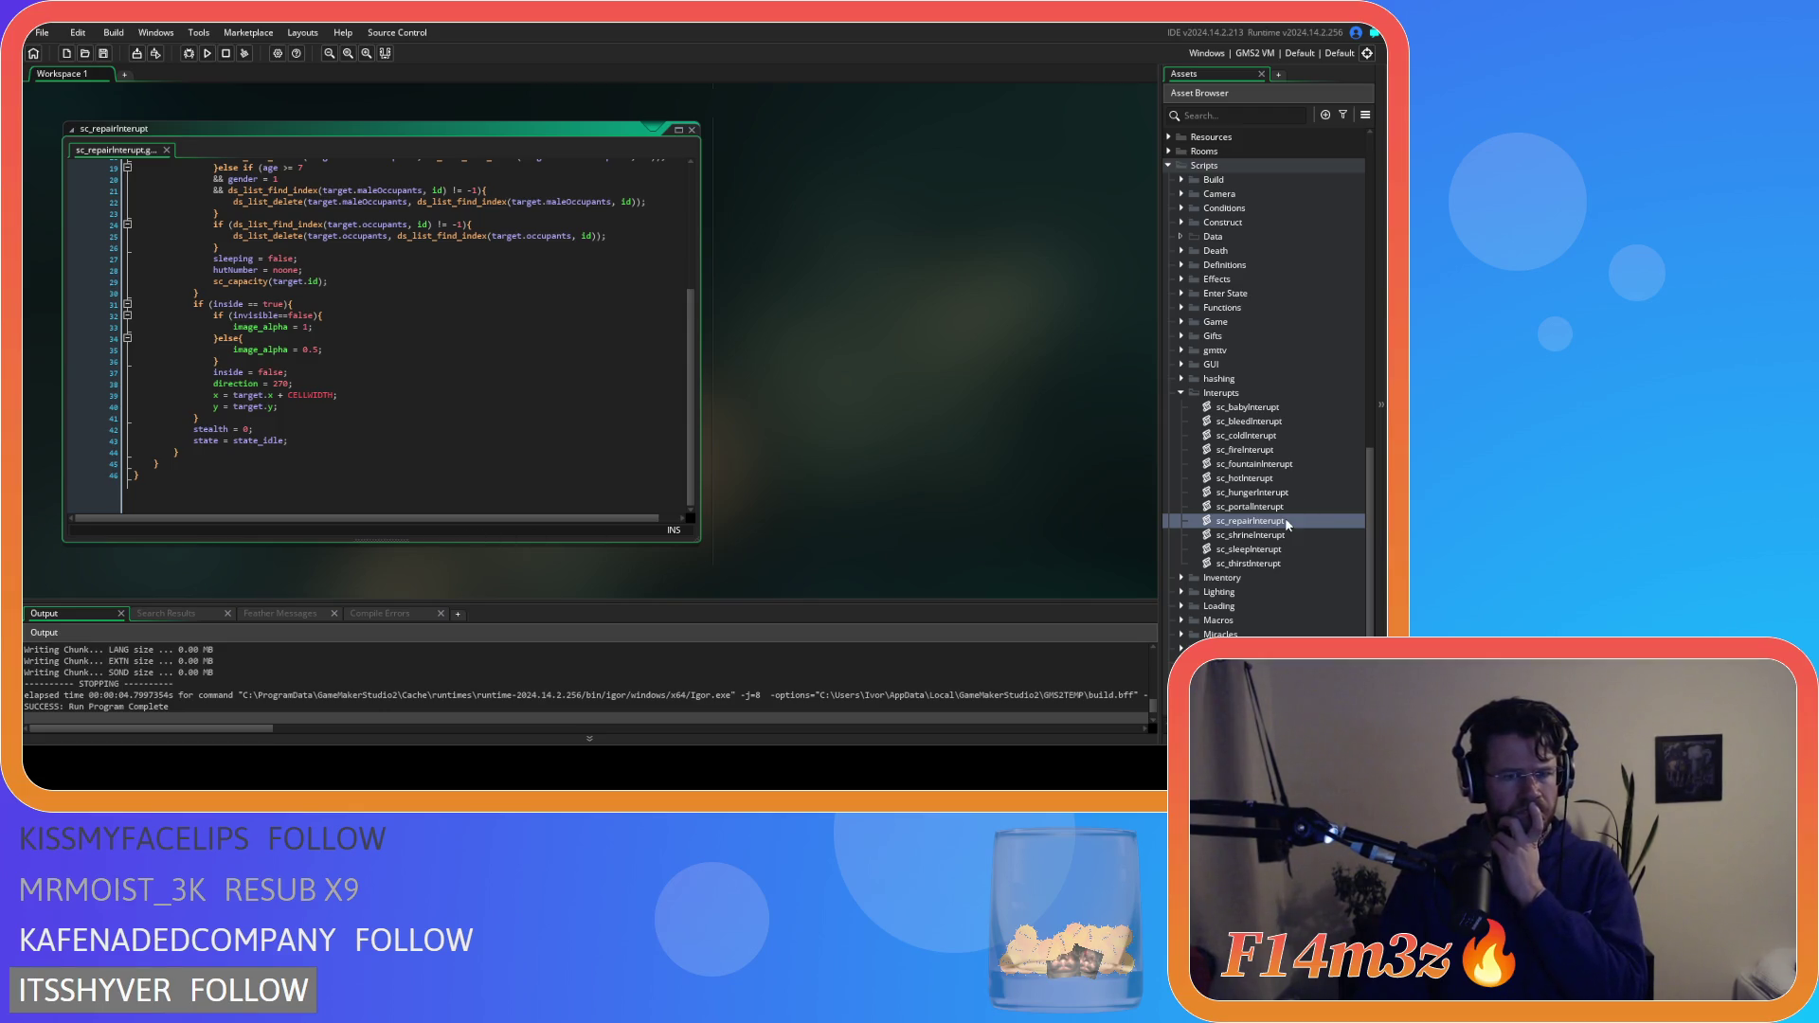
pyautogui.scroll(6, 597, 468)
pyautogui.scroll(-6, 597, 468)
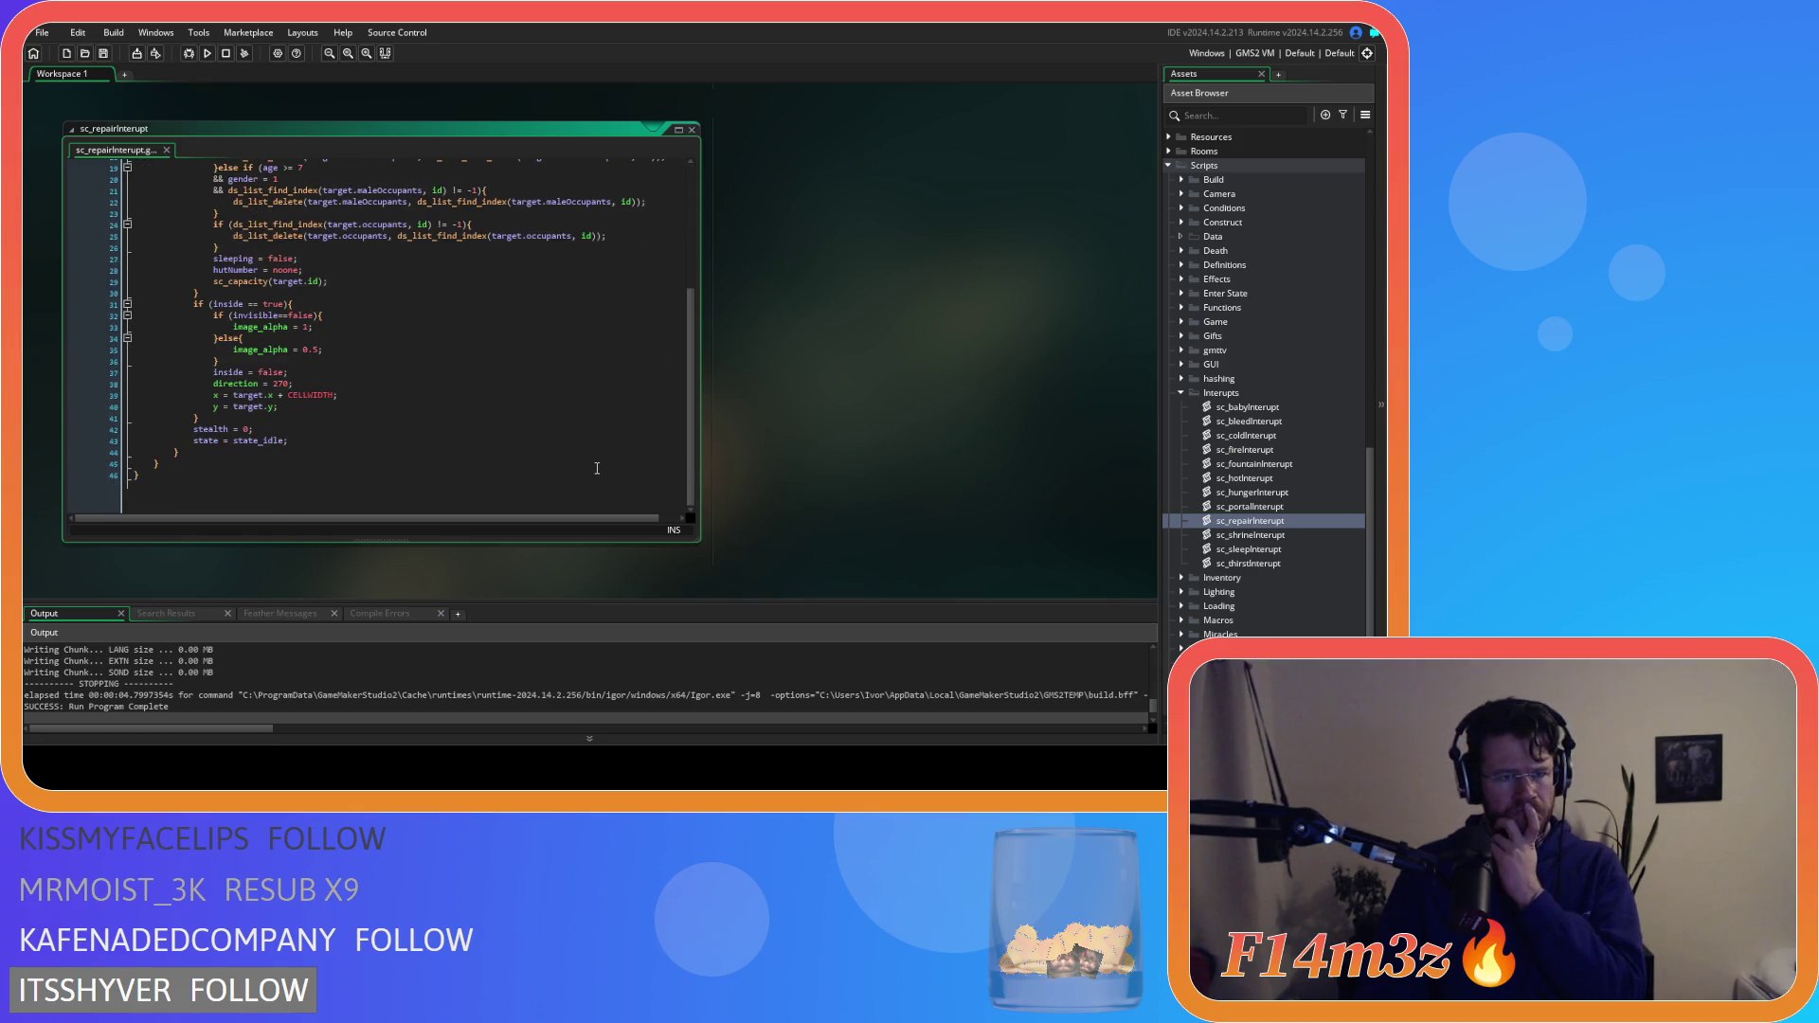
pyautogui.doubleClick(1250, 527)
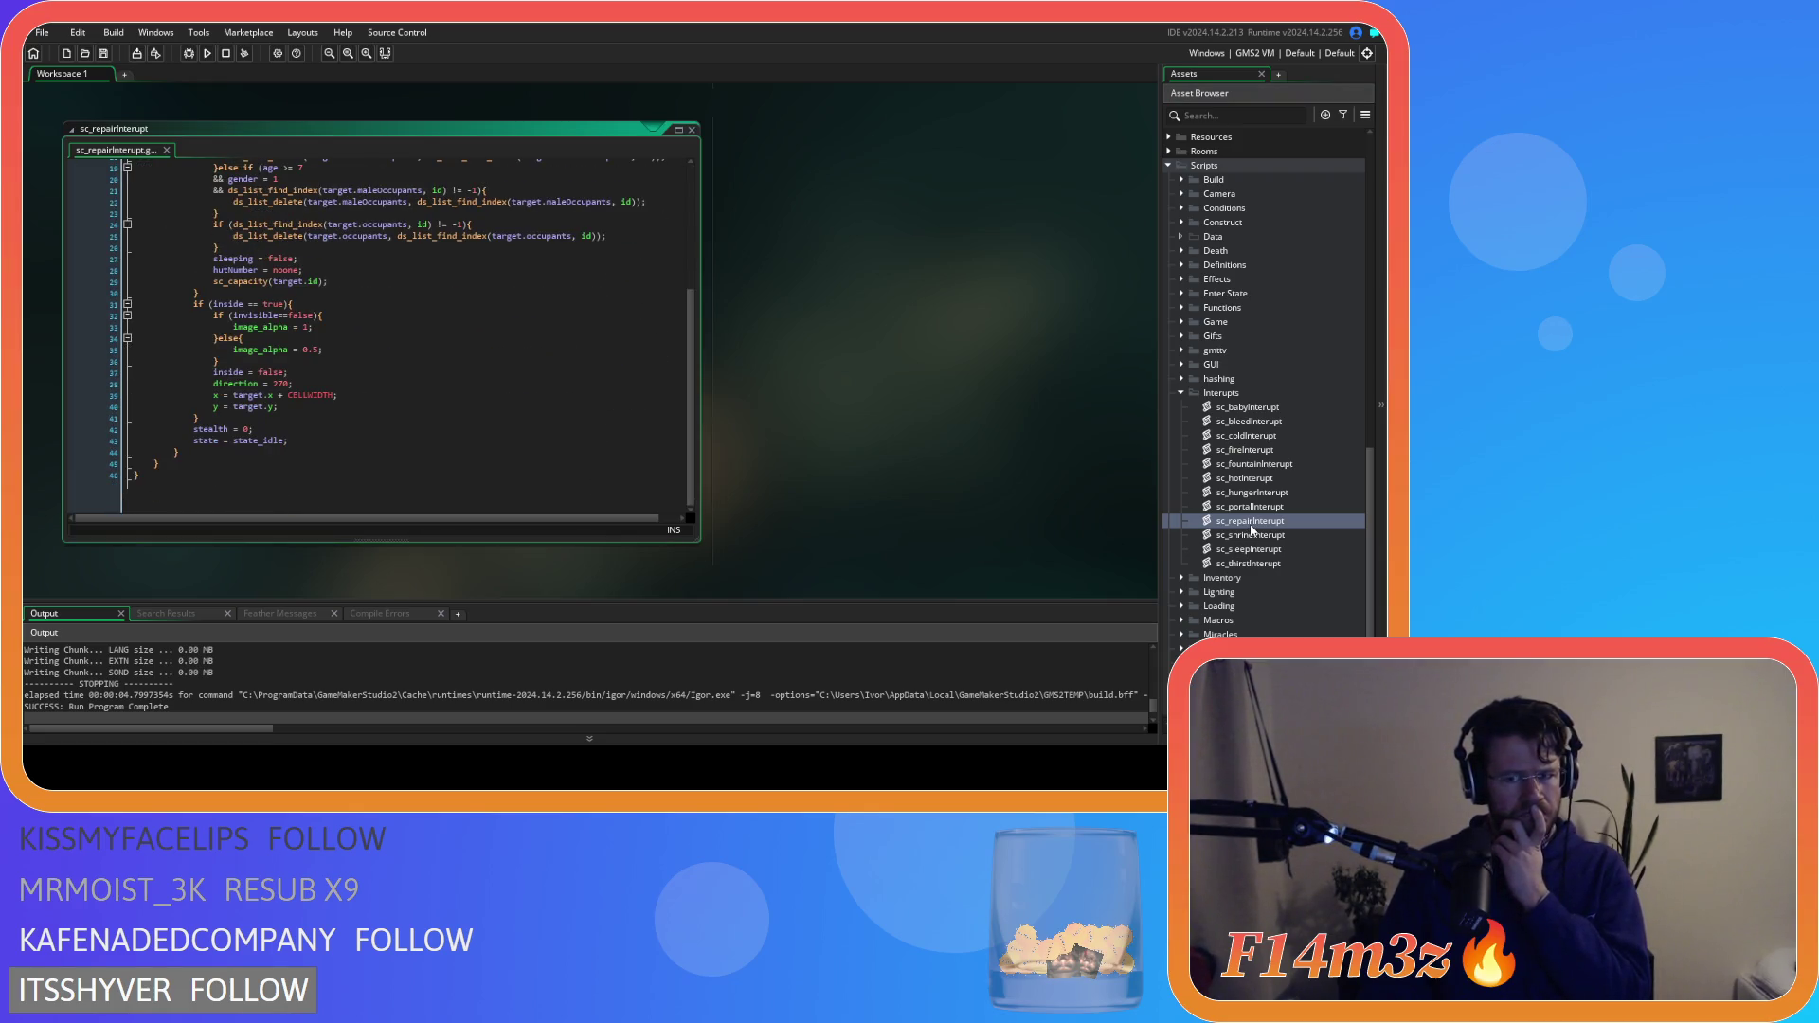
pyautogui.doubleClick(1248, 506)
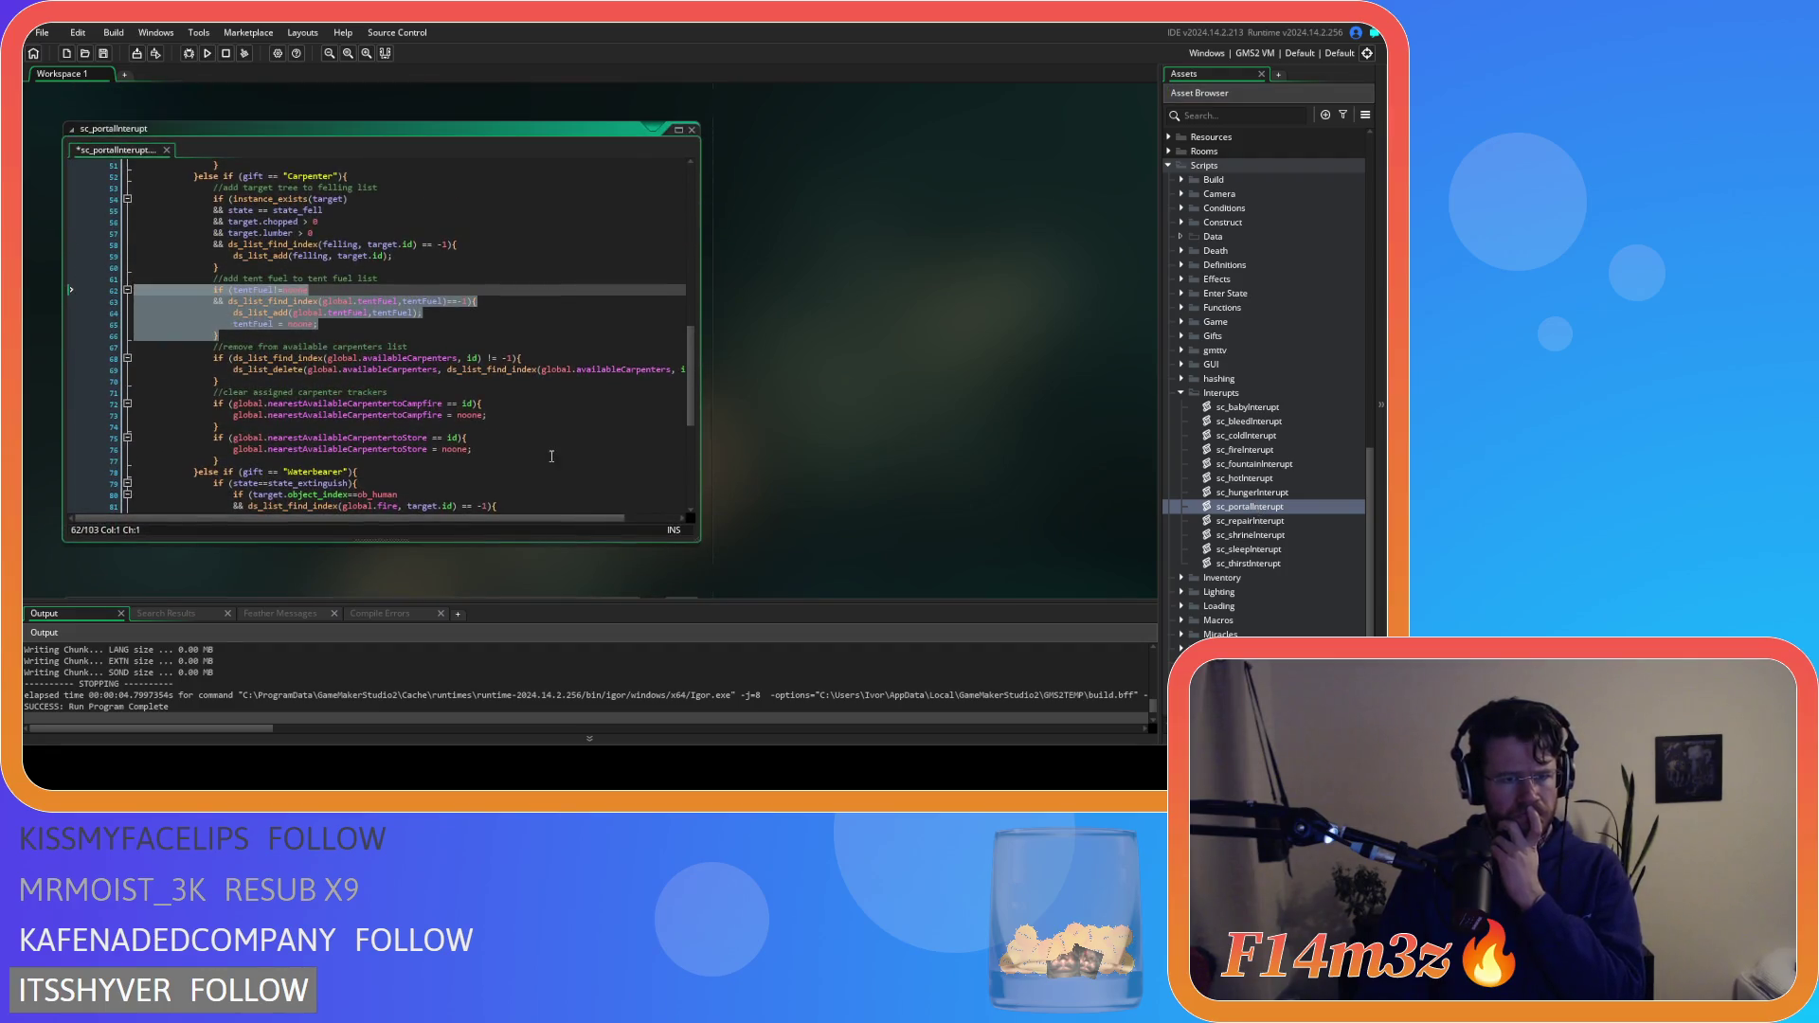
# Copy the Carpenter branch code, lines 53–77, from sc_portalInterupt
pyautogui.scroll(-4, 416, 436)
pyautogui.scroll(-4, 416, 435)
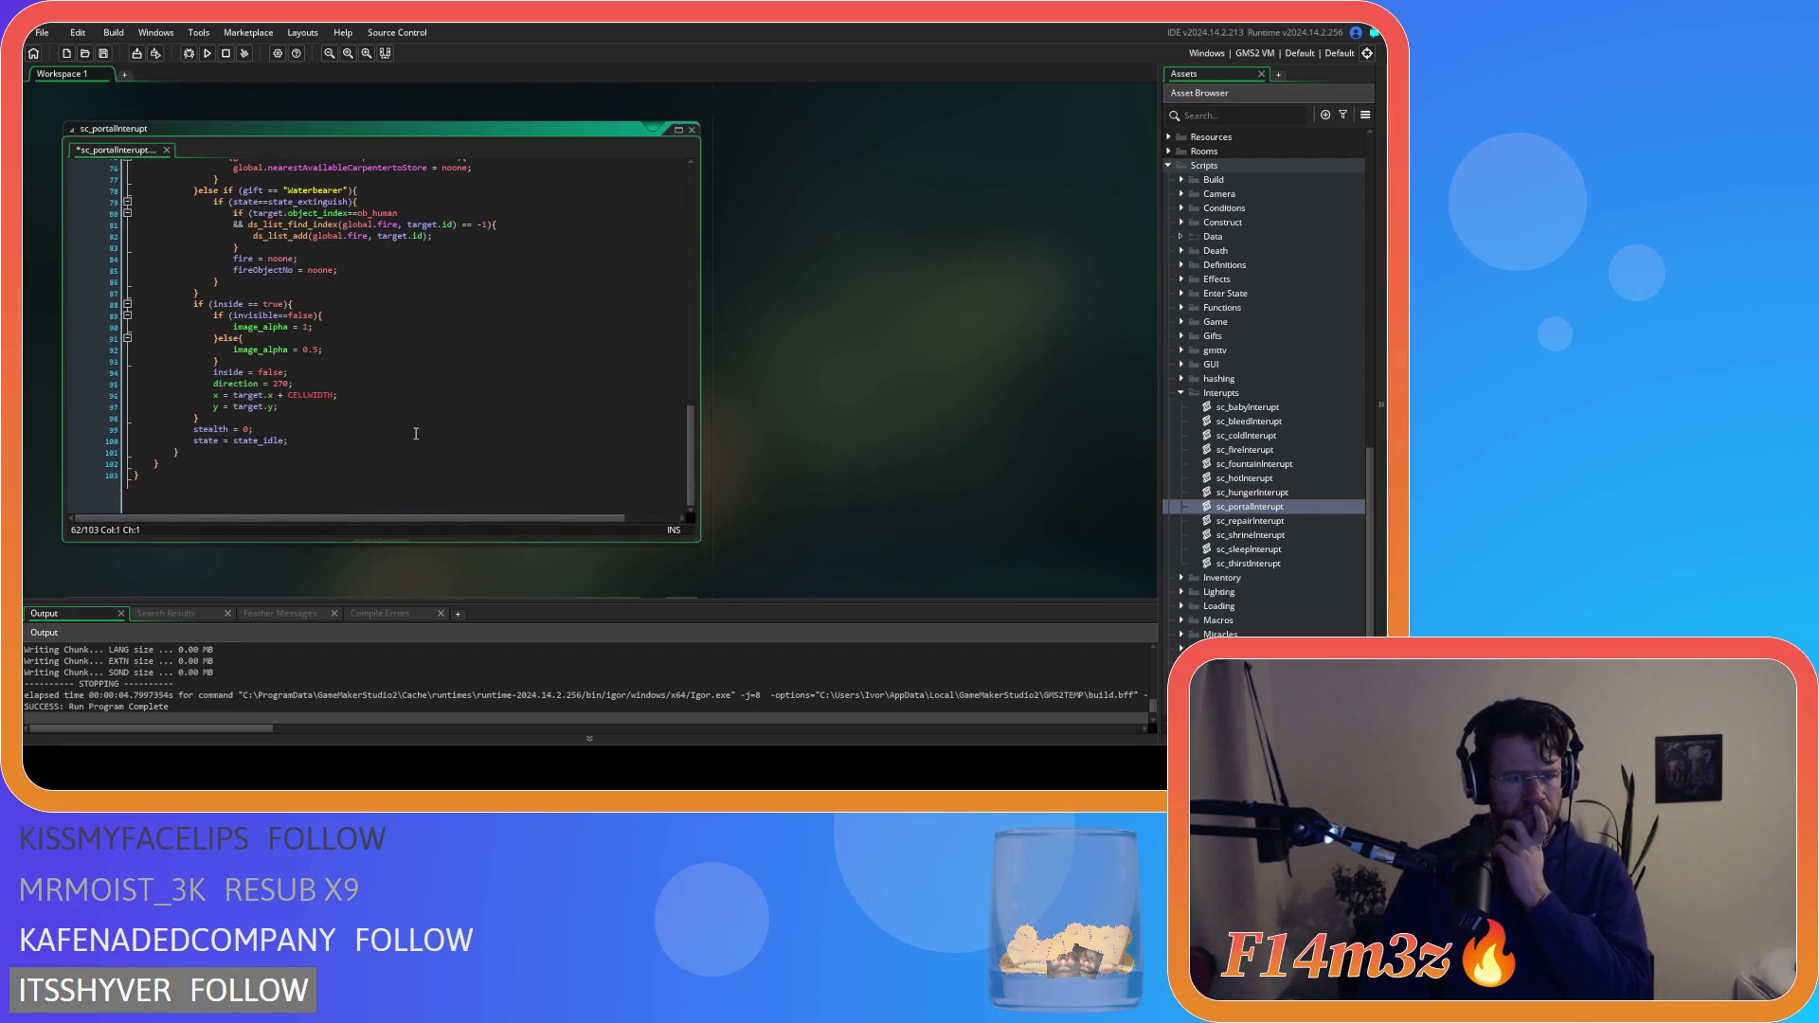
pyautogui.scroll(10, 416, 433)
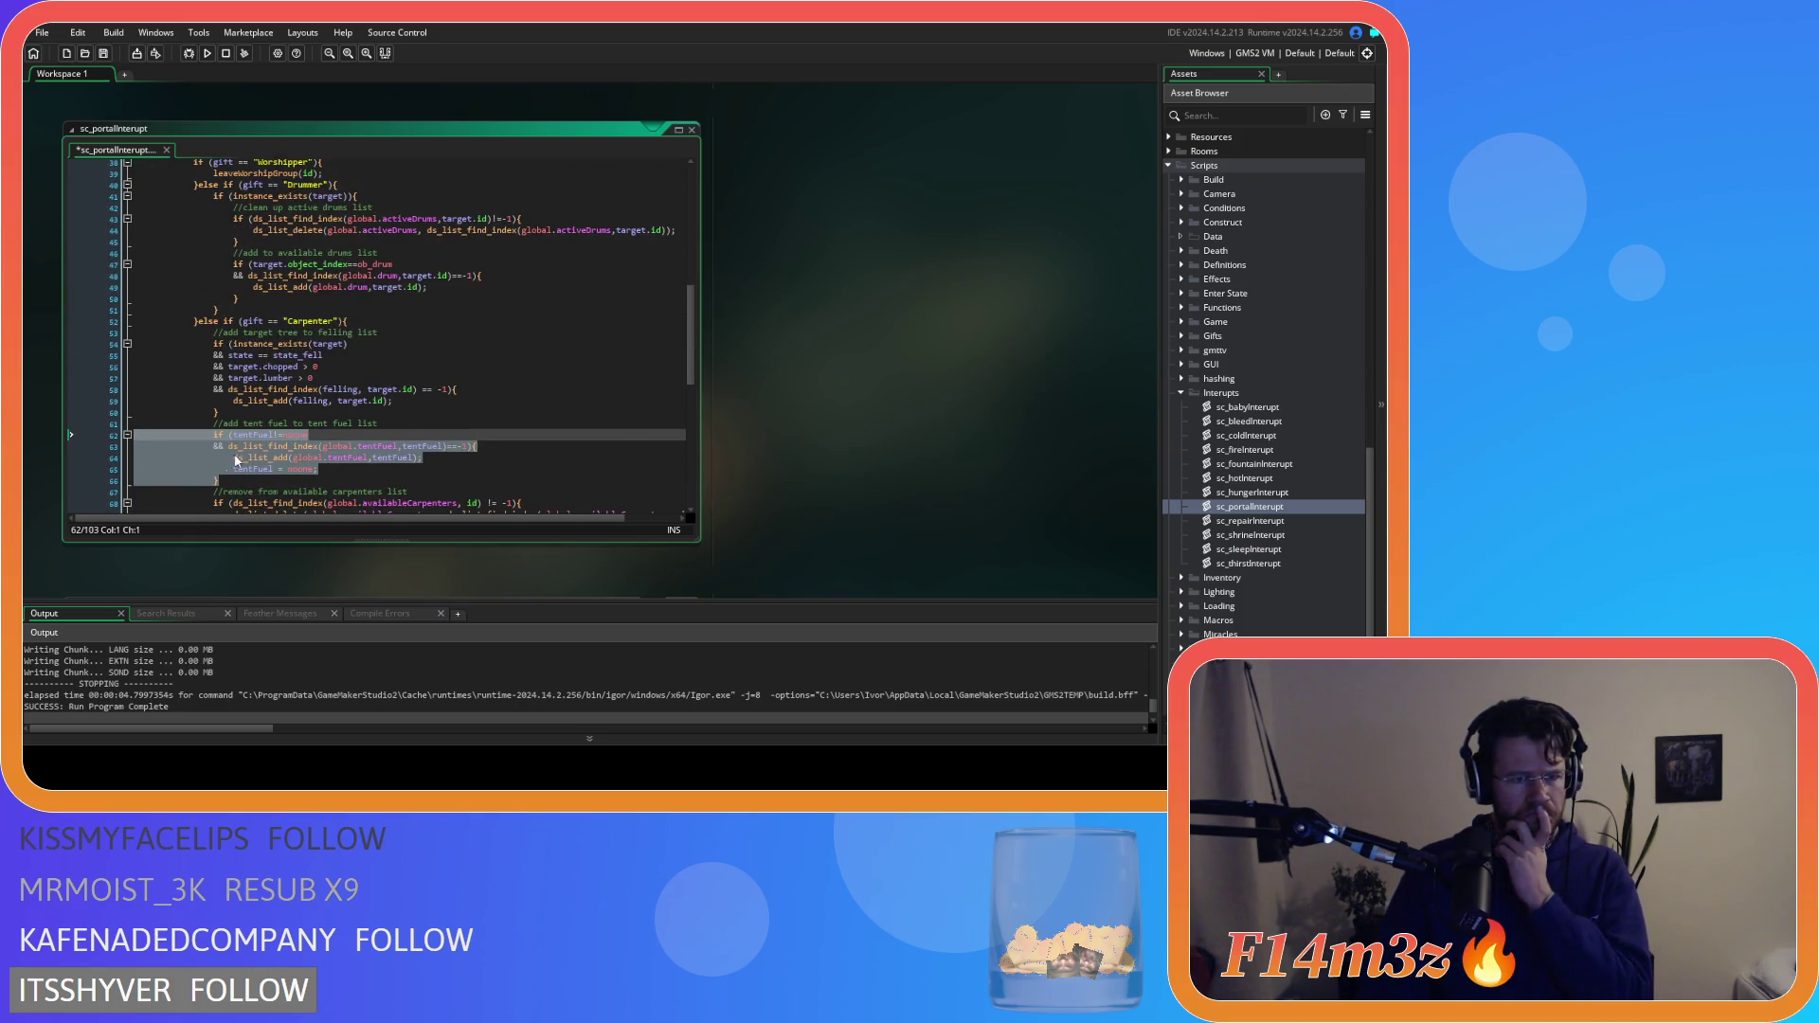
pyautogui.scroll(-4, 237, 461)
pyautogui.moveTo(204, 478); pyautogui.dragTo(204, 179)
pyautogui.click(239, 213)
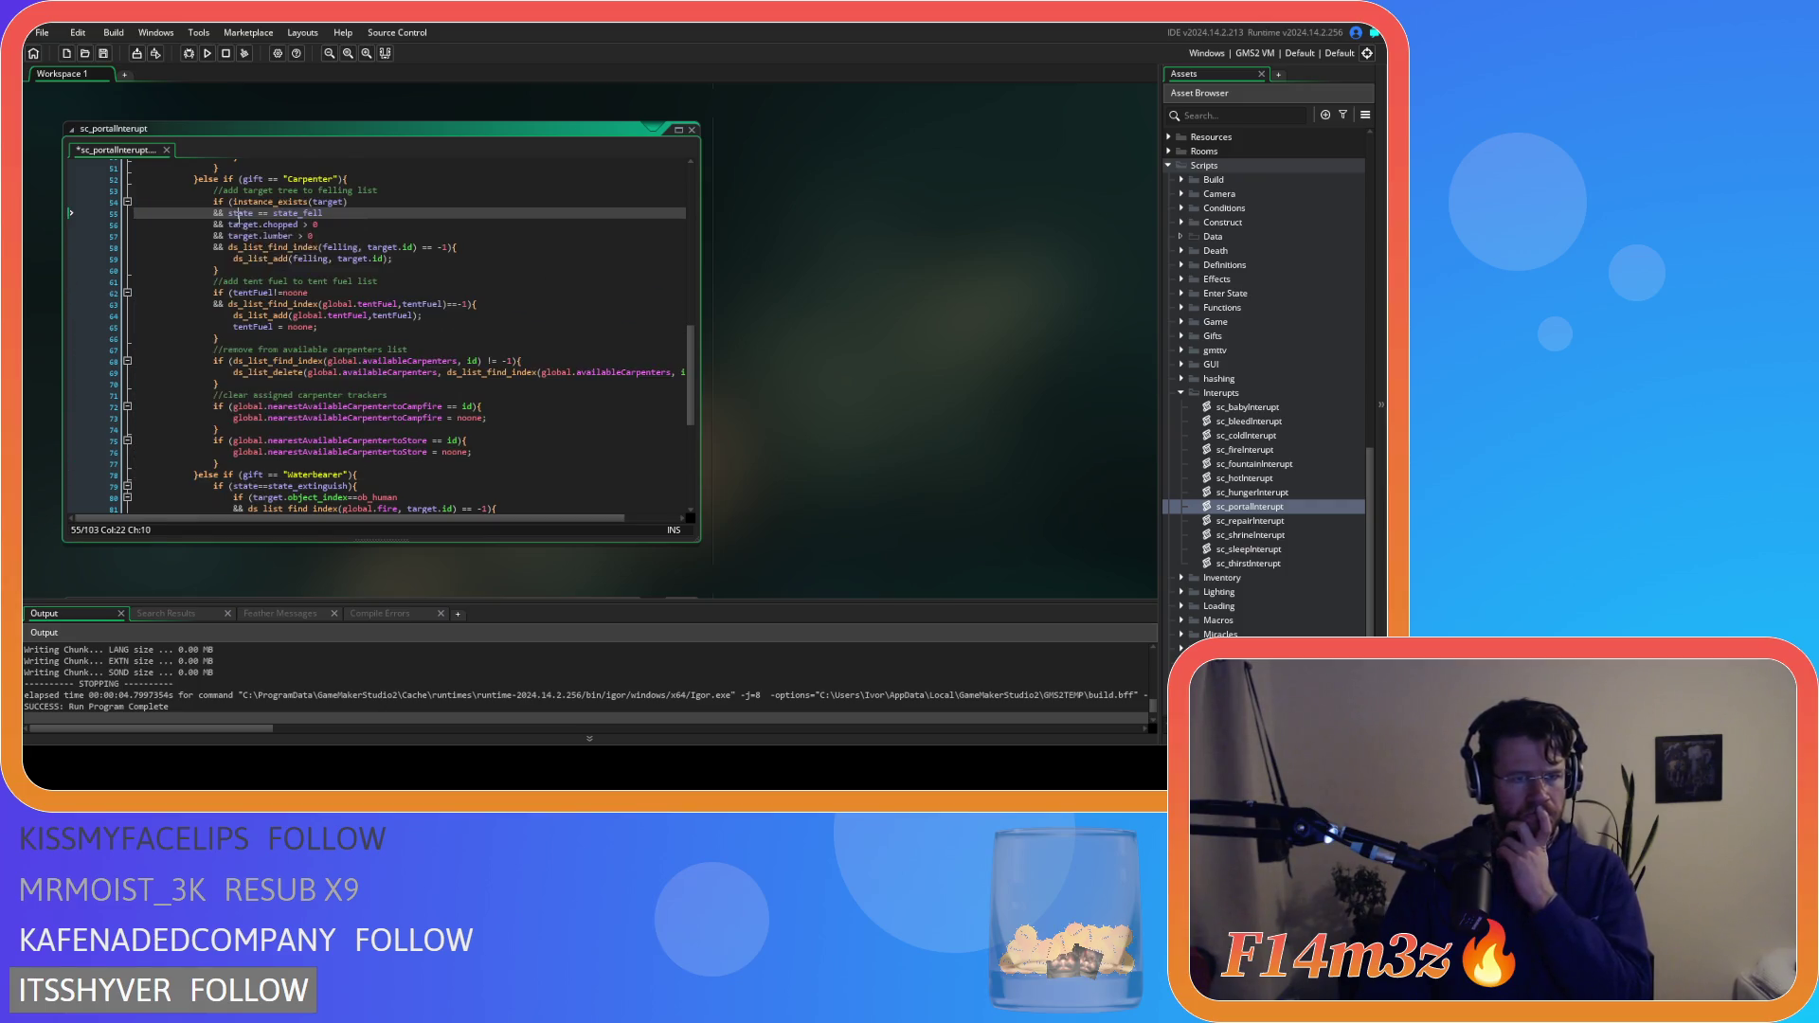
pyautogui.moveTo(236, 452); pyautogui.dragTo(210, 191)
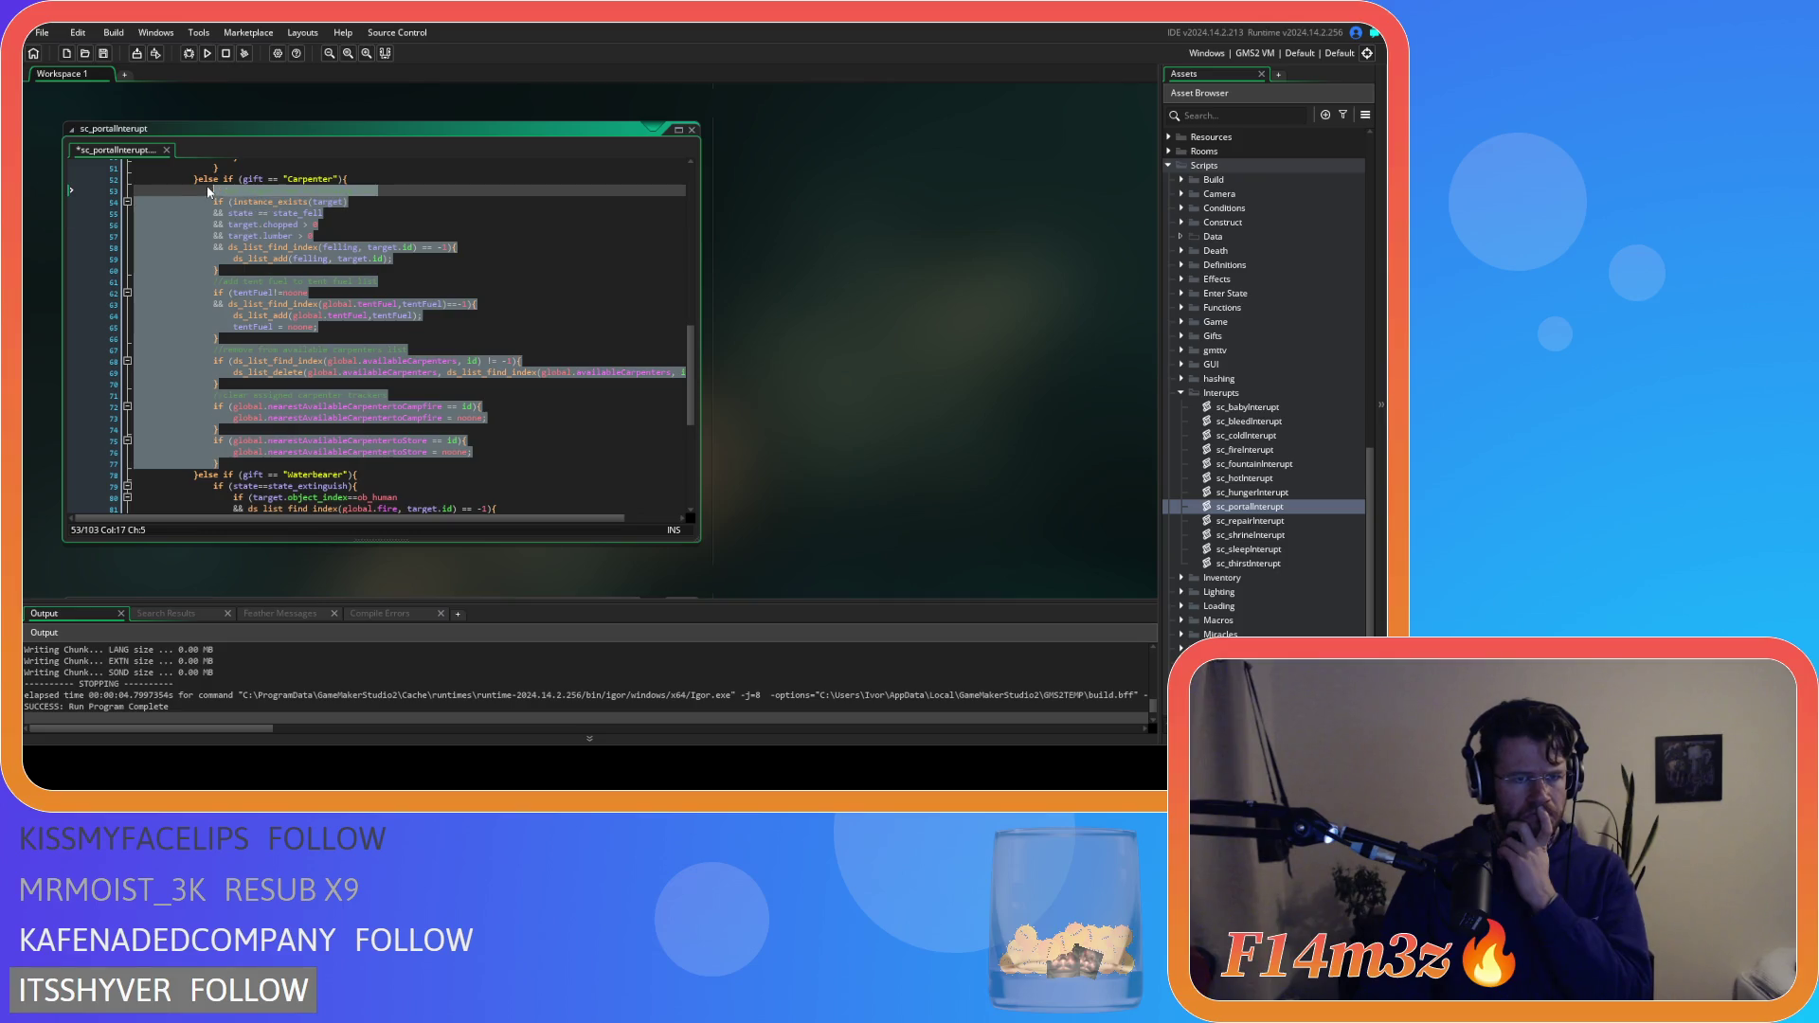
pyautogui.rightClick(250, 224)
pyautogui.press('Escape')
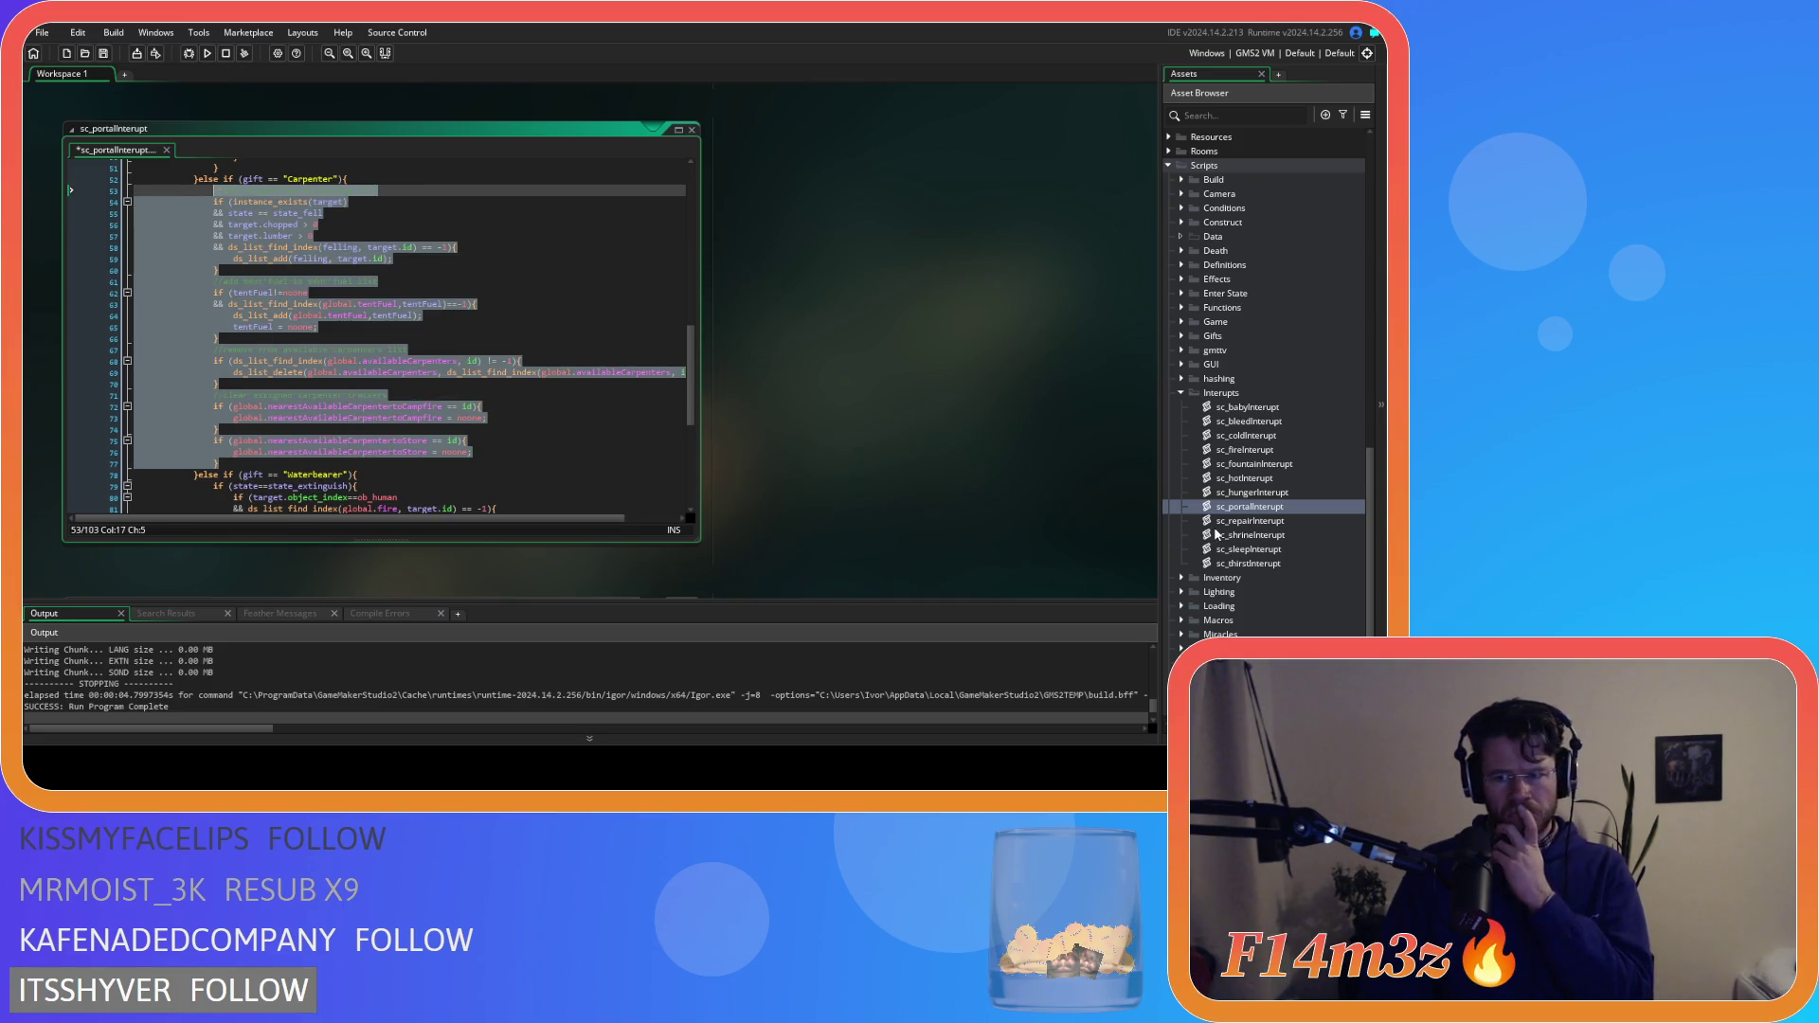
# Paste the Carpenter block into sc_repairInterupt after the occupant cleanup at line 30
pyautogui.doubleClick(1242, 520)
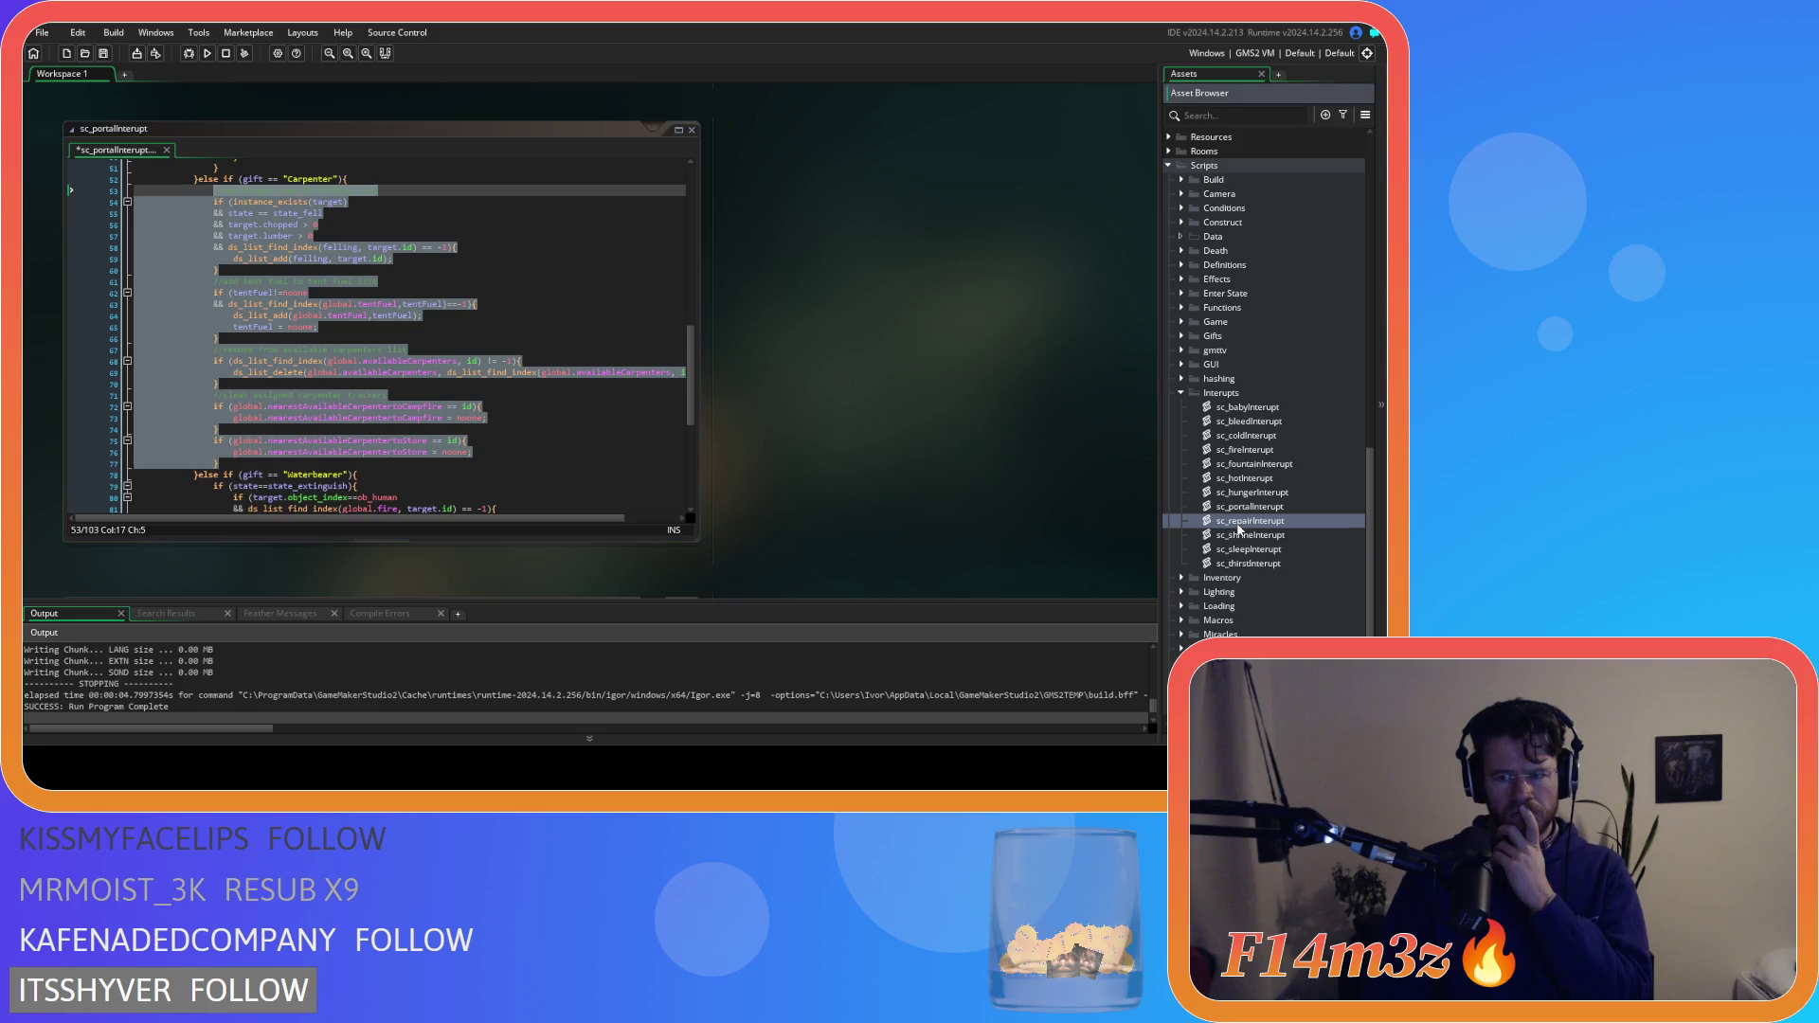
pyautogui.scroll(2, 468, 439)
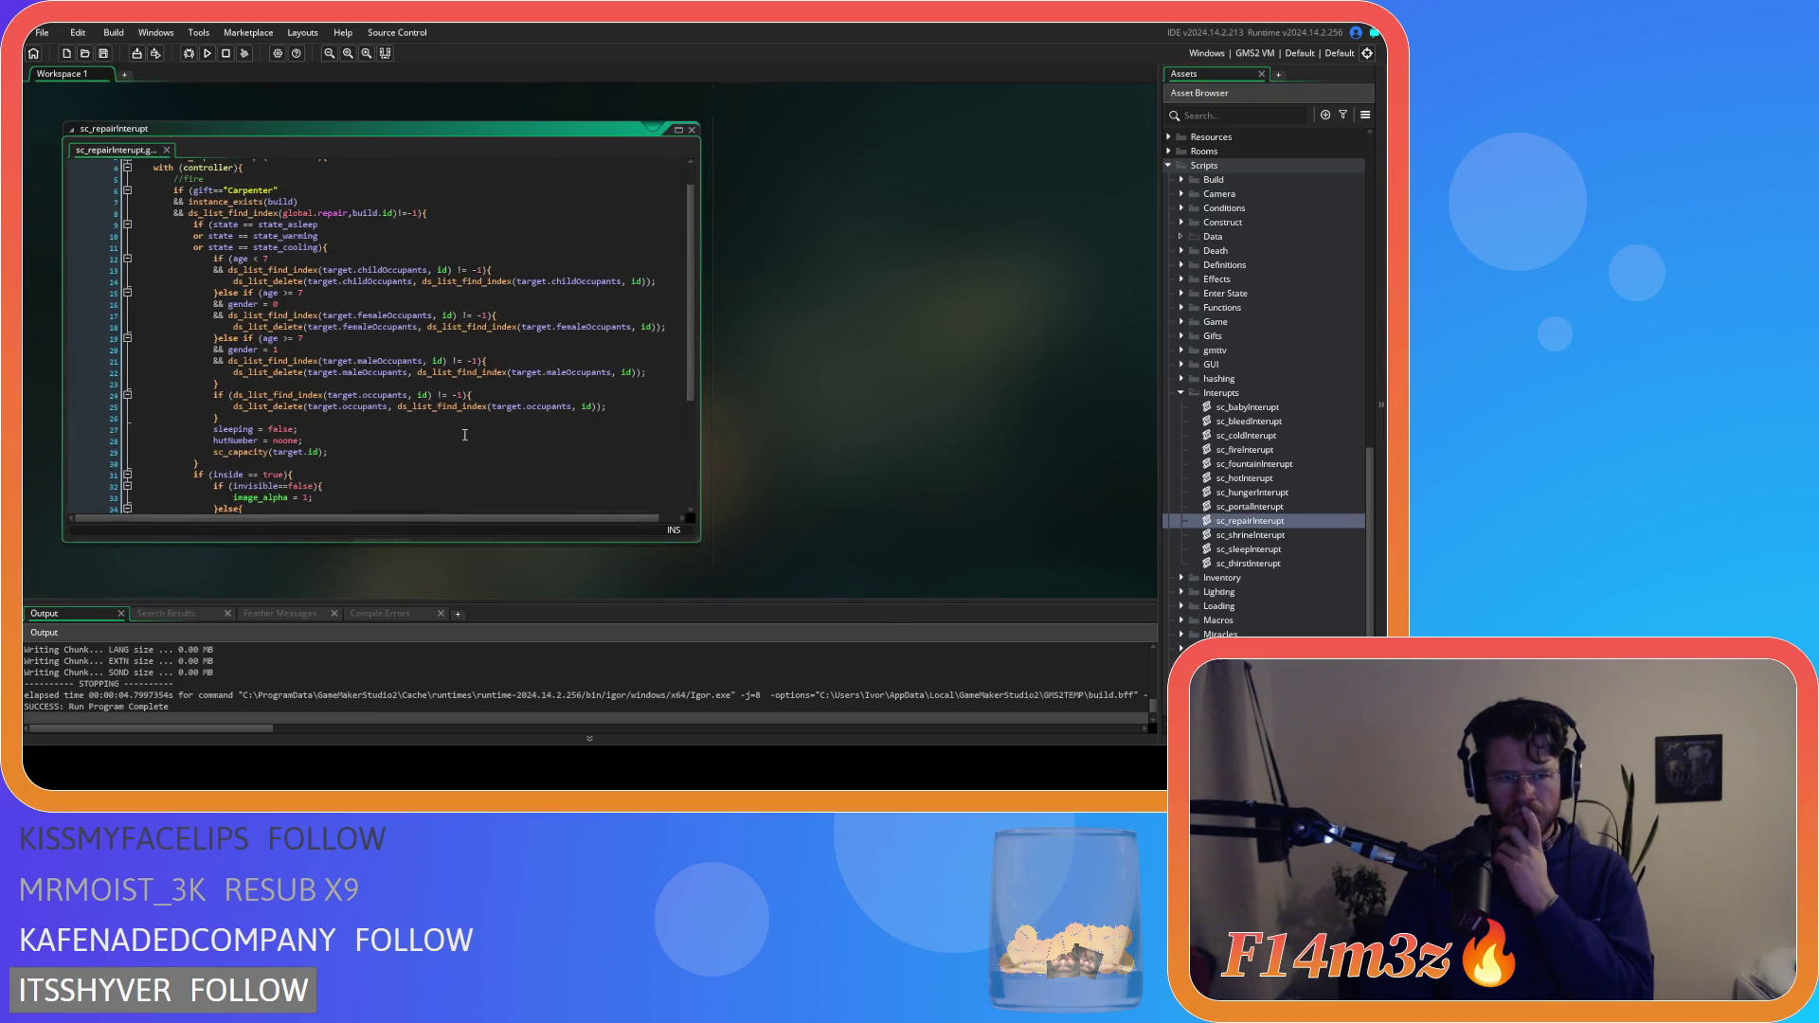
pyautogui.click(399, 451)
pyautogui.click(386, 463)
pyautogui.press('Return')
pyautogui.hotkey('ctrl', 'v')
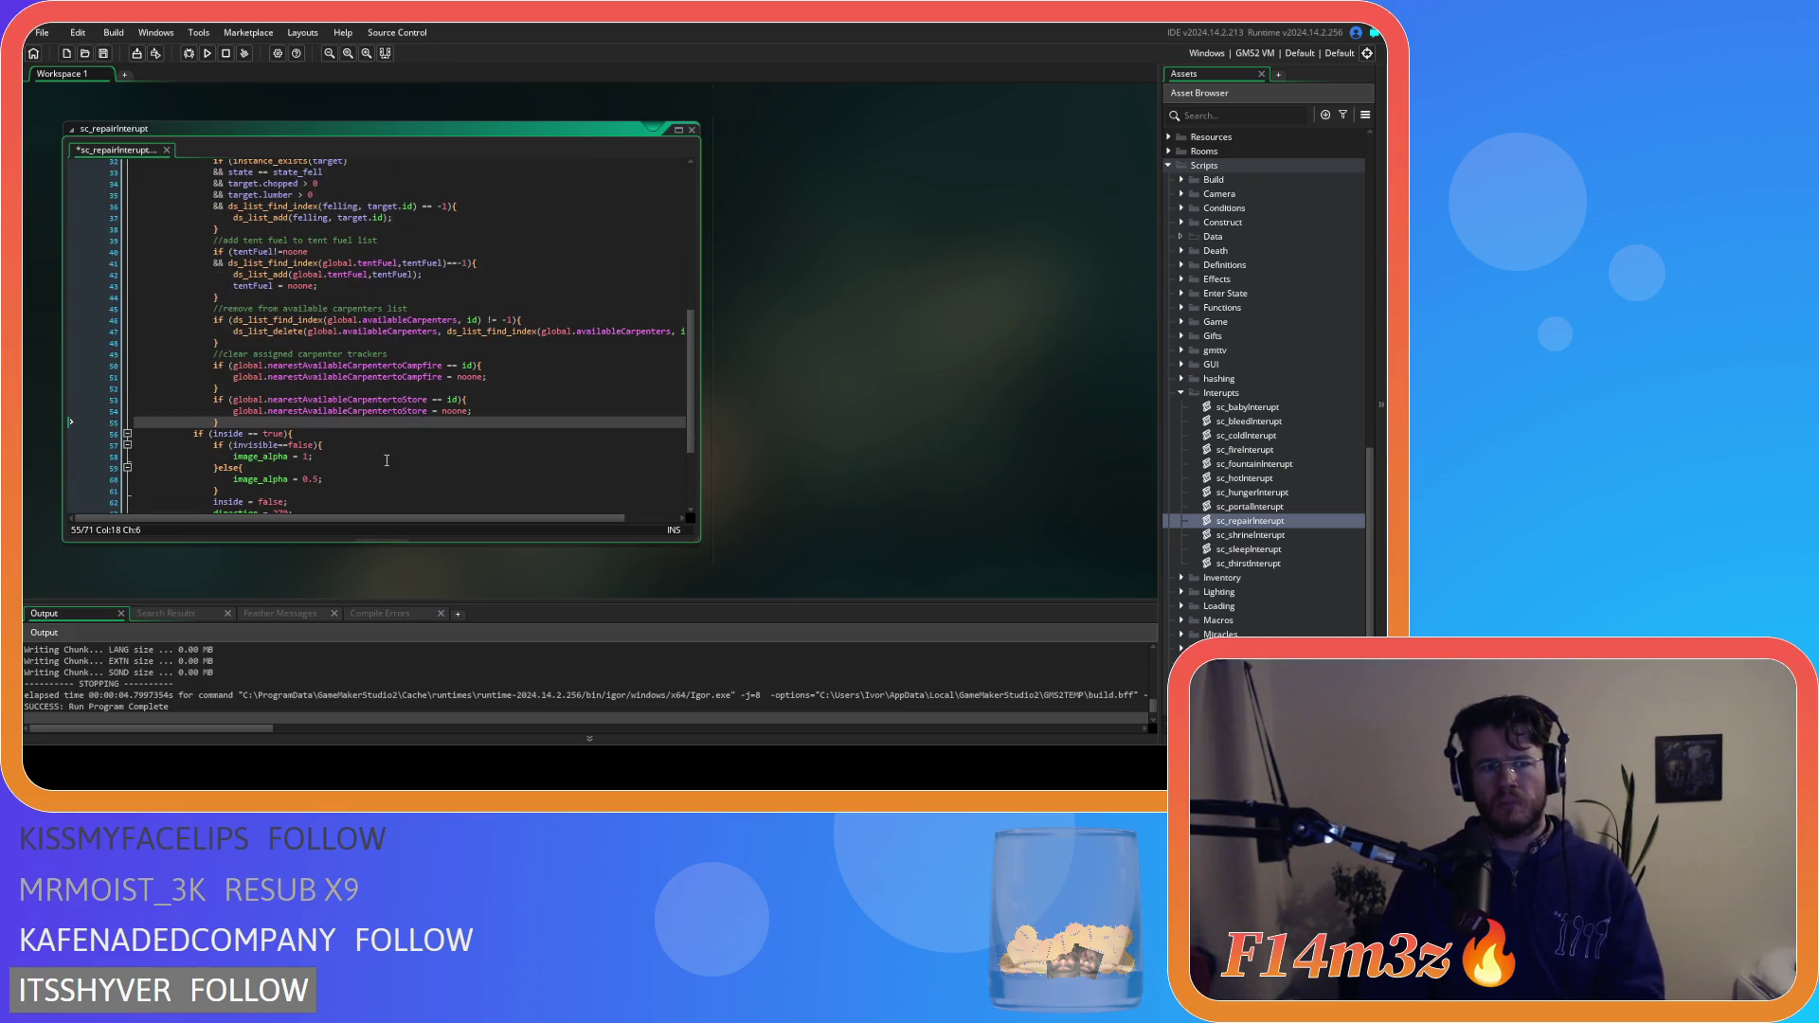
# Dedent the pasted Carpenter block one level and save sc_repairInterupt
pyautogui.moveTo(253, 423)
pyautogui.mouseDown()
pyautogui.moveTo(228, 371)
pyautogui.moveTo(108, 285)
pyautogui.mouseUp()
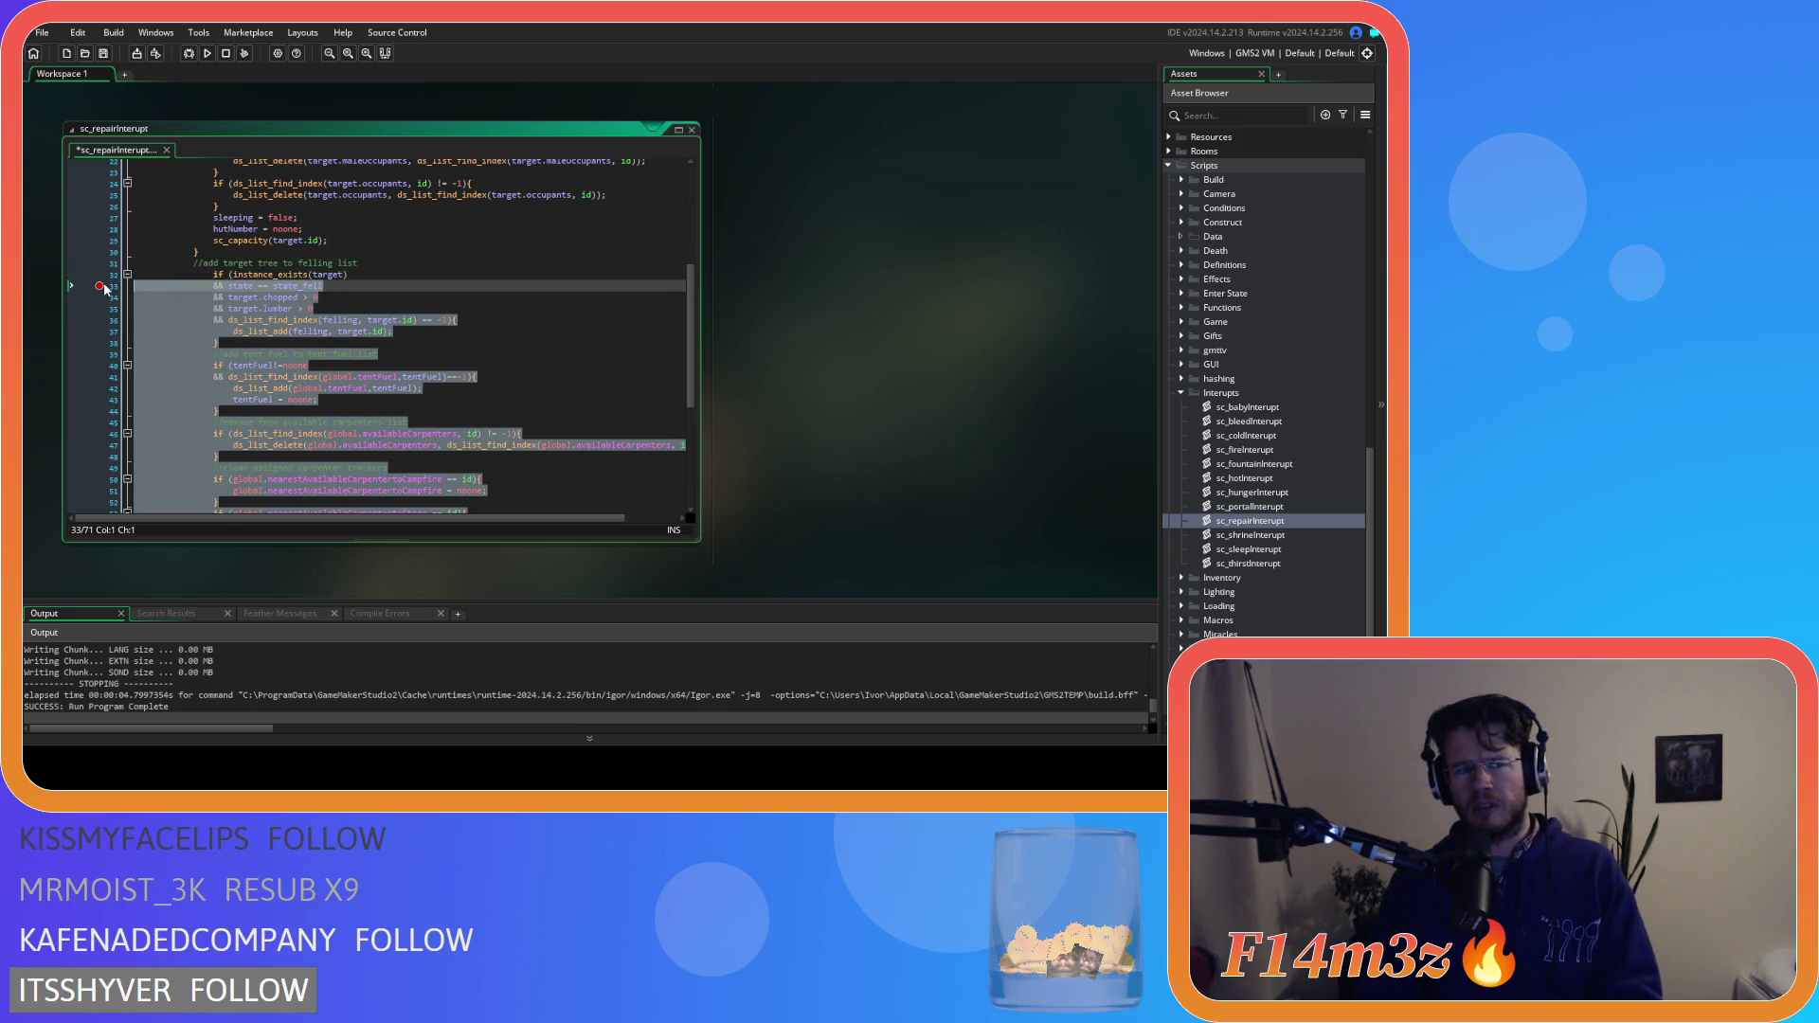
pyautogui.click(108, 285)
pyautogui.scroll(-3, 108, 285)
pyautogui.moveTo(252, 461); pyautogui.dragTo(158, 248)
pyautogui.hotkey('shift', 'Tab')
pyautogui.click(410, 276)
pyautogui.hotkey('ctrl', 's')
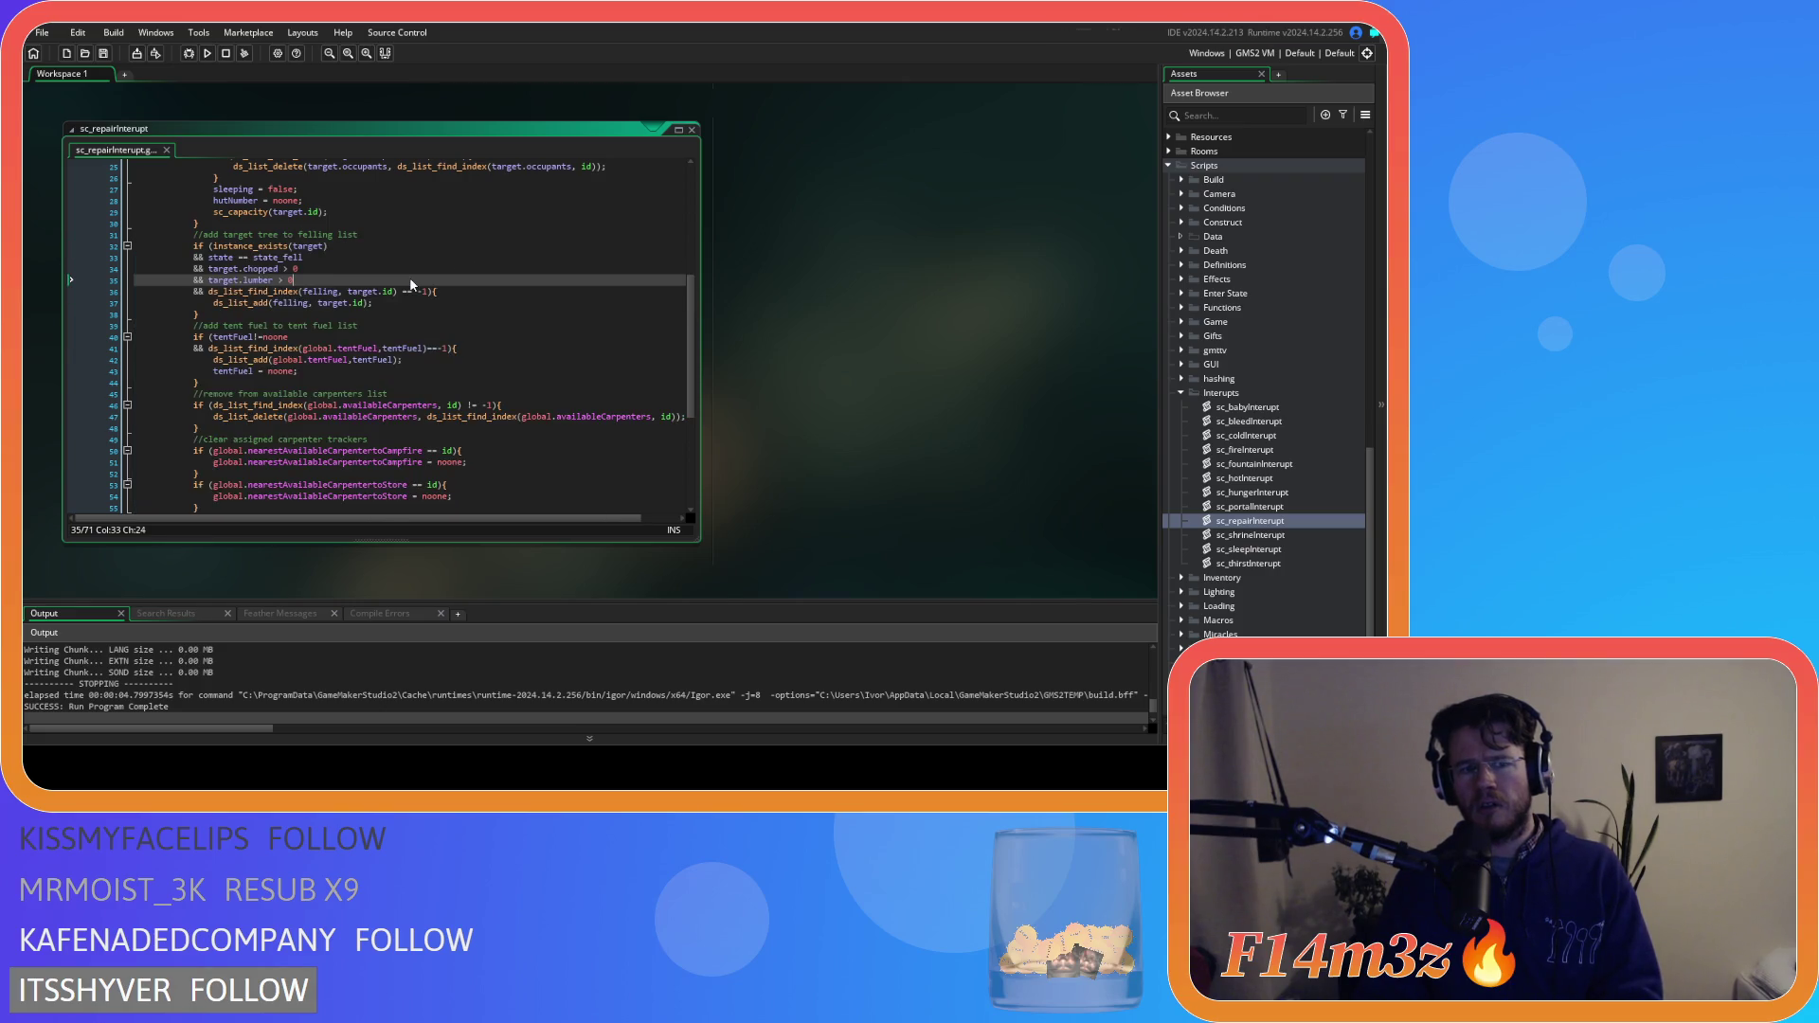
pyautogui.scroll(-3, 409, 277)
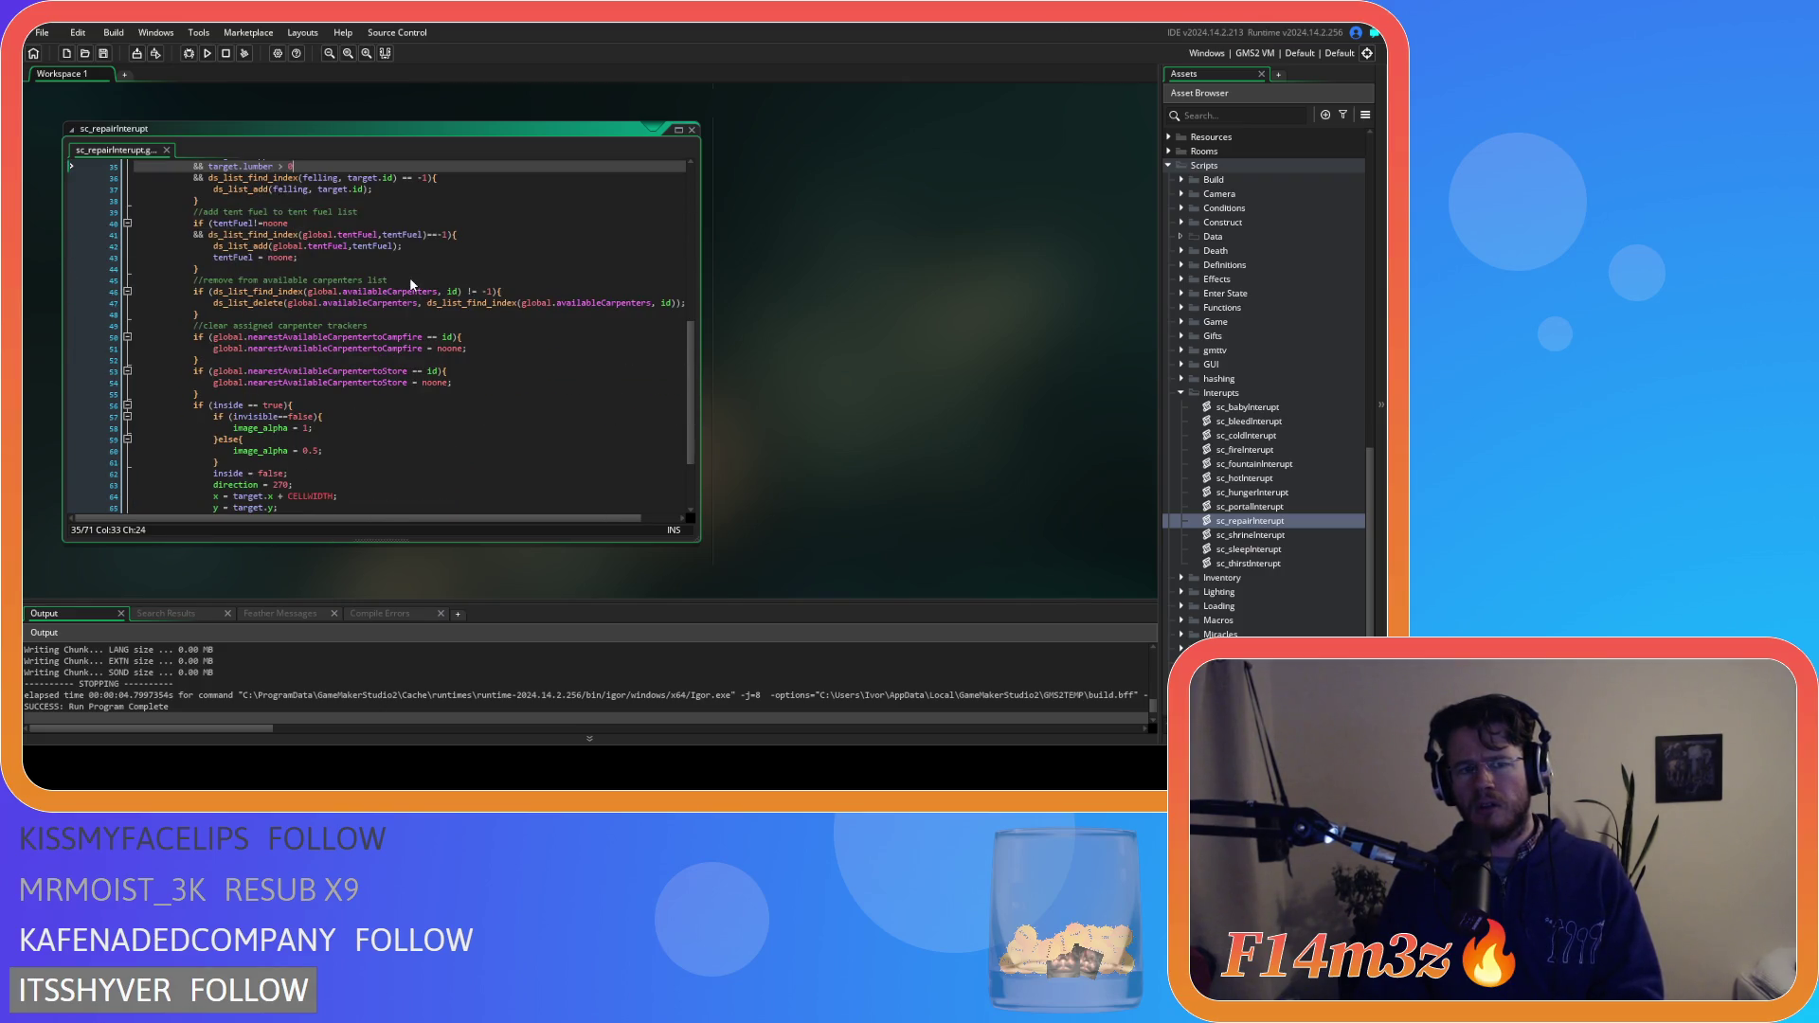
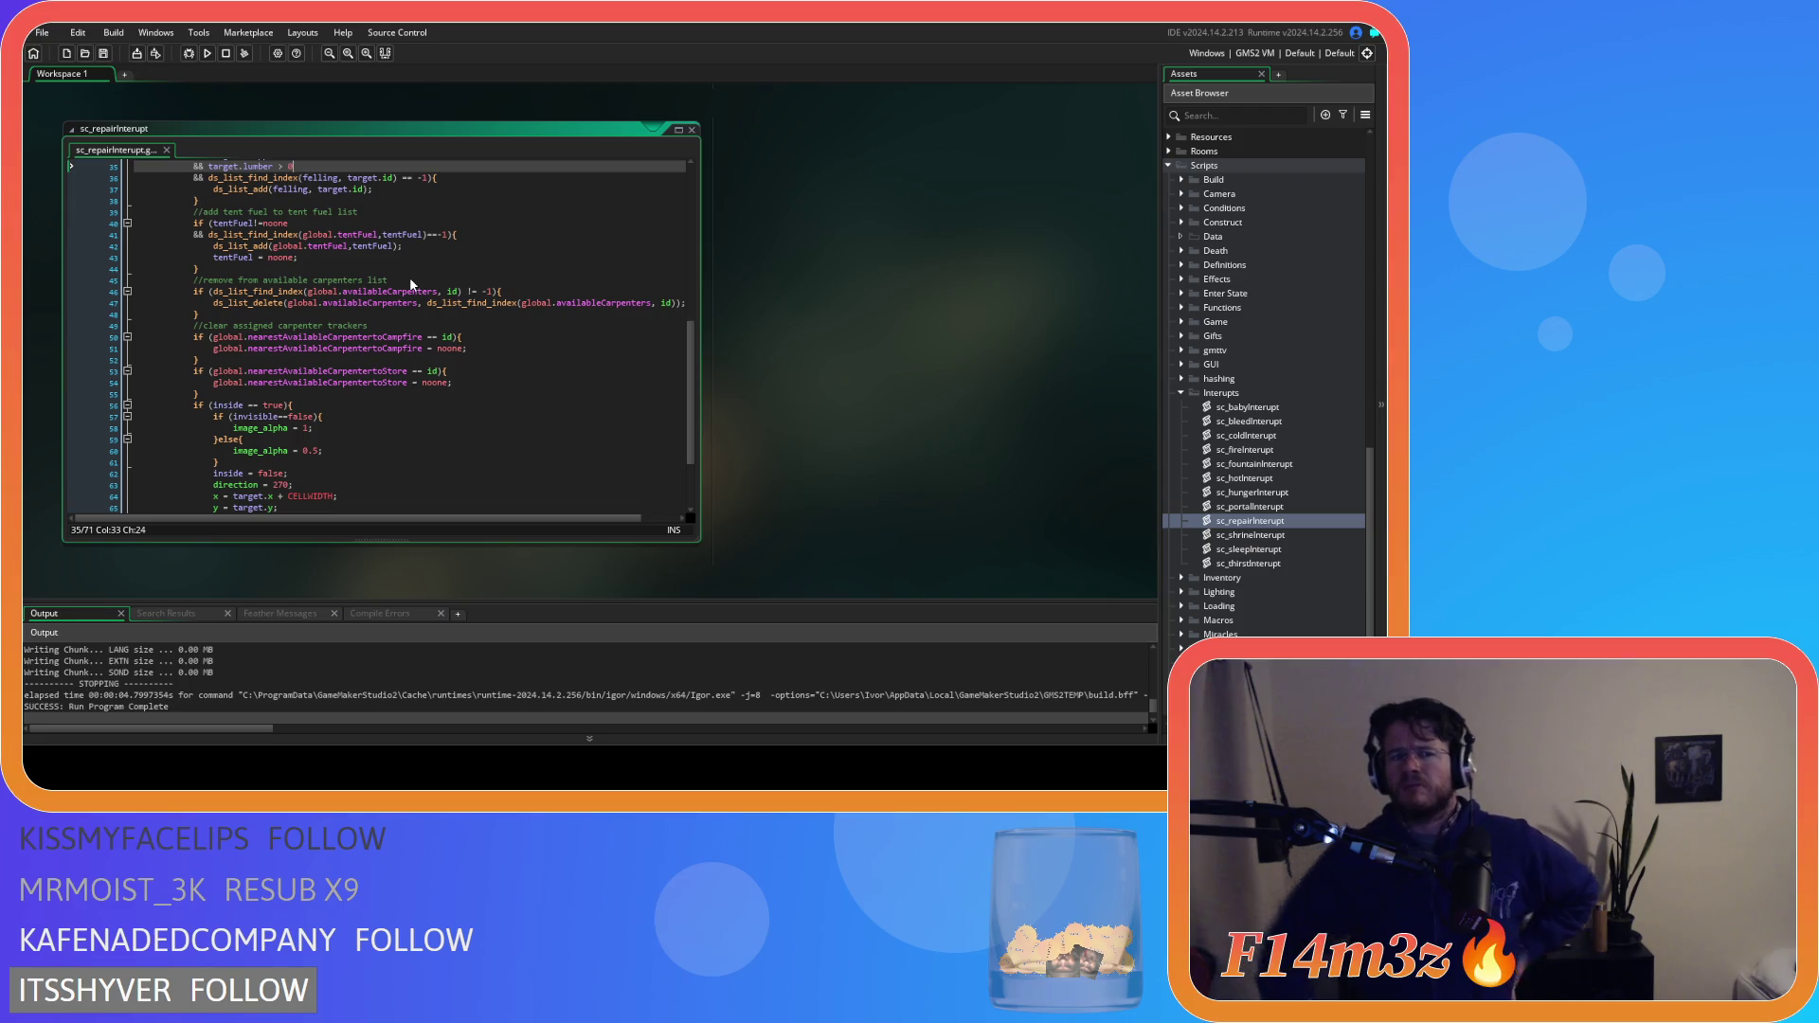
# Comment out the tree-felling and tent fuel list lines in sc_repairInterupt
pyautogui.scroll(10, 410, 280)
pyautogui.scroll(-10, 410, 265)
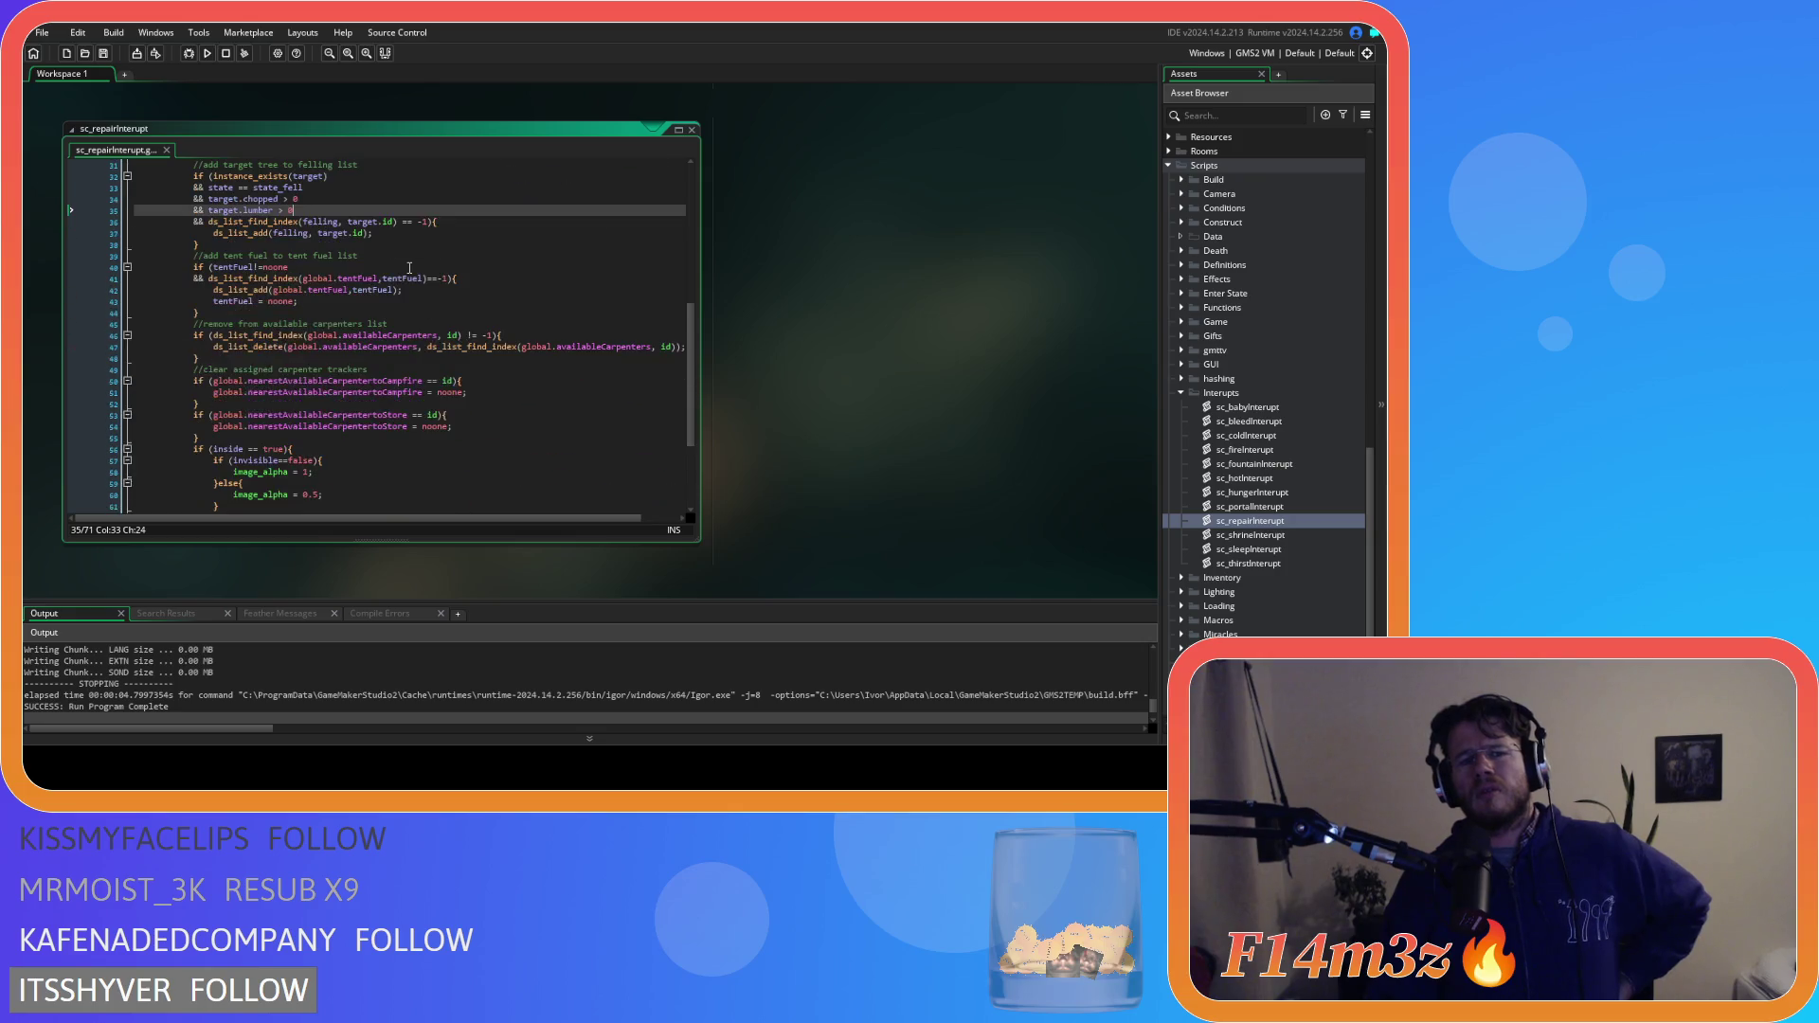
pyautogui.scroll(-3, 409, 268)
pyautogui.moveTo(204, 379)
pyautogui.mouseDown()
pyautogui.moveTo(237, 274)
pyautogui.moveTo(186, 366)
pyautogui.mouseUp()
pyautogui.hotkey('ctrl', 'k')
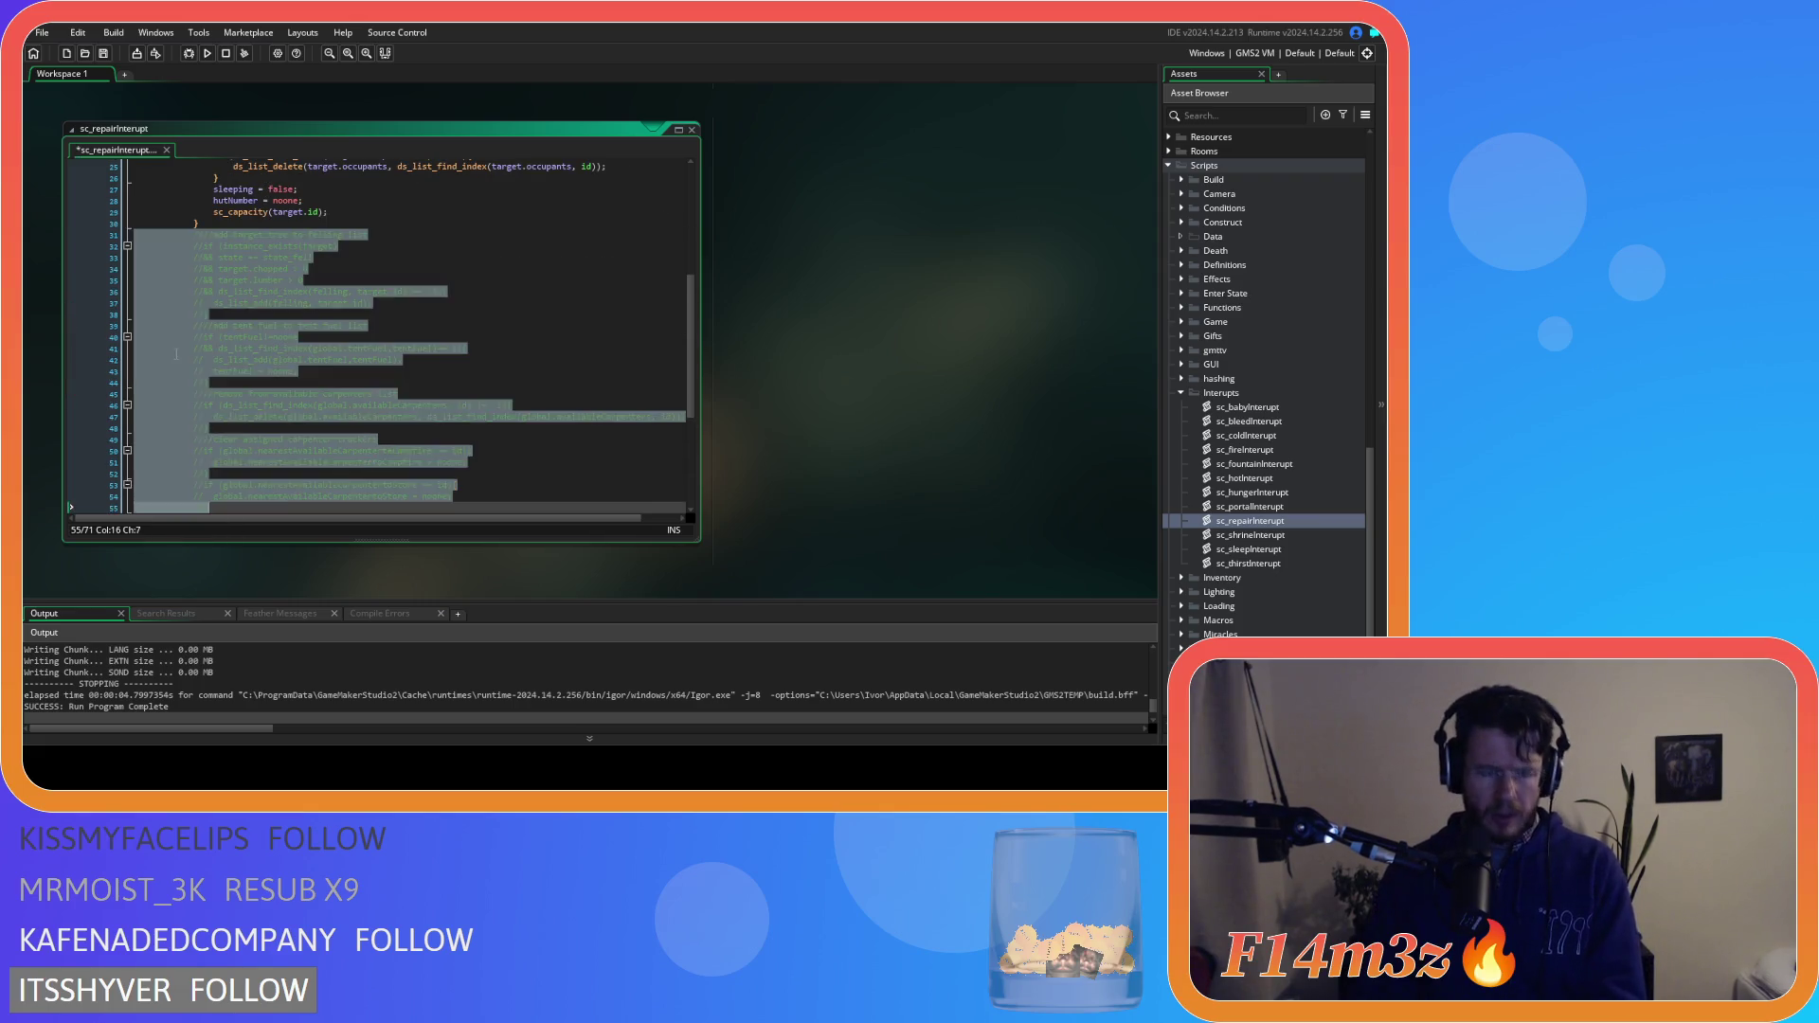
# Select the sc_repairInterupt function name at the top of the script
pyautogui.click(504, 362)
pyautogui.scroll(5, 421, 233)
pyautogui.scroll(2, 421, 233)
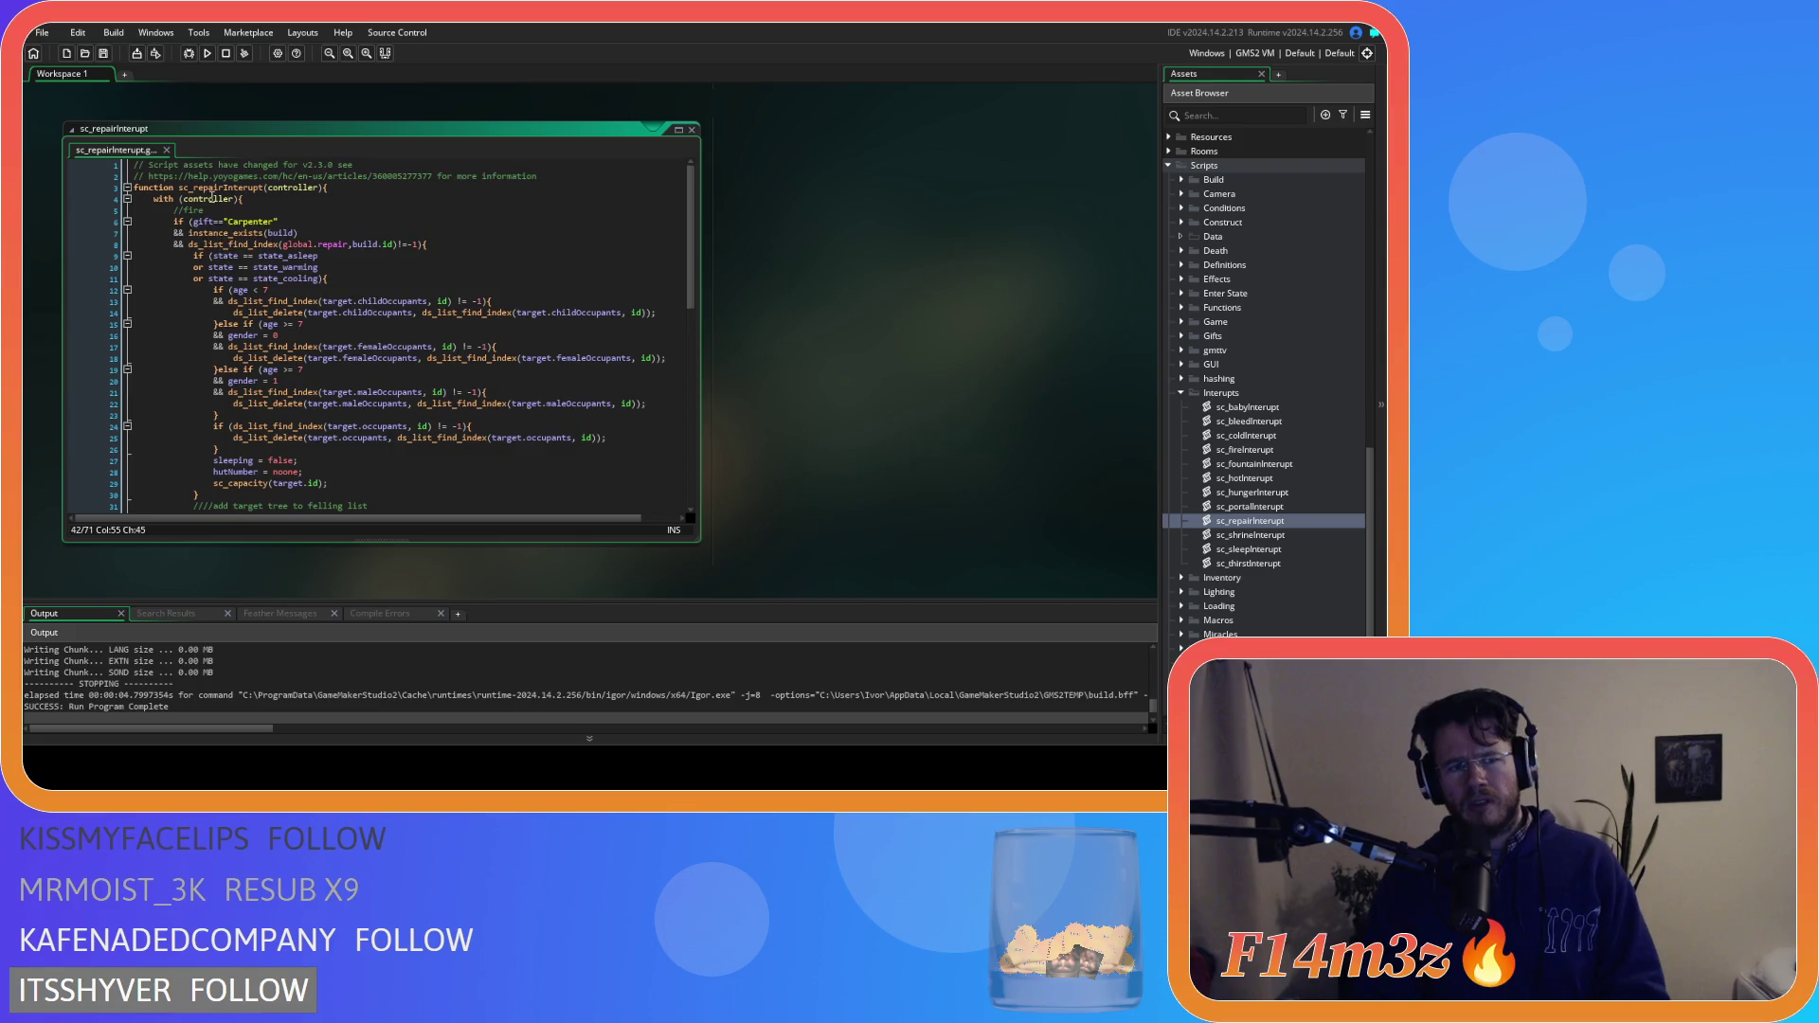
pyautogui.doubleClick(219, 188)
# Search the project for sc_repairInterupt and view its first call in ob_human Create
pyautogui.hotkey('ctrl', 'shift', 'f')
pyautogui.click(417, 197)
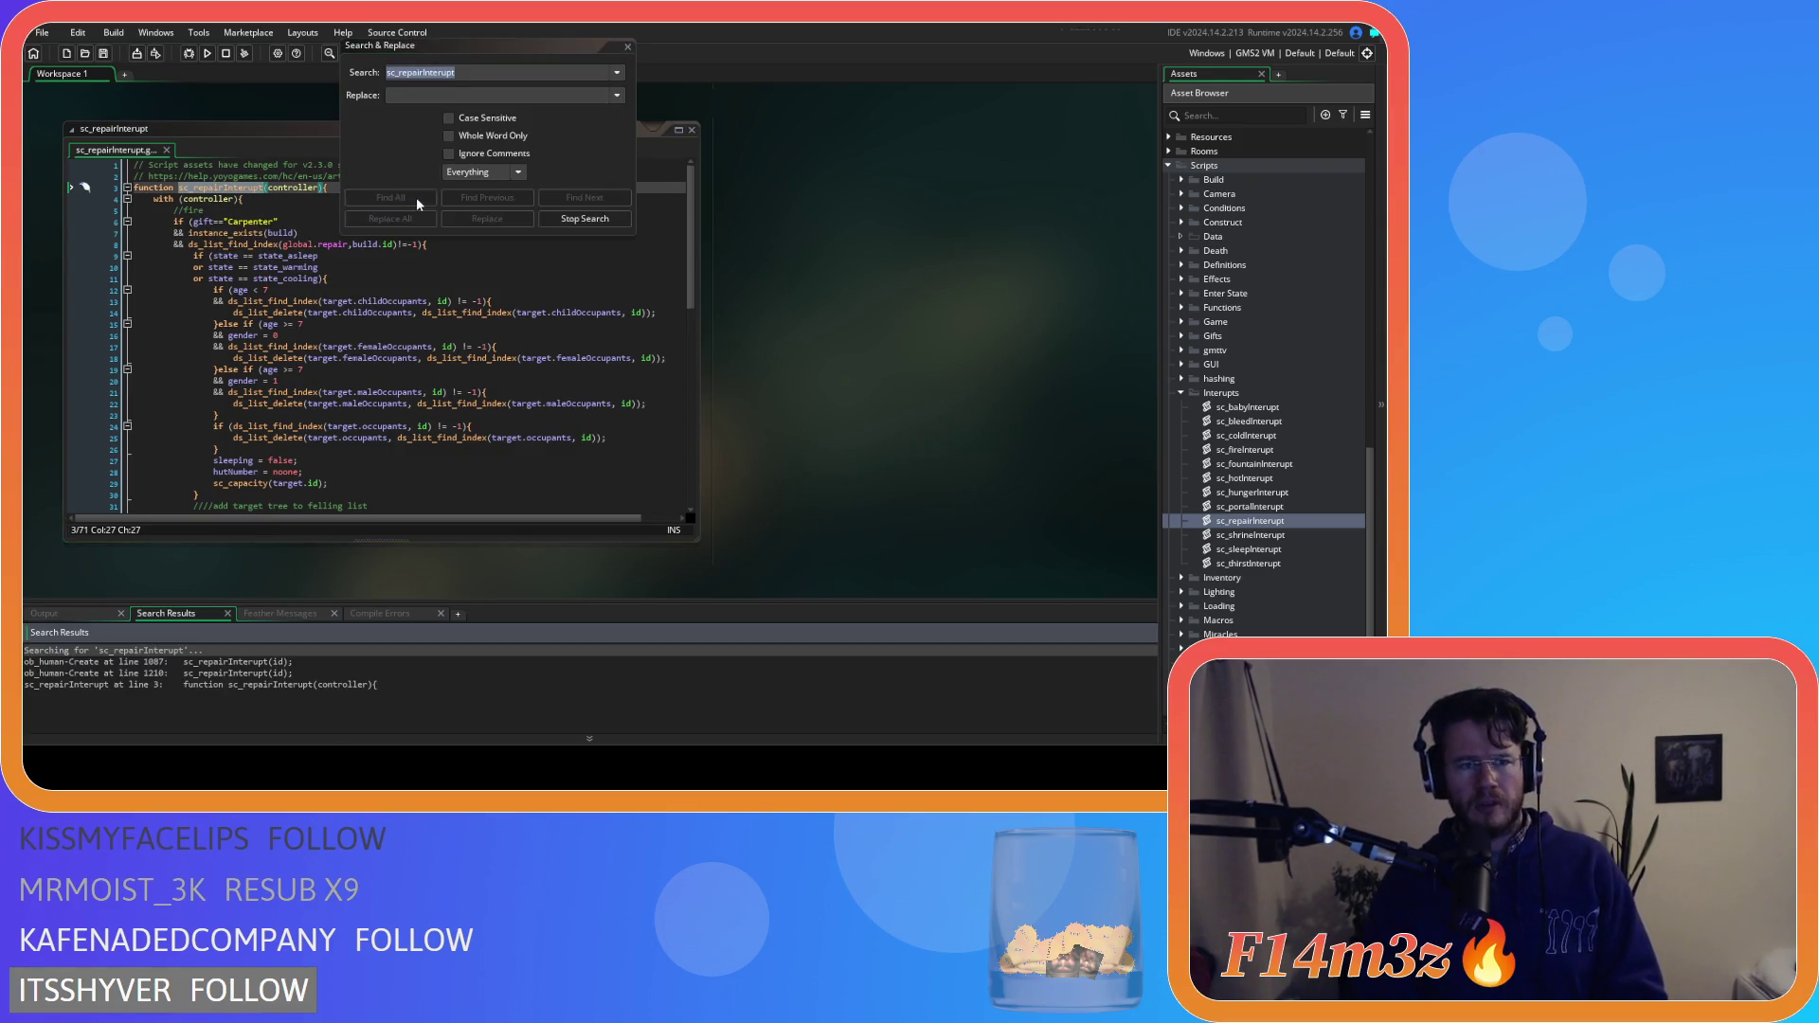
pyautogui.doubleClick(245, 663)
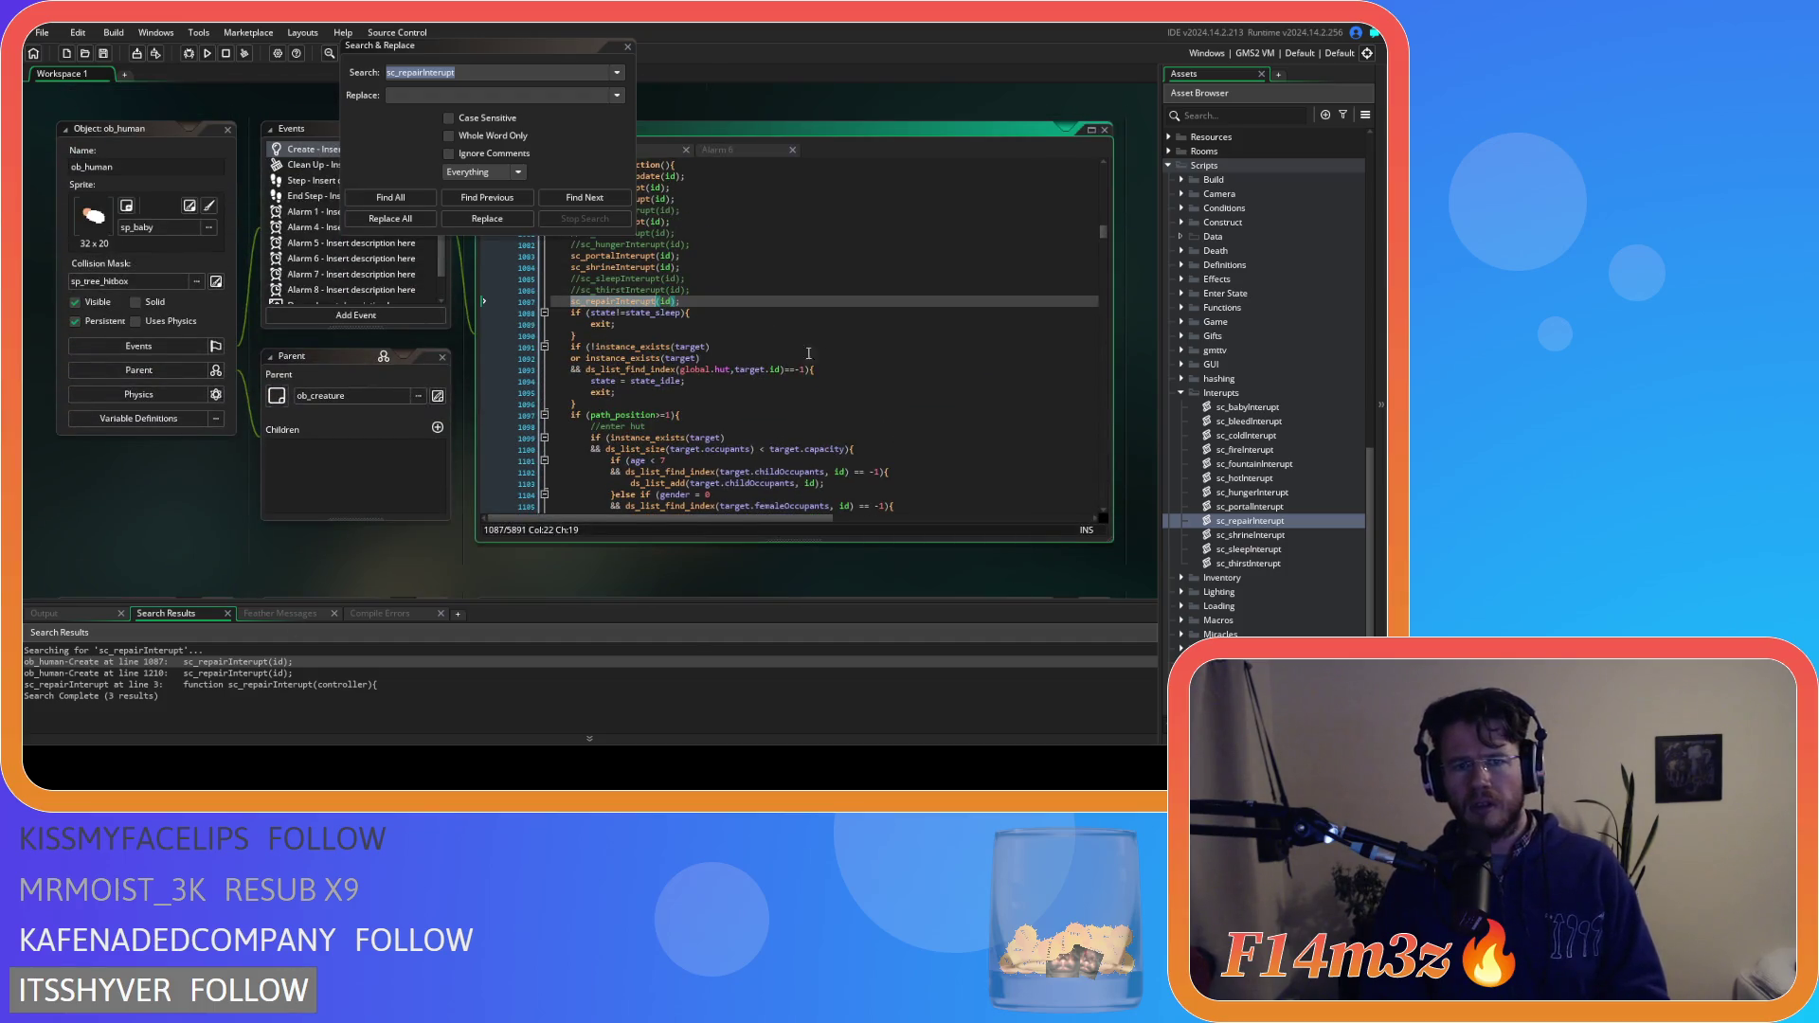
pyautogui.moveTo(505, 44); pyautogui.dragTo(226, 121)
pyautogui.scroll(3, 690, 359)
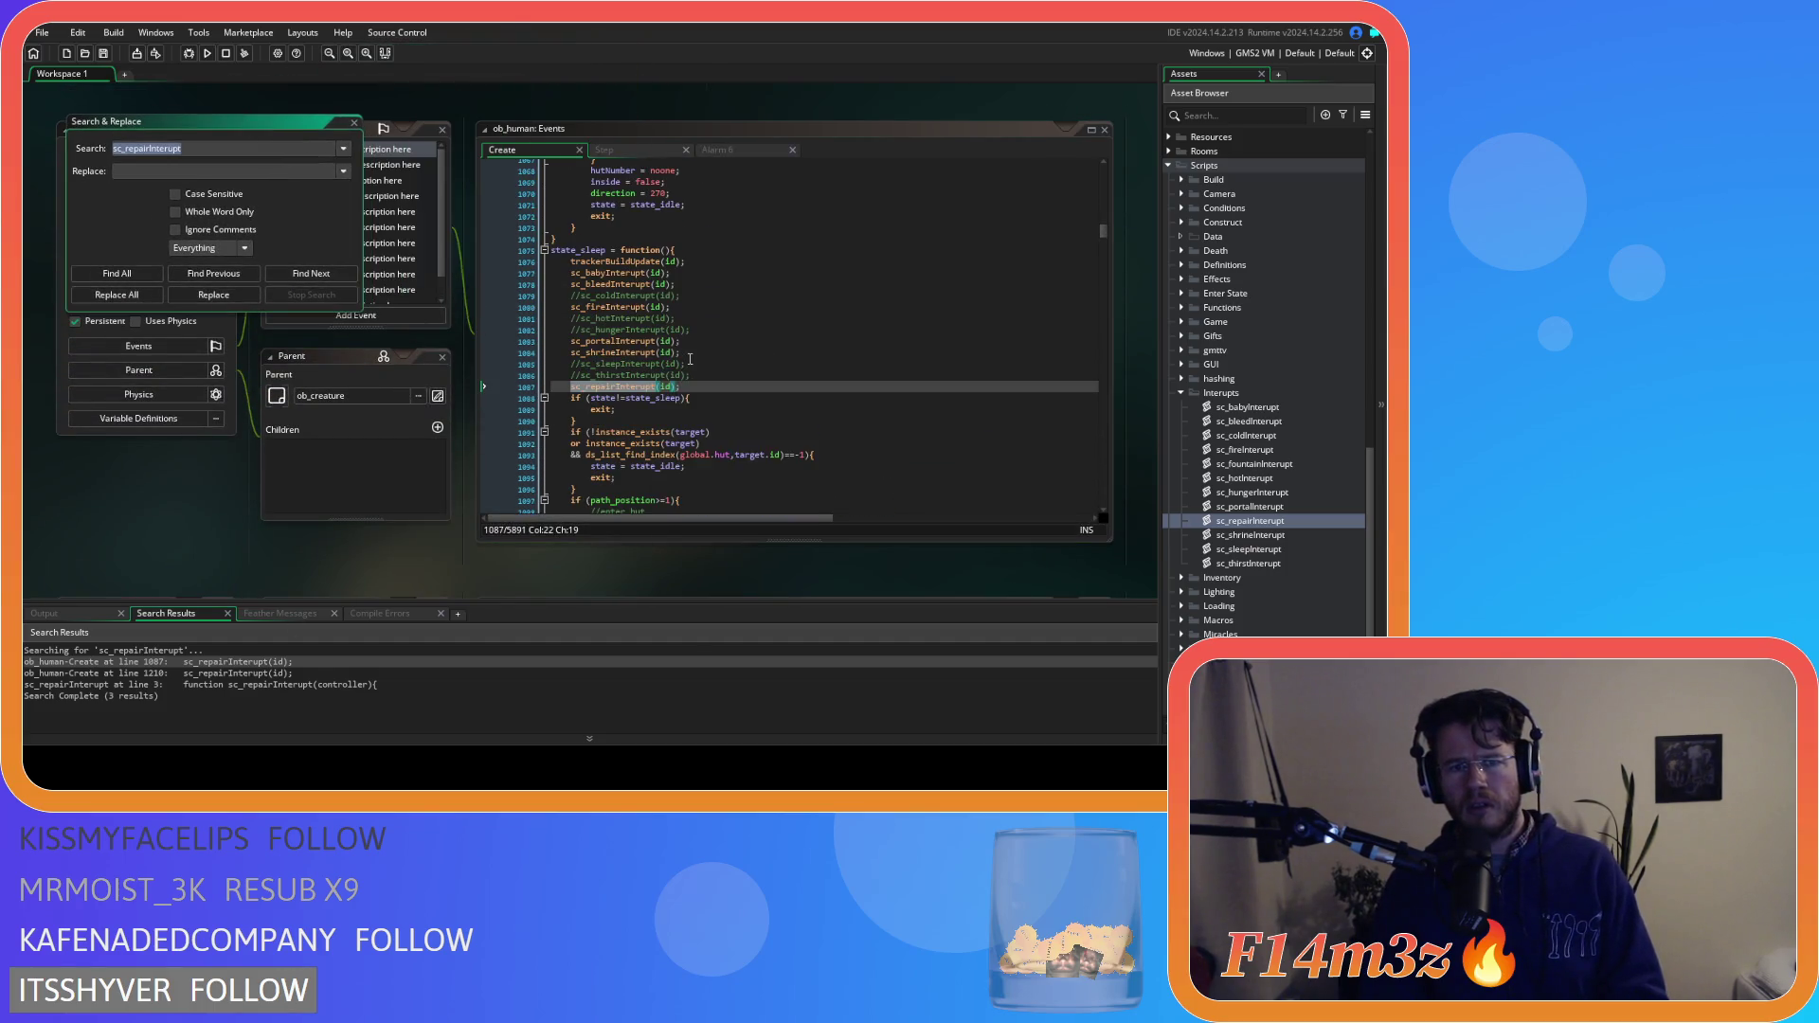
# Check the second call at line 1210, then go to the function definition
pyautogui.doubleClick(251, 674)
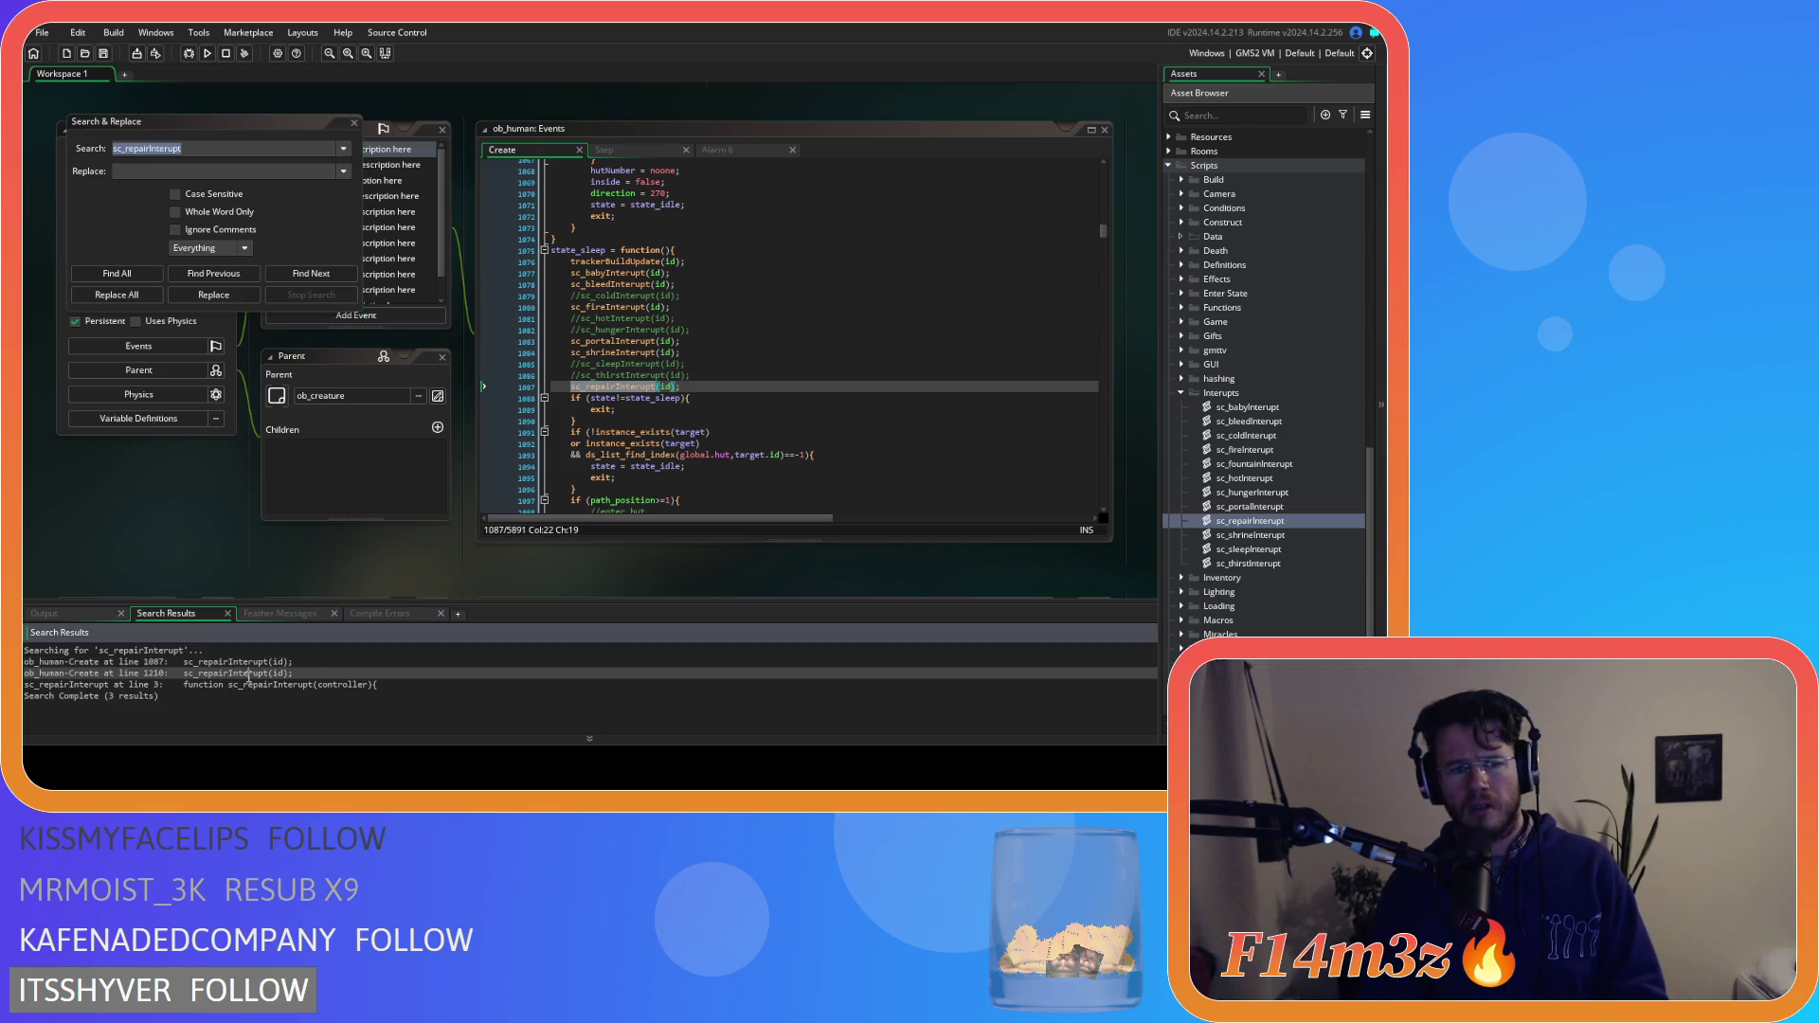
pyautogui.scroll(20, 609, 499)
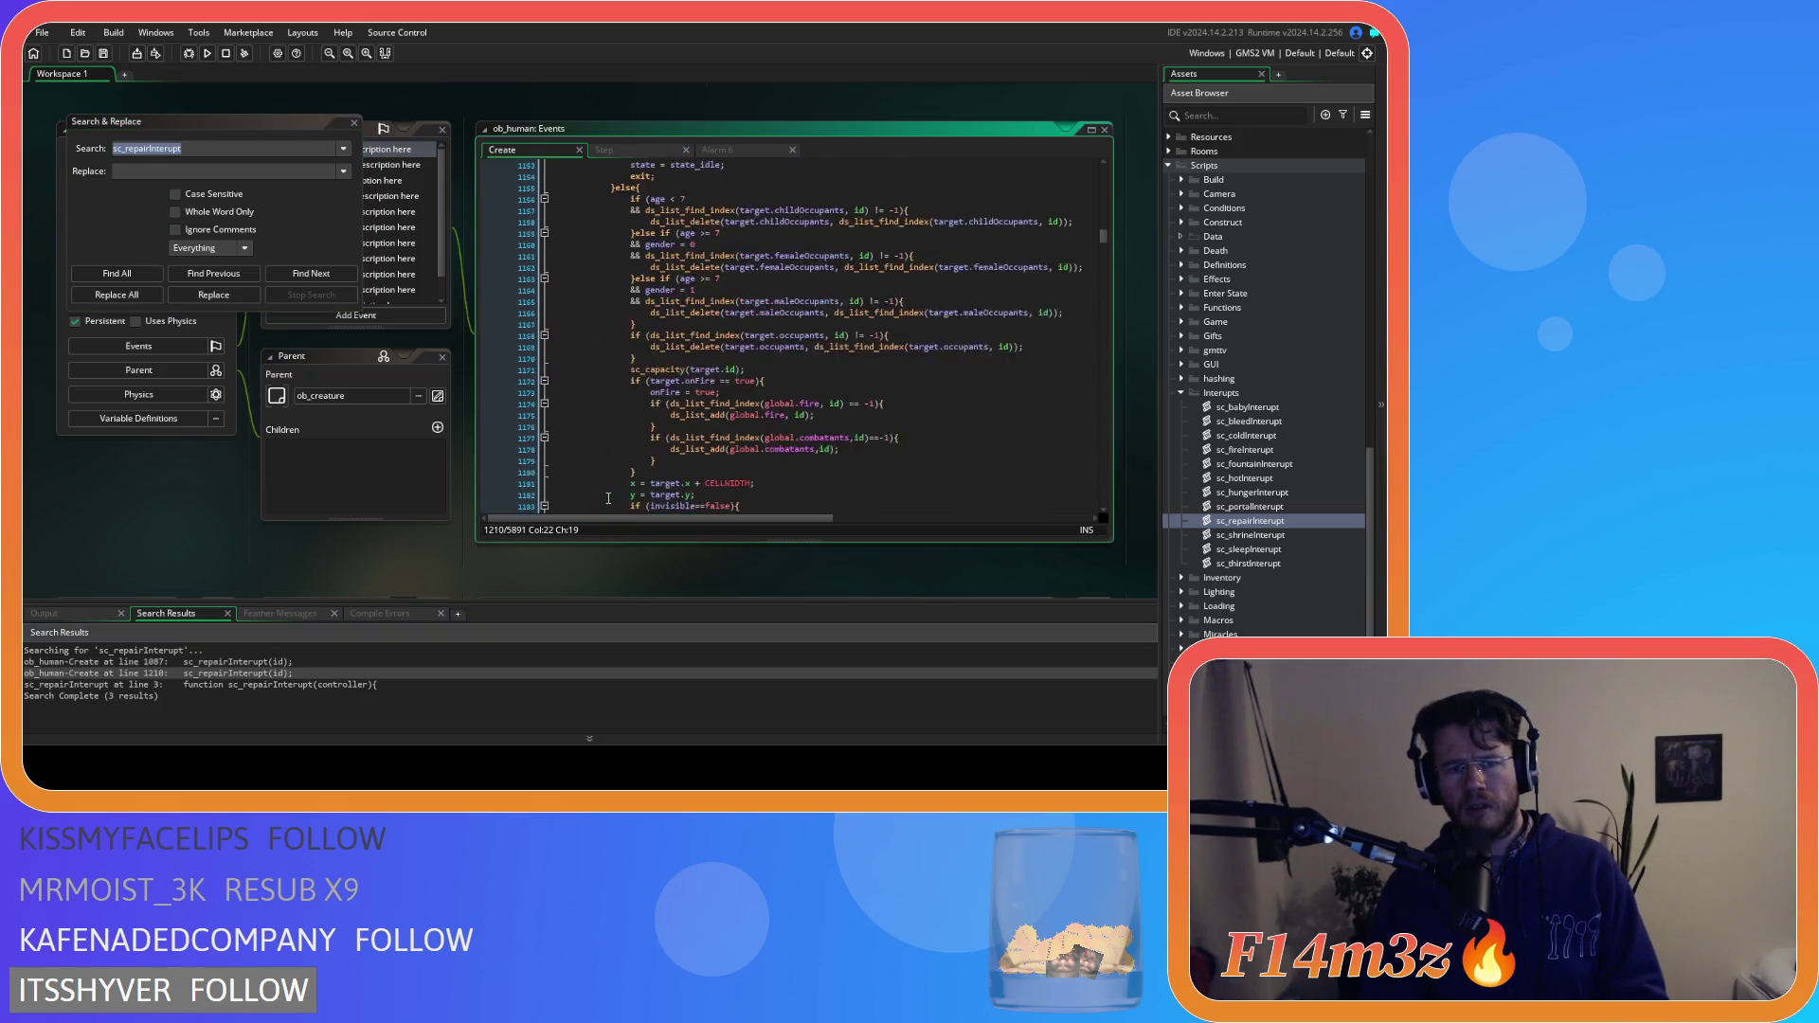
pyautogui.scroll(-14, 609, 499)
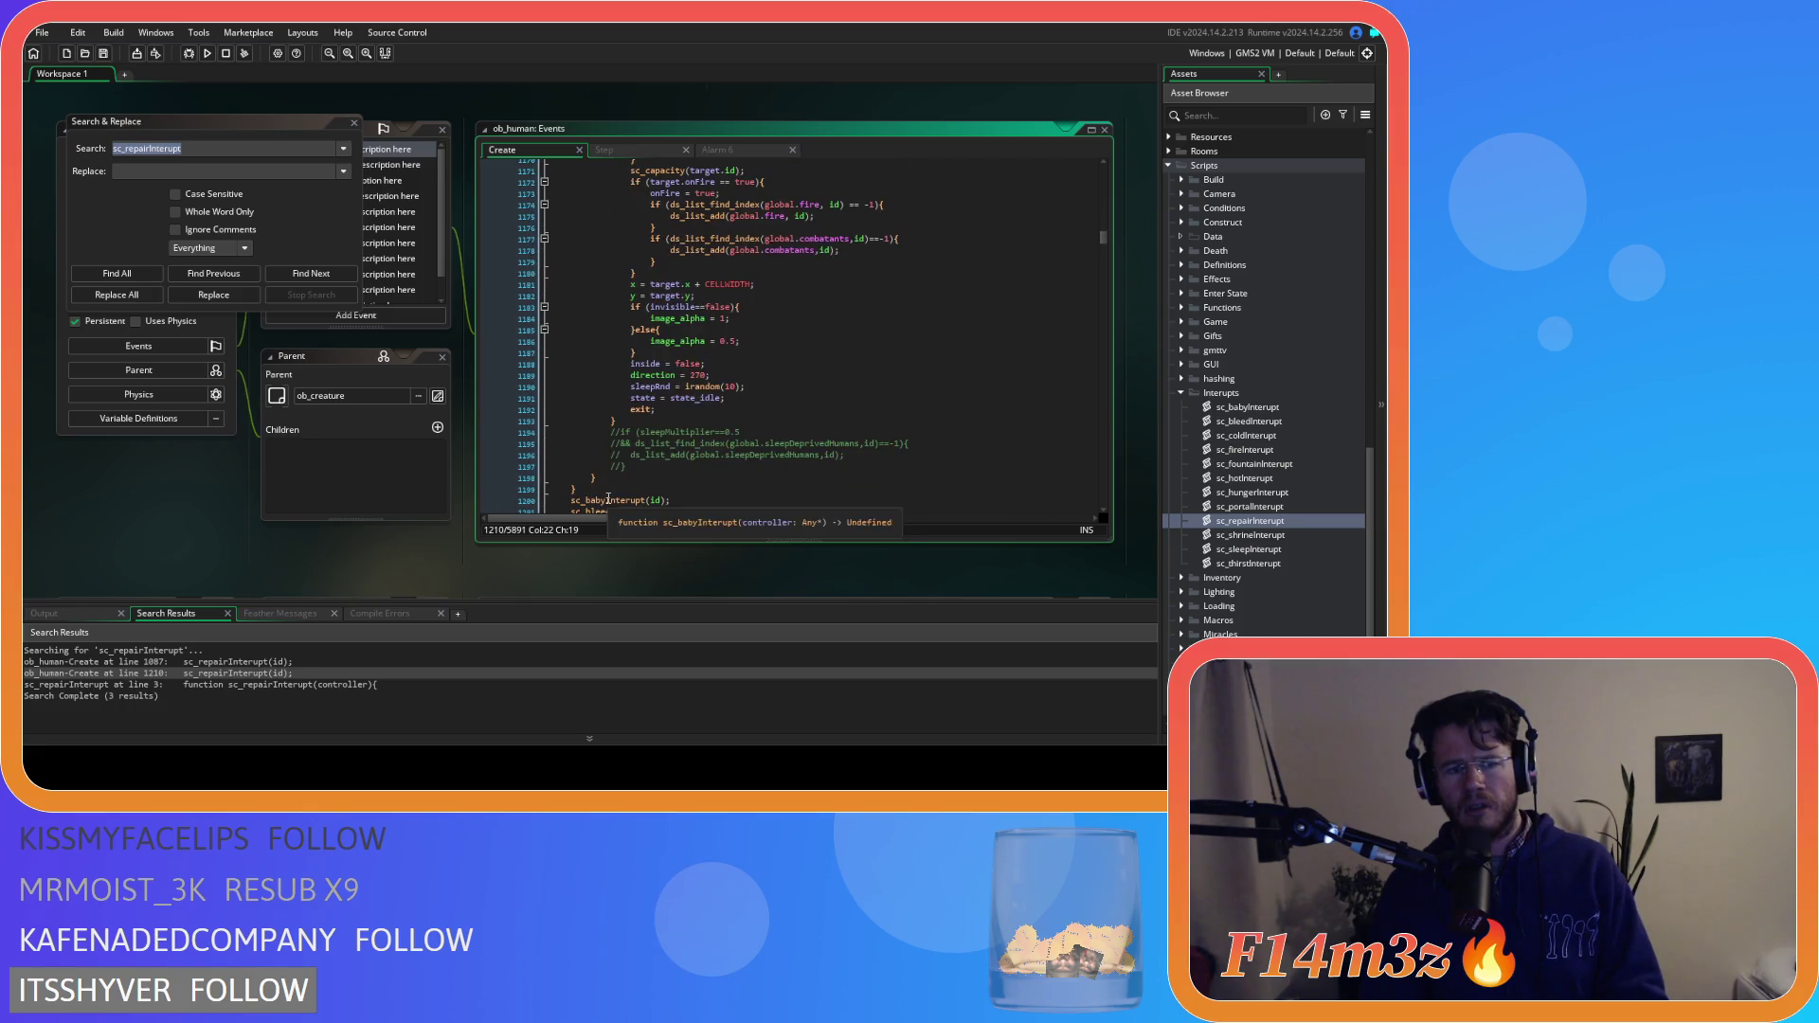
pyautogui.doubleClick(371, 682)
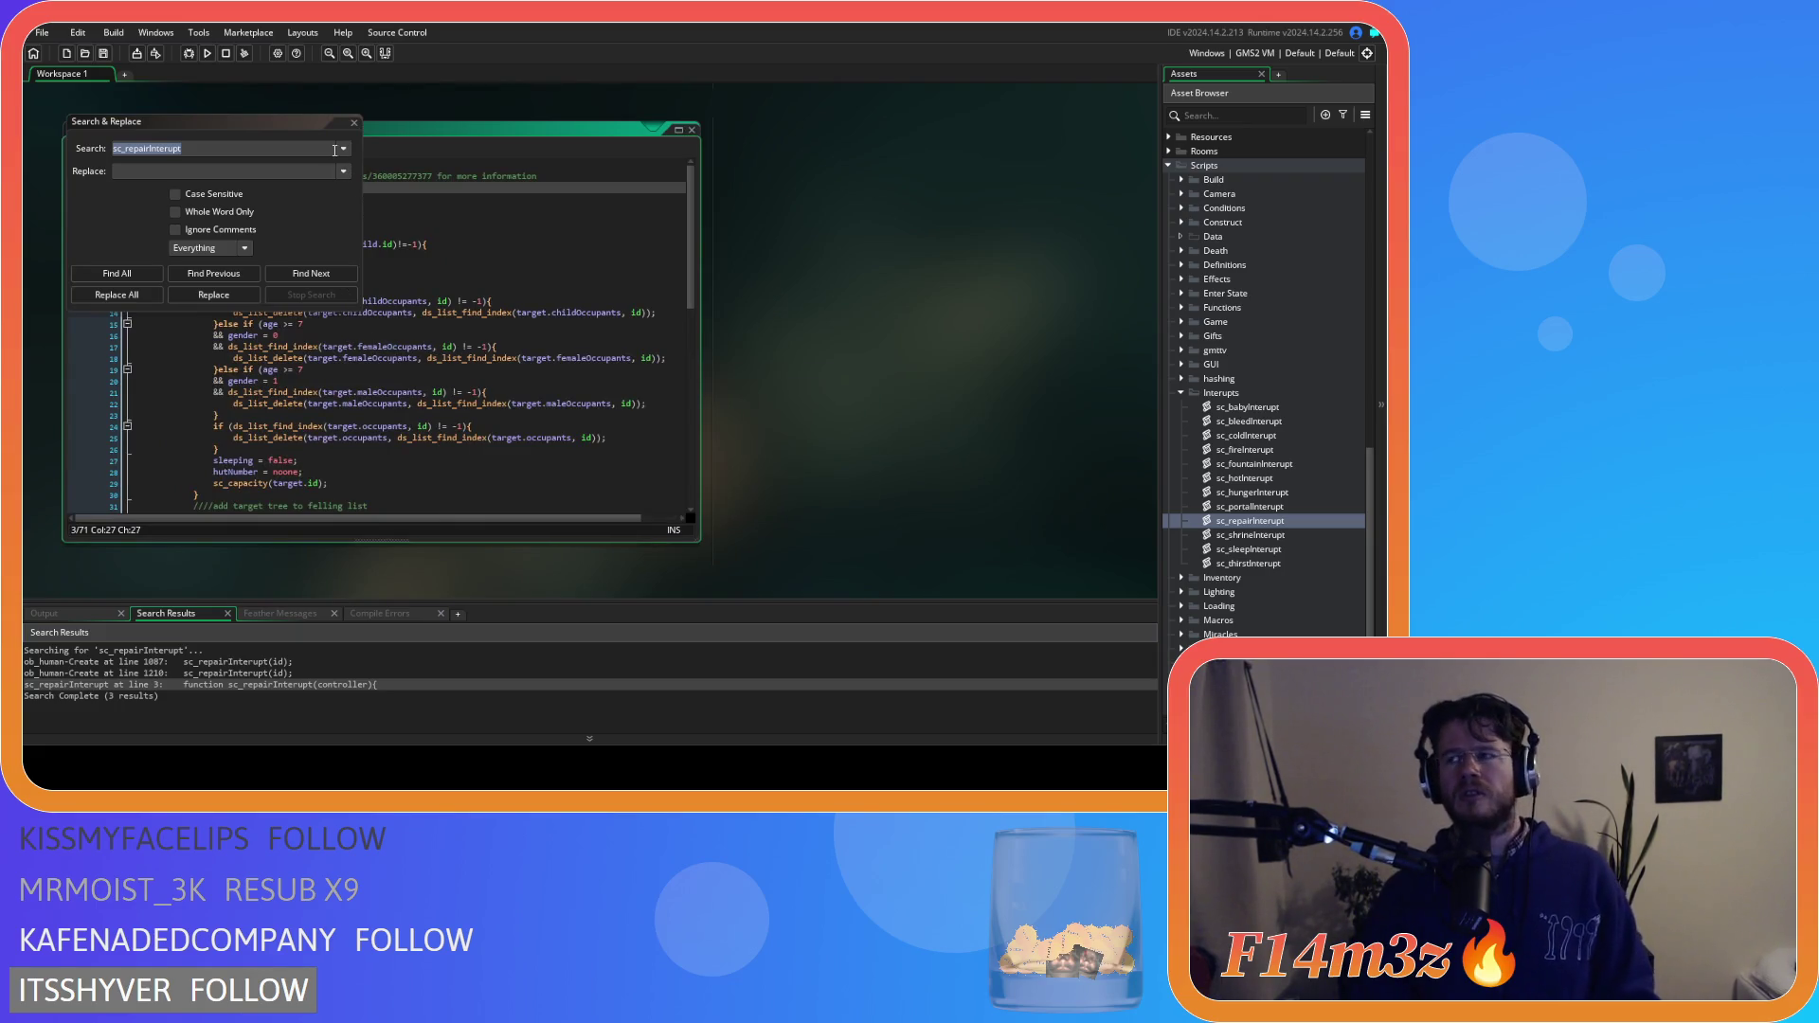
pyautogui.click(355, 124)
pyautogui.scroll(-8, 370, 404)
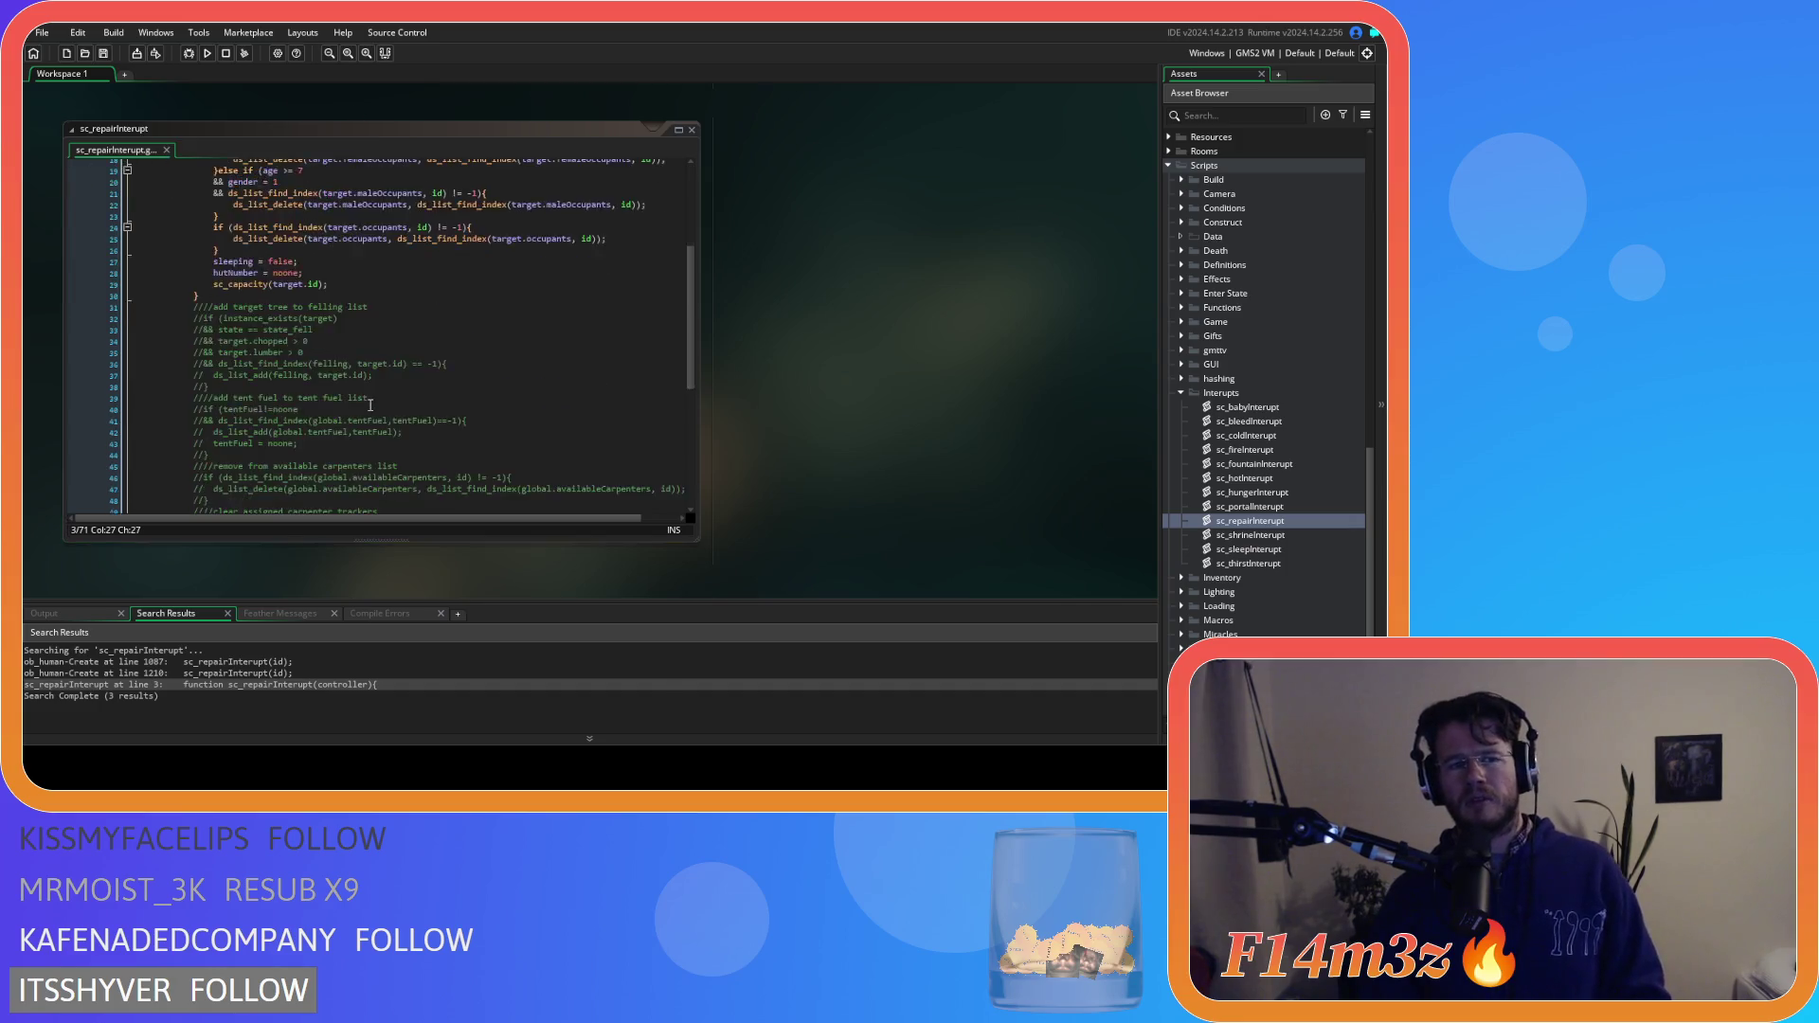
# Uncomment lines 31–55 of sc_repairInterupt and select the carpenter-list and tracker lines
pyautogui.click(208, 491)
pyautogui.moveTo(209, 491)
pyautogui.mouseDown()
pyautogui.moveTo(104, 218)
pyautogui.moveTo(166, 390)
pyautogui.moveTo(134, 415)
pyautogui.moveTo(106, 212)
pyautogui.mouseUp()
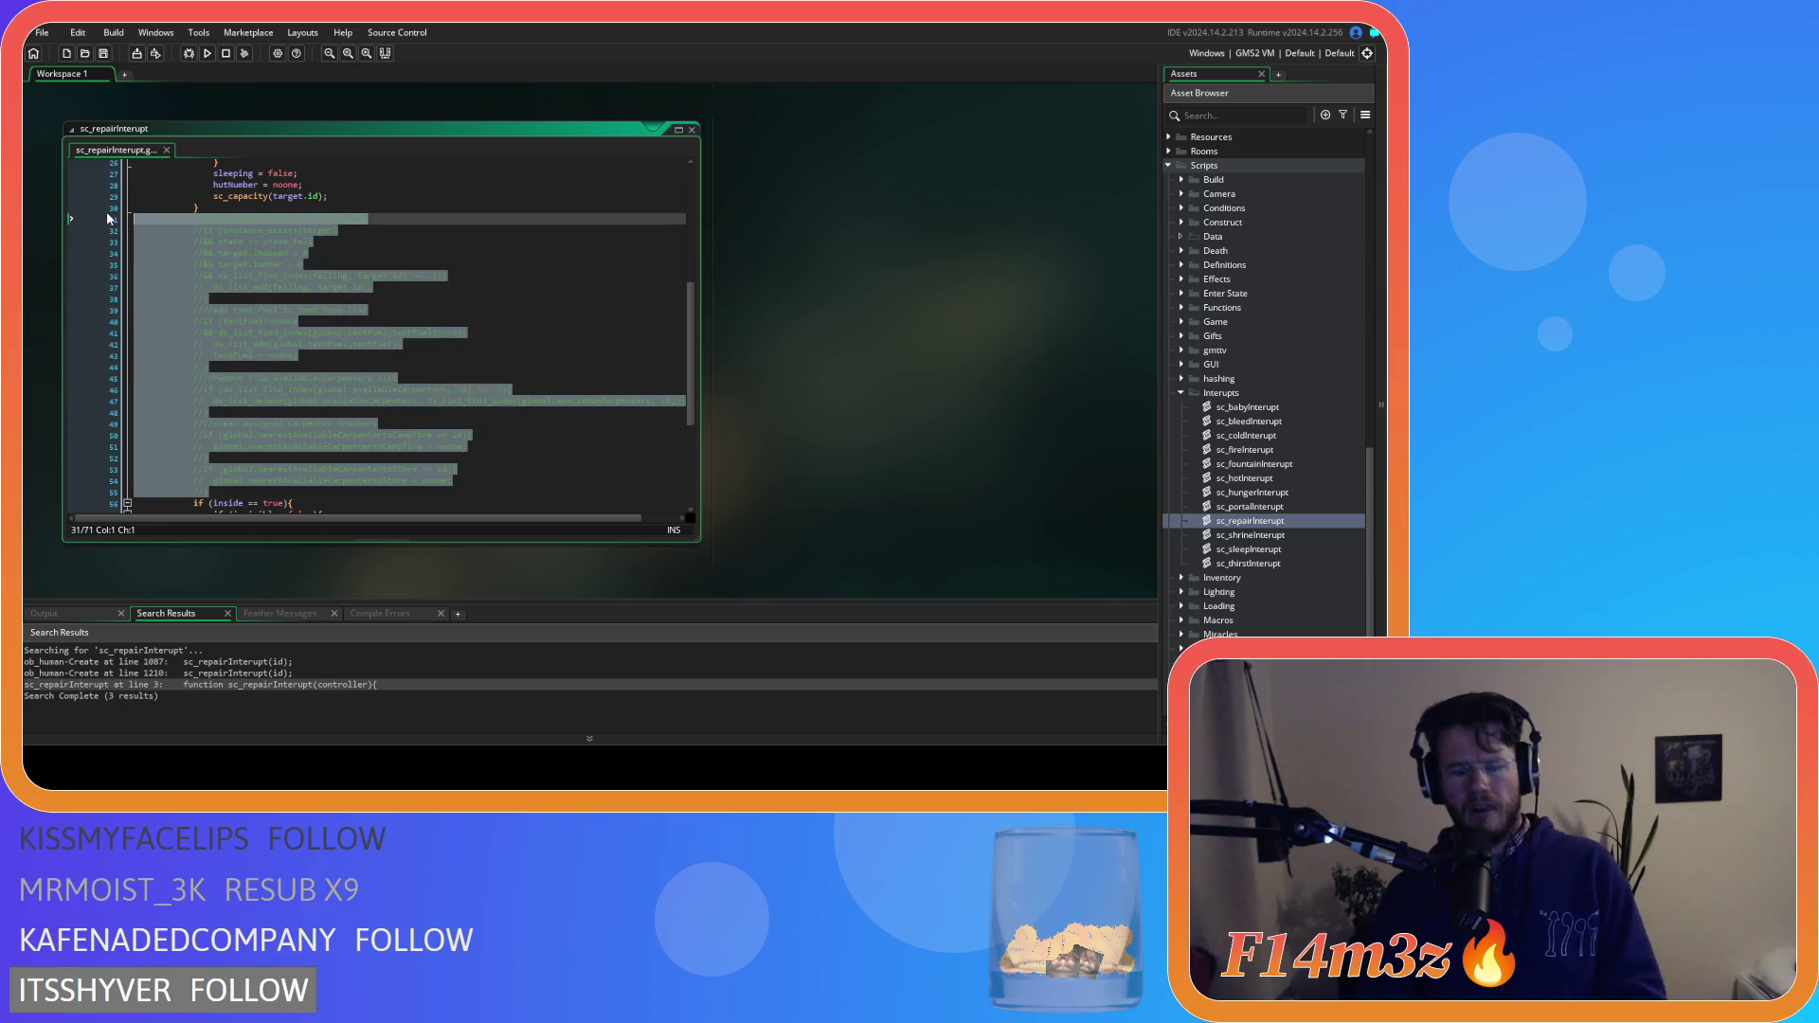
pyautogui.hotkey('ctrl', 'shift', 'k')
pyautogui.moveTo(199, 492)
pyautogui.mouseDown()
pyautogui.moveTo(172, 457)
pyautogui.moveTo(172, 387)
pyautogui.moveTo(195, 379)
pyautogui.mouseUp()
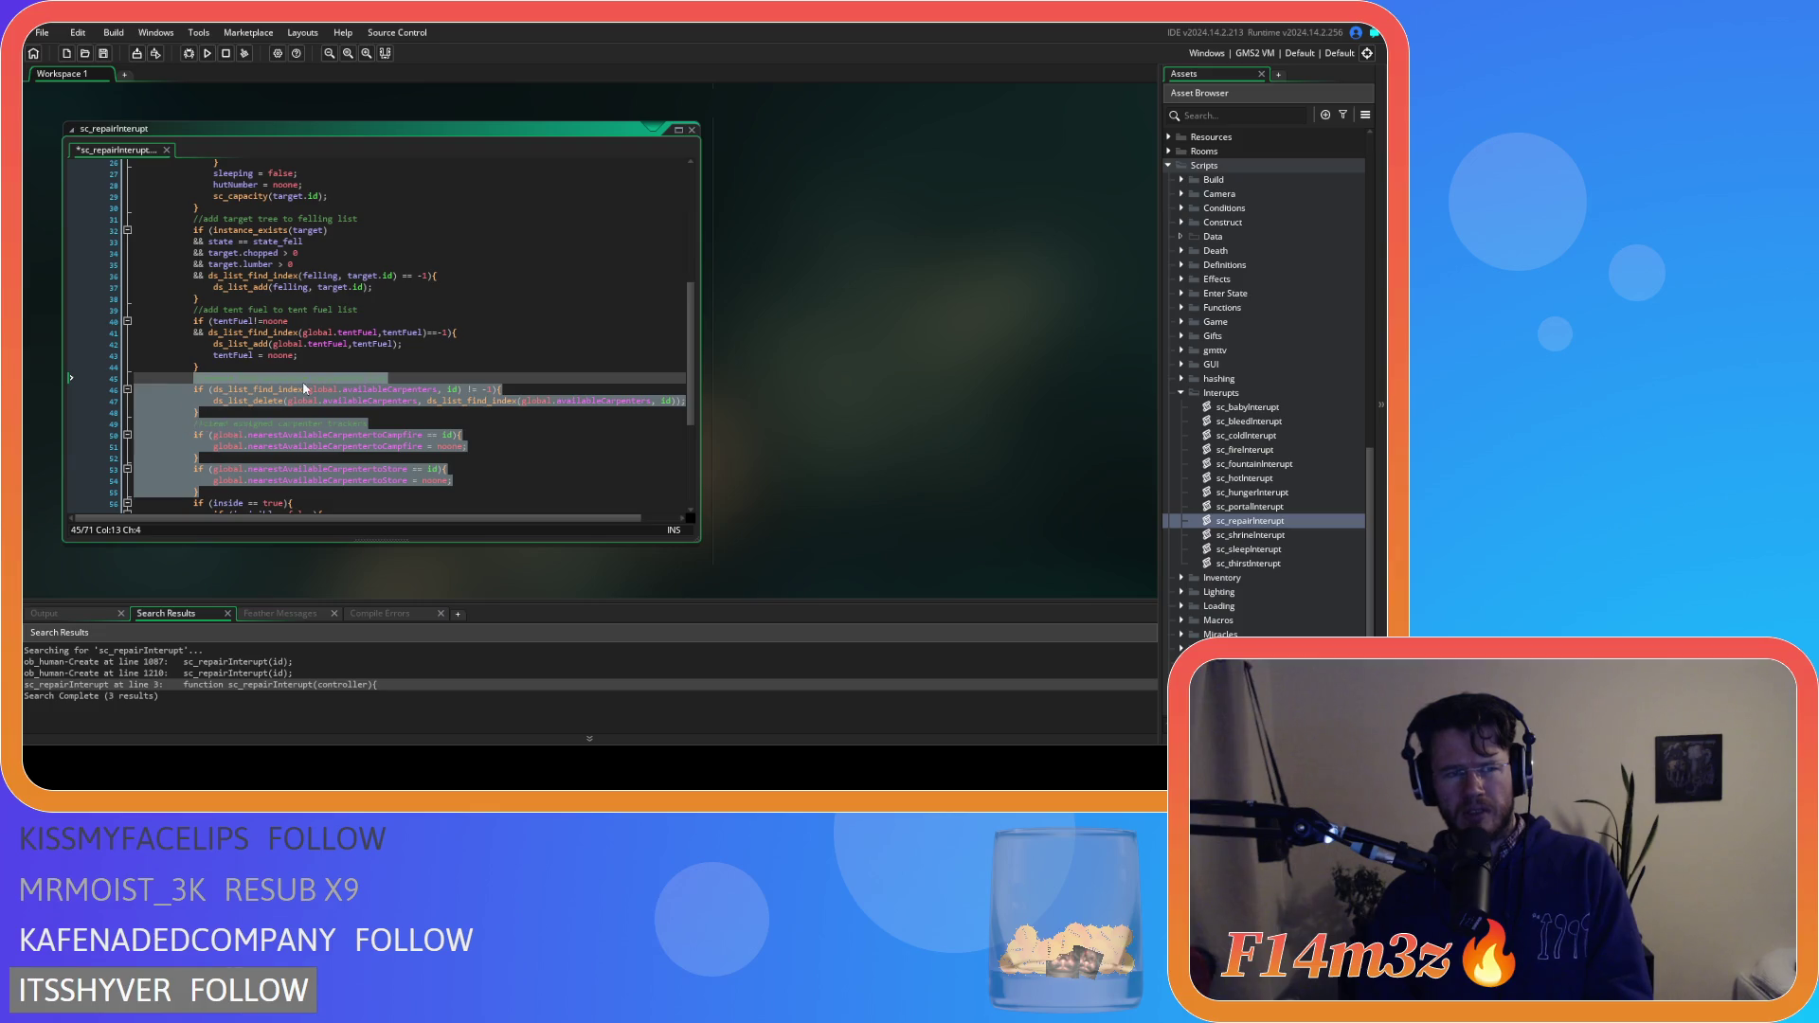
pyautogui.scroll(3, 1316, 491)
# Open sc_stateConditions from the Conditions folder and search it for state_repair
pyautogui.scroll(15, 1320, 491)
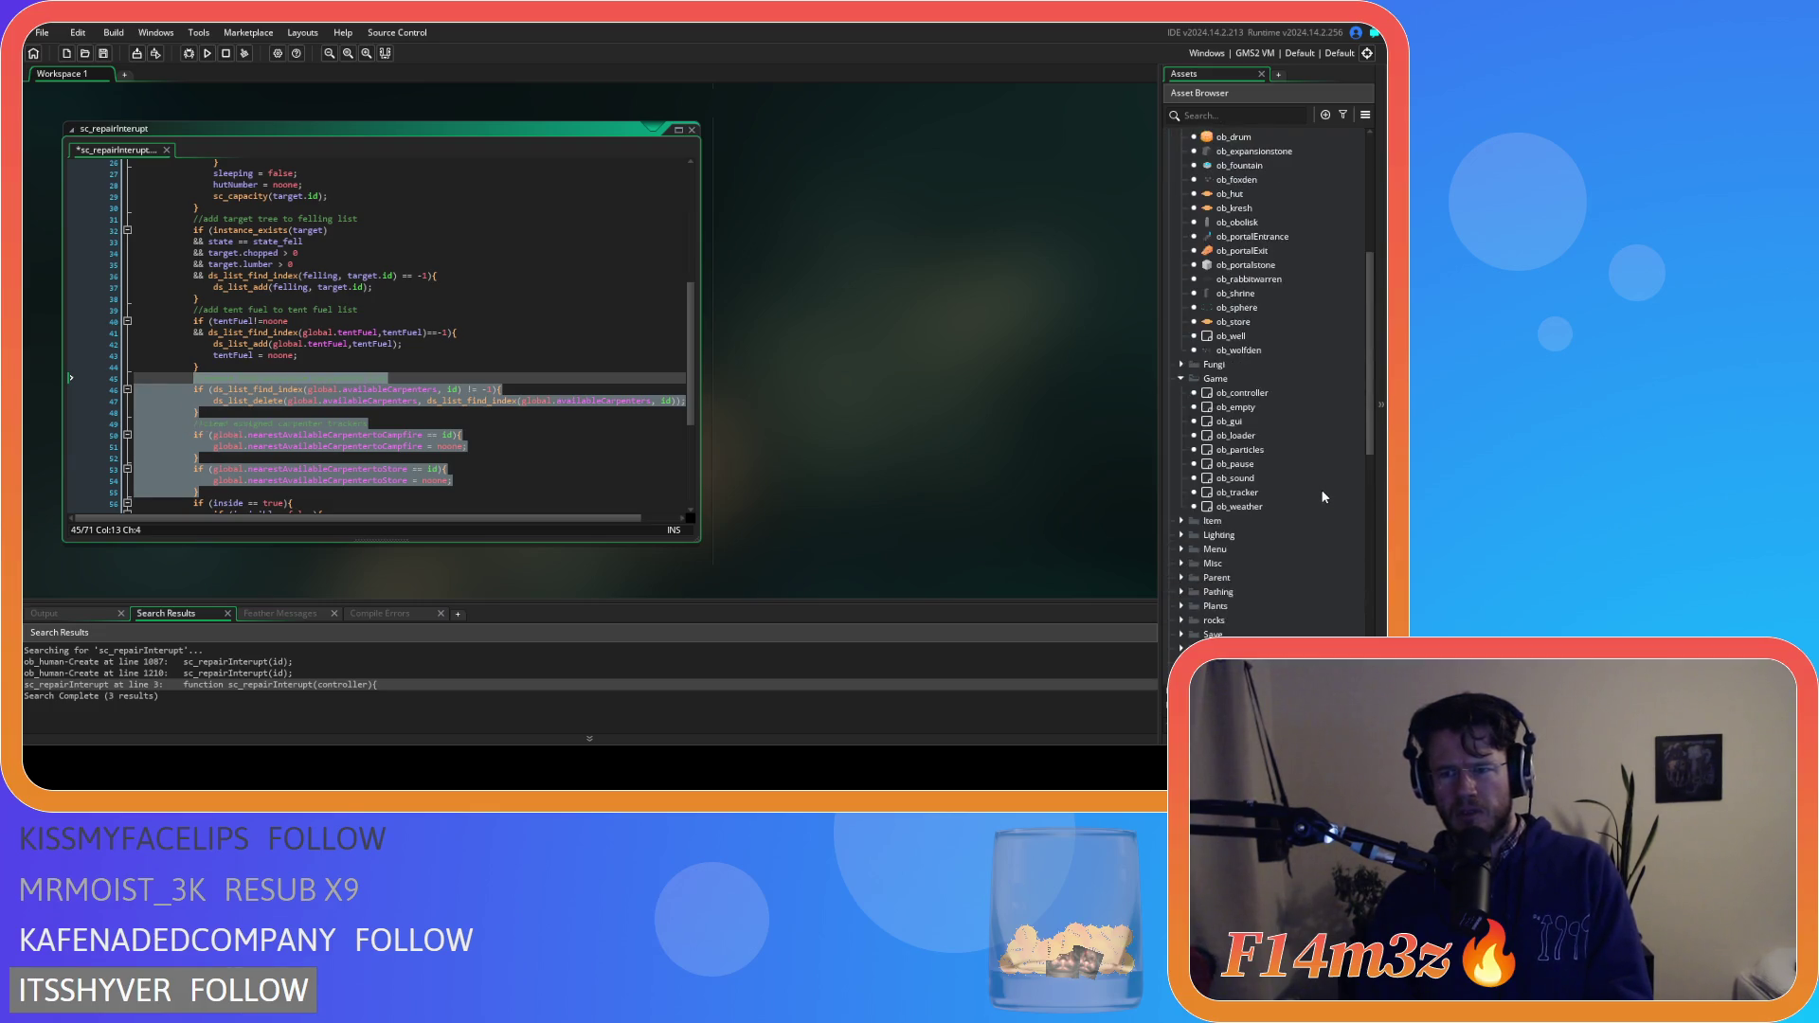
pyautogui.scroll(-10, 1255, 530)
pyautogui.click(1182, 407)
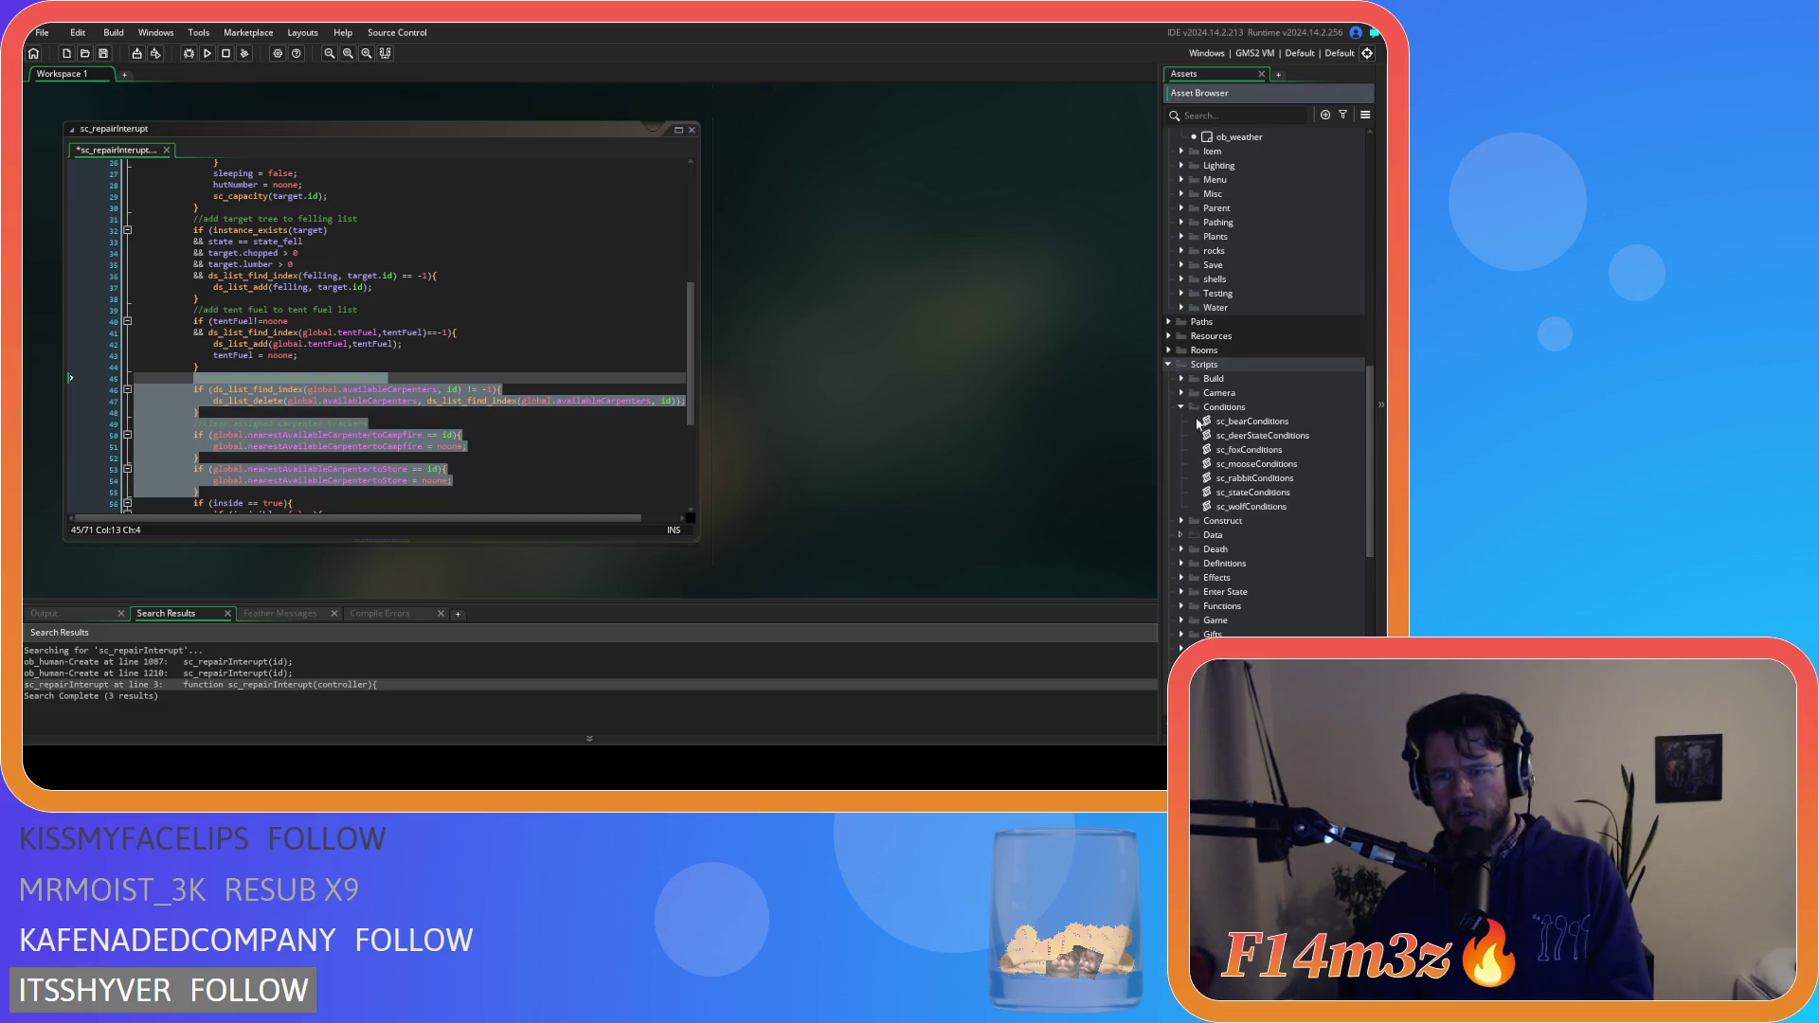
pyautogui.click(1284, 493)
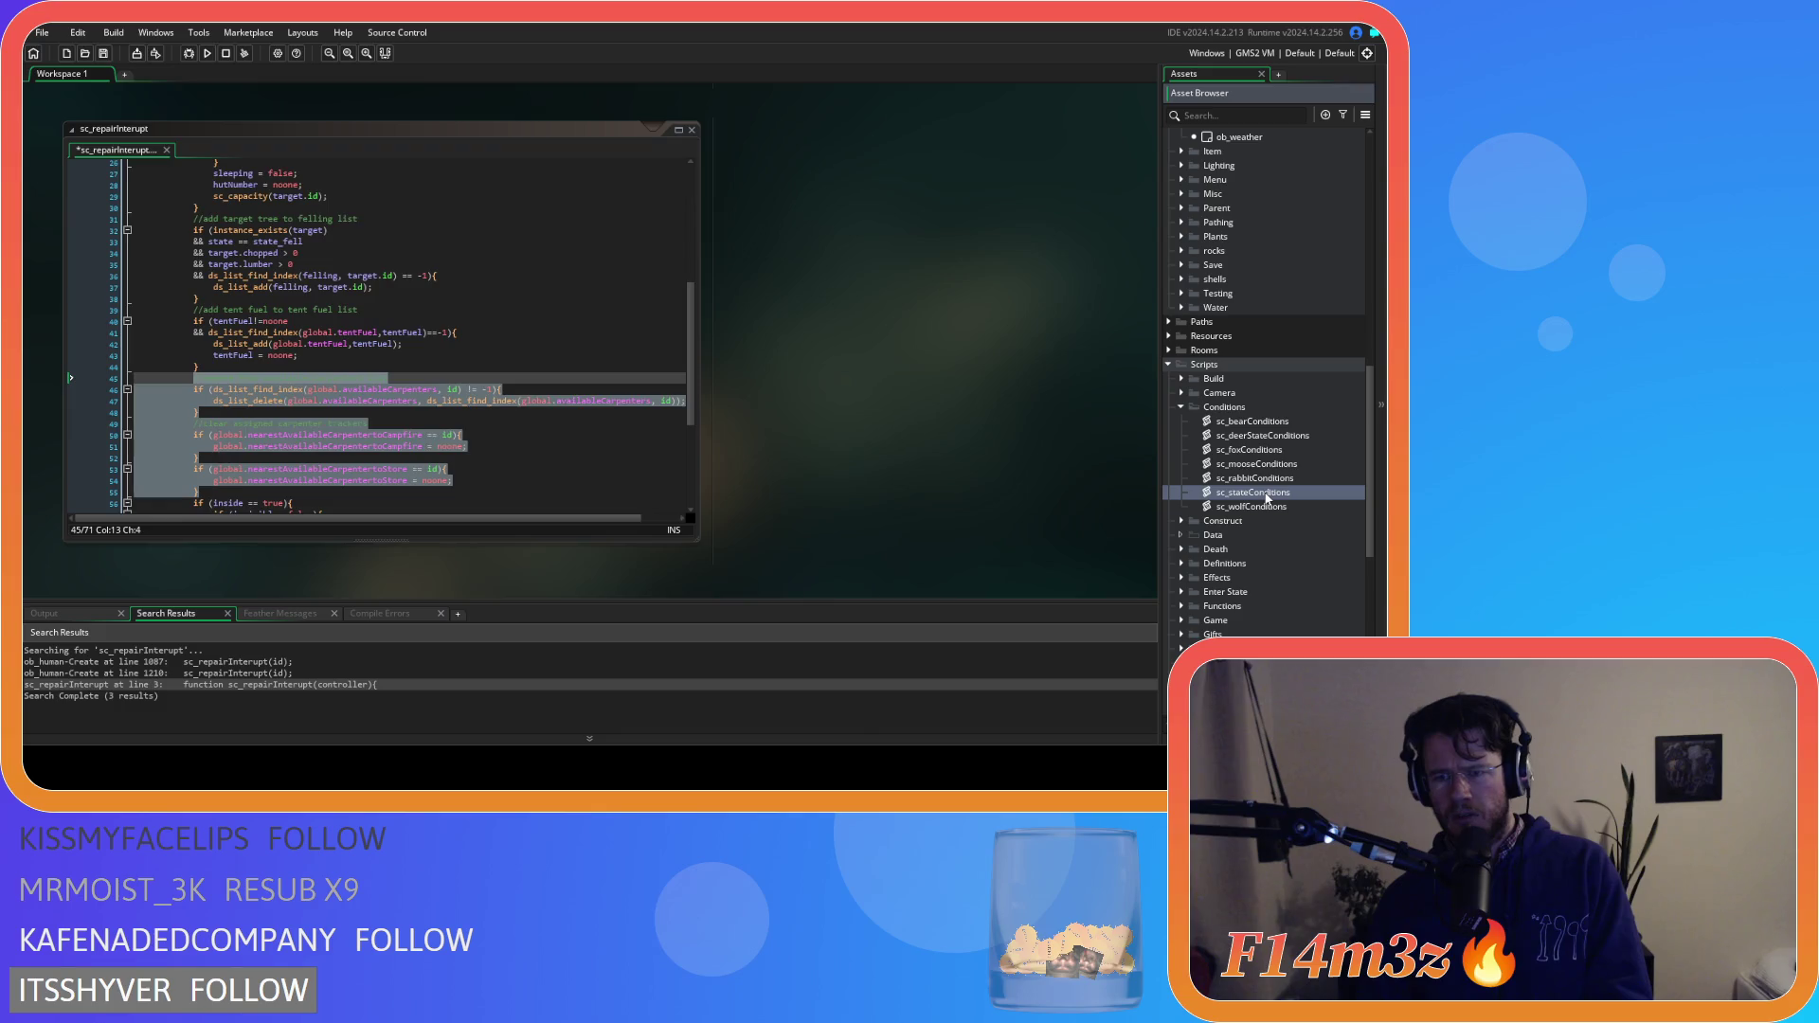
pyautogui.doubleClick(1267, 493)
pyautogui.hotkey('ctrl', 'f')
pyautogui.write('stat')
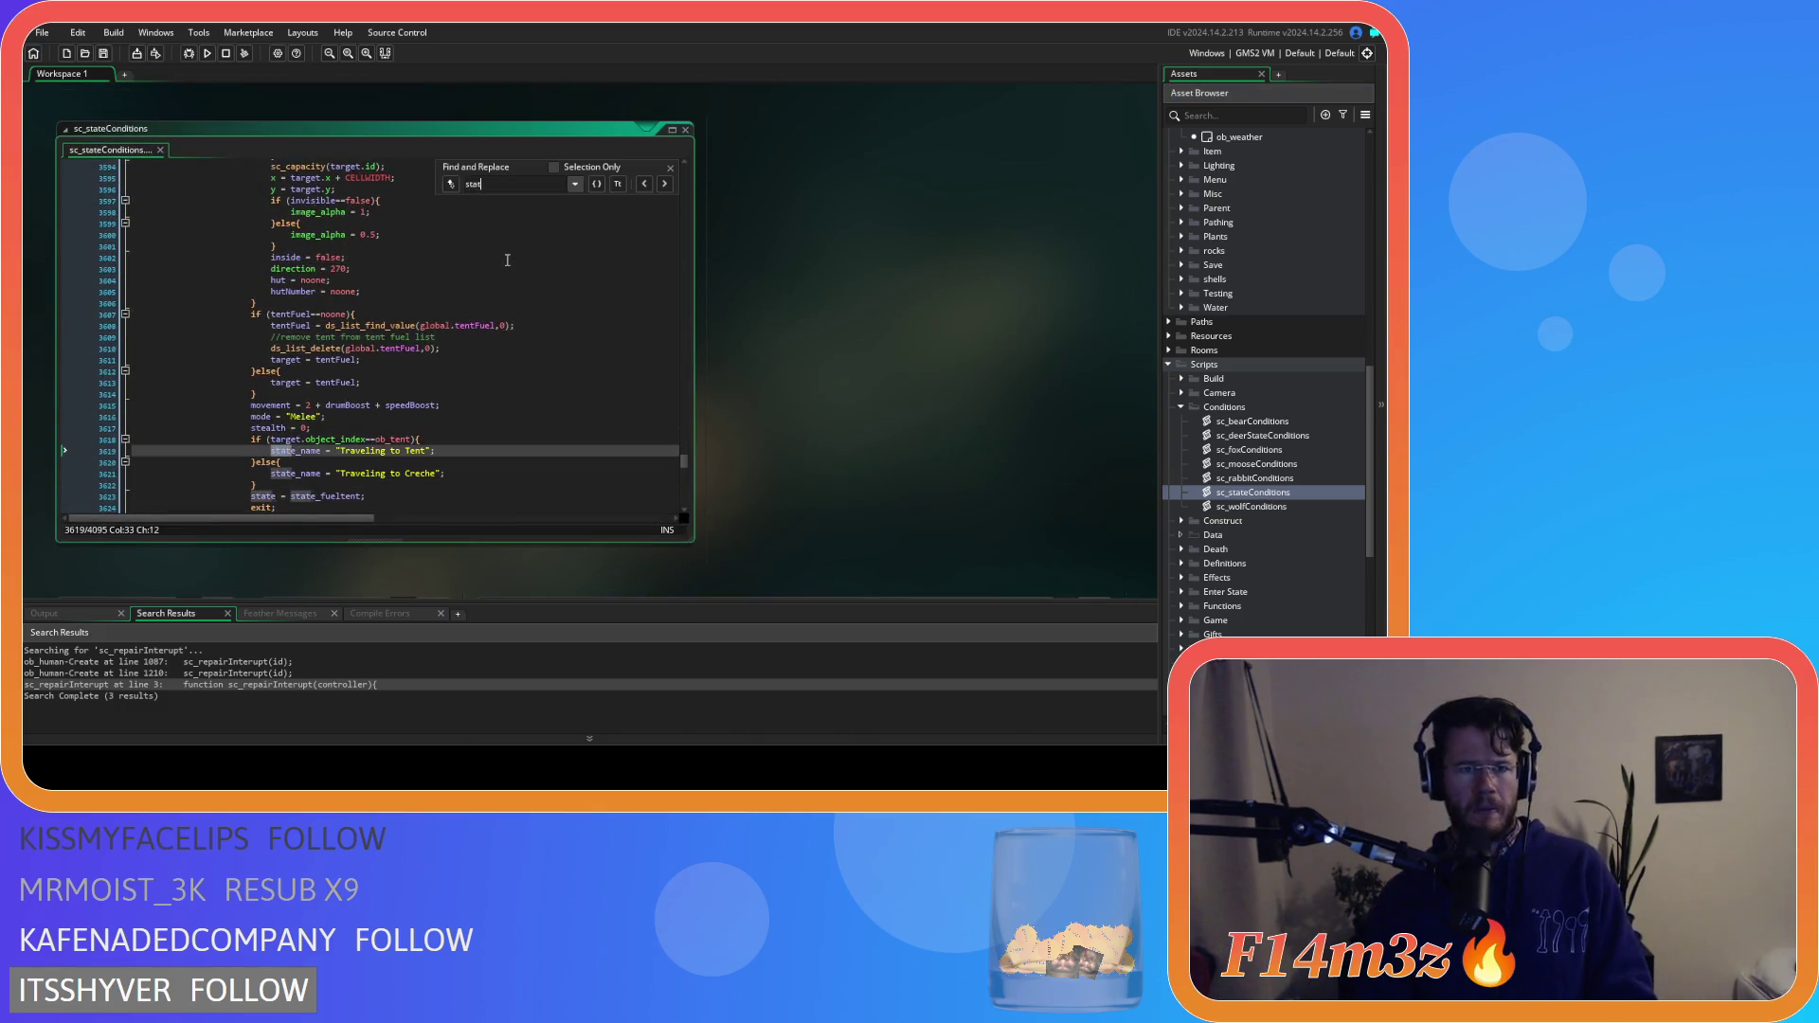
pyautogui.write('e_repair')
# Review the state_repair matches, then open sc_carpenterAllocation from the Game folder
pyautogui.scroll(10, 588, 315)
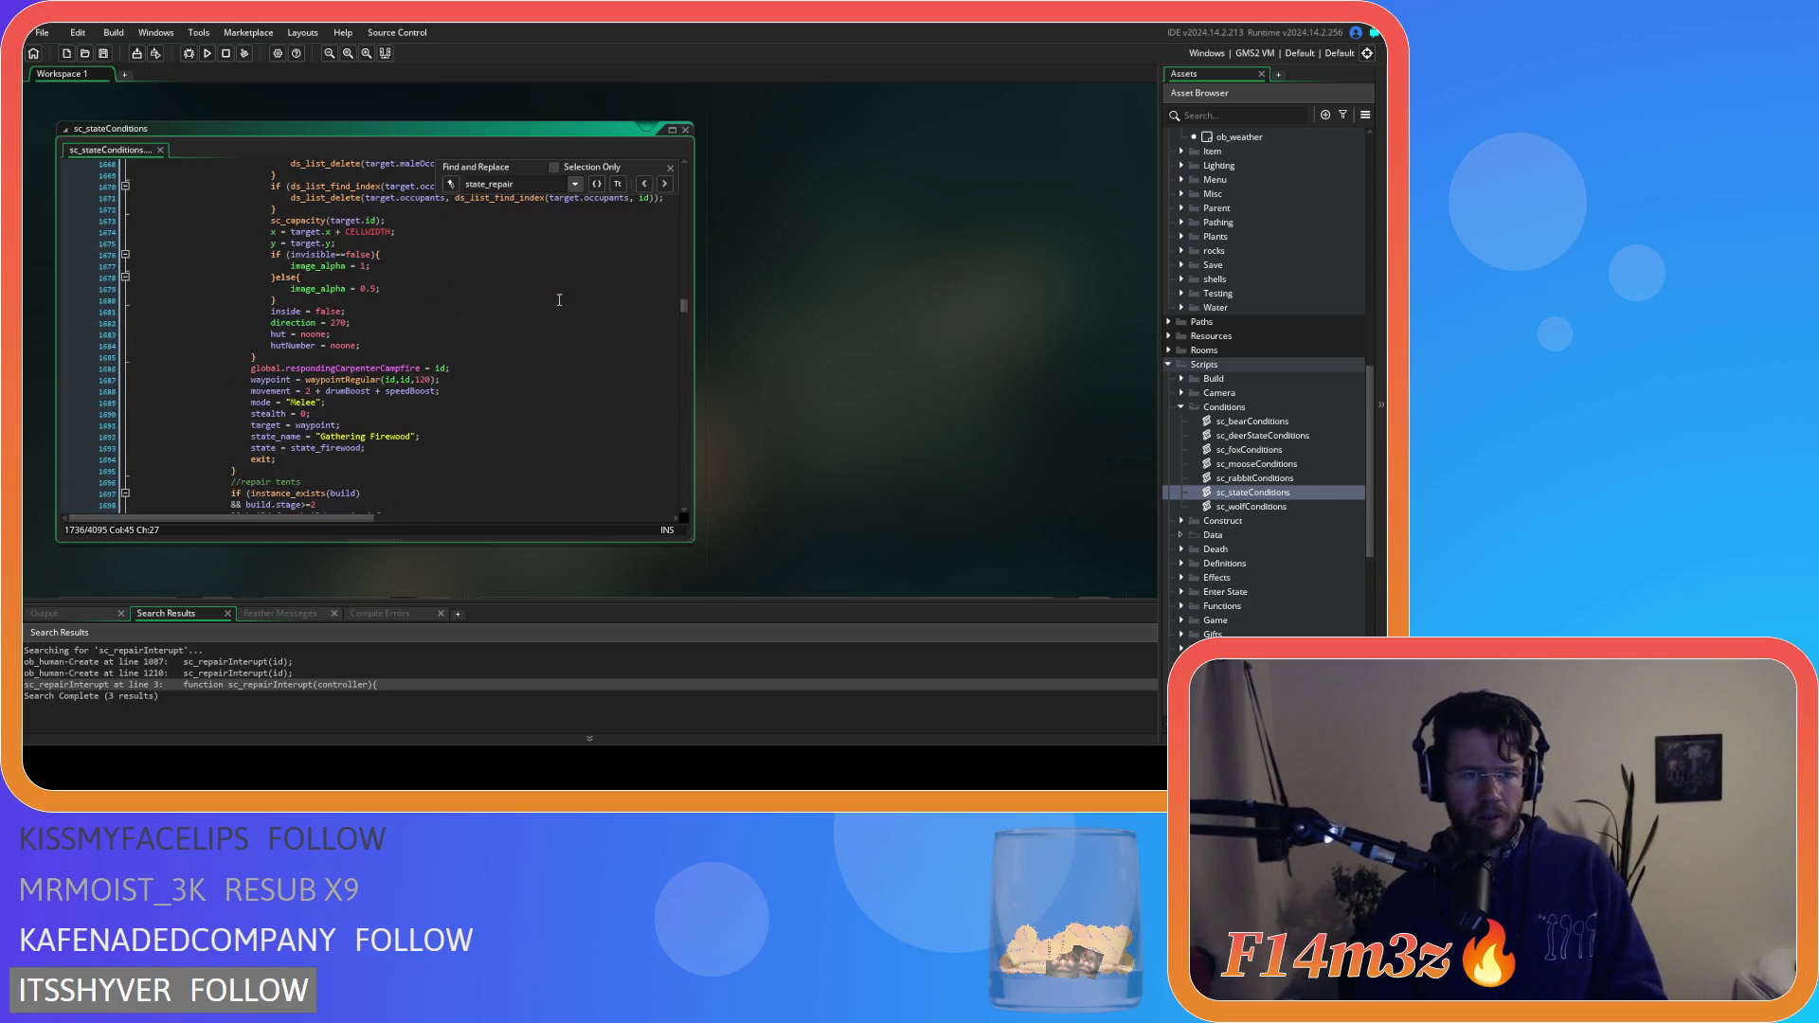
pyautogui.scroll(7, 558, 300)
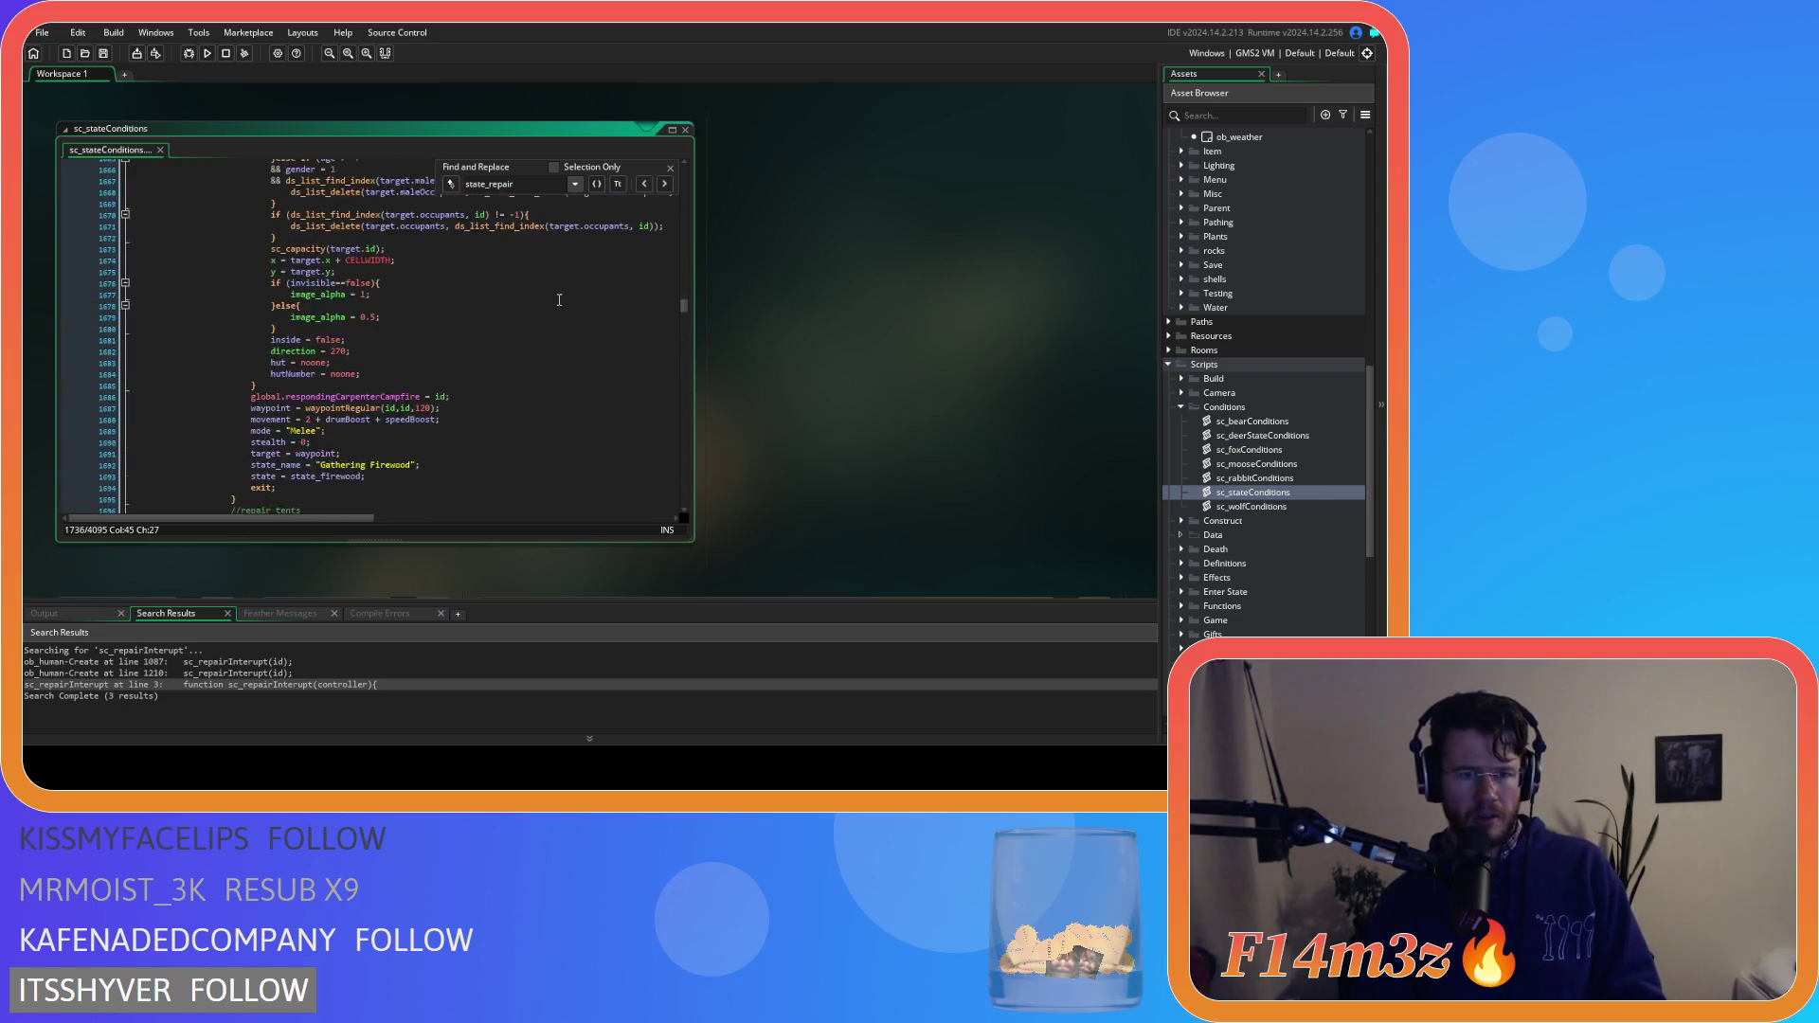
pyautogui.scroll(-2, 559, 300)
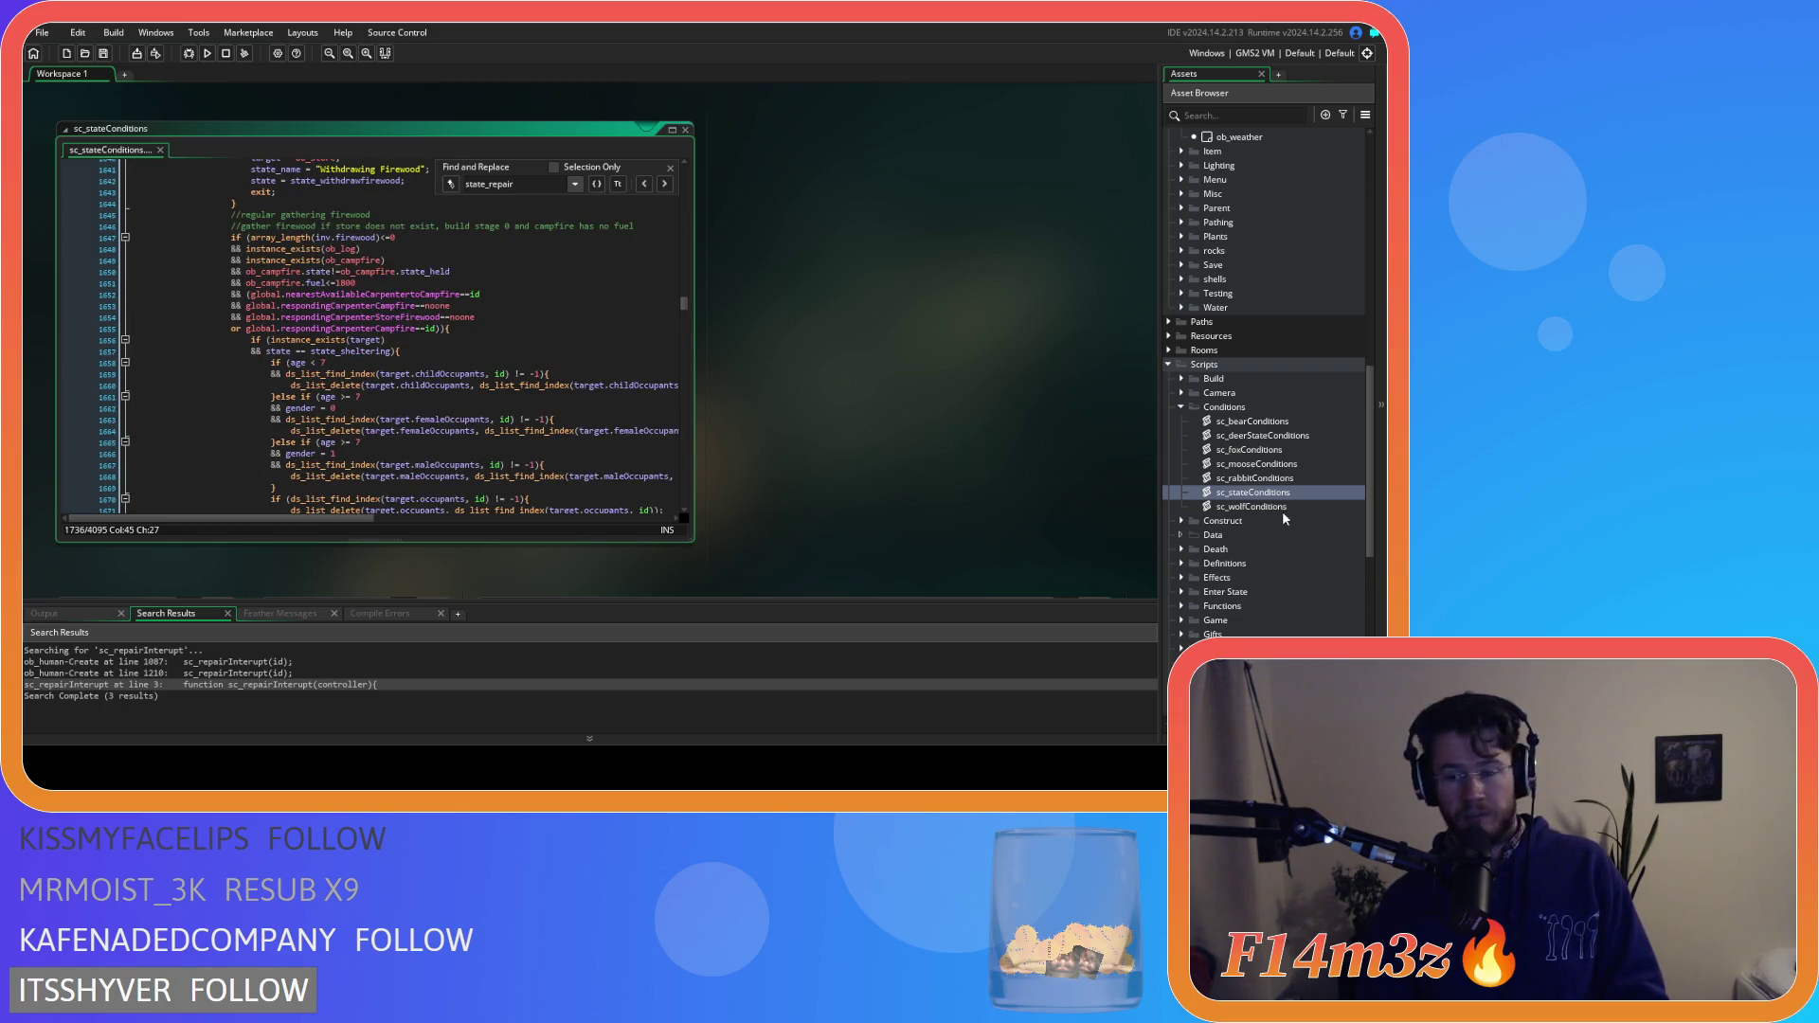
pyautogui.scroll(-6, 1286, 513)
pyautogui.click(1181, 364)
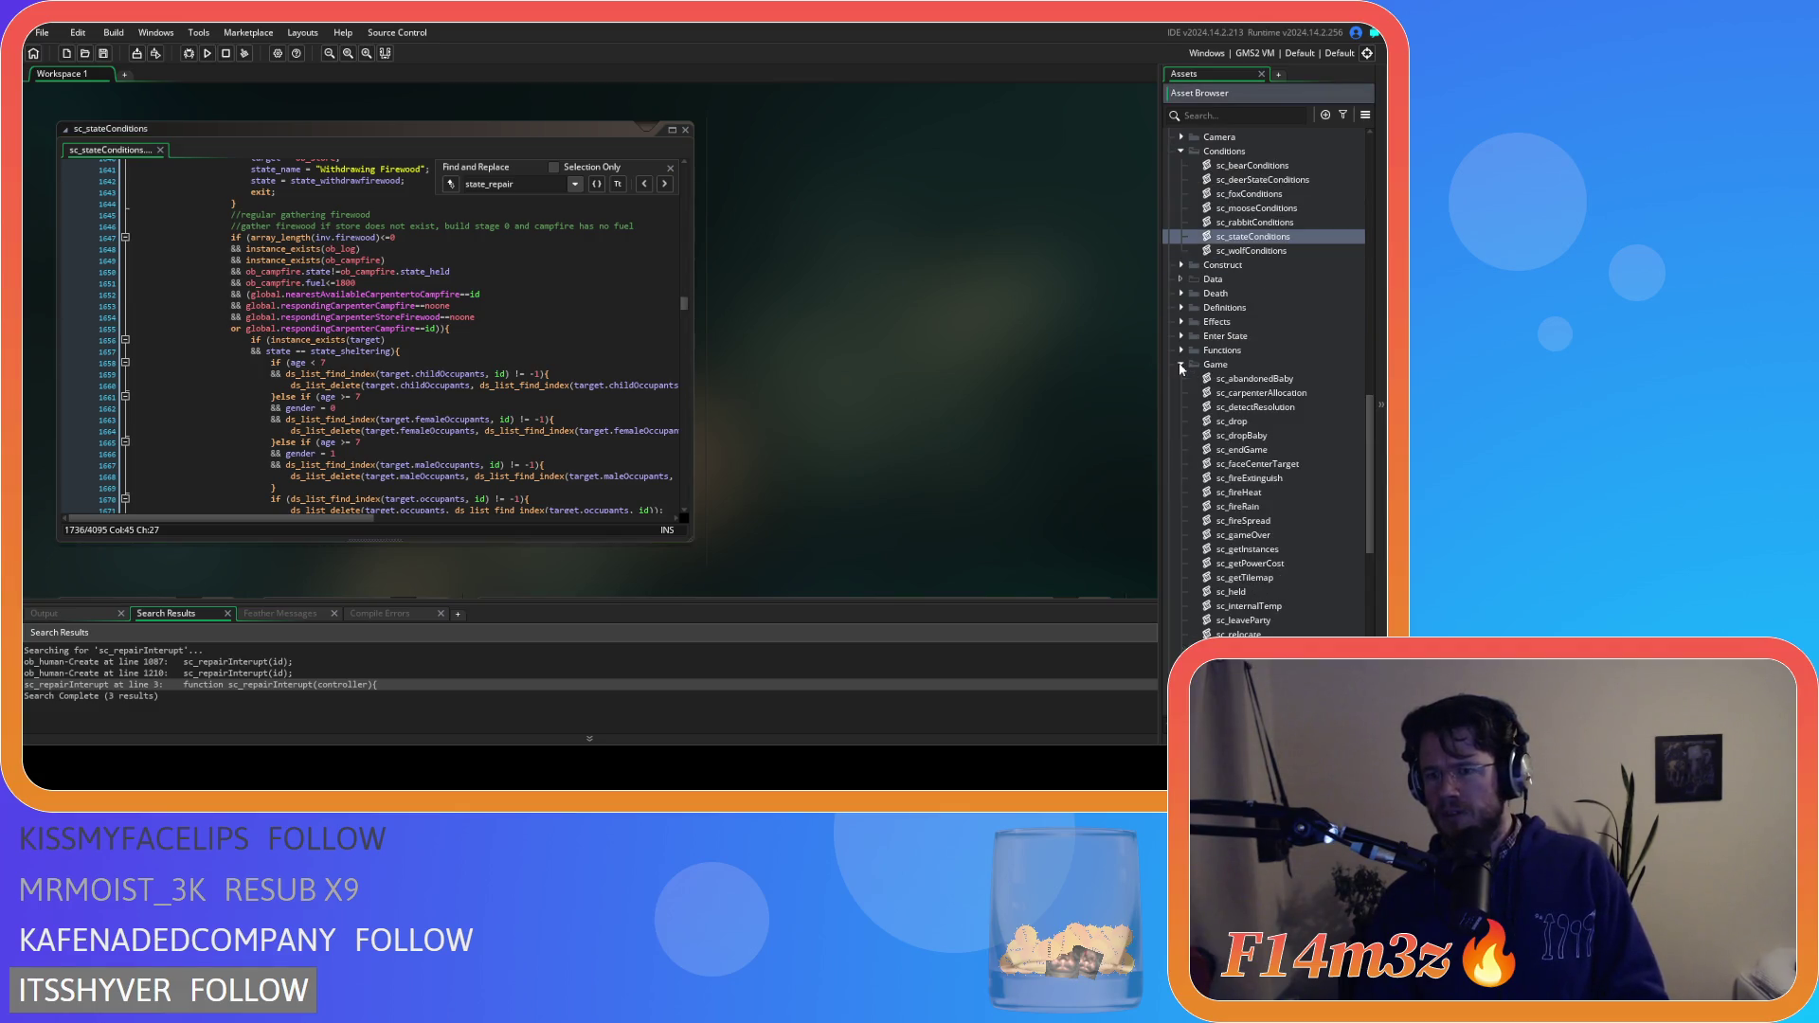
pyautogui.doubleClick(1264, 393)
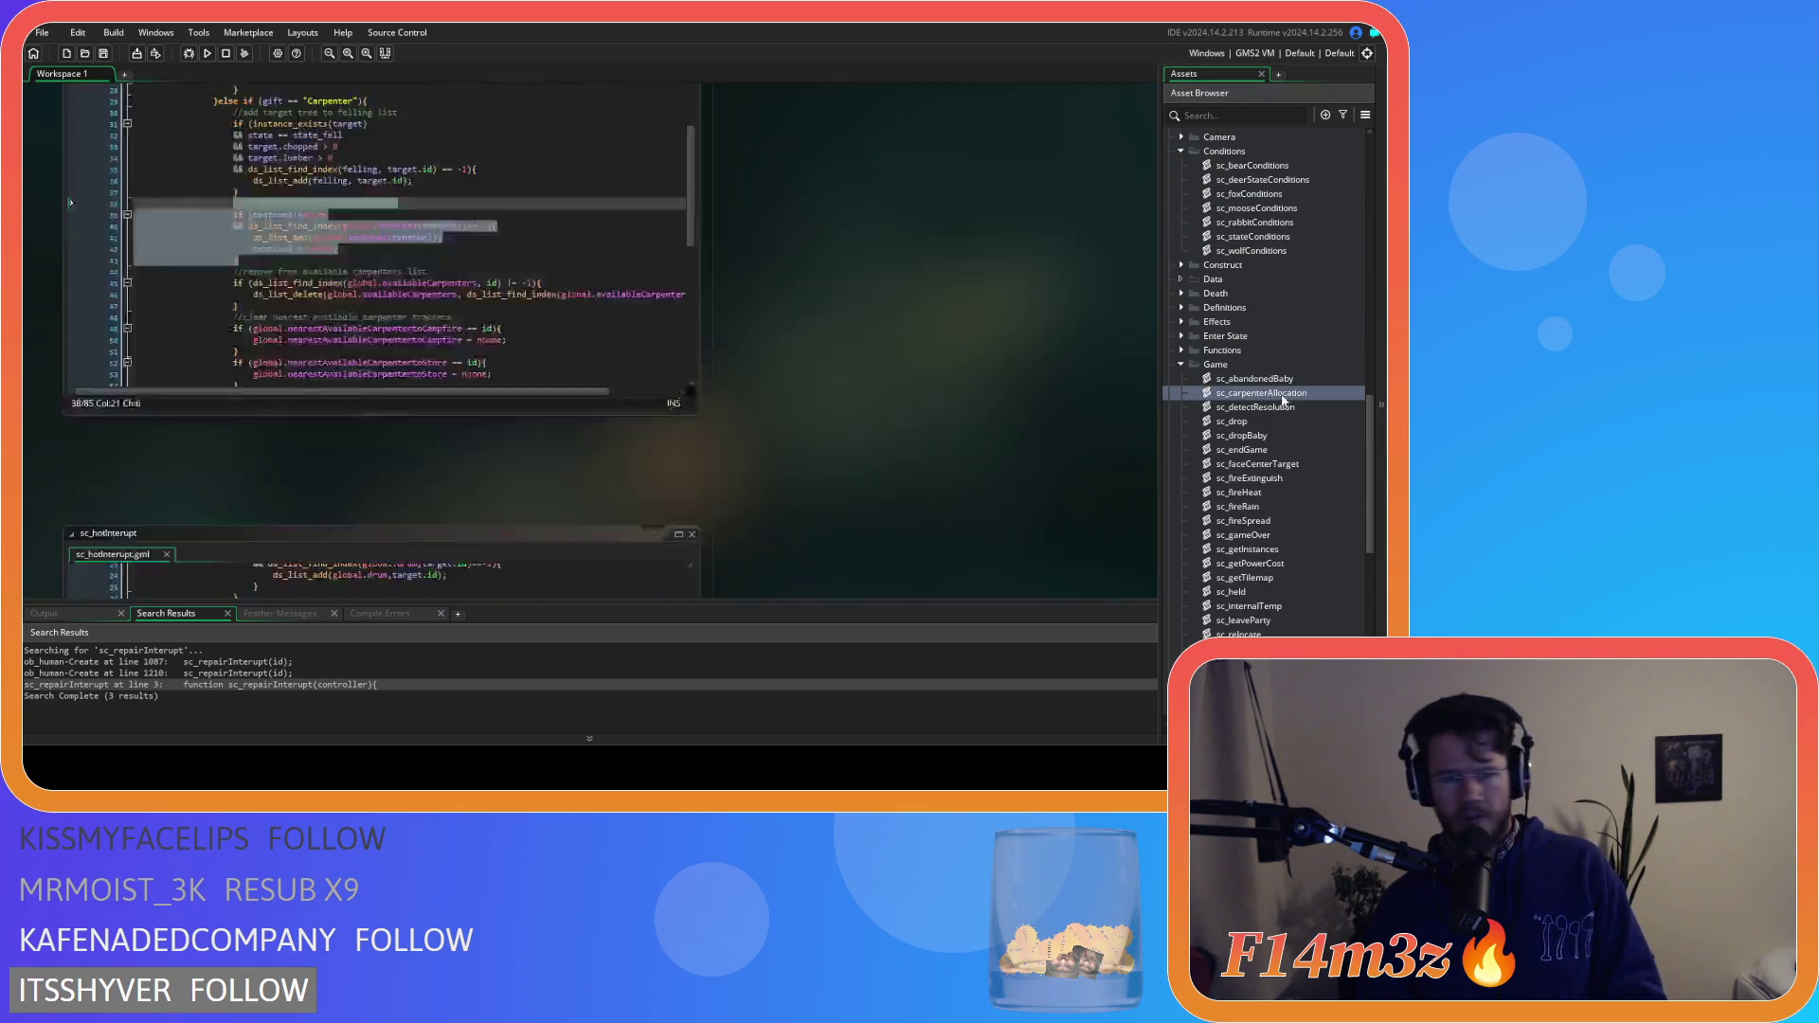
# Read sc_carpenterAllocation's carpenter-removal block, then compare with sc_repairInterupt's removal code
pyautogui.scroll(-1, 536, 294)
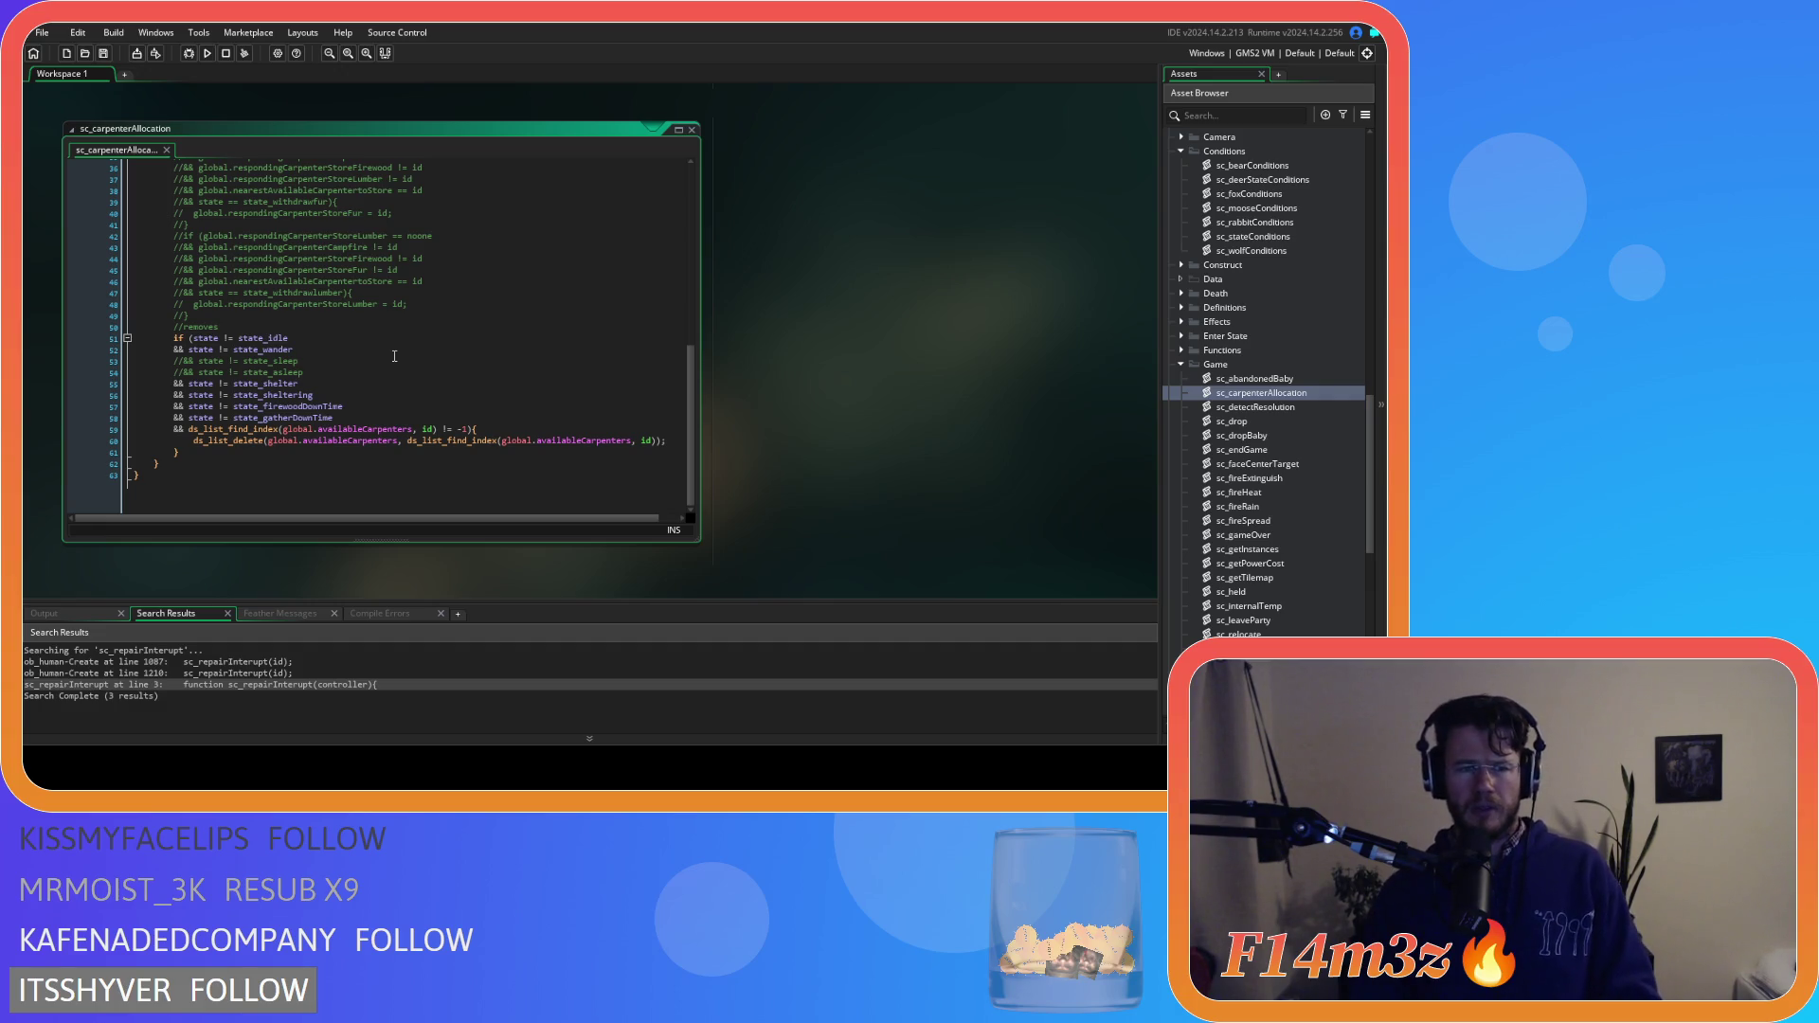
pyautogui.scroll(3, 559, 384)
pyautogui.scroll(-3, 563, 393)
pyautogui.hotkey('ctrl', 'Tab')
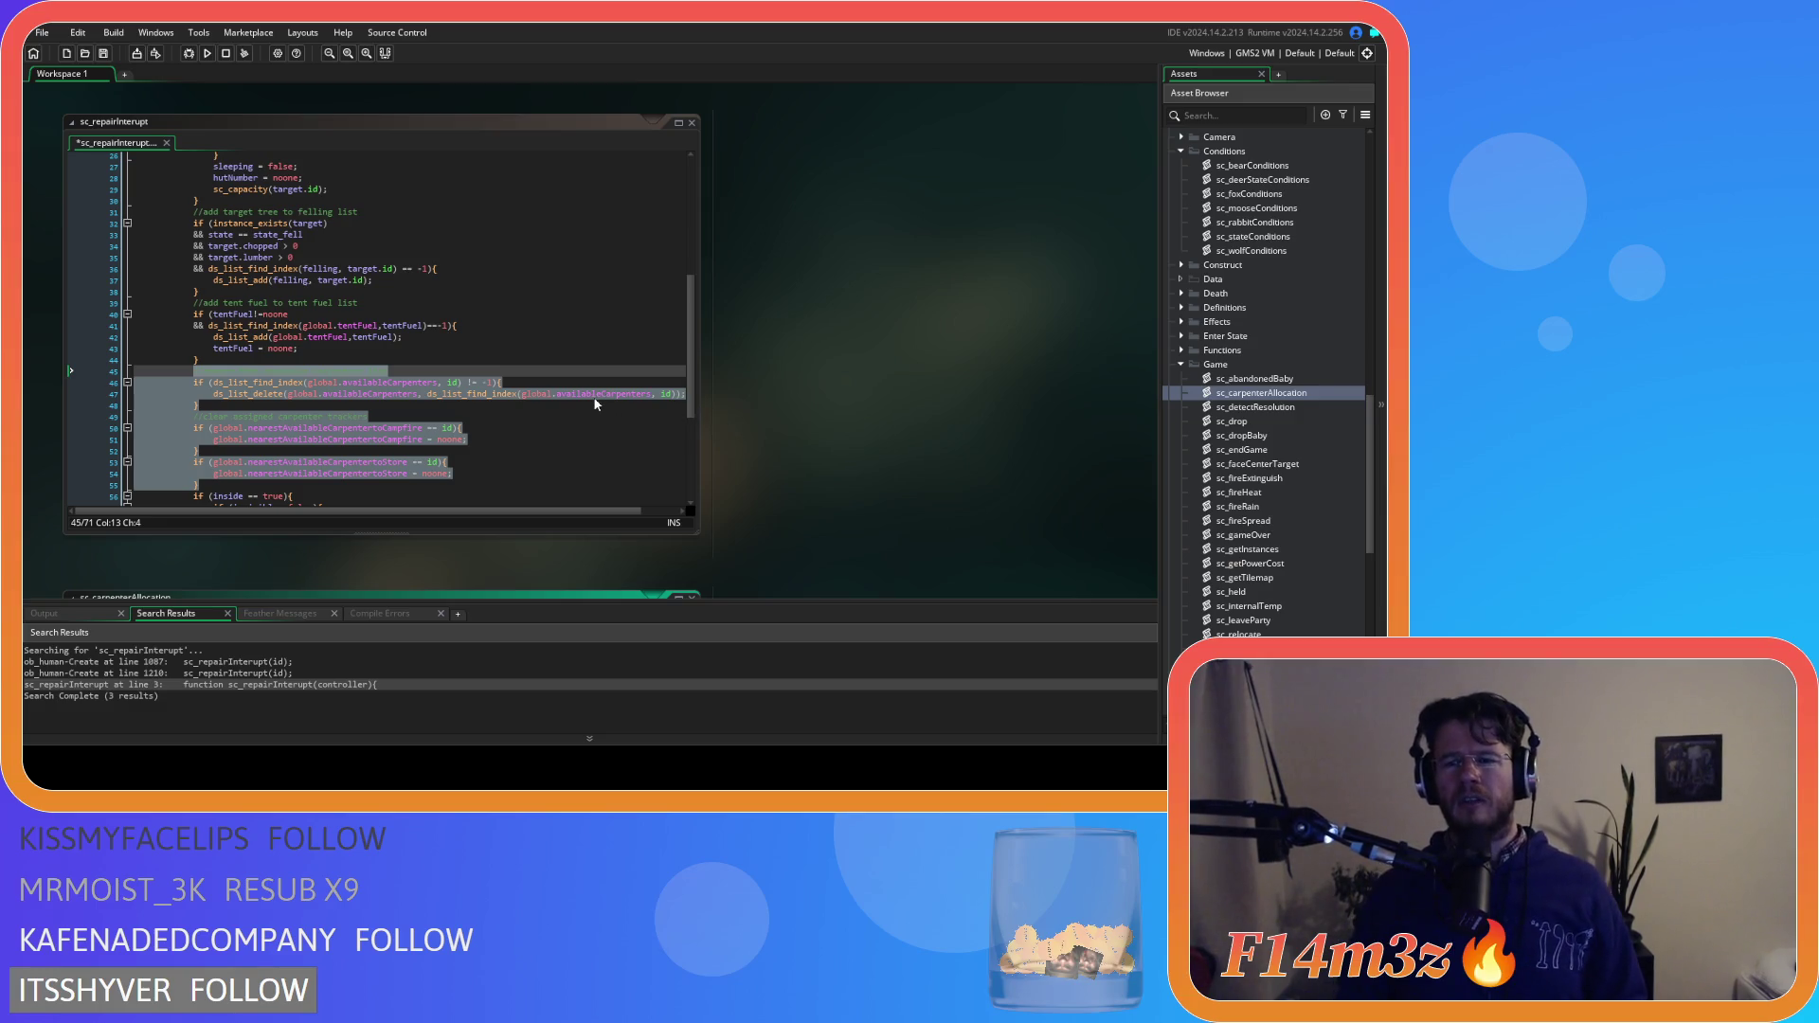
pyautogui.scroll(-5, 852, 587)
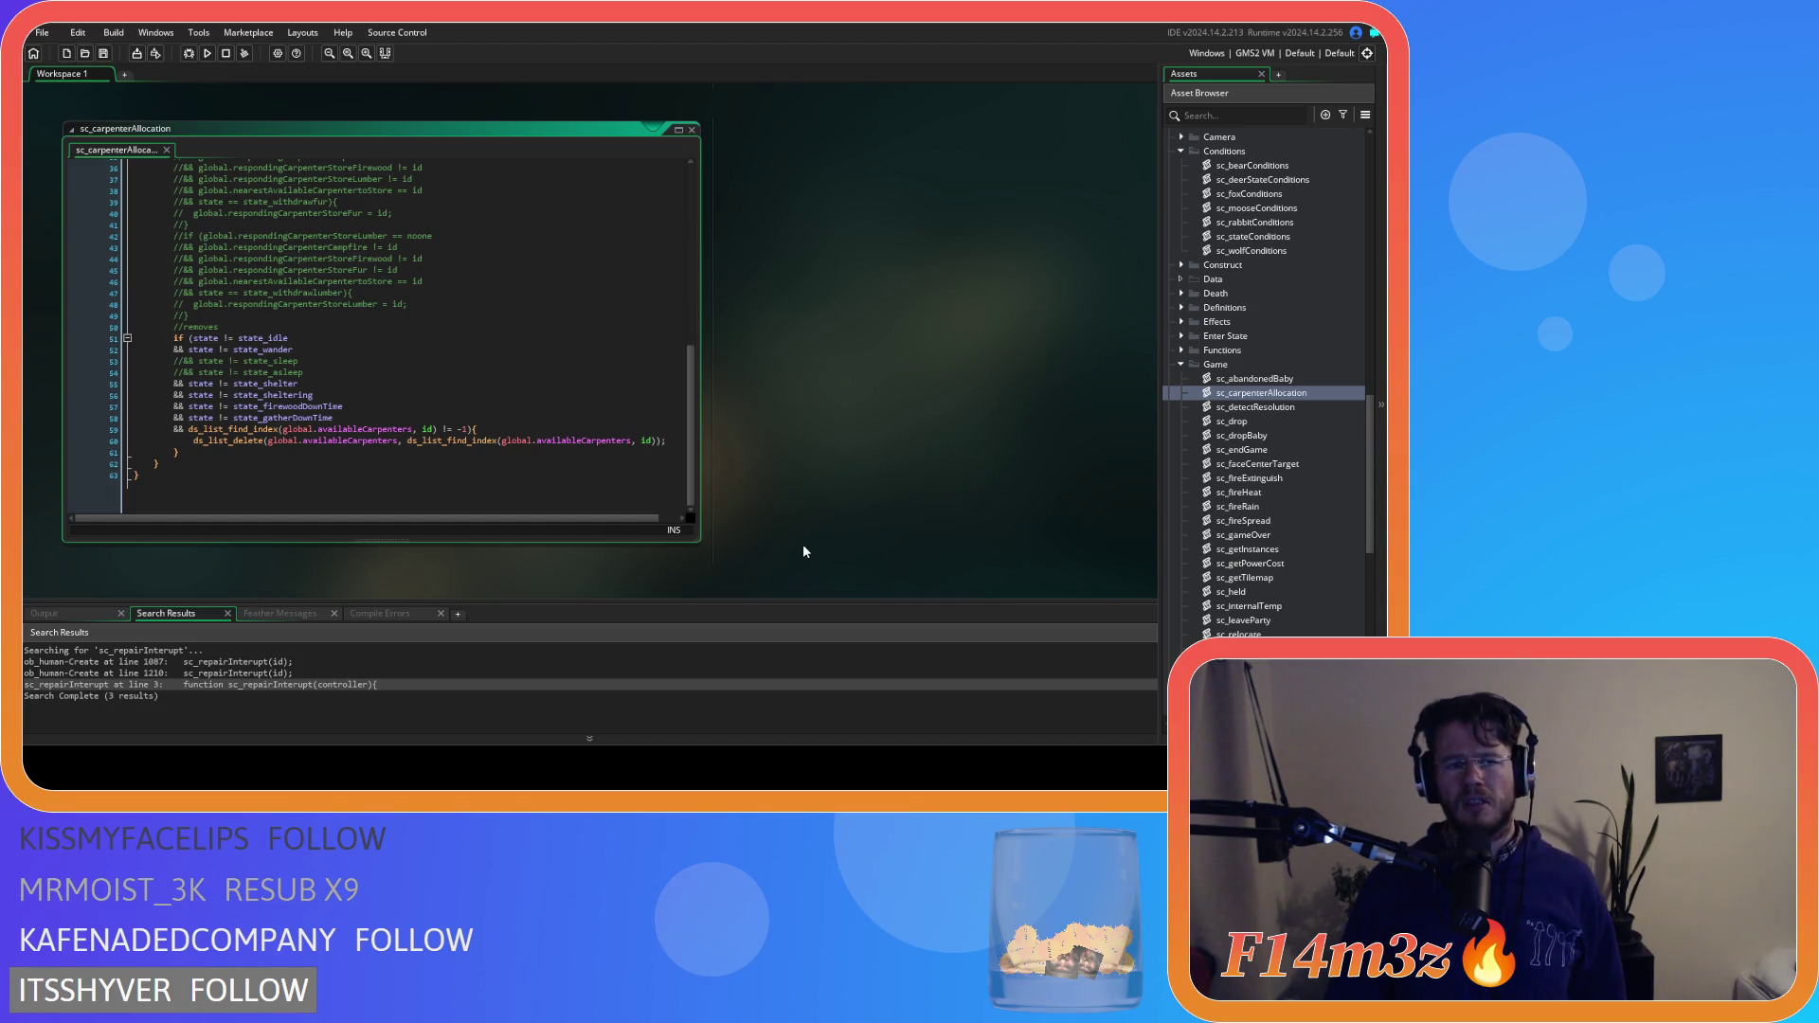
pyautogui.scroll(5, 796, 542)
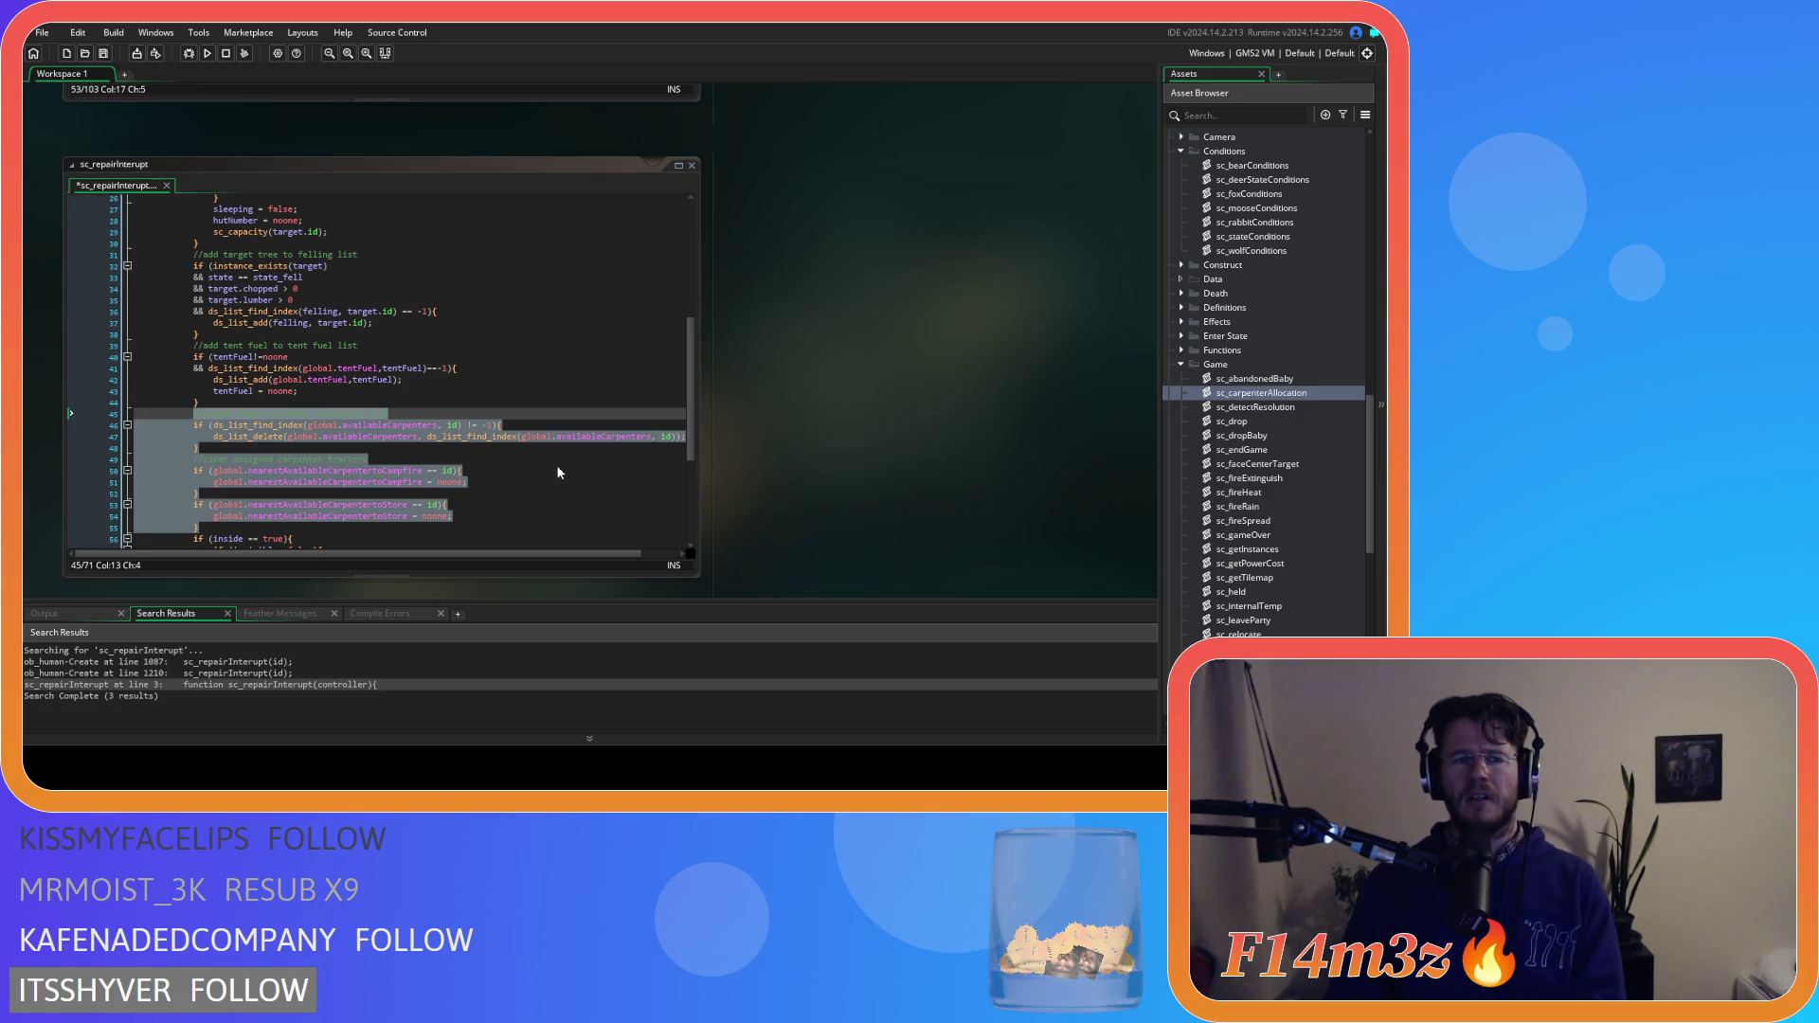
# Delete the carpenter-list and tracker-clearing lines from sc_repairInterupt and save
pyautogui.press('Delete')
pyautogui.hotkey('ctrl', 'z')
pyautogui.press('Delete')
pyautogui.hotkey('ctrl', 's')
# Correct the equals sign in the state_fell comparison on line 33
pyautogui.click(238, 277)
pyautogui.press('BackSpace')
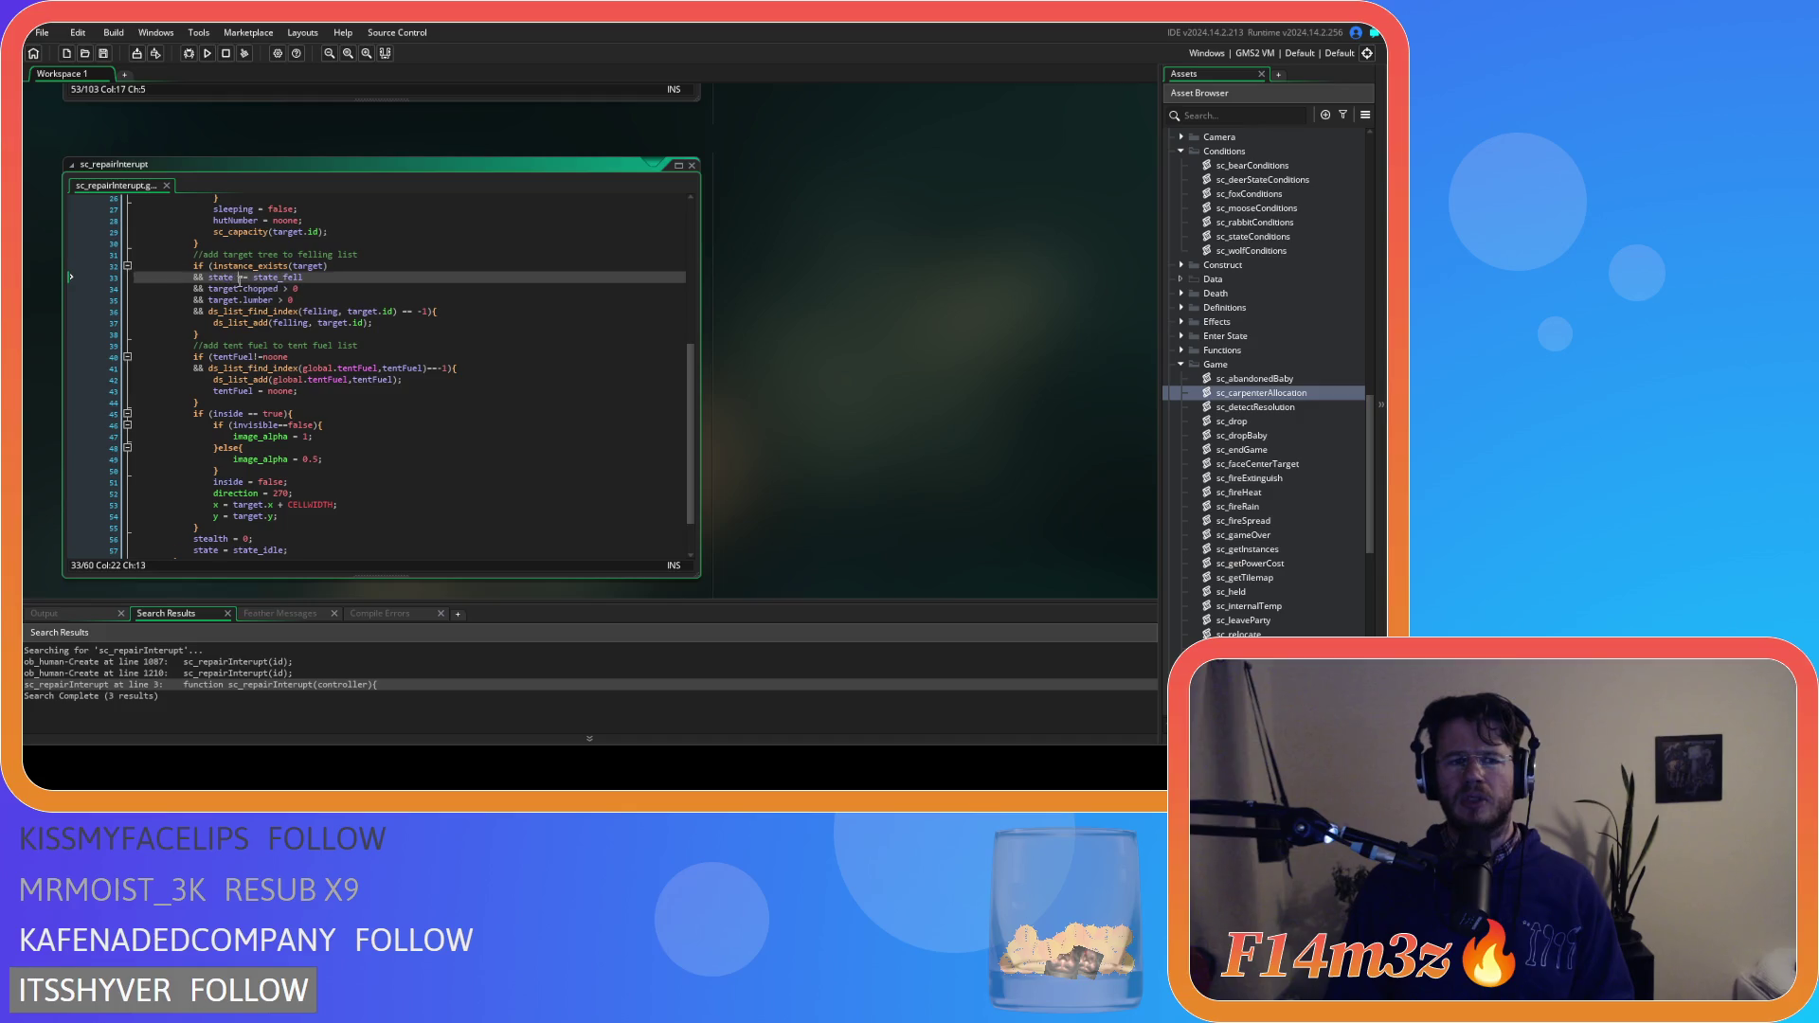
pyautogui.write('=')
pyautogui.press('Delete')
pyautogui.click(343, 281)
pyautogui.click(388, 344)
pyautogui.click(391, 332)
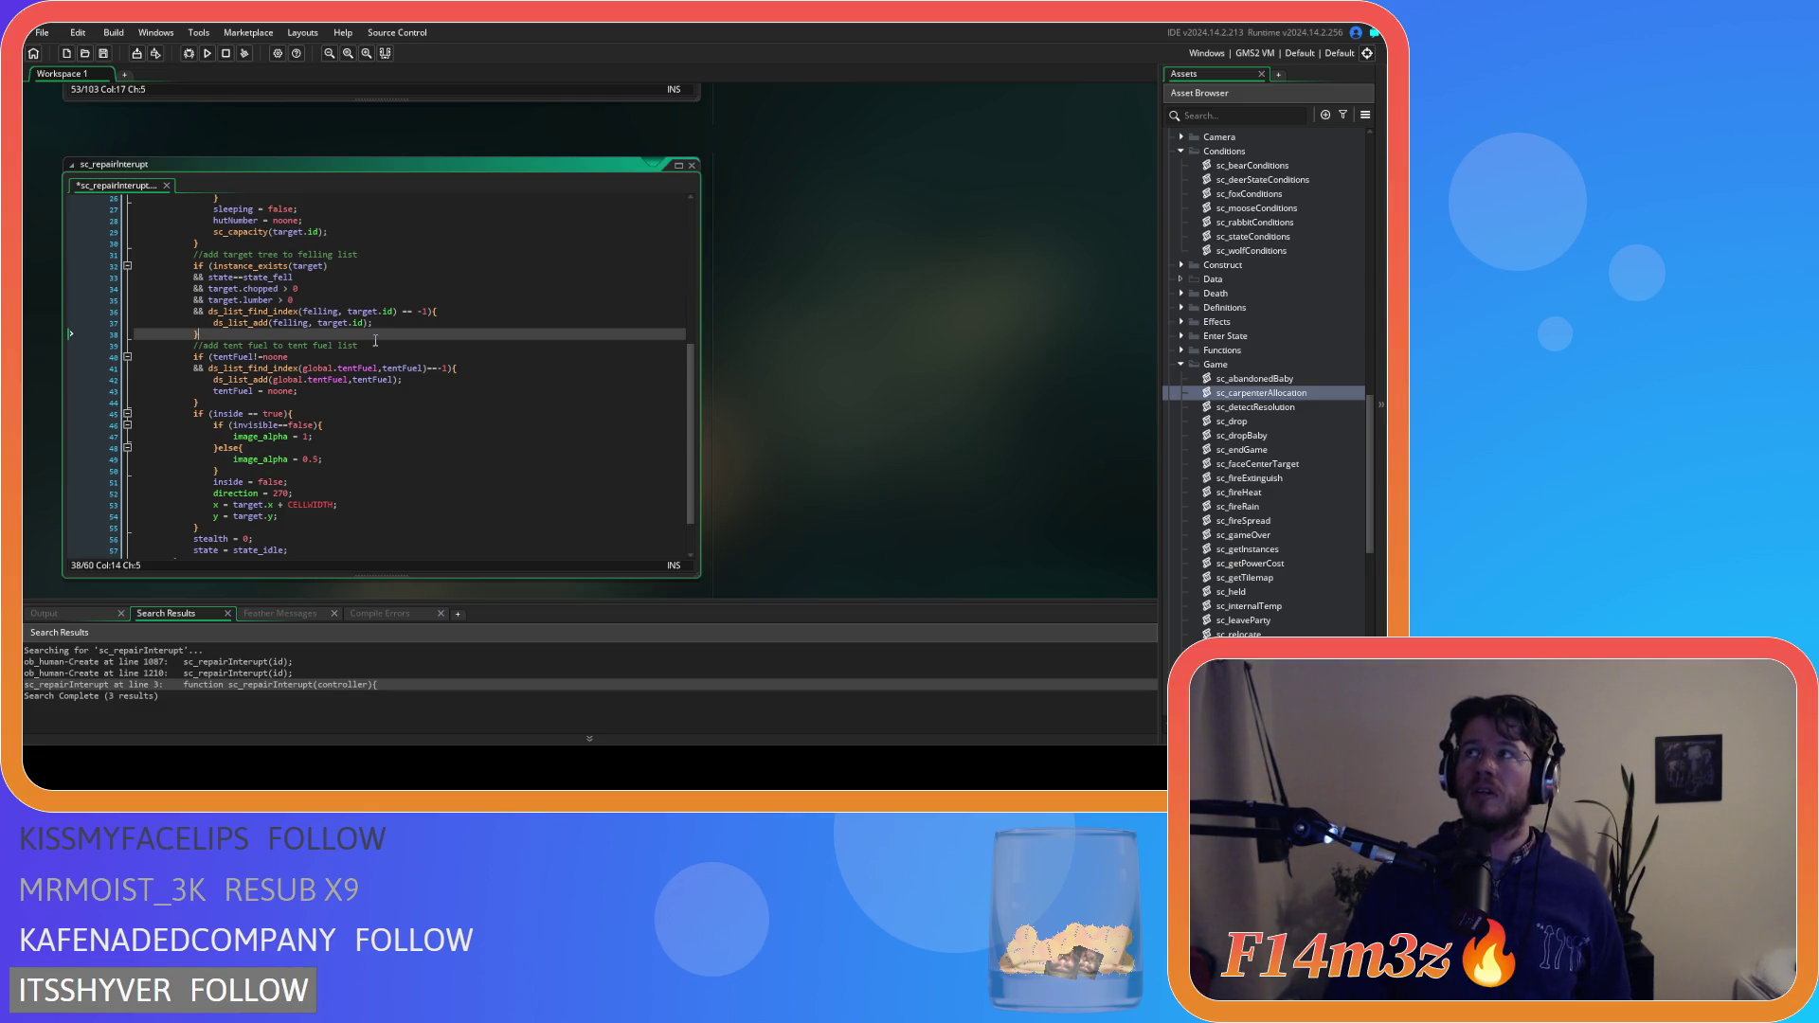
pyautogui.moveTo(218, 310)
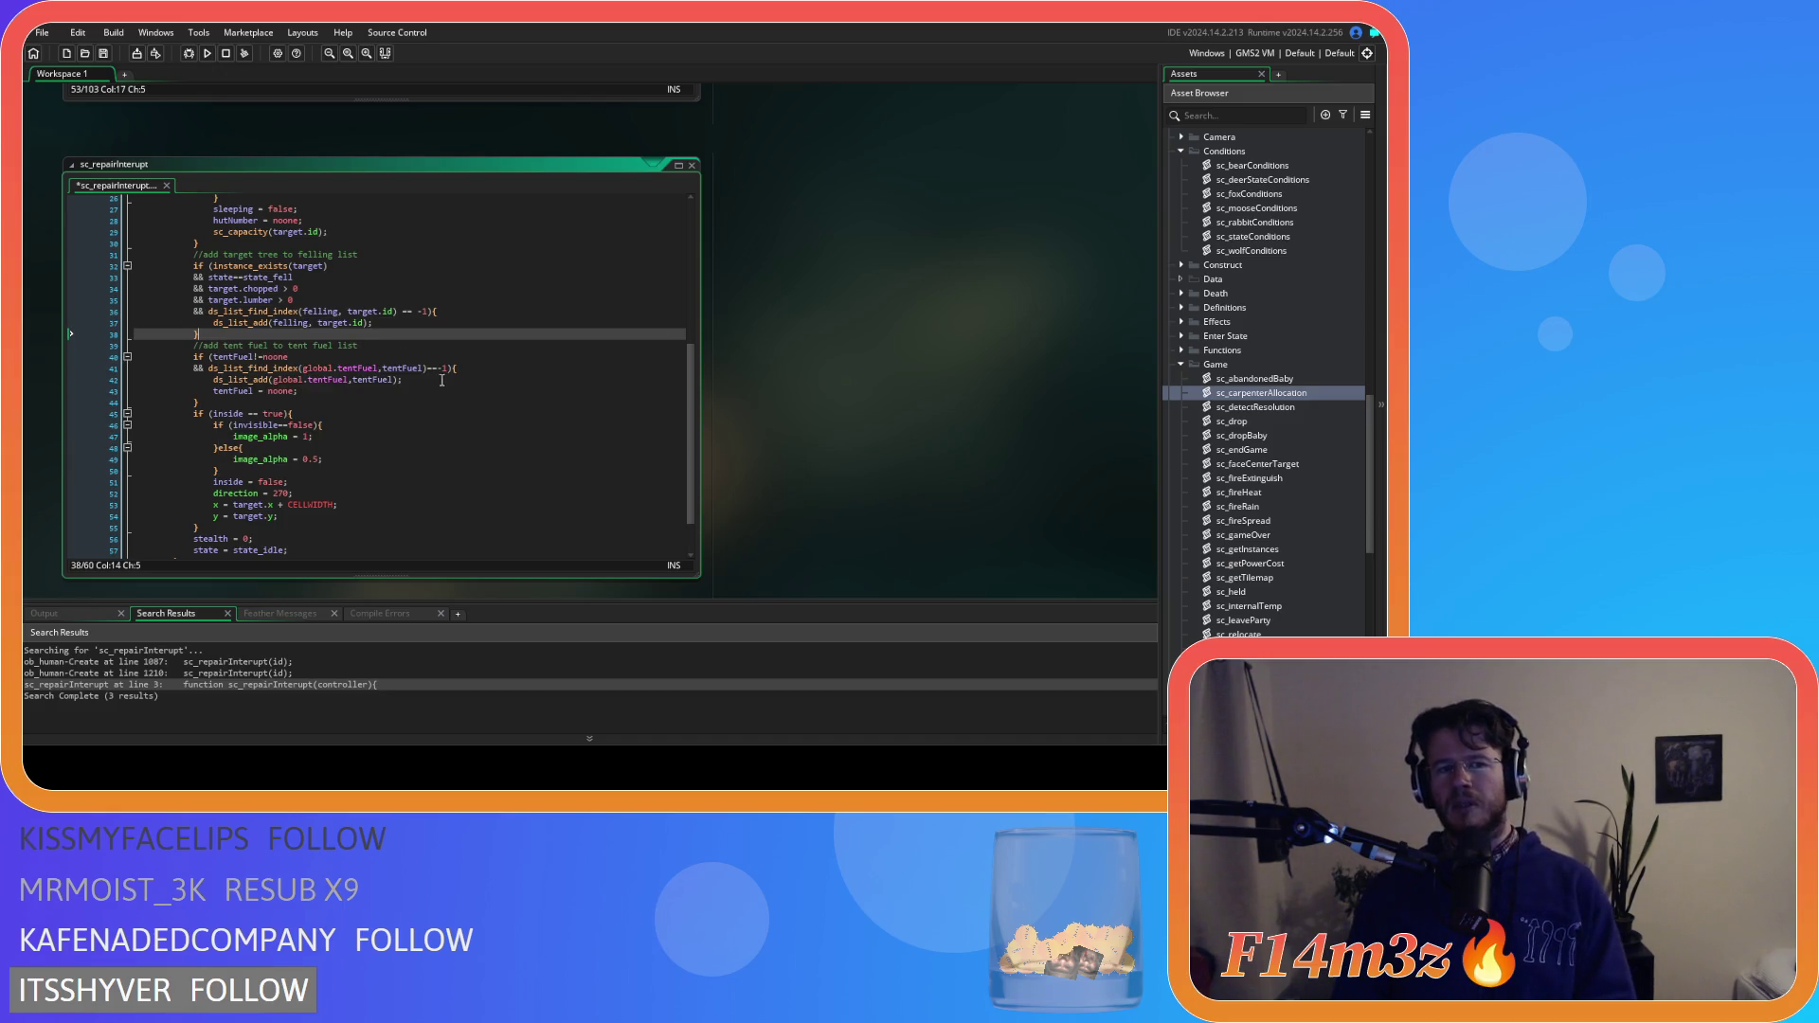
# Tighten the felling check to target.chopped>0, target.lumber>0 and felling,target.id
pyautogui.click(282, 288)
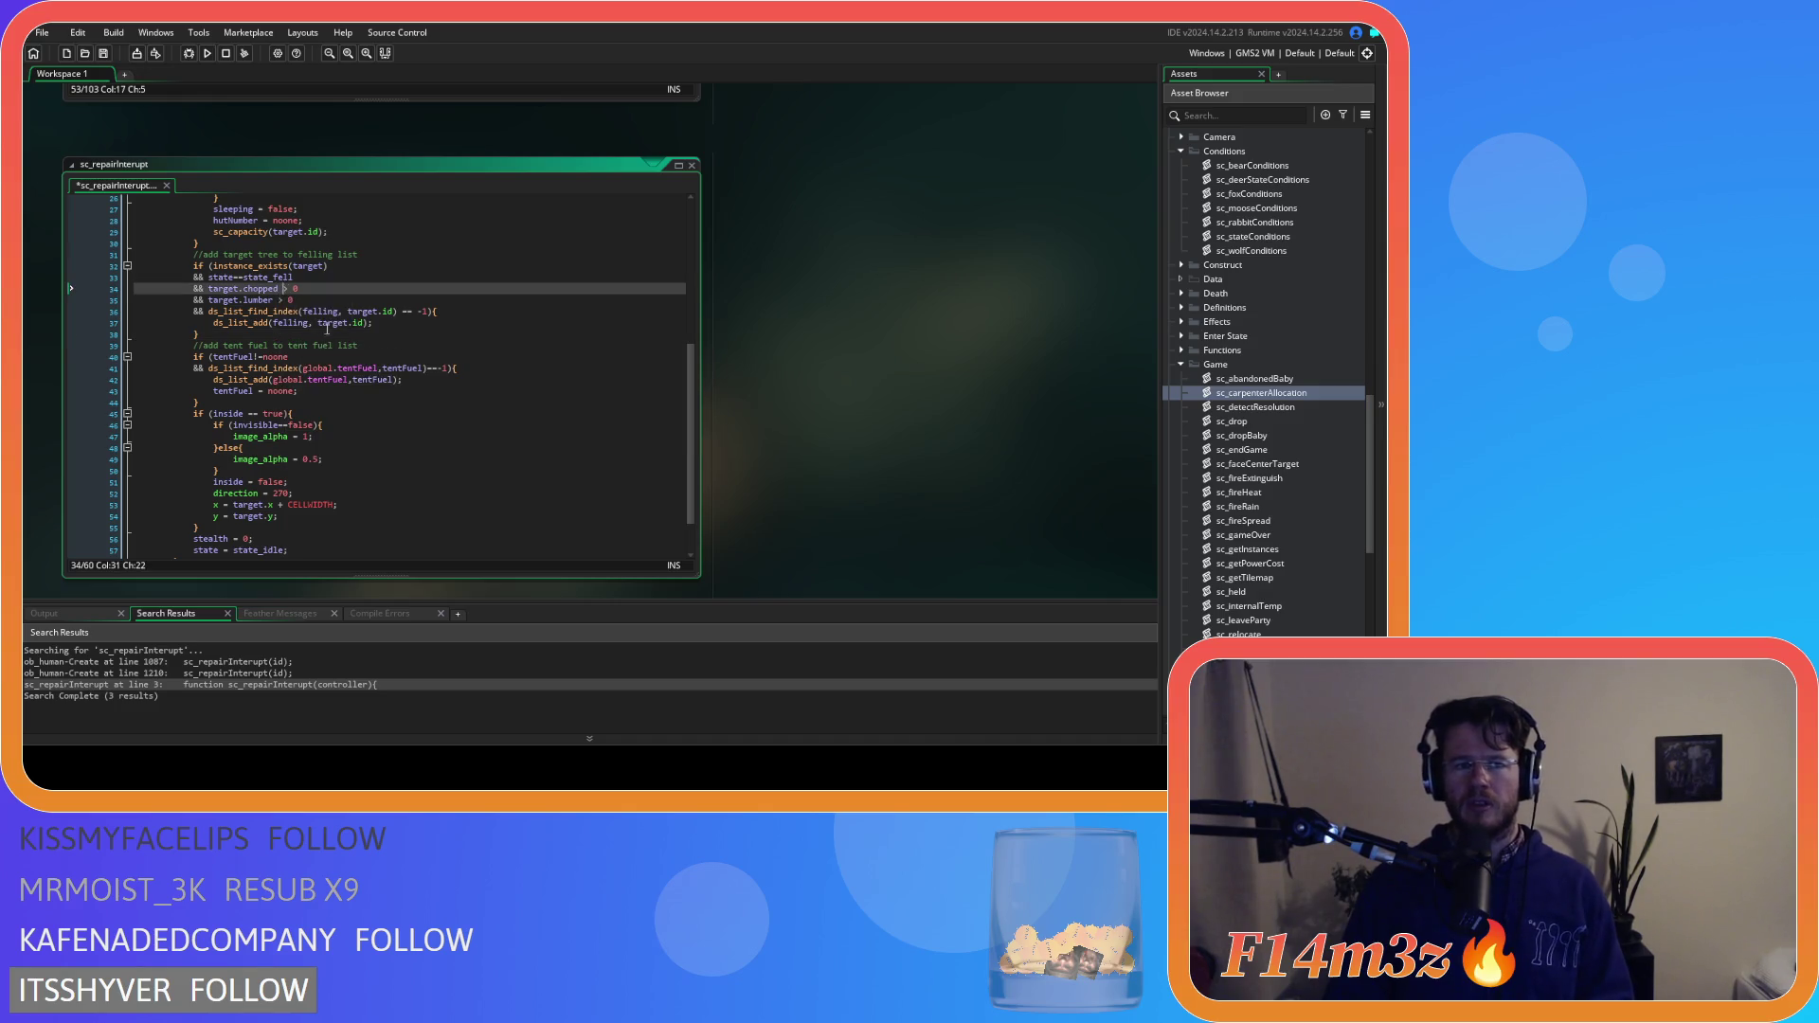
pyautogui.write('=')
pyautogui.click(295, 301)
pyautogui.press('BackSpace')
pyautogui.press('BackSpace')
pyautogui.press('BackSpace')
pyautogui.write('>0')
pyautogui.click(317, 323)
pyautogui.press('BackSpace')
pyautogui.click(344, 312)
pyautogui.press('BackSpace')
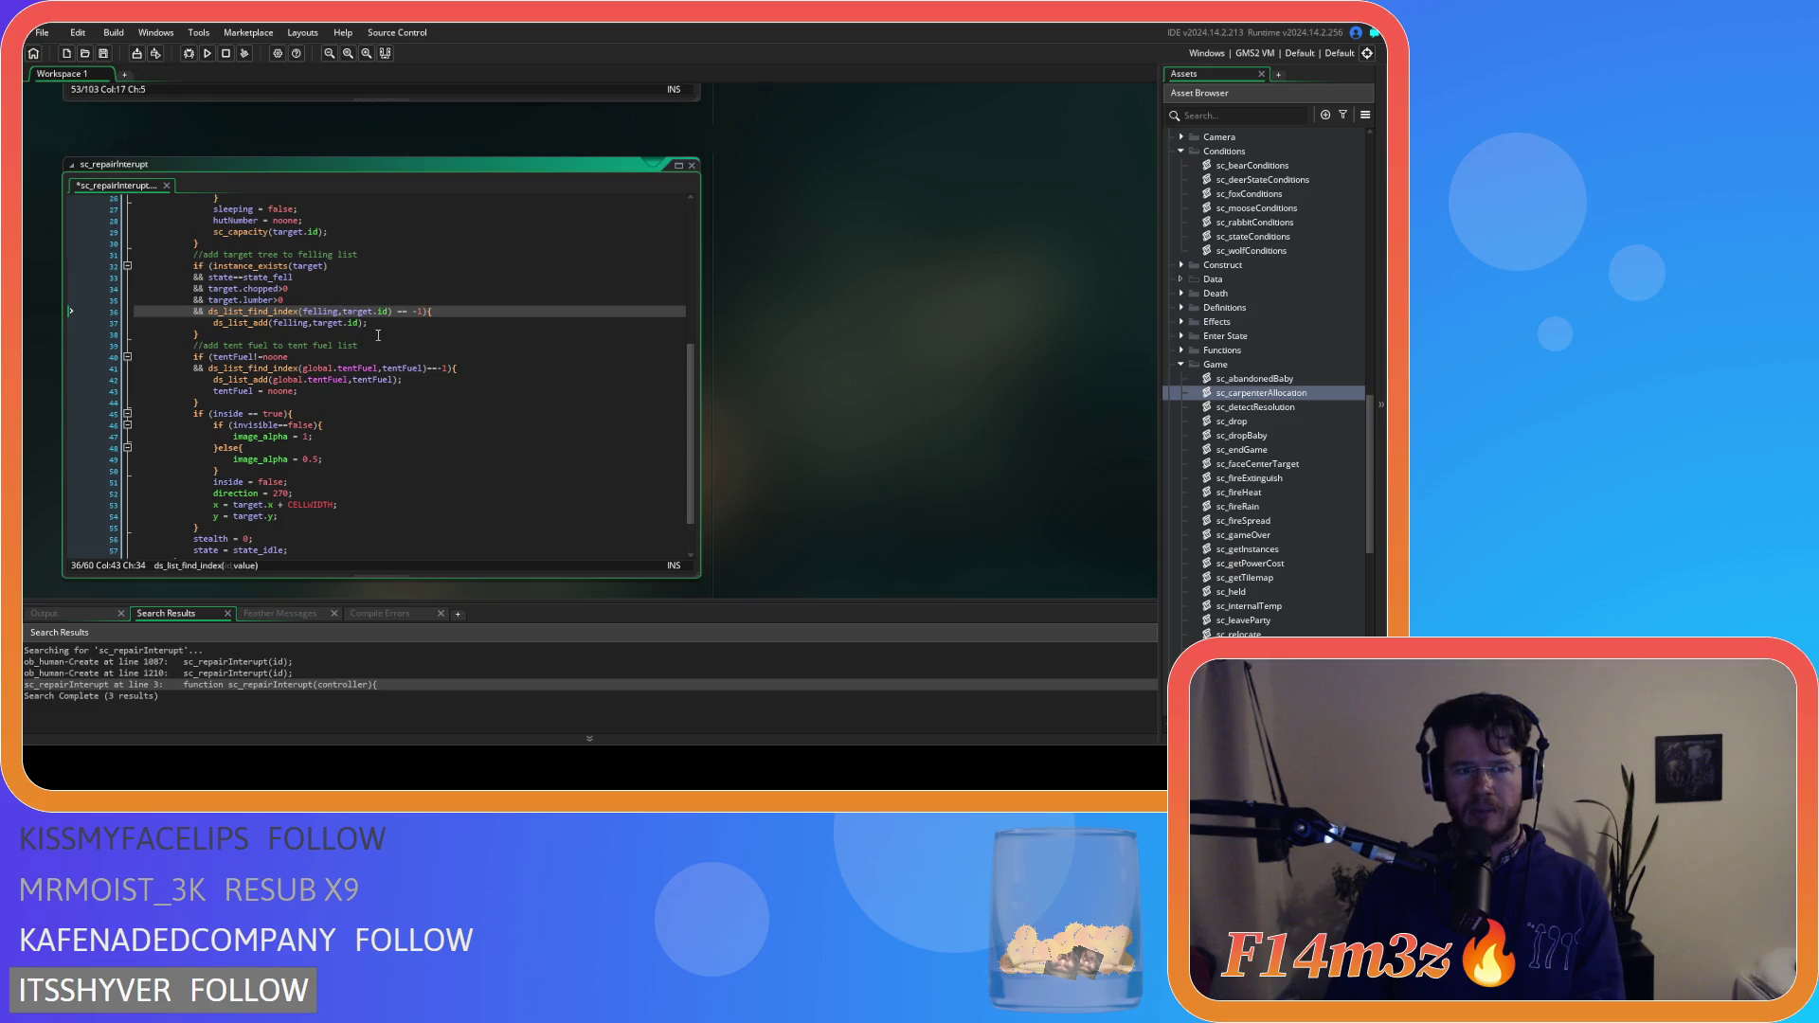
pyautogui.scroll(8, 378, 336)
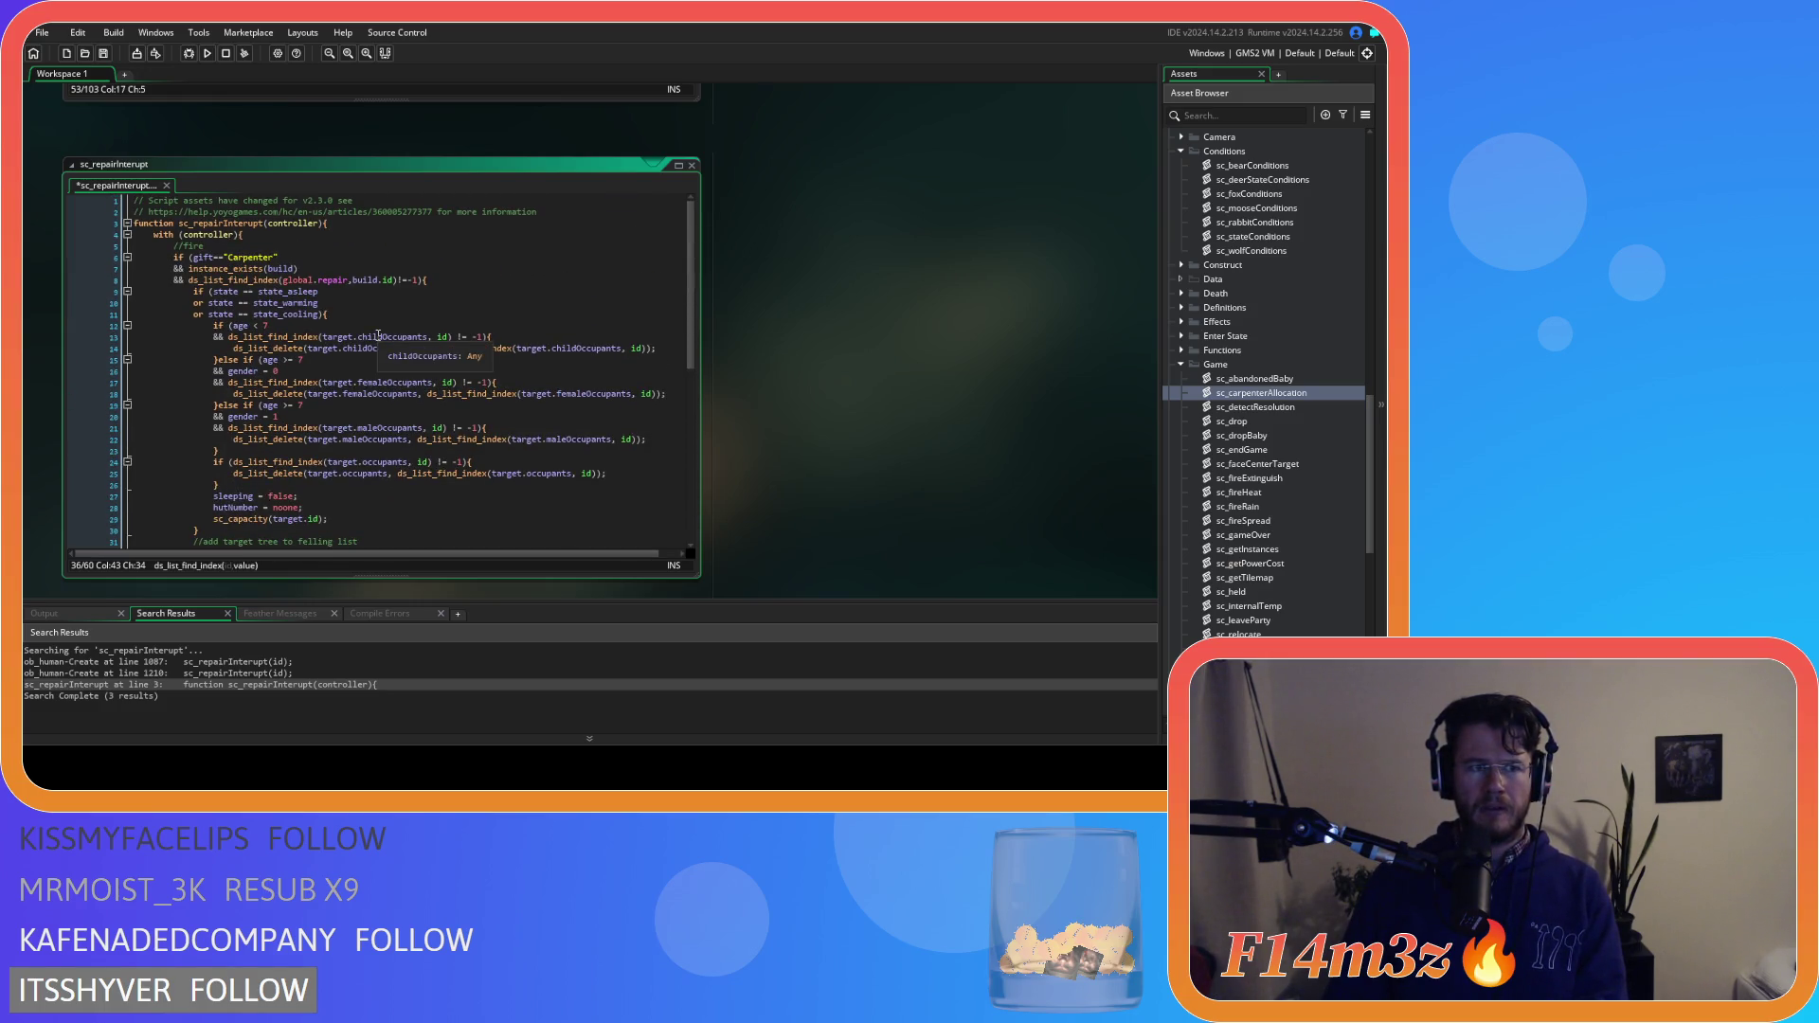
pyautogui.scroll(-7, 378, 335)
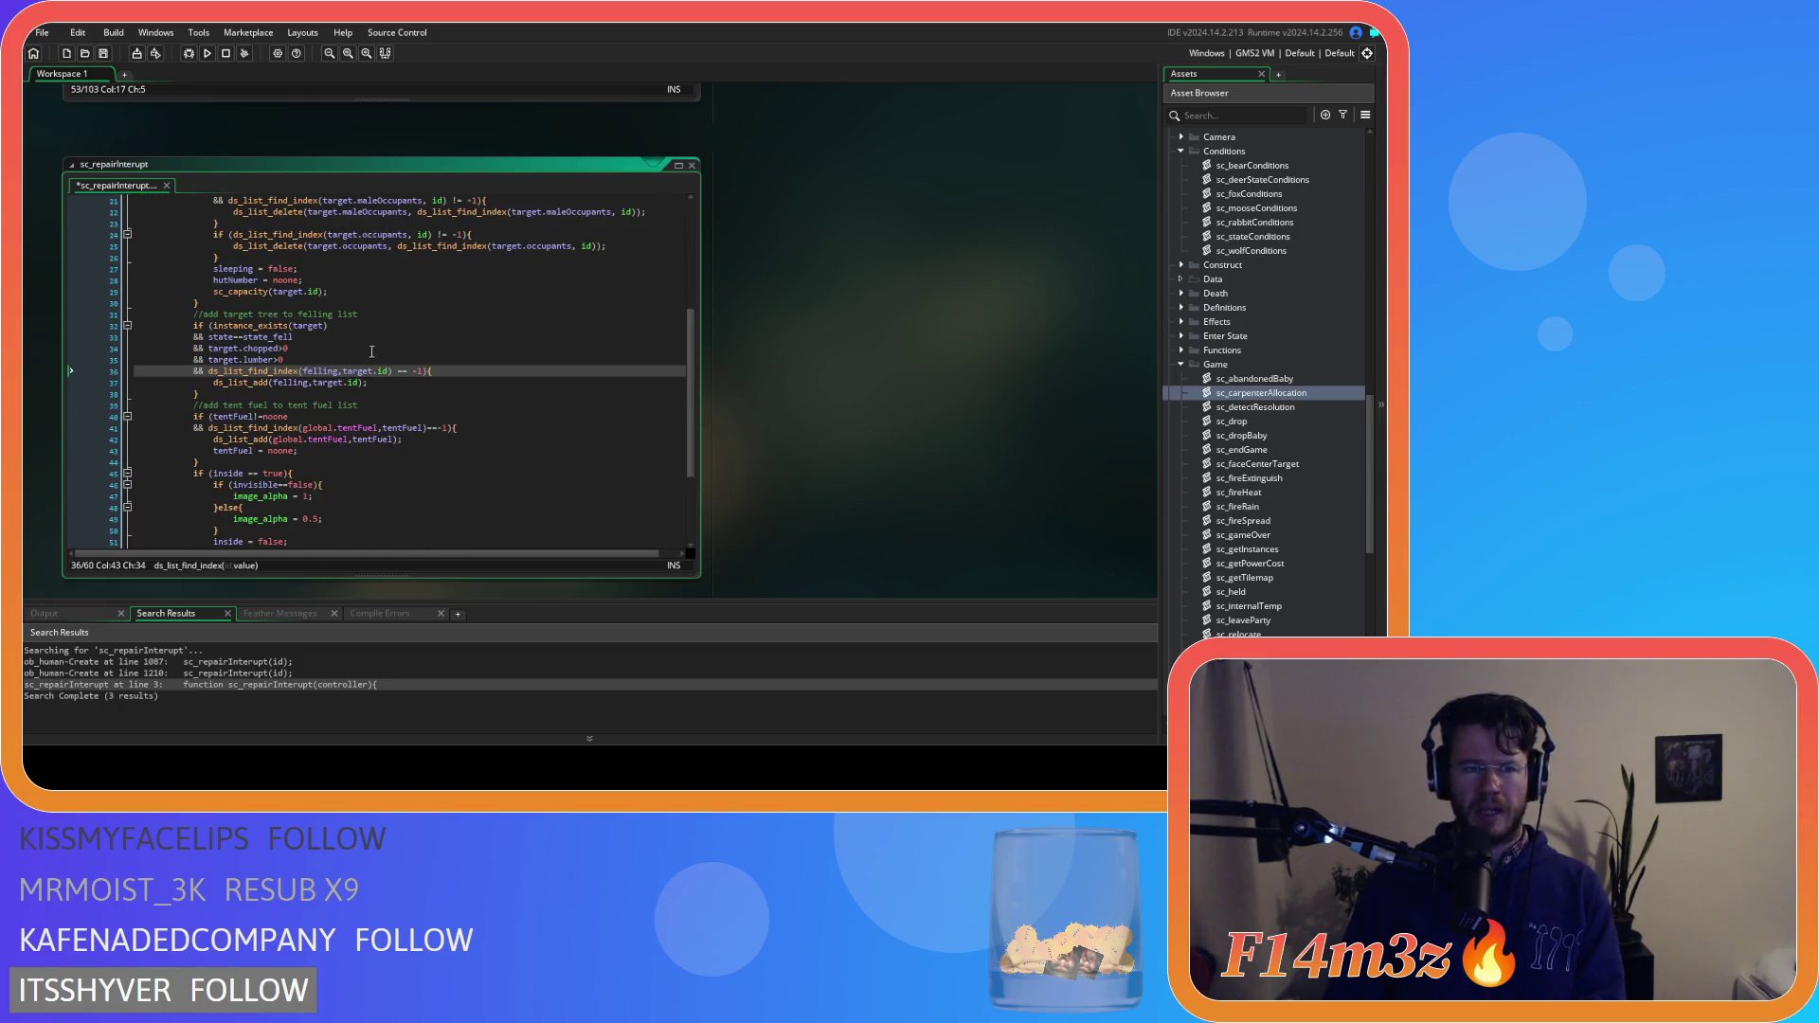
pyautogui.click(321, 396)
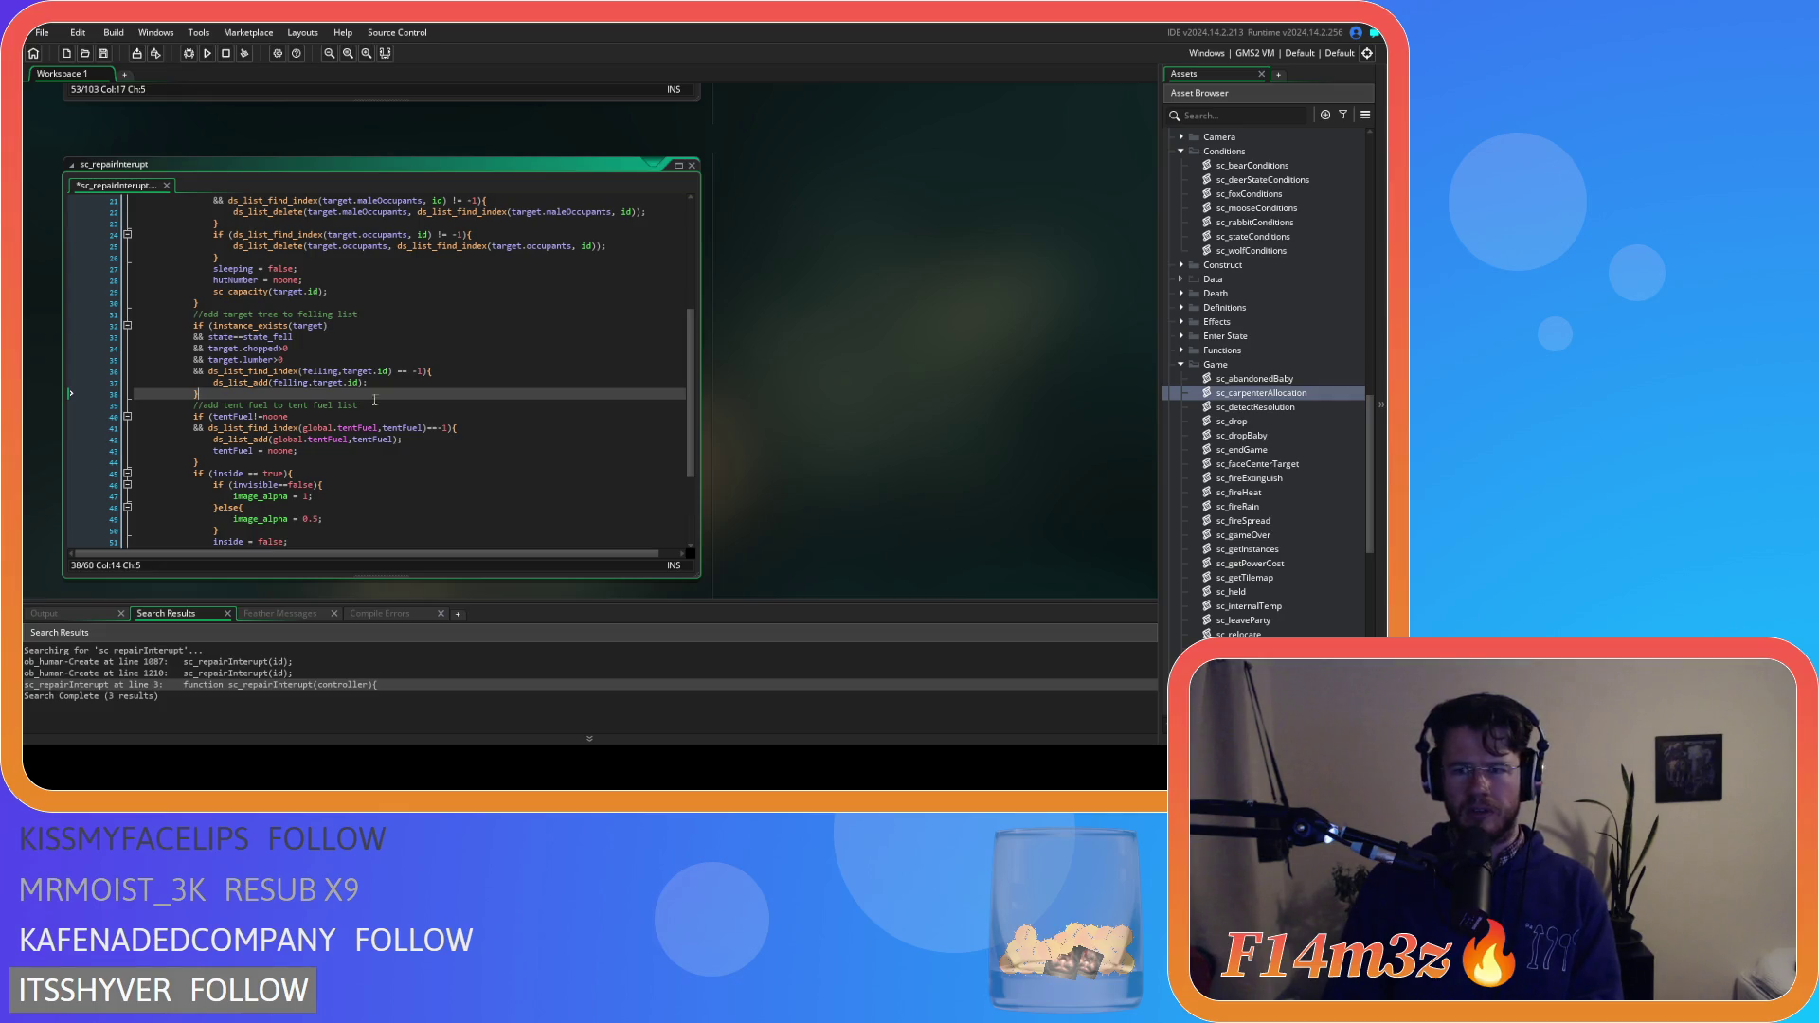
pyautogui.scroll(1, 1271, 472)
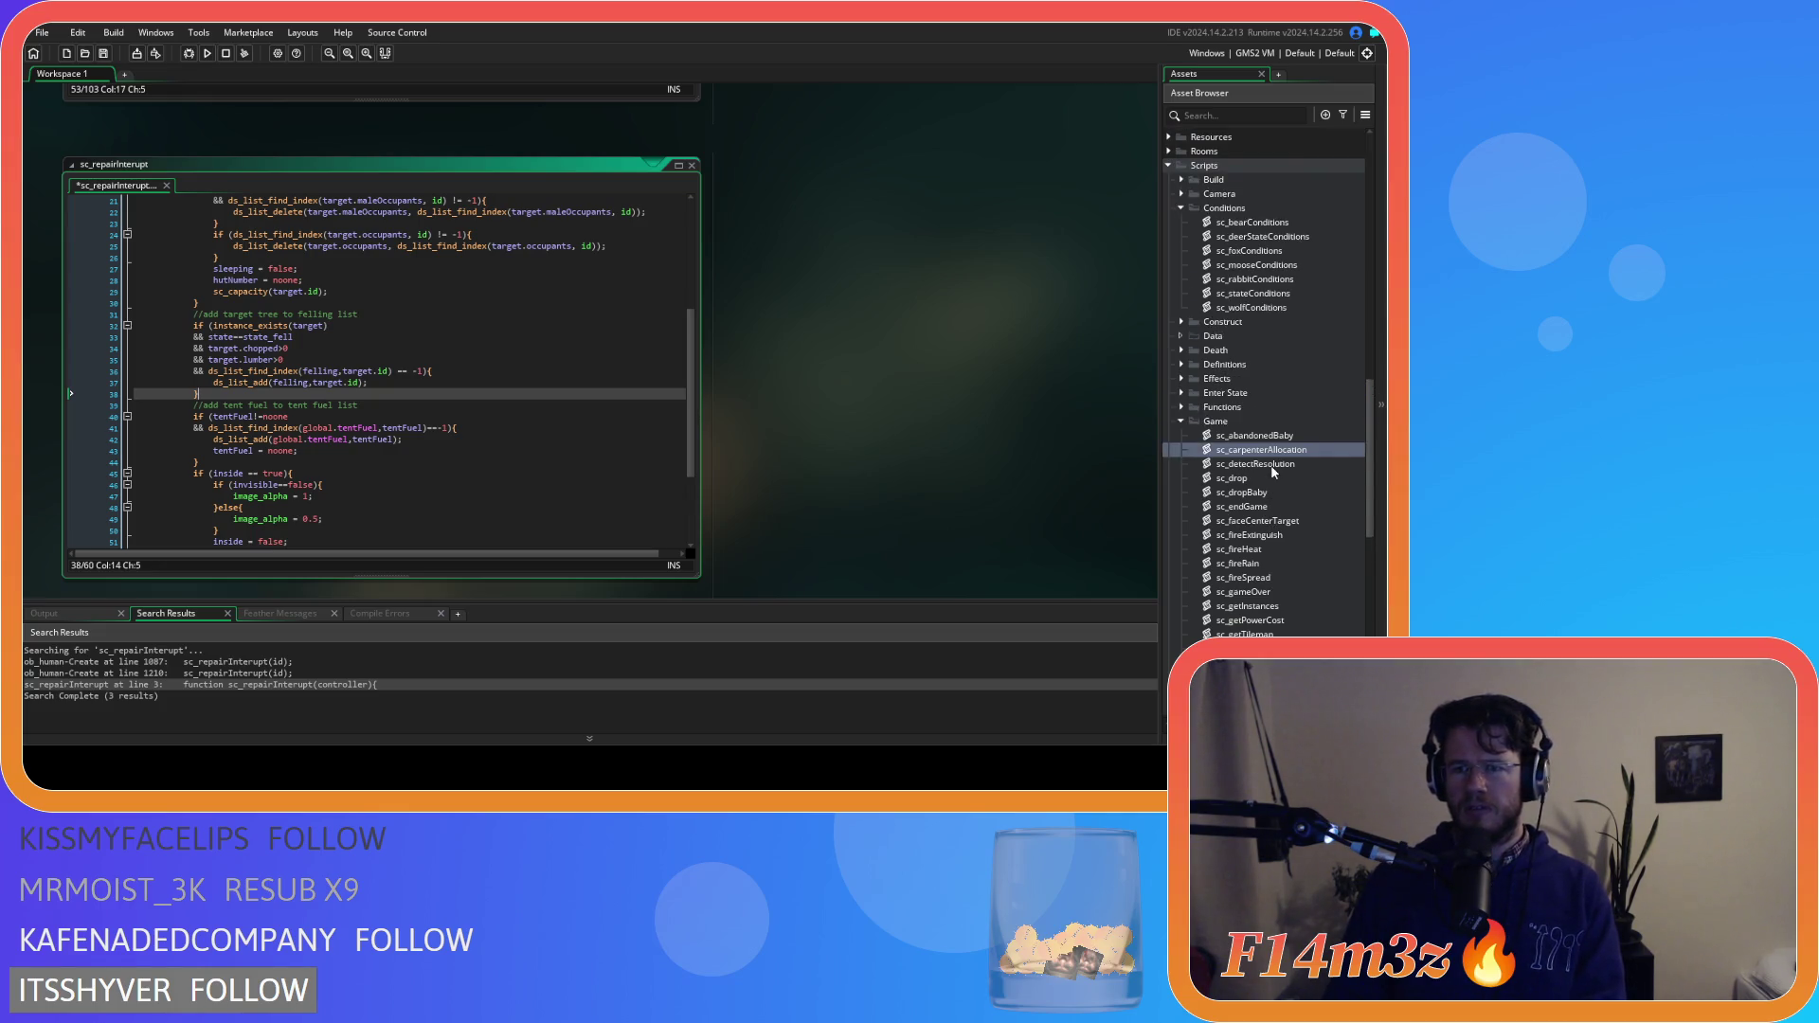
# Open sc_hungerInterupt from the Interupts scripts in the Asset Browser
pyautogui.scroll(-3, 1271, 472)
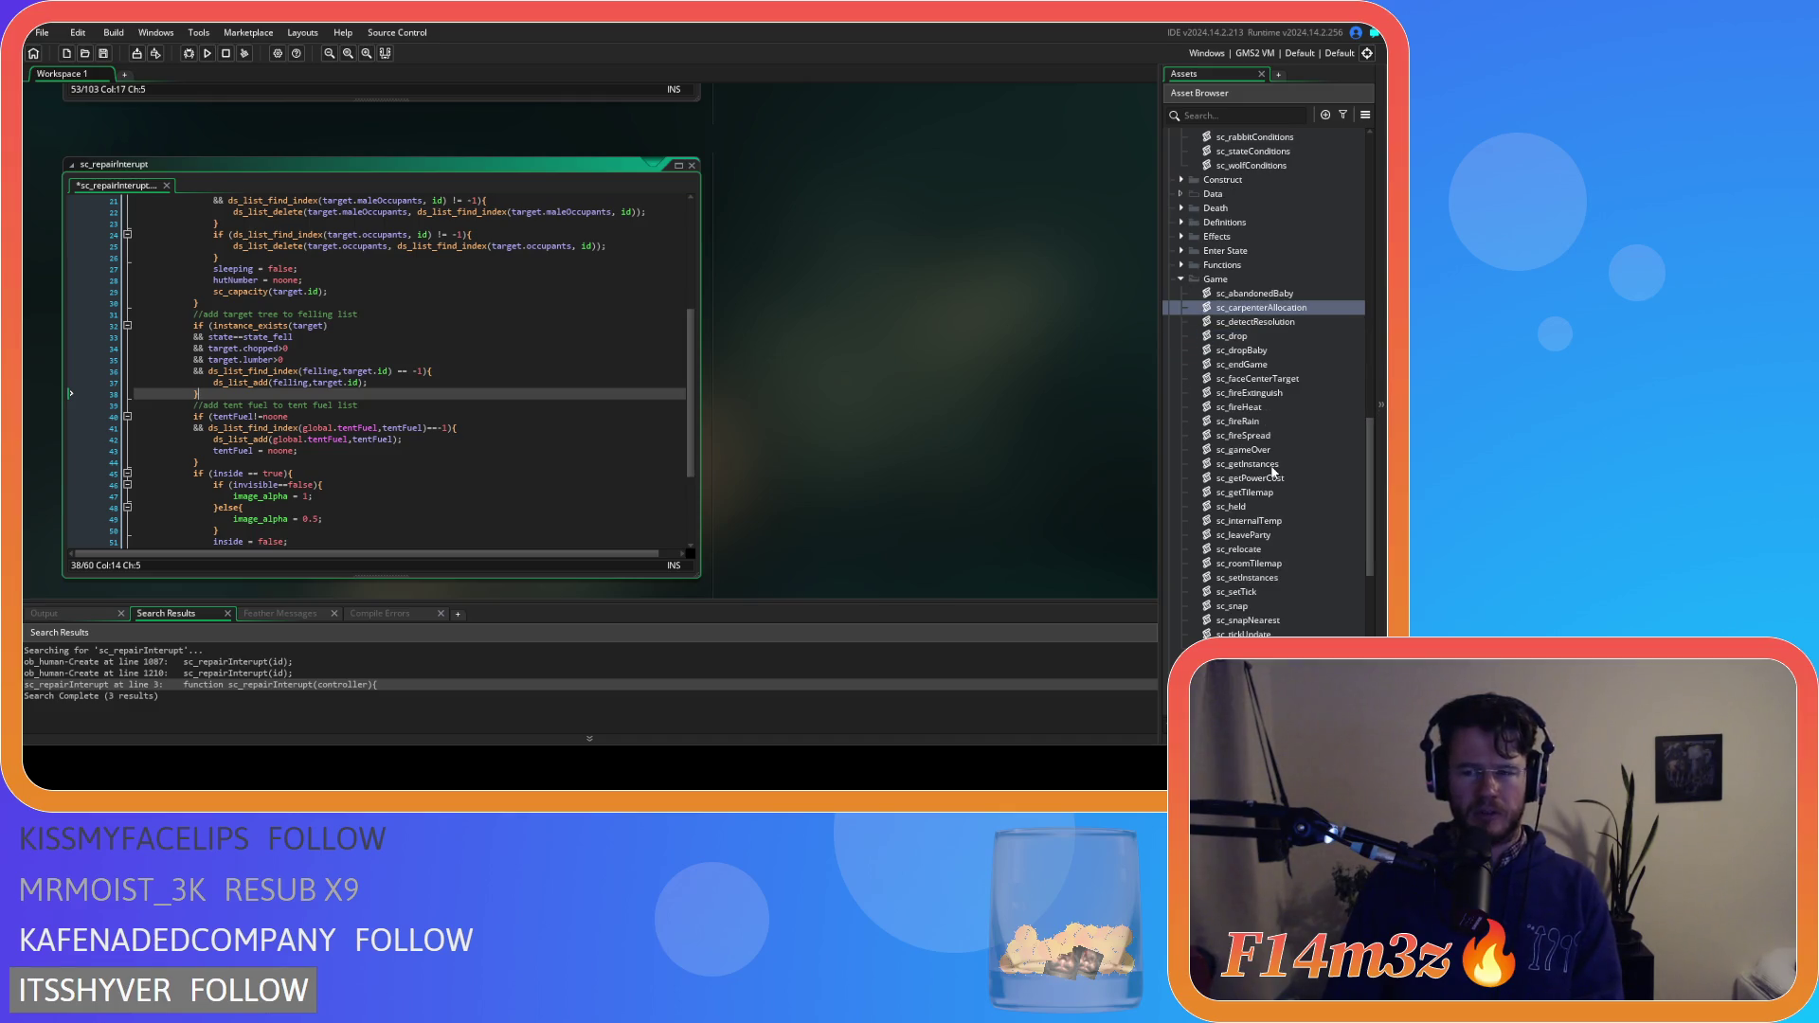
pyautogui.scroll(-8, 1271, 468)
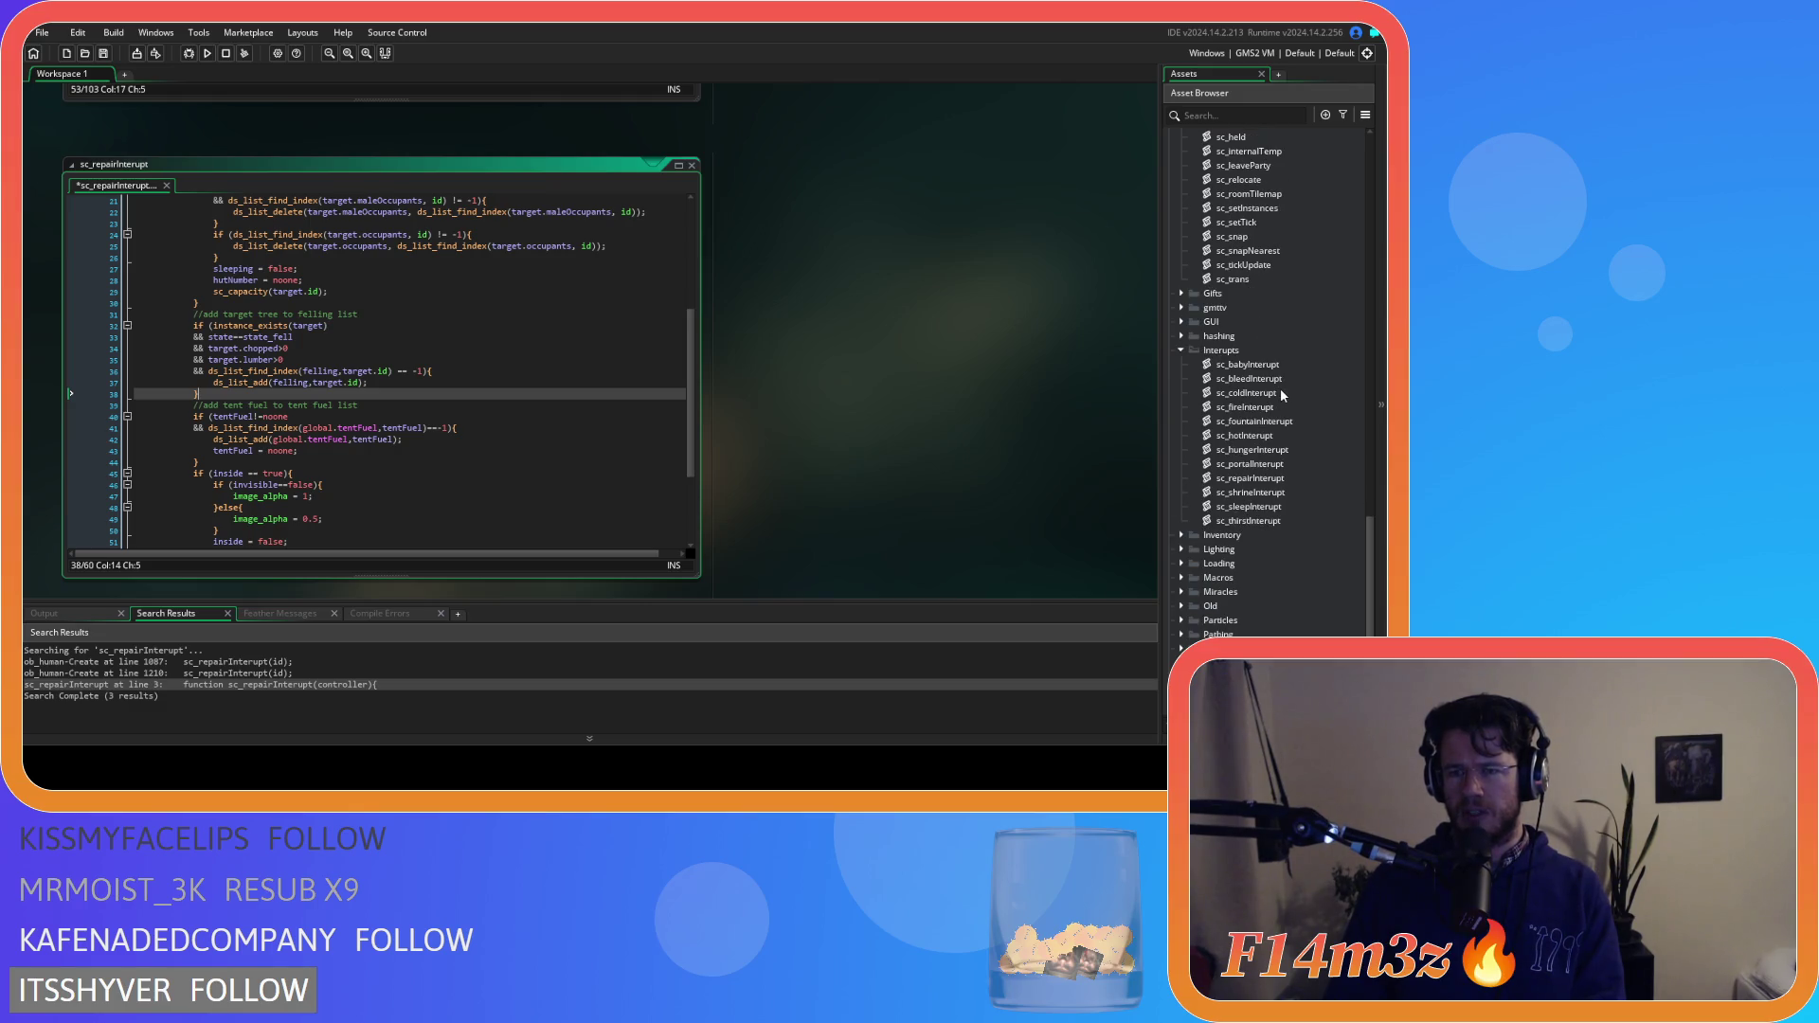
pyautogui.doubleClick(1252, 450)
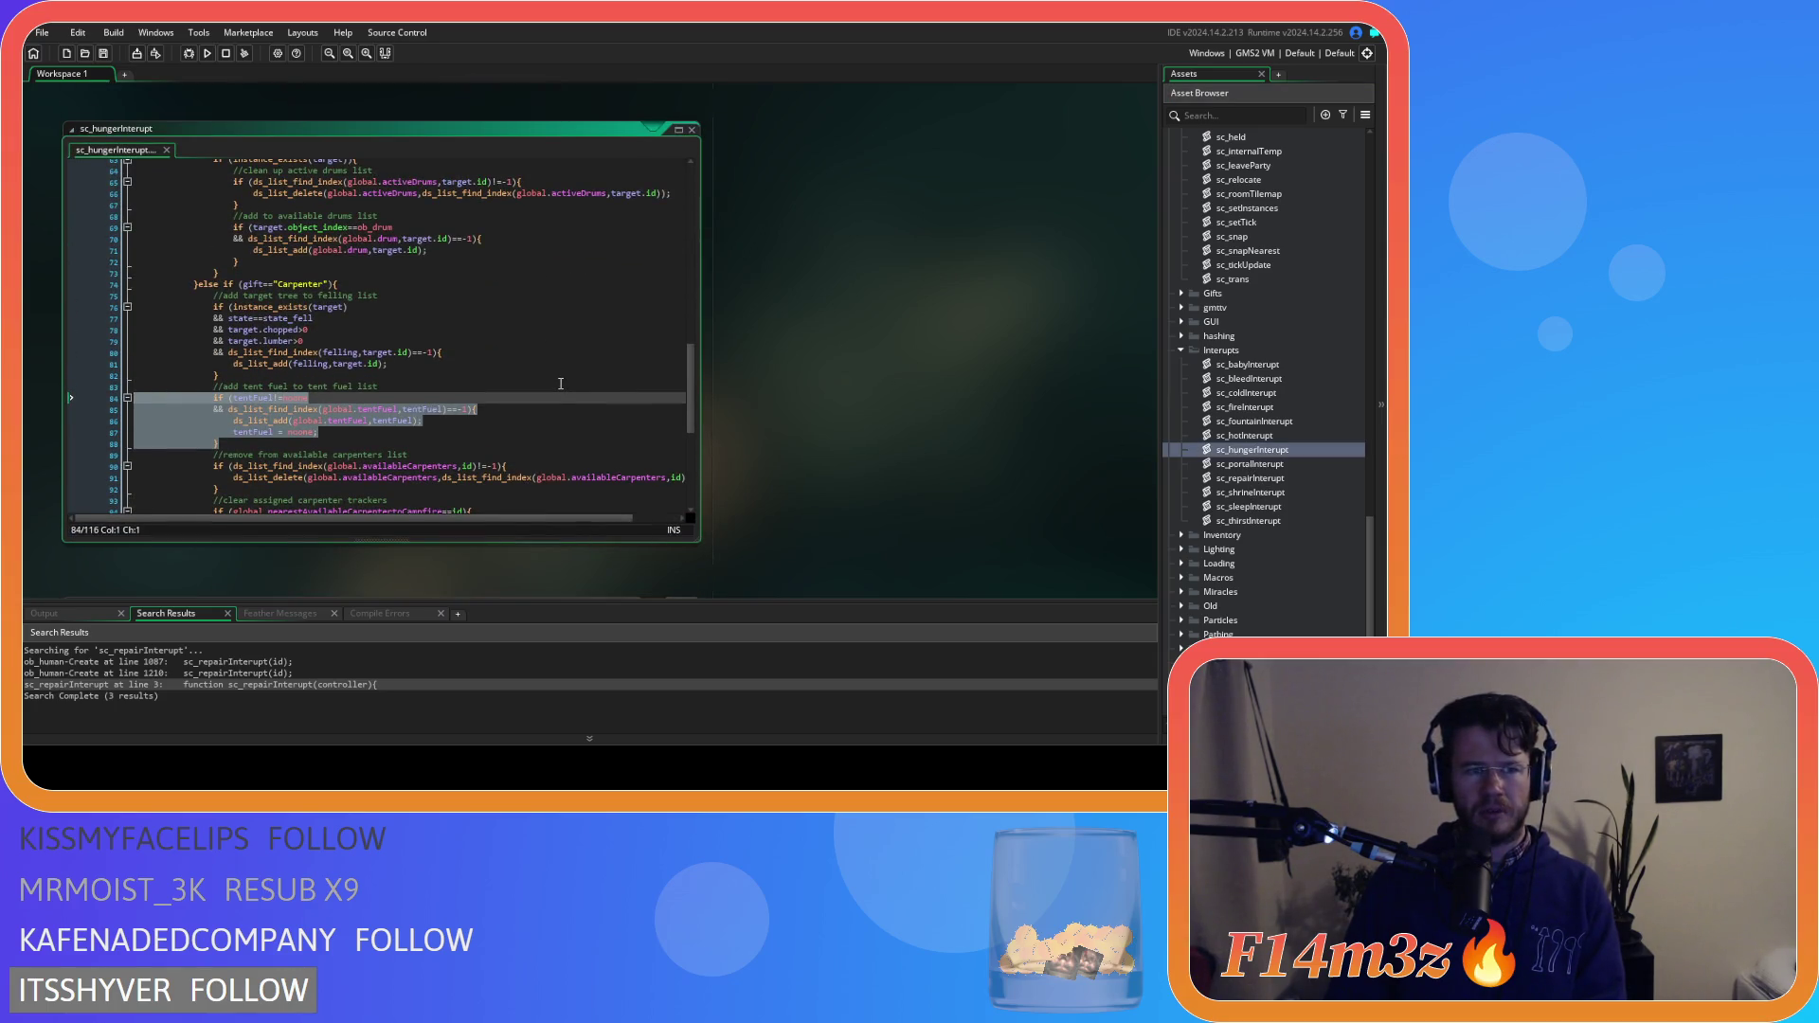
# Switch to sc_portalInterupt and inspect its tent fuel code around line 60
pyautogui.hotkey('ctrl', 'Tab')
pyautogui.click(478, 266)
pyautogui.click(487, 282)
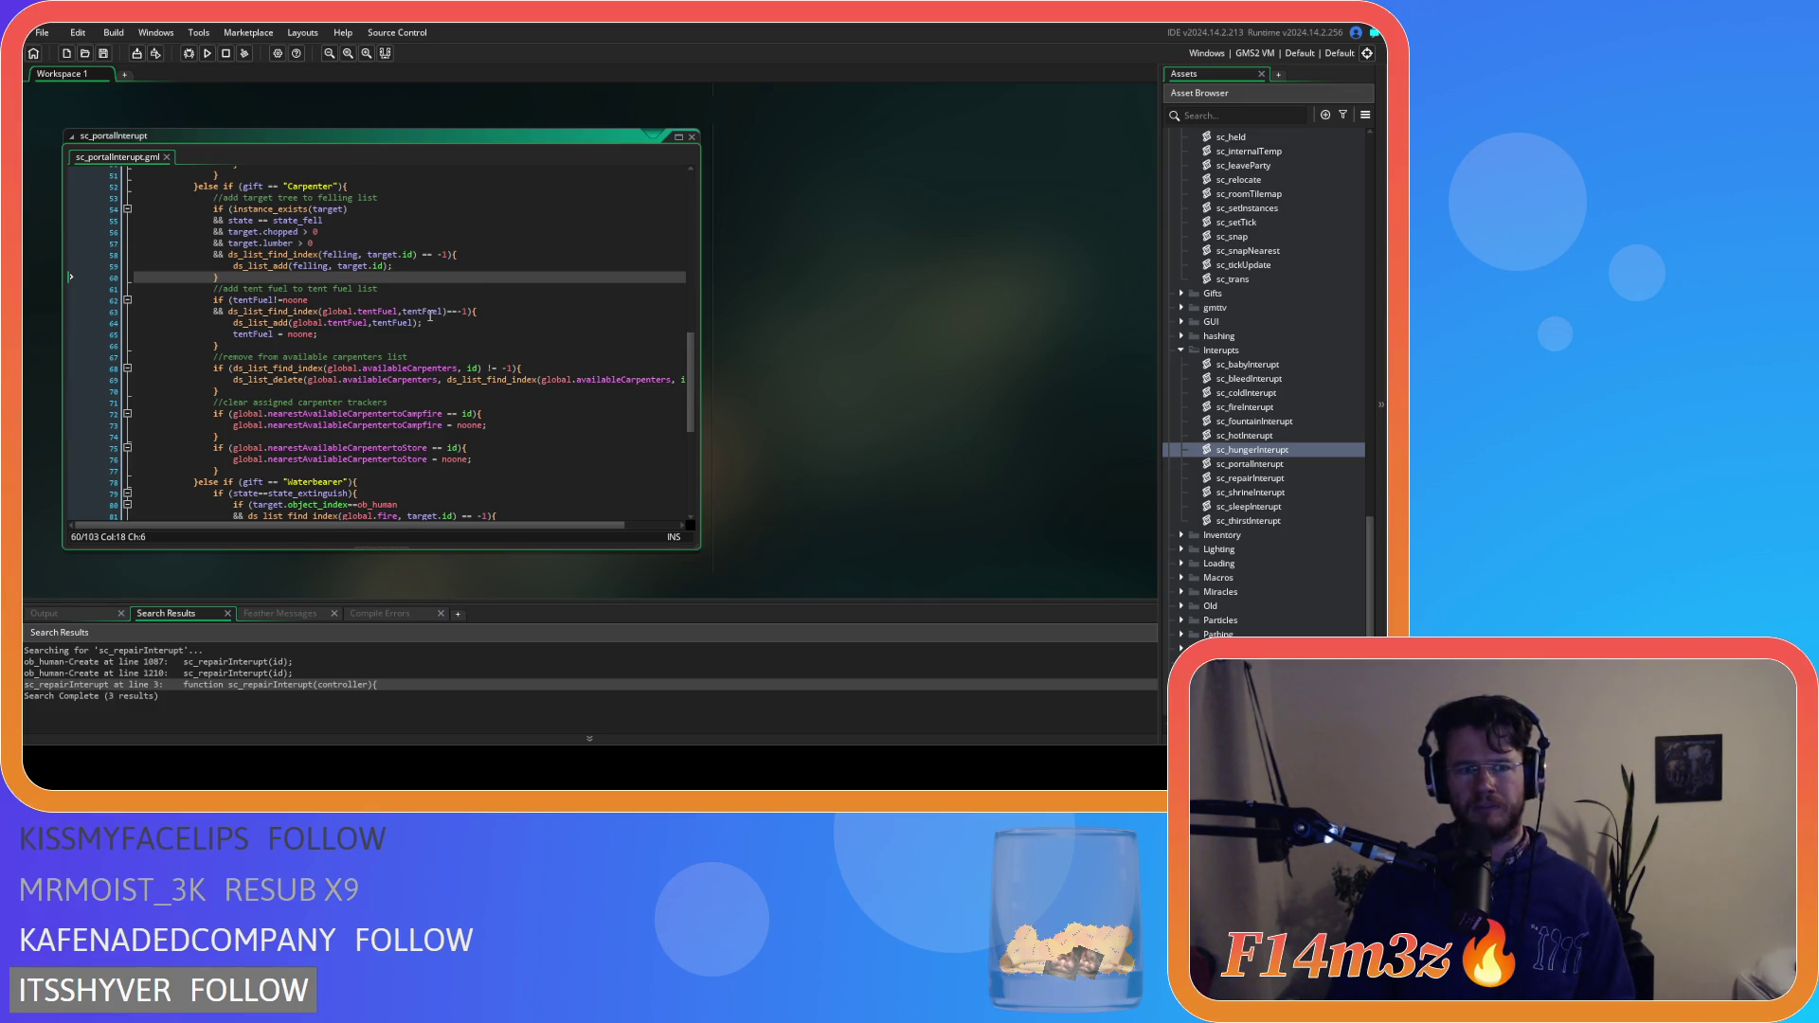
pyautogui.scroll(-3, 430, 316)
pyautogui.scroll(3, 430, 315)
pyautogui.scroll(-3, 798, 455)
pyautogui.scroll(-2, 797, 455)
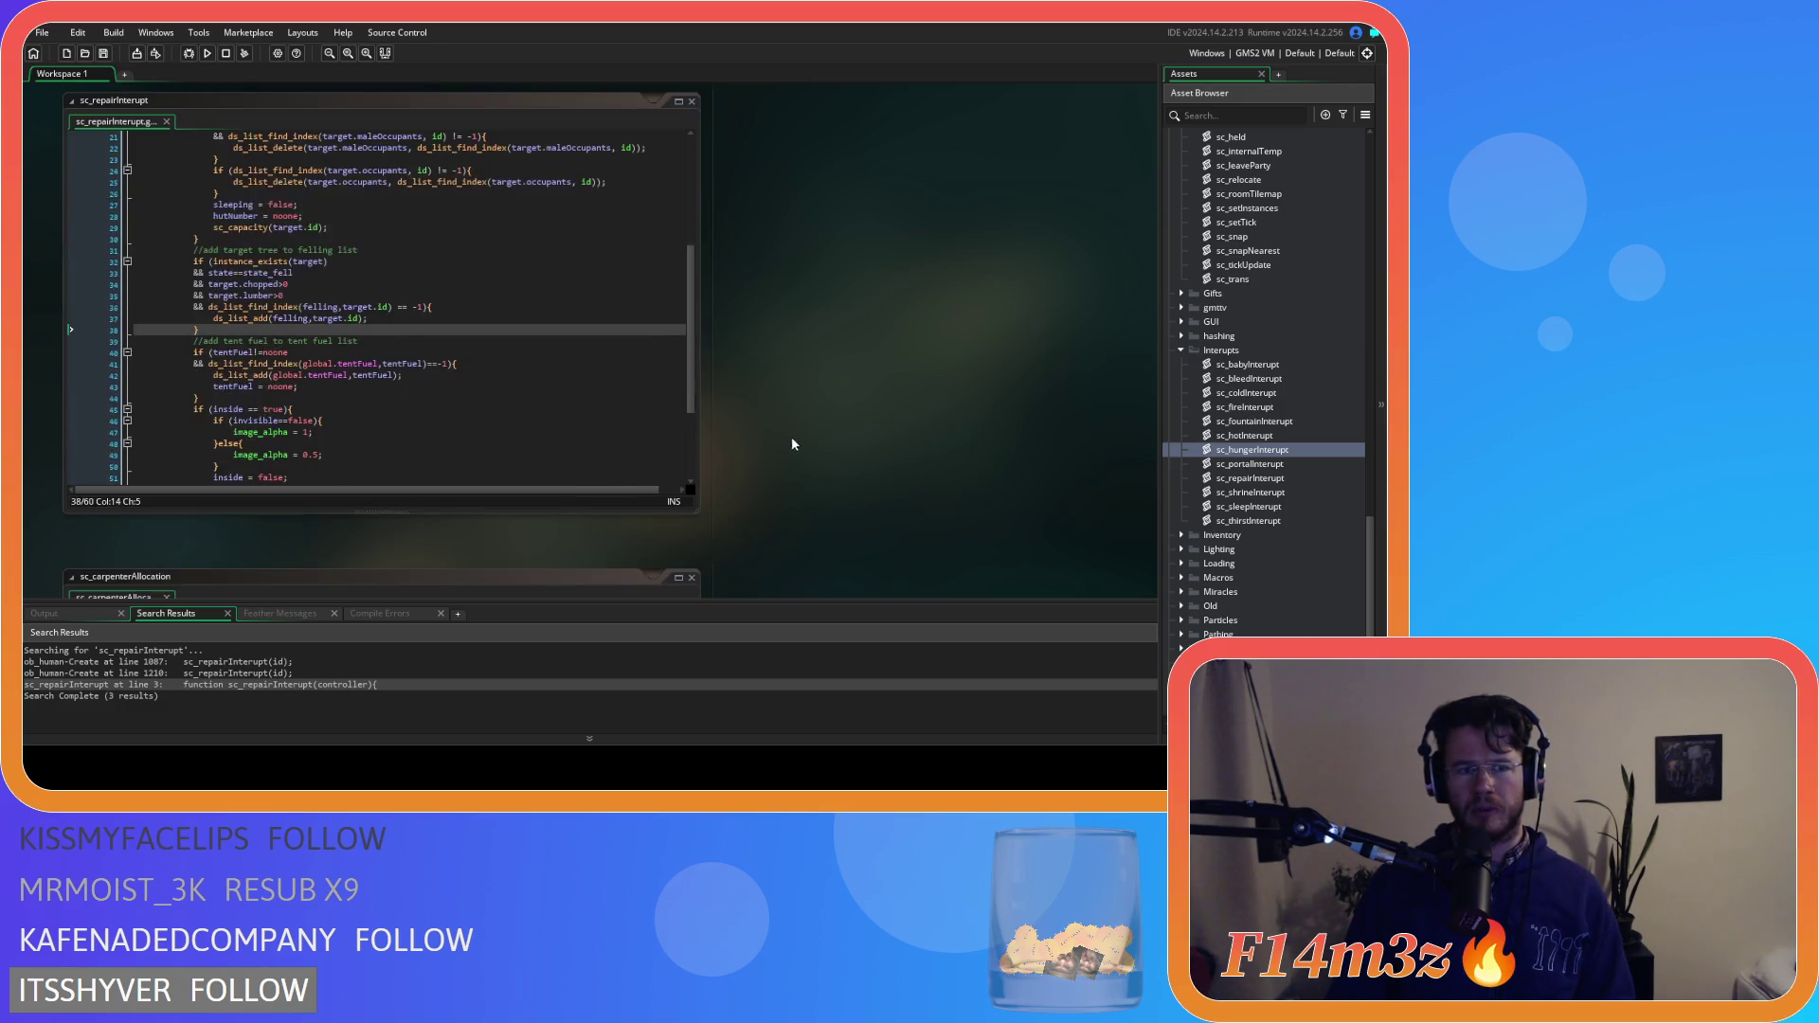
# Return to sc_repairInterupt and move to the end of its tent fuel block
pyautogui.click(528, 403)
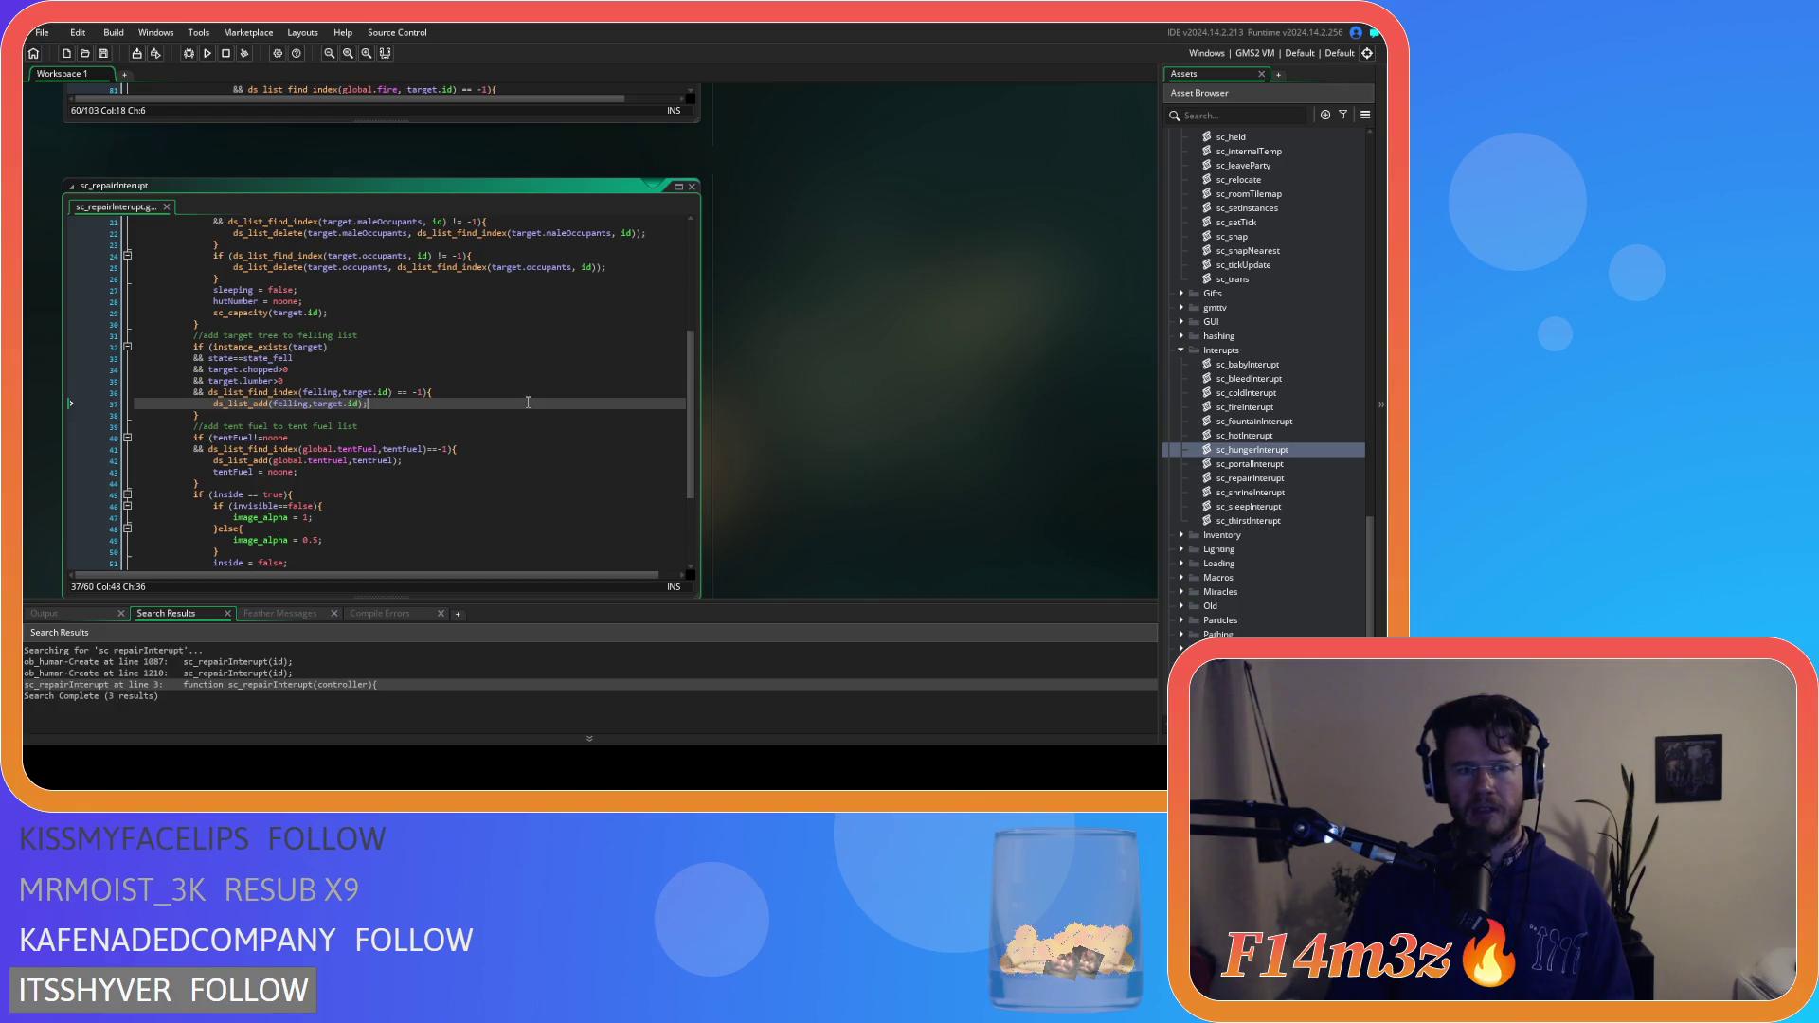
pyautogui.scroll(-3, 527, 403)
pyautogui.press('Down')
pyautogui.press('Down')
pyautogui.press('Down')
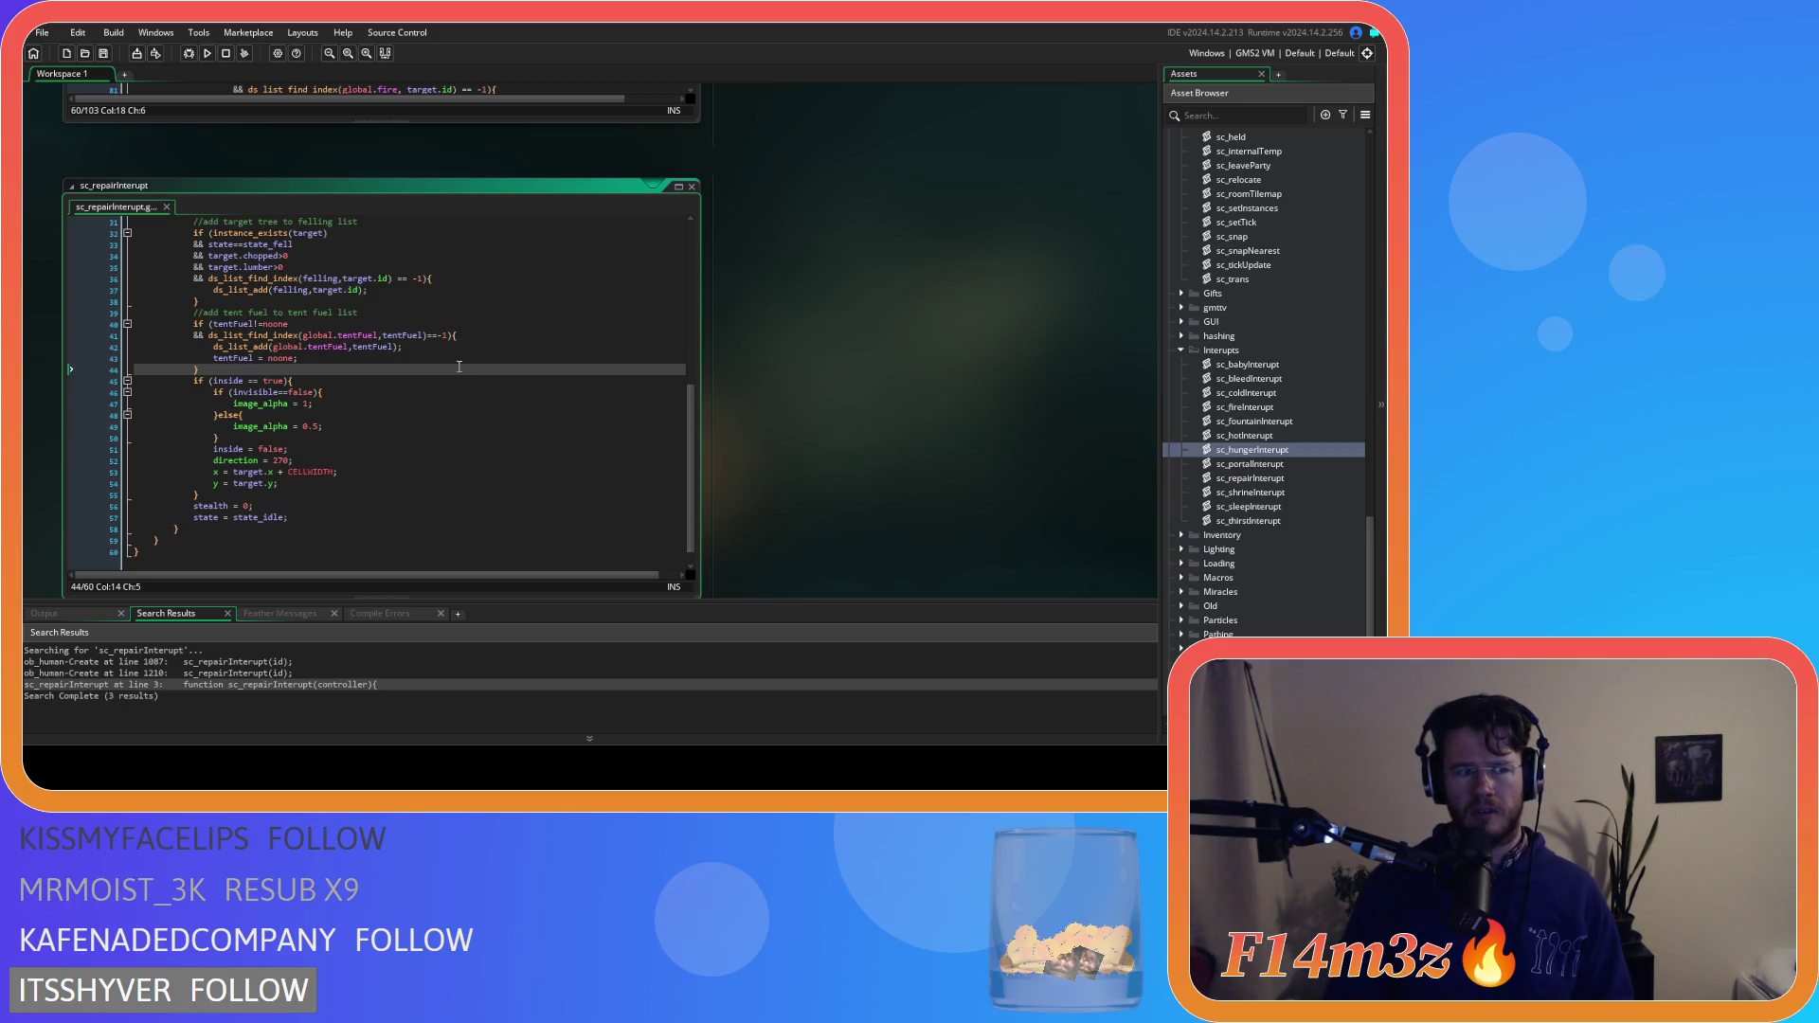
pyautogui.scroll(5, 865, 434)
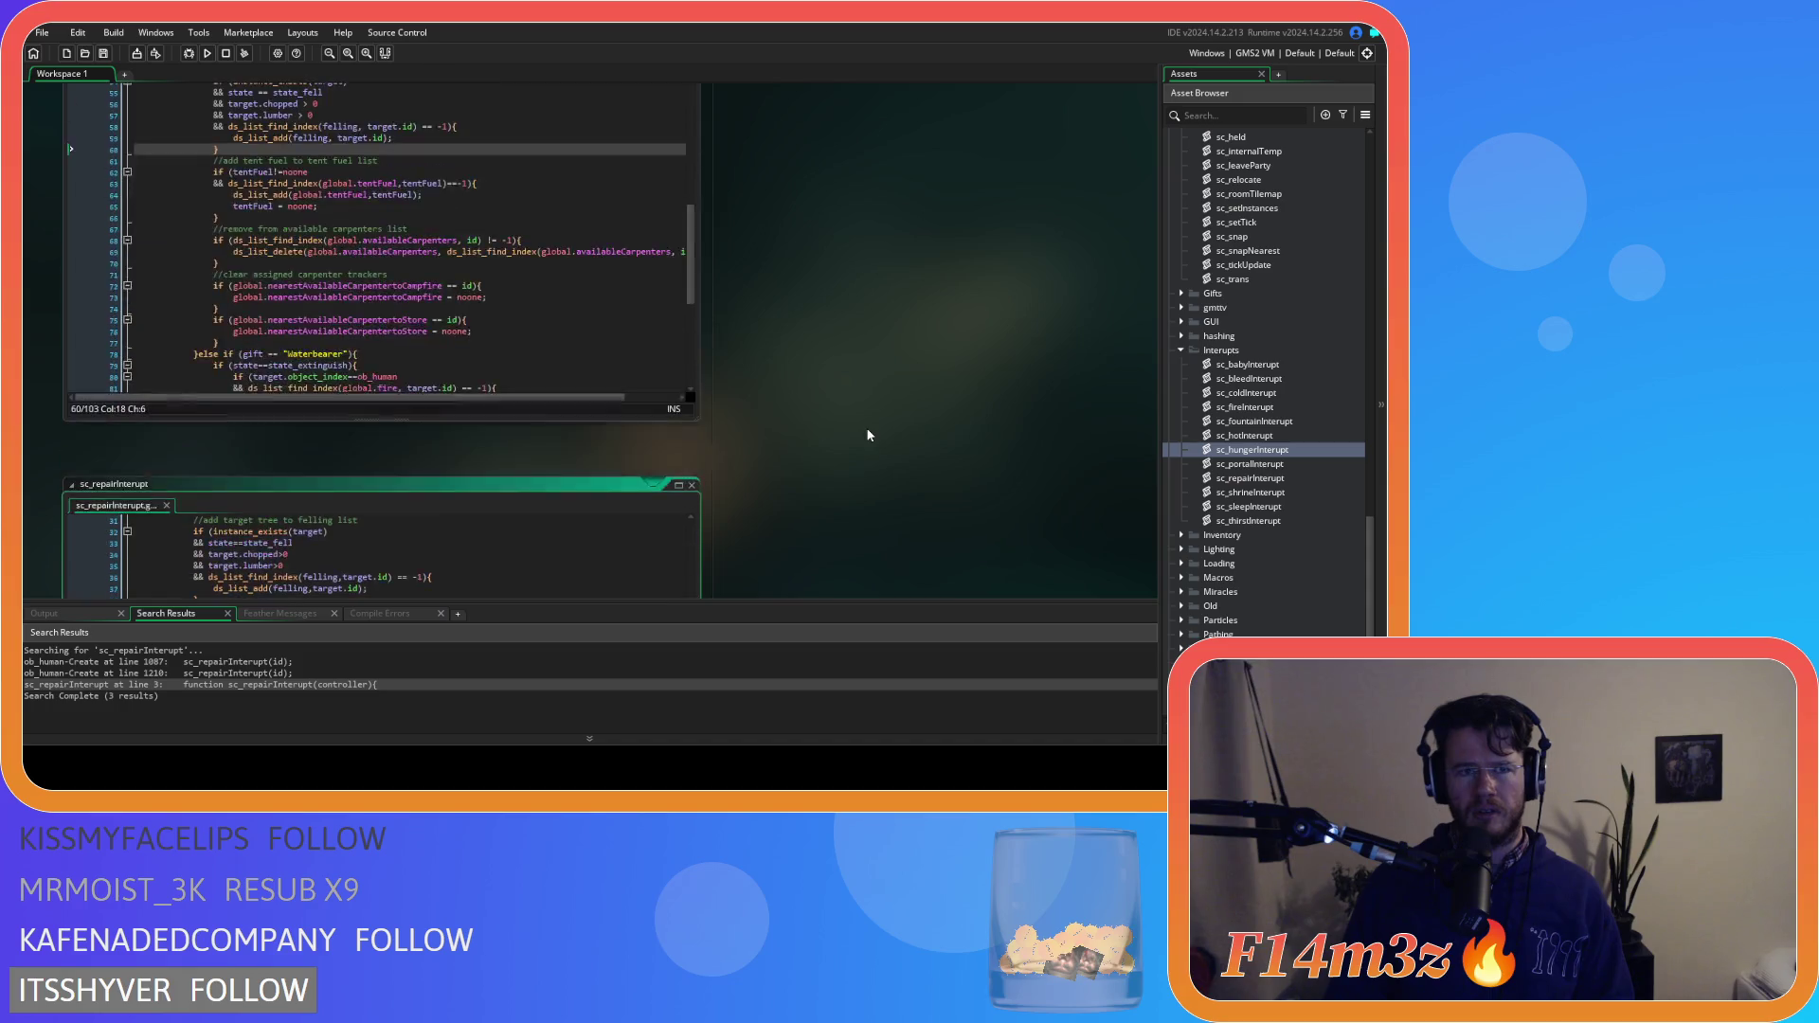
pyautogui.scroll(-10, 868, 435)
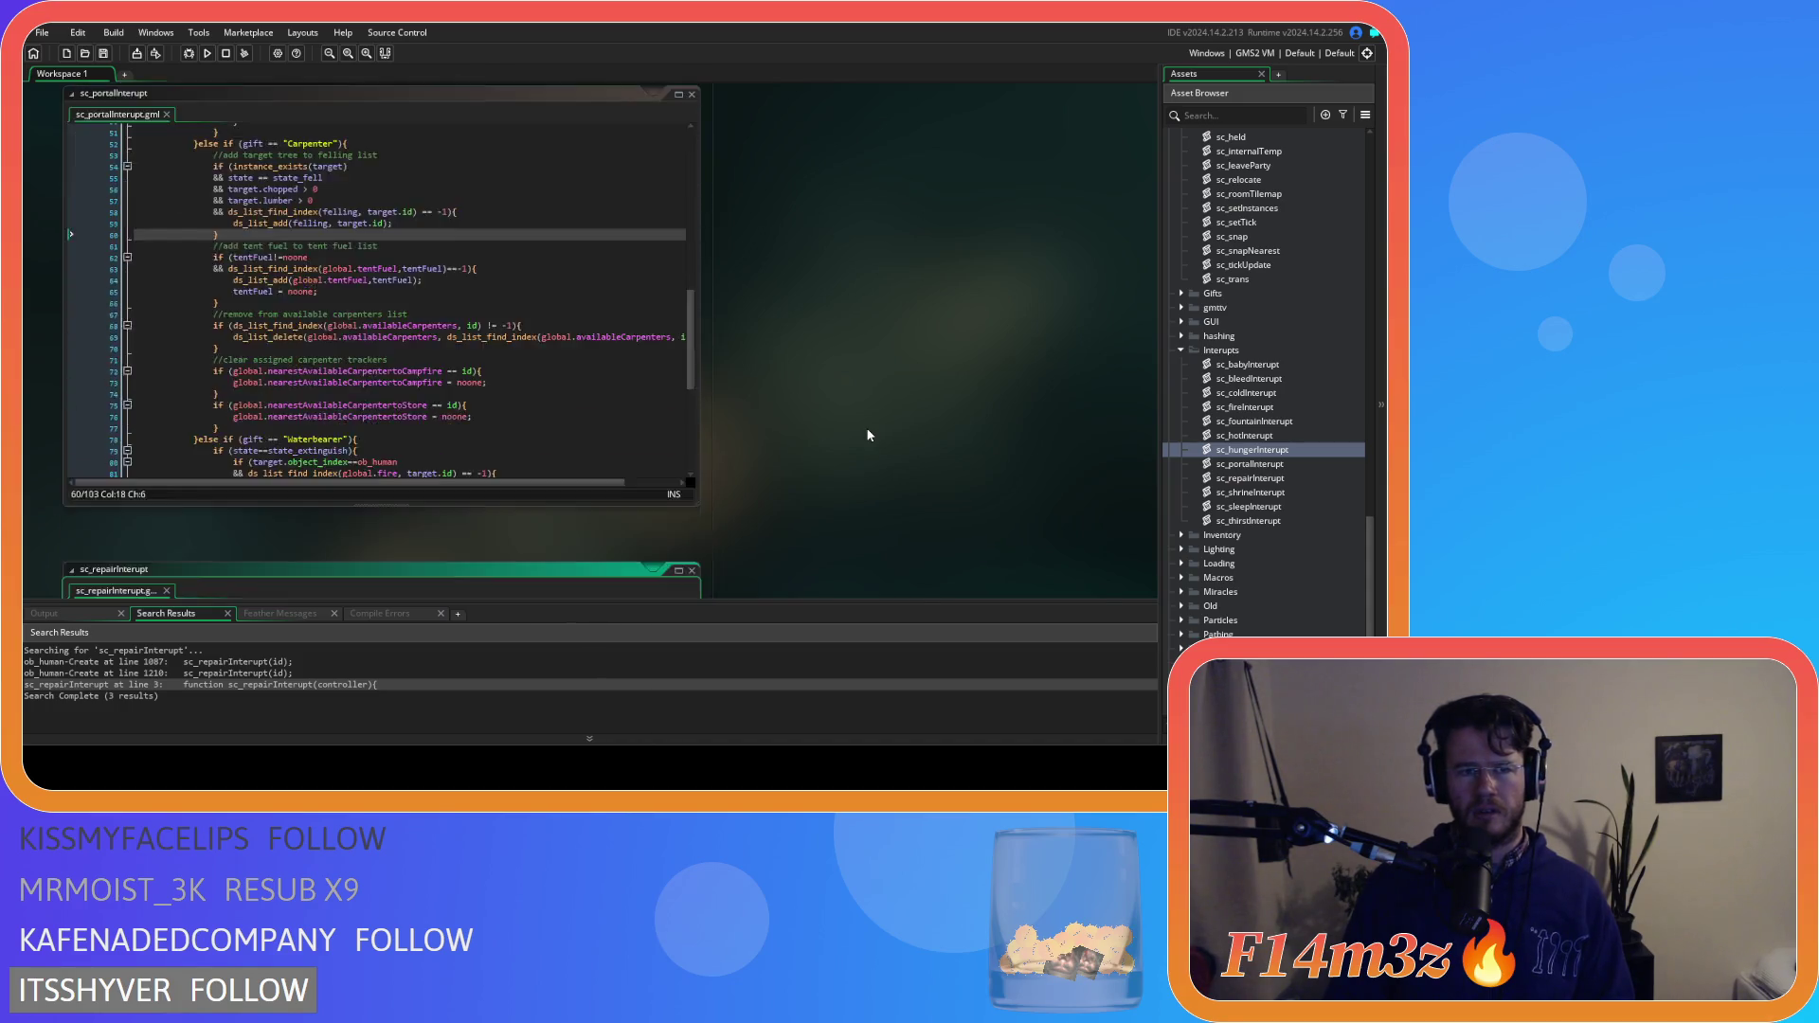
# Go to the tentFuel = noone line in sc_repairInterupt, then reopen sc_hungerInterupt
pyautogui.scroll(4, 834, 418)
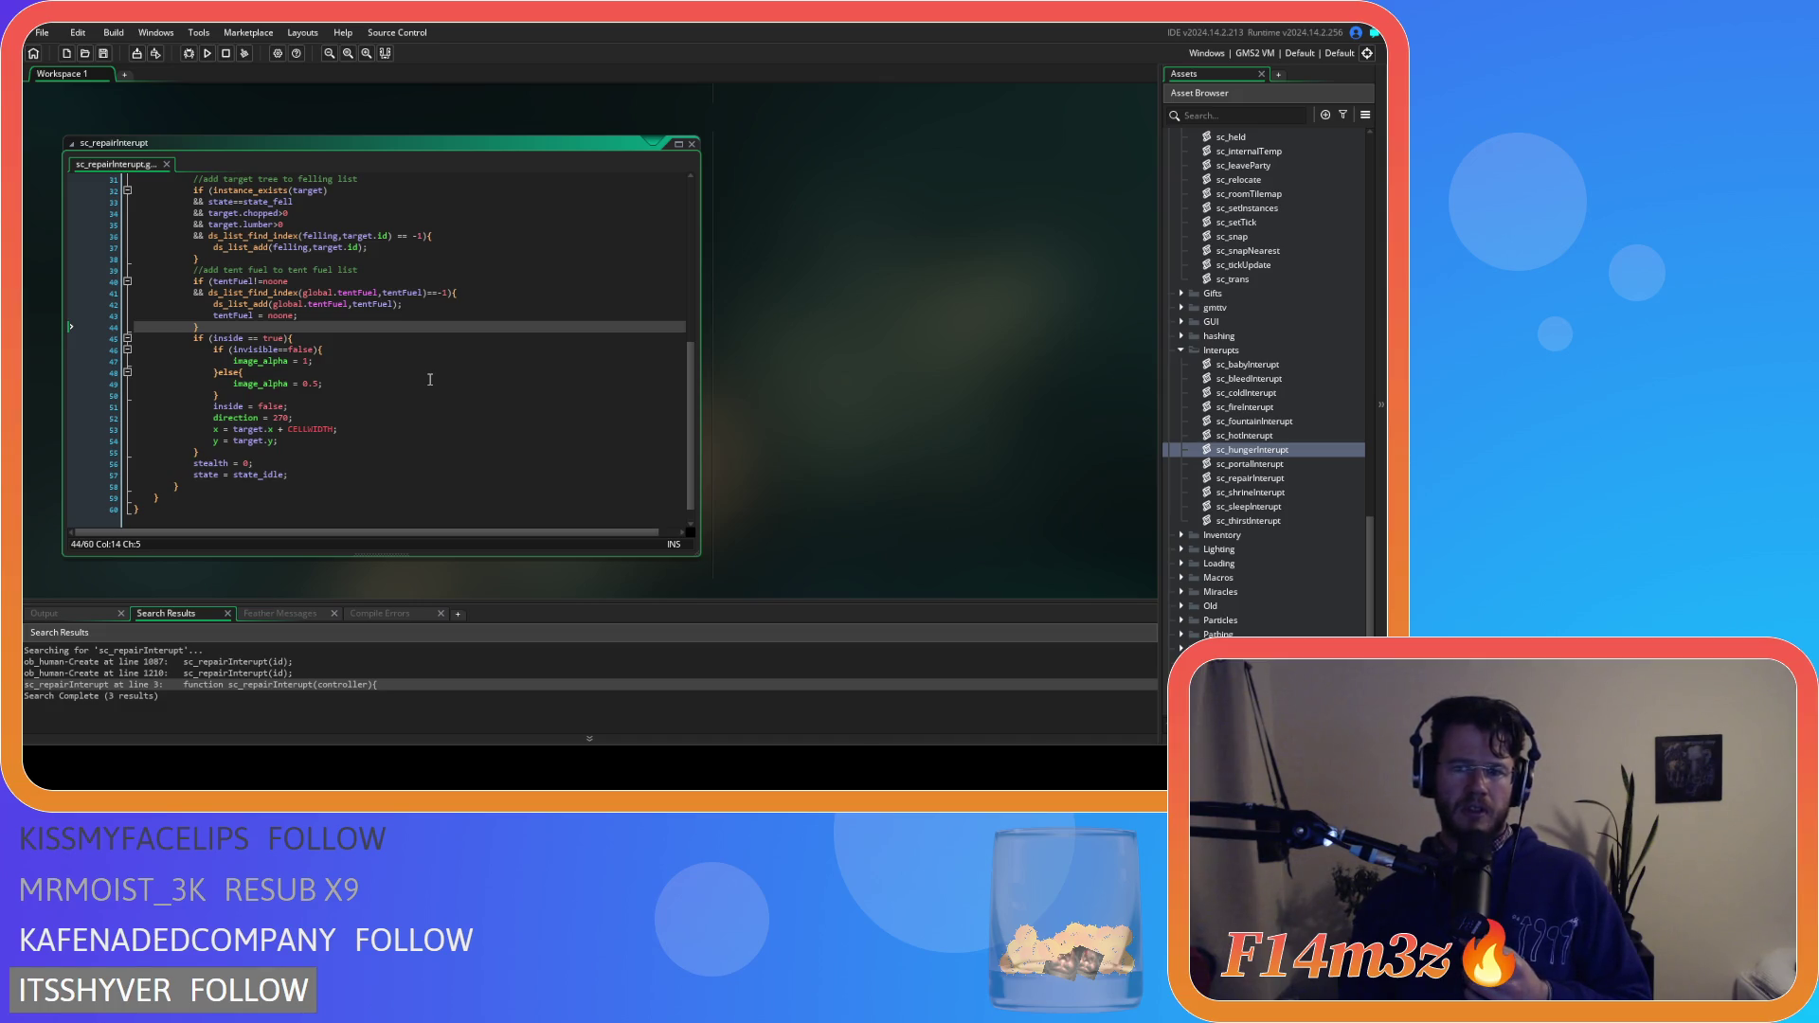
pyautogui.click(422, 315)
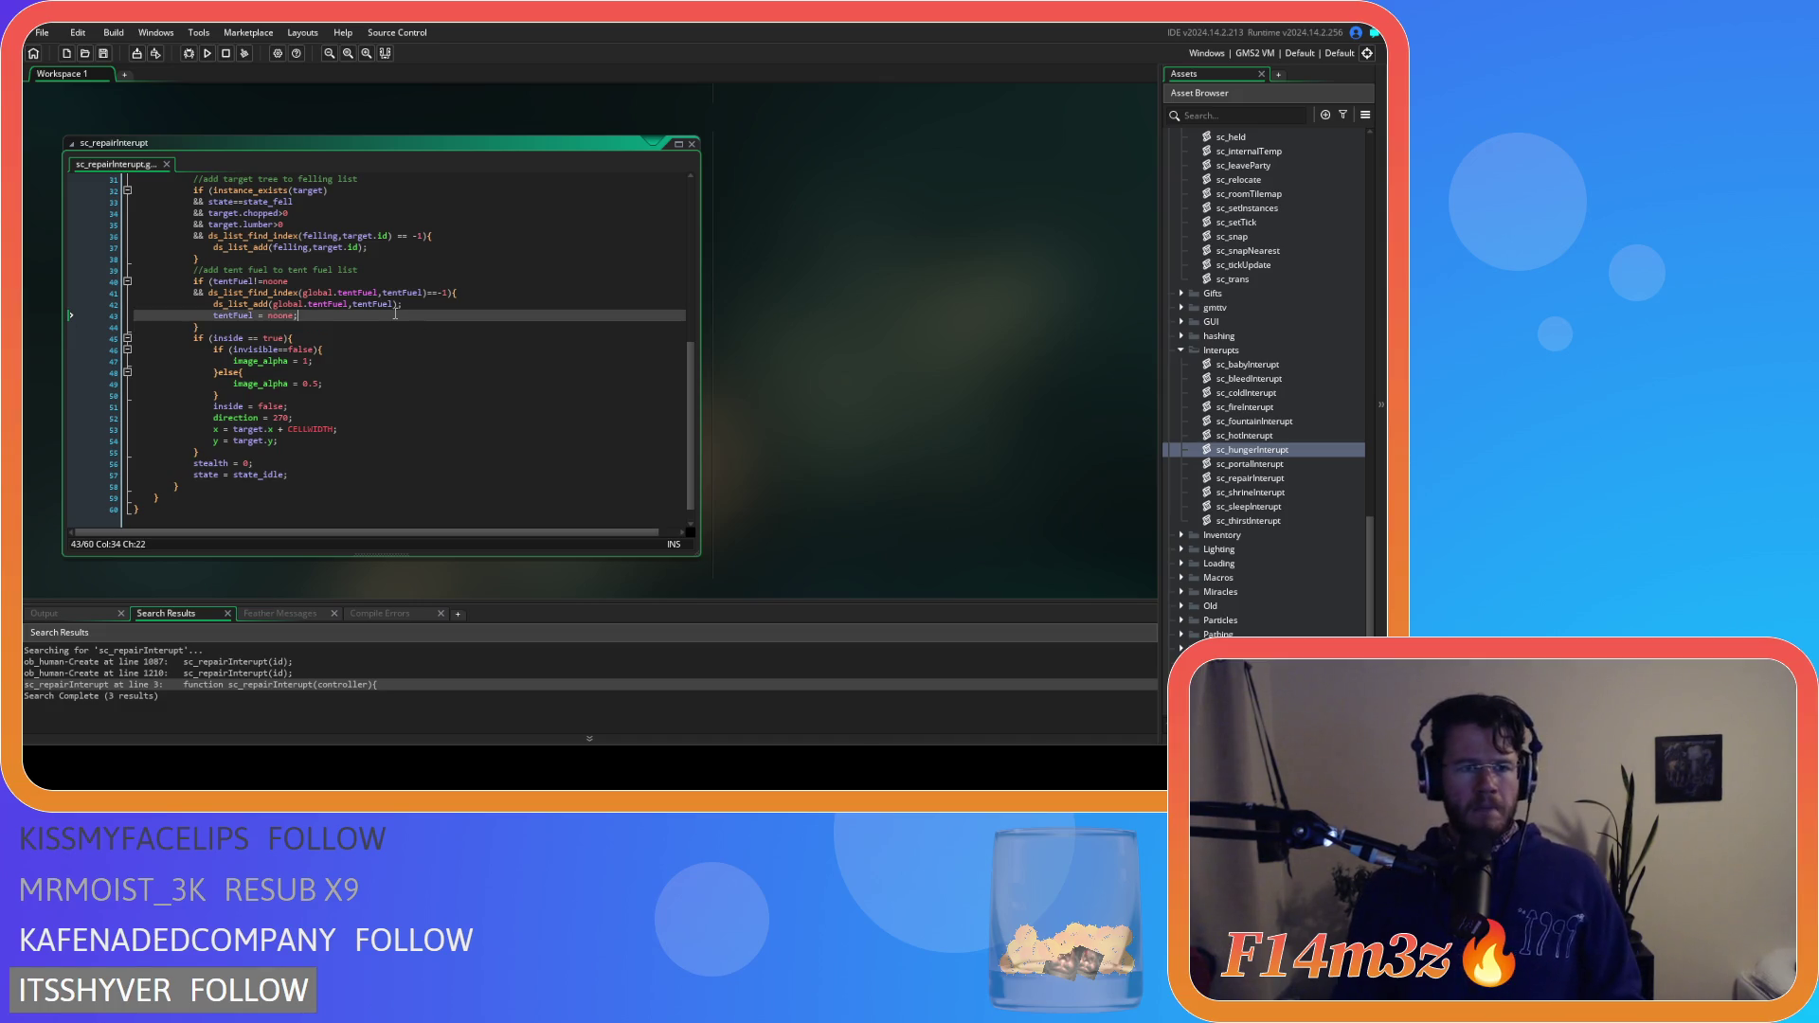
pyautogui.scroll(3, 410, 293)
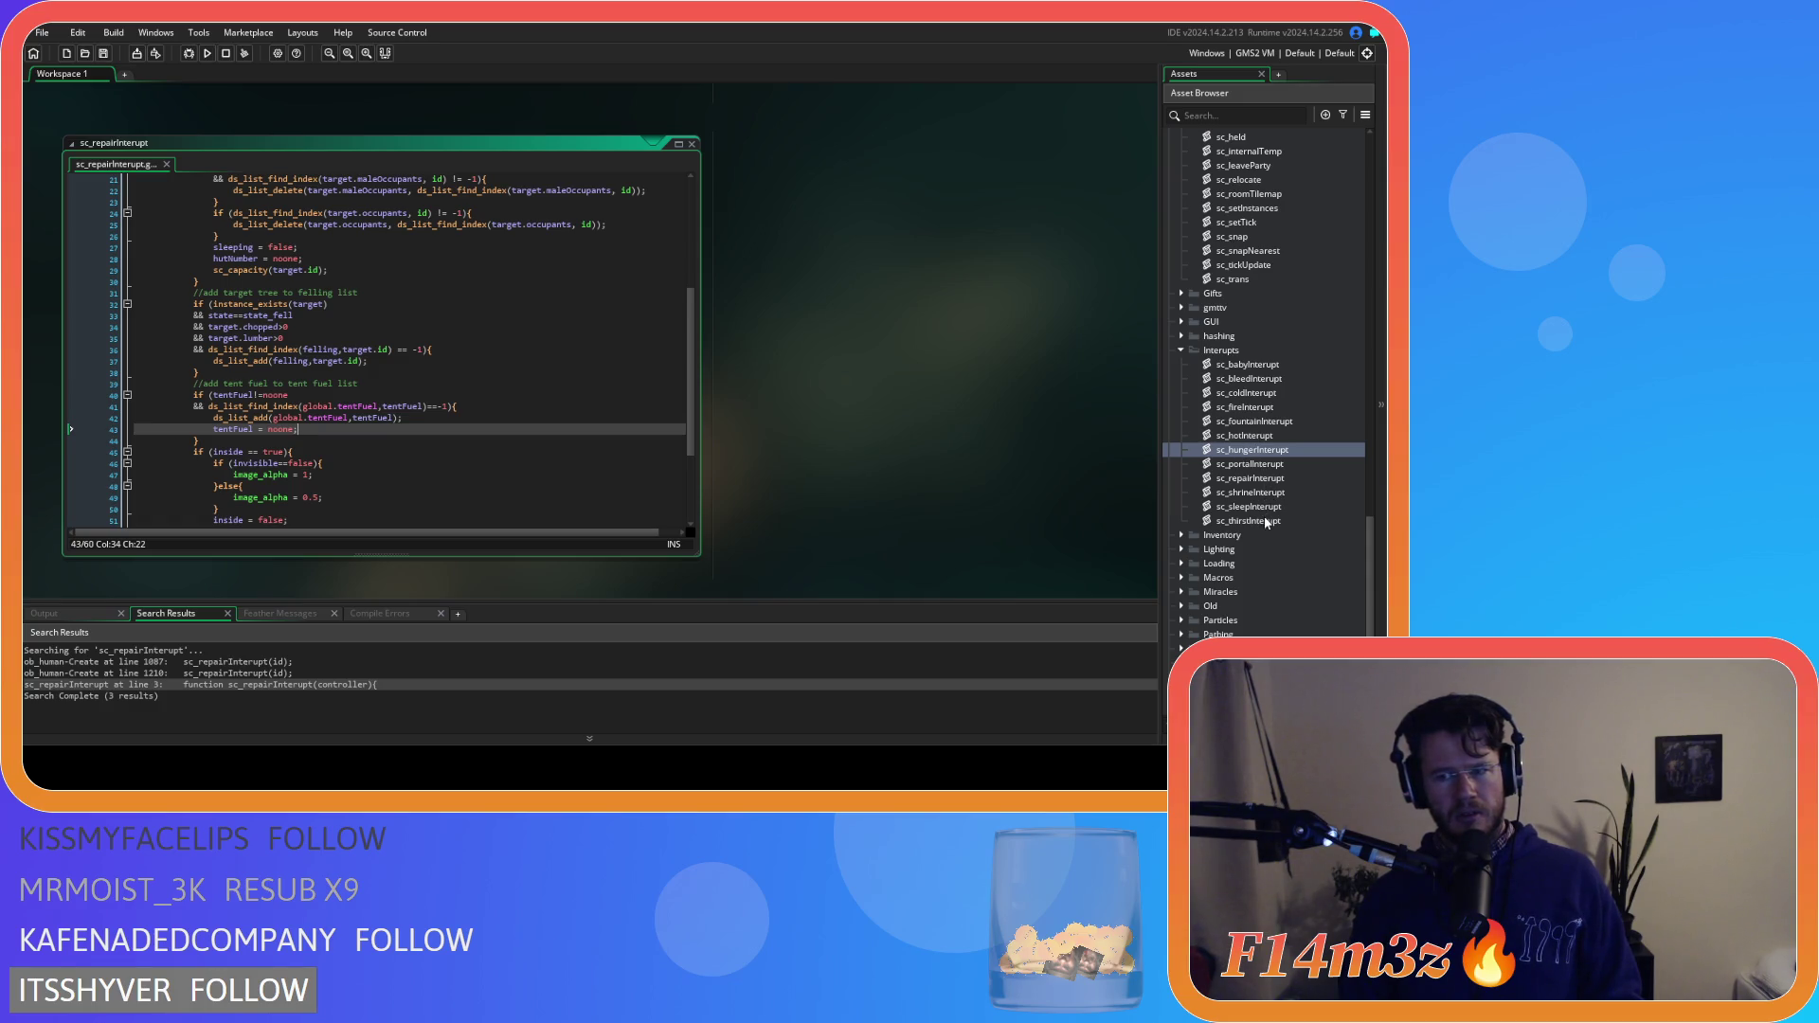
pyautogui.doubleClick(1269, 478)
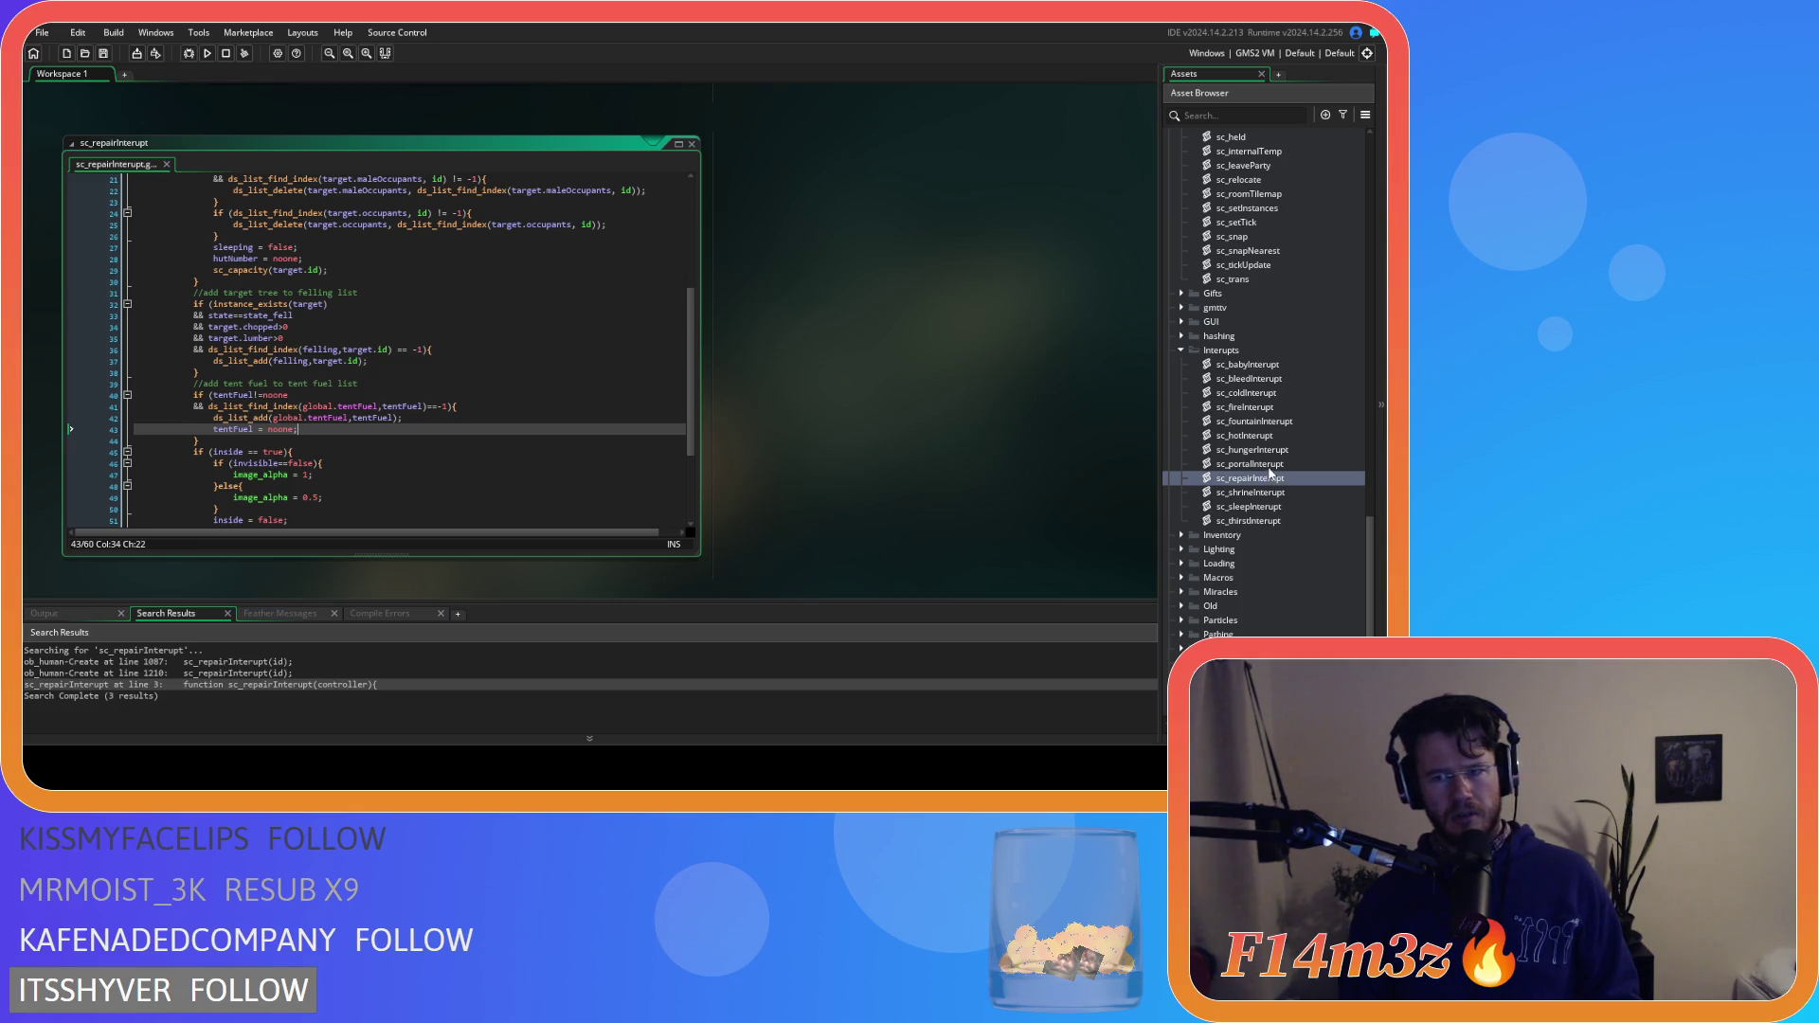
pyautogui.click(1265, 364)
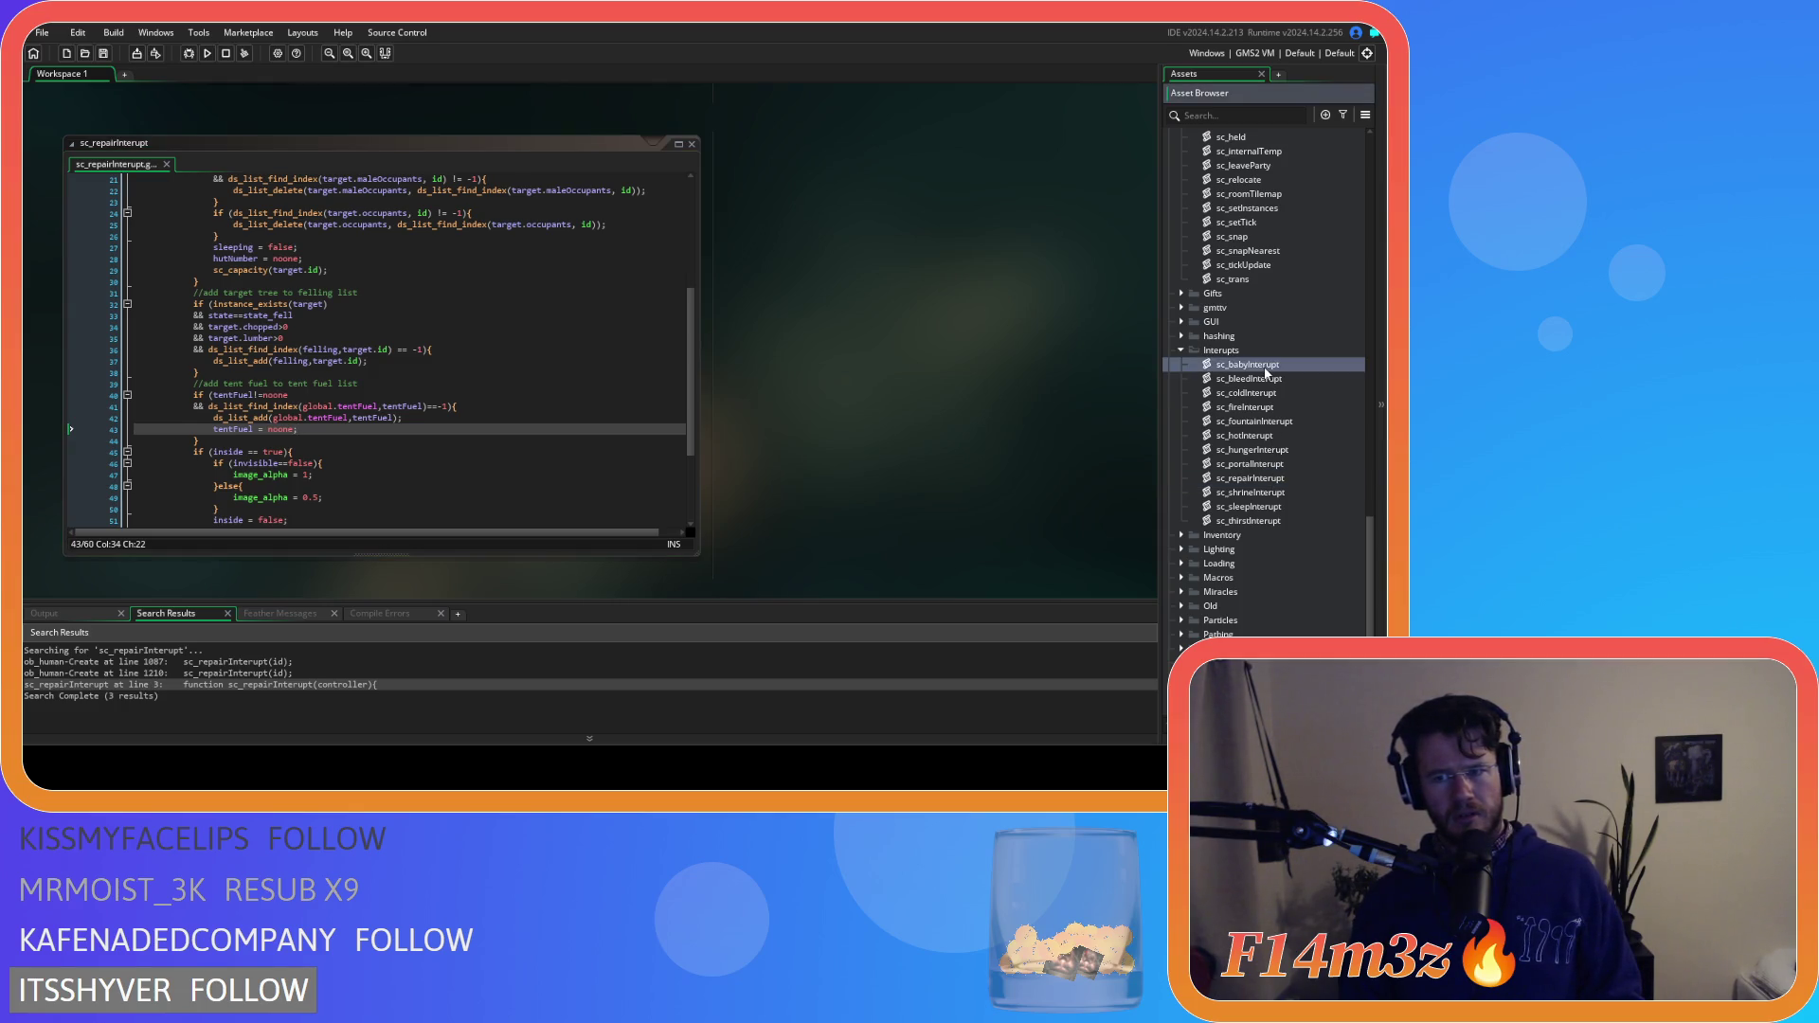
pyautogui.doubleClick(1252, 450)
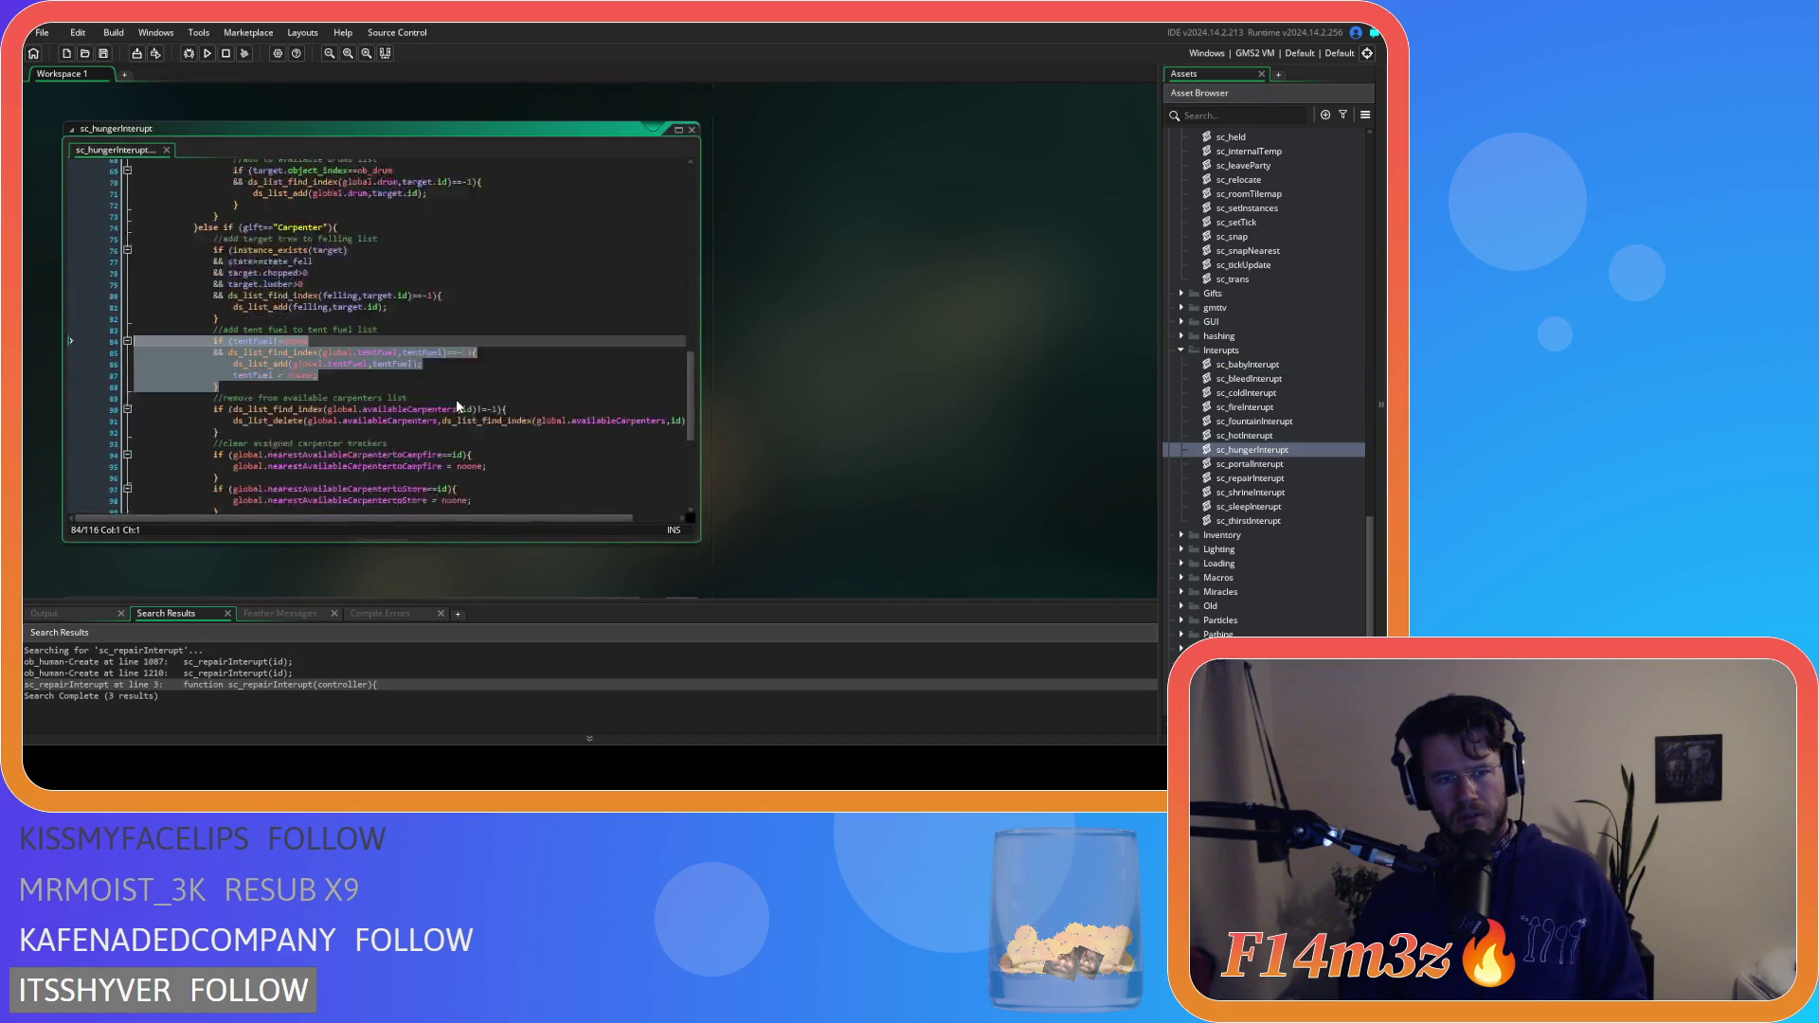
# Paste the carpenter cleanup code after the tent fuel block, indent it one level and save
pyautogui.scroll(-2, 456, 405)
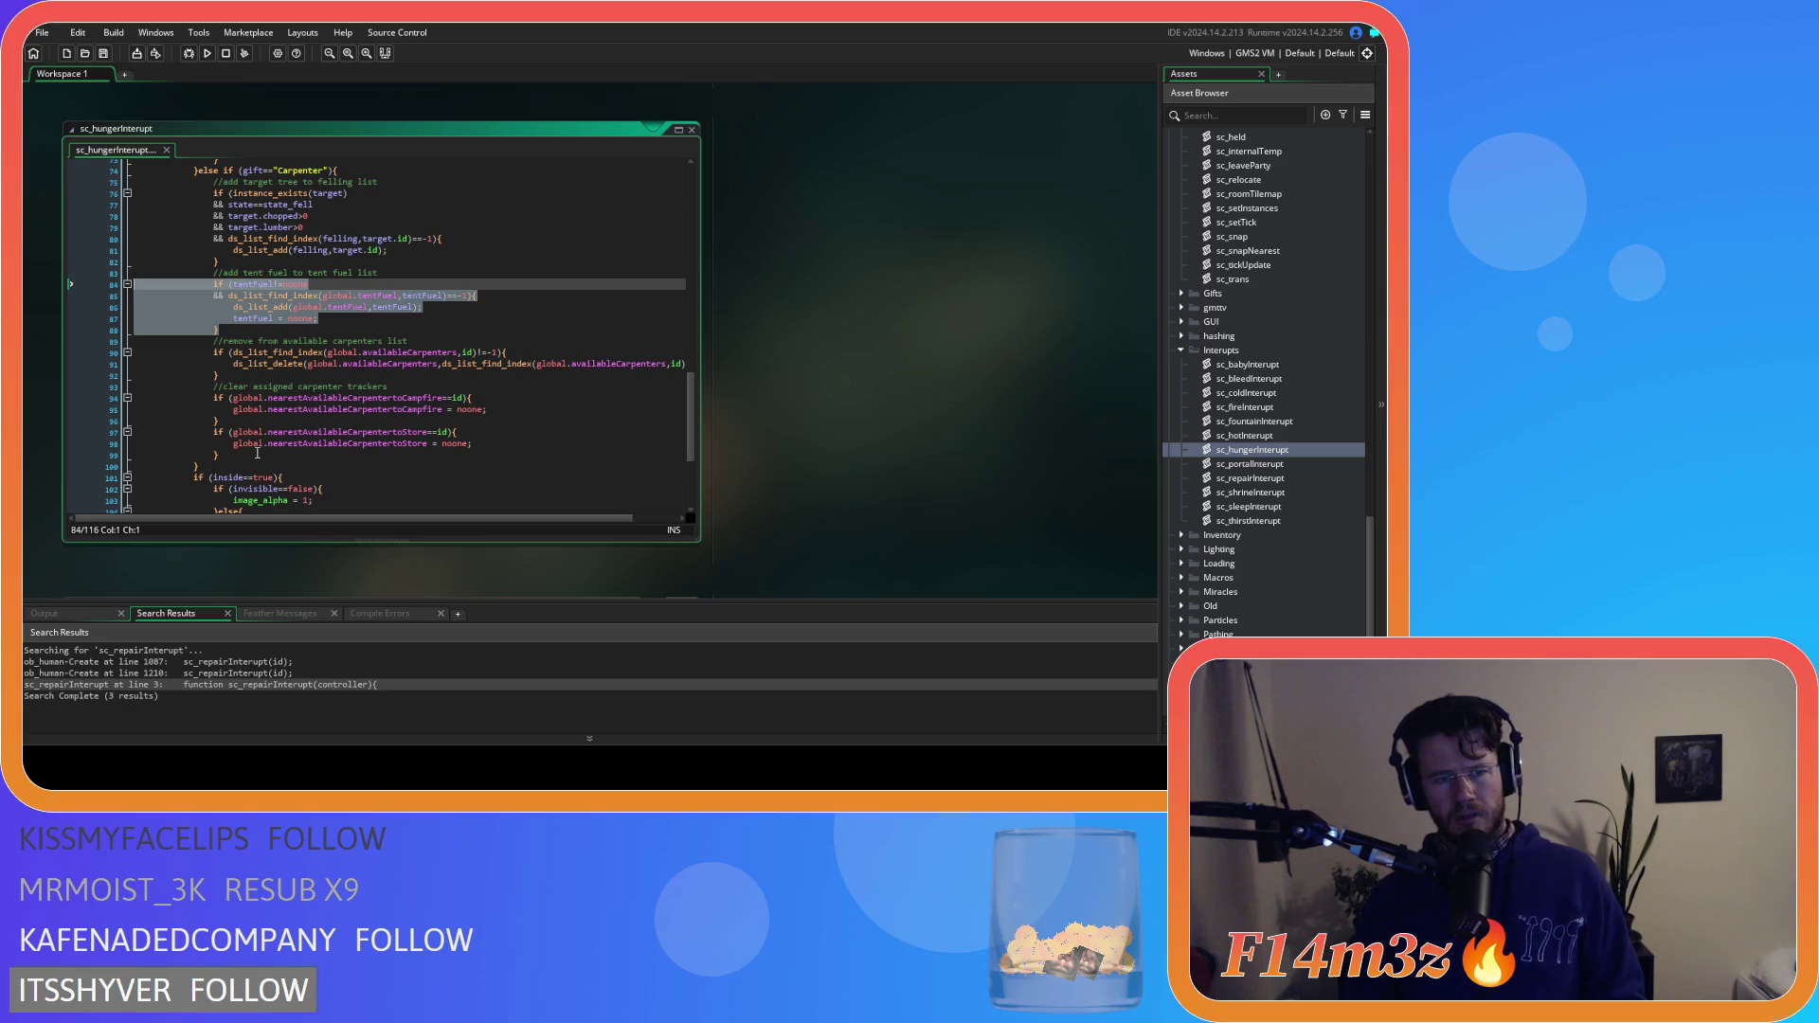
pyautogui.moveTo(239, 452); pyautogui.dragTo(237, 343)
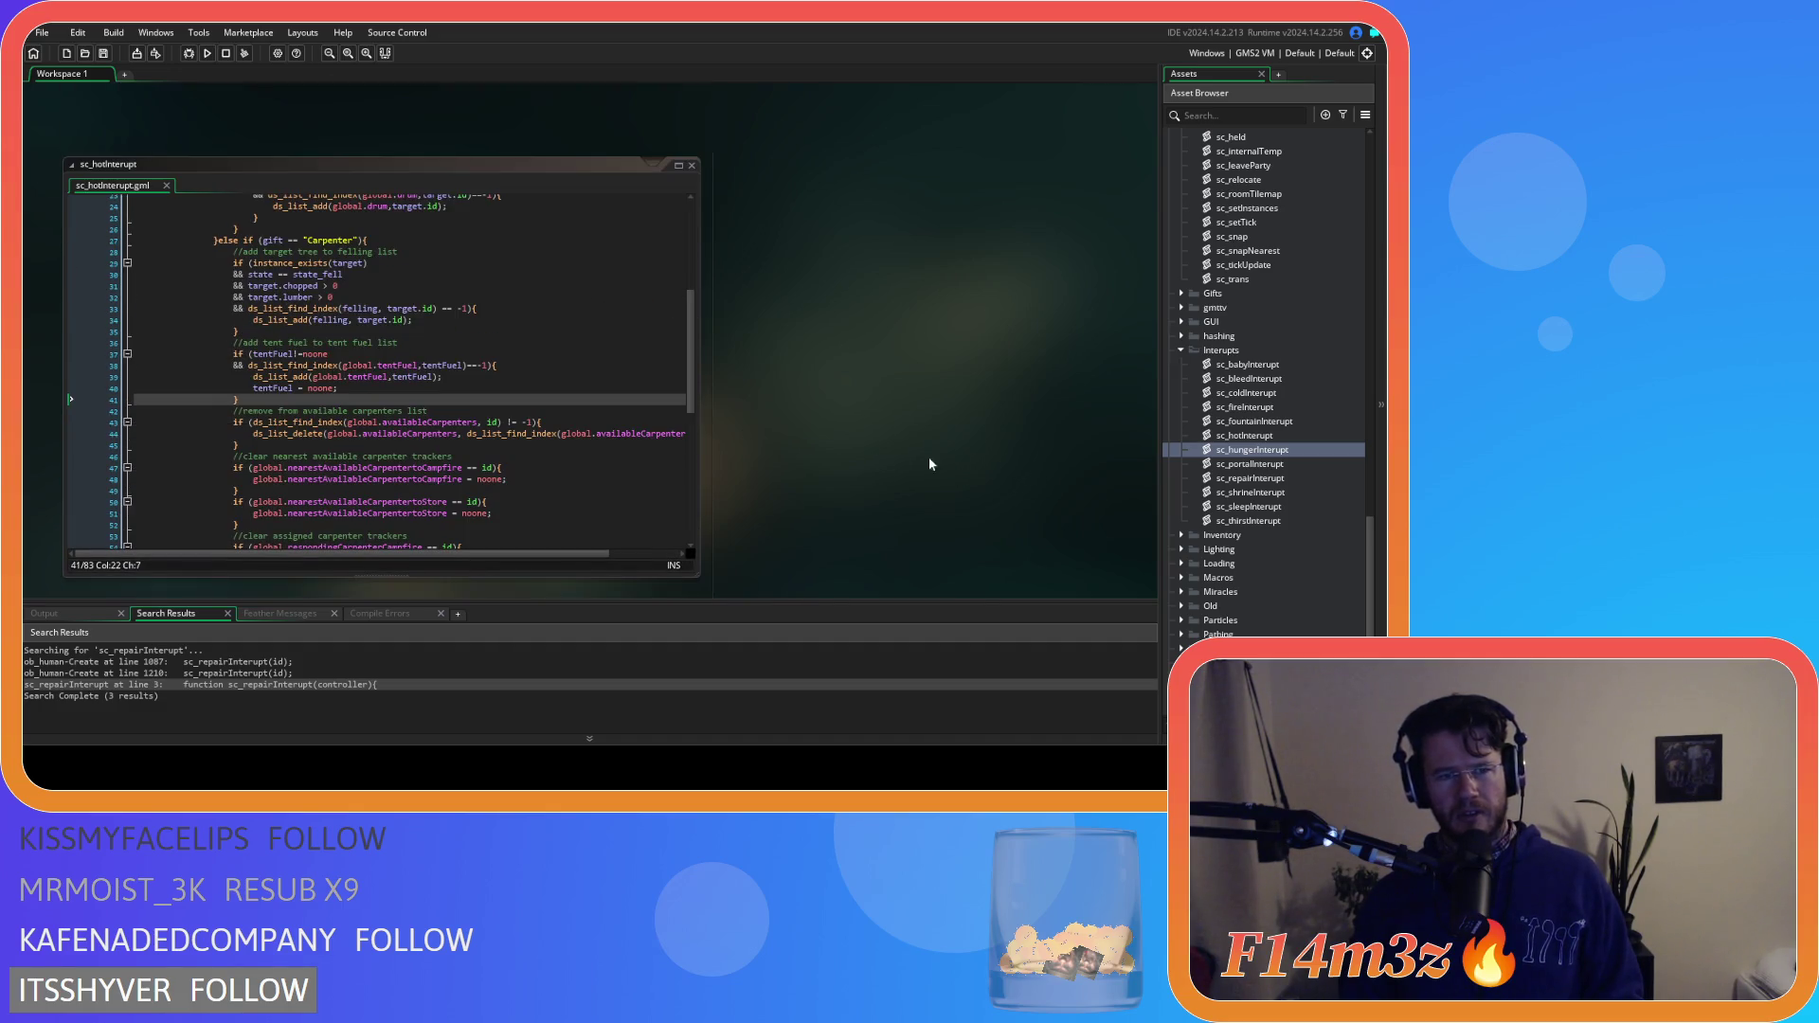
pyautogui.hotkey('ctrl', 'v')
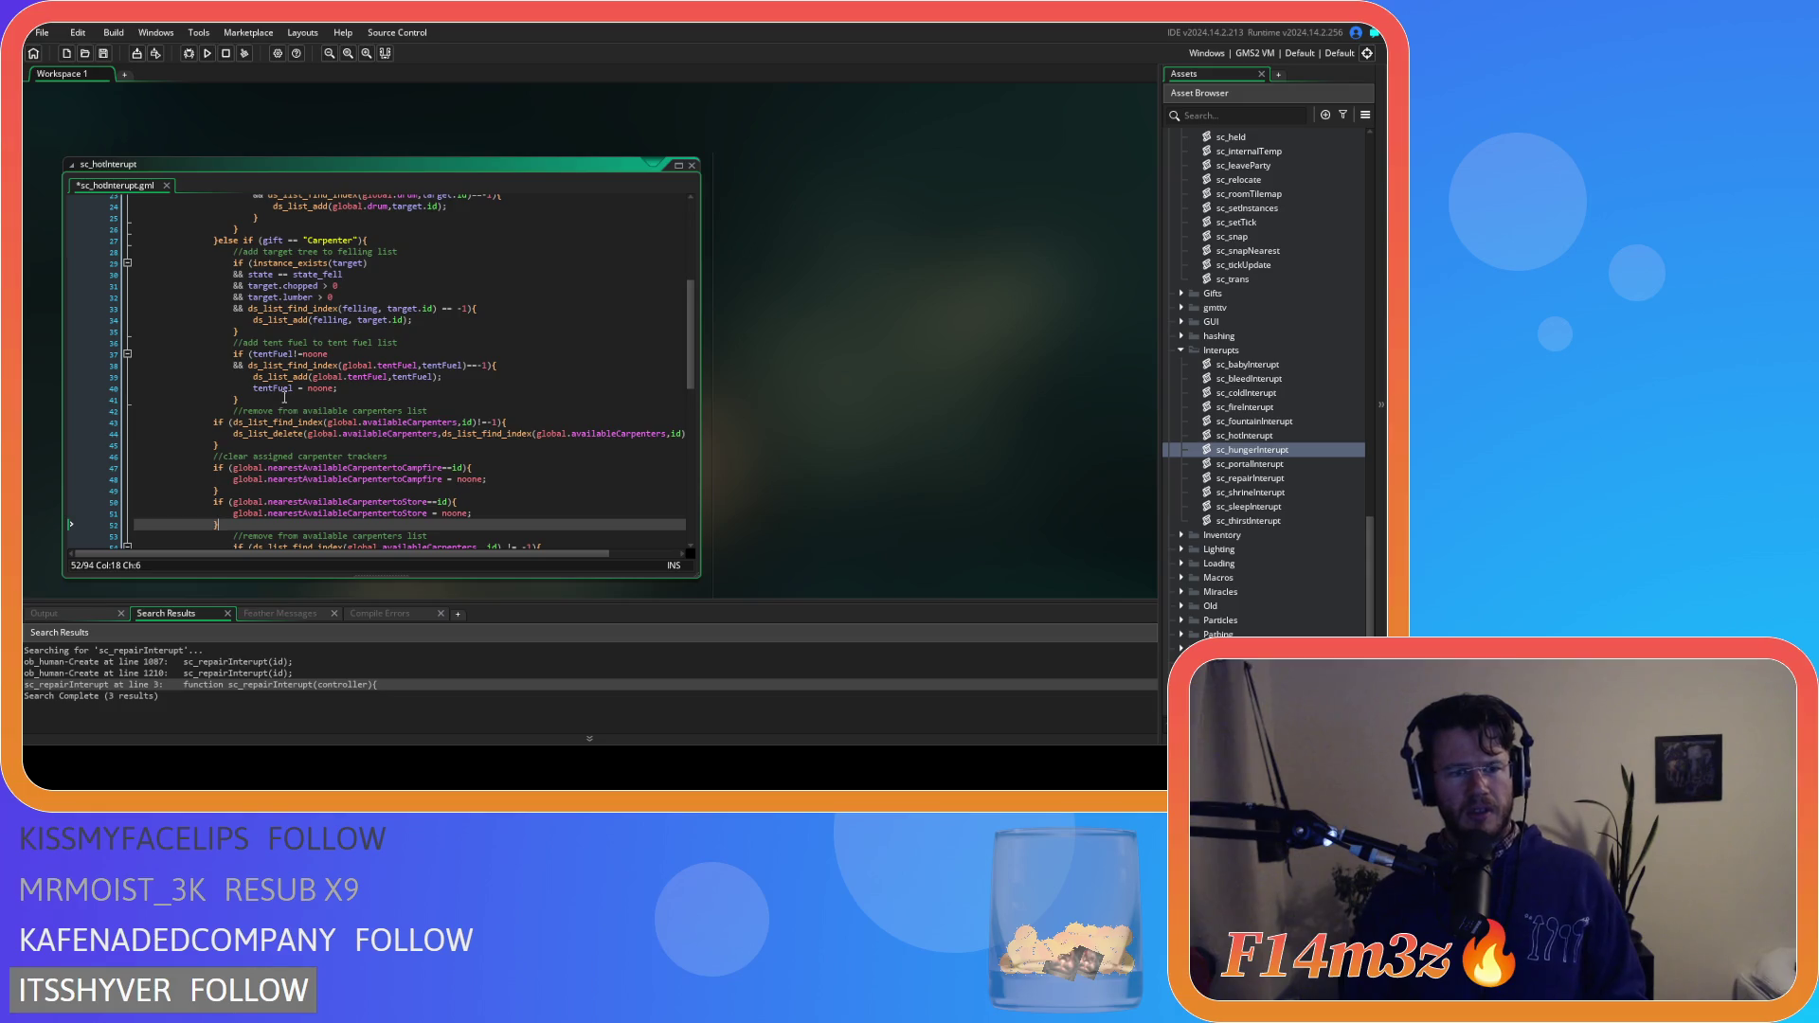
pyautogui.hotkey('shift', 'Up')
pyautogui.hotkey('shift', 'Up')
pyautogui.hotkey('shift', 'Up')
pyautogui.press('Tab')
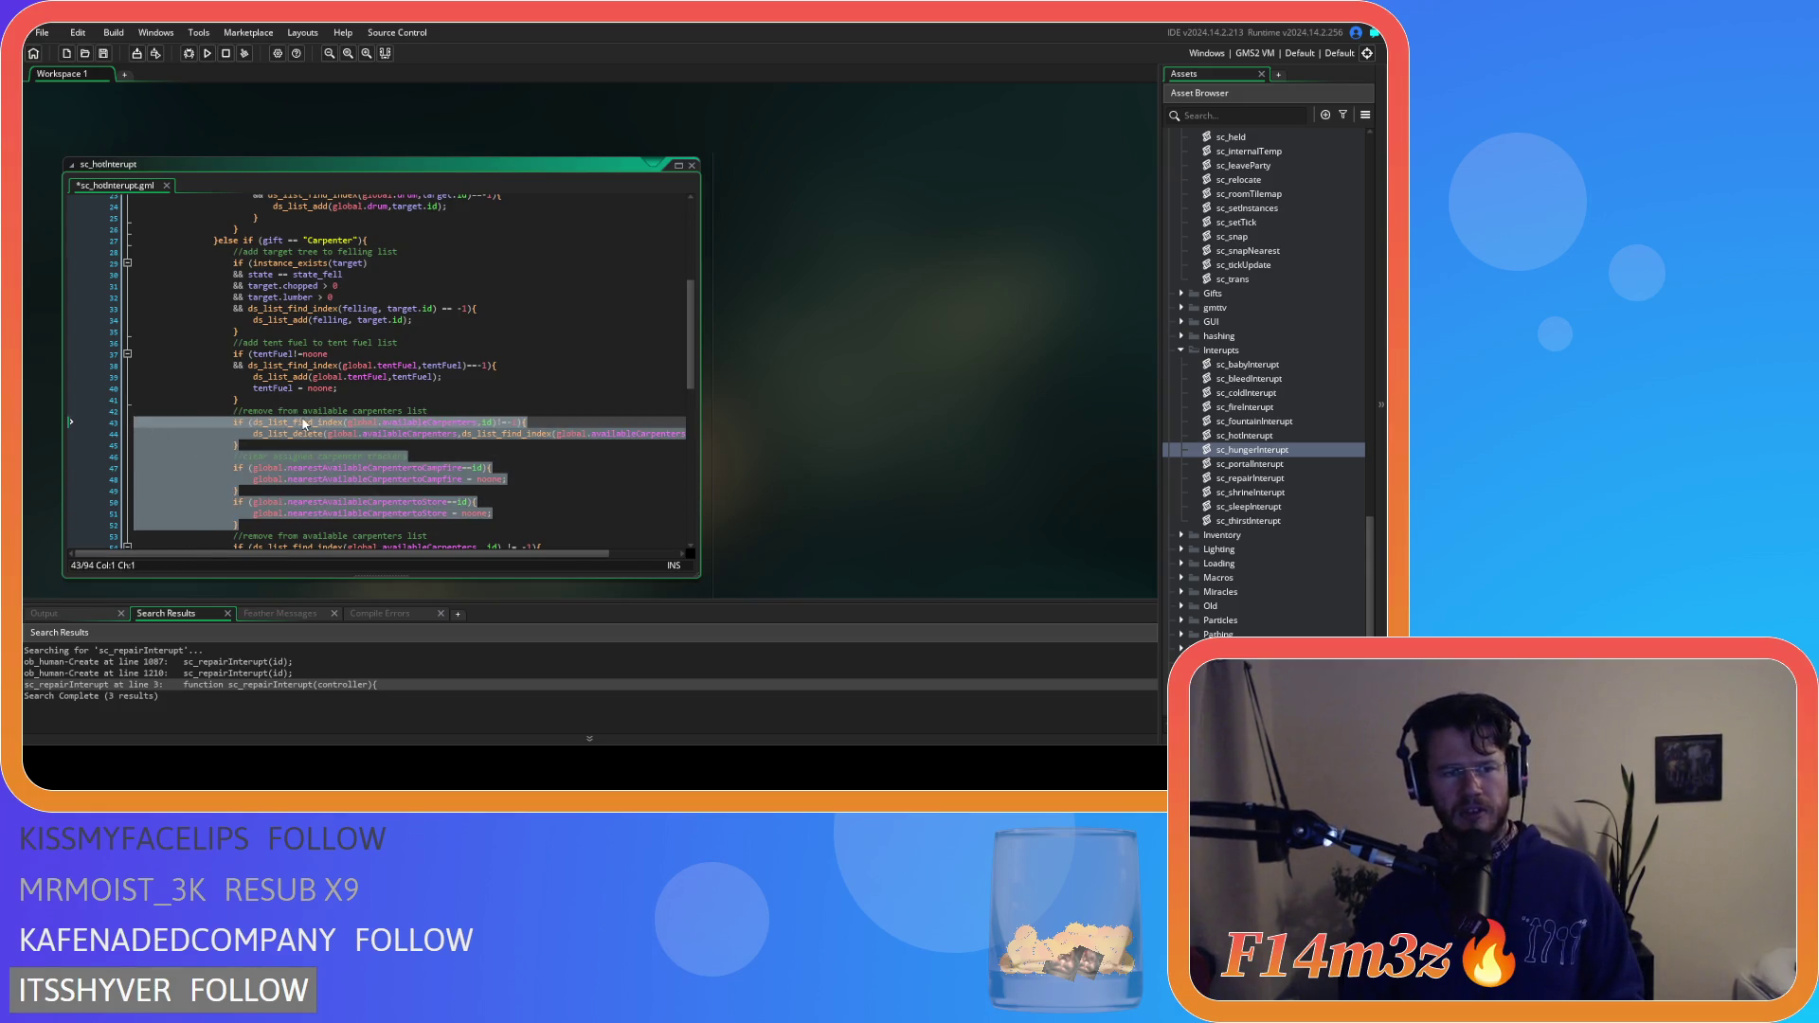
pyautogui.press('Escape')
pyautogui.hotkey('ctrl', 's')
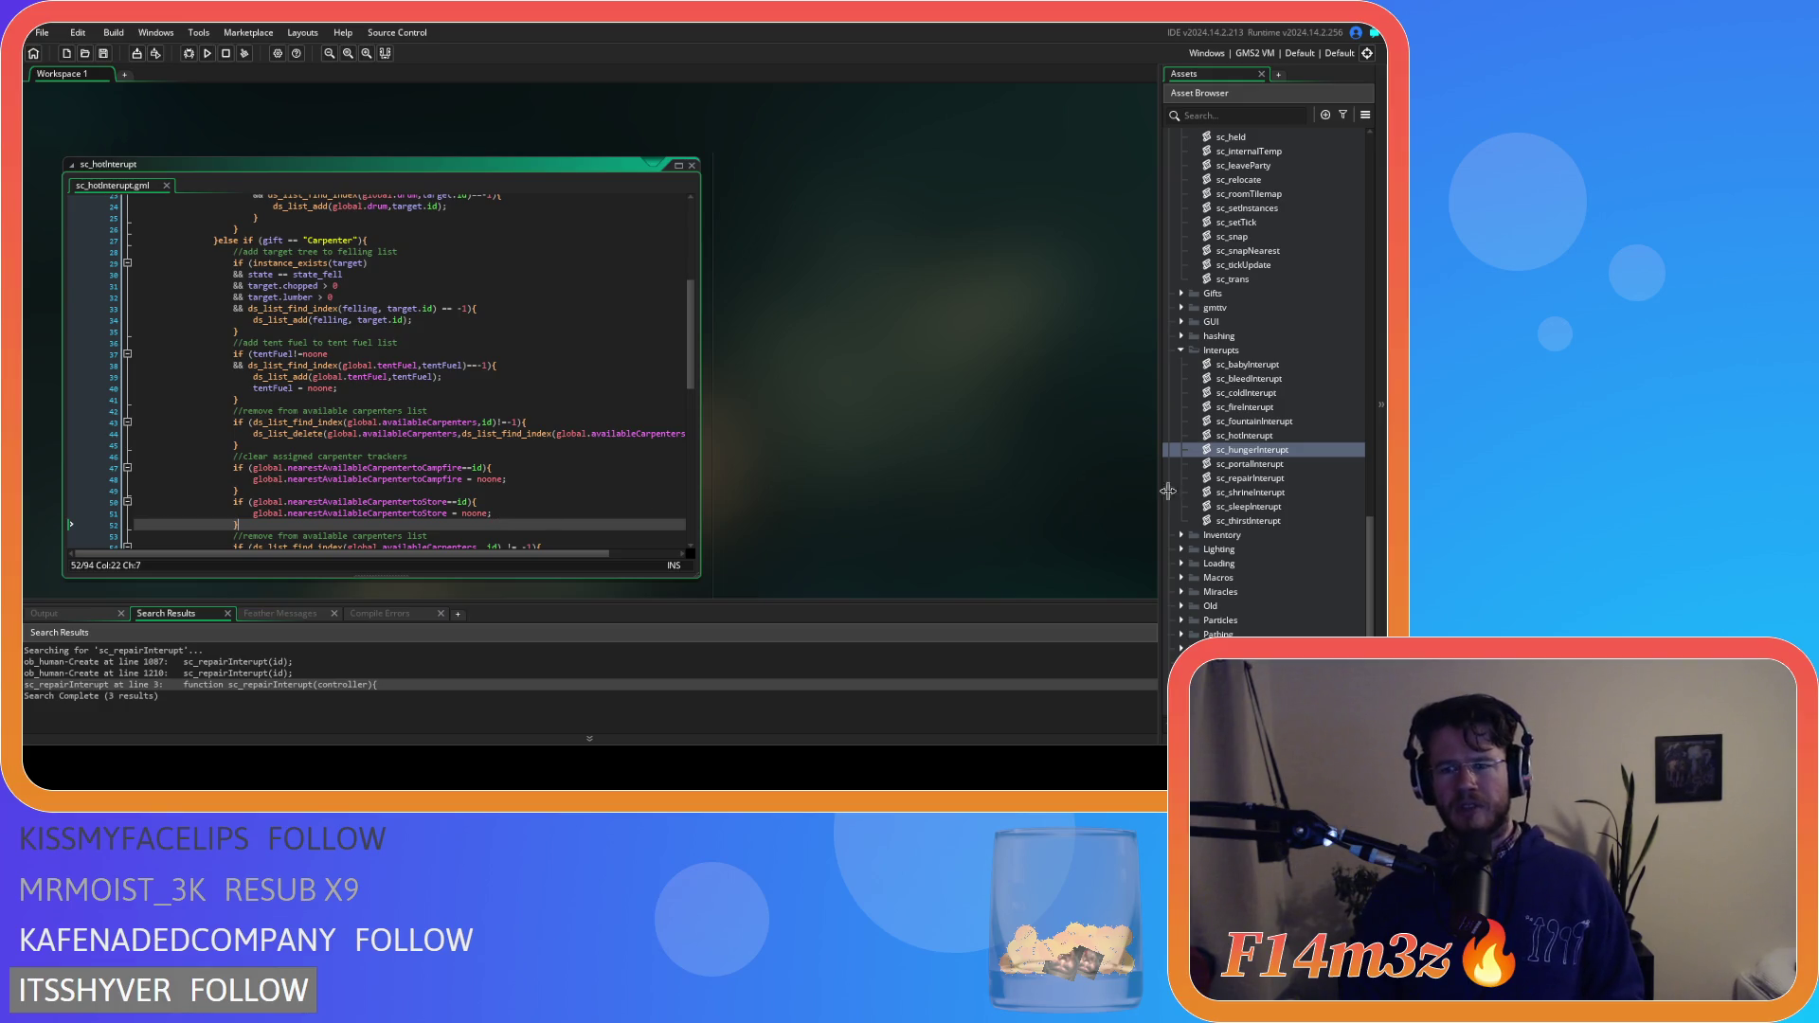
# Locate the duplicate tracker resets and stray brace around lines 48–52 in sc_hotInterupt
pyautogui.click(1266, 438)
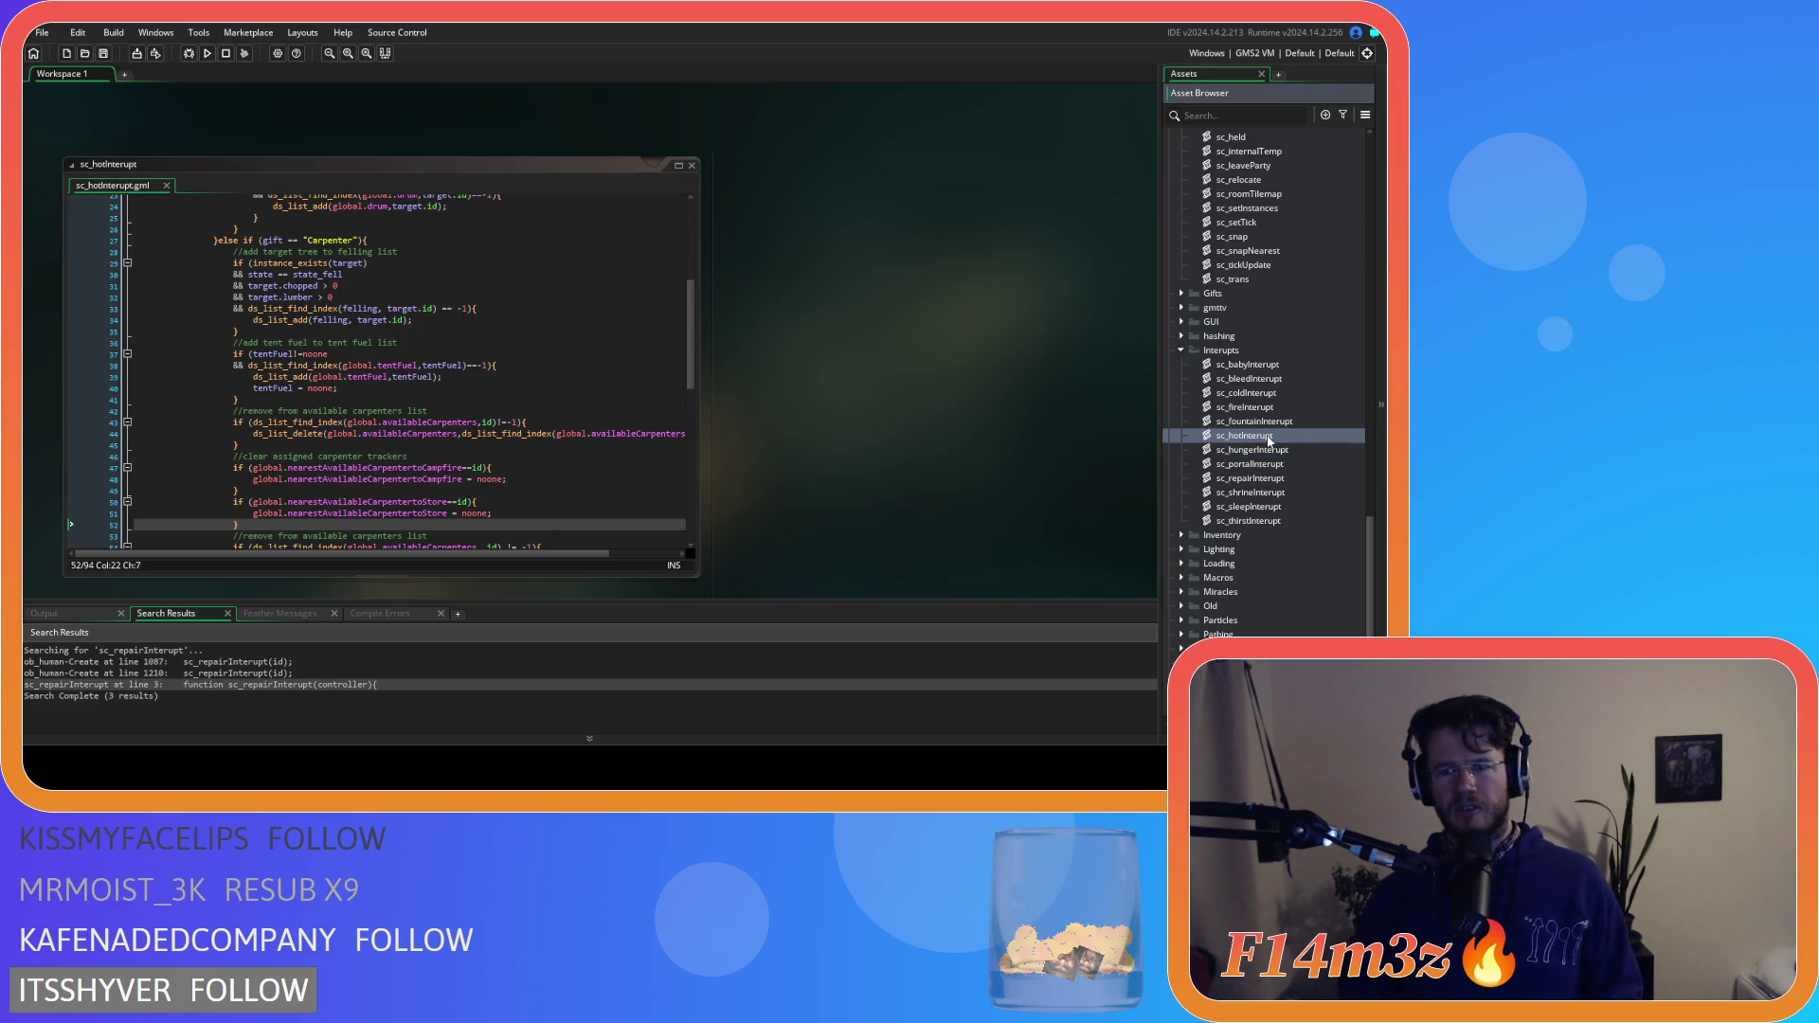
pyautogui.click(1292, 408)
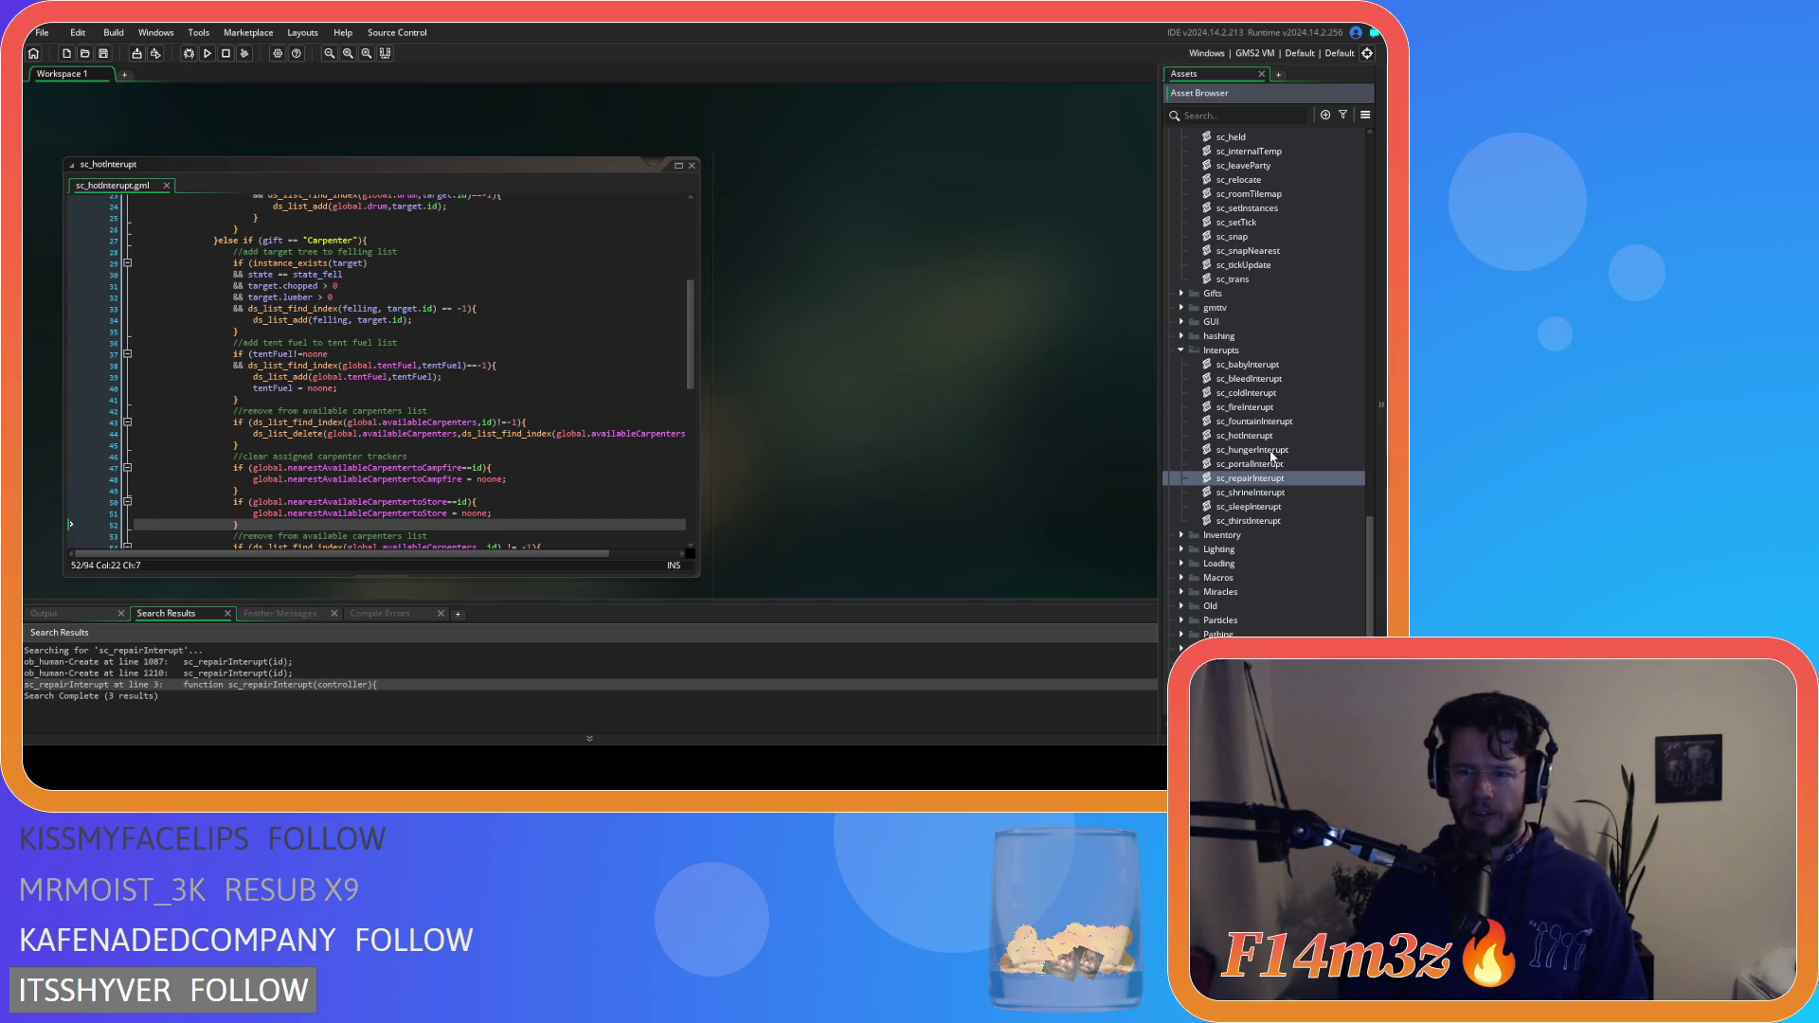
pyautogui.click(493, 477)
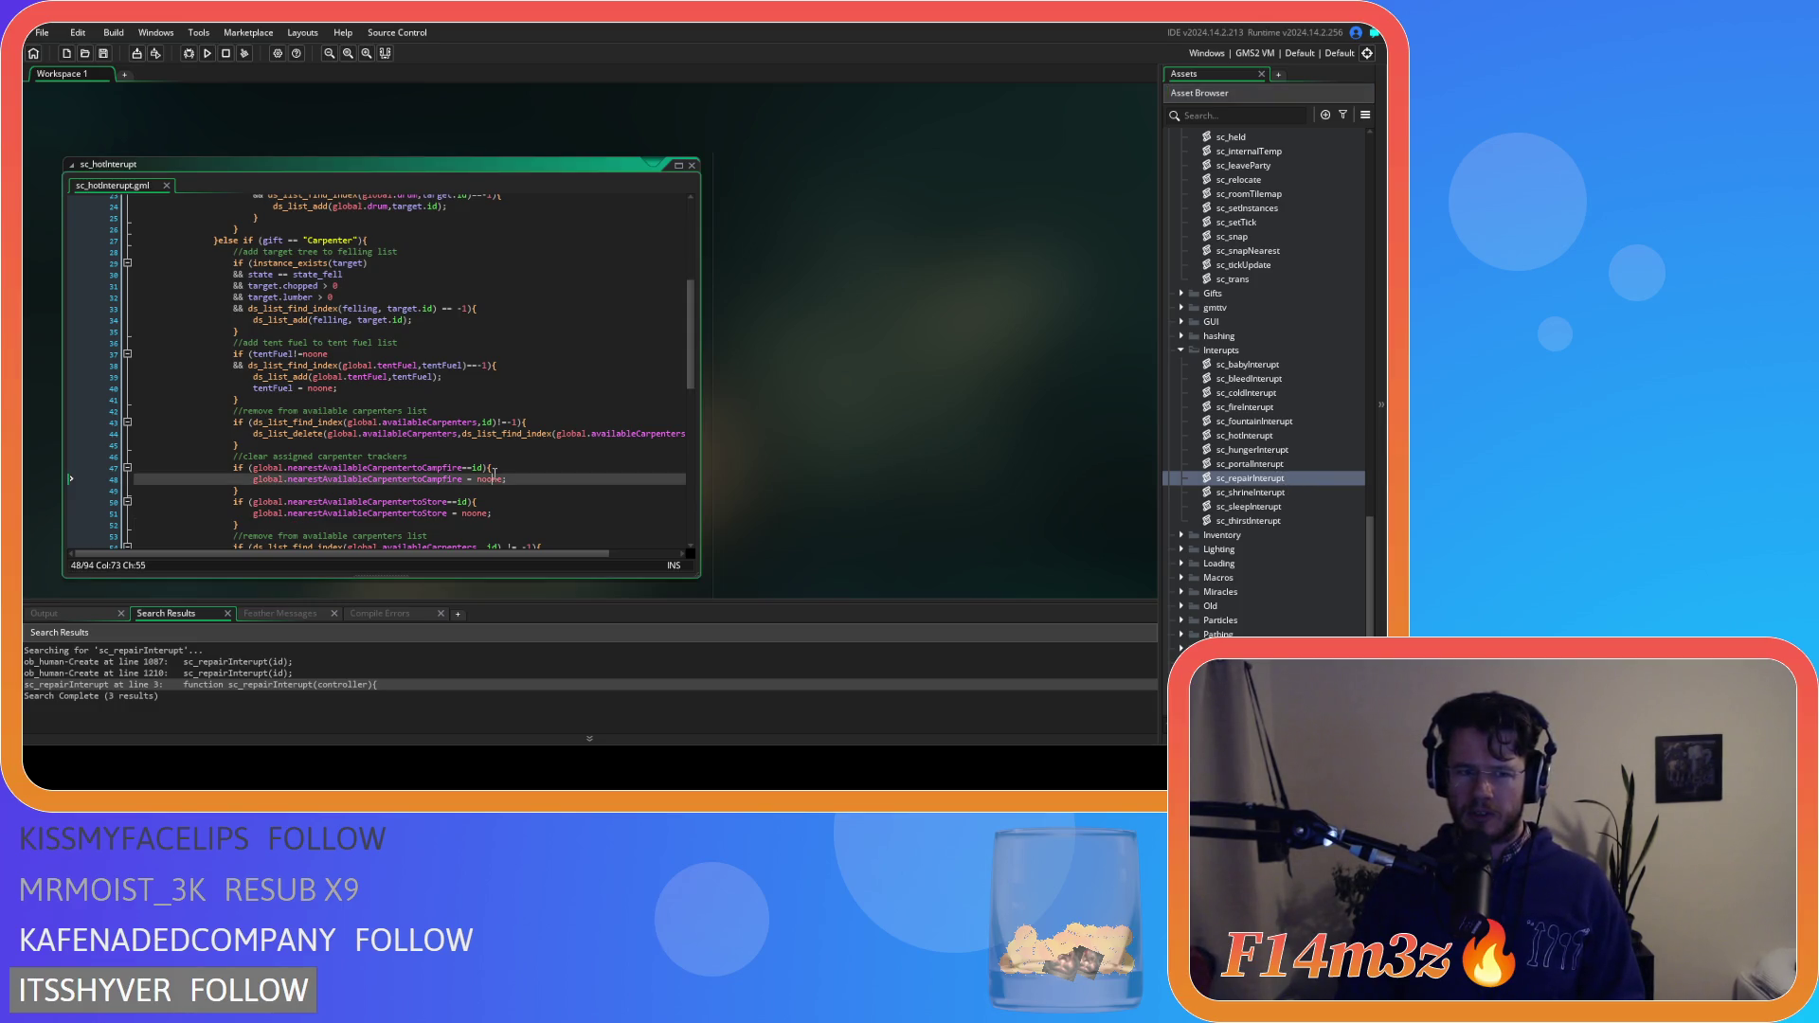
pyautogui.press('Up')
pyautogui.press('Up')
pyautogui.press('Up')
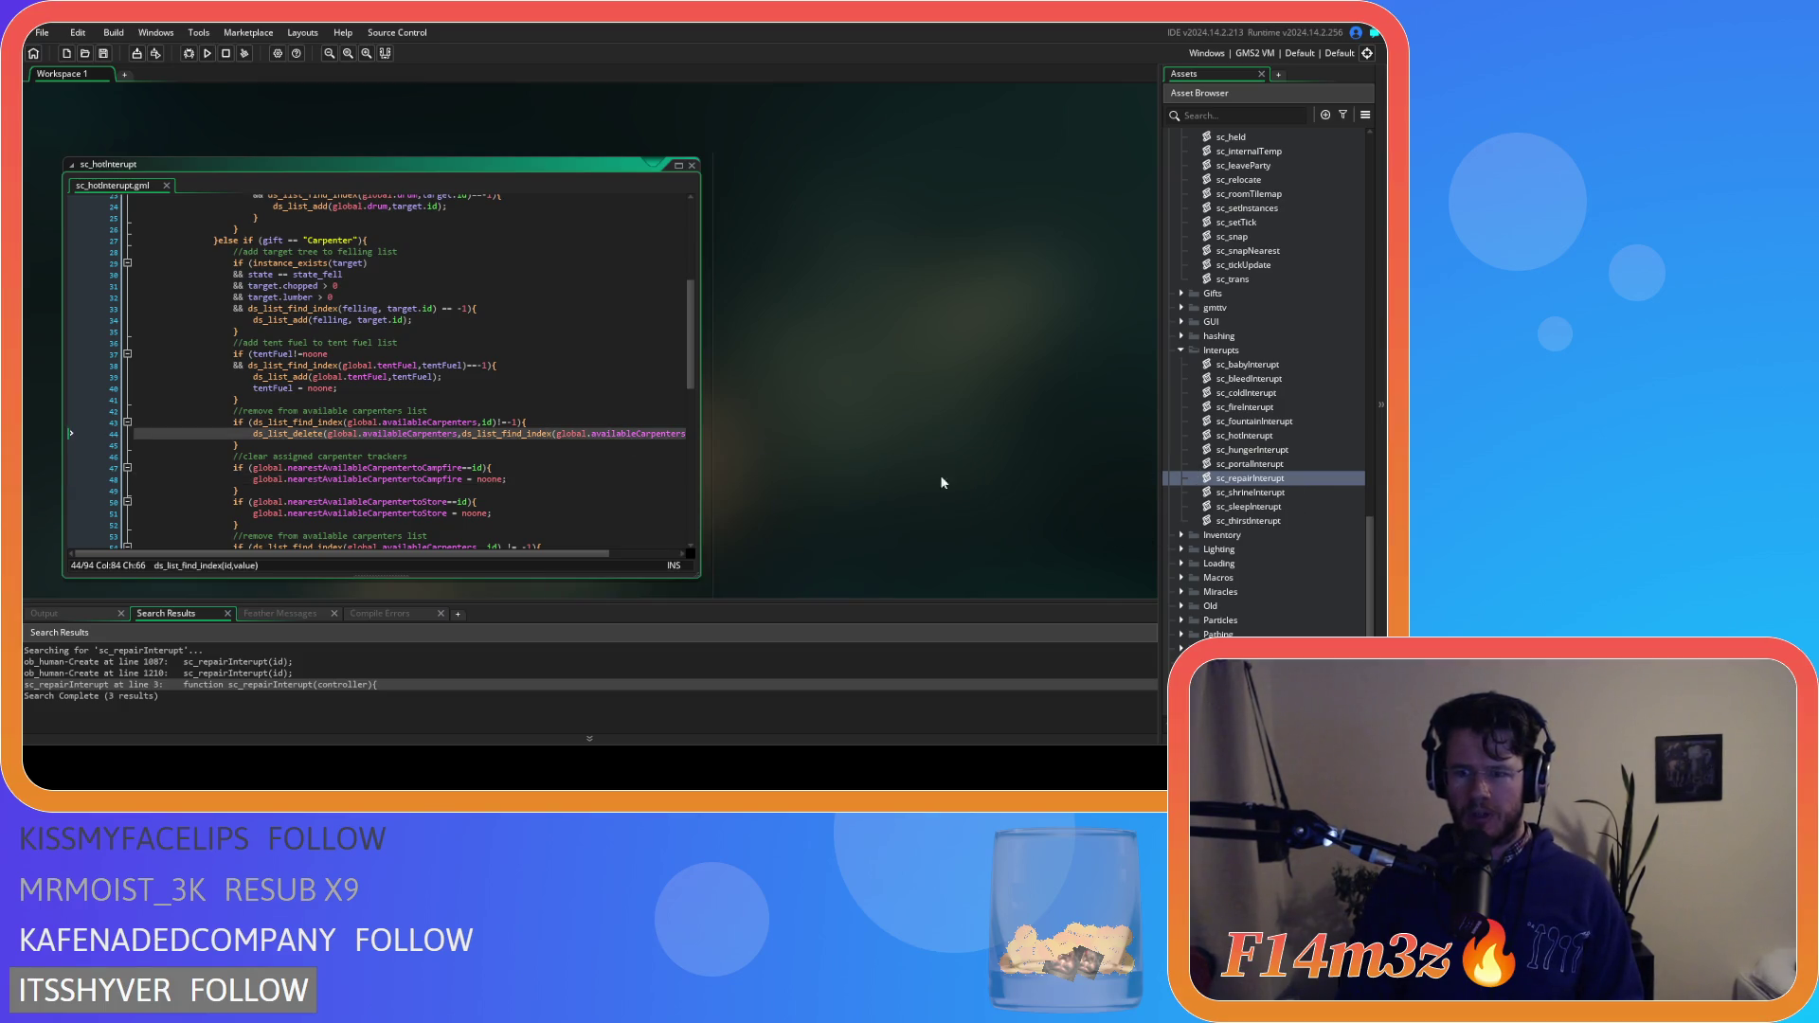
pyautogui.click(291, 529)
pyautogui.scroll(-5, 304, 521)
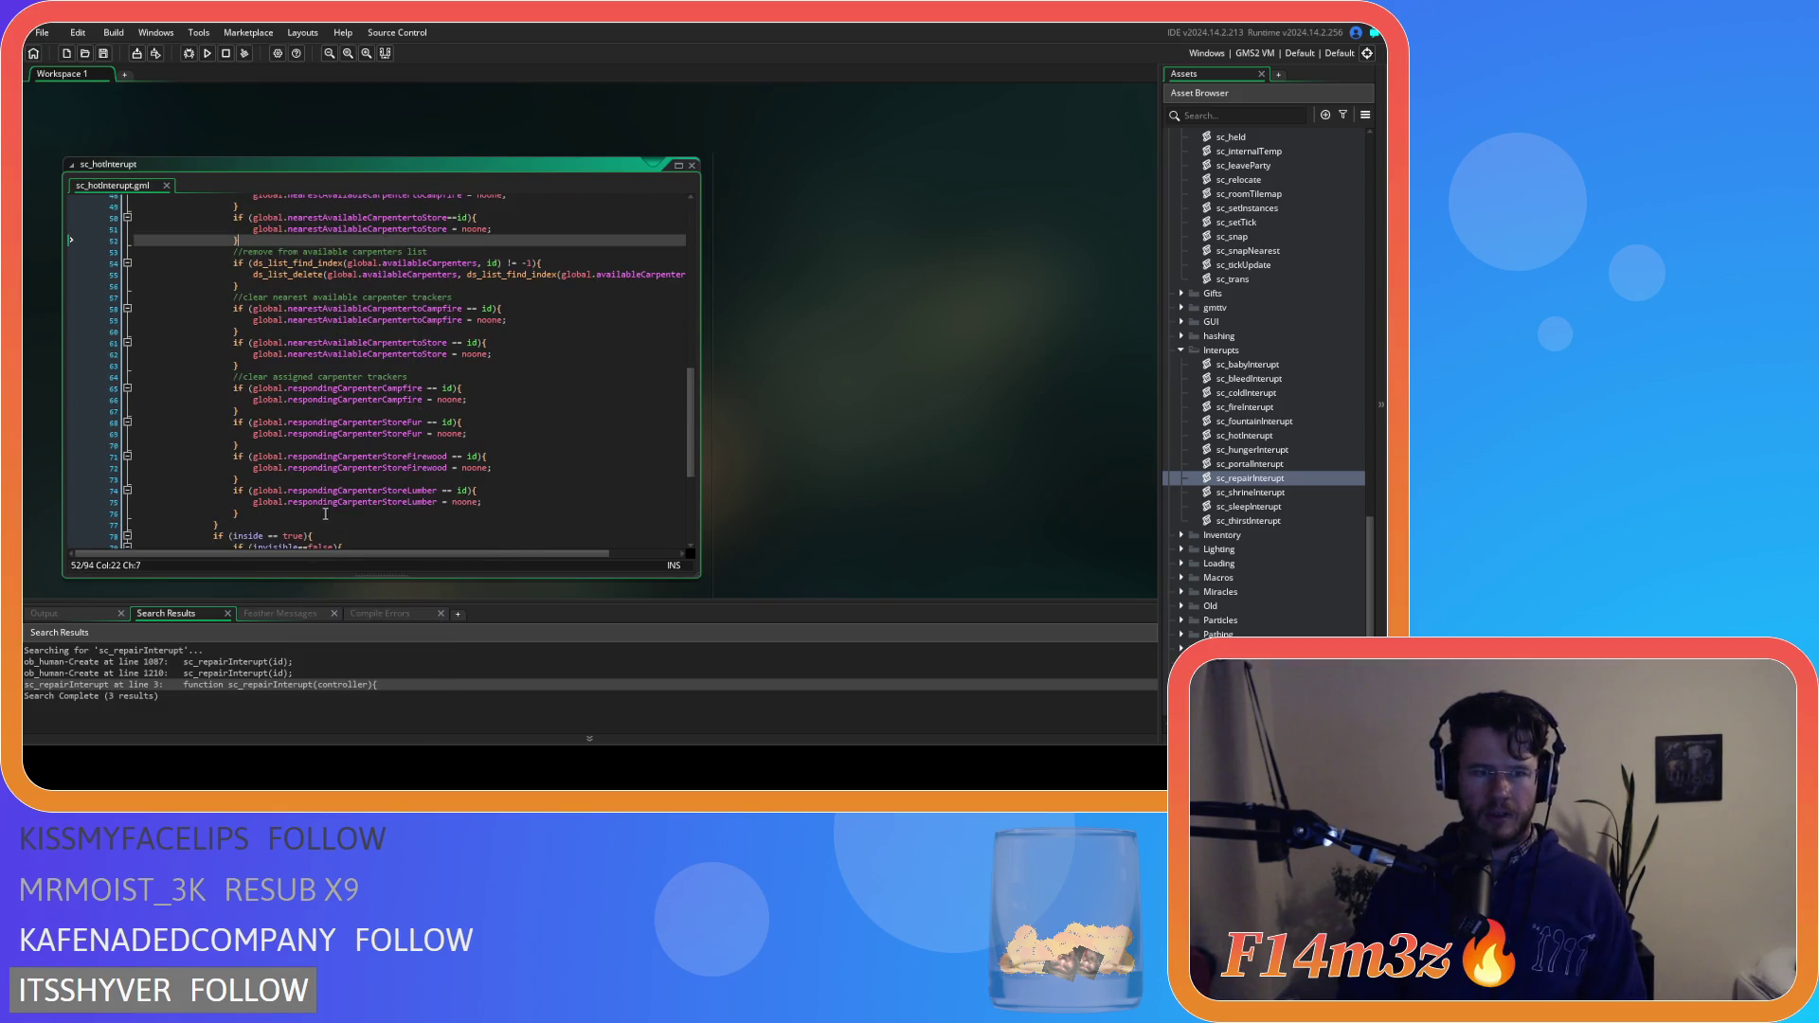
pyautogui.scroll(1, 461, 512)
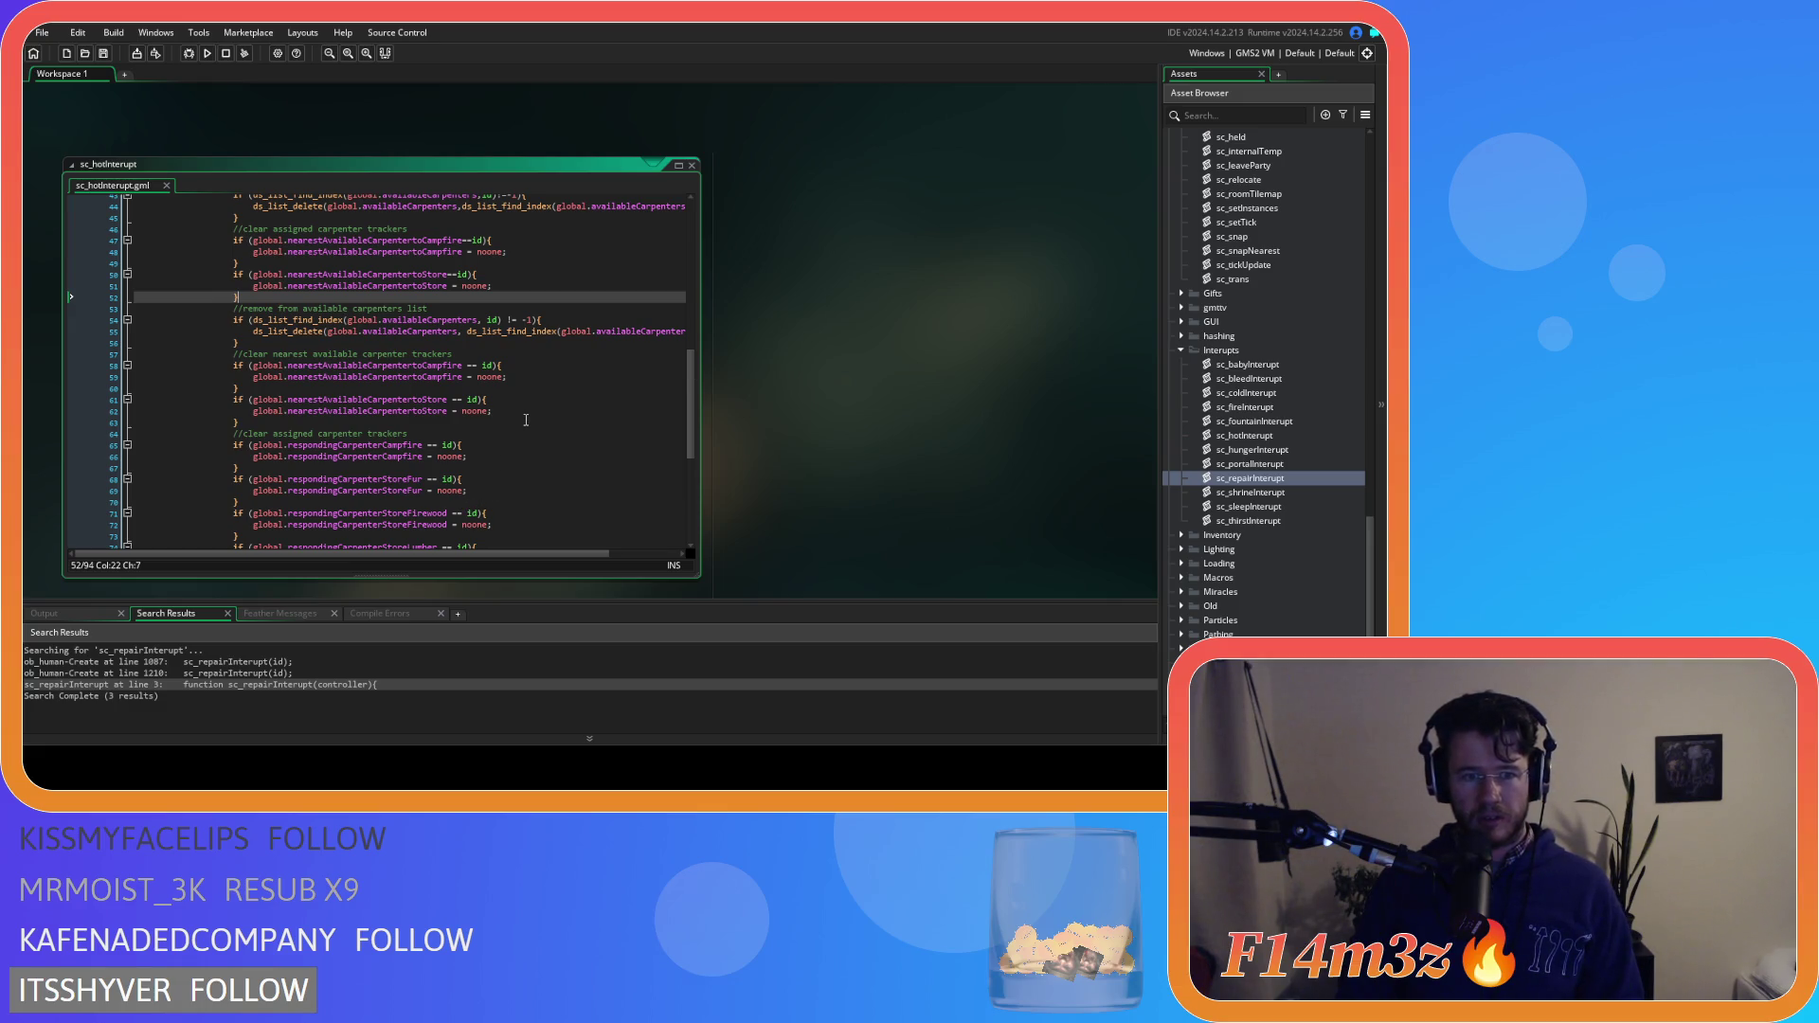
# Remove the stray brace and duplicate carpenter-removal block, then save and close sc_hotInterupt
pyautogui.hotkey('ctrl', 'x')
pyautogui.scroll(-1, 526, 420)
pyautogui.scroll(2, 528, 417)
pyautogui.hotkey('ctrl', 'x')
pyautogui.hotkey('ctrl', 'x')
pyautogui.hotkey('ctrl', 'x')
pyautogui.hotkey('ctrl', 'x')
pyautogui.hotkey('ctrl', 'x')
pyautogui.hotkey('ctrl', 'x')
pyautogui.hotkey('ctrl', 'v')
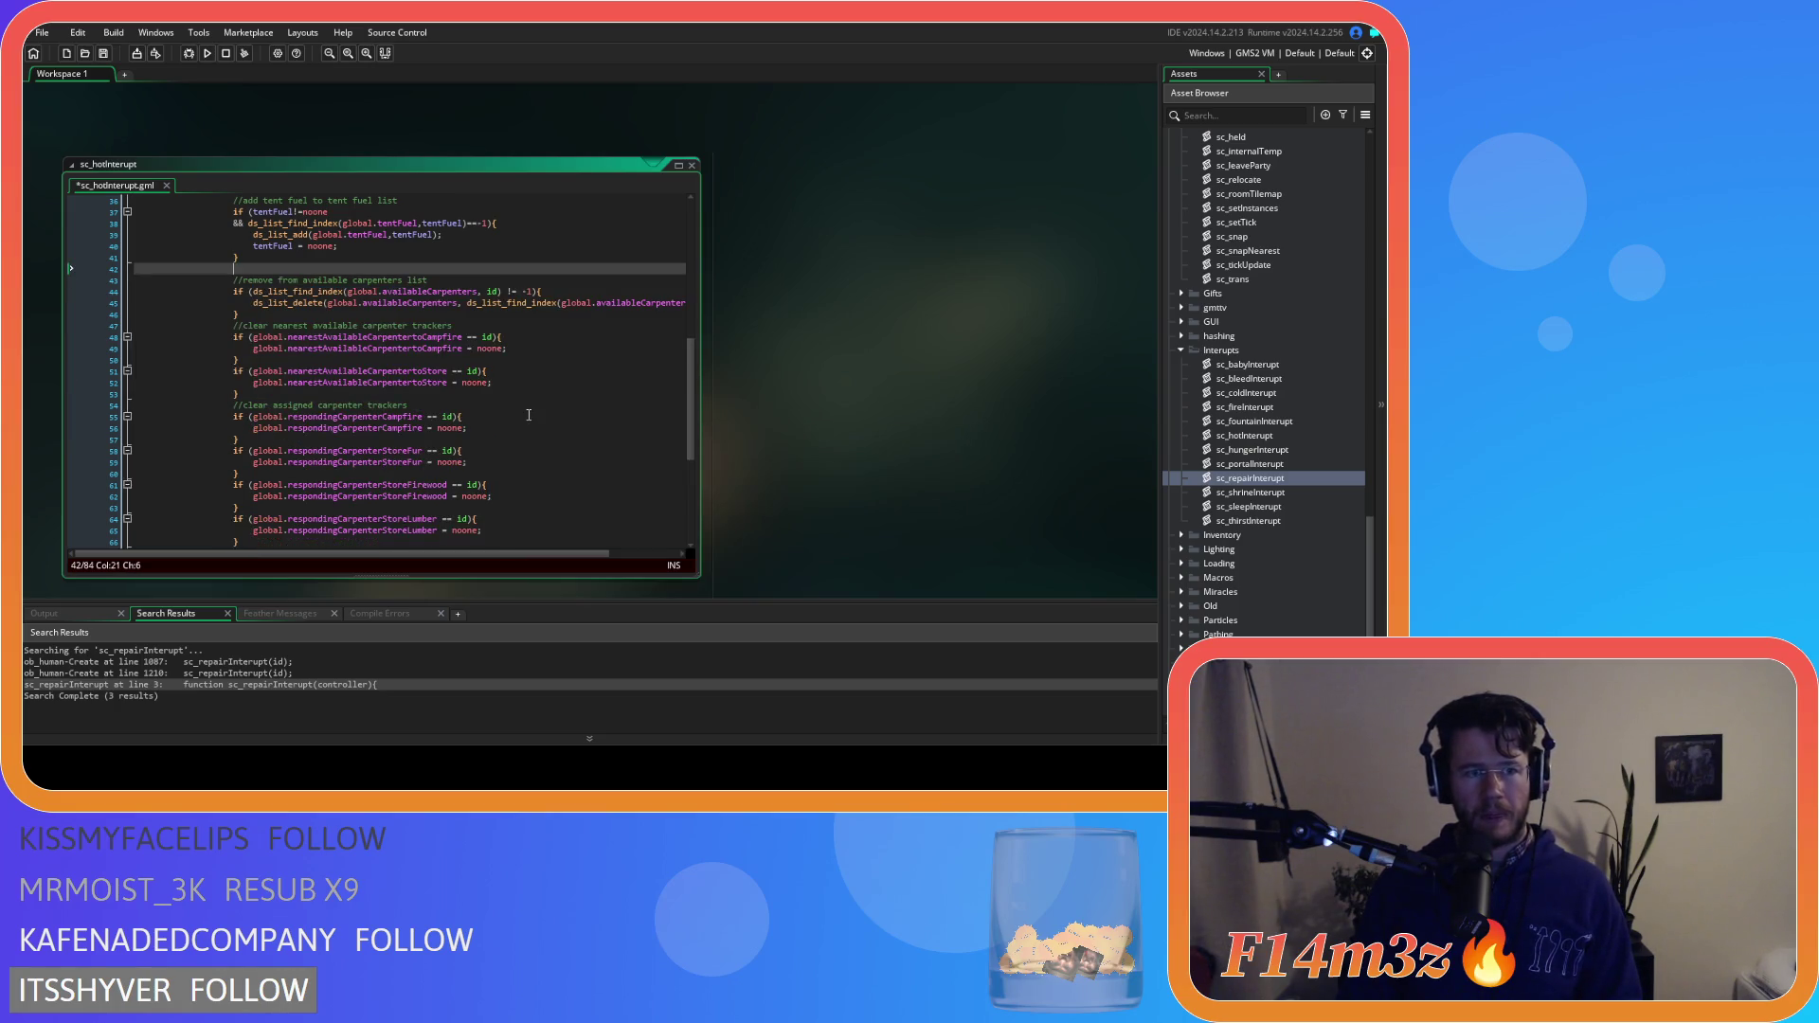
pyautogui.hotkey('ctrl', 's')
pyautogui.hotkey('ctrl', 'w')
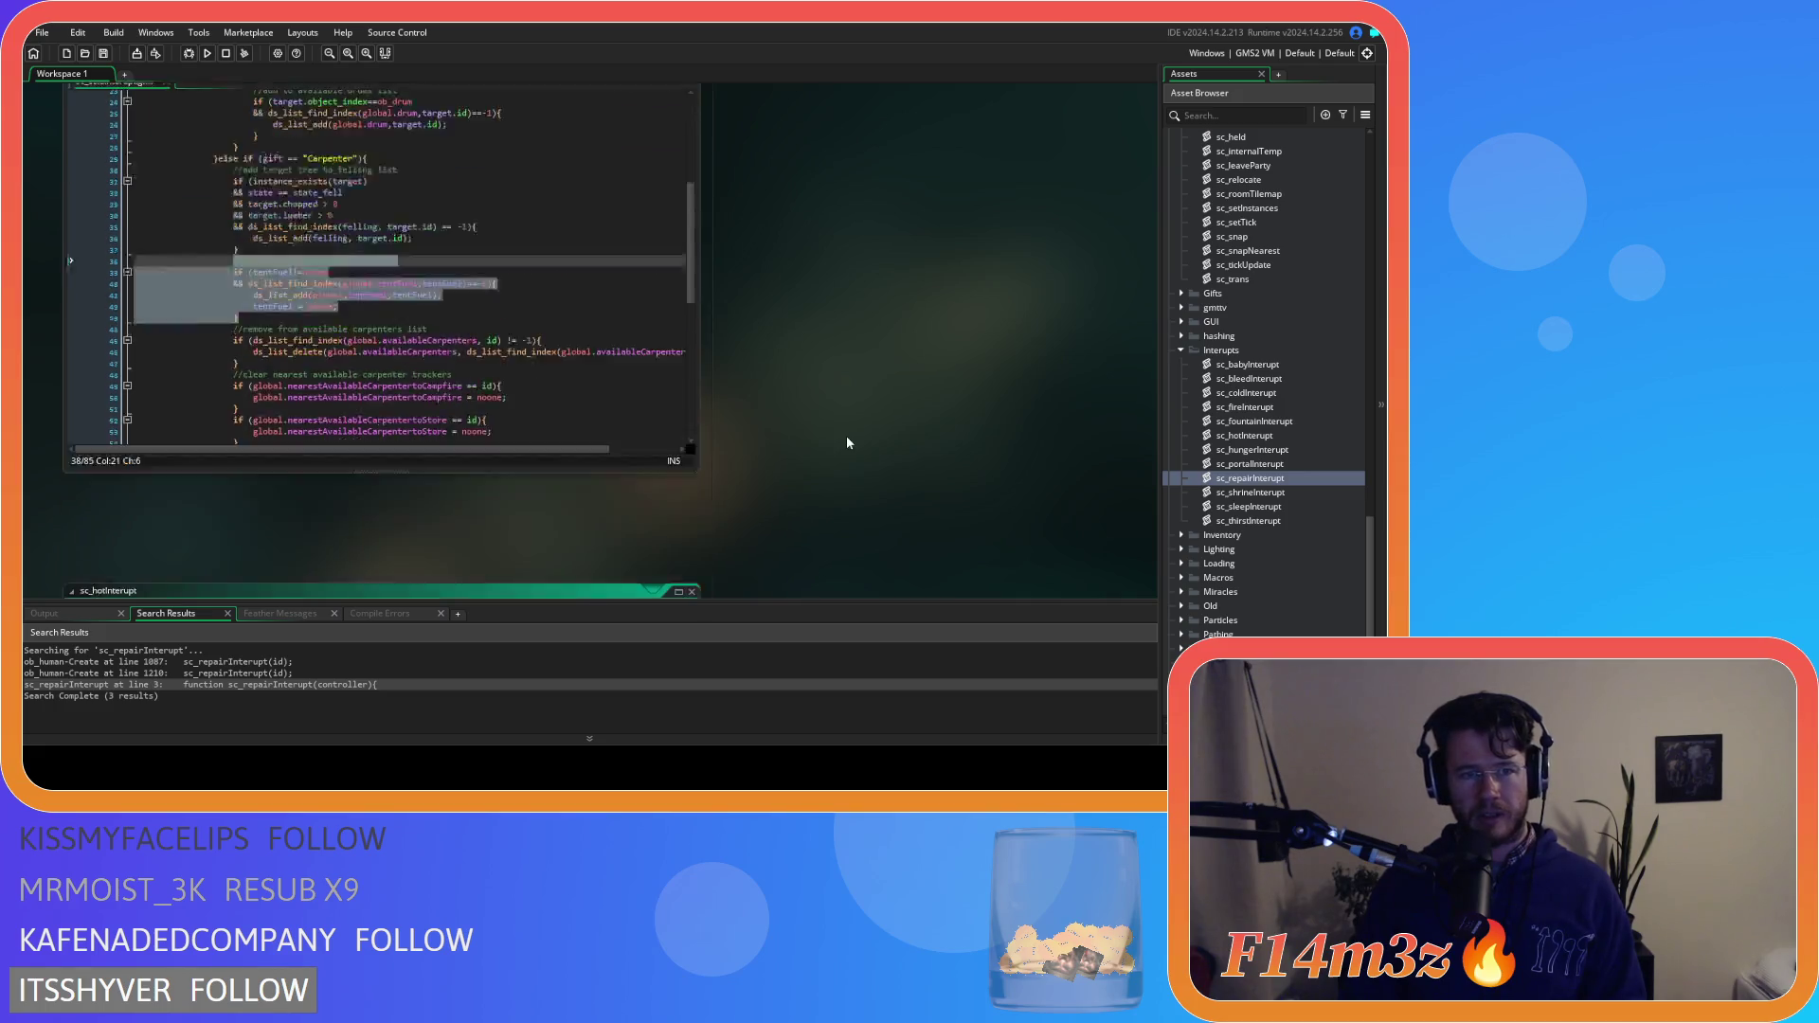
# Select the tracker code in sc_hotInterupt, then cancel the menu and undo without copying
pyautogui.scroll(5, 619, 354)
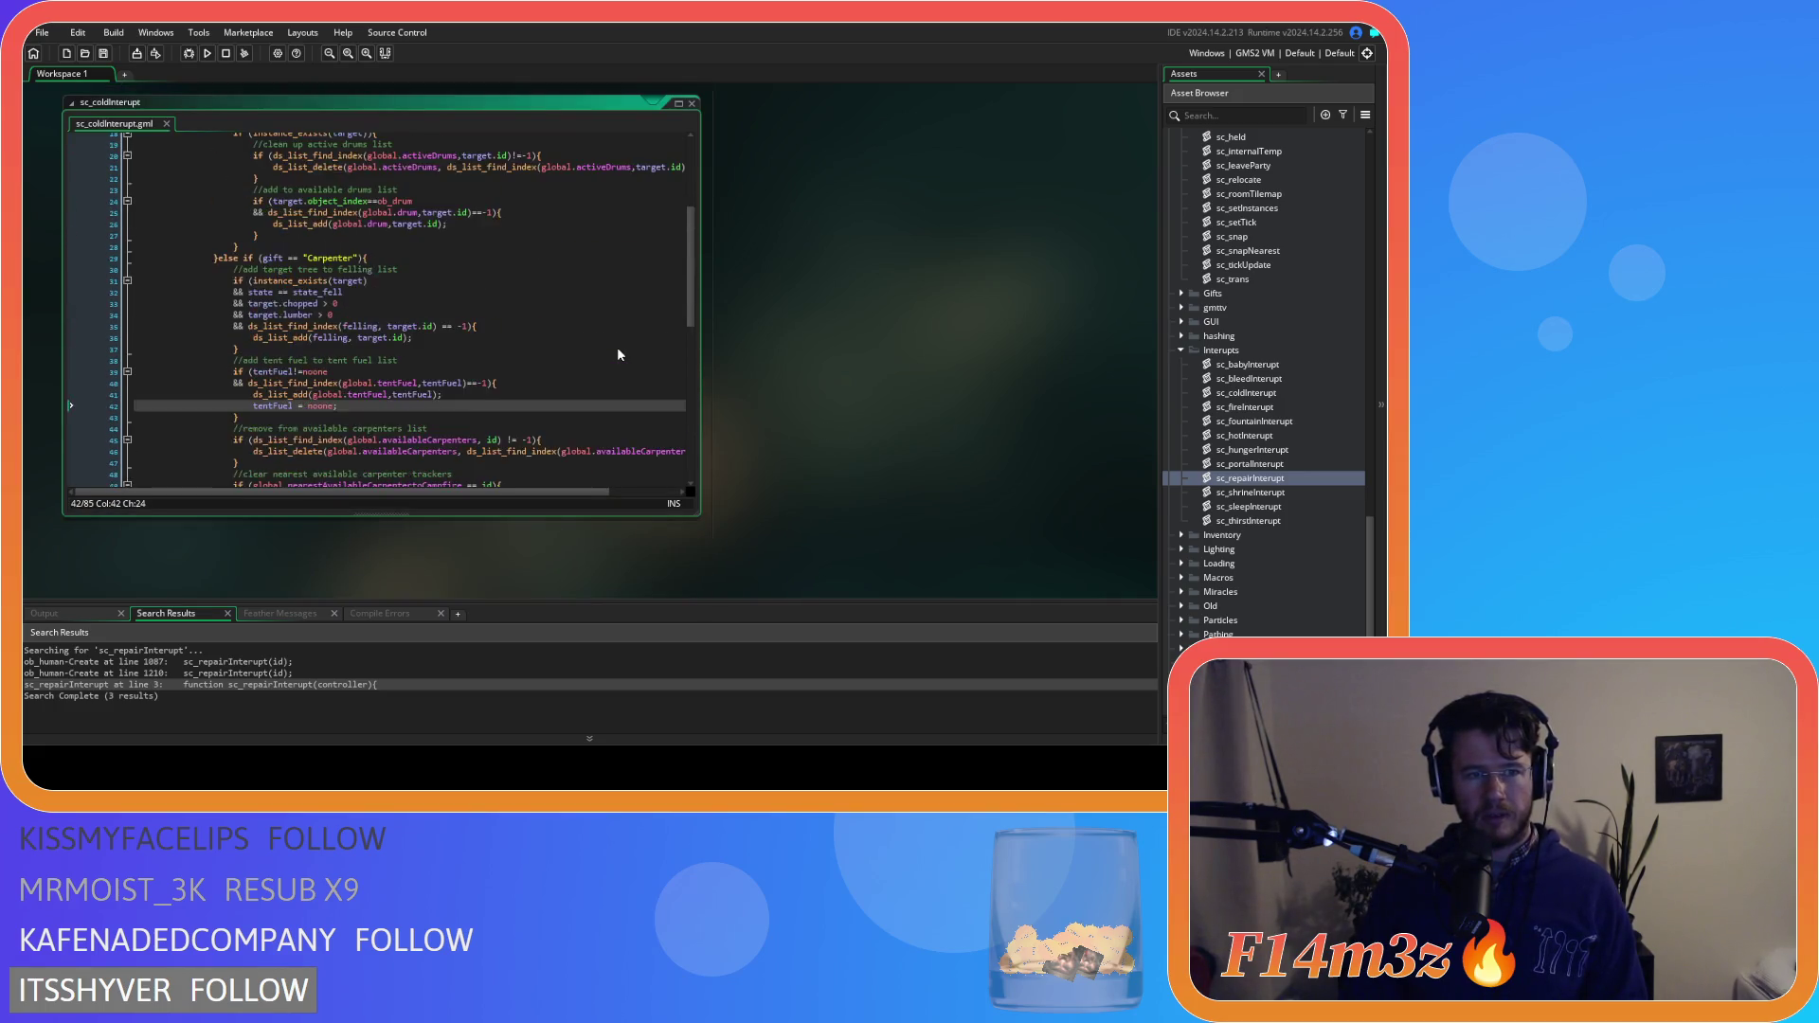
pyautogui.scroll(-12, 616, 353)
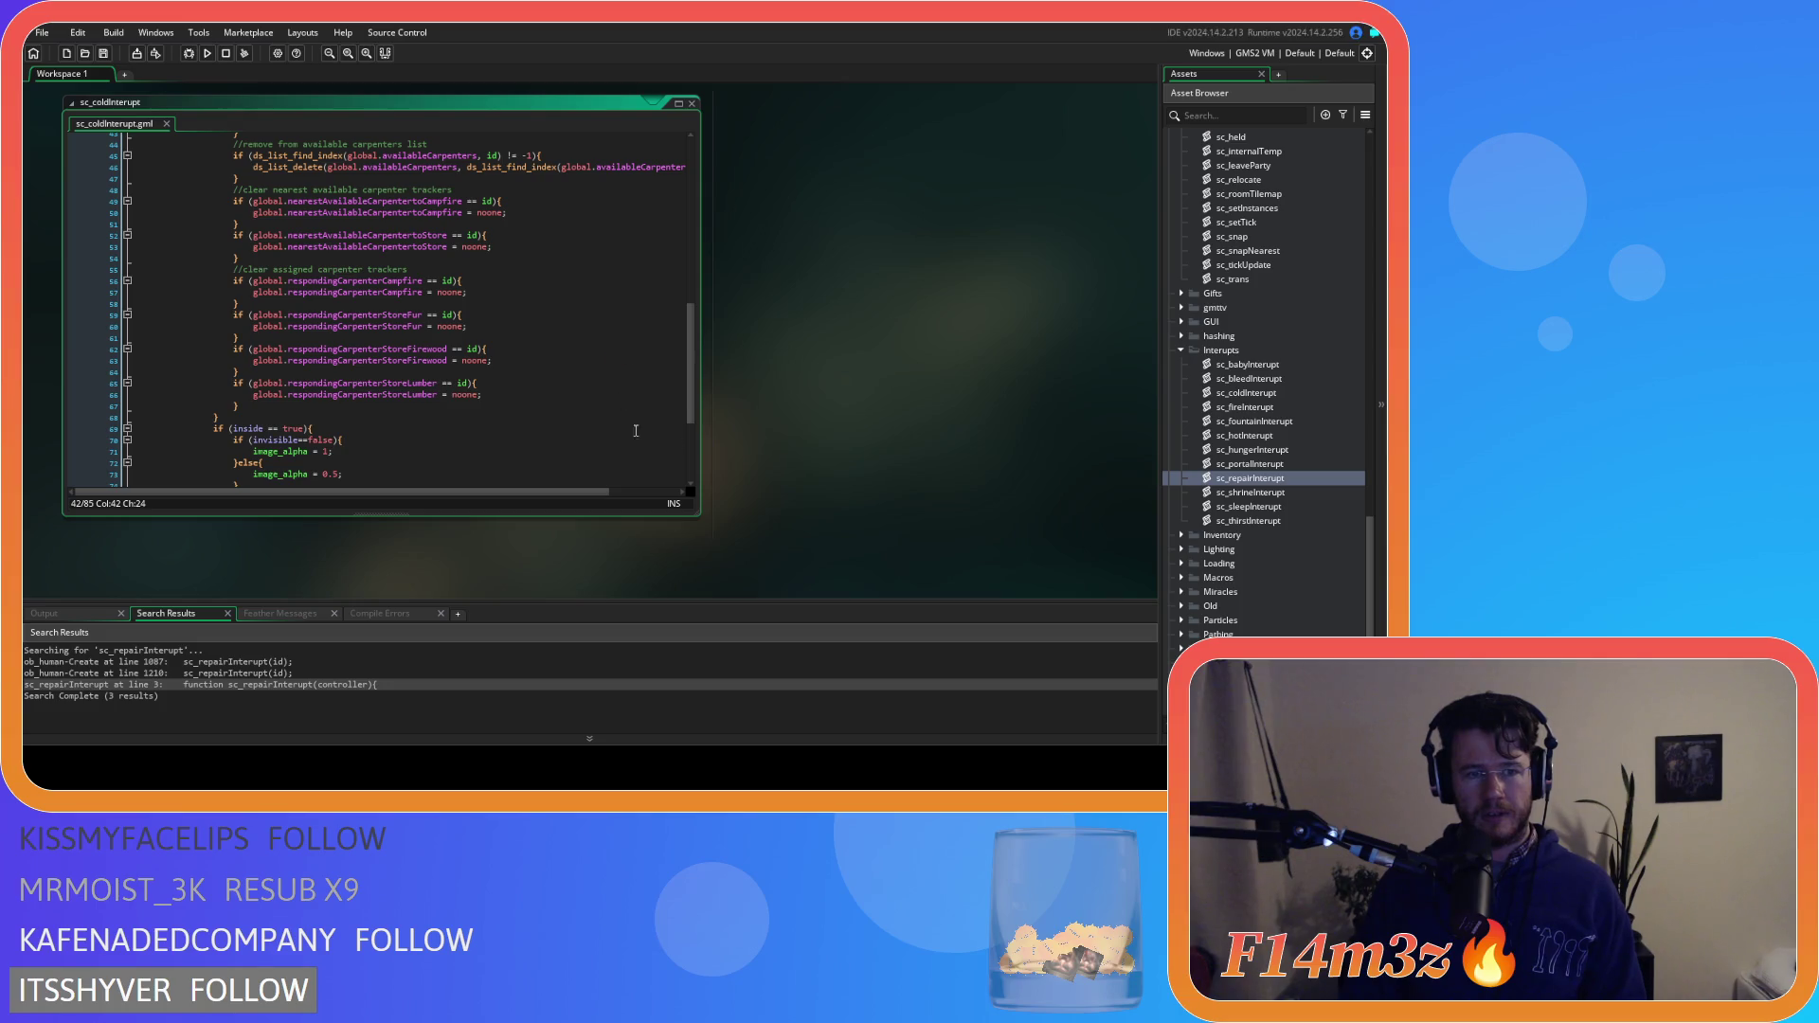
pyautogui.scroll(-5, 913, 416)
pyautogui.click(616, 467)
pyautogui.scroll(-5, 616, 467)
pyautogui.scroll(5, 615, 467)
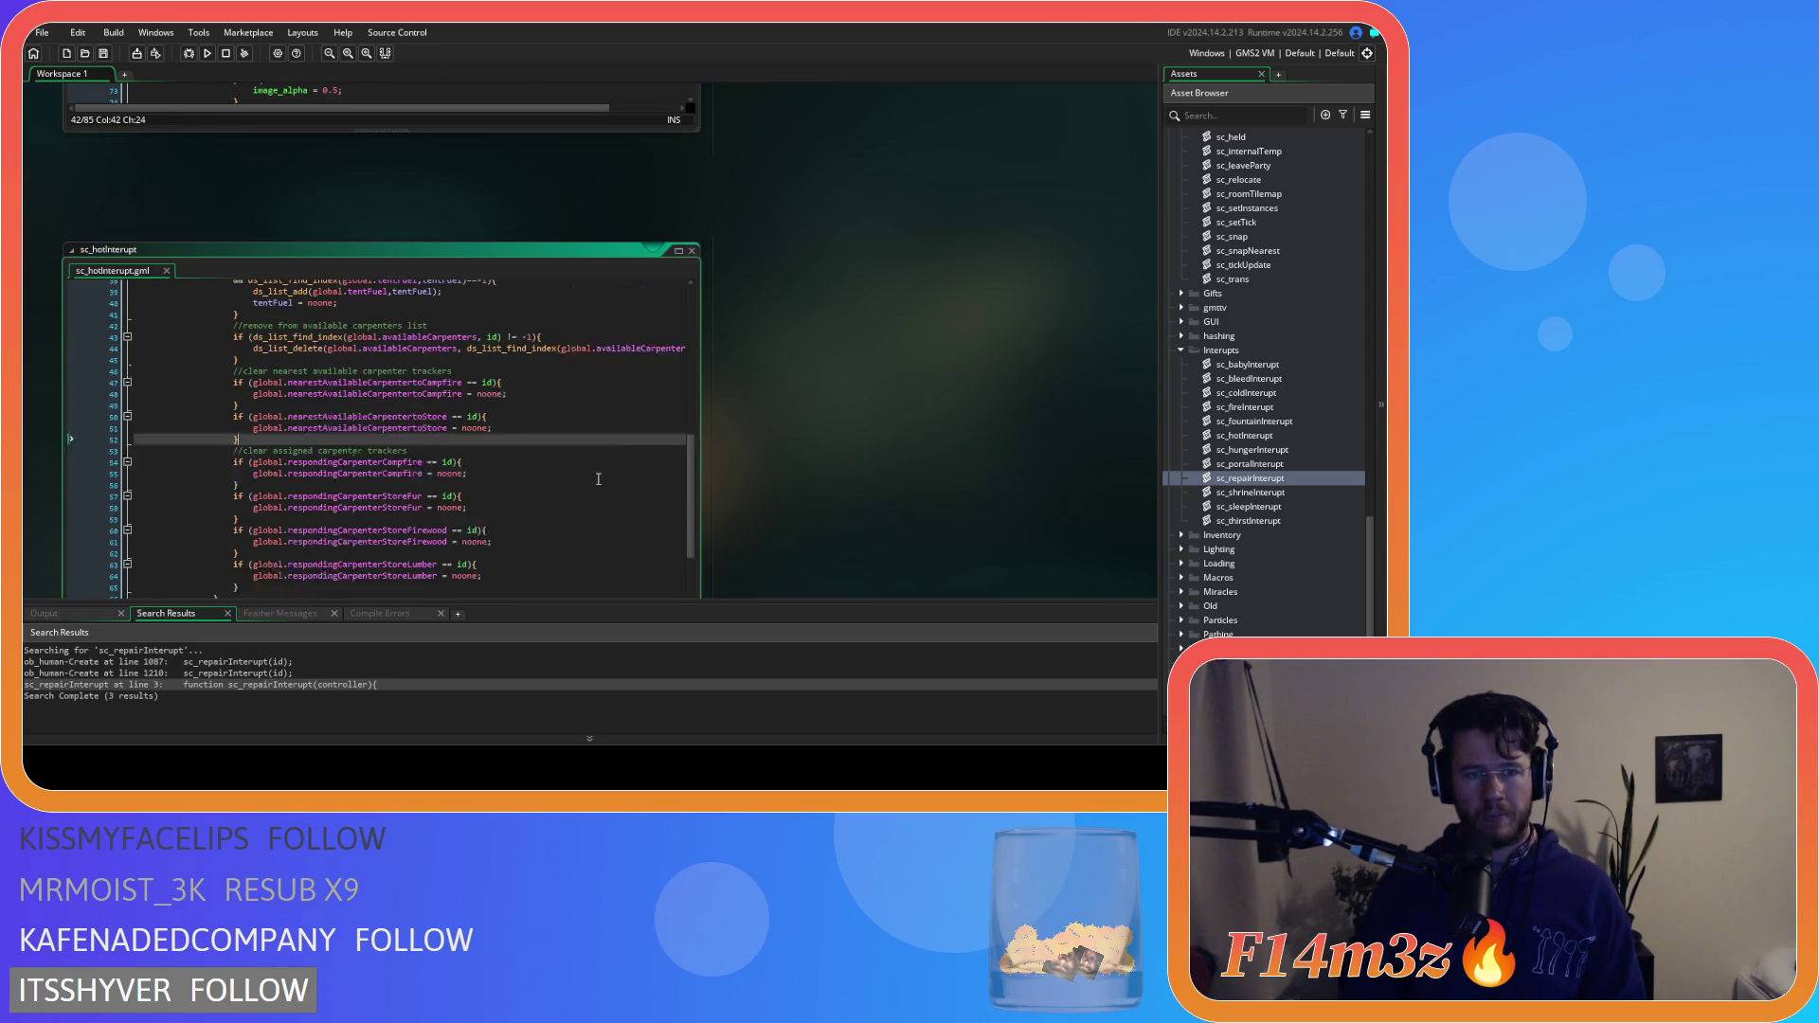
pyautogui.scroll(-4, 464, 495)
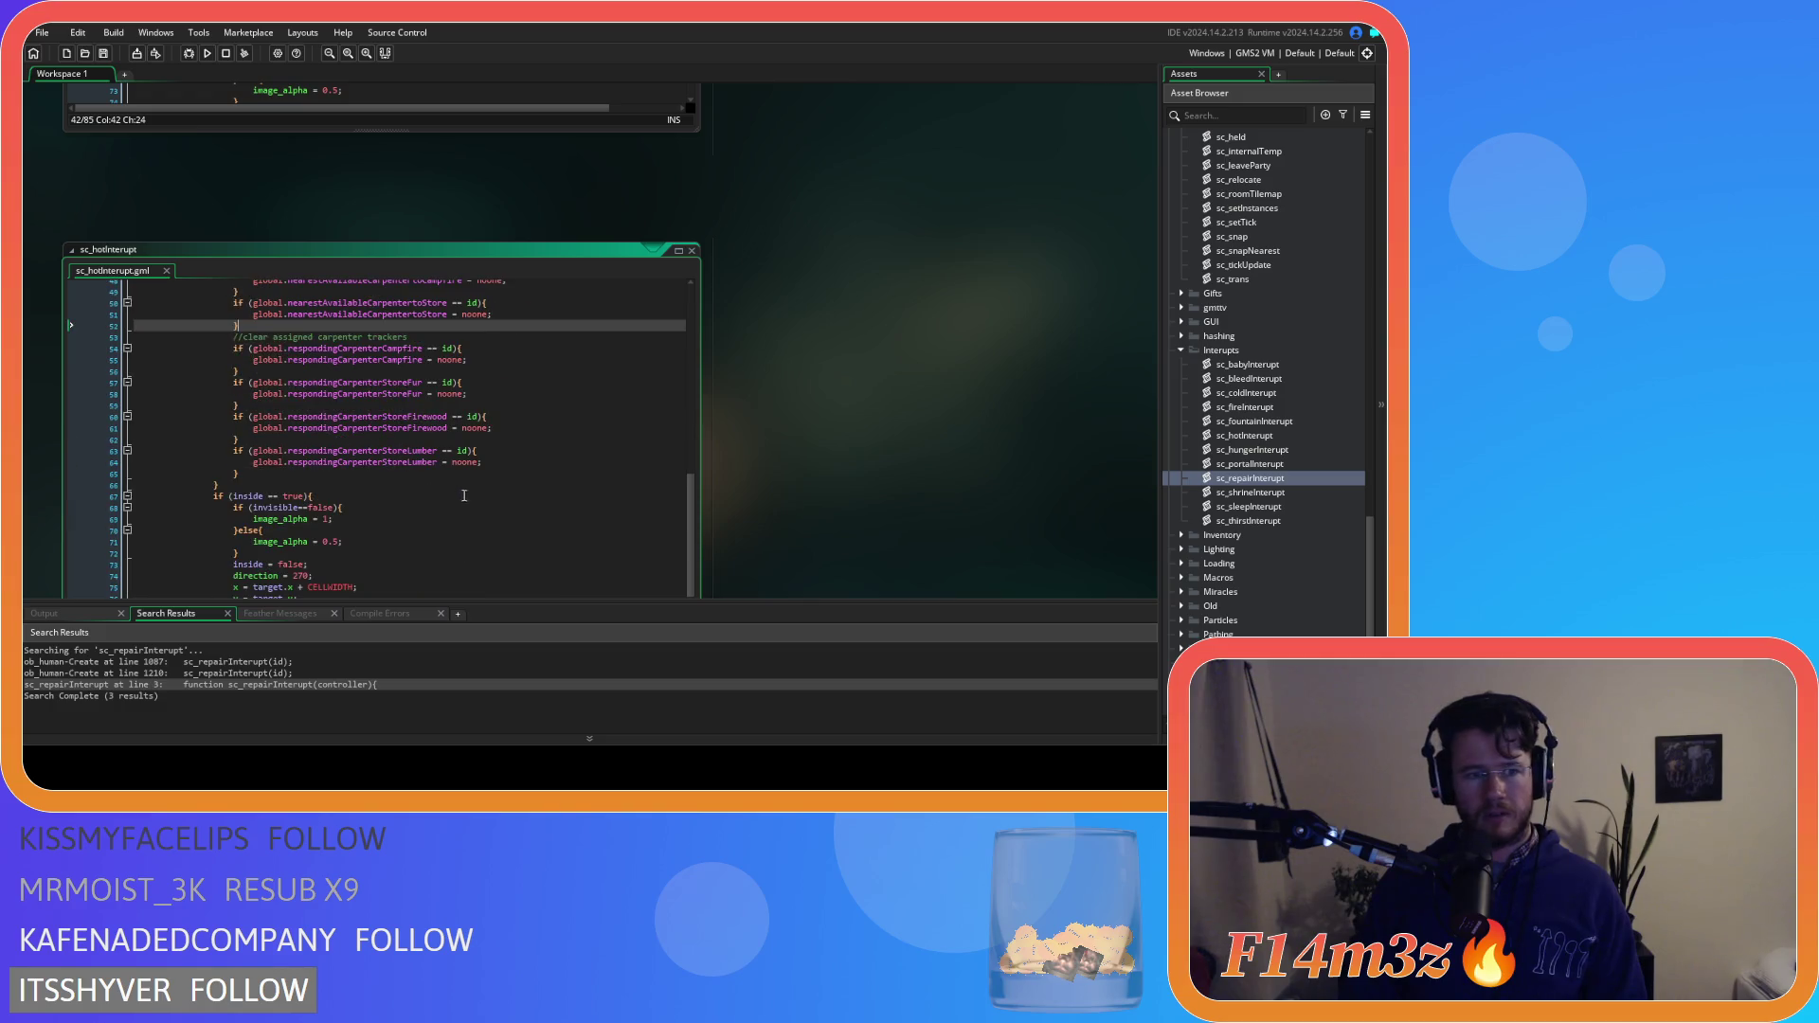
pyautogui.scroll(2, 286, 474)
pyautogui.moveTo(243, 559)
pyautogui.mouseDown()
pyautogui.moveTo(312, 440)
pyautogui.moveTo(225, 414)
pyautogui.mouseUp()
pyautogui.scroll(3, 311, 441)
pyautogui.rightClick(279, 425)
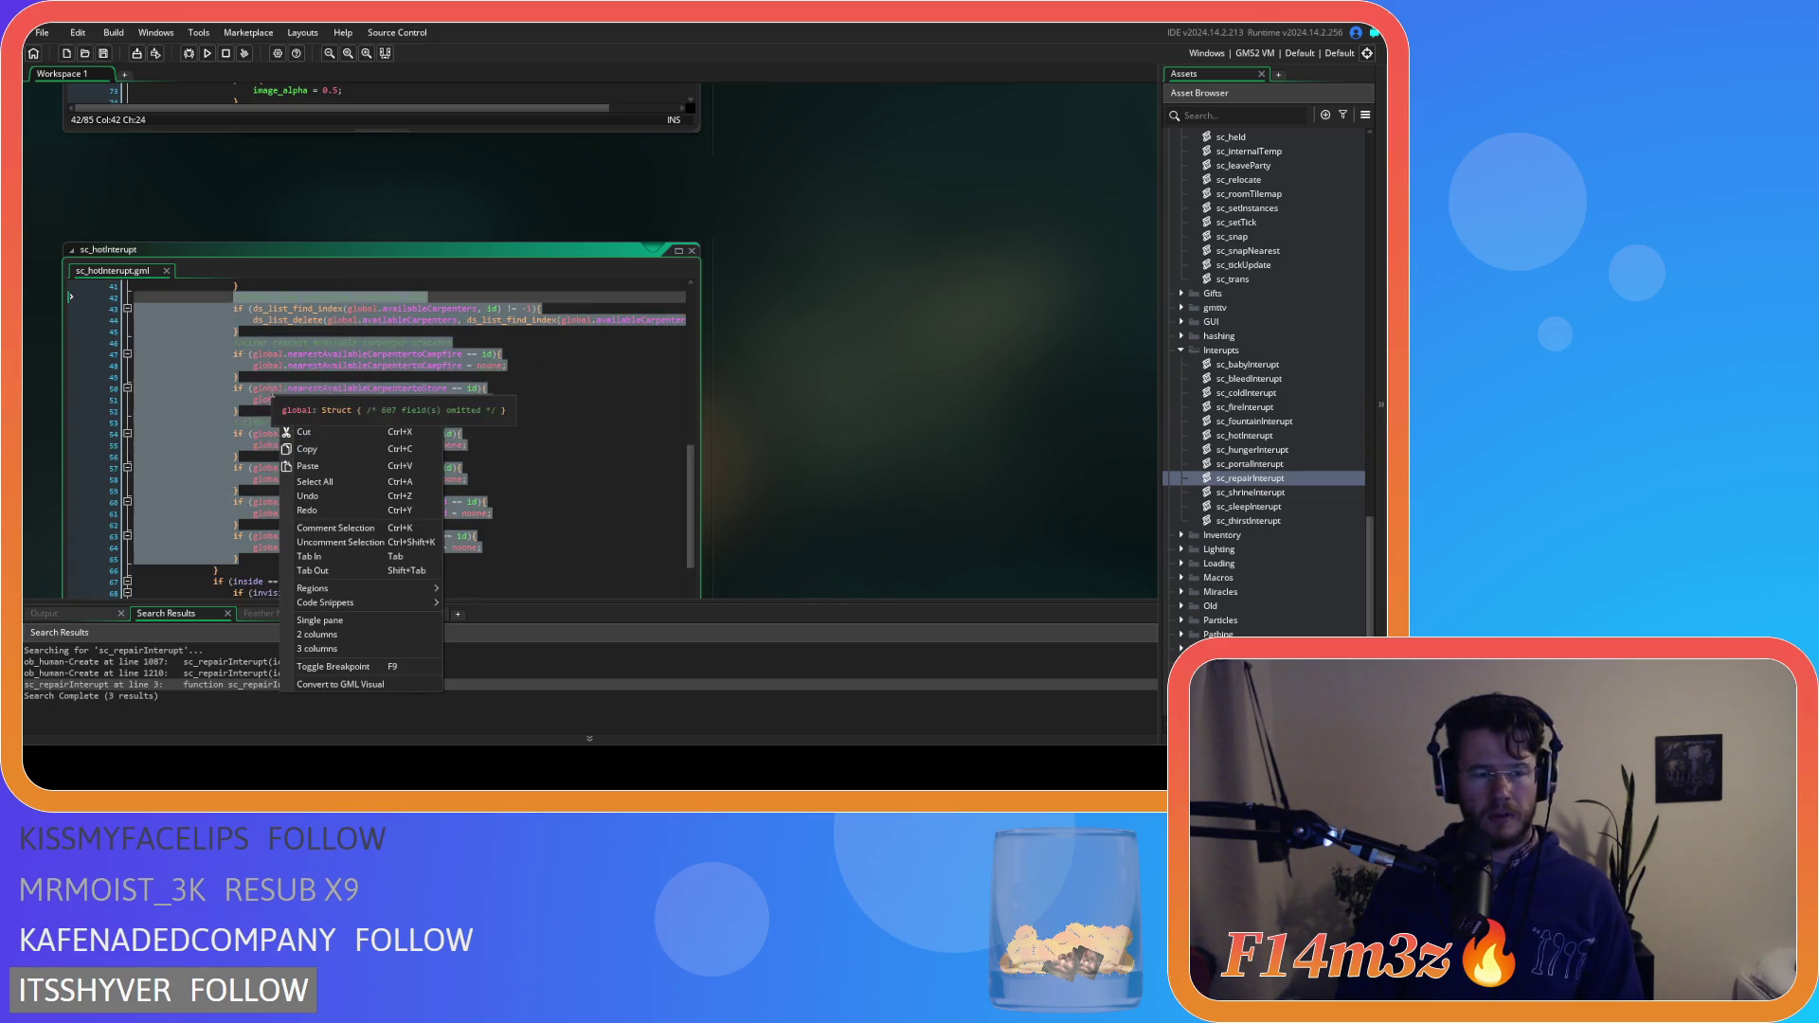
pyautogui.click(304, 434)
pyautogui.hotkey('ctrl', 'z')
# Copy the tent-fuel block (lines 36–41) and open sc_sleepInterupt in the code editor
pyautogui.moveTo(309, 429)
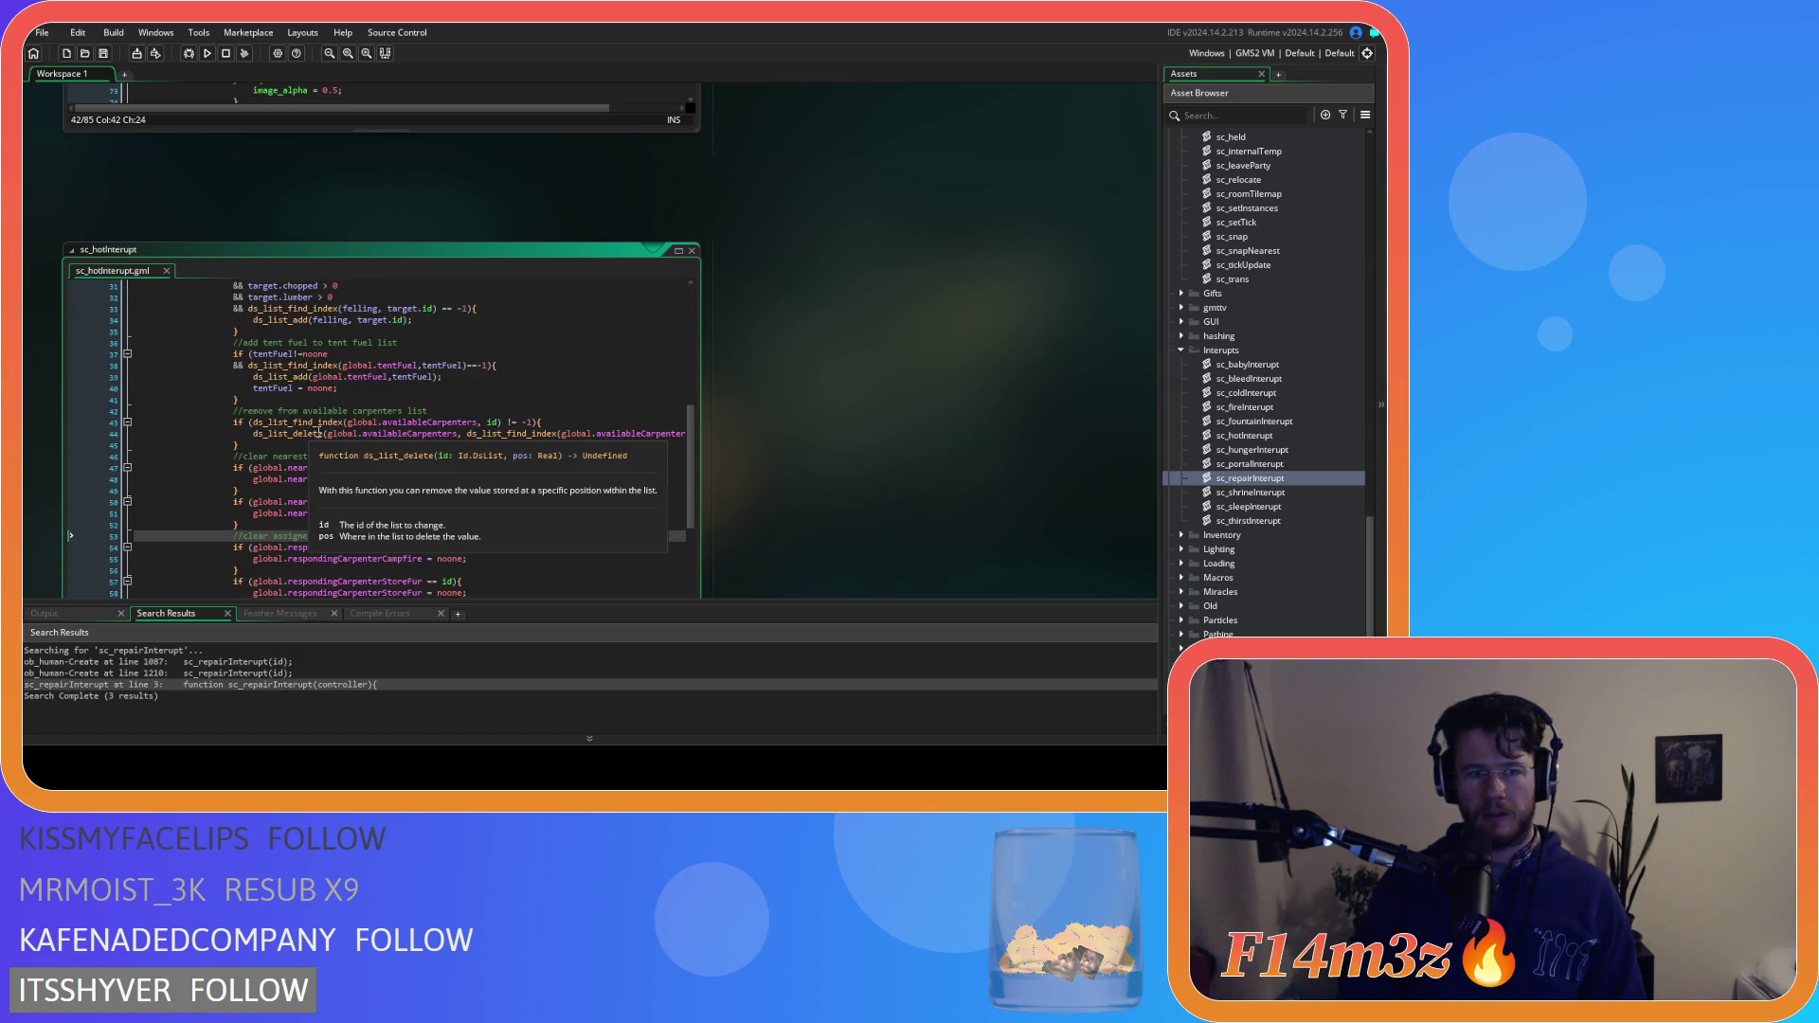
pyautogui.scroll(2, 318, 433)
pyautogui.moveTo(253, 445)
pyautogui.mouseDown()
pyautogui.moveTo(284, 435)
pyautogui.moveTo(275, 418)
pyautogui.moveTo(241, 452)
pyautogui.moveTo(233, 402)
pyautogui.mouseUp()
pyautogui.rightClick(274, 432)
pyautogui.click(300, 456)
pyautogui.click(300, 456)
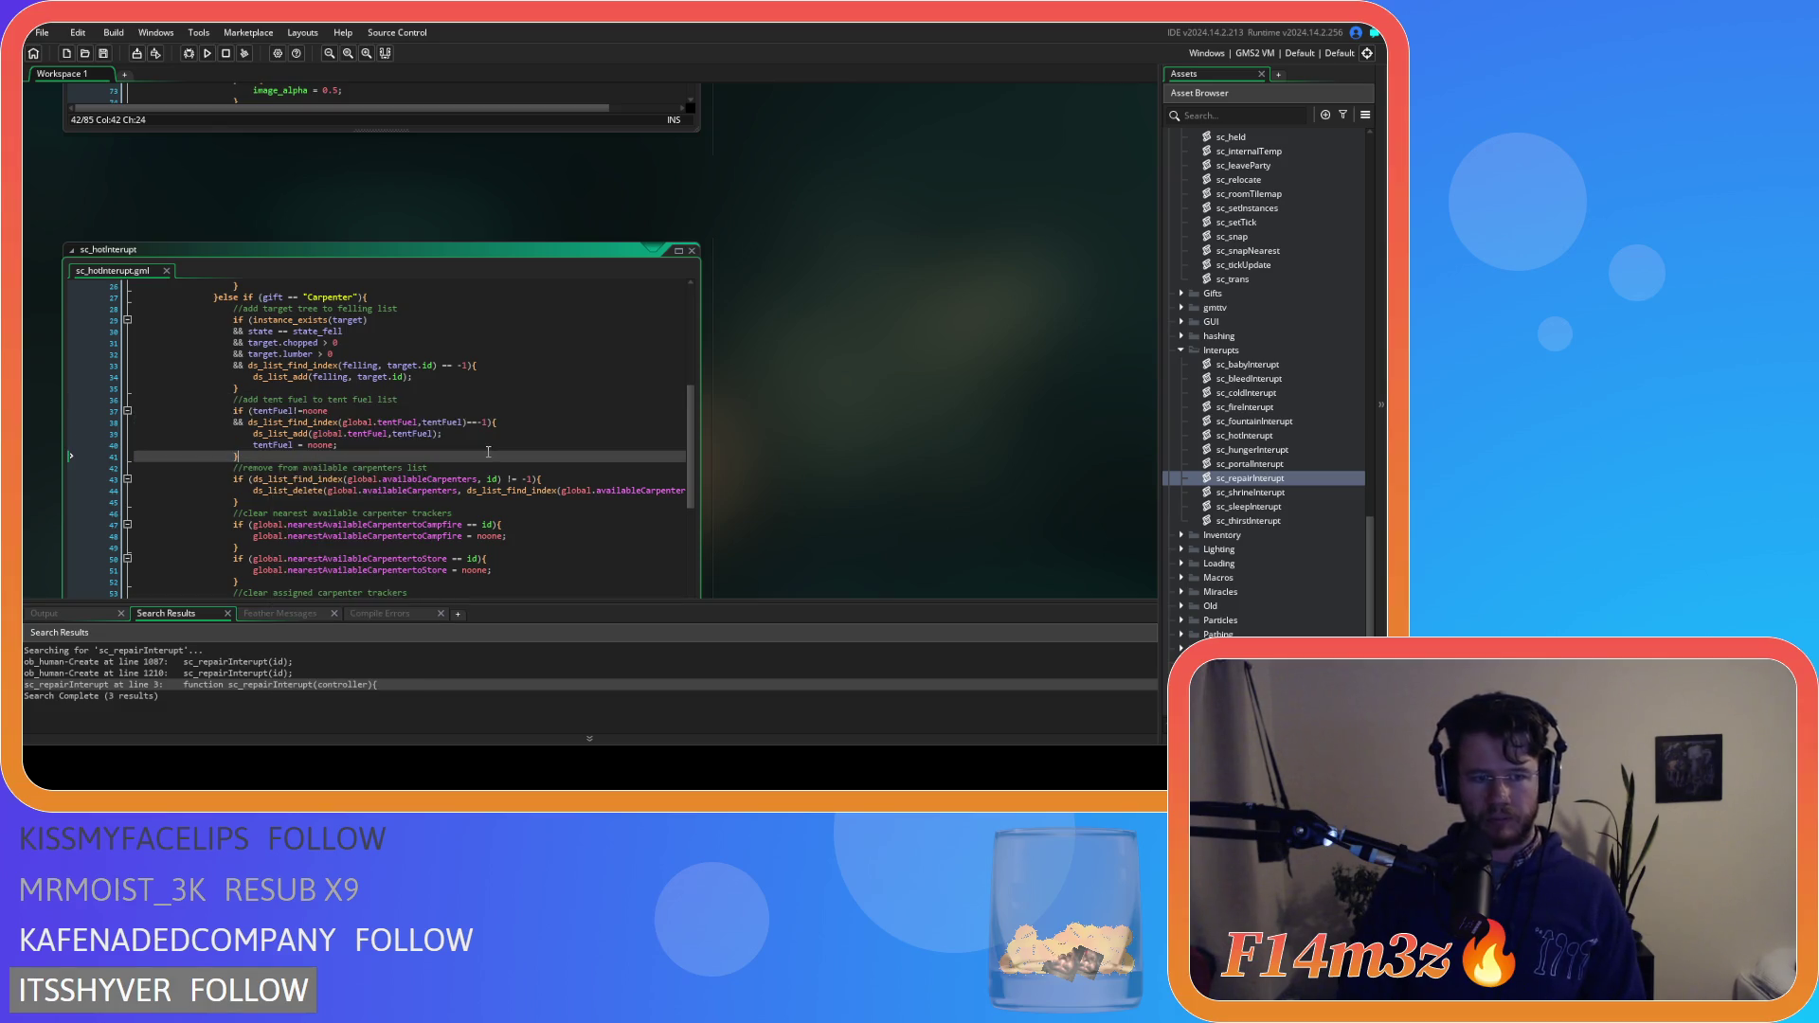
pyautogui.click(1305, 509)
pyautogui.doubleClick(1305, 509)
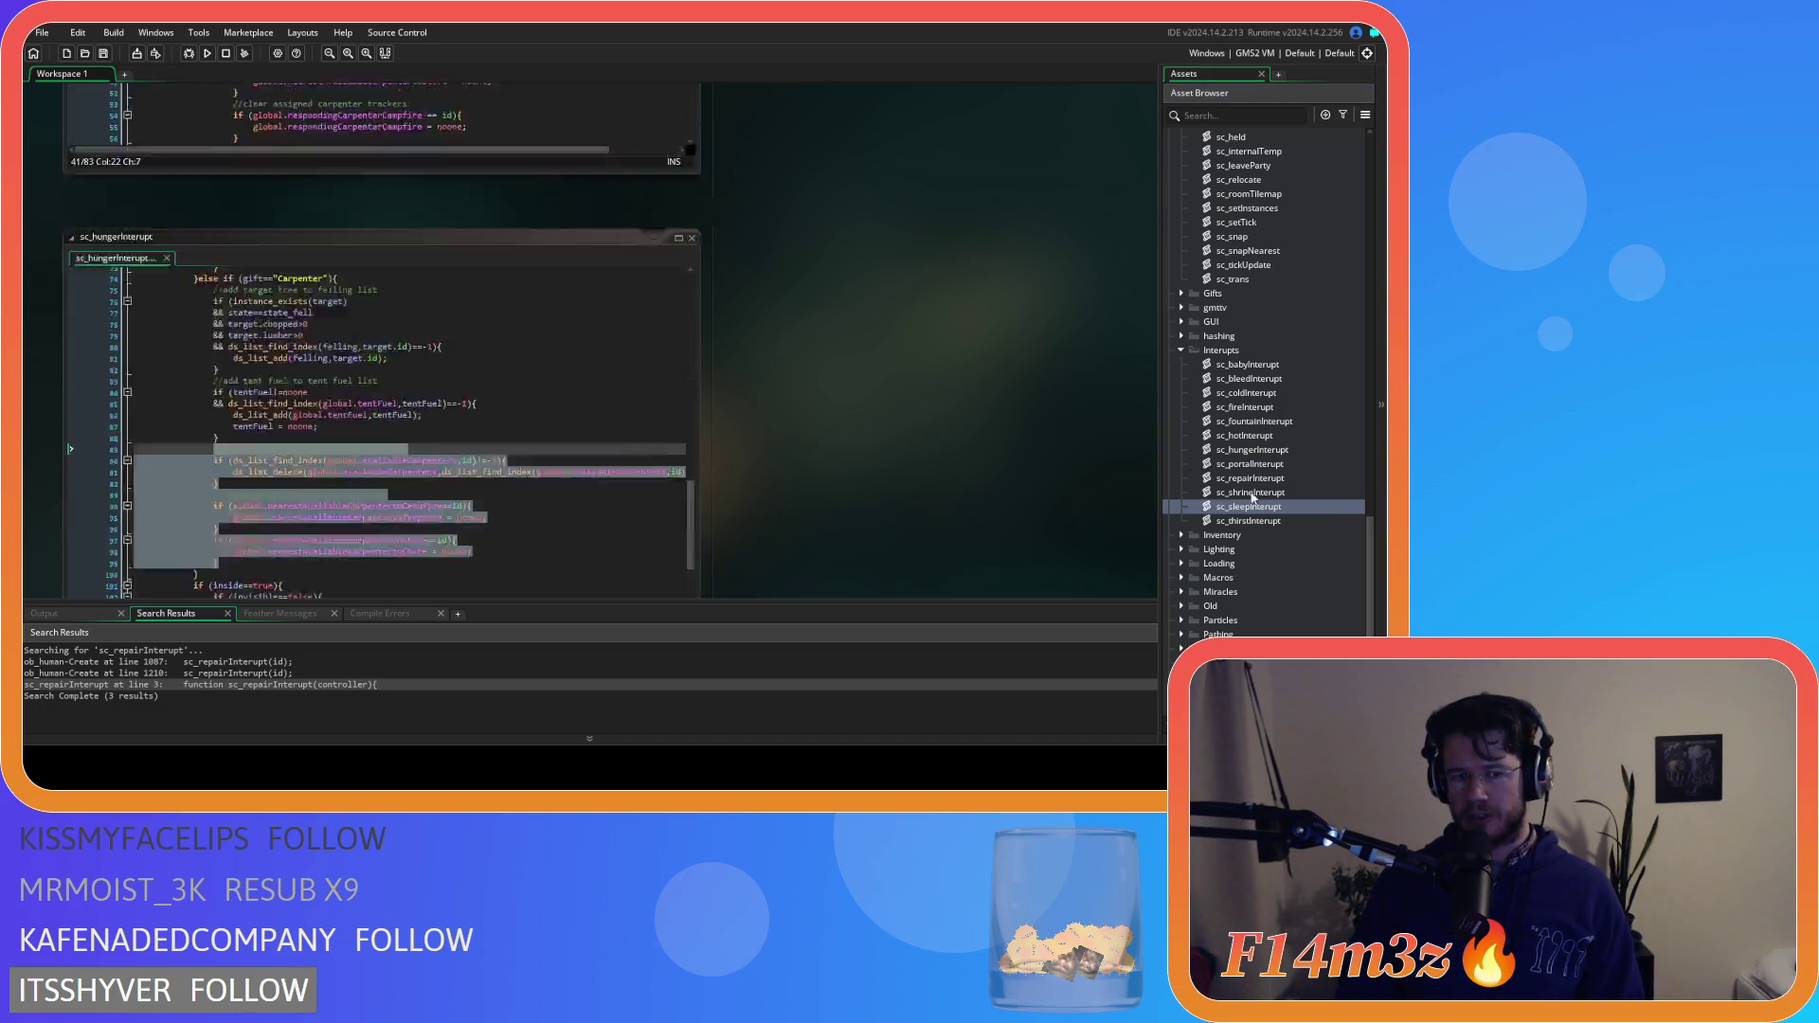
# Paste the tent-fuel block after line 68 in sc_sleepInterupt's Carpenter branch
pyautogui.scroll(-10, 455, 332)
pyautogui.click(281, 273)
pyautogui.hotkey('ctrl', 'v')
pyautogui.moveTo(243, 339); pyautogui.dragTo(133, 292)
# Review the tree-felling block in sc_repairInterupt
pyautogui.scroll(-5, 735, 368)
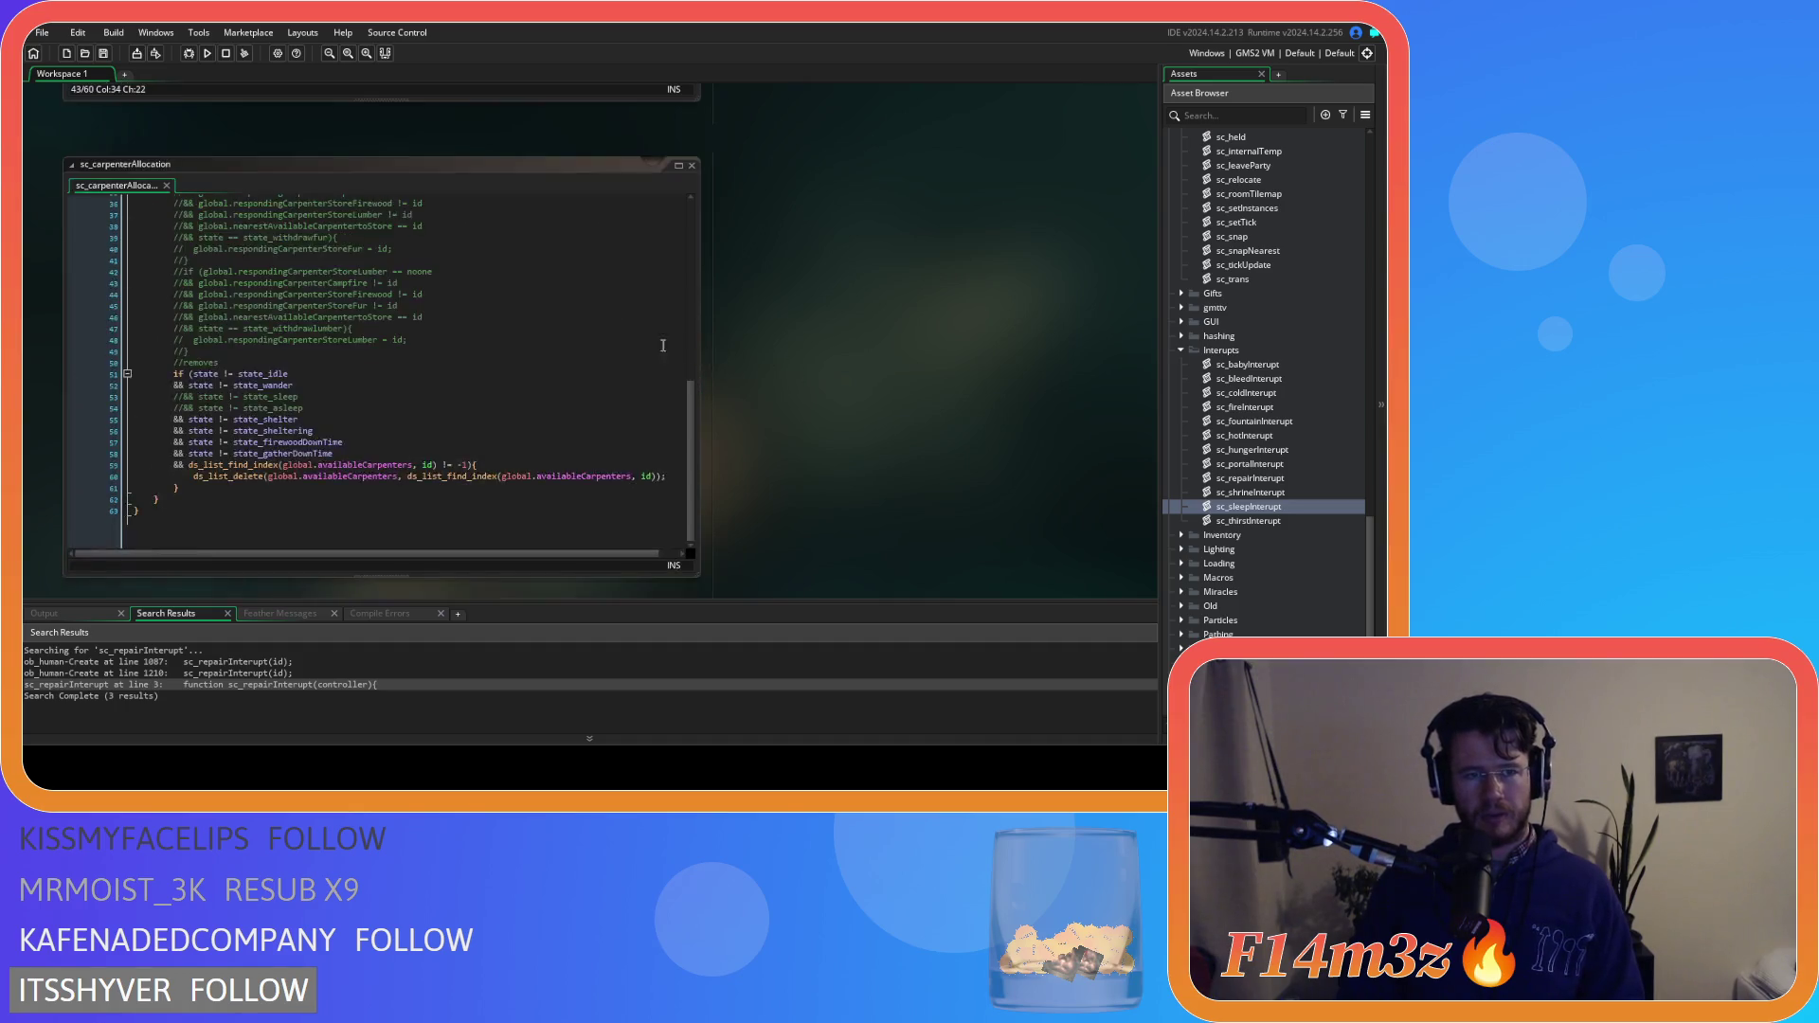
pyautogui.scroll(5, 748, 379)
pyautogui.scroll(1, 439, 343)
pyautogui.scroll(2, 742, 360)
pyautogui.click(426, 455)
pyautogui.scroll(-3, 426, 455)
pyautogui.scroll(3, 431, 445)
pyautogui.scroll(2, 433, 445)
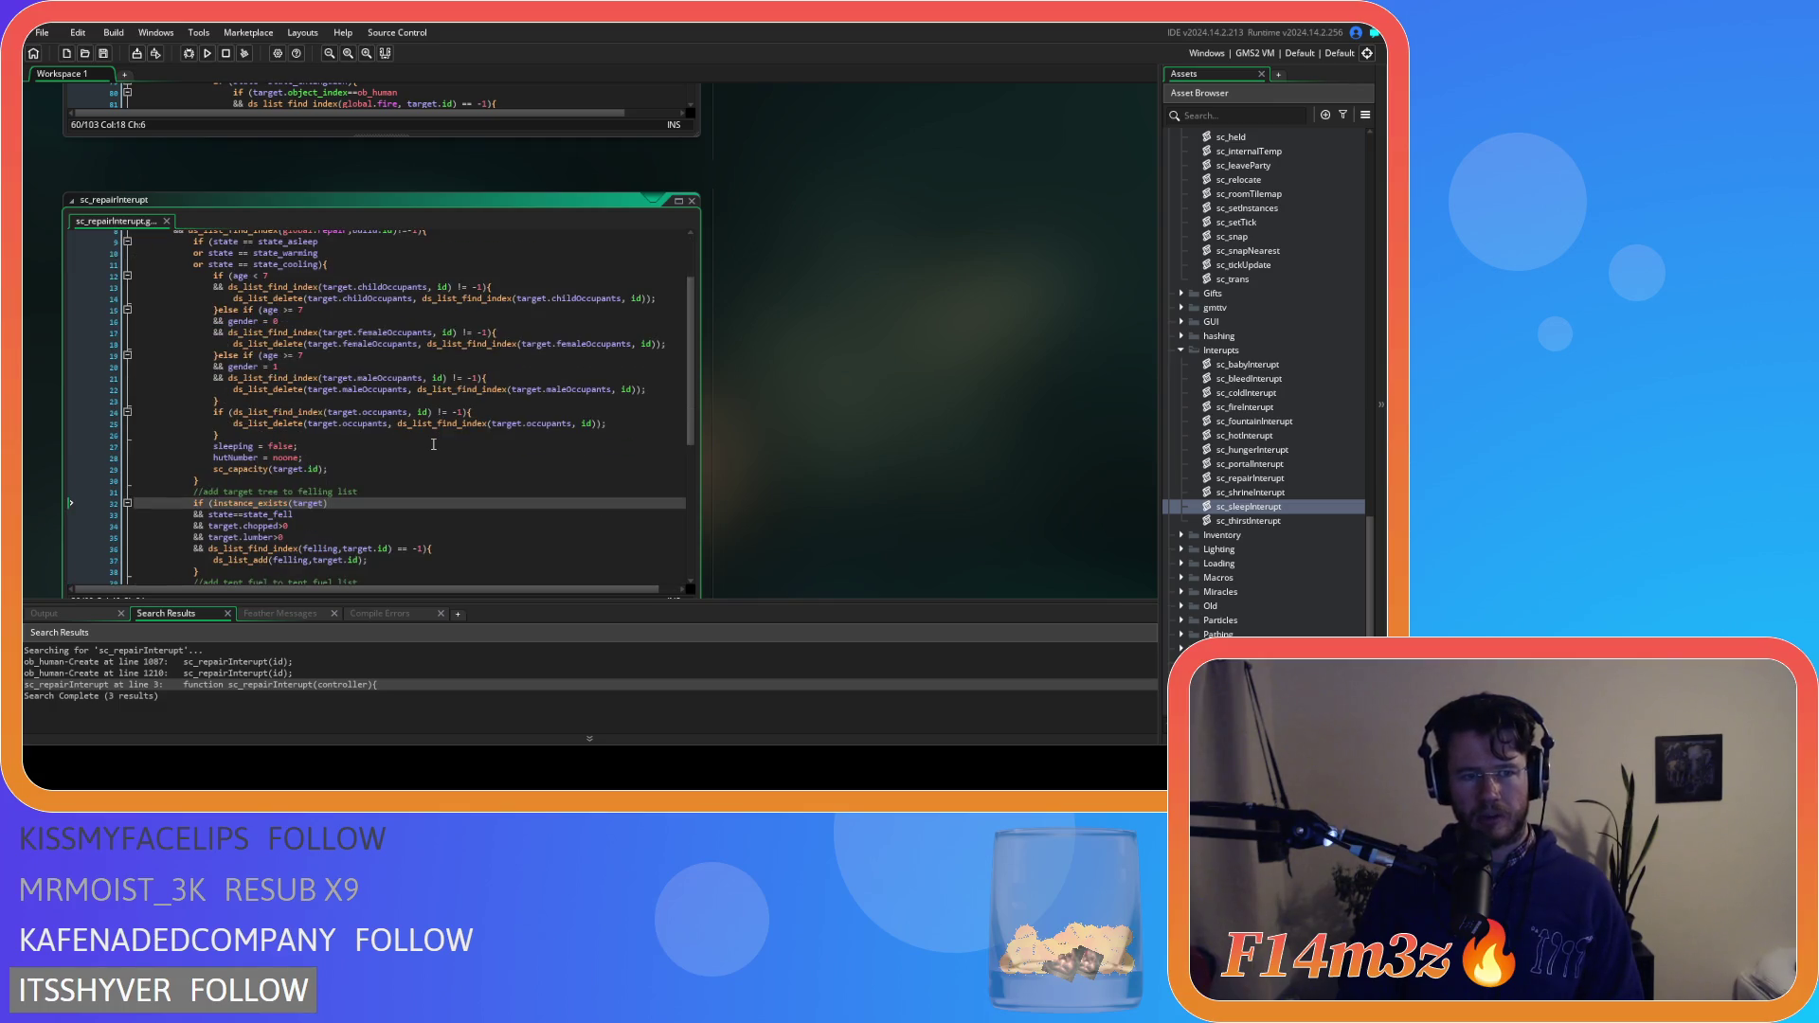
pyautogui.scroll(-5, 433, 445)
pyautogui.scroll(3, 509, 454)
pyautogui.scroll(3, 809, 411)
pyautogui.scroll(6, 809, 411)
# Inspect the Carpenter branch in sc_portalInterupt, ending with the caret at line 51
pyautogui.click(527, 374)
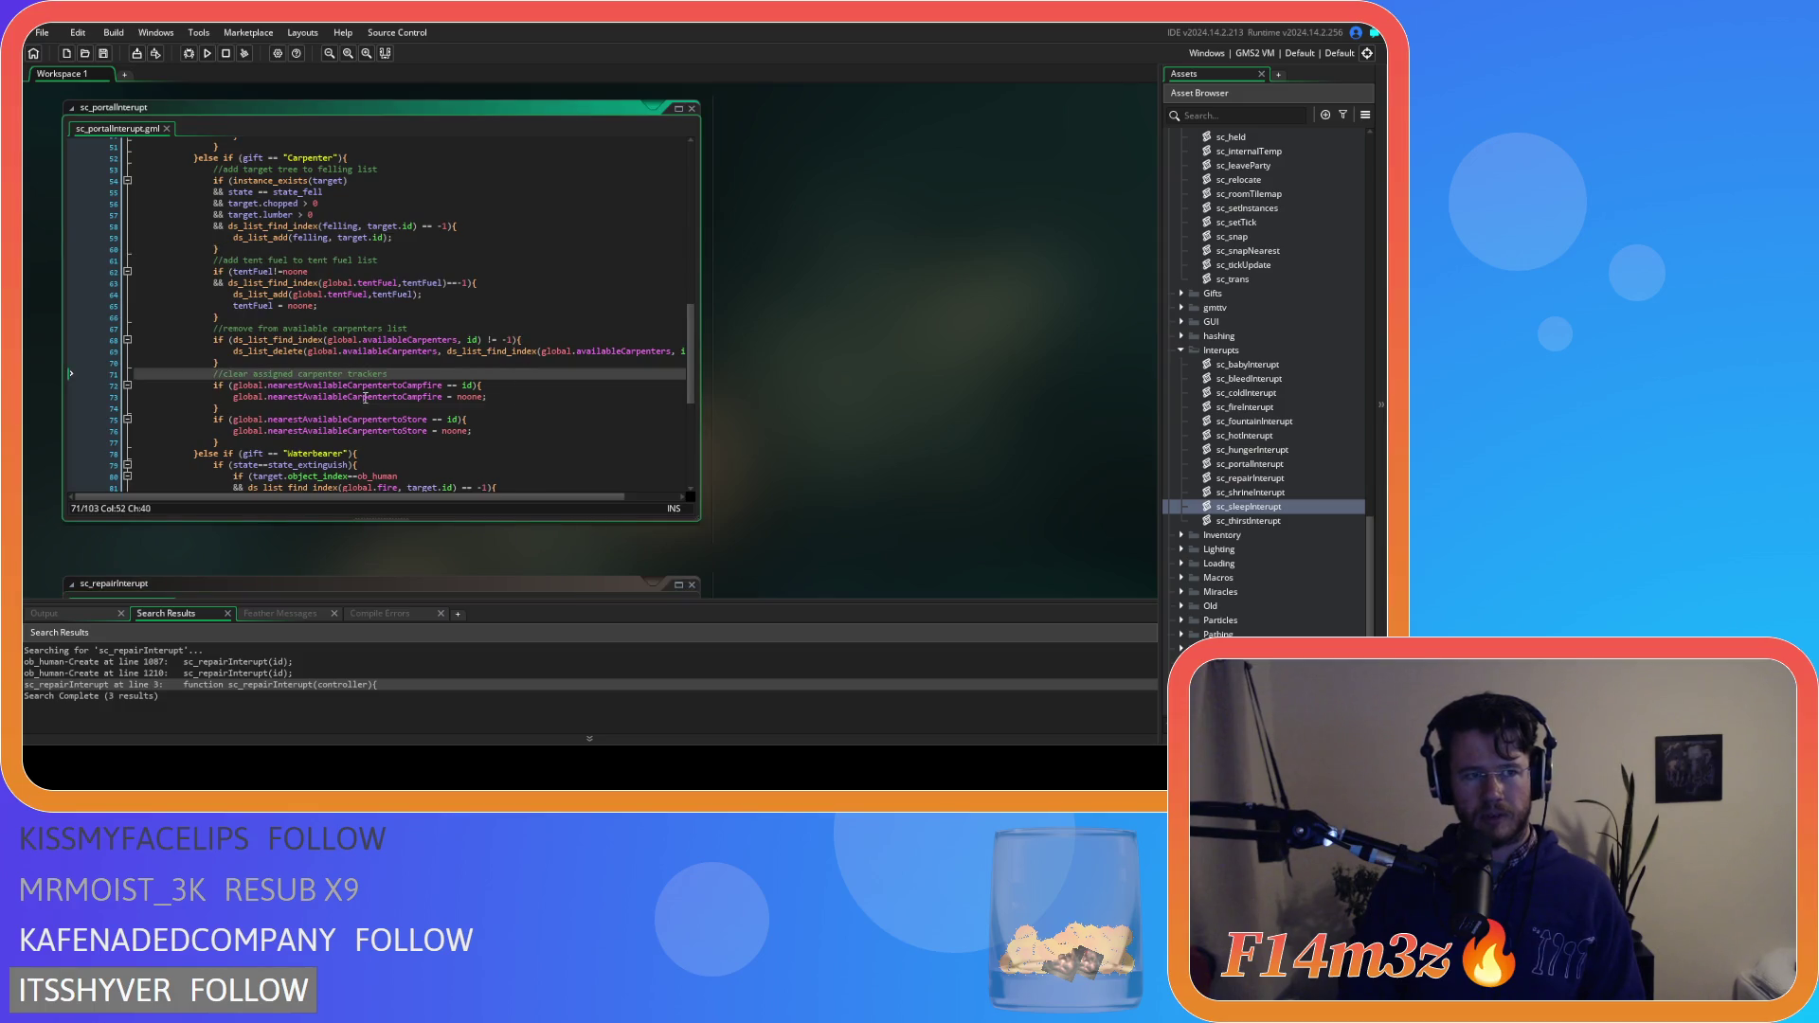
pyautogui.scroll(-10, 365, 398)
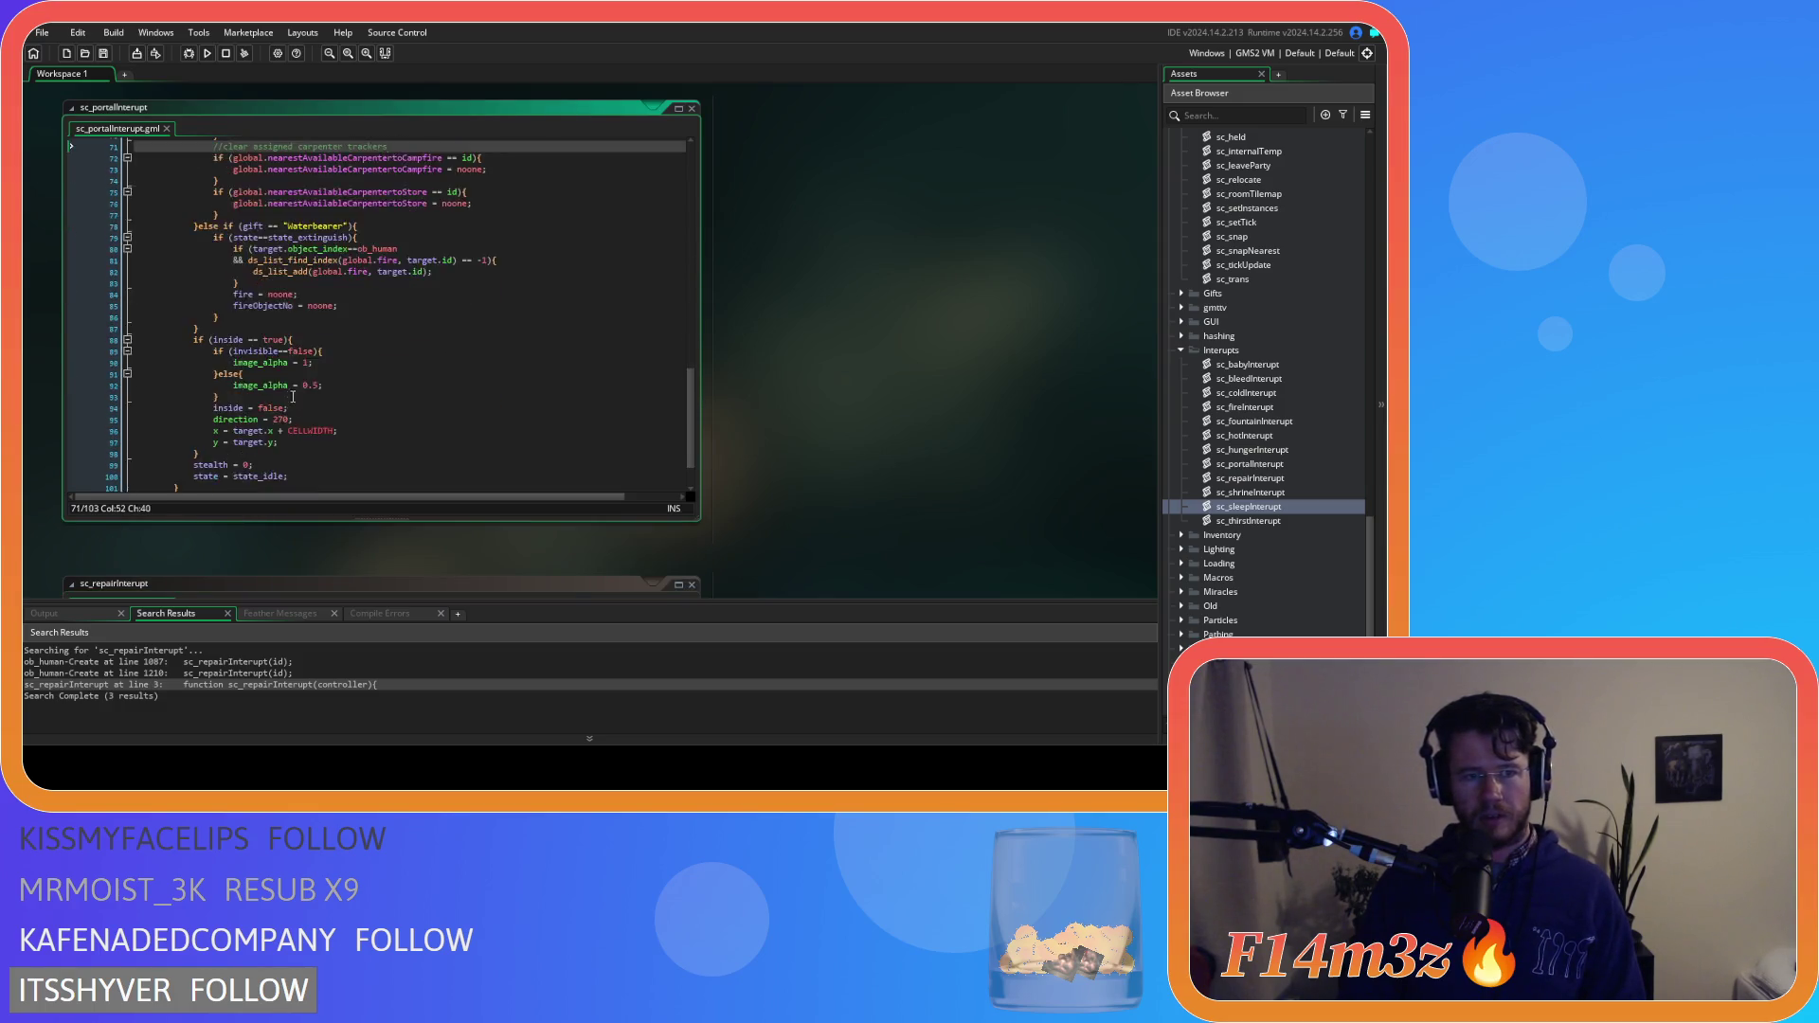
pyautogui.scroll(-10, 821, 379)
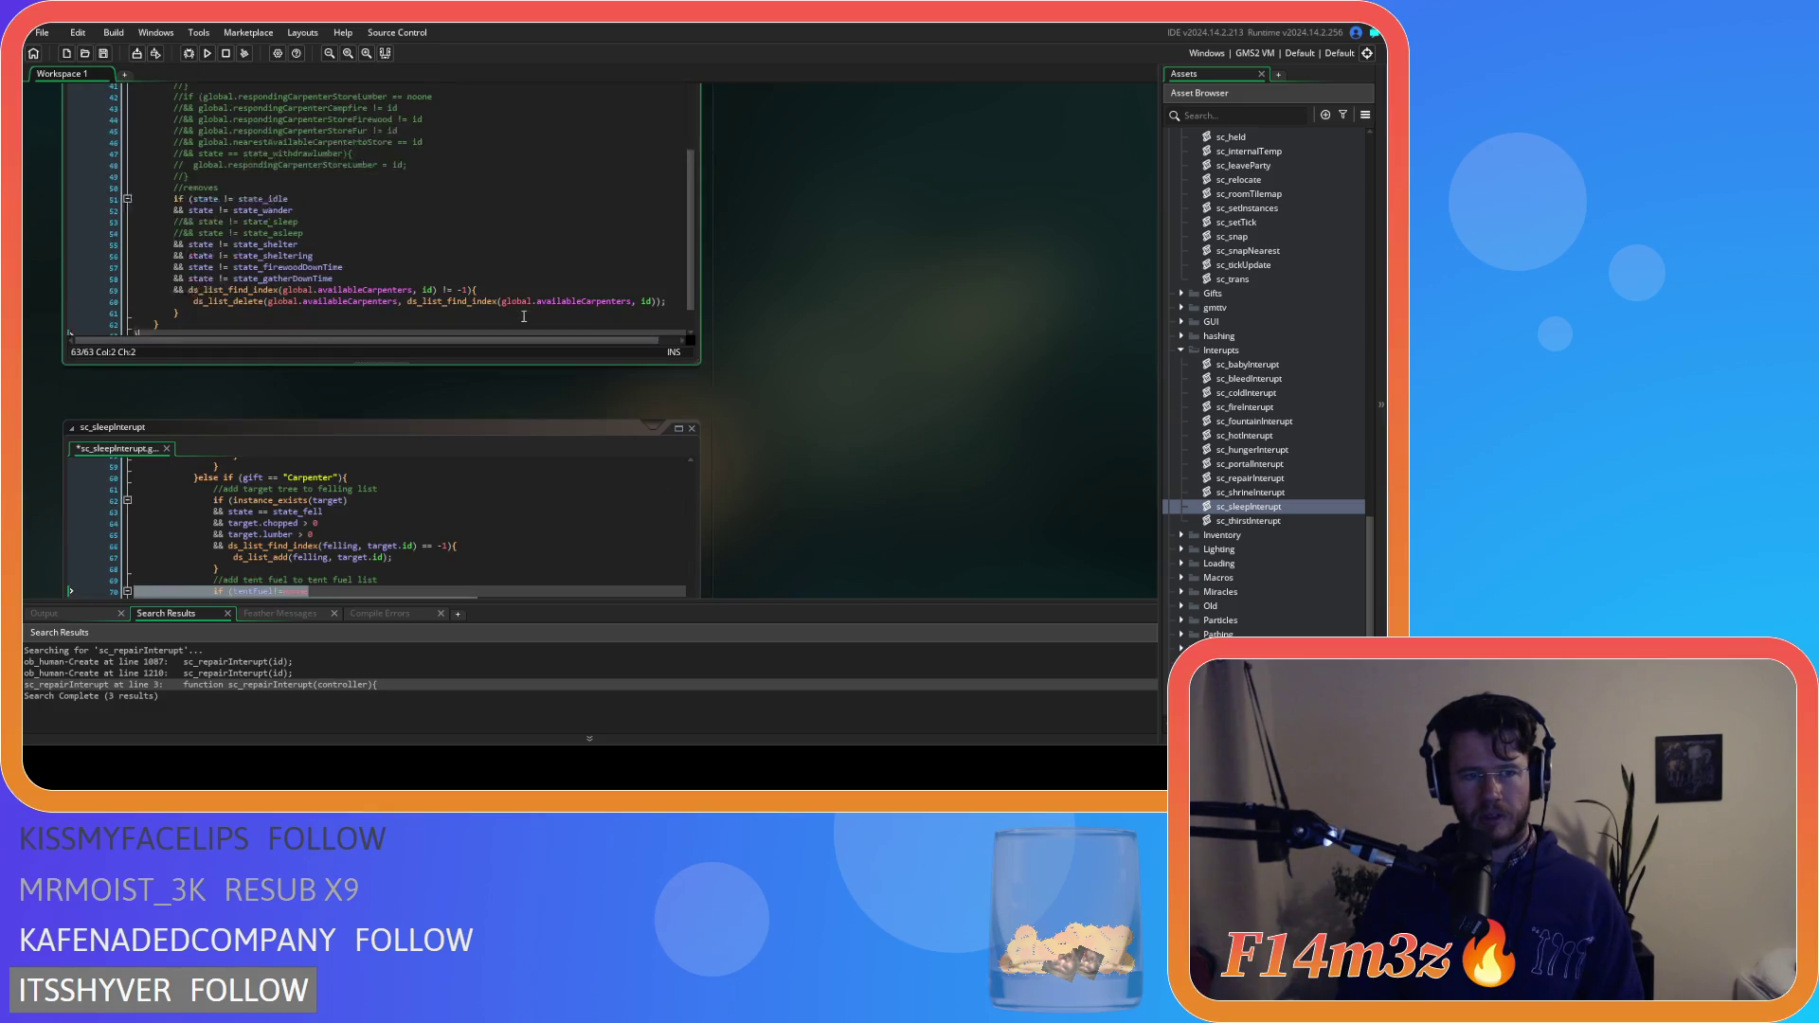
pyautogui.scroll(-5, 849, 366)
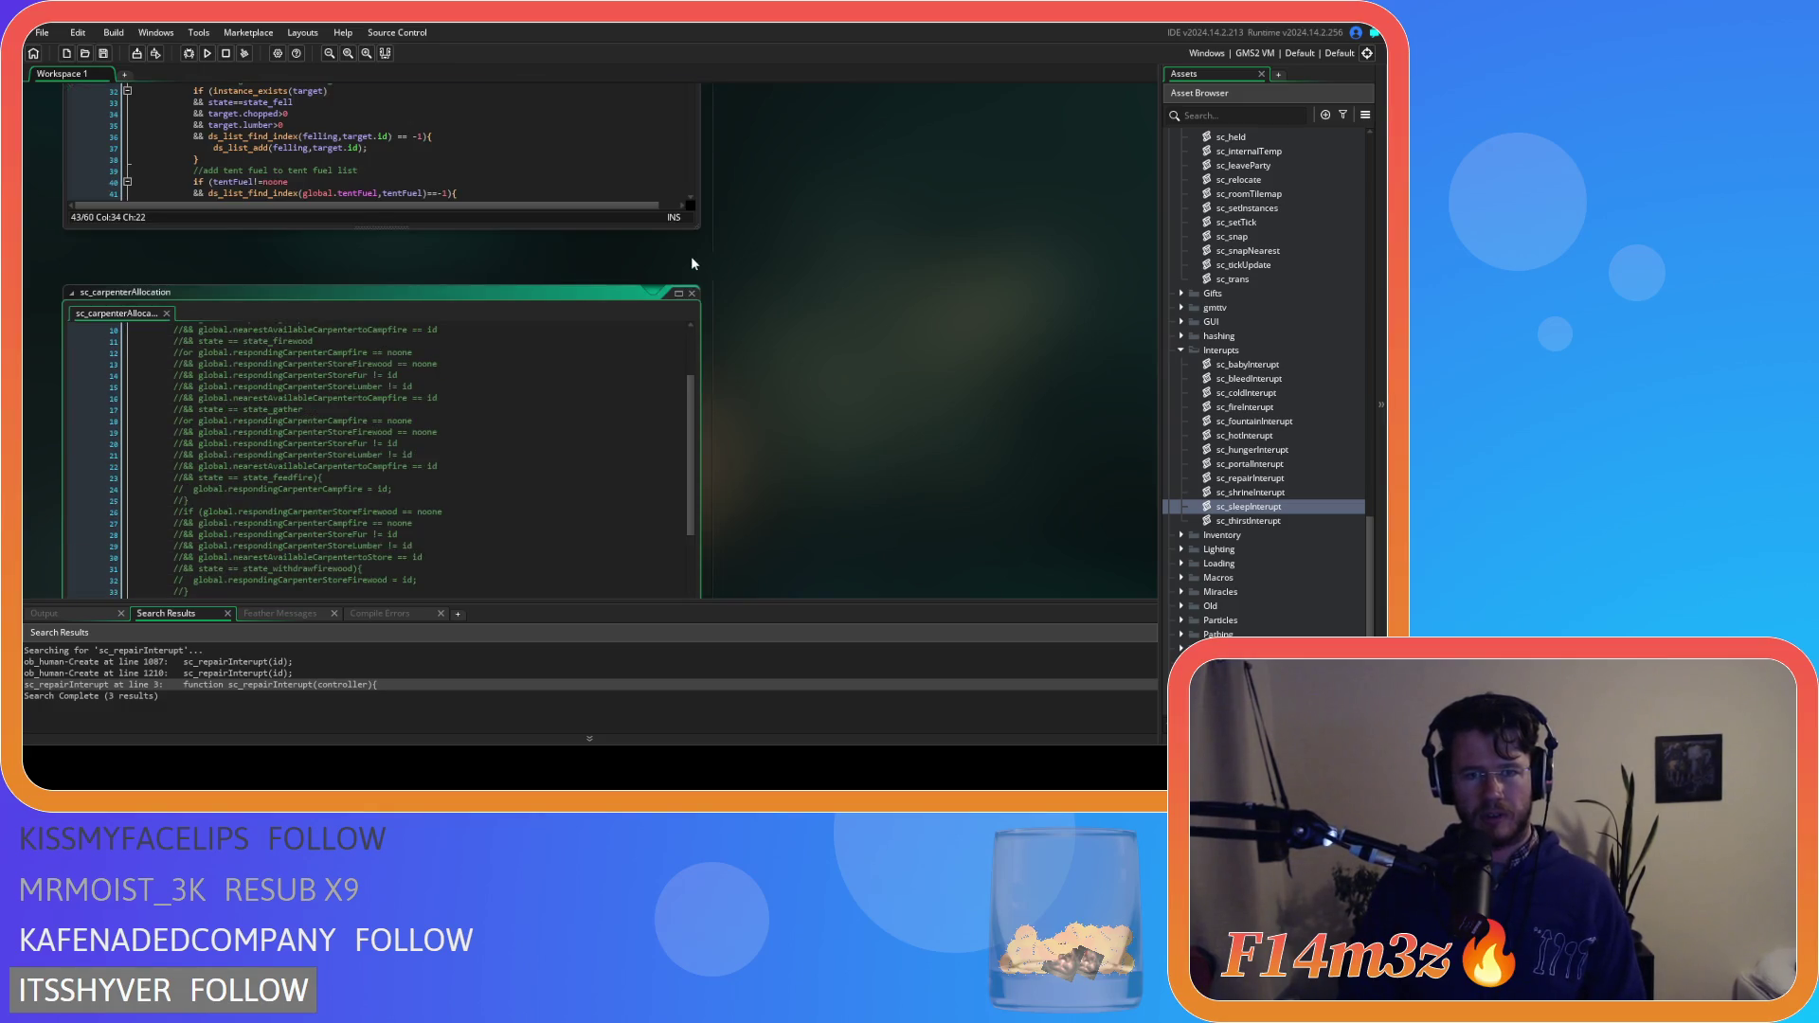
pyautogui.scroll(-2, 703, 298)
pyautogui.scroll(5, 780, 332)
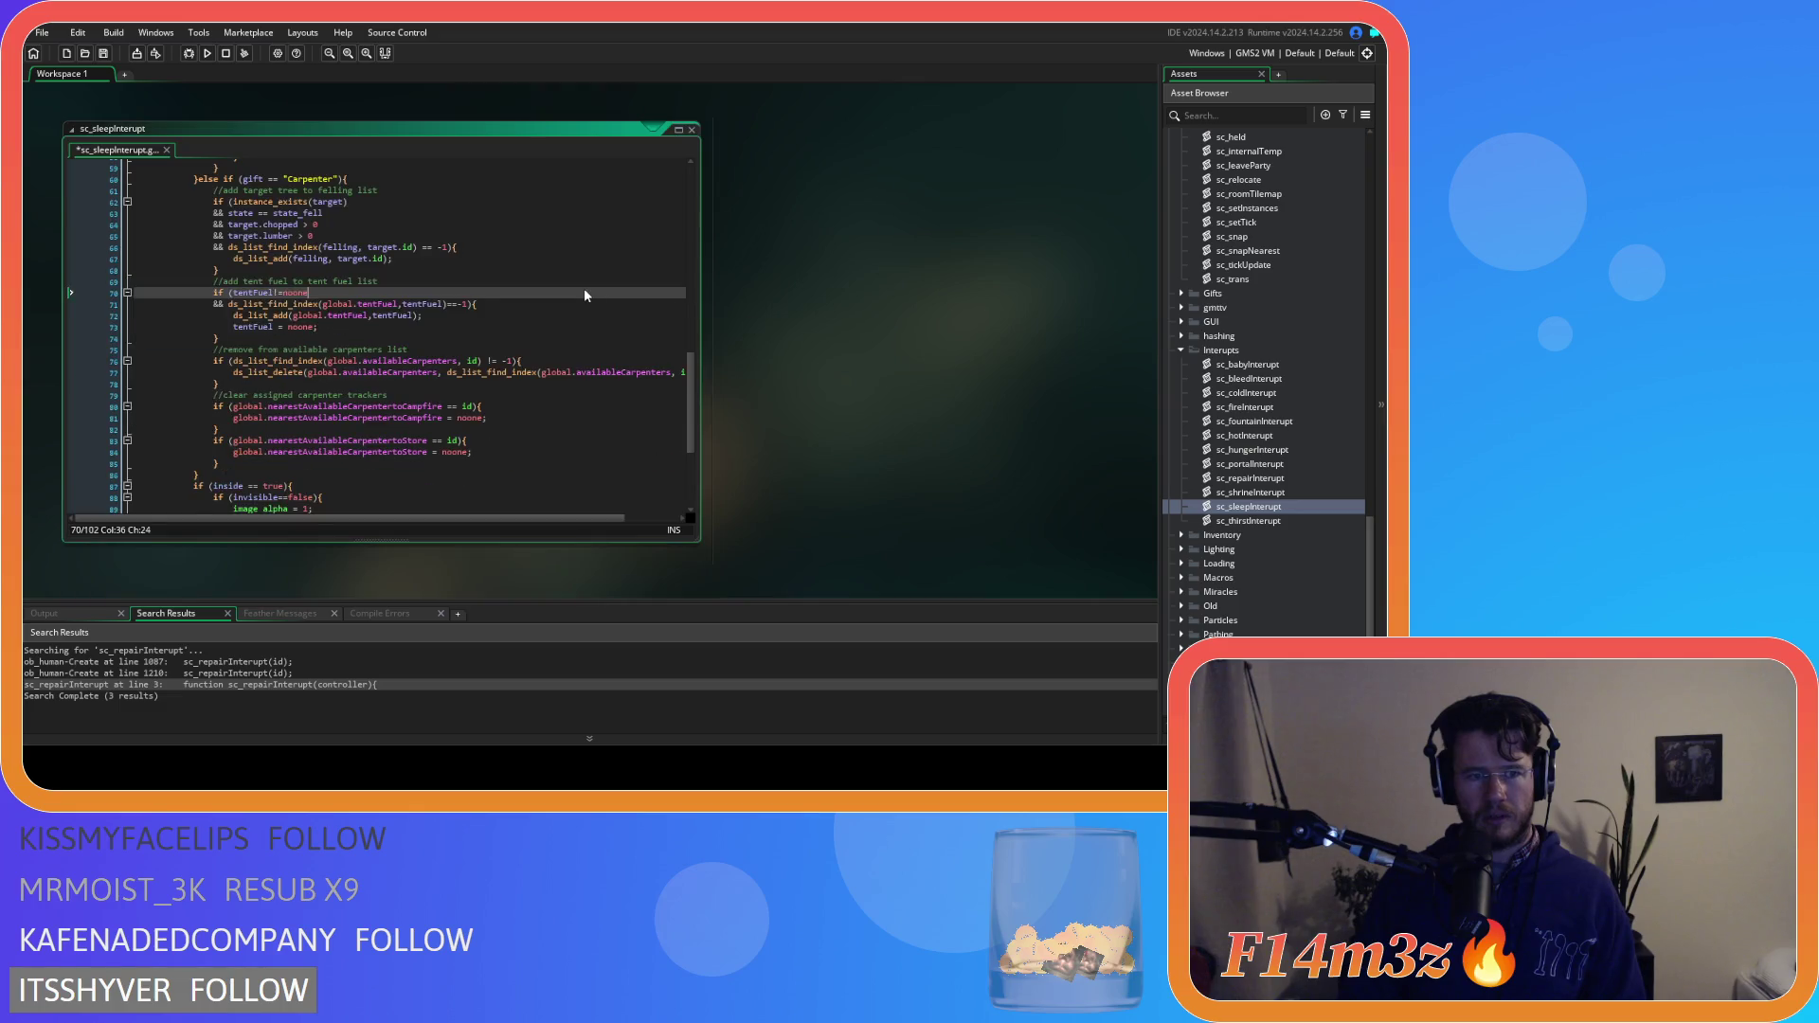
pyautogui.scroll(3, 584, 295)
pyautogui.scroll(-3, 916, 383)
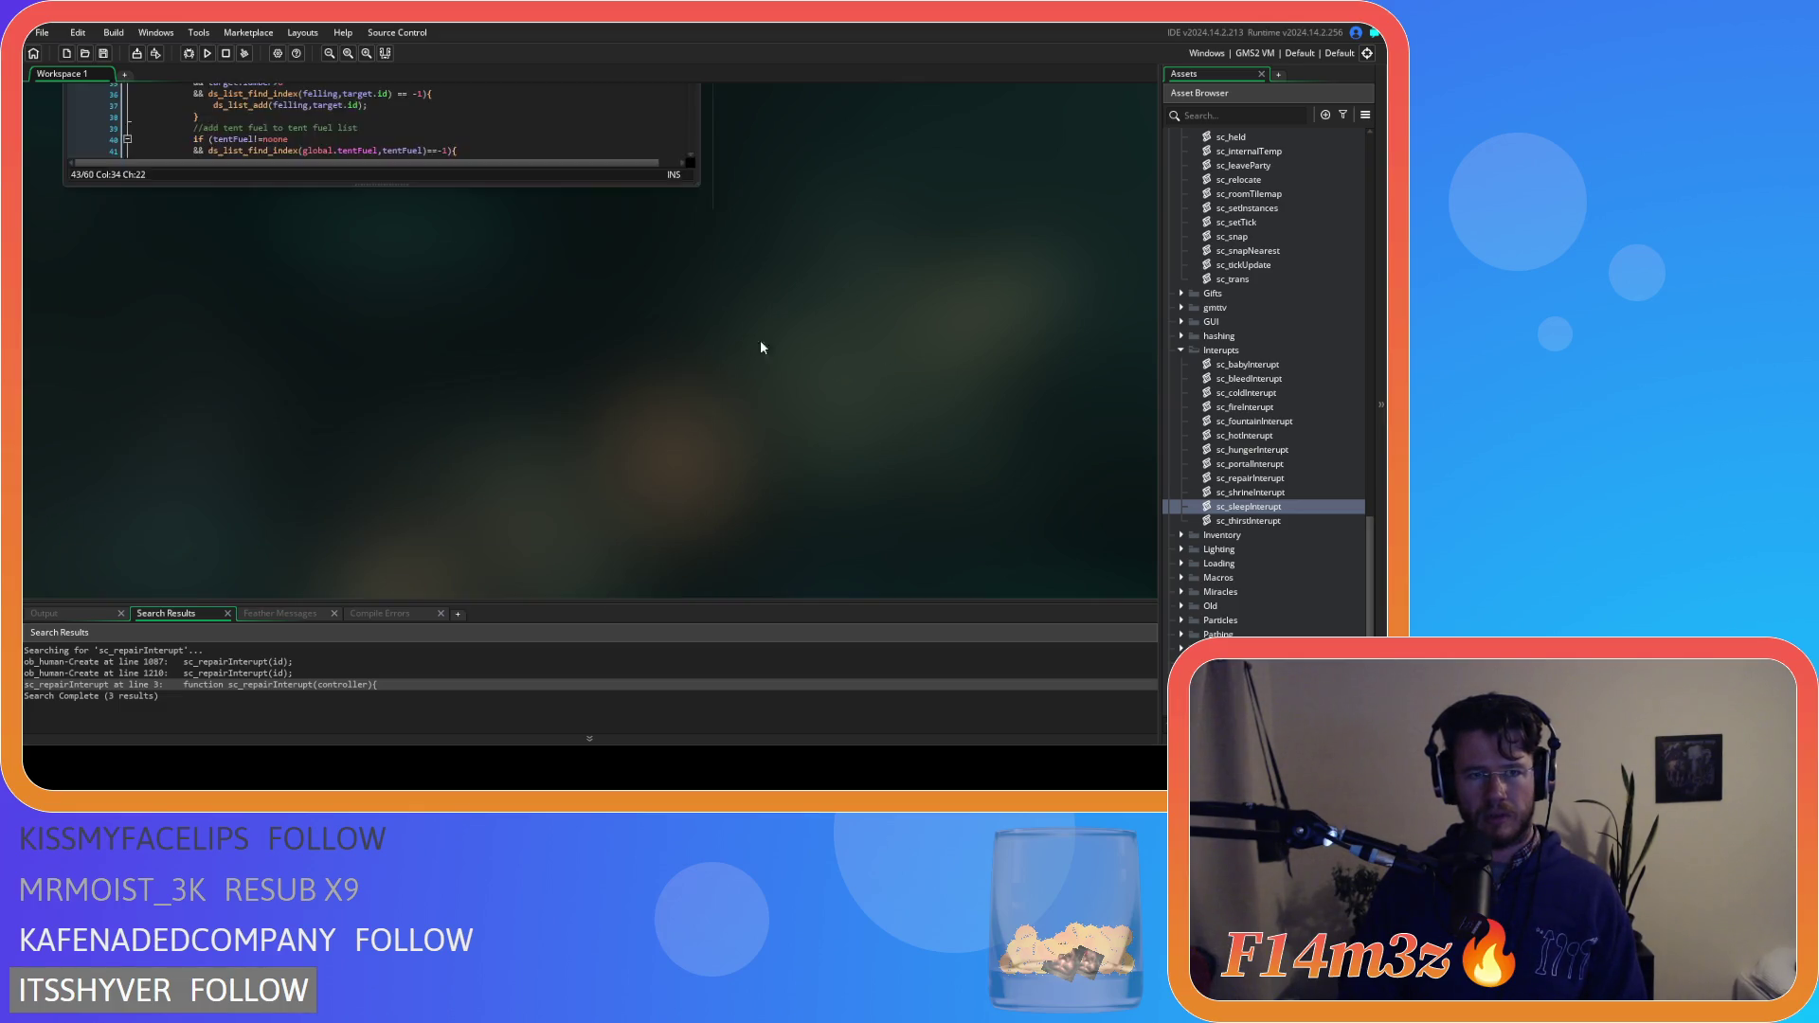
pyautogui.scroll(-8, 838, 370)
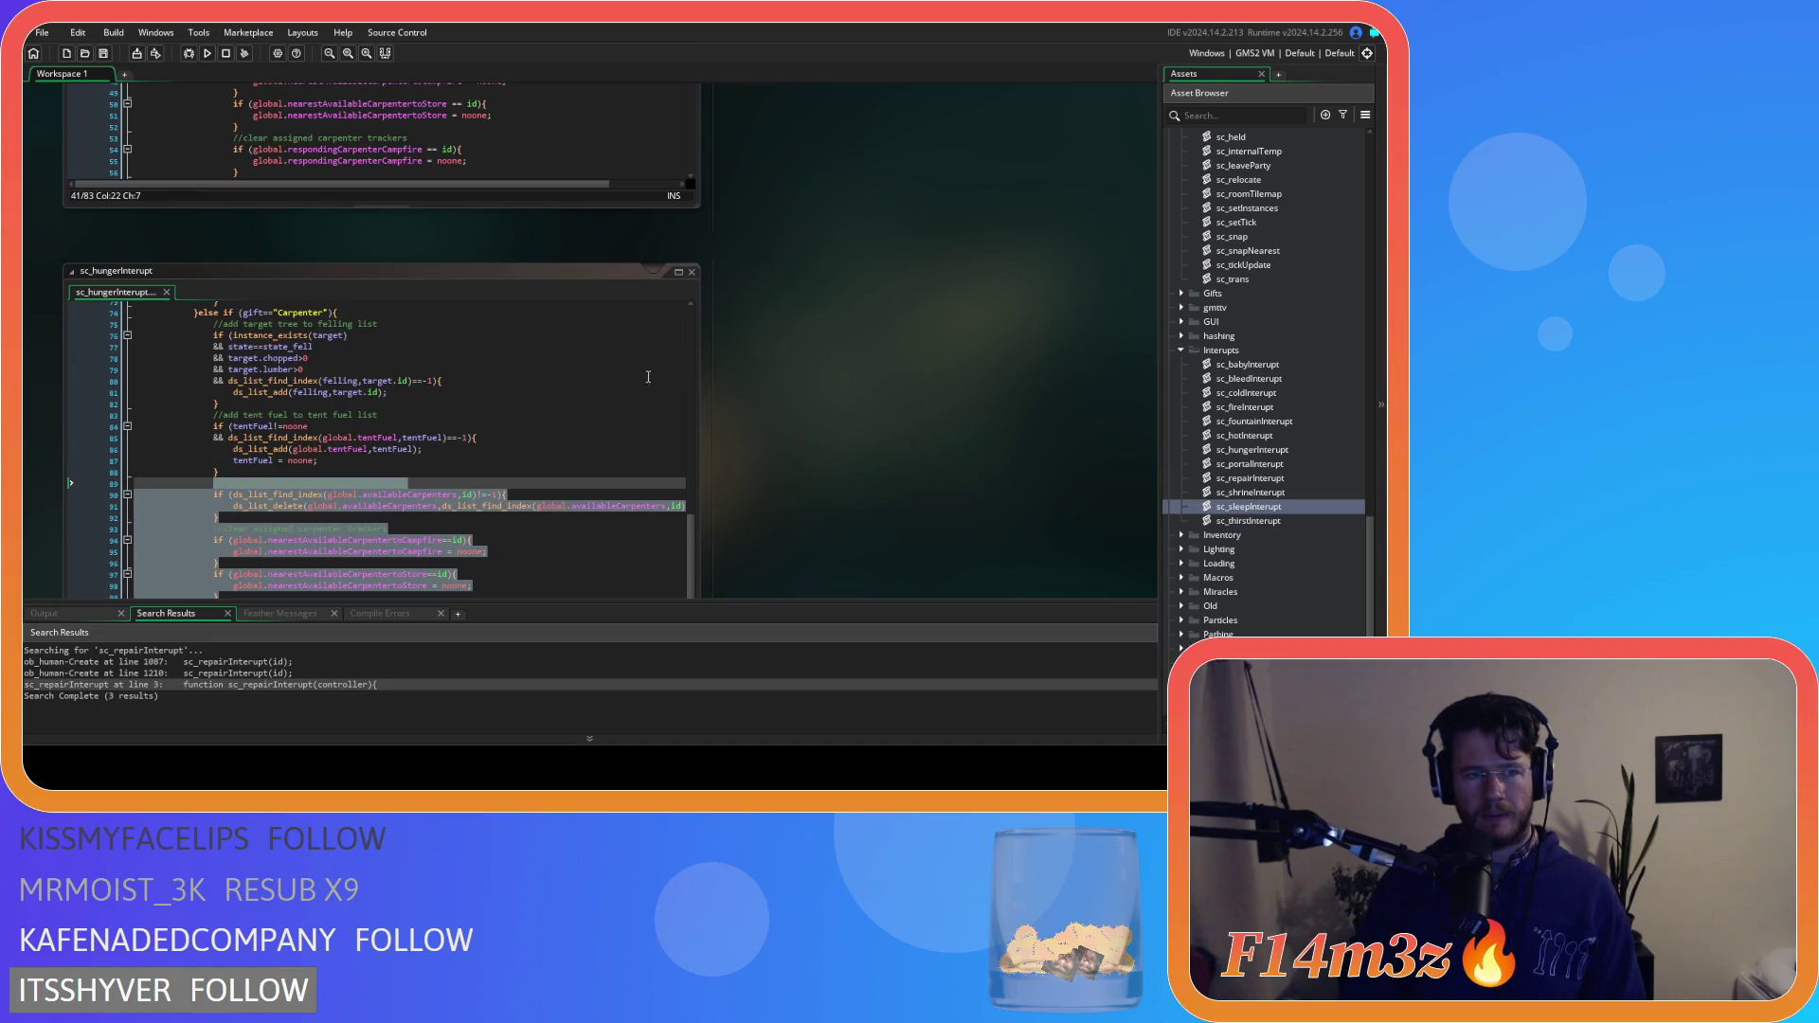
pyautogui.click(530, 286)
pyautogui.scroll(-3, 533, 288)
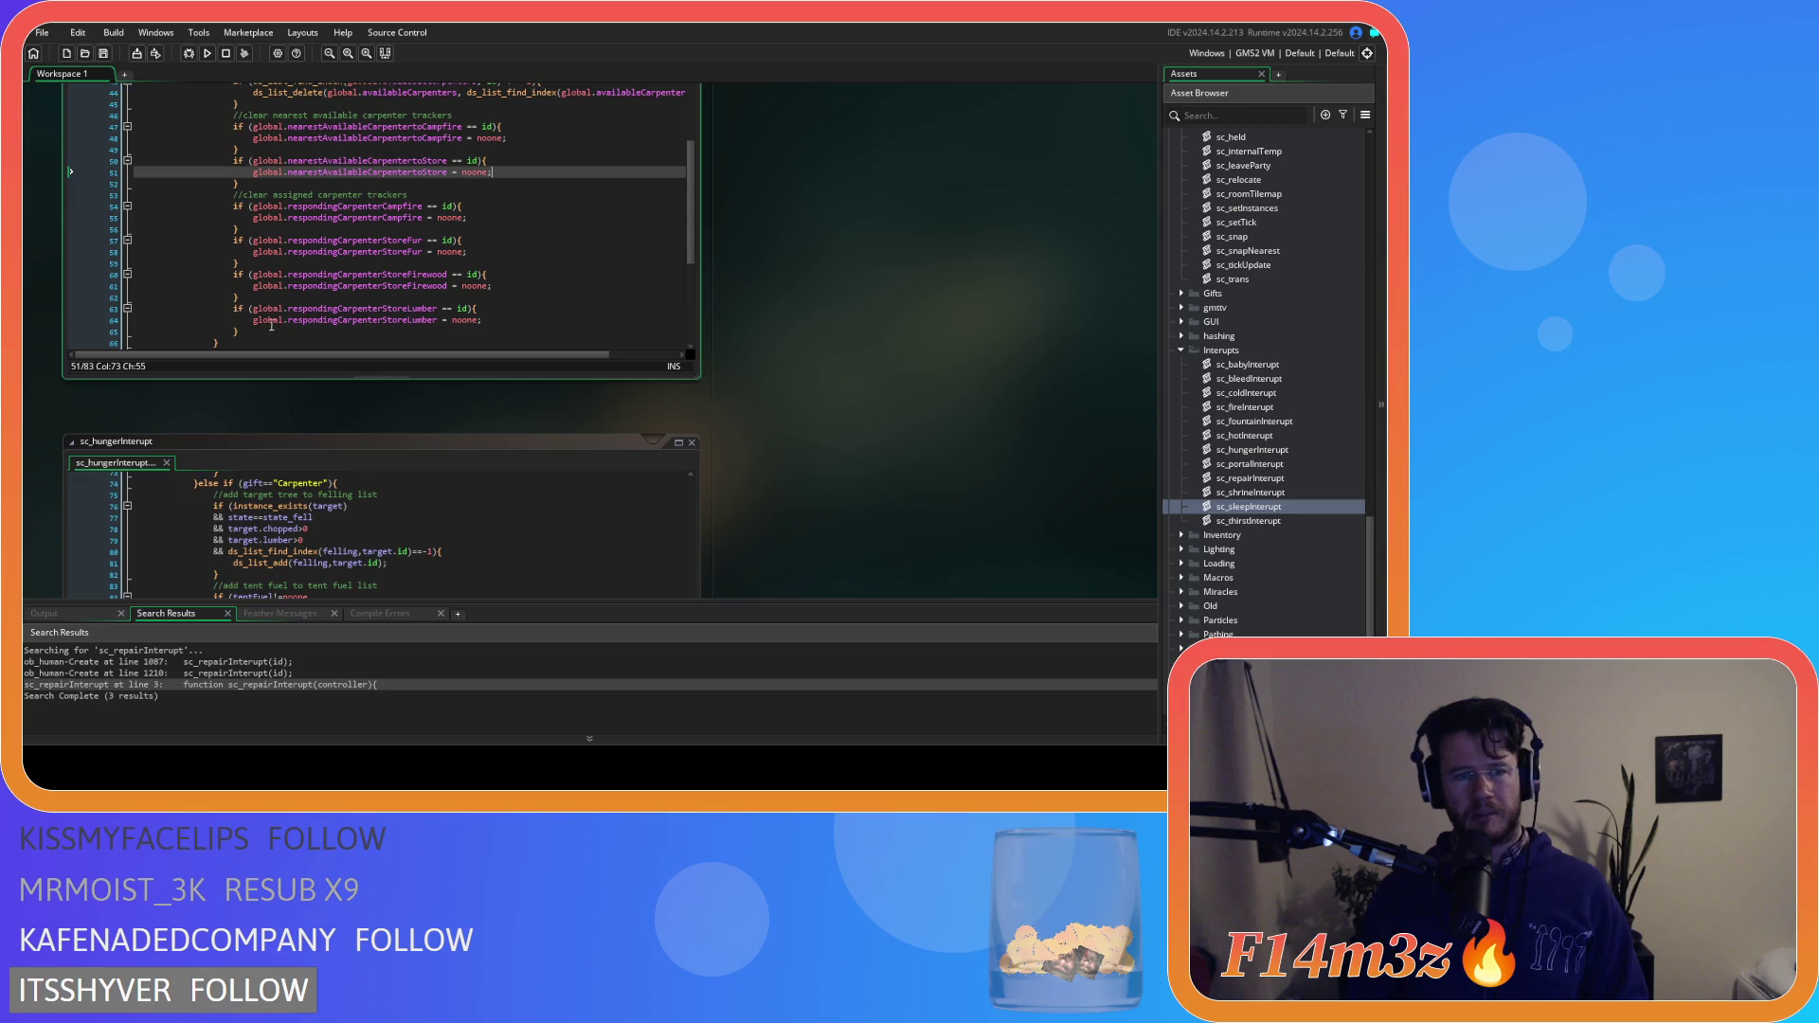
# Select and copy the assigned-carpenter tracker blocks on lines 53–65
pyautogui.moveTo(238, 331); pyautogui.dragTo(234, 194)
pyautogui.scroll(2, 752, 286)
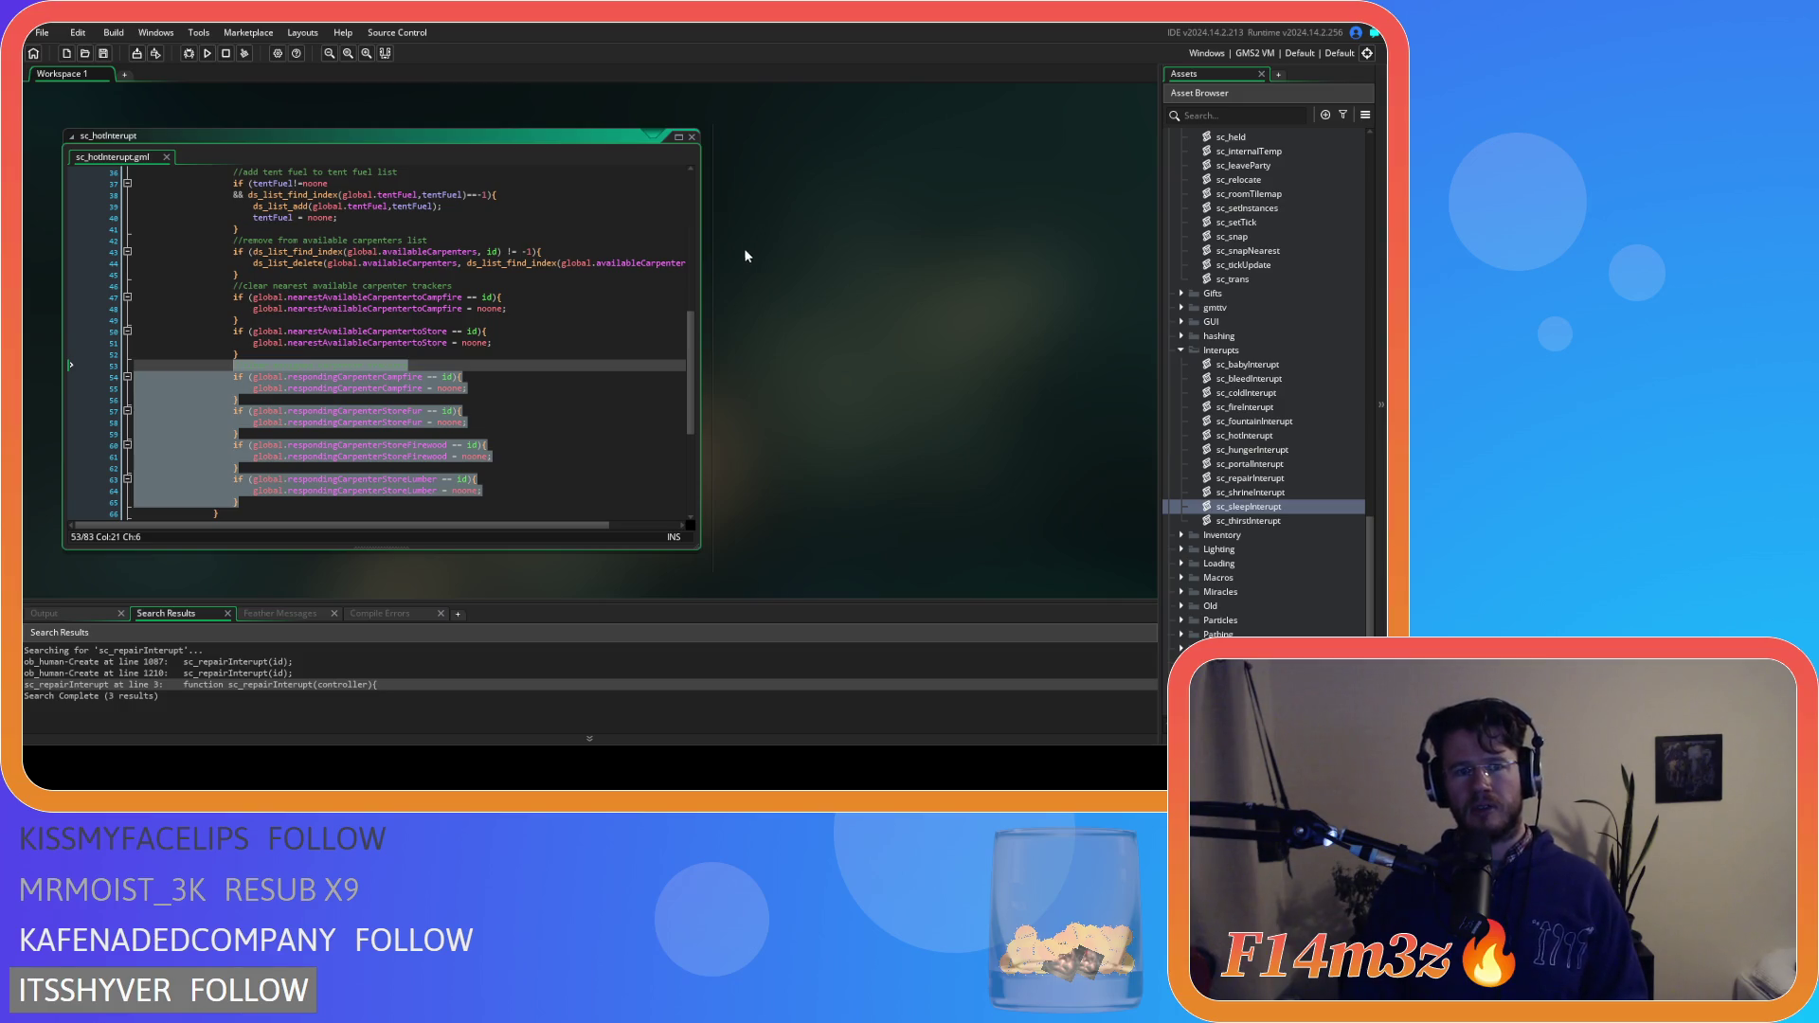
pyautogui.scroll(-3, 820, 394)
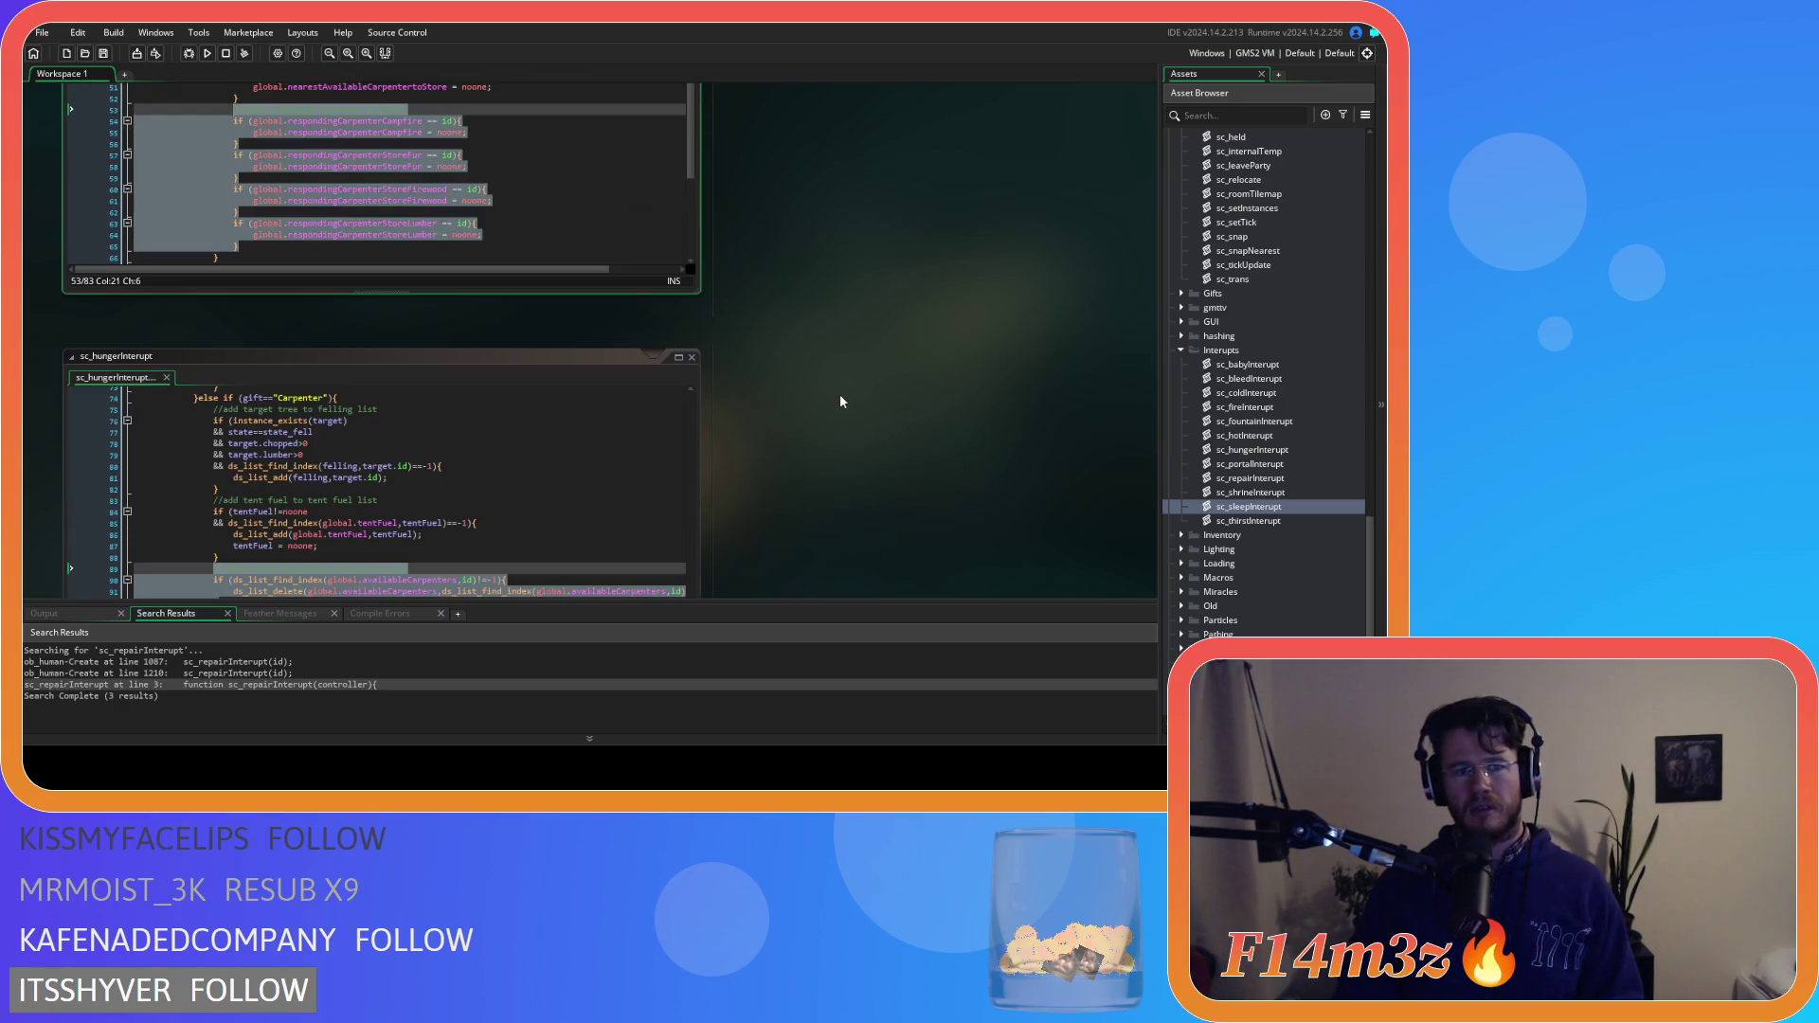
pyautogui.scroll(3, 839, 402)
pyautogui.rightClick(364, 417)
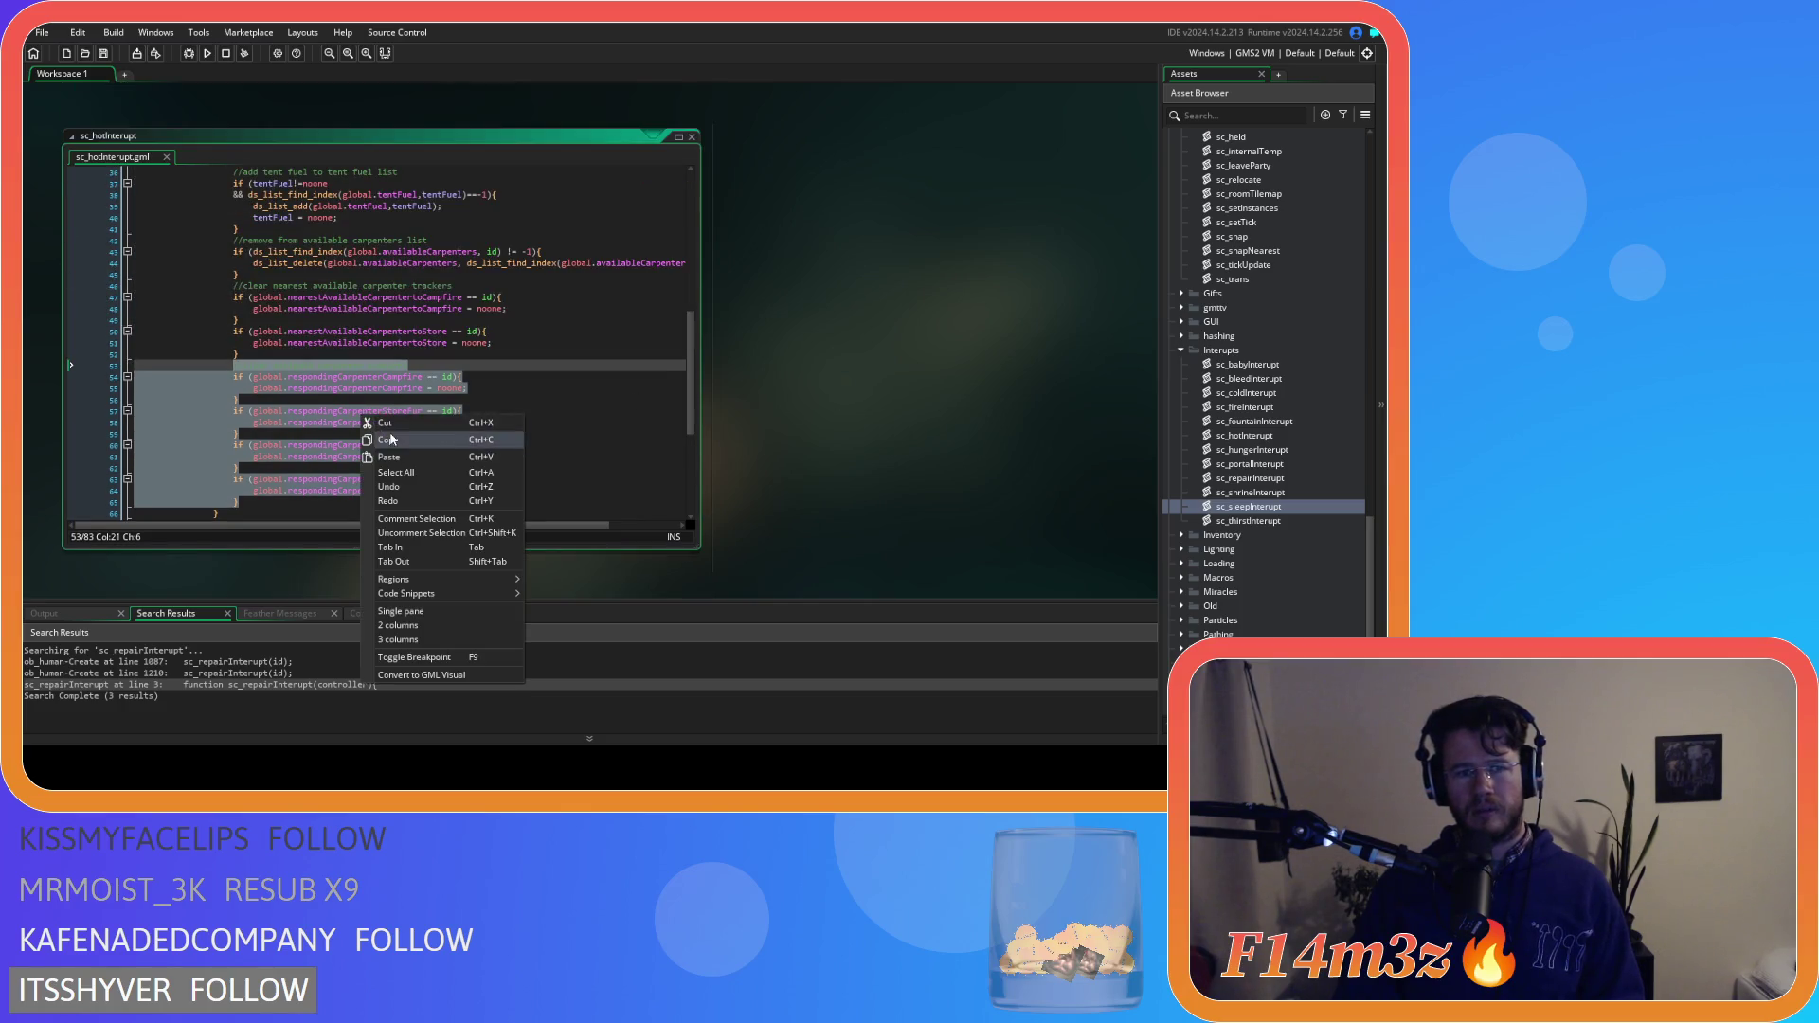
pyautogui.click(392, 439)
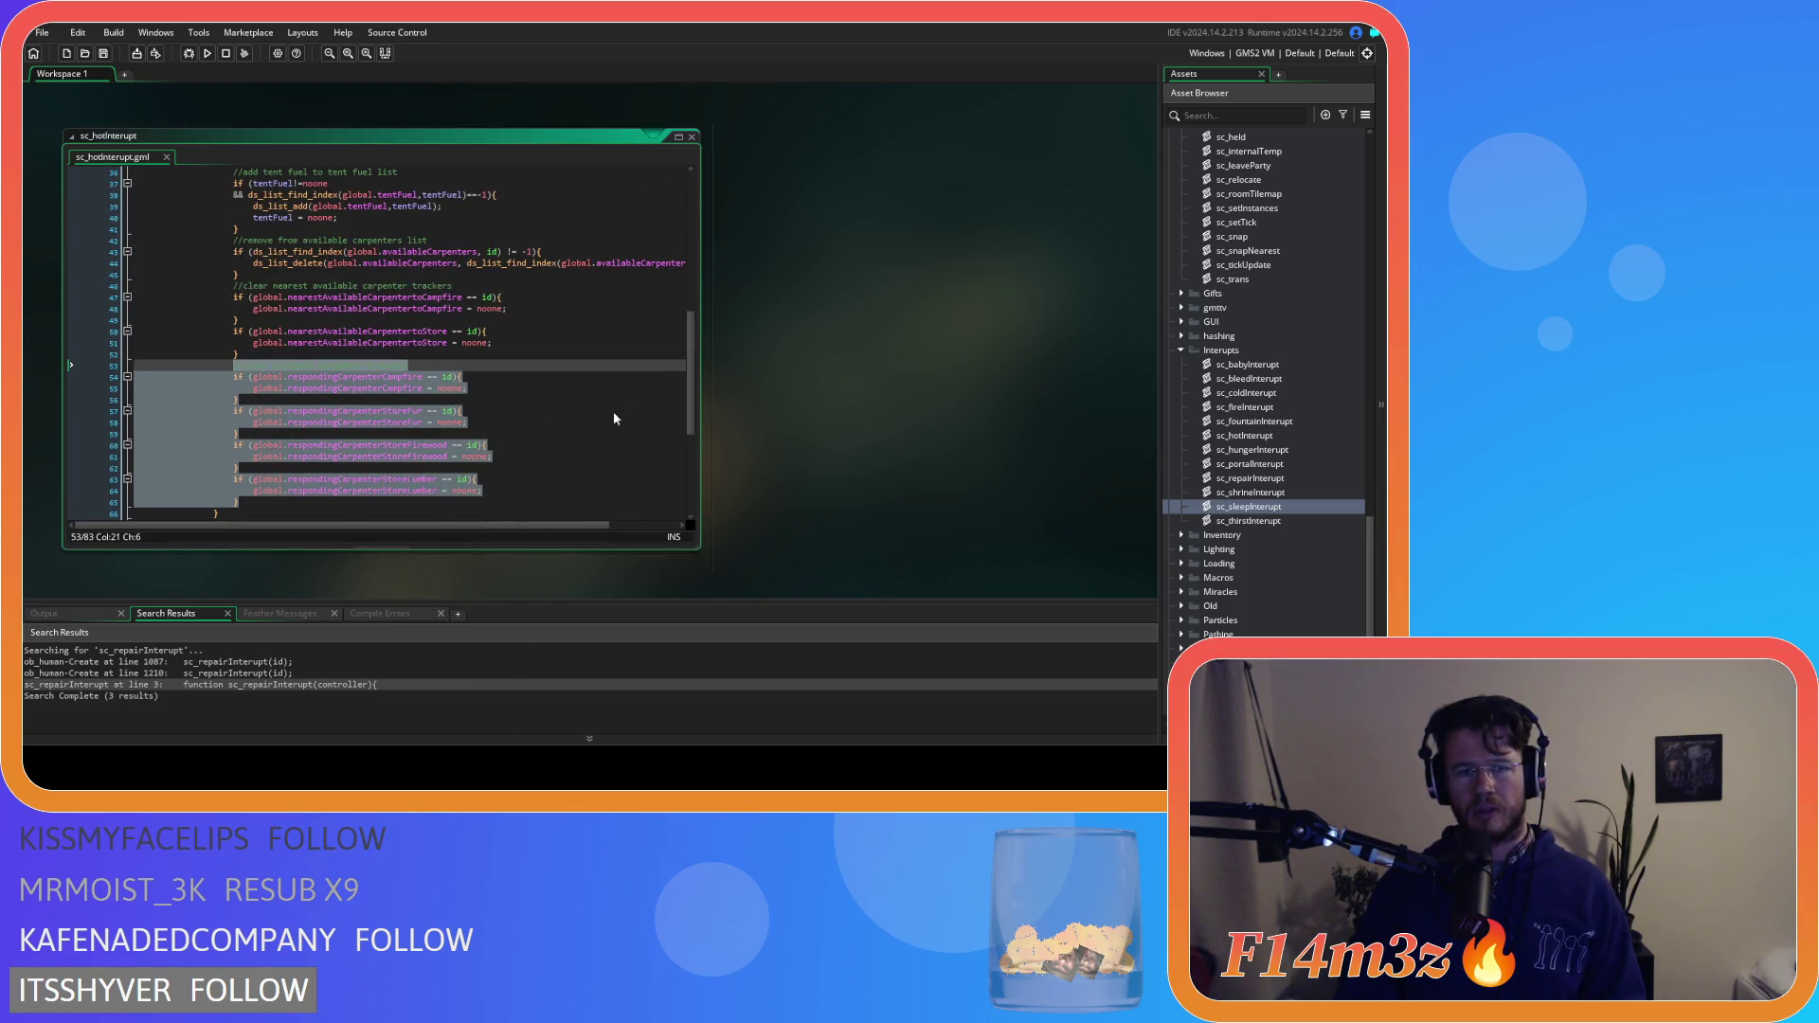
# Copy the tracker selection again and review sc_hotInterupt's carpenter tracker resets
pyautogui.scroll(-3, 729, 404)
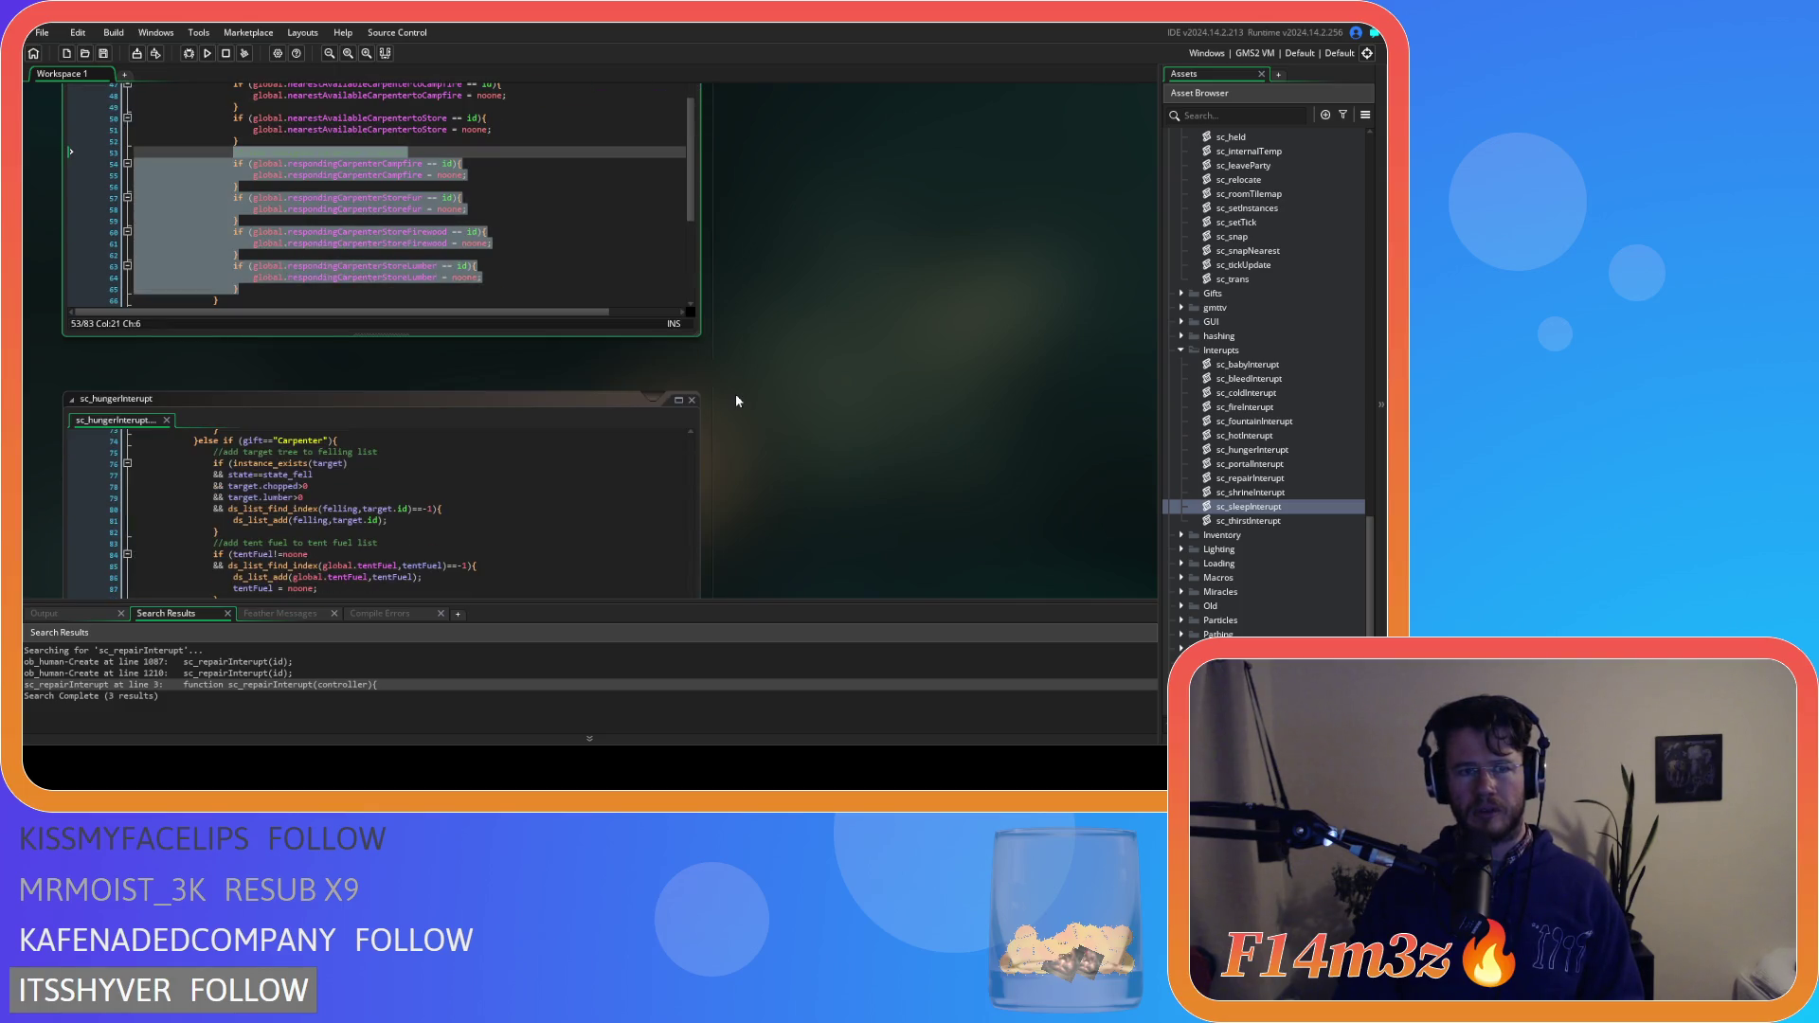
pyautogui.scroll(3, 736, 400)
pyautogui.scroll(-3, 736, 400)
pyautogui.scroll(1, 736, 400)
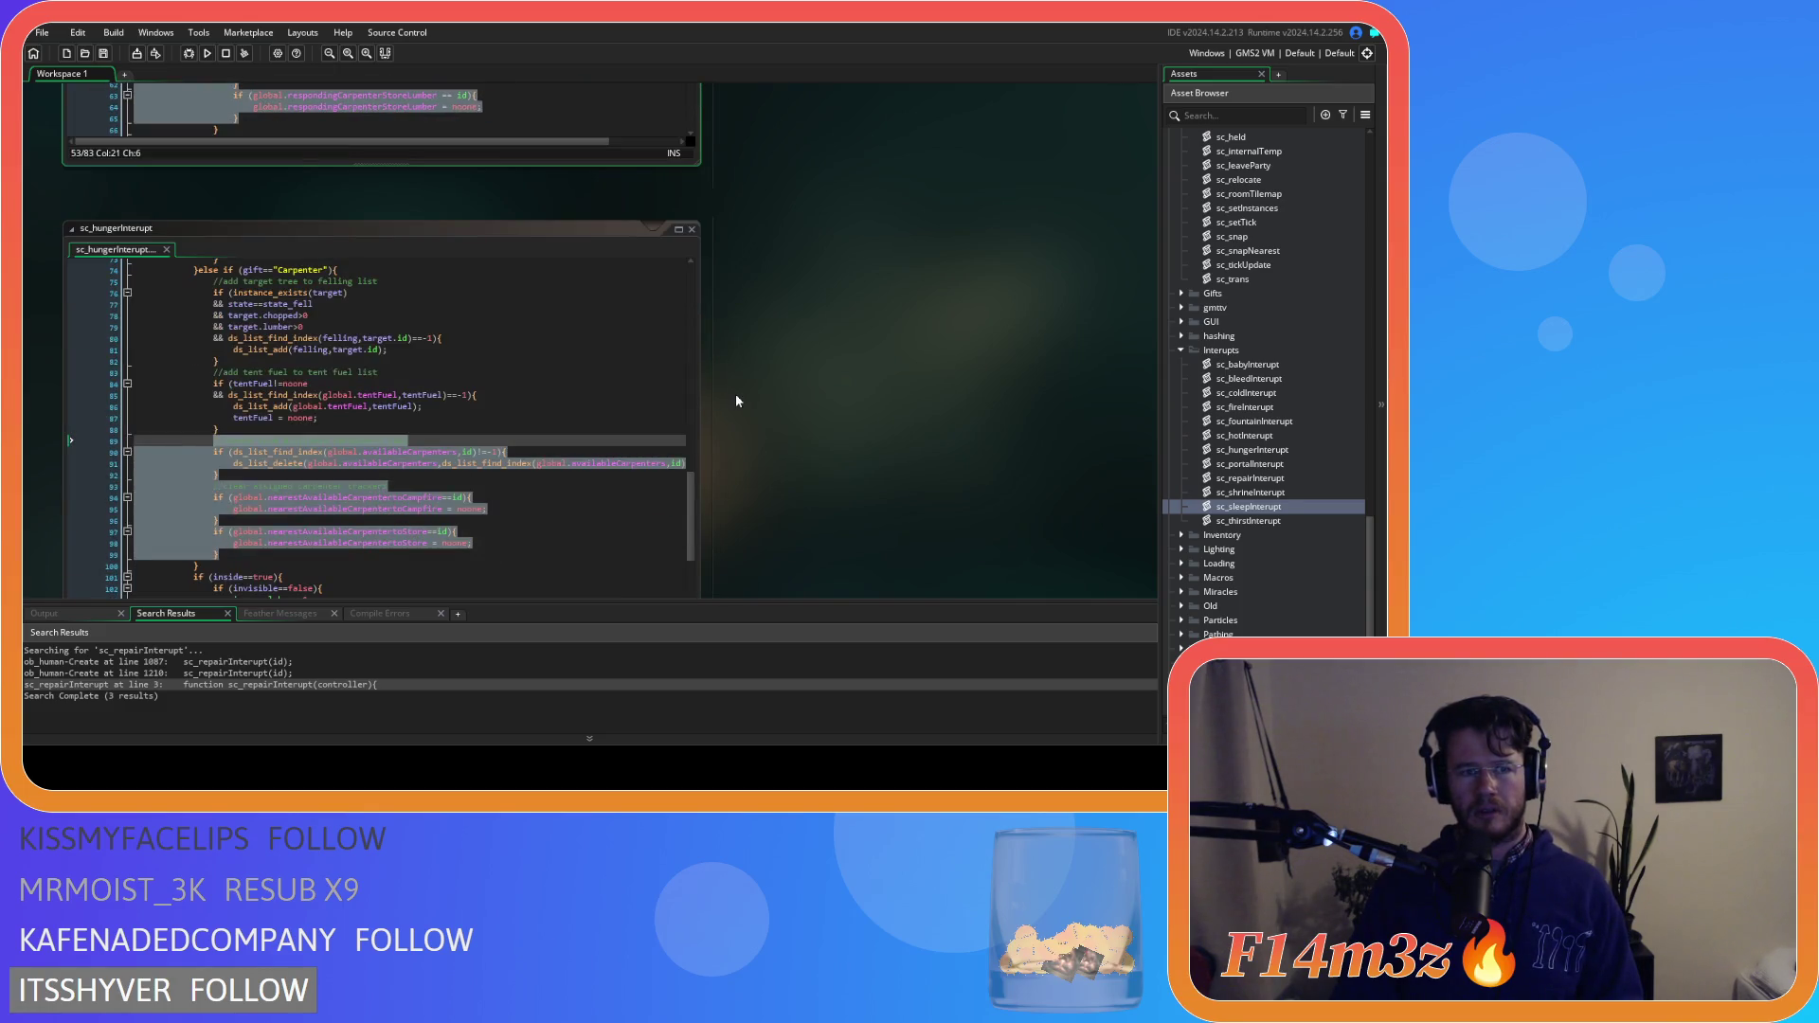
pyautogui.scroll(1, 736, 401)
pyautogui.rightClick(361, 312)
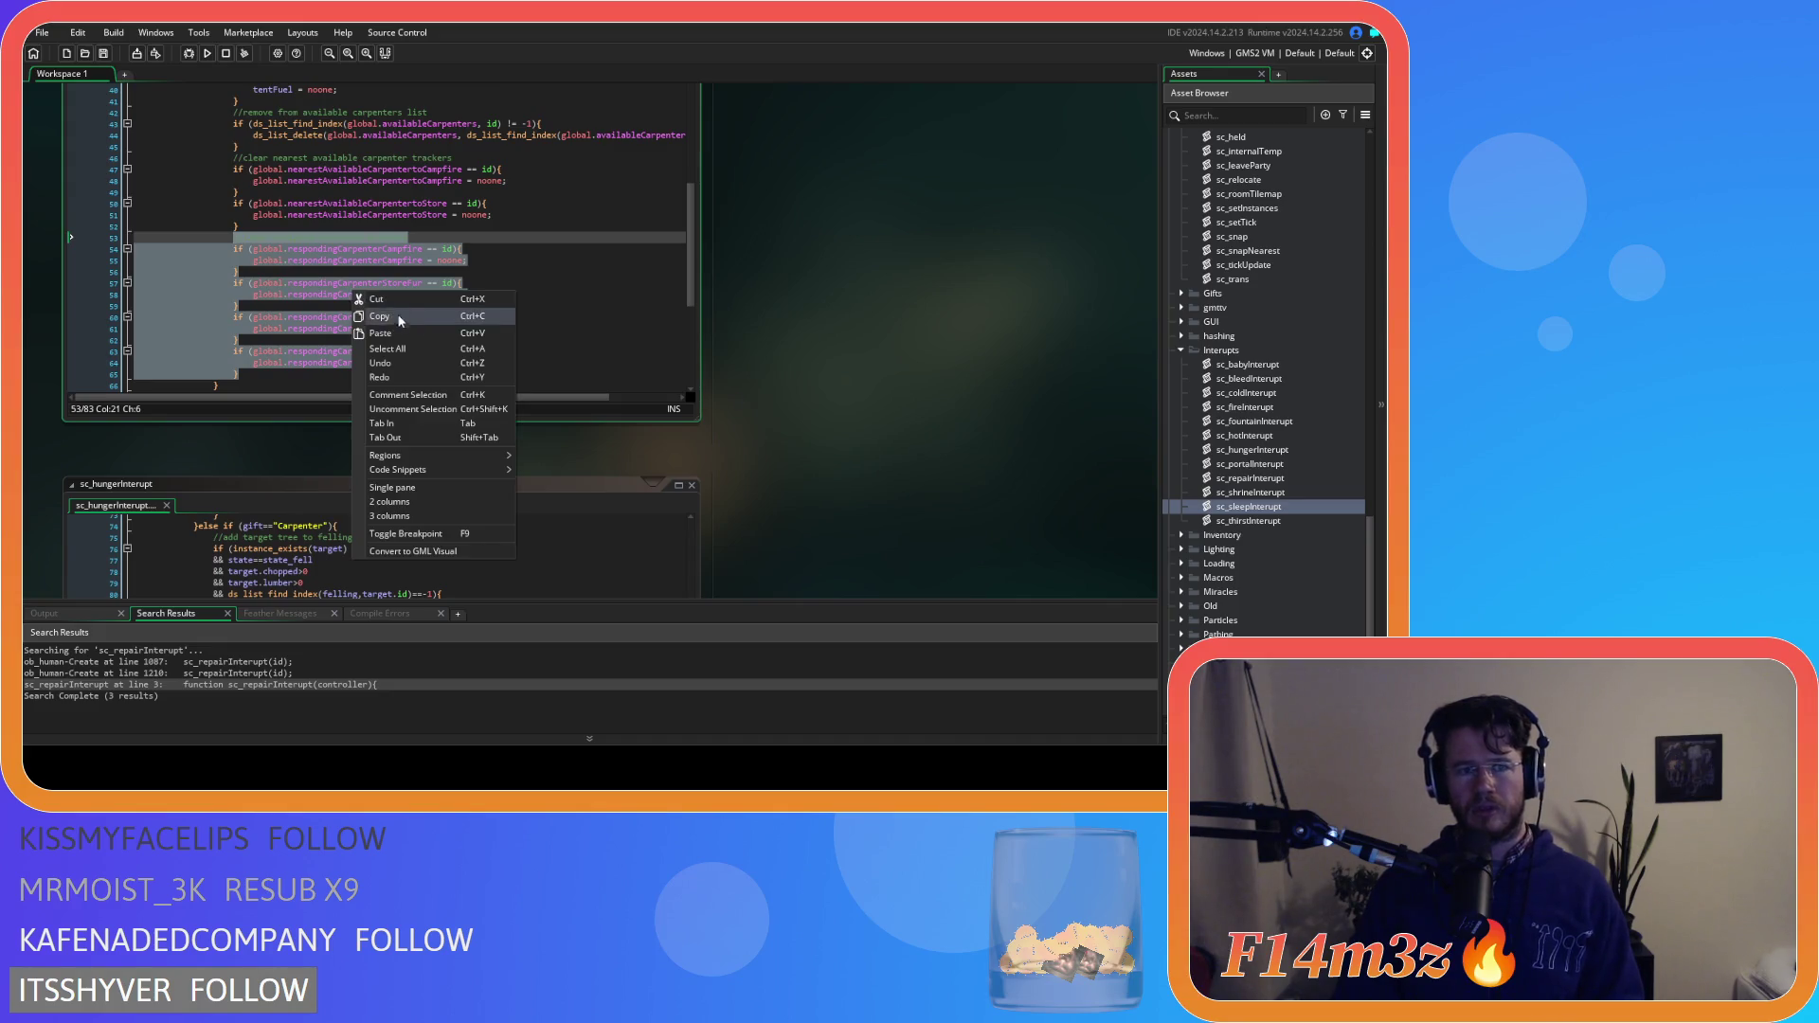
pyautogui.click(435, 311)
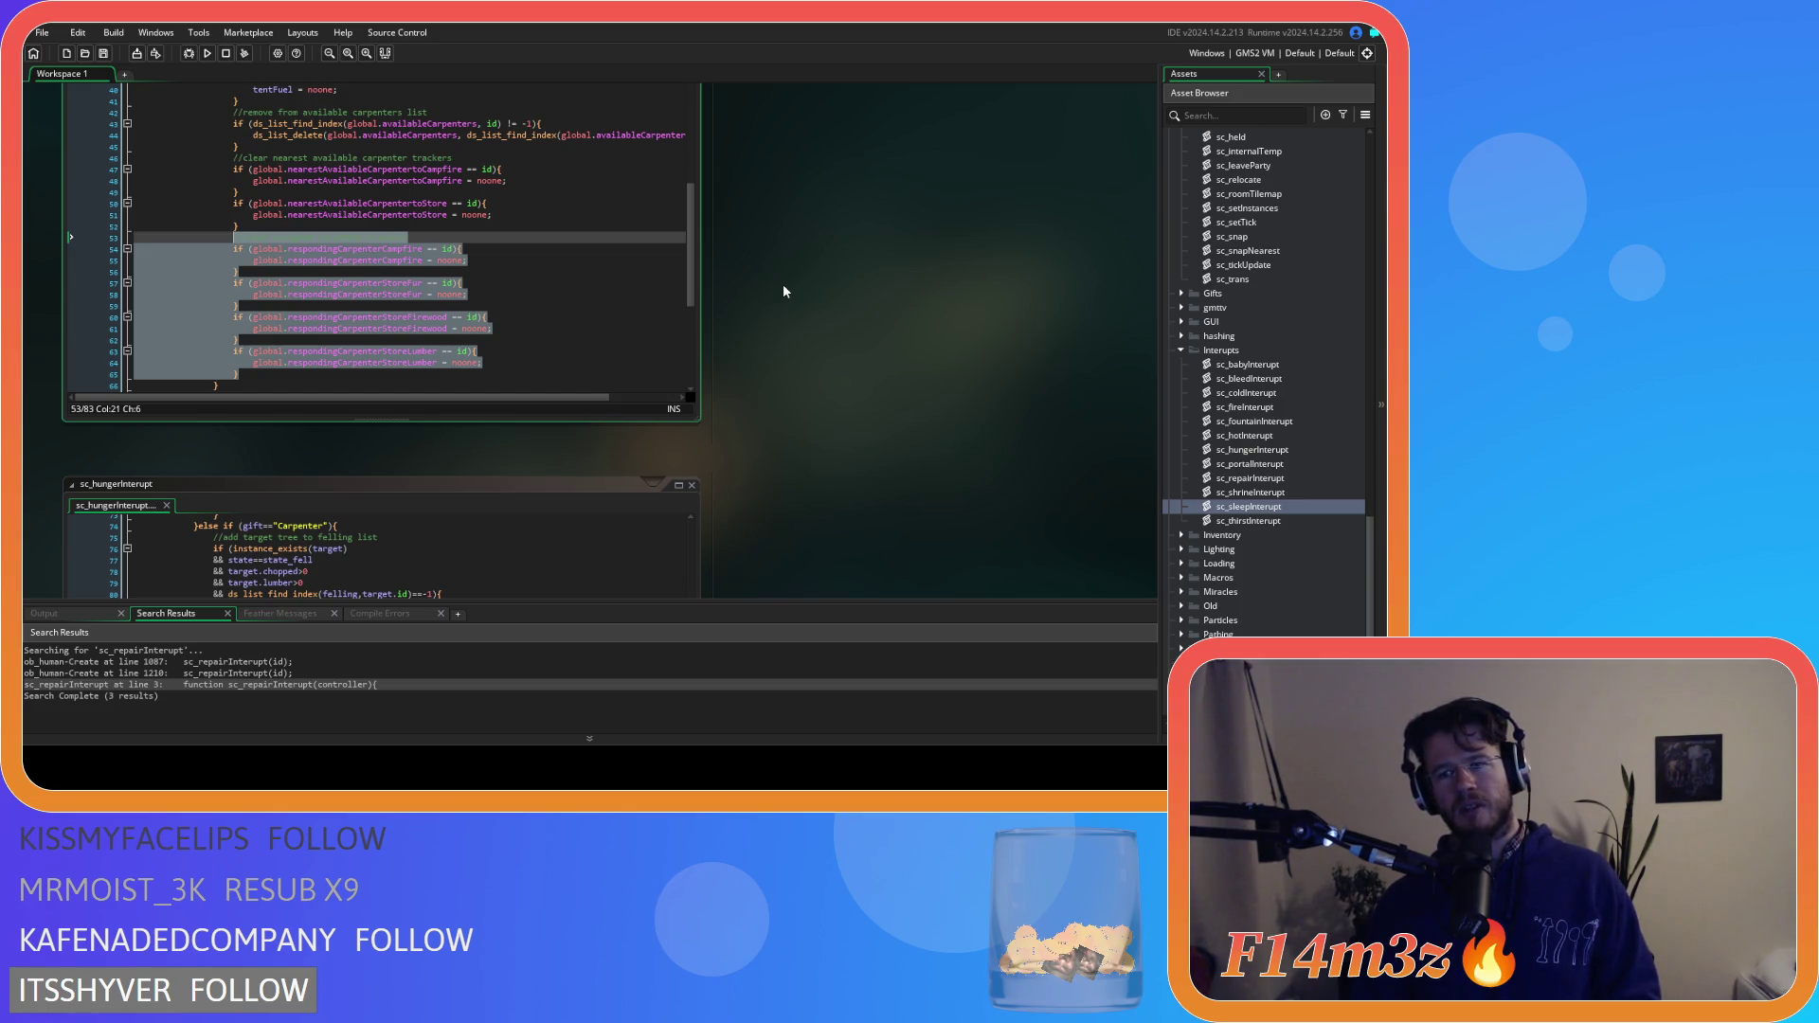
pyautogui.rightClick(281, 293)
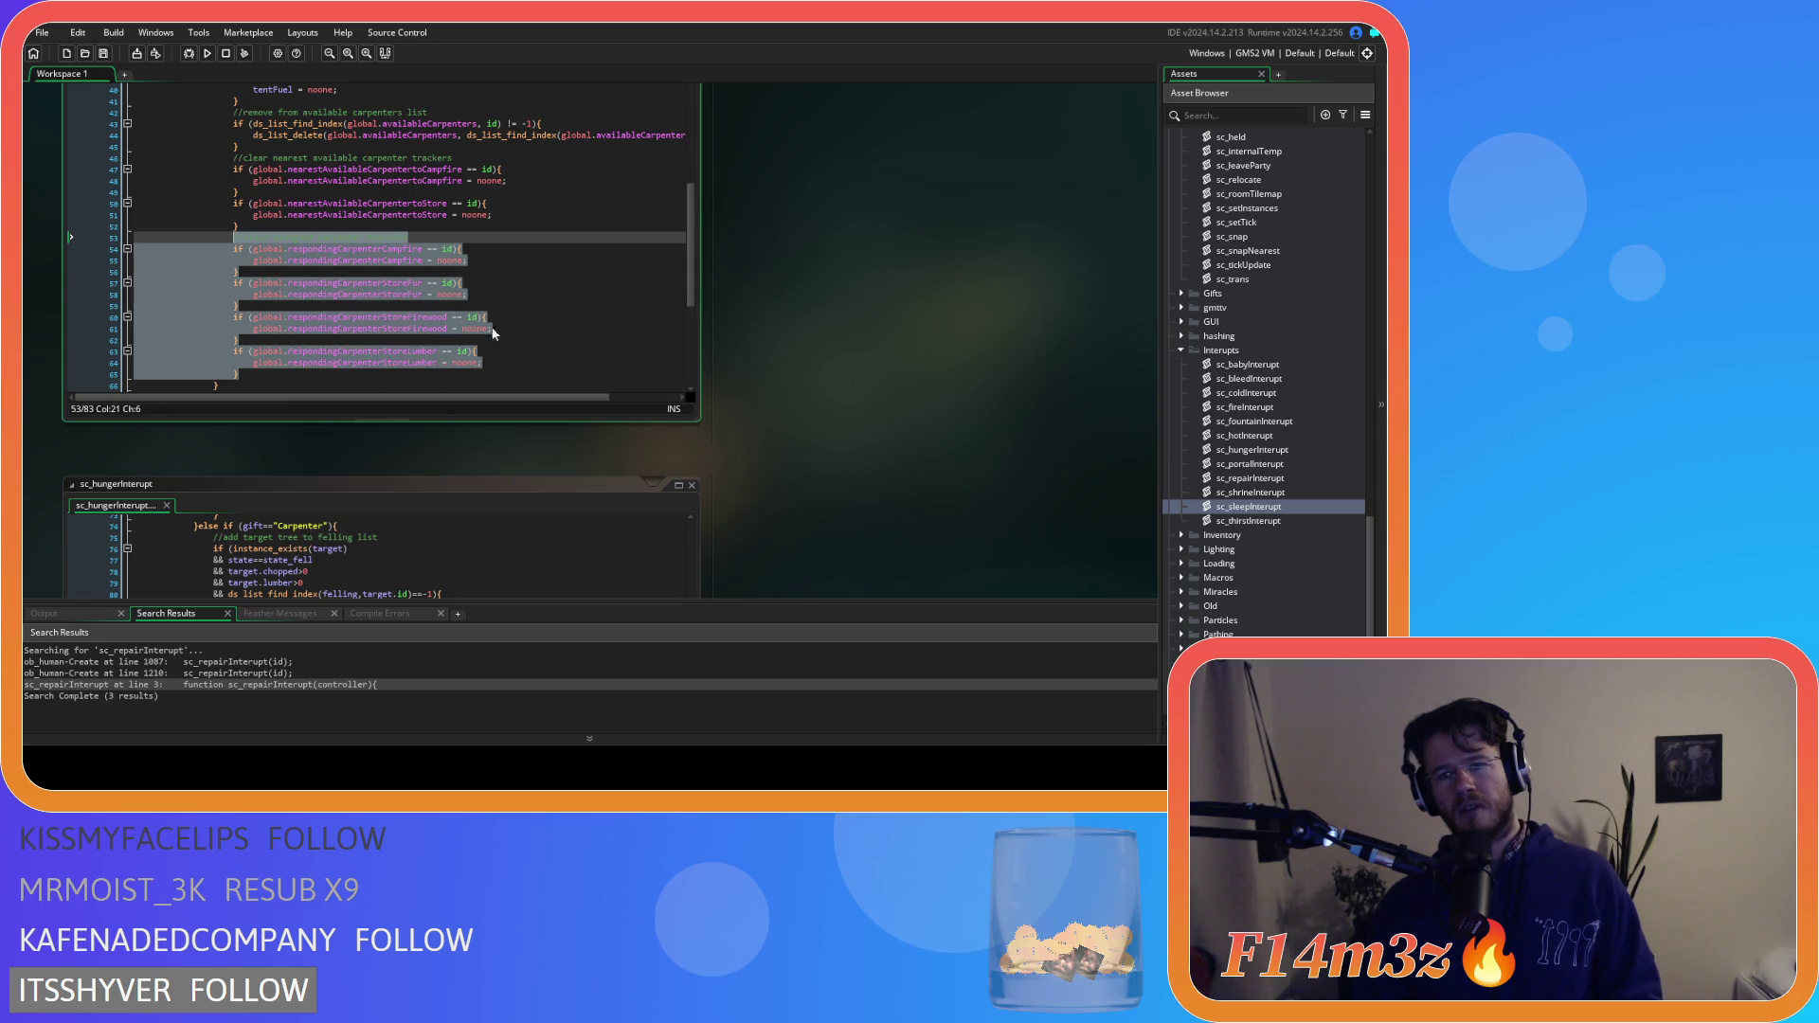
pyautogui.scroll(-5, 691, 348)
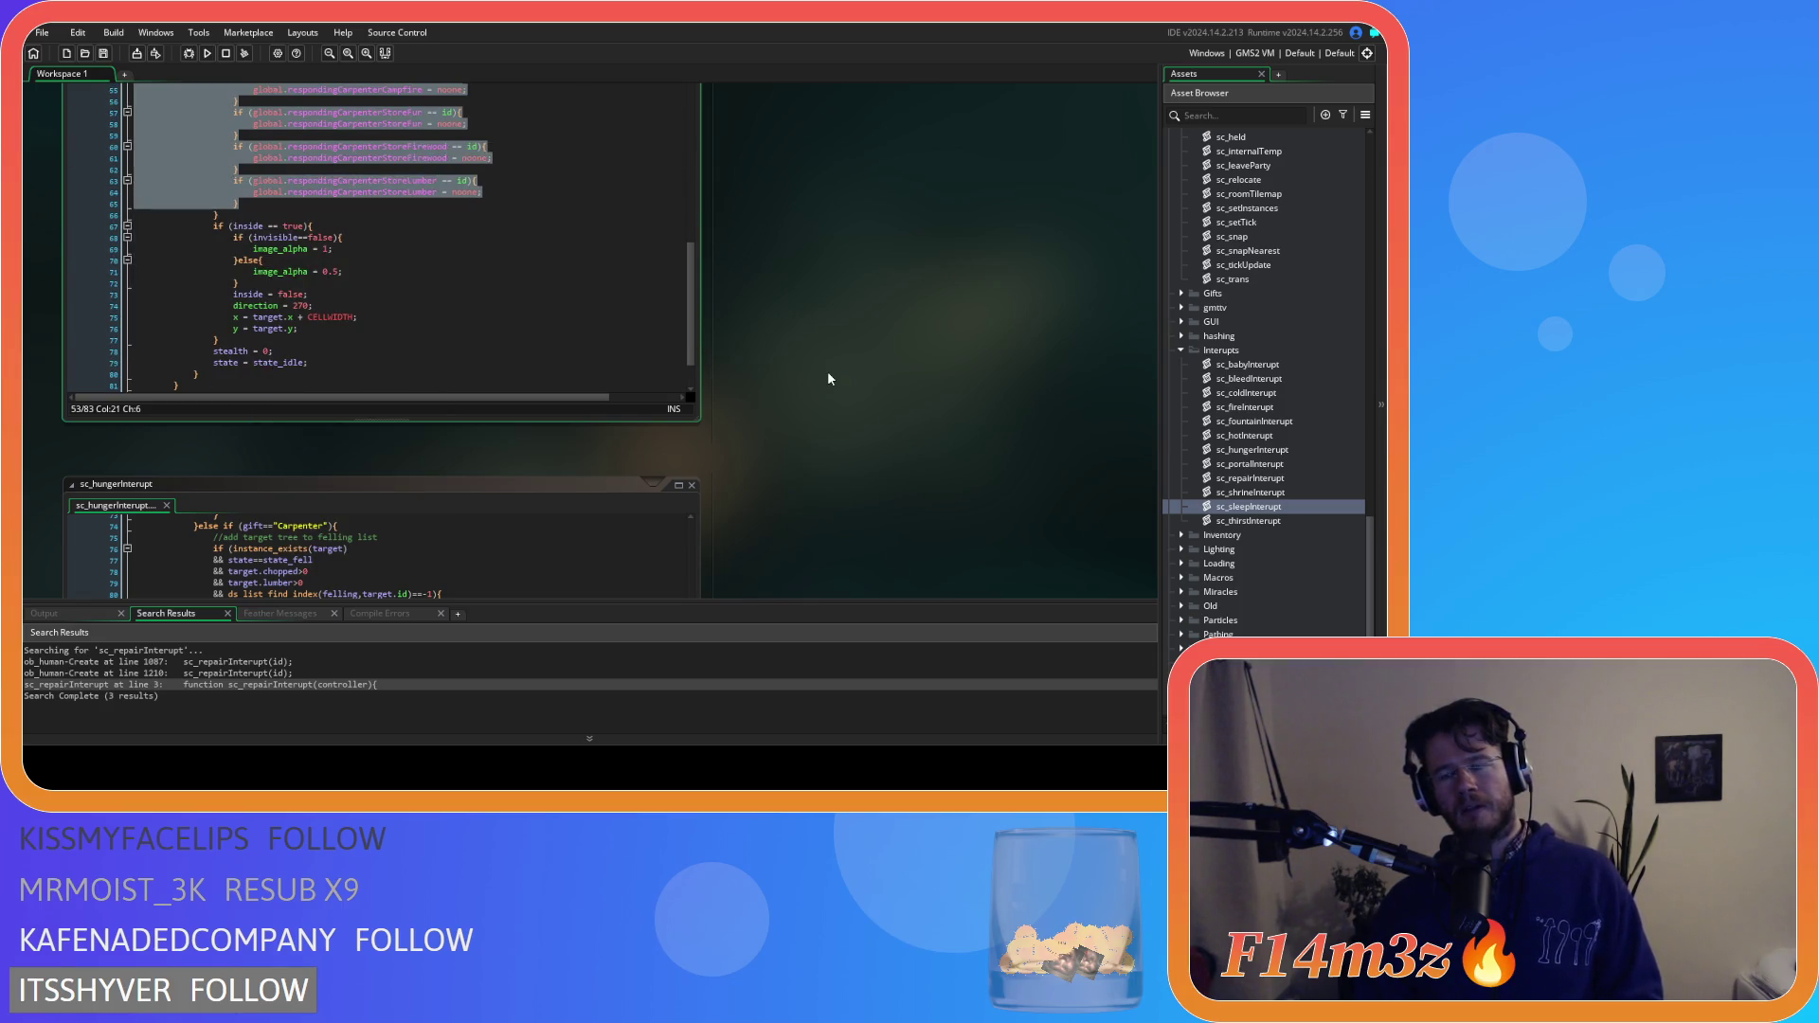
pyautogui.scroll(3, 827, 372)
pyautogui.scroll(-2, 827, 372)
pyautogui.scroll(2, 827, 371)
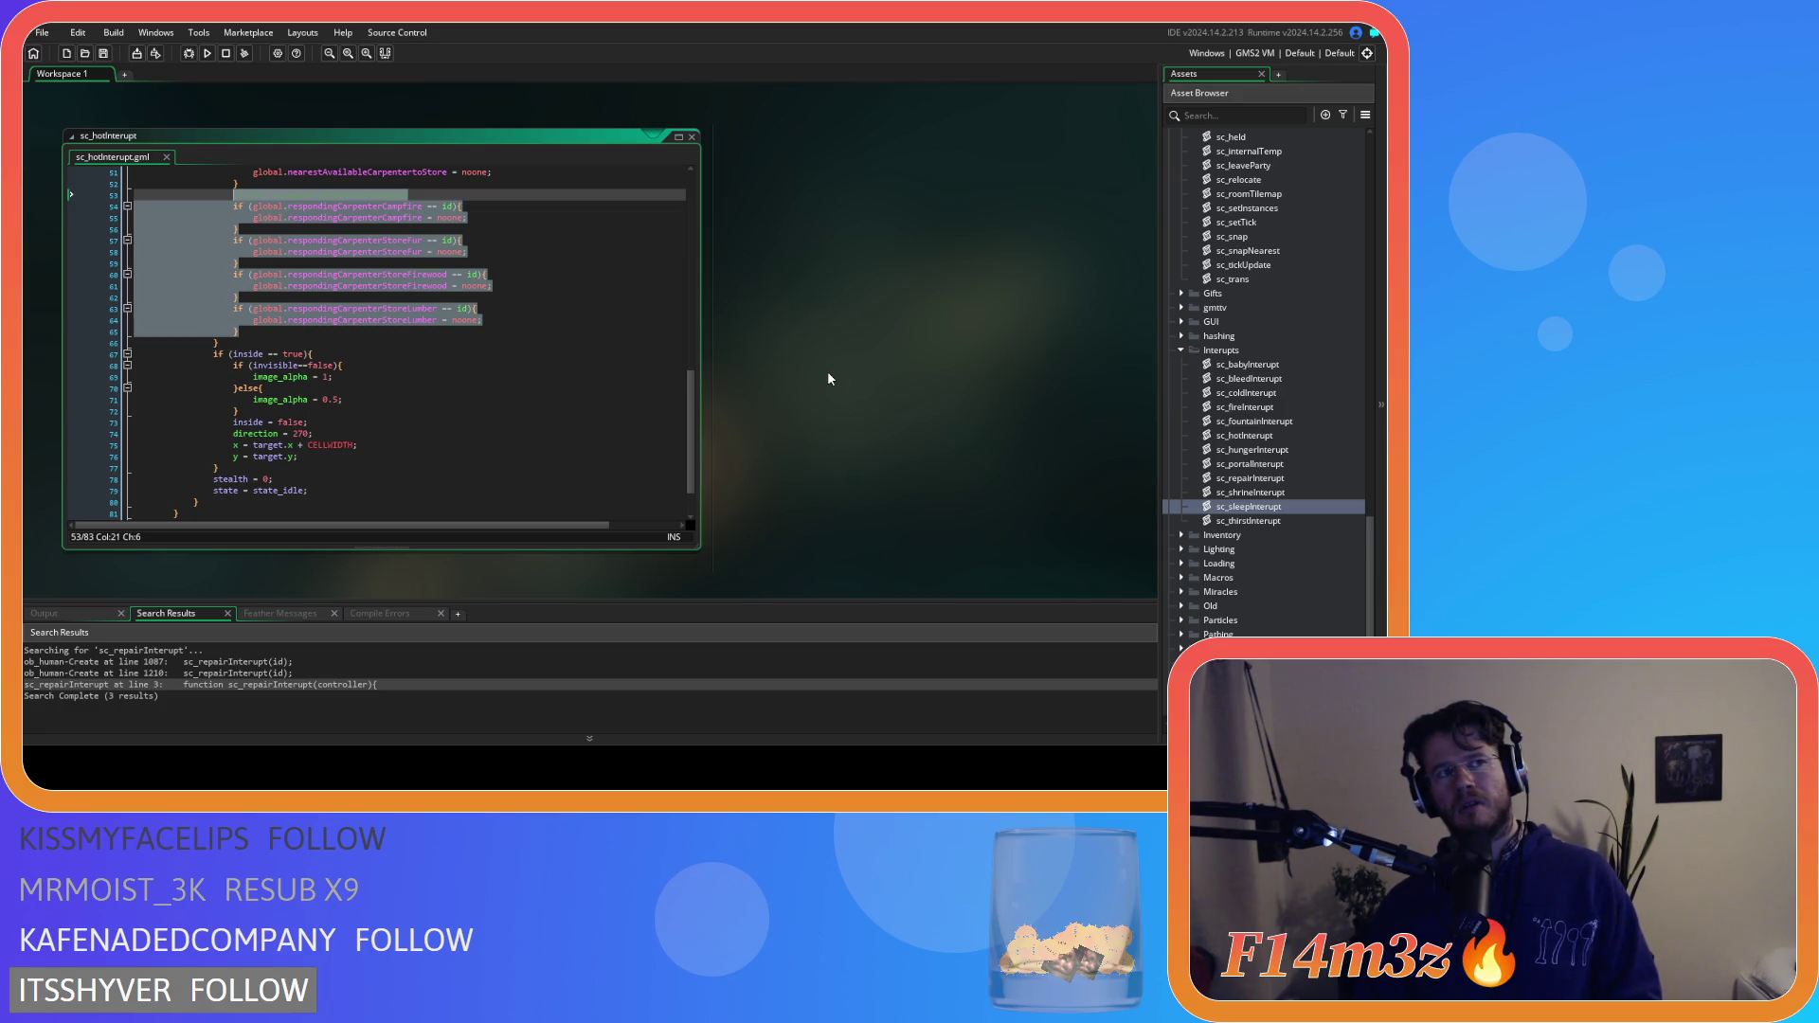
# Select sc_hungerInterupt's tent-fuel block, check sc_repairInterupt's tentFuel line, and open sc_sleepInterupt
pyautogui.scroll(5, 827, 378)
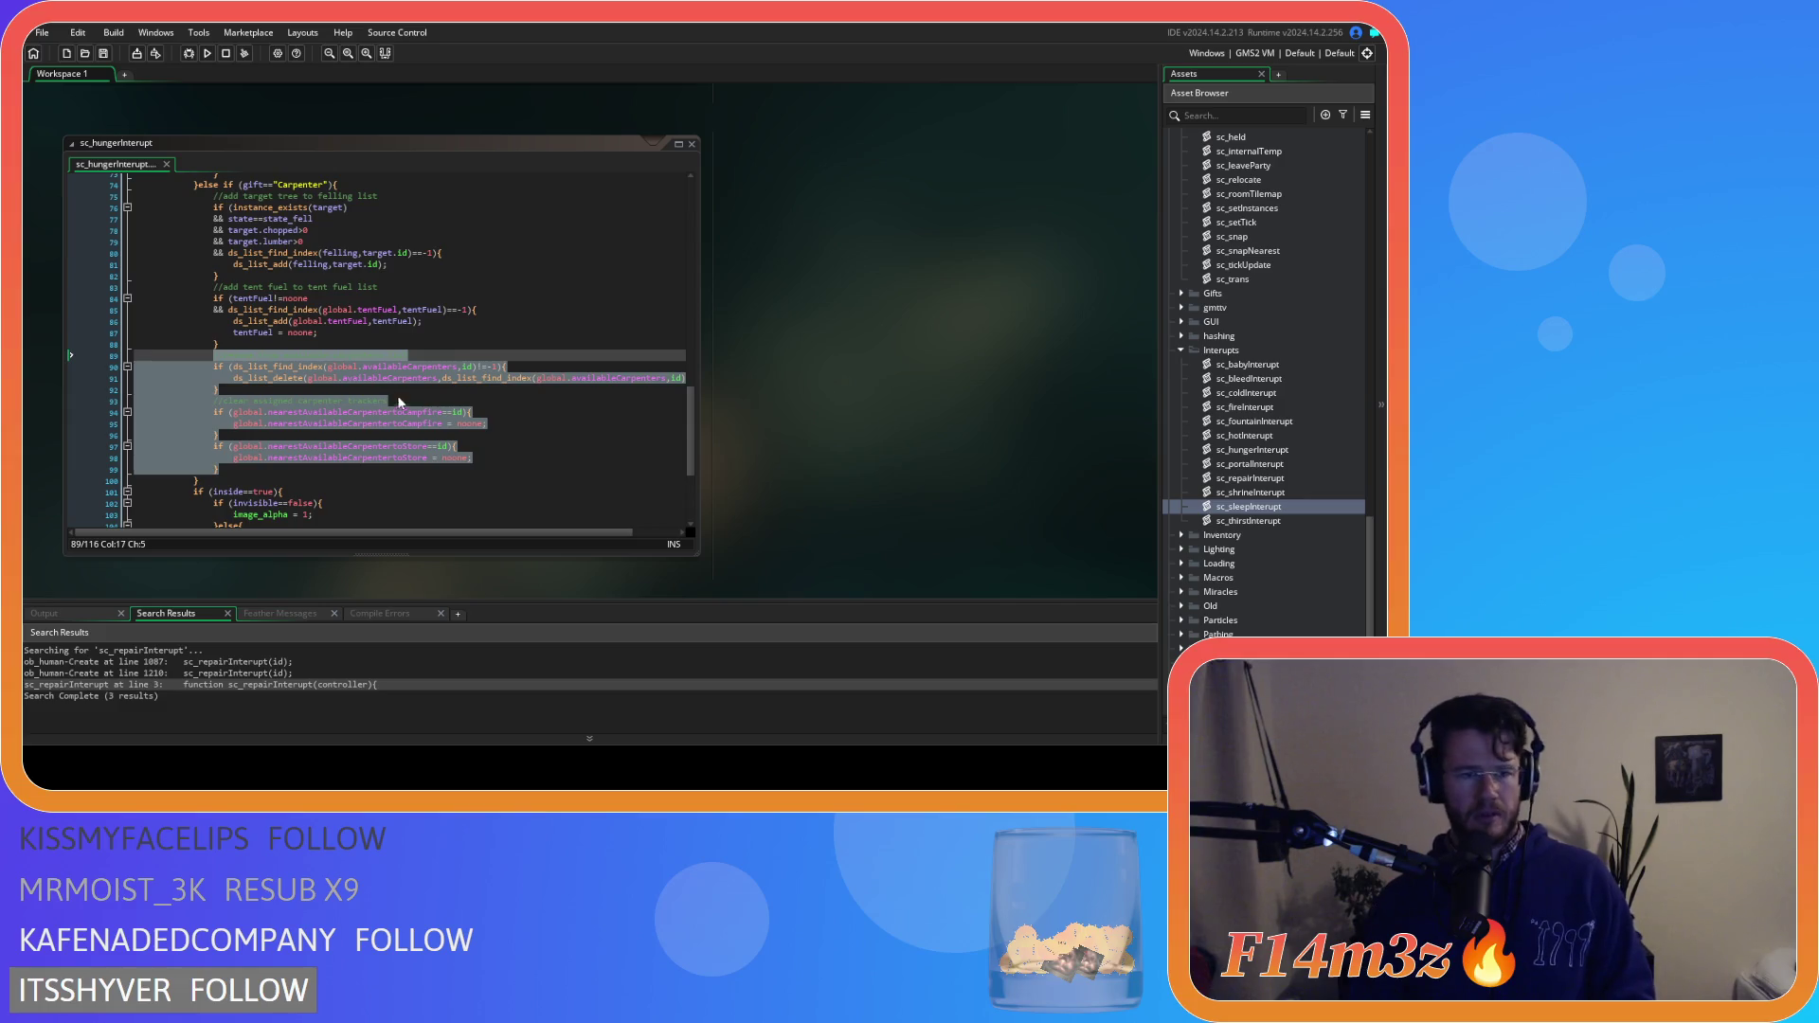
pyautogui.moveTo(214, 355); pyautogui.dragTo(214, 287)
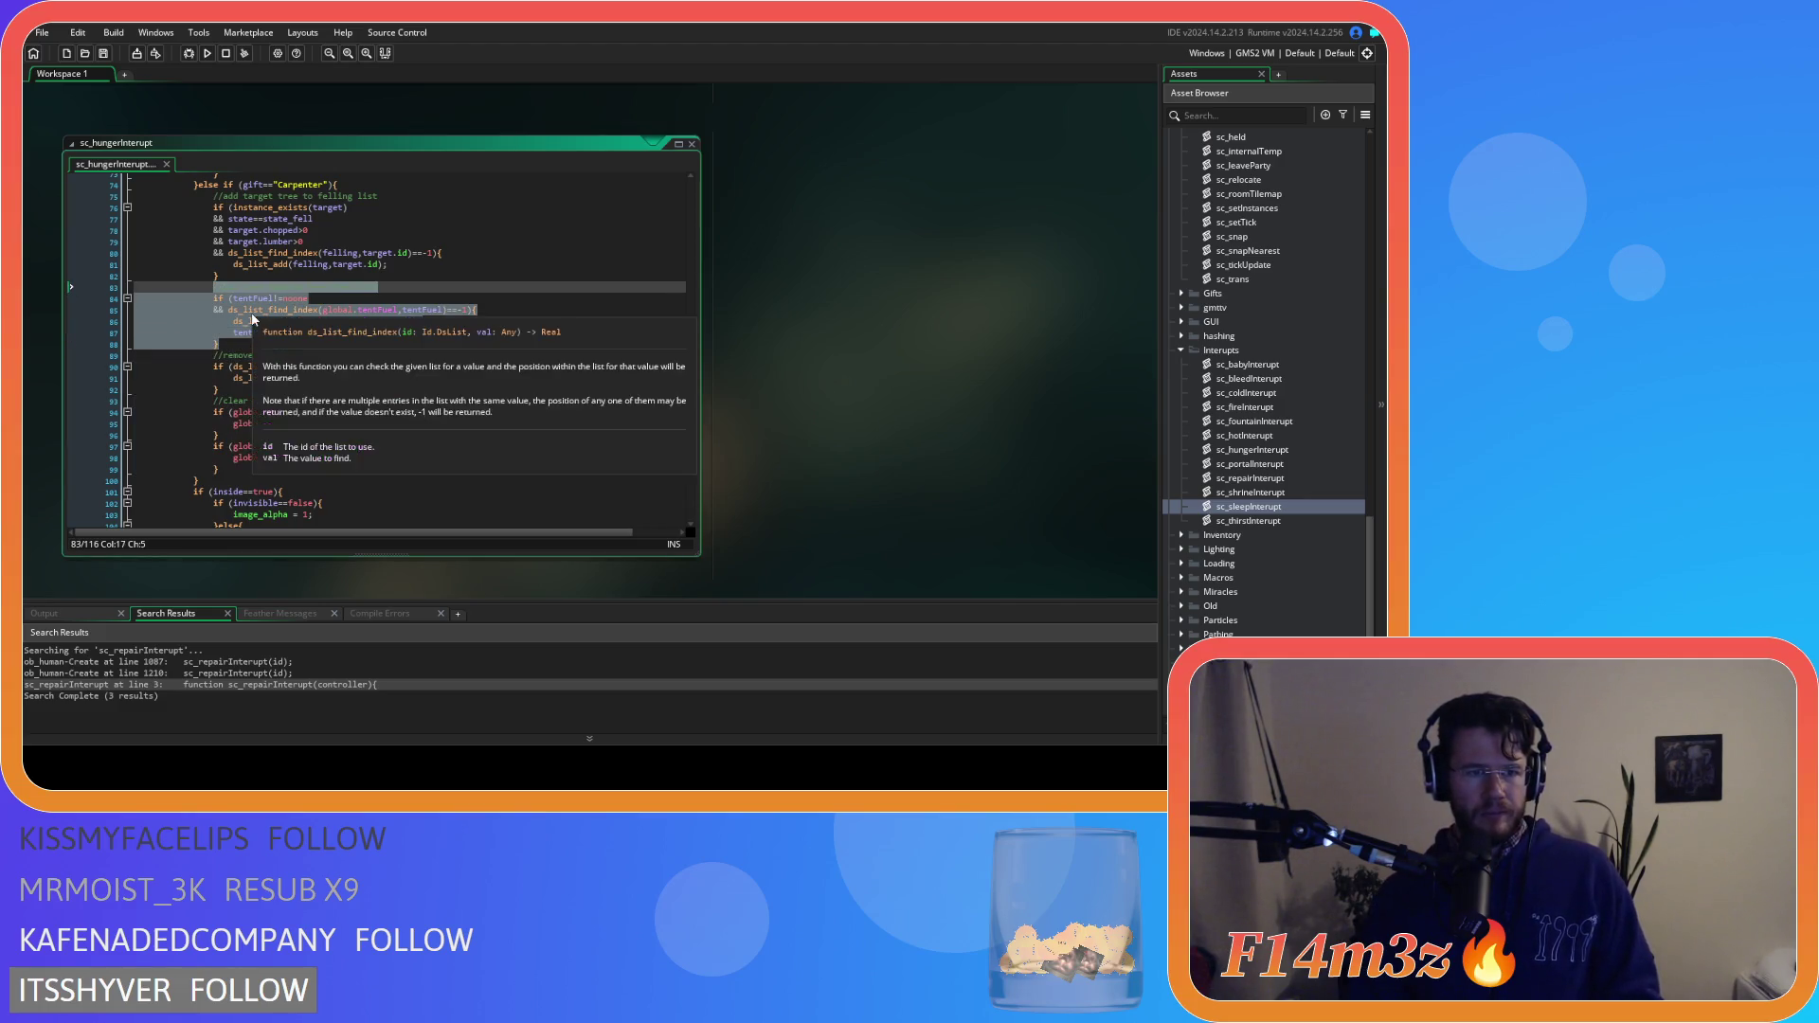
pyautogui.scroll(-5, 868, 361)
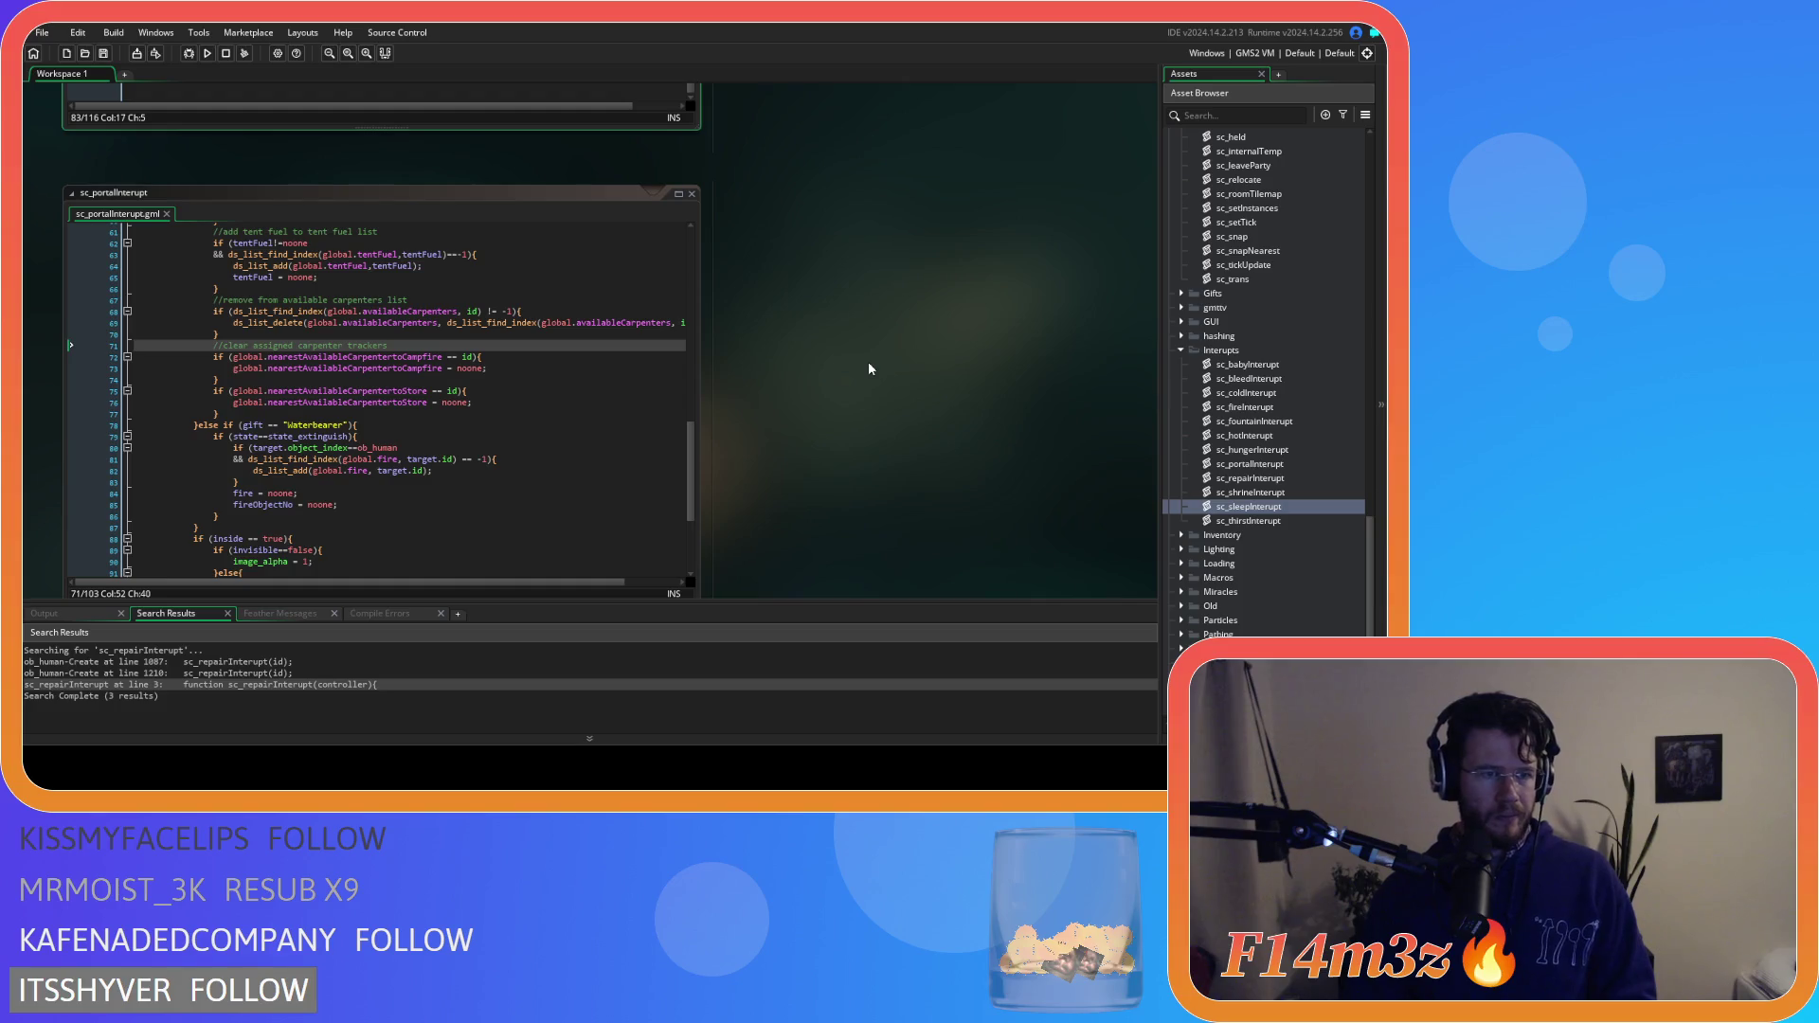
pyautogui.scroll(3, 868, 364)
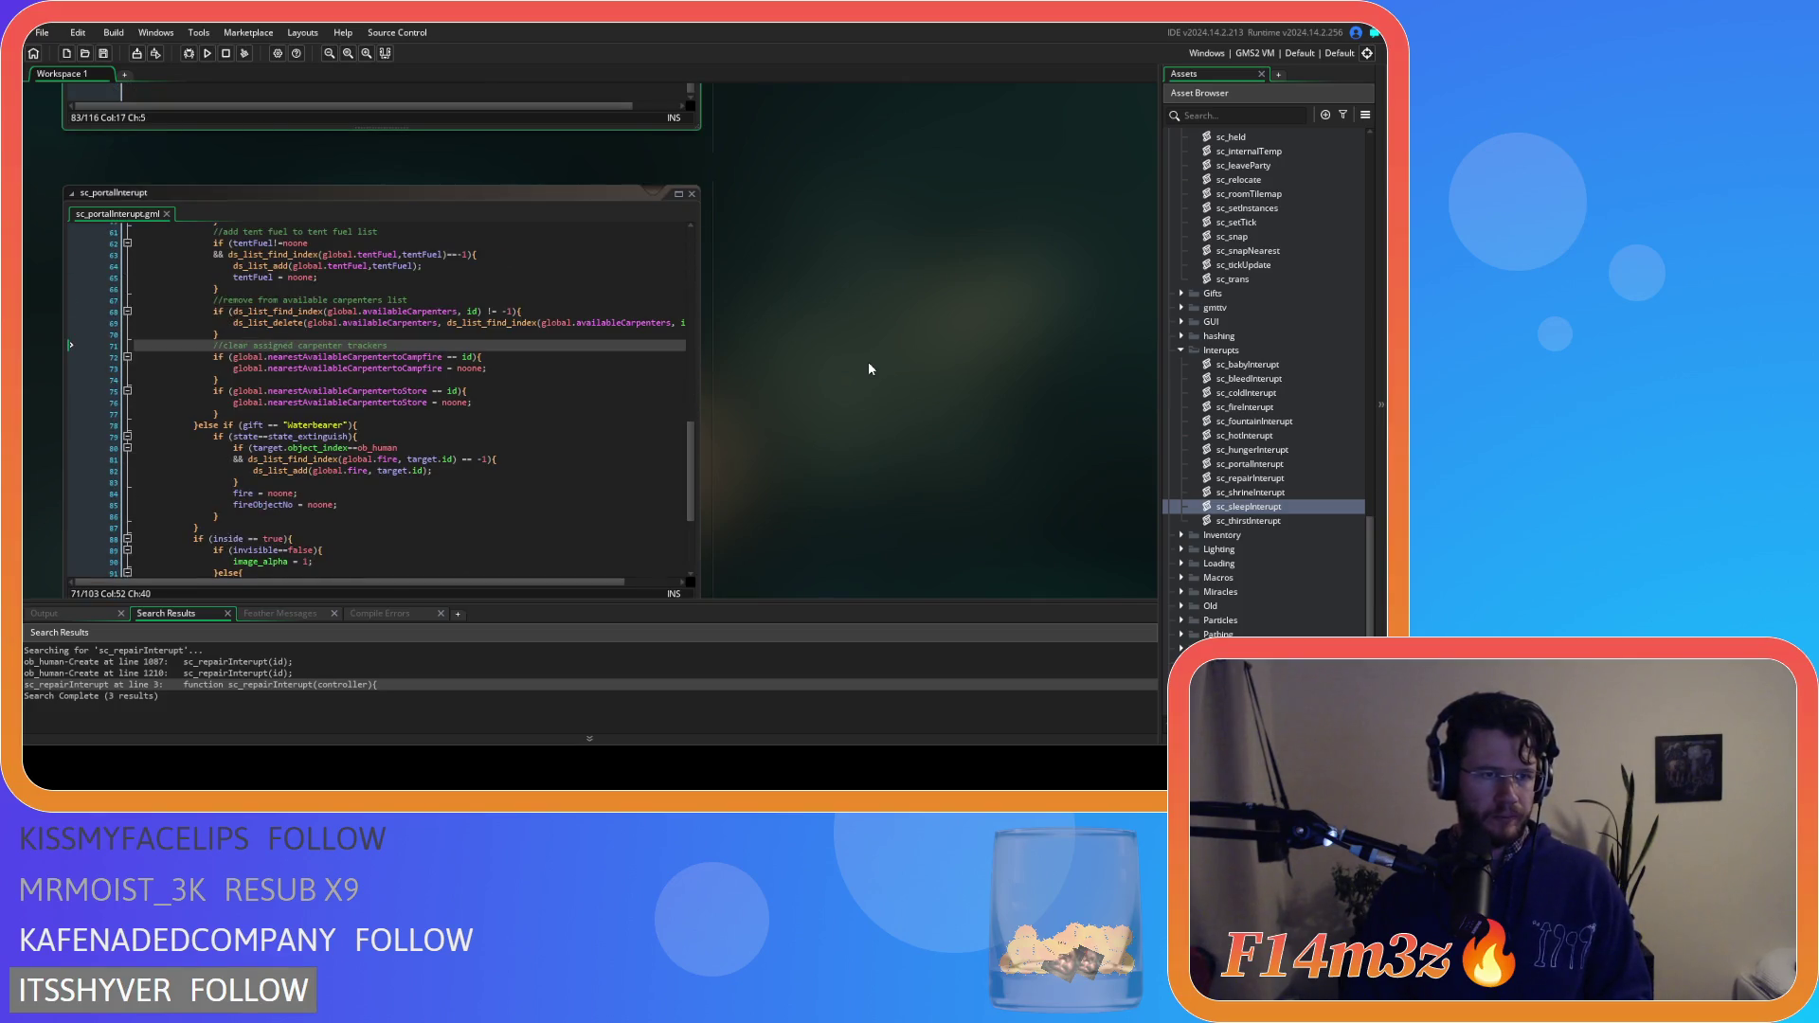
pyautogui.scroll(-5, 870, 368)
pyautogui.click(652, 389)
pyautogui.scroll(-3, 652, 392)
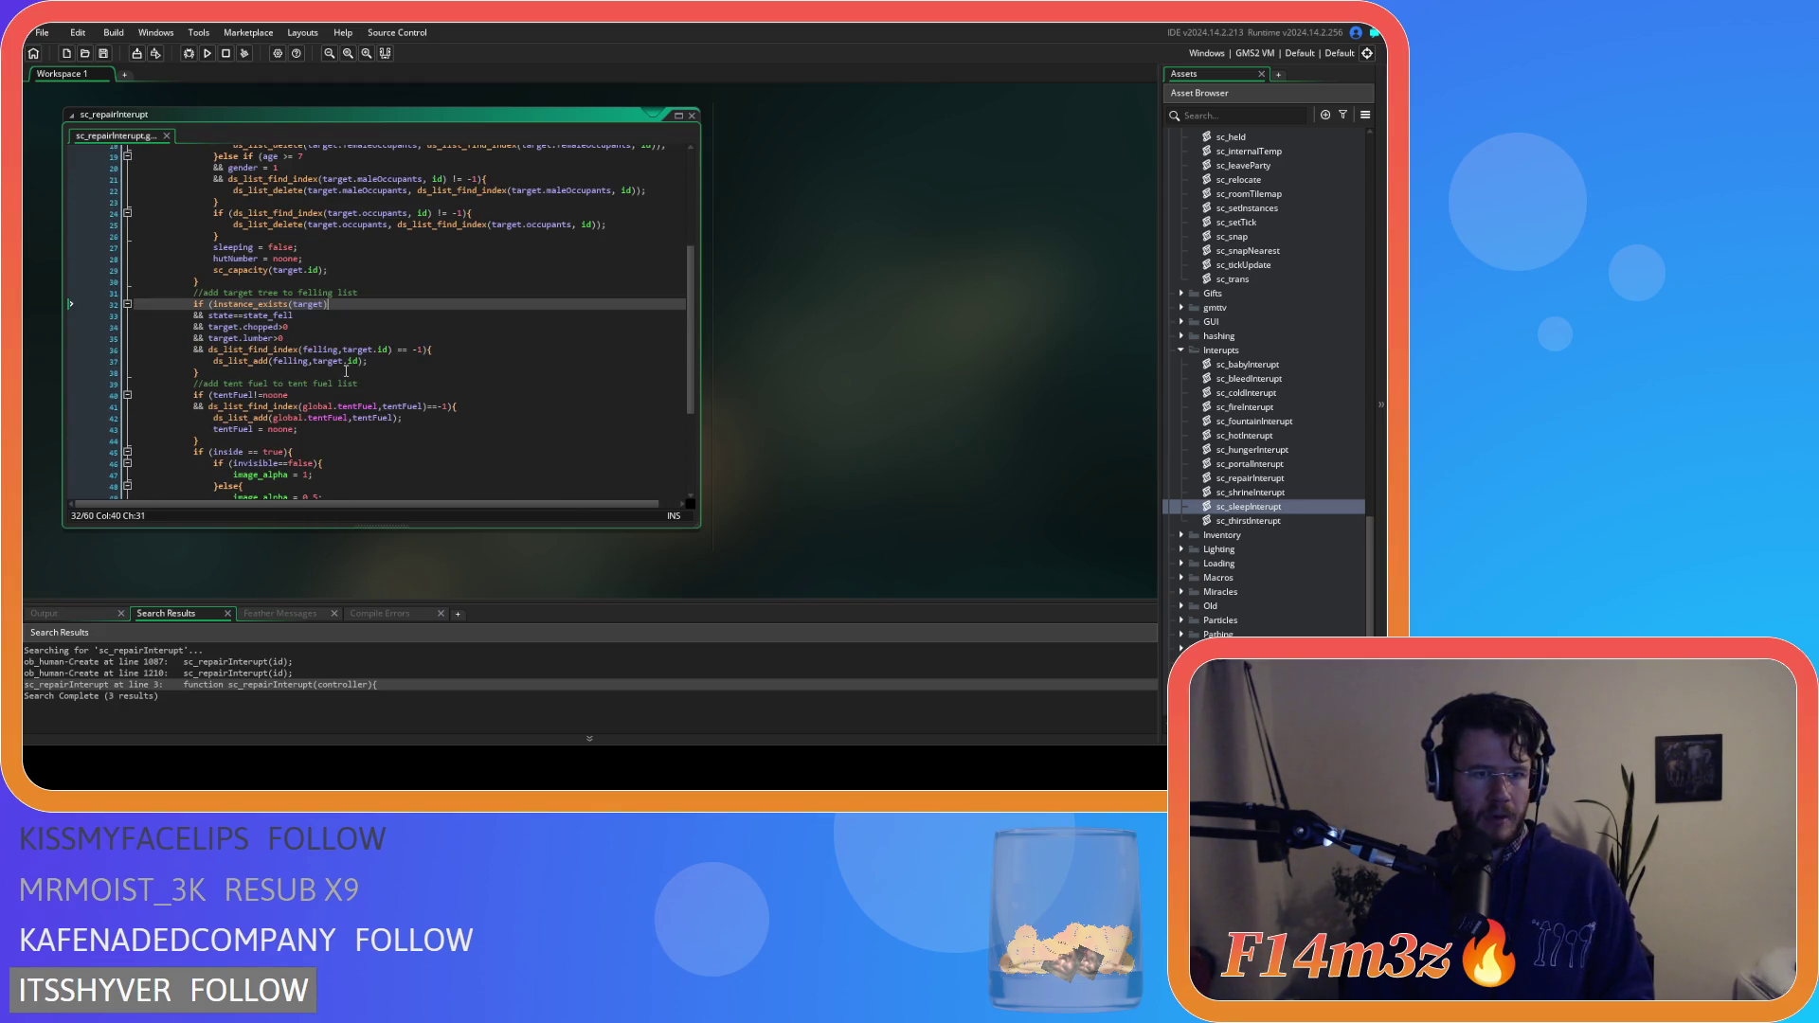
pyautogui.click(494, 398)
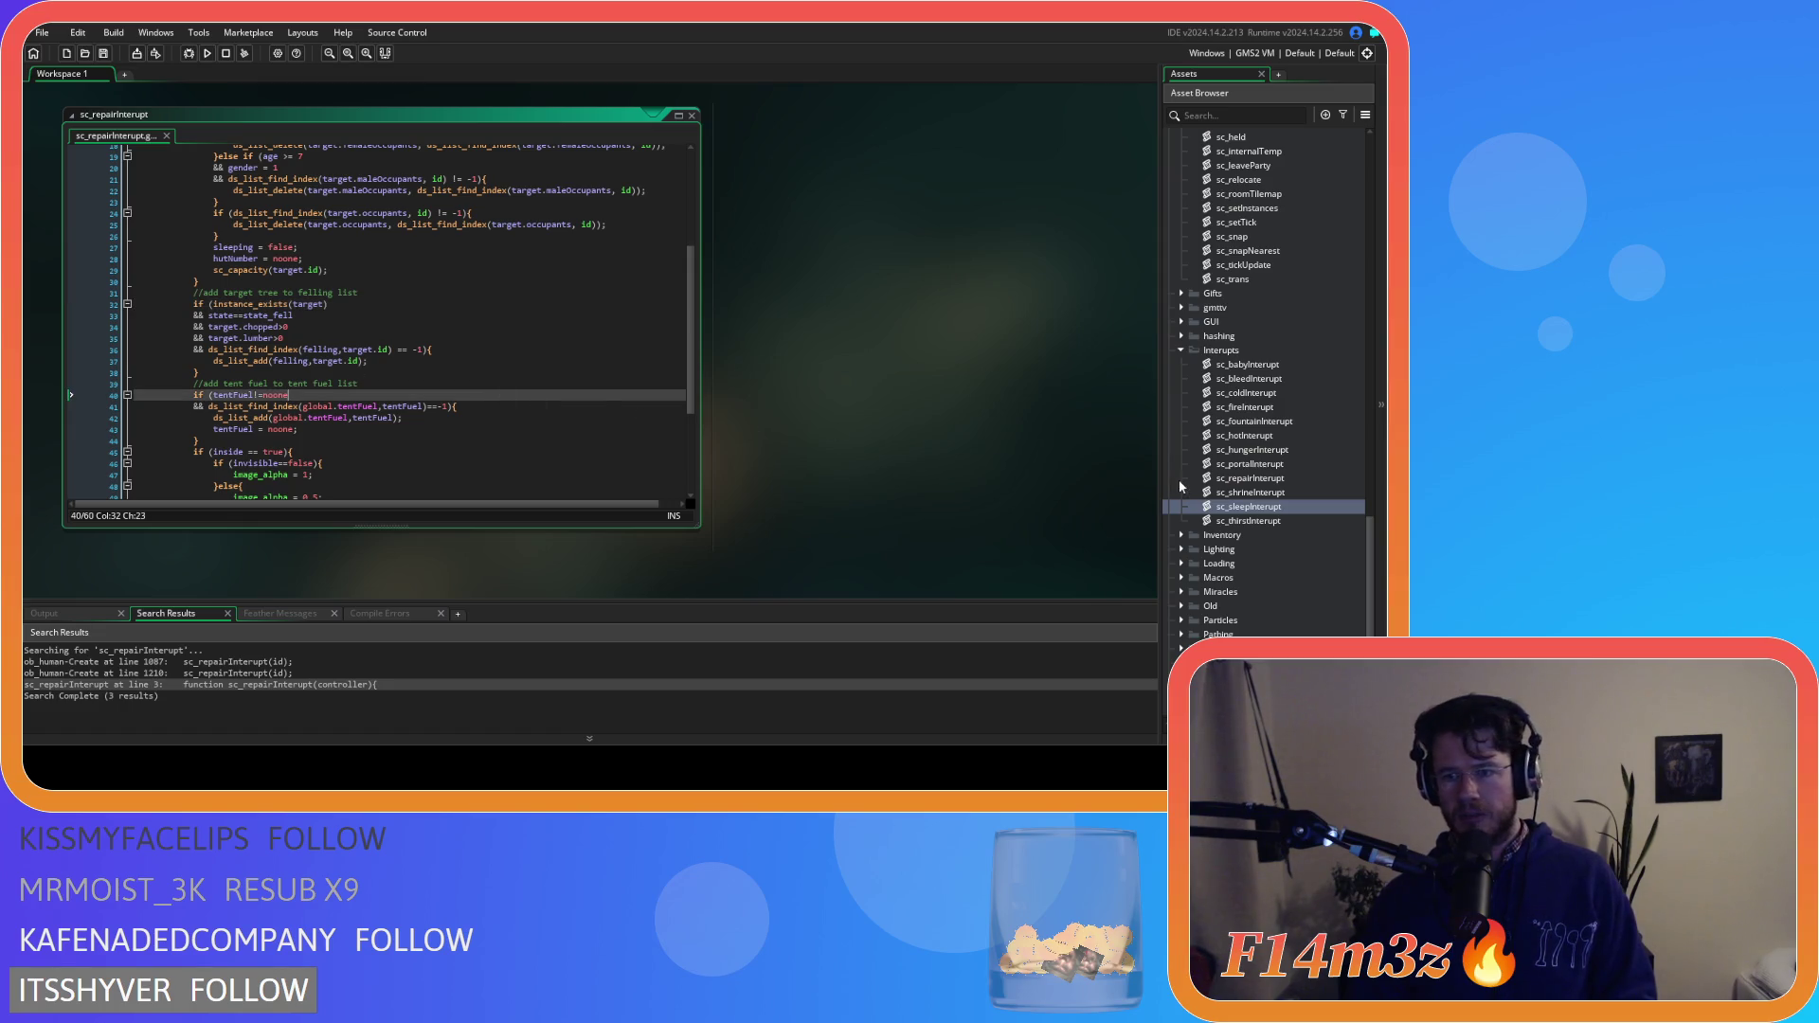
pyautogui.doubleClick(1287, 511)
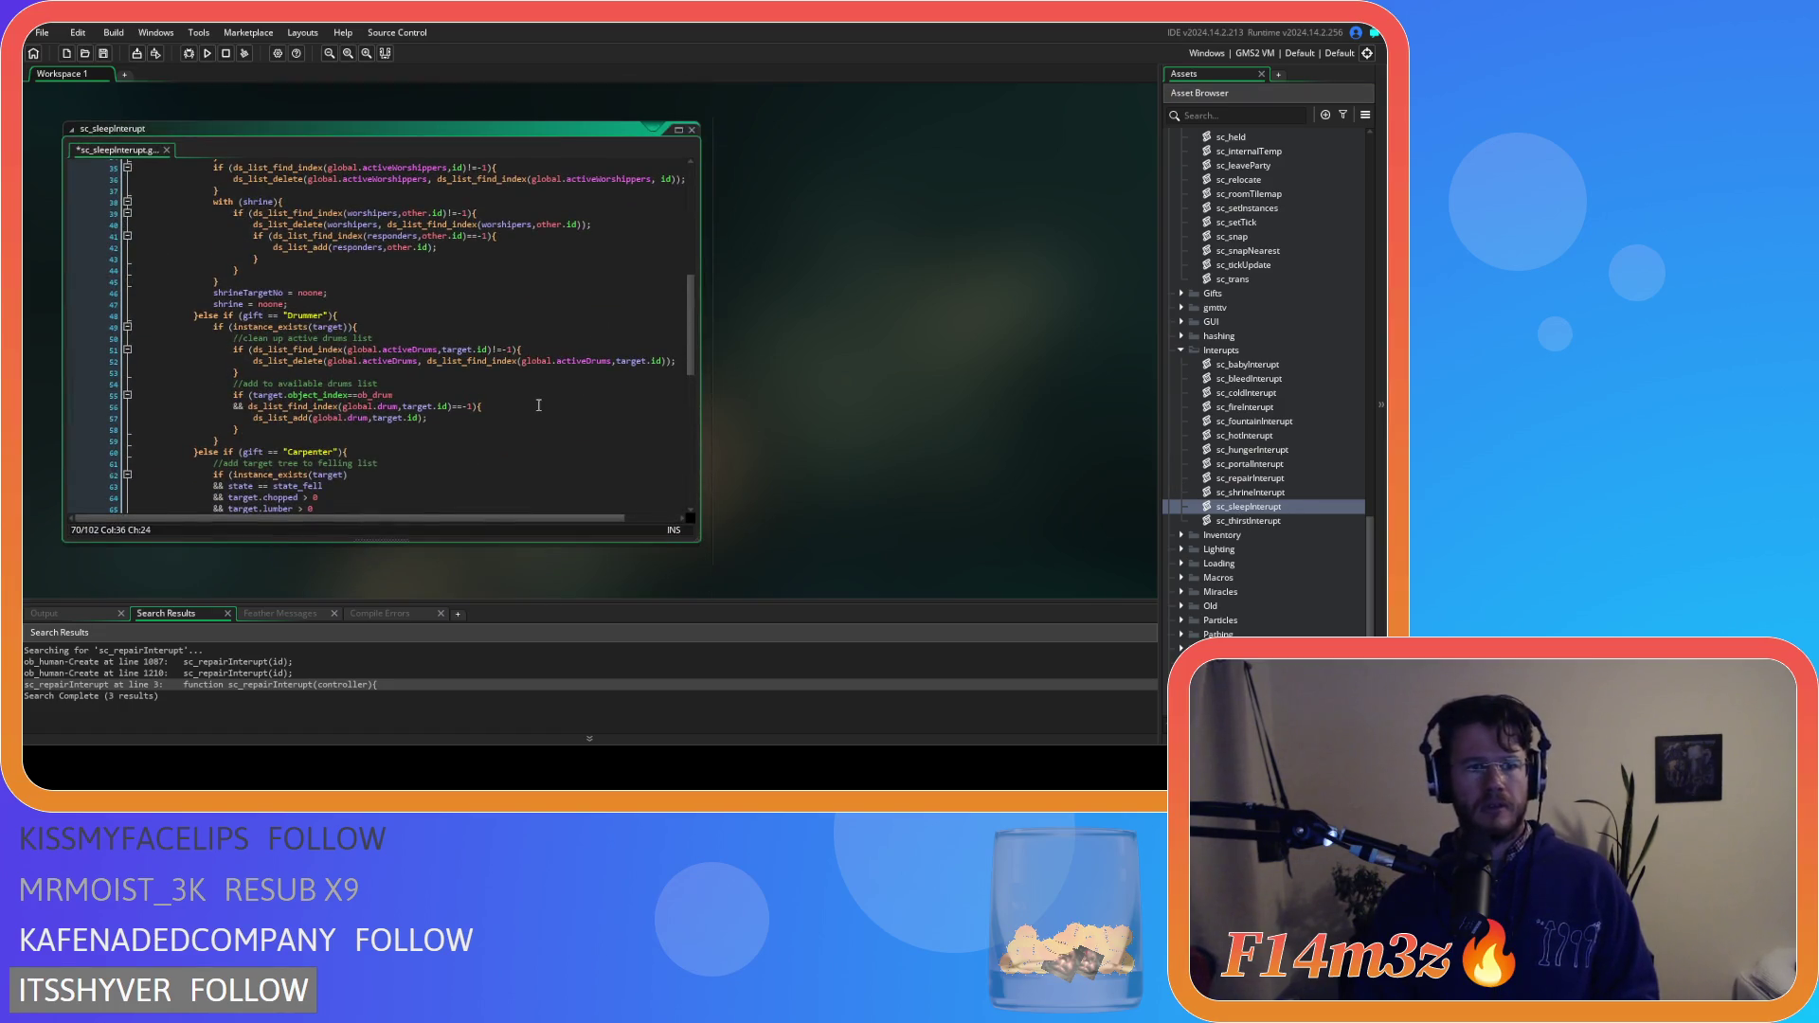
# Open sc_thirstInterupt and paste the tentFuel block after the felling-list block at line 69
pyautogui.scroll(-6, 528, 403)
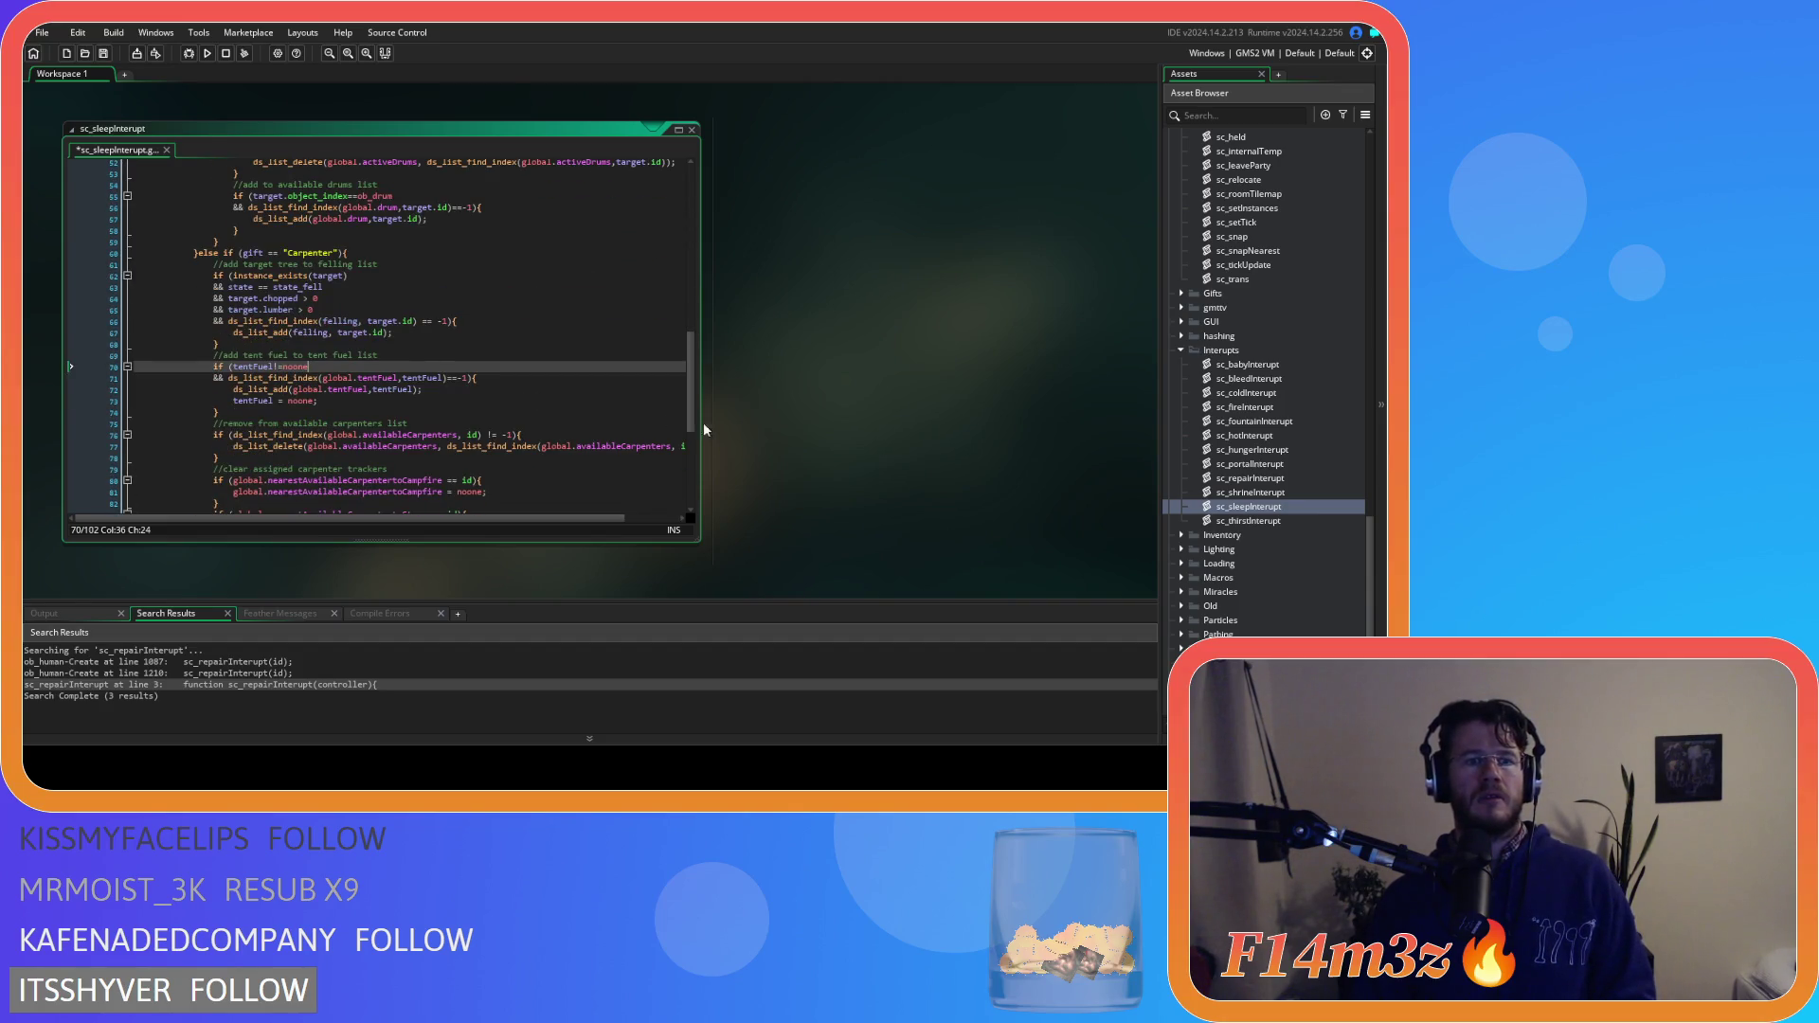
pyautogui.doubleClick(1271, 520)
pyautogui.scroll(-13, 457, 371)
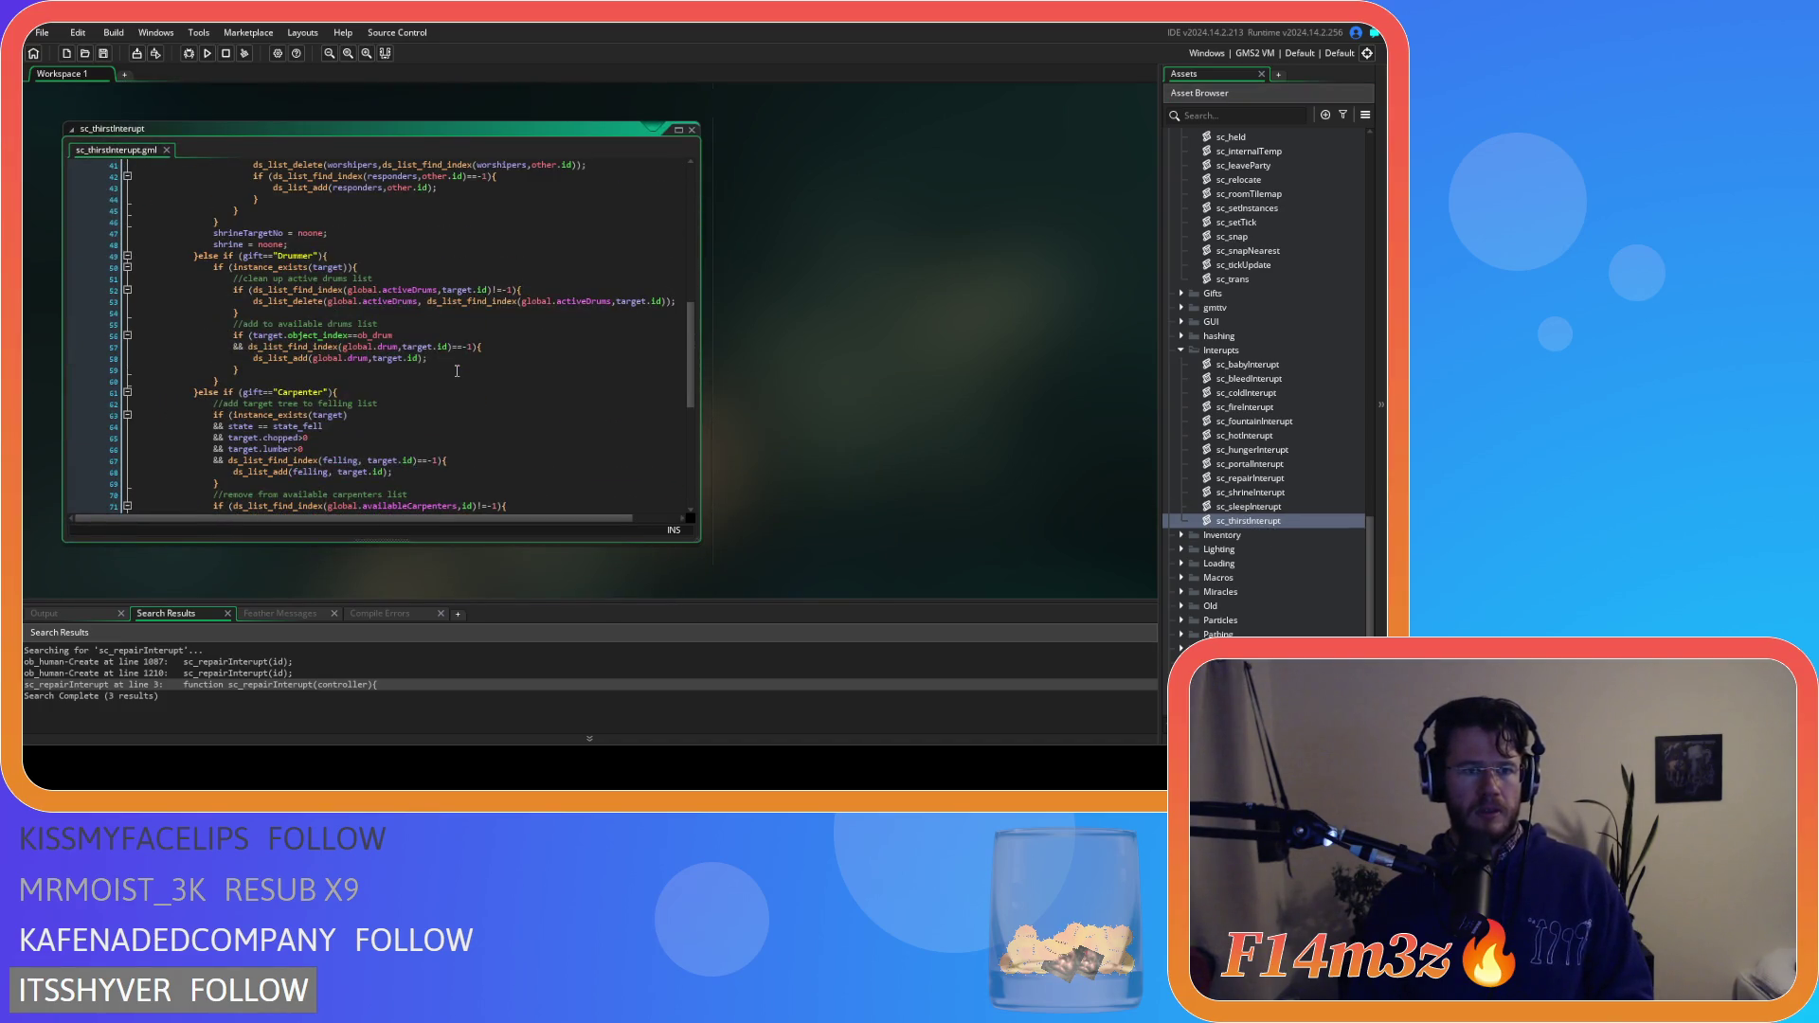
pyautogui.scroll(-4, 457, 370)
pyautogui.click(483, 341)
pyautogui.hotkey('ctrl', 'v')
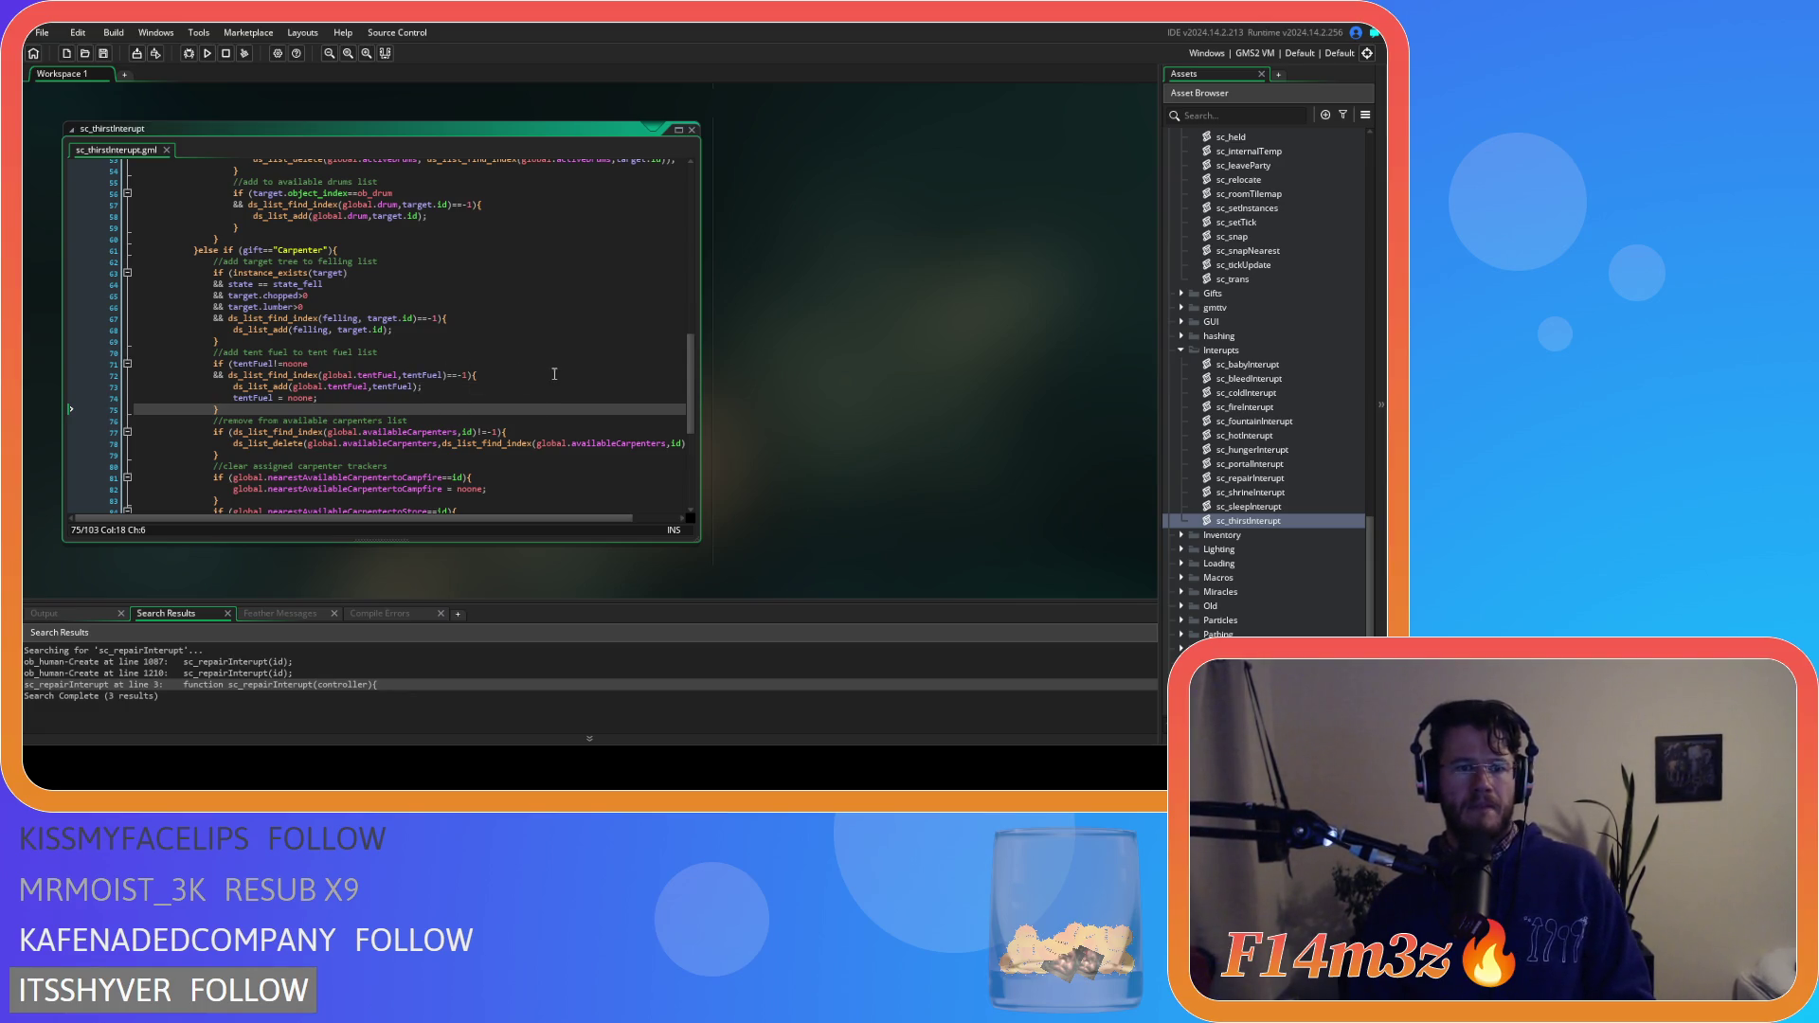
pyautogui.scroll(-3, 548, 374)
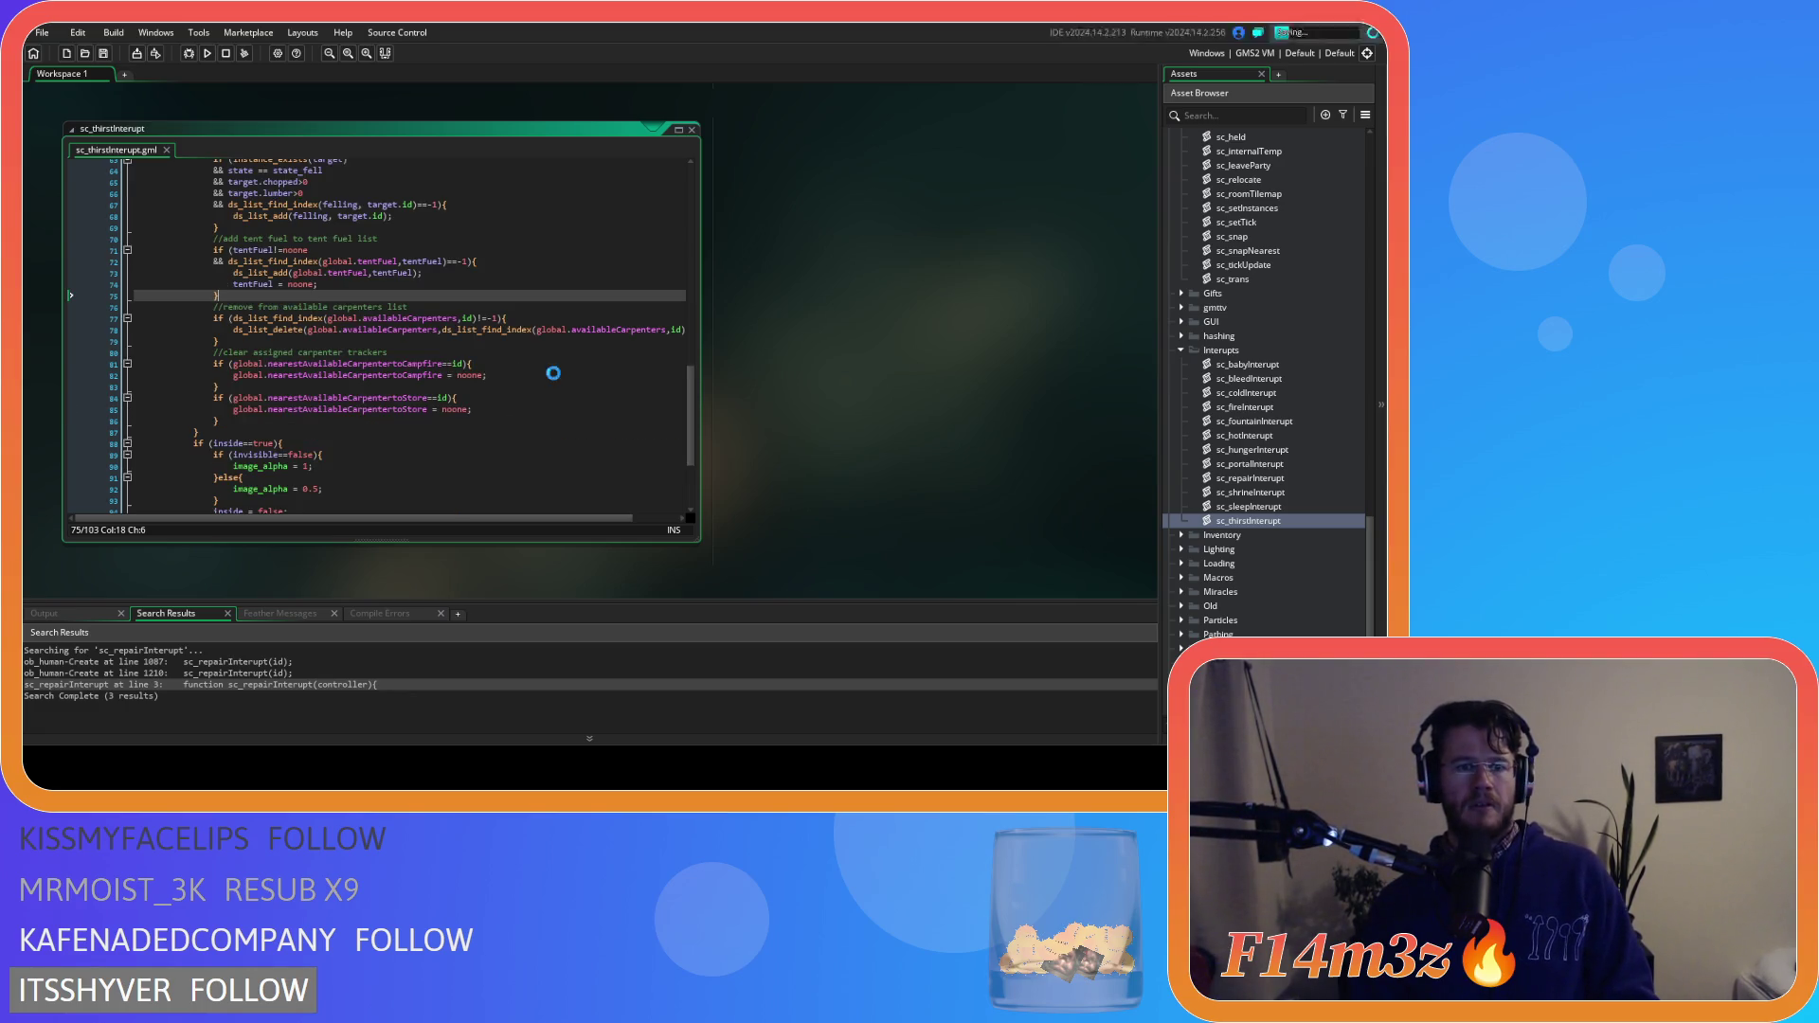
pyautogui.rightClick(908, 353)
# Close the sc_thirstInterupt editor
pyautogui.moveTo(948, 374)
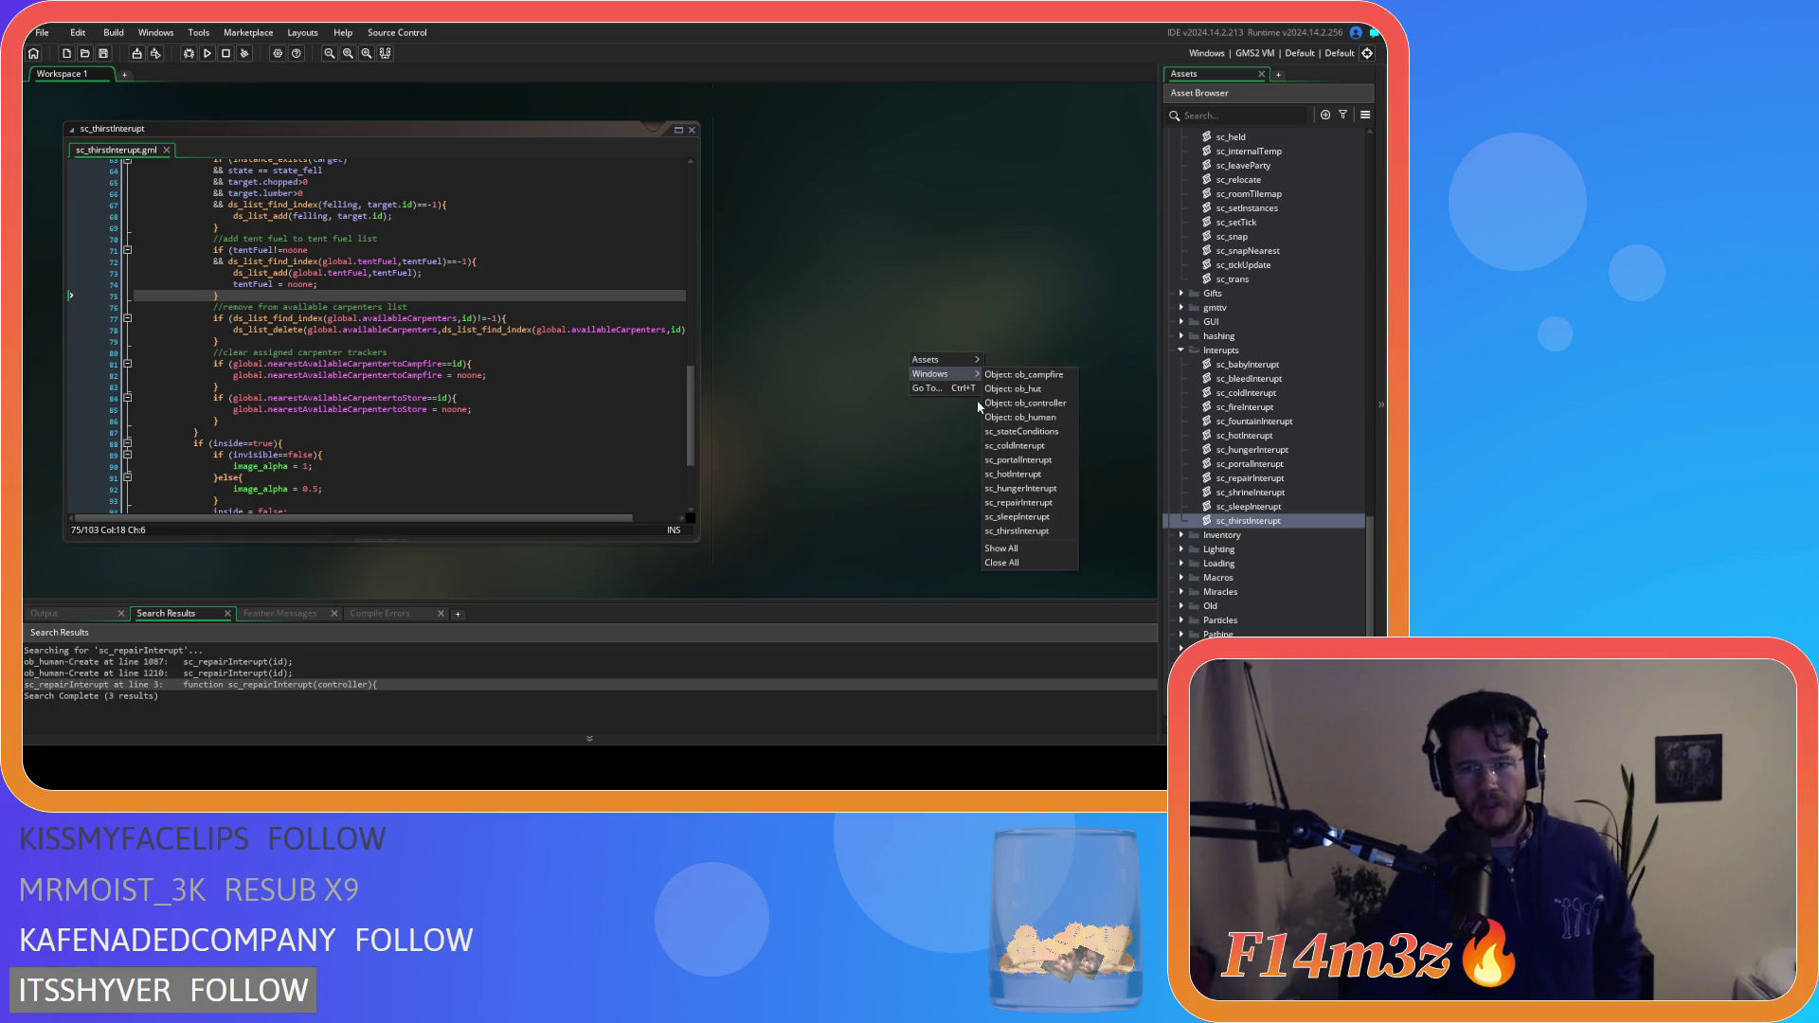
pyautogui.click(1001, 563)
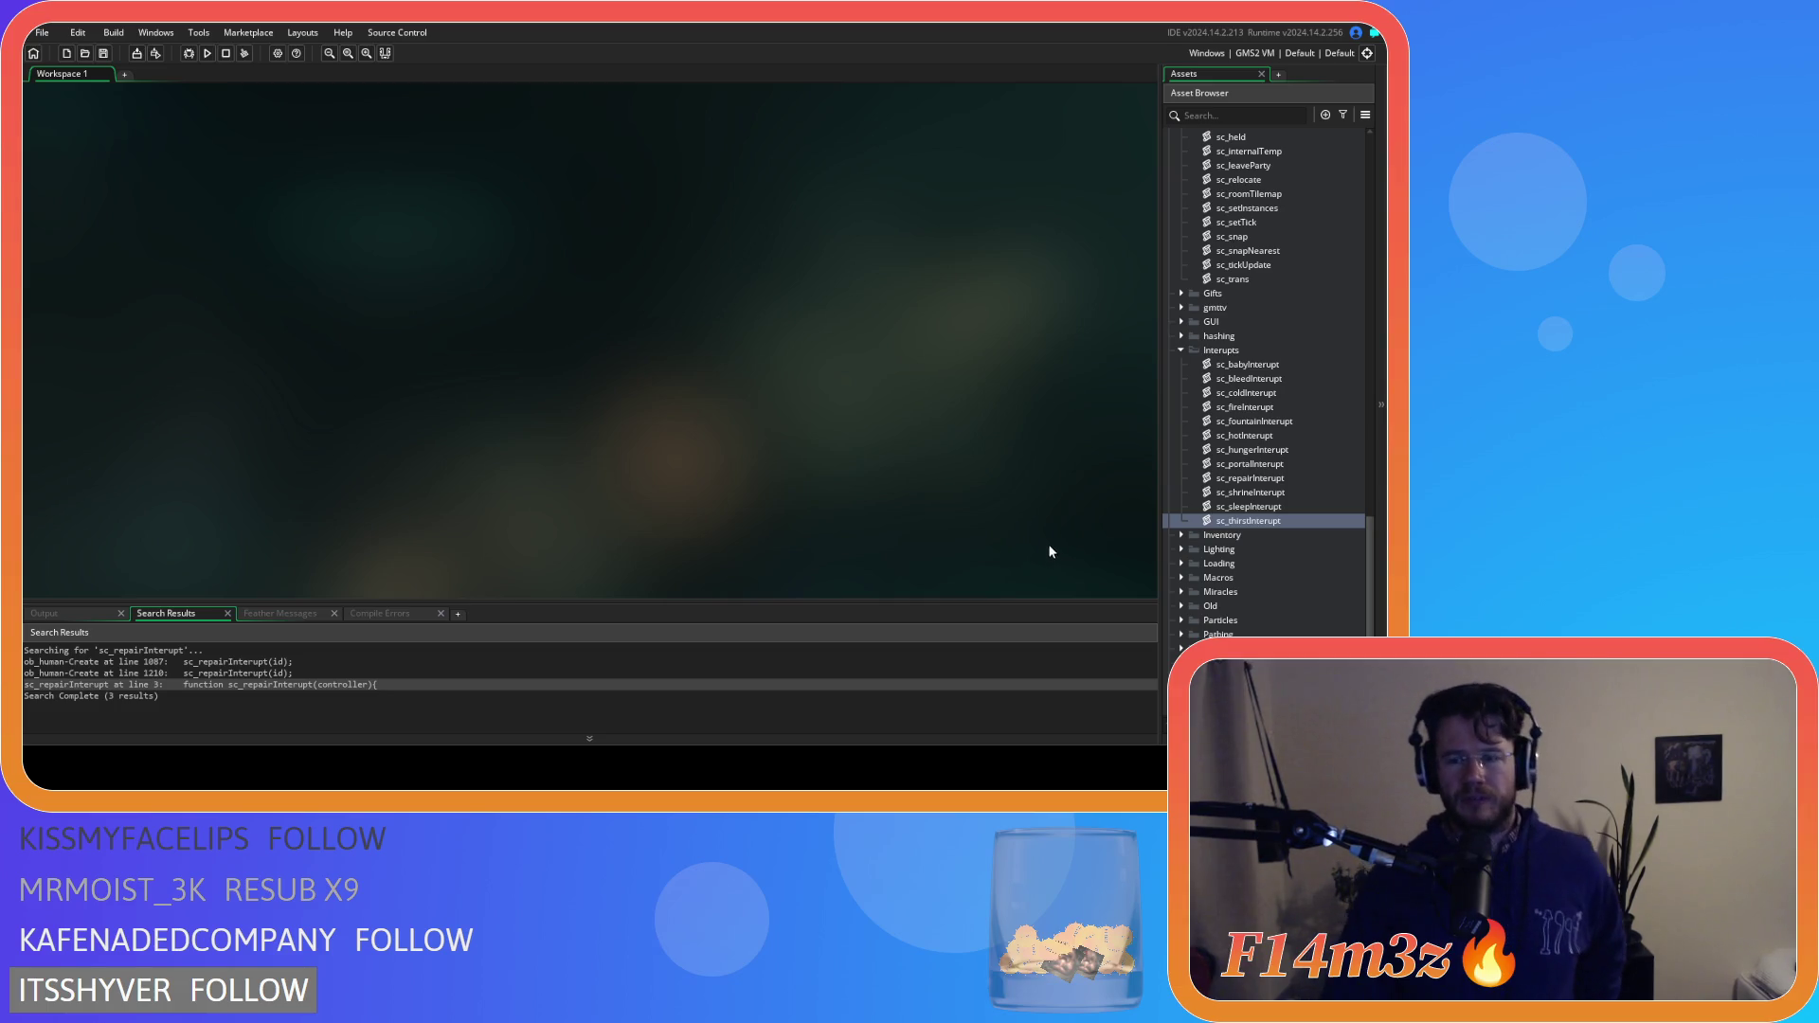
pyautogui.scroll(3, 1289, 409)
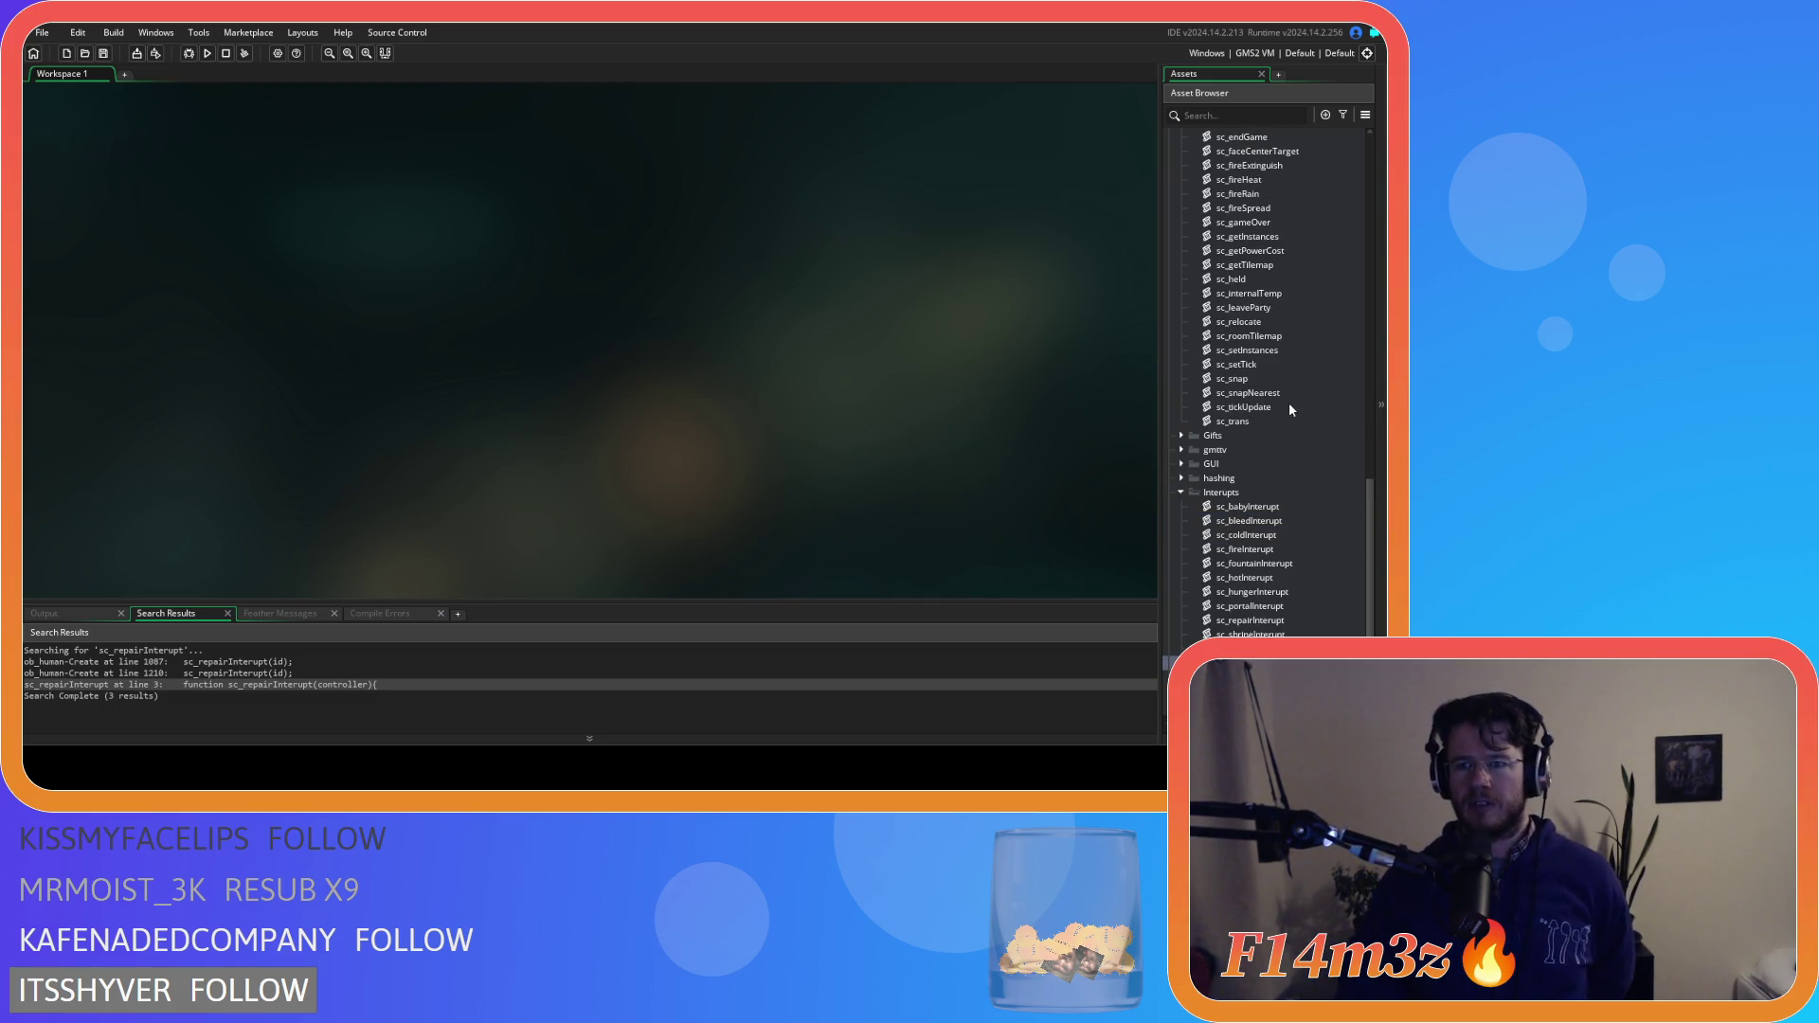
pyautogui.scroll(3, 1289, 409)
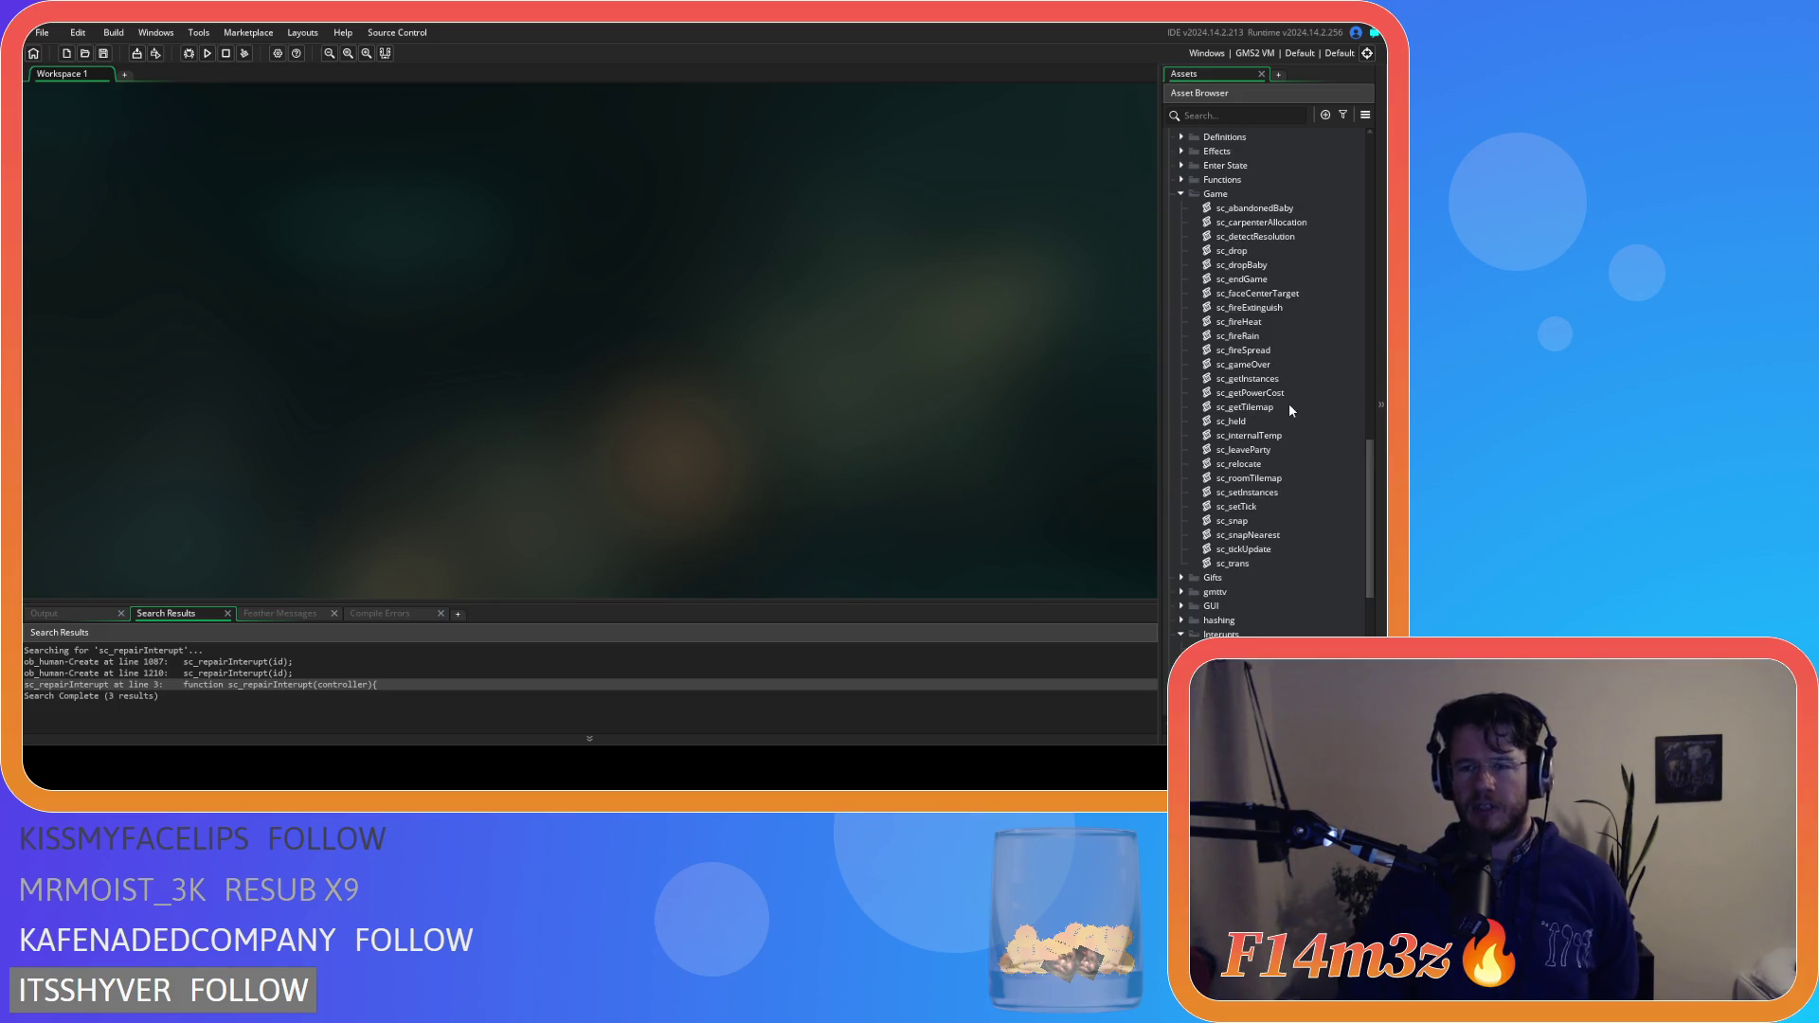
pyautogui.scroll(3, 1289, 410)
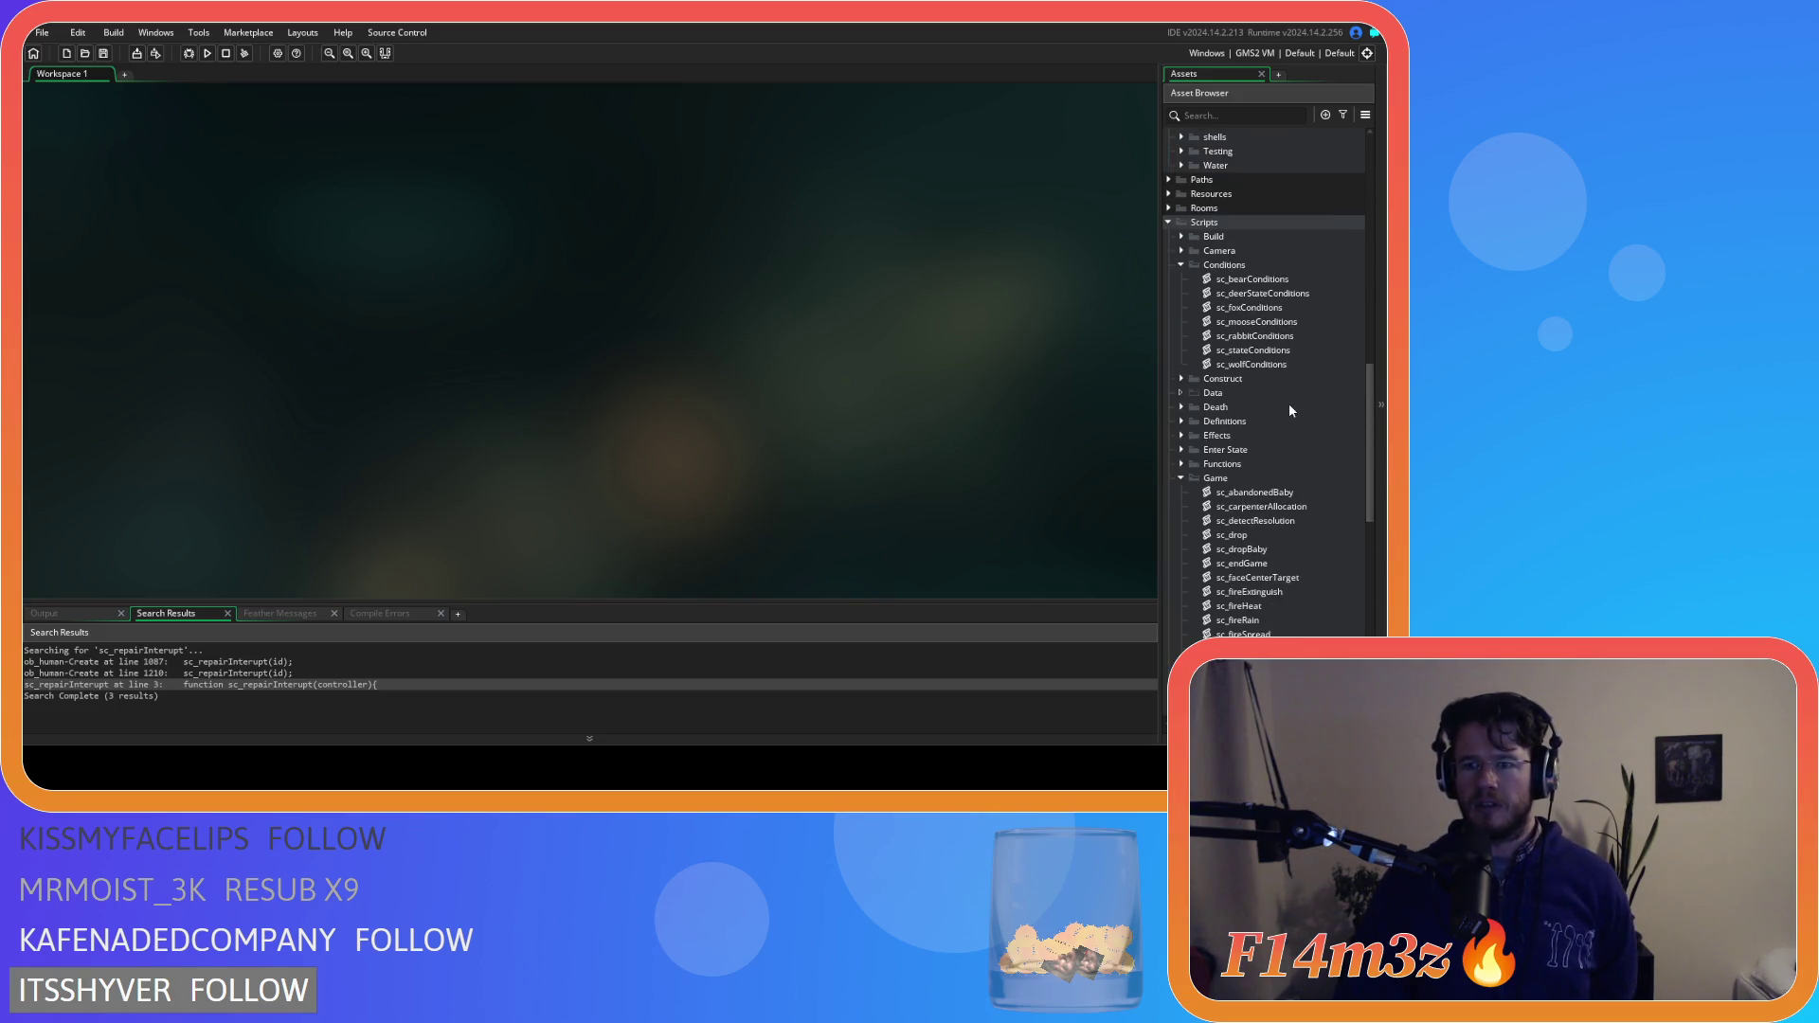
pyautogui.scroll(-4, 1290, 410)
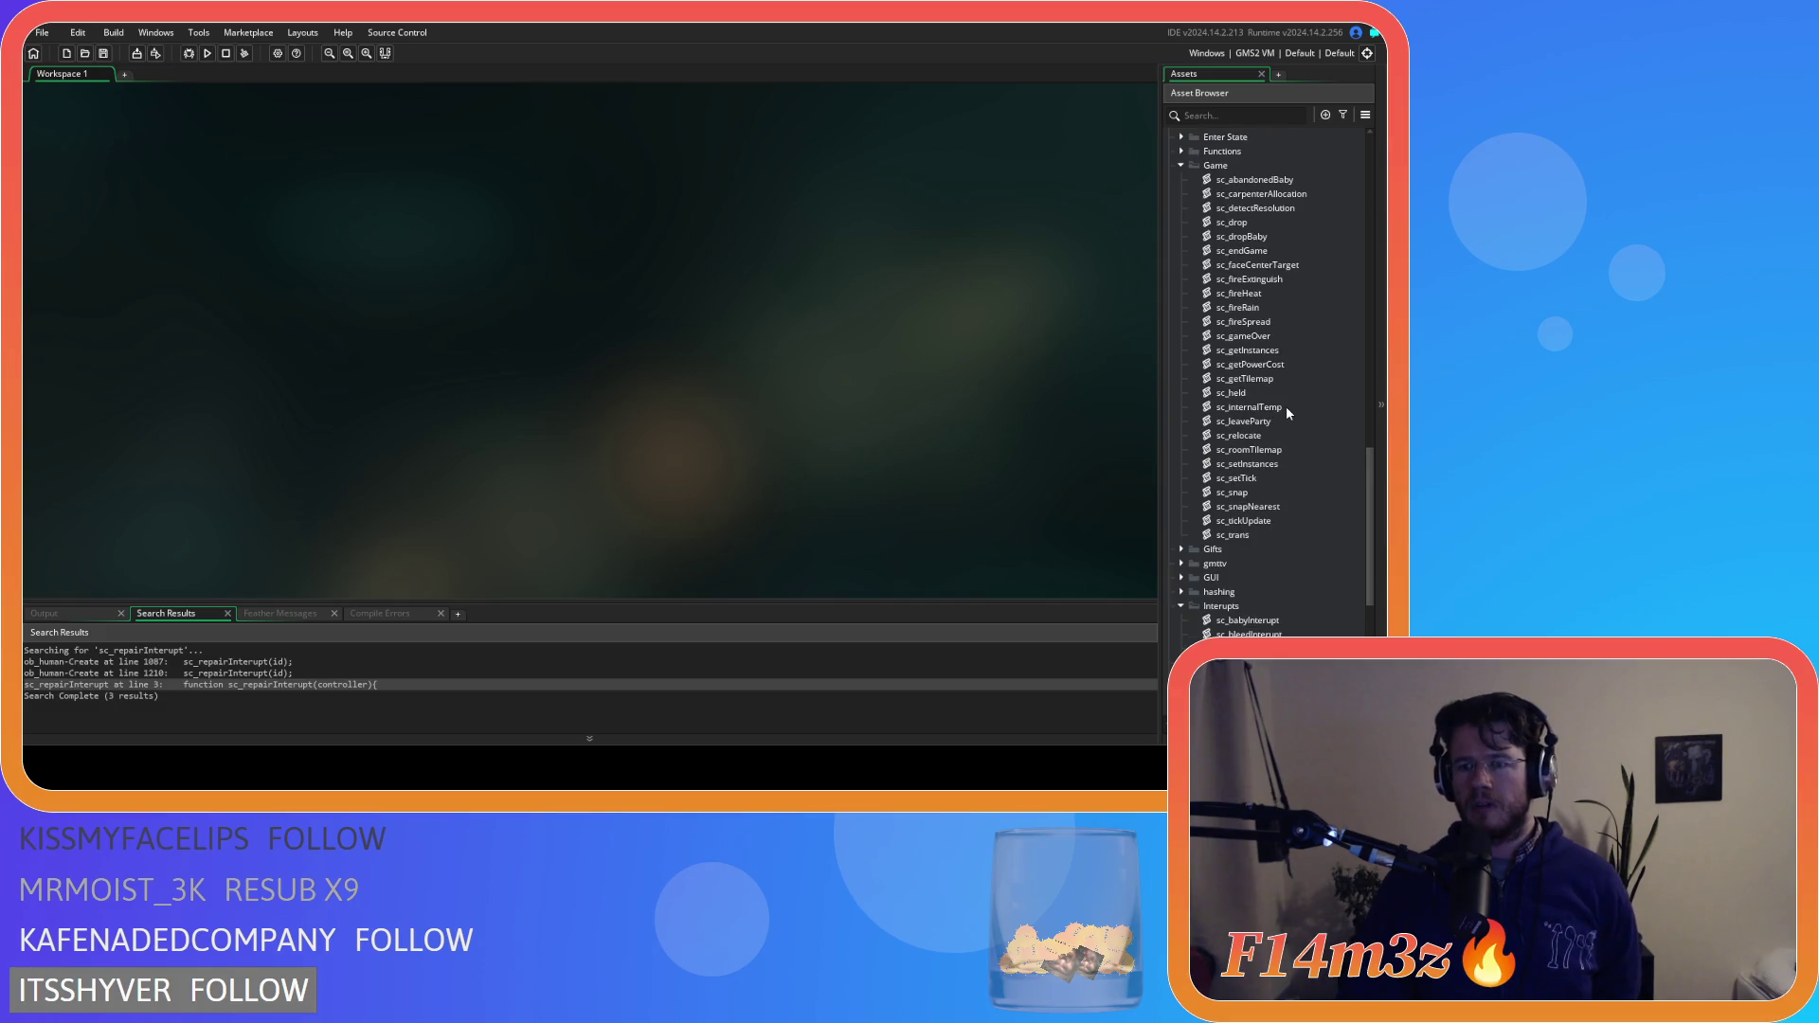
# Collapse the Game and Interupts folders, expand Miracles, and open sc_miracleFirewood
pyautogui.click(1184, 167)
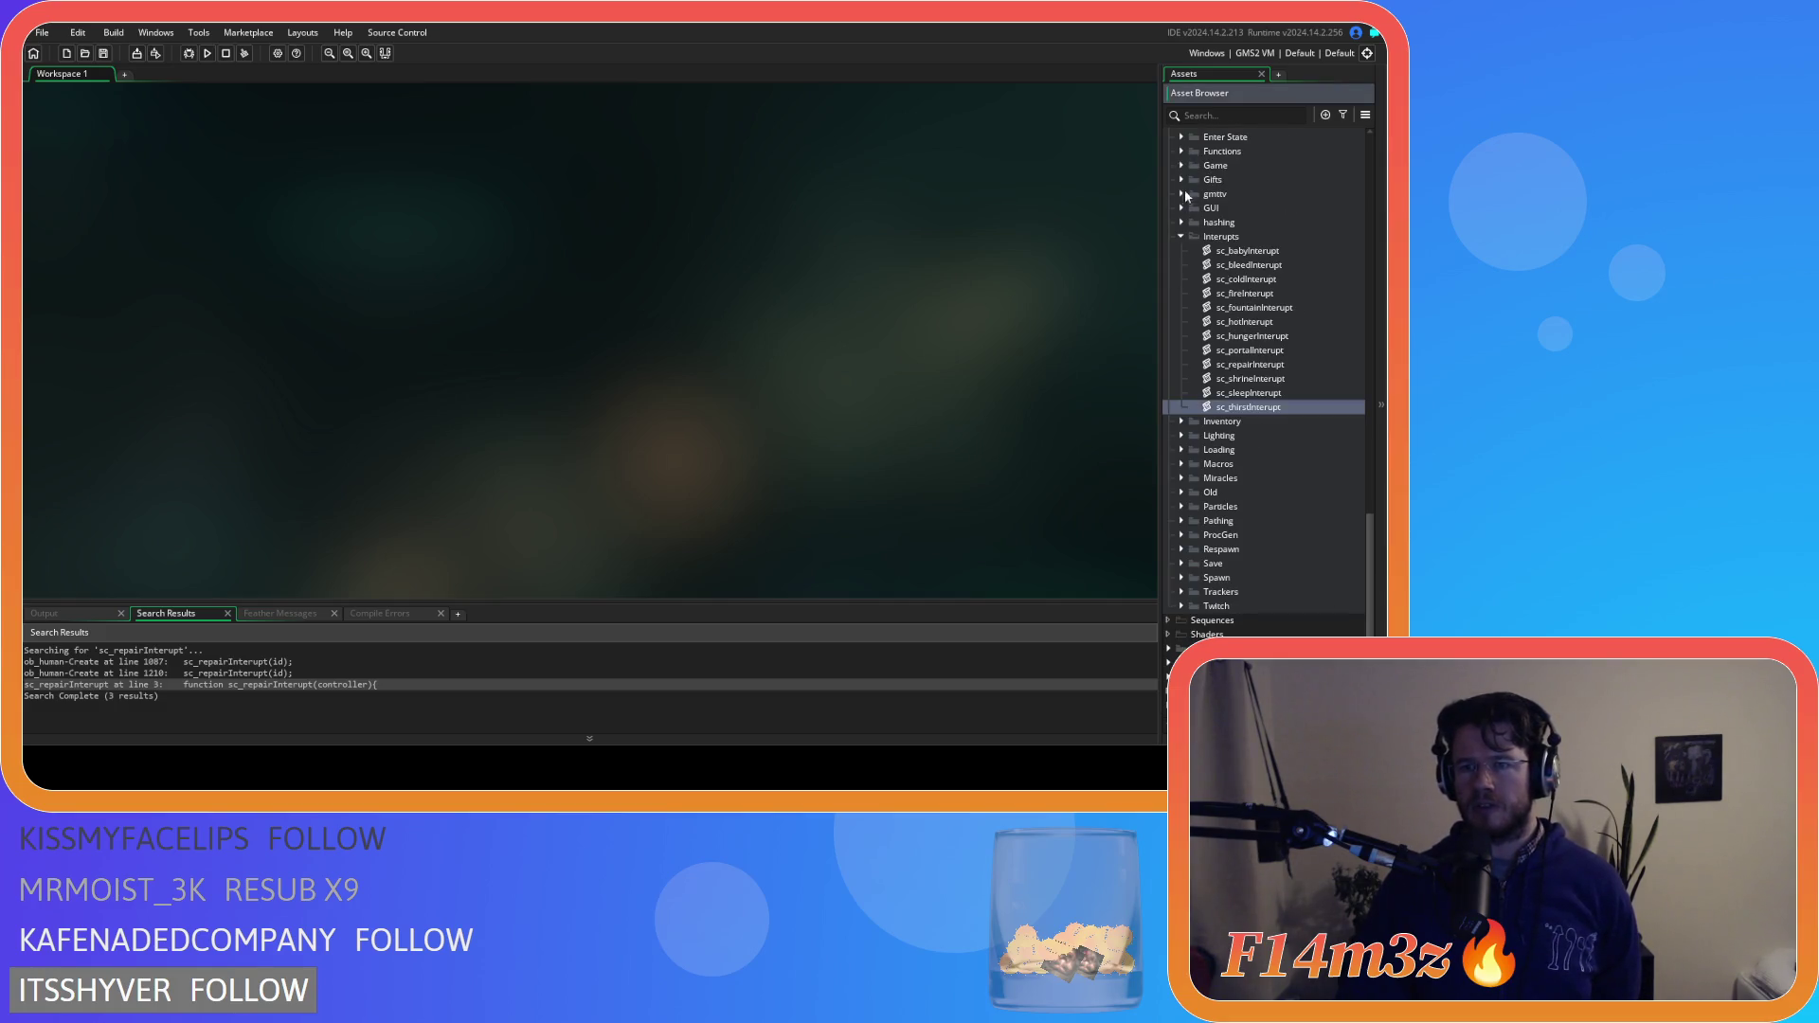
pyautogui.click(1181, 243)
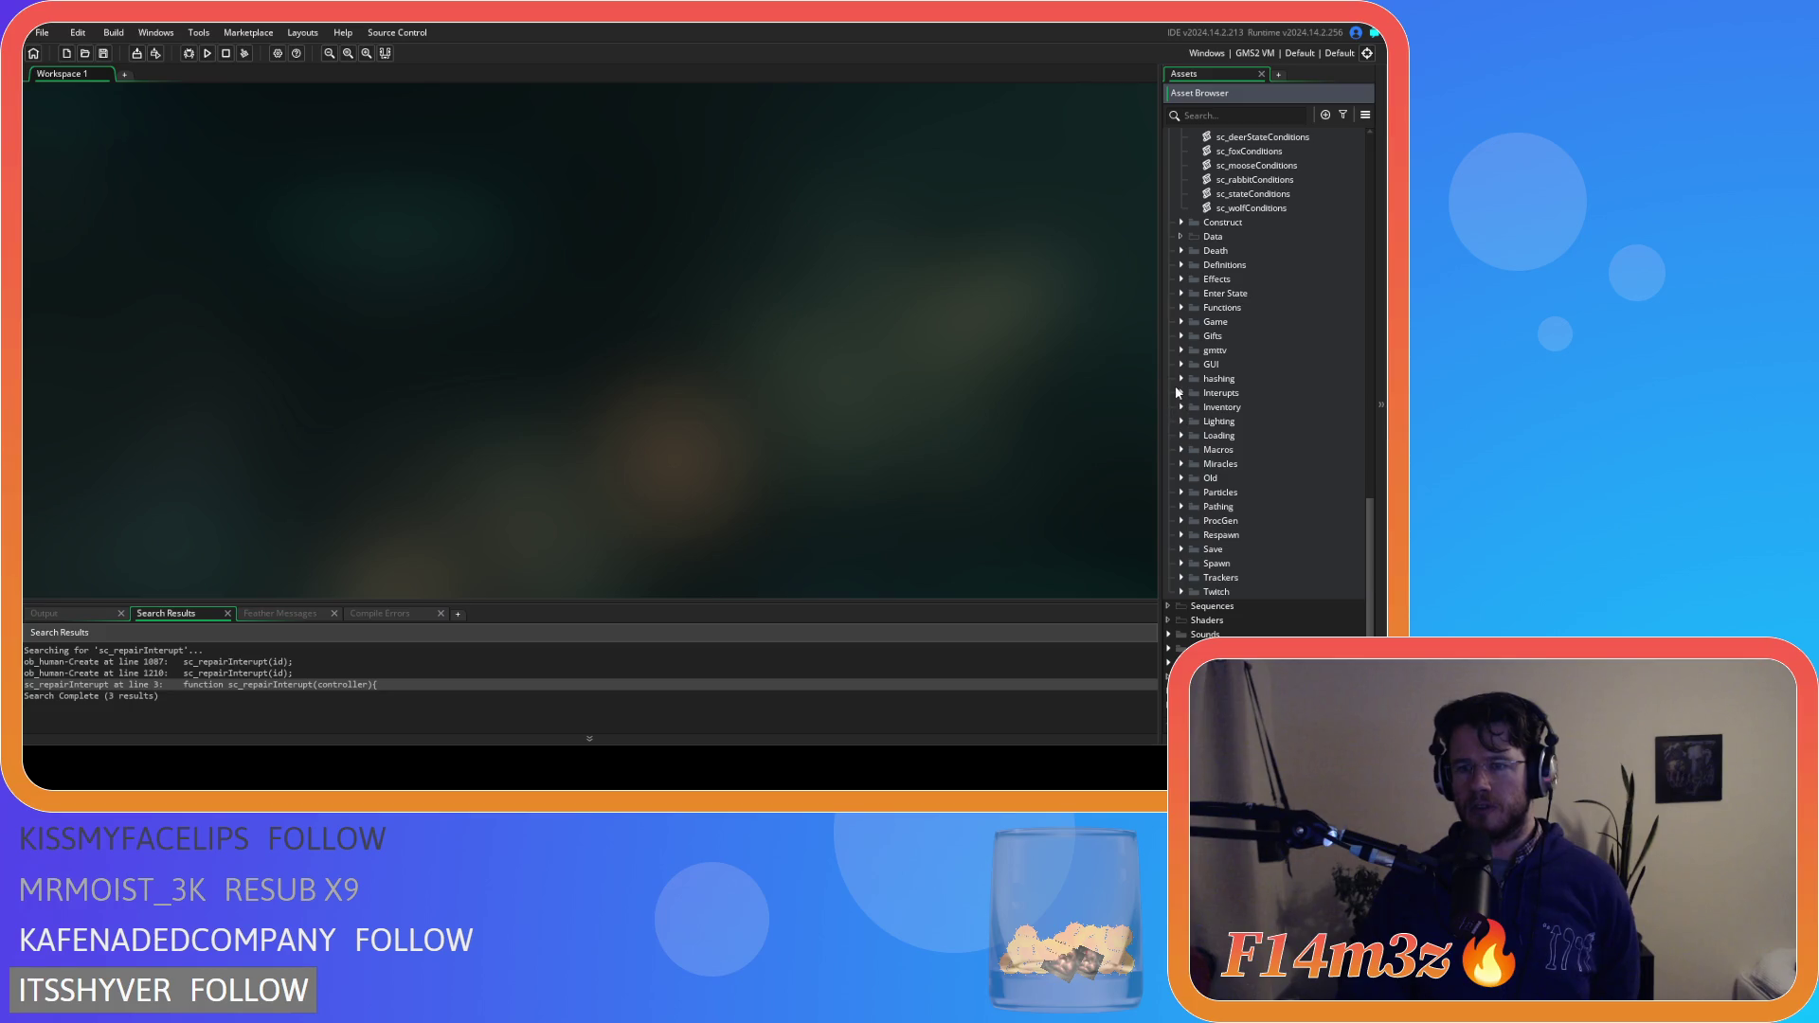
pyautogui.click(1186, 465)
pyautogui.scroll(-3, 1203, 469)
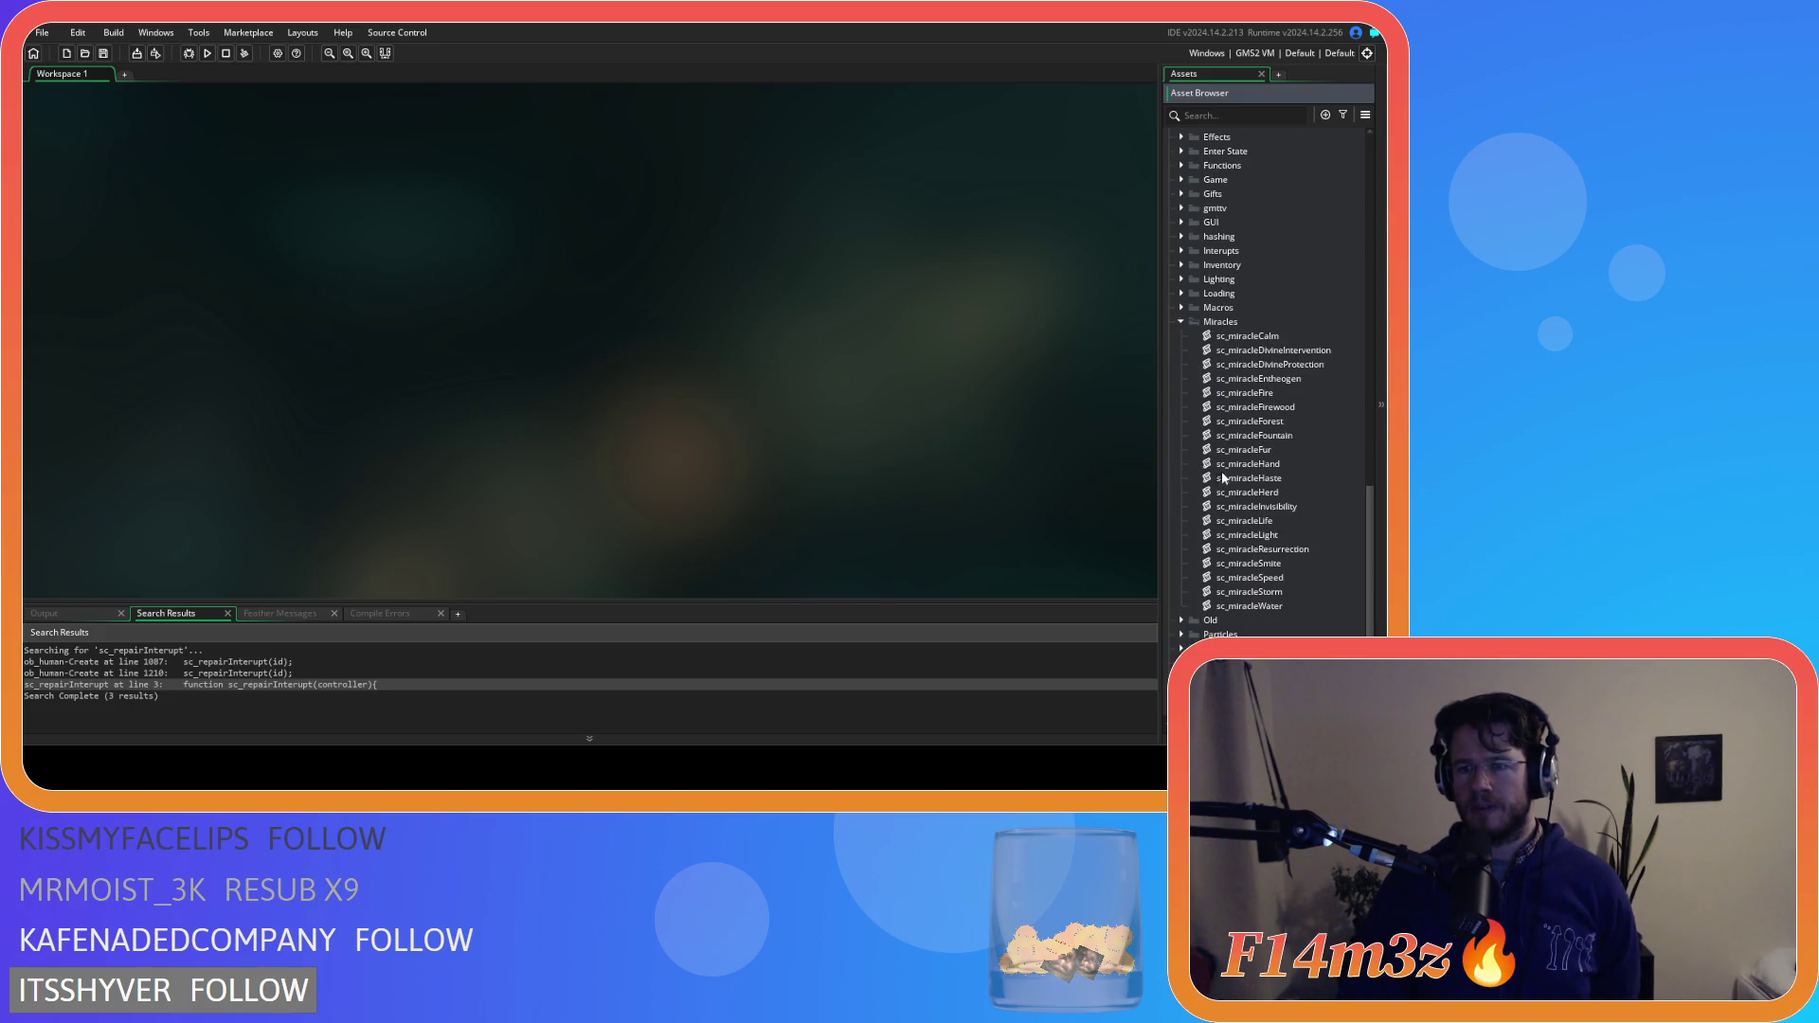
pyautogui.doubleClick(1298, 403)
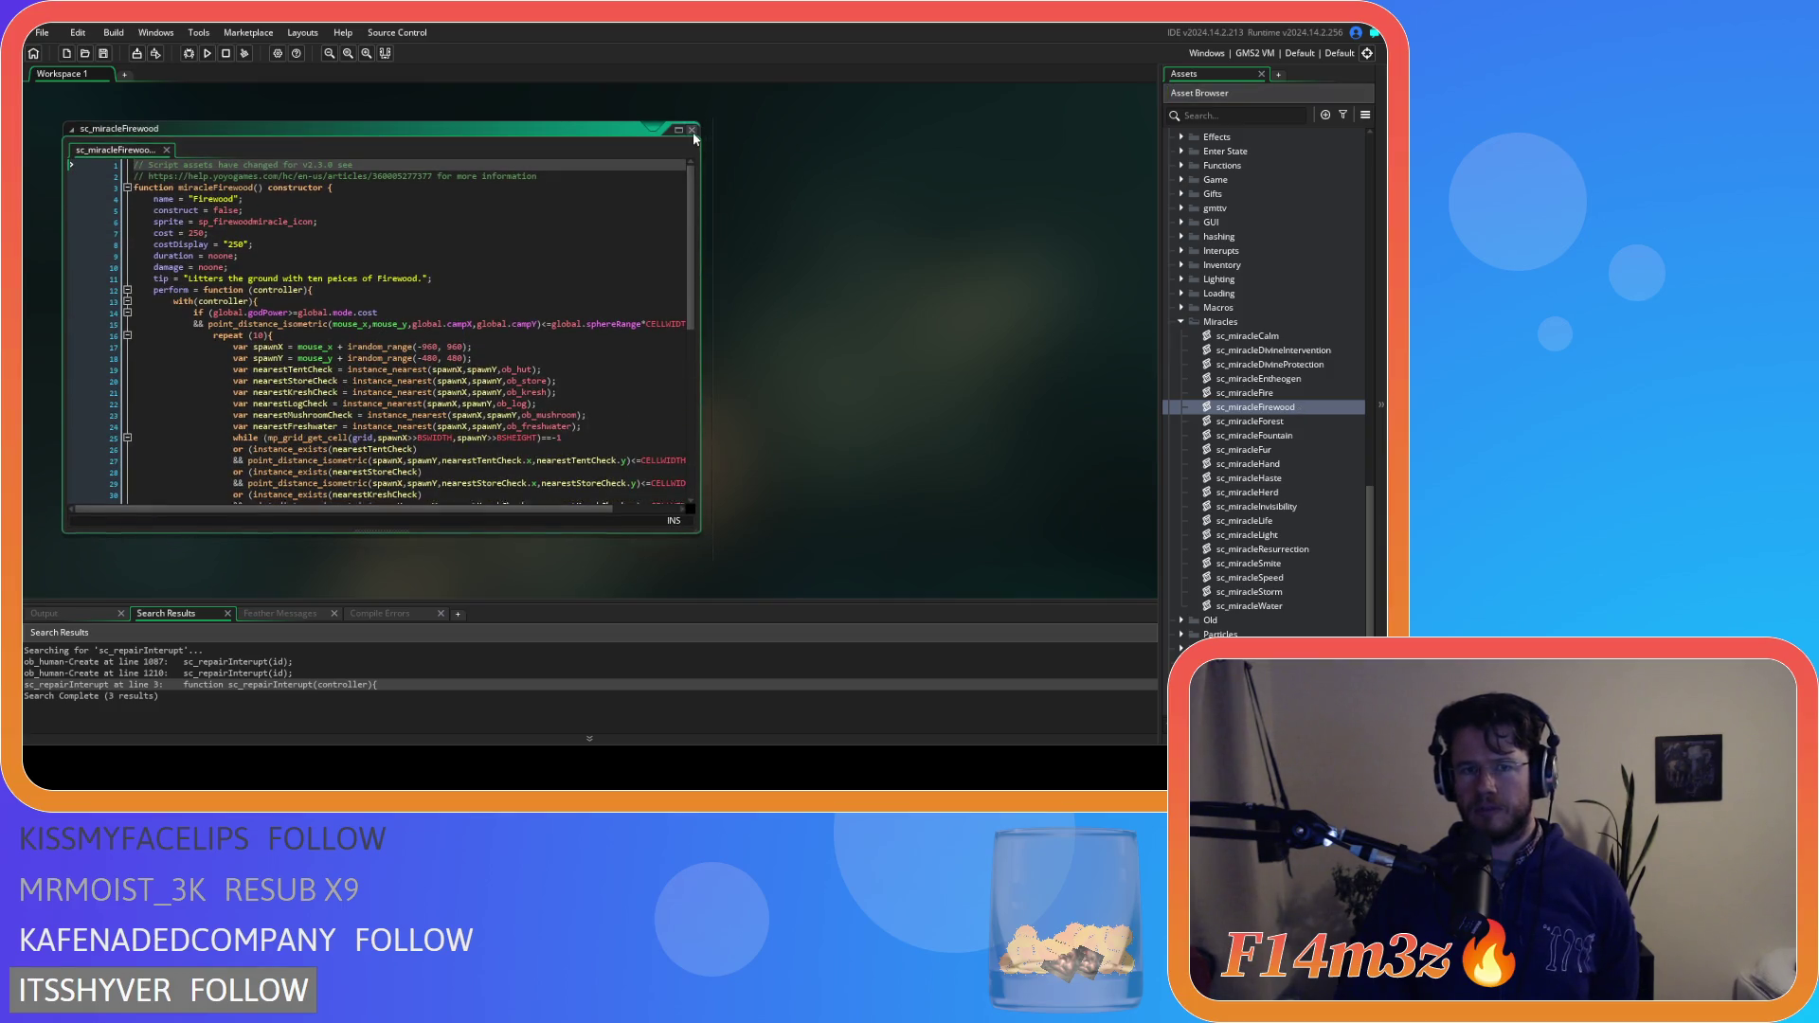
# Swap sc_miracleFirewood for sc_miracleFire and place the caret on line 122
pyautogui.click(691, 130)
pyautogui.doubleClick(1271, 393)
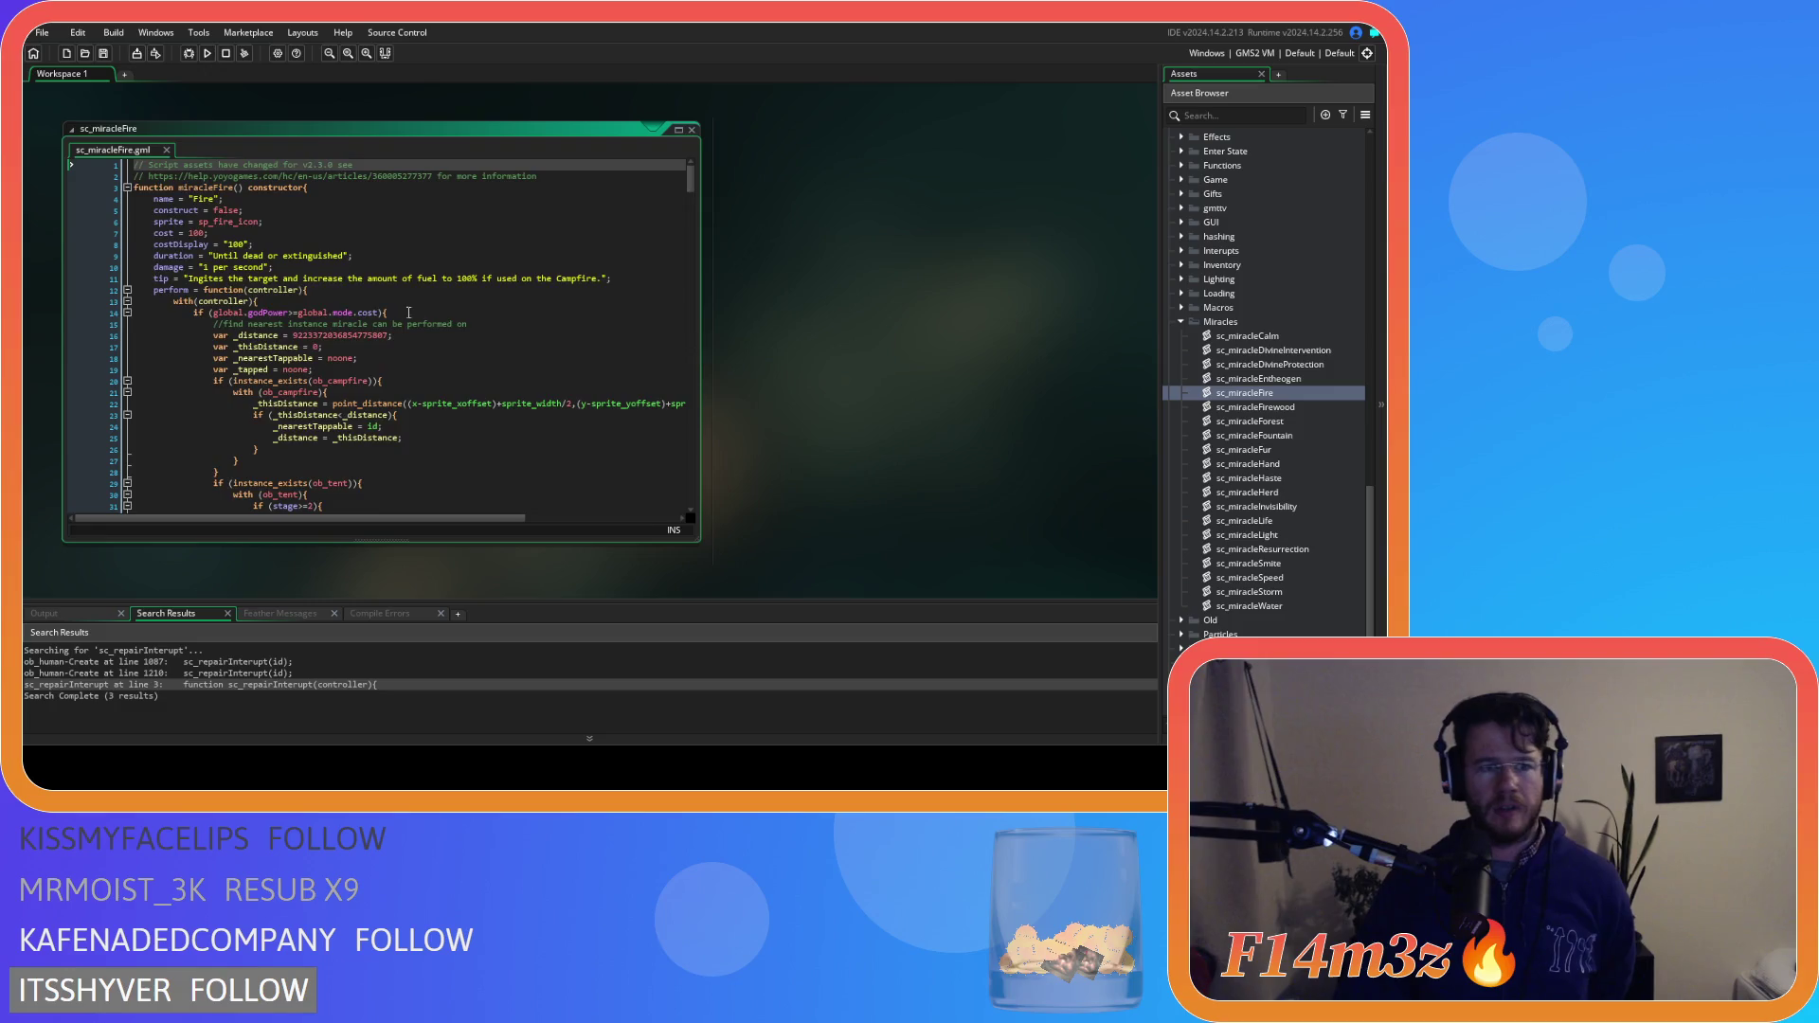
pyautogui.scroll(-20, 411, 282)
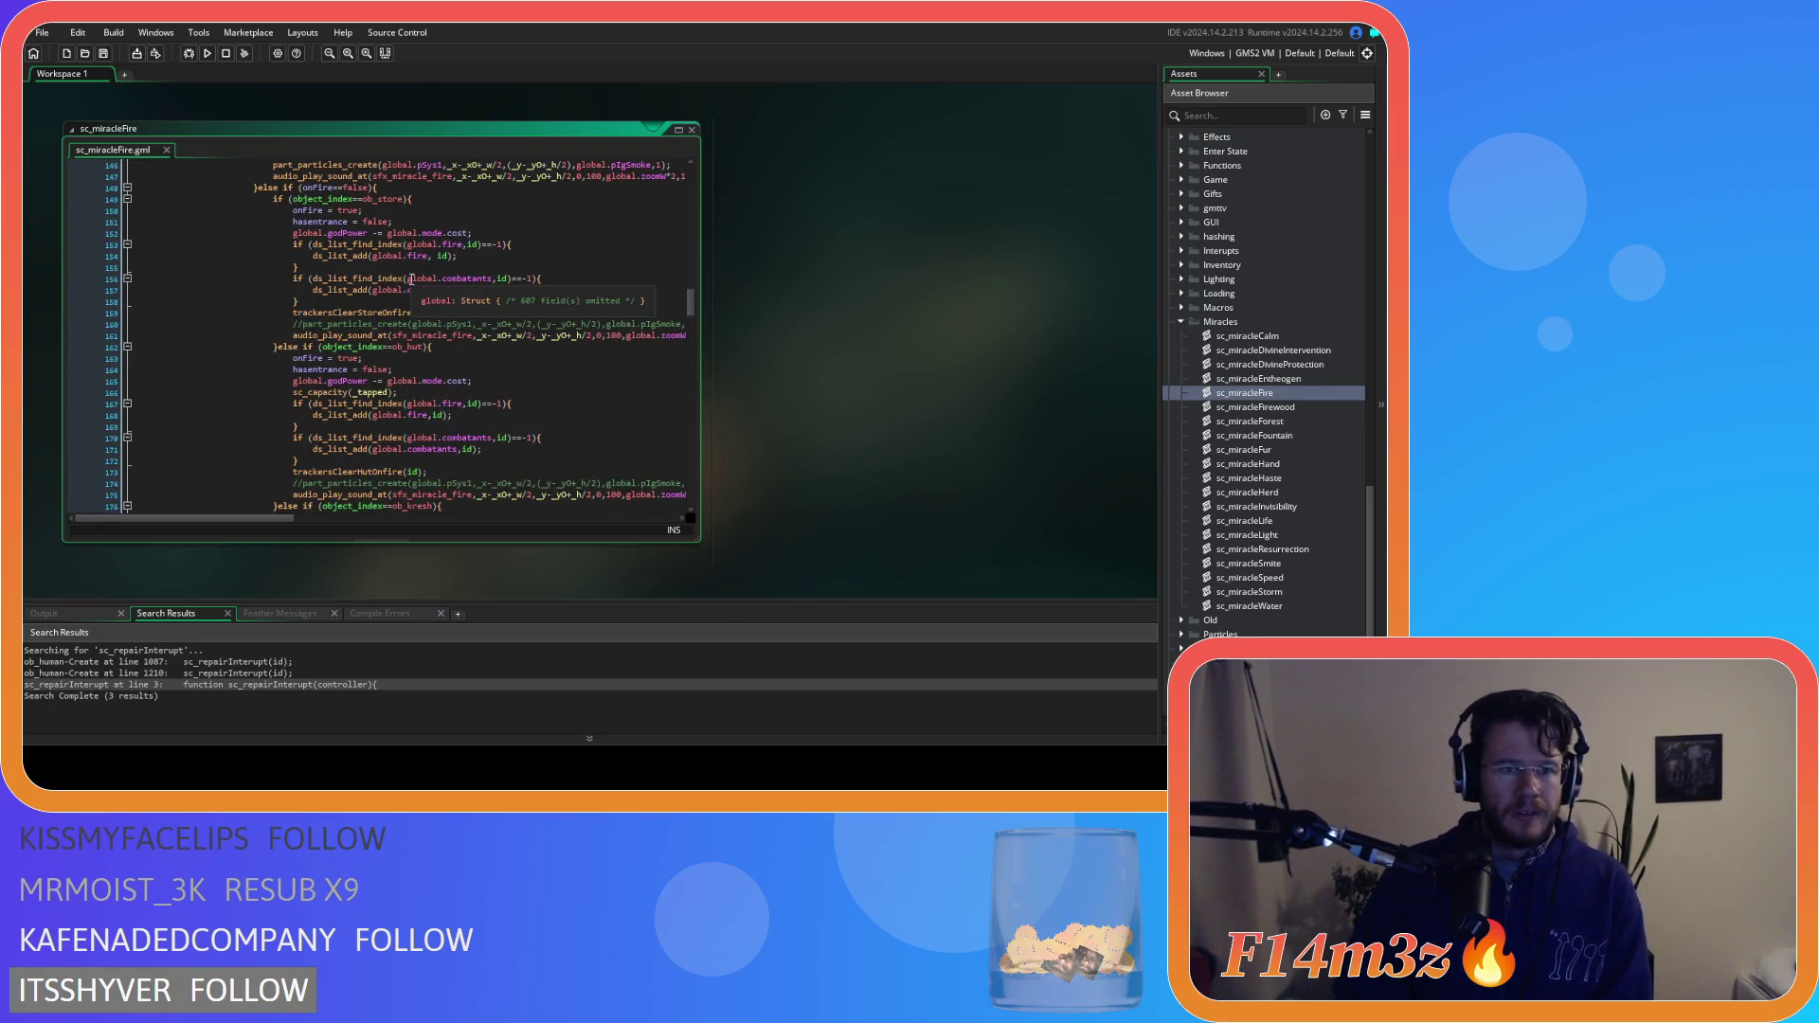
pyautogui.scroll(-5, 508, 317)
pyautogui.scroll(10, 507, 317)
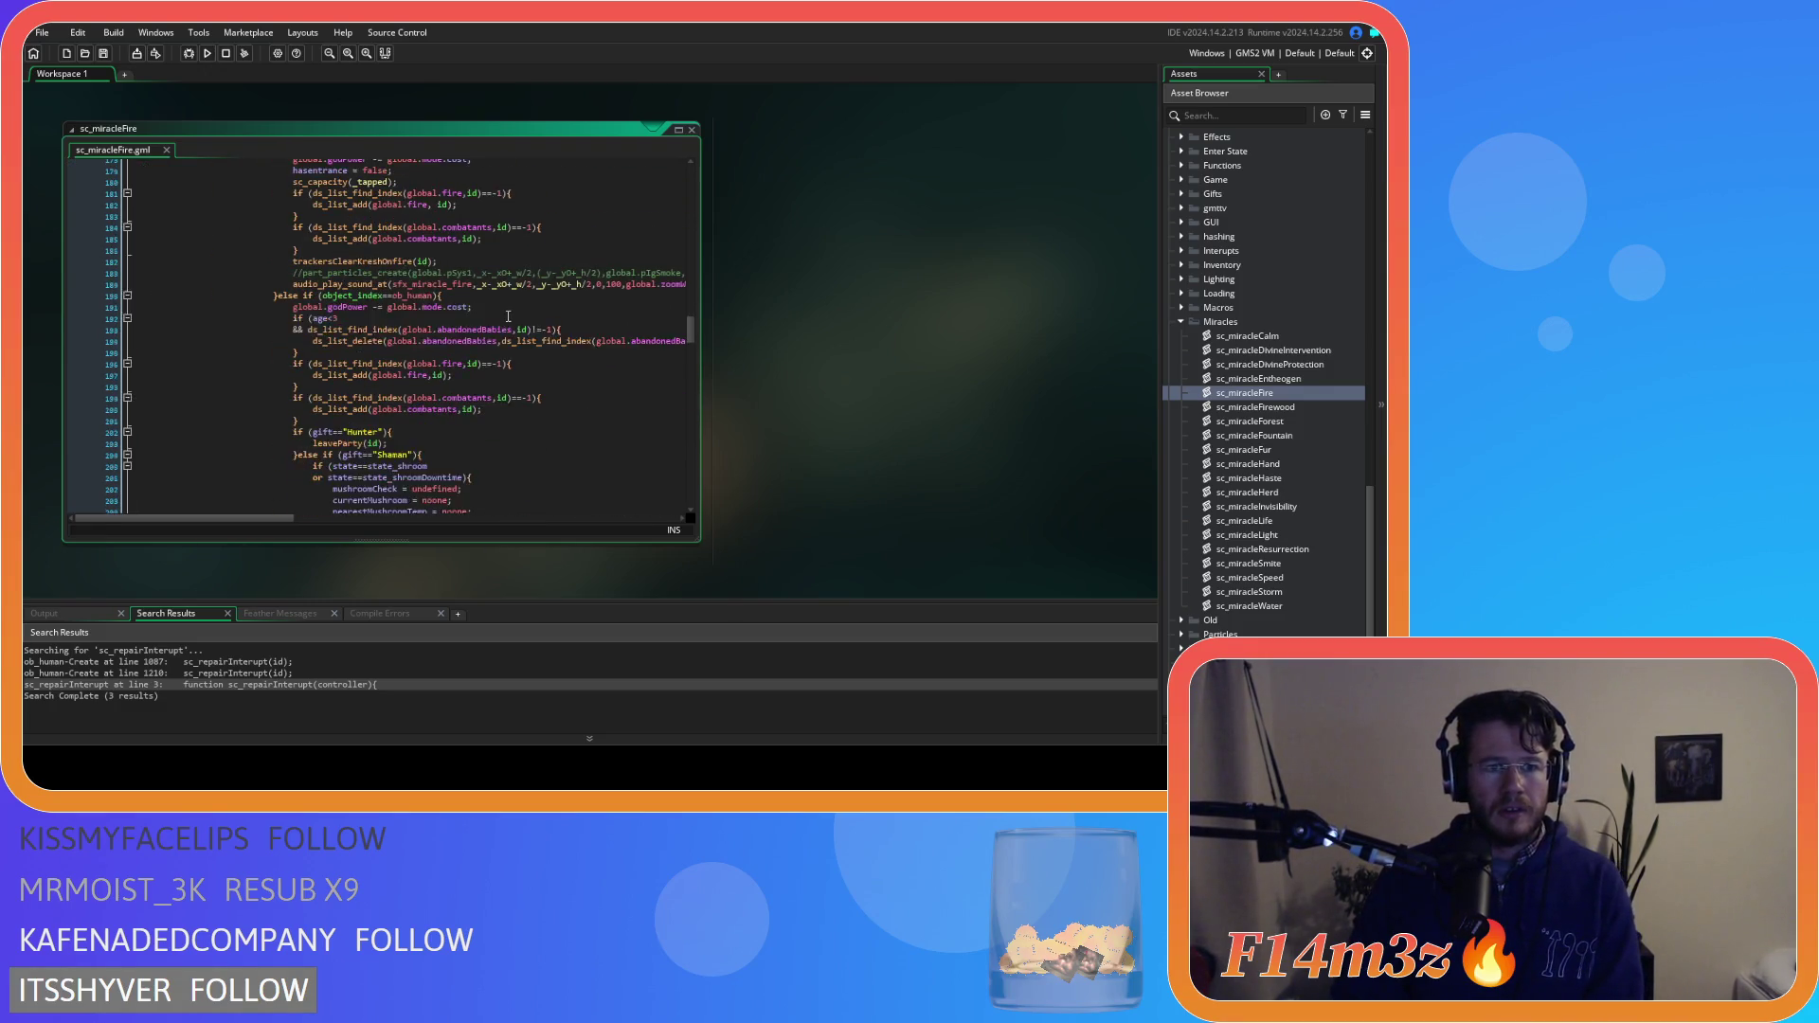
pyautogui.scroll(-3, 509, 316)
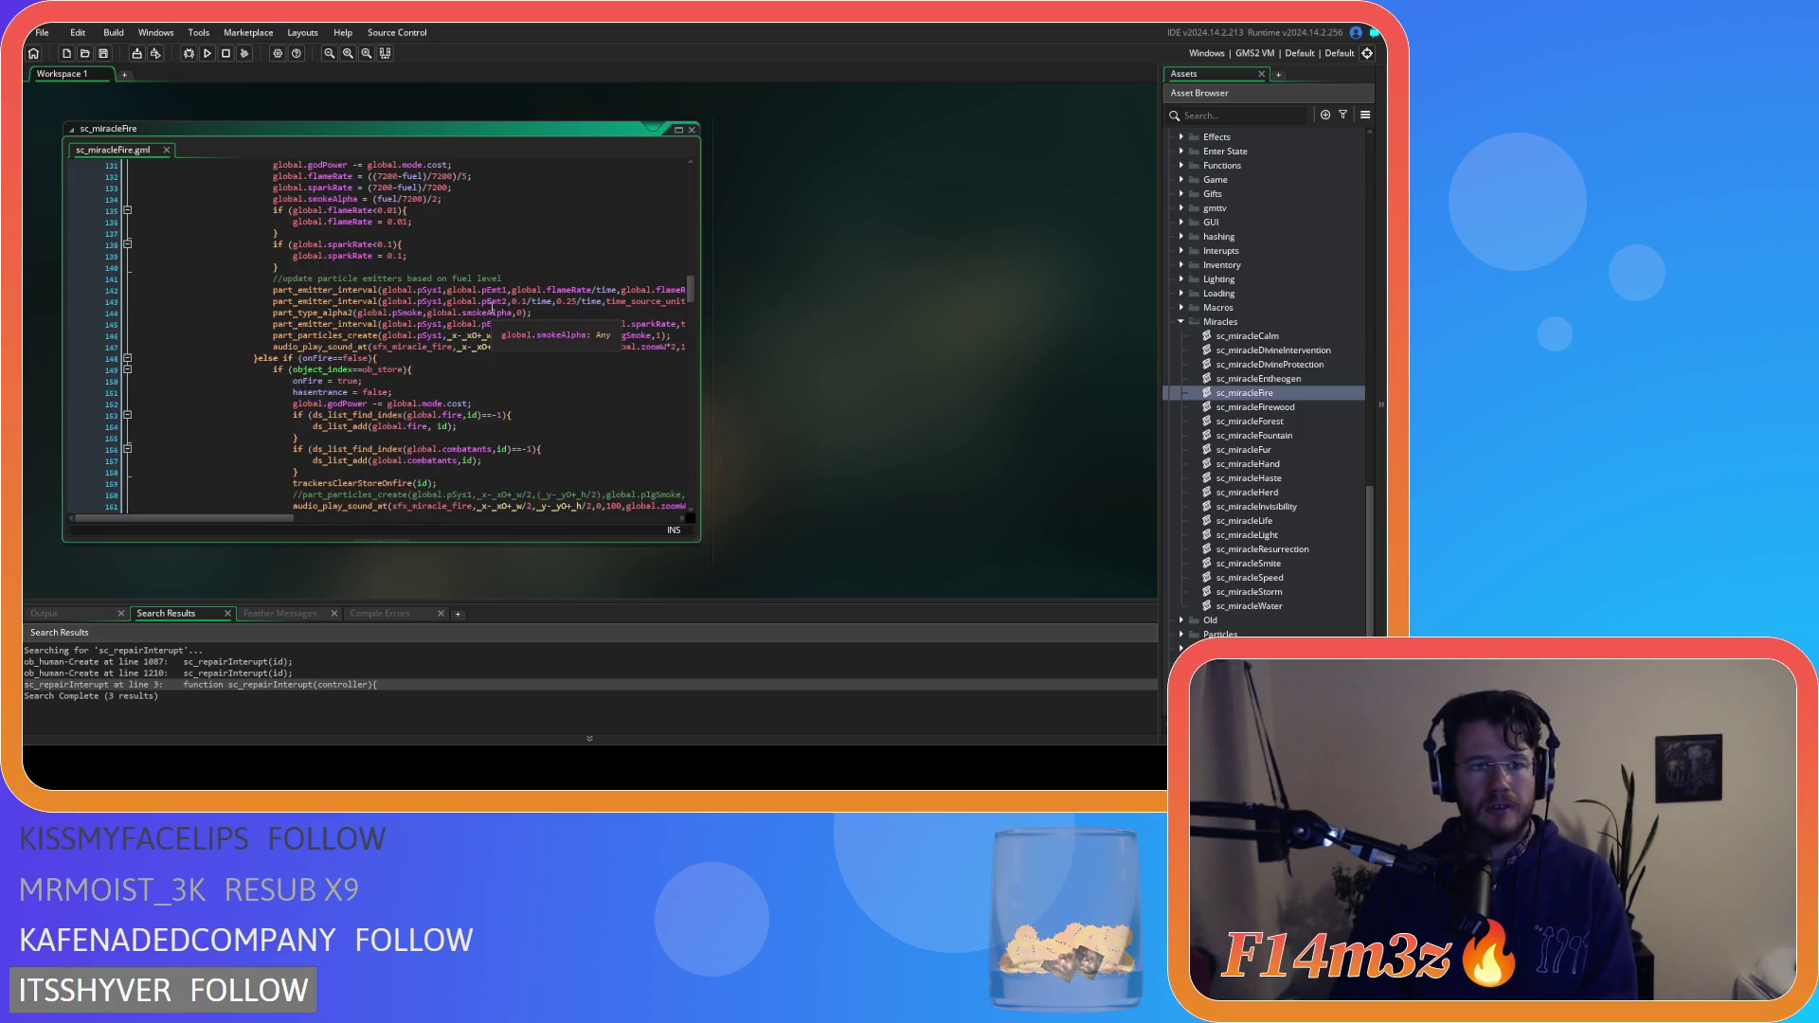
pyautogui.scroll(3, 492, 308)
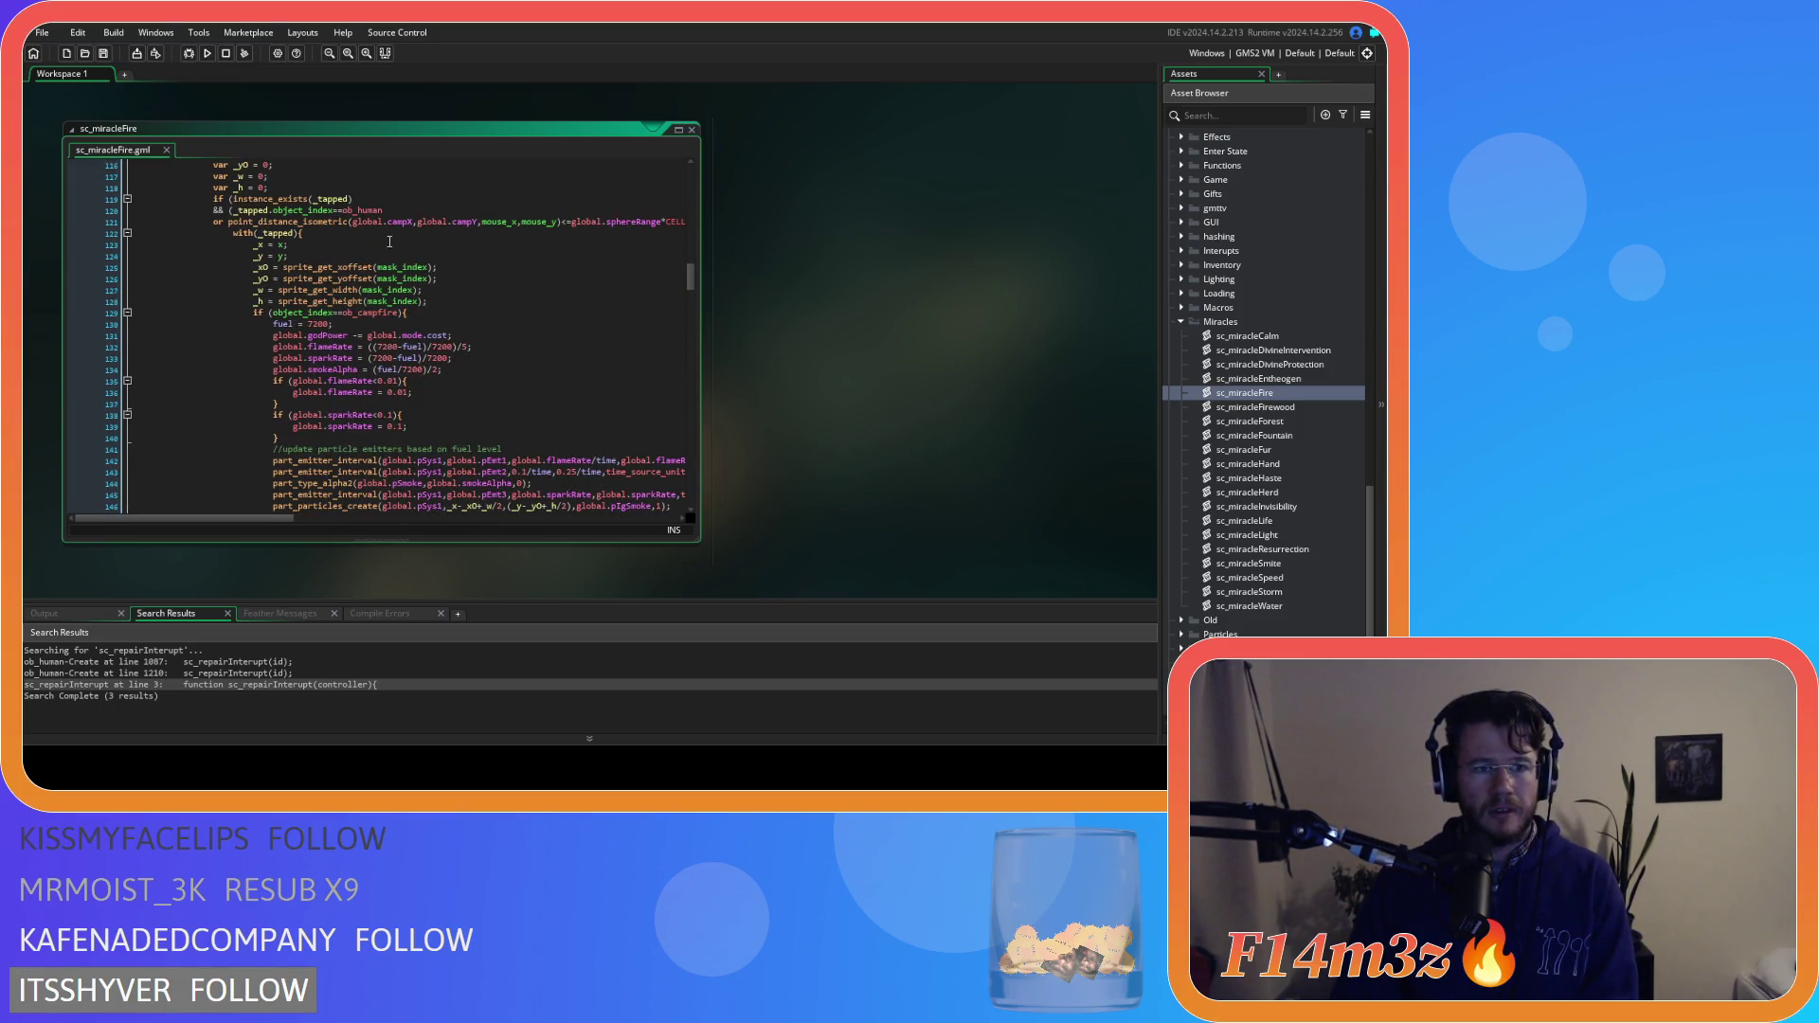
pyautogui.click(354, 236)
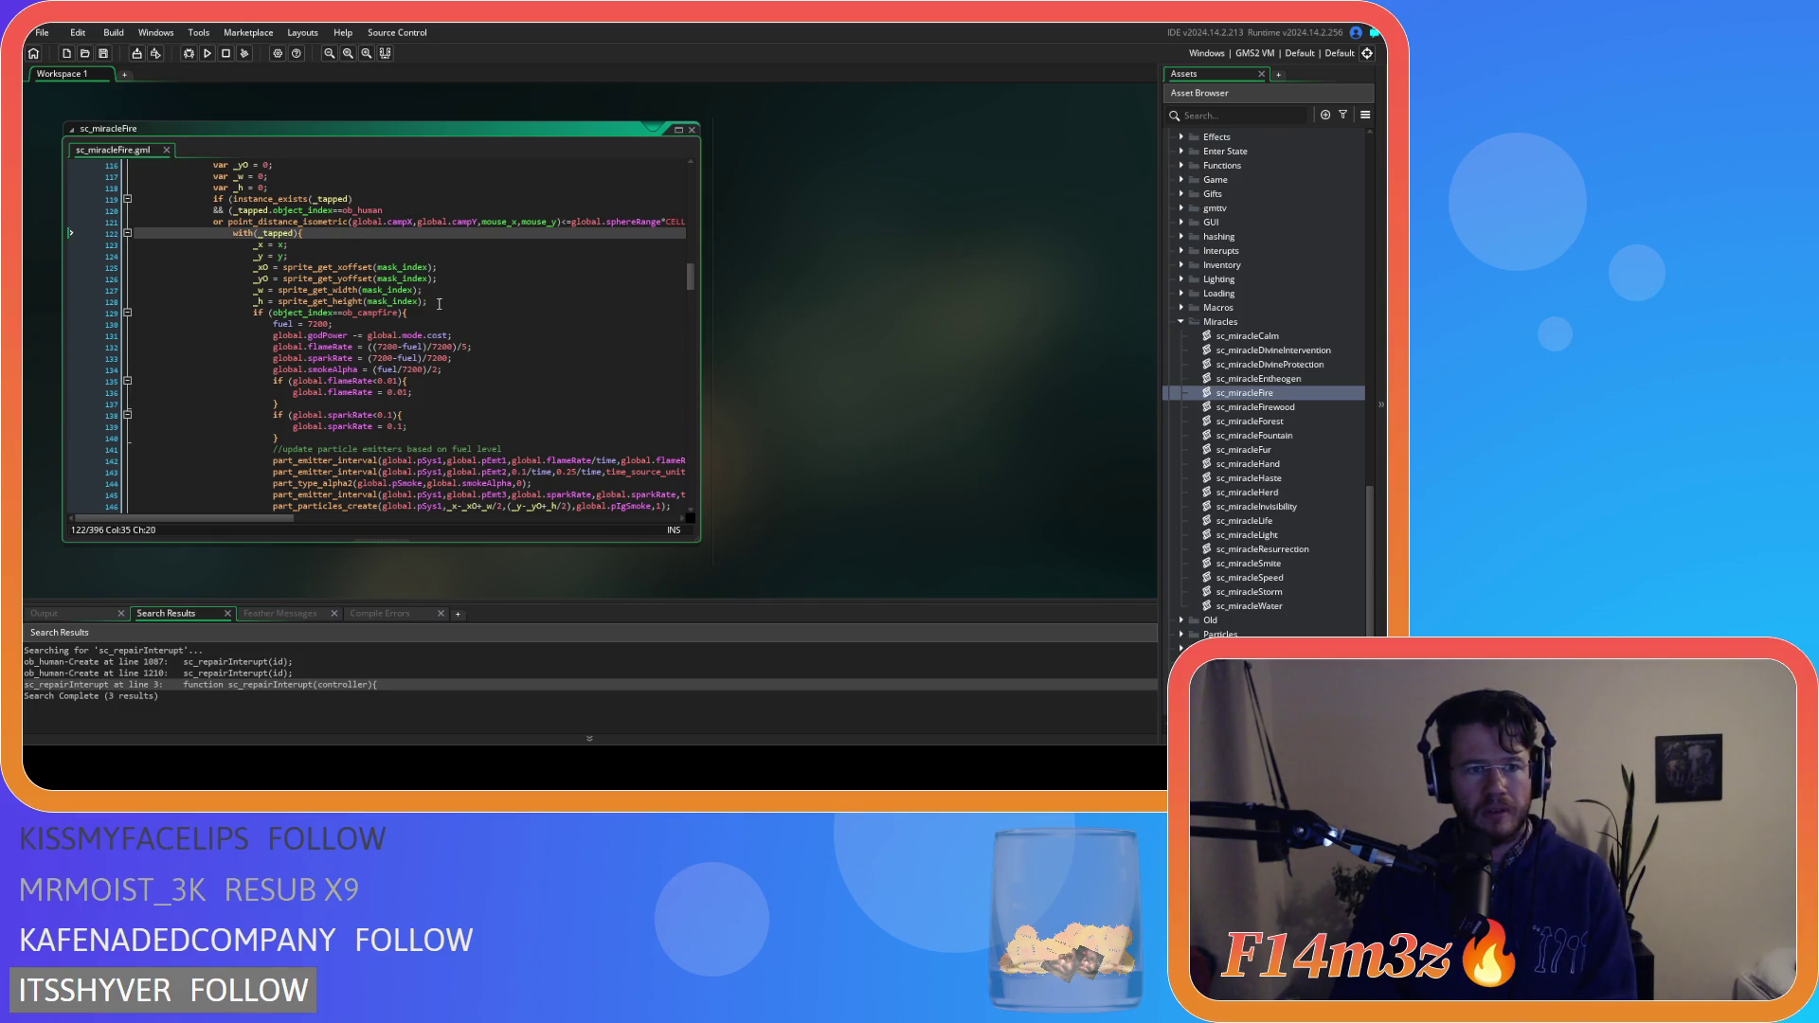
# Move down to the Carpenter gift branch's felling-list code
pyautogui.scroll(-3, 326, 413)
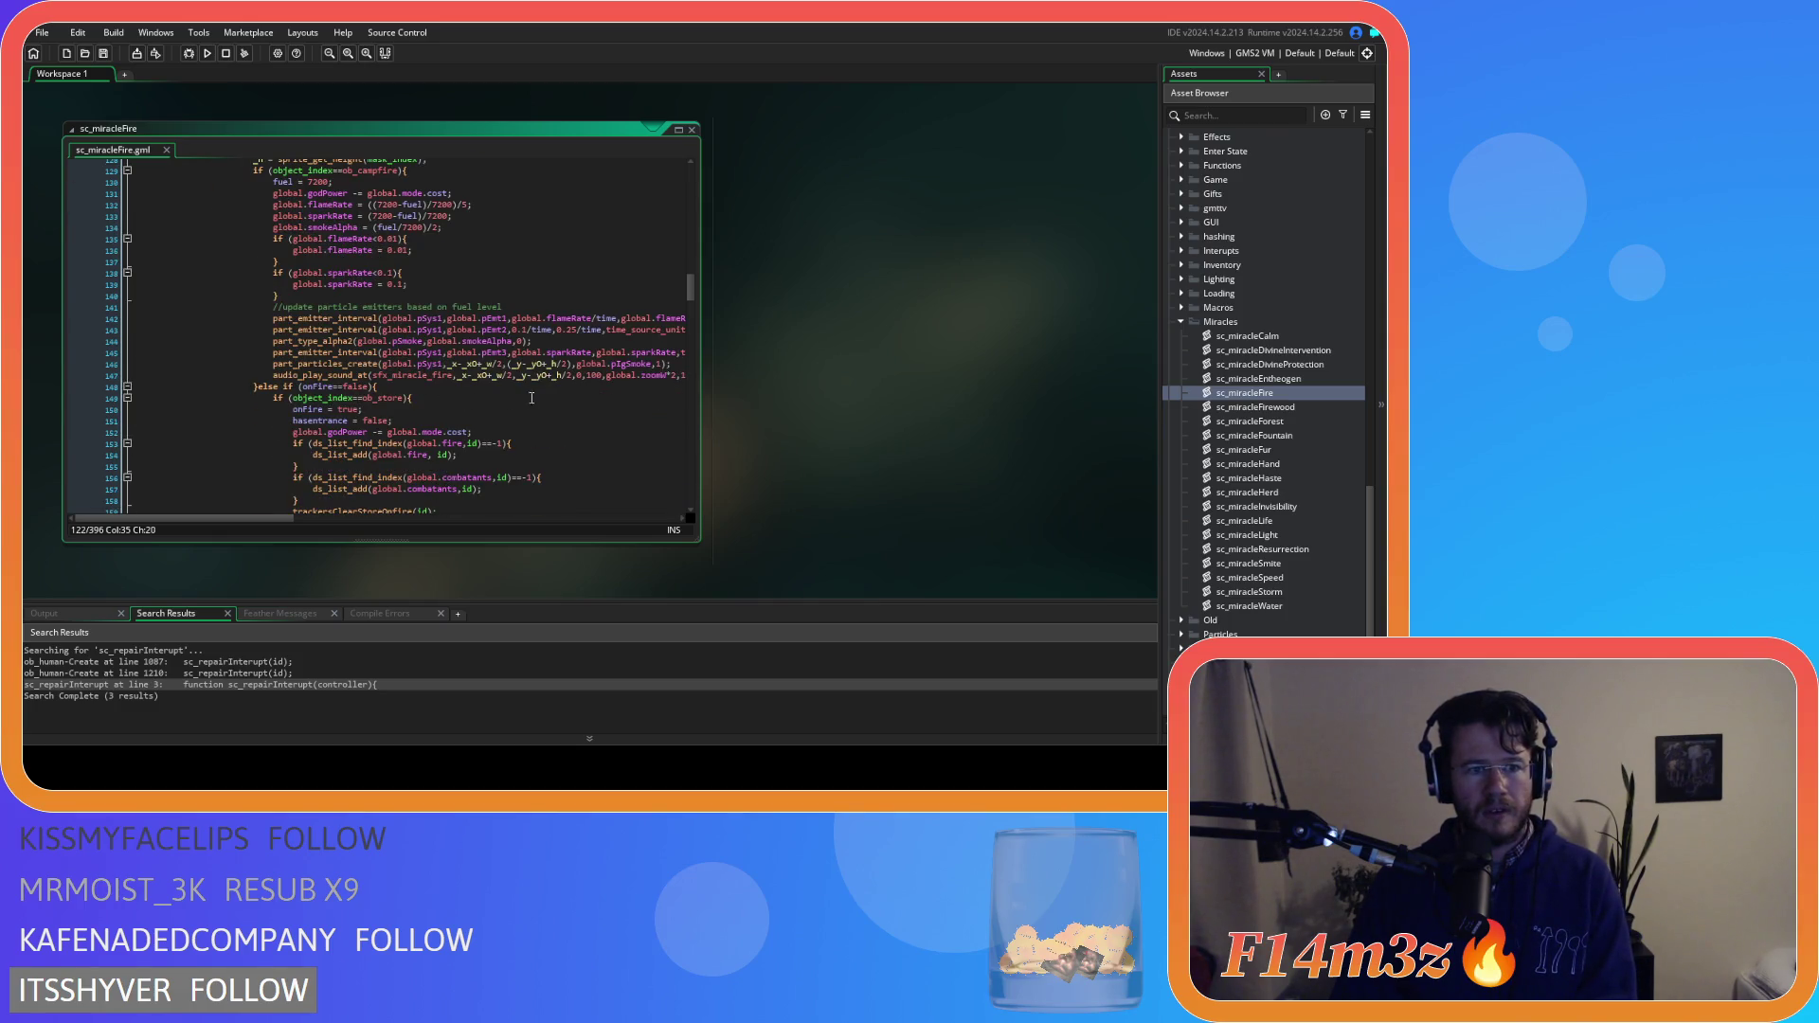
pyautogui.scroll(2, 540, 397)
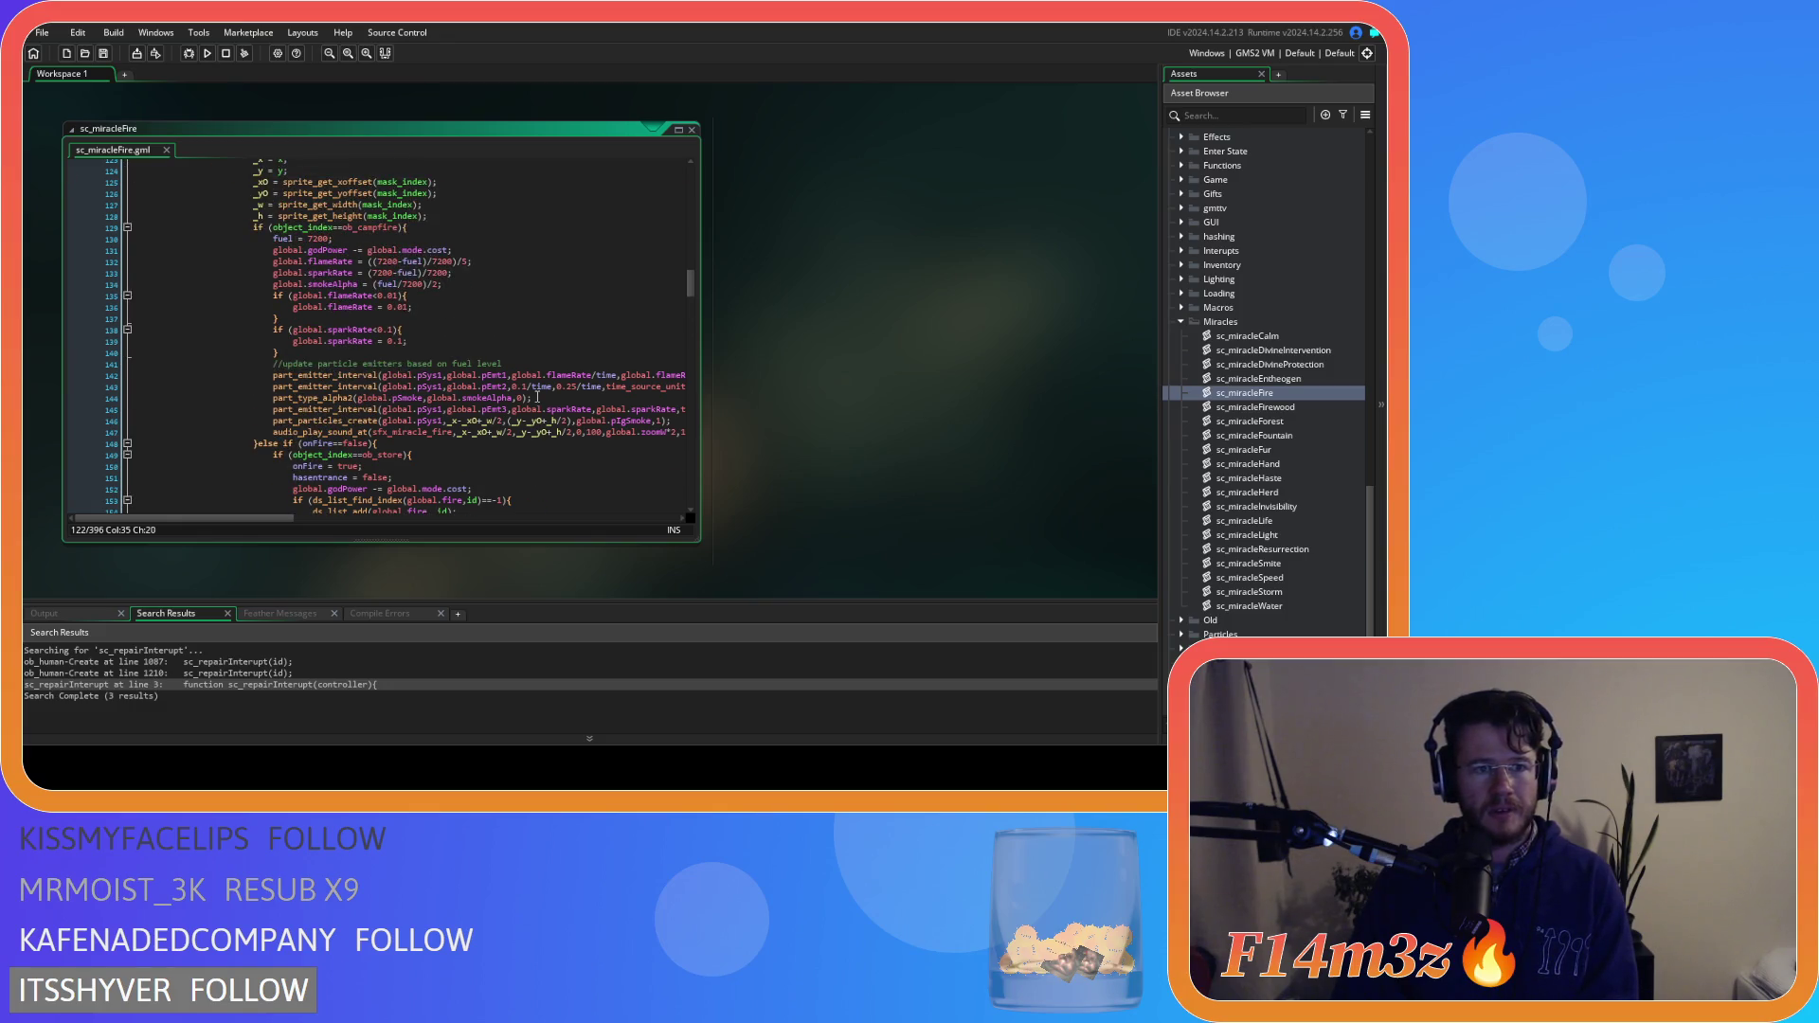
pyautogui.scroll(-9, 538, 397)
pyautogui.scroll(-7, 538, 397)
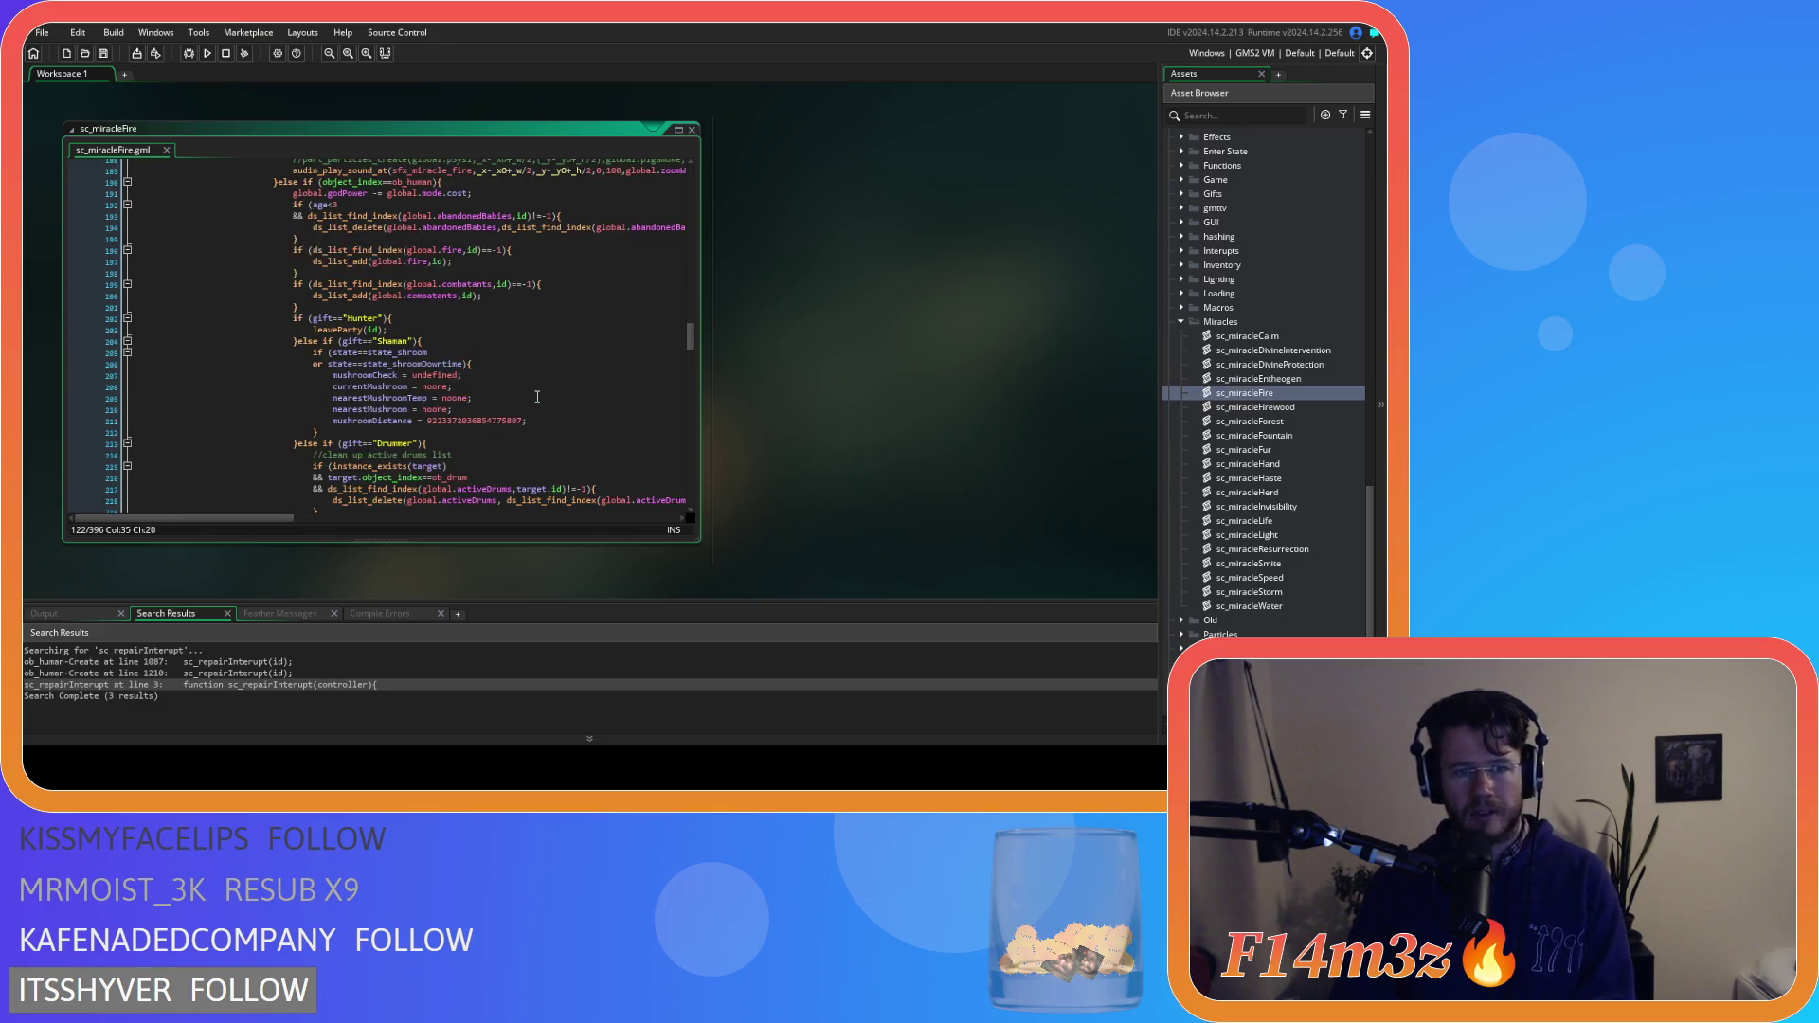
pyautogui.scroll(1, 453, 207)
pyautogui.click(453, 207)
pyautogui.scroll(-9, 591, 233)
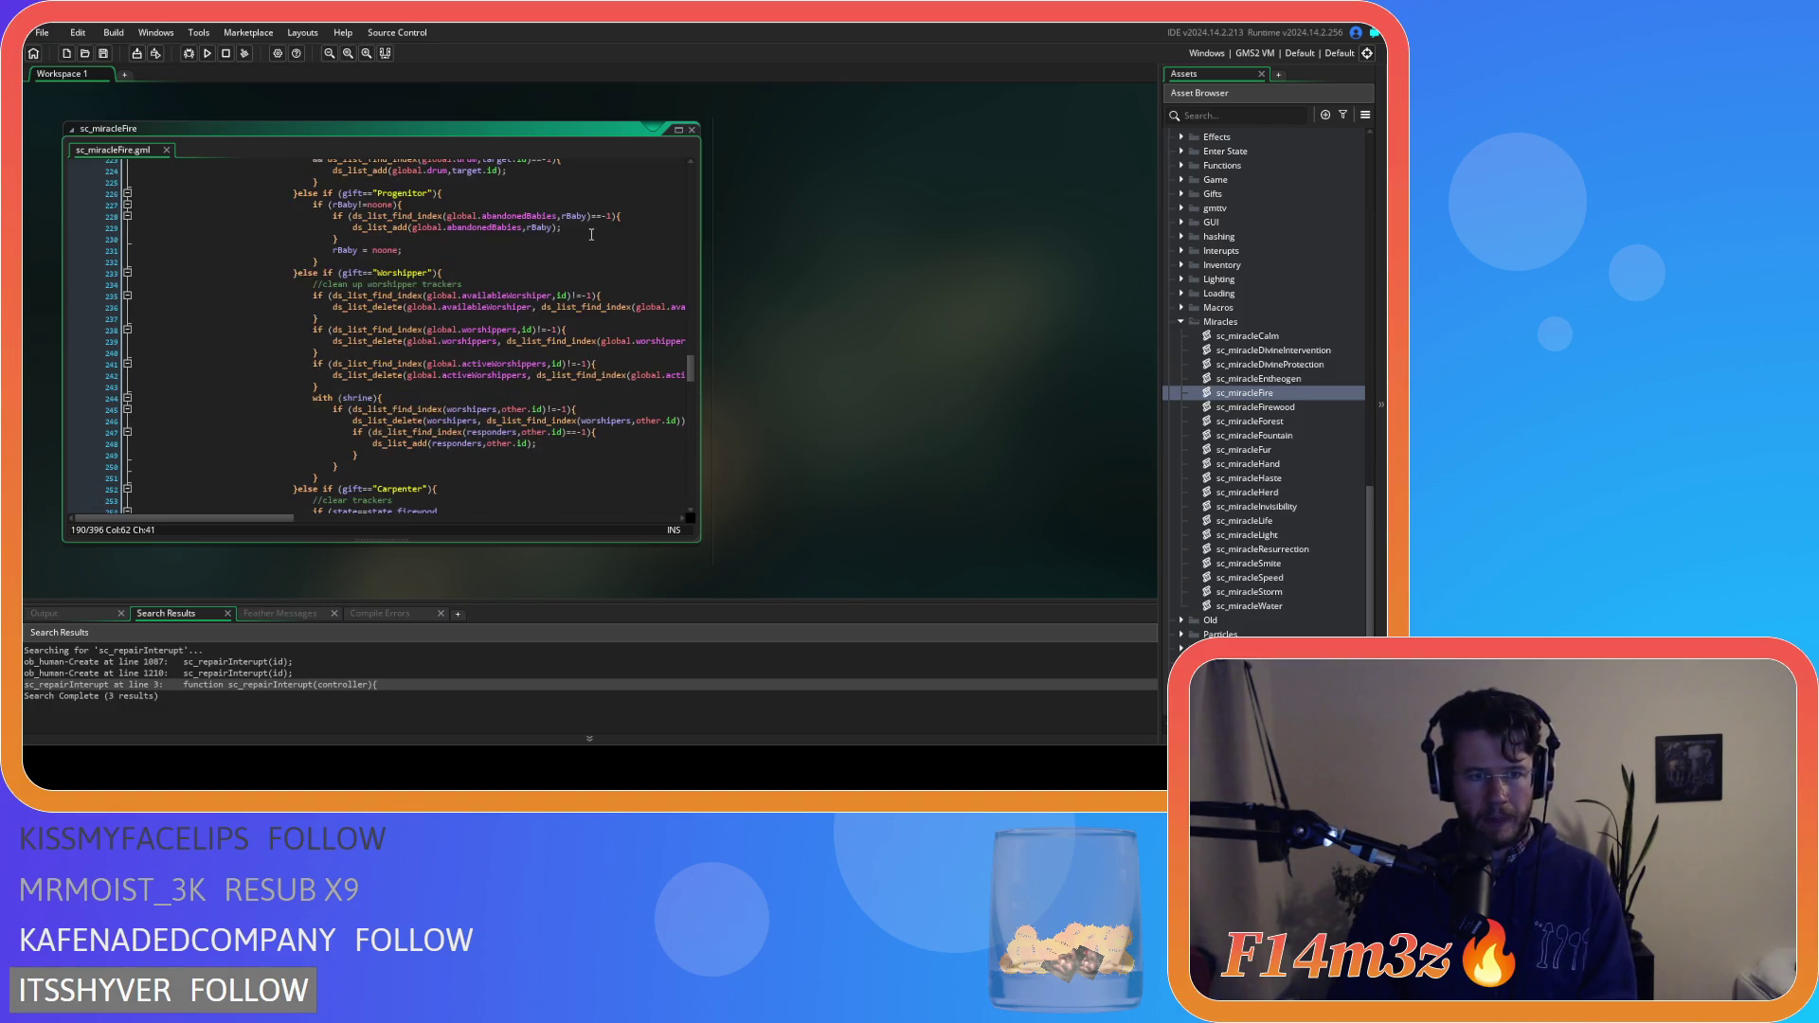
pyautogui.scroll(-6, 591, 234)
pyautogui.scroll(-1, 535, 269)
pyautogui.click(535, 272)
pyautogui.click(535, 296)
pyautogui.press('Down')
pyautogui.press('Down')
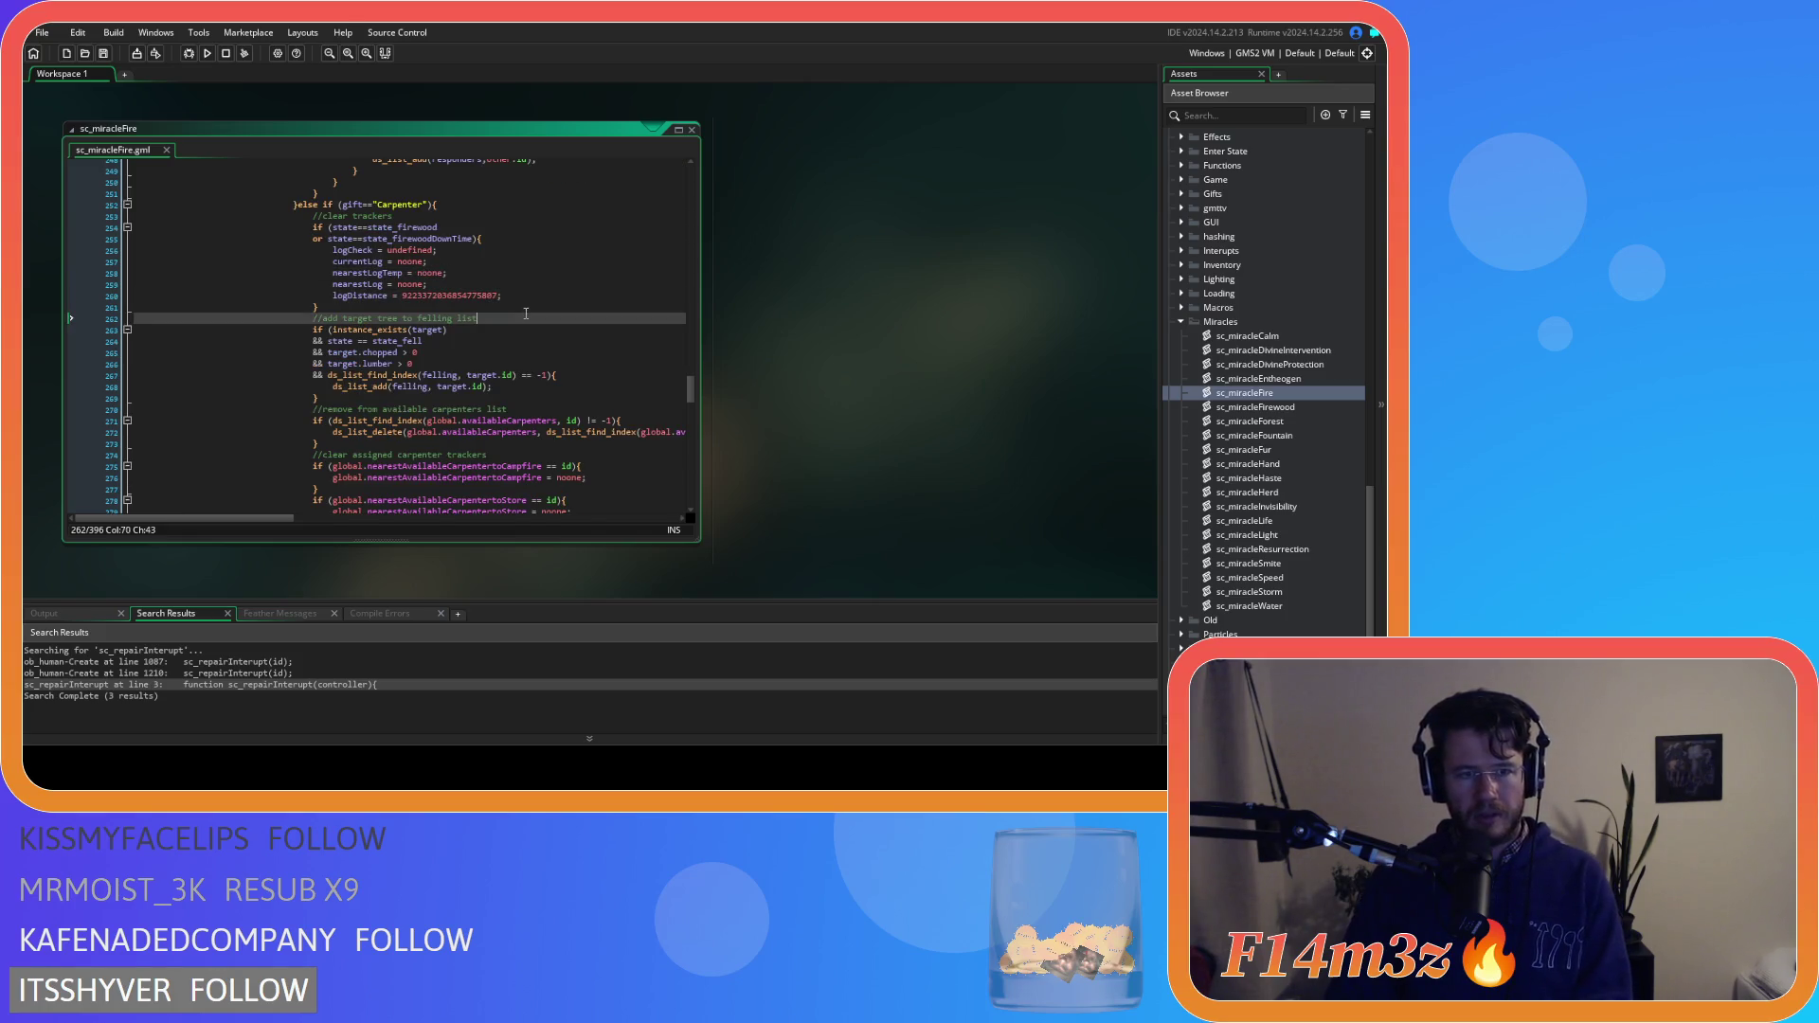
# Paste the tent-fuel block after sc_miracleFire's felling-list code, indent it with Tab, and save
pyautogui.scroll(-3, 535, 296)
pyautogui.click(535, 296)
pyautogui.hotkey('ctrl', 'v')
pyautogui.moveTo(223, 352); pyautogui.dragTo(133, 305)
pyautogui.press('Tab')
pyautogui.press('Tab')
pyautogui.press('Tab')
pyautogui.moveTo(320, 353); pyautogui.dragTo(308, 301)
pyautogui.click(424, 341)
pyautogui.hotkey('ctrl', 's')
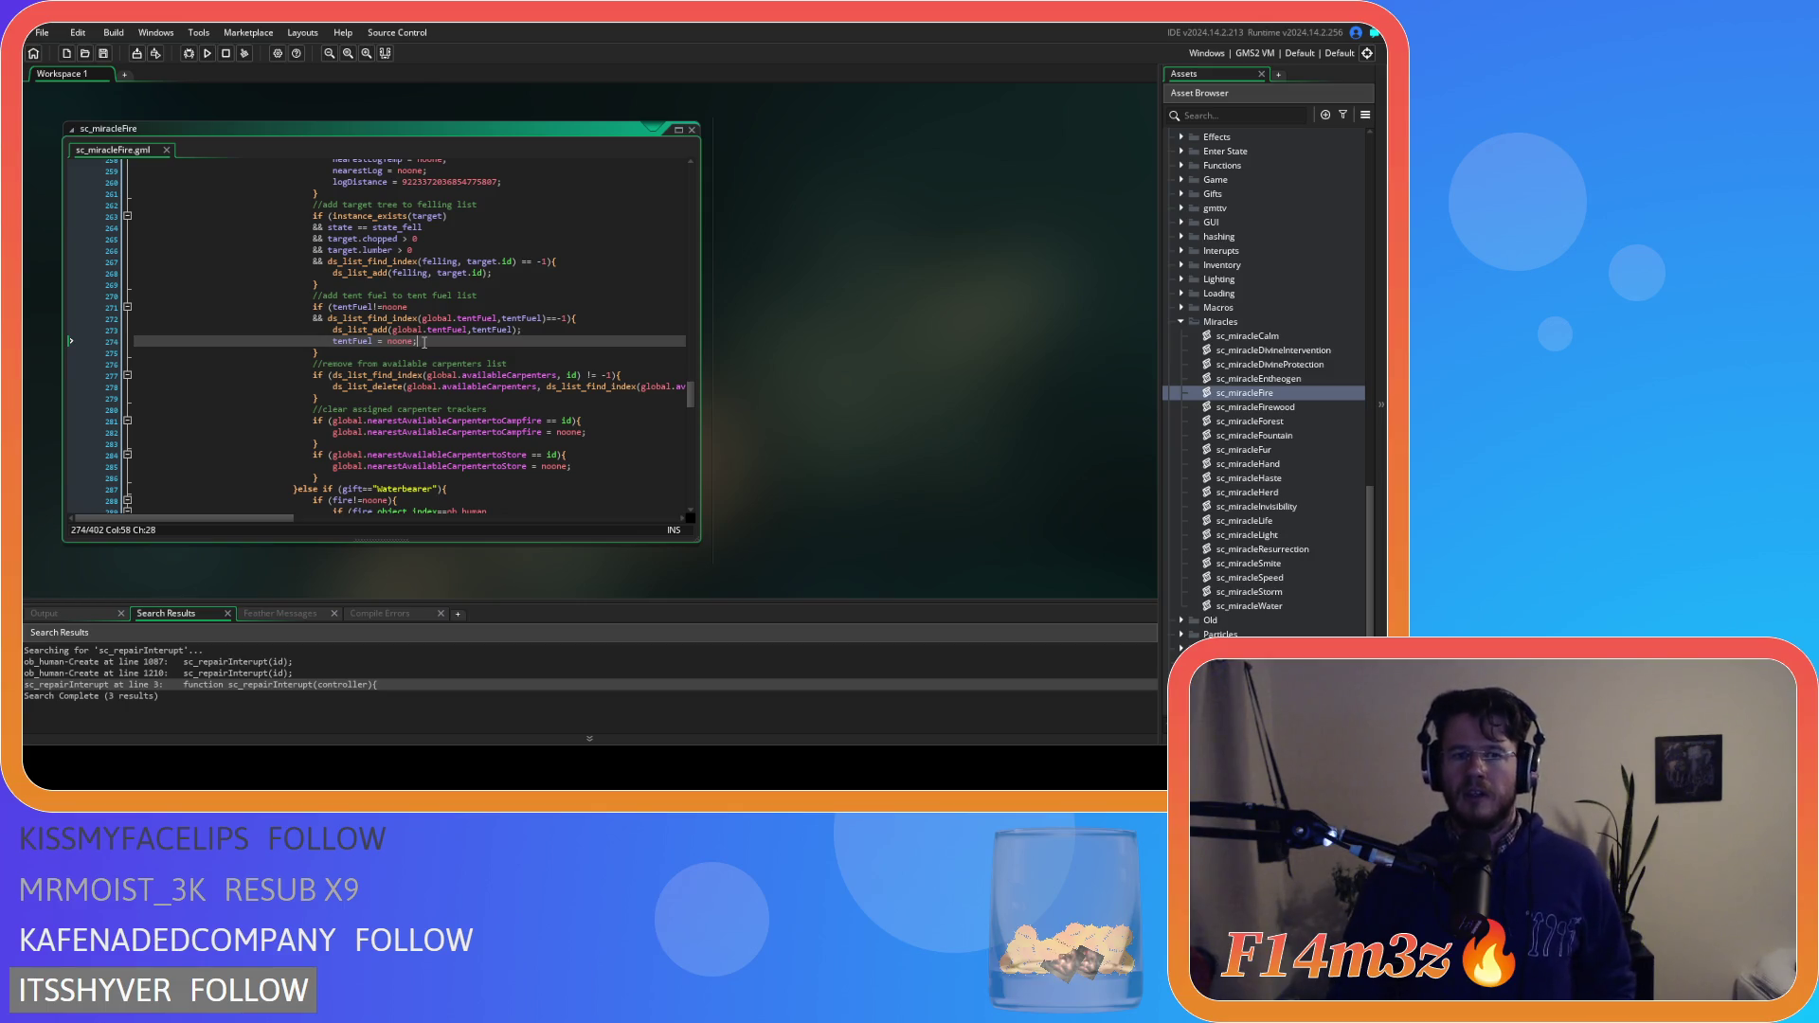
pyautogui.moveTo(380, 315)
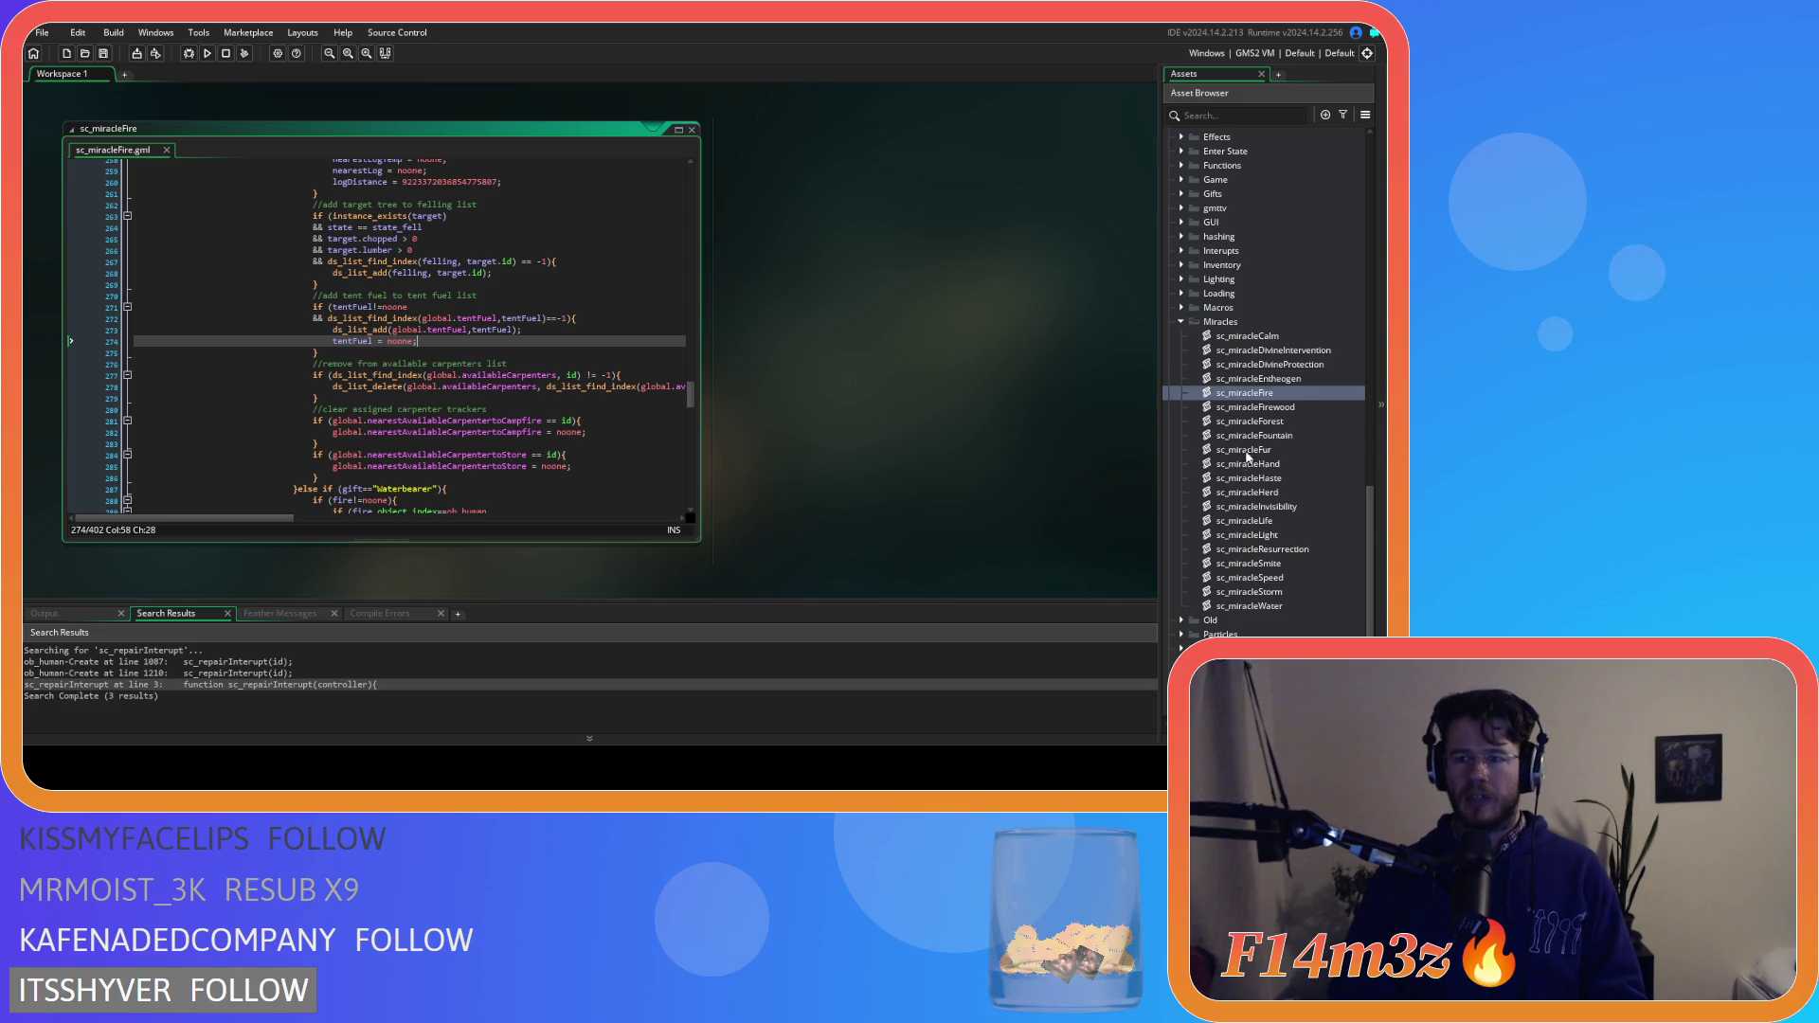
pyautogui.scroll(-3, 1247, 456)
pyautogui.scroll(4, 1228, 351)
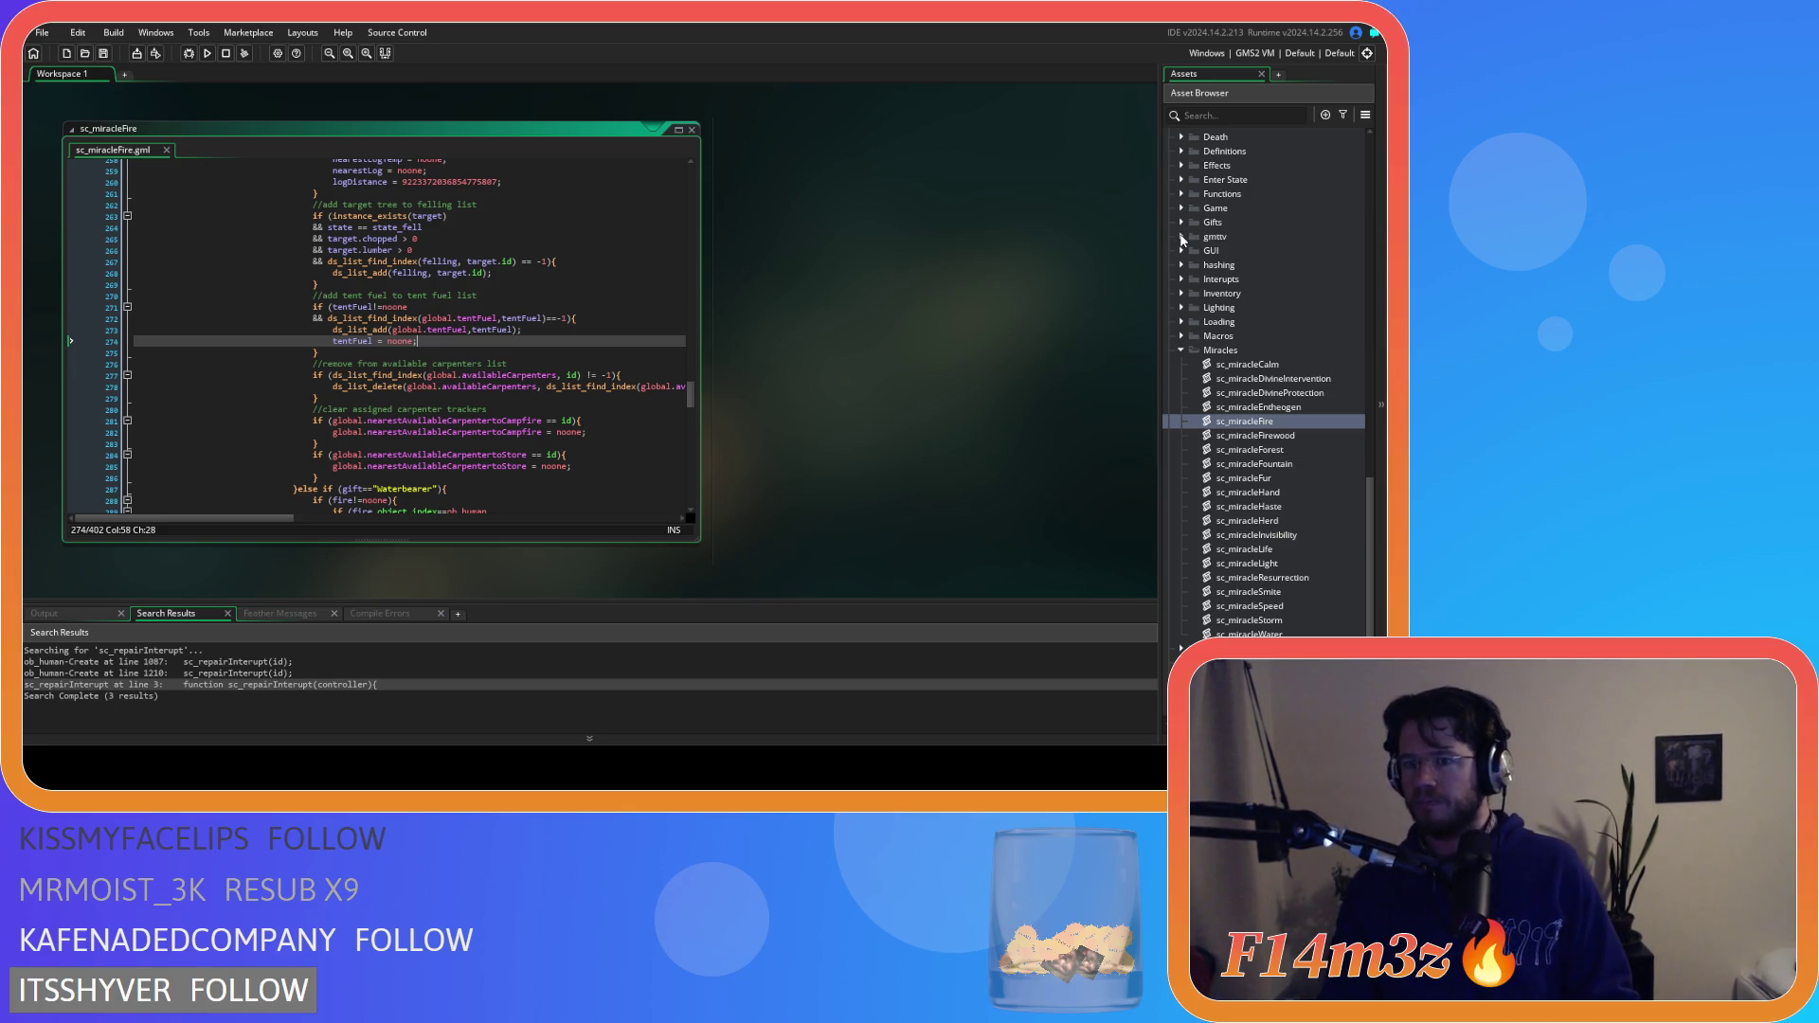
# Open sc_fireSpread, paste the tent-fuel block after the felling code, unindent it, and save
pyautogui.click(1184, 209)
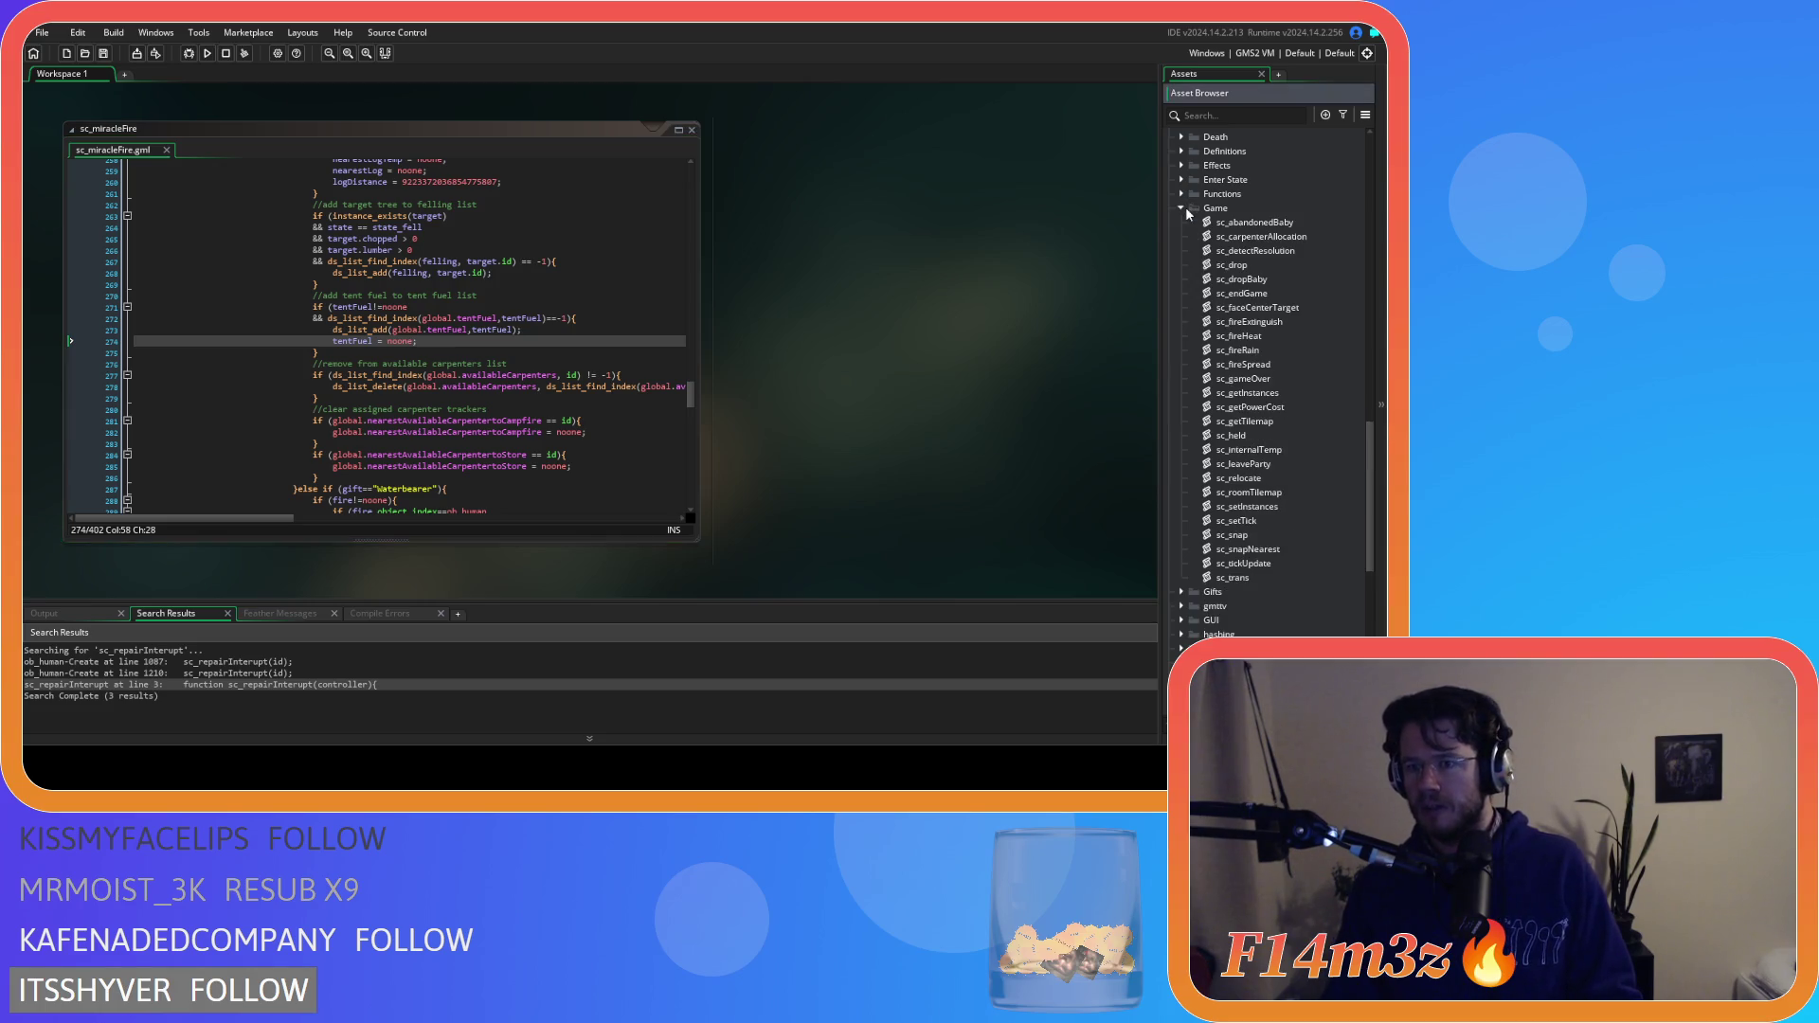
pyautogui.doubleClick(1280, 366)
pyautogui.scroll(-20, 507, 326)
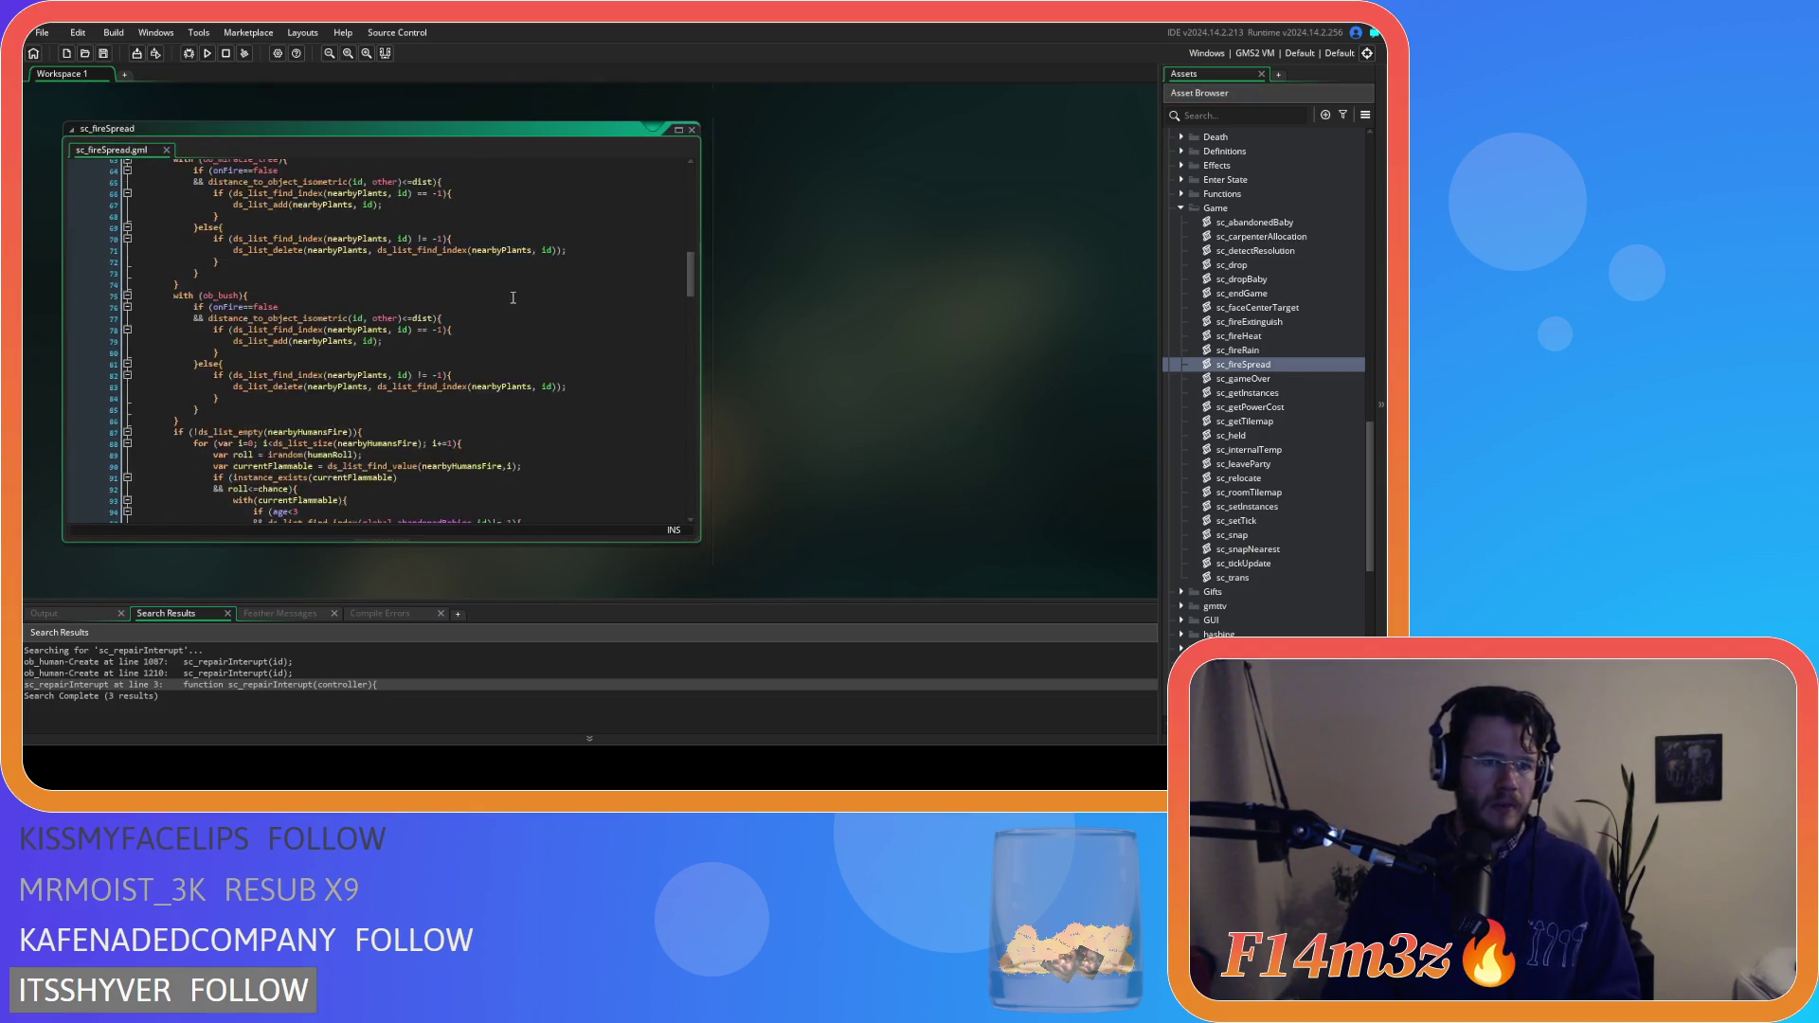
pyautogui.scroll(-10, 513, 298)
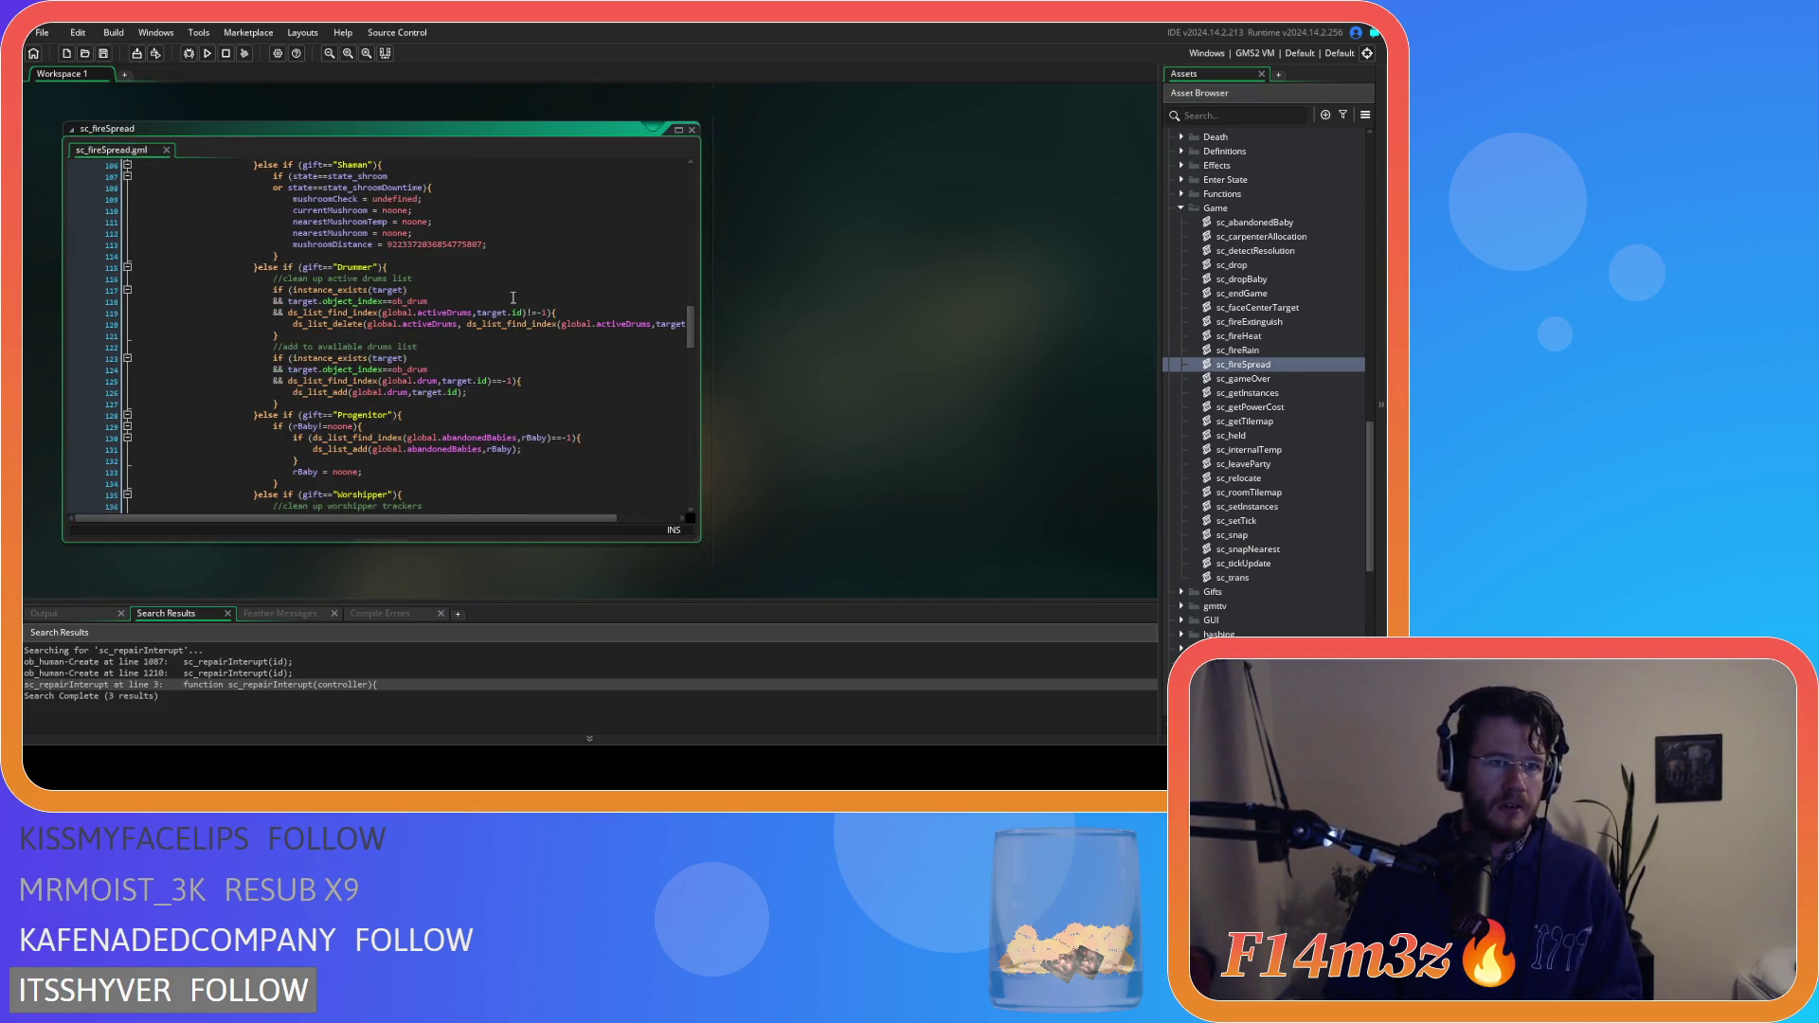
pyautogui.scroll(-8, 512, 298)
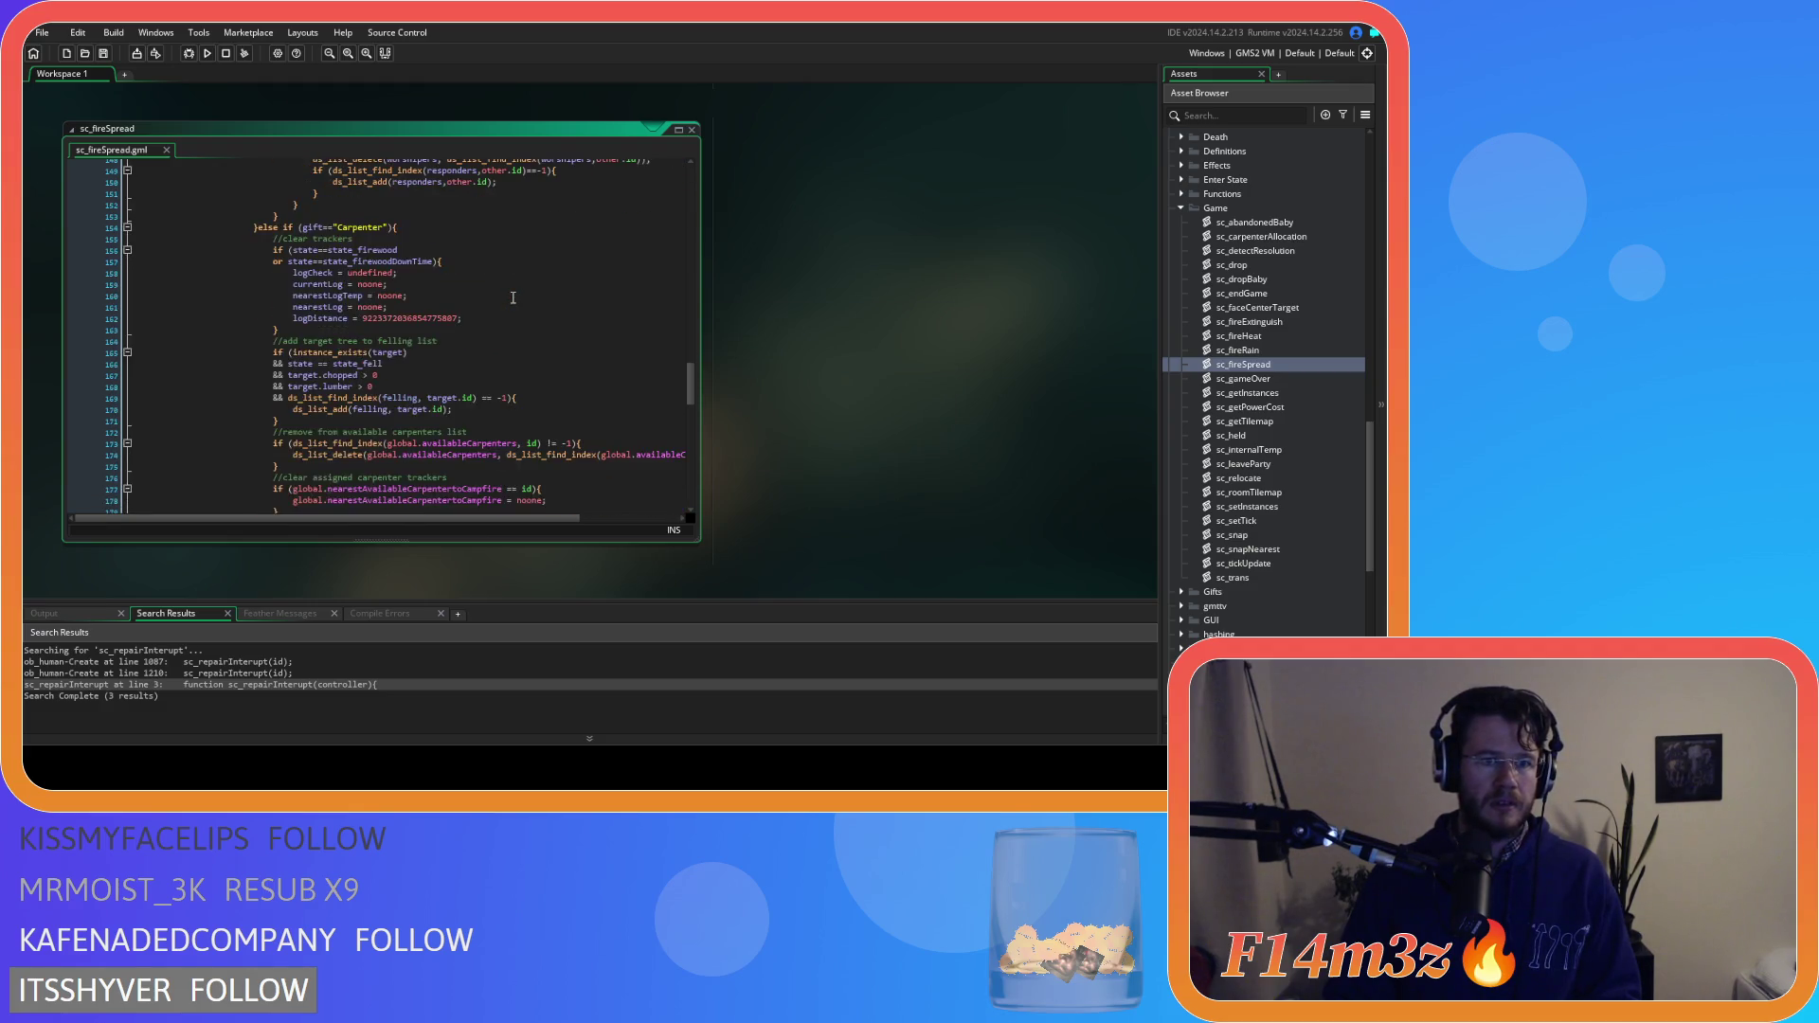
pyautogui.click(305, 336)
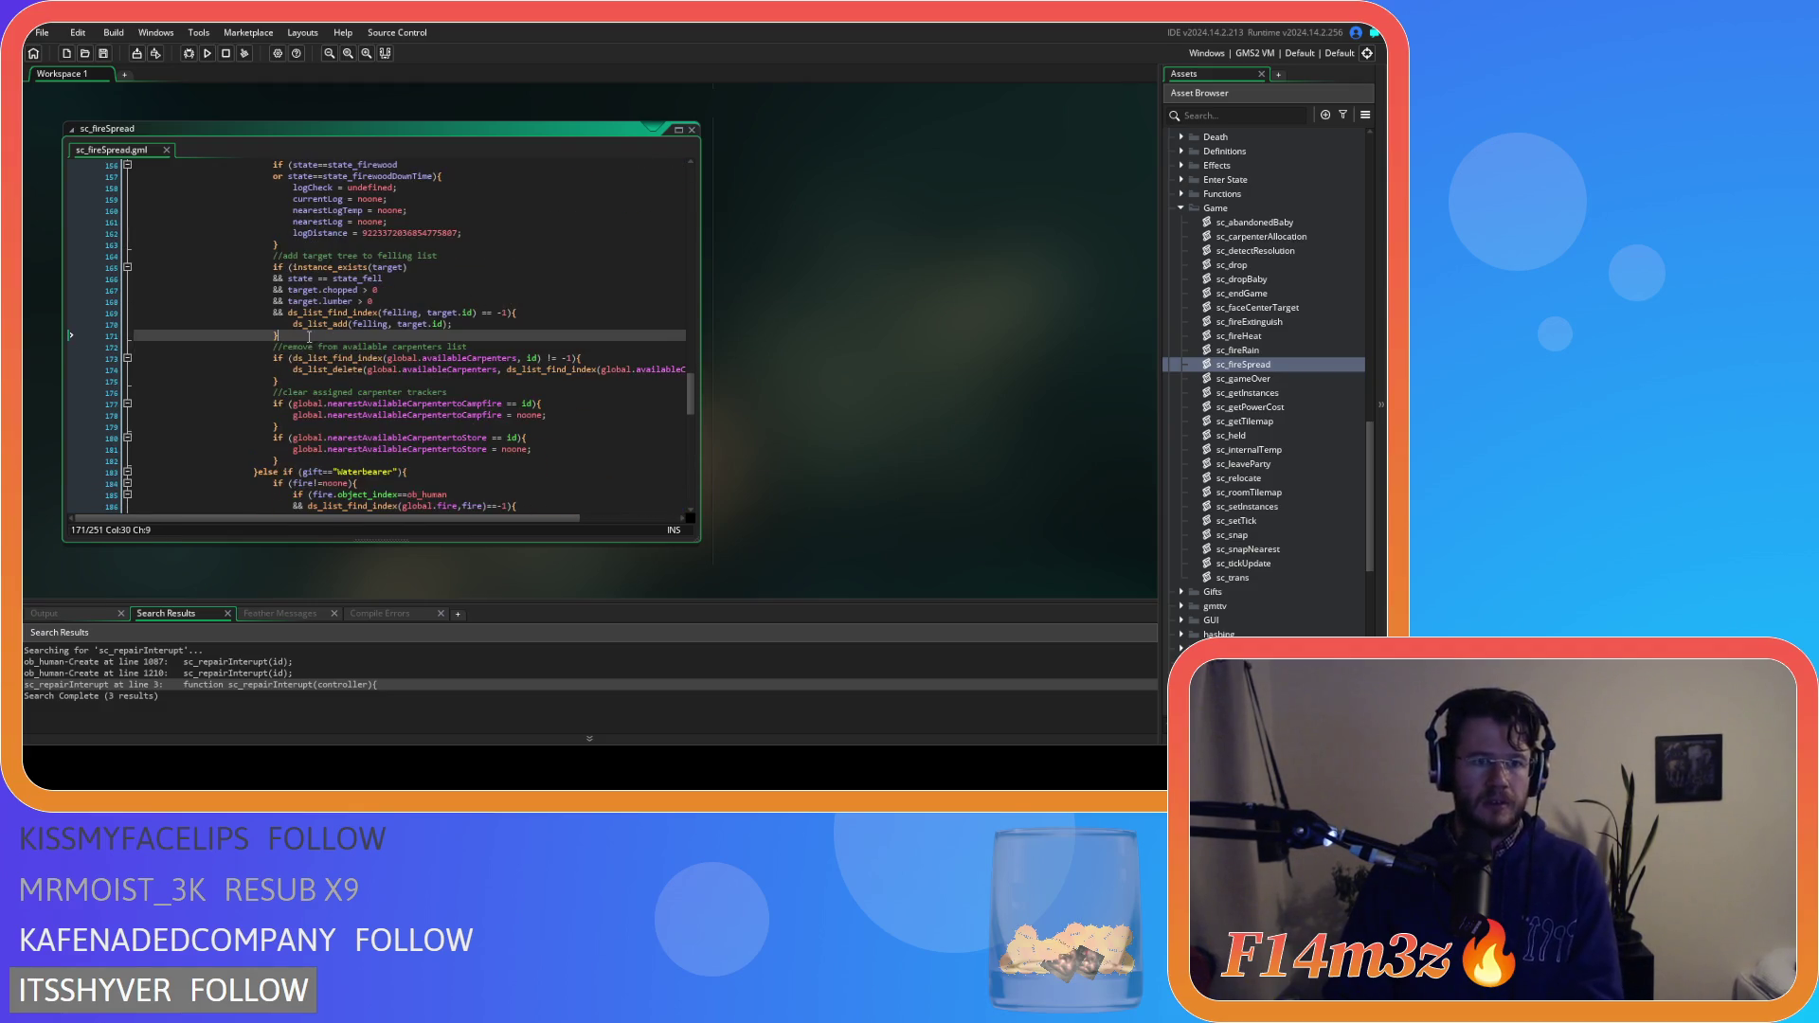
pyautogui.hotkey('ctrl', 'v')
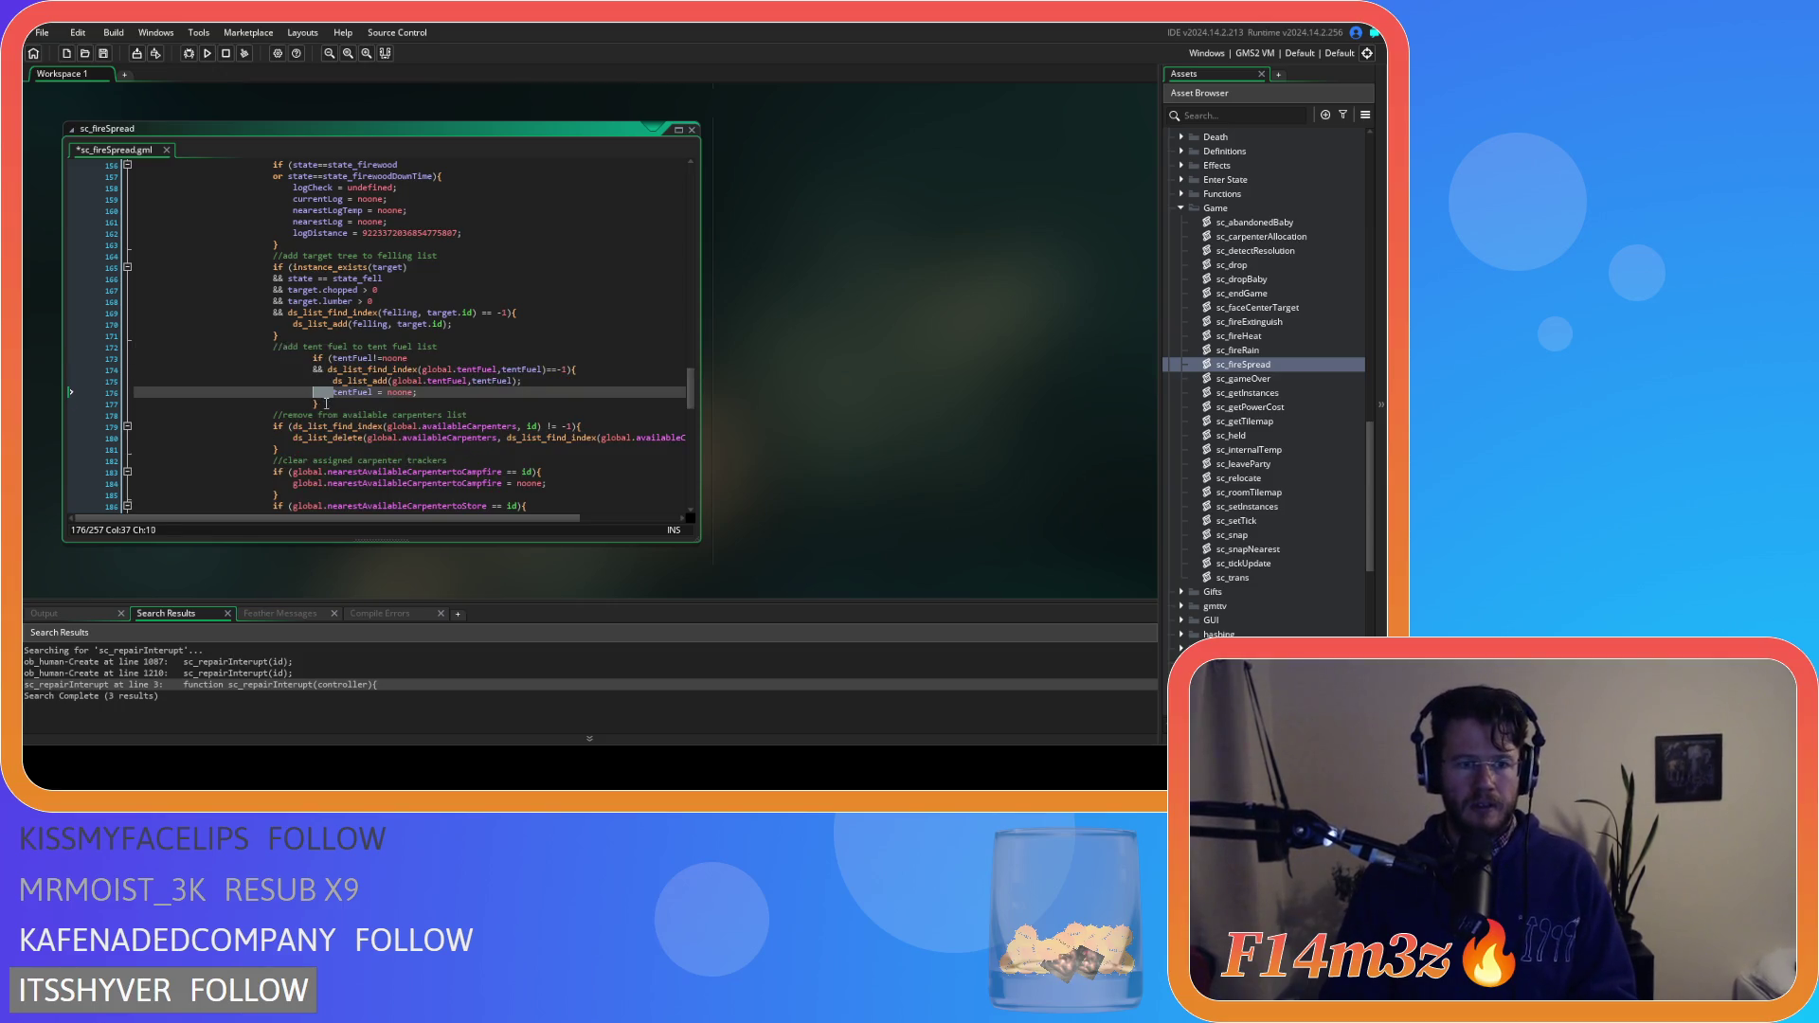
pyautogui.moveTo(317, 403); pyautogui.dragTo(157, 360)
pyautogui.hotkey('shift', 'Tab')
pyautogui.hotkey('shift', 'Tab')
pyautogui.click(343, 393)
pyautogui.hotkey('ctrl', 's')
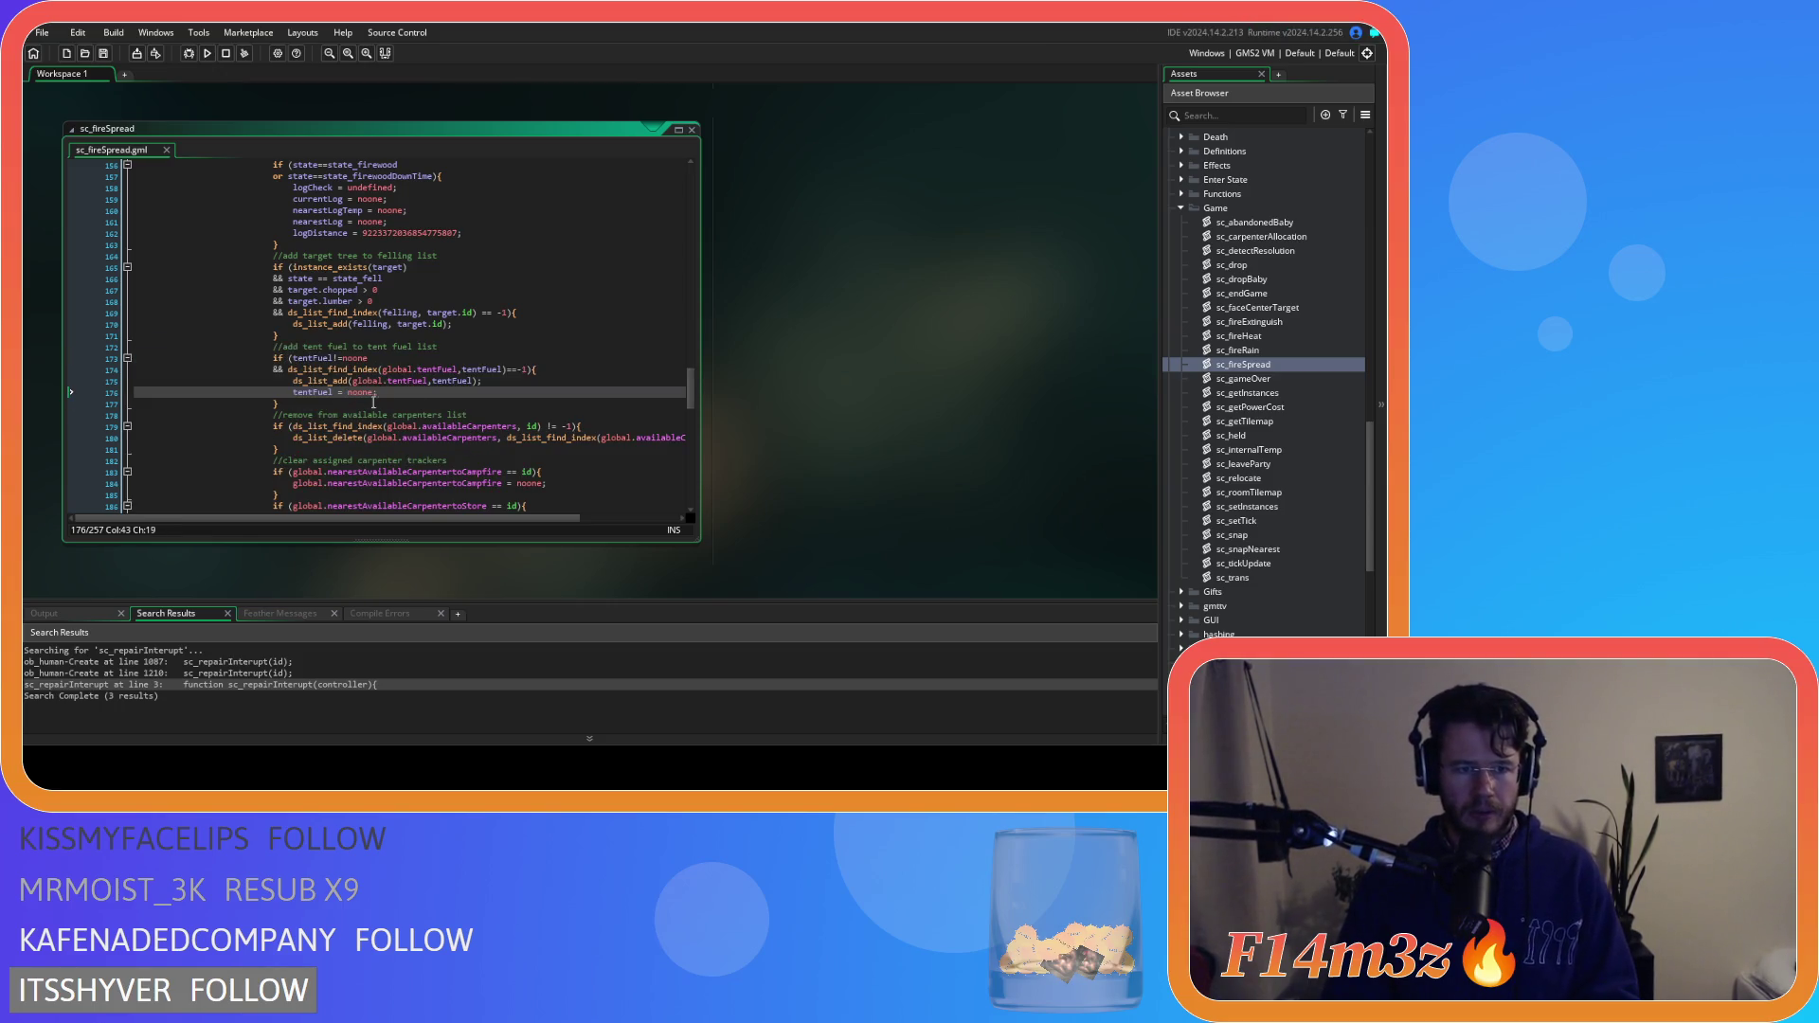
# Collapse the Game and Conditions script folders
pyautogui.scroll(-4, 1311, 432)
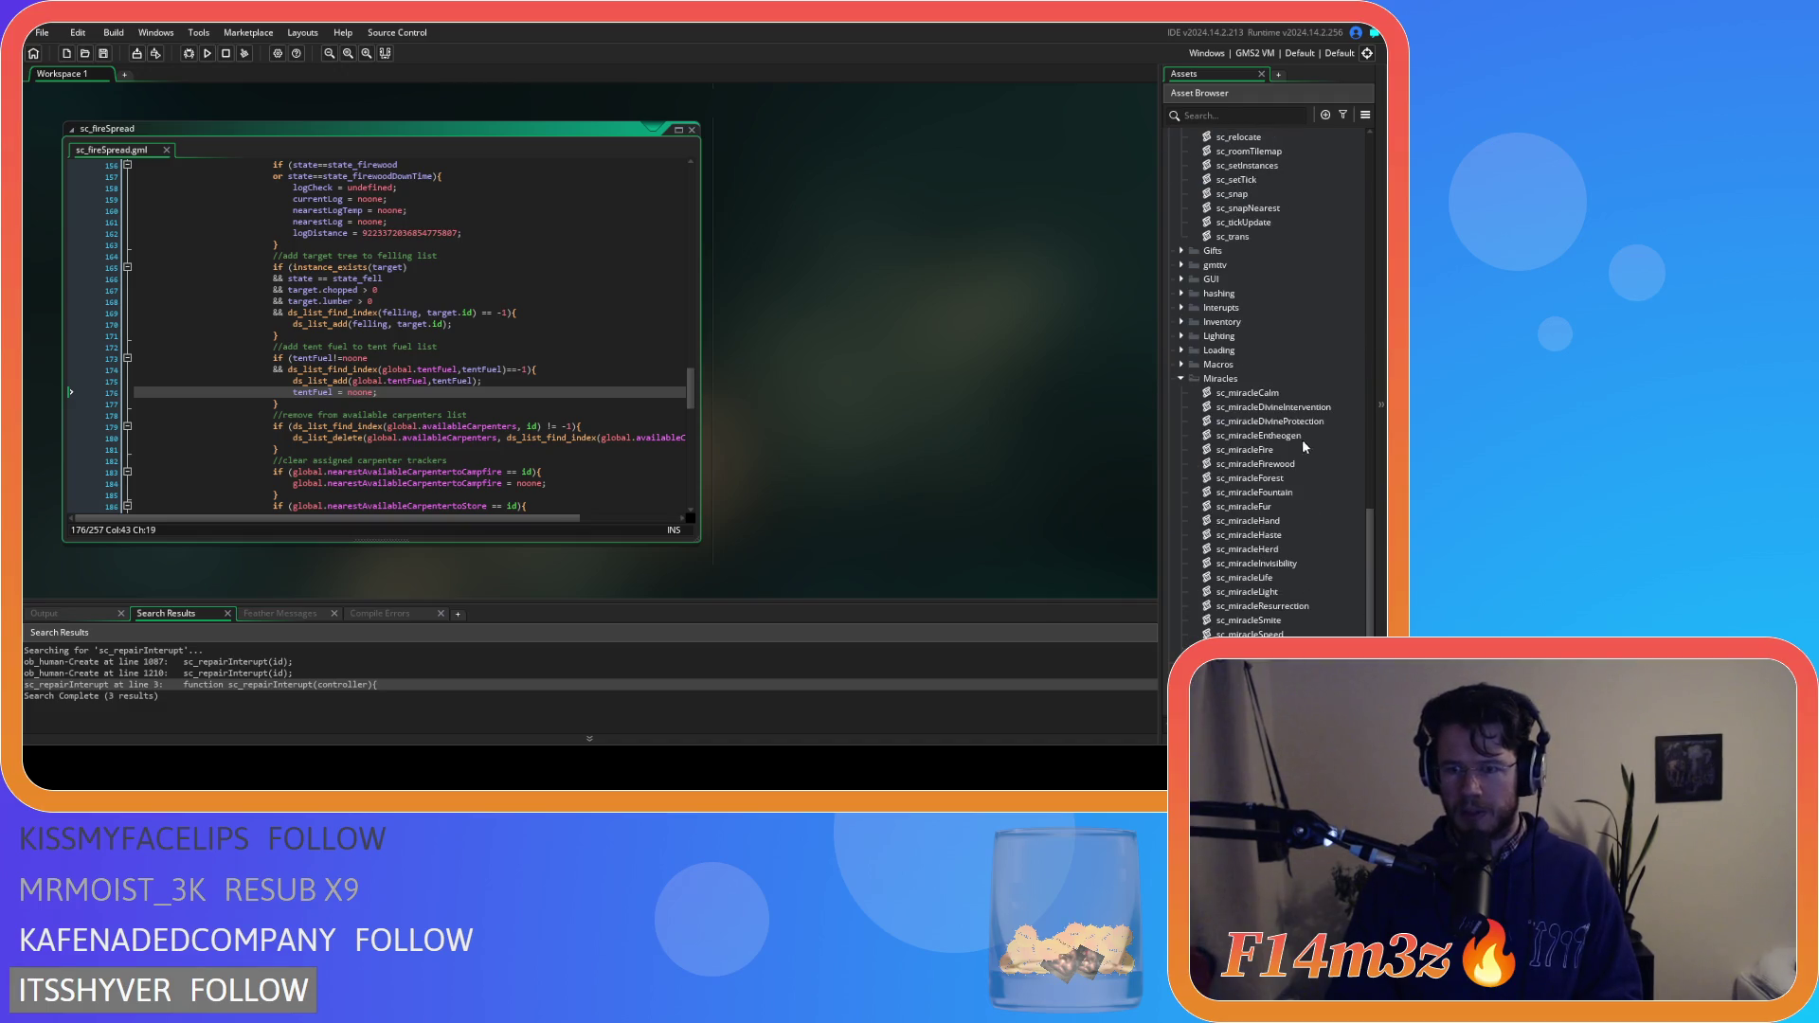
pyautogui.scroll(2, 1201, 390)
pyautogui.click(1181, 407)
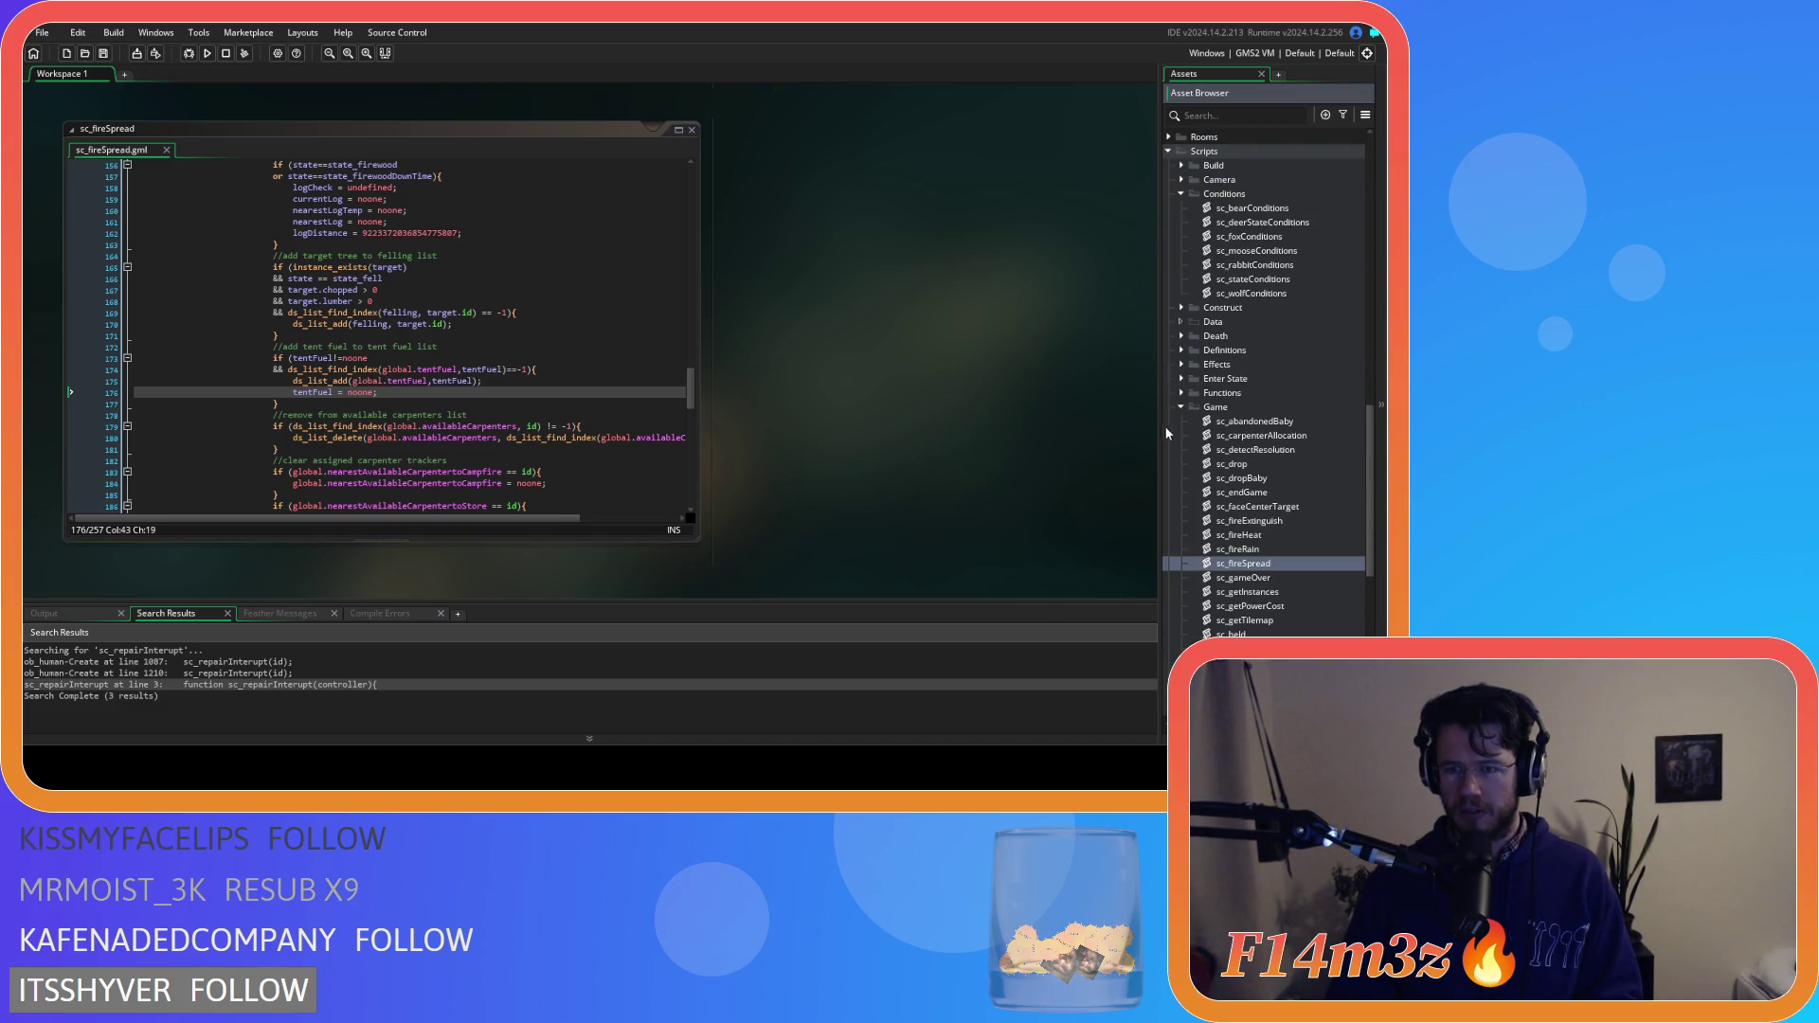
pyautogui.click(1181, 194)
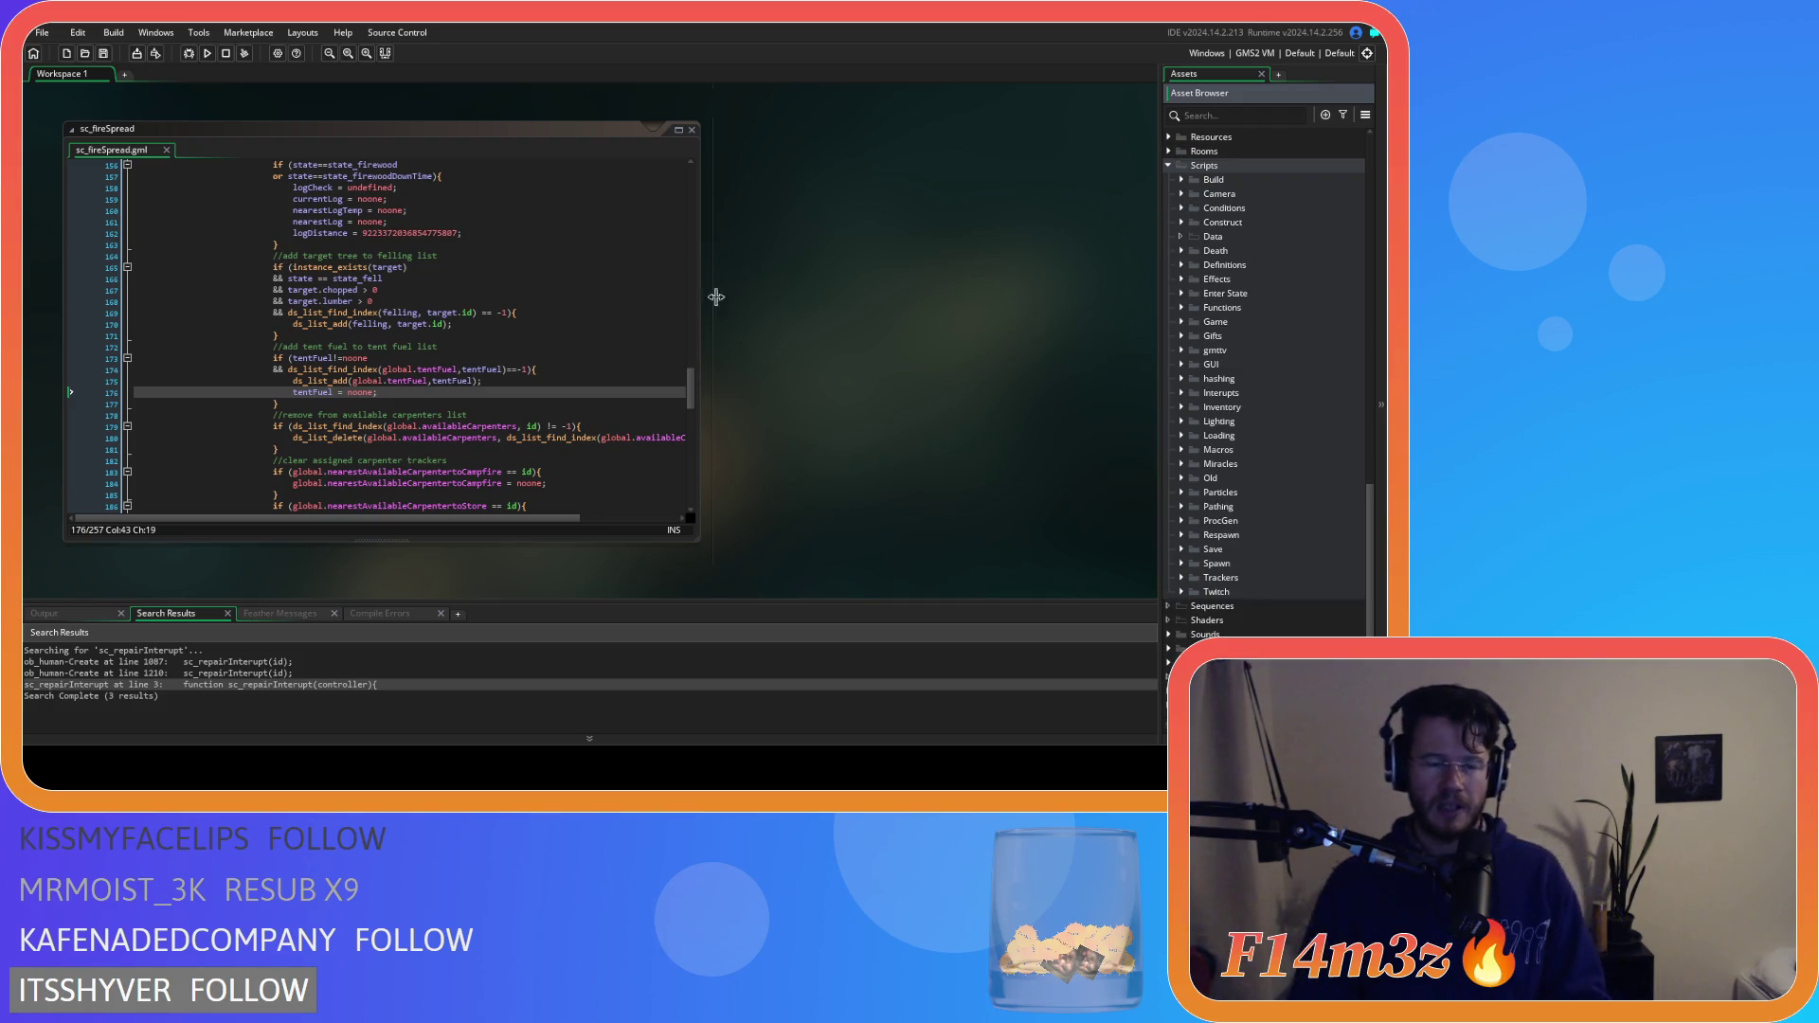
pyautogui.rightClick(810, 303)
# Close all open code windows with Windows > Close All
pyautogui.moveTo(848, 324)
pyautogui.click(900, 370)
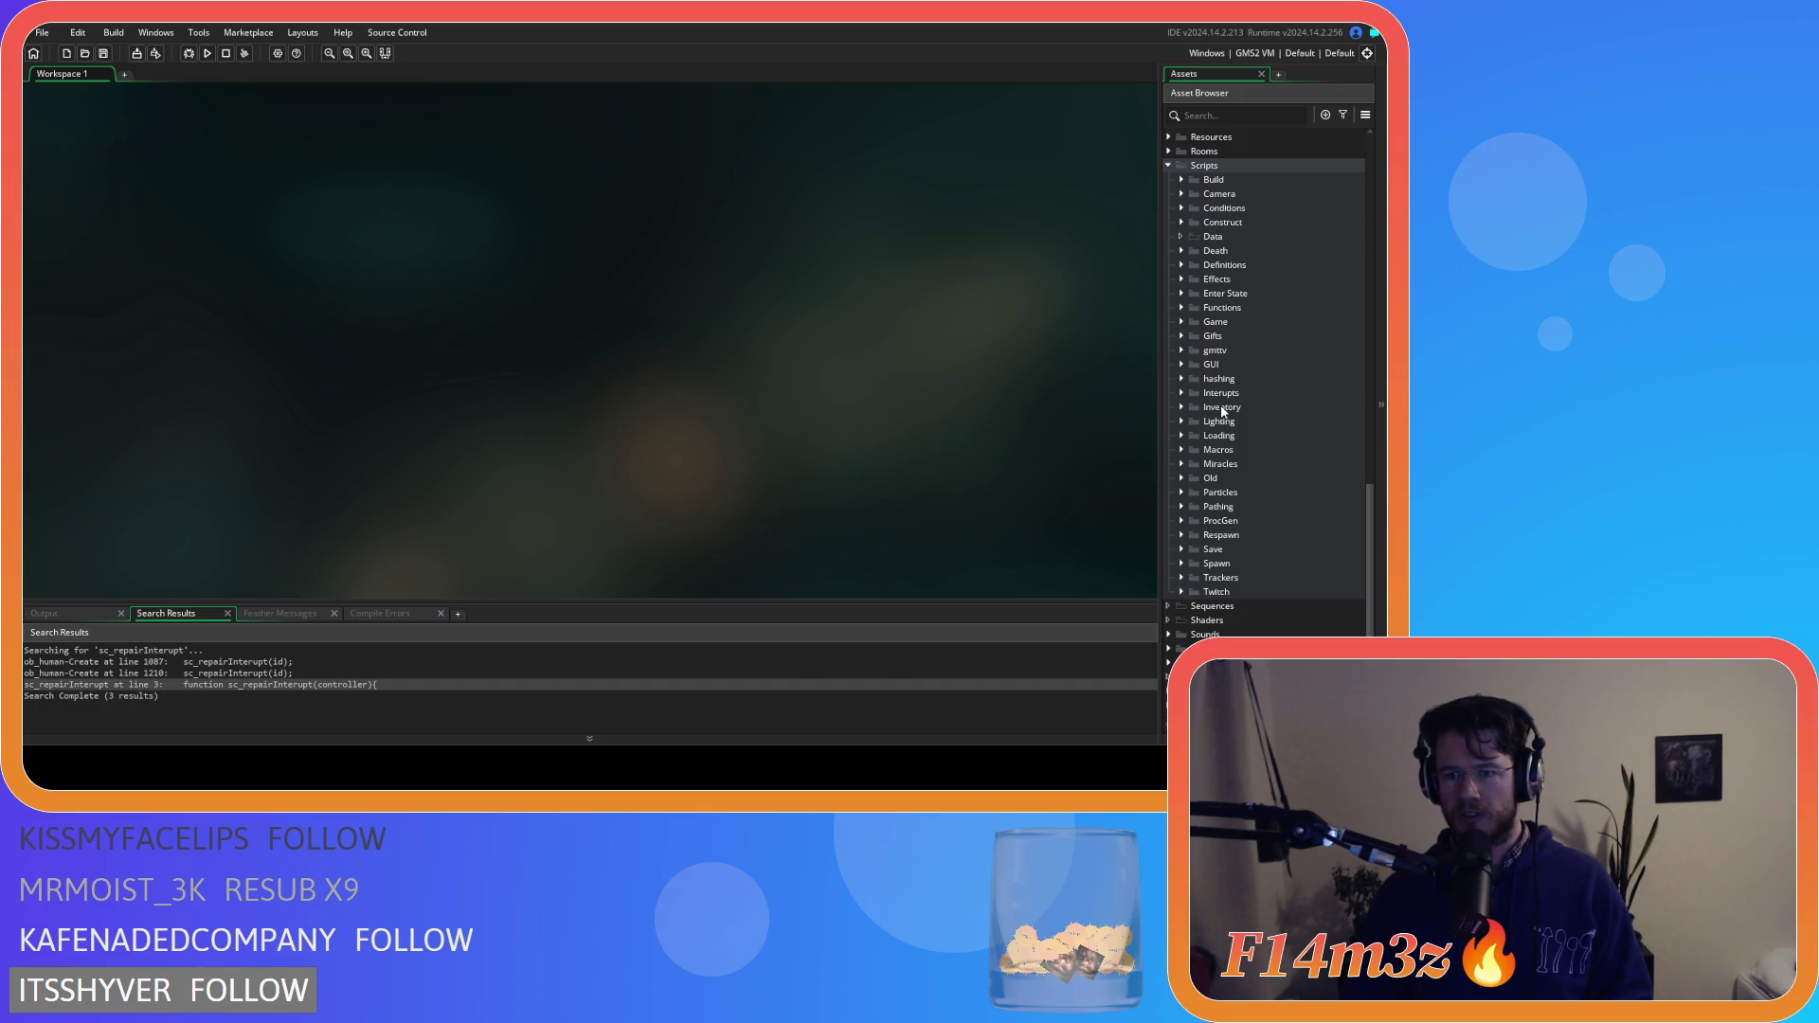
pyautogui.click(1192, 494)
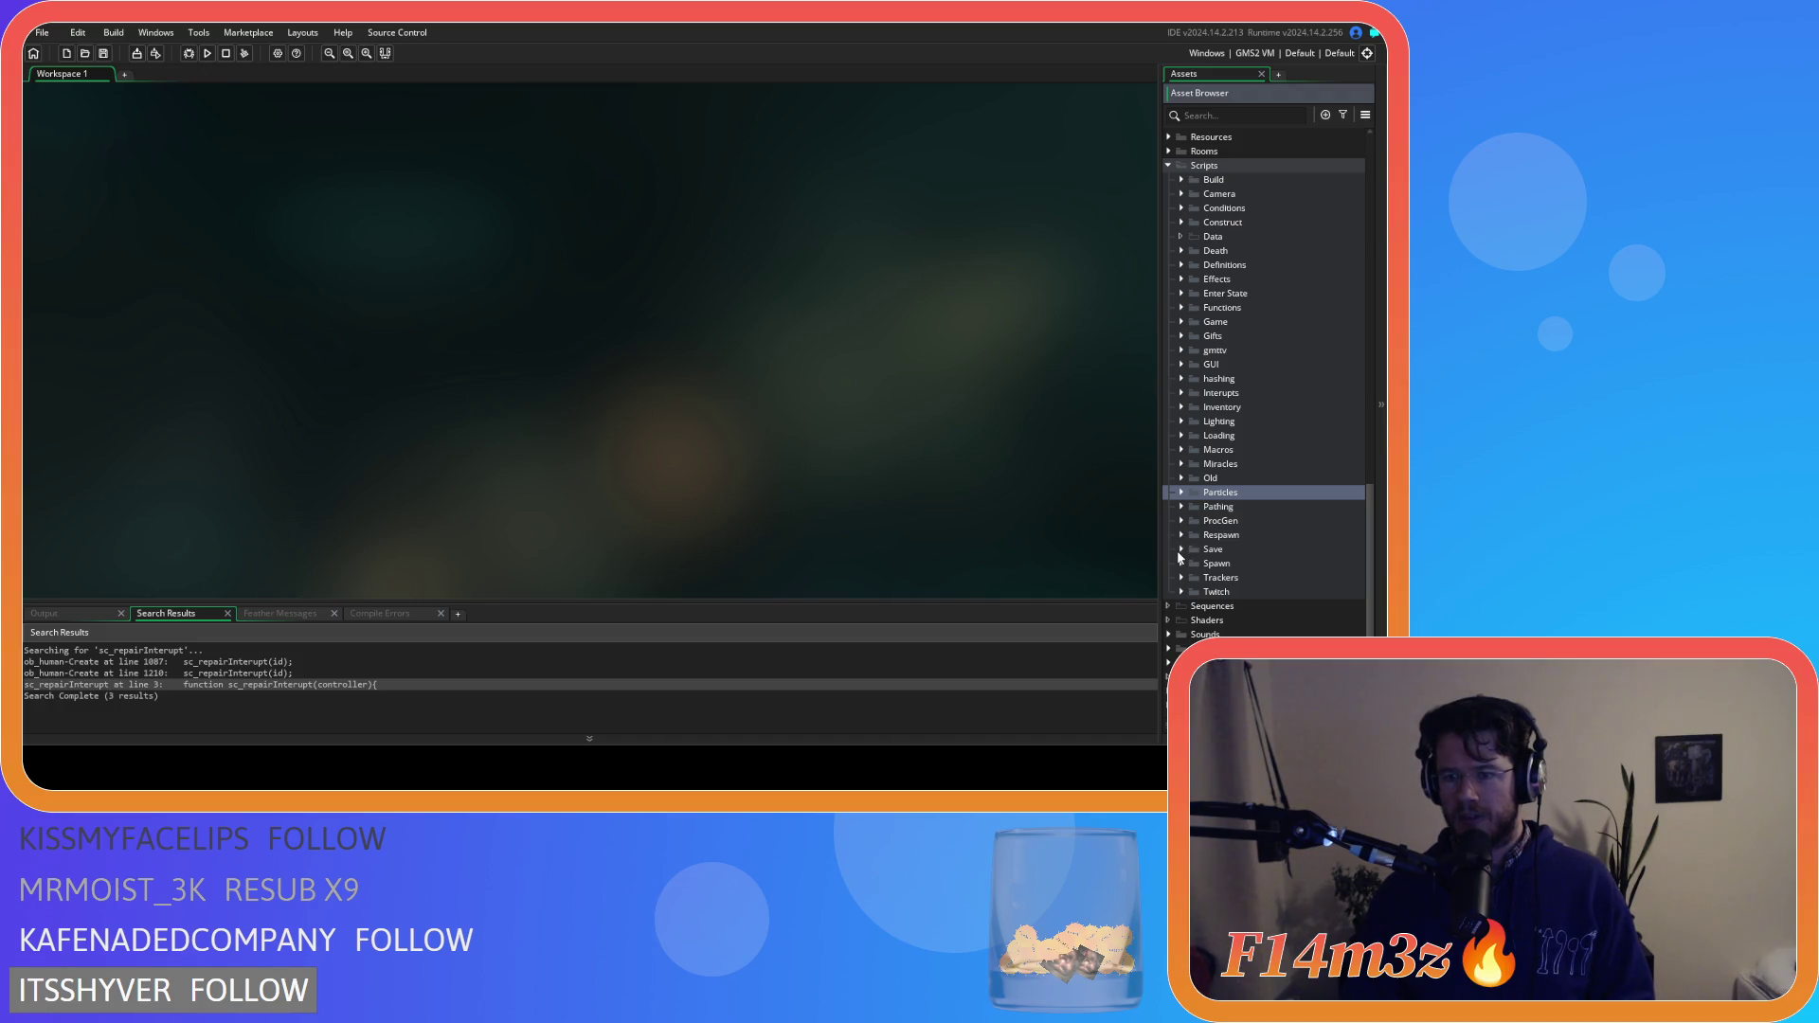
# Collapse the Scripts, Game, Construct and Animal folders, expand Lighting, and open ob_lighting
pyautogui.click(1168, 166)
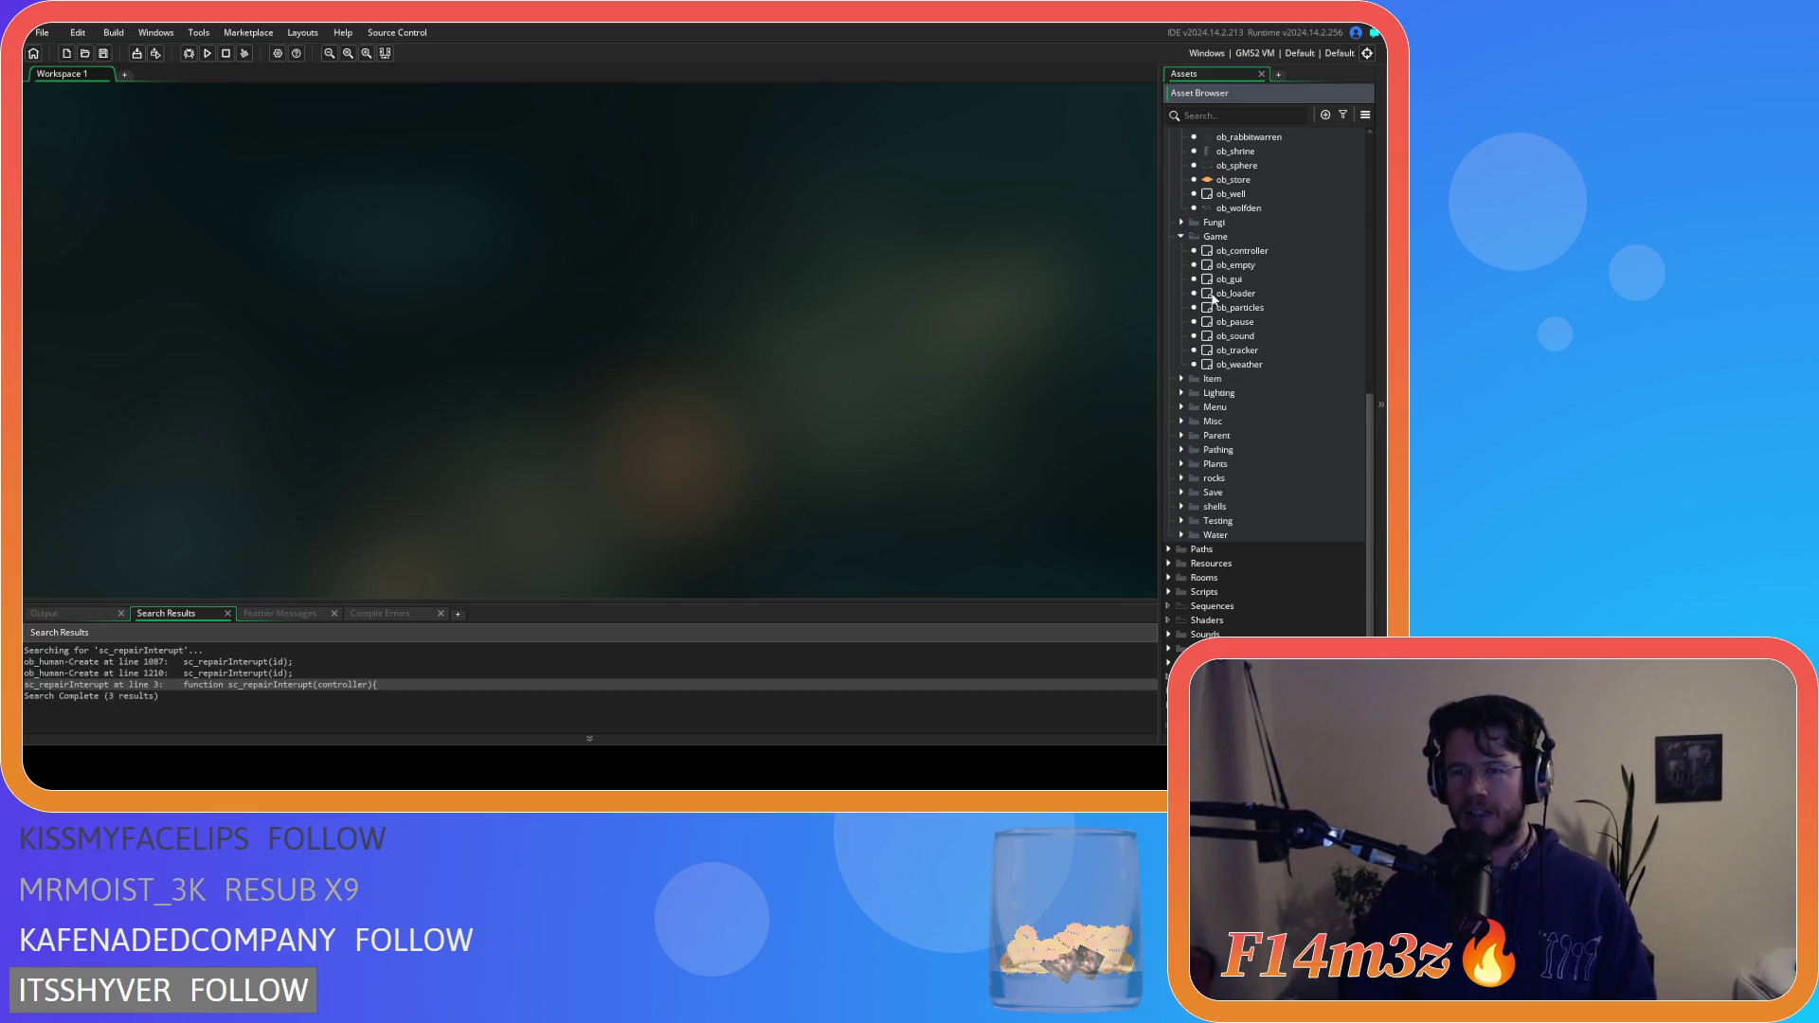
pyautogui.click(1180, 235)
pyautogui.scroll(5, 1193, 343)
pyautogui.click(1180, 307)
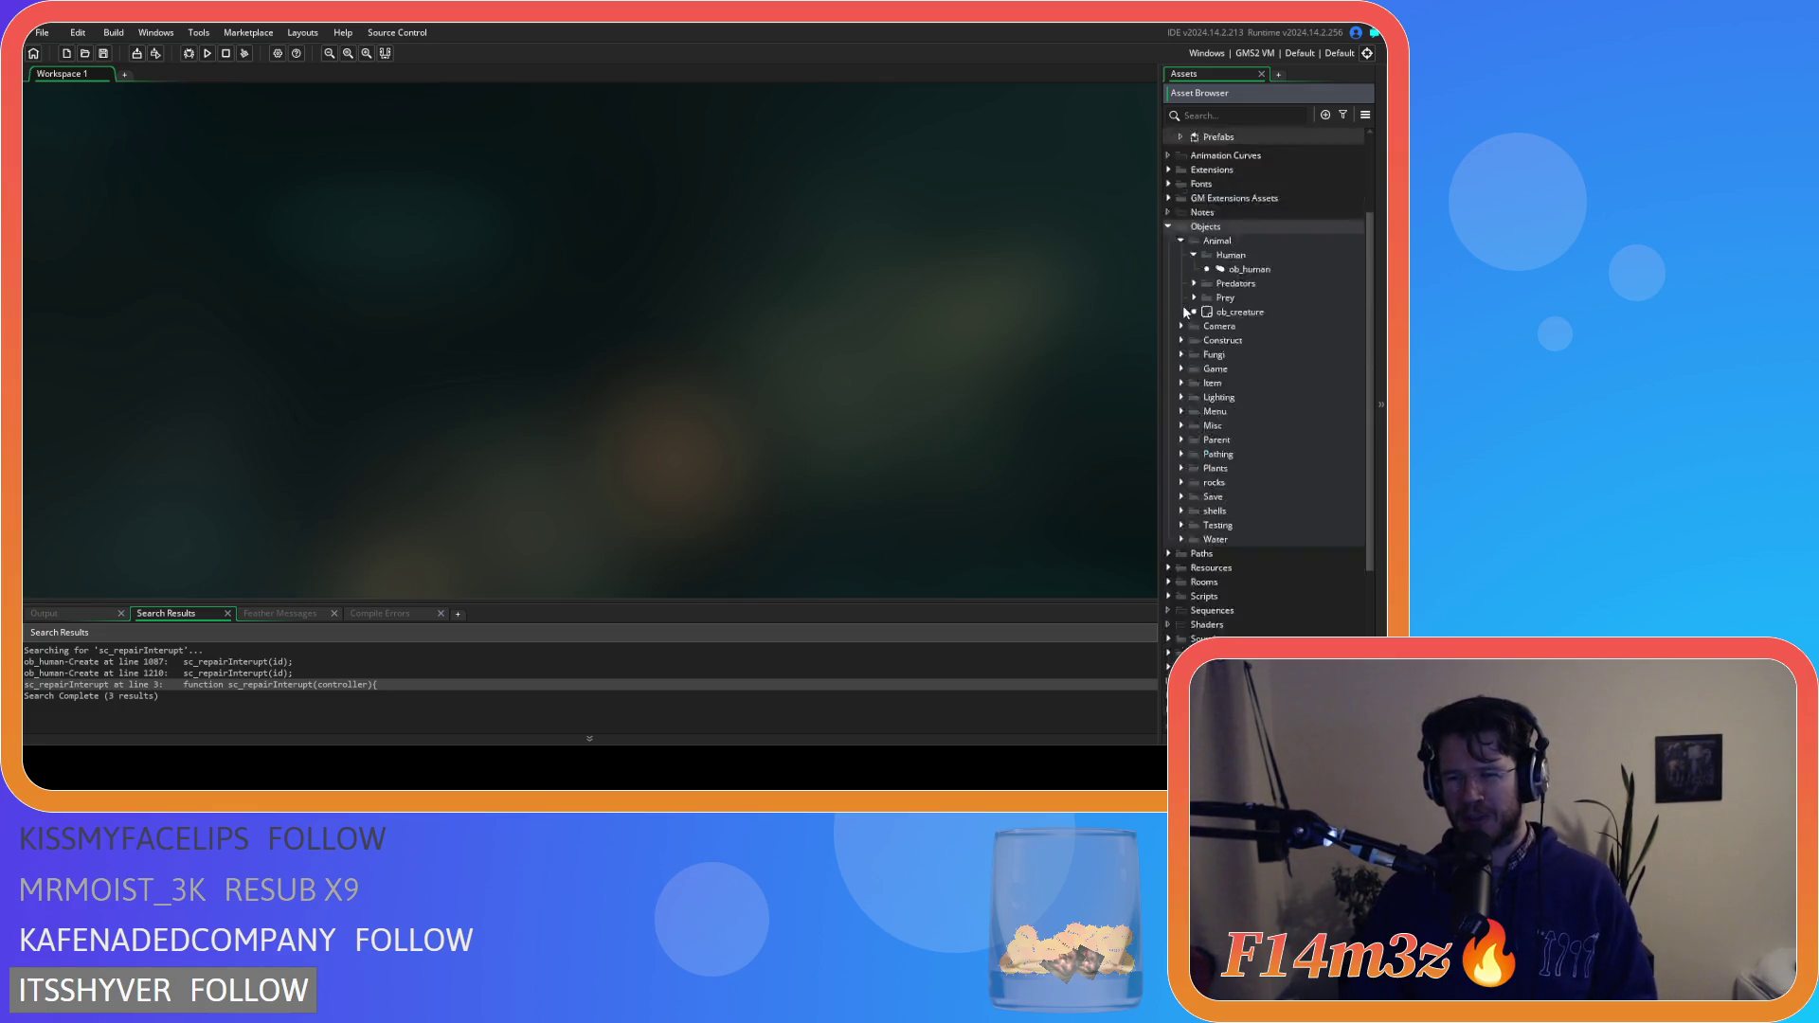
pyautogui.click(1183, 254)
pyautogui.scroll(2, 1184, 301)
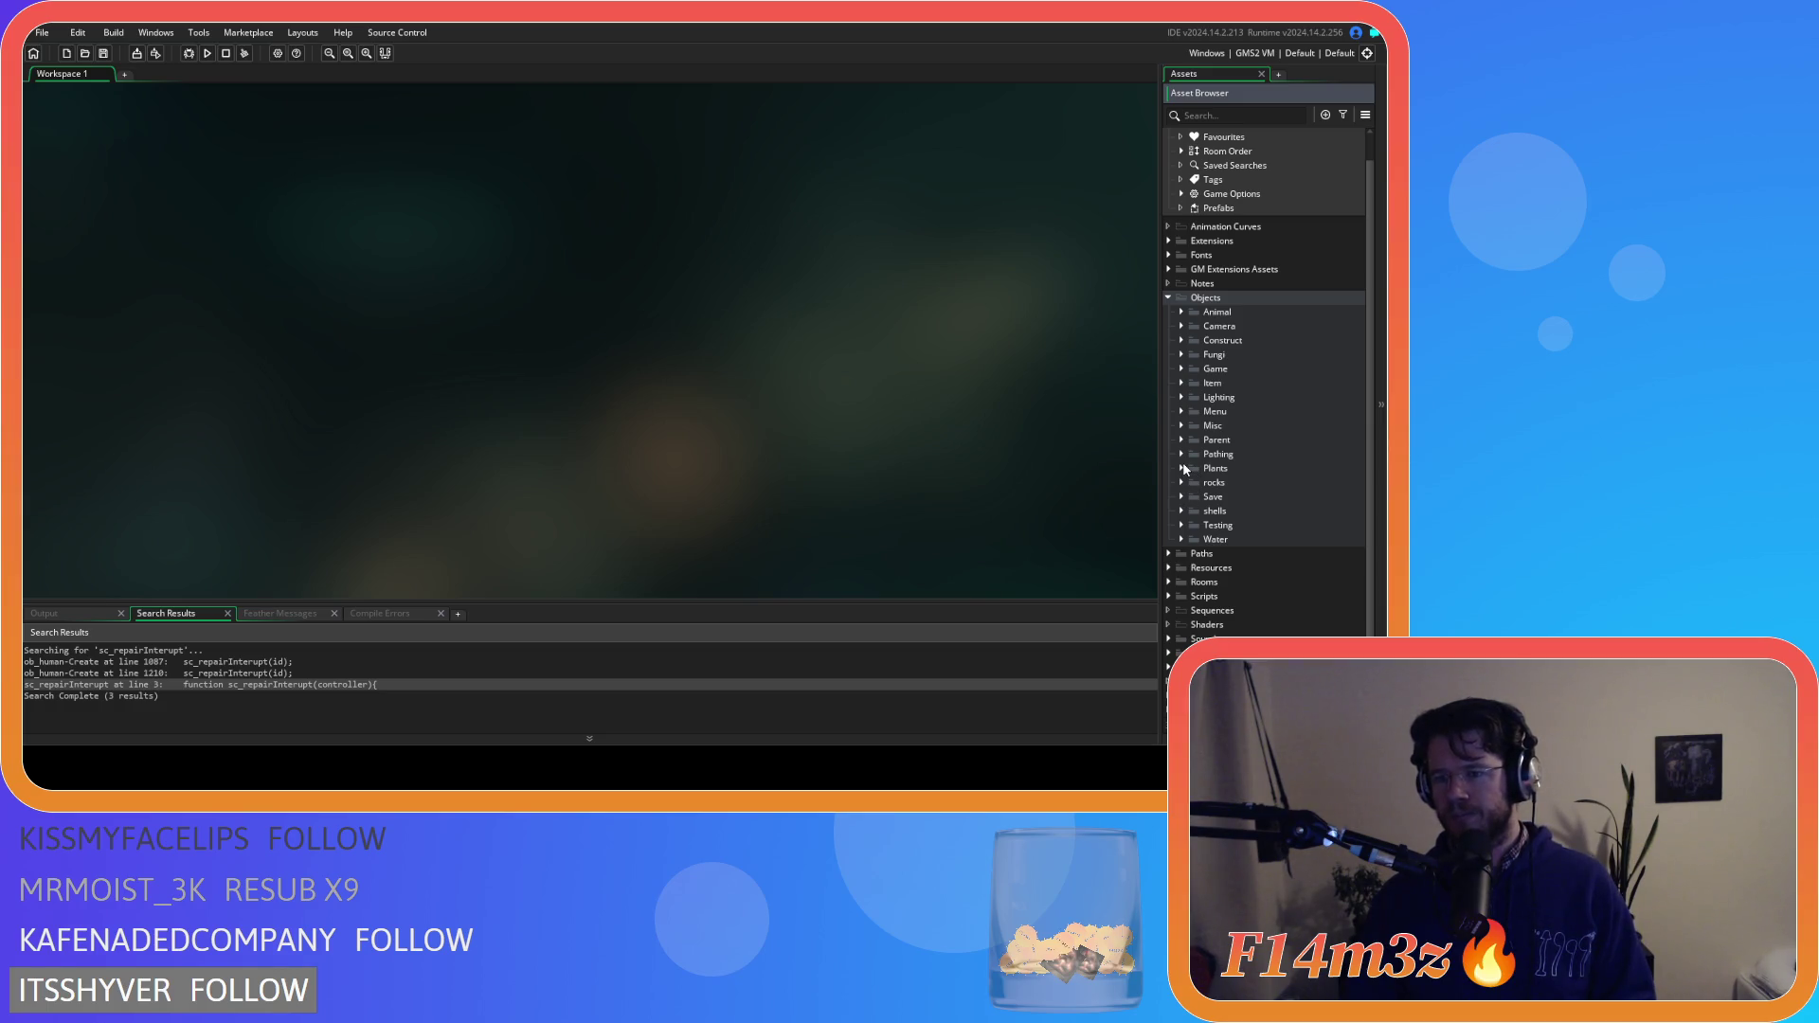
pyautogui.click(1182, 397)
pyautogui.doubleClick(1268, 421)
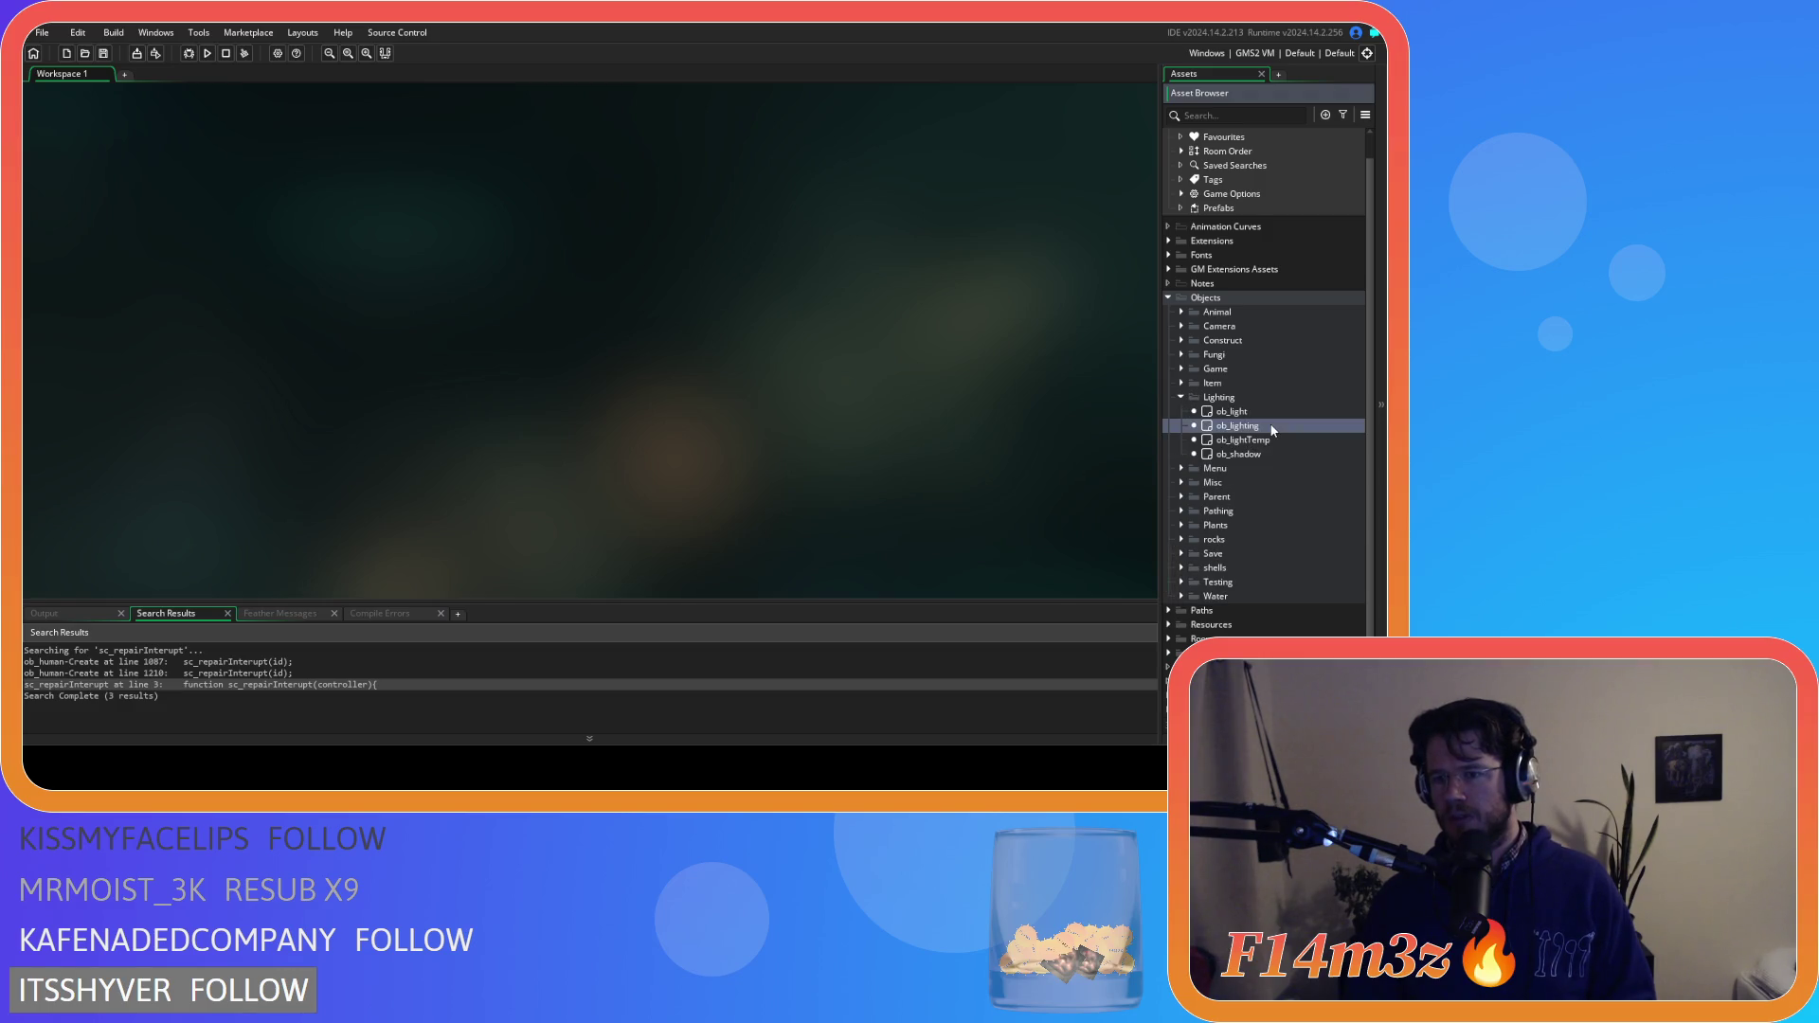
# Open the Alarm 1 event code of ob_lighting
pyautogui.click(324, 252)
pyautogui.click(324, 267)
pyautogui.scroll(-4, 774, 363)
pyautogui.scroll(4, 775, 364)
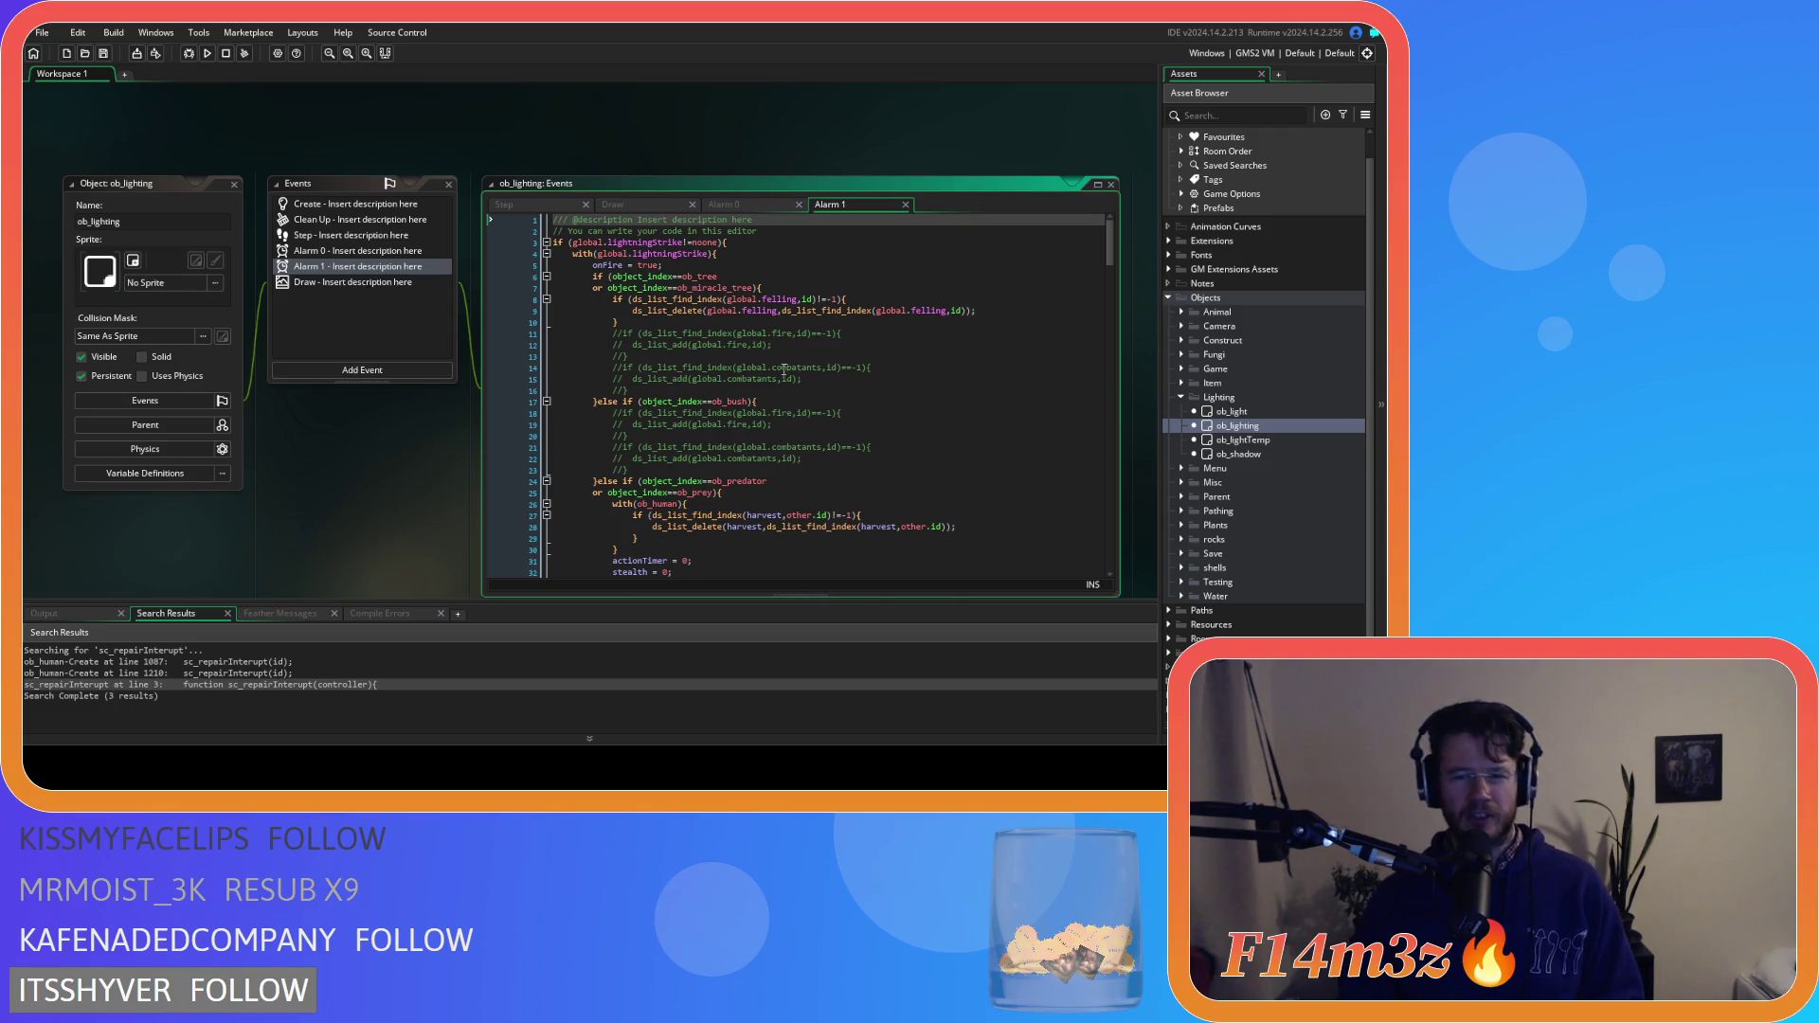
pyautogui.scroll(-3, 919, 353)
pyautogui.scroll(3, 919, 353)
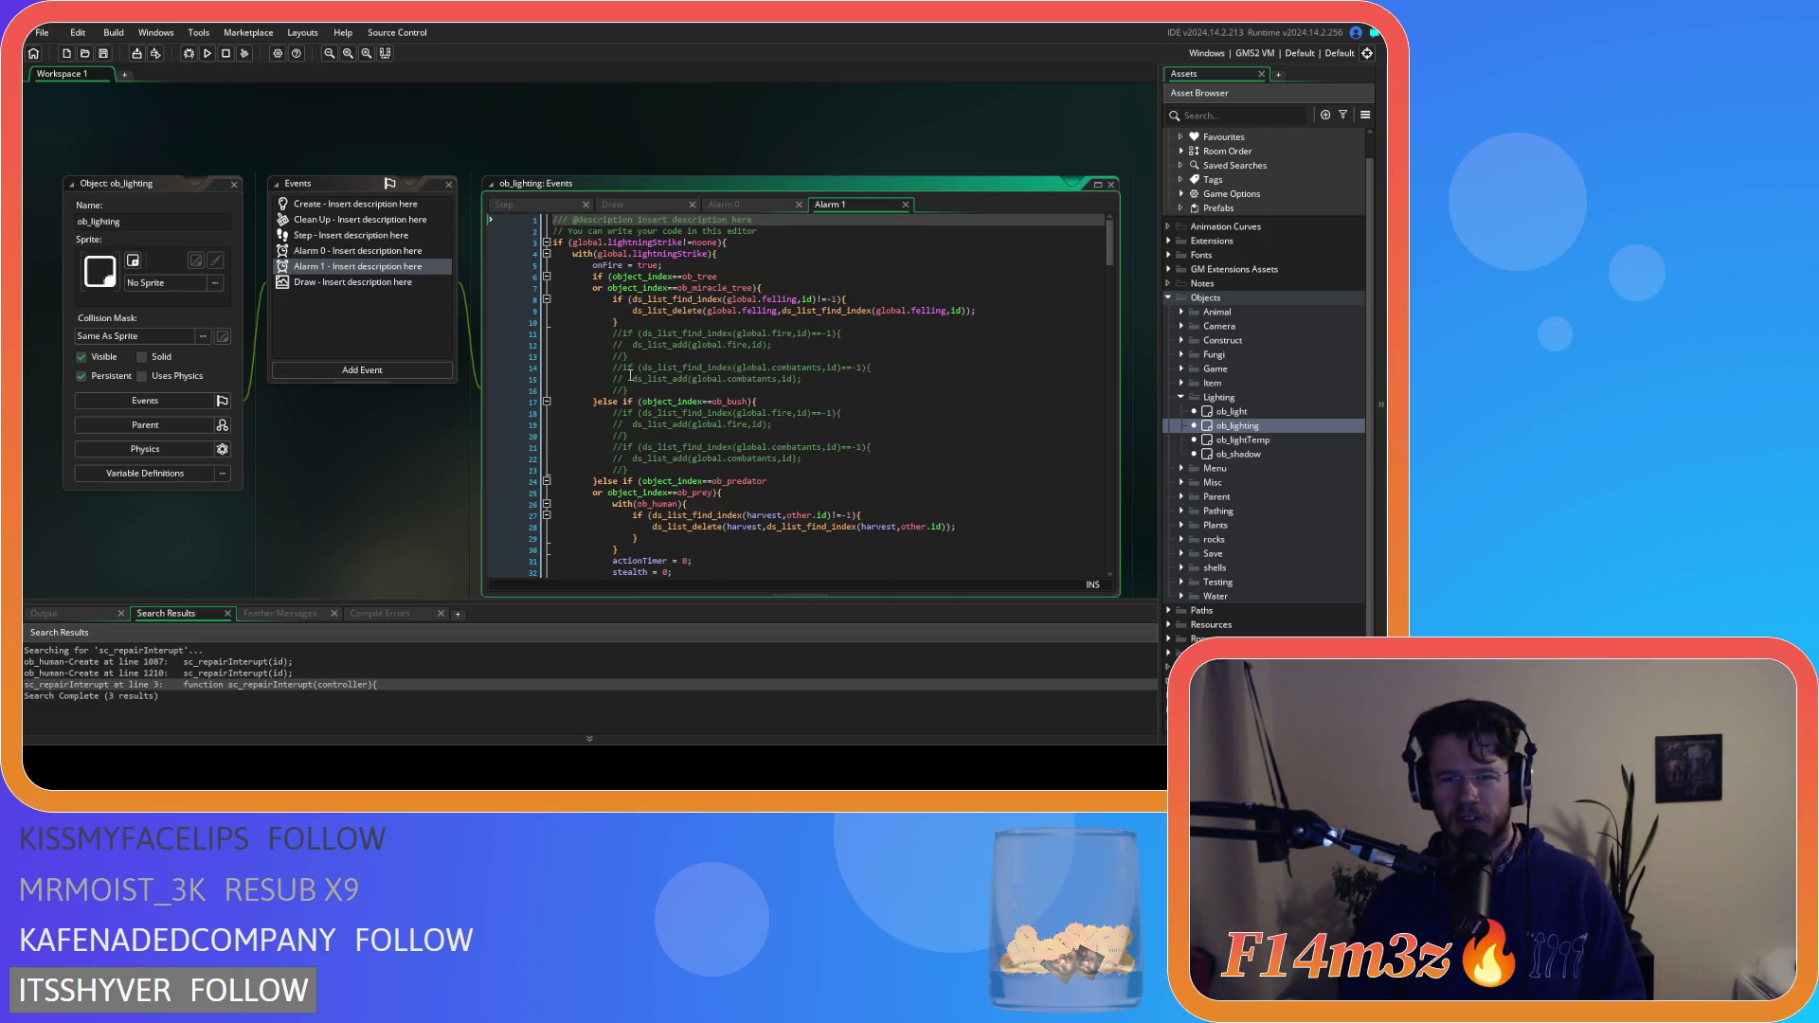
# Paste the tent-fuel block right after the felling-list block in Alarm 1
pyautogui.moveTo(675, 386); pyautogui.dragTo(737, 366)
pyautogui.click(736, 366)
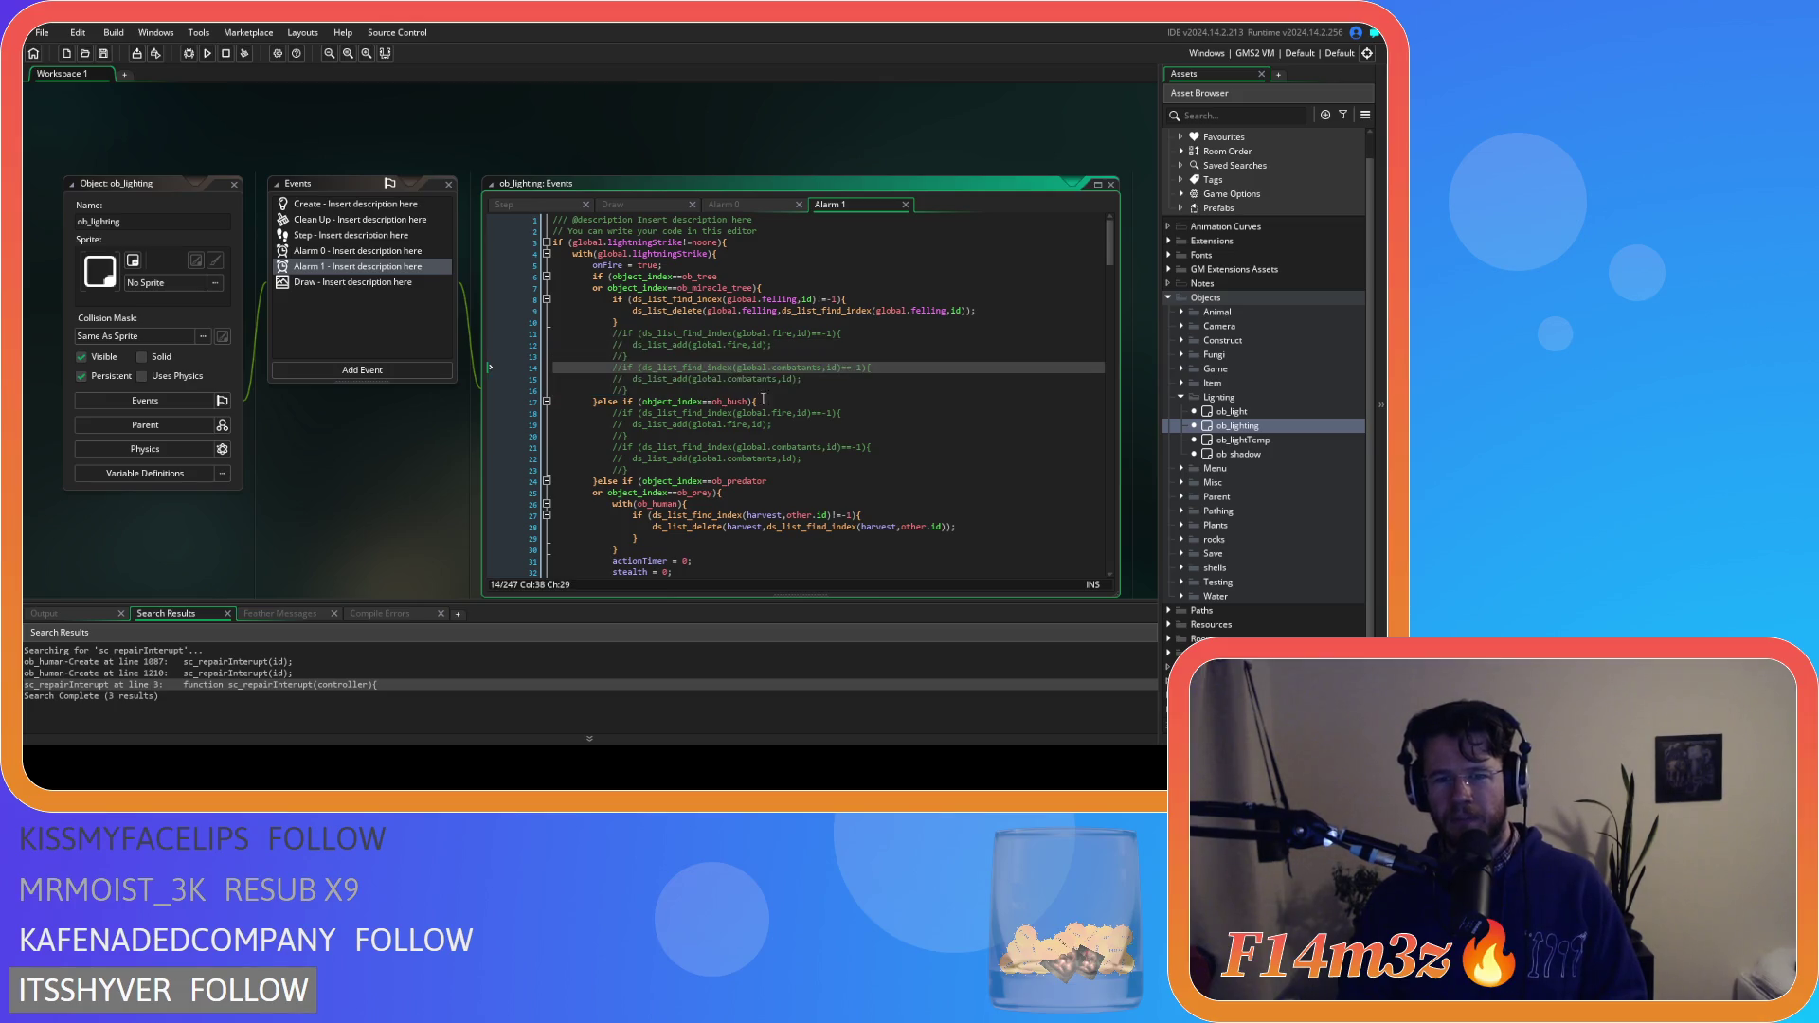
pyautogui.scroll(-5, 837, 433)
pyautogui.scroll(-5, 837, 433)
pyautogui.scroll(-20, 838, 433)
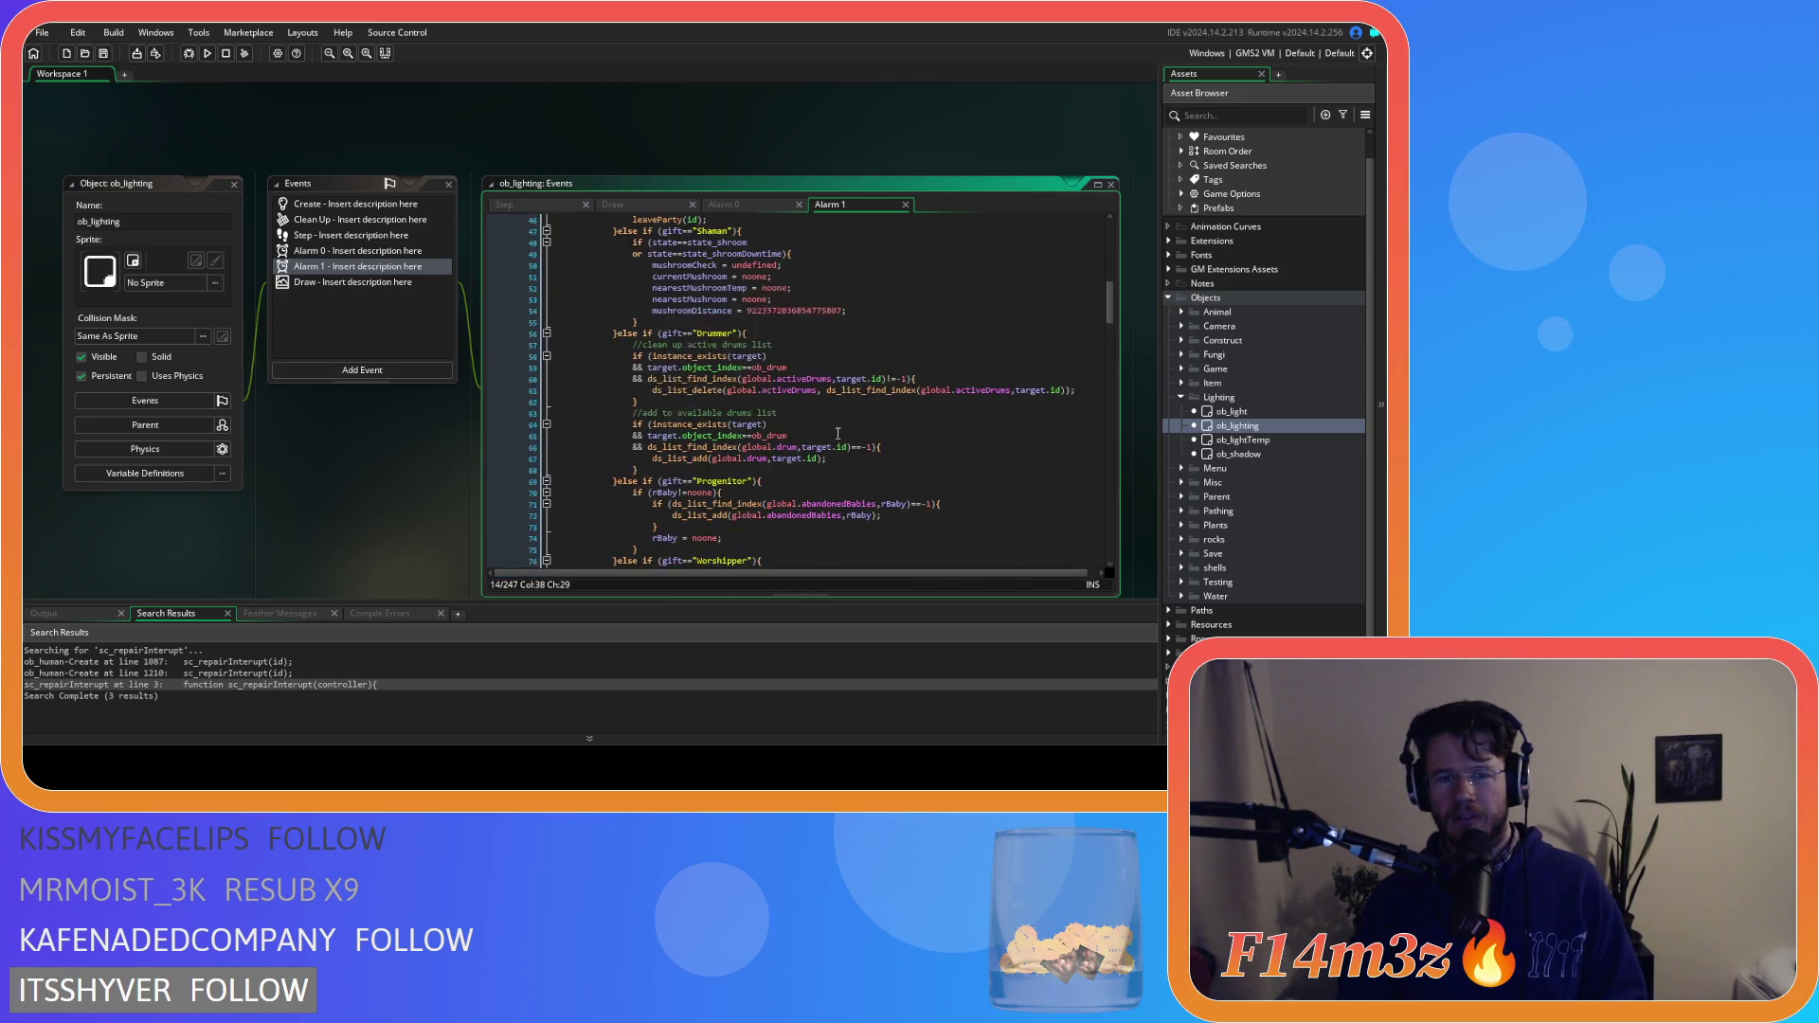
pyautogui.scroll(-3, 837, 433)
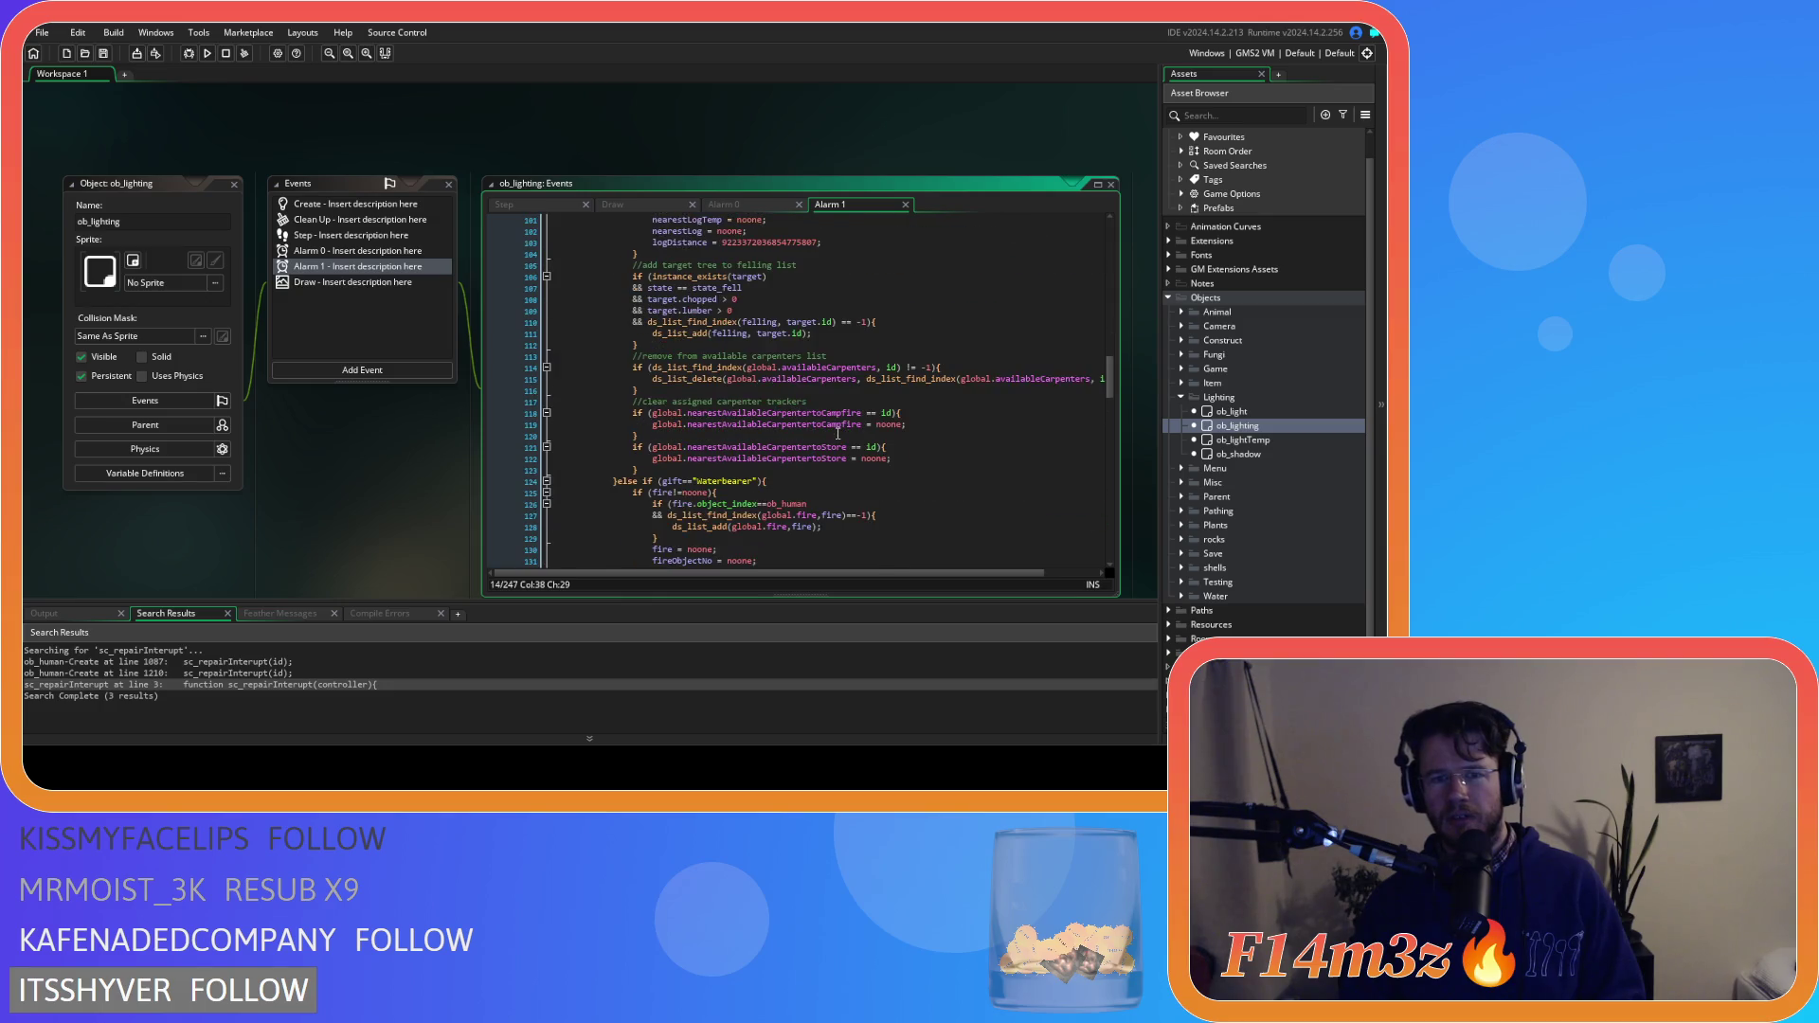
pyautogui.scroll(2, 838, 433)
pyautogui.click(659, 401)
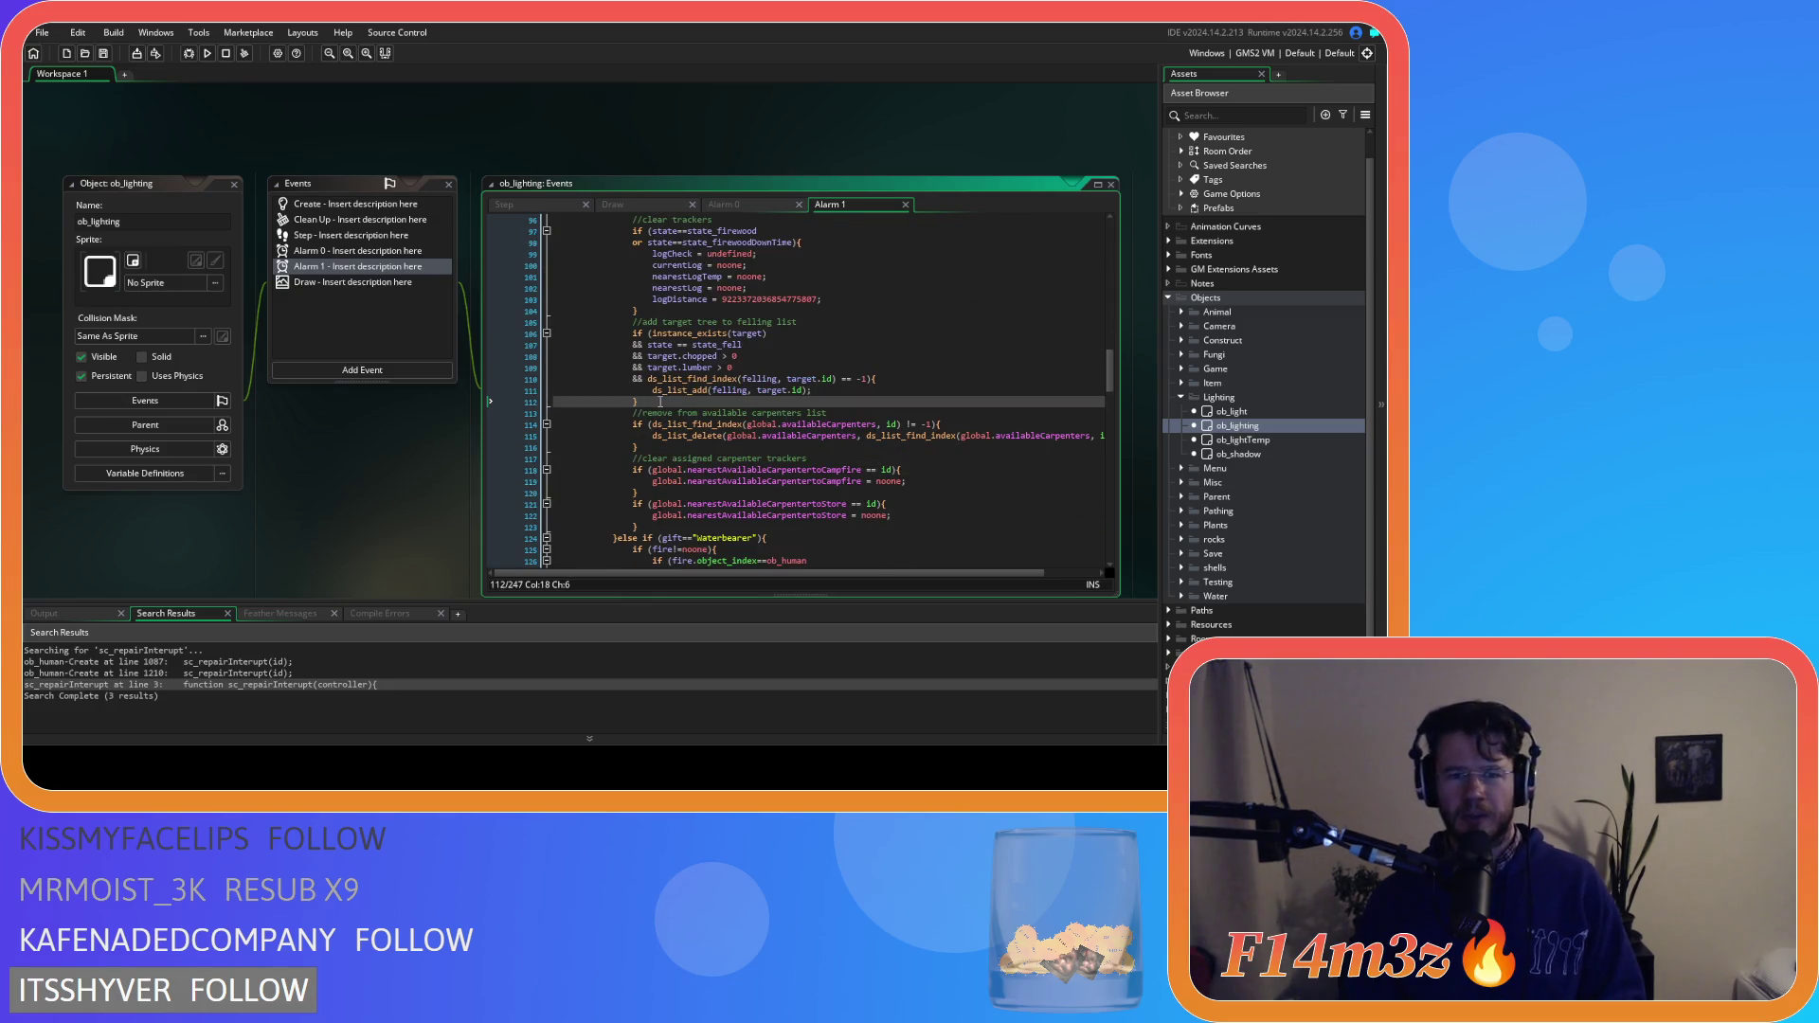
pyautogui.hotkey('ctrl', 'v')
pyautogui.moveTo(739, 469); pyautogui.dragTo(466, 426)
# Unindent the pasted tent-fuel lines 114–118 one level
pyautogui.moveTo(740, 468); pyautogui.dragTo(456, 429)
pyautogui.hotkey('shift', 'Tab')
pyautogui.hotkey('shift', 'Tab')
pyautogui.hotkey('shift', 'Tab')
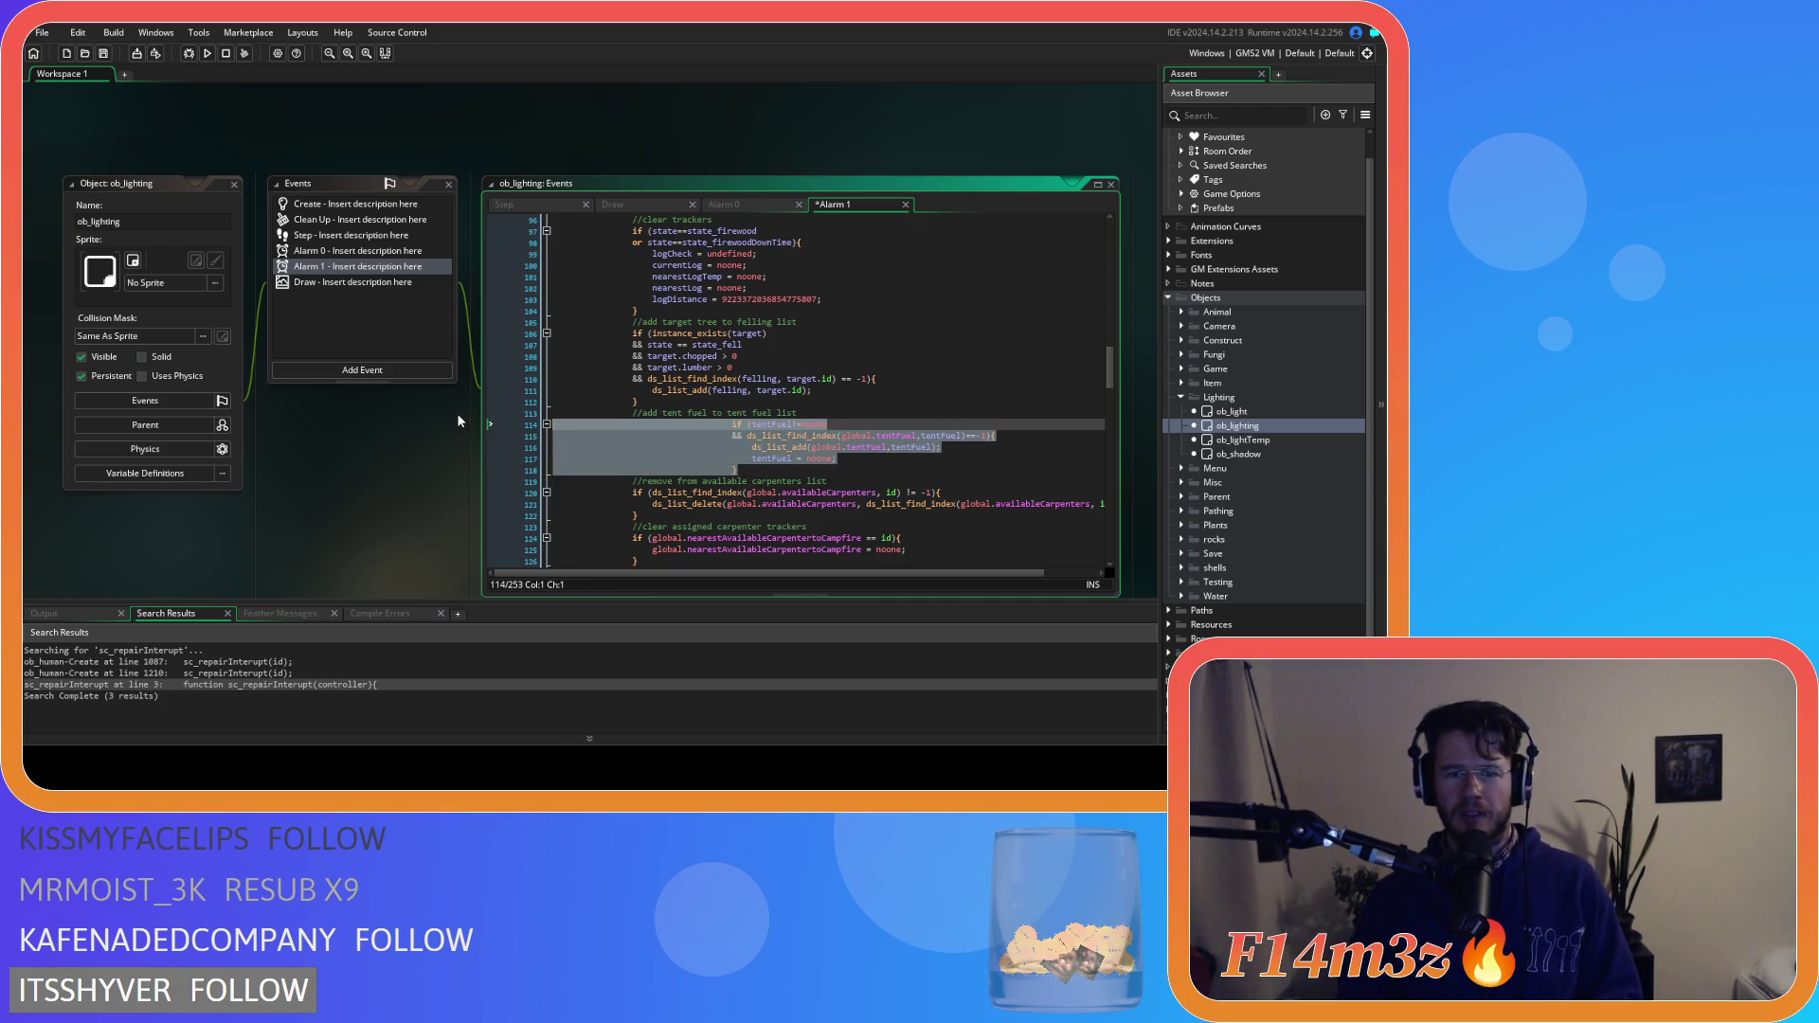
pyautogui.click(701, 470)
pyautogui.scroll(4, 676, 417)
pyautogui.scroll(-8, 676, 417)
pyautogui.moveTo(818, 460); pyautogui.dragTo(630, 300)
pyautogui.scroll(3, 743, 403)
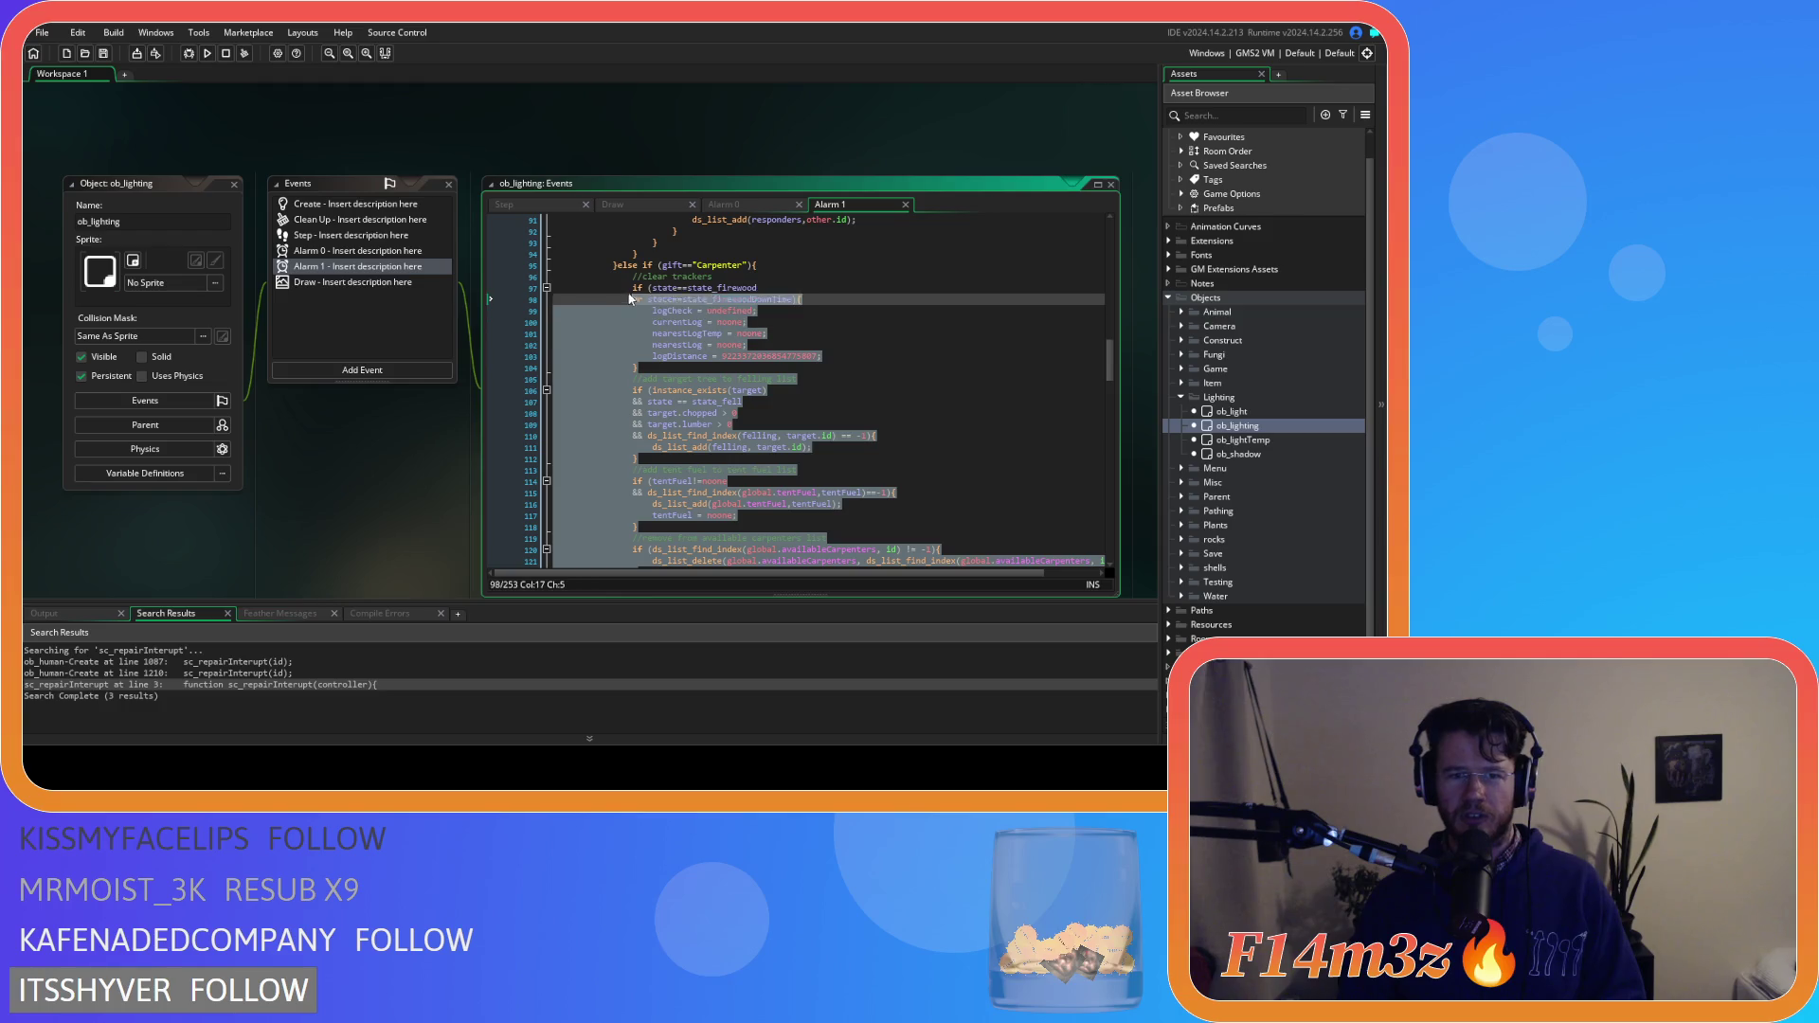
pyautogui.click(849, 394)
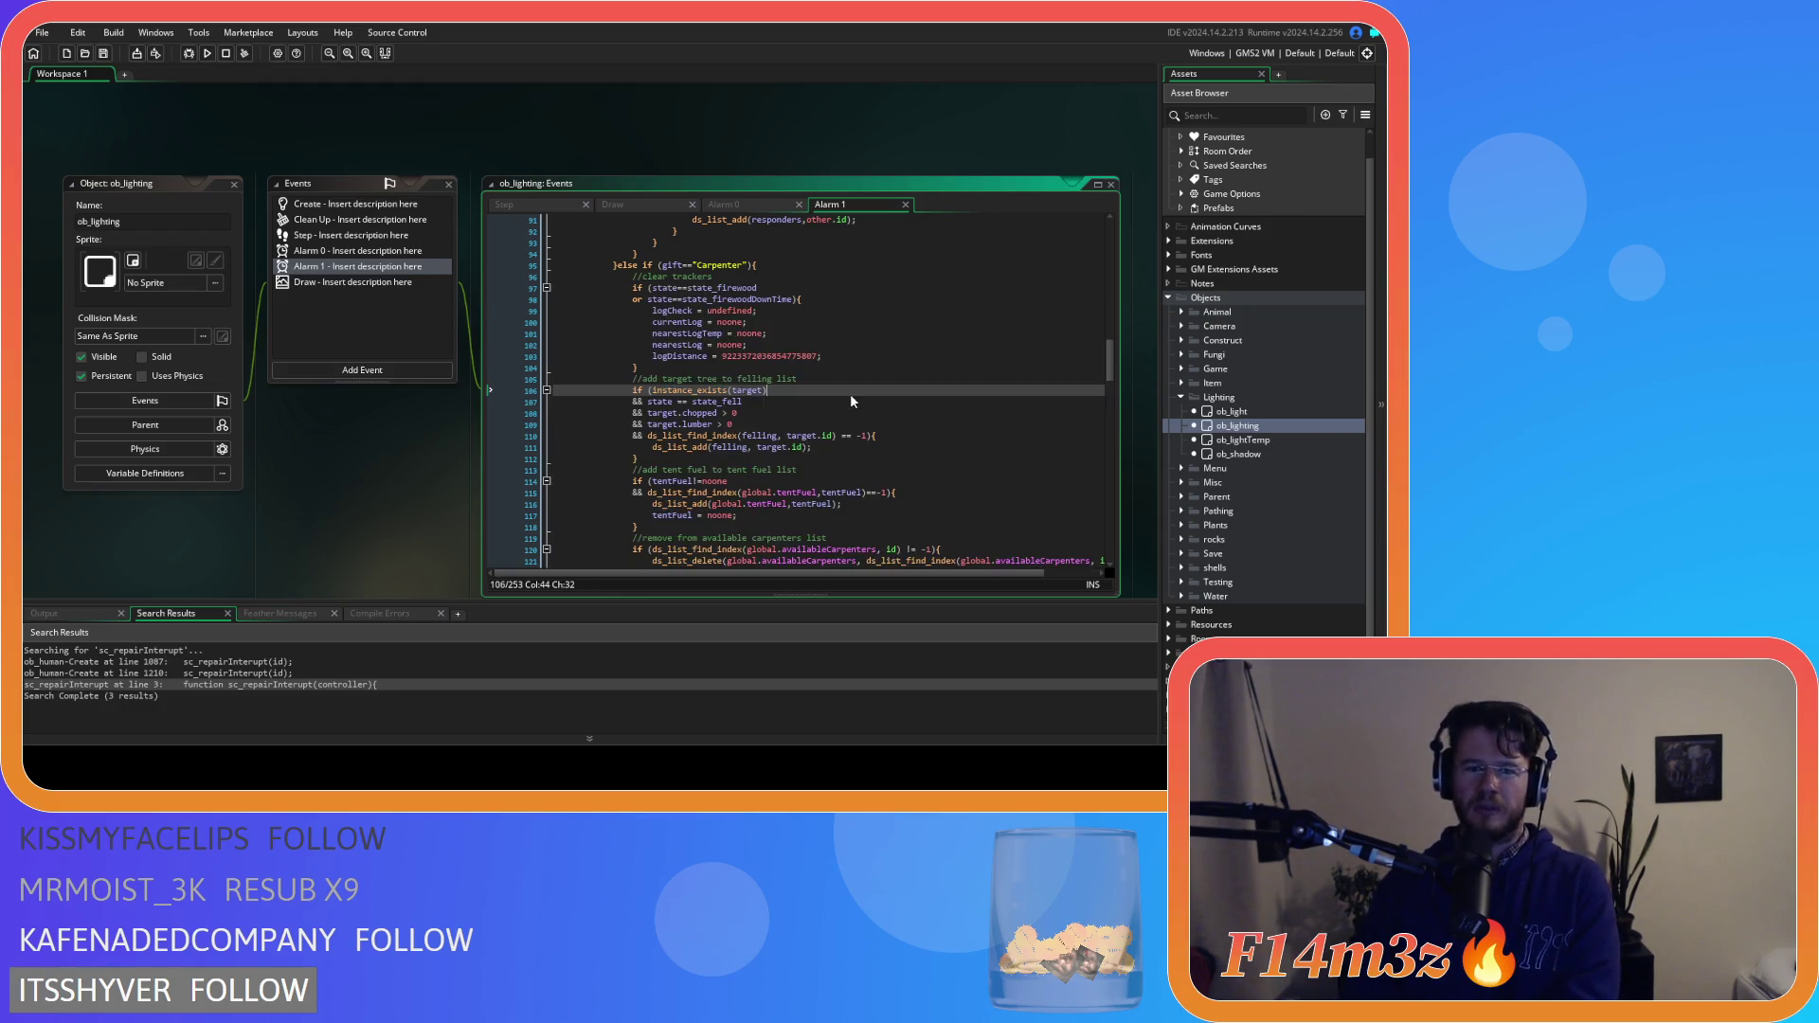
# Review the Alarm 1 code, then collapse and close the ob_lighting editors
pyautogui.scroll(-3, 852, 393)
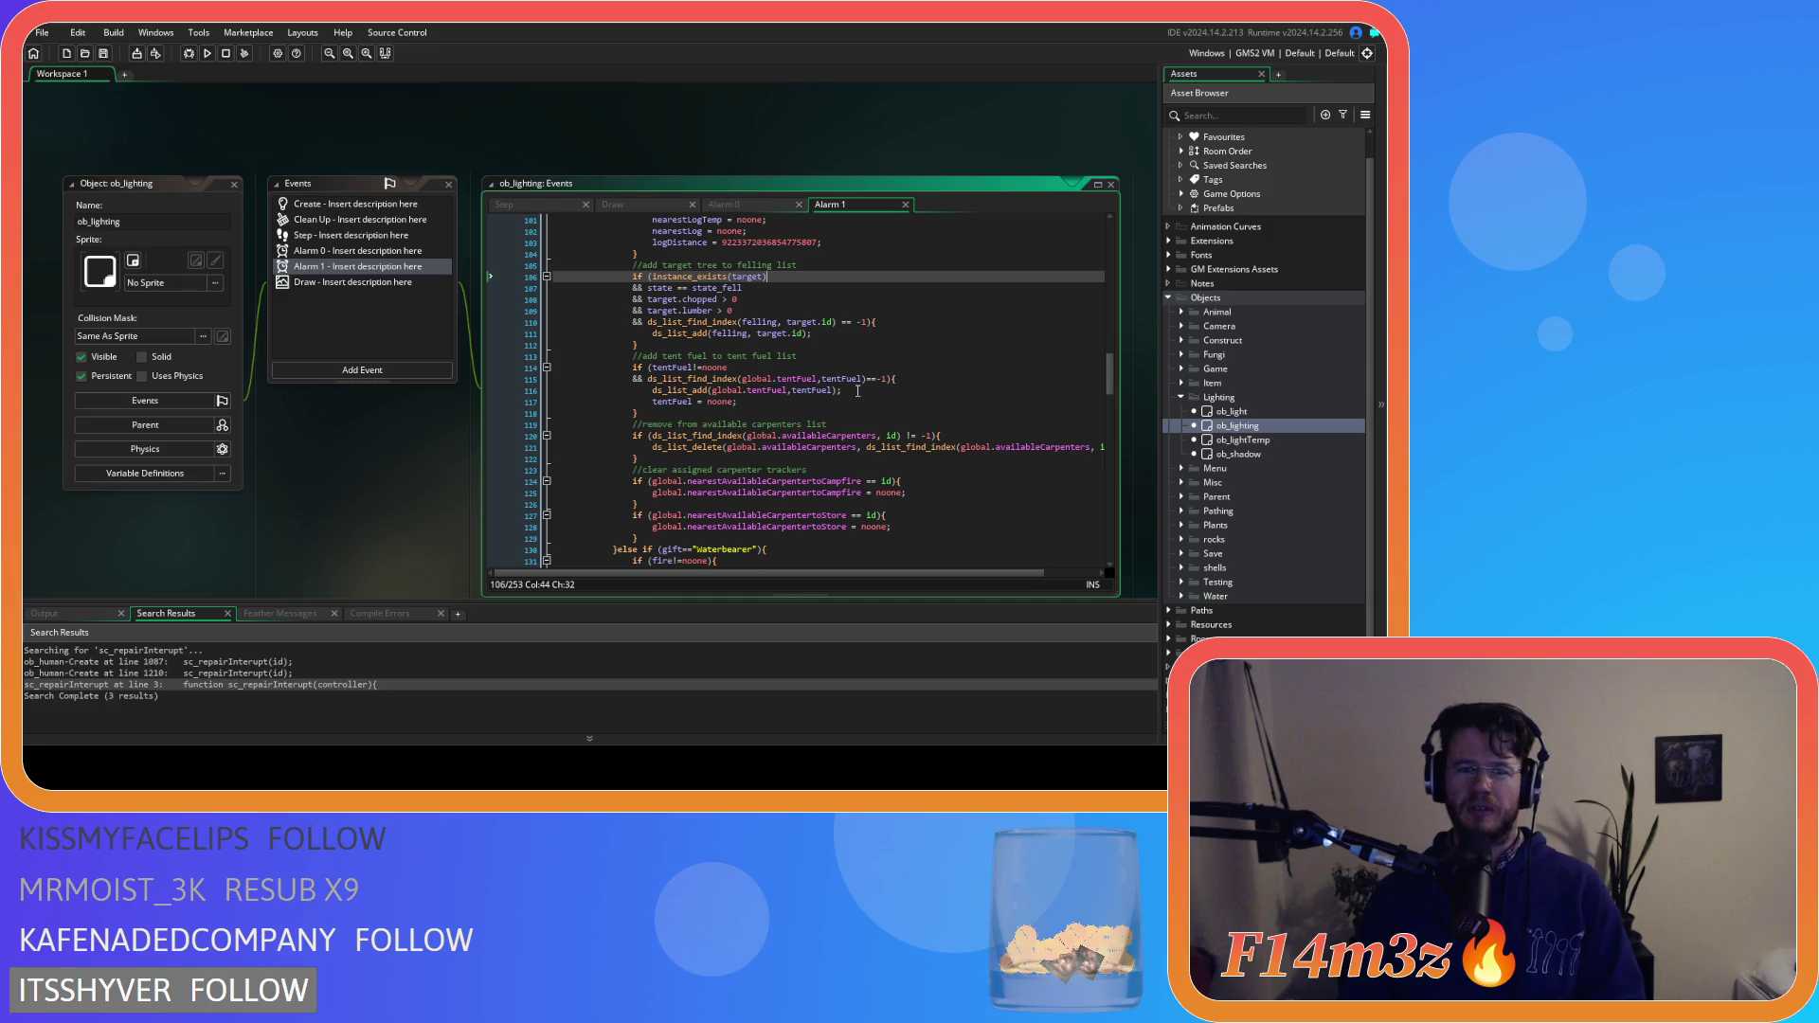
pyautogui.scroll(2, 856, 391)
pyautogui.scroll(-1, 857, 390)
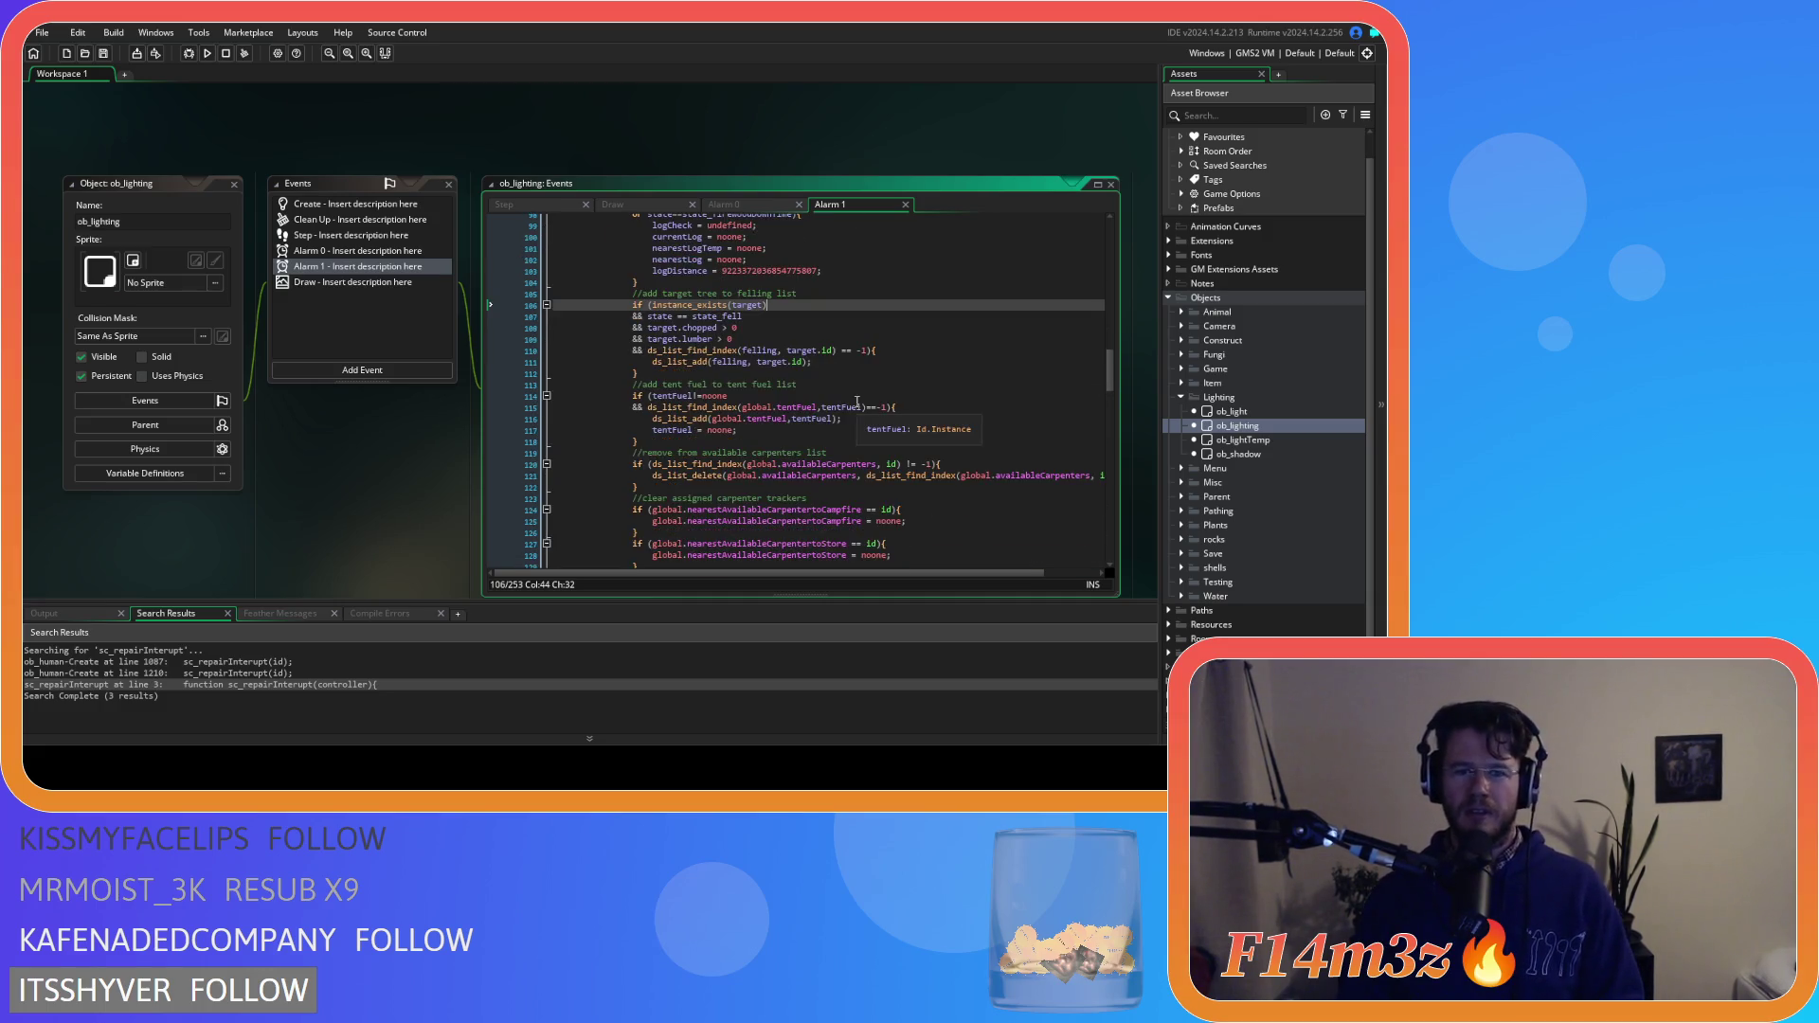
pyautogui.scroll(-3, 856, 409)
pyautogui.scroll(3, 857, 415)
pyautogui.scroll(3, 858, 419)
pyautogui.scroll(-3, 860, 424)
pyautogui.scroll(-3, 859, 424)
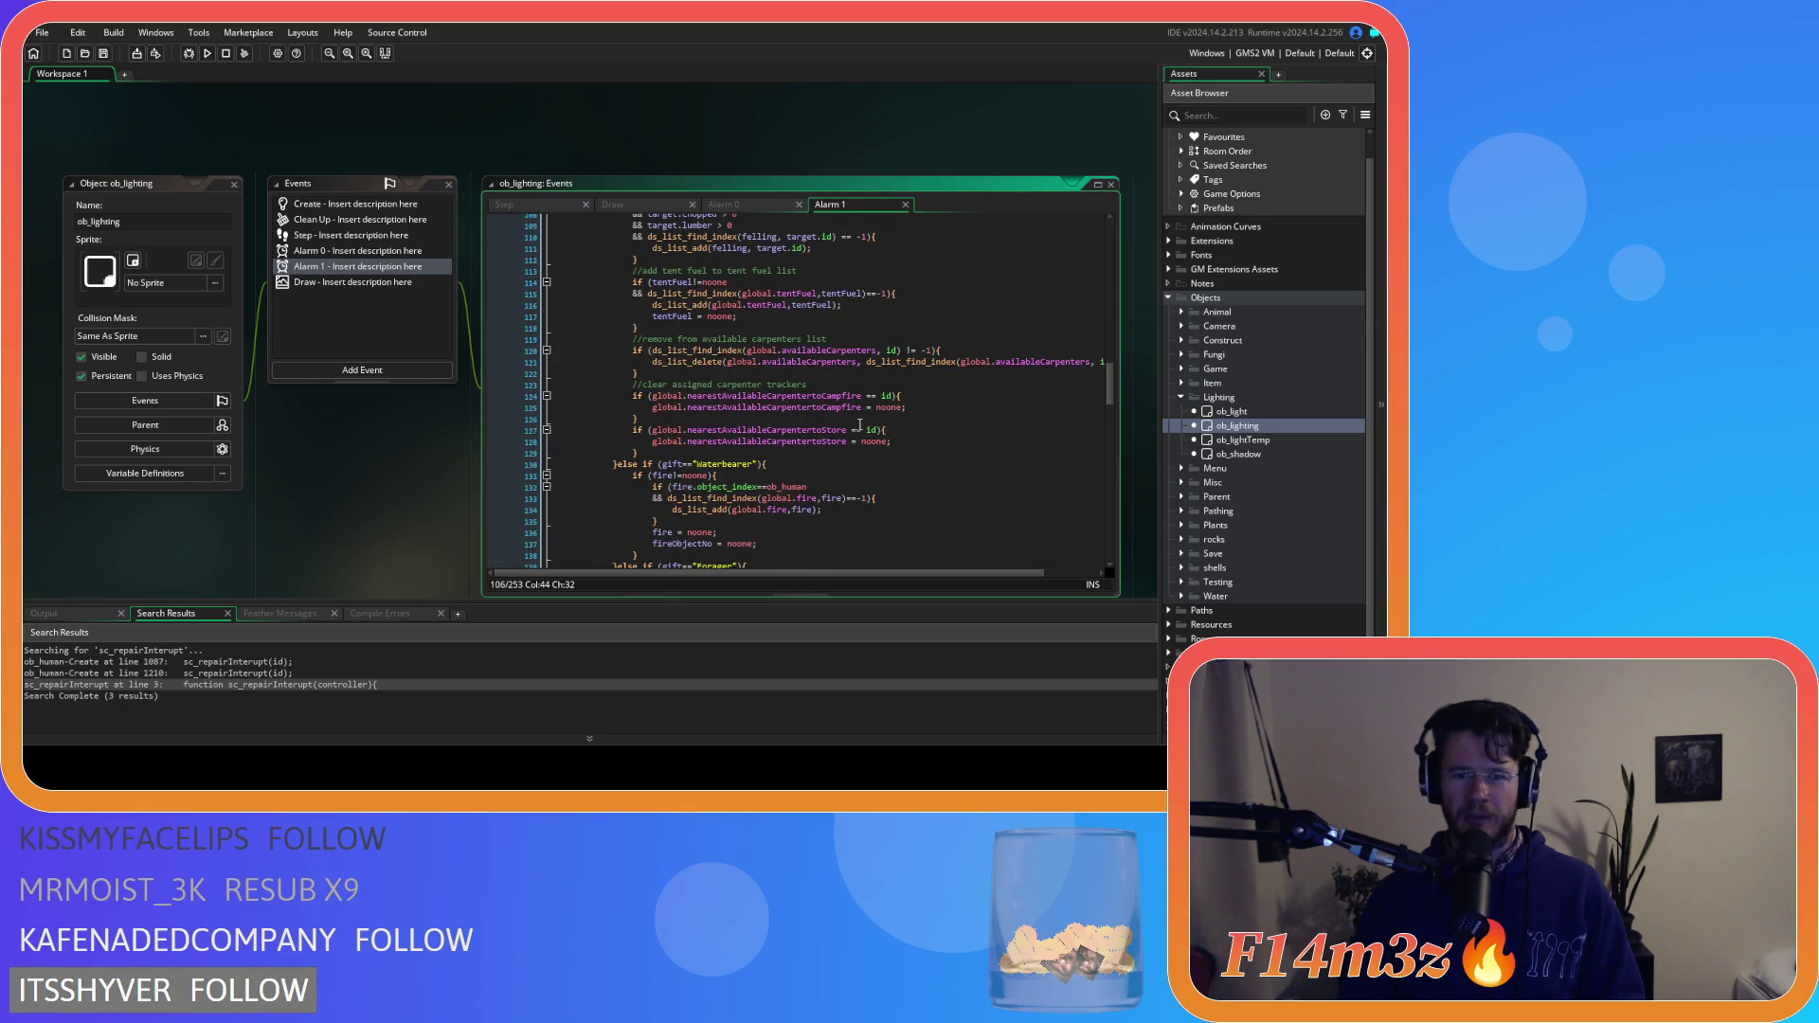
pyautogui.click(811, 415)
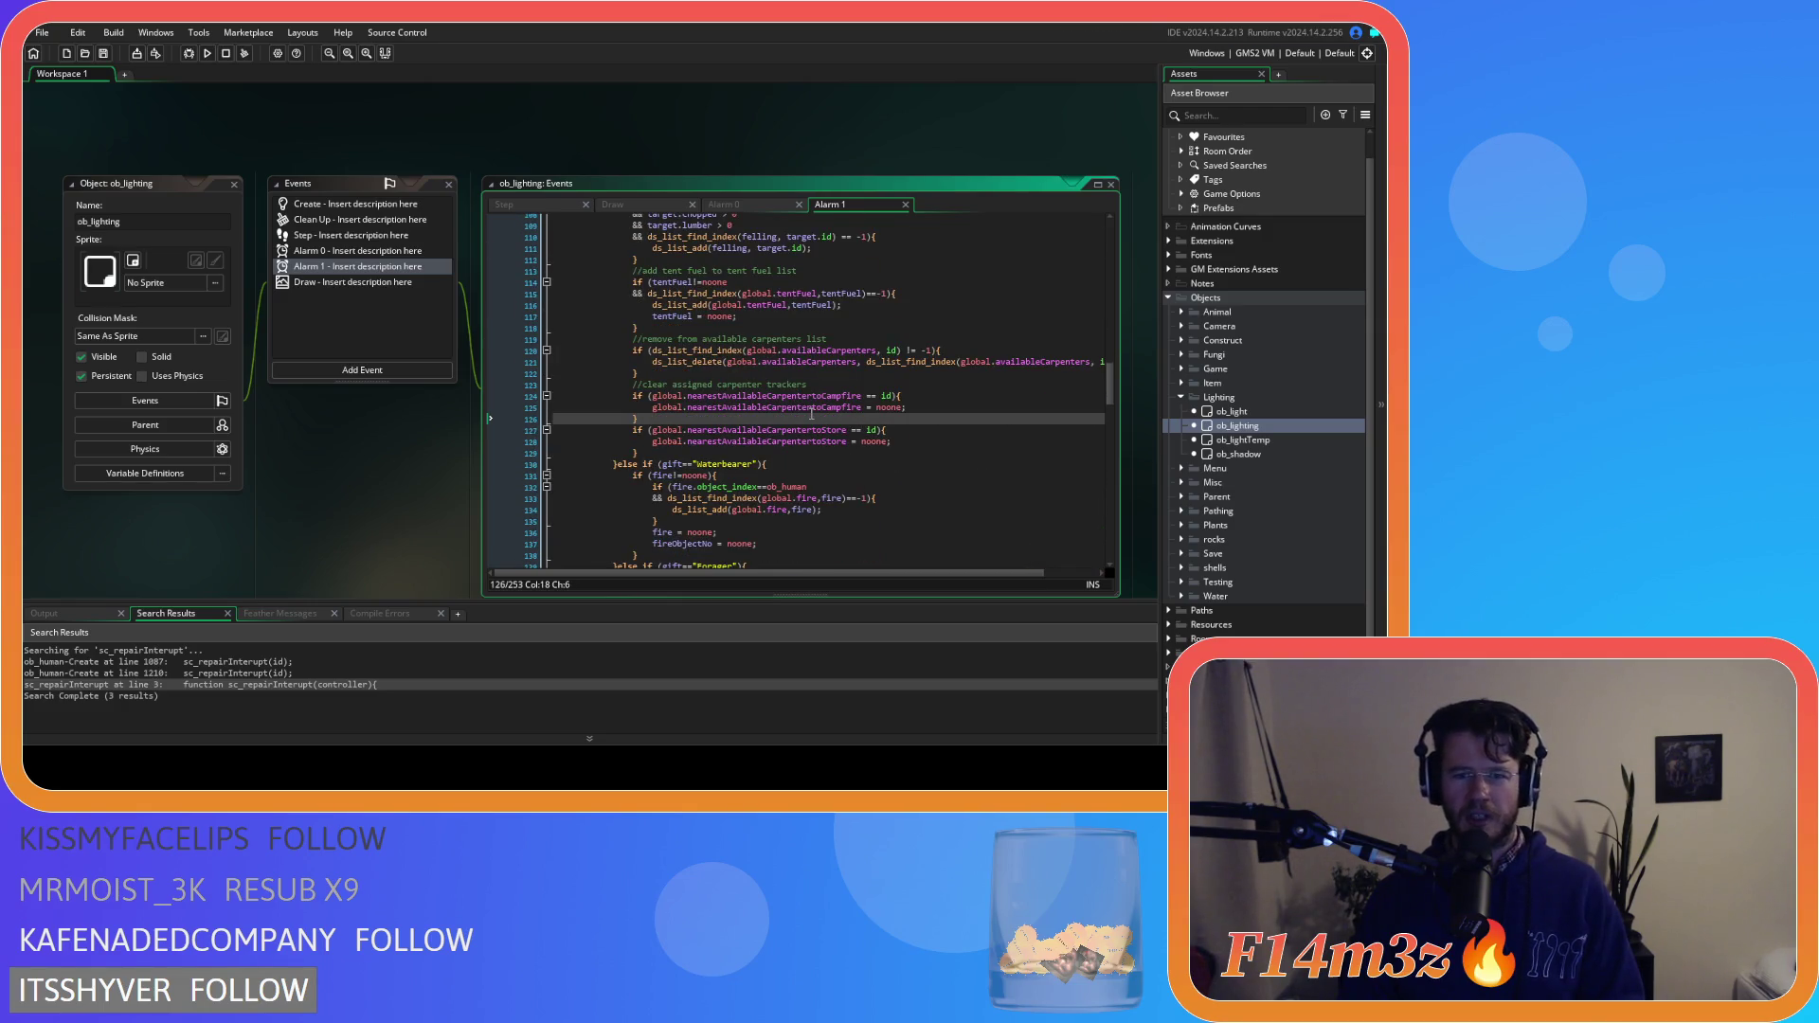
pyautogui.scroll(3, 669, 431)
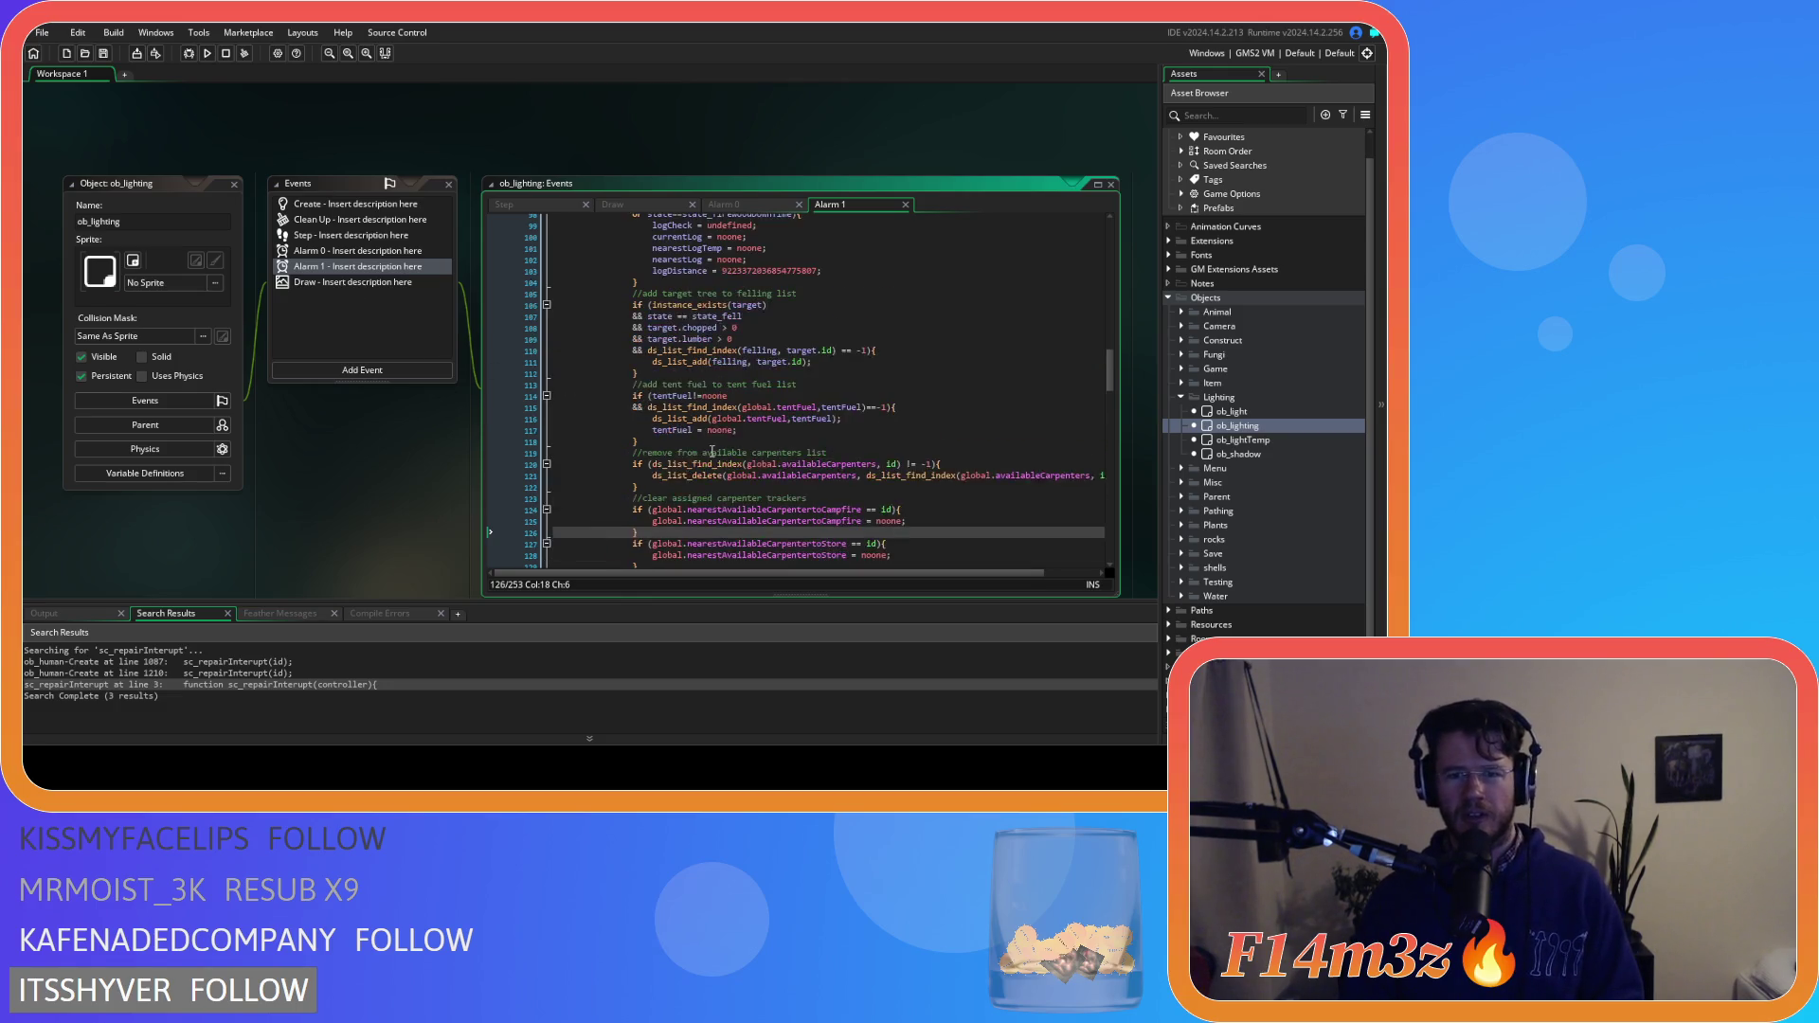
pyautogui.scroll(-1, 594, 351)
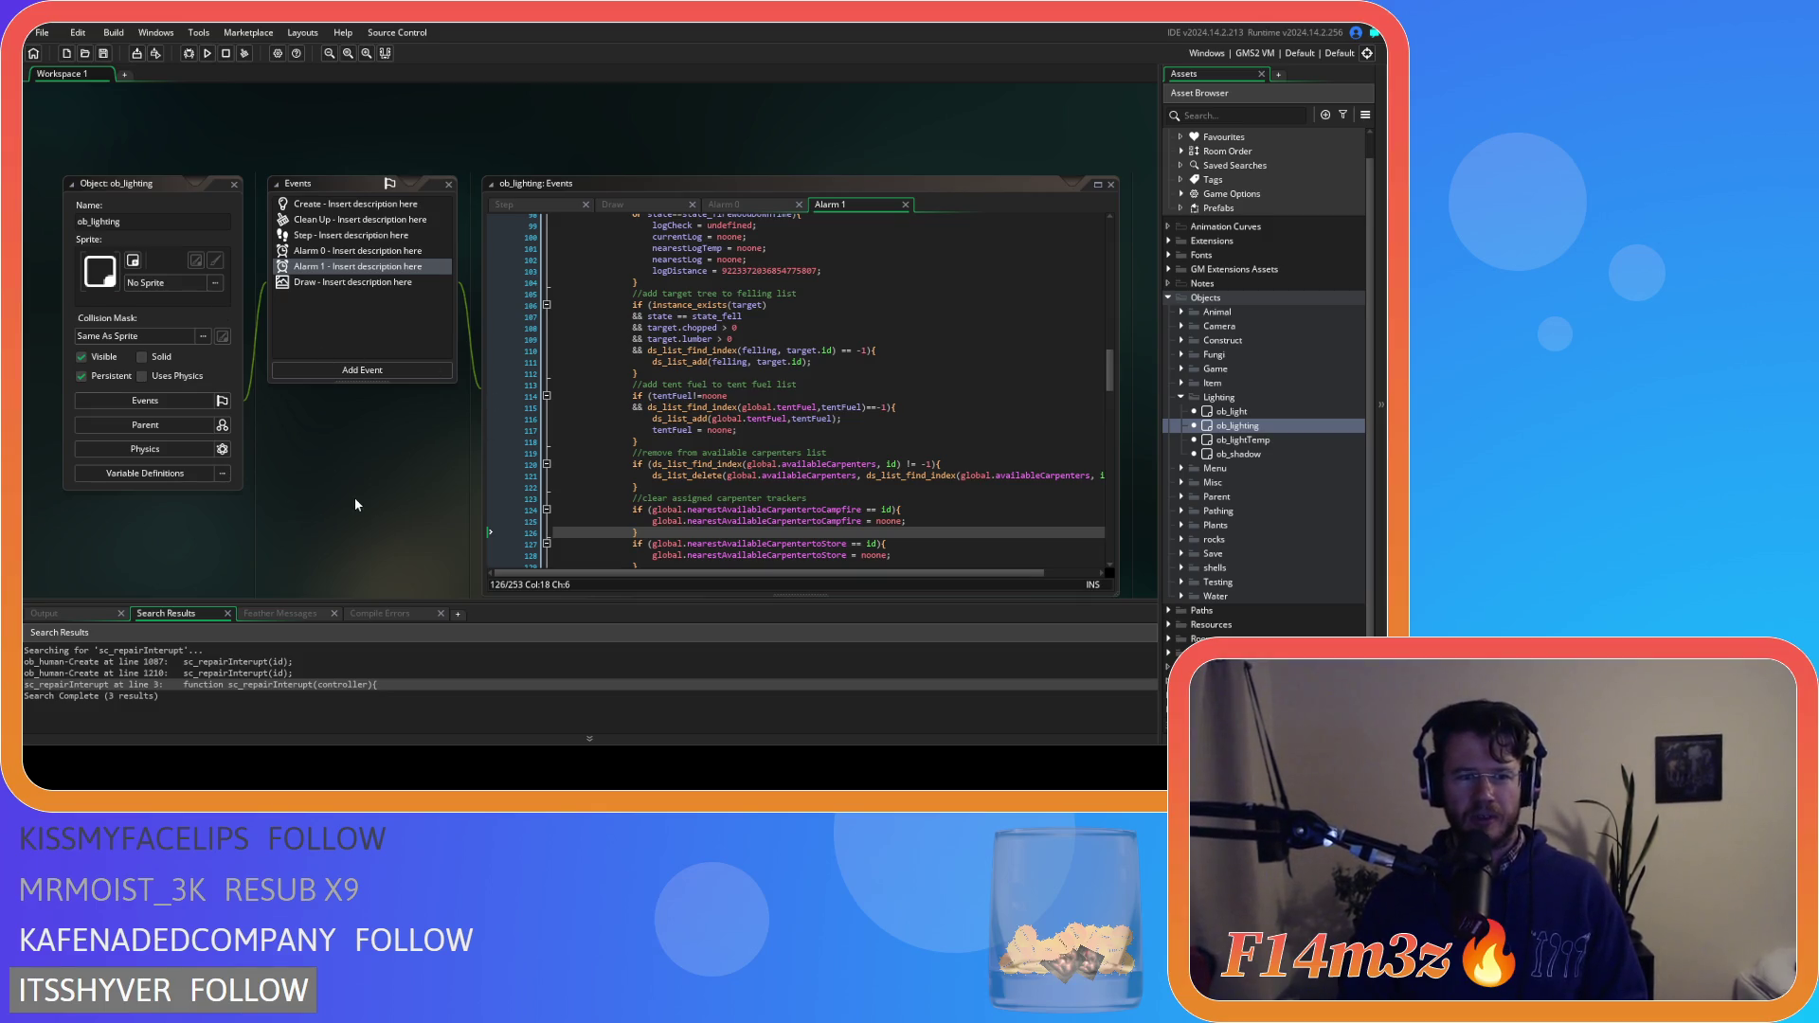
pyautogui.scroll(-1, 900, 412)
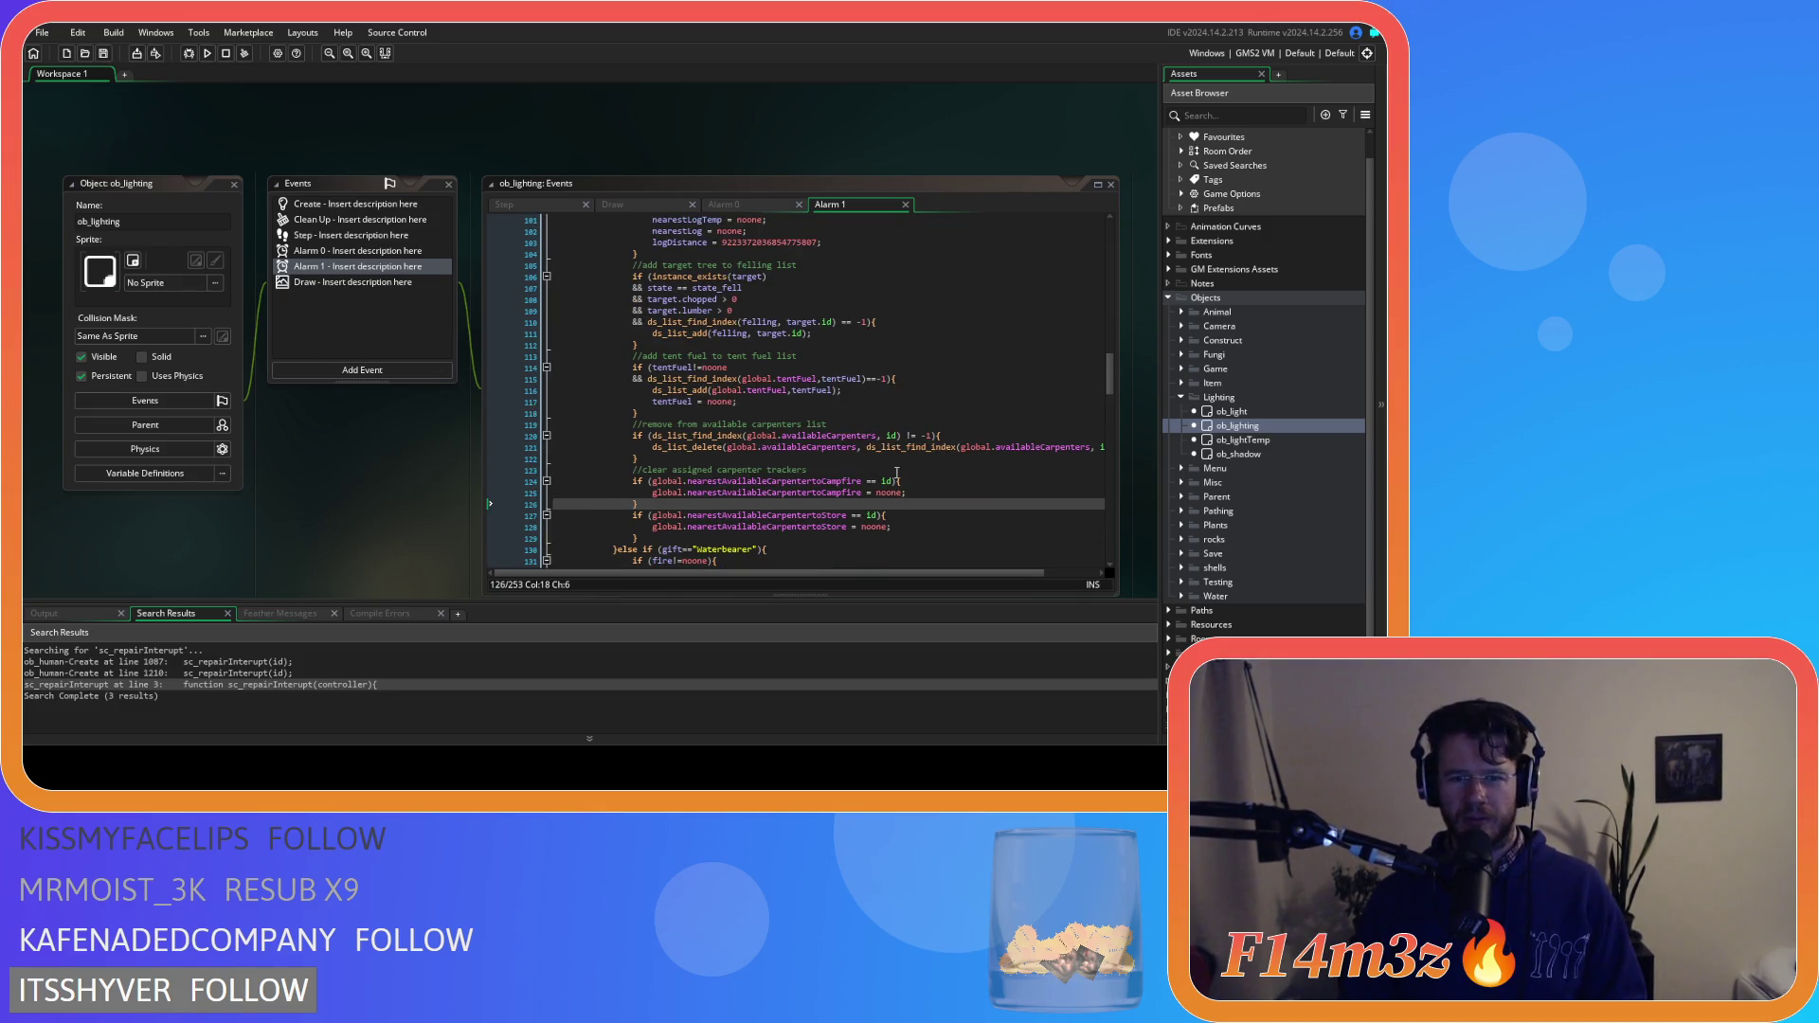
pyautogui.scroll(1, 896, 472)
pyautogui.scroll(1, 900, 474)
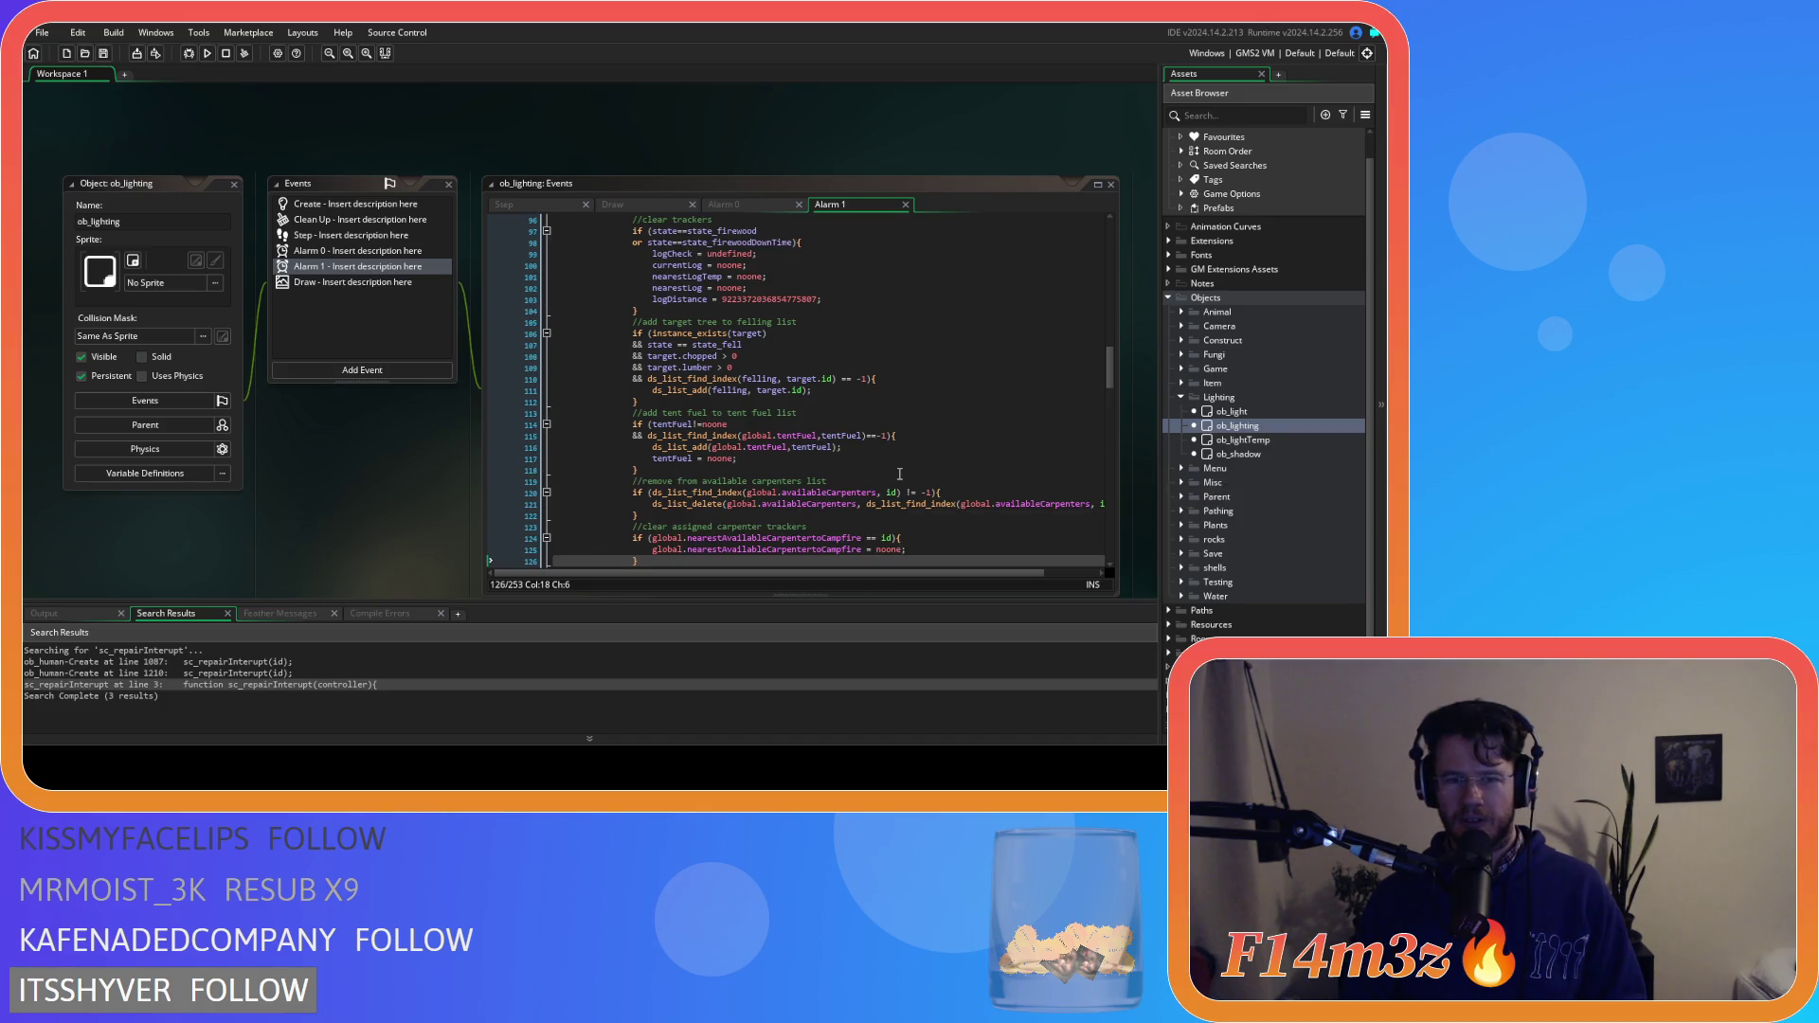
pyautogui.scroll(-3, 900, 473)
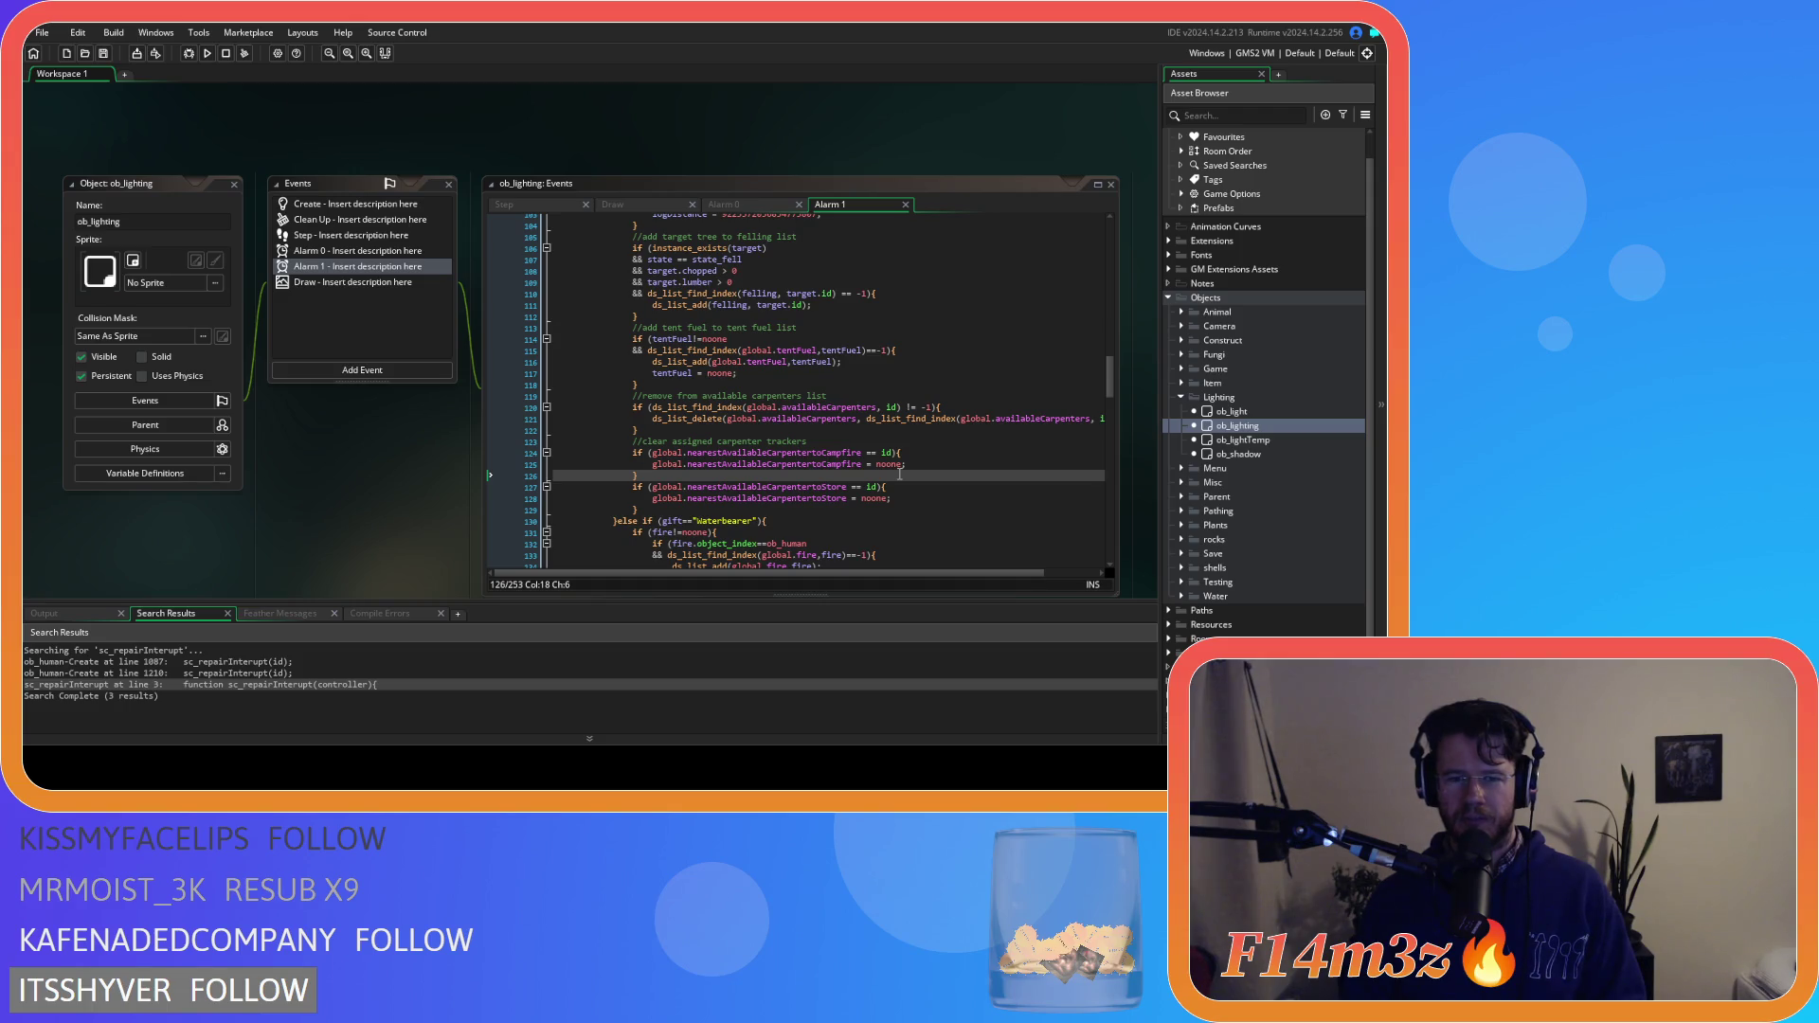
pyautogui.scroll(3, 900, 474)
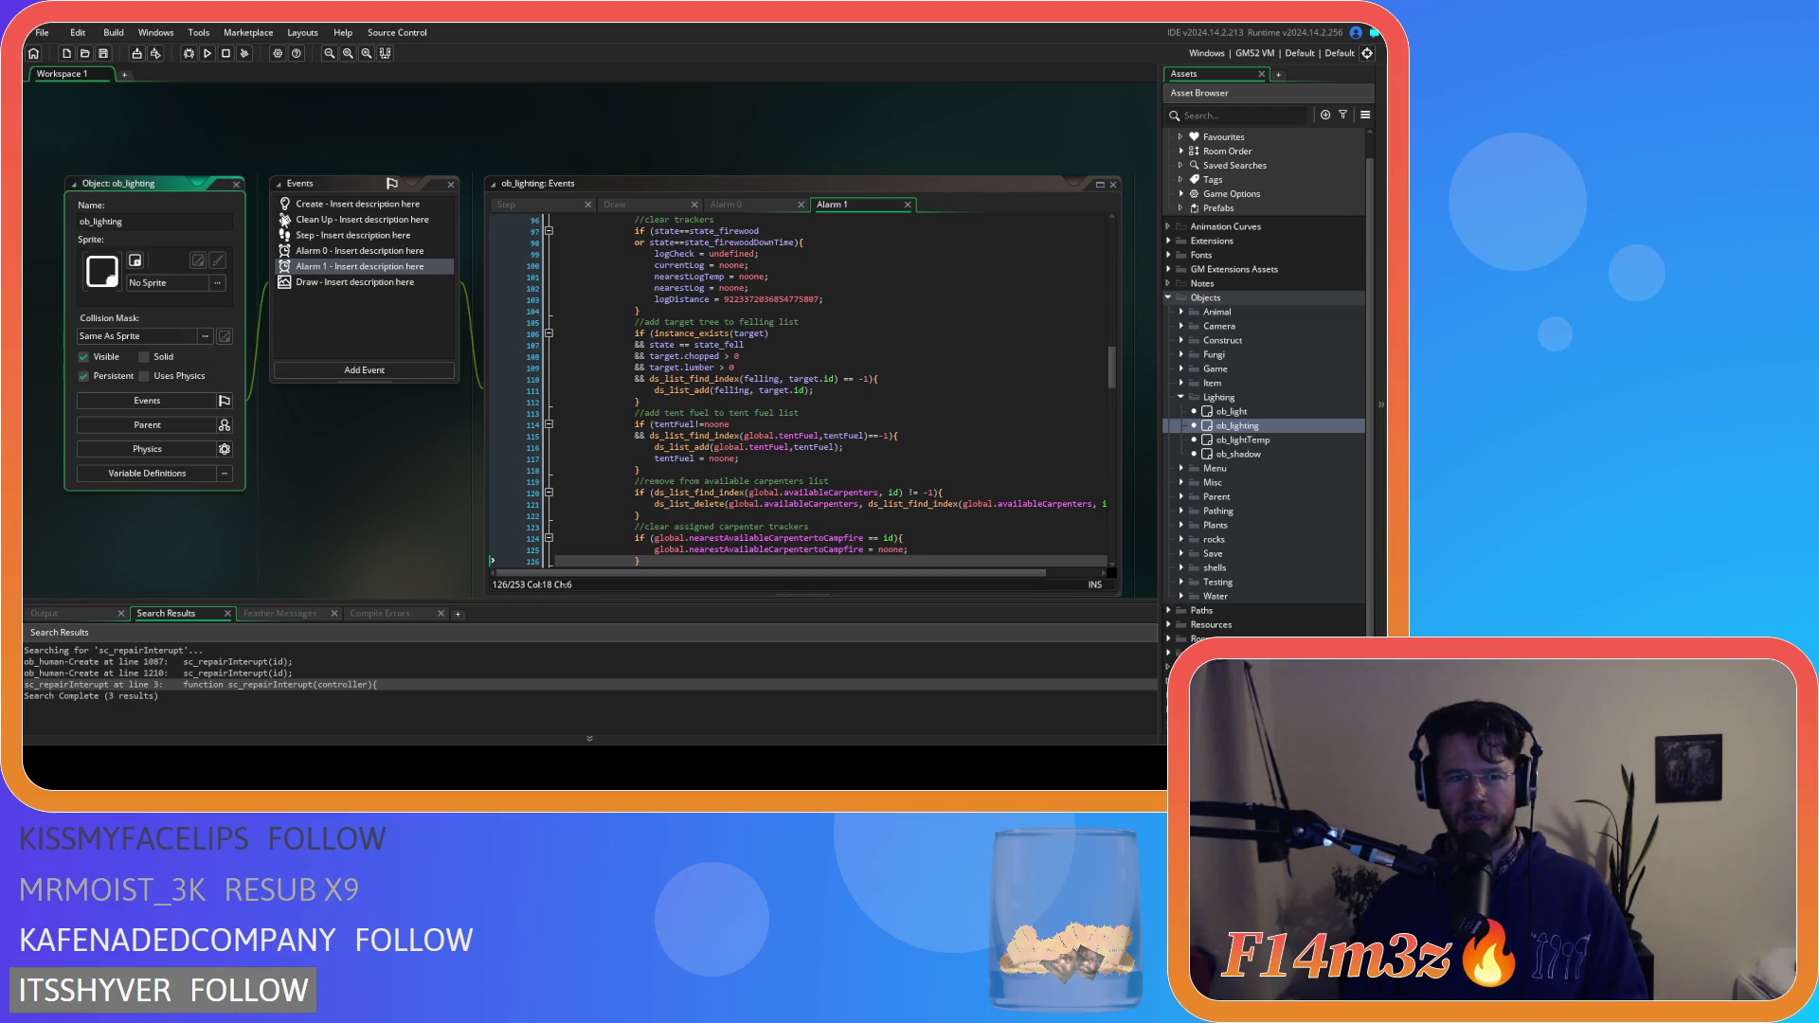
pyautogui.click(243, 184)
pyautogui.click(1180, 397)
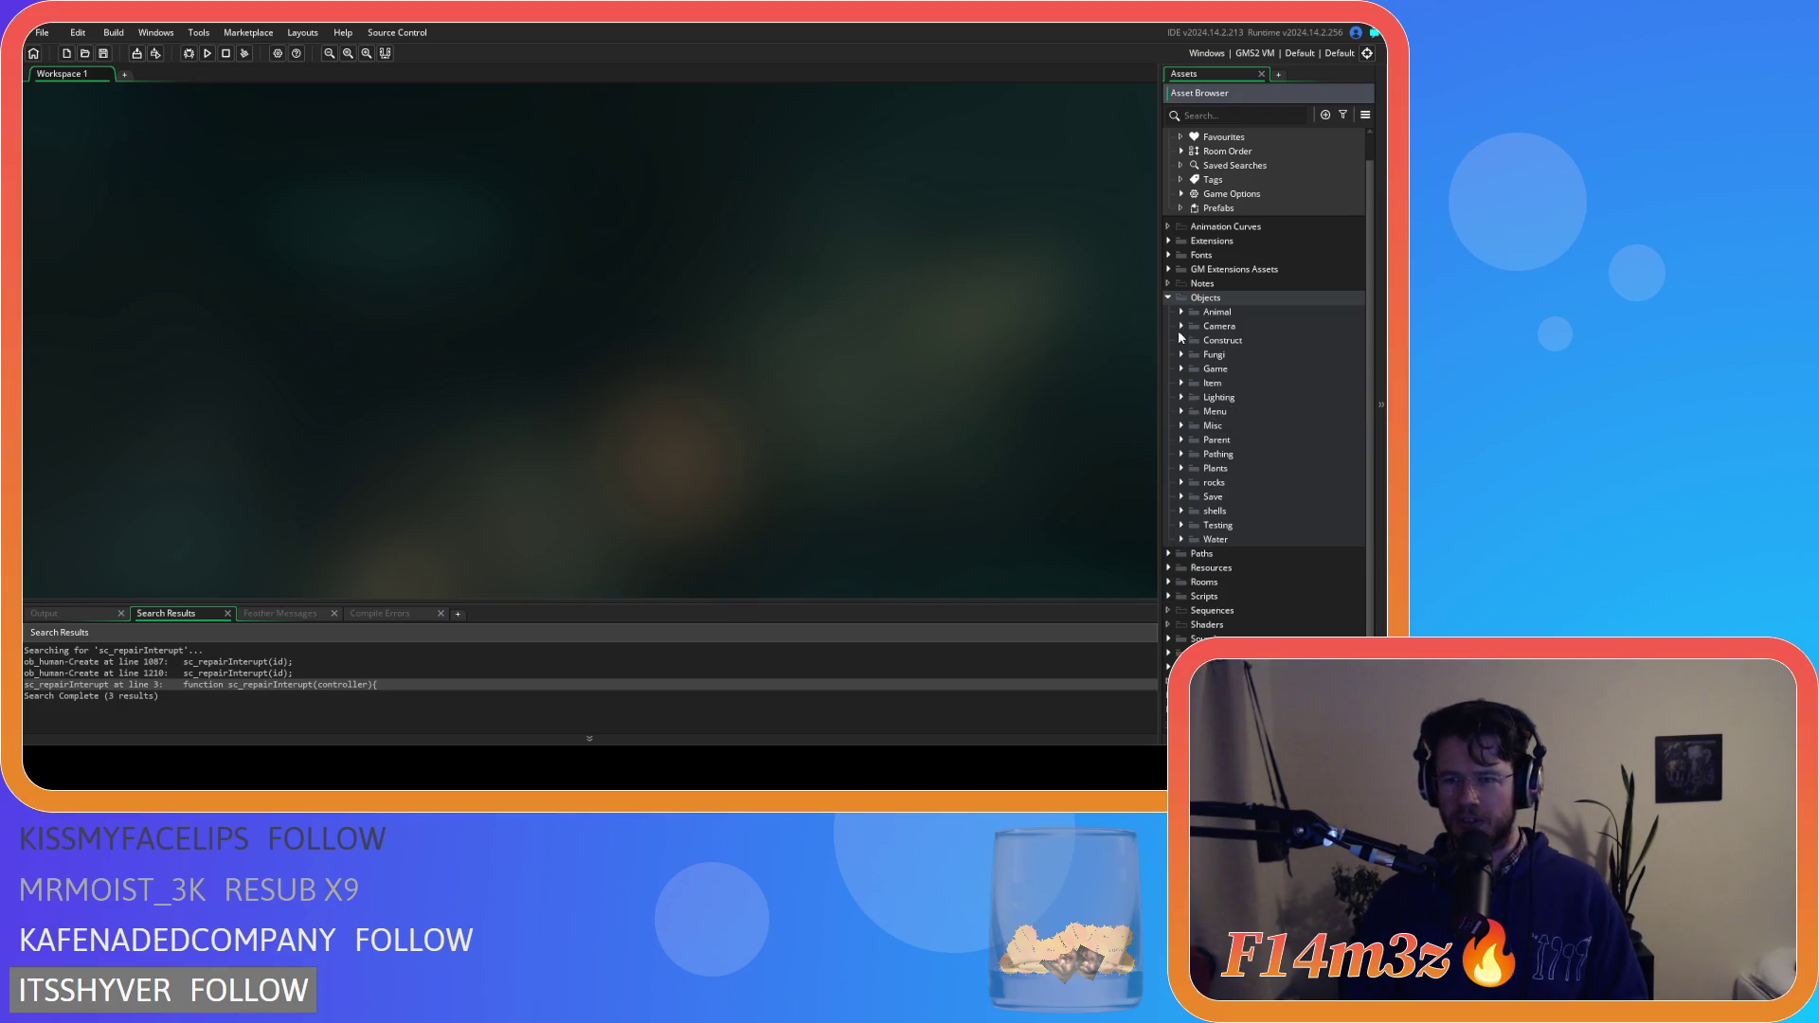
# Expand Objects > Animal > Human and open the ob_human object
pyautogui.click(1168, 298)
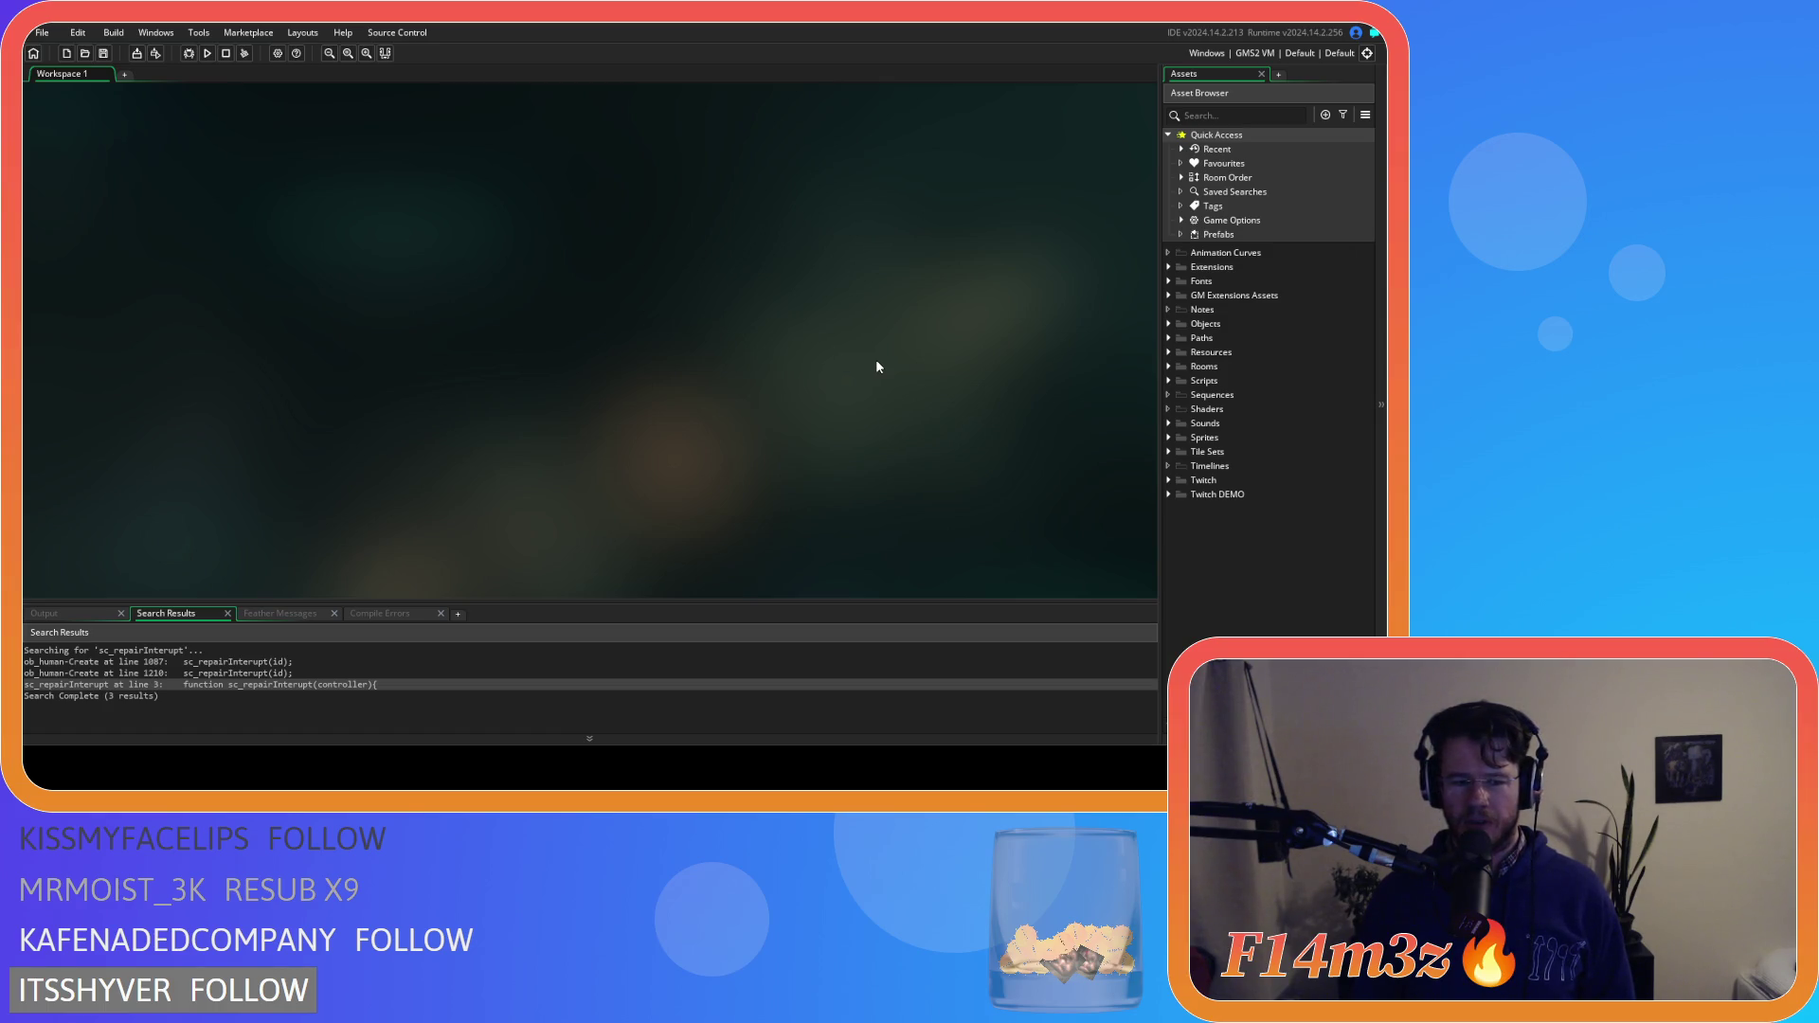
pyautogui.click(1167, 324)
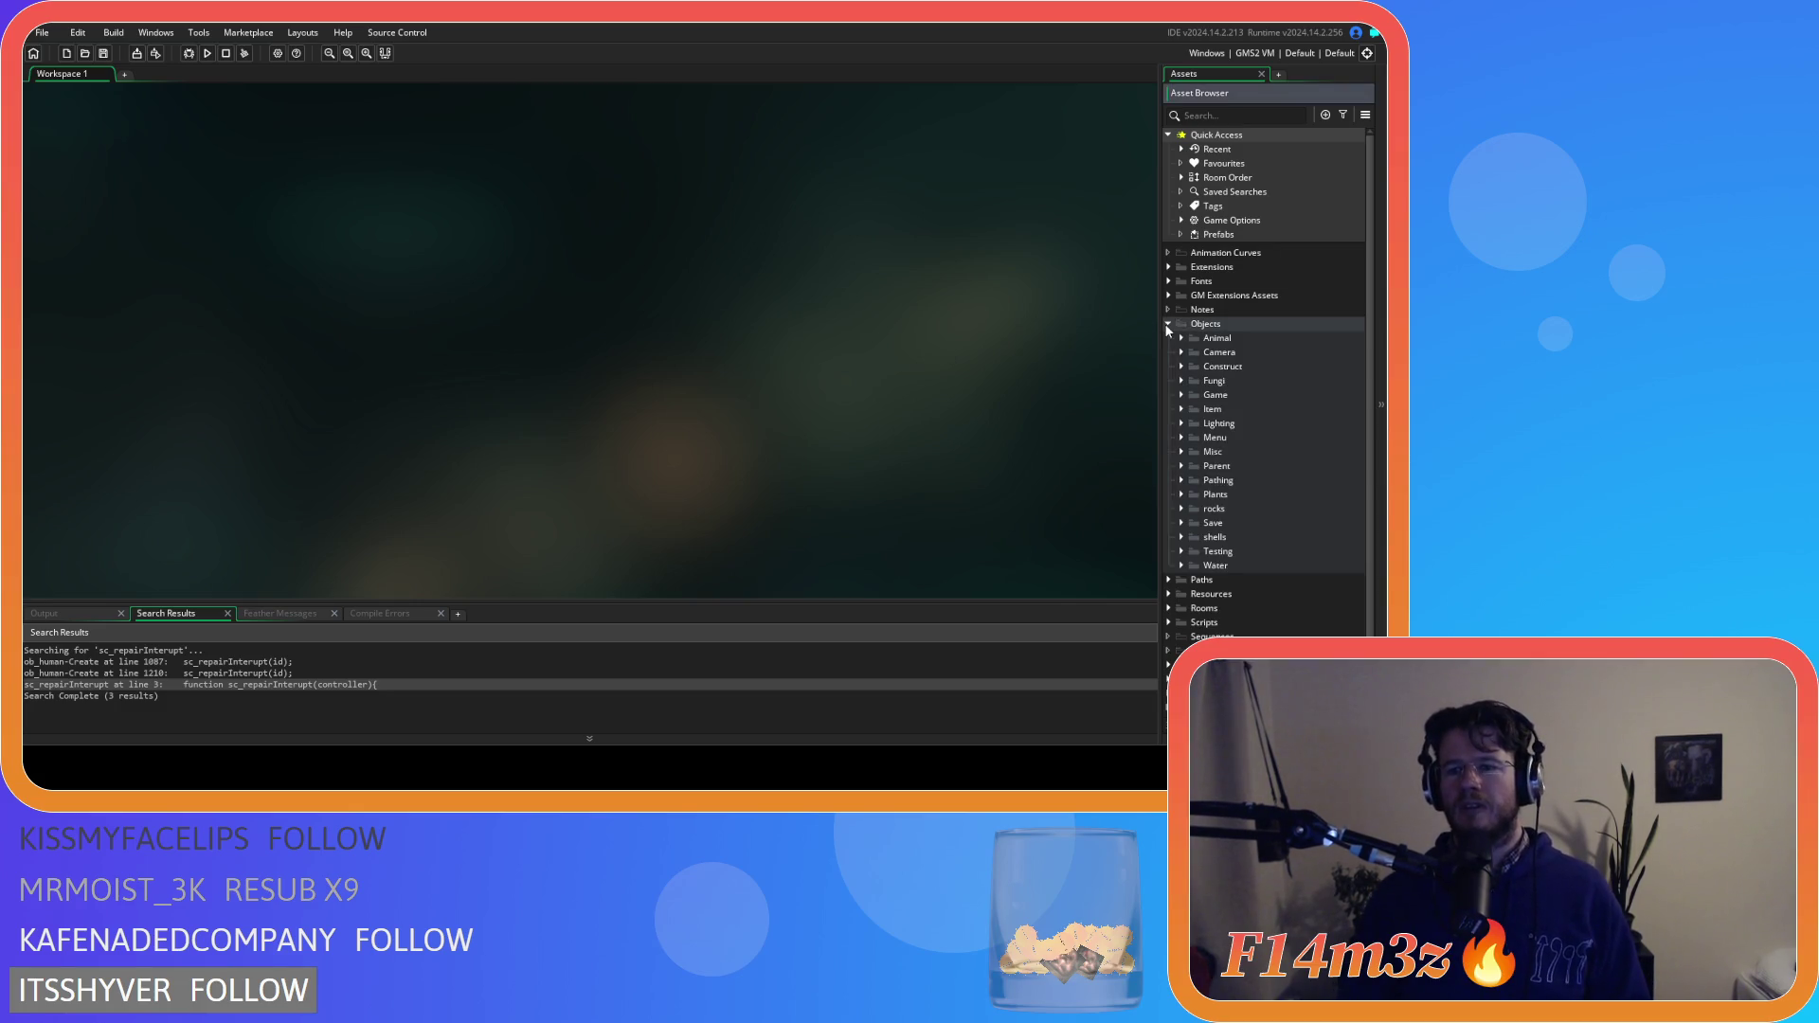
pyautogui.click(1167, 324)
pyautogui.click(1167, 324)
pyautogui.doubleClick(1167, 323)
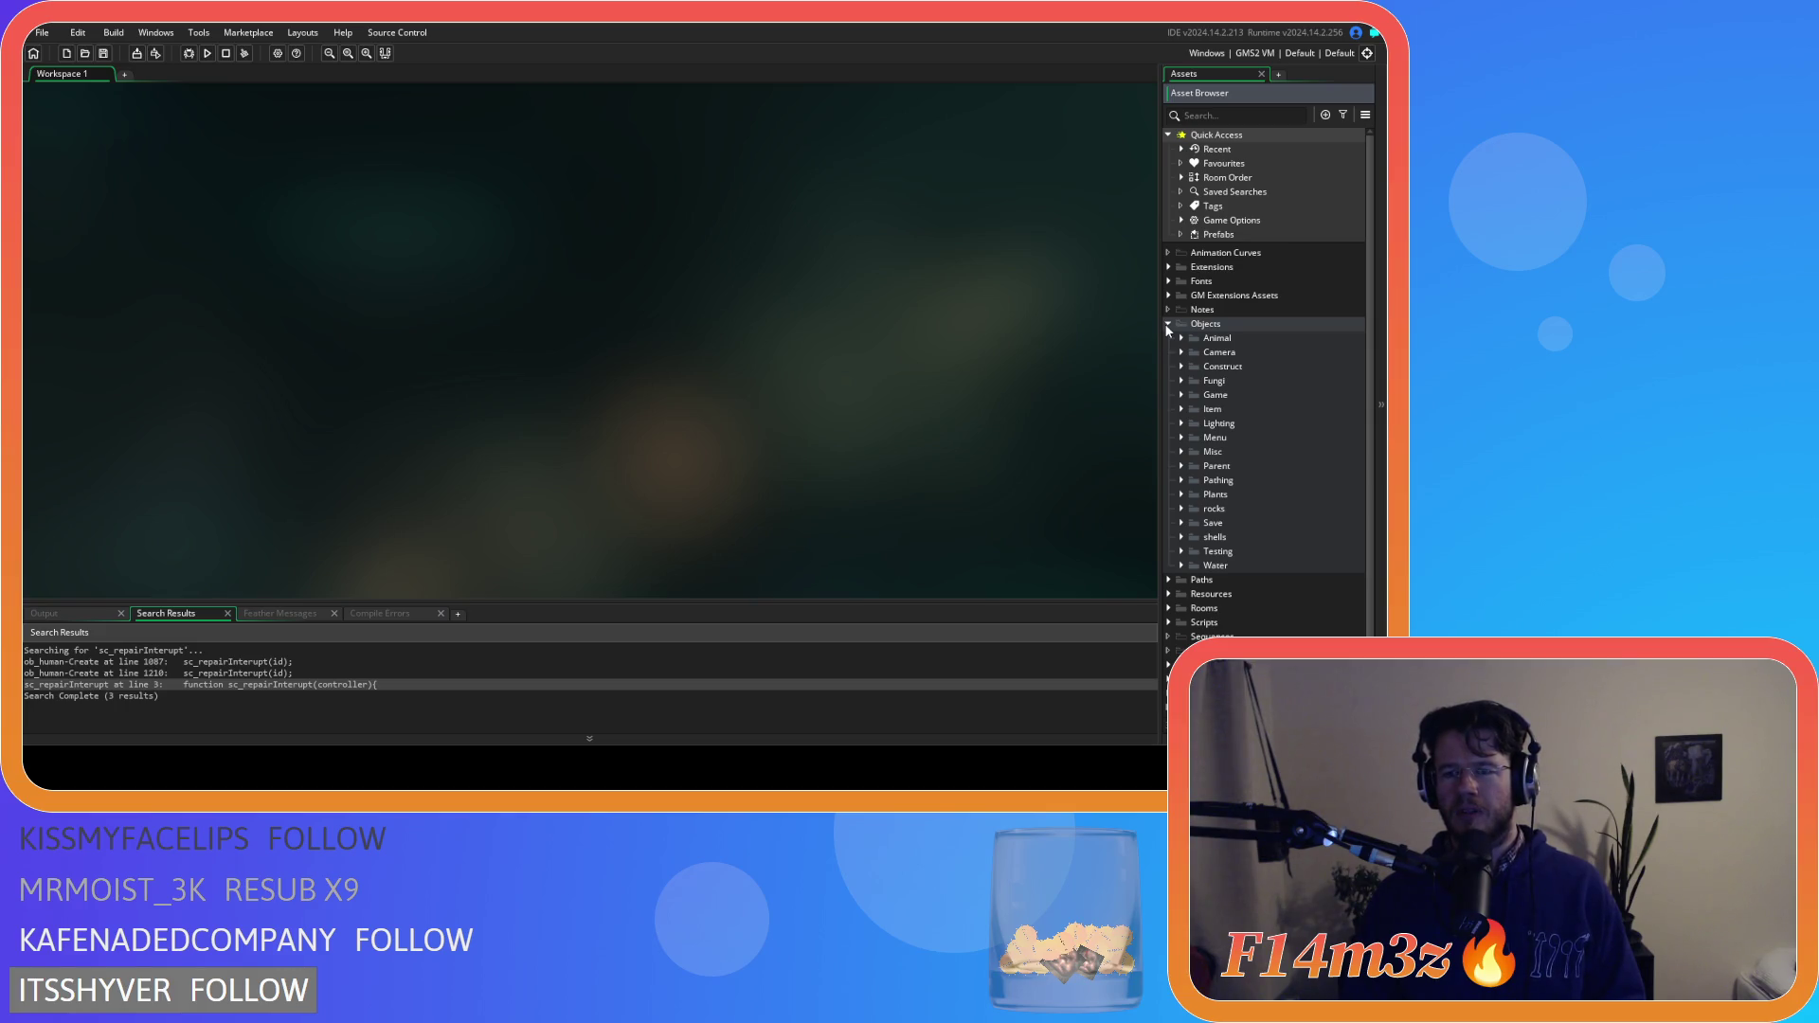
pyautogui.click(1167, 324)
pyautogui.click(1167, 324)
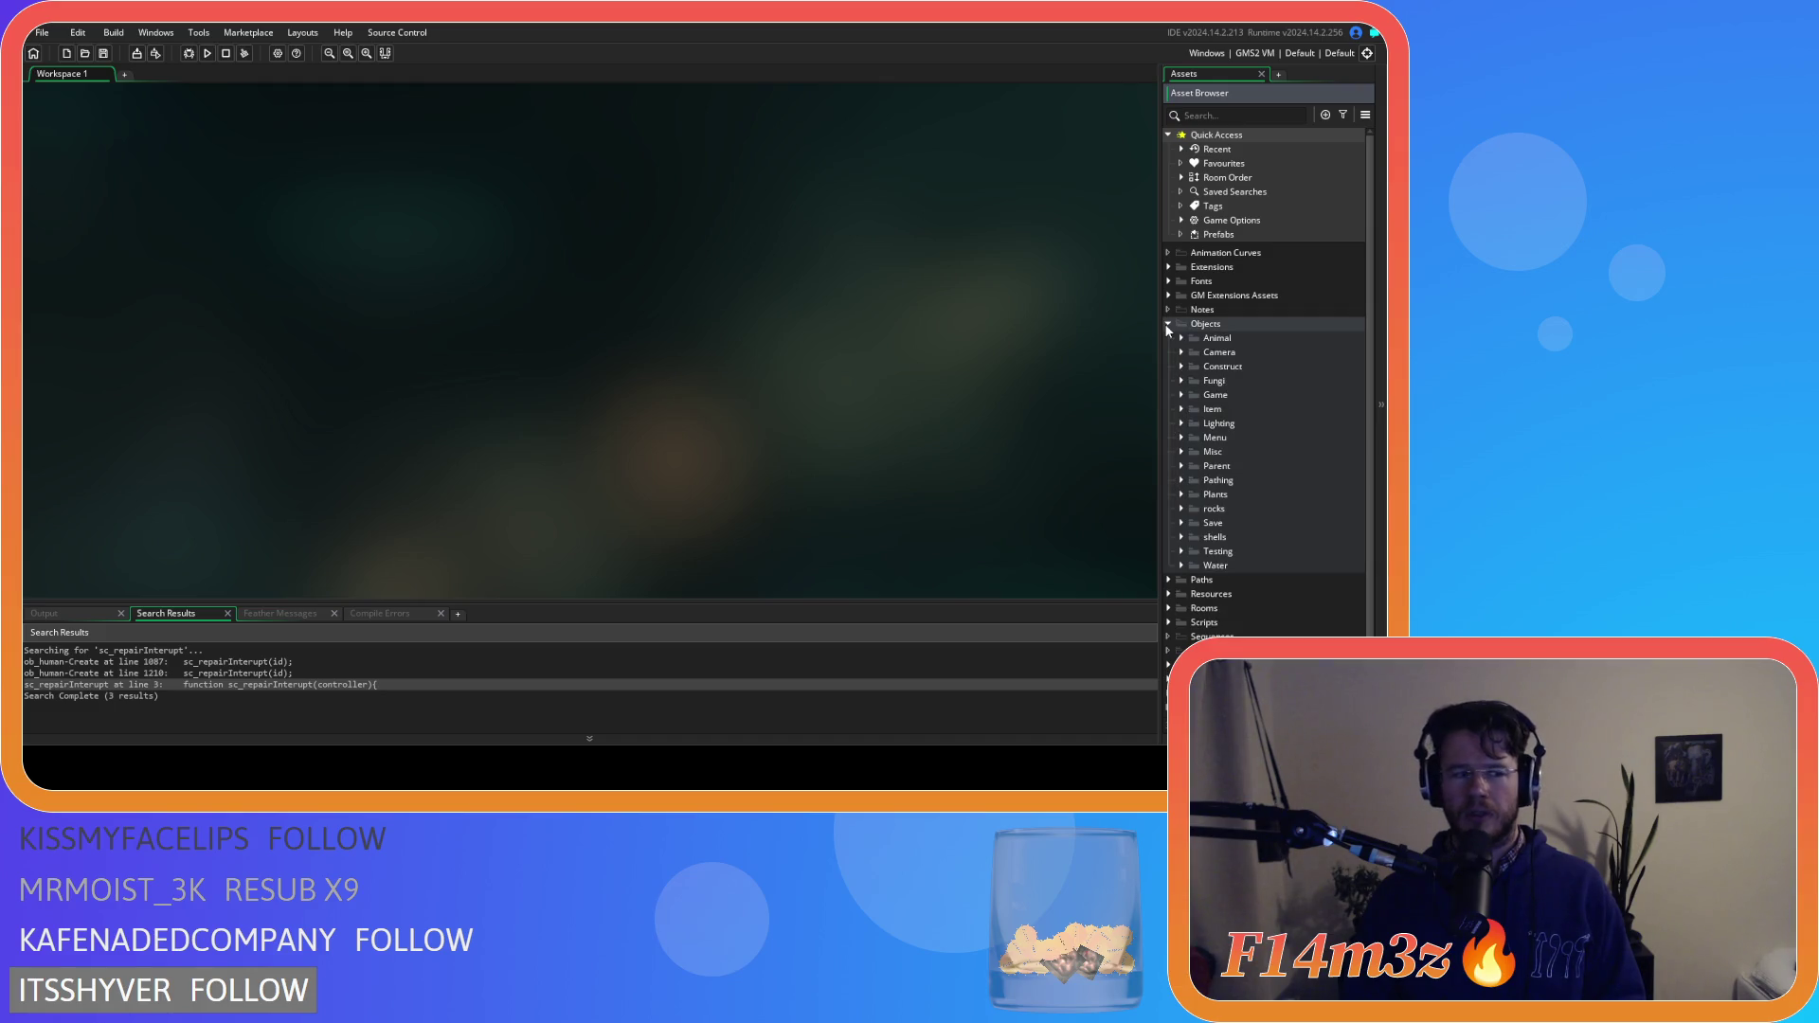
pyautogui.click(1167, 324)
pyautogui.click(1167, 324)
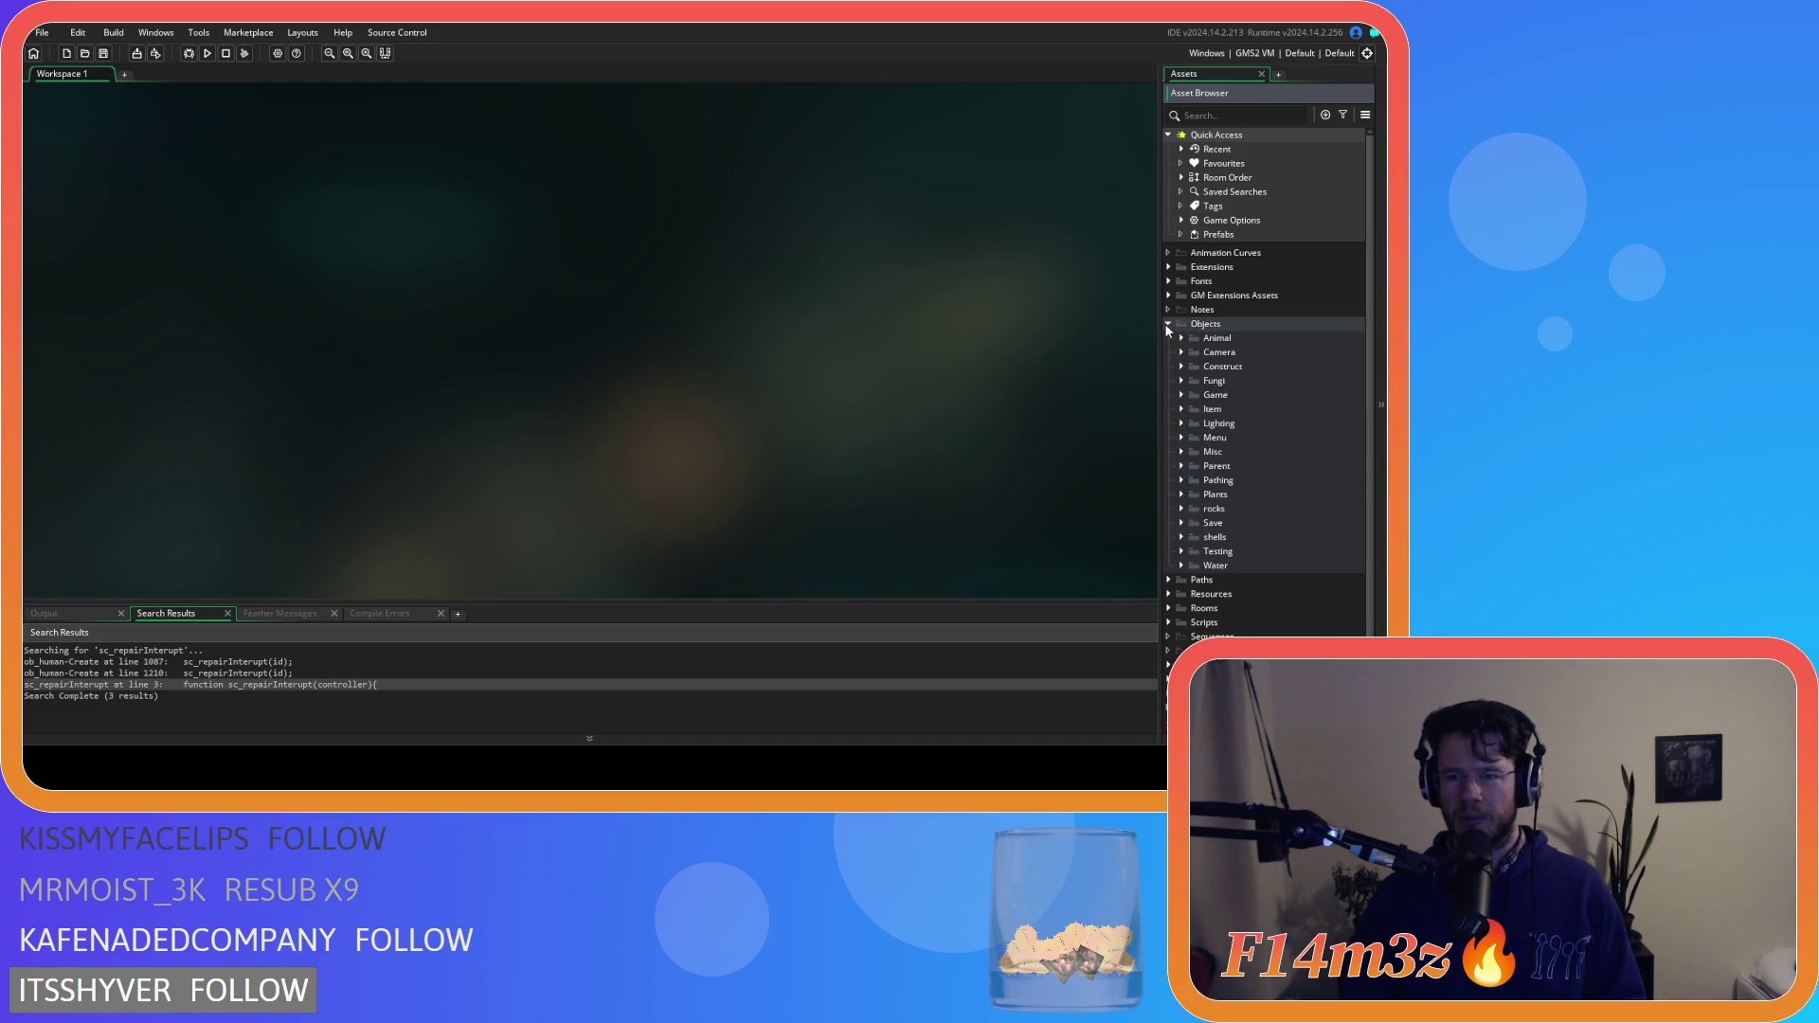
pyautogui.click(1194, 353)
pyautogui.doubleClick(1249, 367)
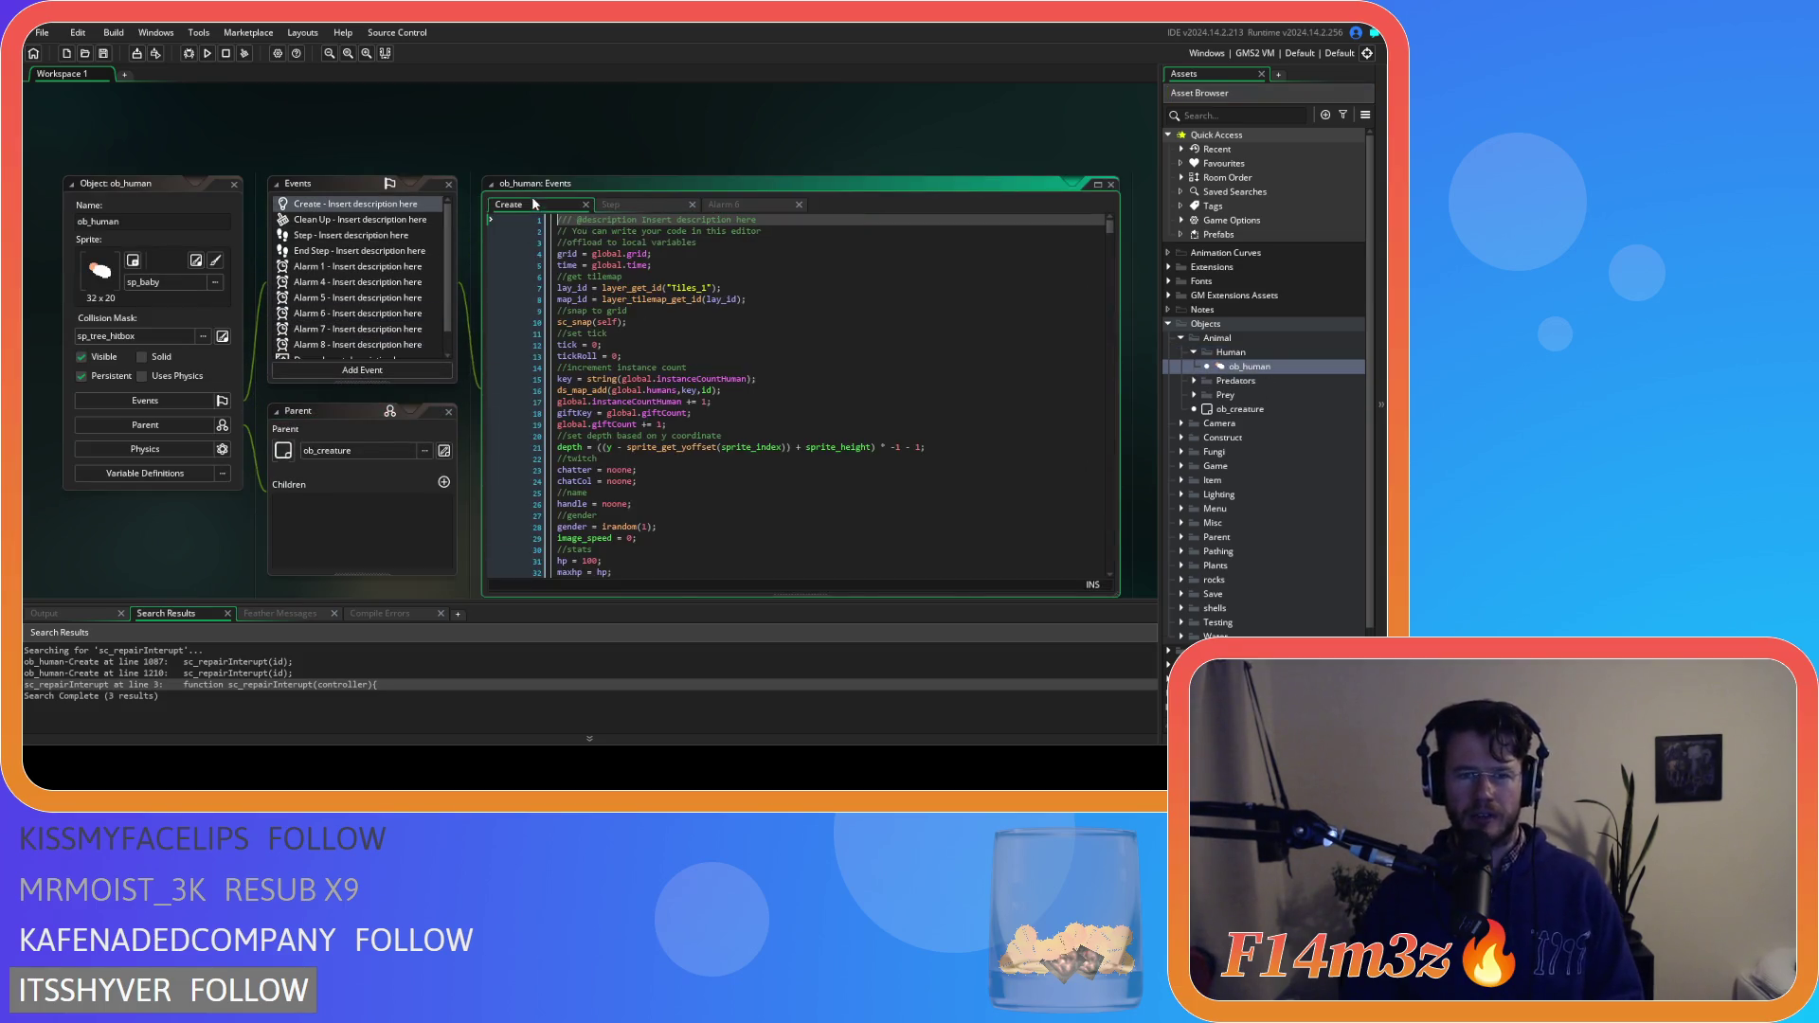
# Locate the hut fuel state code in ob_human's Create event by searching 'state_fuelent'
pyautogui.click(727, 379)
pyautogui.hotkey('ctrl', 'f')
pyautogui.write('state_fuel')
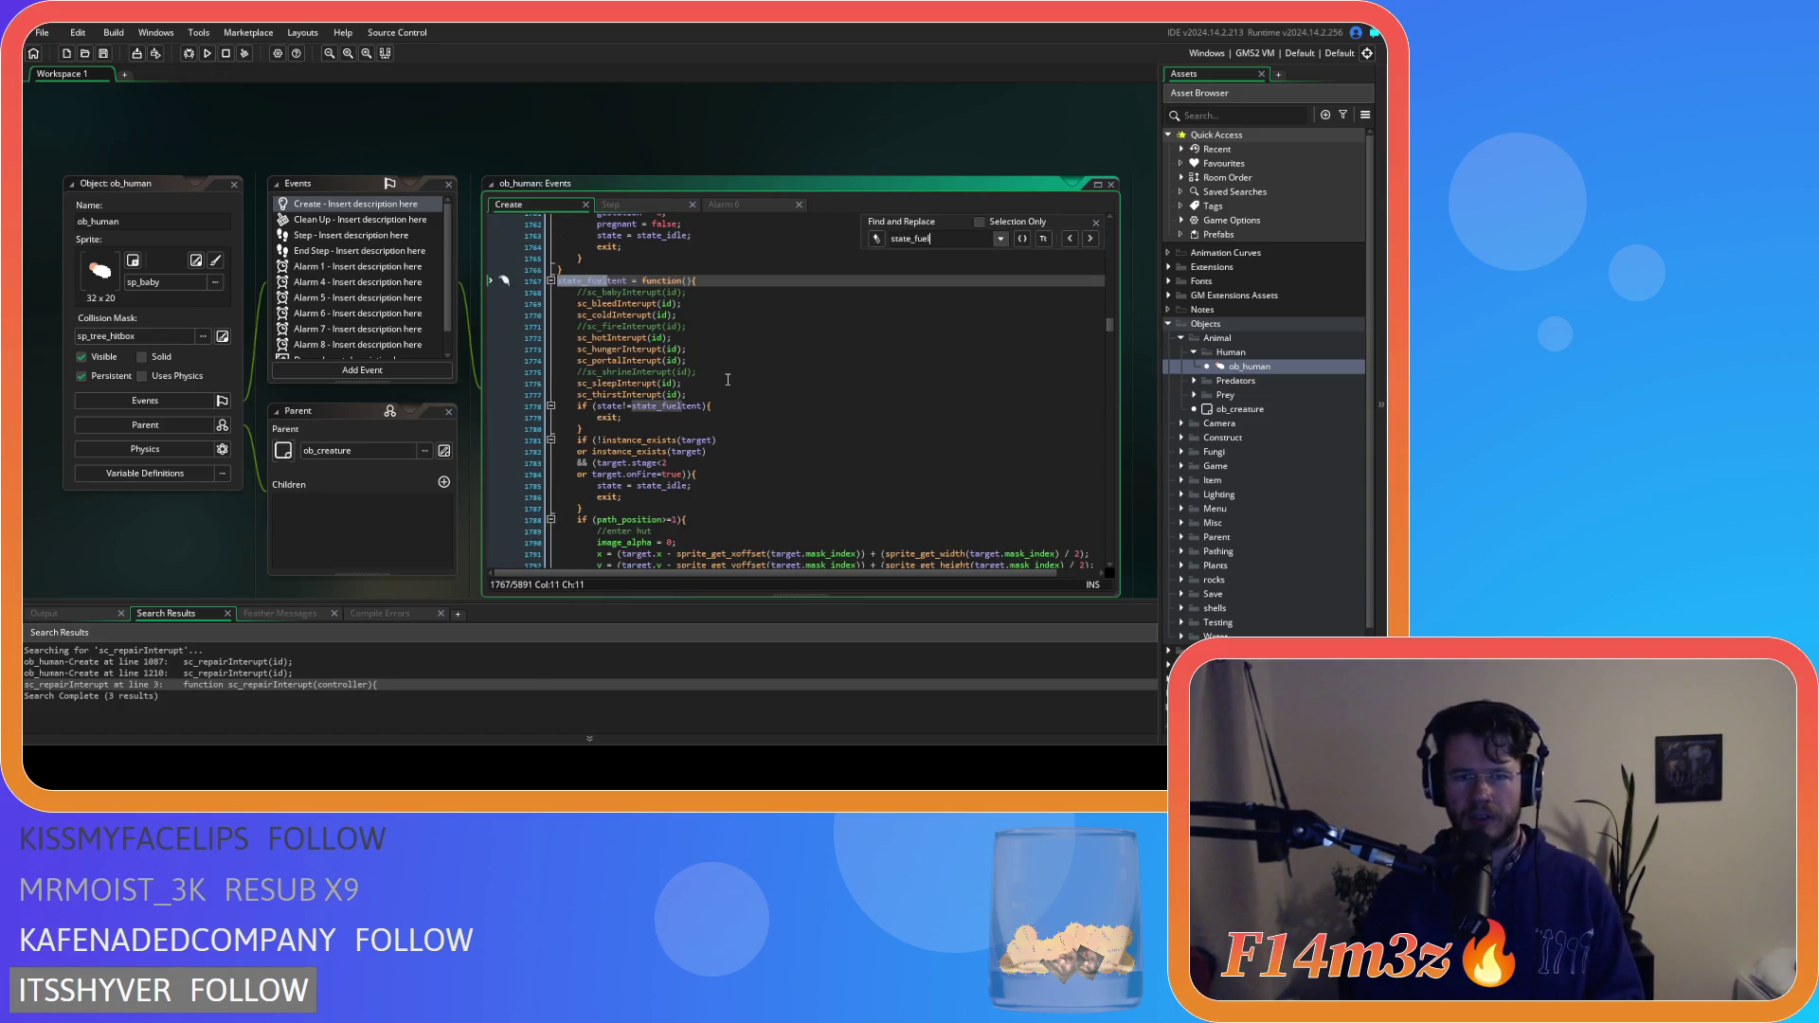
pyautogui.write('ent')
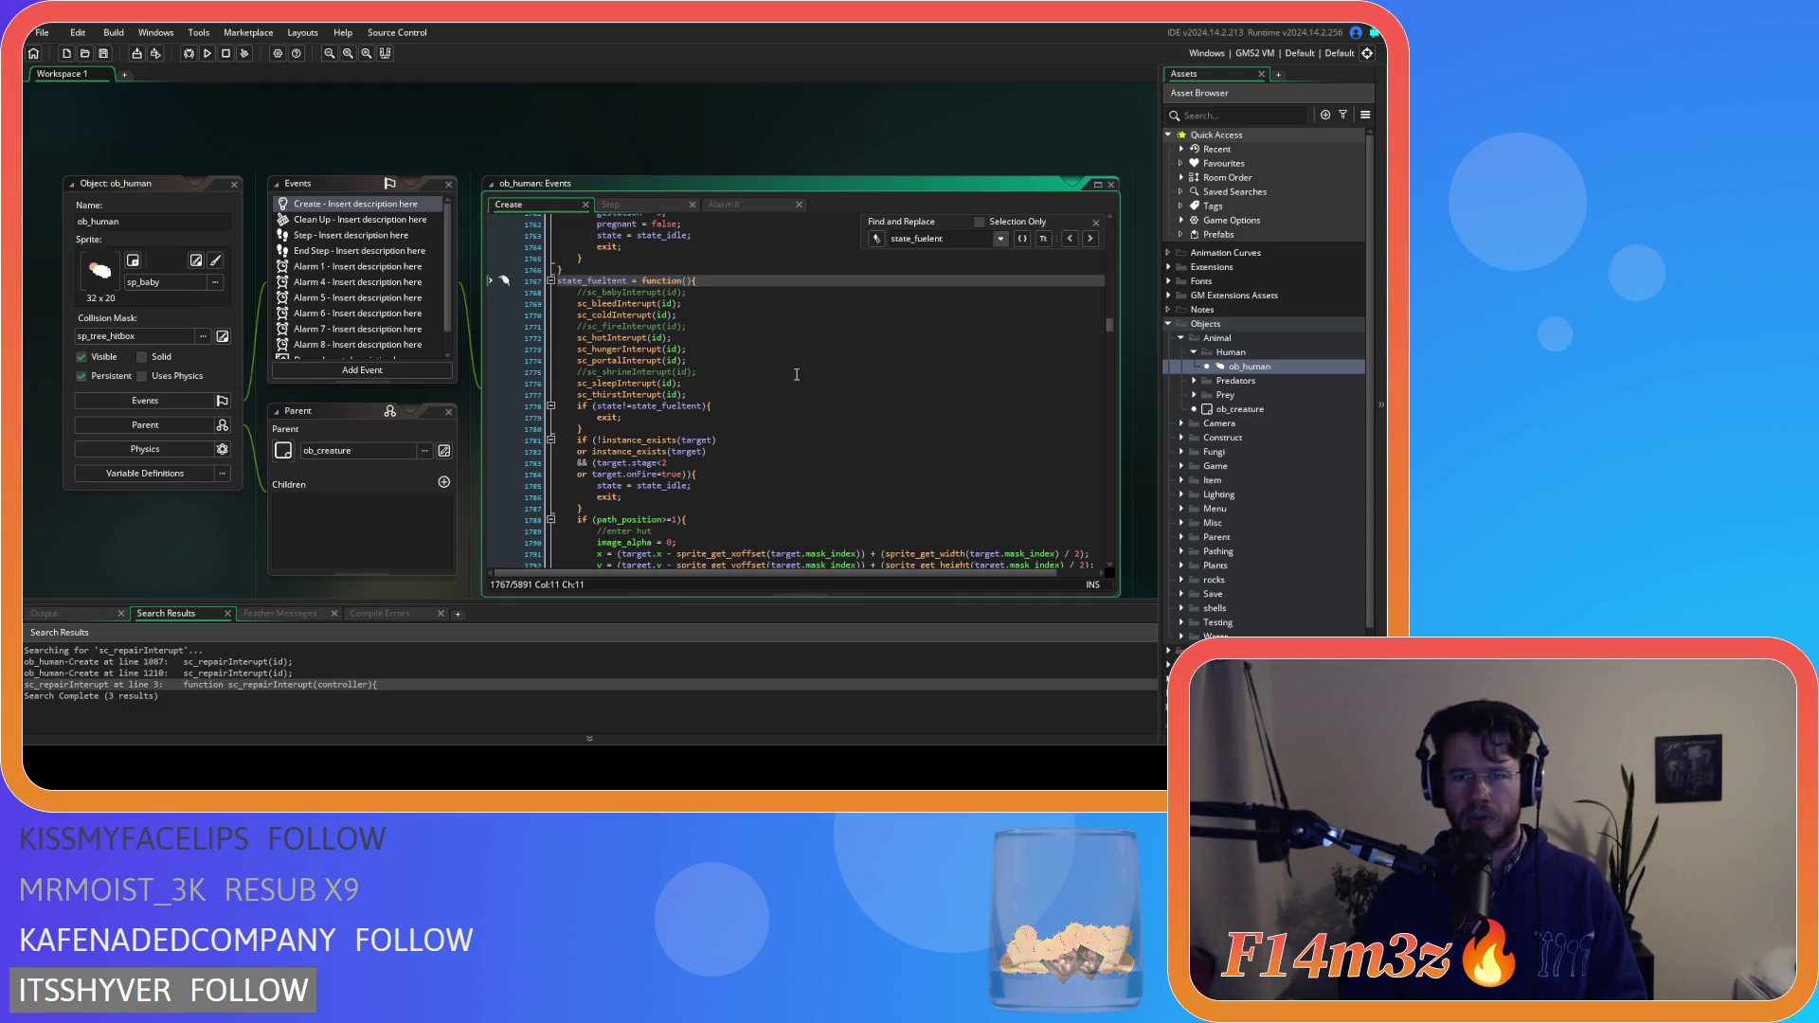
pyautogui.scroll(-10, 961, 342)
pyautogui.click(1095, 222)
pyautogui.click(852, 484)
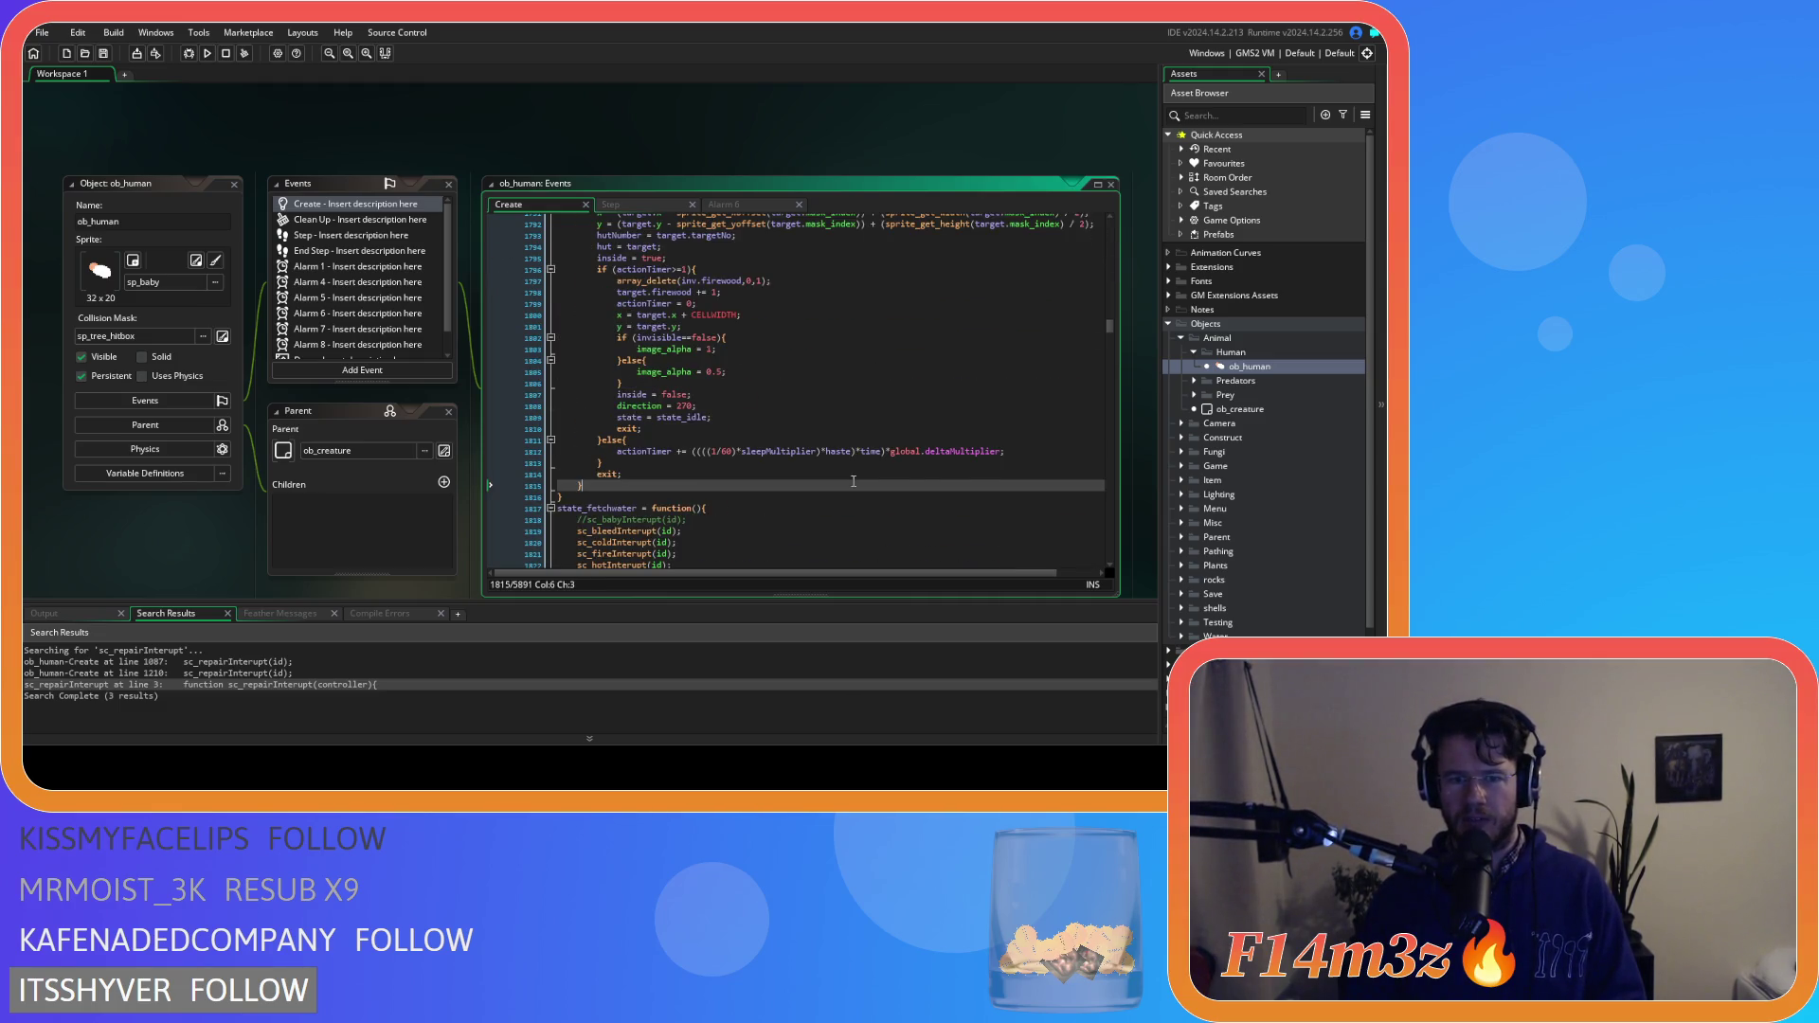
pyautogui.scroll(2, 852, 481)
pyautogui.click(763, 461)
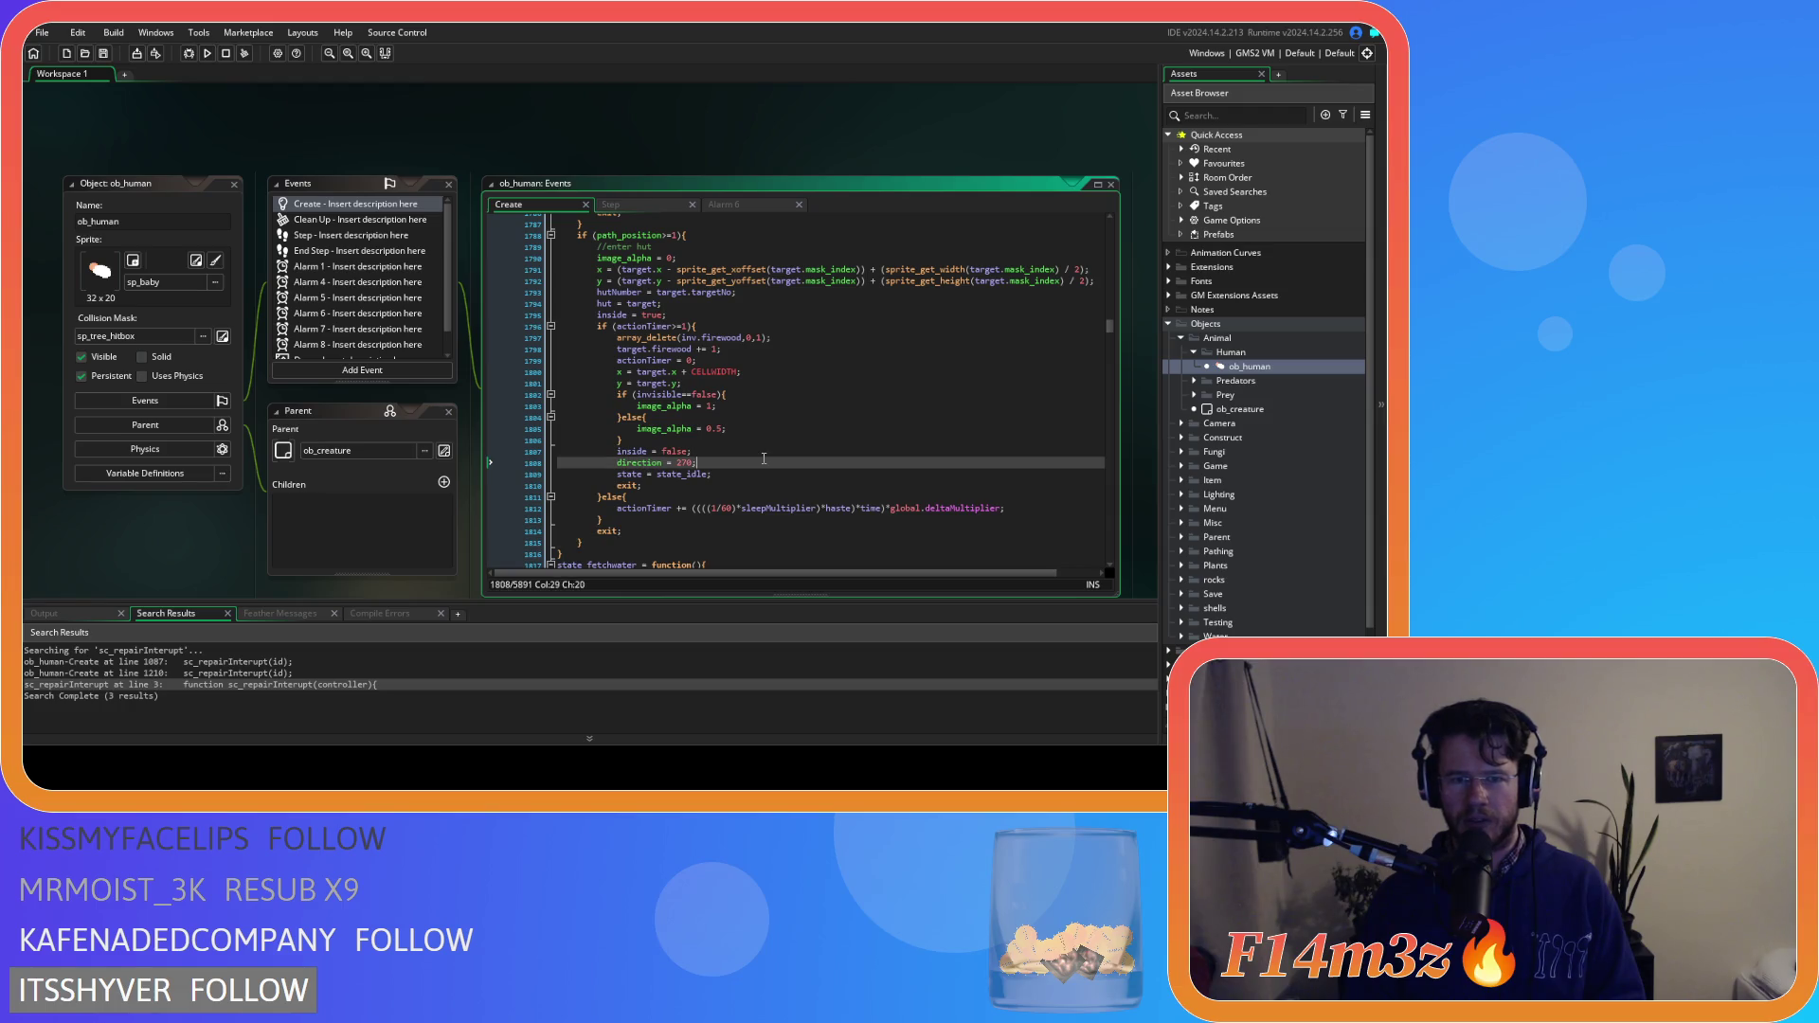
pyautogui.click(808, 337)
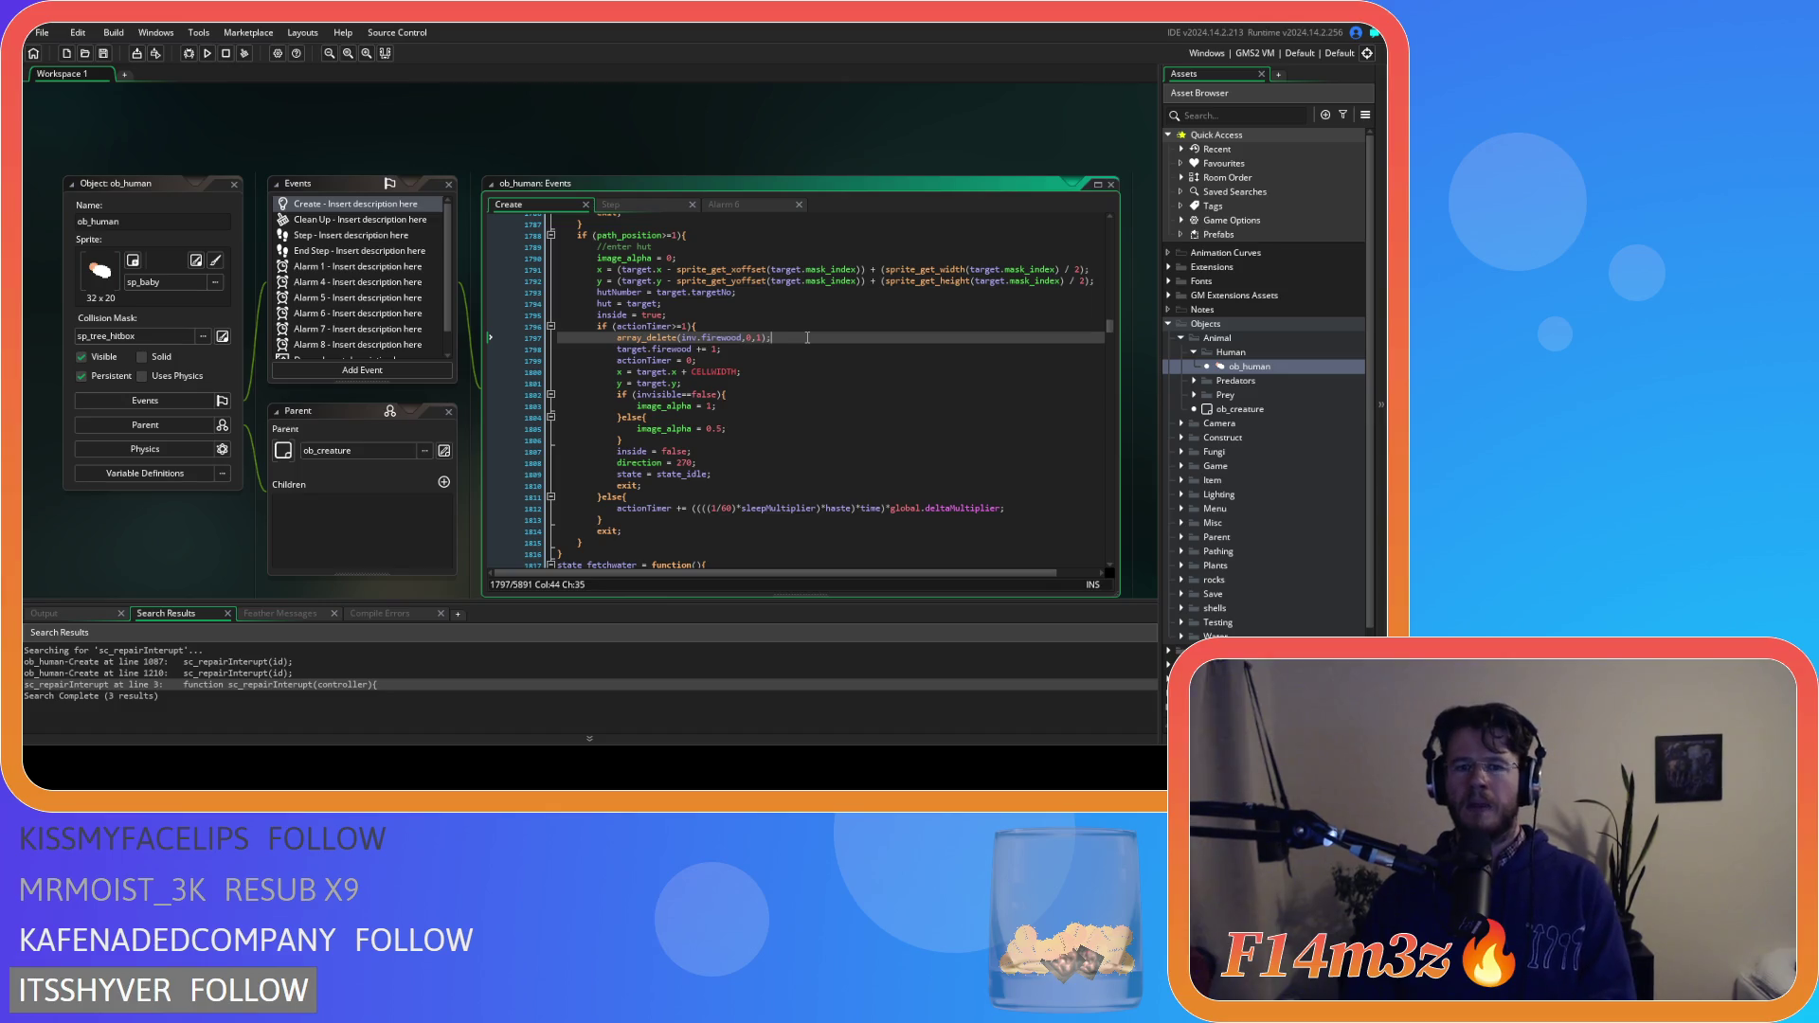
# Change the firewood increment line to set target.fuel = 7200, and save
pyautogui.press('Down')
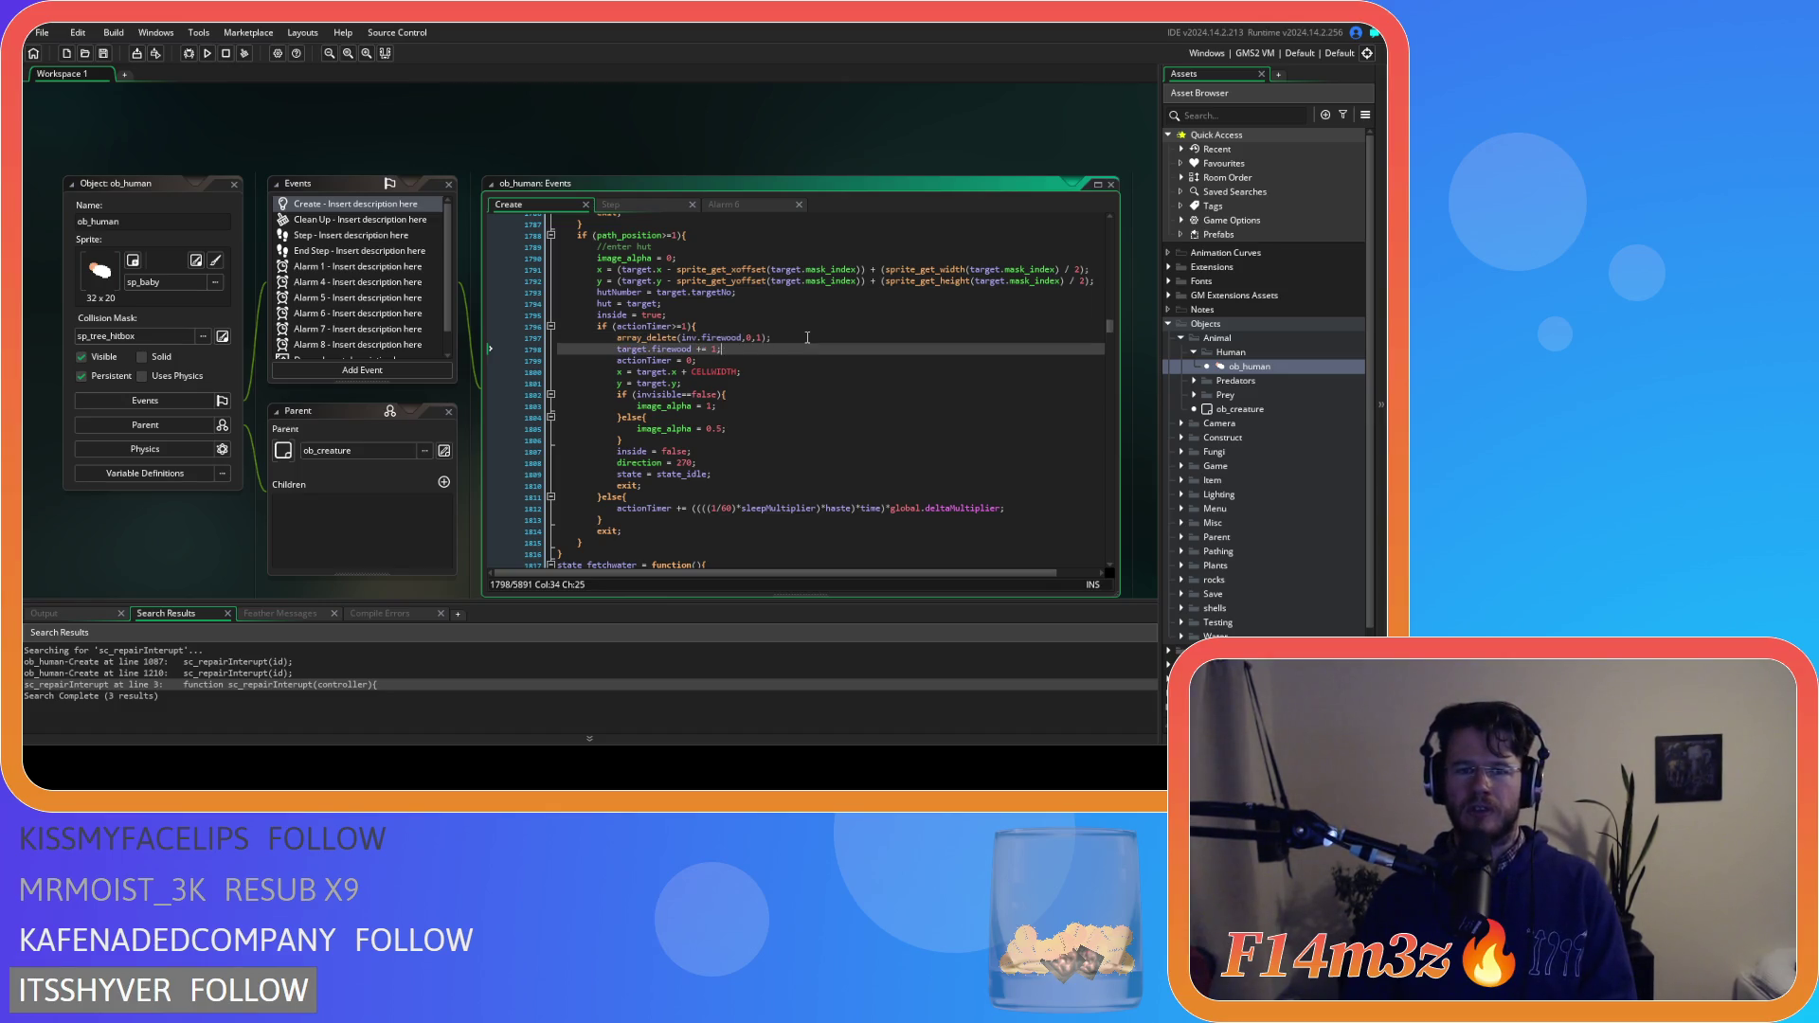
pyautogui.doubleClick(667, 349)
pyautogui.write('fuel')
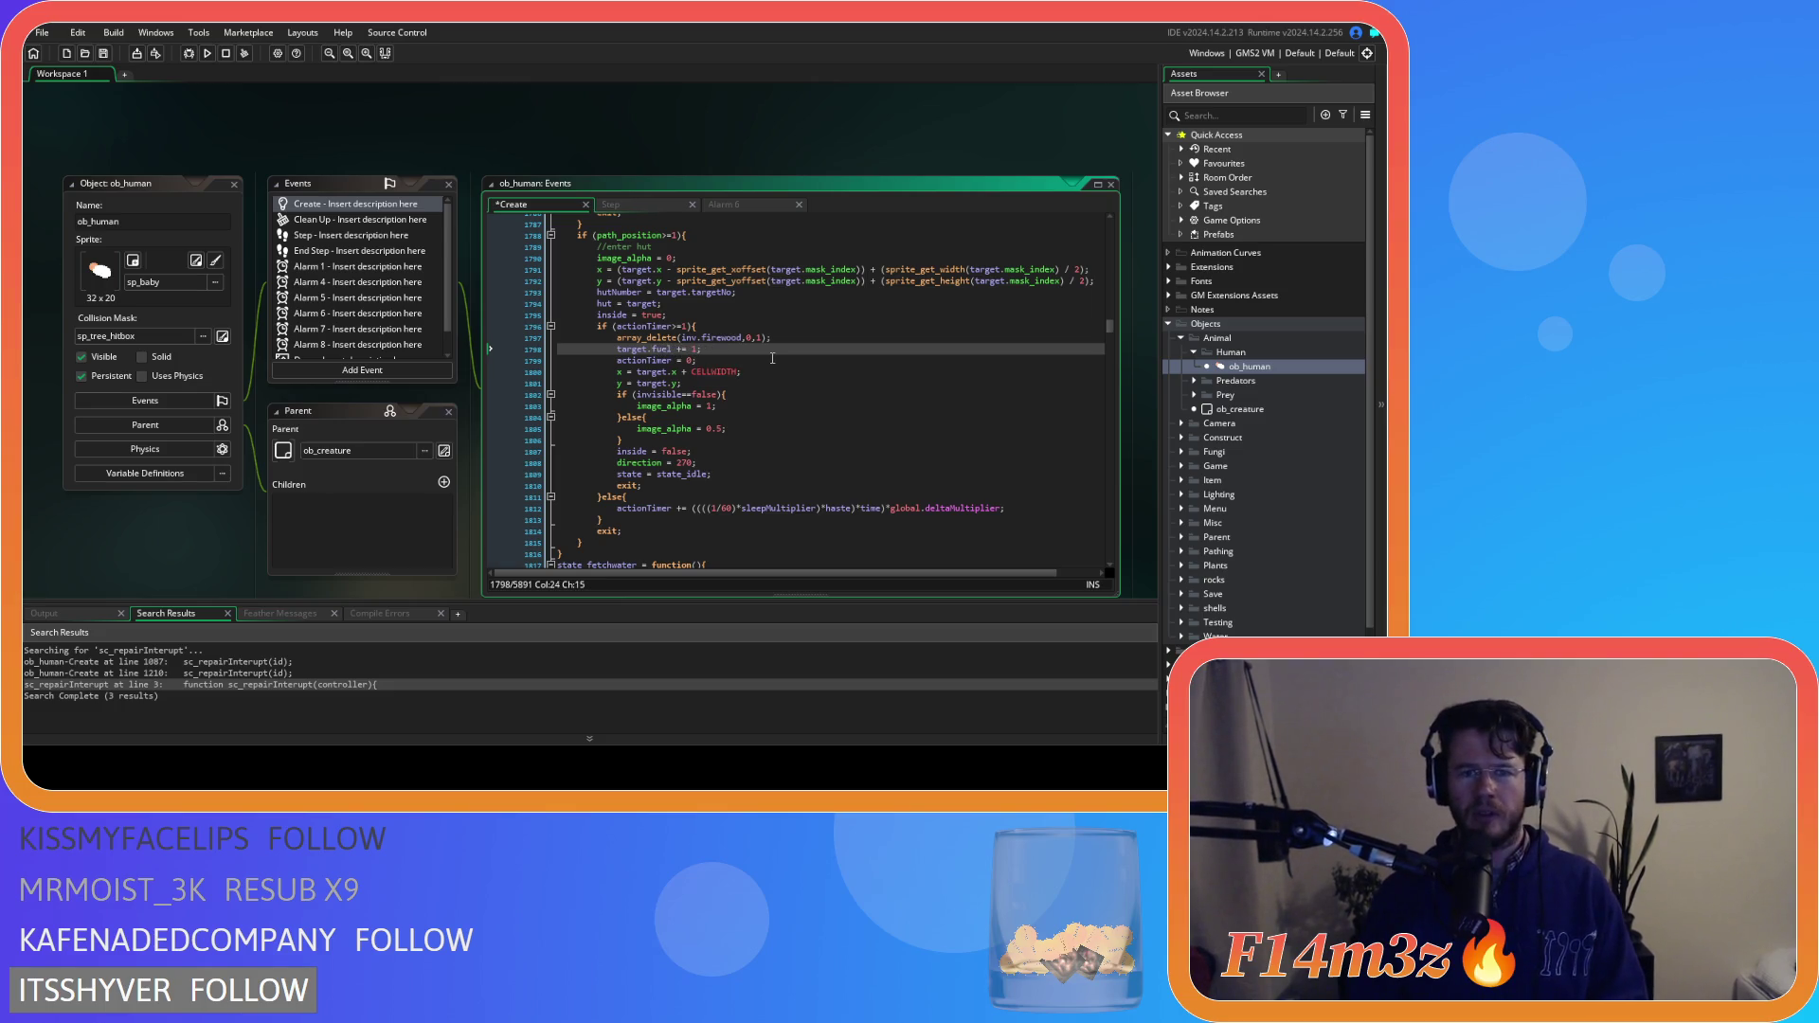
pyautogui.click(676, 348)
pyautogui.press('Delete')
pyautogui.click(687, 349)
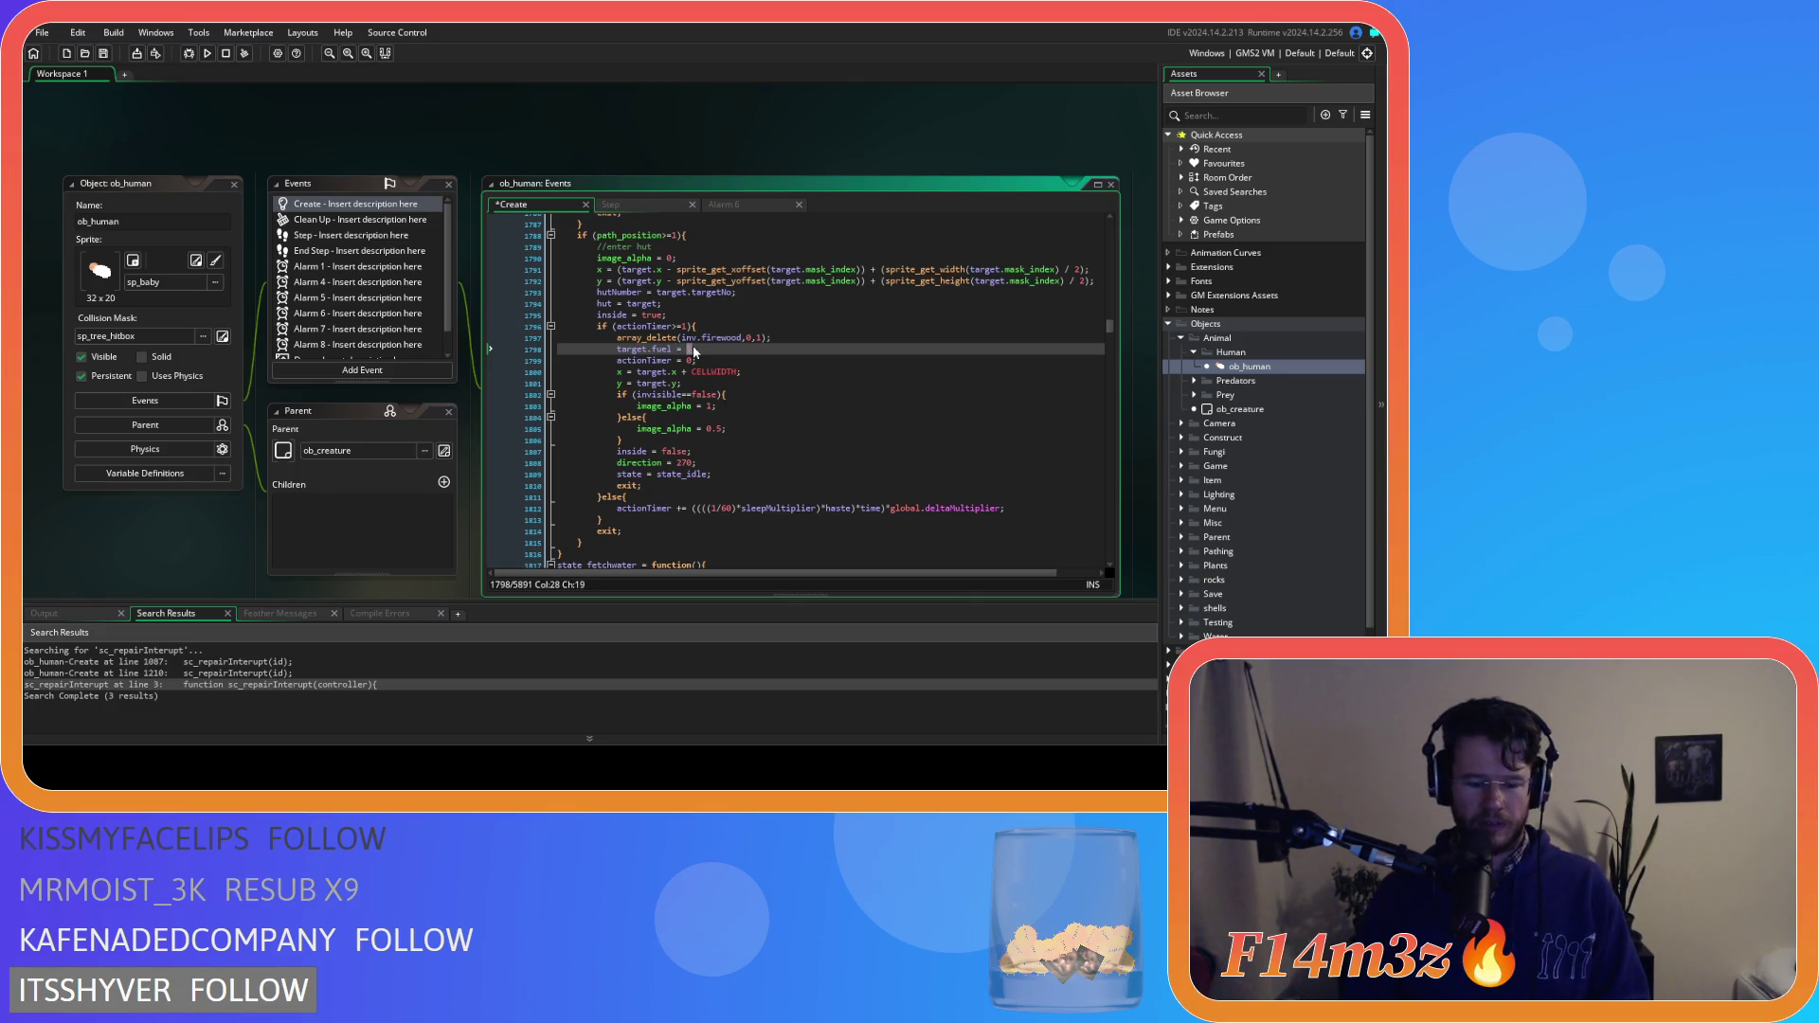
pyautogui.write('7200')
pyautogui.hotkey('ctrl', 's')
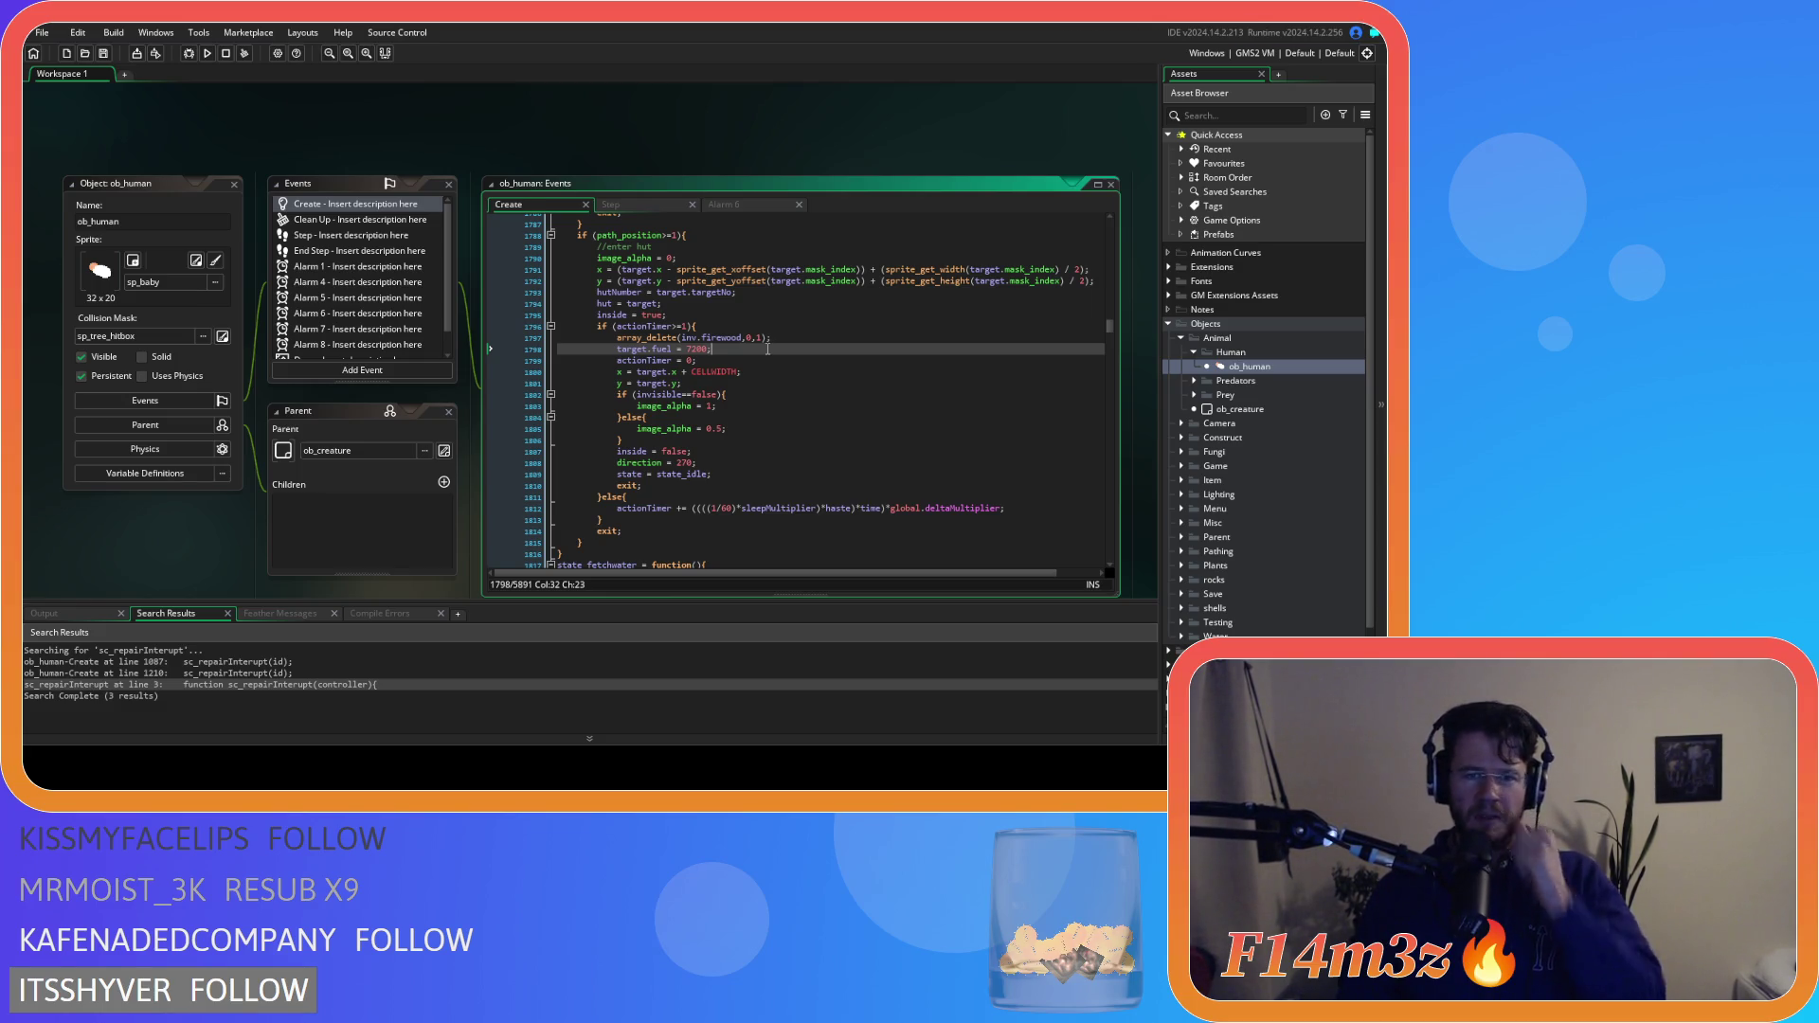
# Add a ds_list_delete() call below, with an 'if (' line started above it
pyautogui.press('Return')
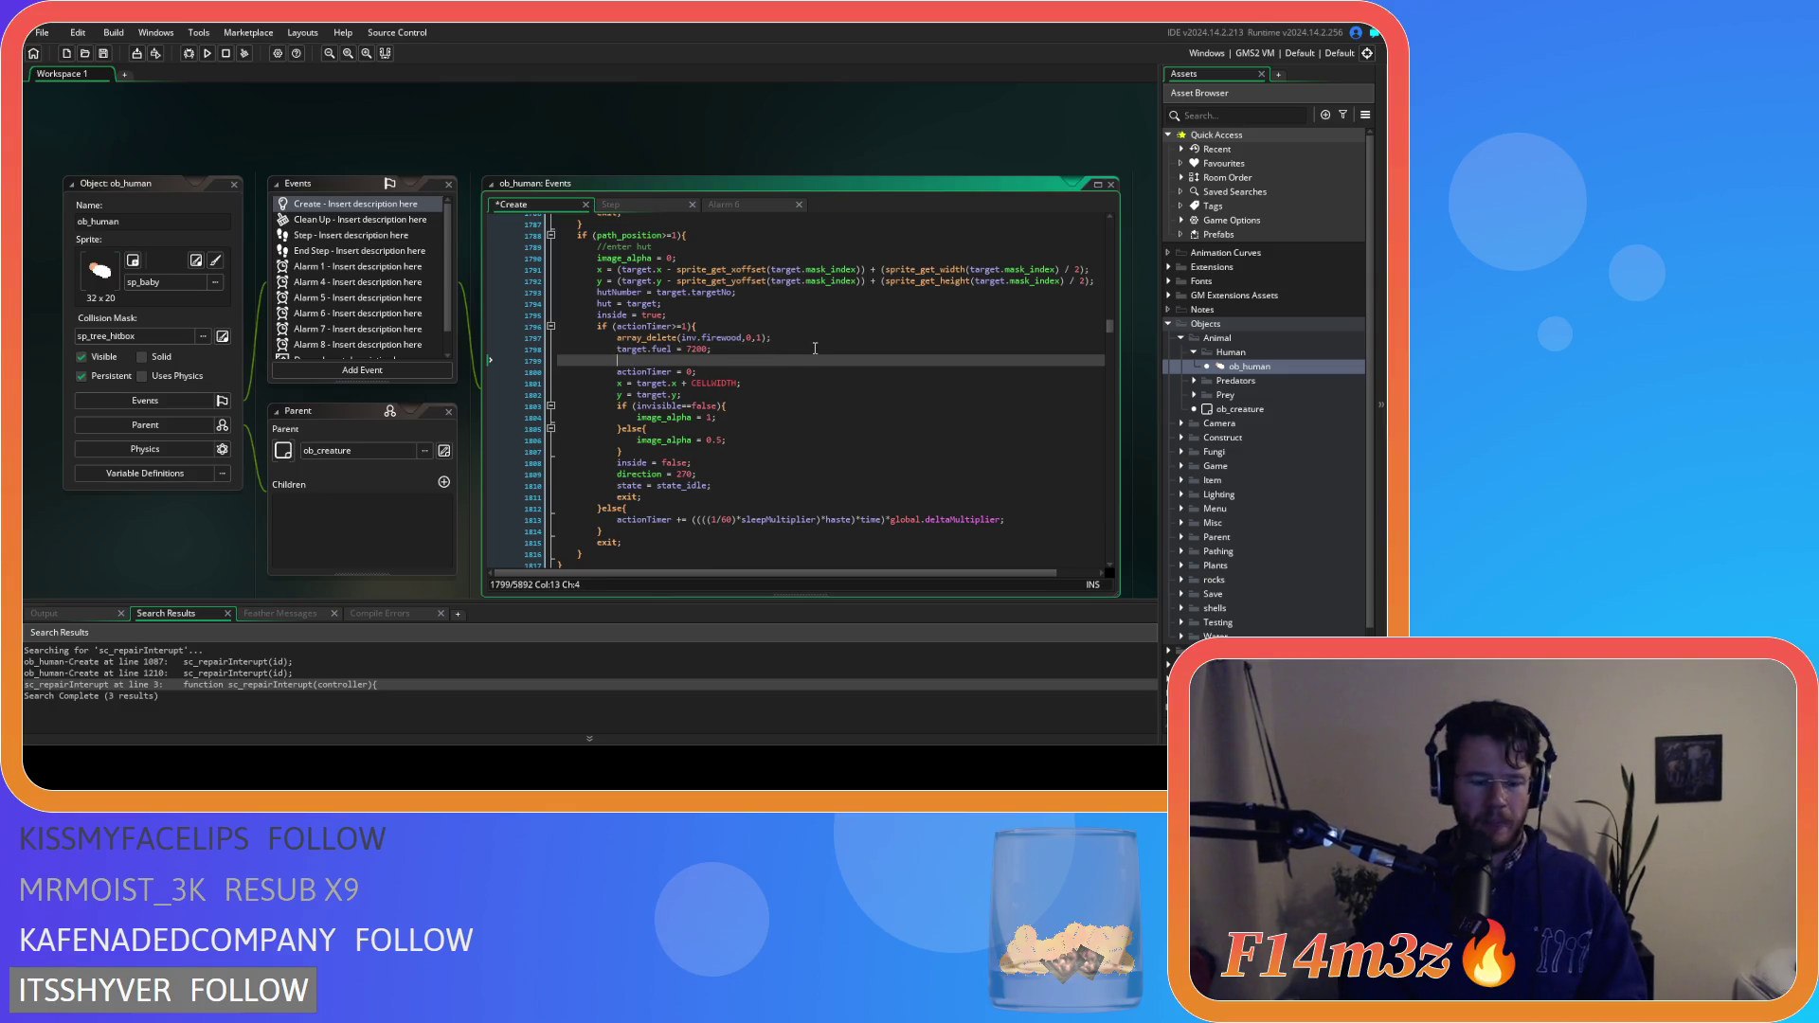
pyautogui.write('ds_list_del')
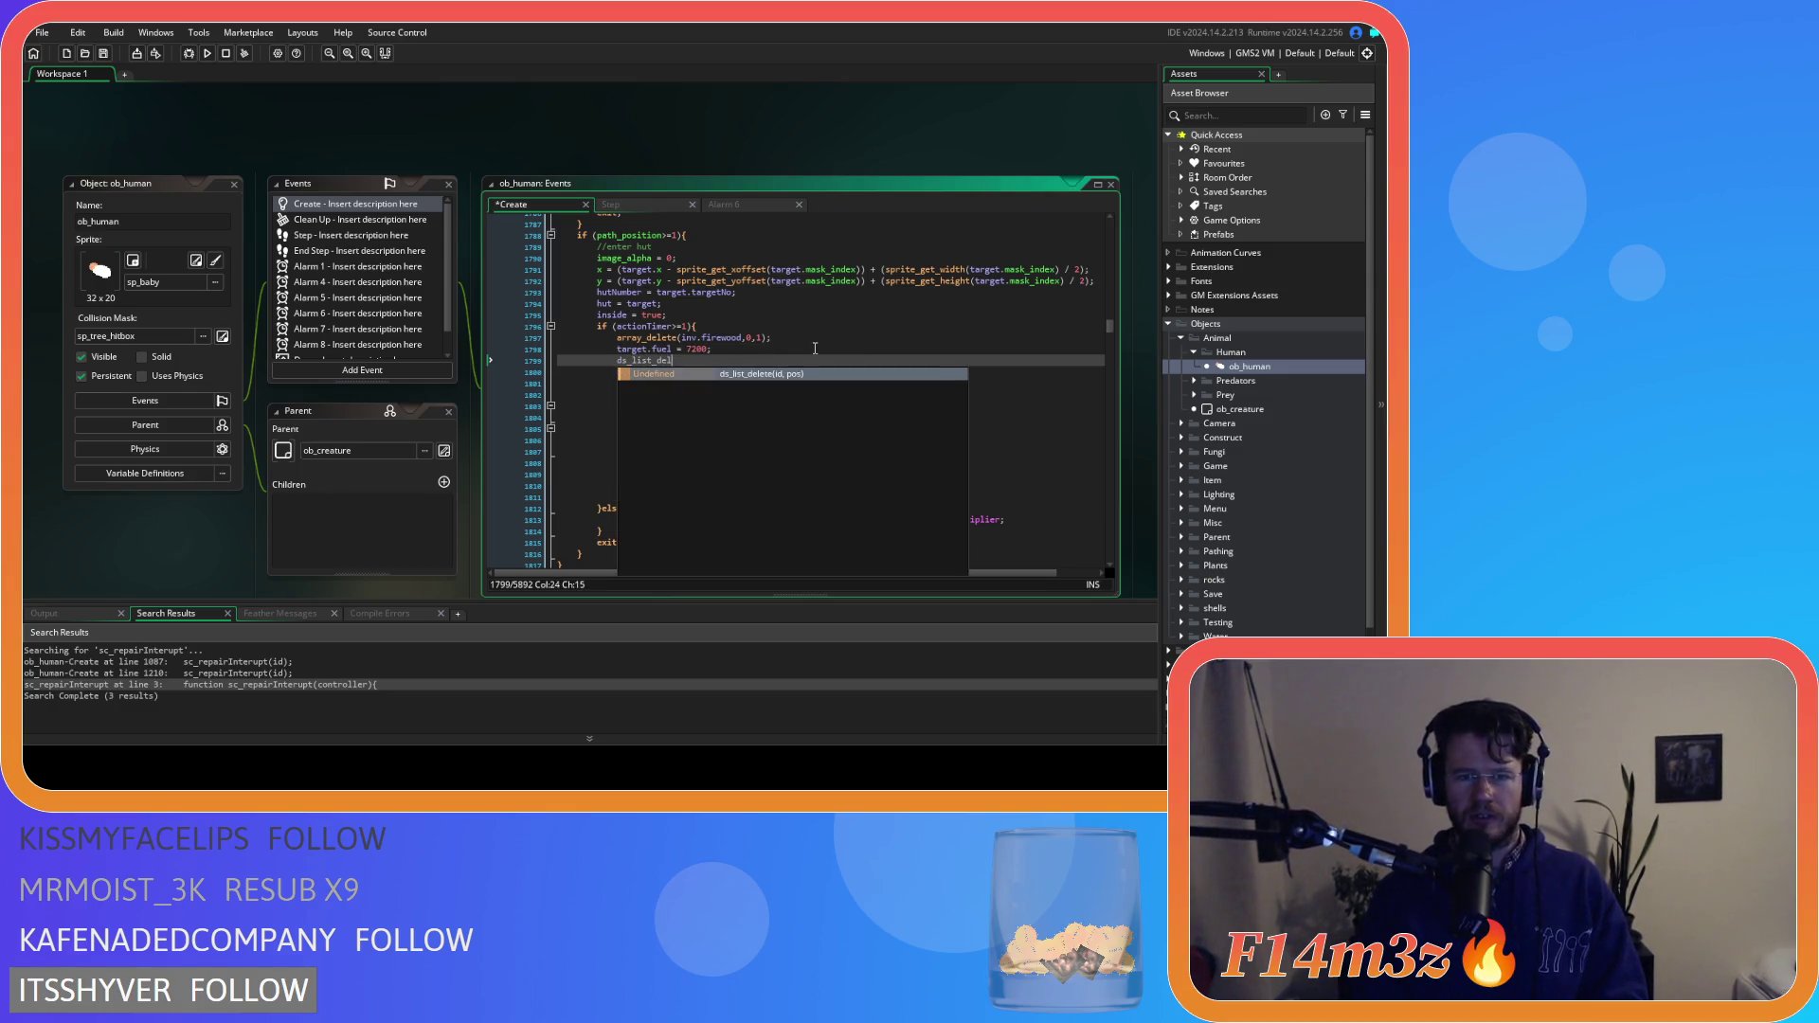
pyautogui.press('Return')
pyautogui.press('Return')
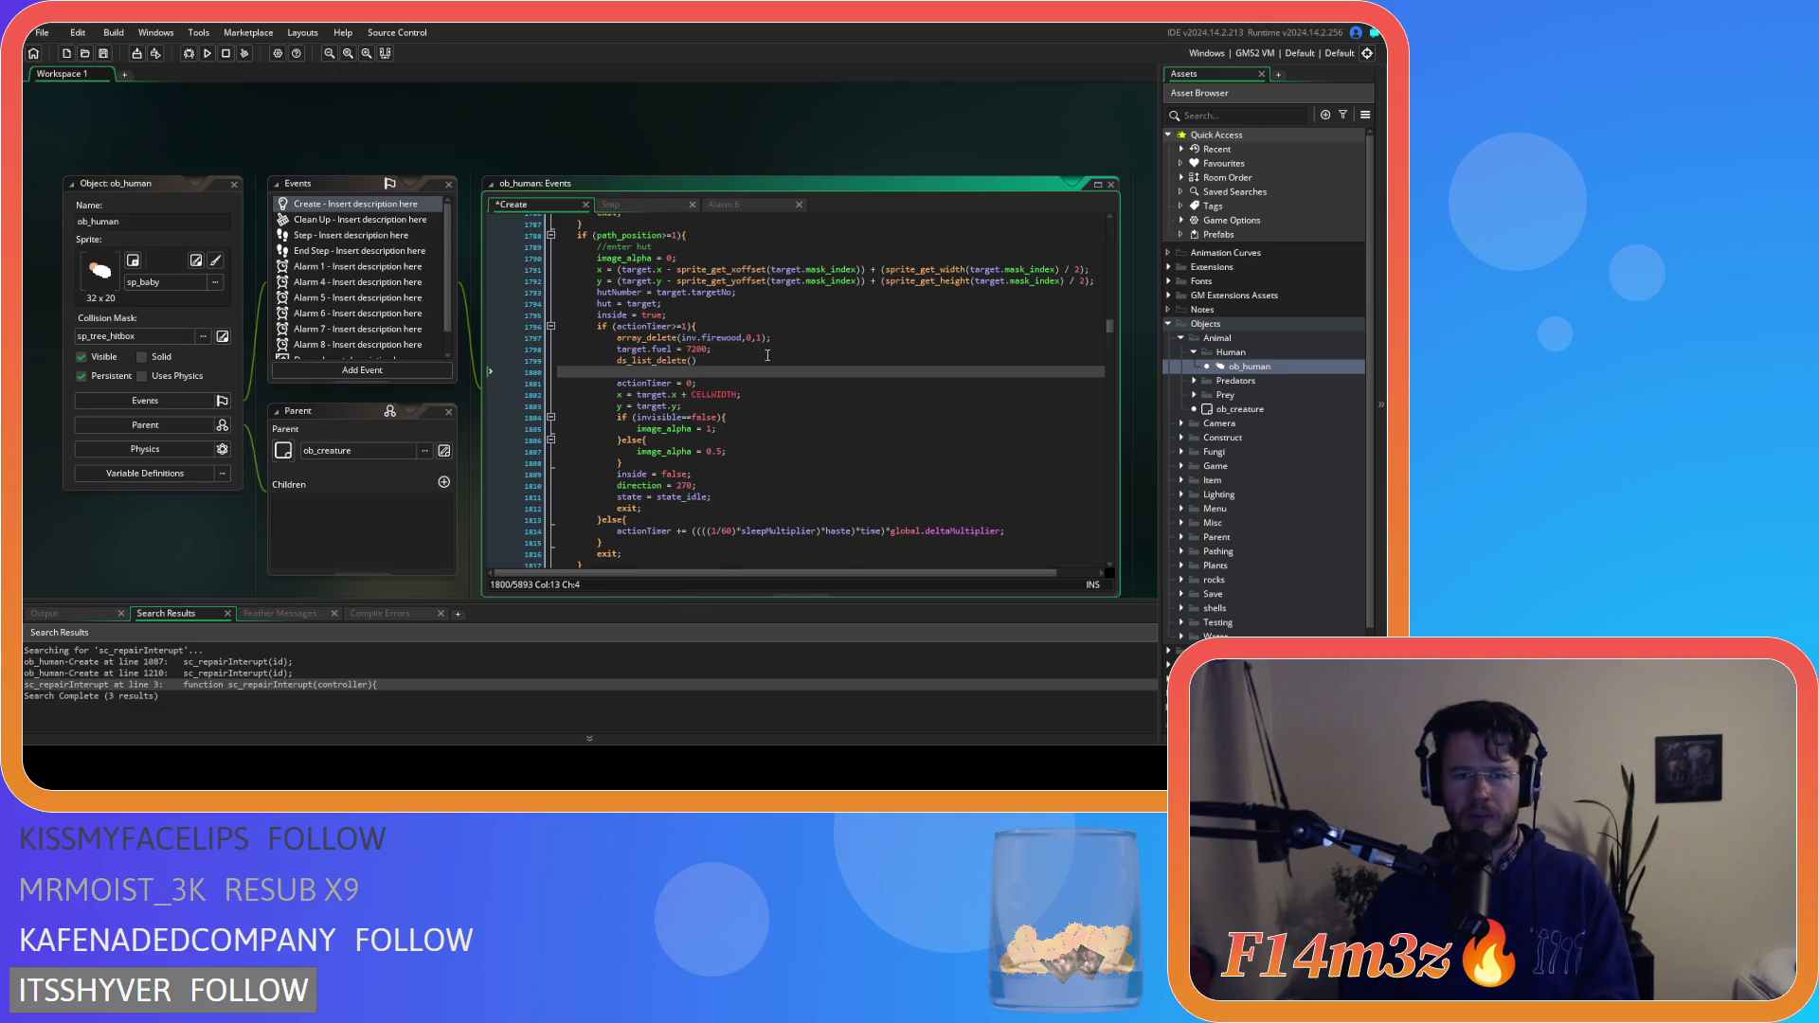
pyautogui.press('BackSpace')
pyautogui.click(757, 346)
pyautogui.press('Return')
pyautogui.write('if ')
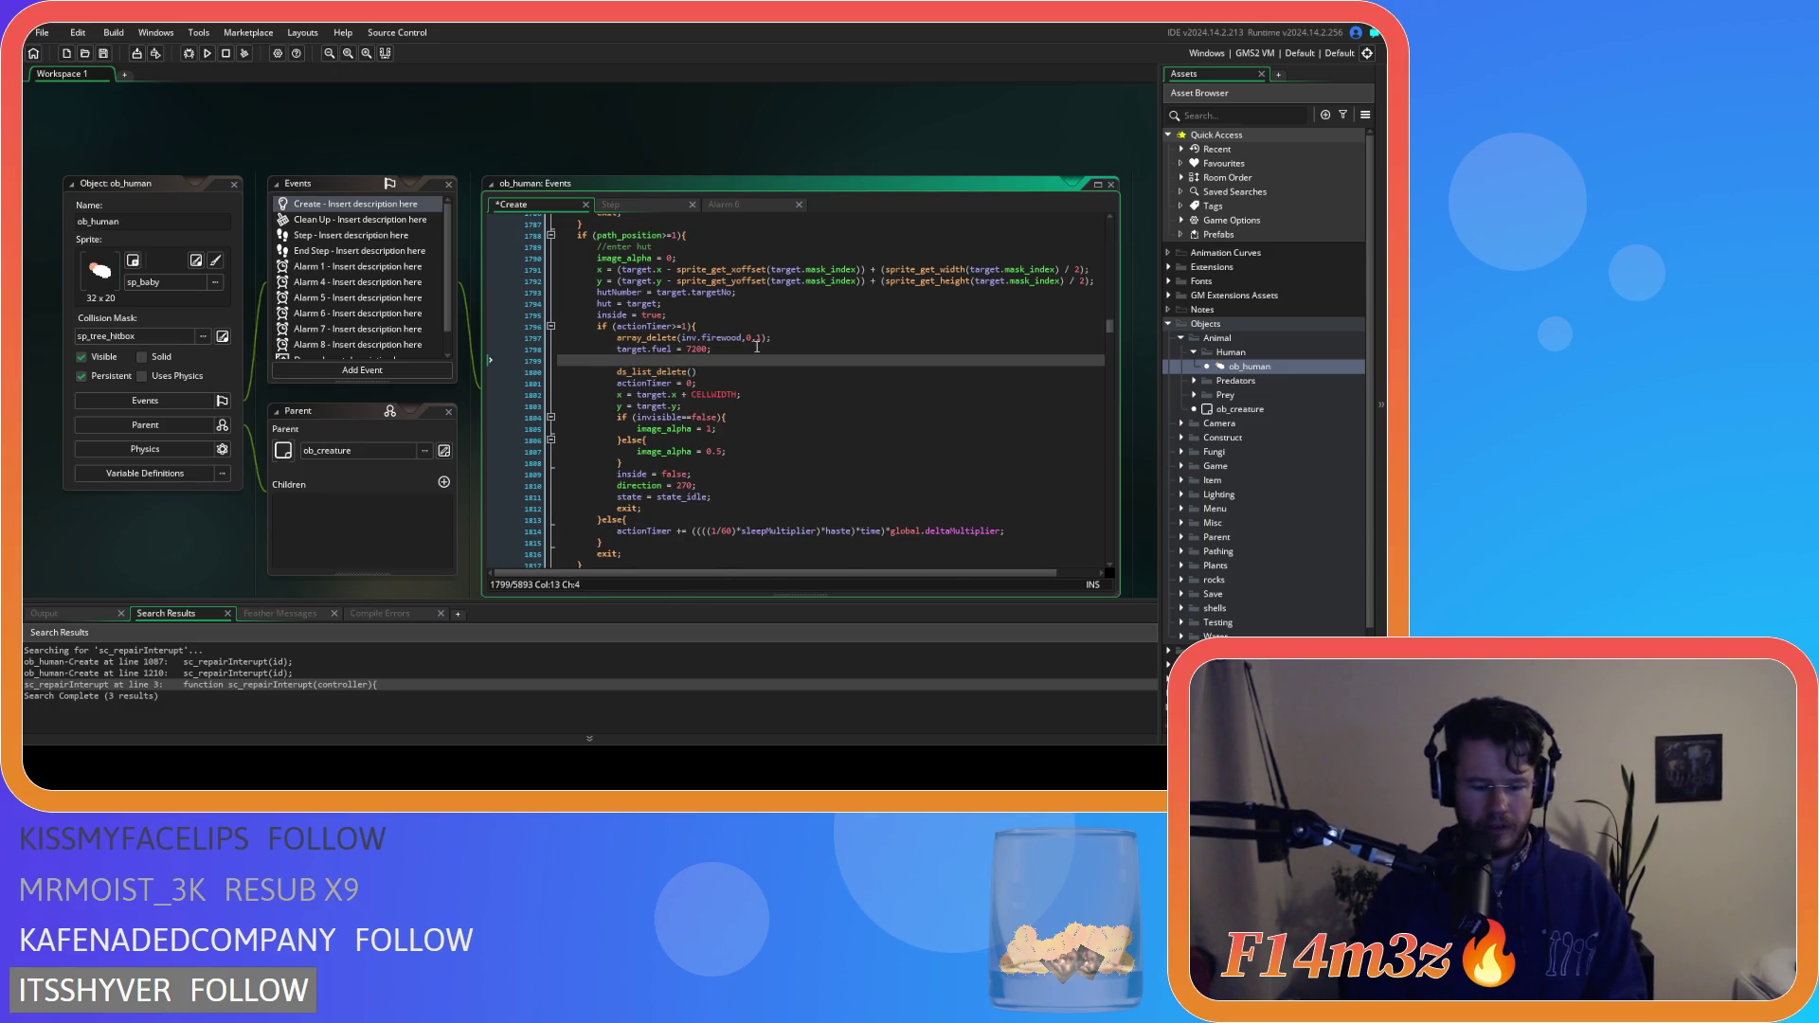
pyautogui.write('(')
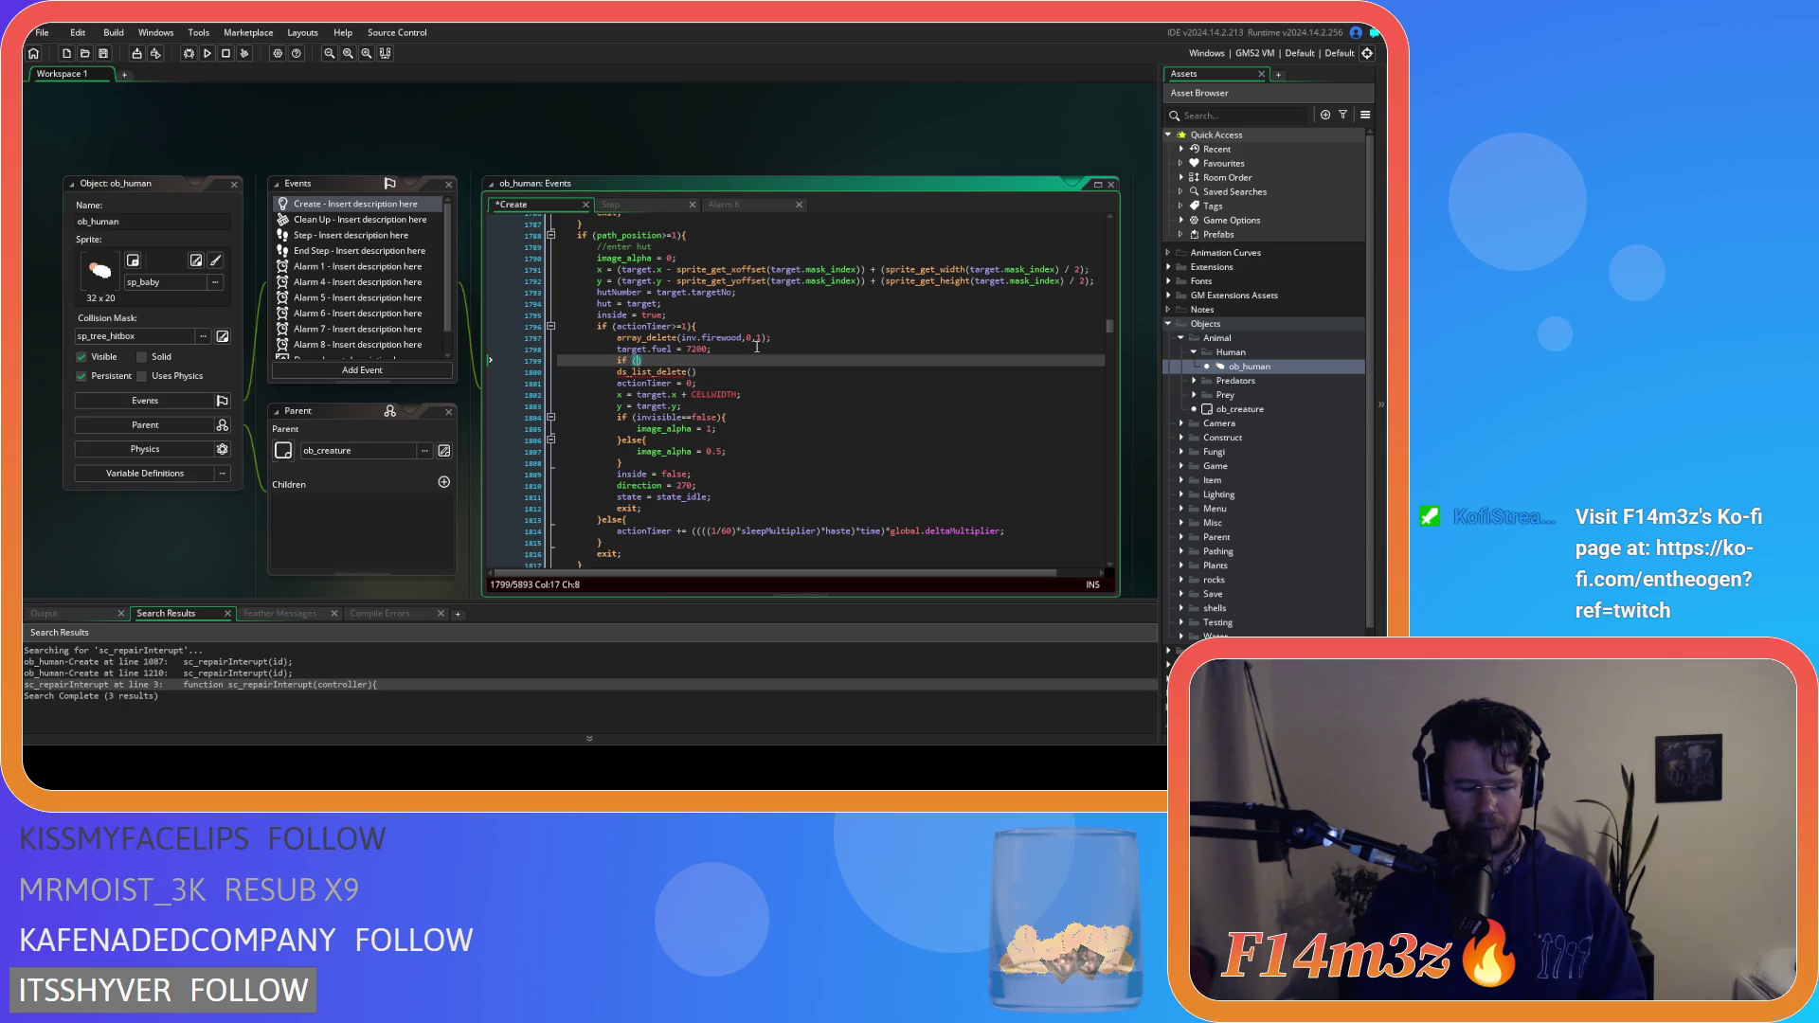
pyautogui.write('ds_list_f')
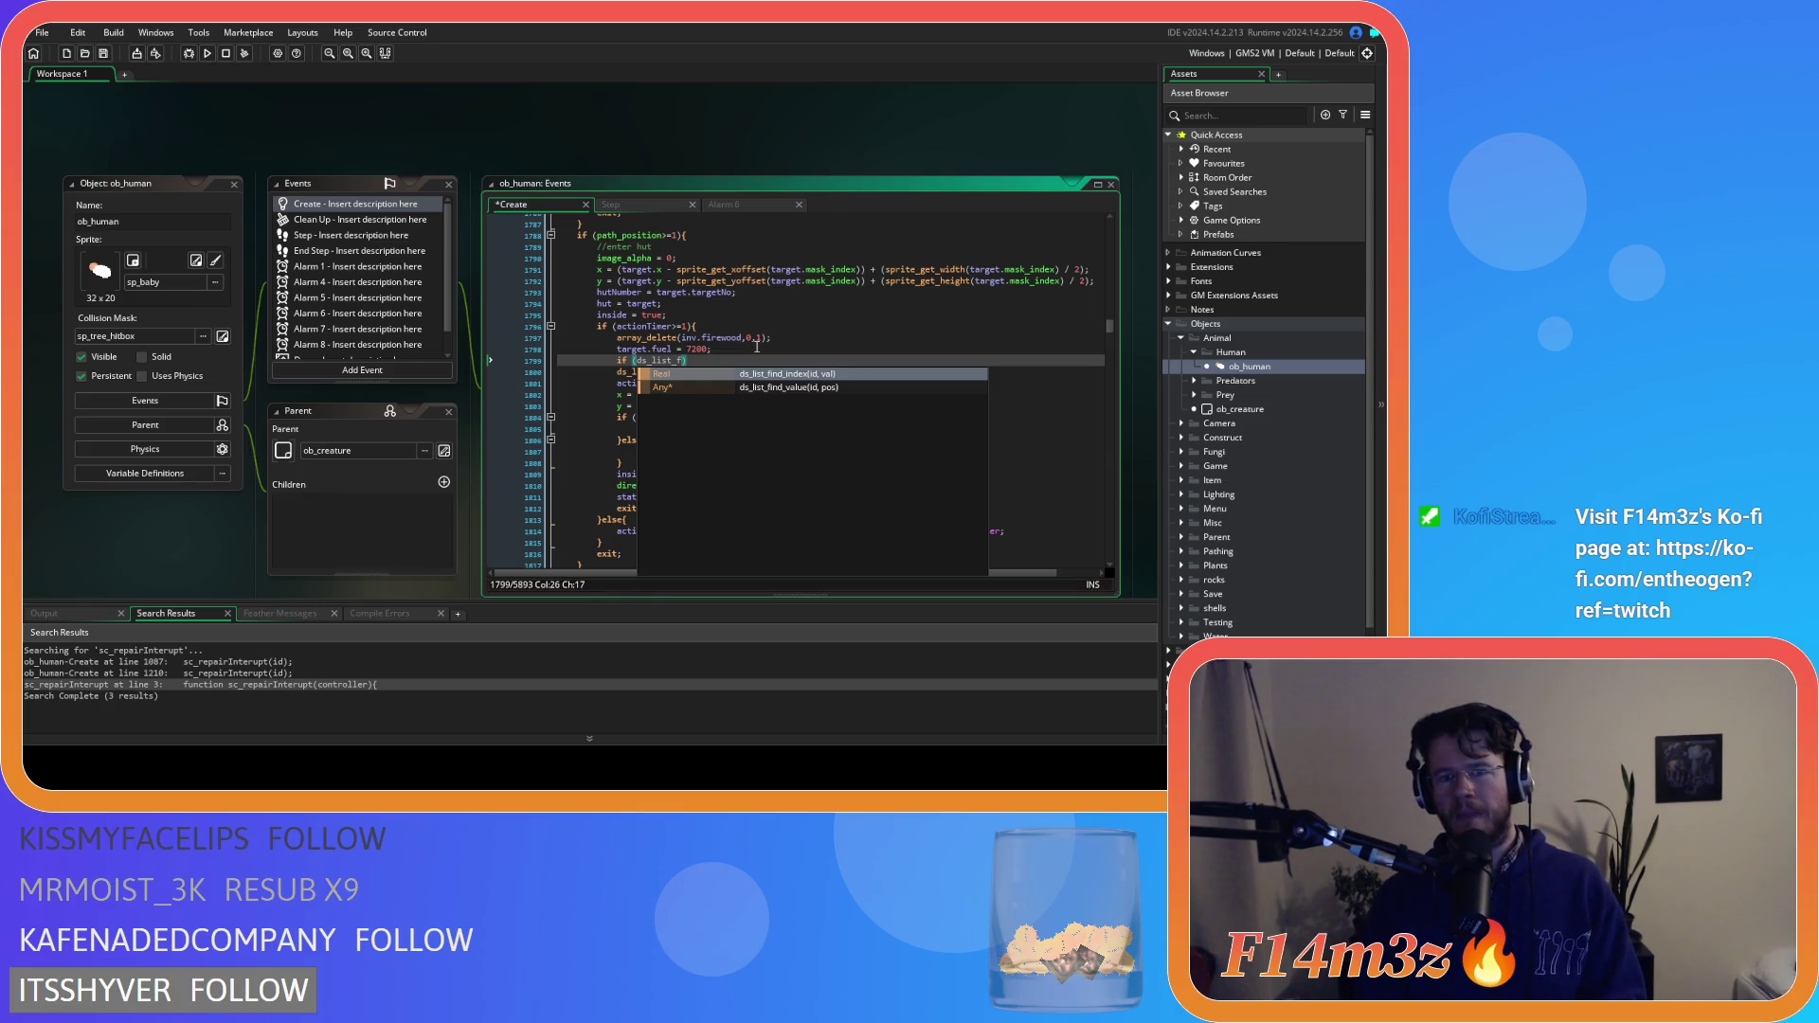
# Complete the condition as ds_list_find_index(global.tentFuel,target)!=-1){
pyautogui.press('Down')
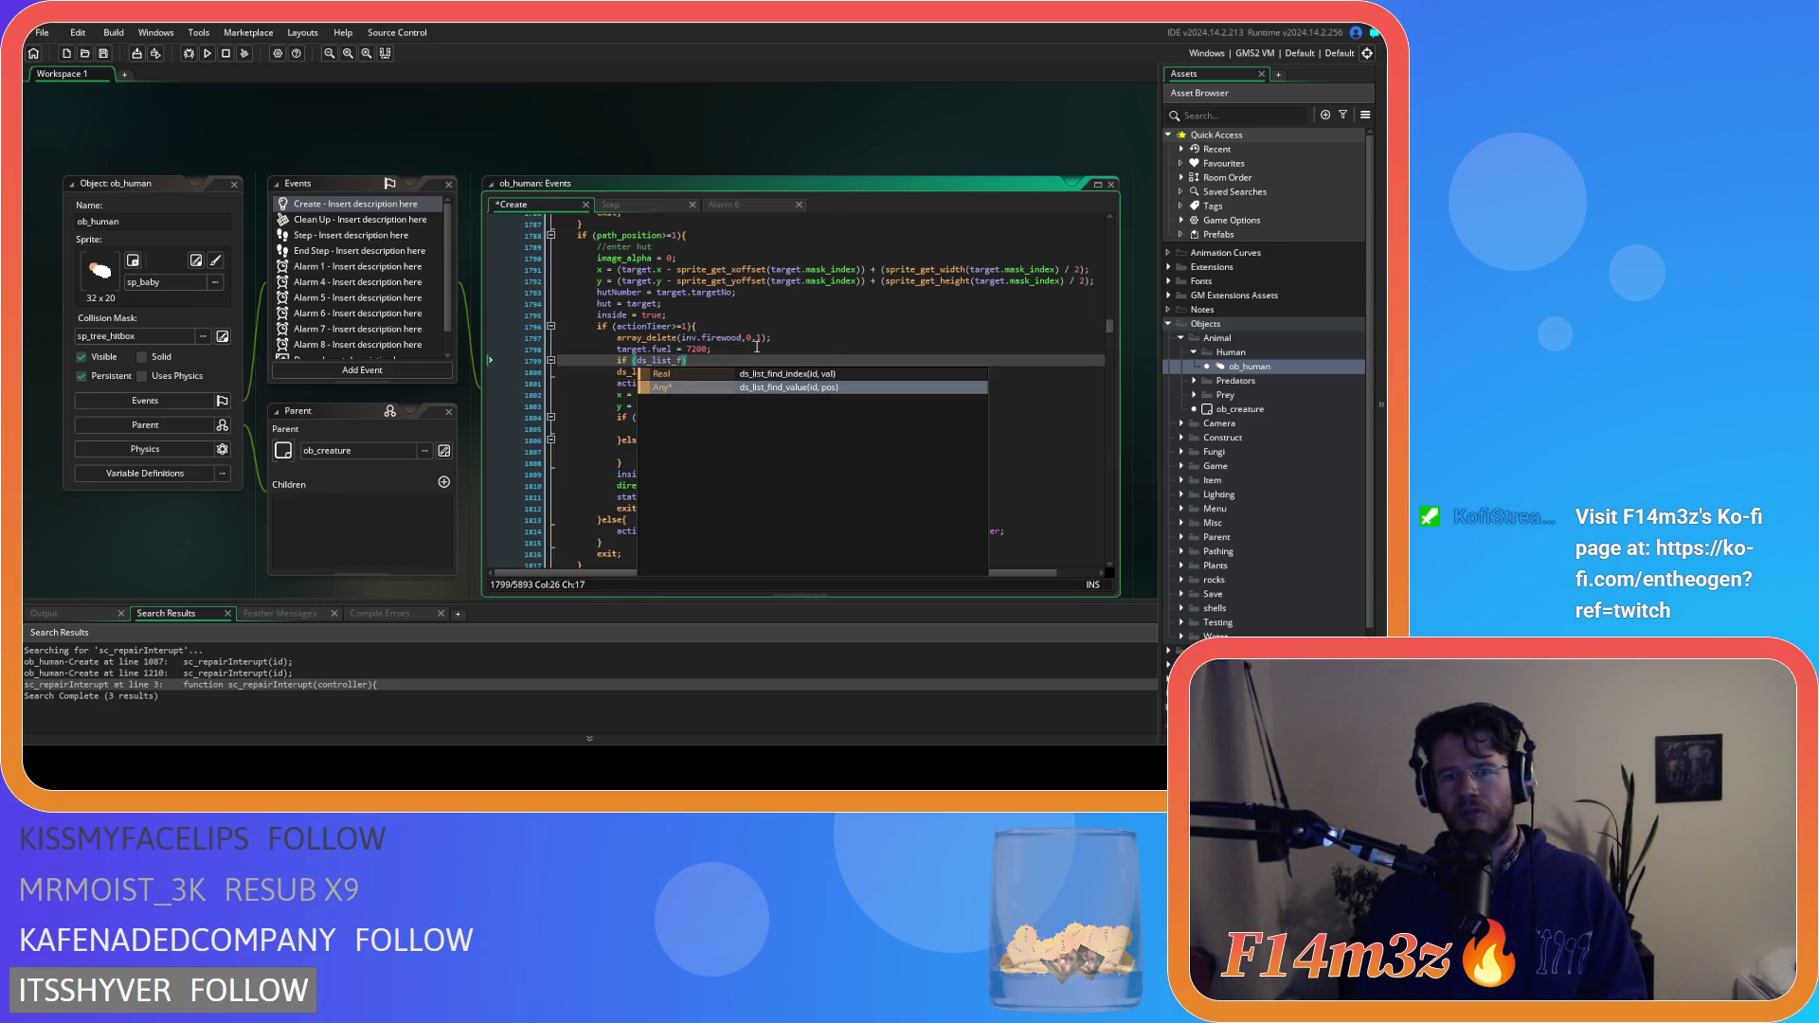
pyautogui.press('Up')
pyautogui.press('Return')
pyautogui.write('global.')
pyautogui.write('tentFuel,')
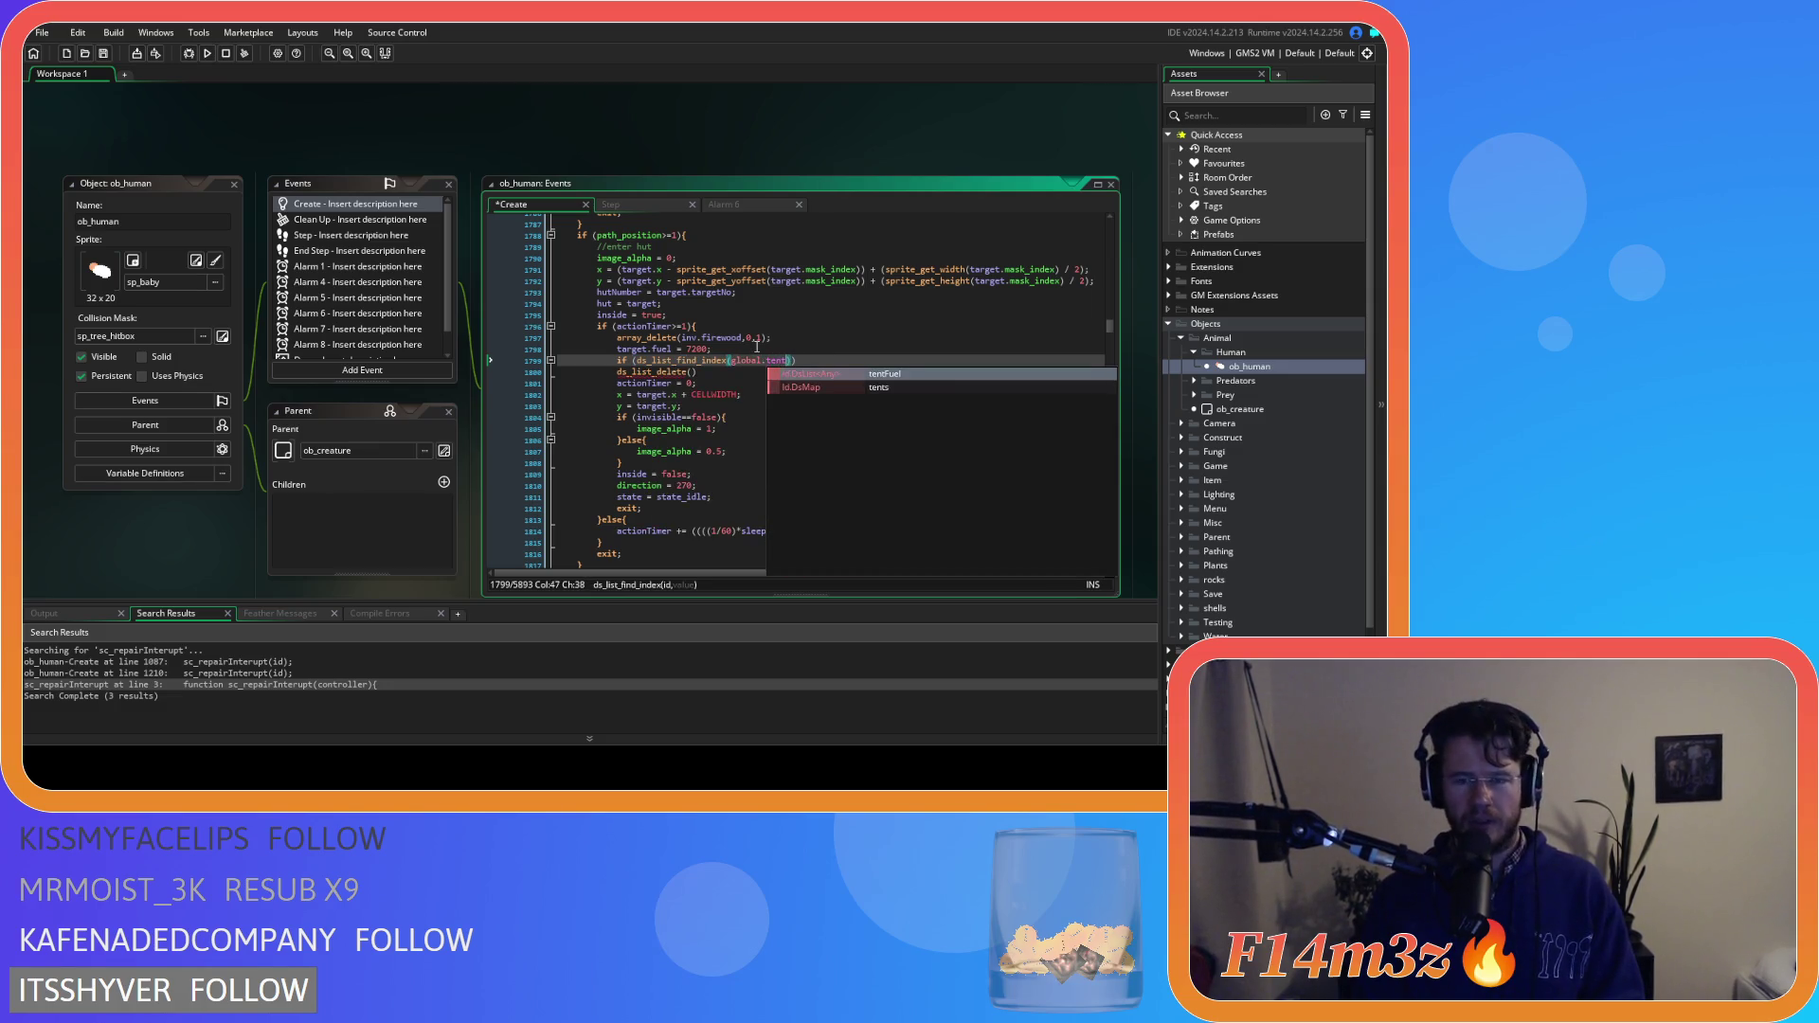
pyautogui.write('target')
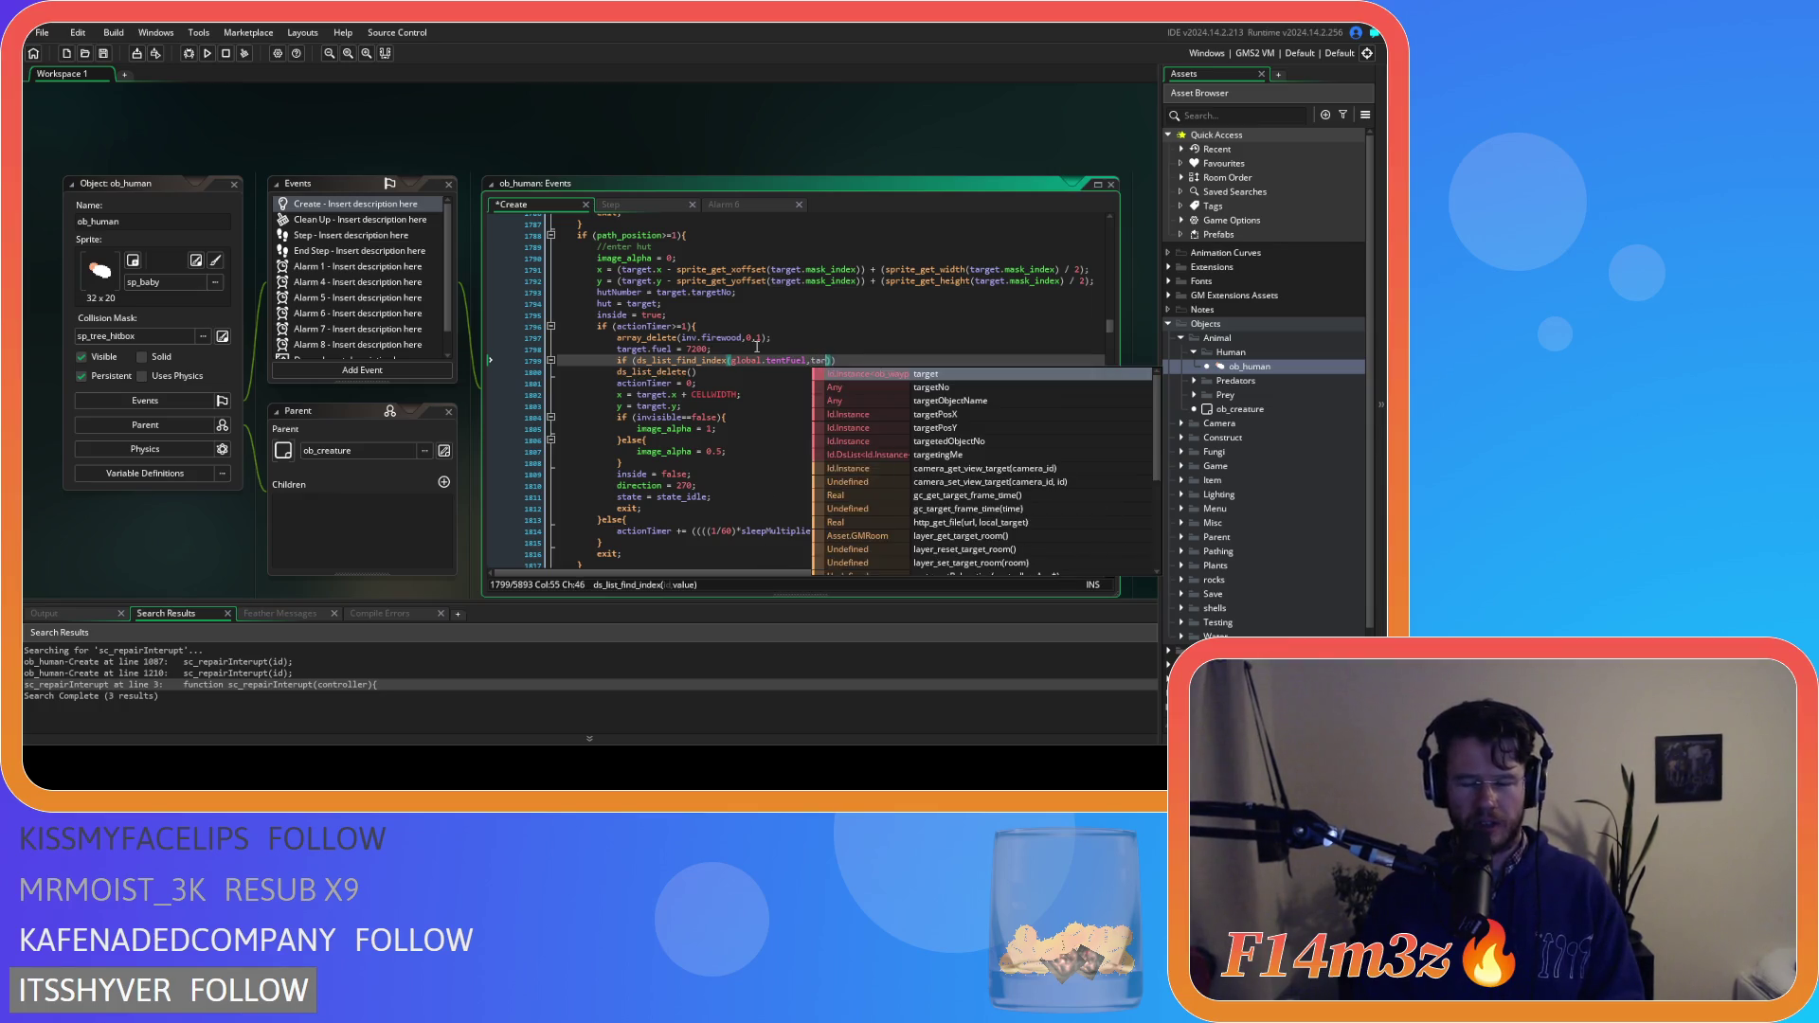
pyautogui.write(')')
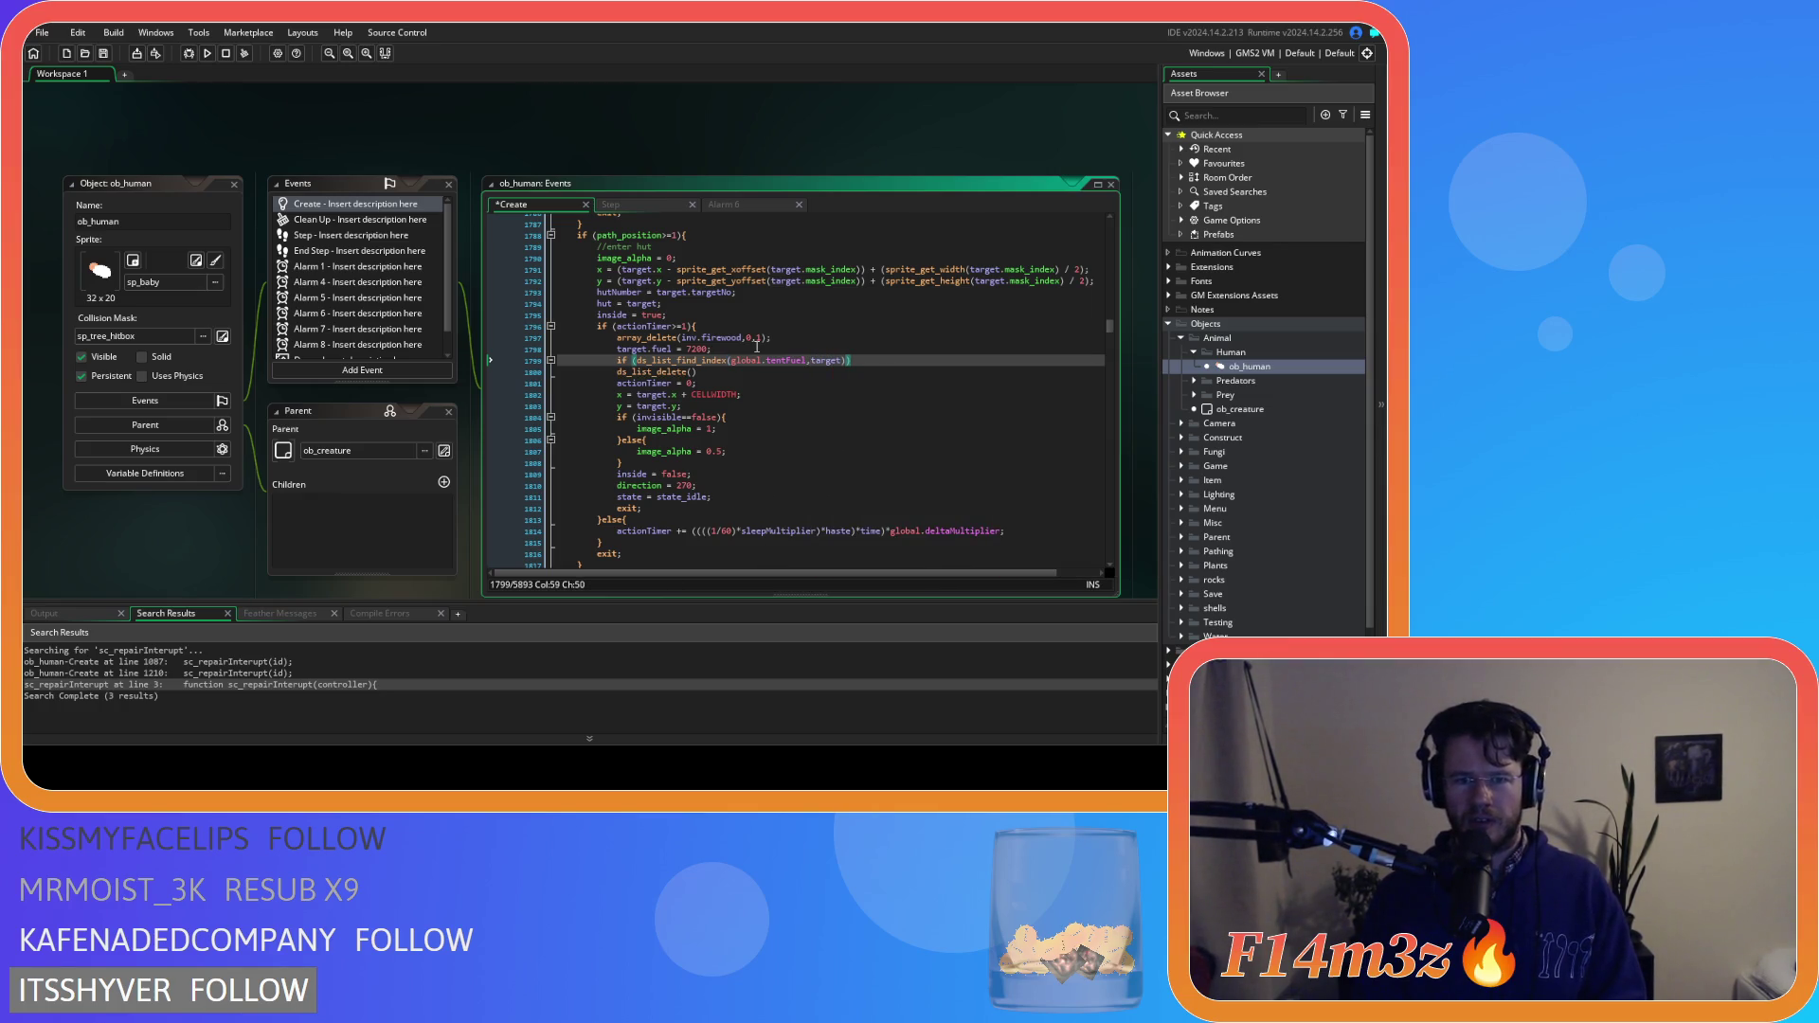
pyautogui.write('!=-1')
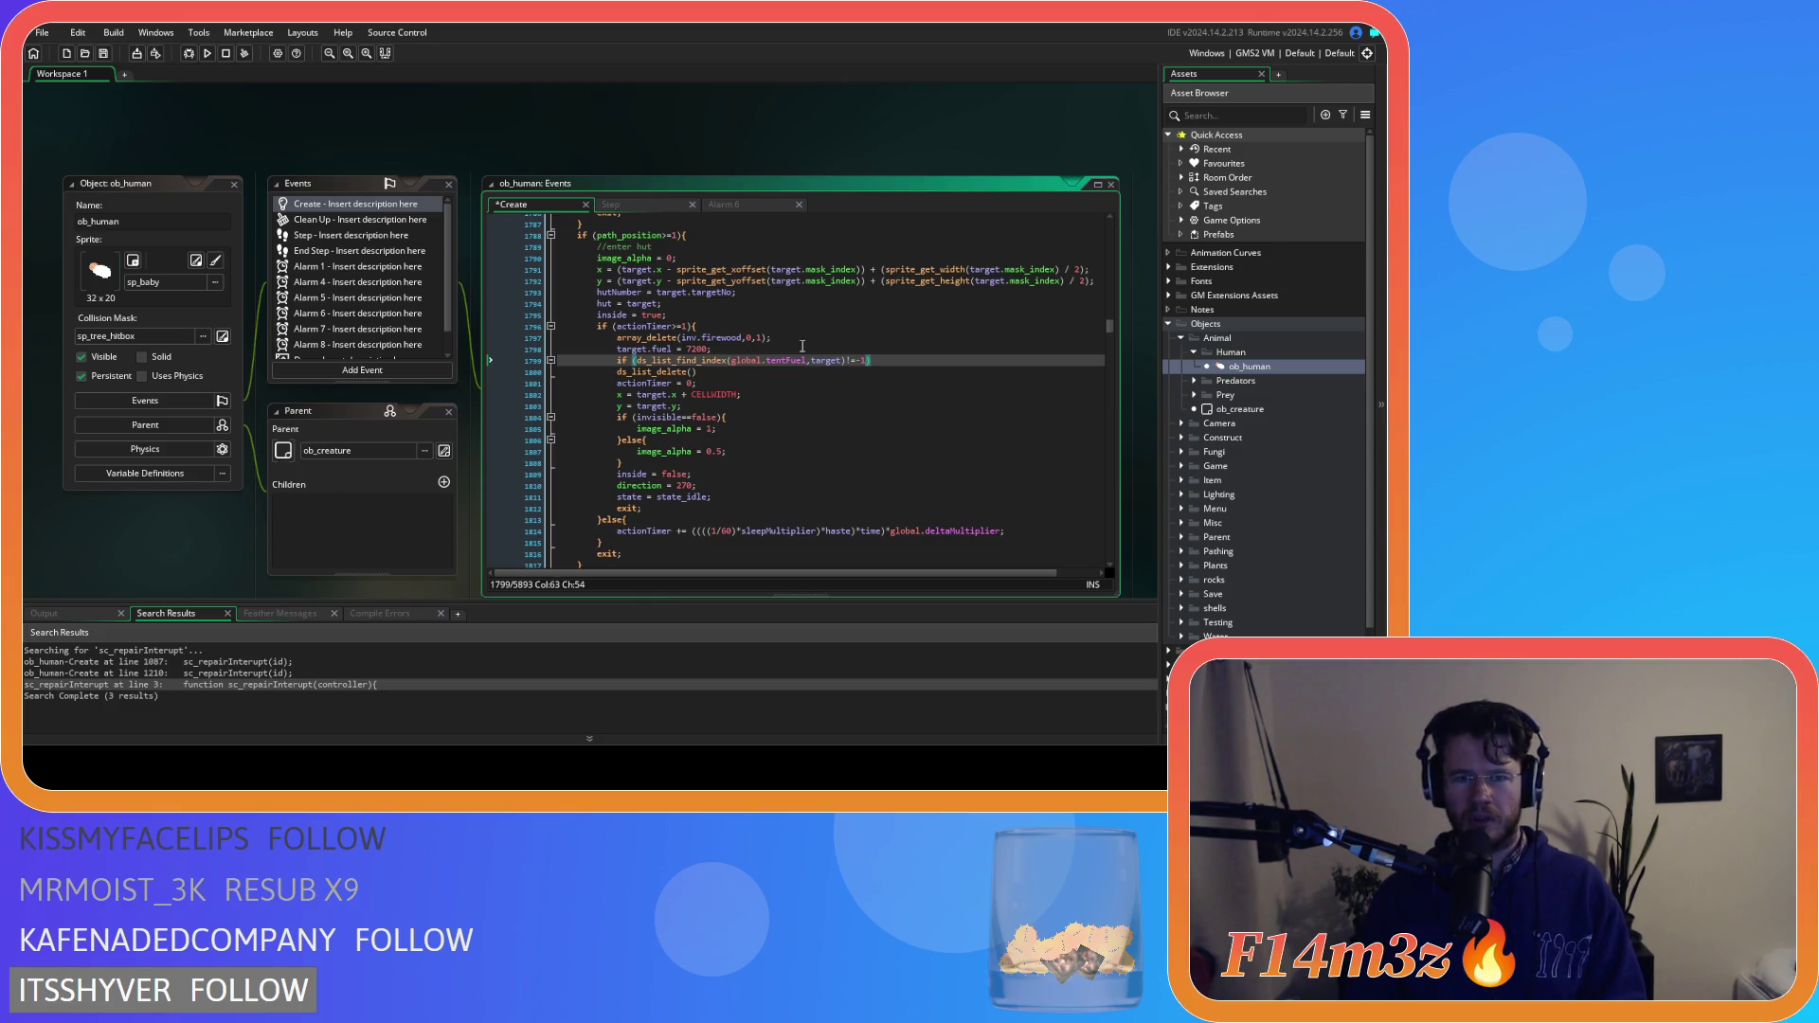
pyautogui.write('){')
# Fill in ds_list_delete(global.tentFuel, <find-index expression>); and save the Create event
pyautogui.click(748, 360)
pyautogui.moveTo(846, 361); pyautogui.dragTo(641, 366)
pyautogui.hotkey('ctrl', 'c')
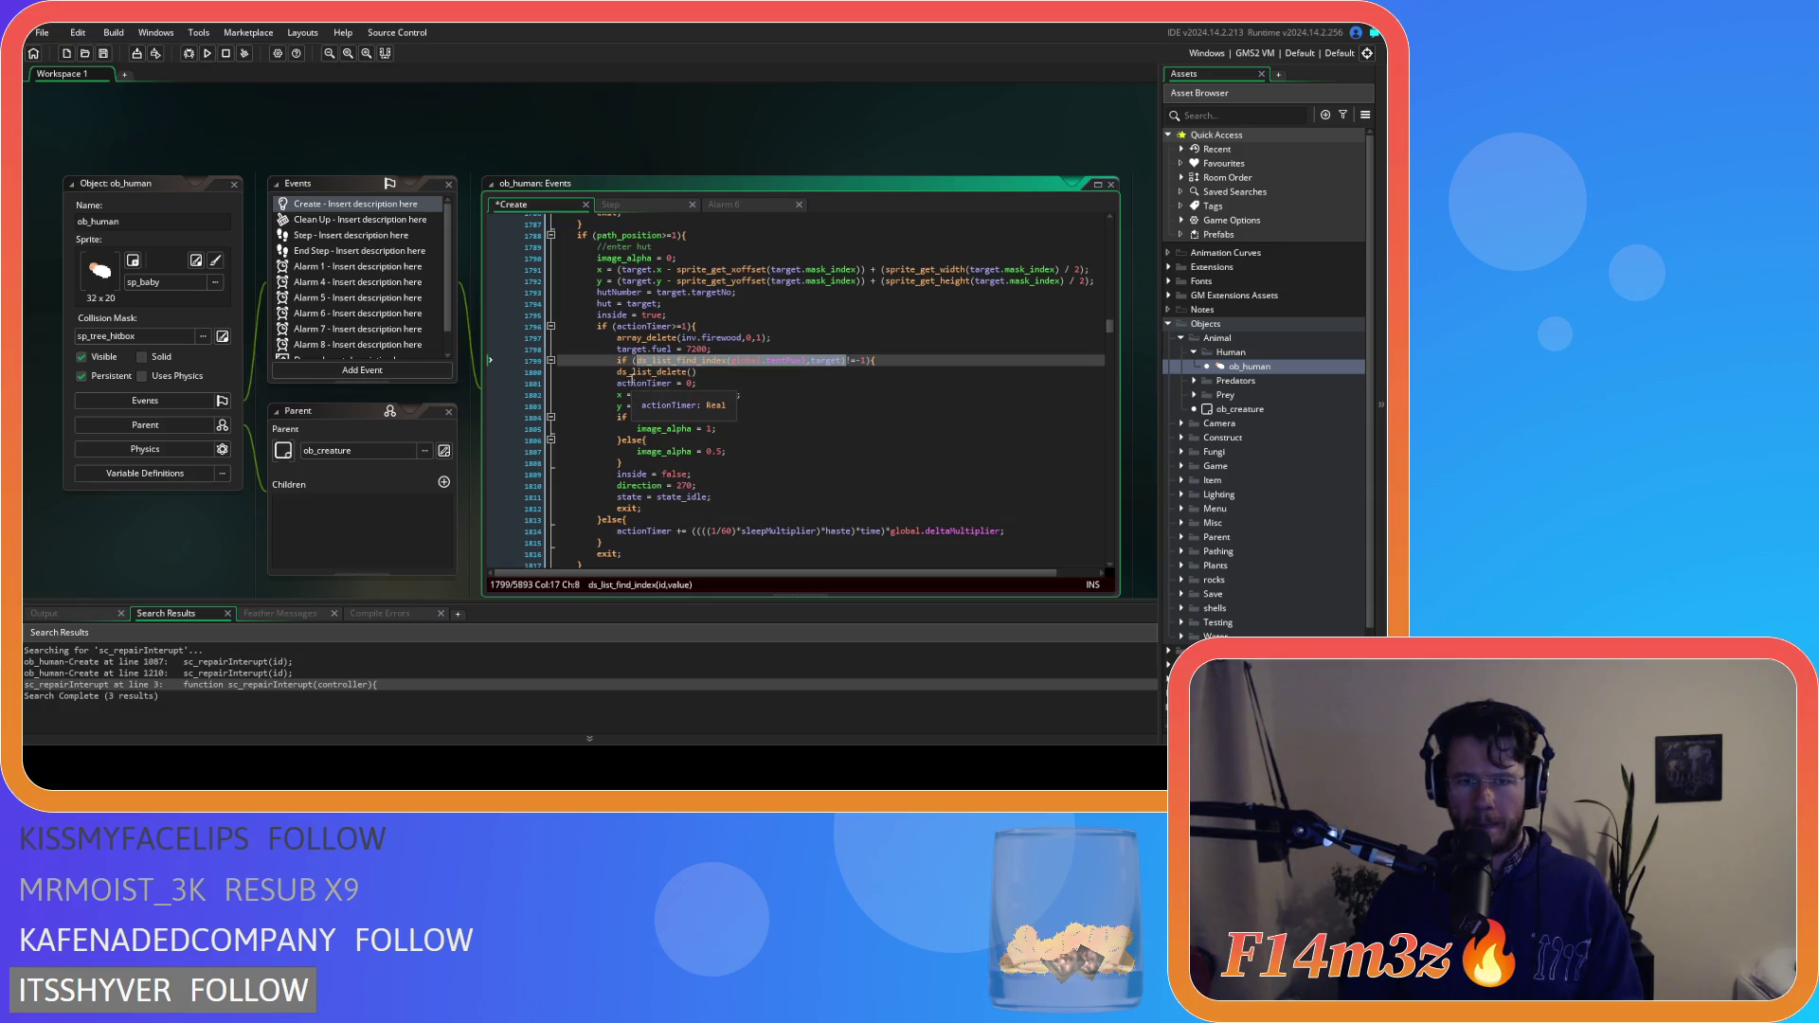
pyautogui.click(639, 369)
pyautogui.click(714, 371)
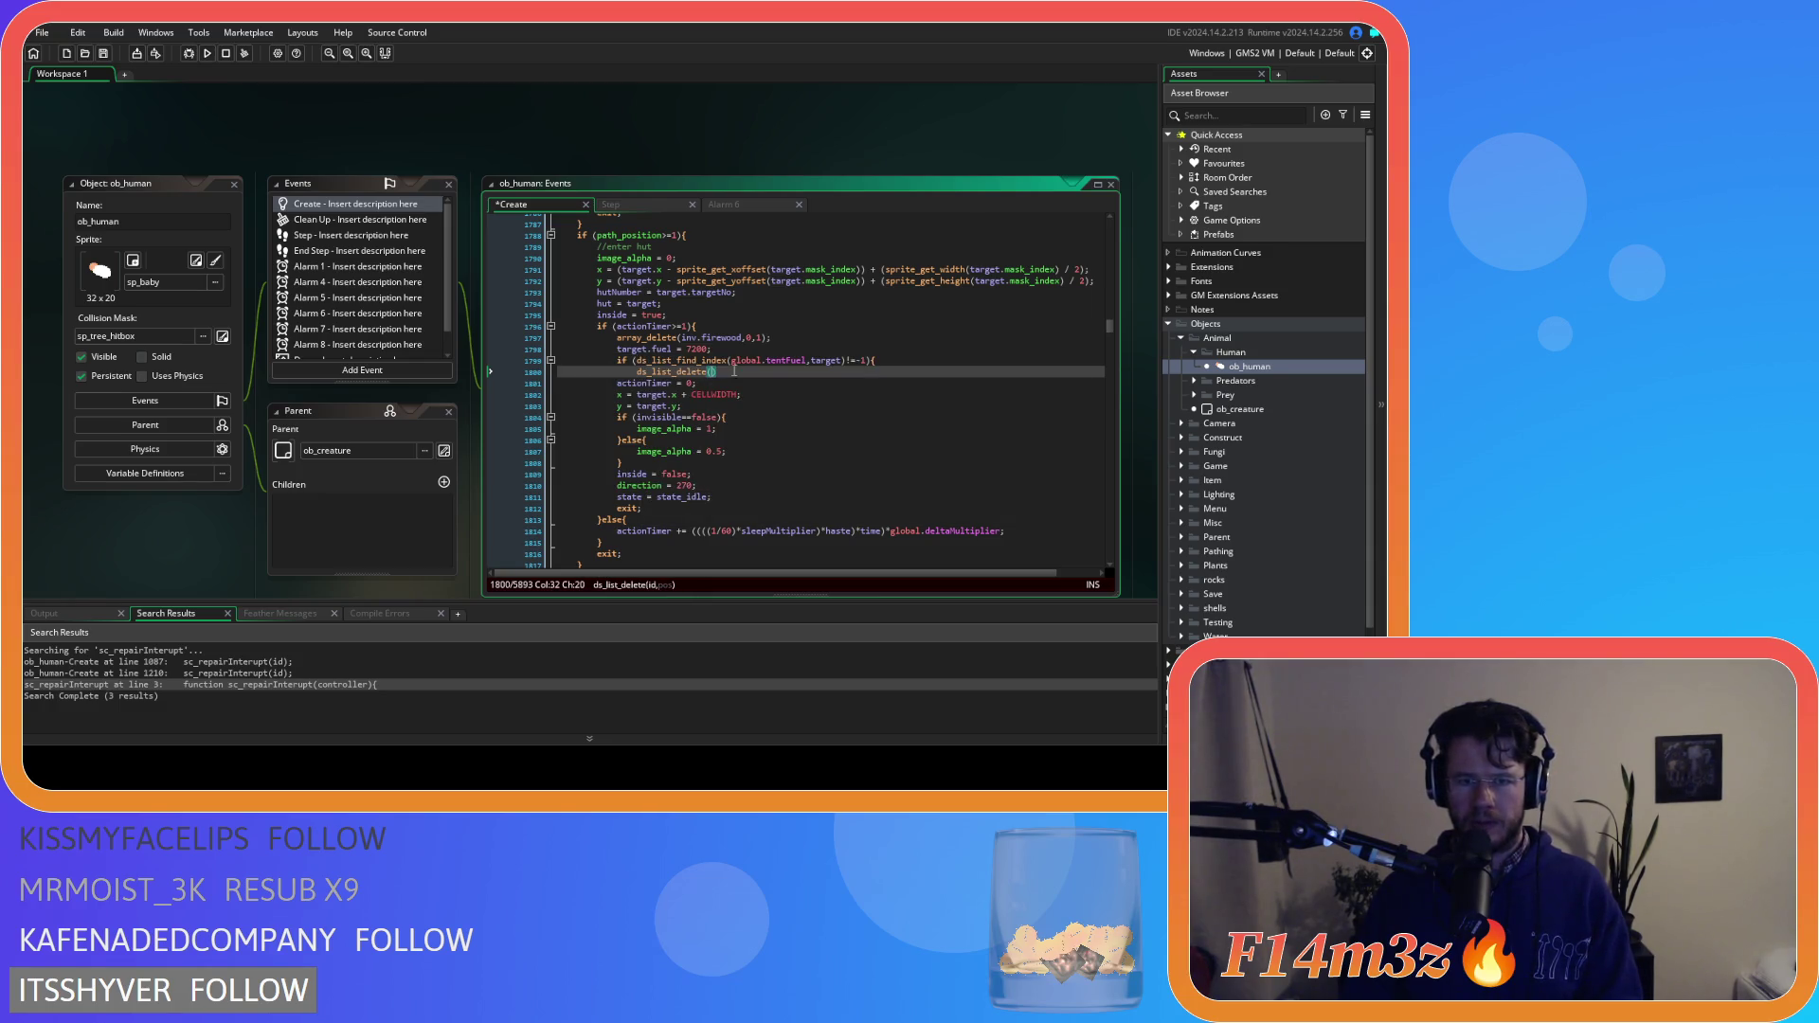
pyautogui.write('global.tent')
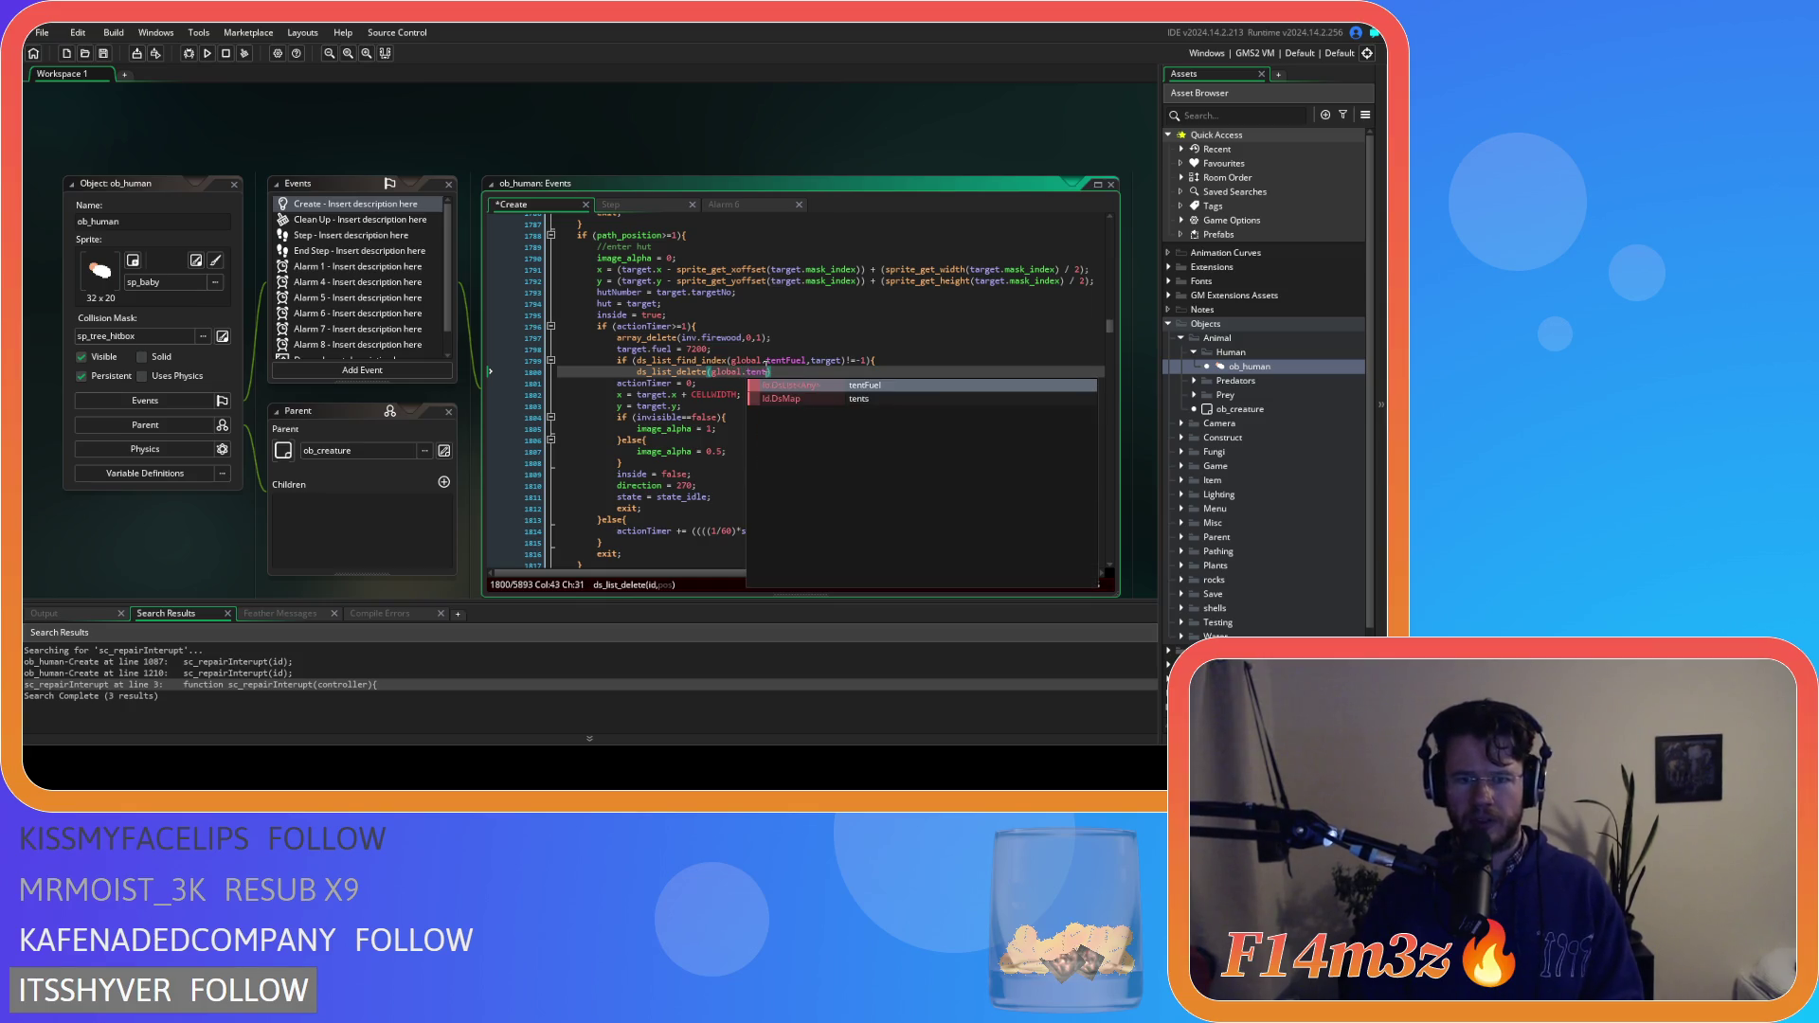
pyautogui.press('Return')
pyautogui.write(',')
pyautogui.hotkey('ctrl', 'v')
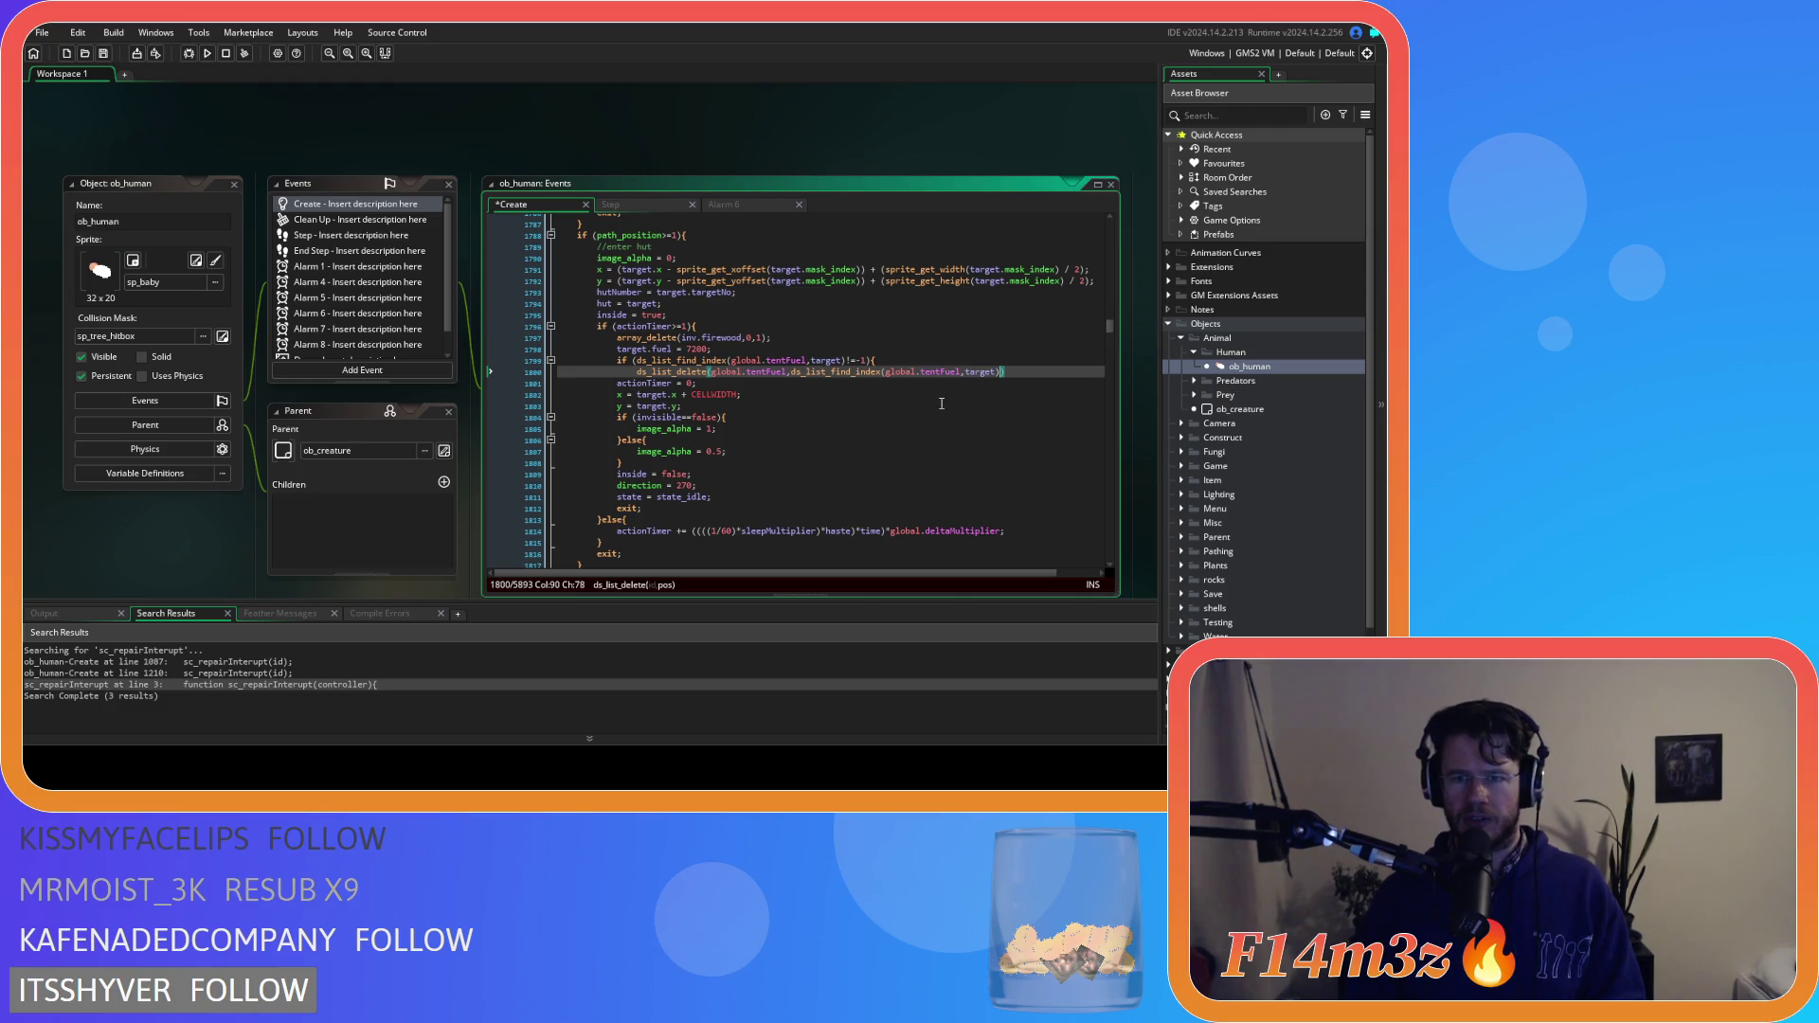
pyautogui.write(';')
pyautogui.press('Return')
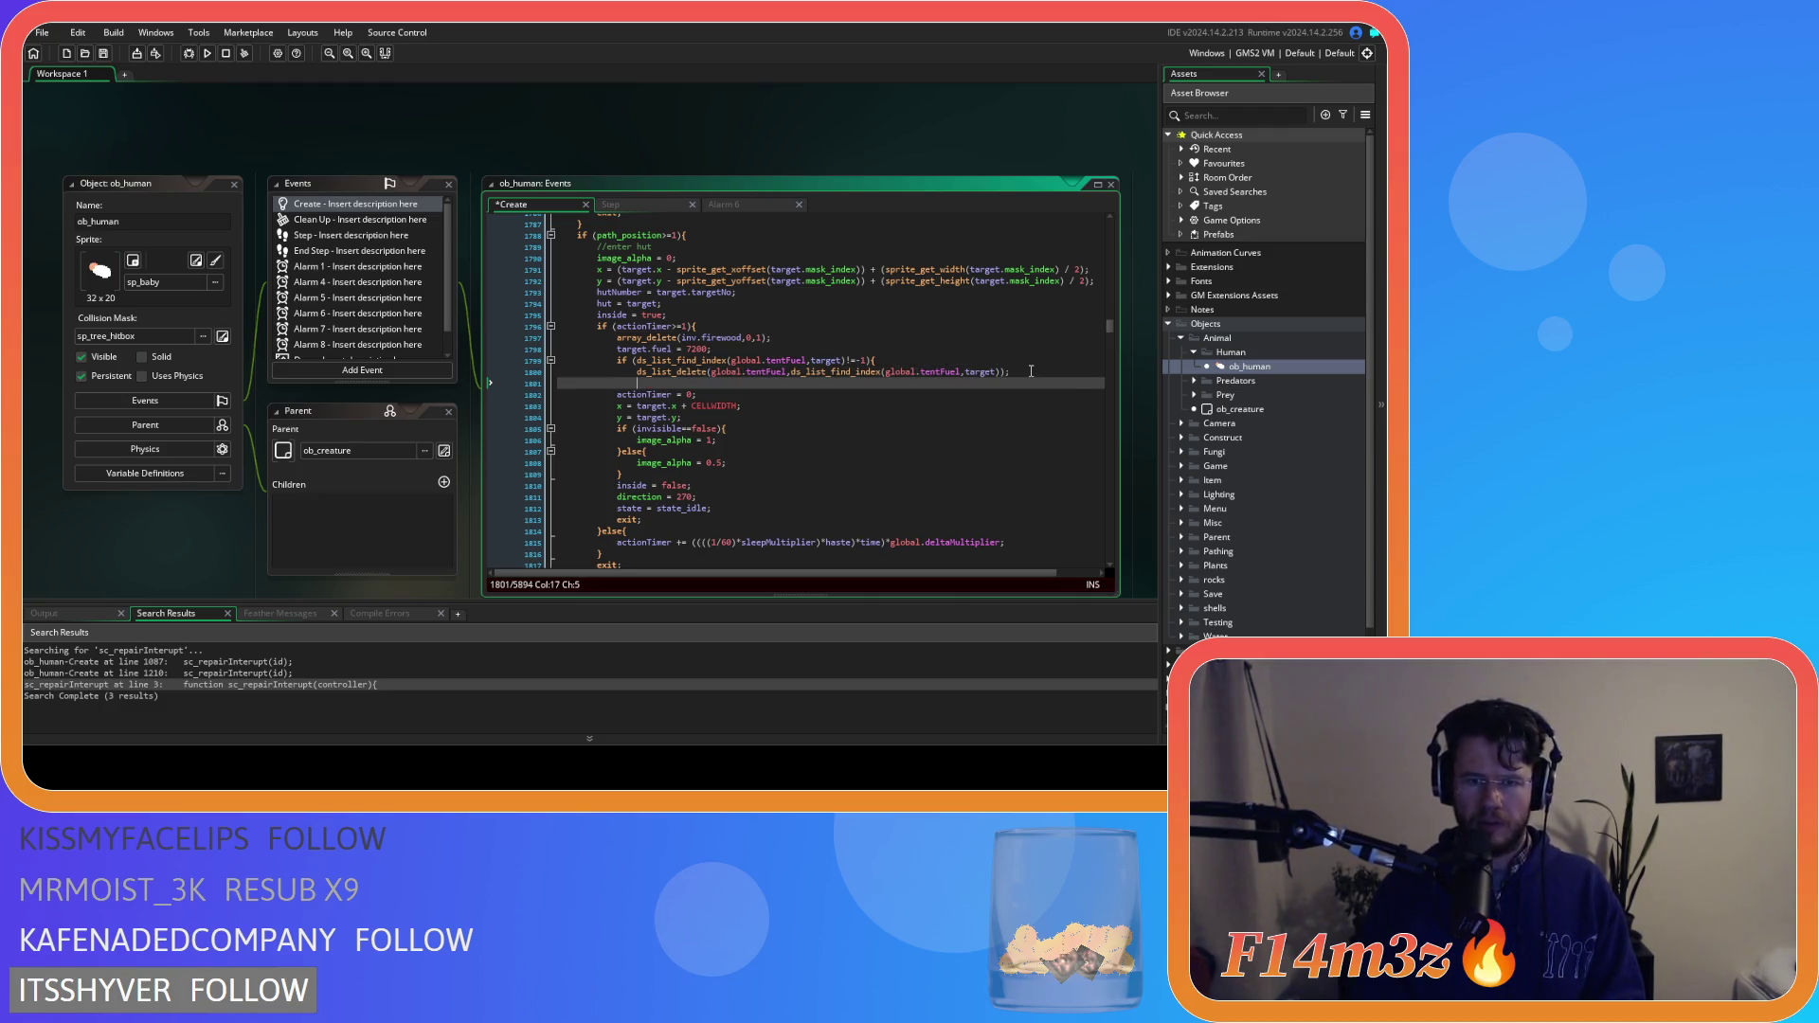
pyautogui.hotkey('ctrl', 's')
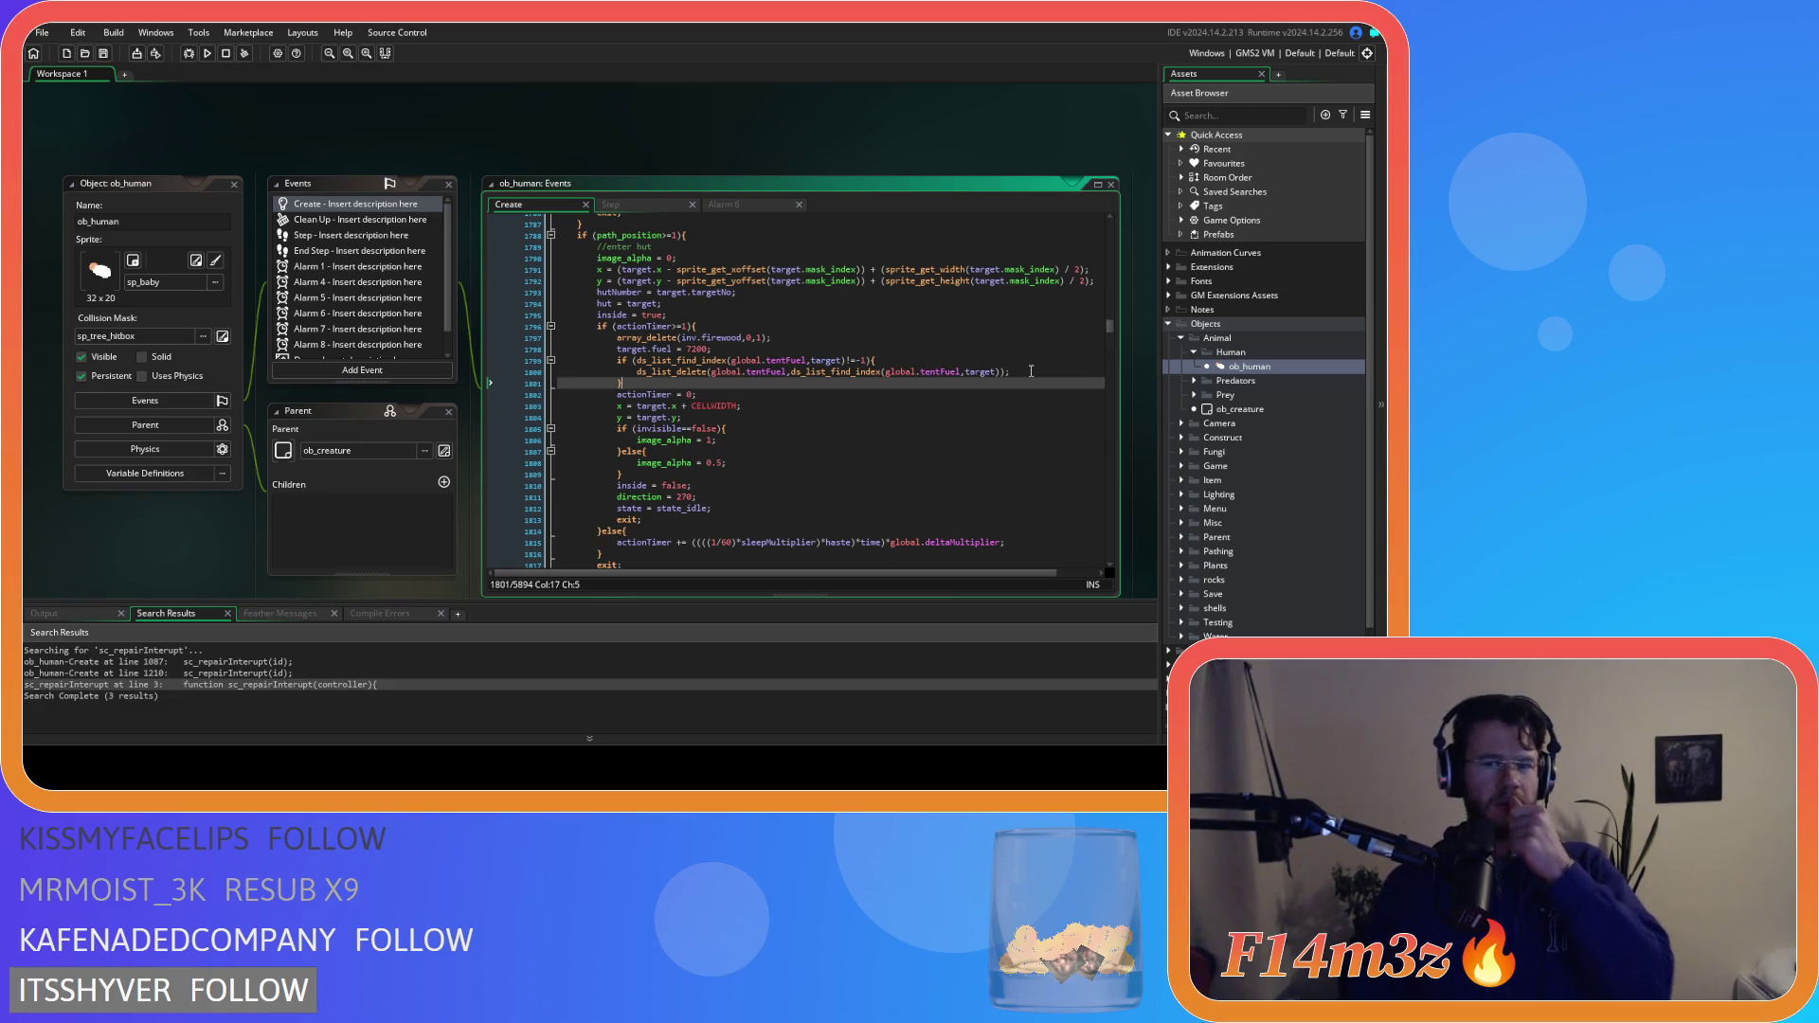
# Copy the new tent-fuel cleanup block from ob_human's code
pyautogui.moveTo(1030, 371); pyautogui.dragTo(609, 361)
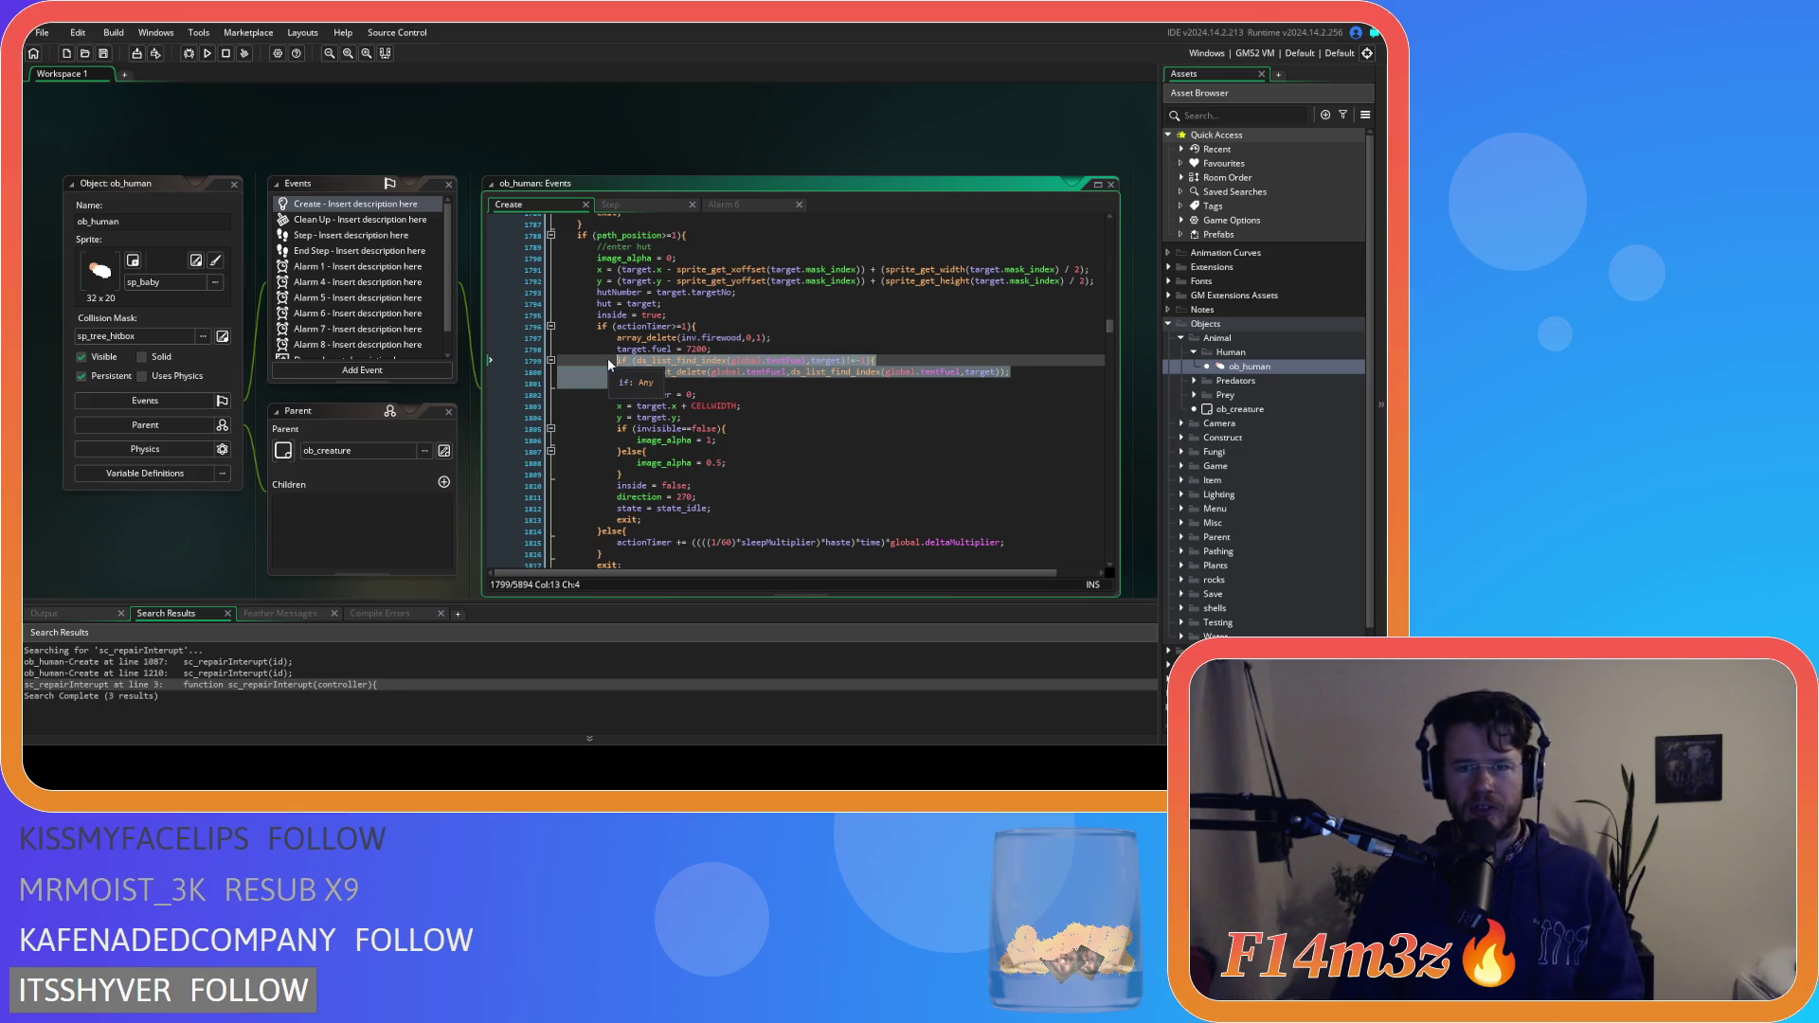
pyautogui.rightClick(720, 365)
pyautogui.click(765, 390)
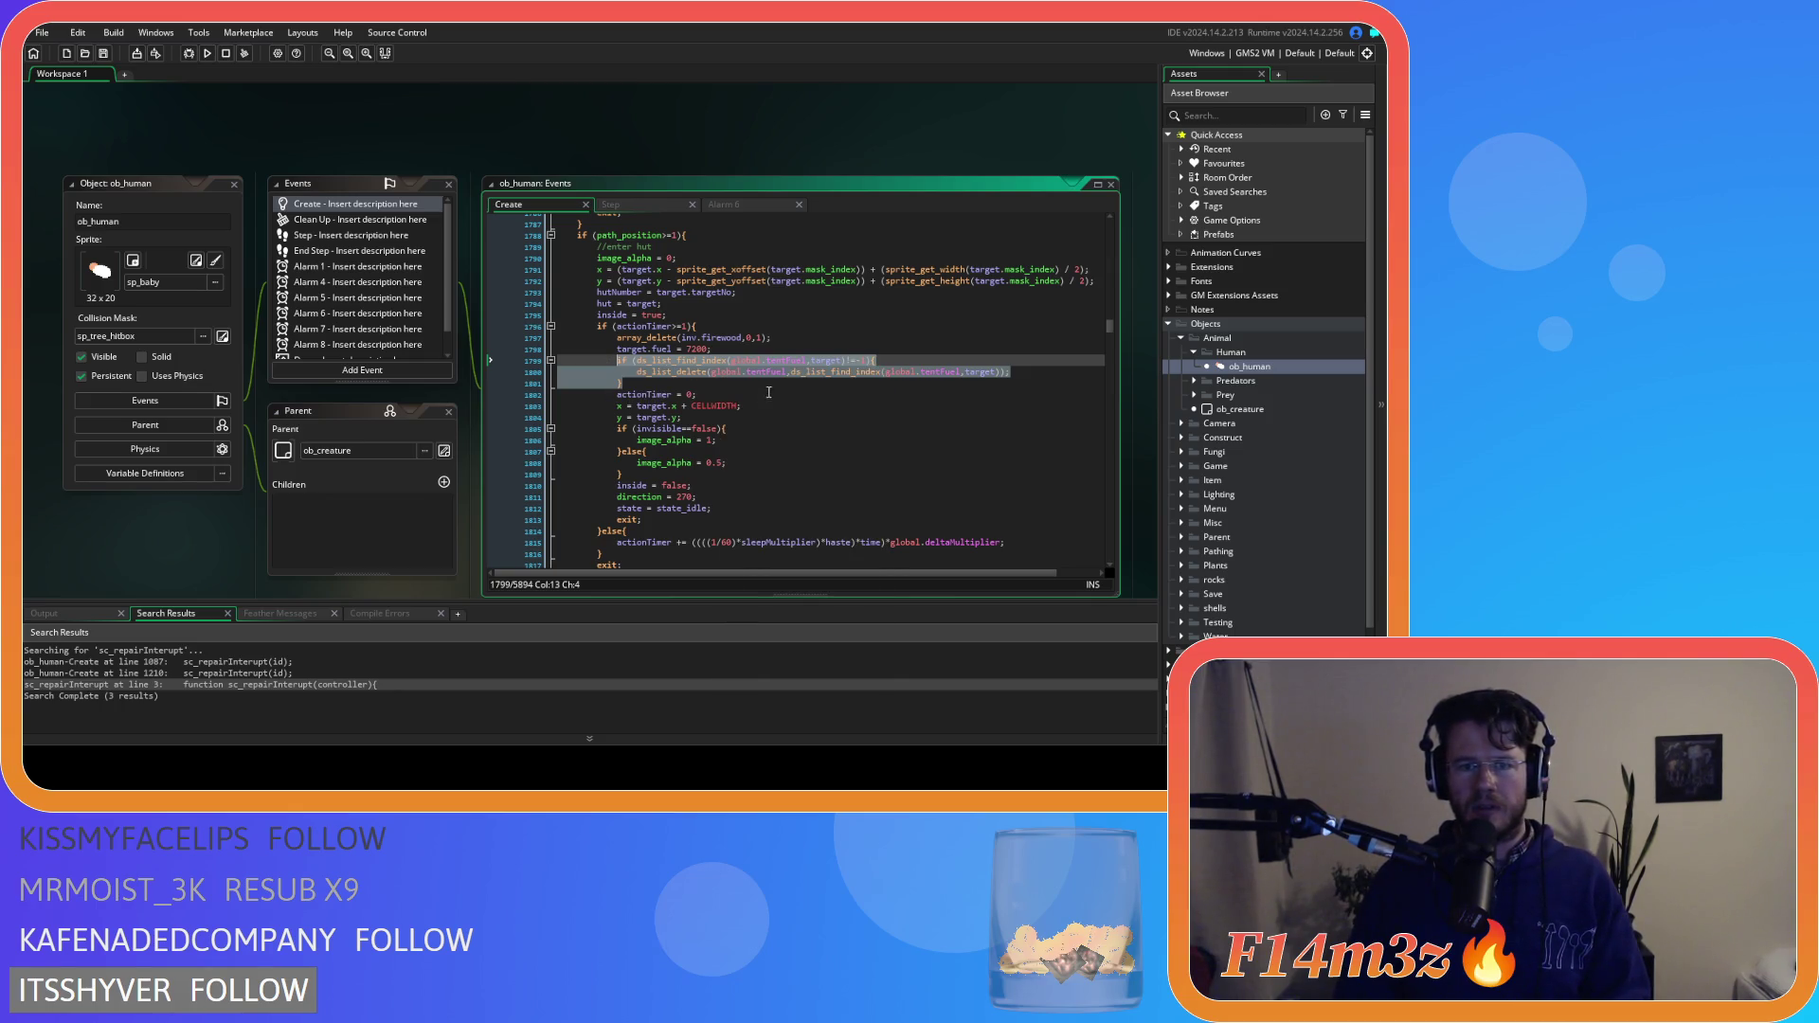
pyautogui.click(771, 383)
# Open the sc_miracleFire script from Scripts > Miracles
pyautogui.scroll(-2, 1251, 436)
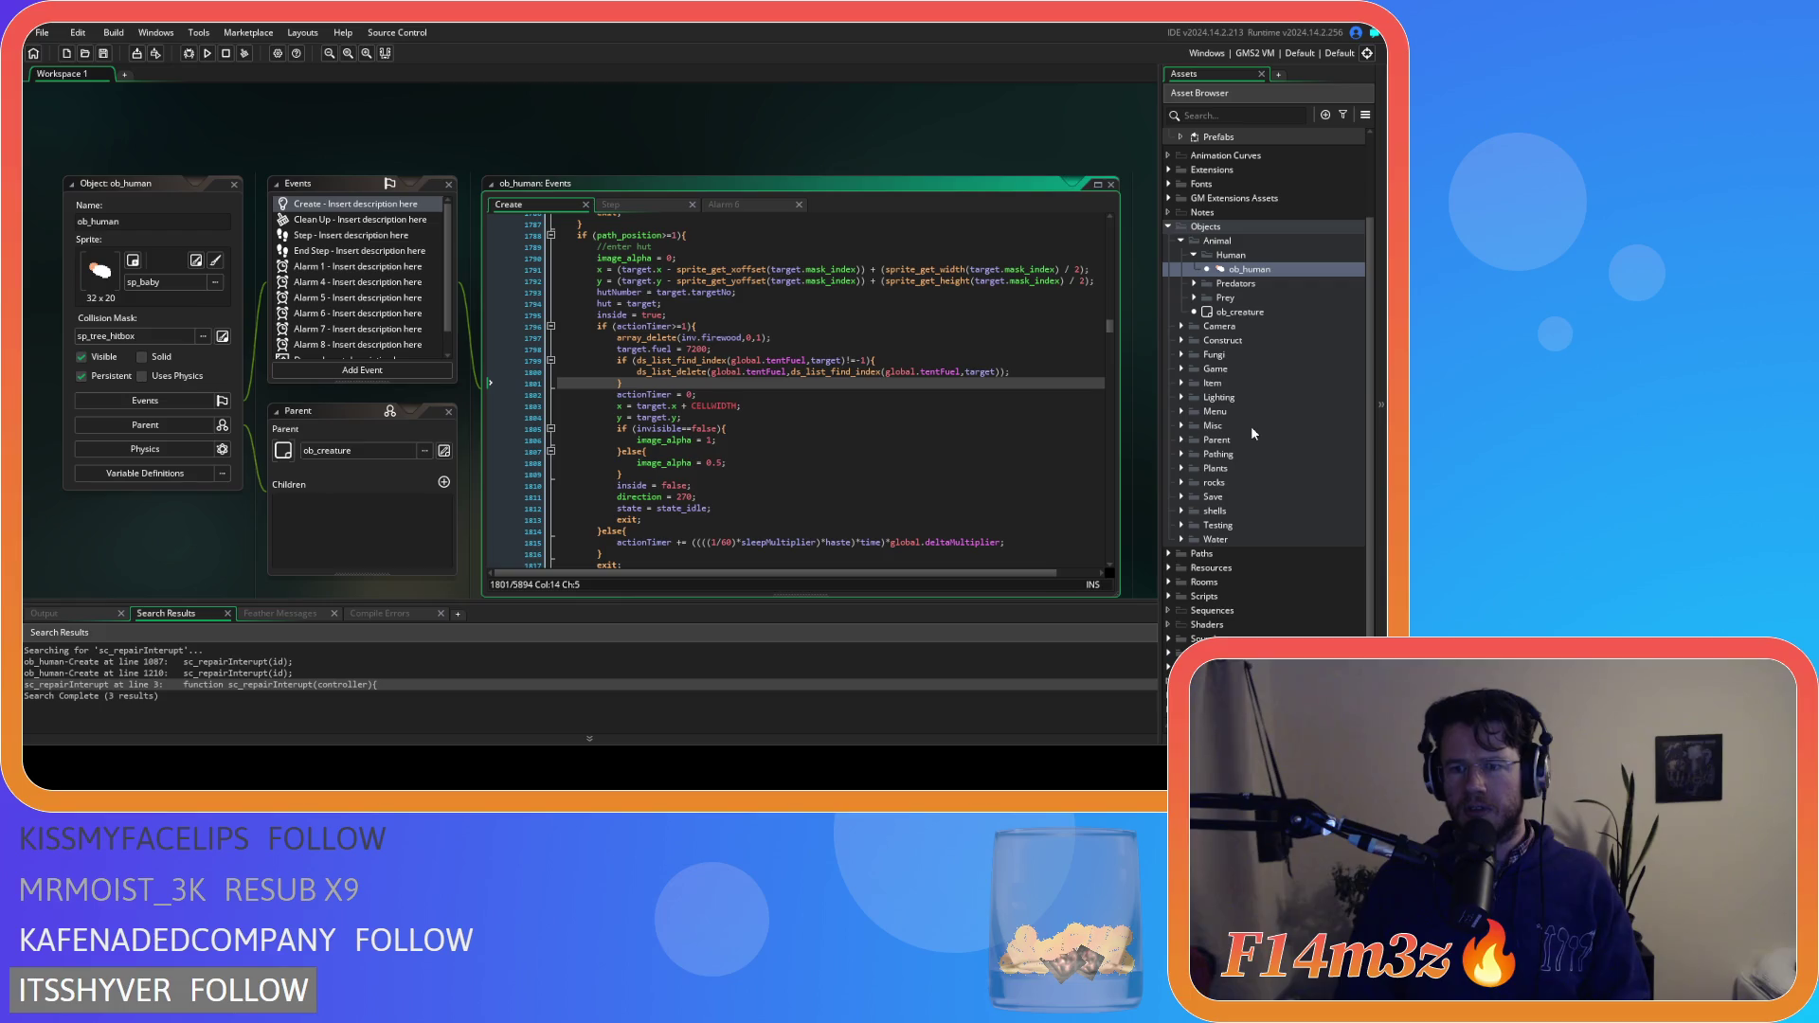
pyautogui.click(1170, 597)
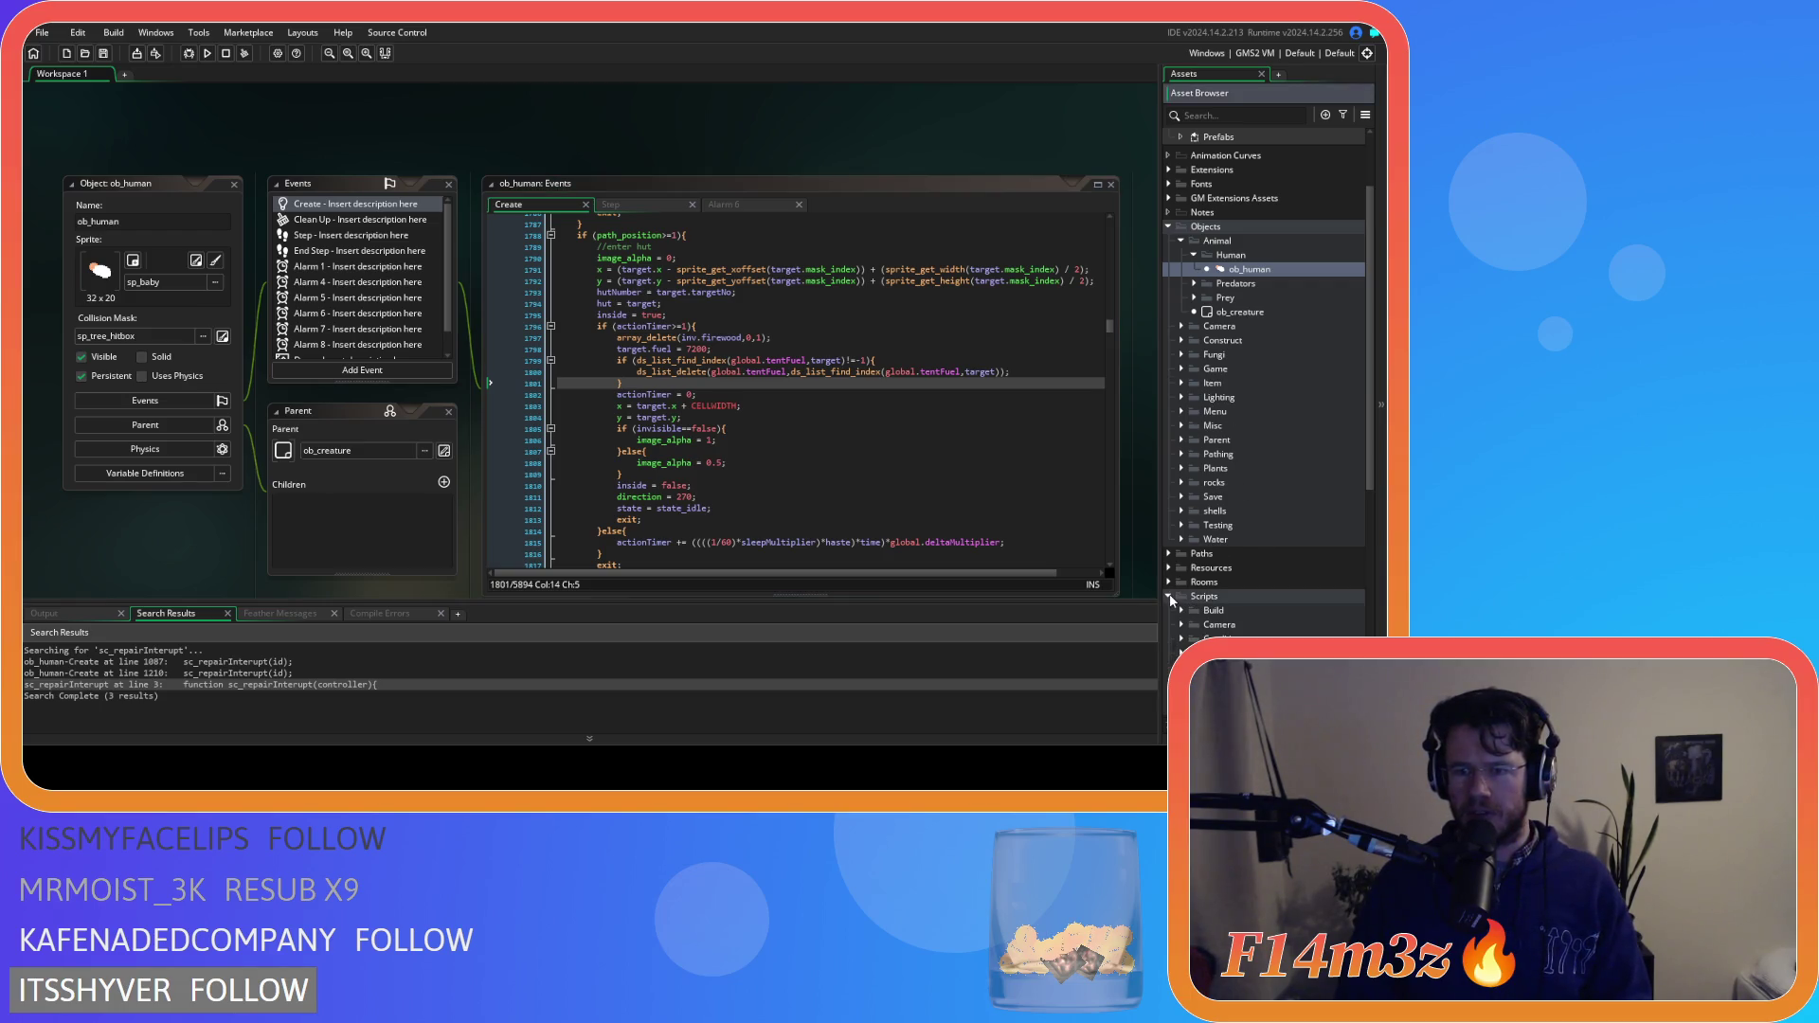
pyautogui.scroll(-8, 1192, 494)
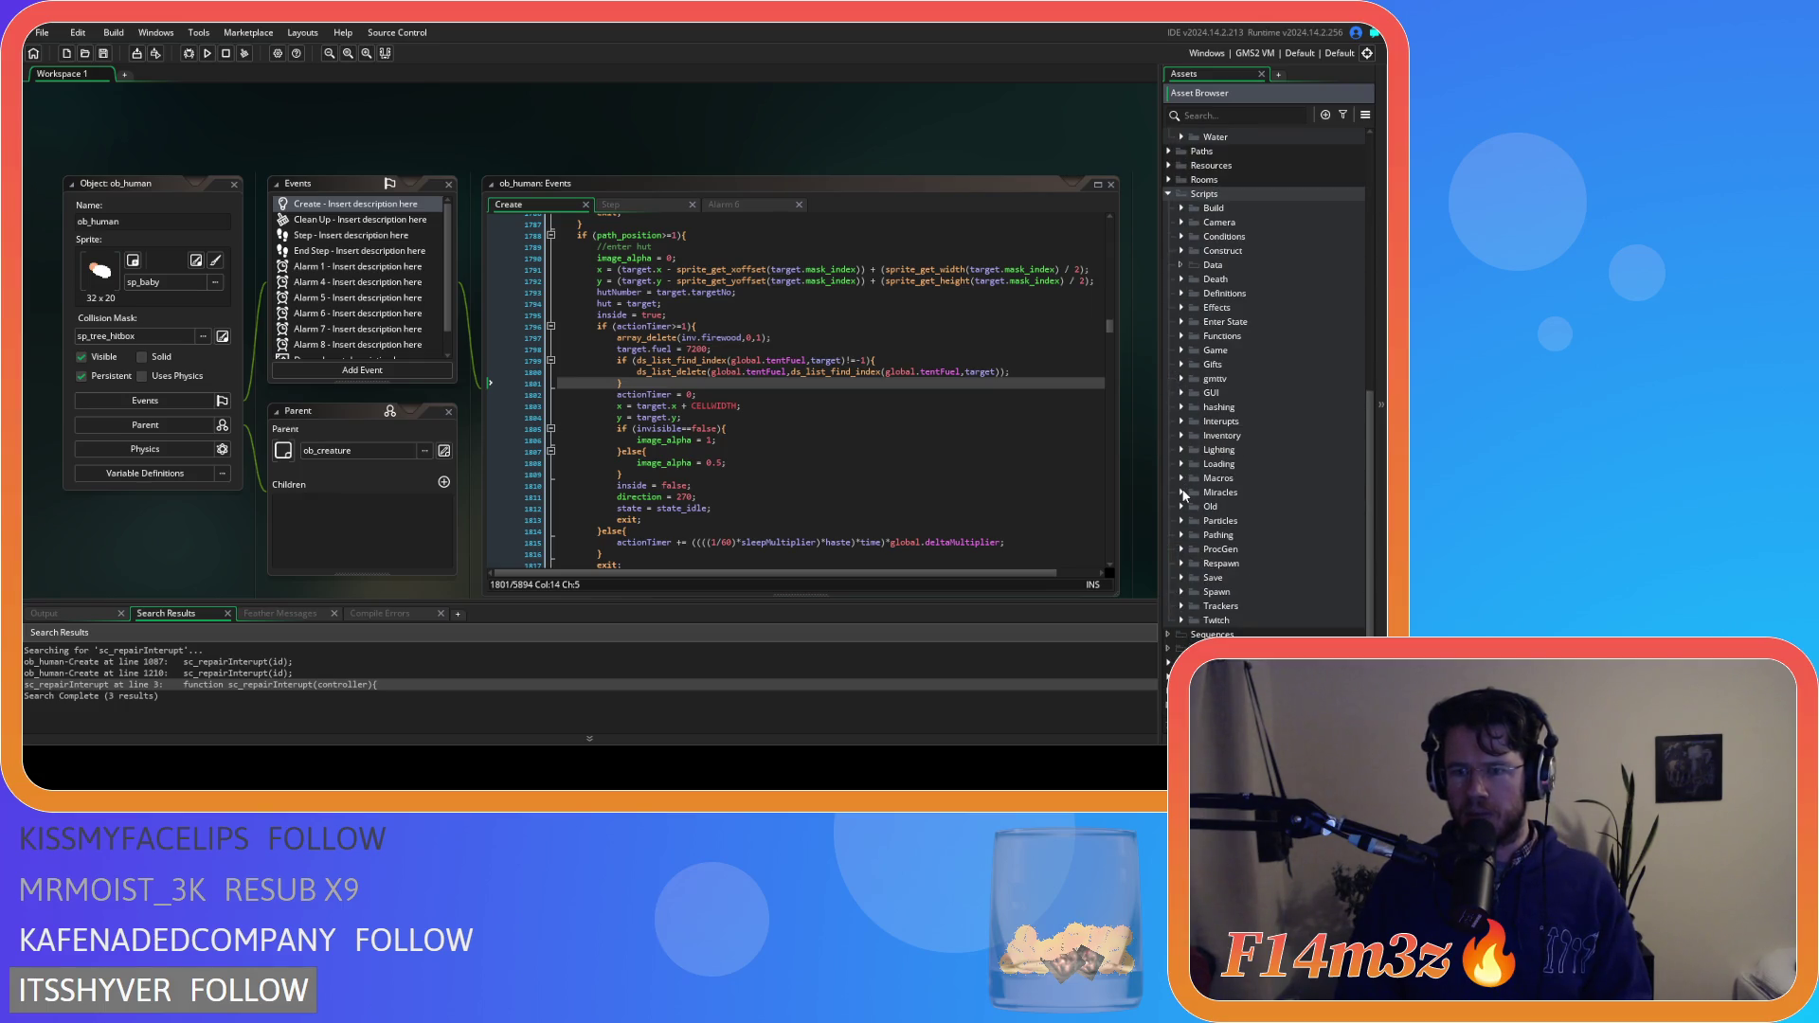
pyautogui.click(1181, 493)
pyautogui.scroll(-3, 1232, 507)
pyautogui.doubleClick(1269, 450)
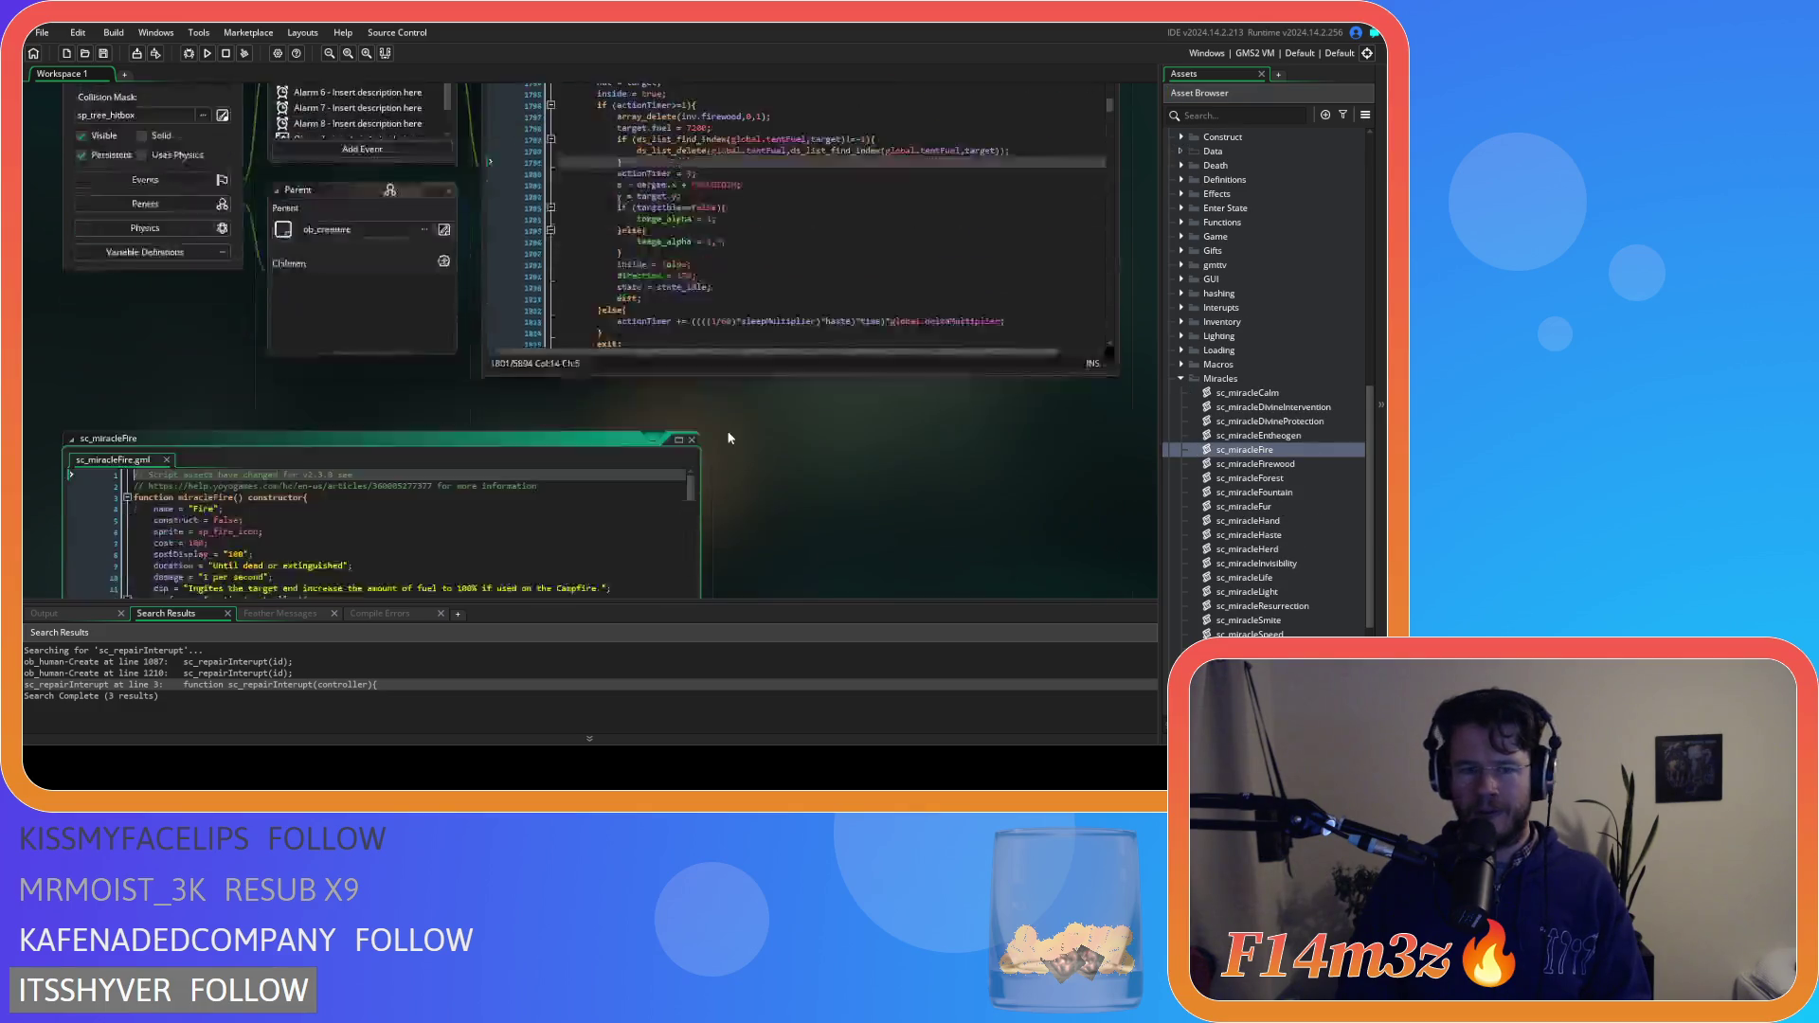
# Paste the cleanup block into the ob_hut branch after the combatants check and indent it
pyautogui.scroll(-20, 430, 301)
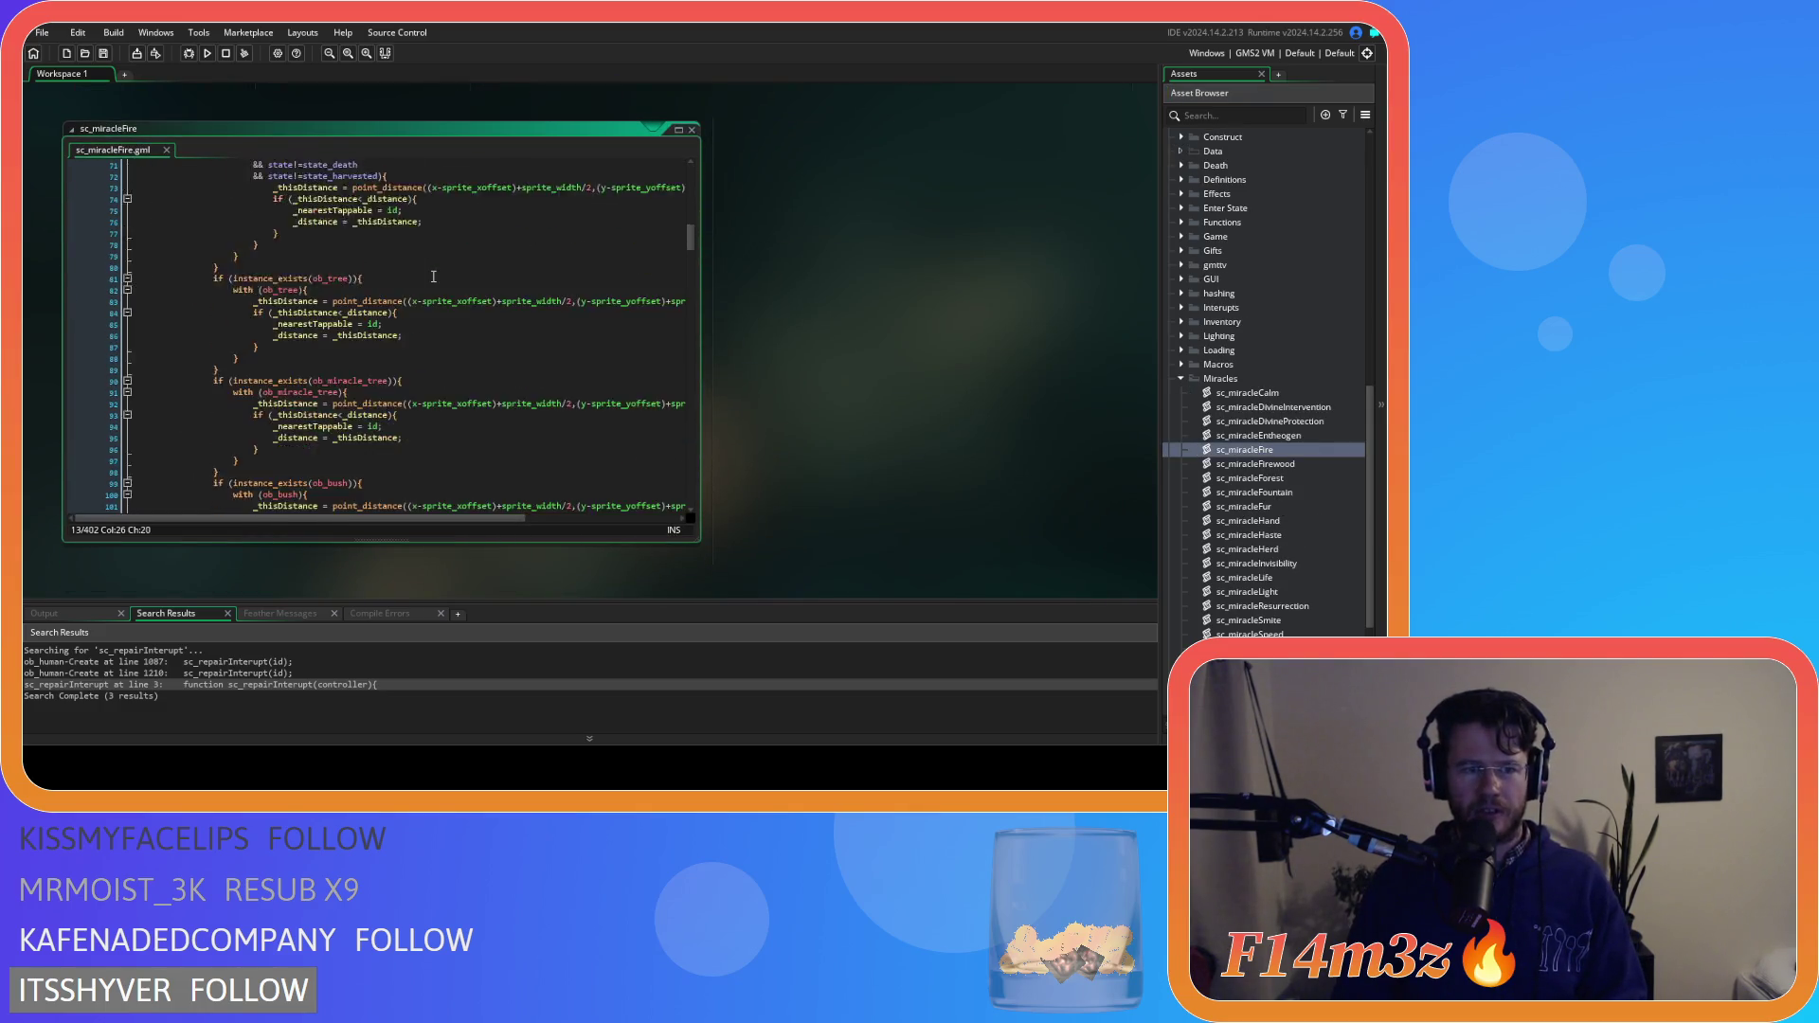
pyautogui.scroll(-15, 433, 276)
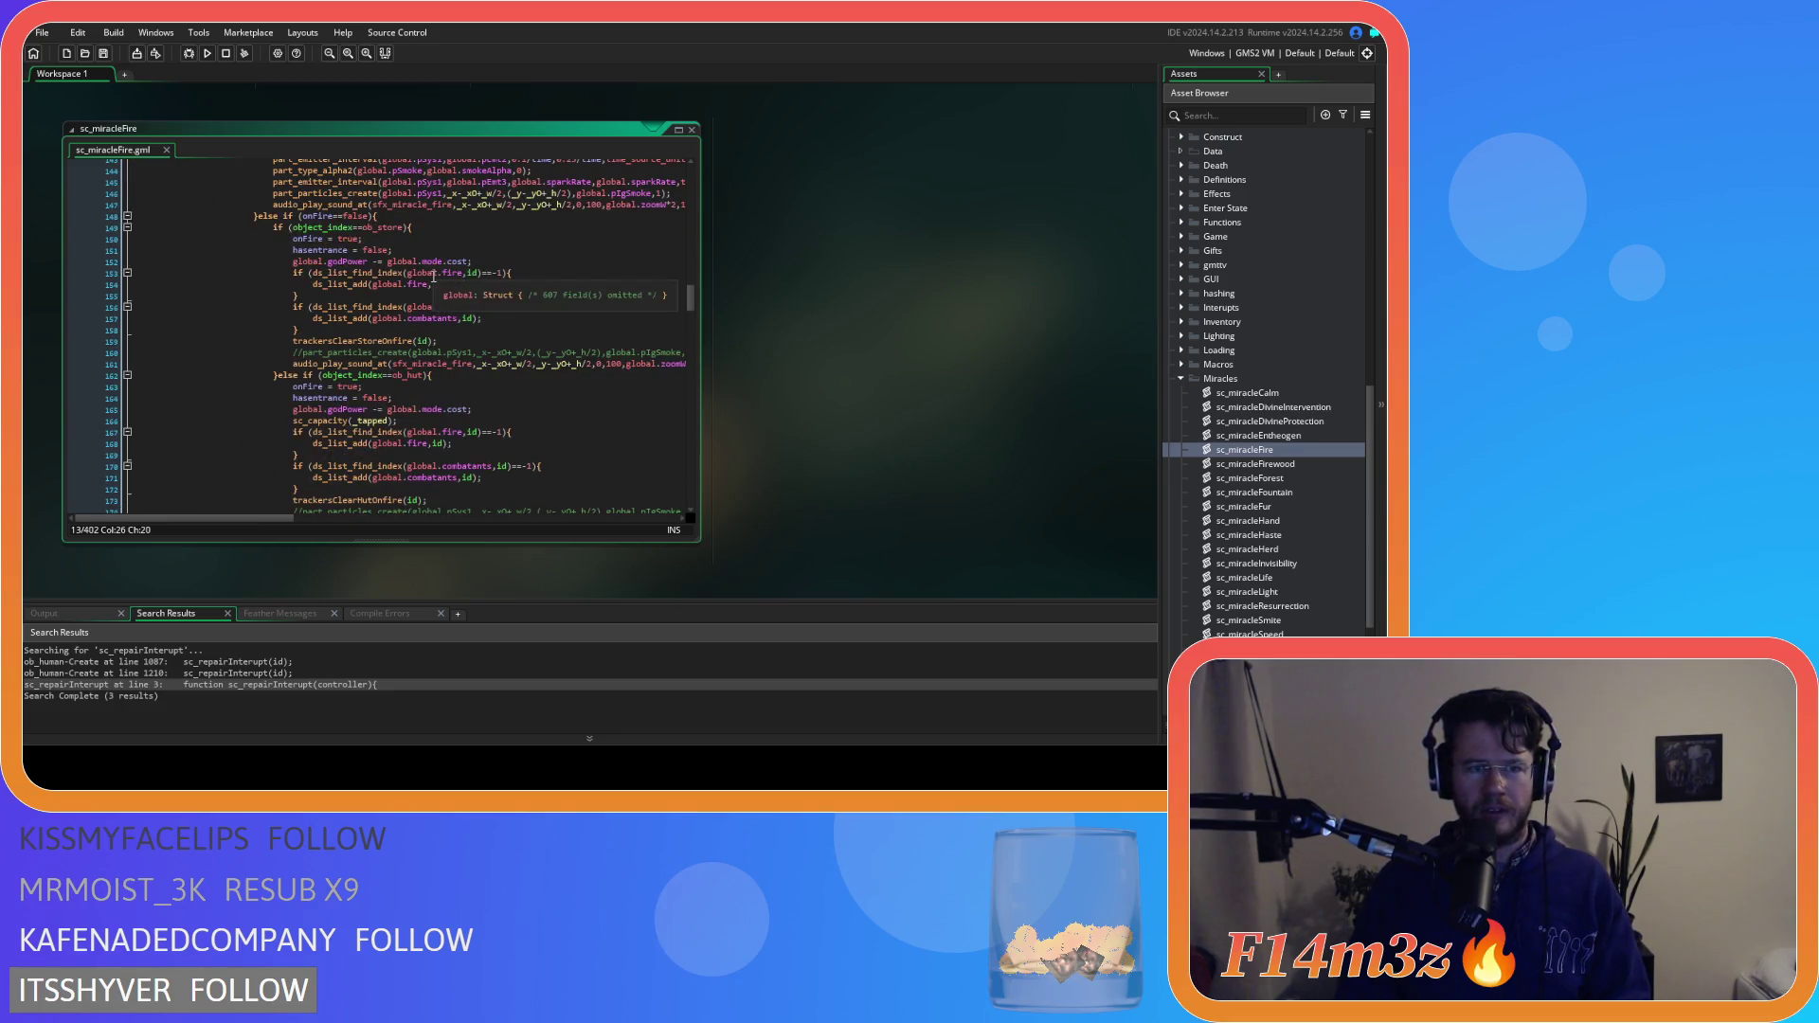
pyautogui.scroll(3, 509, 326)
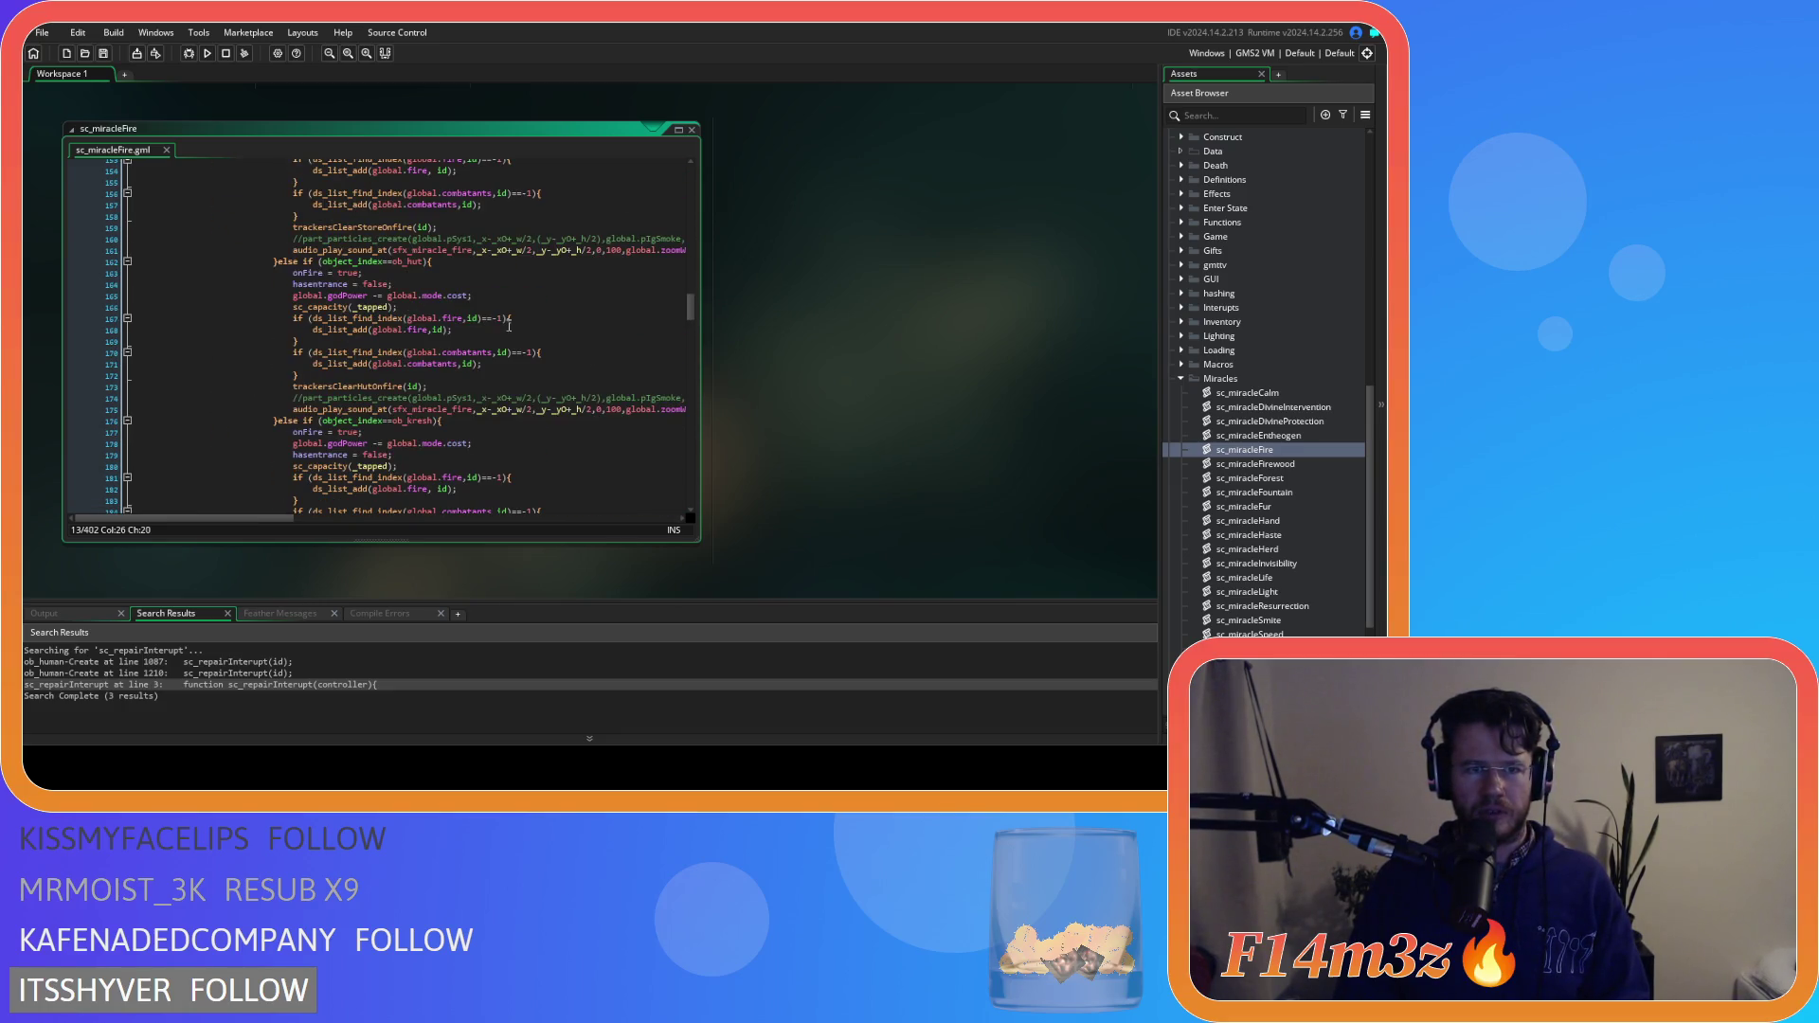
pyautogui.click(449, 259)
pyautogui.click(487, 377)
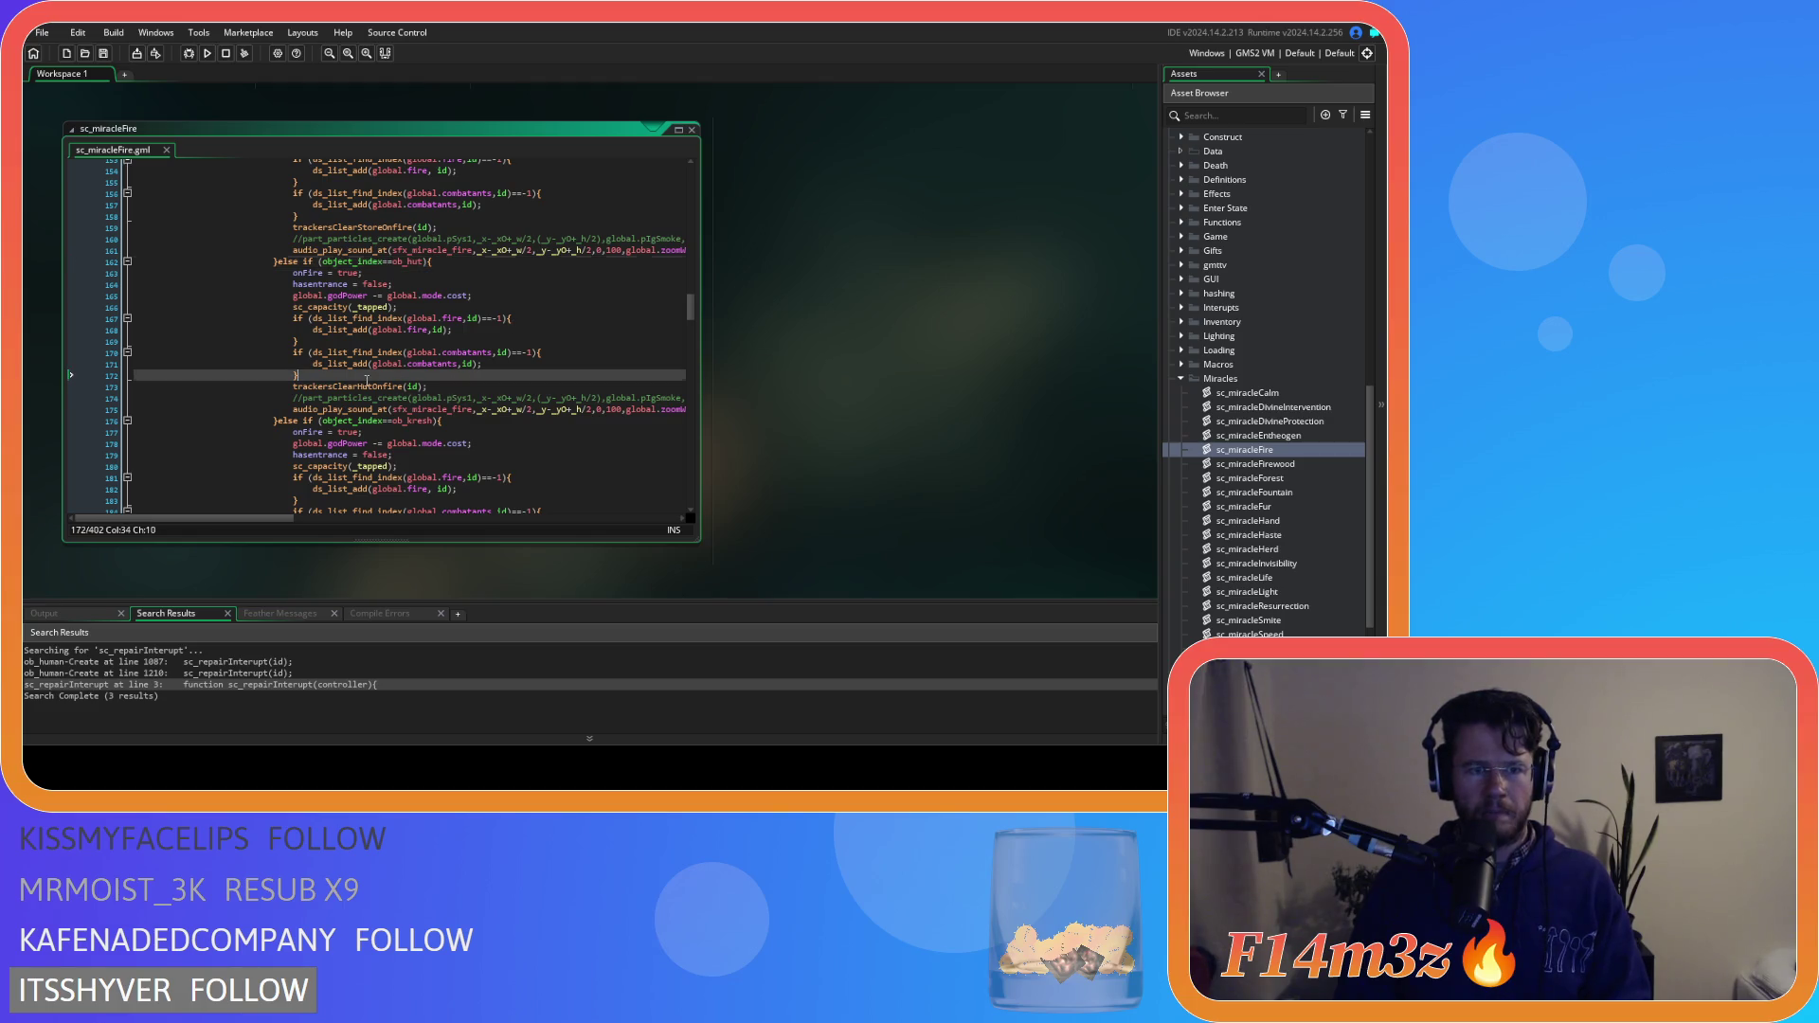
pyautogui.press('Return')
pyautogui.write('if (ds_list_find_index(global.tentfuel,target)!=-1){ \t\t\t\tds_list_delete(global.tentfuel,ds_list_find_index(global.tentfuel,target)); \t\t\t}')
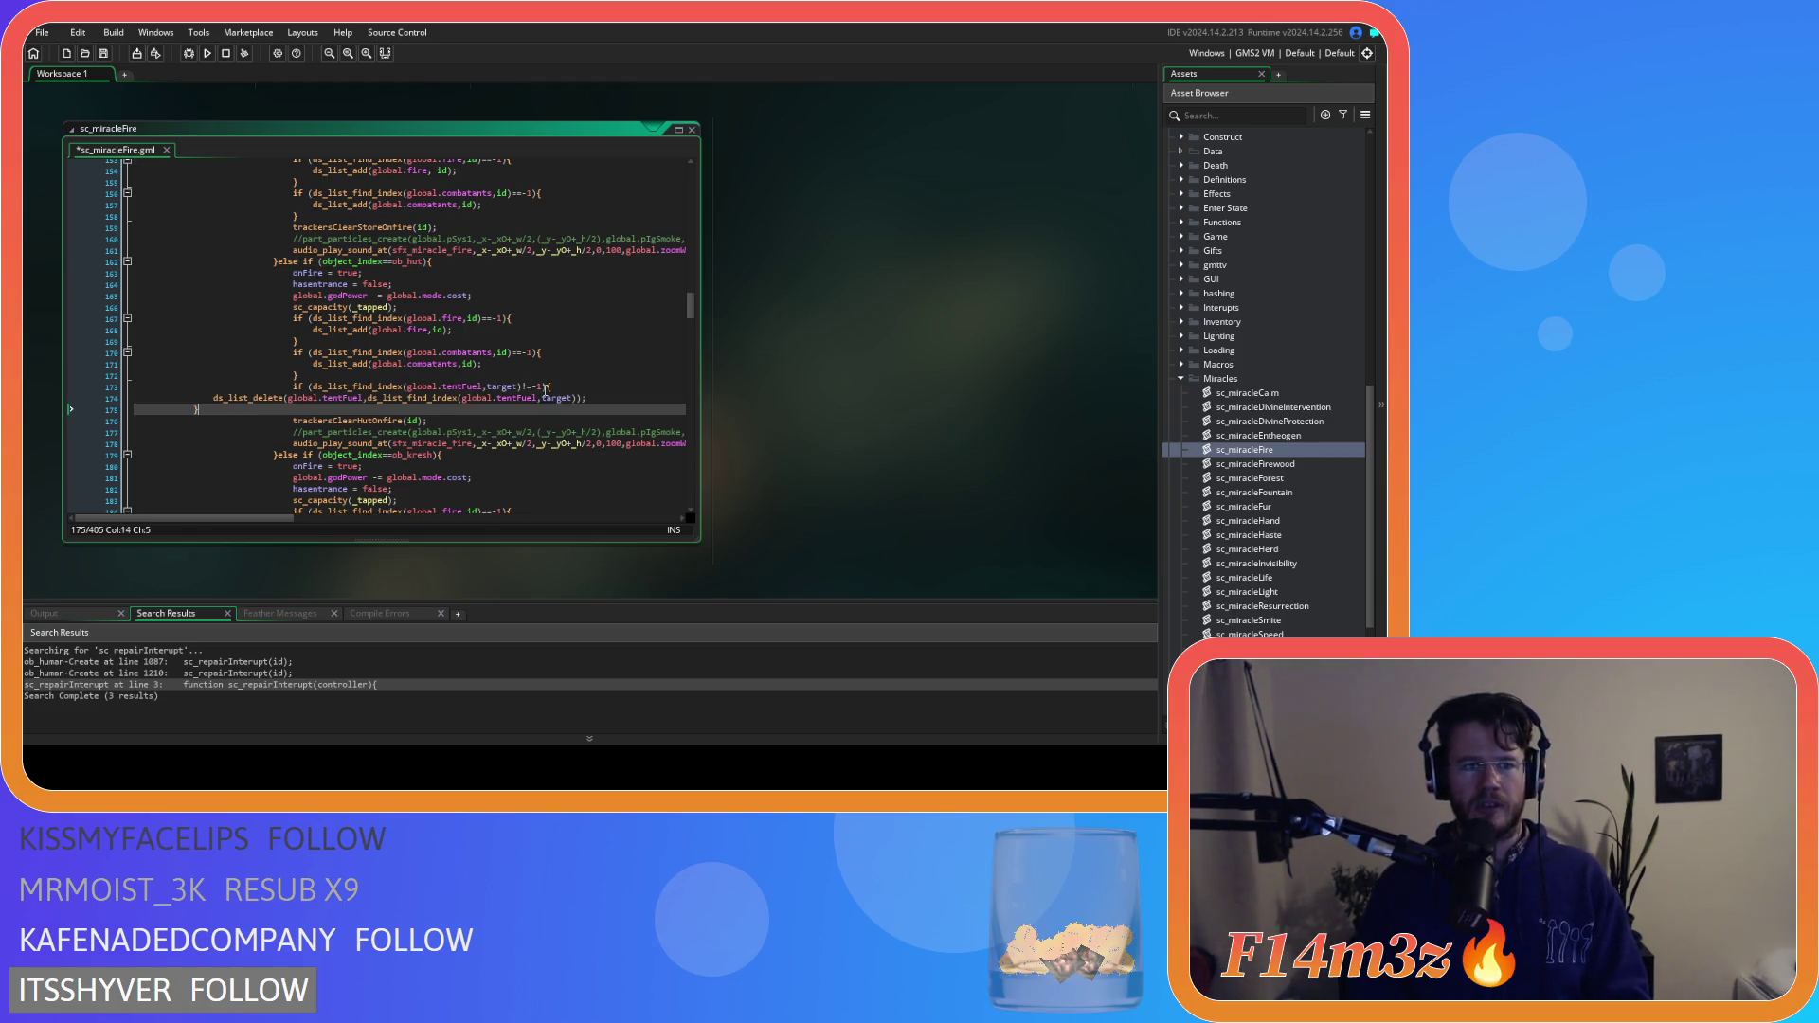
pyautogui.moveTo(199, 409); pyautogui.dragTo(121, 398)
pyautogui.press('Tab')
pyautogui.press('Tab')
pyautogui.press('Tab')
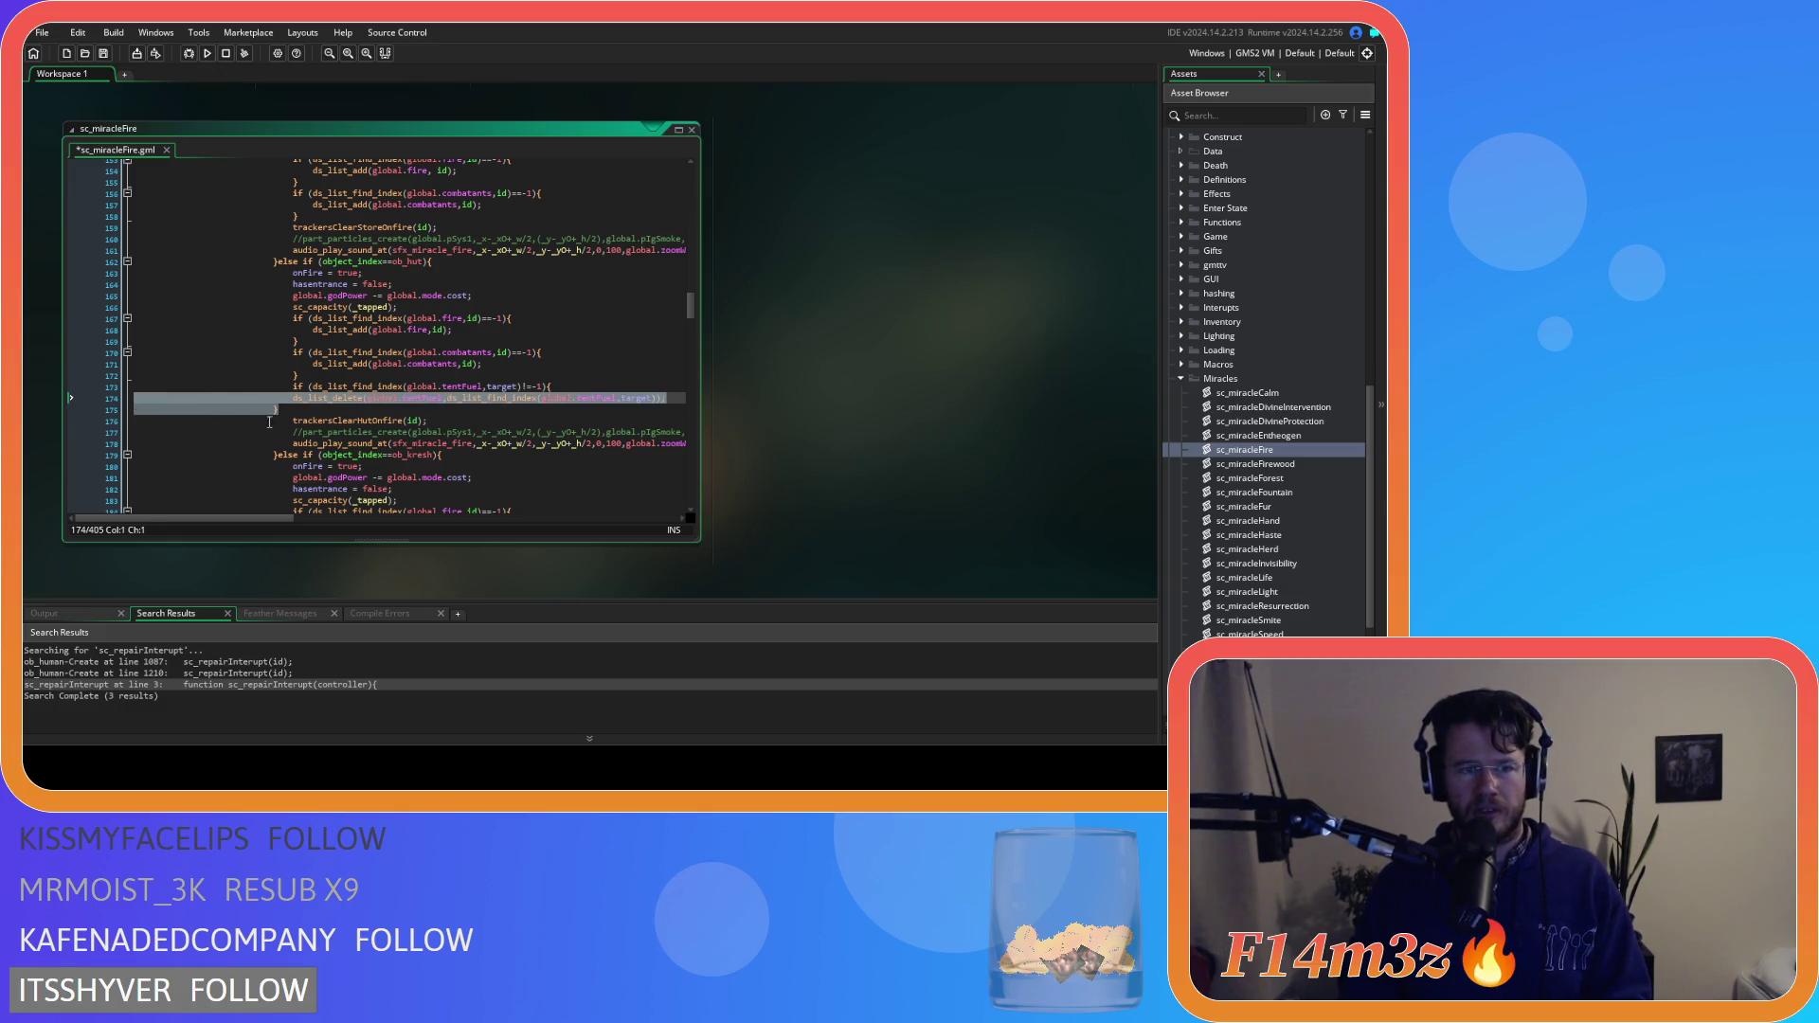
pyautogui.hotkey('shift', 'Up')
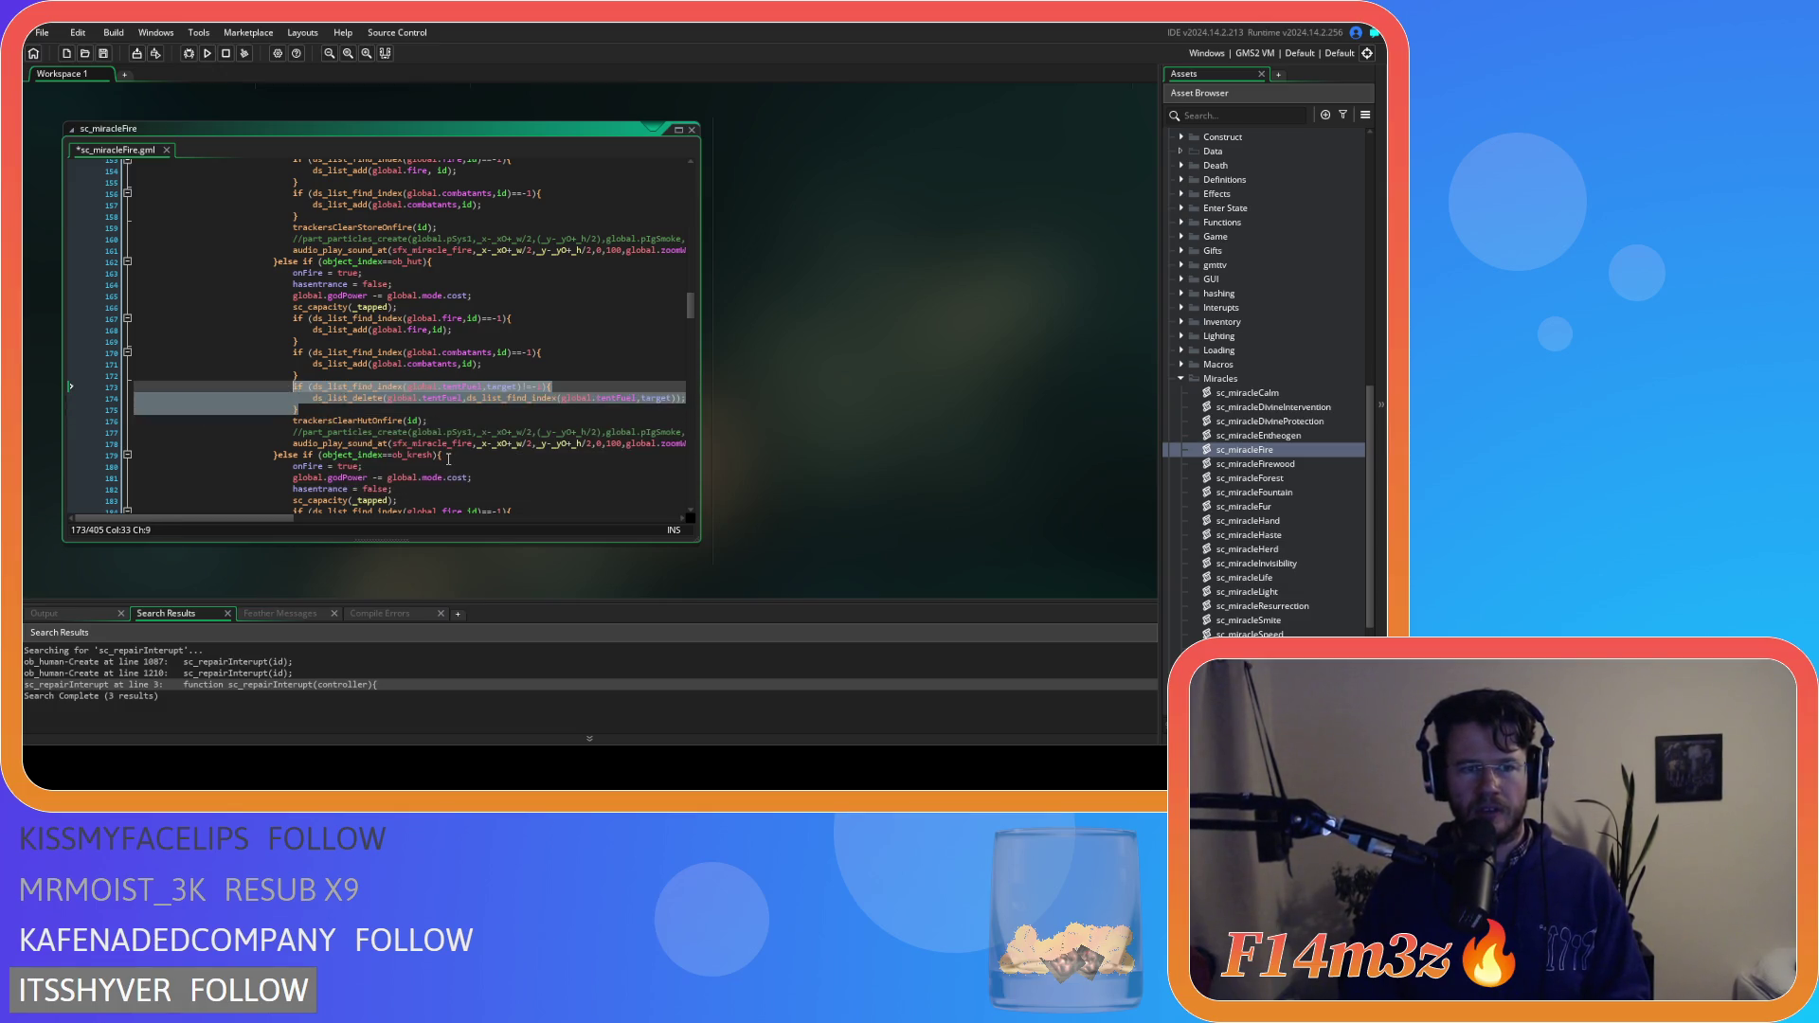
# Paste the tentFuel removal block after line 189 and save the script
pyautogui.scroll(-6, 448, 458)
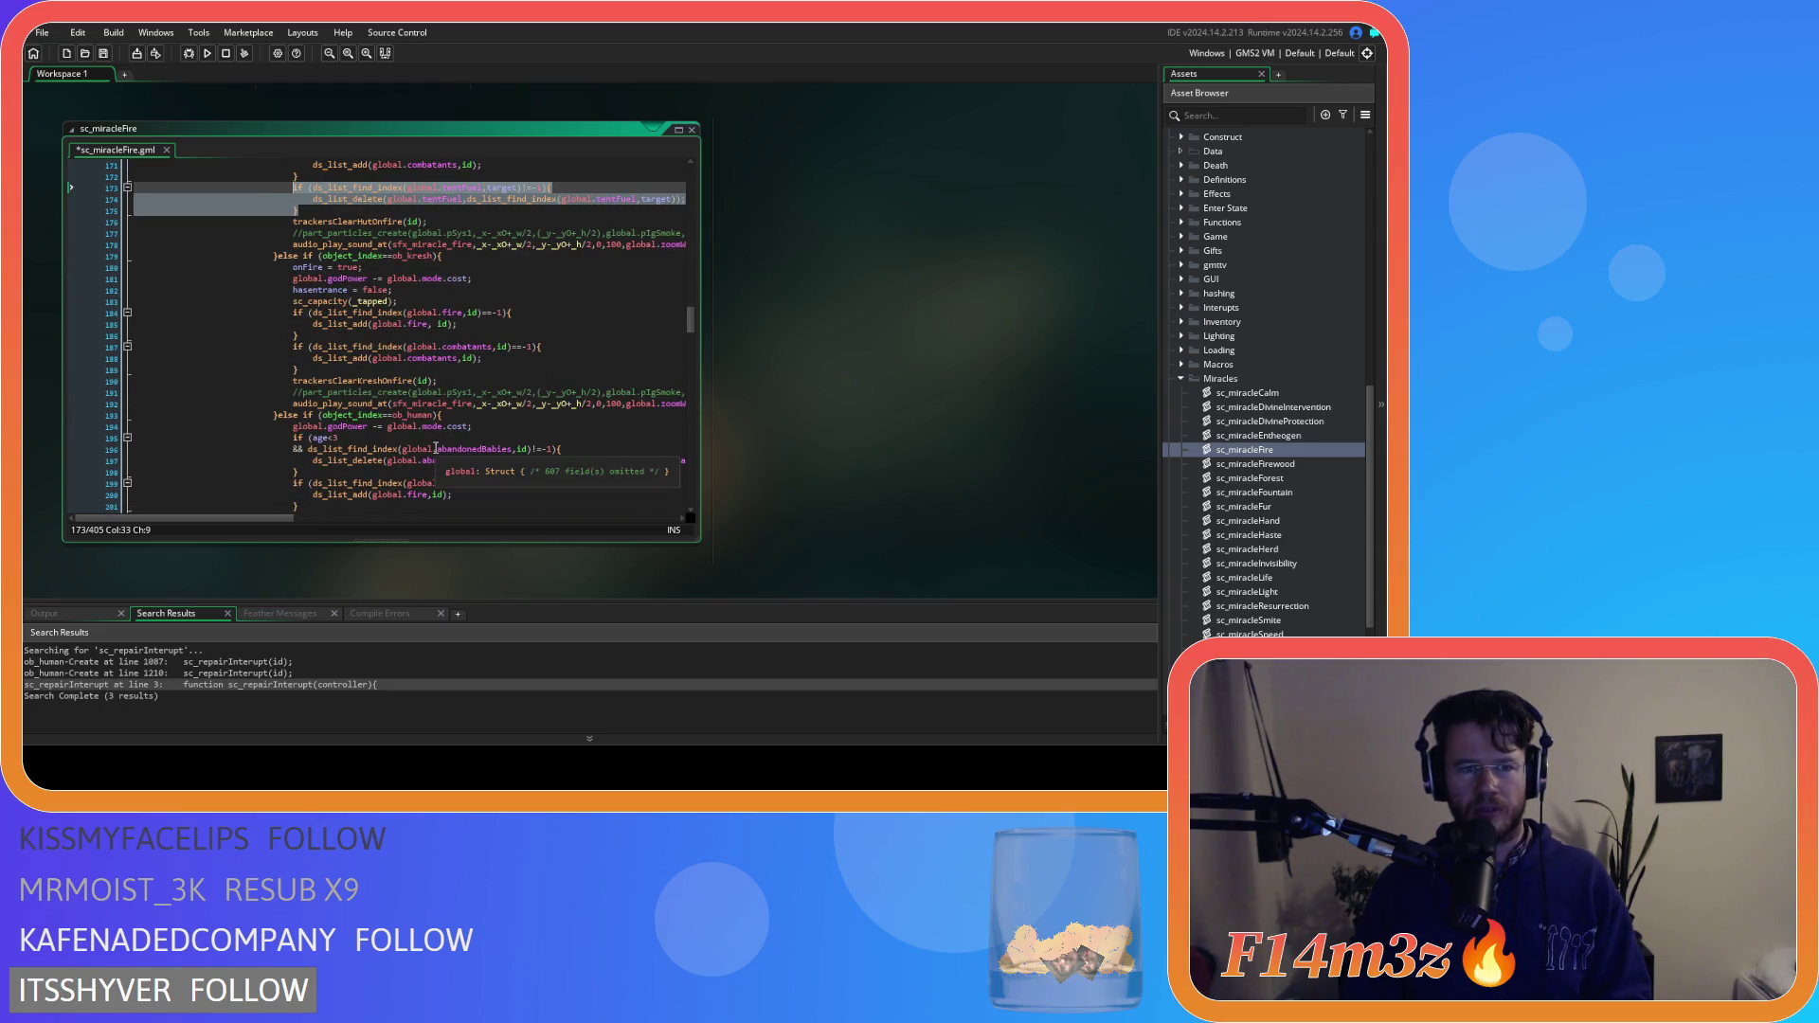
pyautogui.scroll(1, 435, 449)
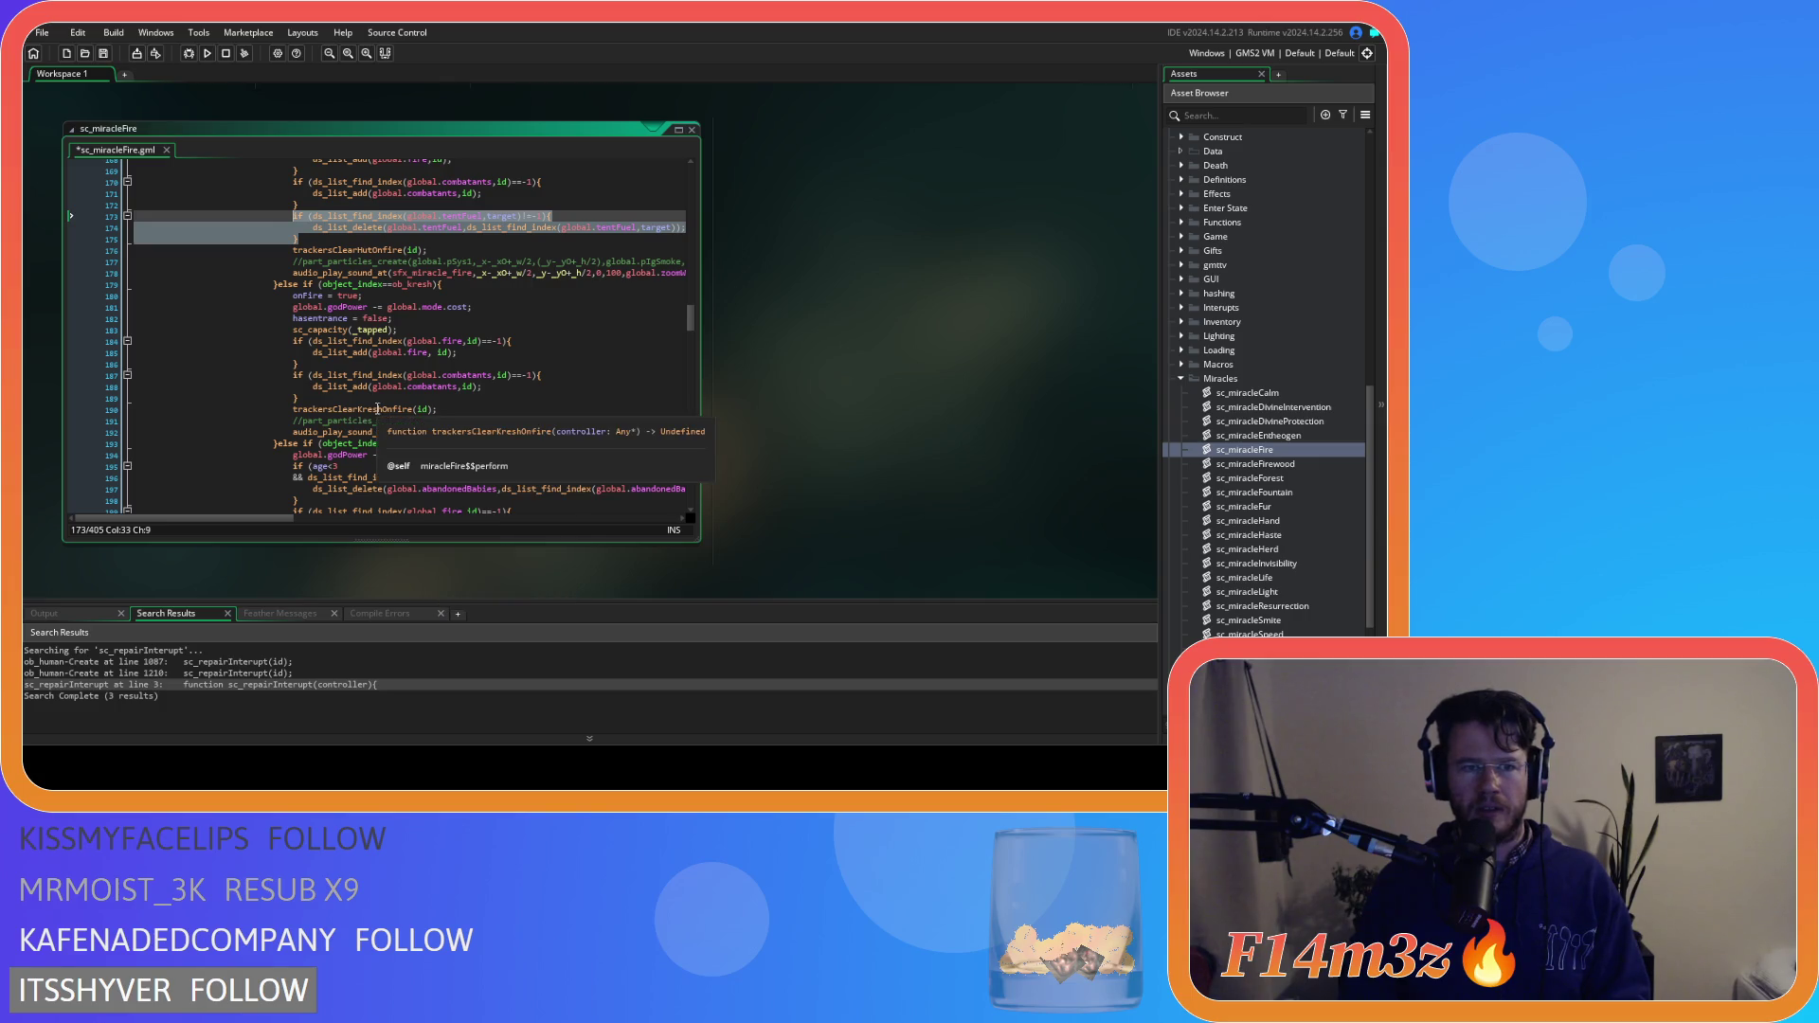
pyautogui.click(347, 396)
pyautogui.hotkey('ctrl', 'v')
pyautogui.hotkey('ctrl', 's')
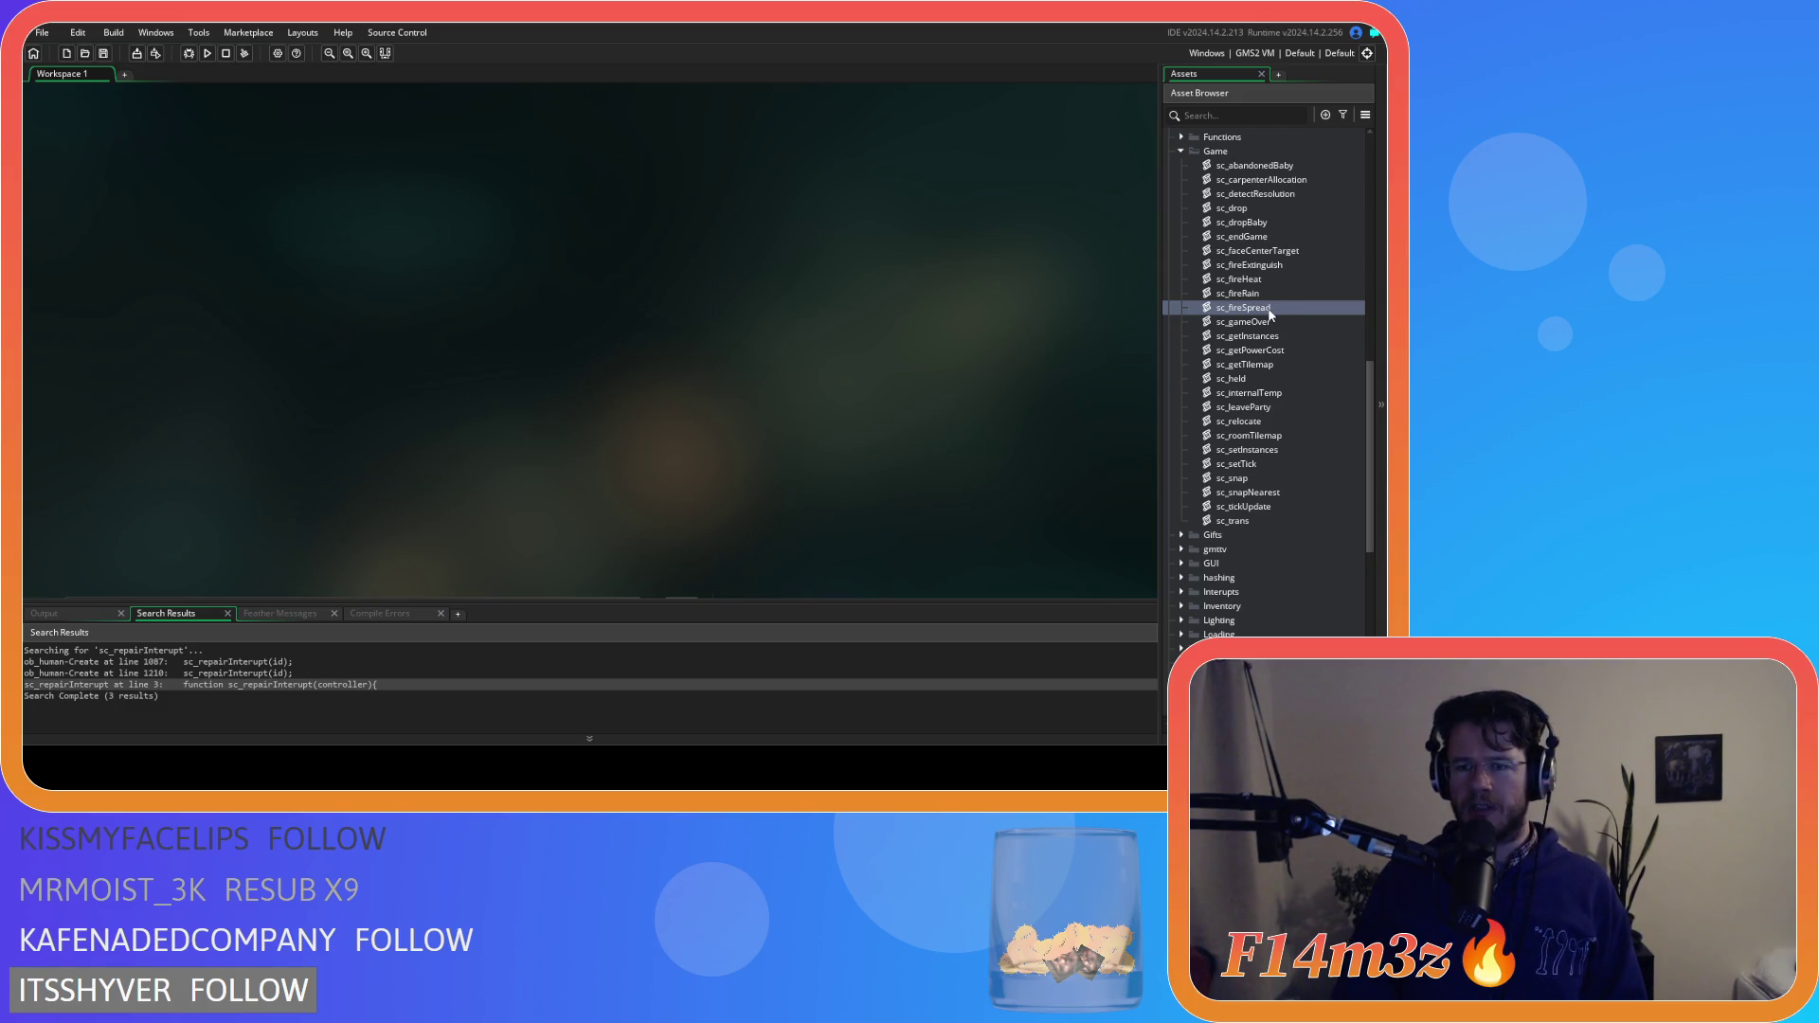
# Collapse the Game and Miracles script folders and open ob_lighting from Objects > Lighting
pyautogui.click(1181, 153)
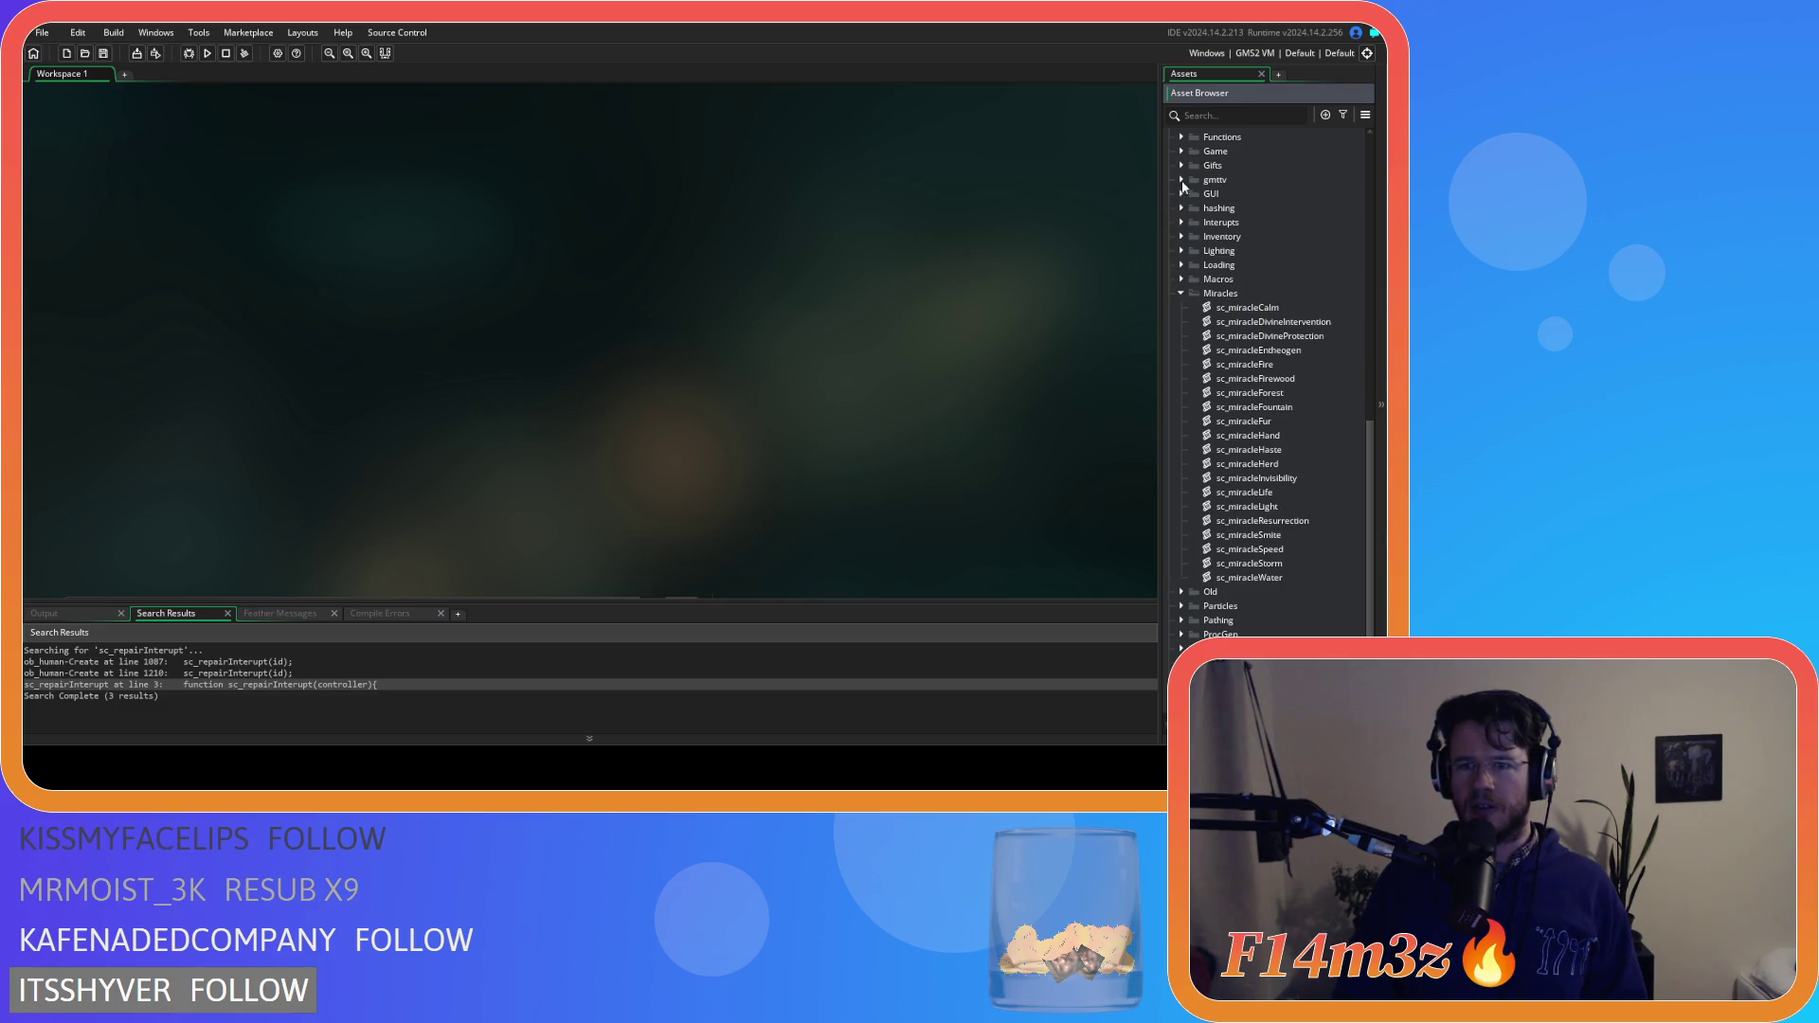
pyautogui.click(1181, 292)
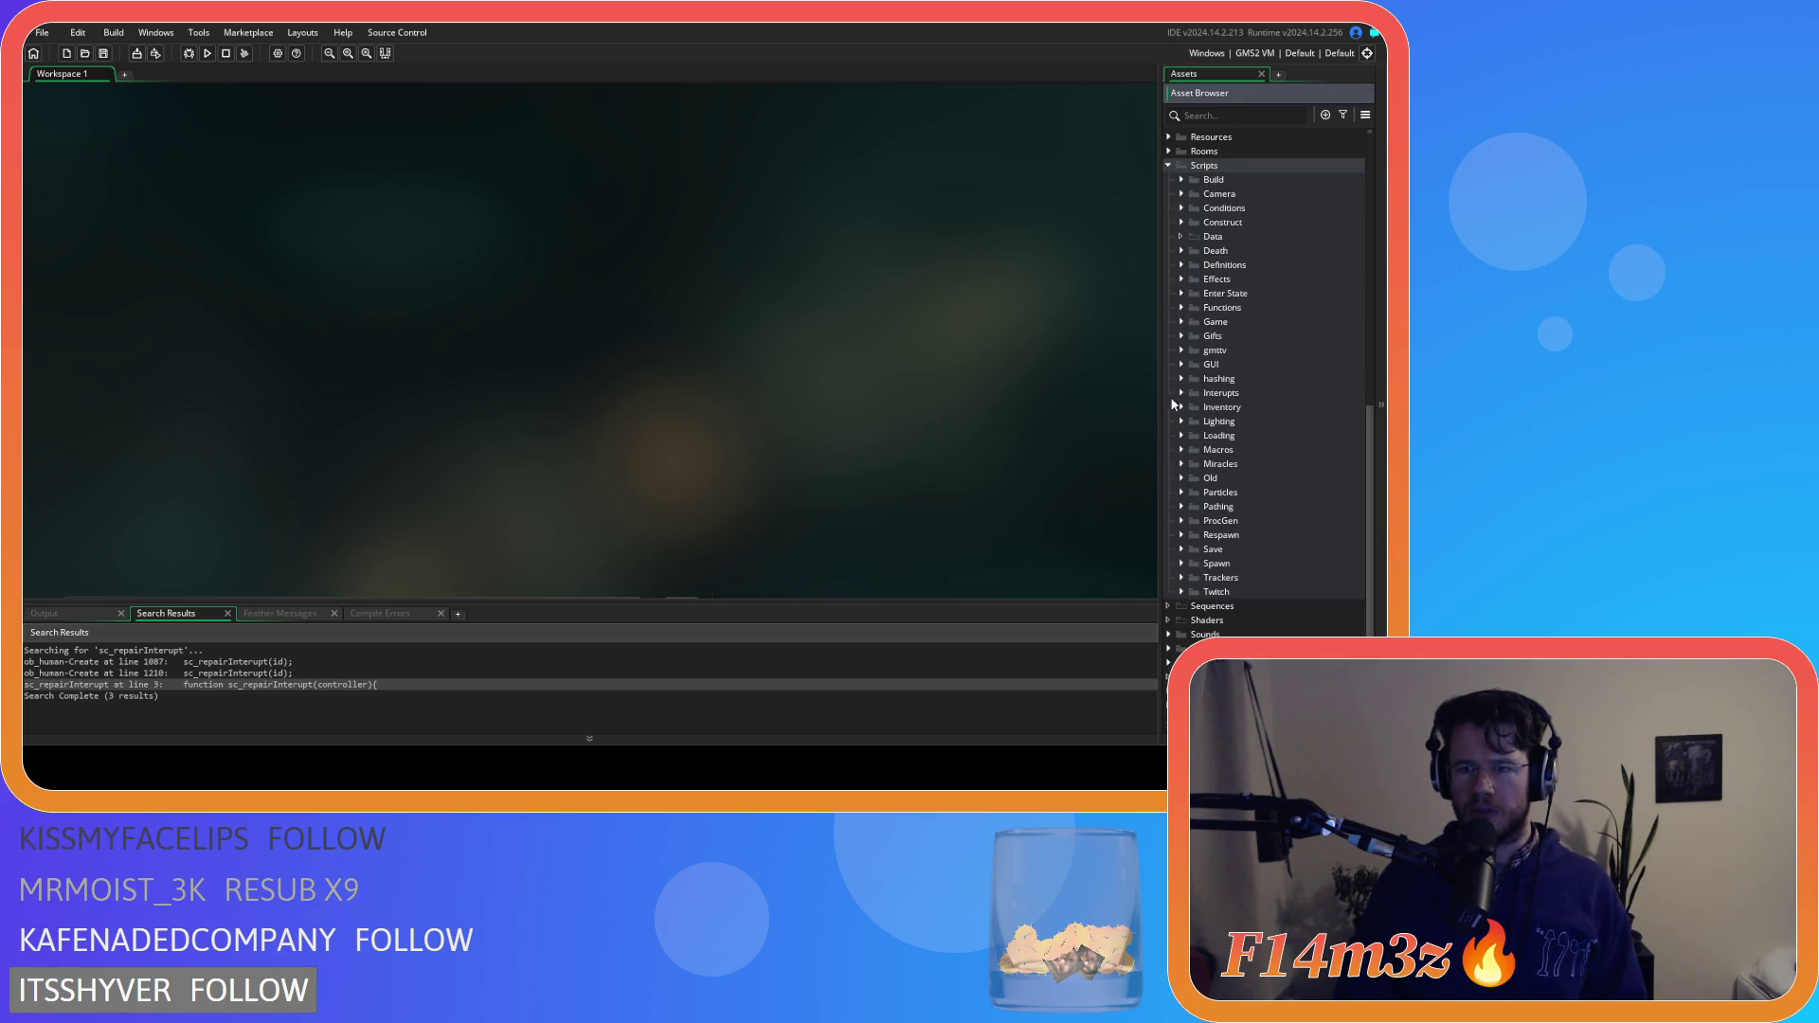
pyautogui.scroll(10, 1186, 336)
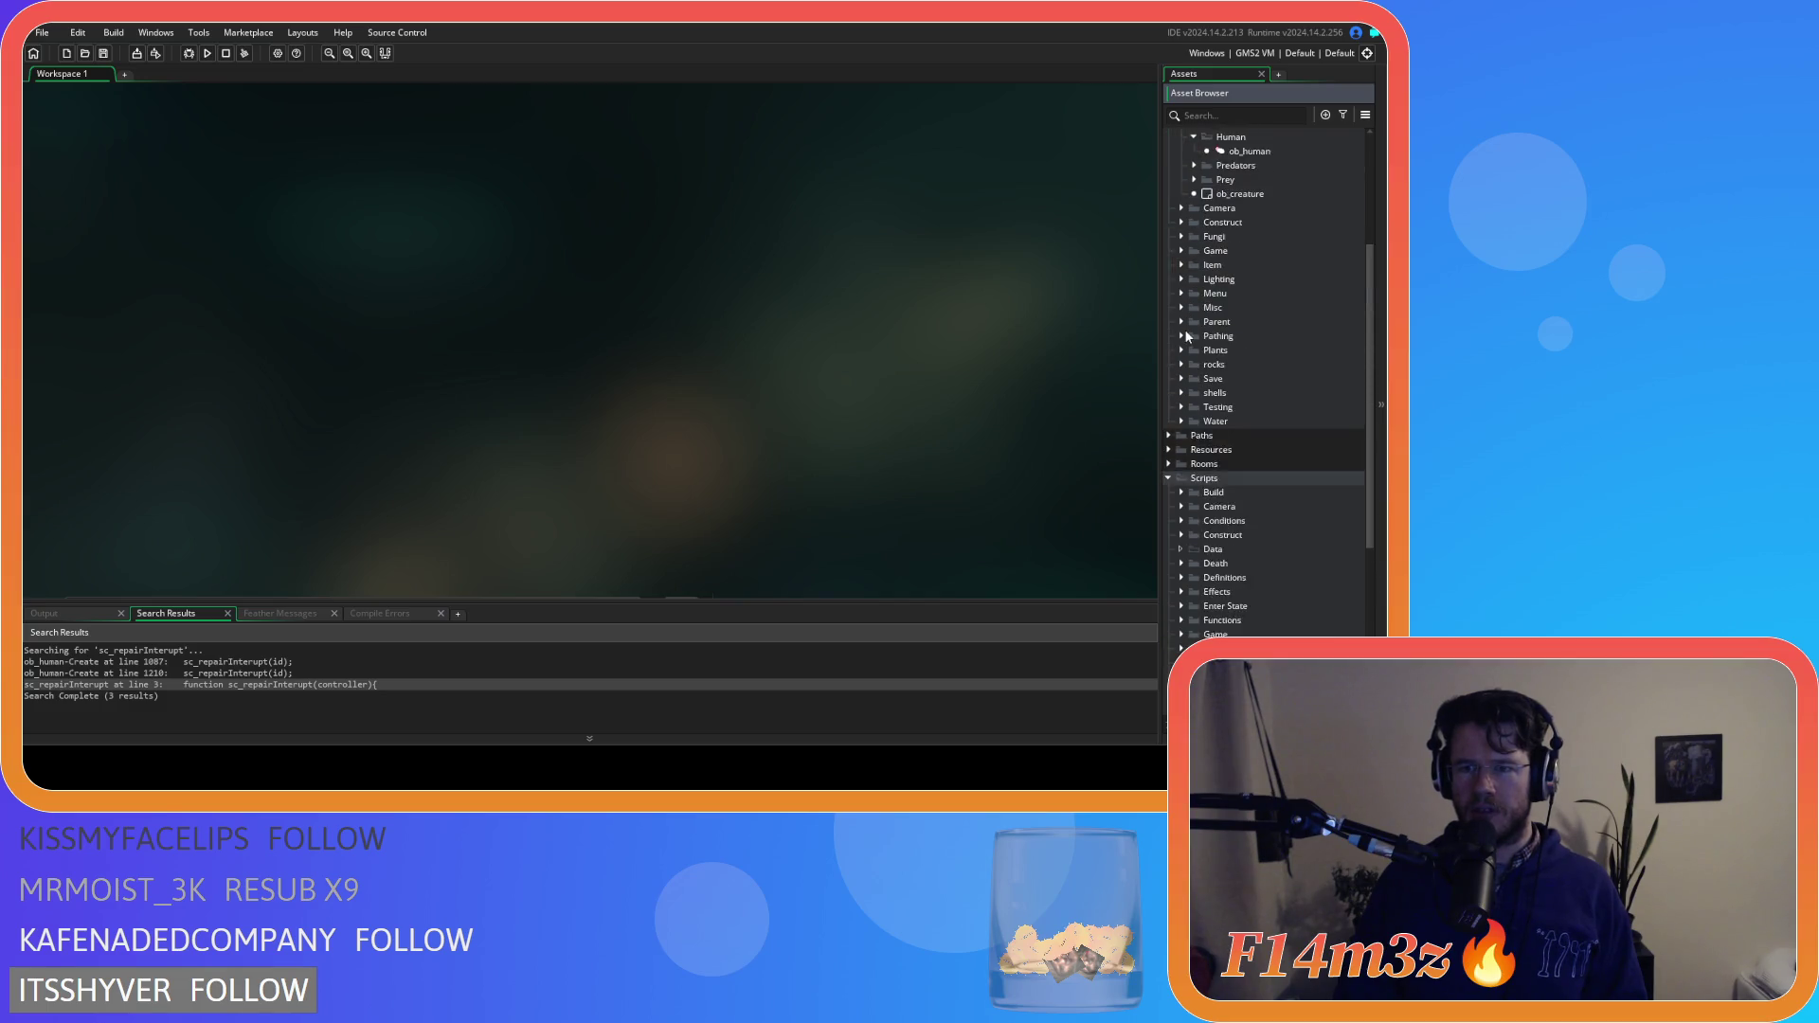
pyautogui.click(1178, 397)
pyautogui.click(1179, 397)
pyautogui.click(1181, 425)
pyautogui.doubleClick(1278, 455)
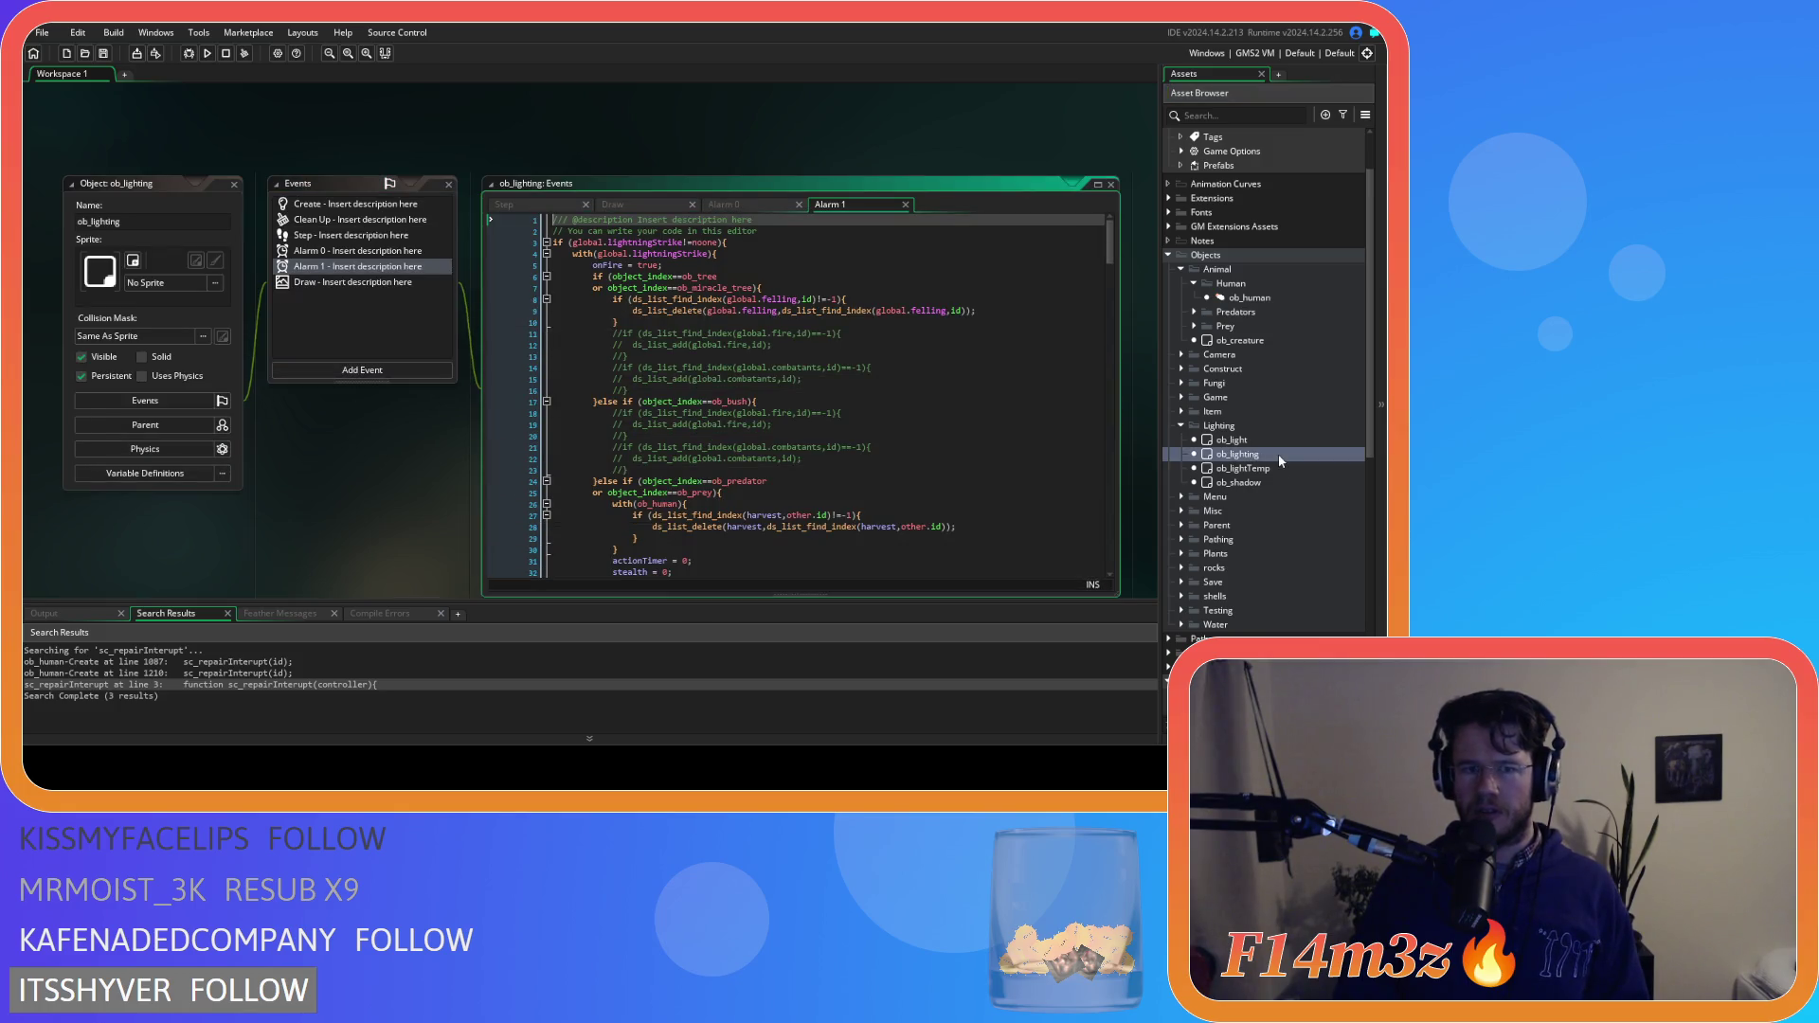
# Scroll through ob_lighting's Alarm 1 code to review the tent branch calling sc_capacity
pyautogui.scroll(4, 881, 280)
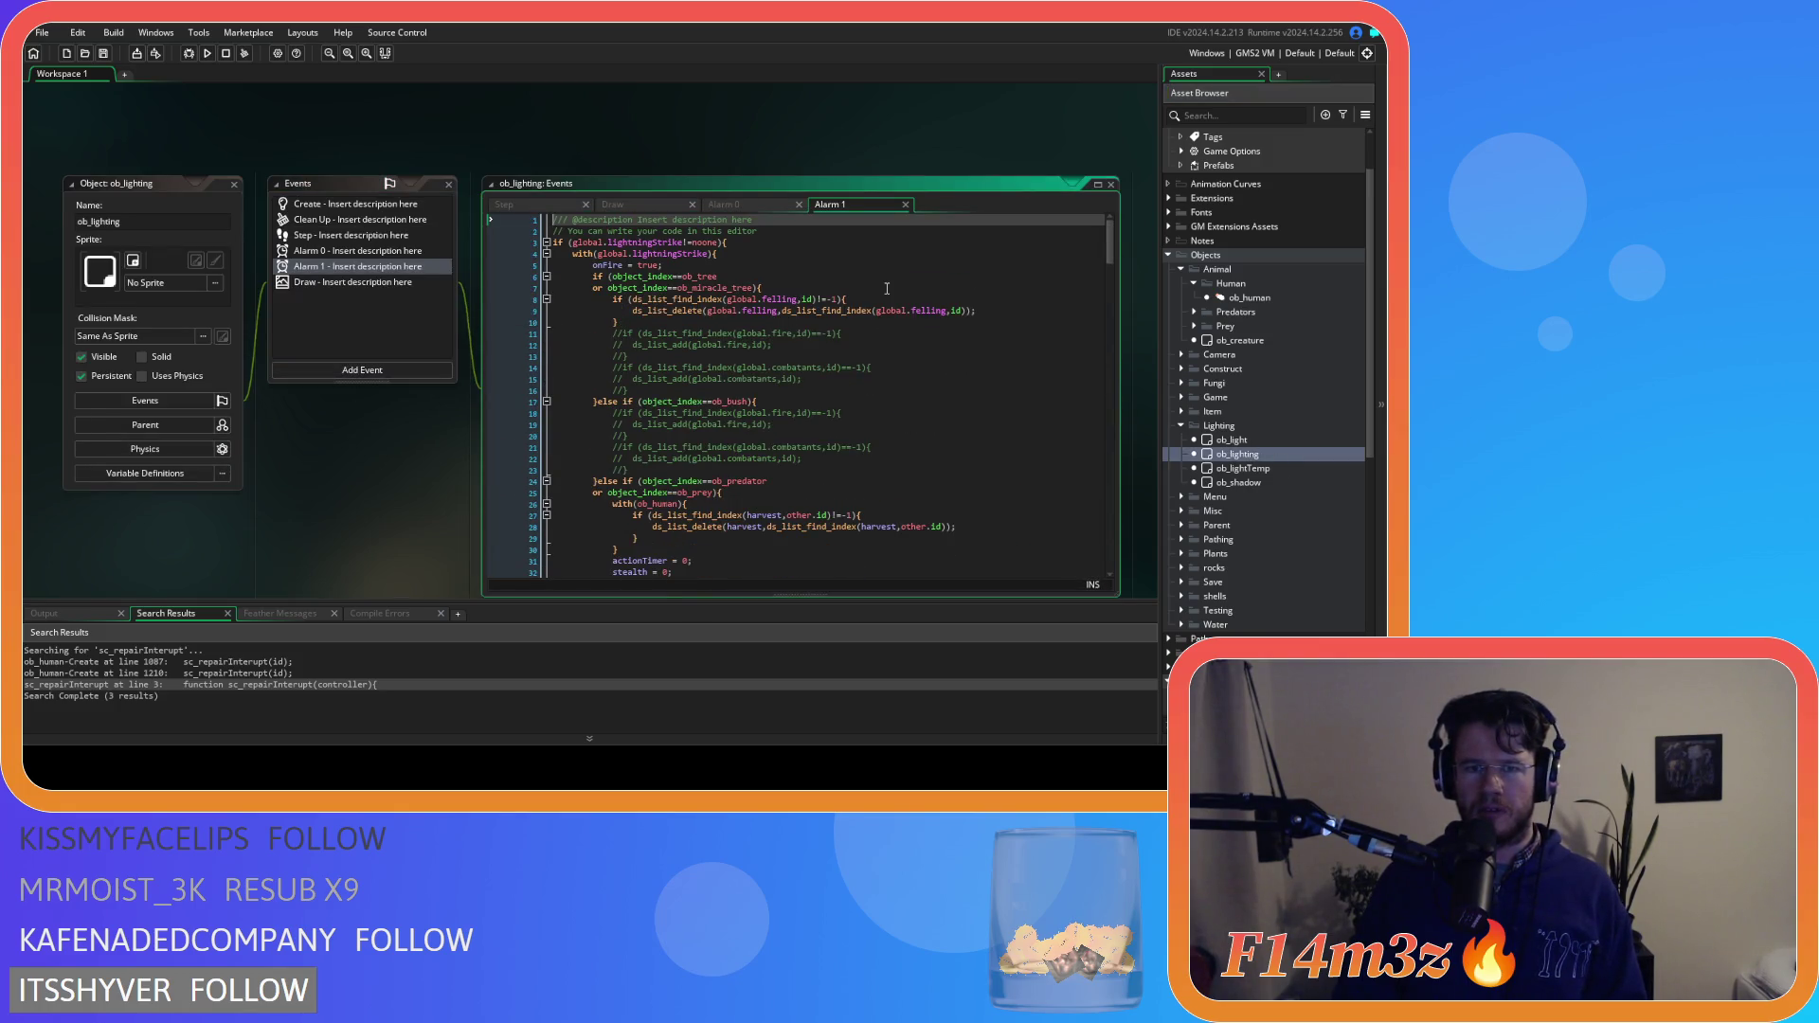
pyautogui.scroll(-5, 887, 288)
pyautogui.scroll(4, 887, 288)
pyautogui.scroll(-7, 886, 288)
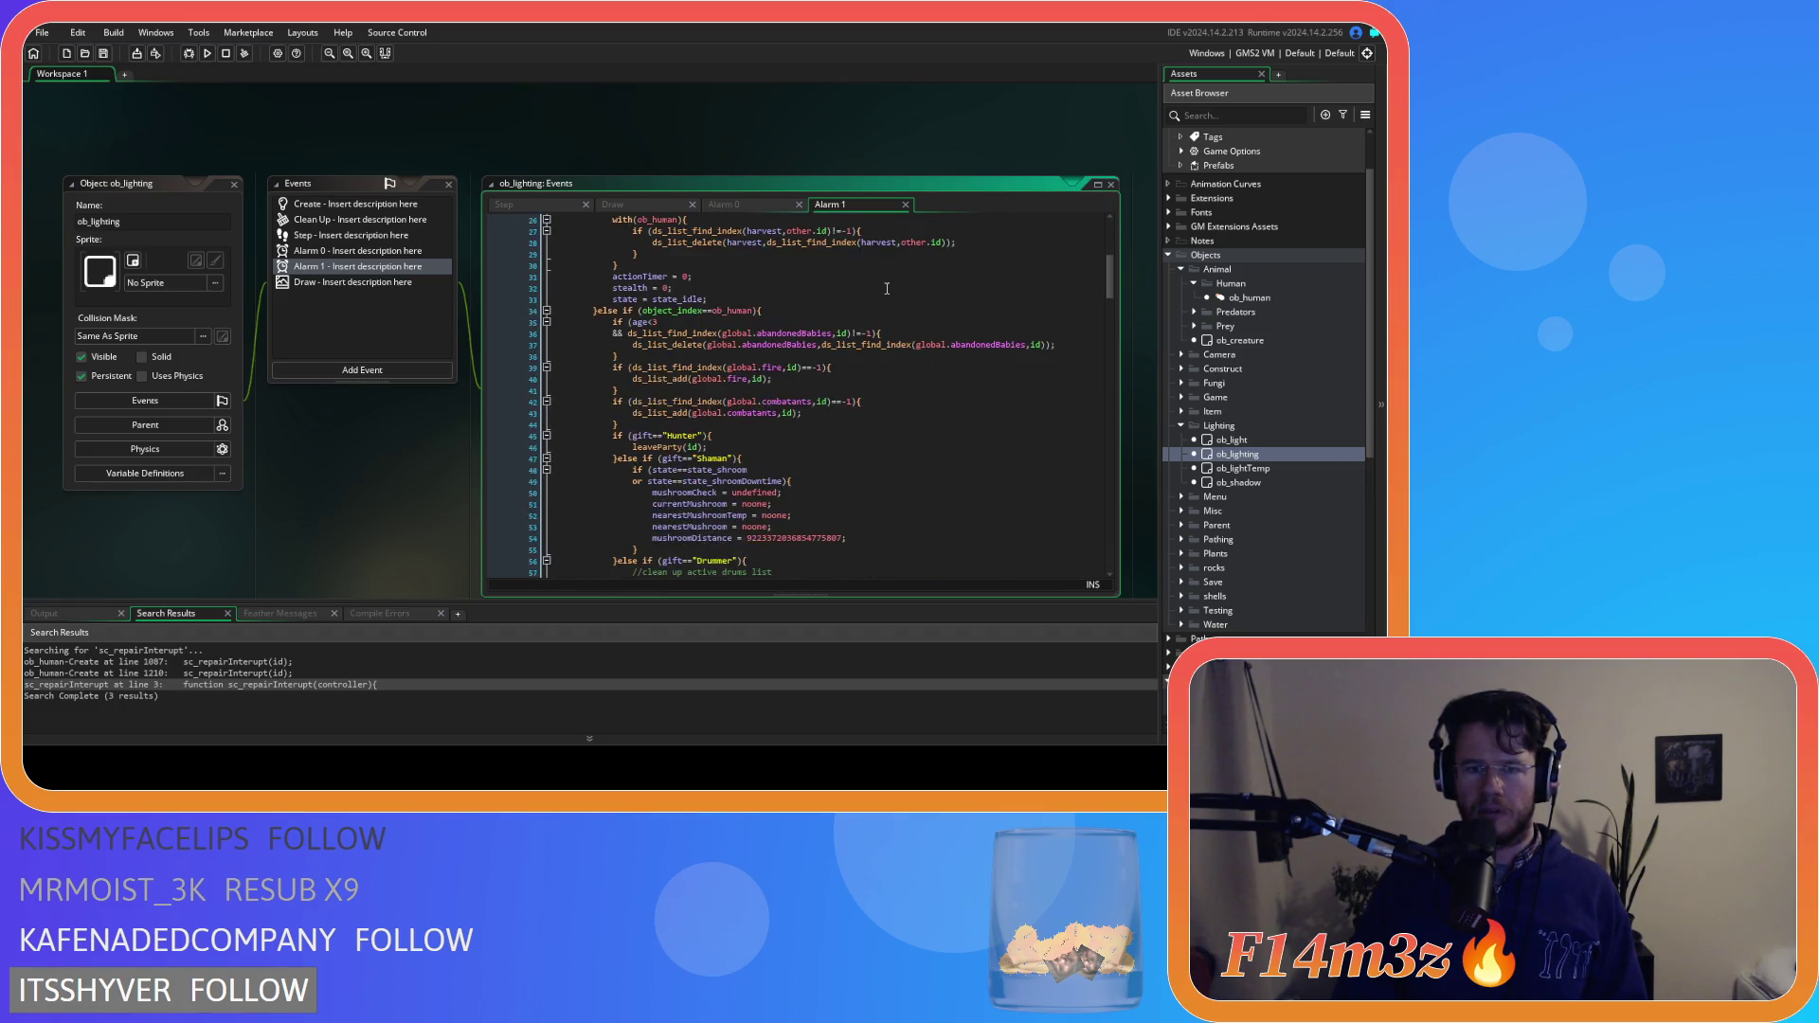
pyautogui.scroll(8, 886, 288)
pyautogui.scroll(-20, 886, 288)
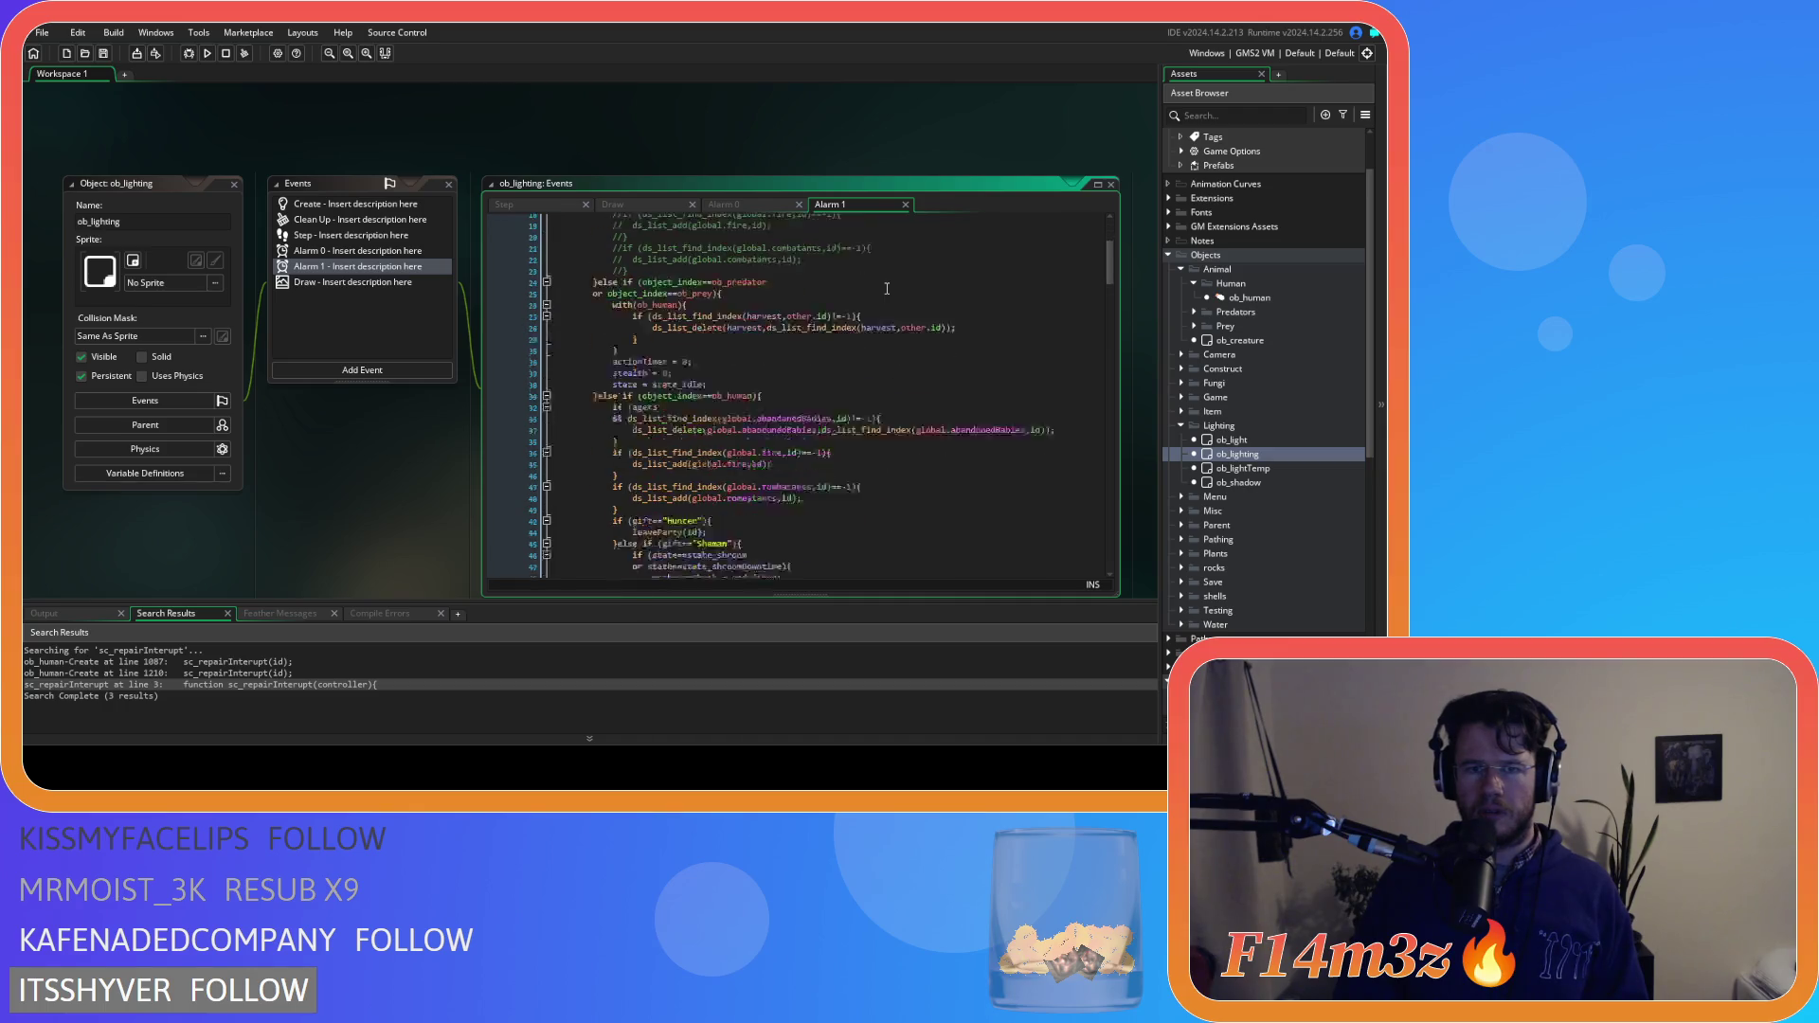
pyautogui.scroll(-4, 886, 288)
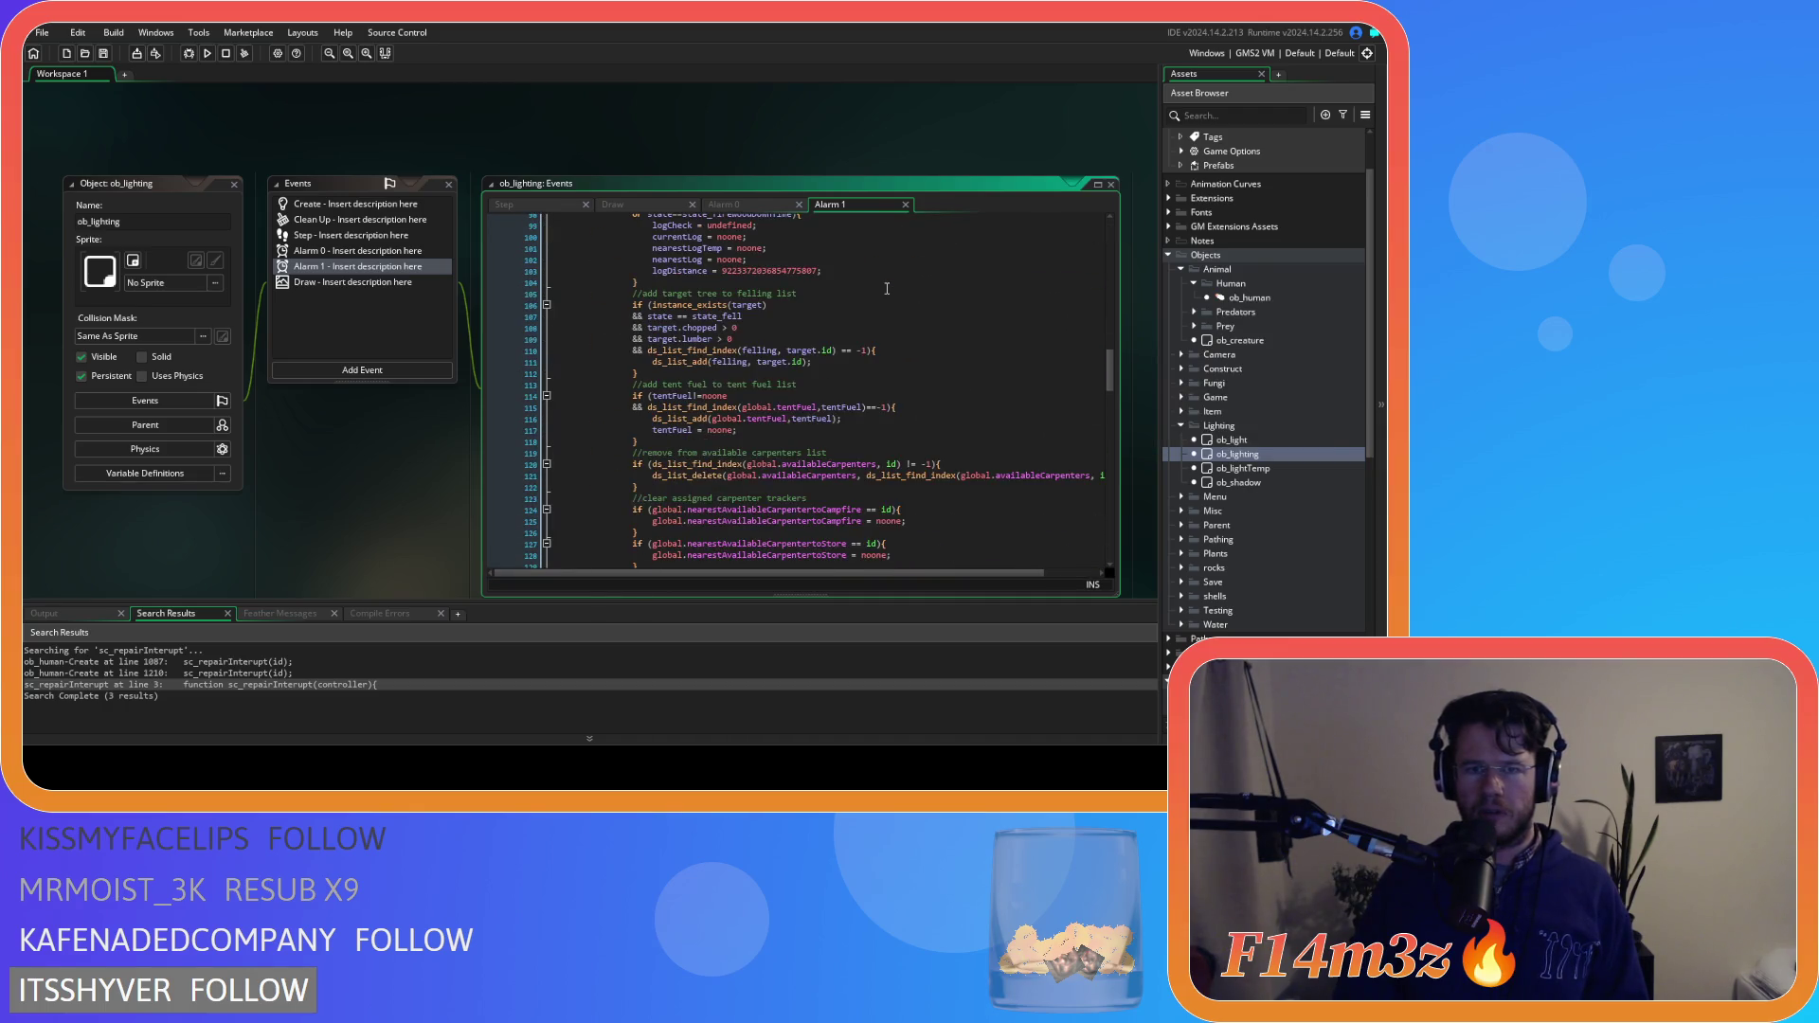
pyautogui.scroll(20, 887, 288)
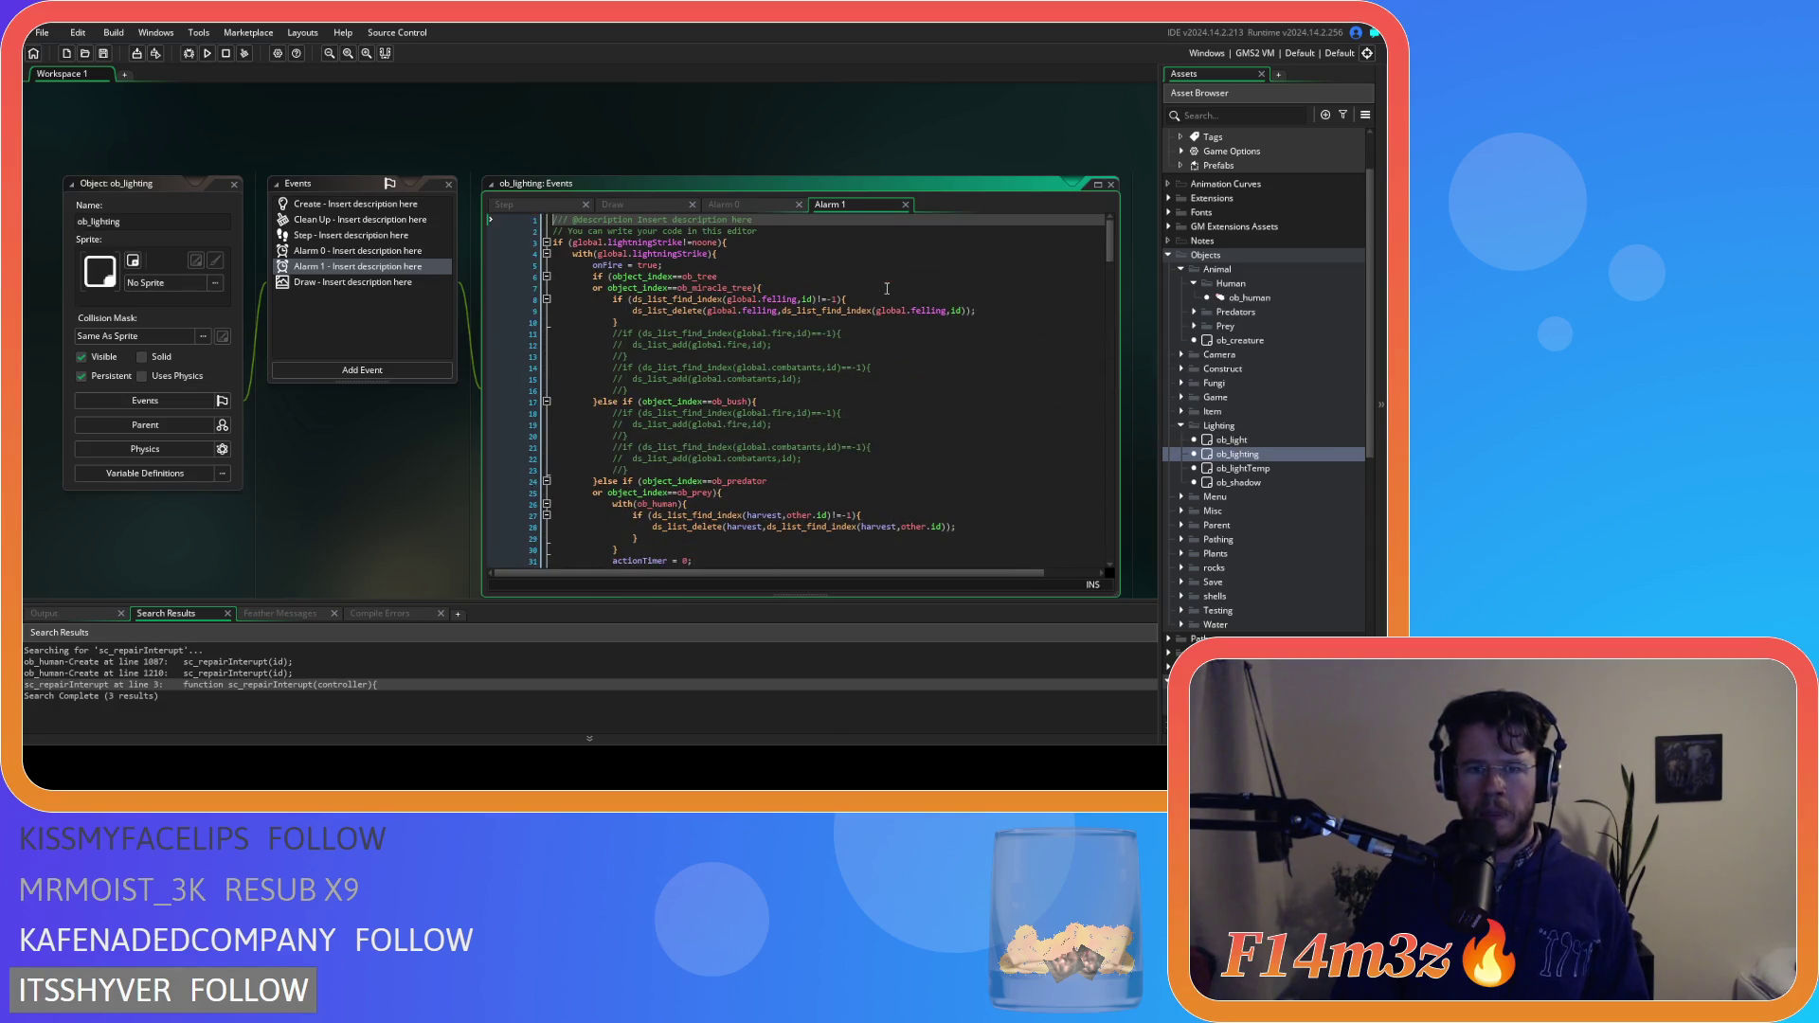
pyautogui.scroll(-15, 887, 288)
pyautogui.scroll(-20, 886, 288)
pyautogui.scroll(-20, 886, 288)
pyautogui.scroll(-5, 887, 288)
pyautogui.moveTo(1111, 550); pyautogui.dragTo(1106, 236)
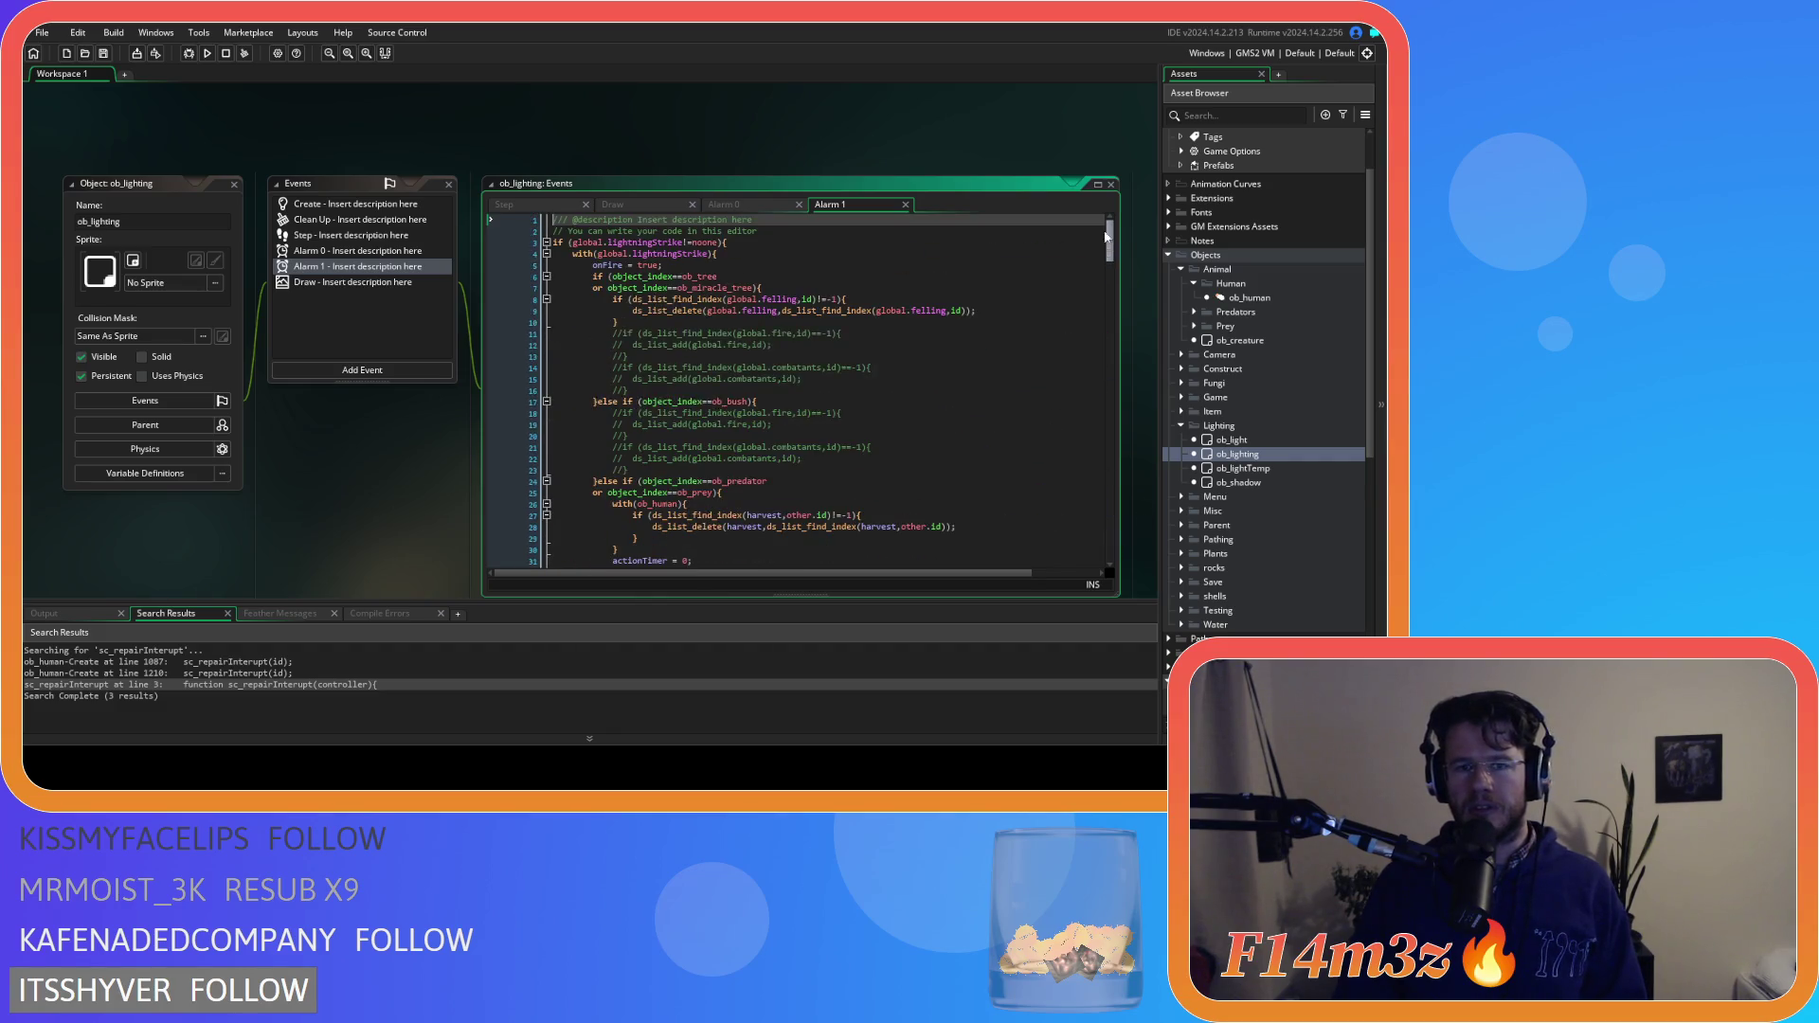
pyautogui.scroll(-4, 1091, 248)
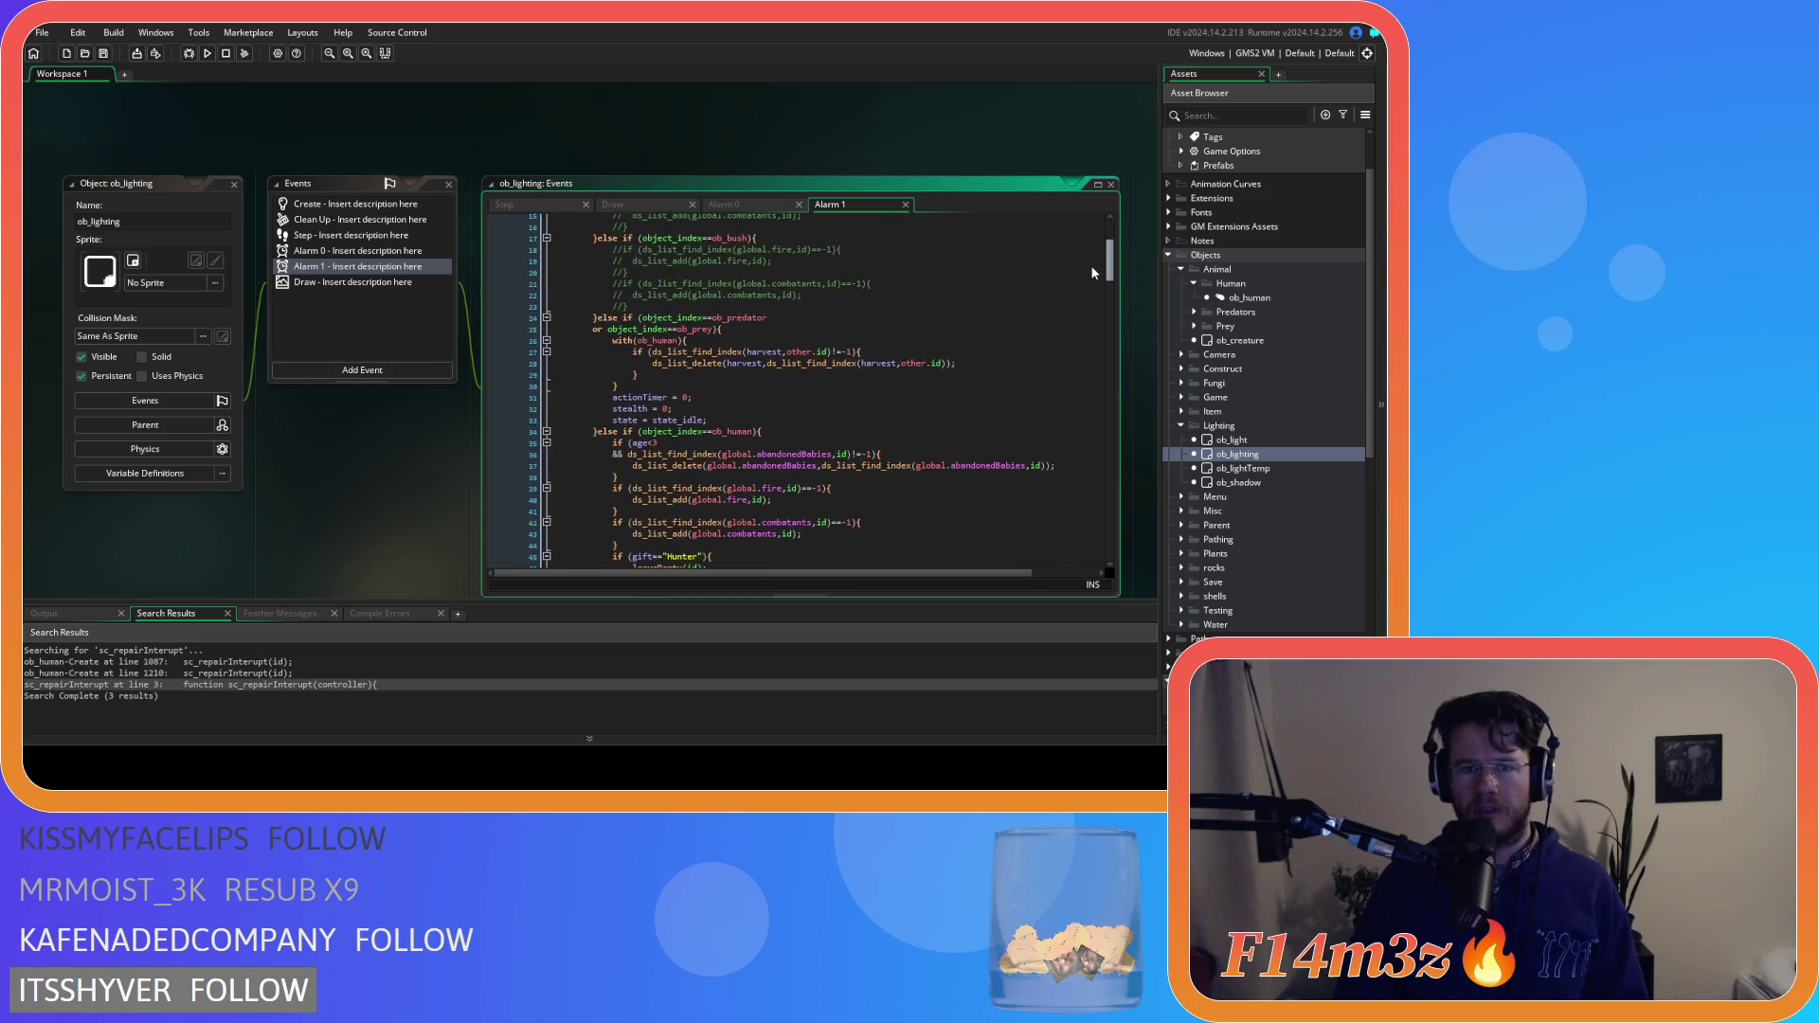
pyautogui.scroll(-20, 1088, 263)
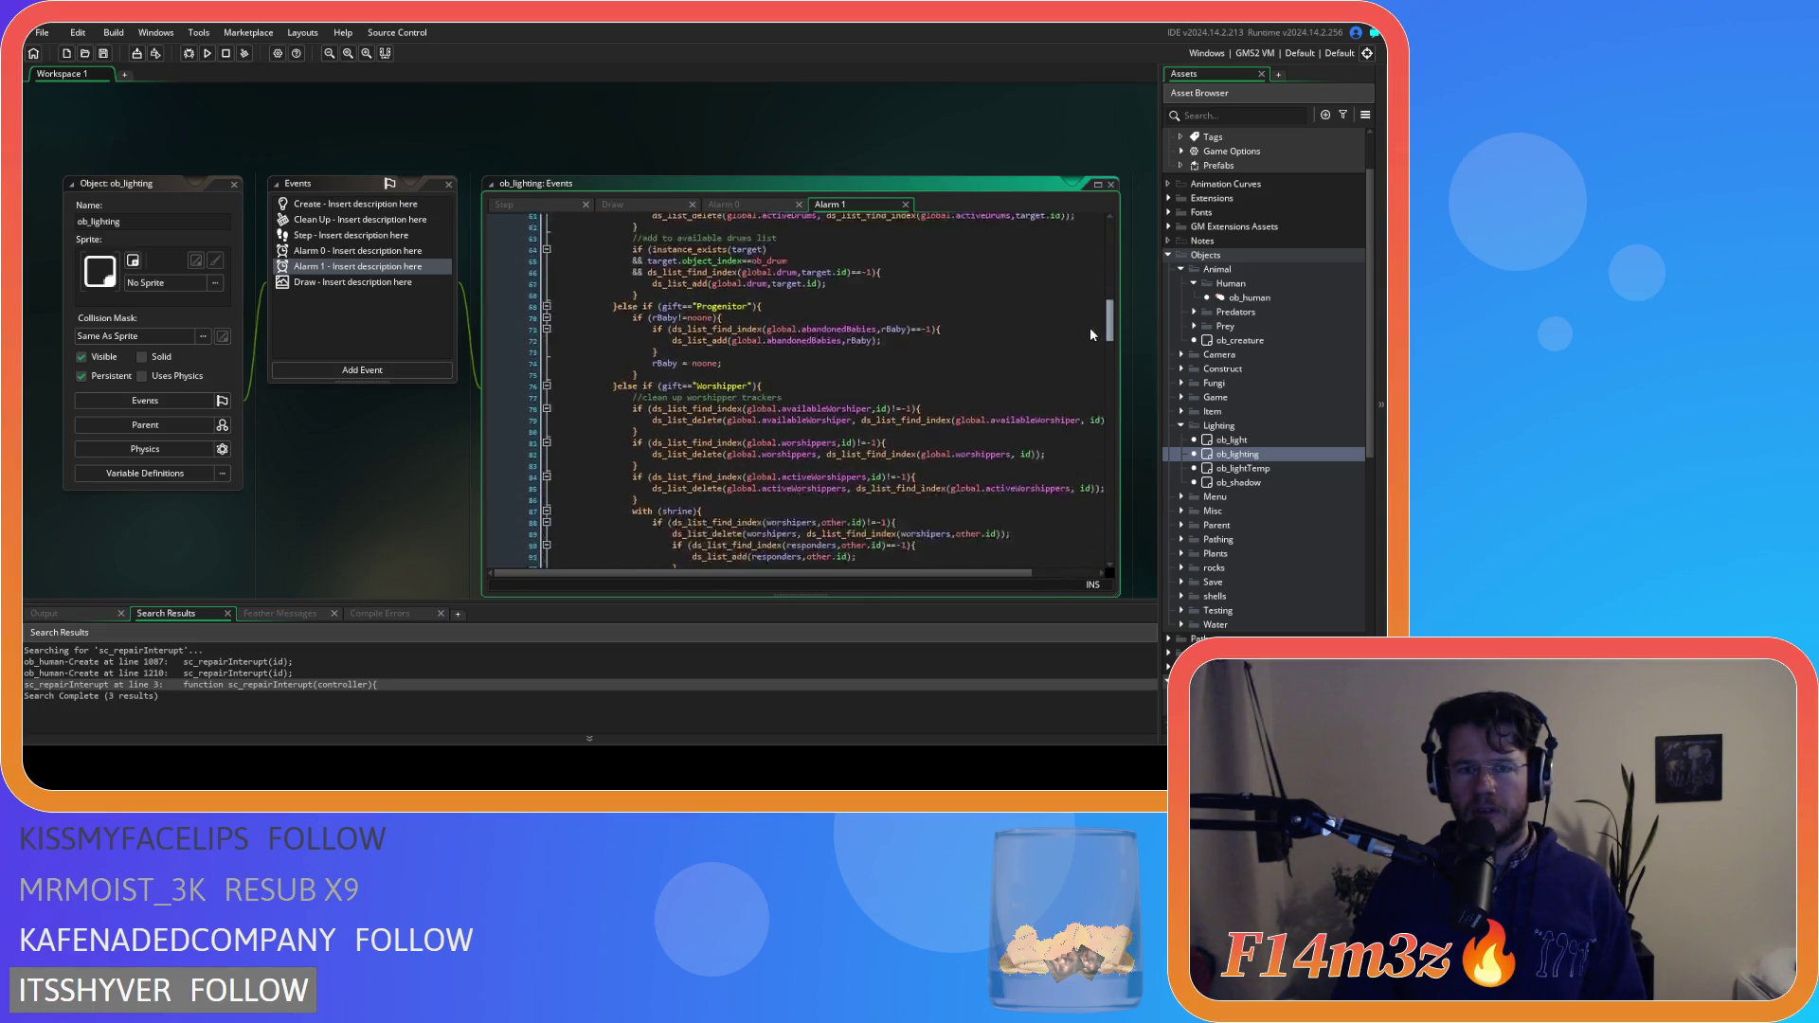
pyautogui.scroll(-19, 1085, 364)
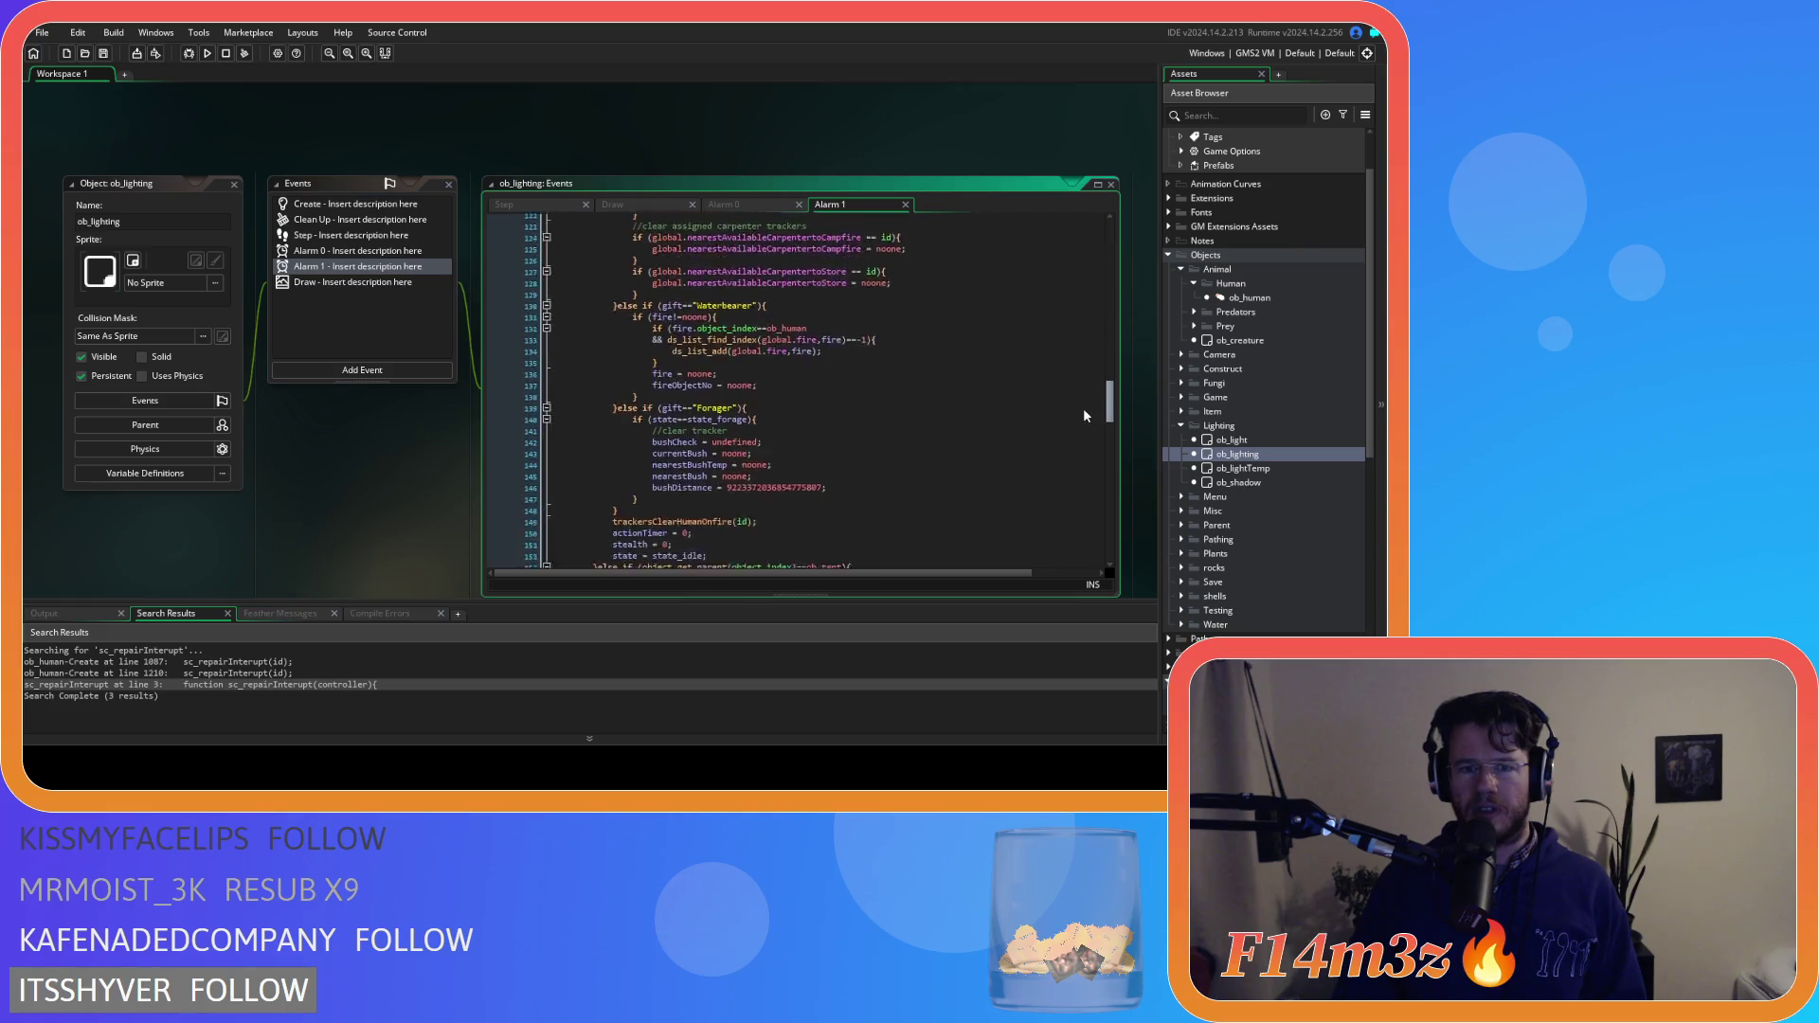
pyautogui.scroll(-20, 1083, 435)
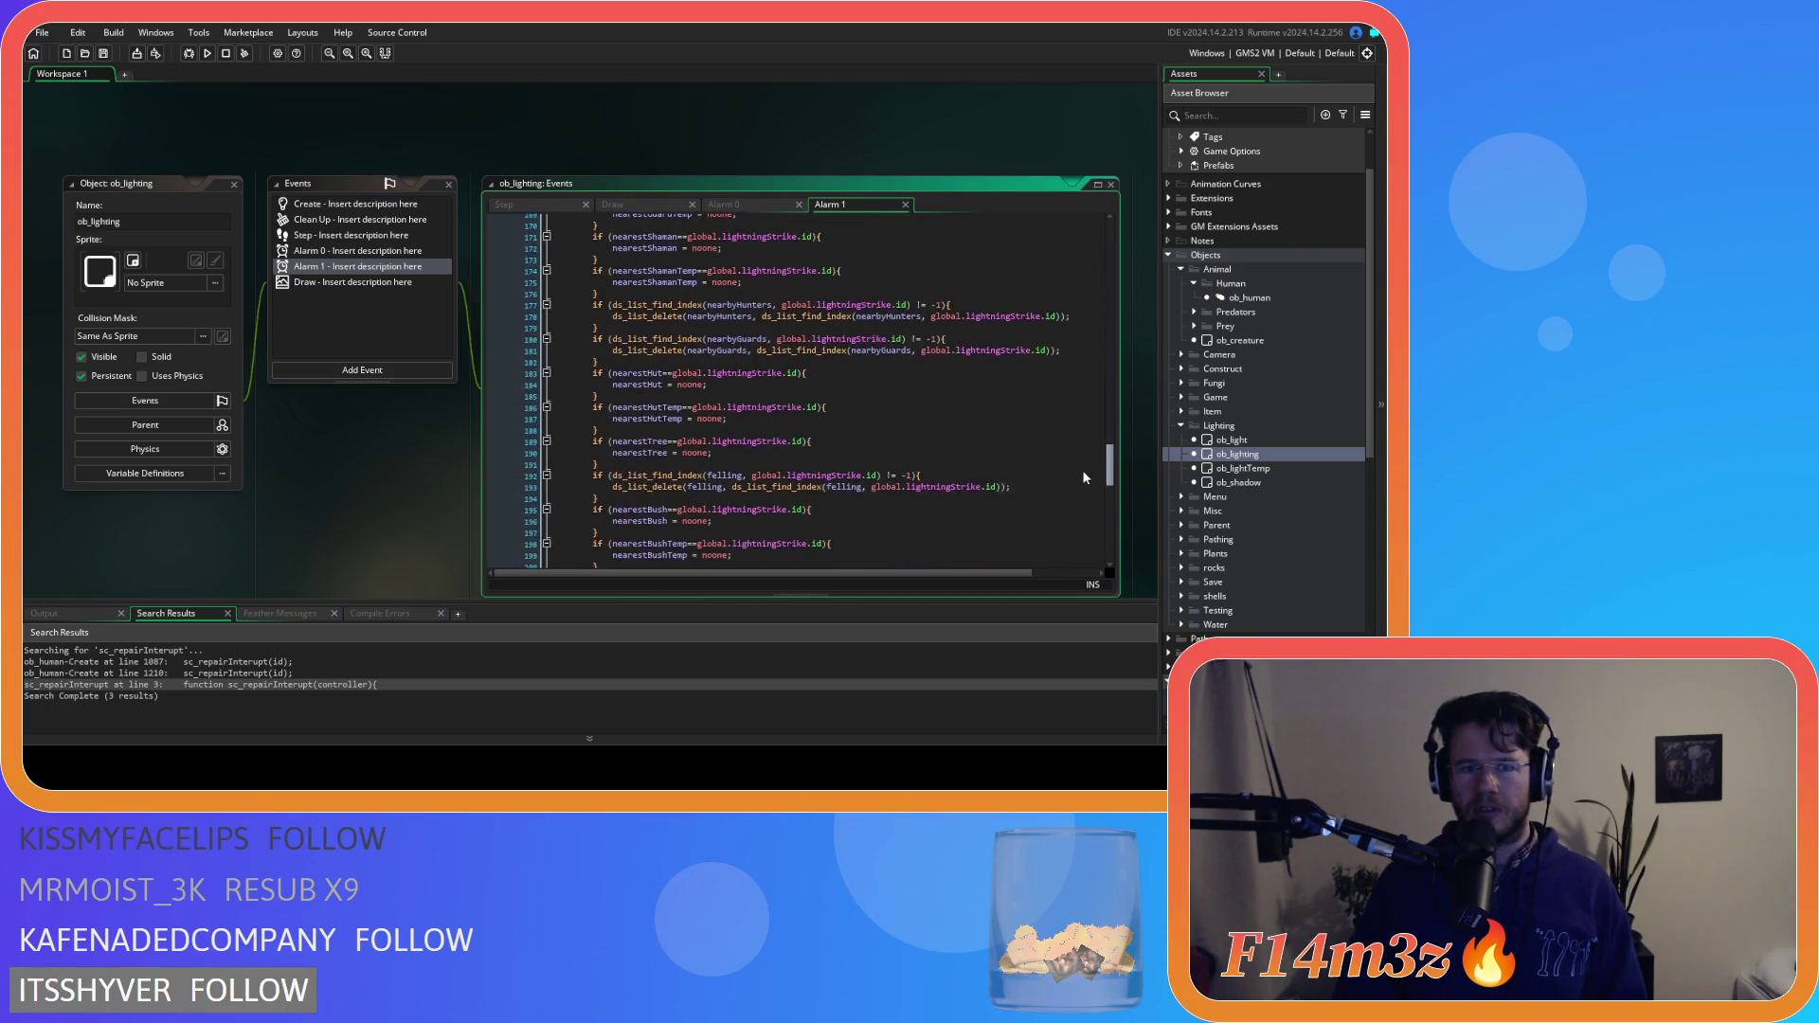
pyautogui.scroll(20, 1081, 520)
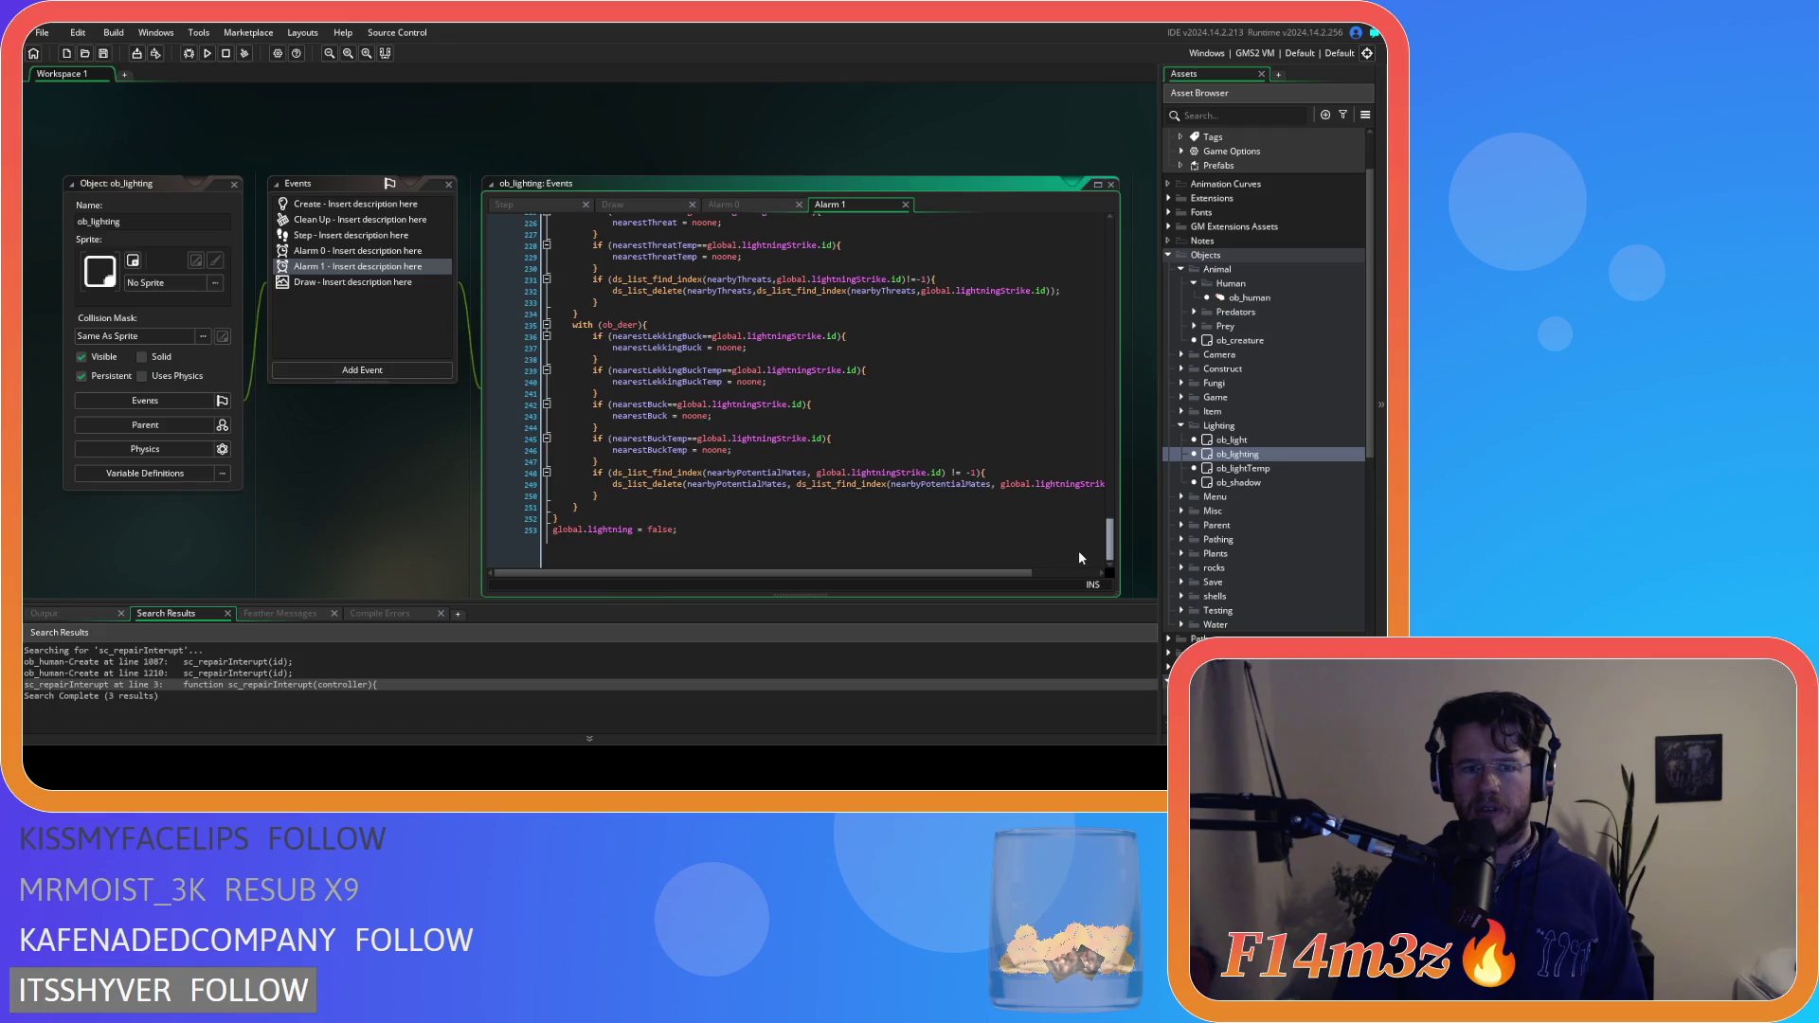
pyautogui.scroll(13, 1047, 325)
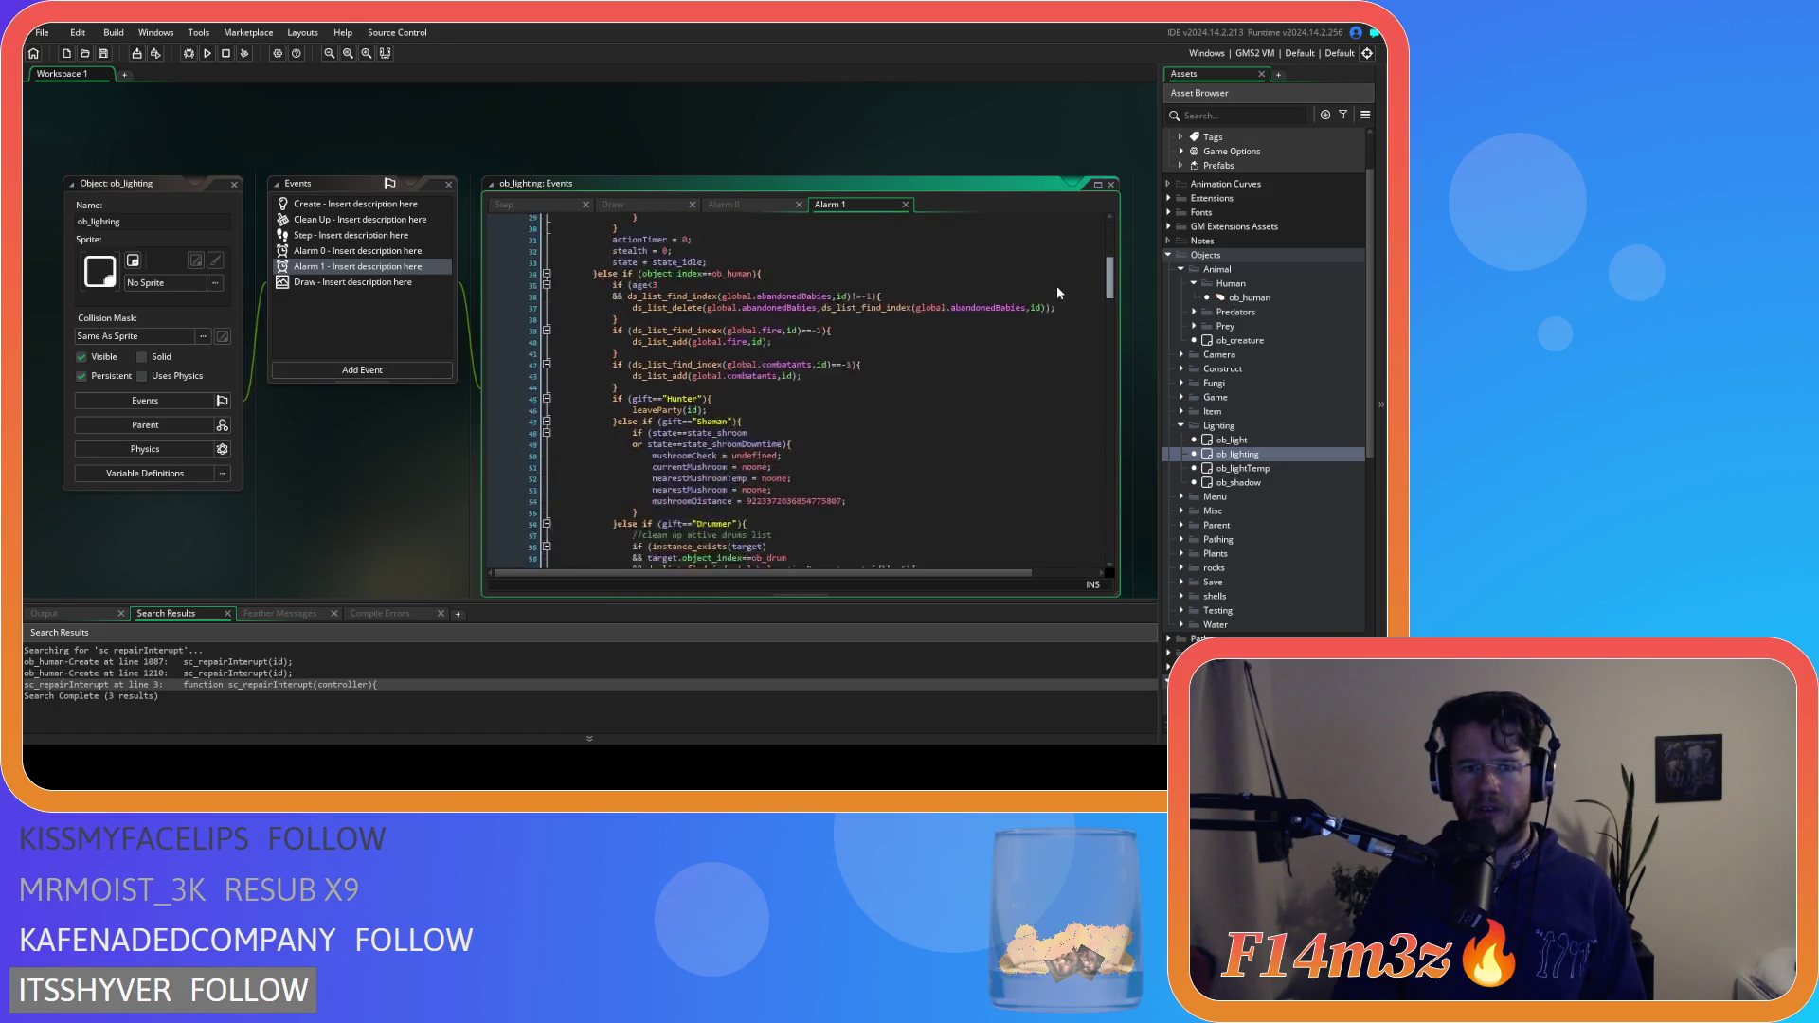
pyautogui.scroll(1, 1047, 282)
pyautogui.scroll(6, 1048, 278)
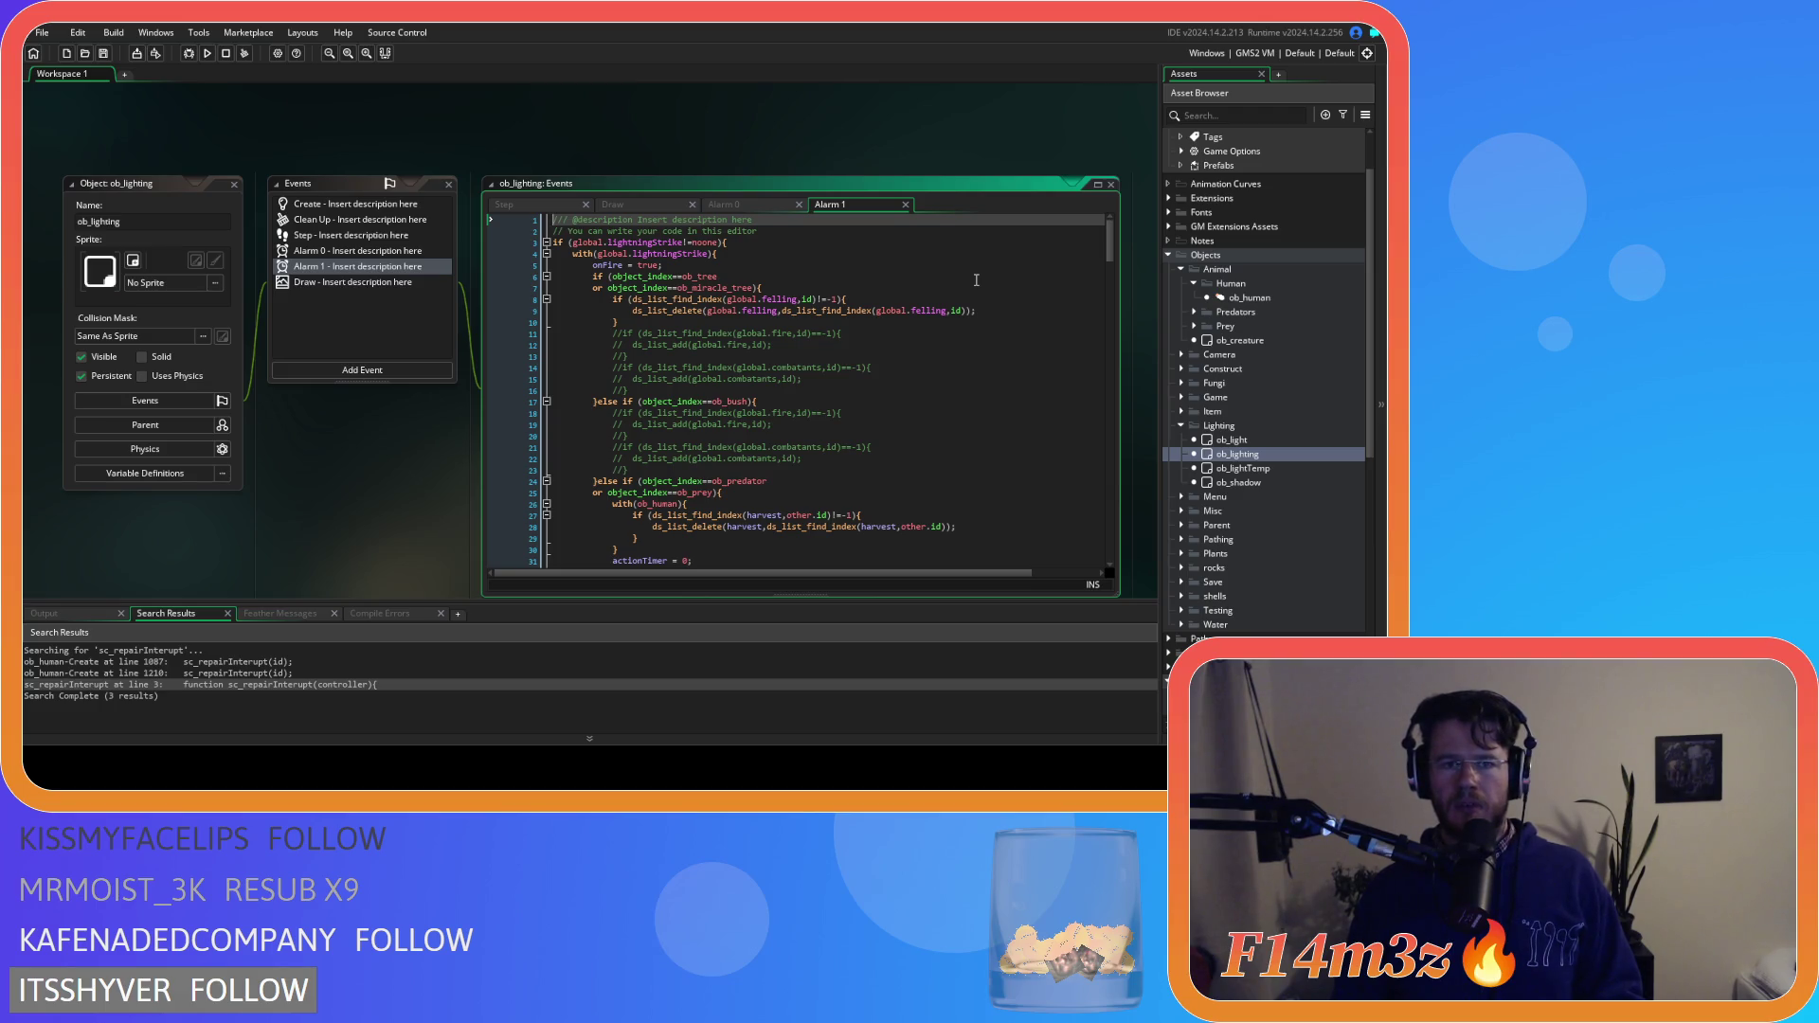
pyautogui.scroll(-5, 976, 280)
pyautogui.scroll(5, 976, 279)
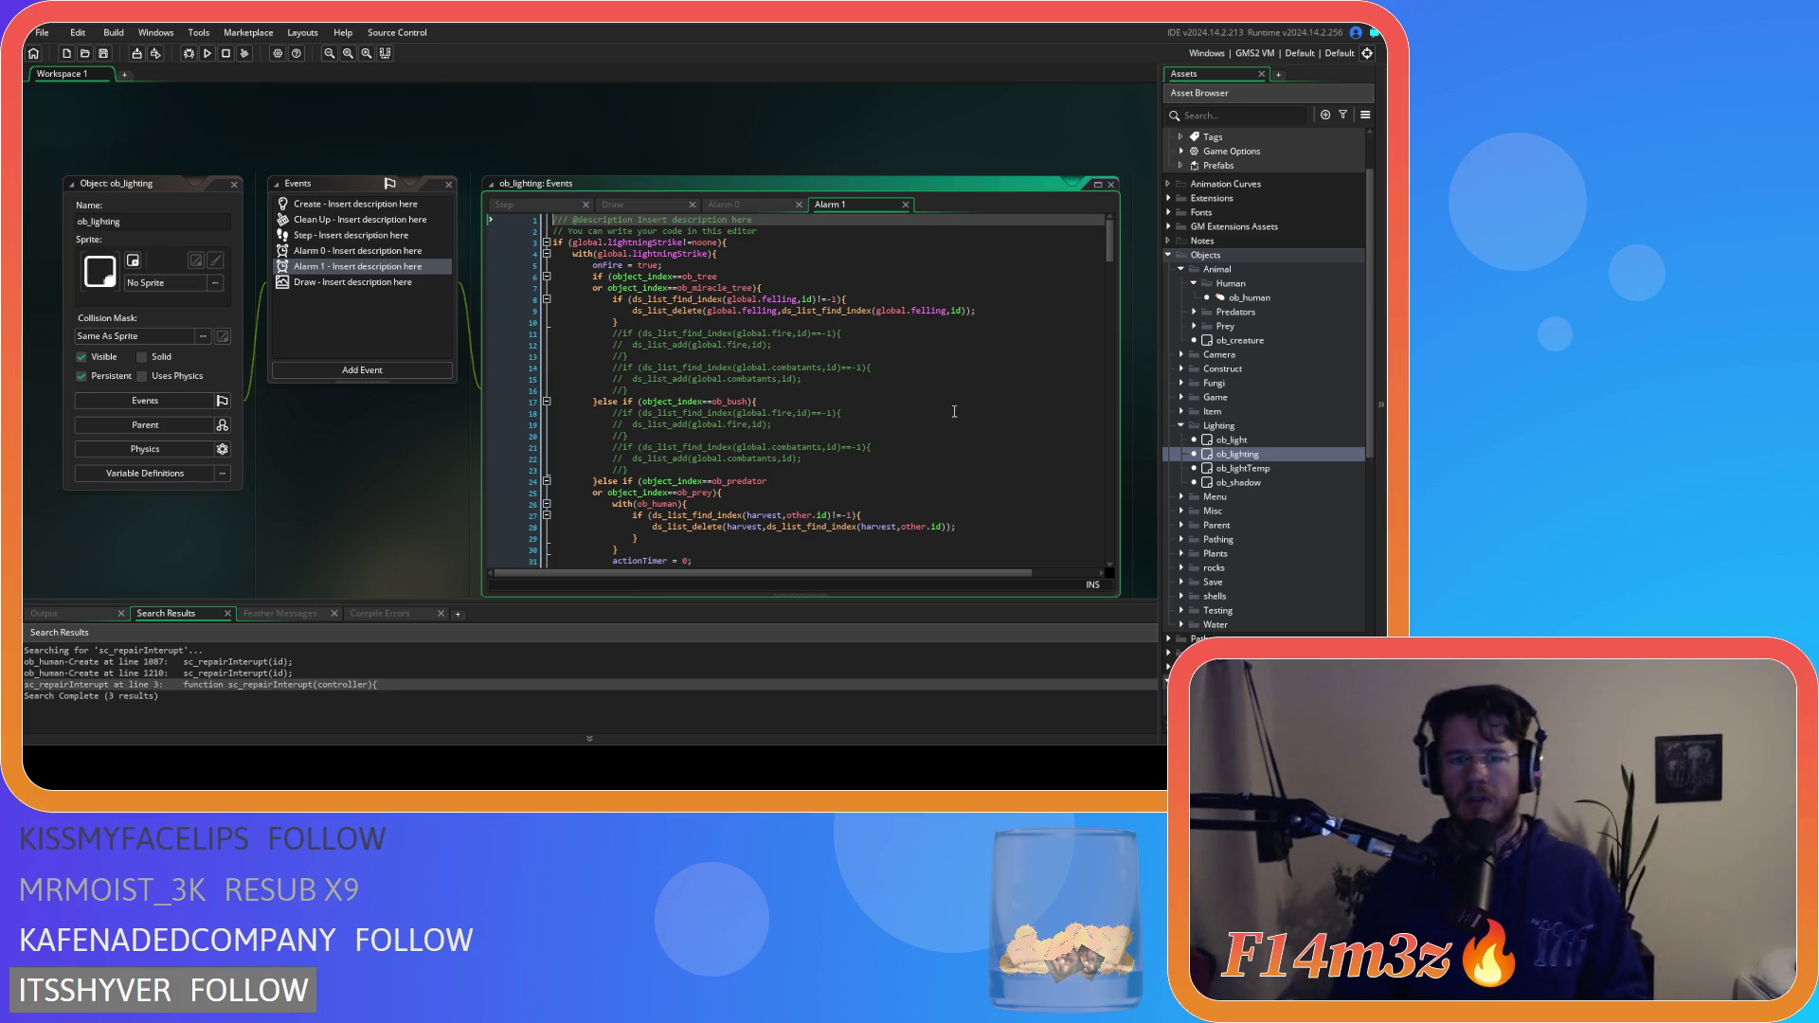
pyautogui.scroll(-5, 954, 411)
pyautogui.scroll(-11, 861, 411)
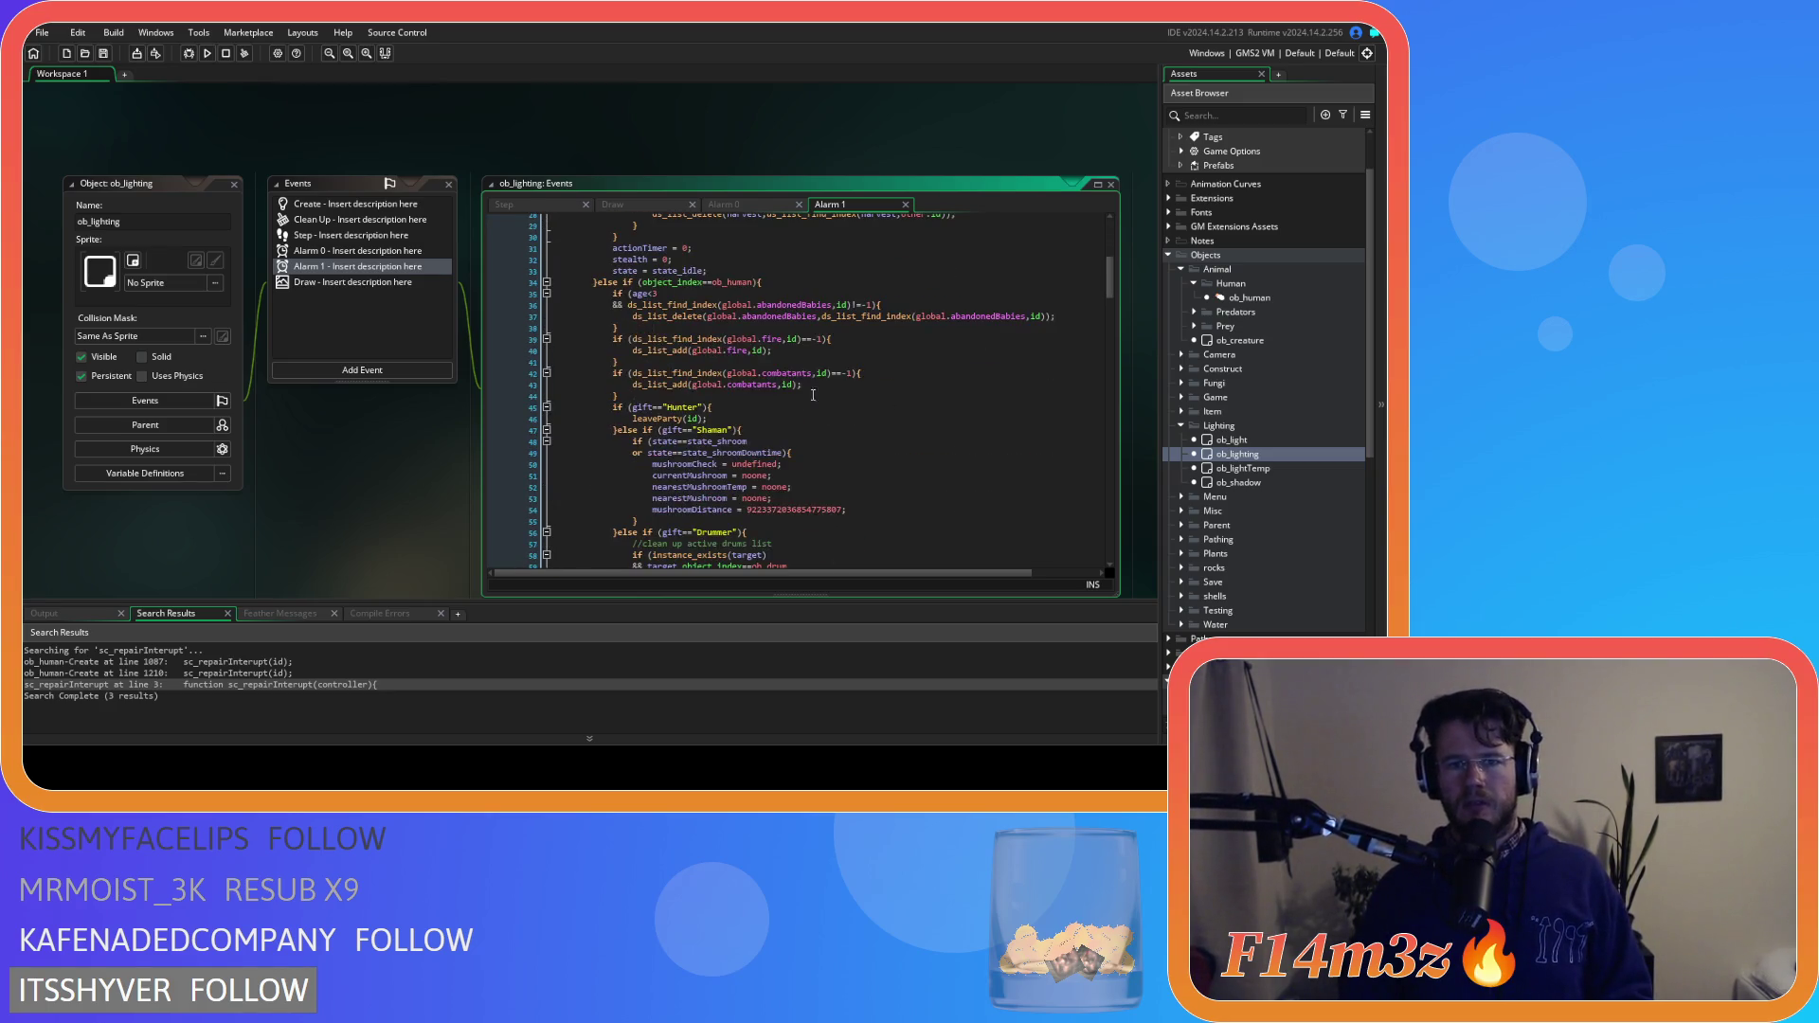
pyautogui.scroll(-16, 735, 297)
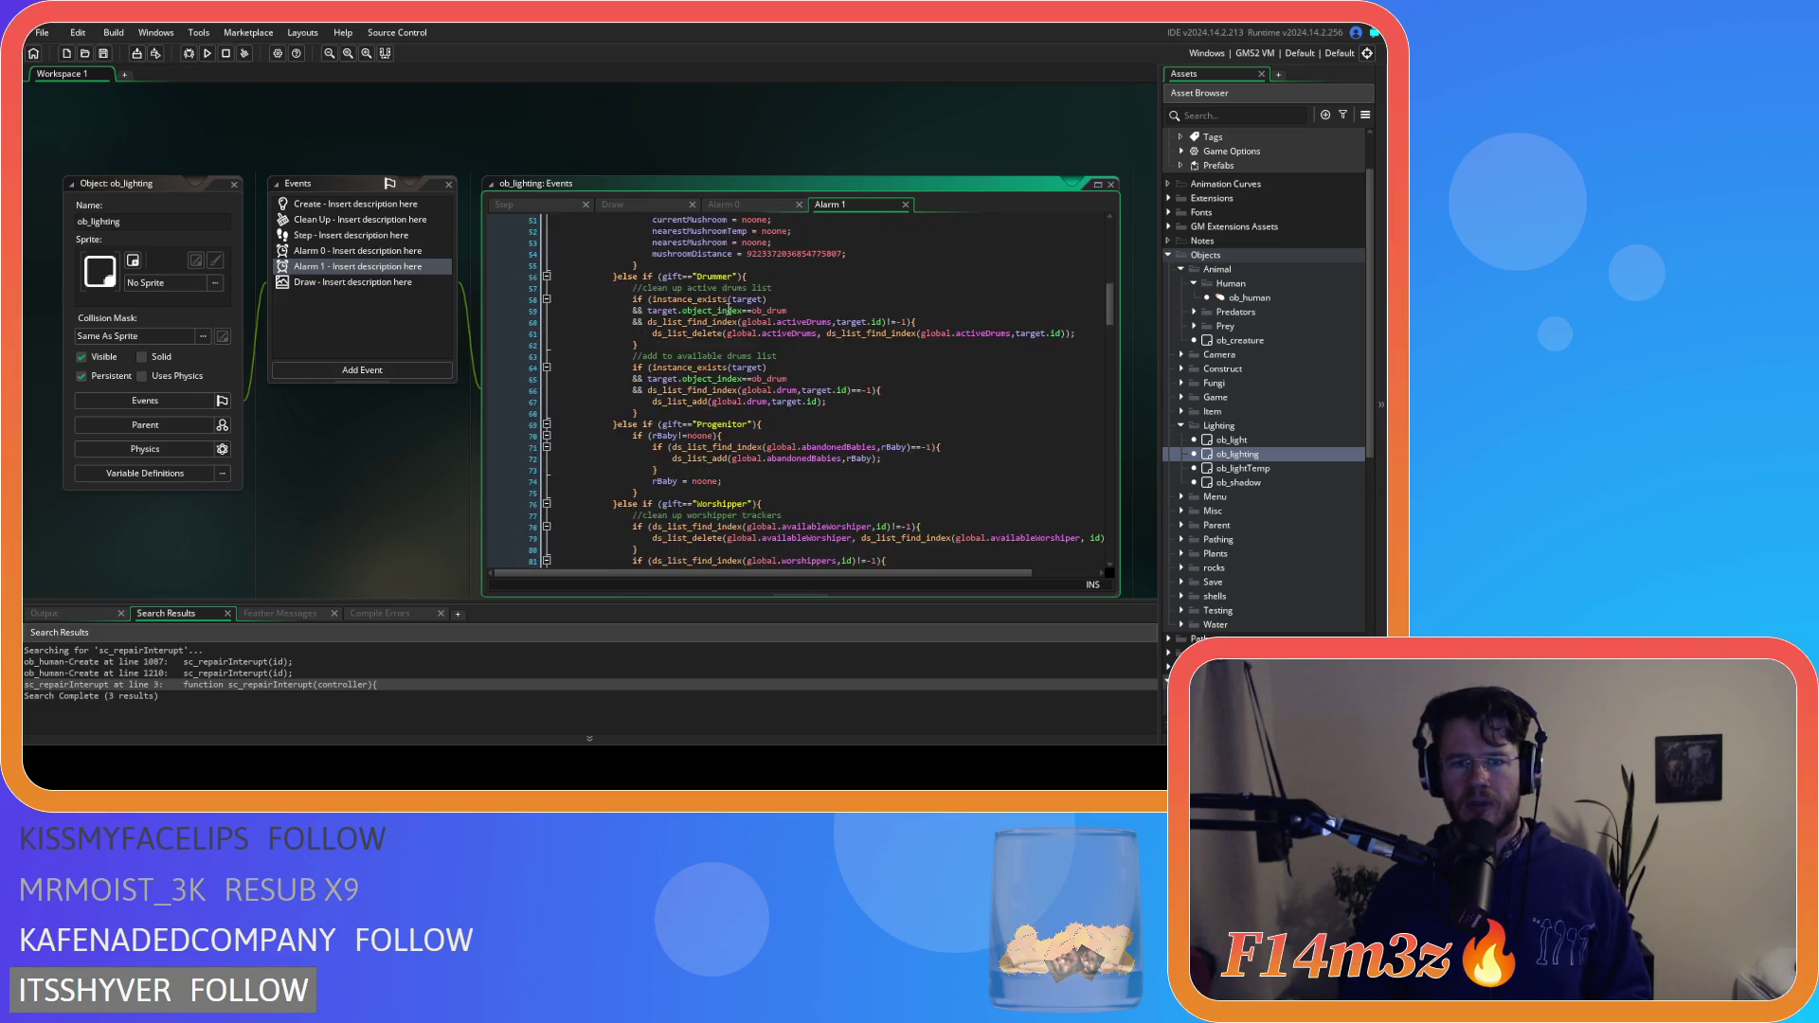
pyautogui.scroll(-16, 712, 320)
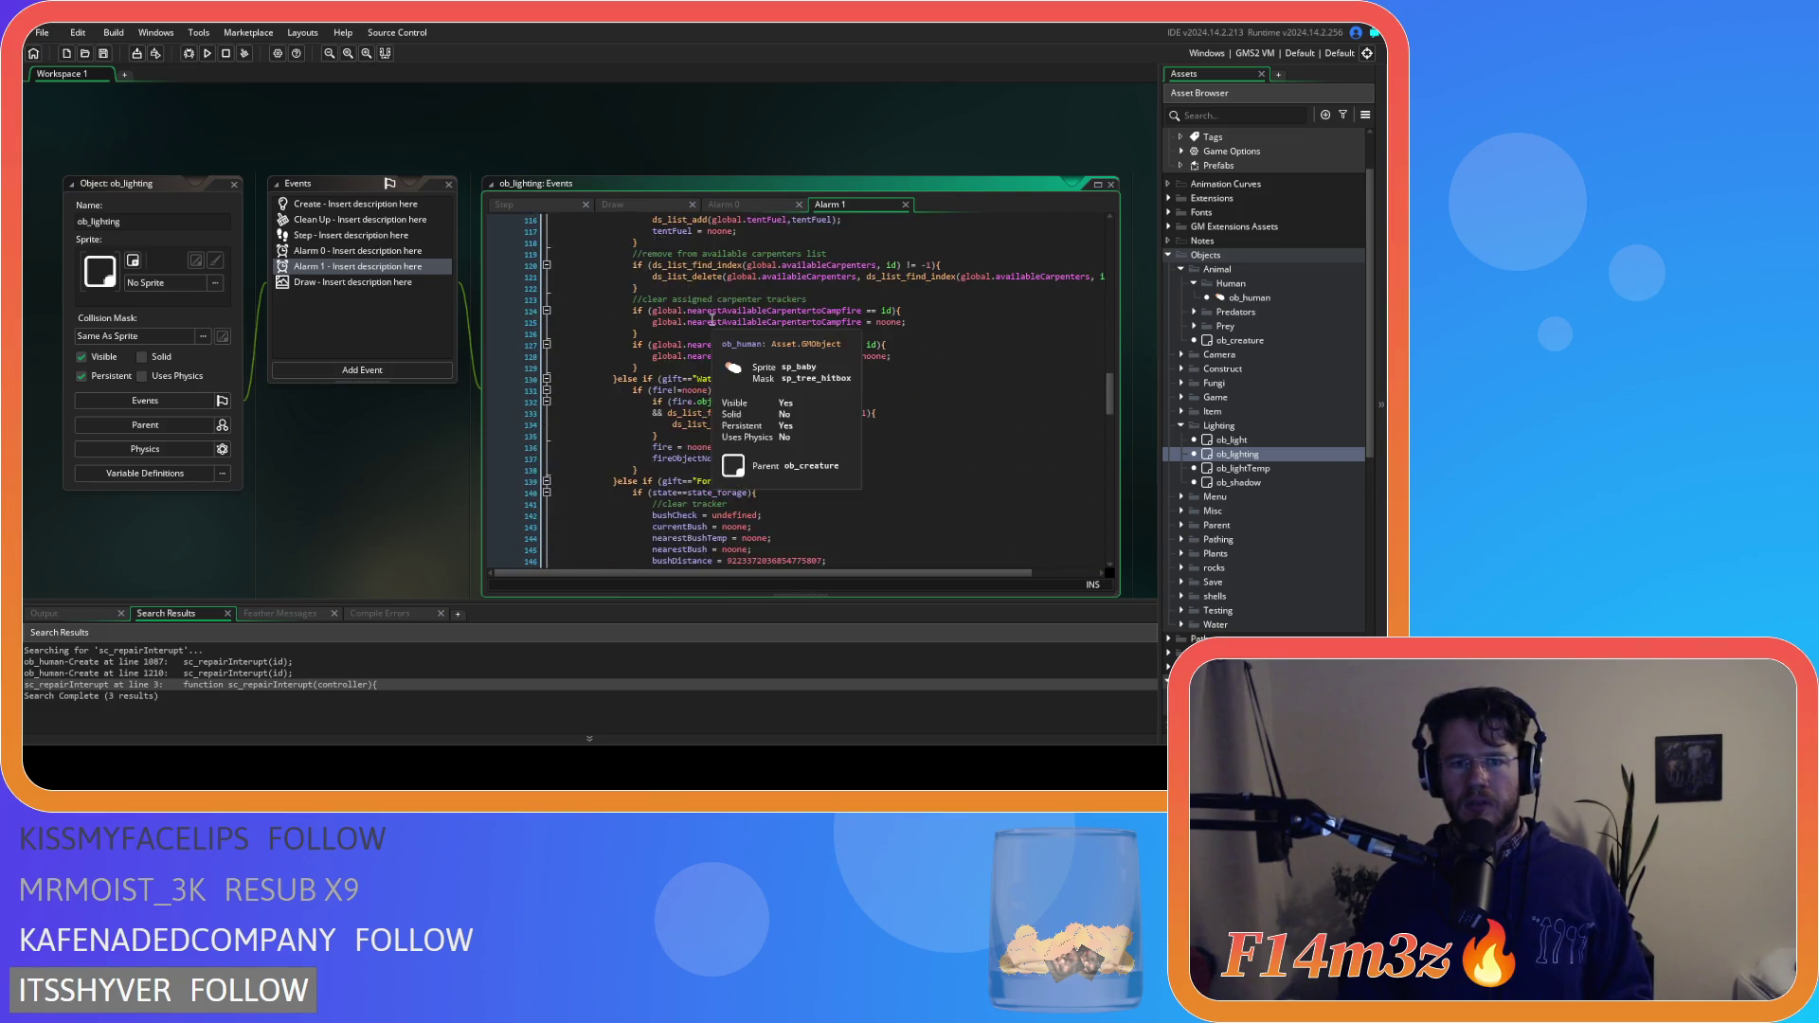
pyautogui.scroll(3, 870, 478)
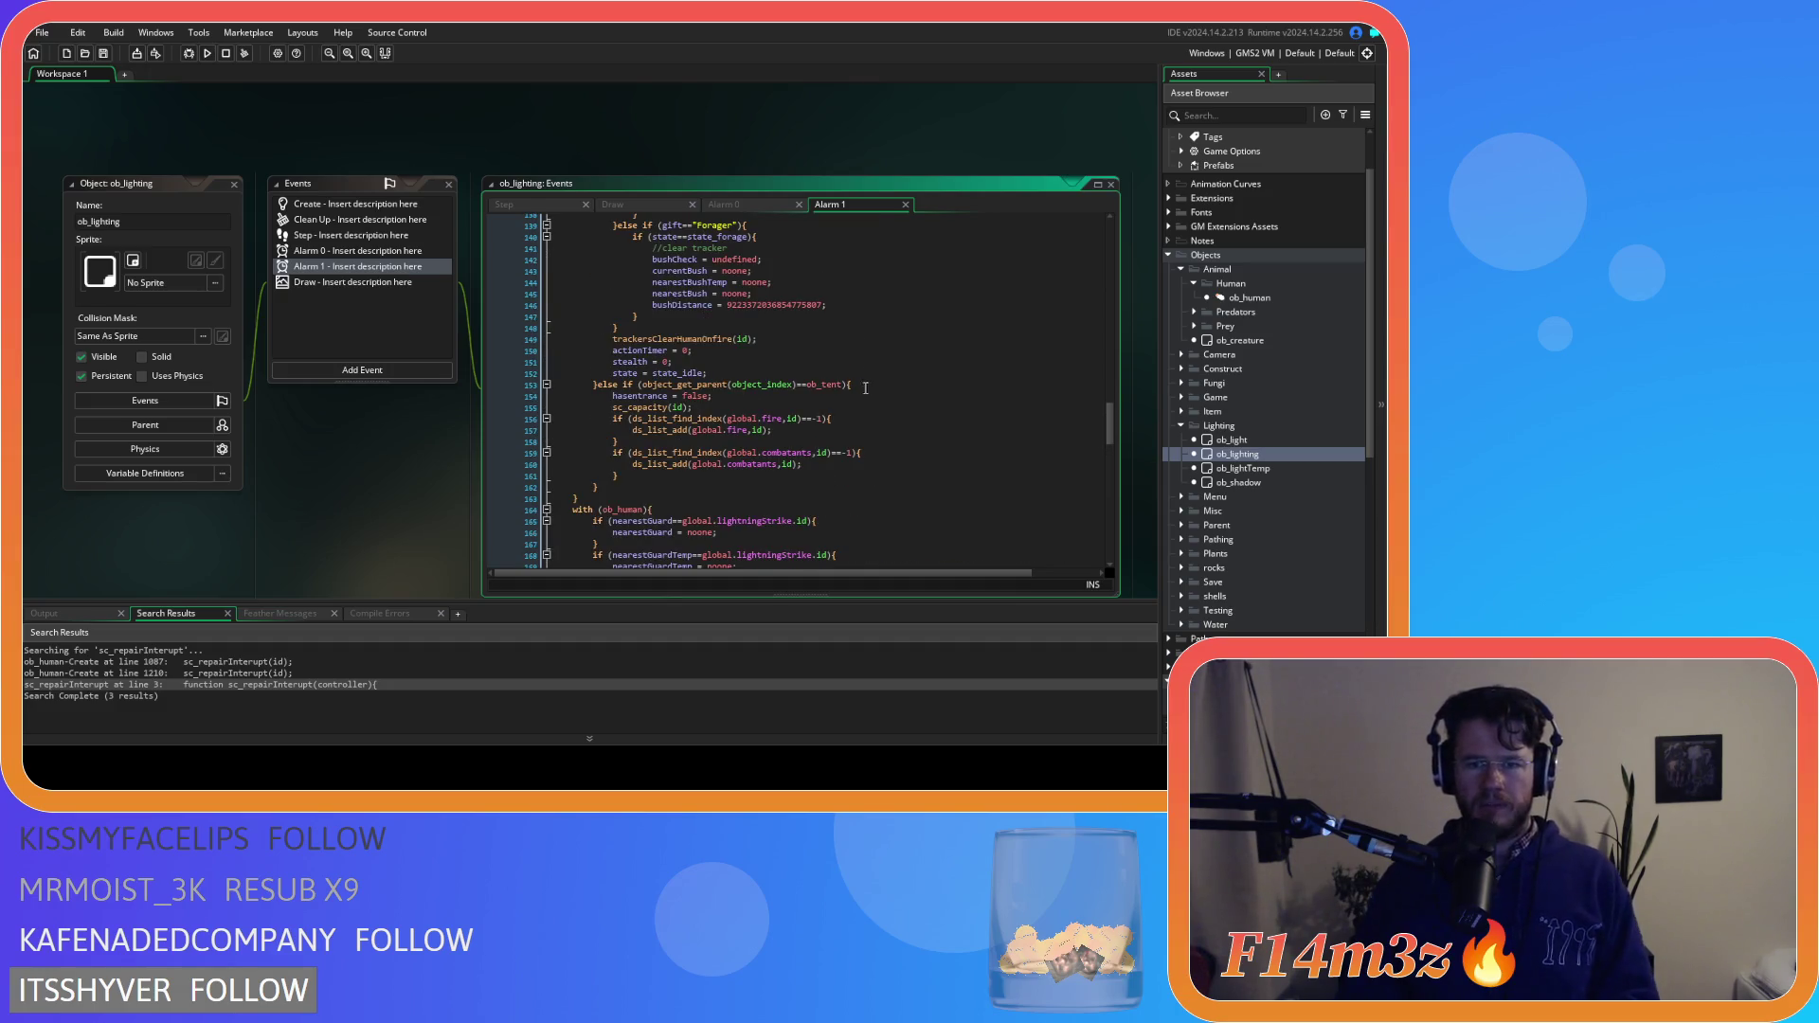
# Paste the global.tentFuel removal block into the ob_tent branch and fix its indentation
pyautogui.click(613, 477)
pyautogui.press('Return')
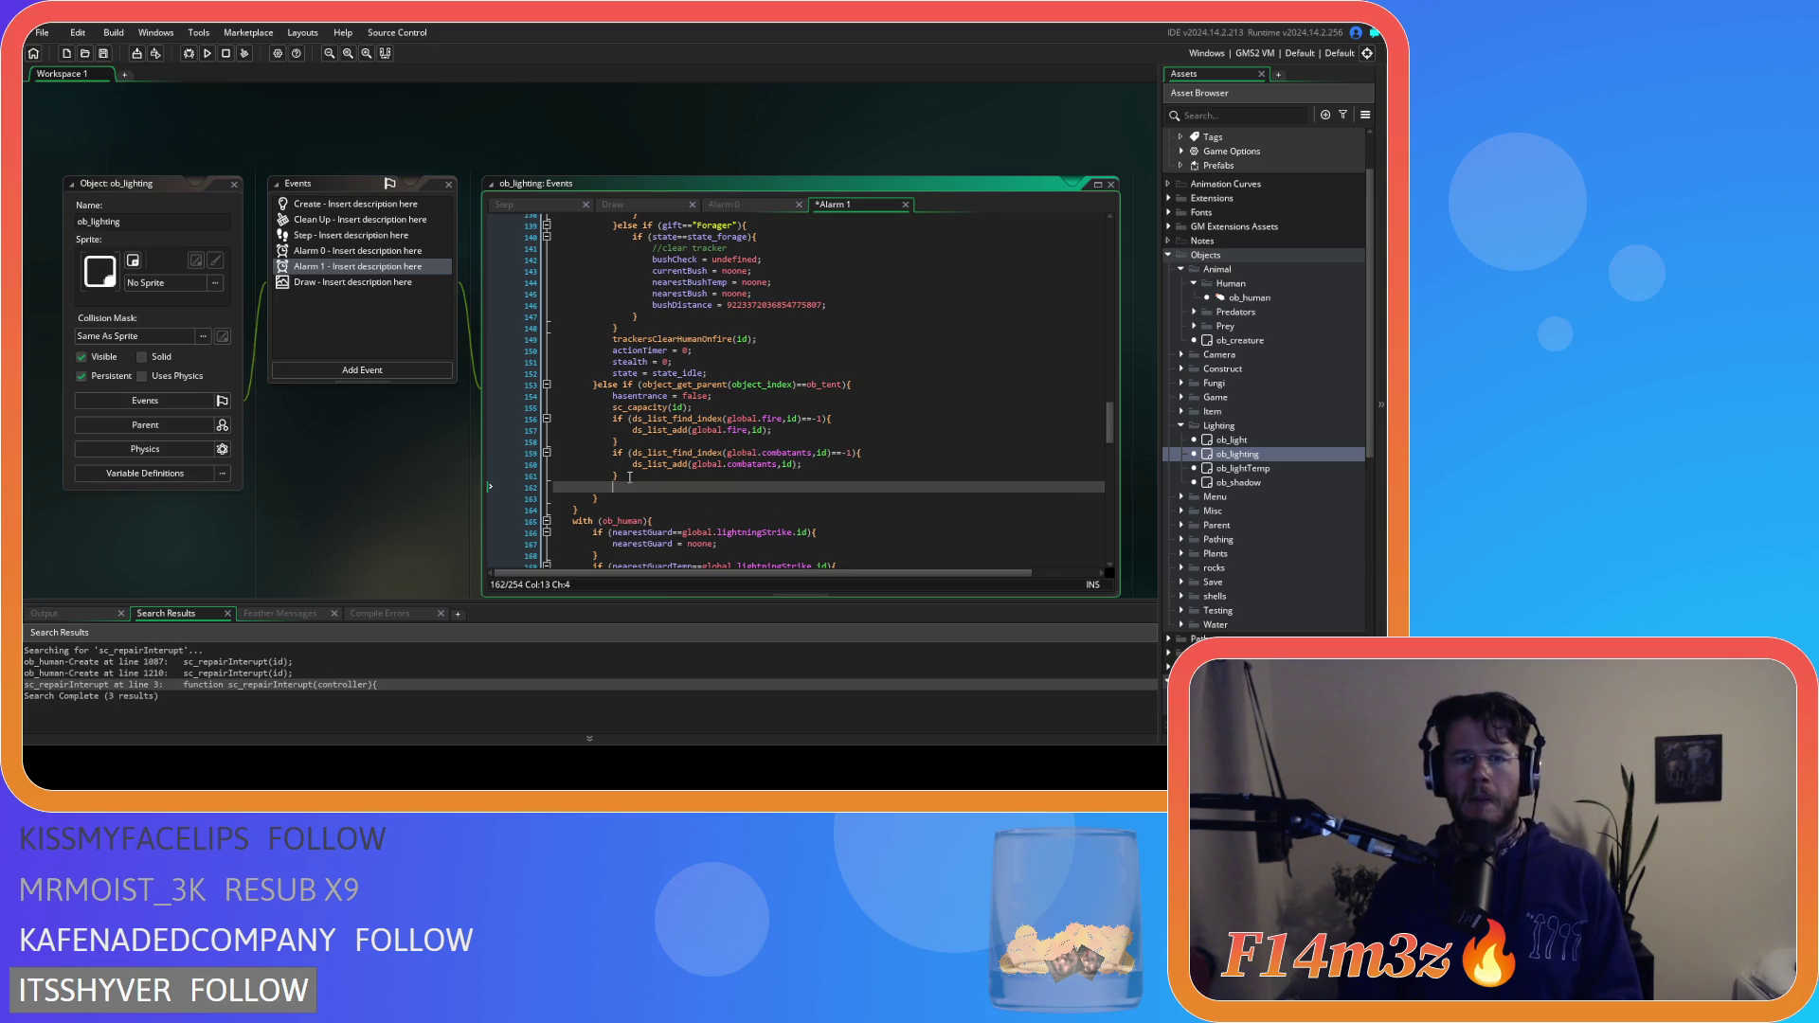
pyautogui.write('if (ds_list_find_index(global.tentFuel,id)!=-1){ \t\t\t\t\t\tds_list_delete(global.tentFuel,ds_list_find_index(global.tentFuel,id)); \t\t\t\t\t}')
pyautogui.moveTo(678, 512); pyautogui.dragTo(558, 500)
pyautogui.hotkey('shift', 'Tab')
pyautogui.hotkey('shift', 'Tab')
pyautogui.click(958, 420)
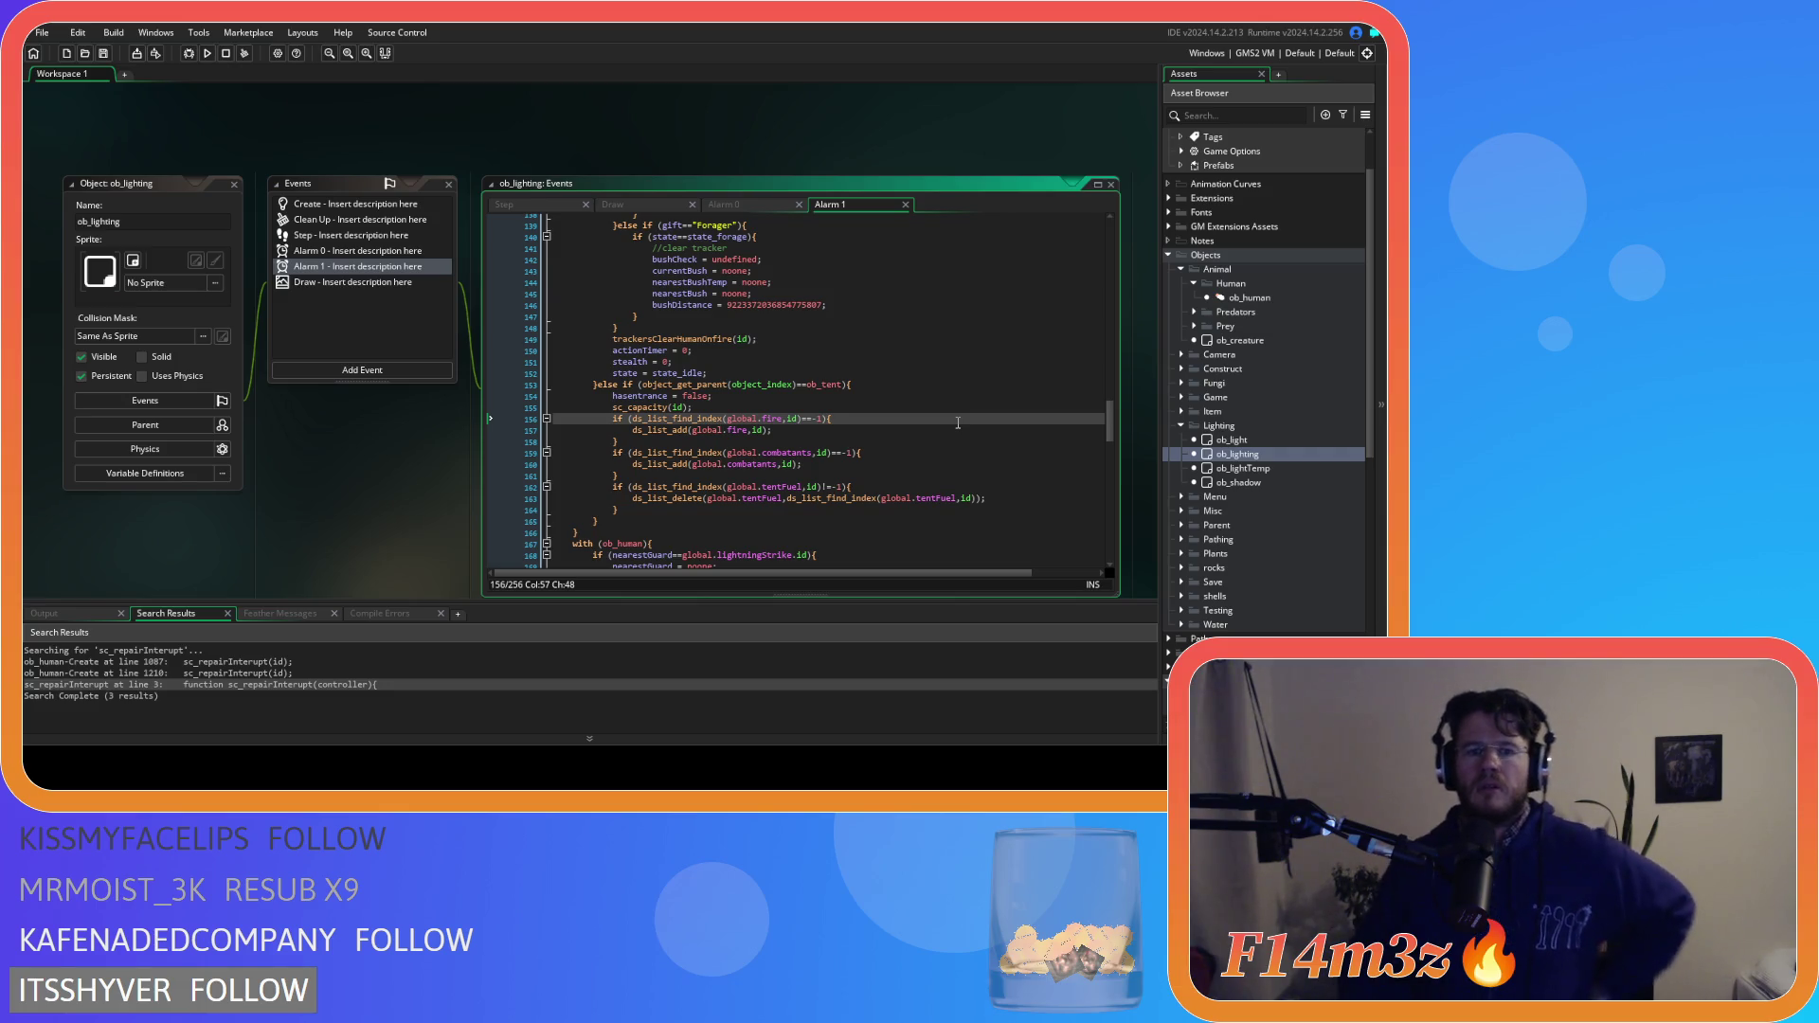
# Inspect the sc_capacity script, then check the combatants and tentFuel removal lines
pyautogui.moveTo(660, 418)
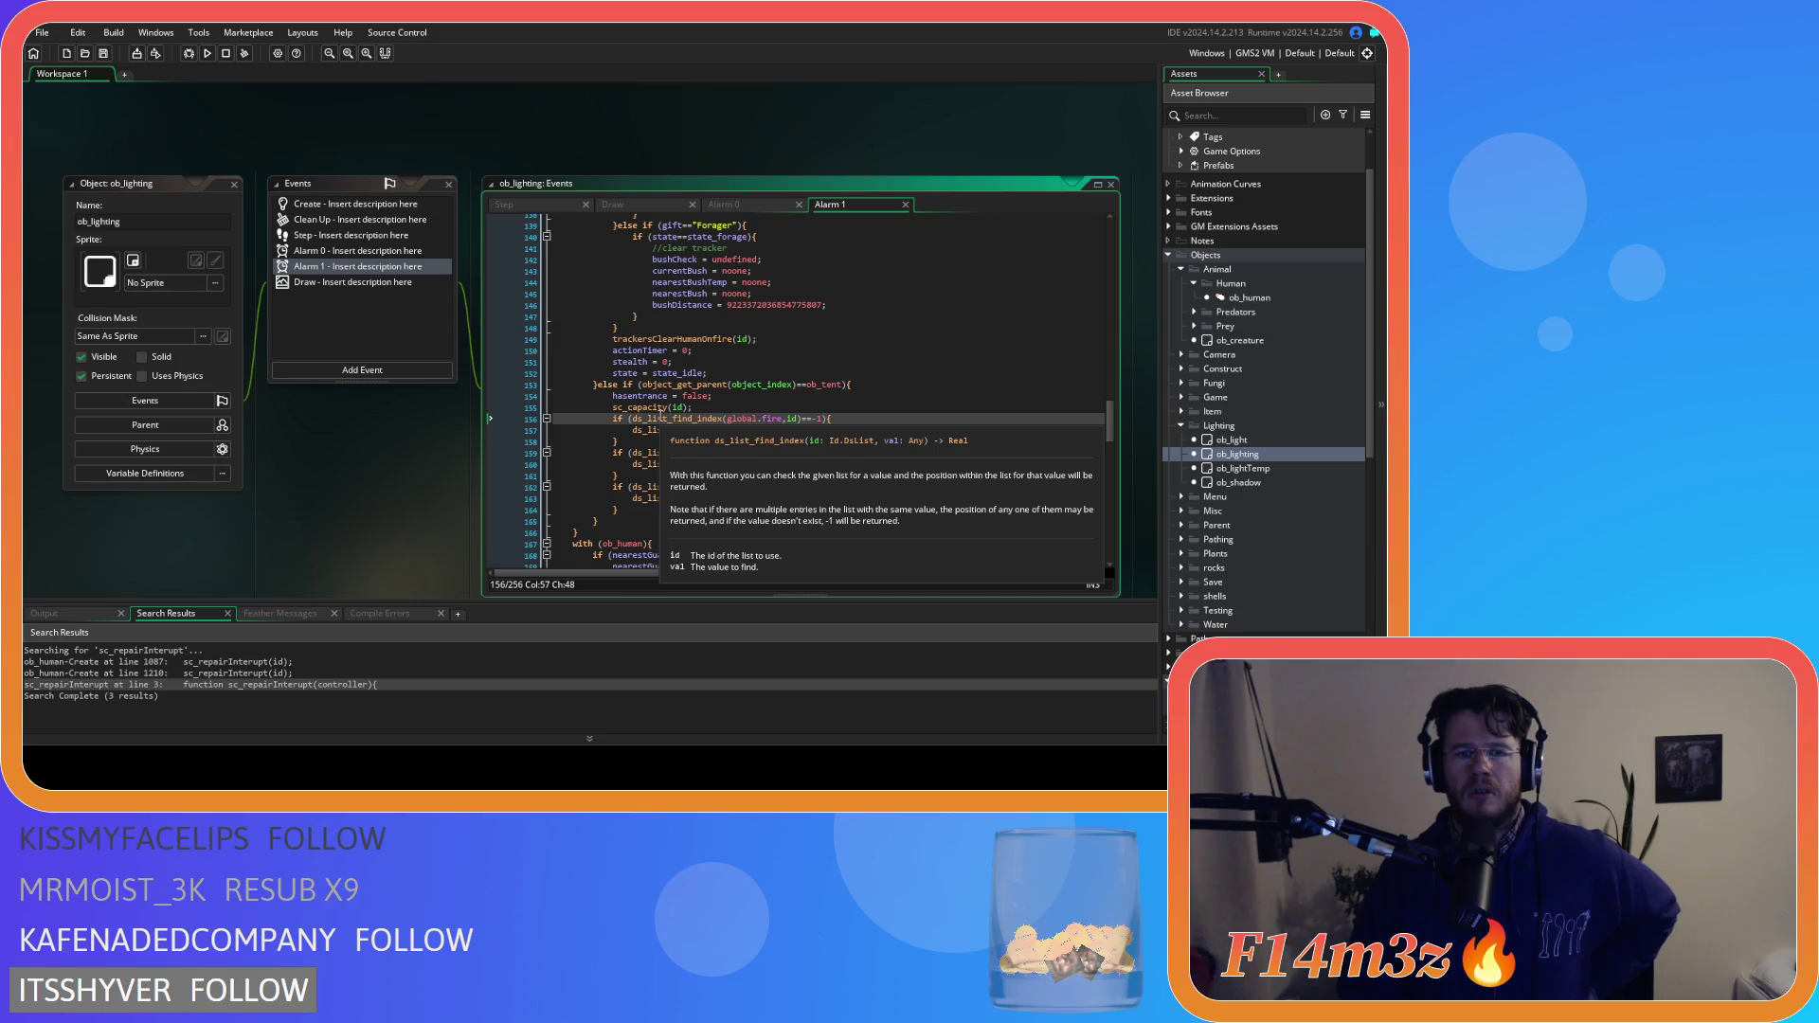
pyautogui.click(636, 401)
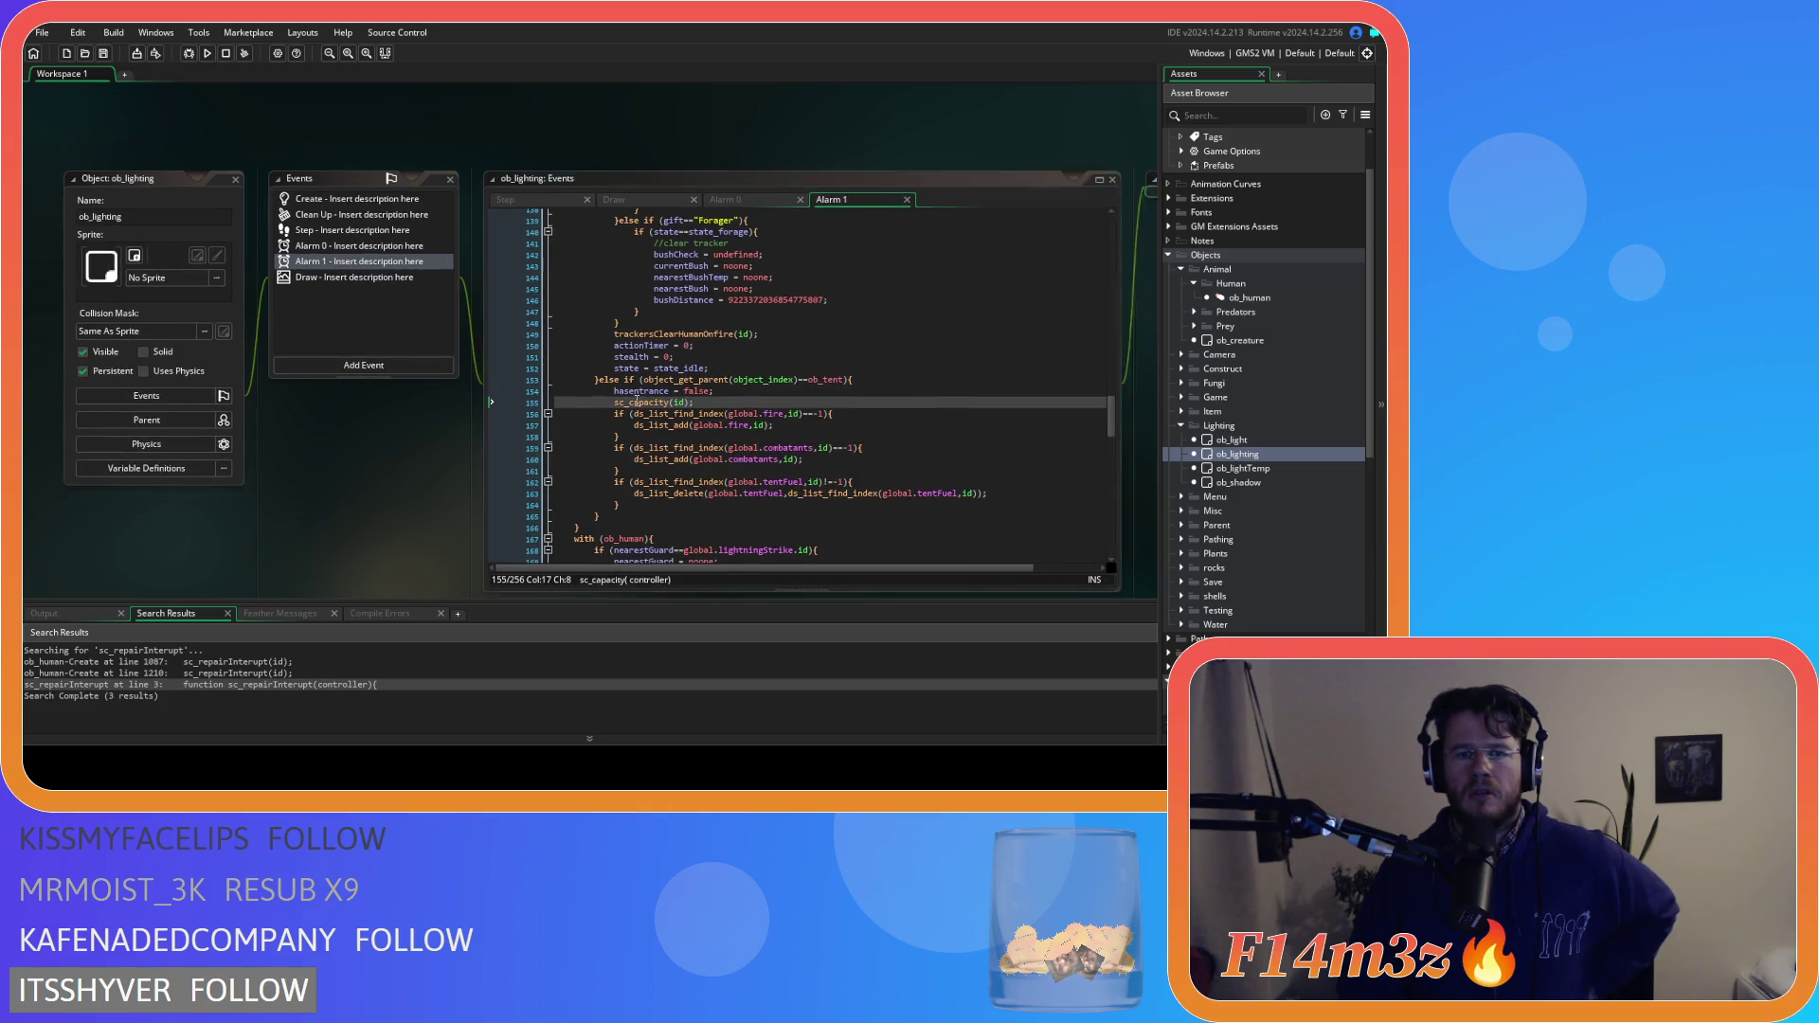
pyautogui.middleClick(637, 400)
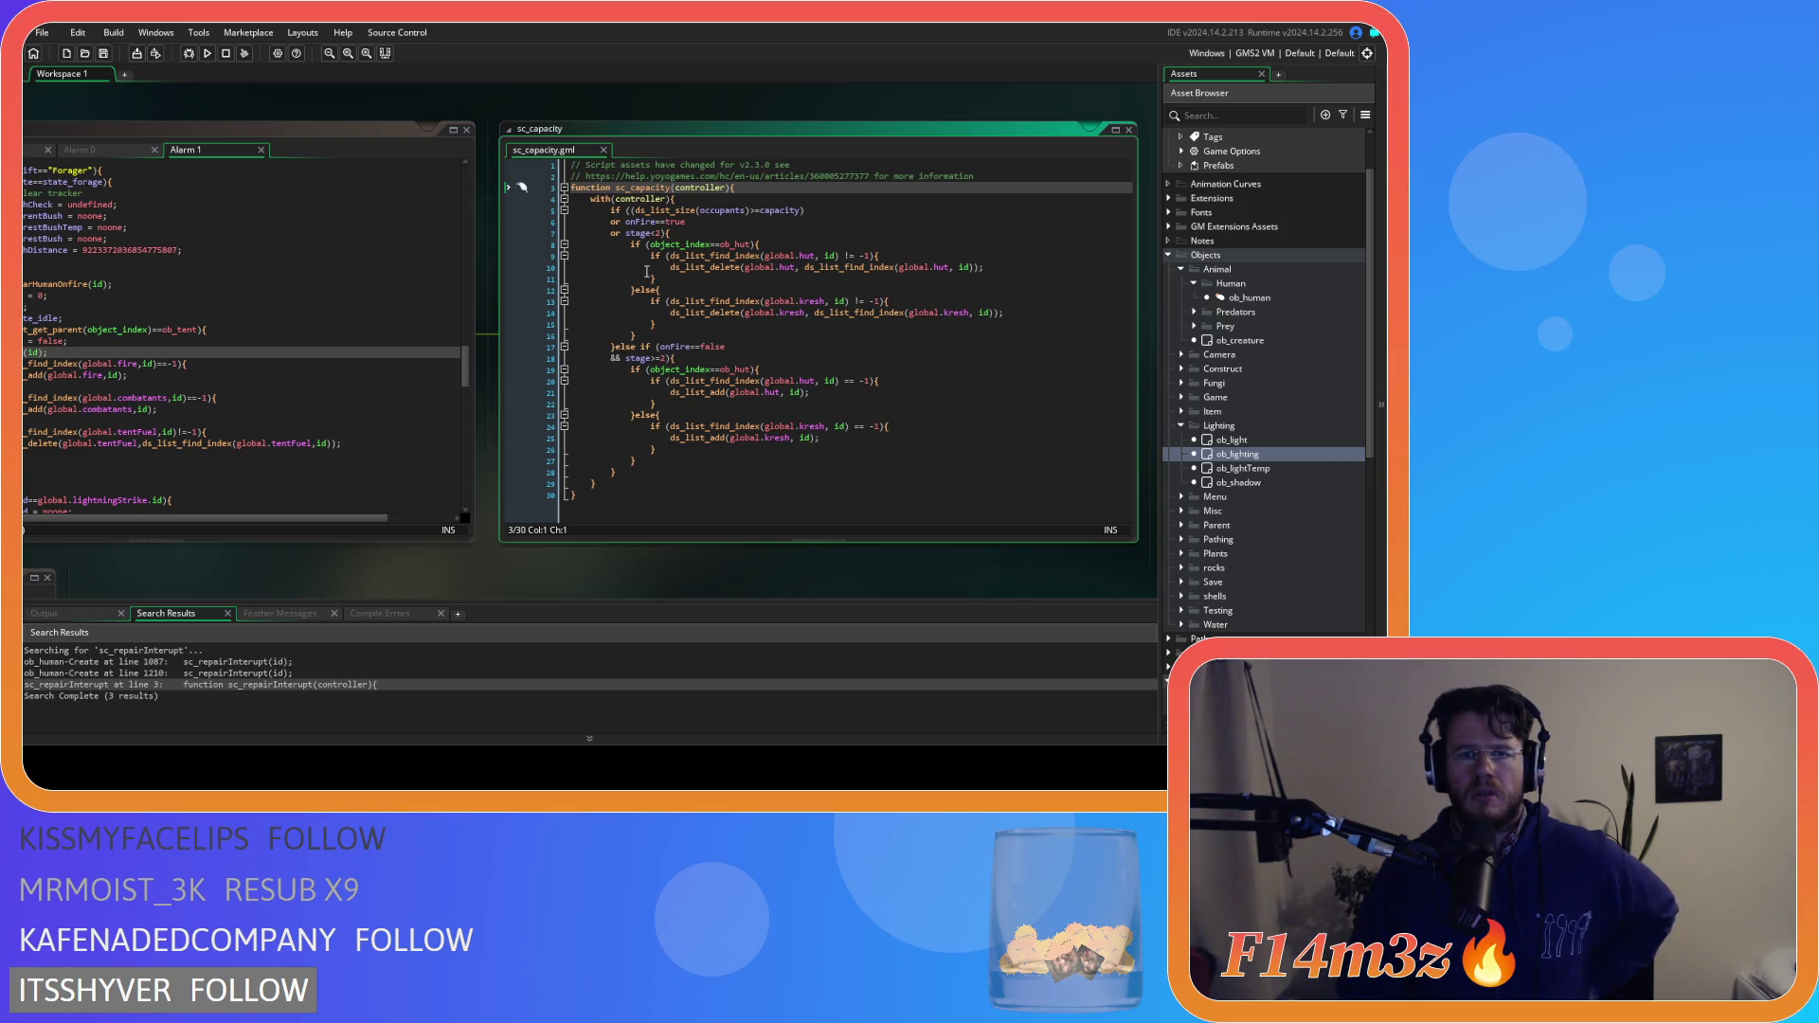
pyautogui.click(603, 152)
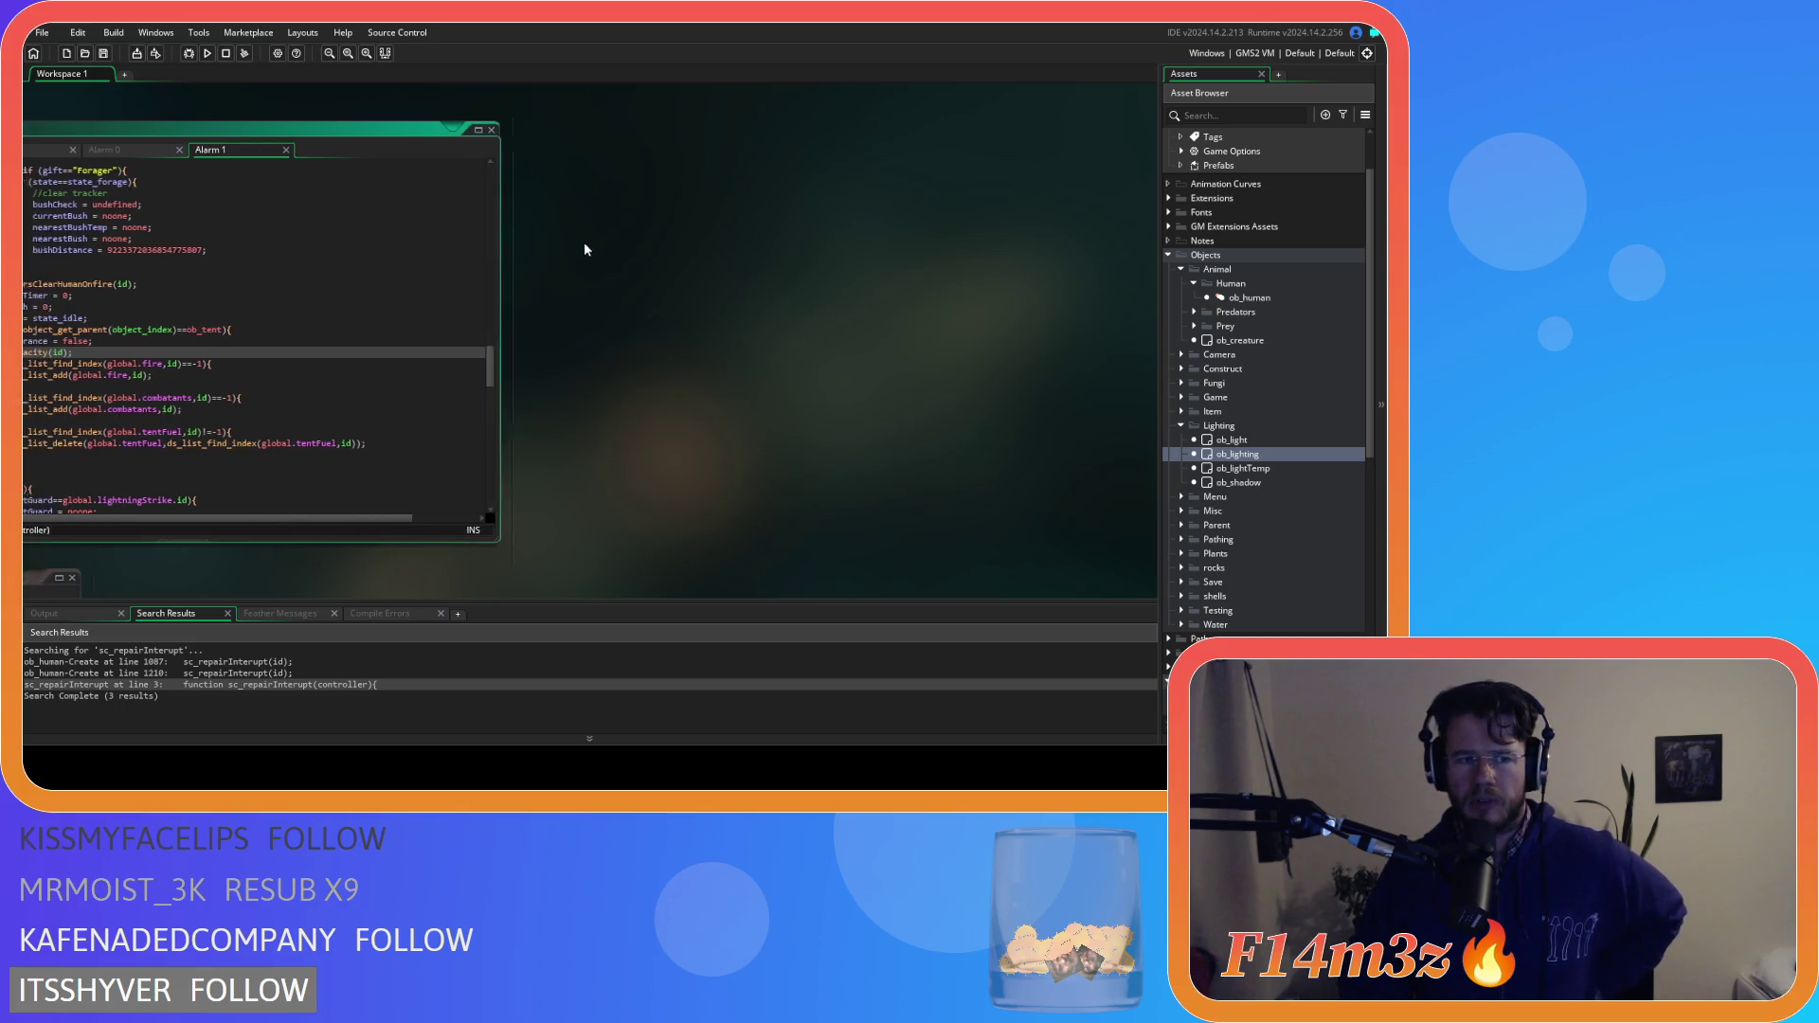
pyautogui.press('Down')
pyautogui.press('Down')
pyautogui.press('Down')
pyautogui.click(721, 353)
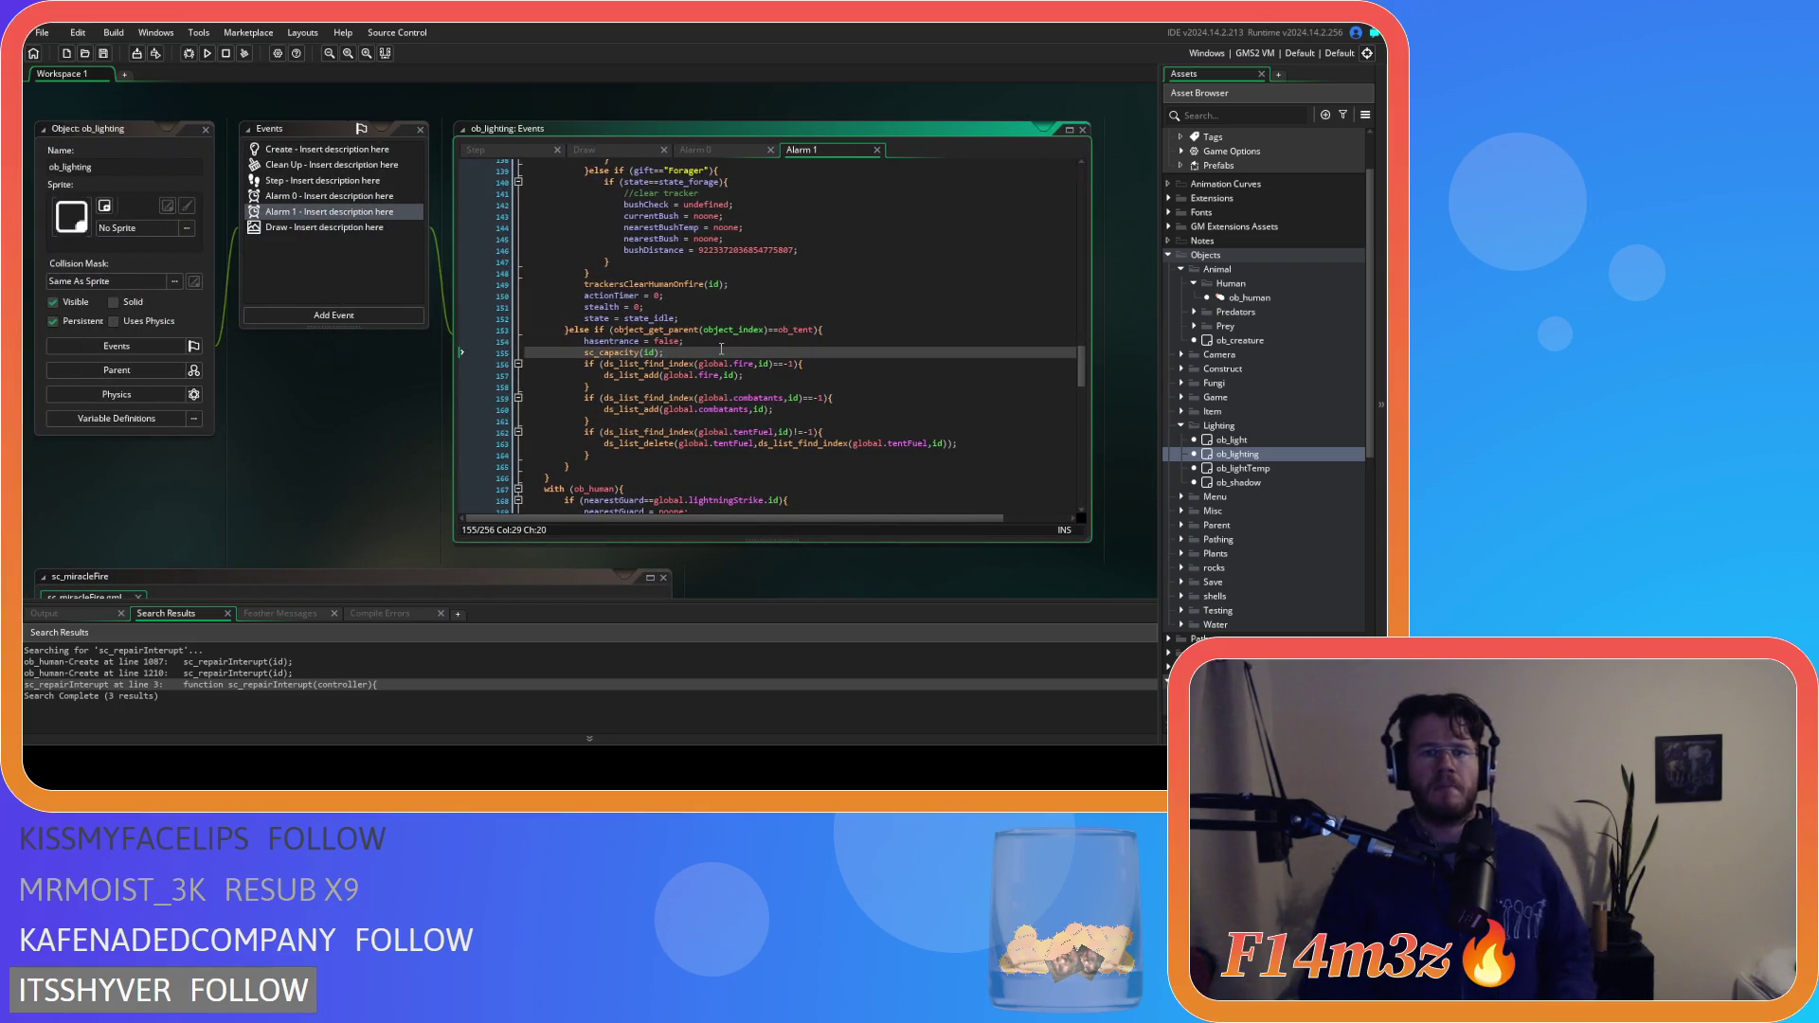
pyautogui.moveTo(705, 364)
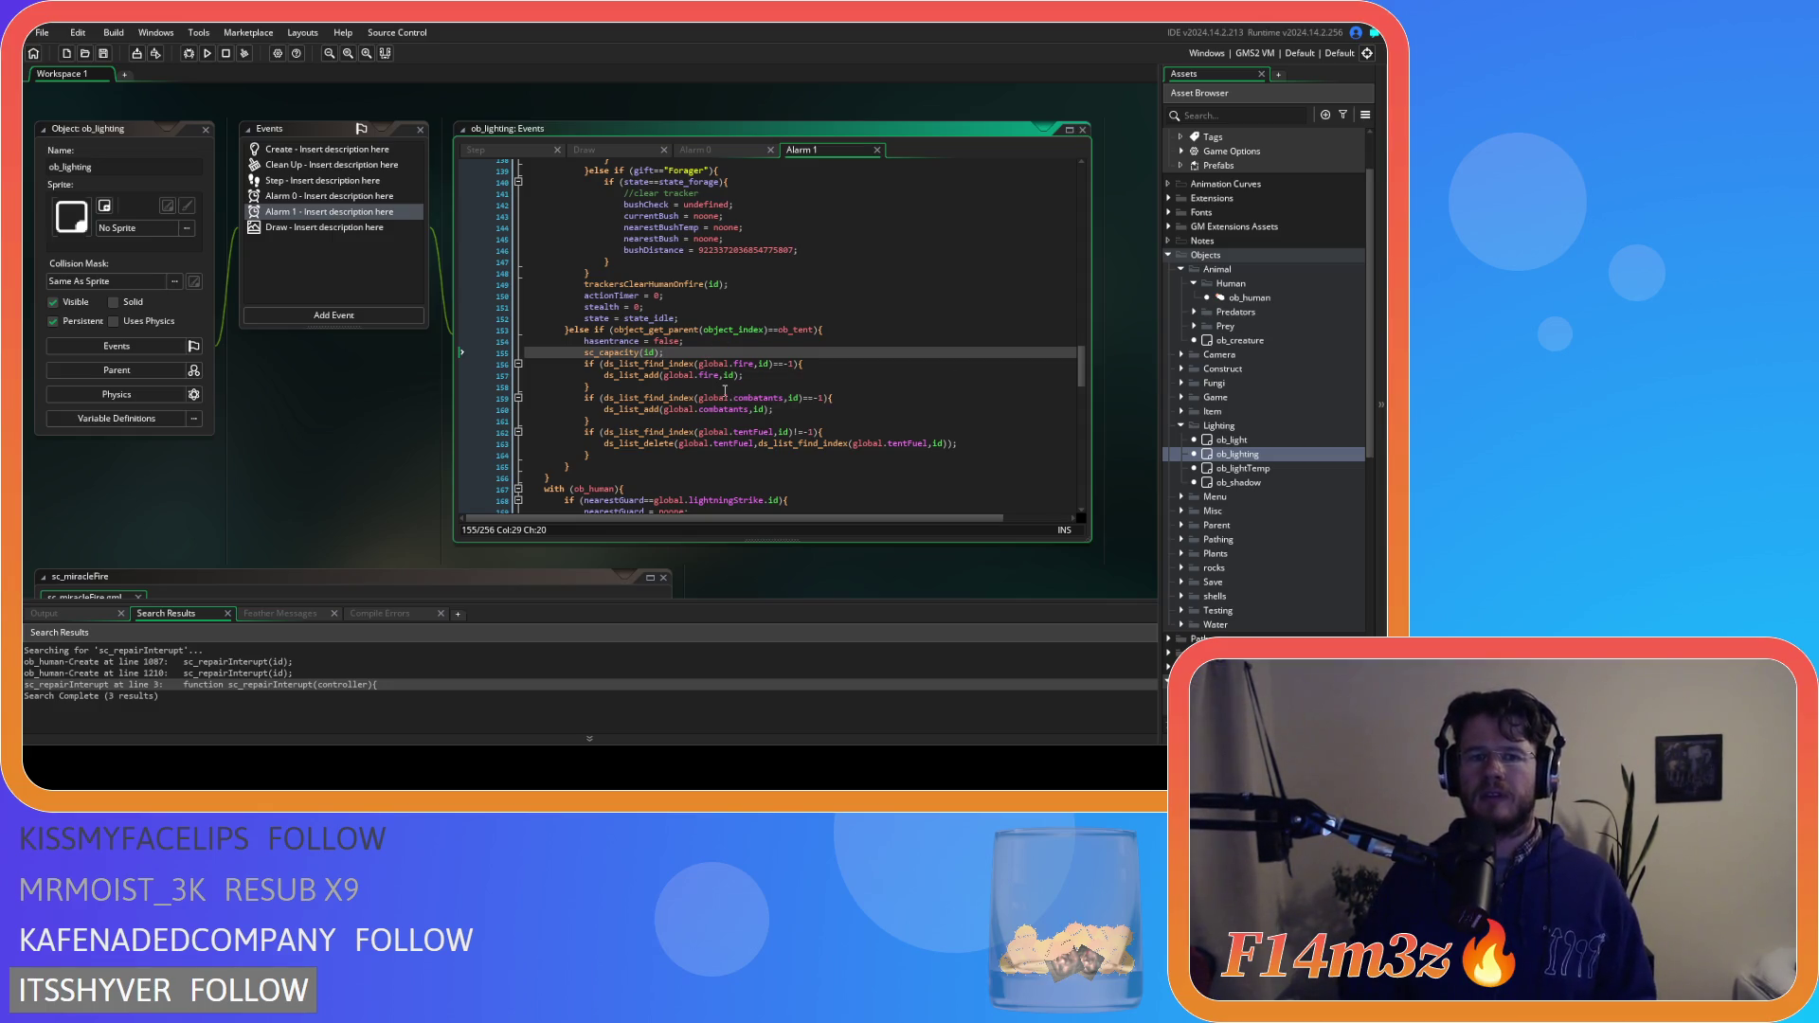
pyautogui.click(853, 398)
pyautogui.click(848, 433)
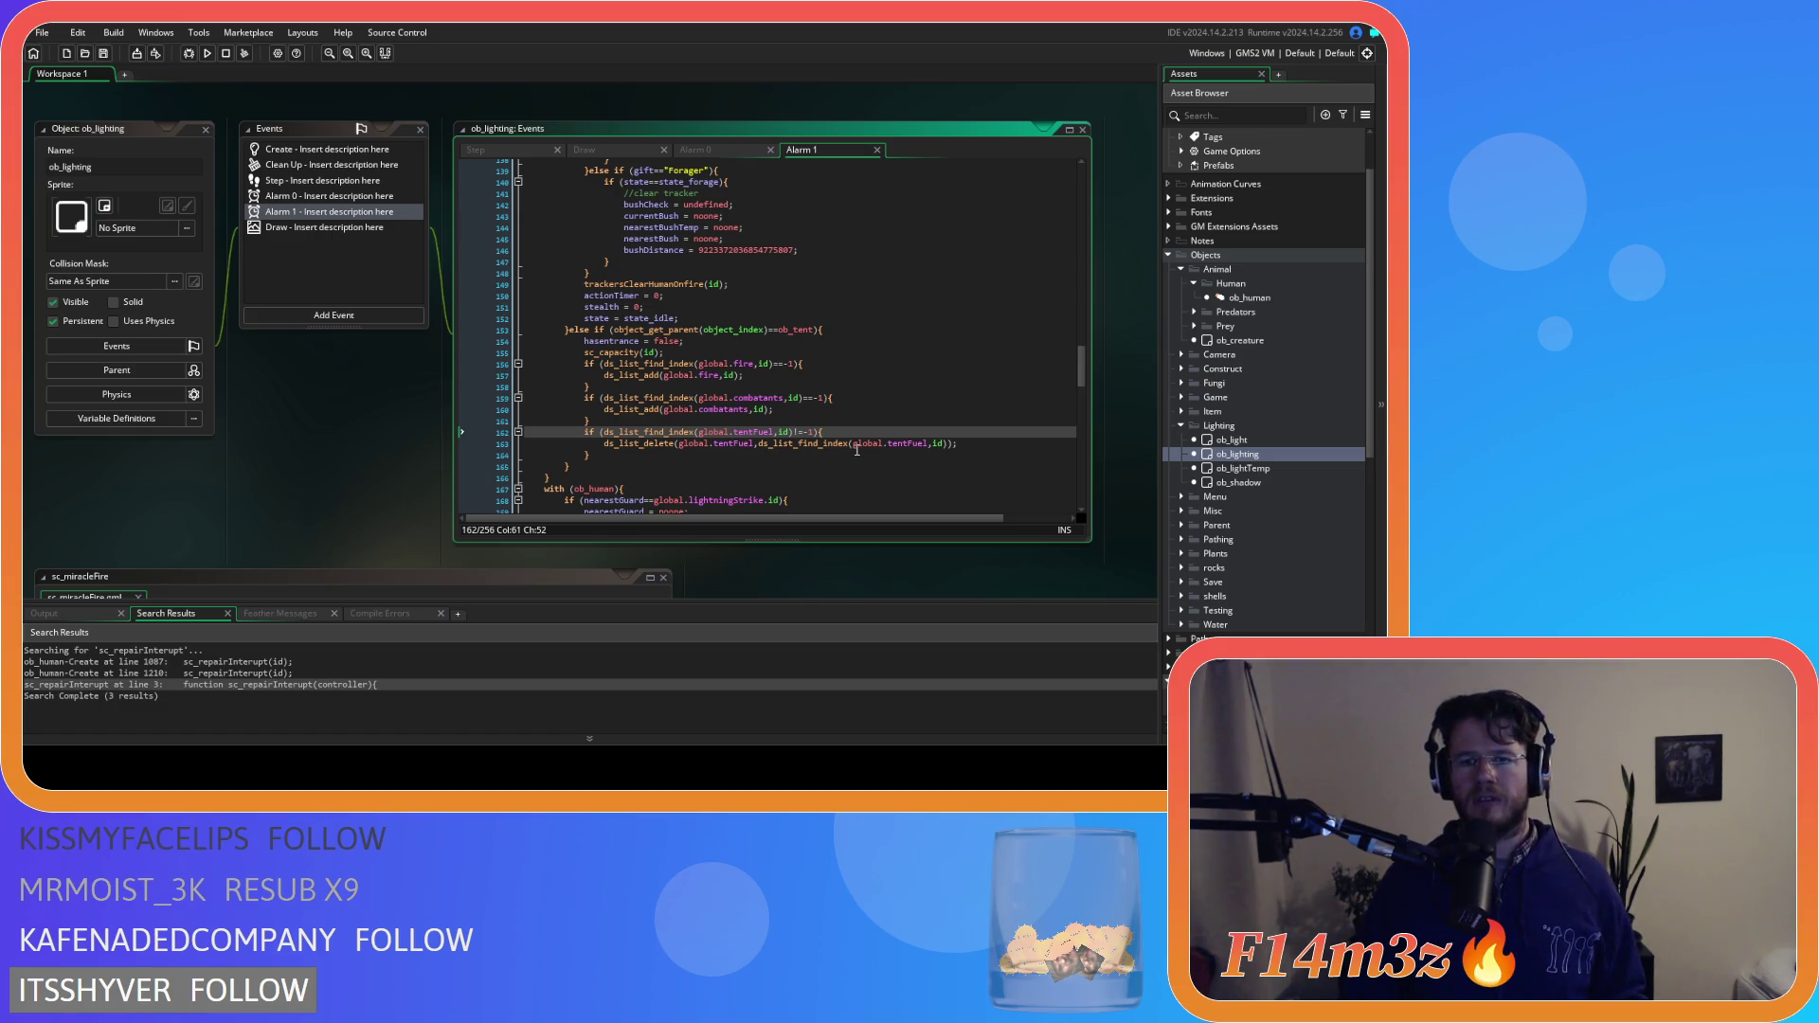
# Collapse all workspace windows to their title bars
pyautogui.rightClick(252, 400)
pyautogui.moveTo(270, 417)
pyautogui.click(371, 470)
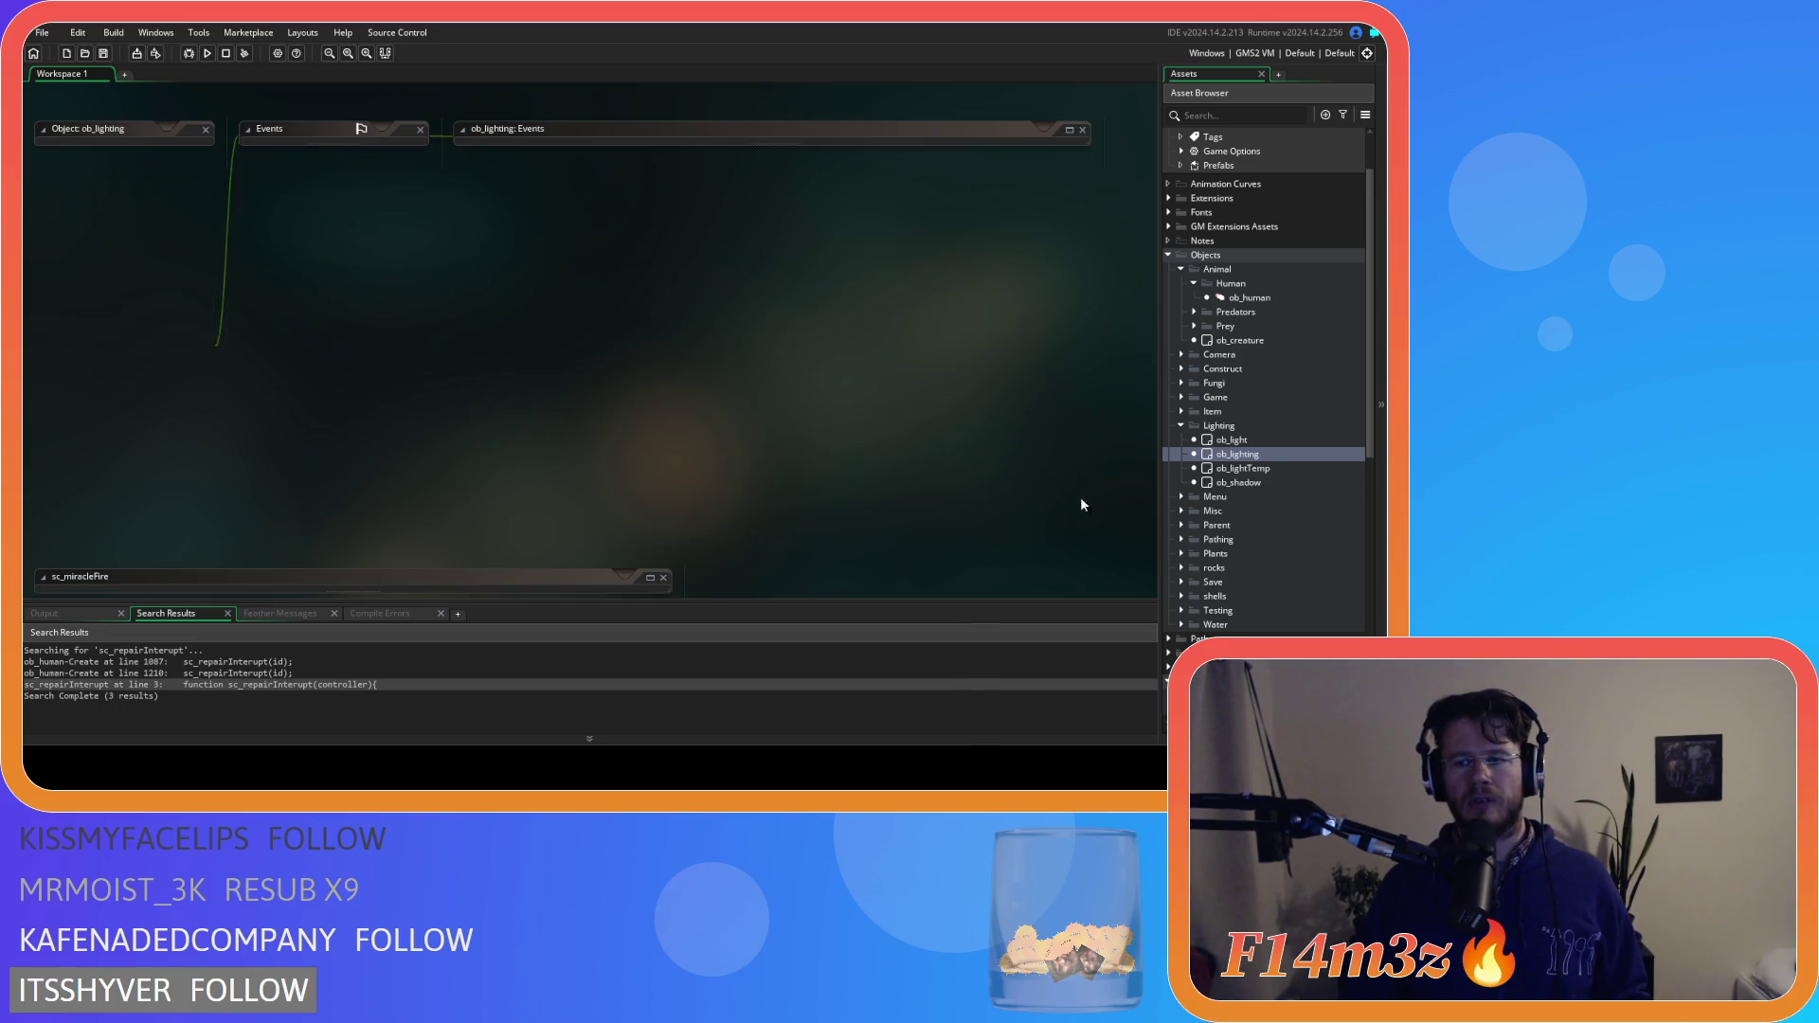
# Close the collapsed workspace windows and collapse the Scripts and Objects asset folders
pyautogui.click(1180, 425)
pyautogui.click(1181, 269)
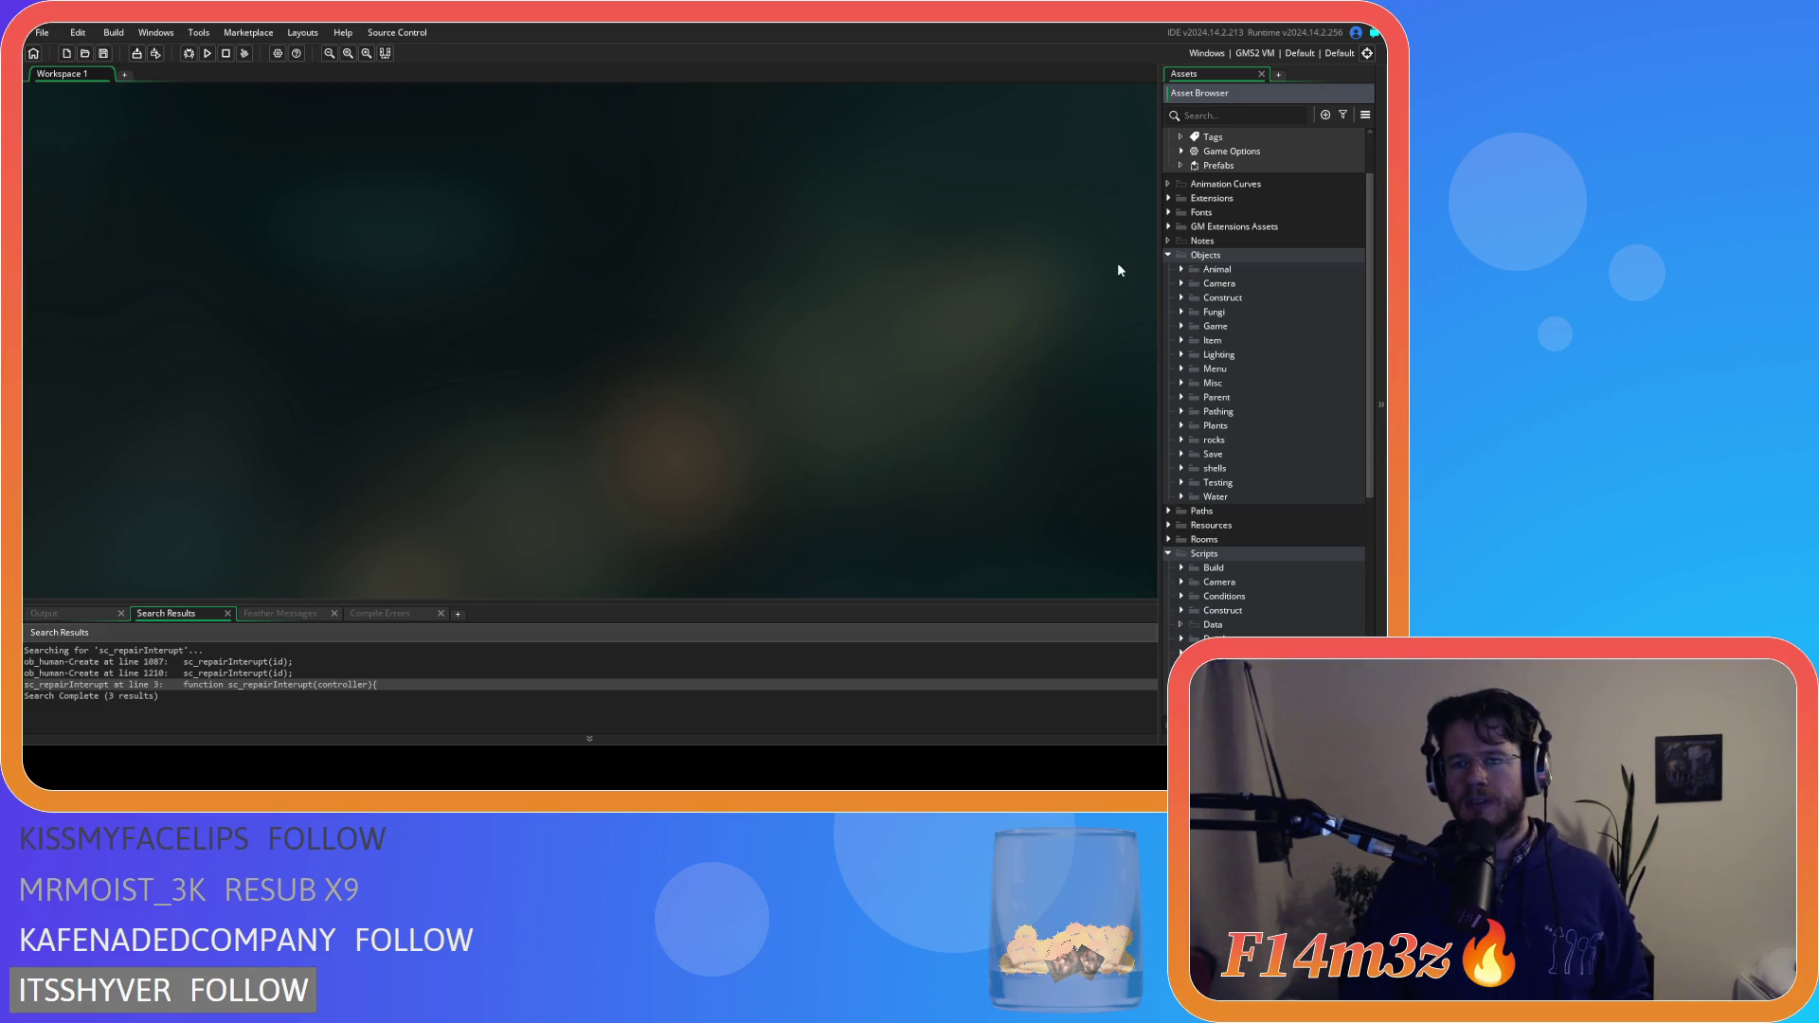
pyautogui.click(1168, 553)
pyautogui.click(1168, 323)
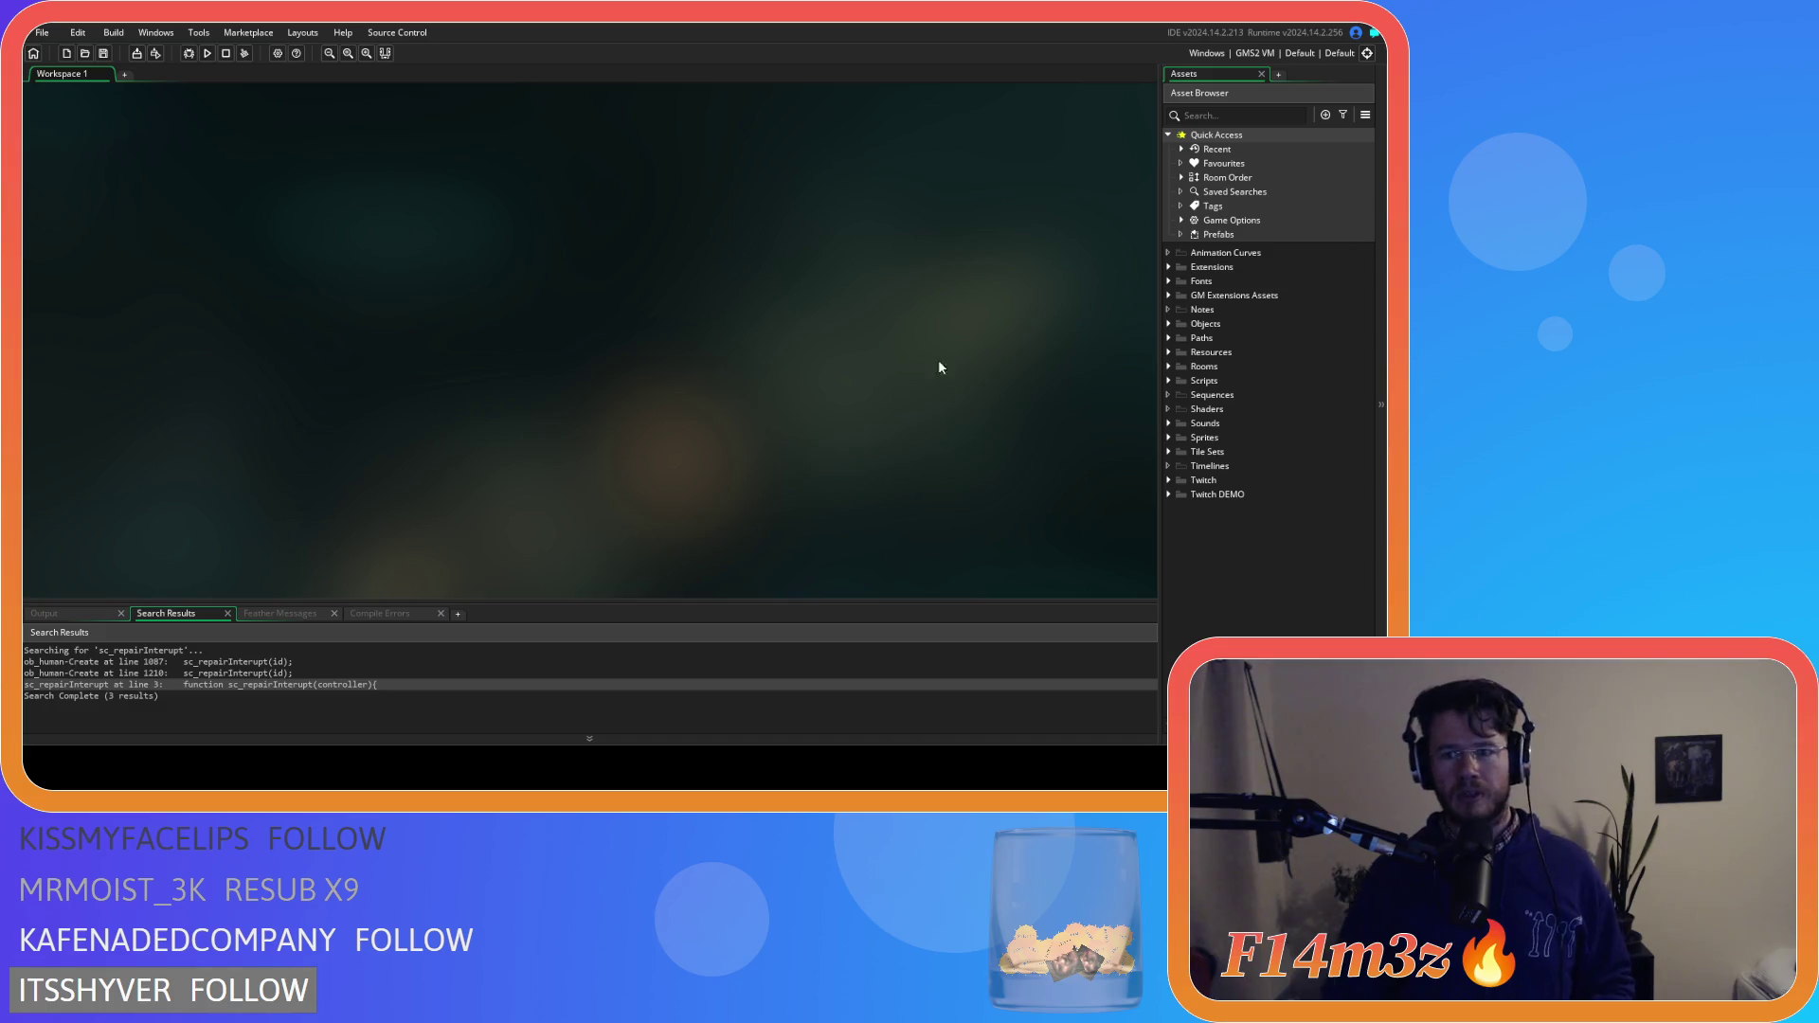
# Open ob_hut's Step event from Objects > Construct and uncomment the '&& fuel>0' condition
pyautogui.click(1168, 324)
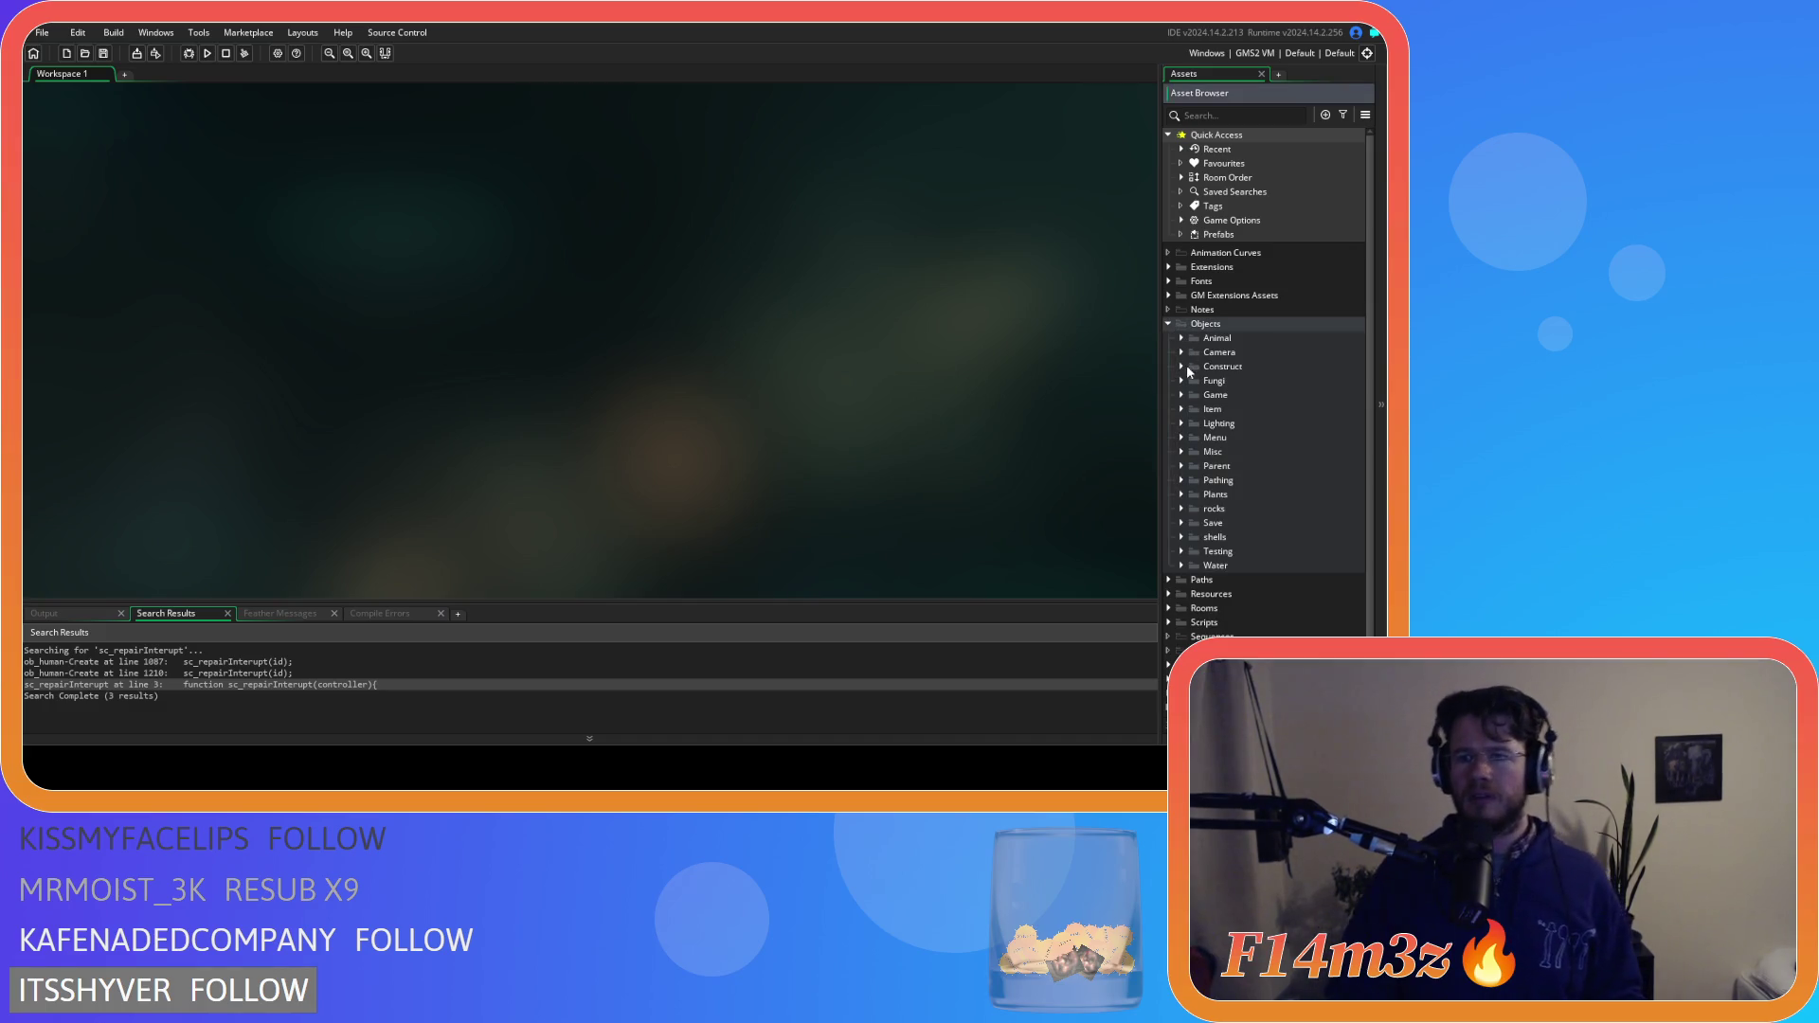
pyautogui.click(1182, 365)
pyautogui.scroll(-3, 1243, 457)
pyautogui.doubleClick(1232, 347)
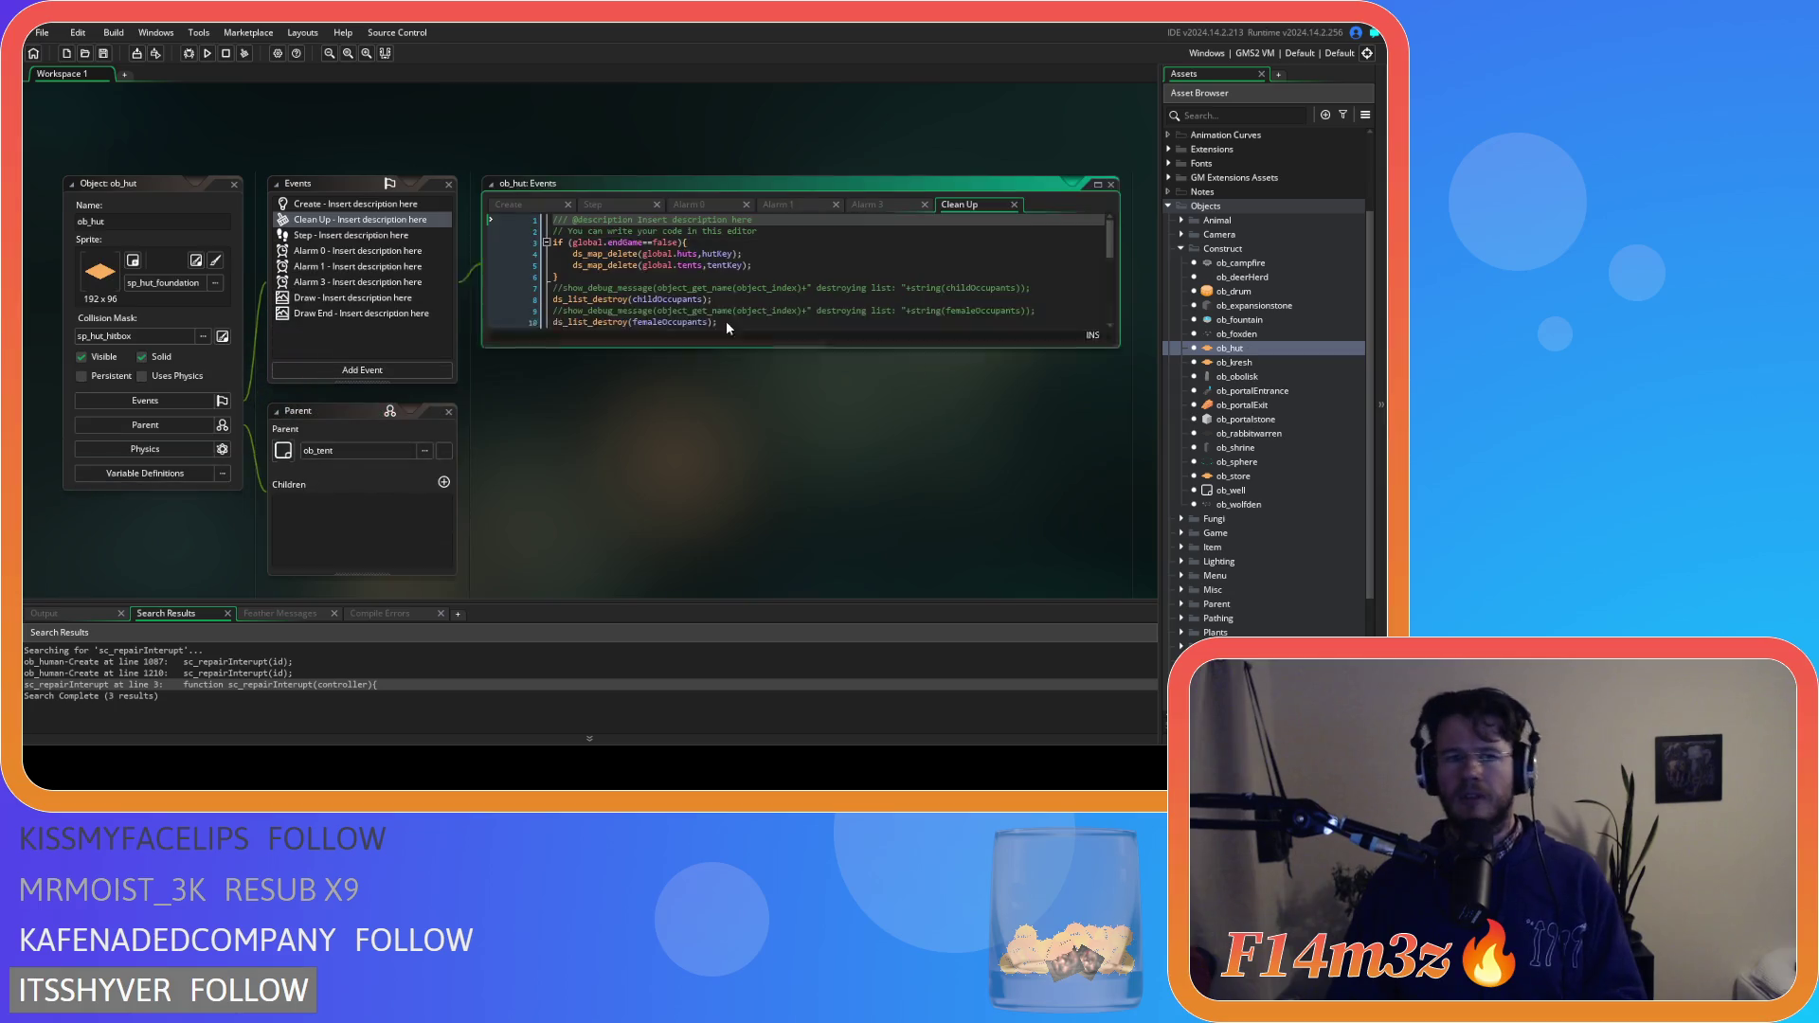
pyautogui.click(592, 204)
pyautogui.scroll(-5, 687, 425)
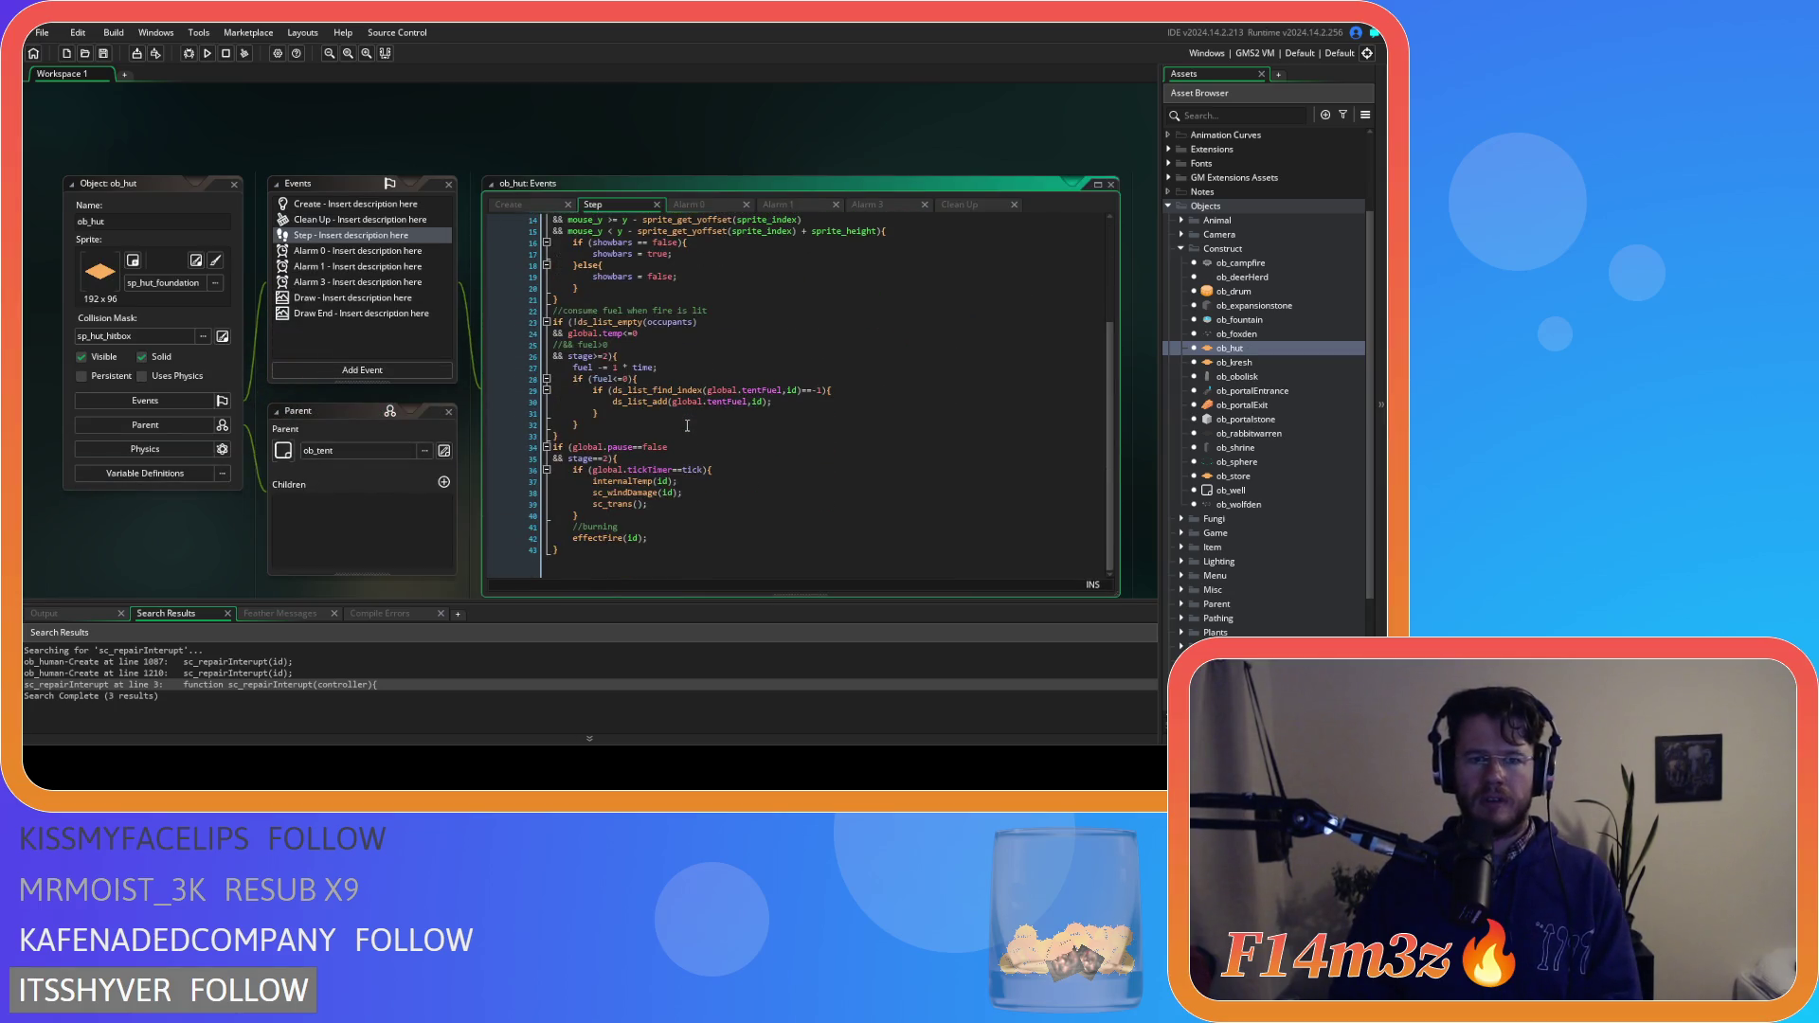
pyautogui.click(618, 344)
pyautogui.hotkey('ctrl', 'shift', 'k')
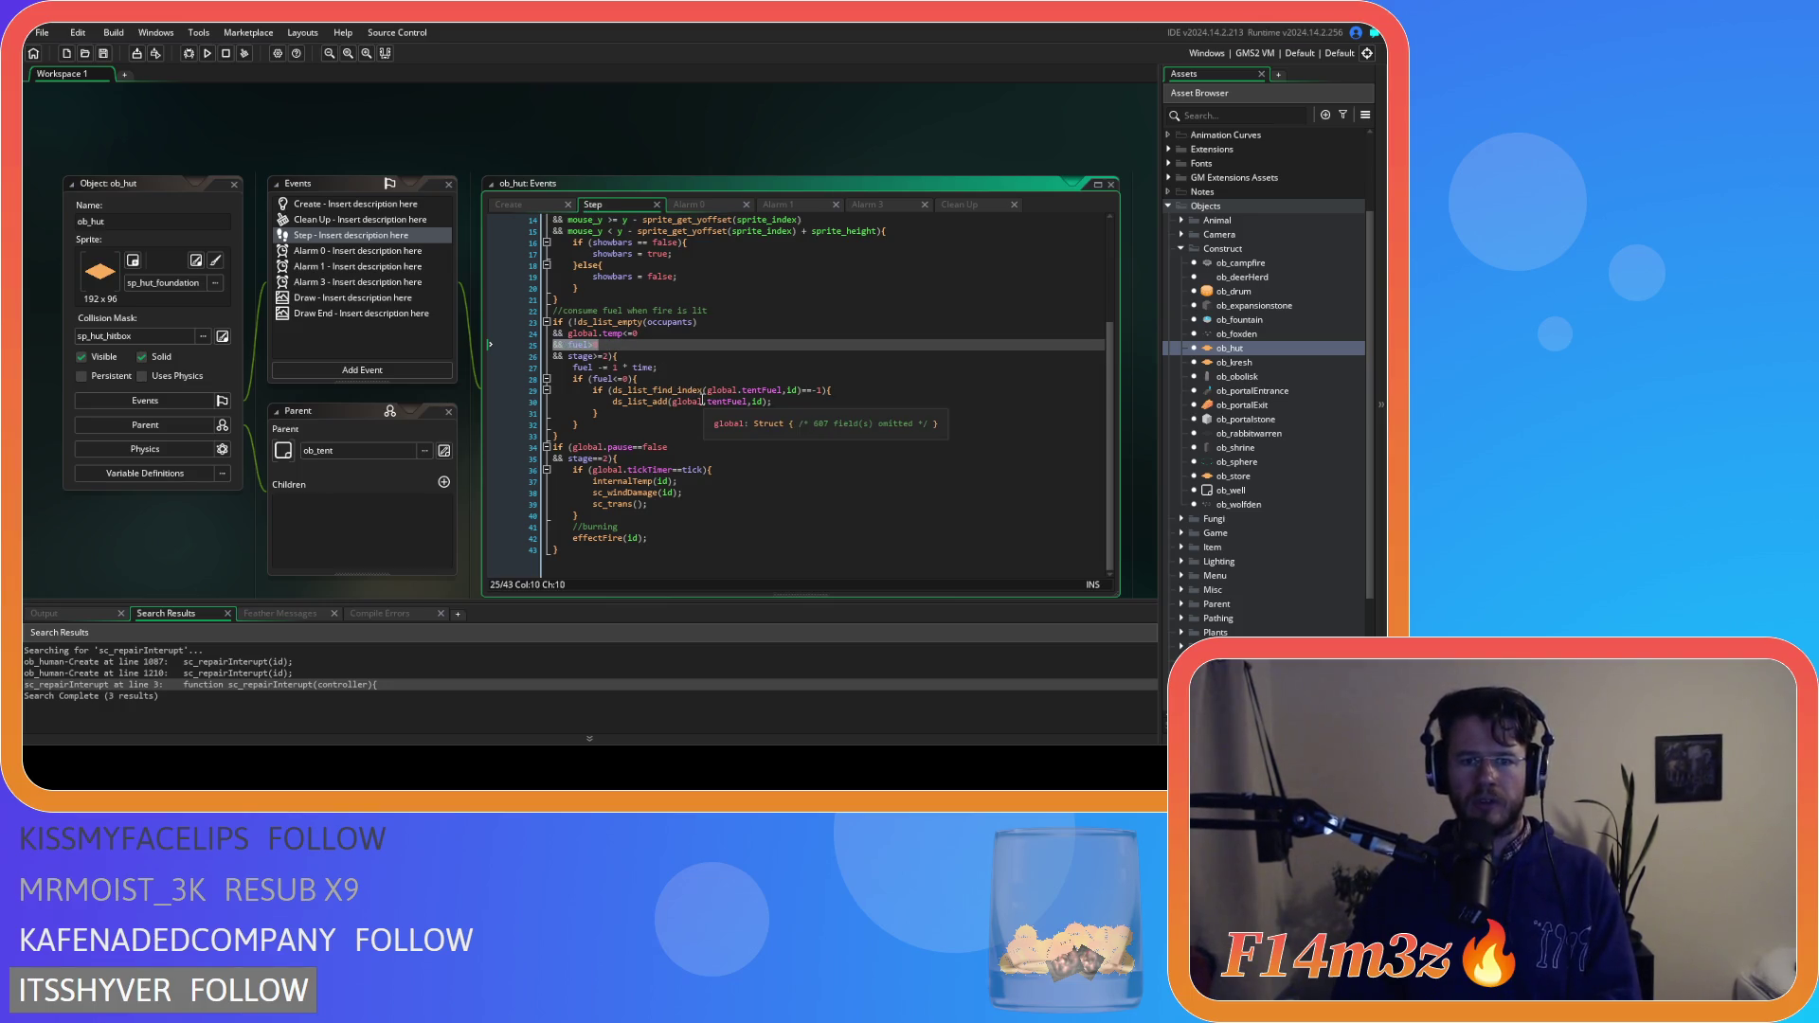
# Copy ob_hut's fuel-consumption block and paste it into ob_kresh's Step code after line 21
pyautogui.doubleClick(1233, 361)
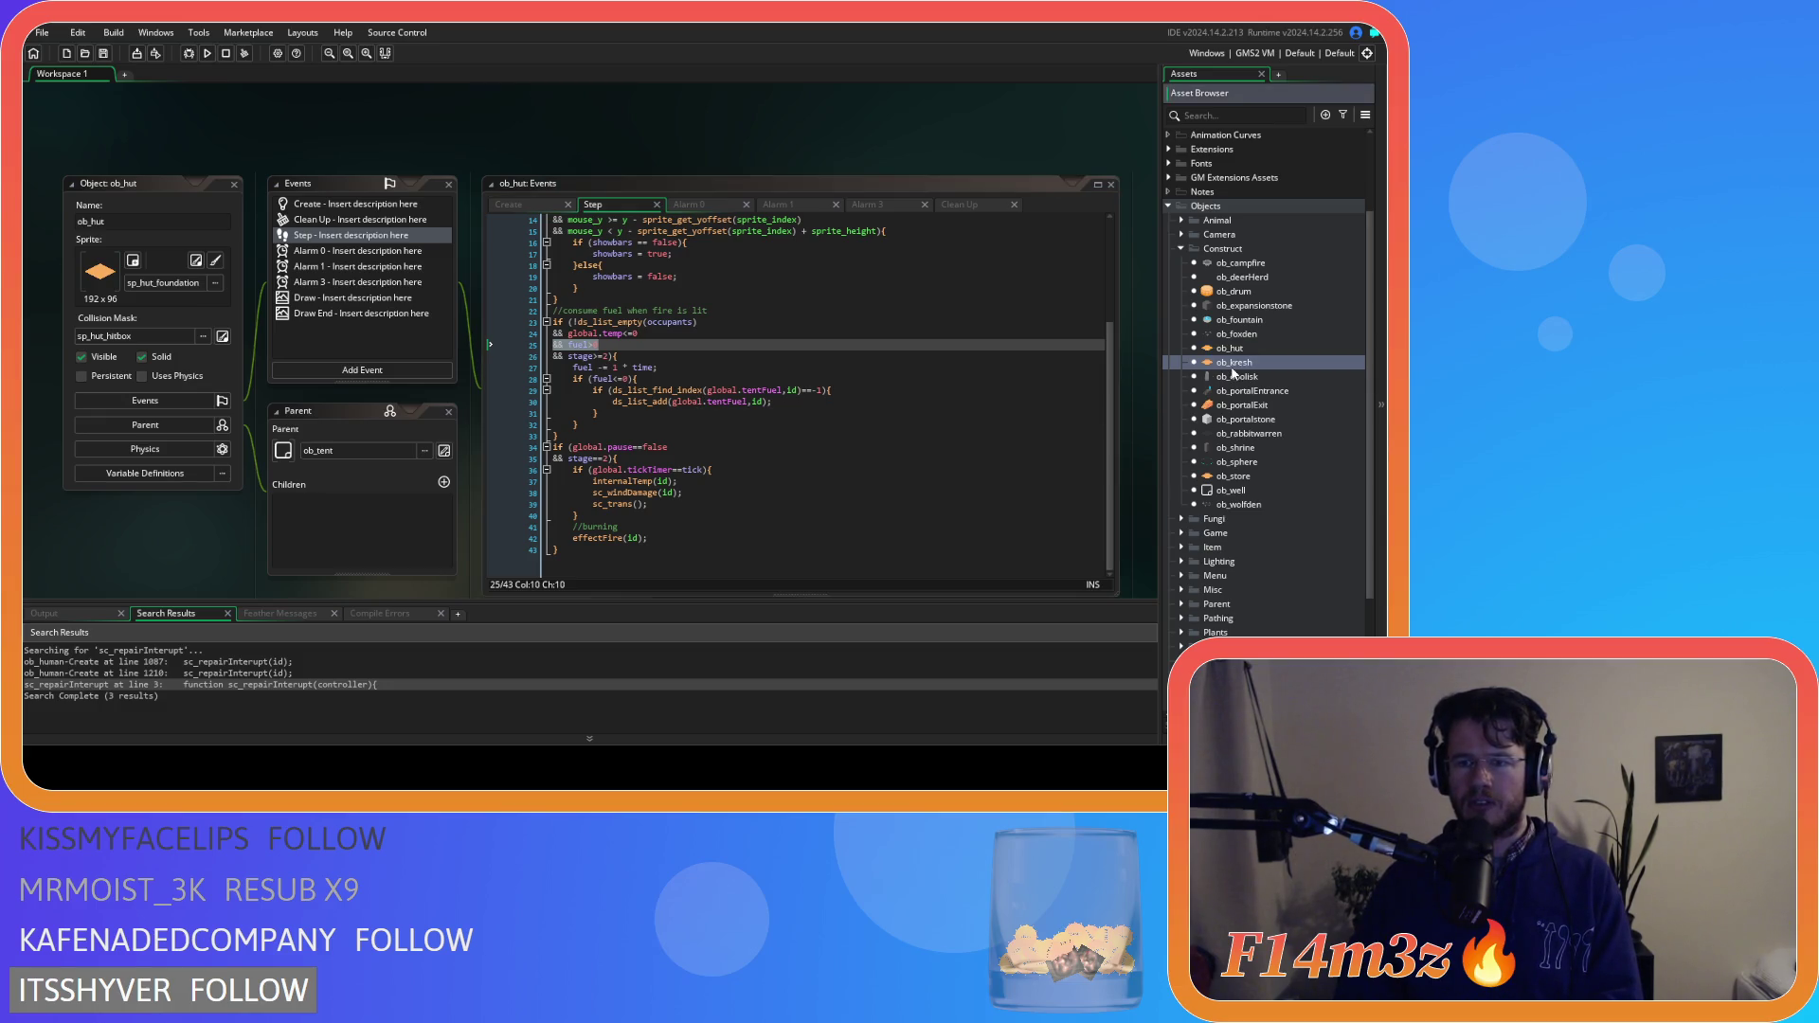
pyautogui.scroll(-1, 621, 377)
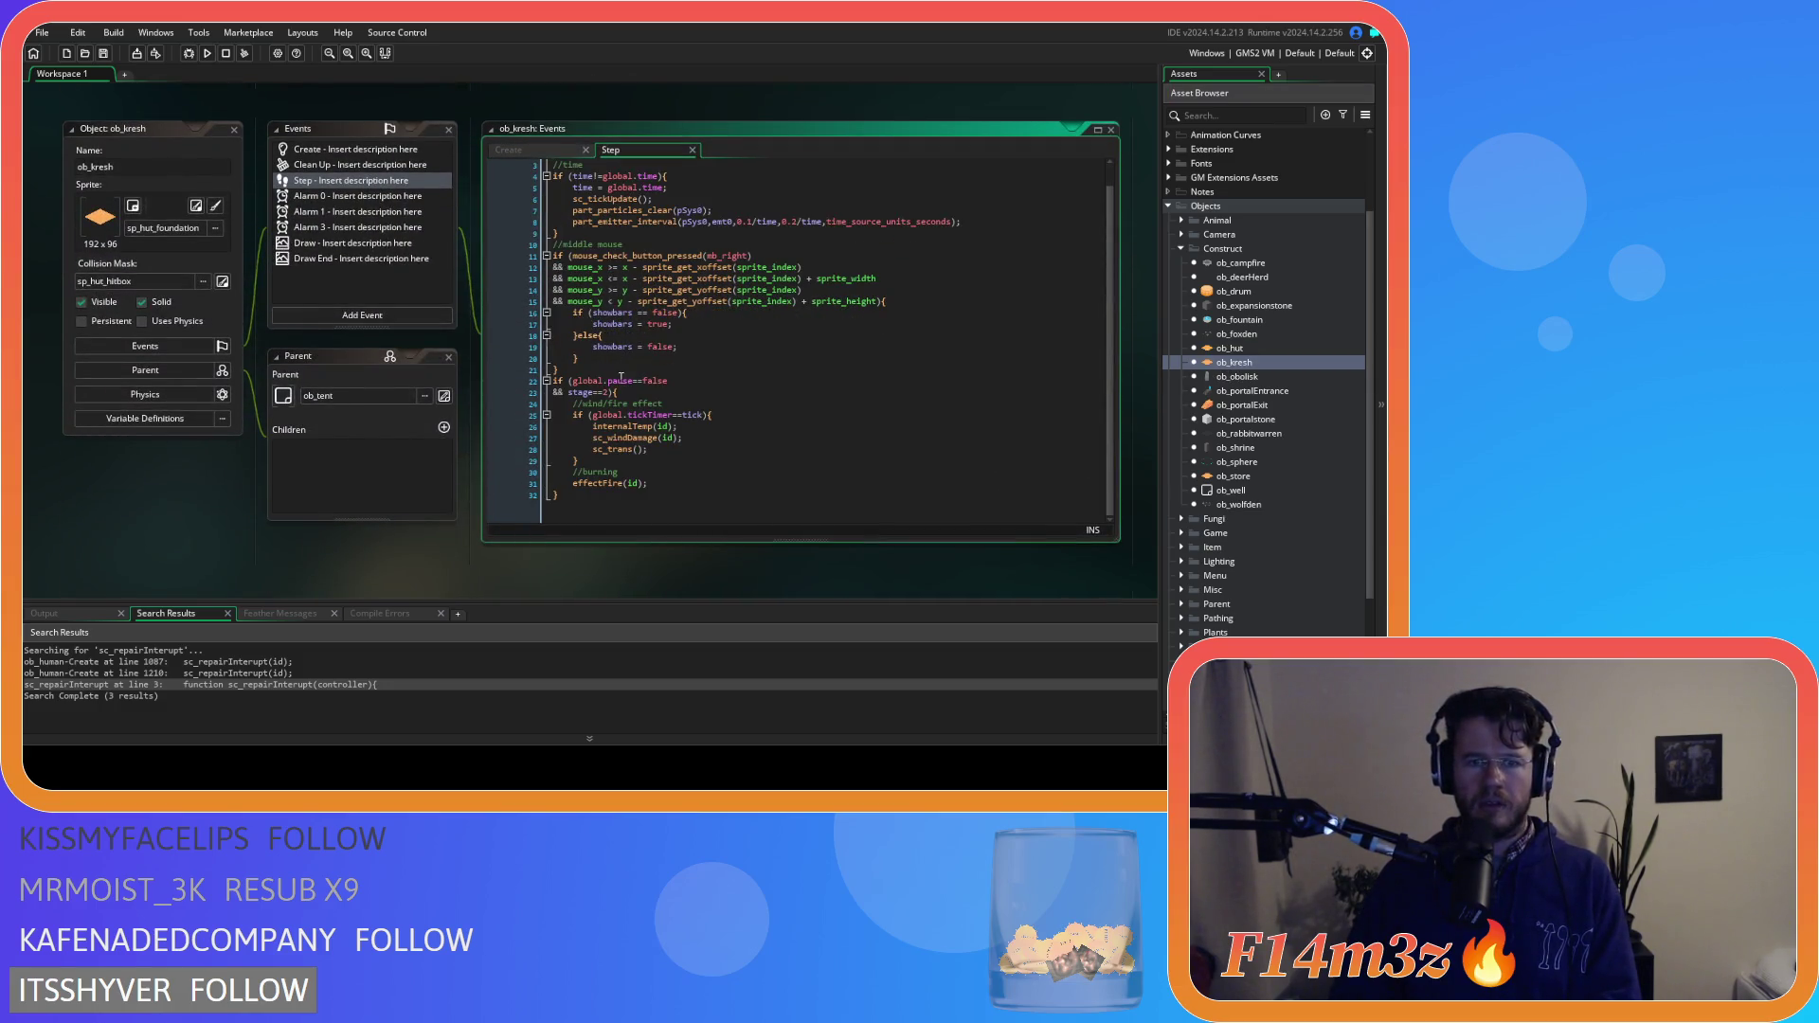
pyautogui.scroll(1, 623, 371)
pyautogui.scroll(-1, 630, 355)
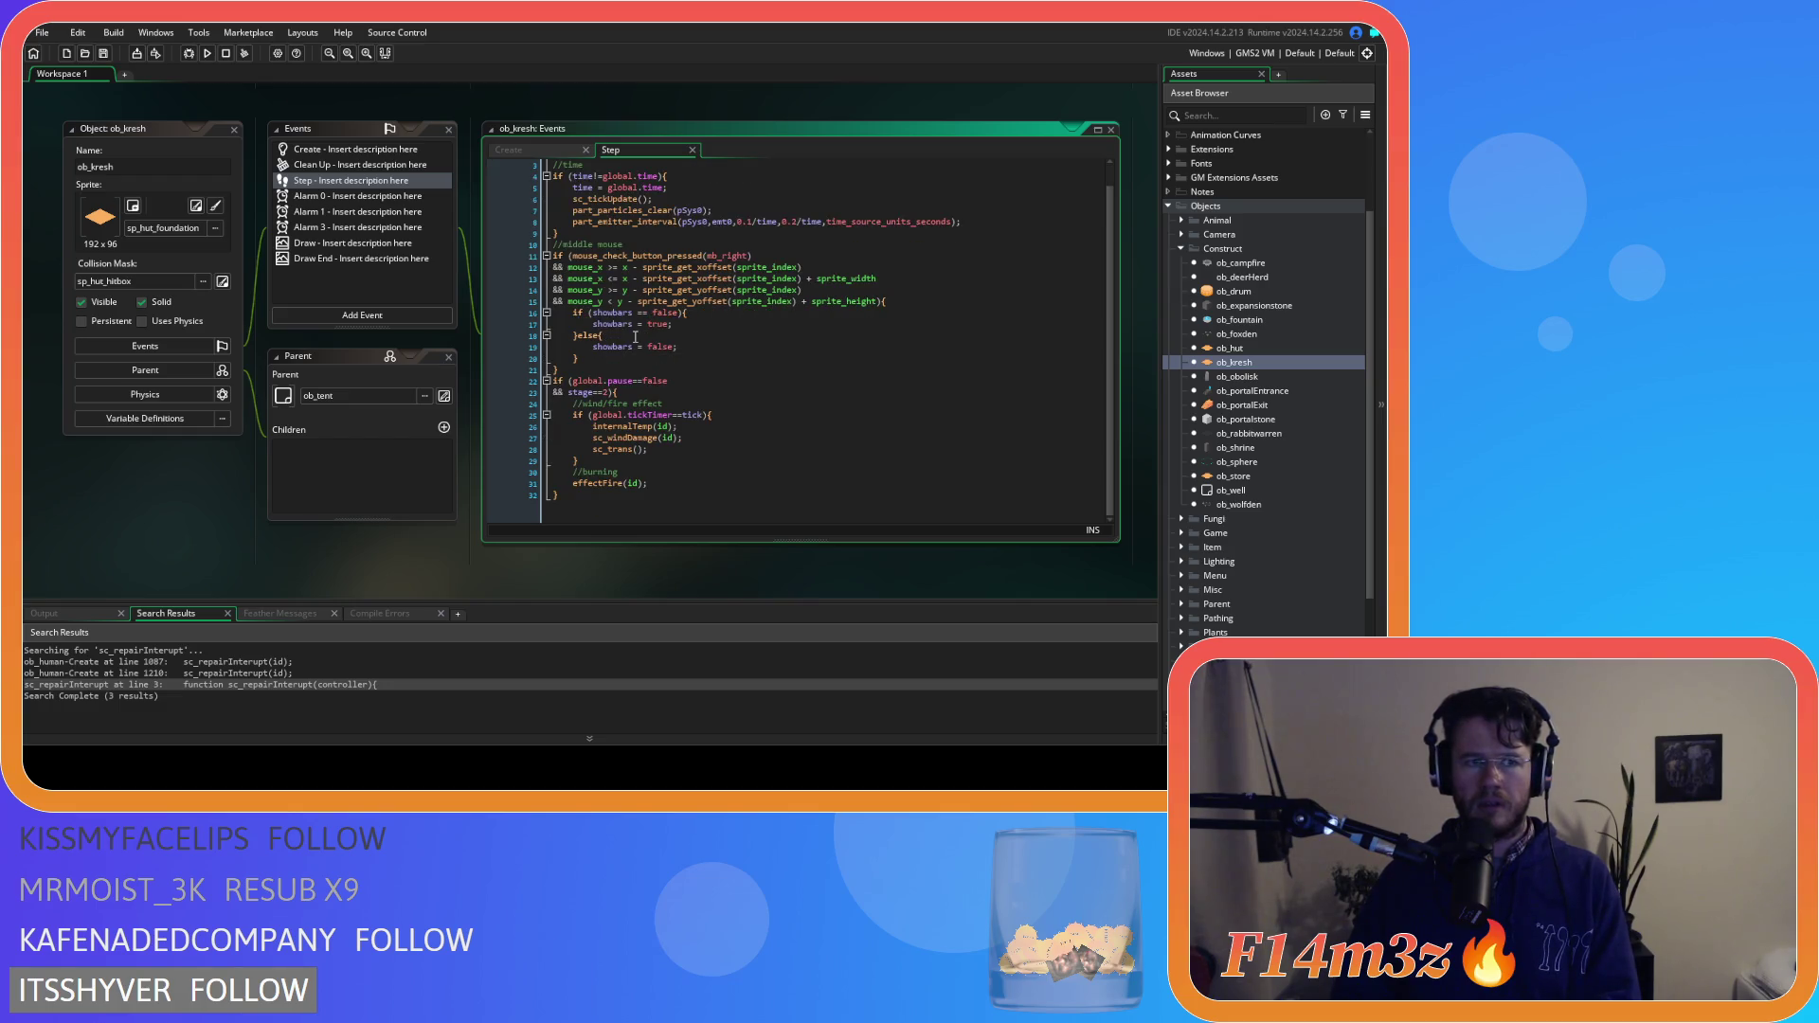
pyautogui.doubleClick(1229, 347)
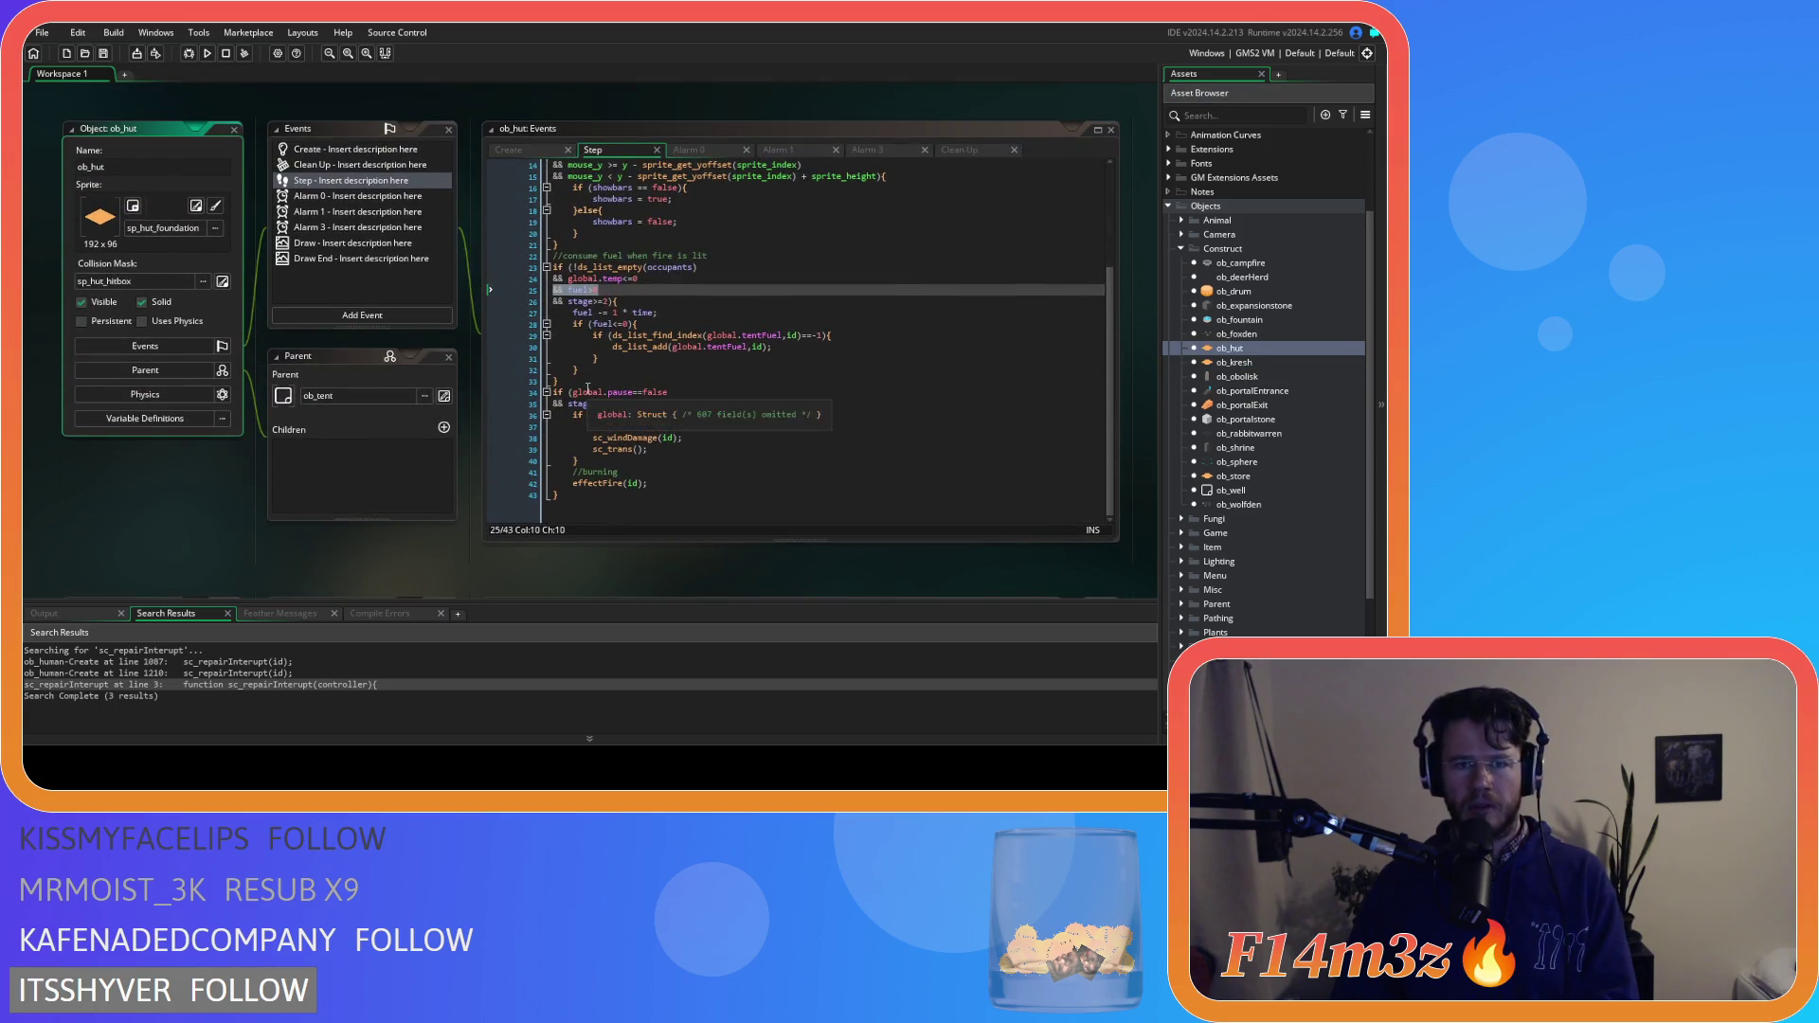
pyautogui.moveTo(587, 381); pyautogui.dragTo(528, 256)
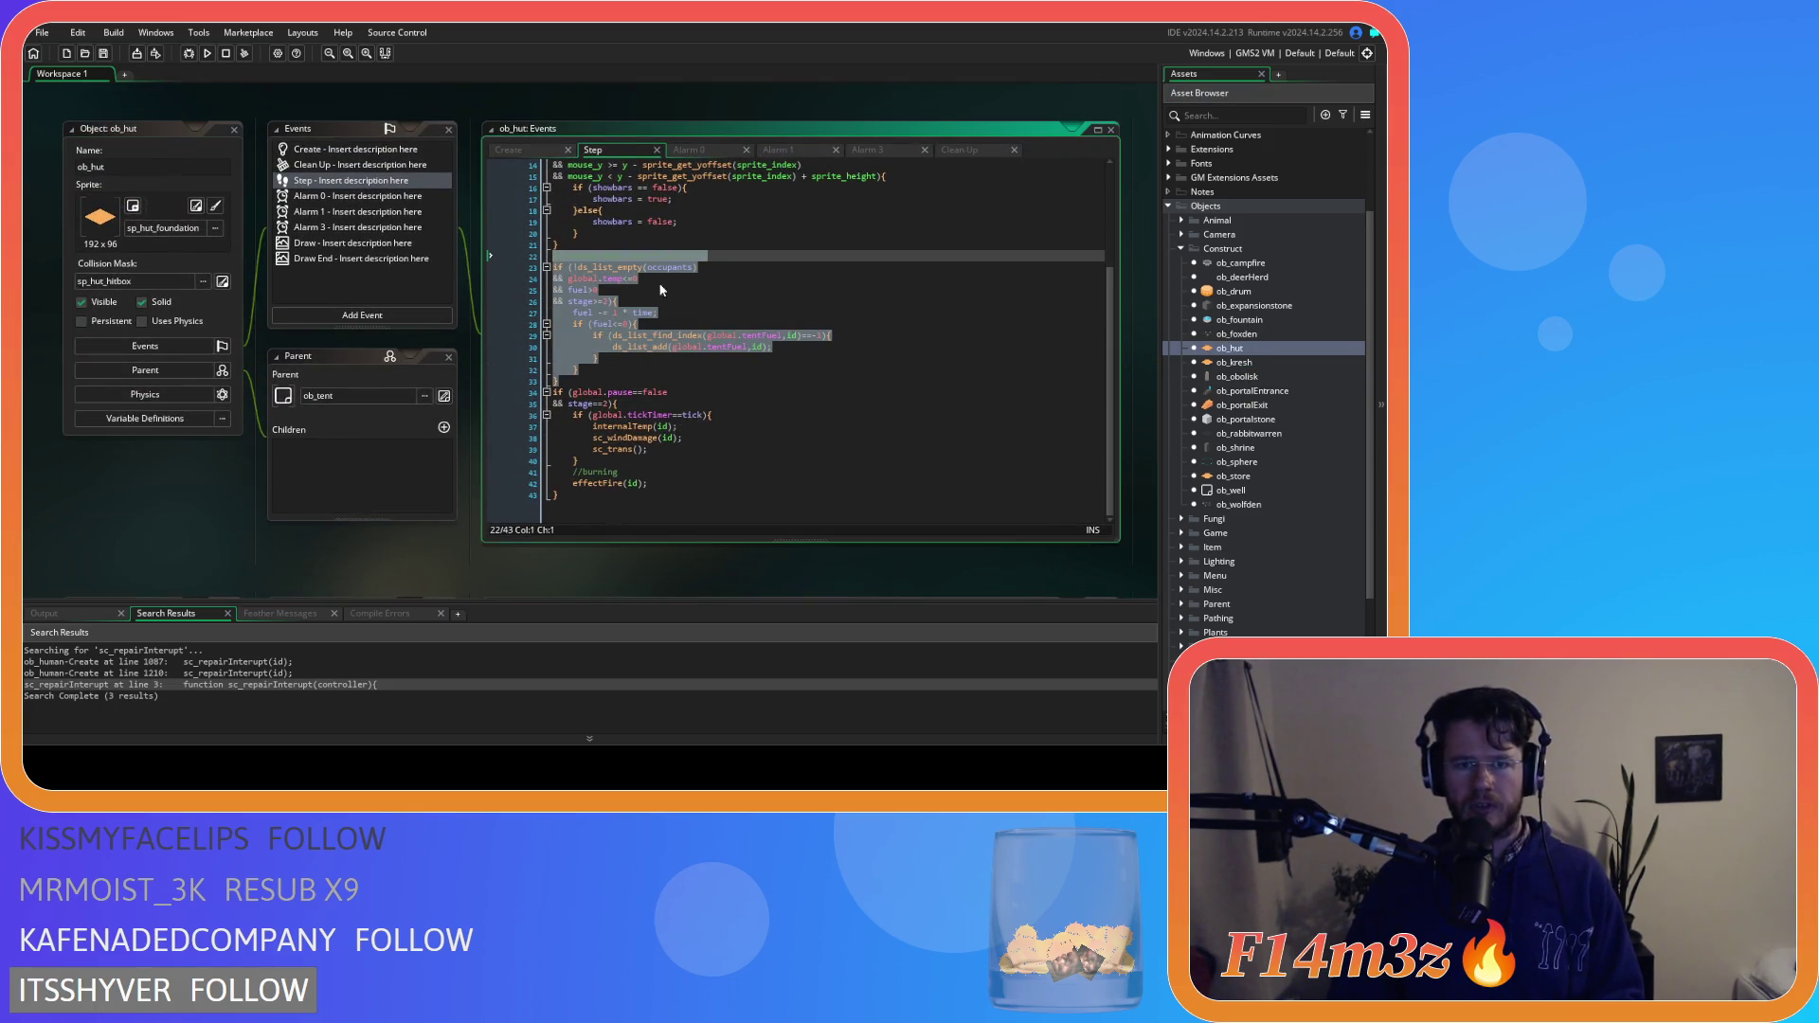
pyautogui.doubleClick(1246, 363)
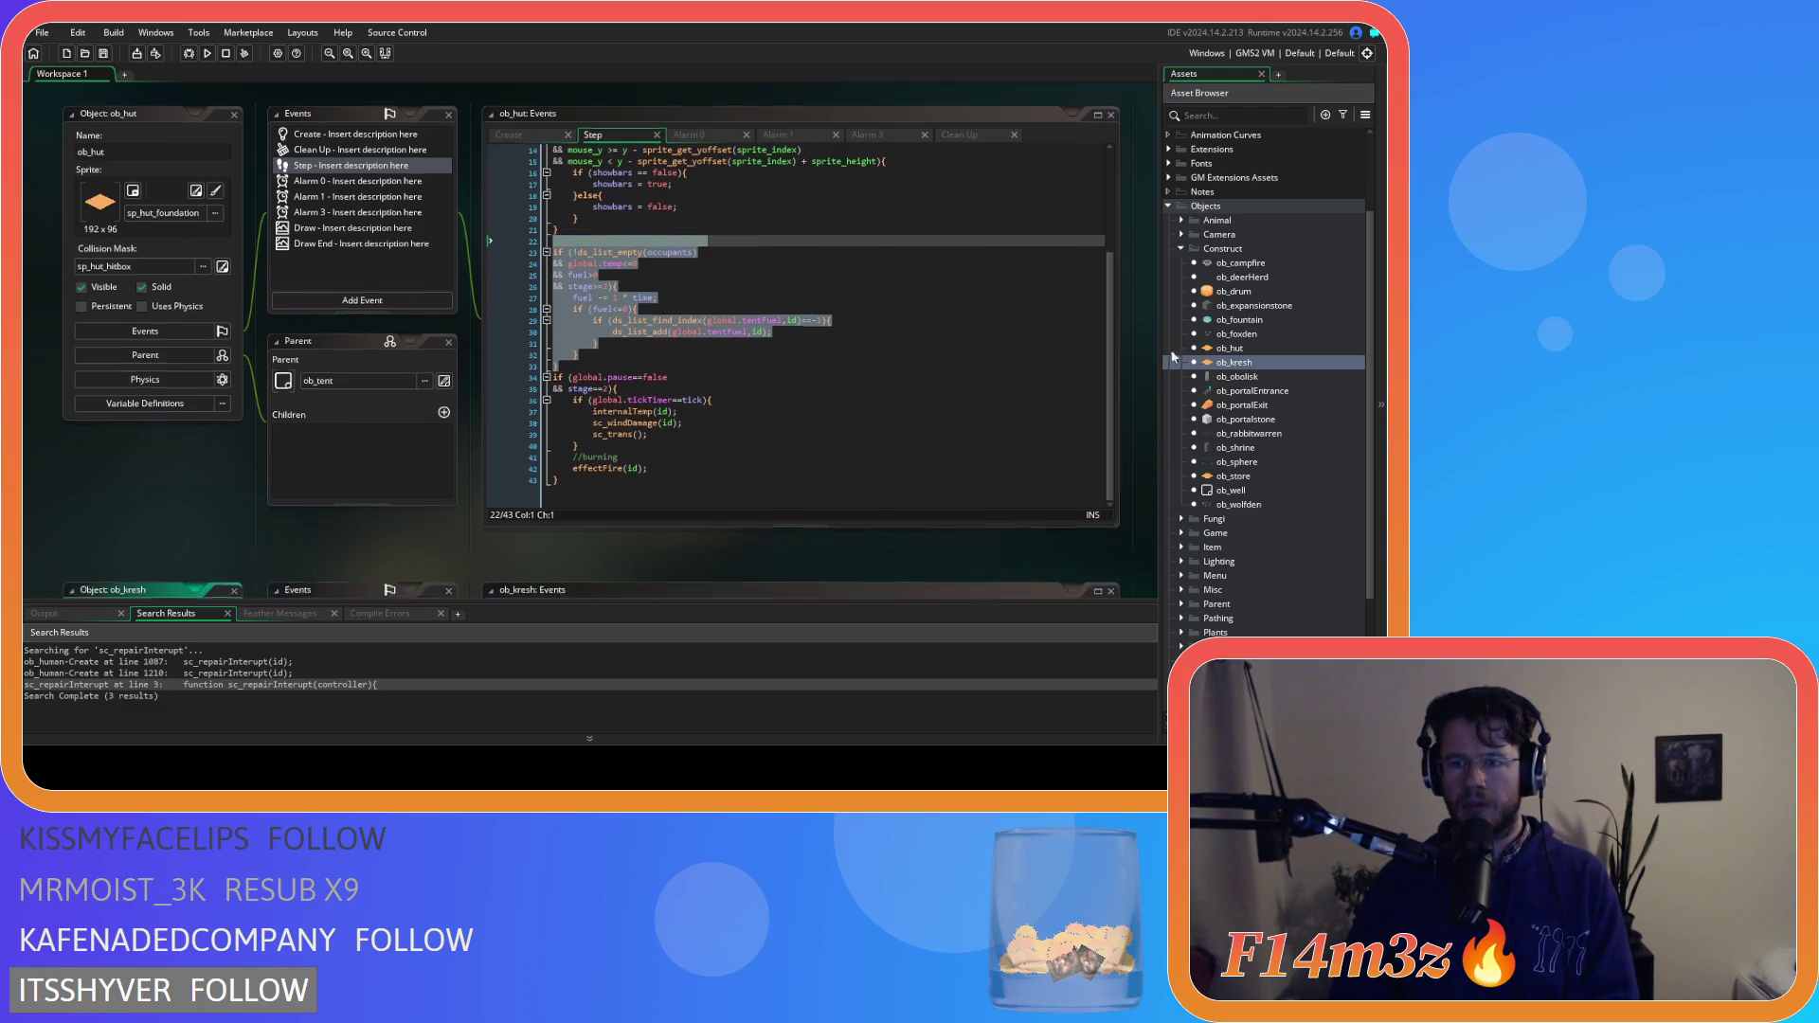
pyautogui.click(589, 365)
pyautogui.press('Return')
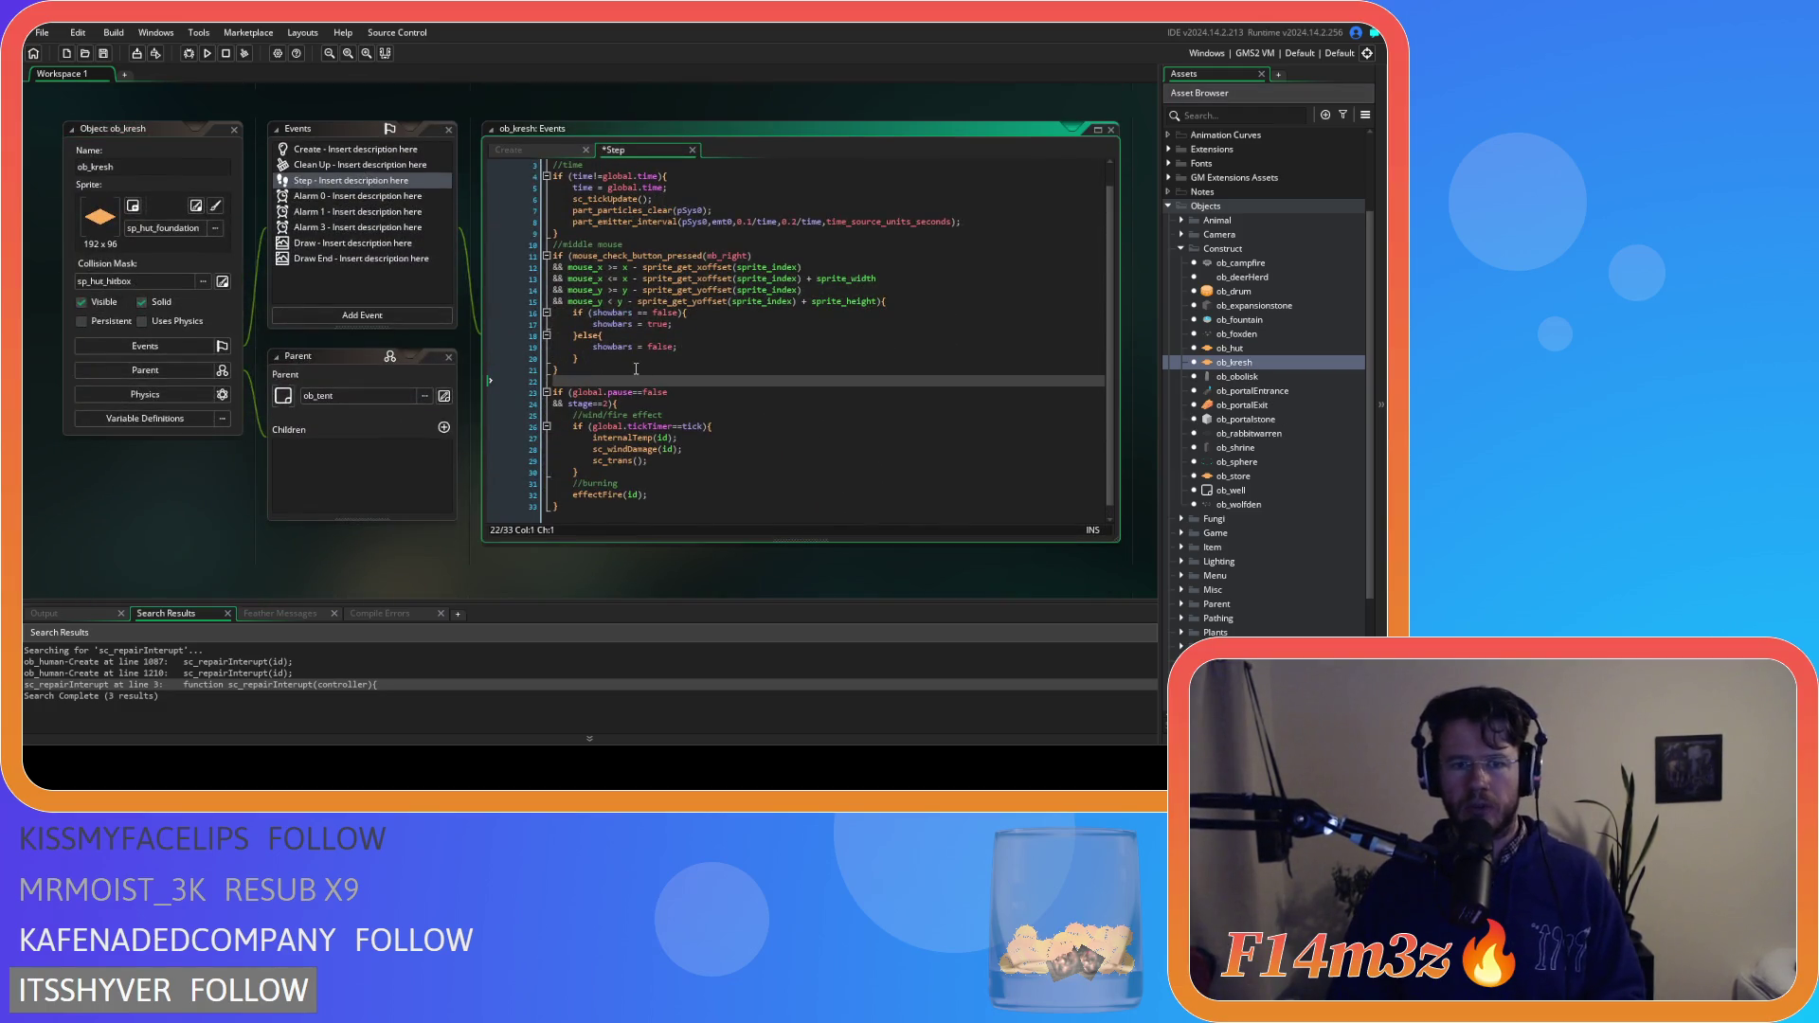
pyautogui.write('//consume fuel when fire is lit if (!ds_list_empty(occupants) && global.temp<=0 && fuel>0 && stage>=2){     fuel -= 1 * time;     if (fuel<=0){         if (ds_list_find_index(global.tentFuel,id)==-1){             ds_list_add(global.tentFuel,id);         }     } }')
# Open sc_internalTemp from the internalTemp call, uncomment '&& fuel>0', tidy the bracket, and save
pyautogui.click(764, 405)
pyautogui.scroll(-4, 764, 405)
pyautogui.click(635, 426)
pyautogui.middleClick(634, 426)
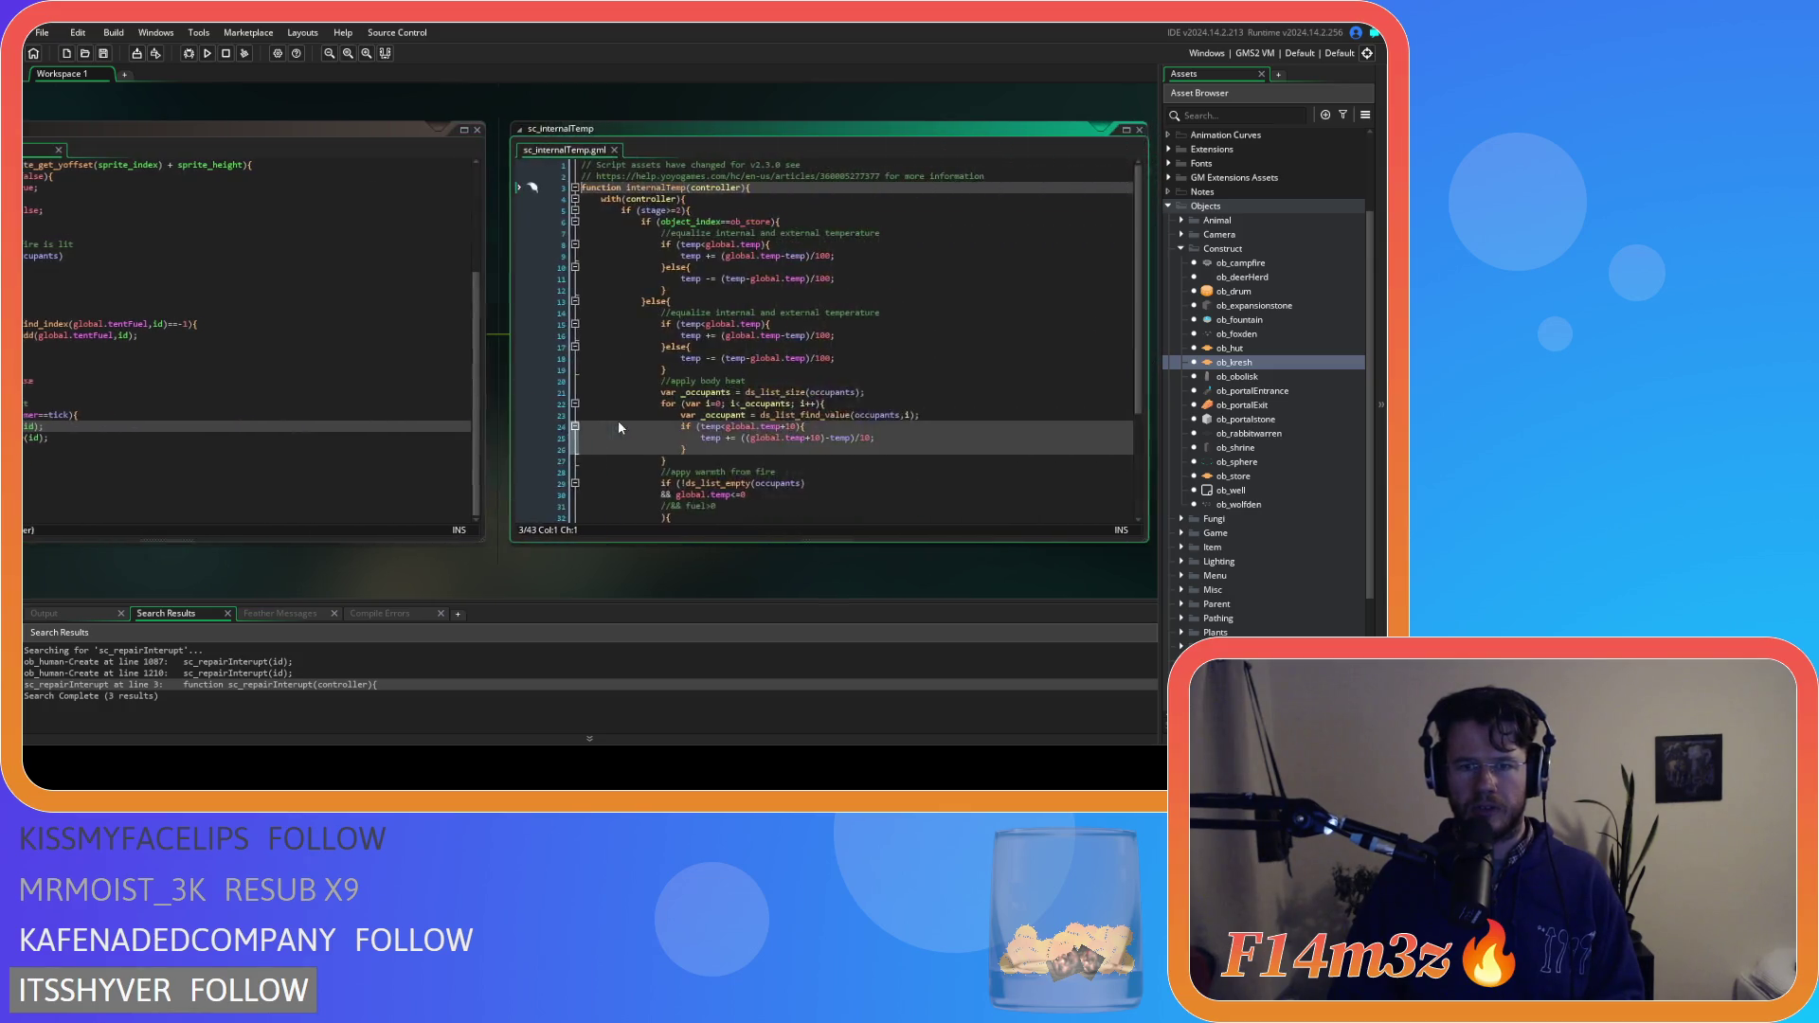
pyautogui.scroll(-4, 618, 427)
pyautogui.click(718, 357)
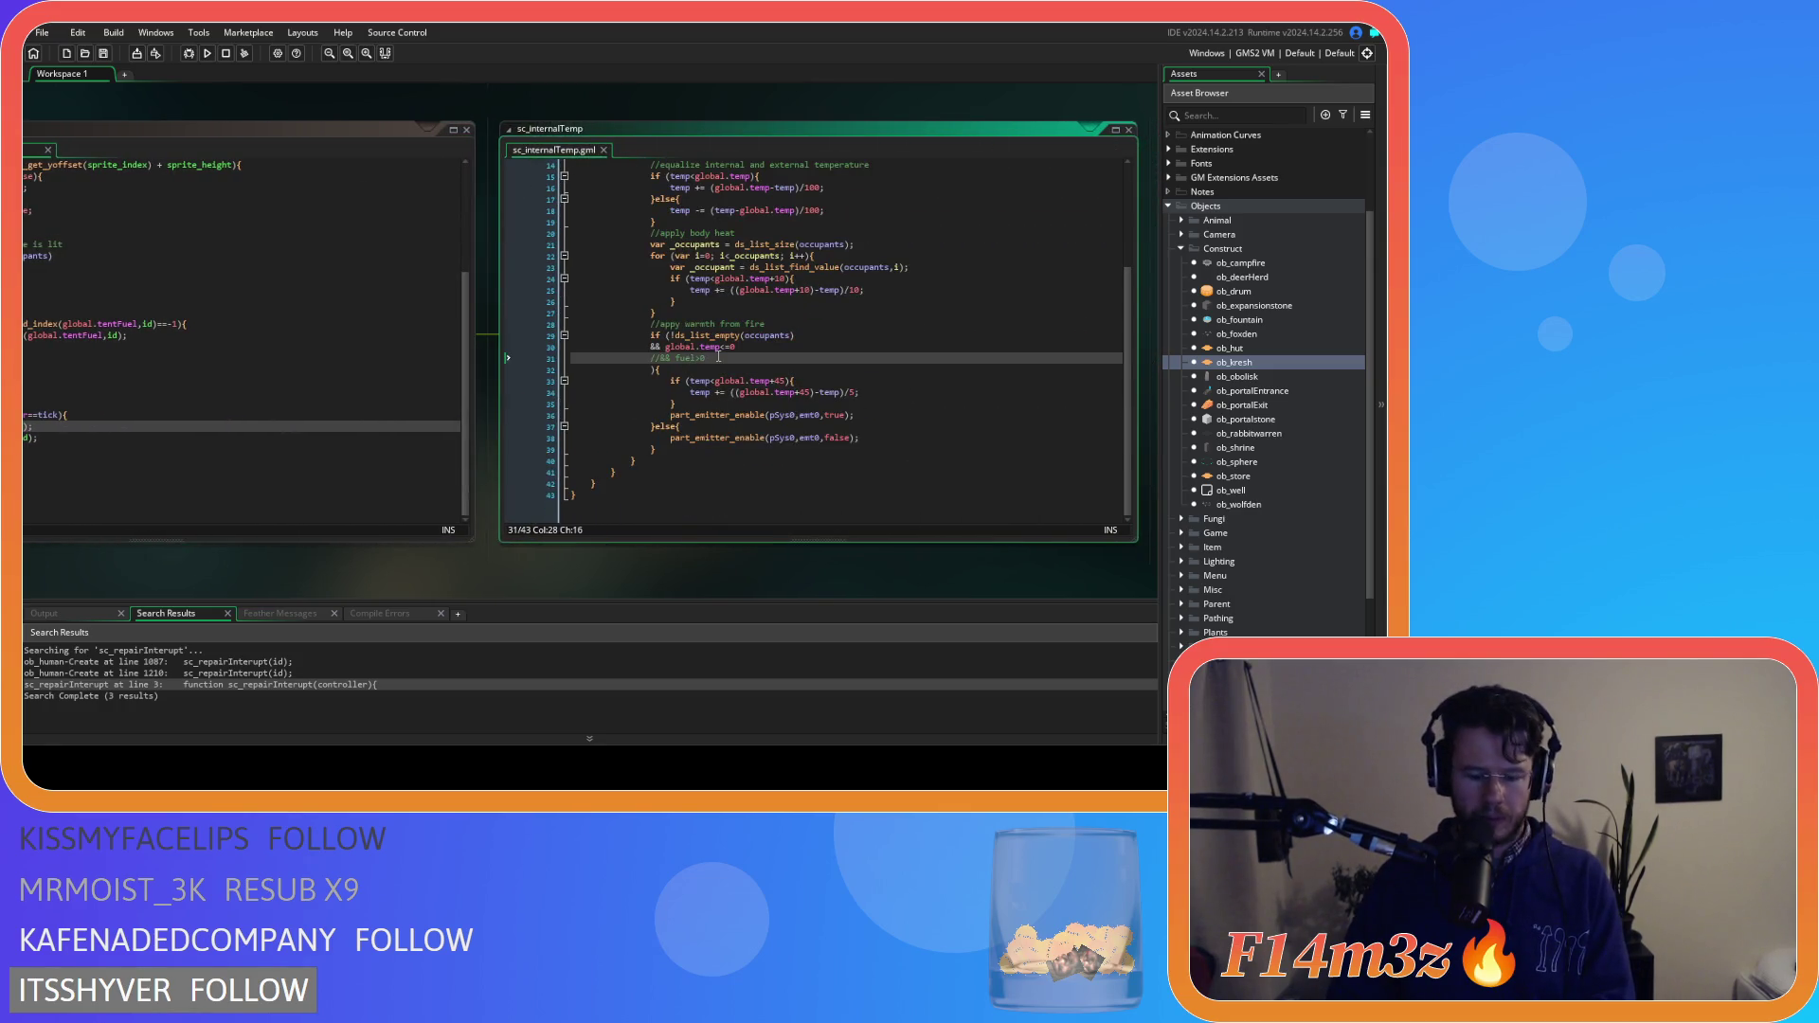
pyautogui.hotkey('ctrl', 'shift', 'k')
pyautogui.moveTo(649, 359); pyautogui.dragTo(516, 370)
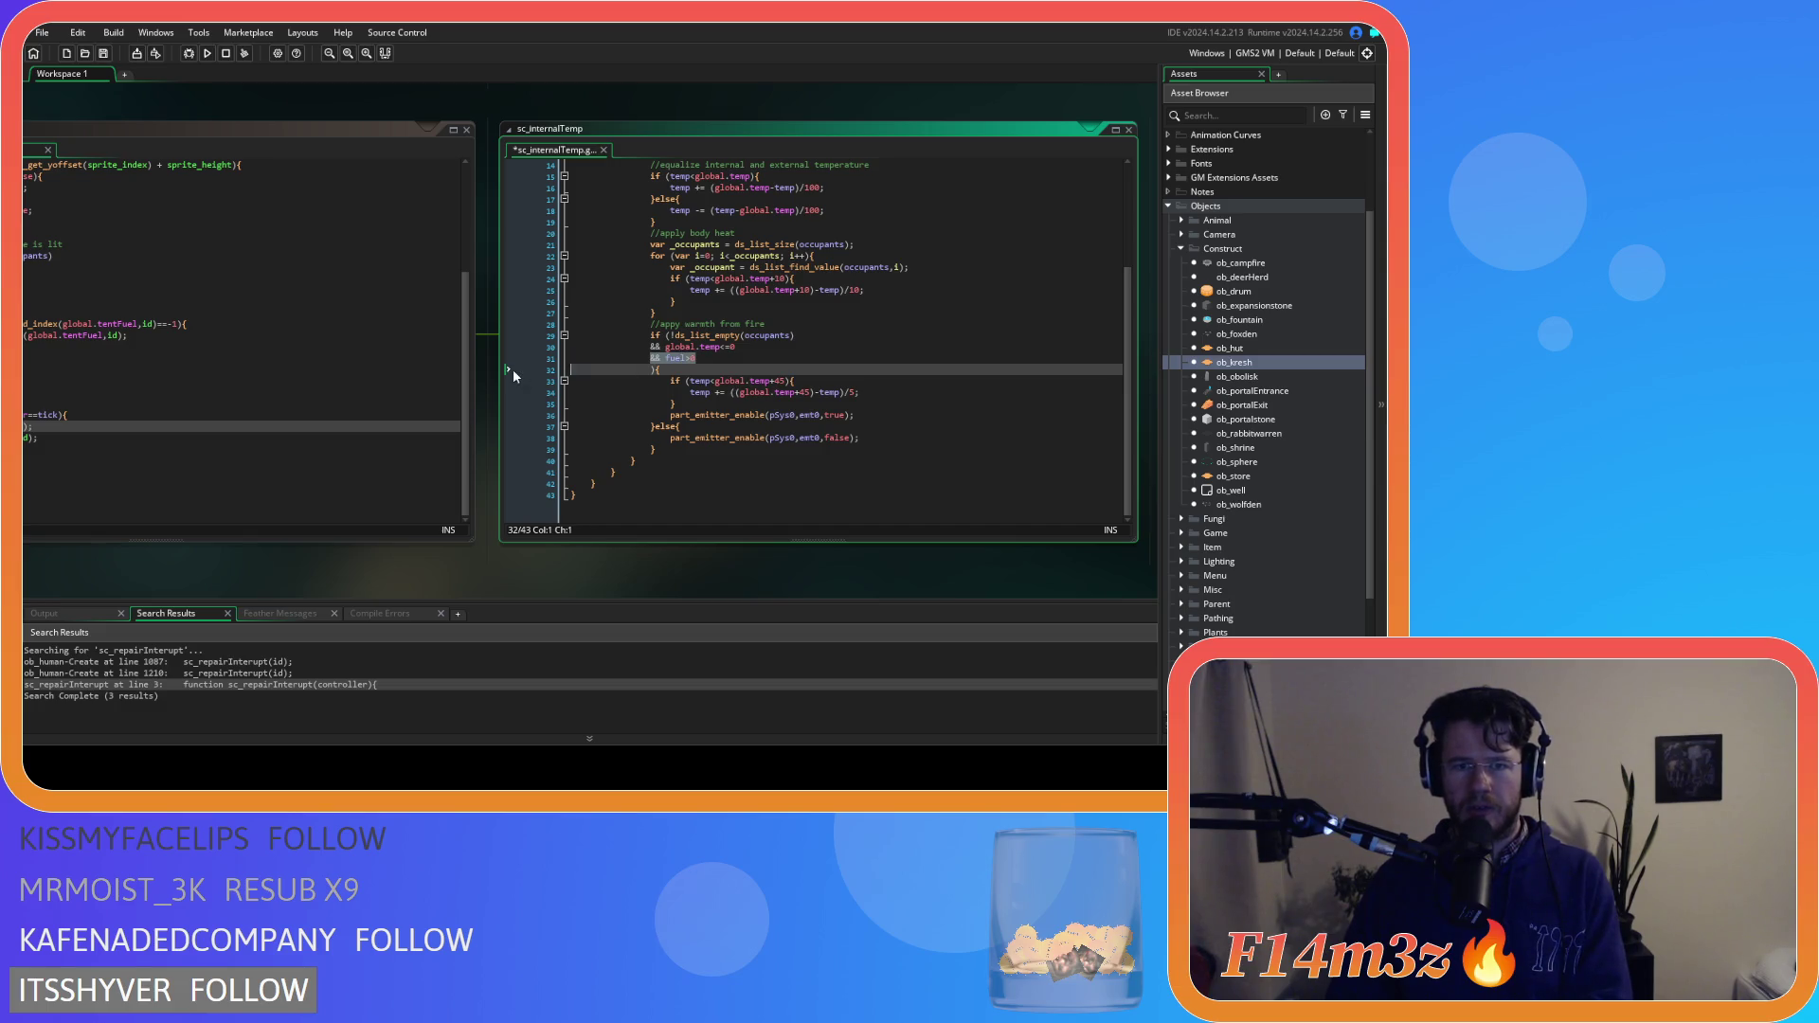
pyautogui.press('BackSpace')
pyautogui.hotkey('ctrl', 's')
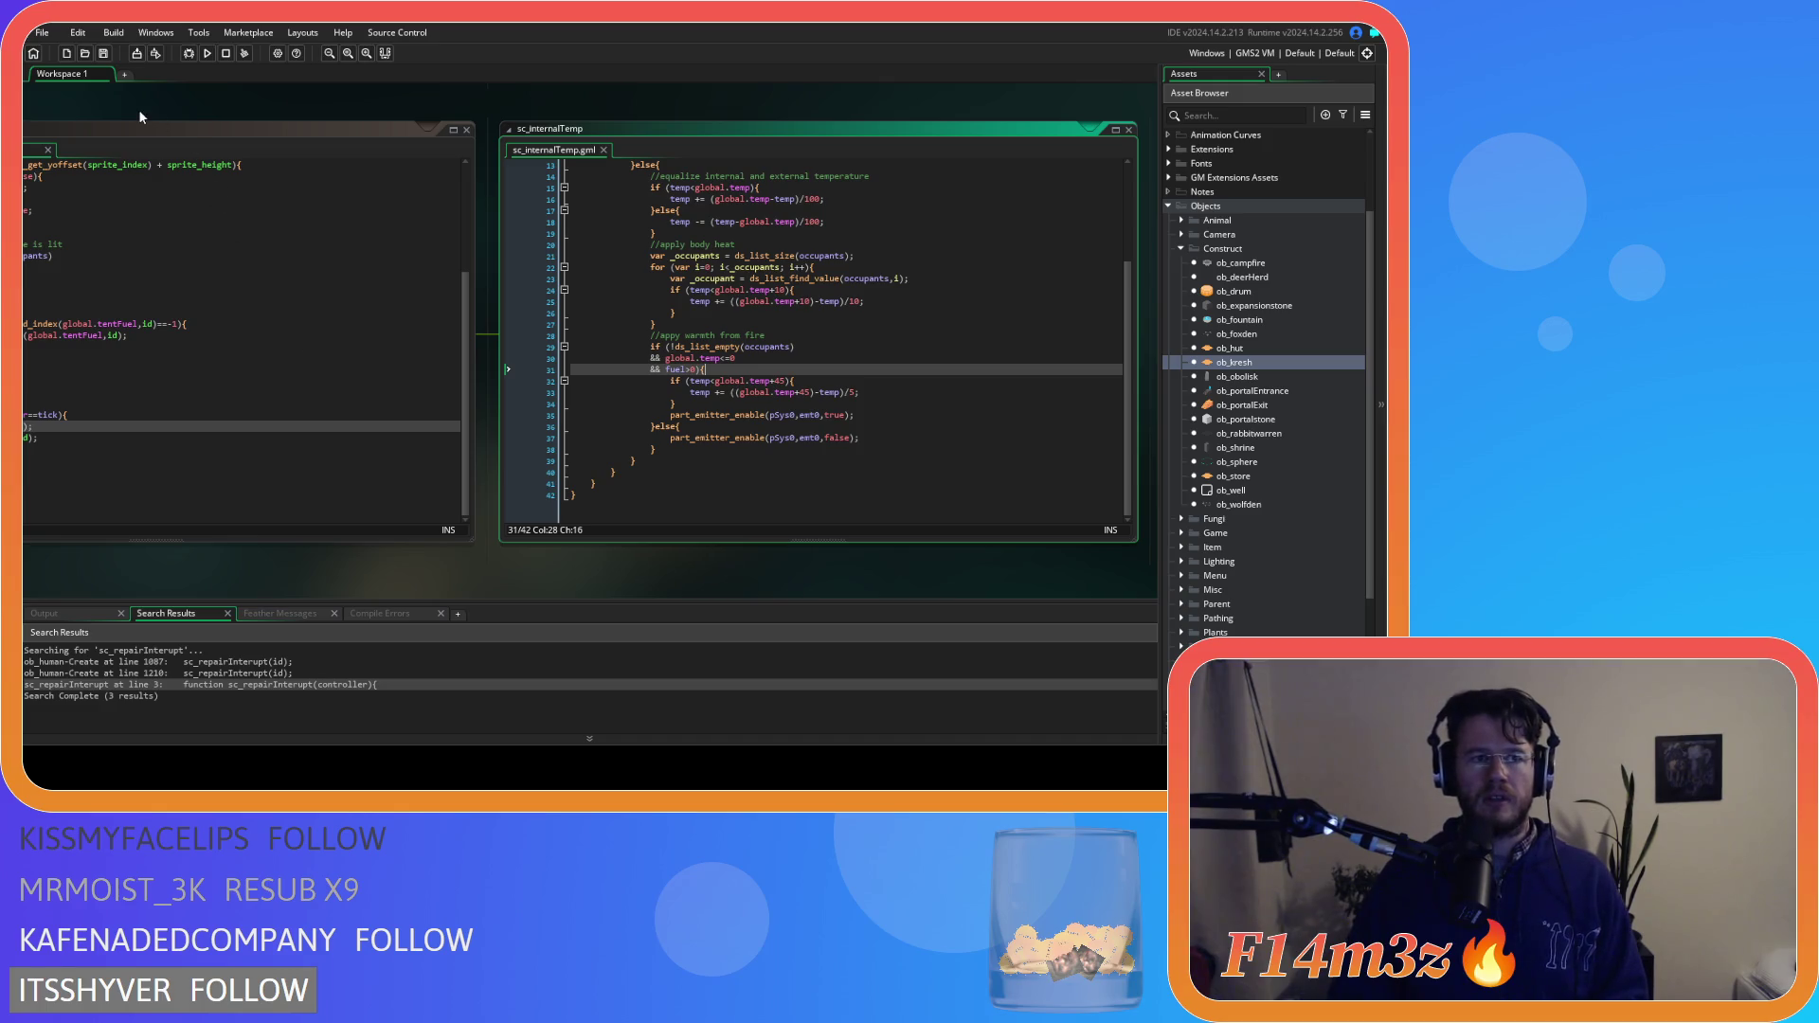
# Close all code editors, collapse the Construct and Objects folders, and run the game with F5
pyautogui.rightClick(139, 116)
pyautogui.rightClick(309, 116)
pyautogui.moveTo(331, 140)
pyautogui.click(445, 184)
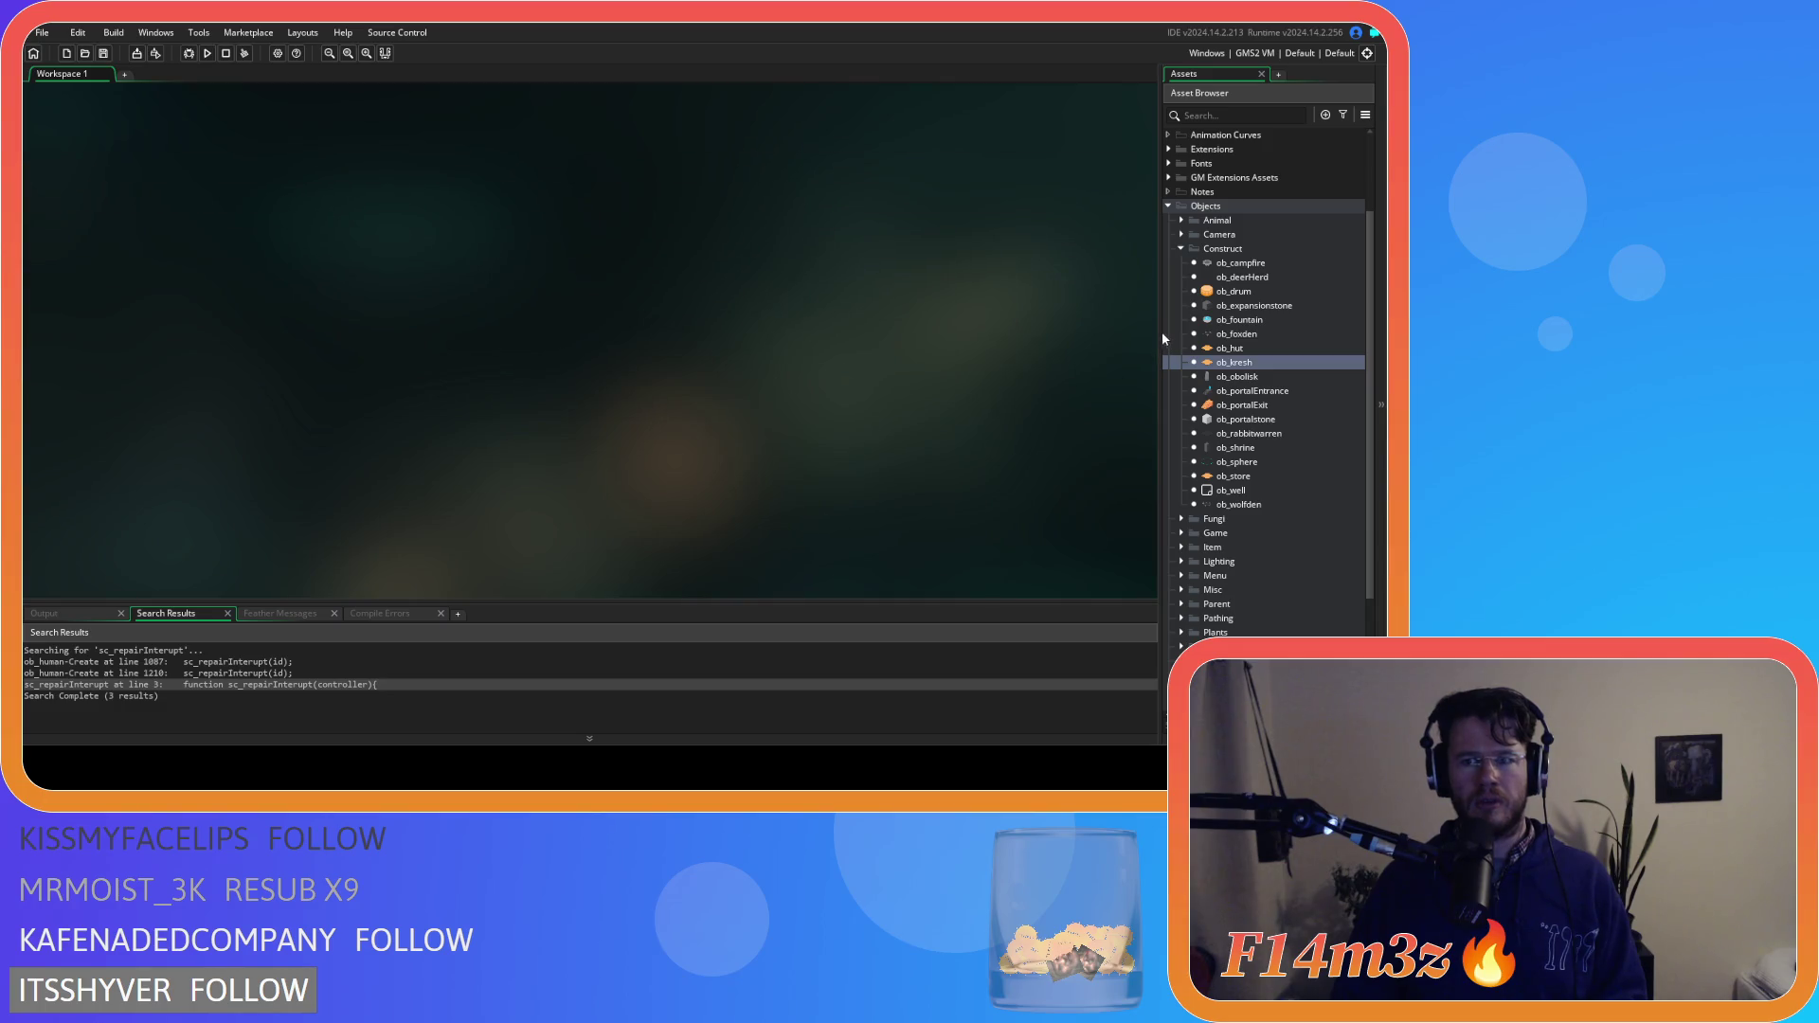
pyautogui.click(1181, 248)
pyautogui.click(1165, 298)
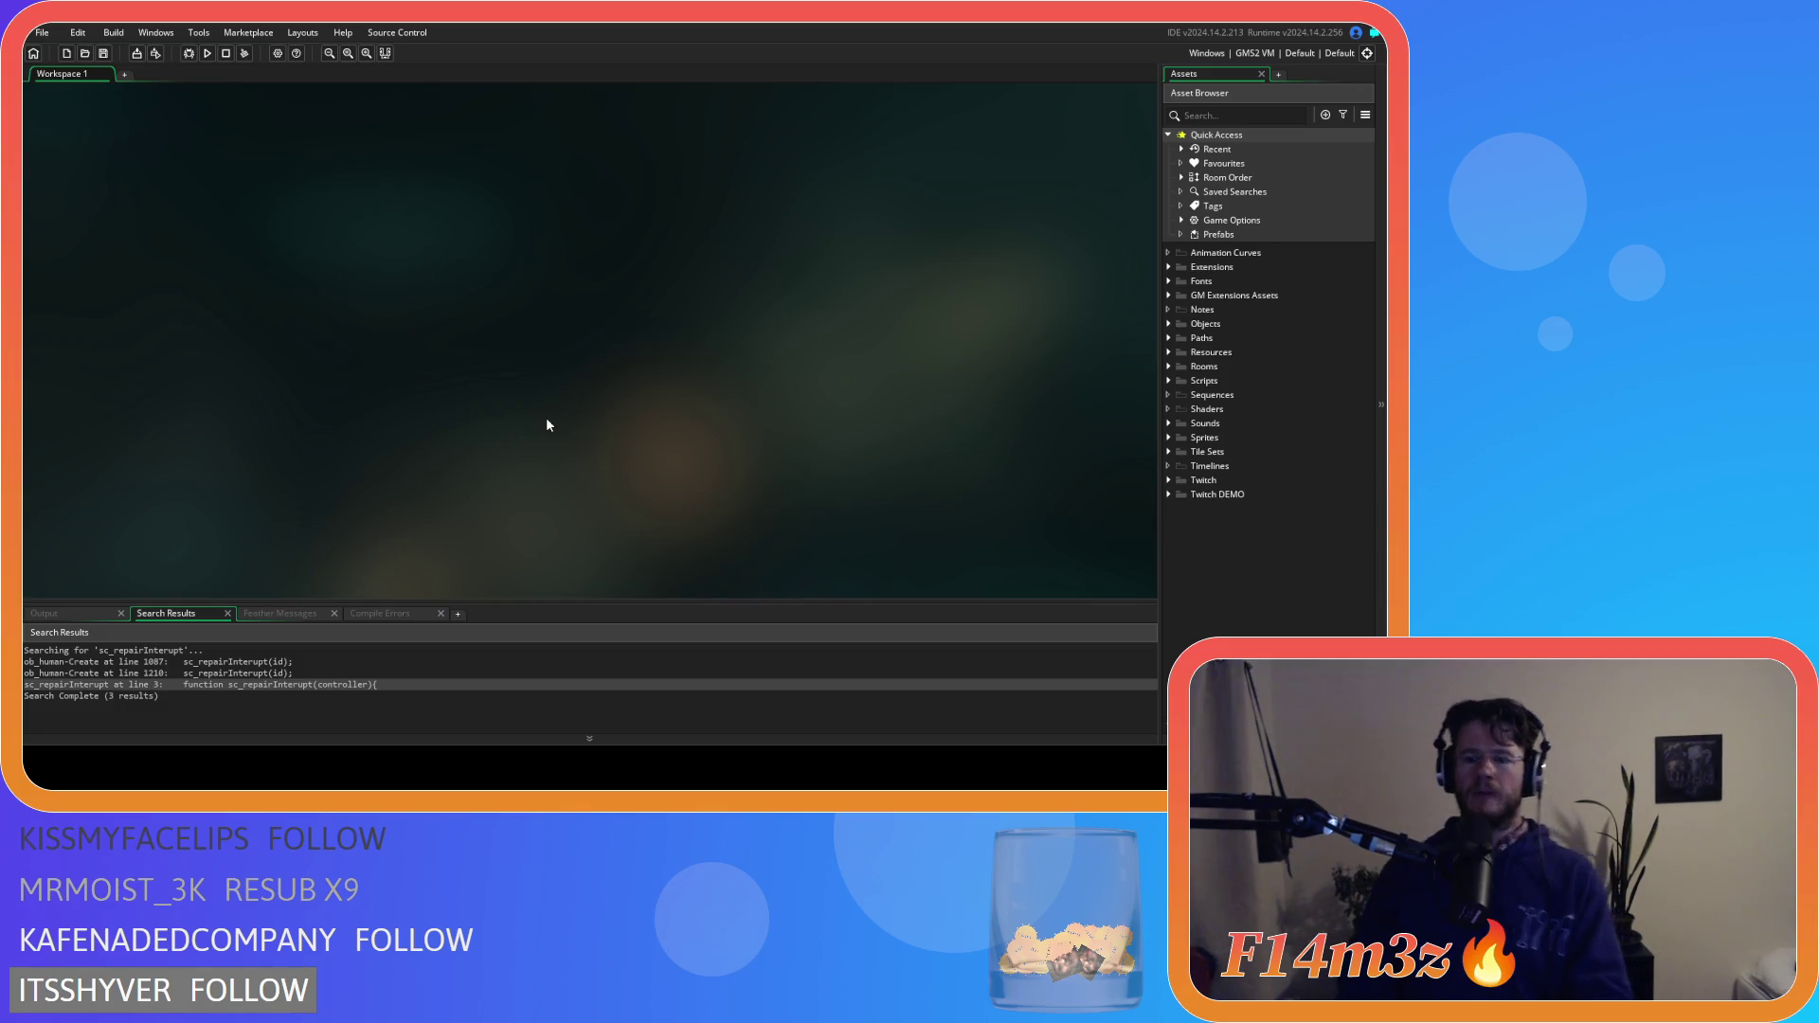
pyautogui.press('F5')
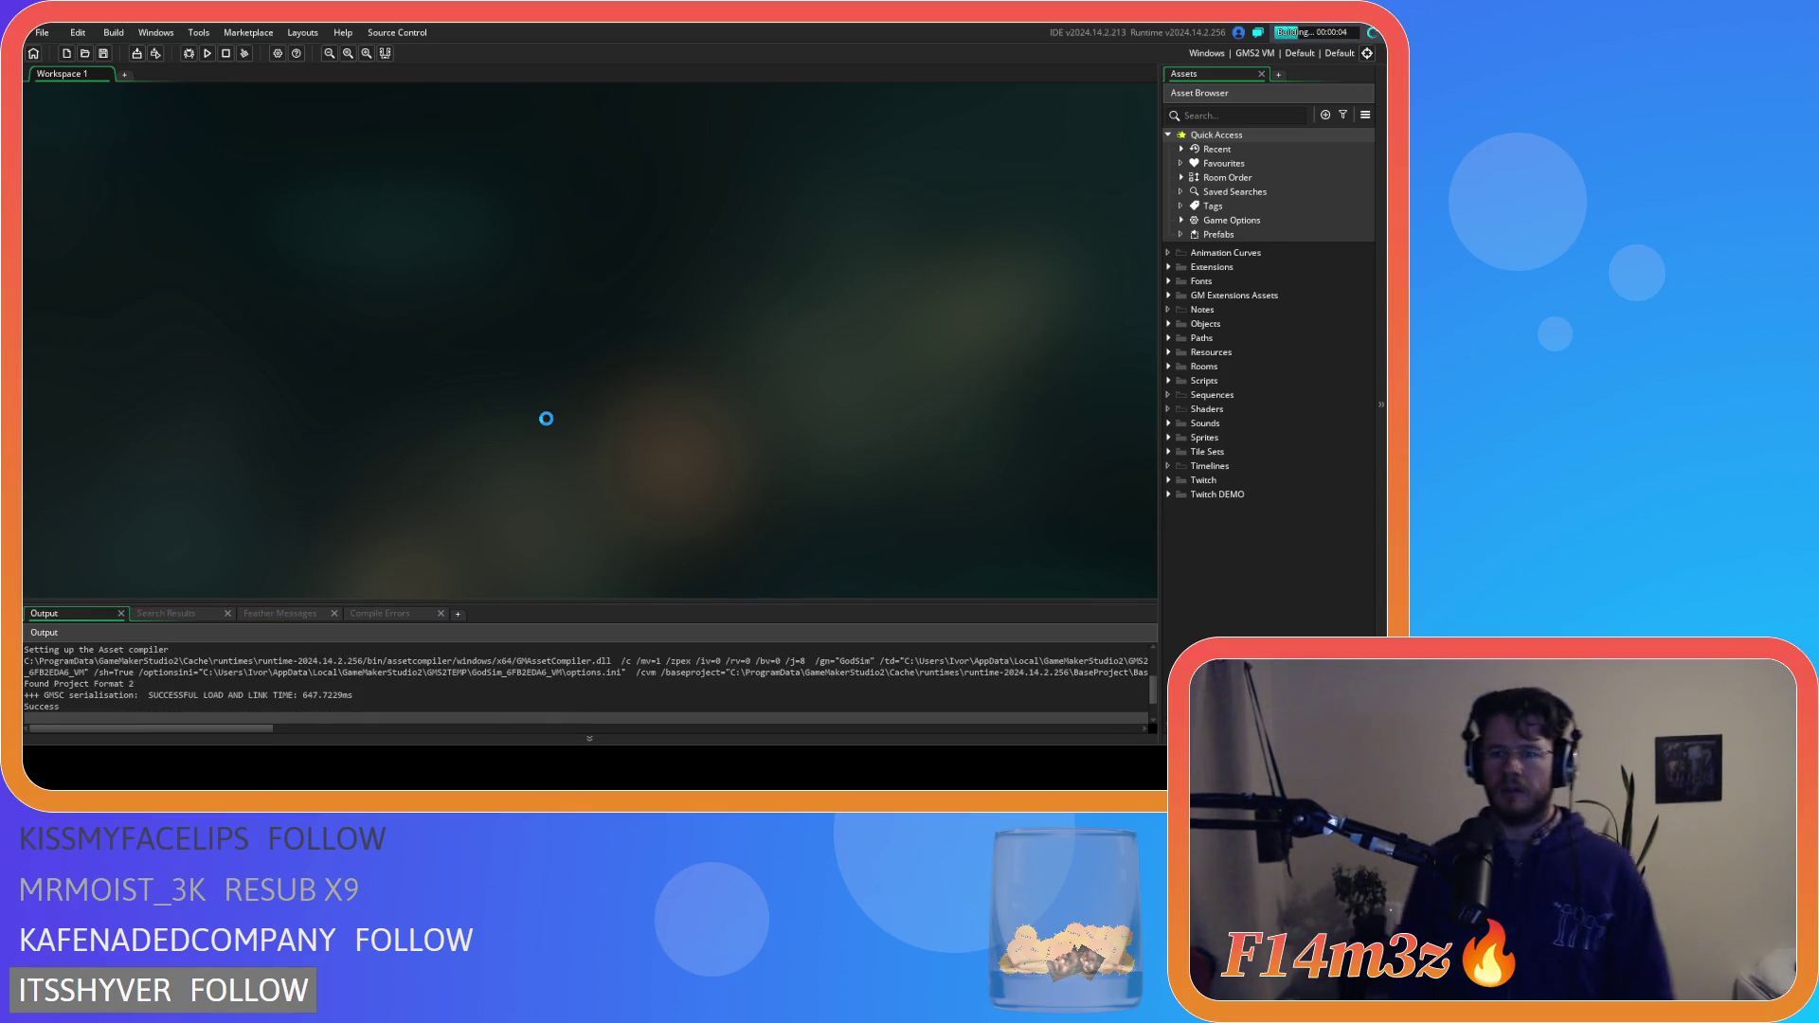
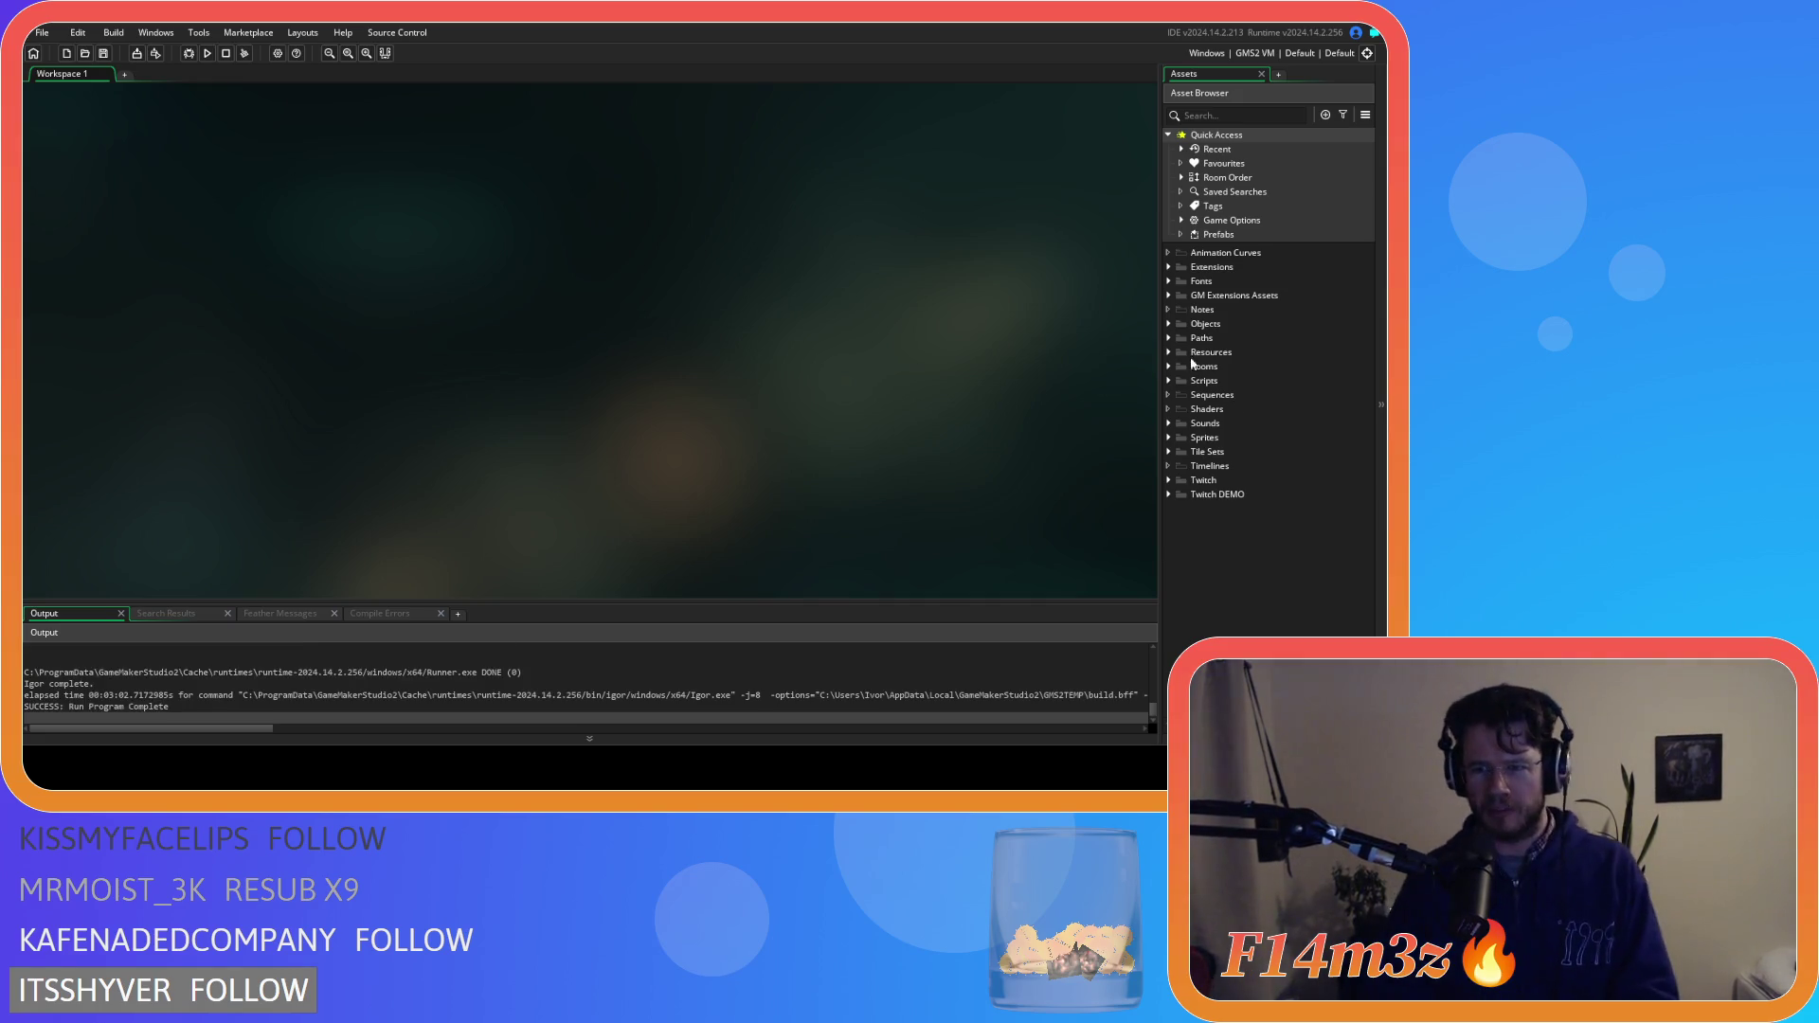
# Open the ob_human object's event code from Objects > Animal > Human
pyautogui.click(1168, 324)
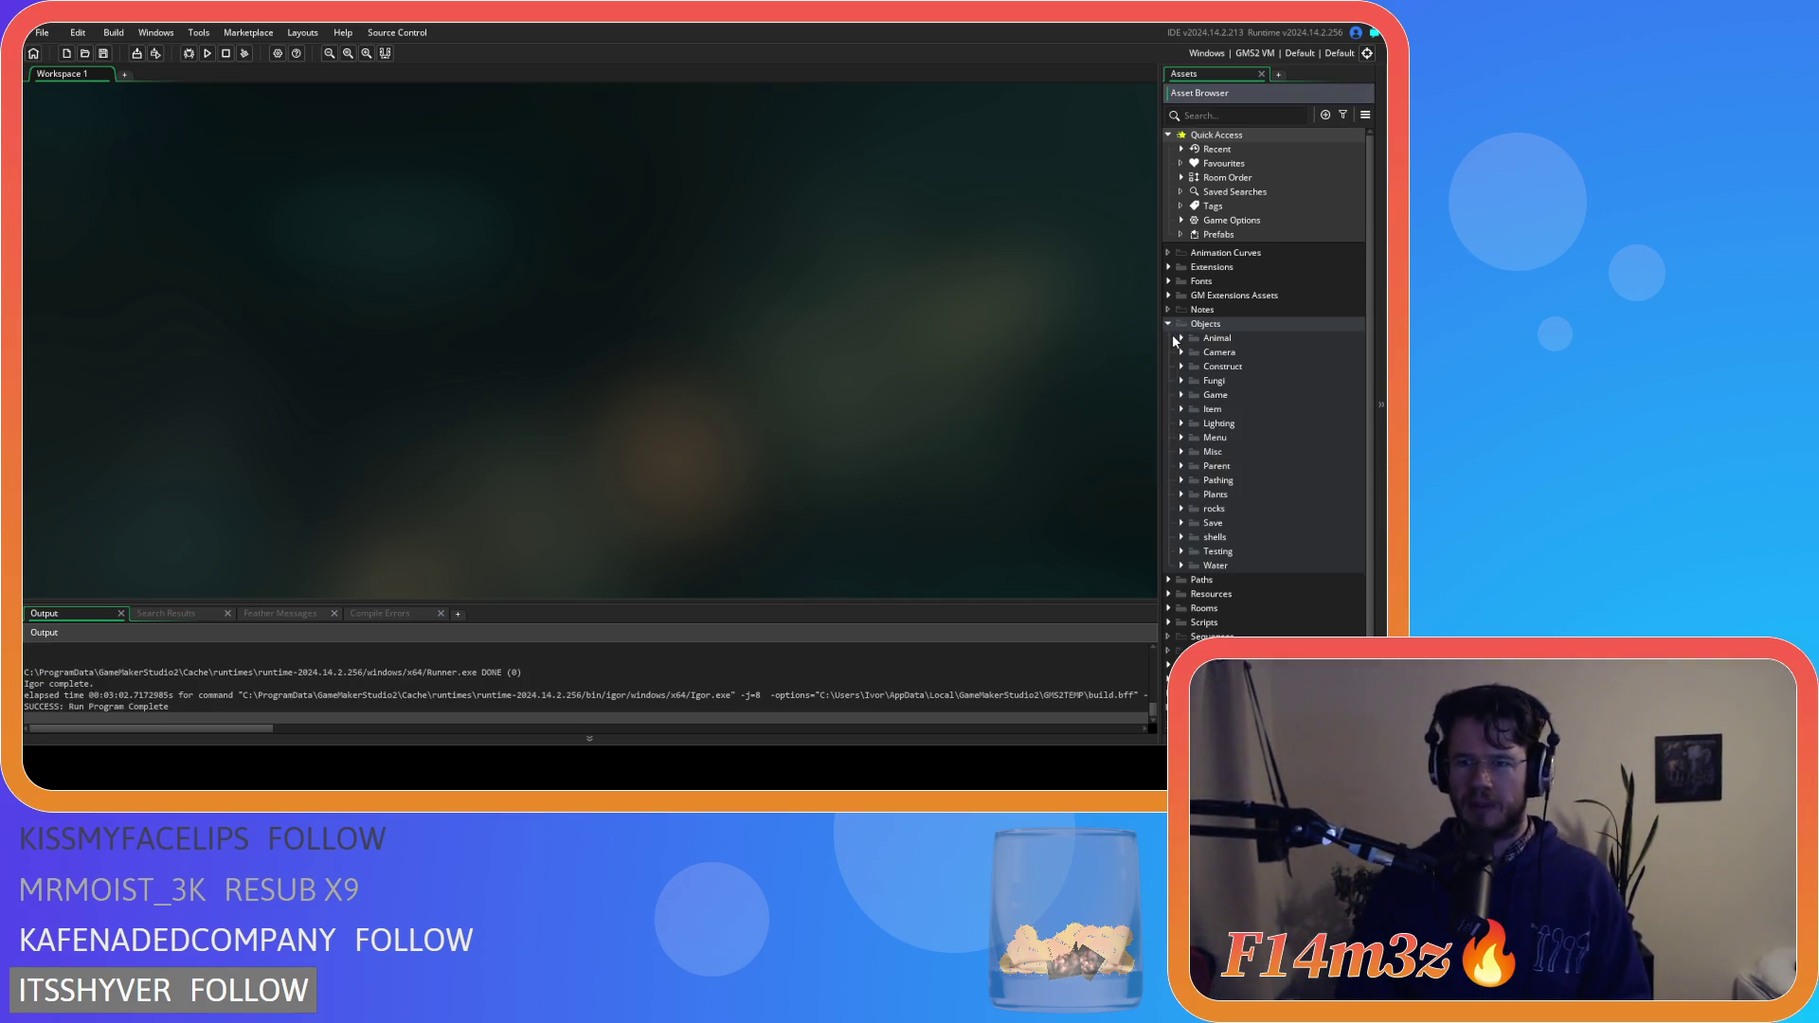
pyautogui.click(1180, 338)
pyautogui.click(1193, 352)
pyautogui.click(1216, 367)
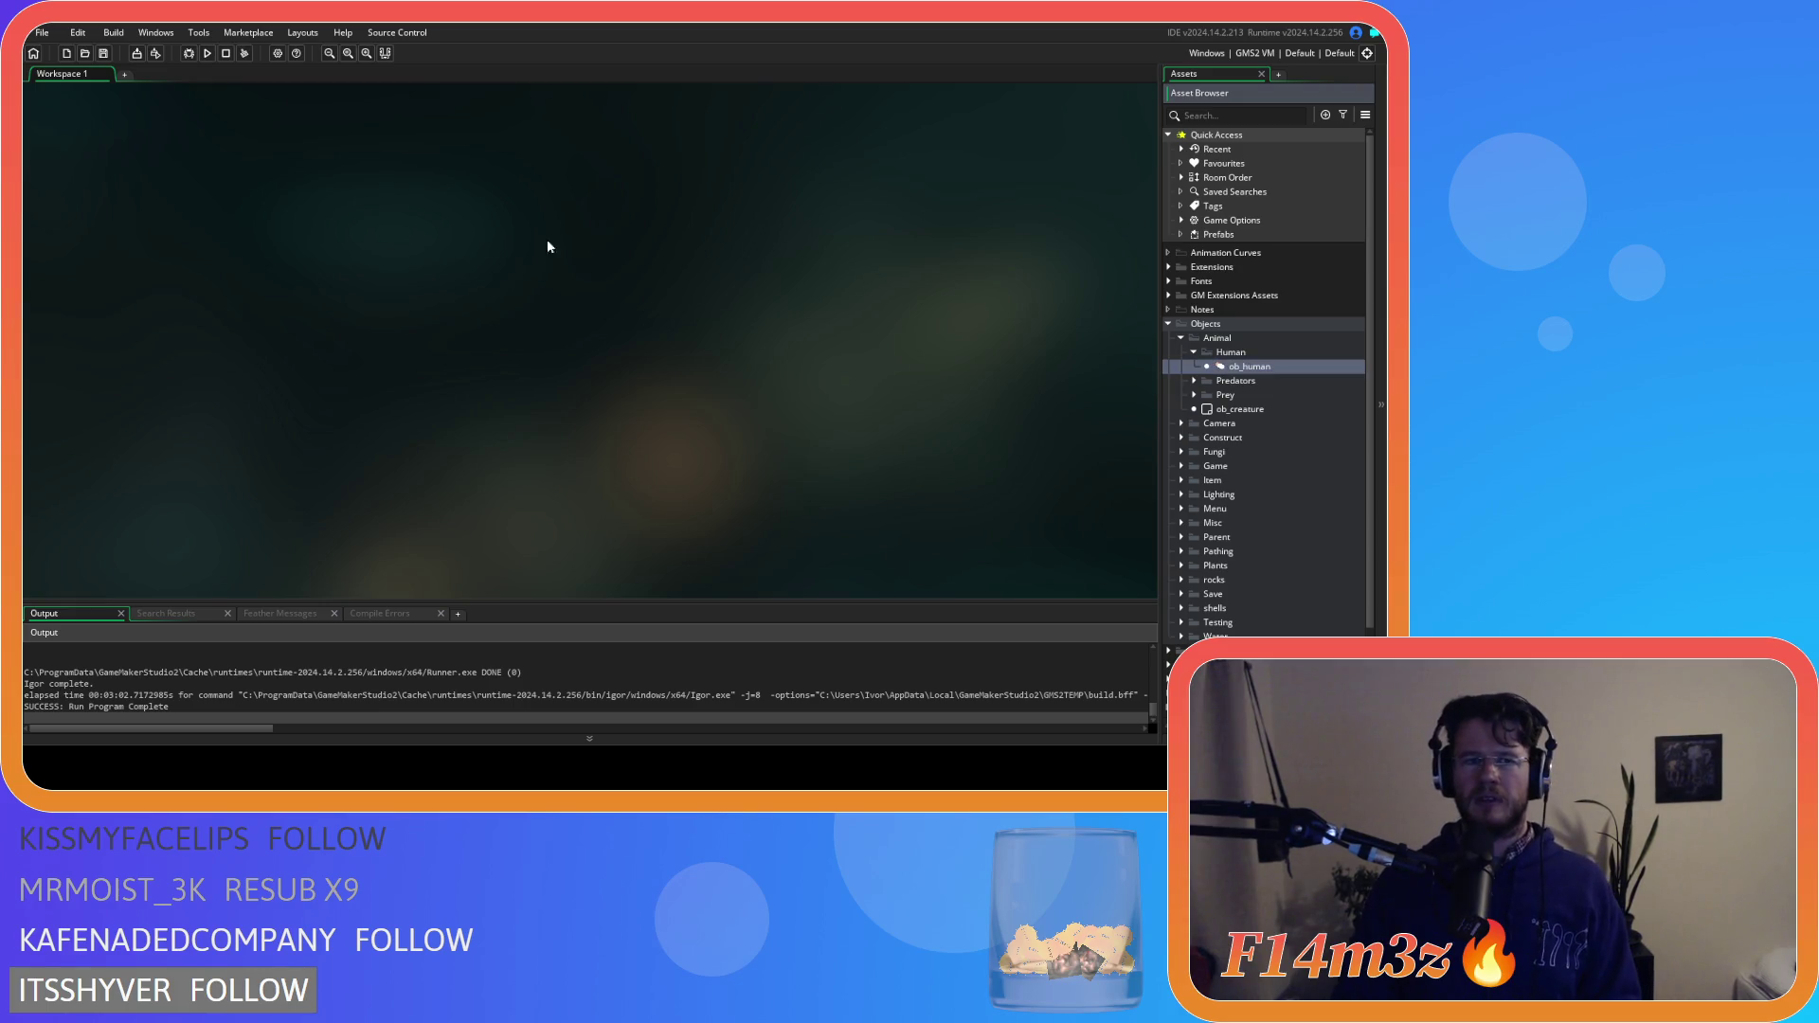
pyautogui.click(706, 317)
# Find the state_fueltent function in ob_human's Create code with Ctrl+F
pyautogui.hotkey('ctrl', 'f')
pyautogui.write('st')
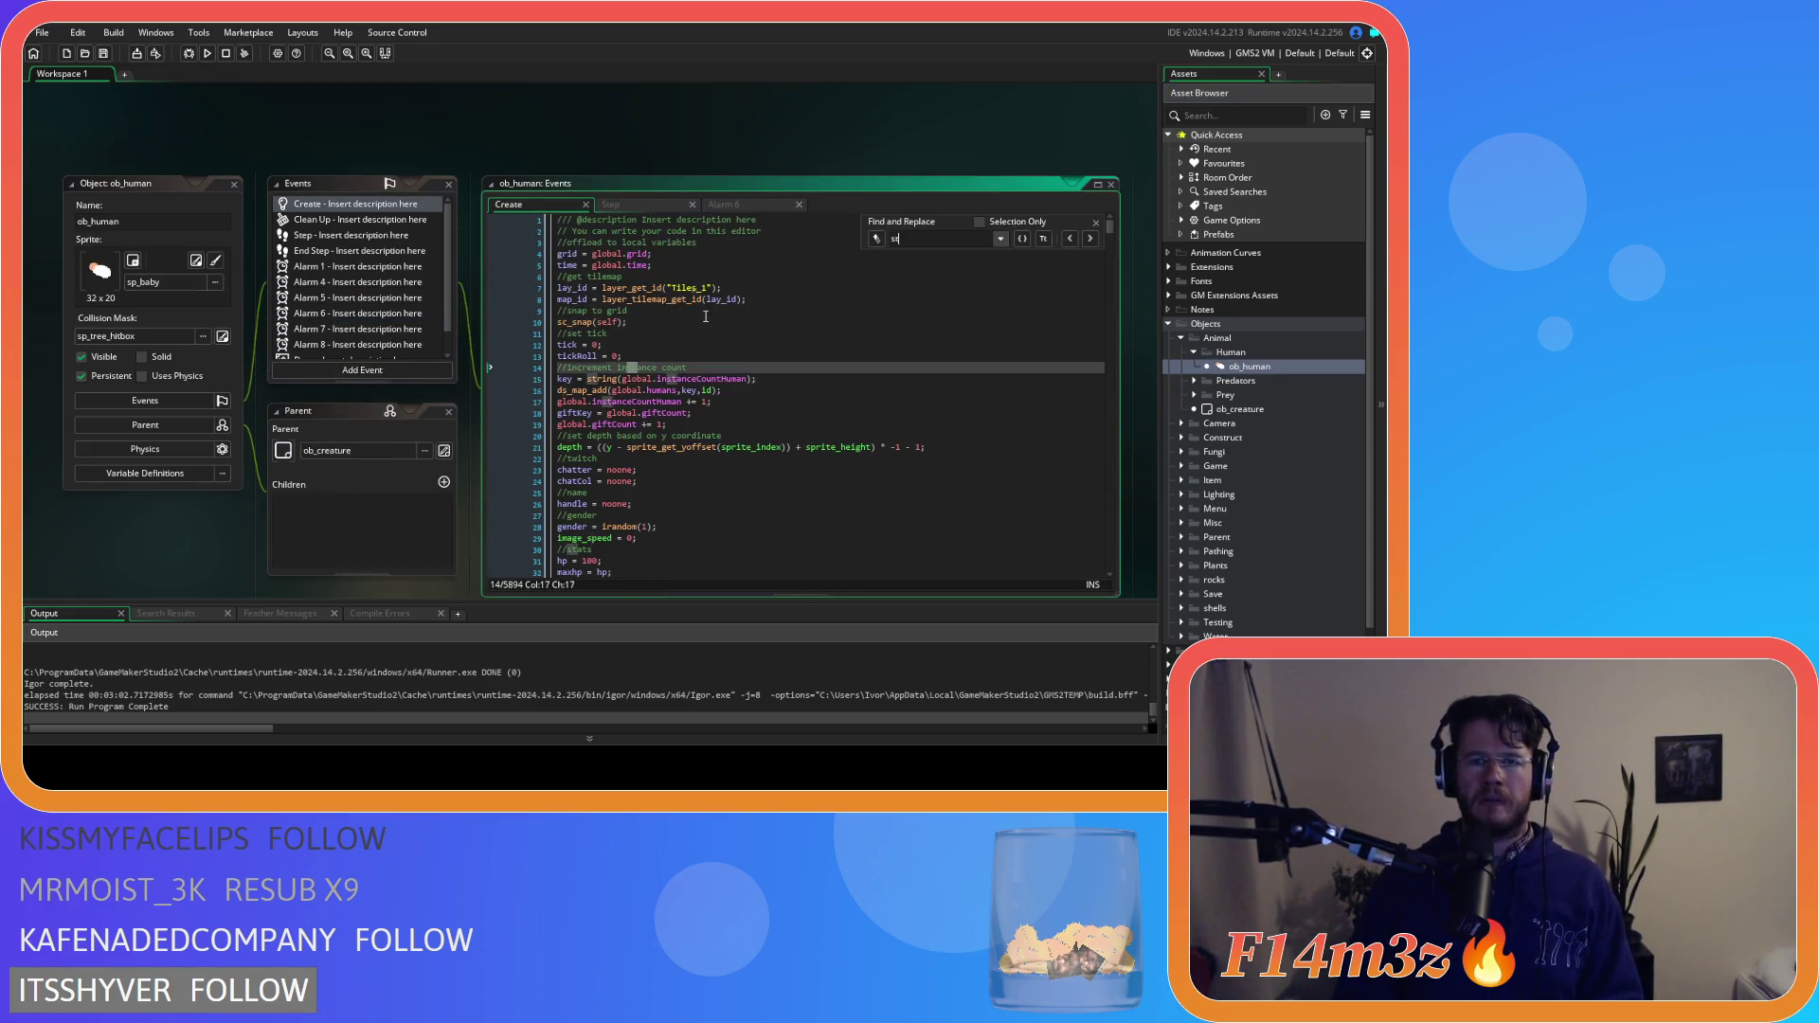
pyautogui.write('ate_')
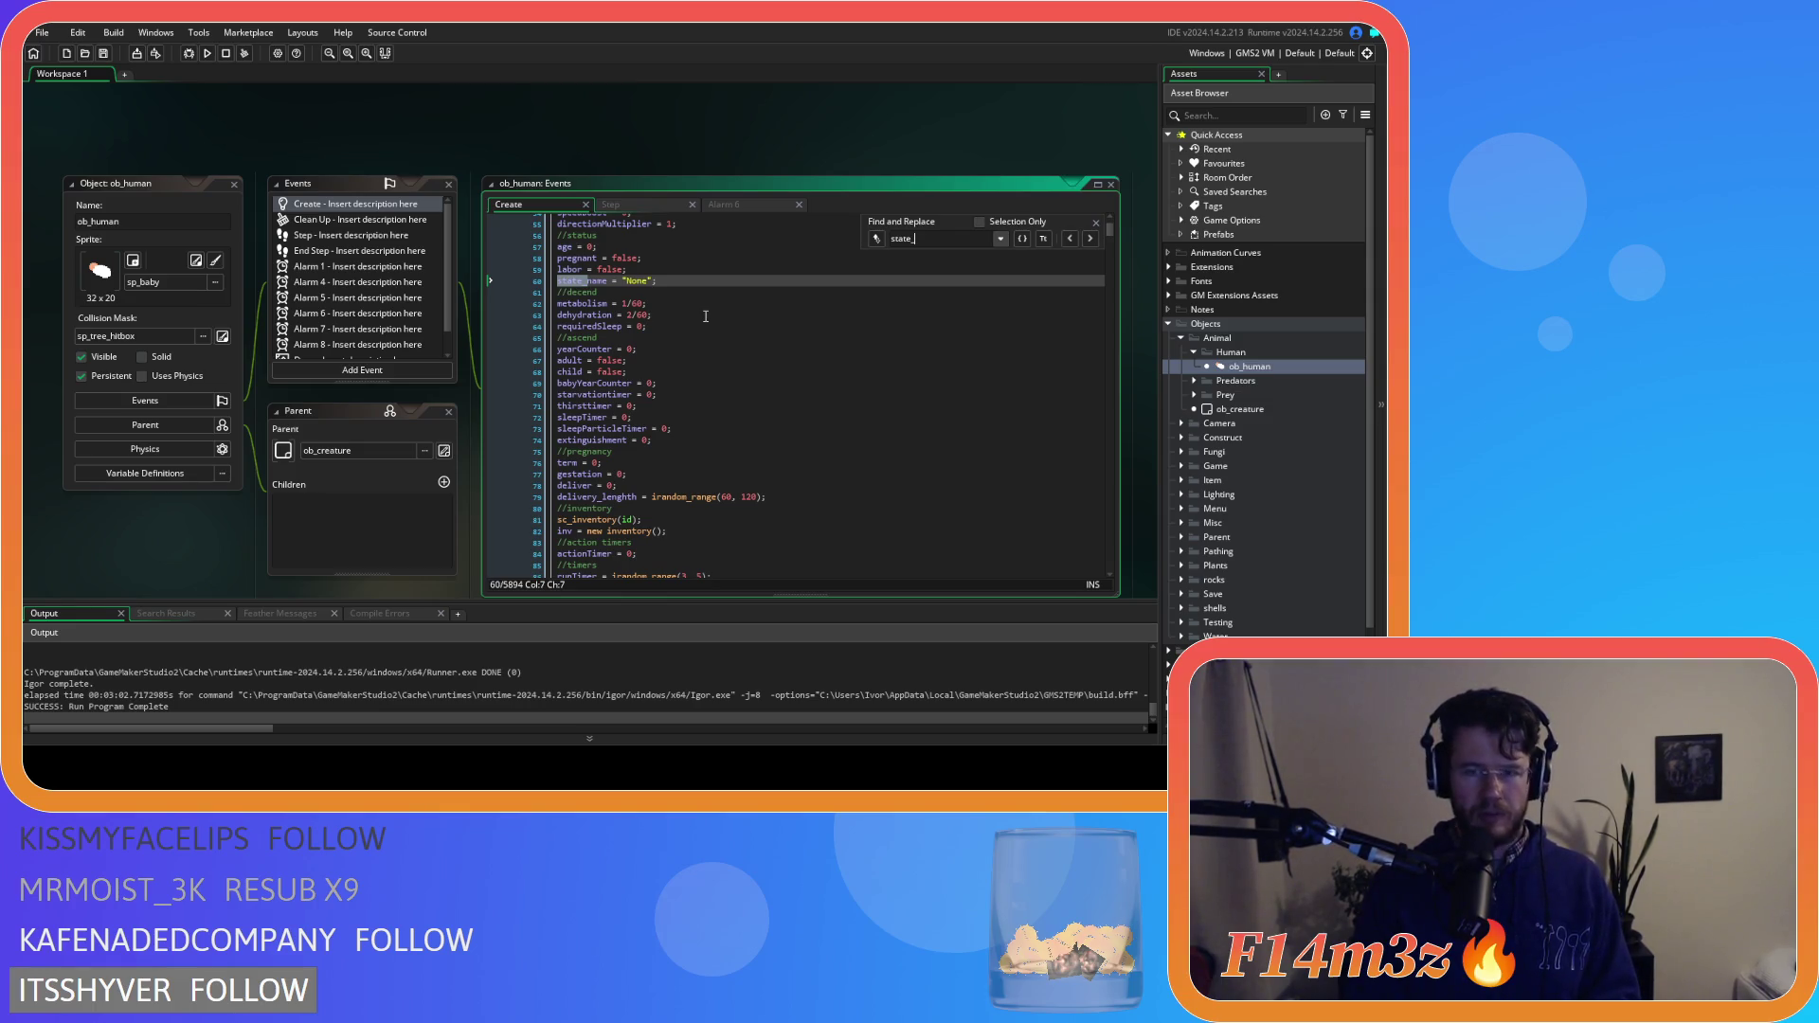
pyautogui.write('tentfue')
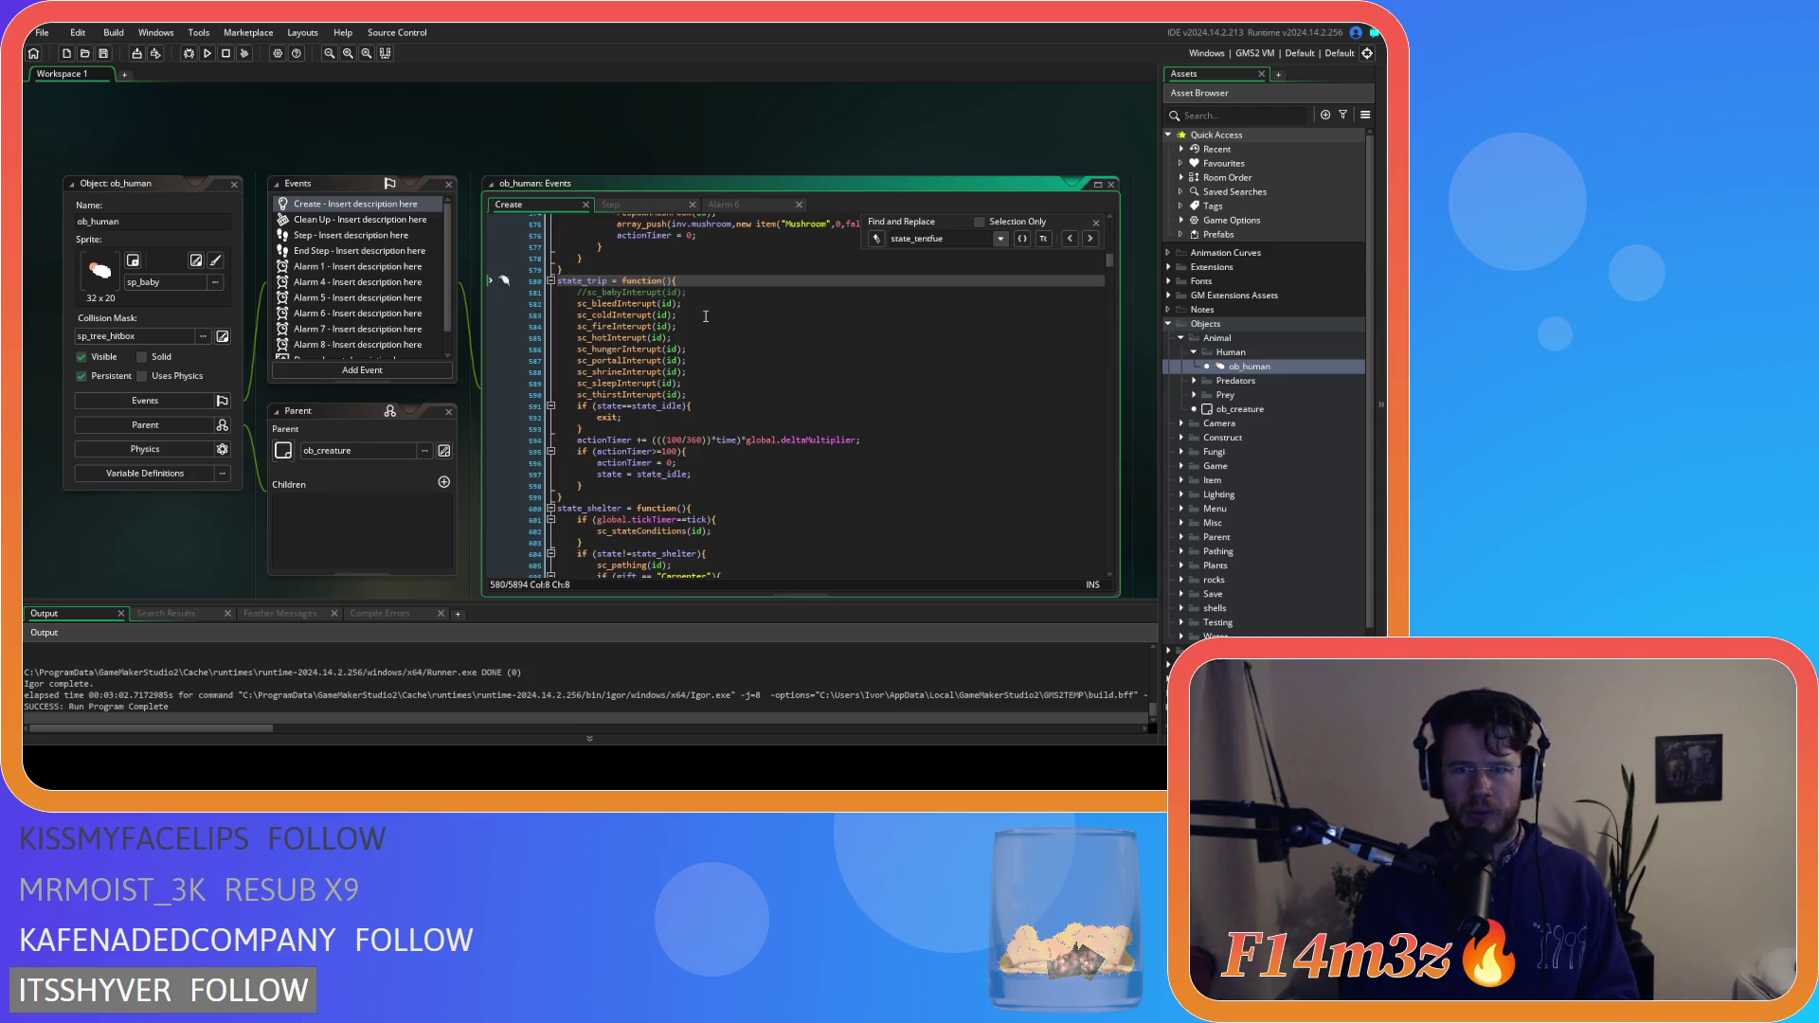
pyautogui.press('BackSpace')
pyautogui.press('BackSpace')
pyautogui.press('BackSpace')
pyautogui.press('BackSpace')
pyautogui.press('BackSpace')
pyautogui.press('BackSpace')
pyautogui.press('BackSpace')
pyautogui.write('fueltent')
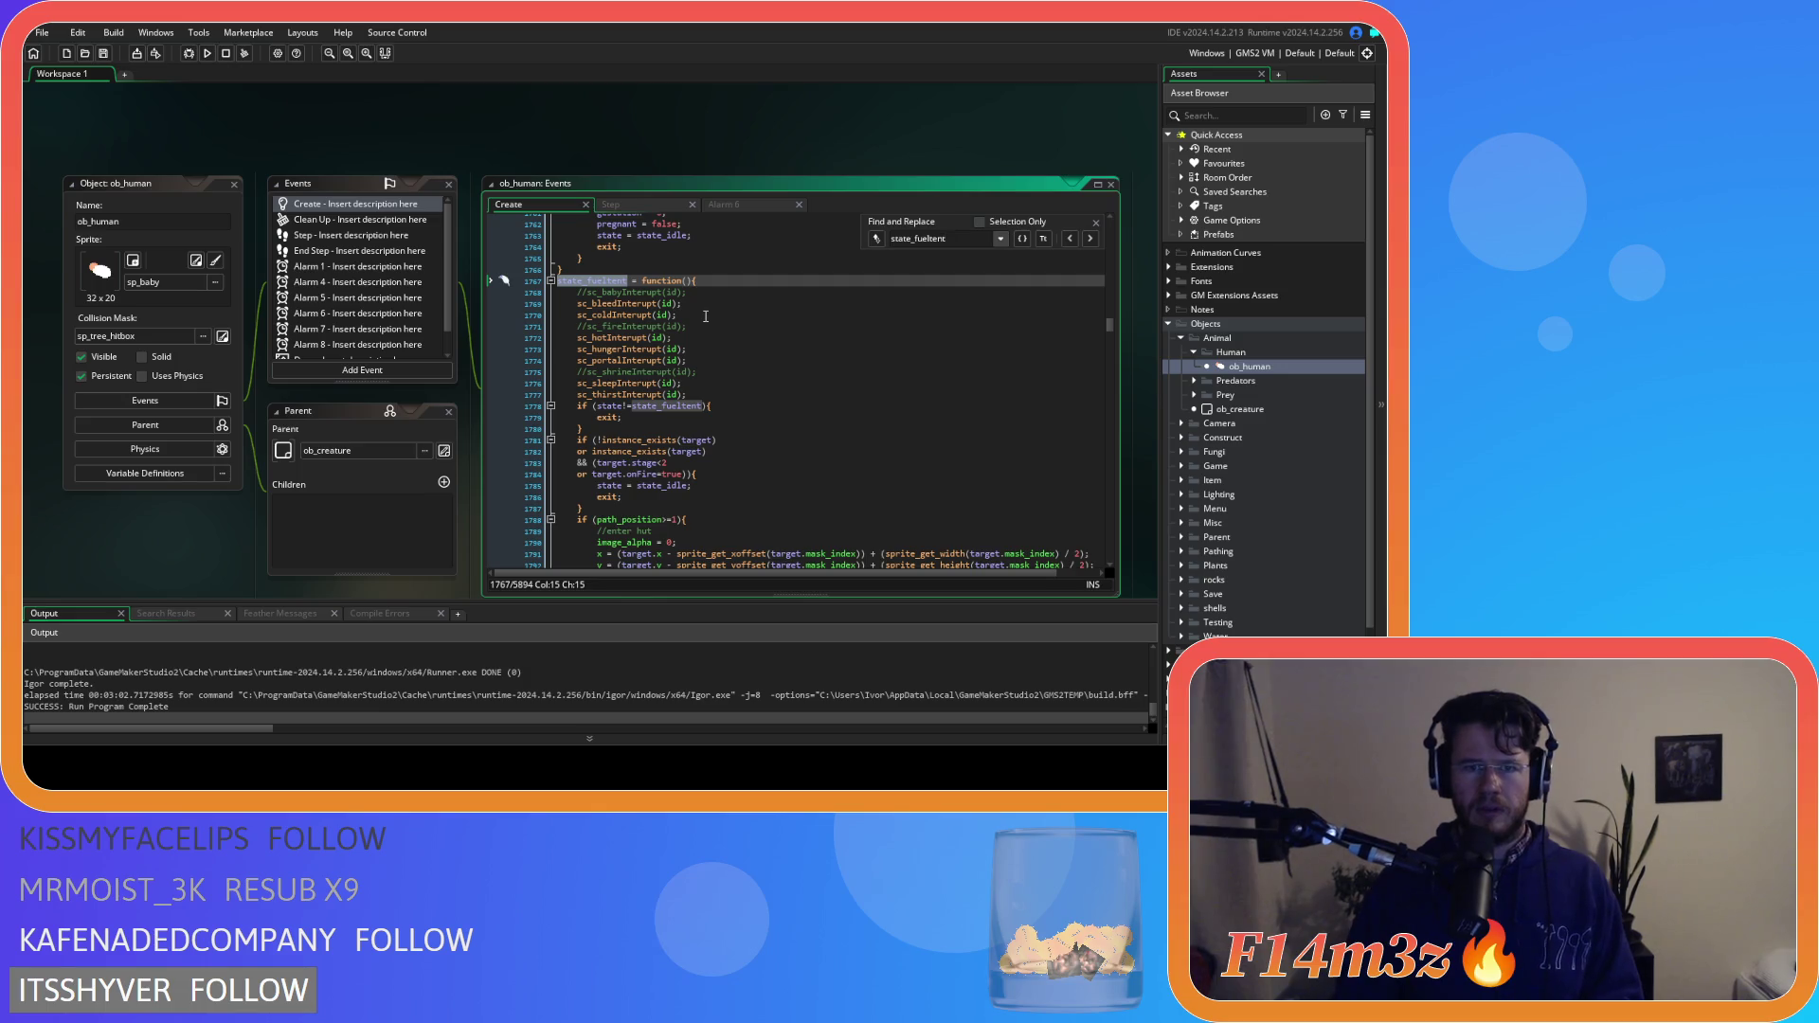
pyautogui.scroll(-5, 744, 303)
pyautogui.click(1095, 224)
pyautogui.scroll(-4, 1015, 291)
# Start a new line after direction = 270; in state_fueltent
pyautogui.click(850, 409)
pyautogui.click(796, 320)
pyautogui.click(775, 365)
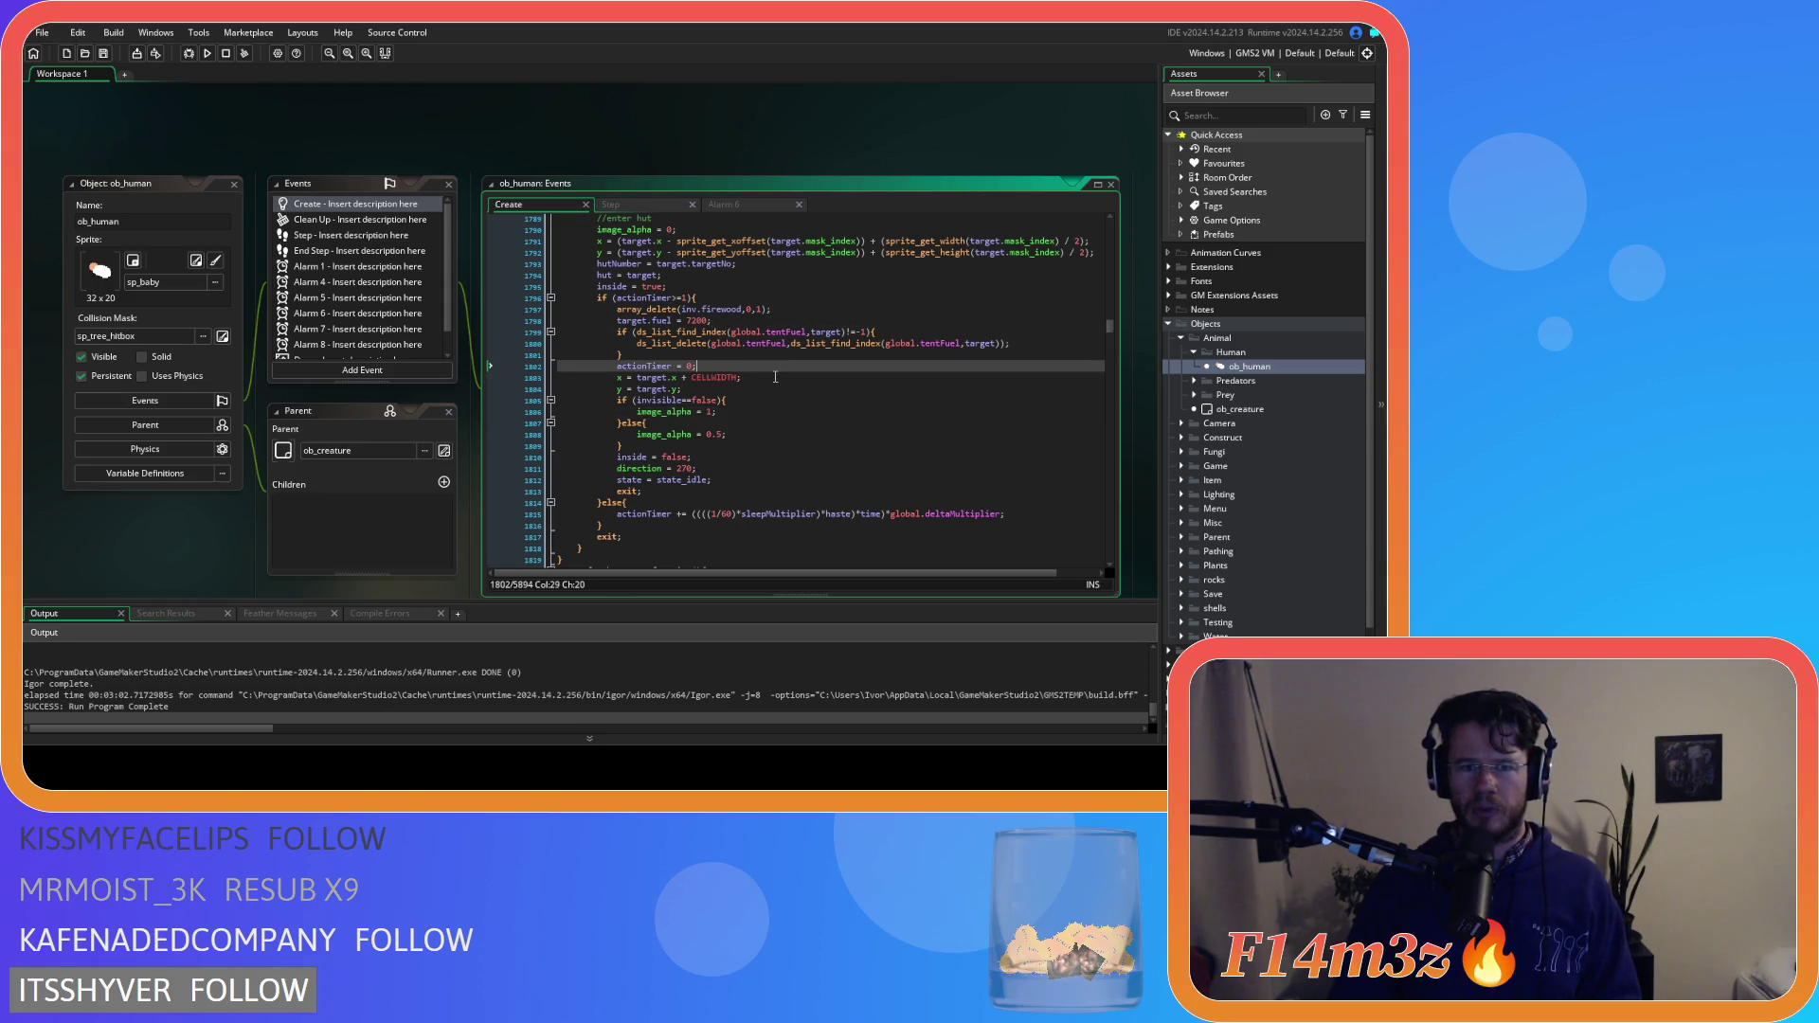
pyautogui.click(749, 456)
pyautogui.click(746, 433)
pyautogui.click(745, 456)
pyautogui.click(752, 468)
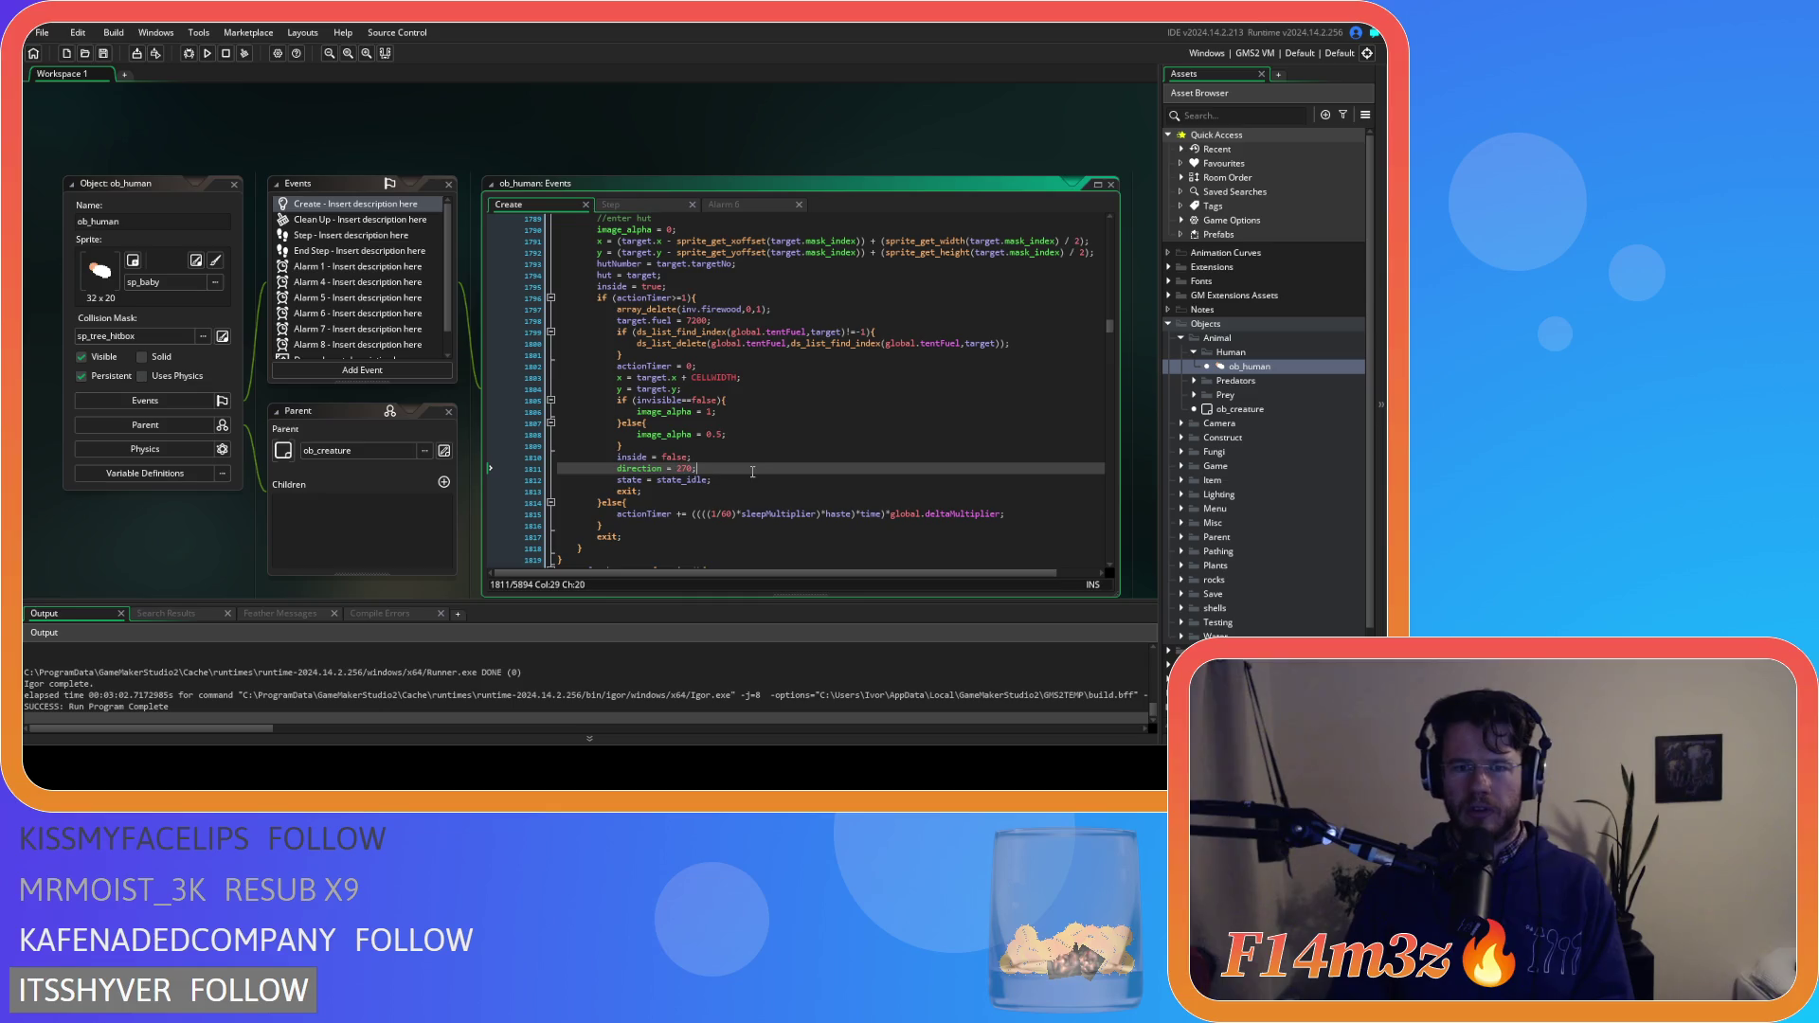
pyautogui.press('Return')
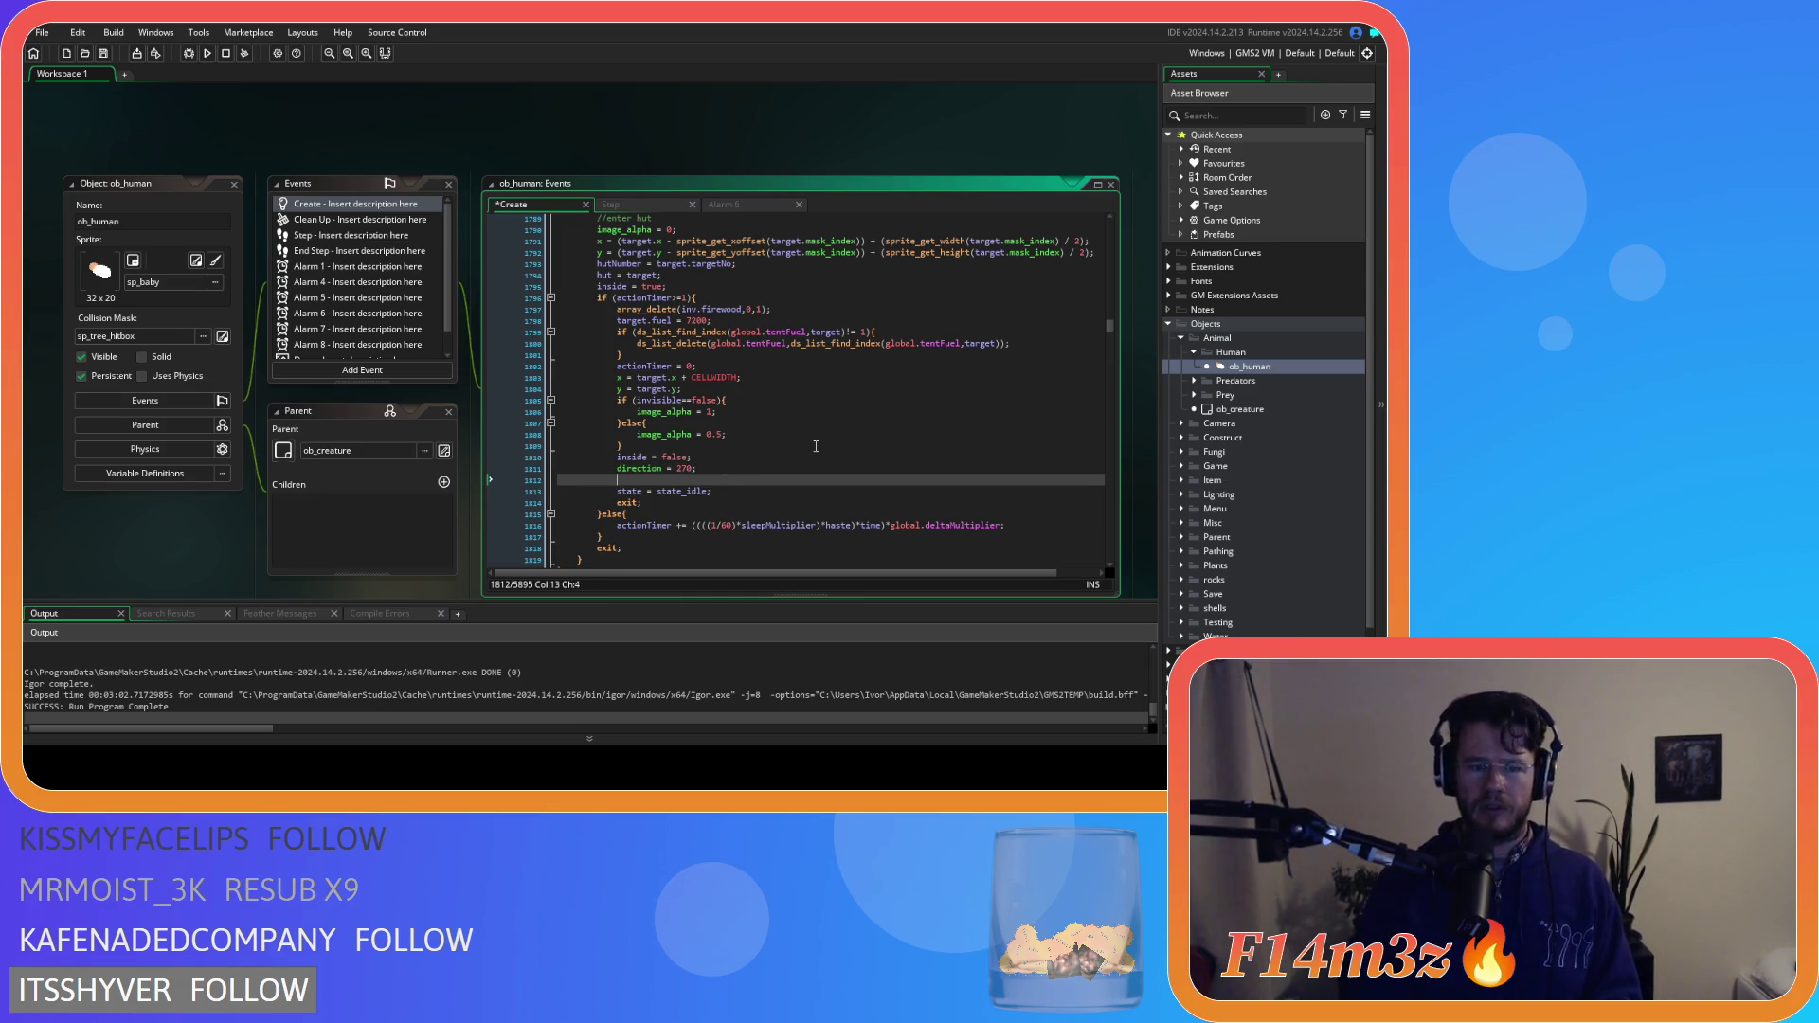
# Add tentFuel = noone; after direction = 270; and save the Create code
pyautogui.hotkey('ctrl', 'space')
pyautogui.press('Escape')
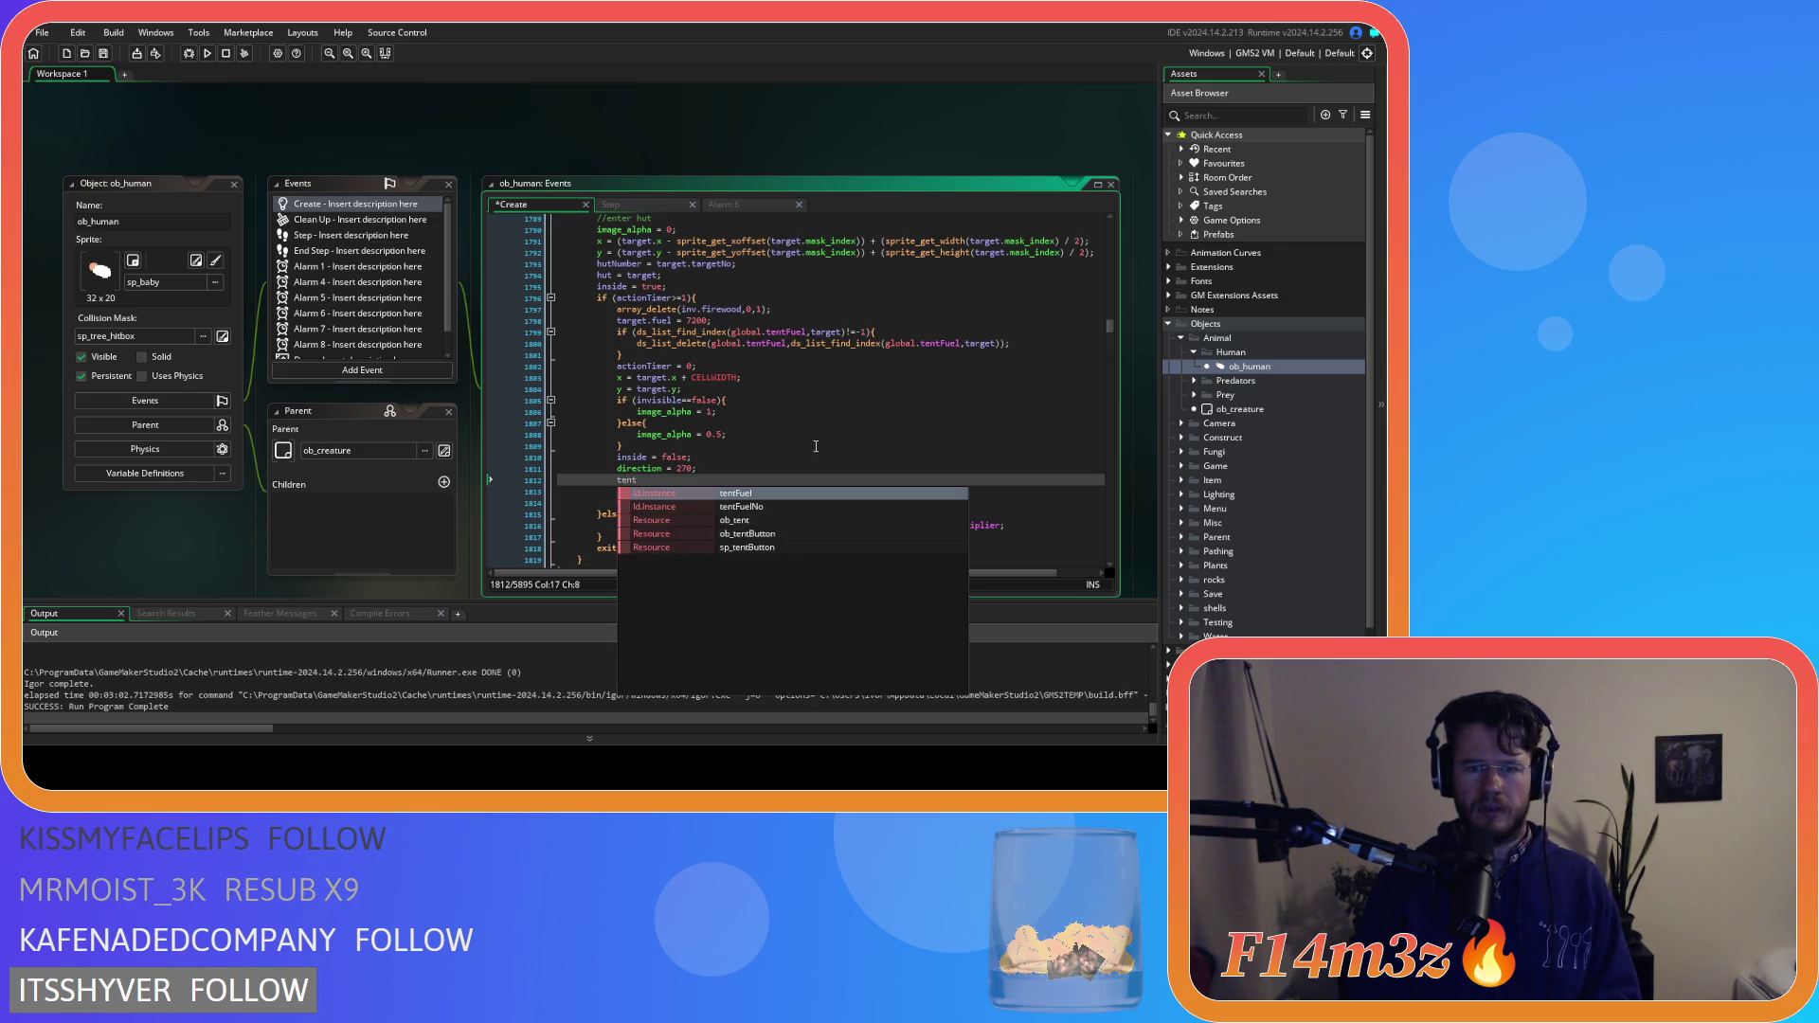
pyautogui.press('Return')
pyautogui.write('= noone;')
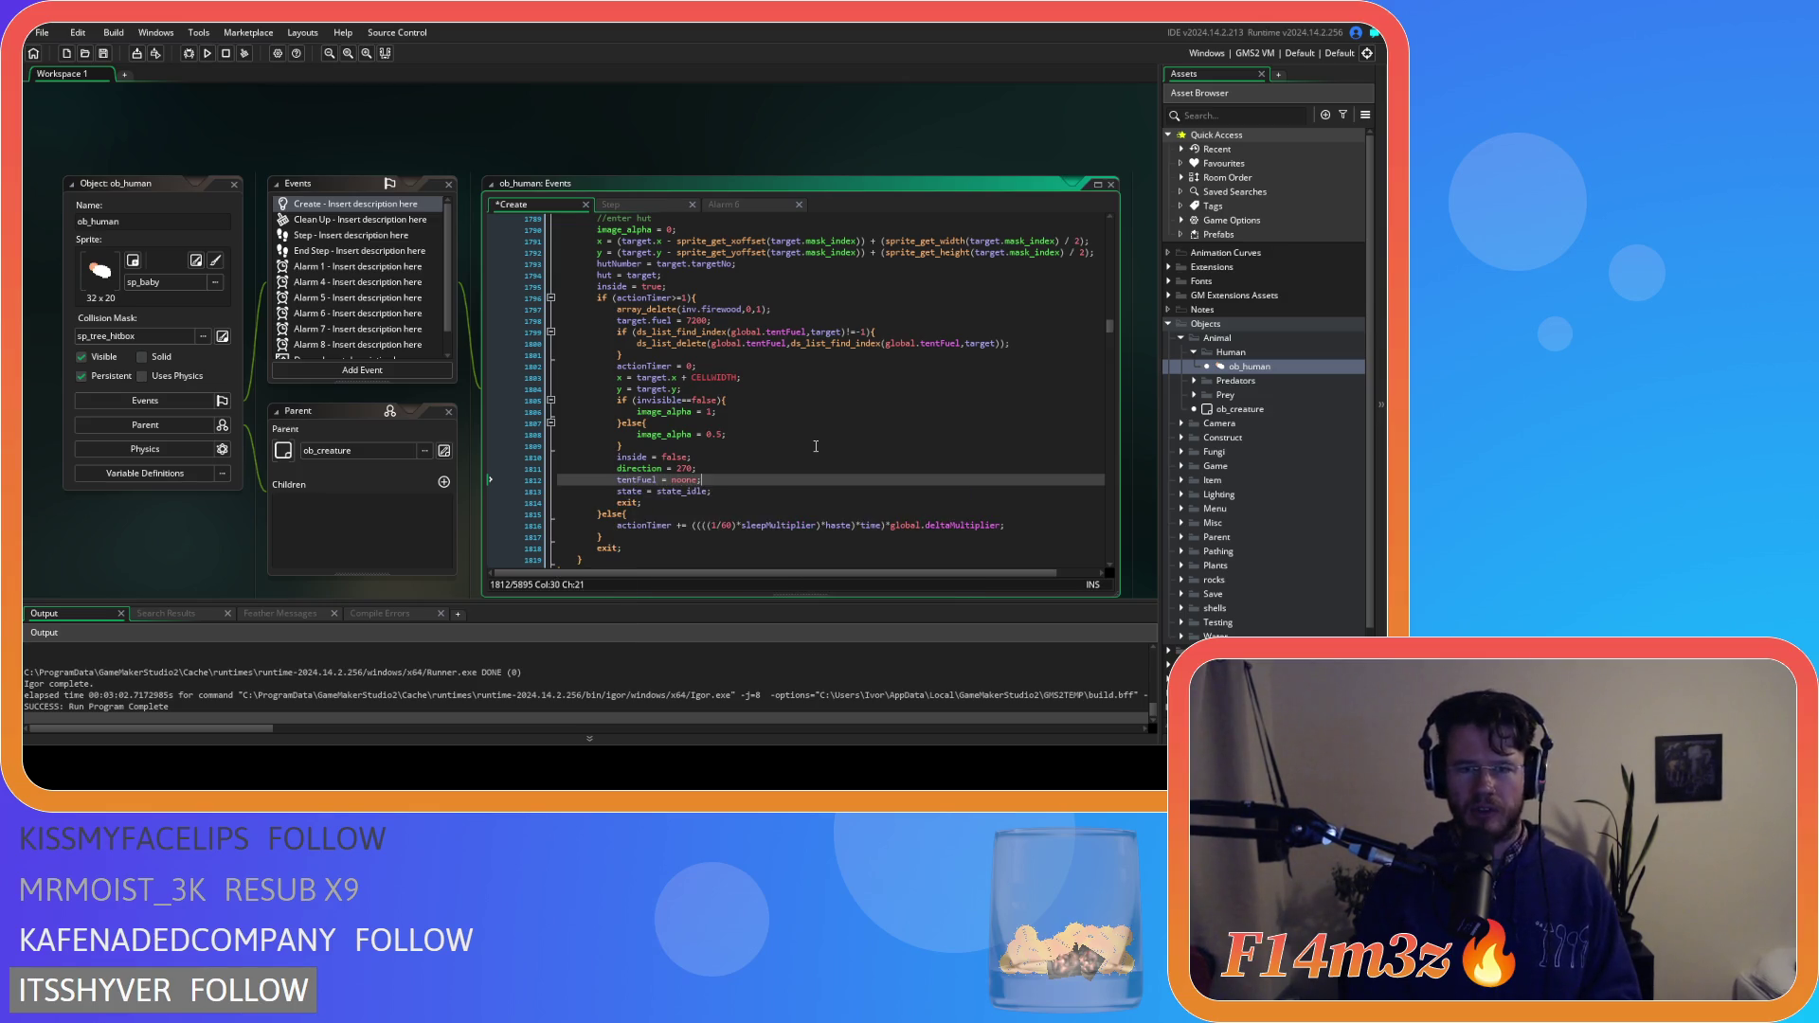
pyautogui.hotkey('ctrl', 's')
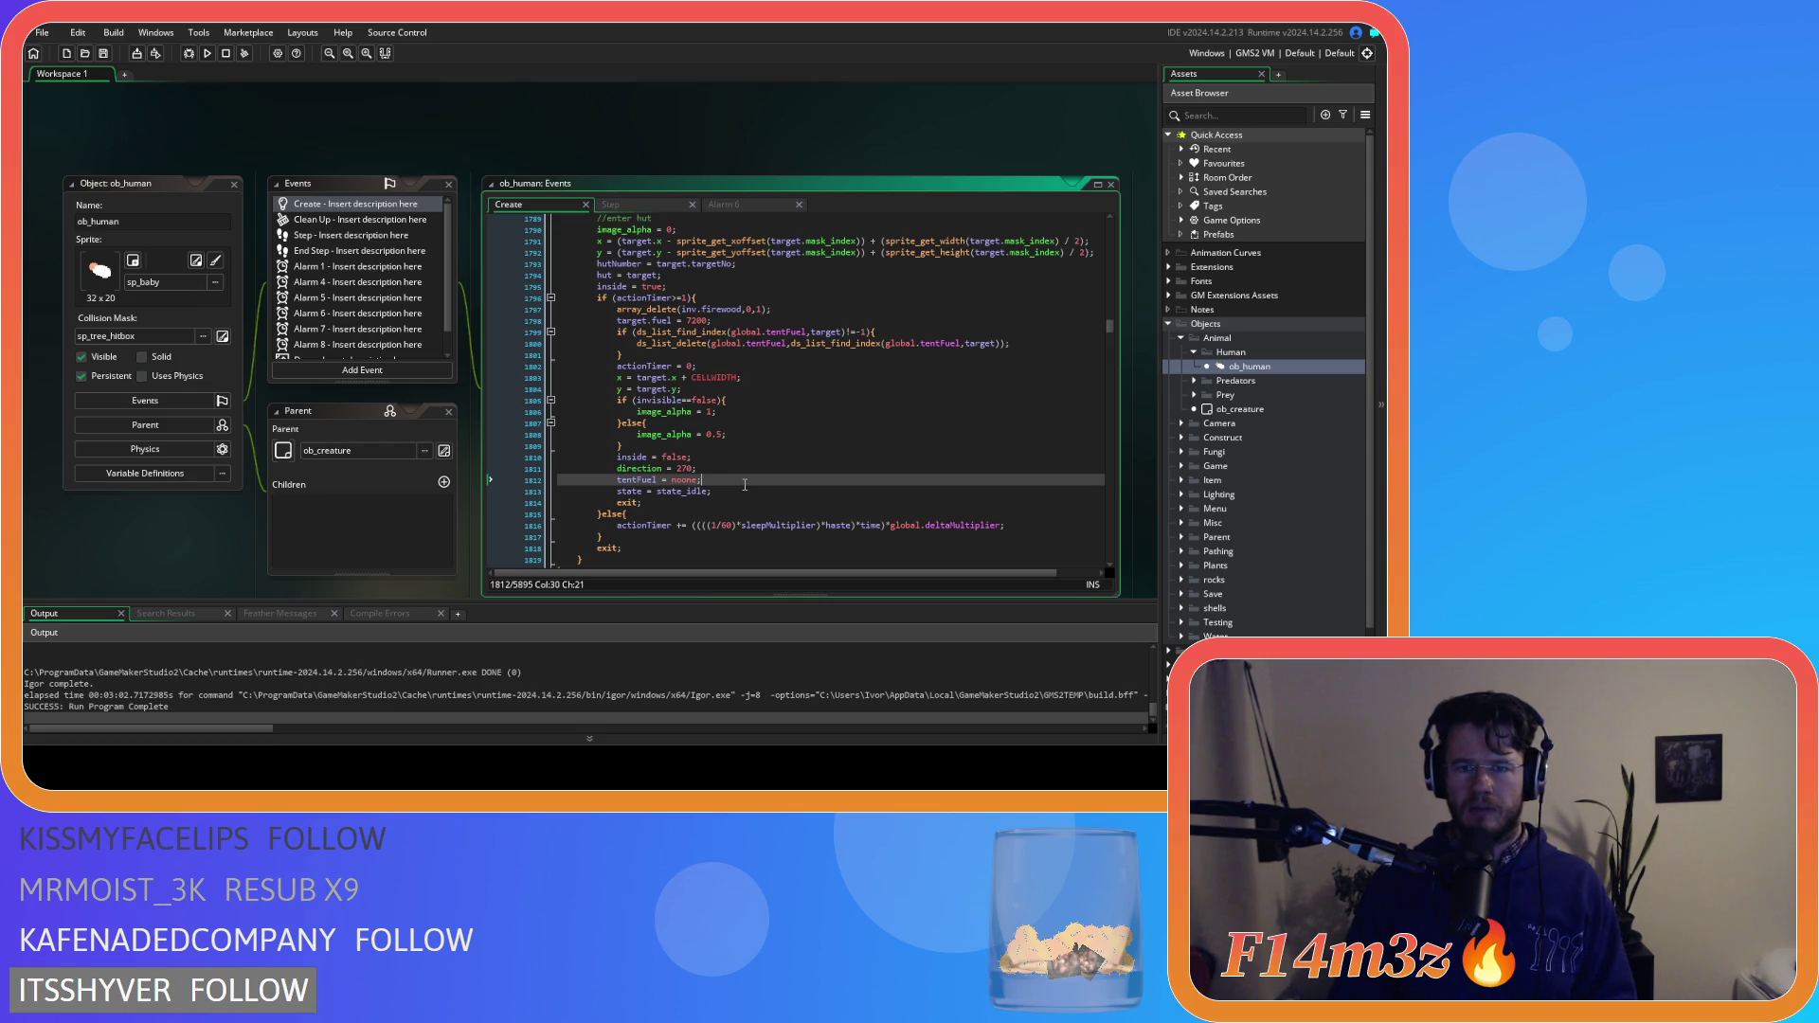
# Review the lines around the new tentFuel = noone; statement
pyautogui.scroll(5, 745, 485)
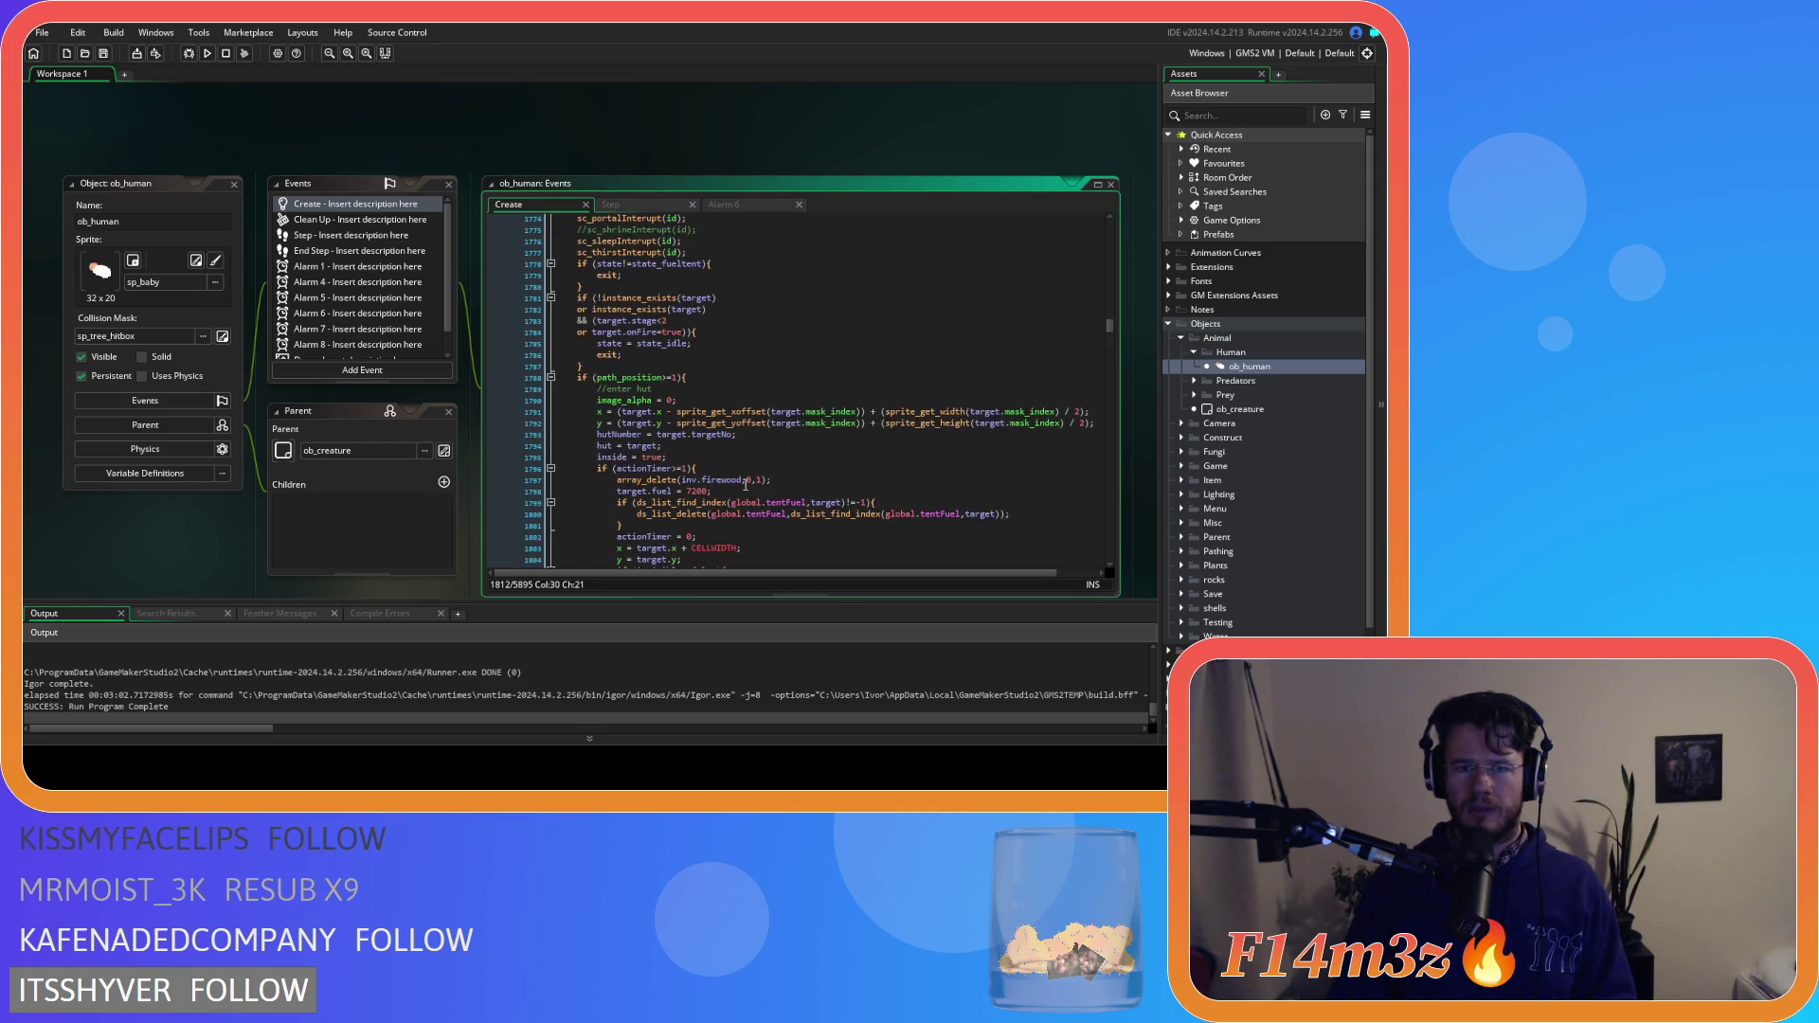
pyautogui.scroll(-5, 745, 485)
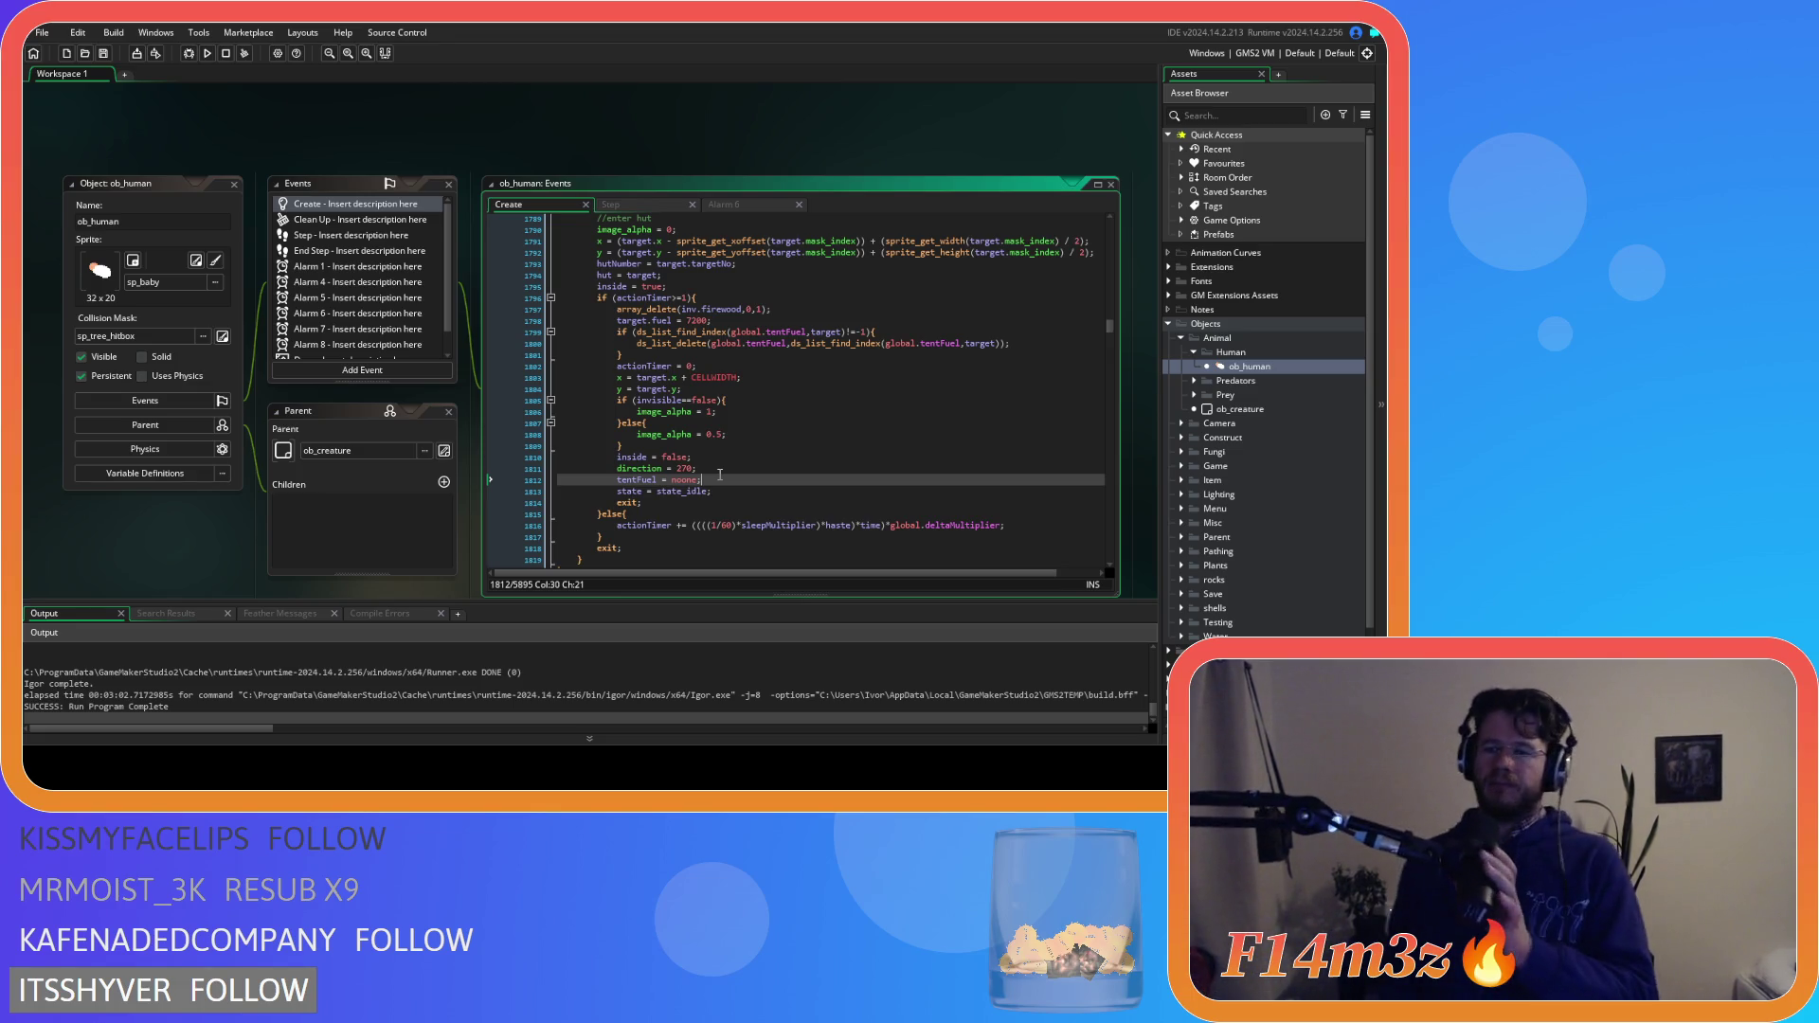
pyautogui.click(777, 411)
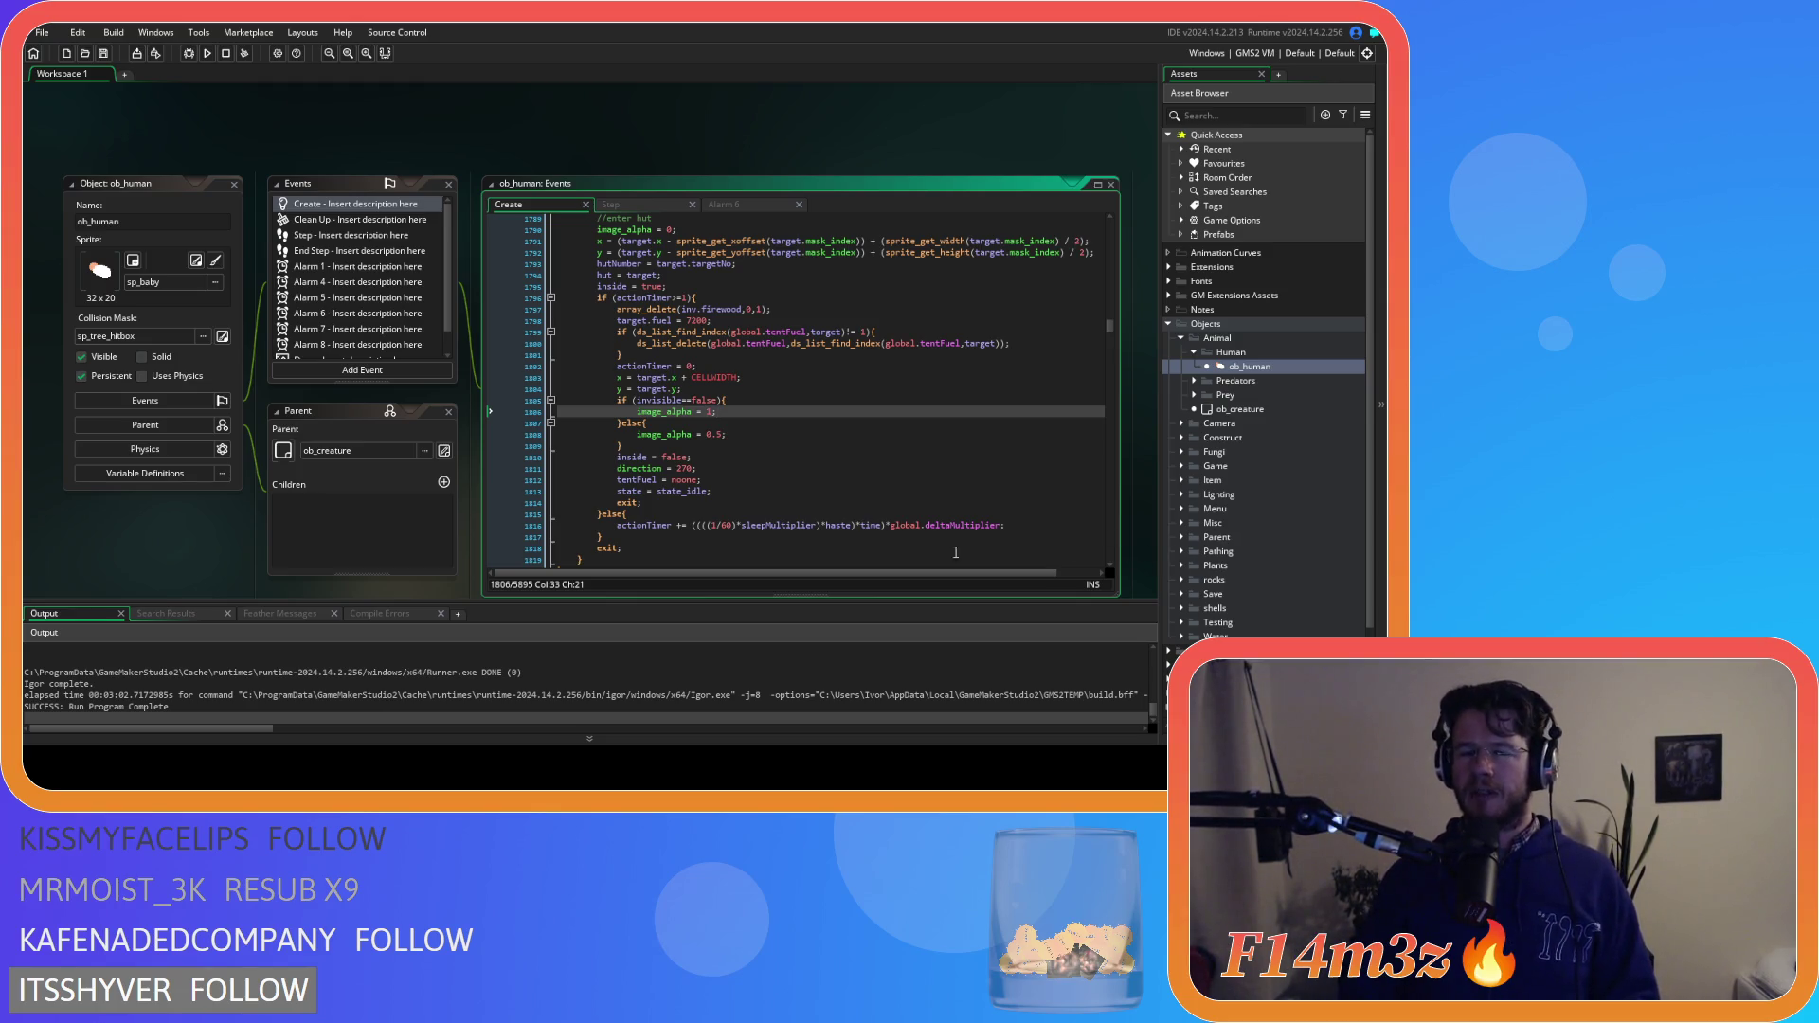
pyautogui.click(626, 480)
pyautogui.press('End')
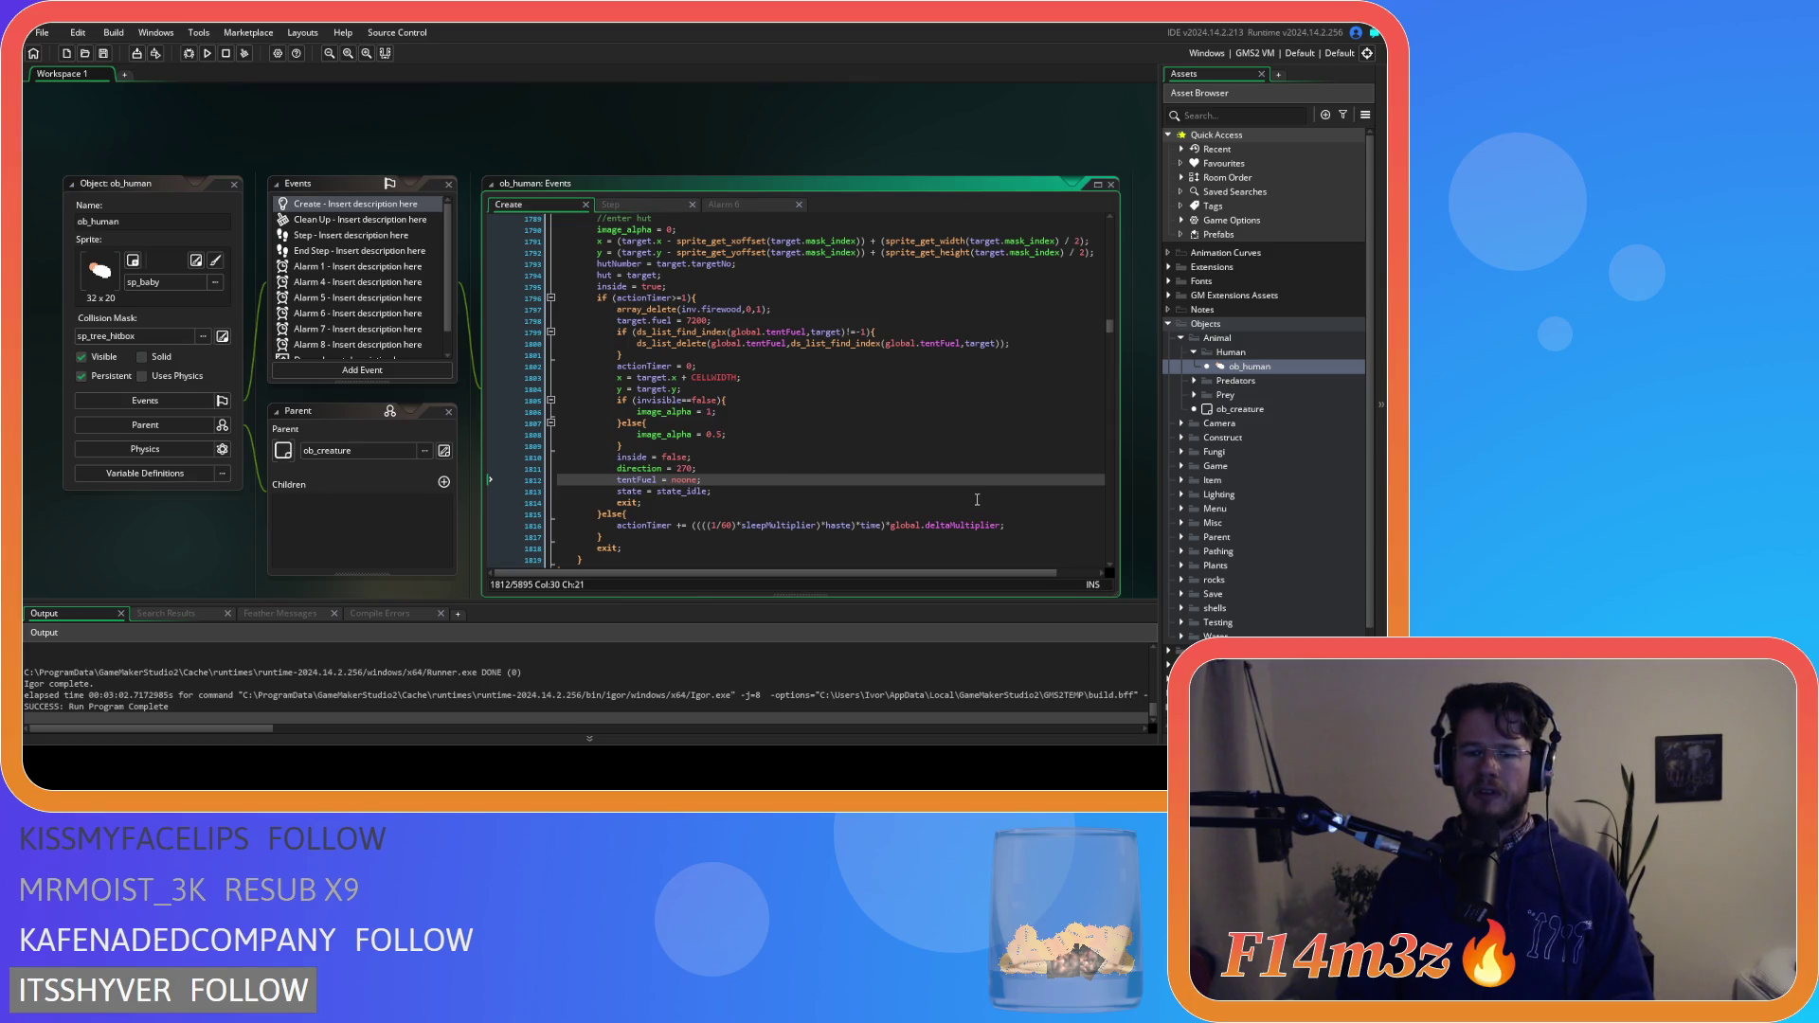
pyautogui.click(929, 471)
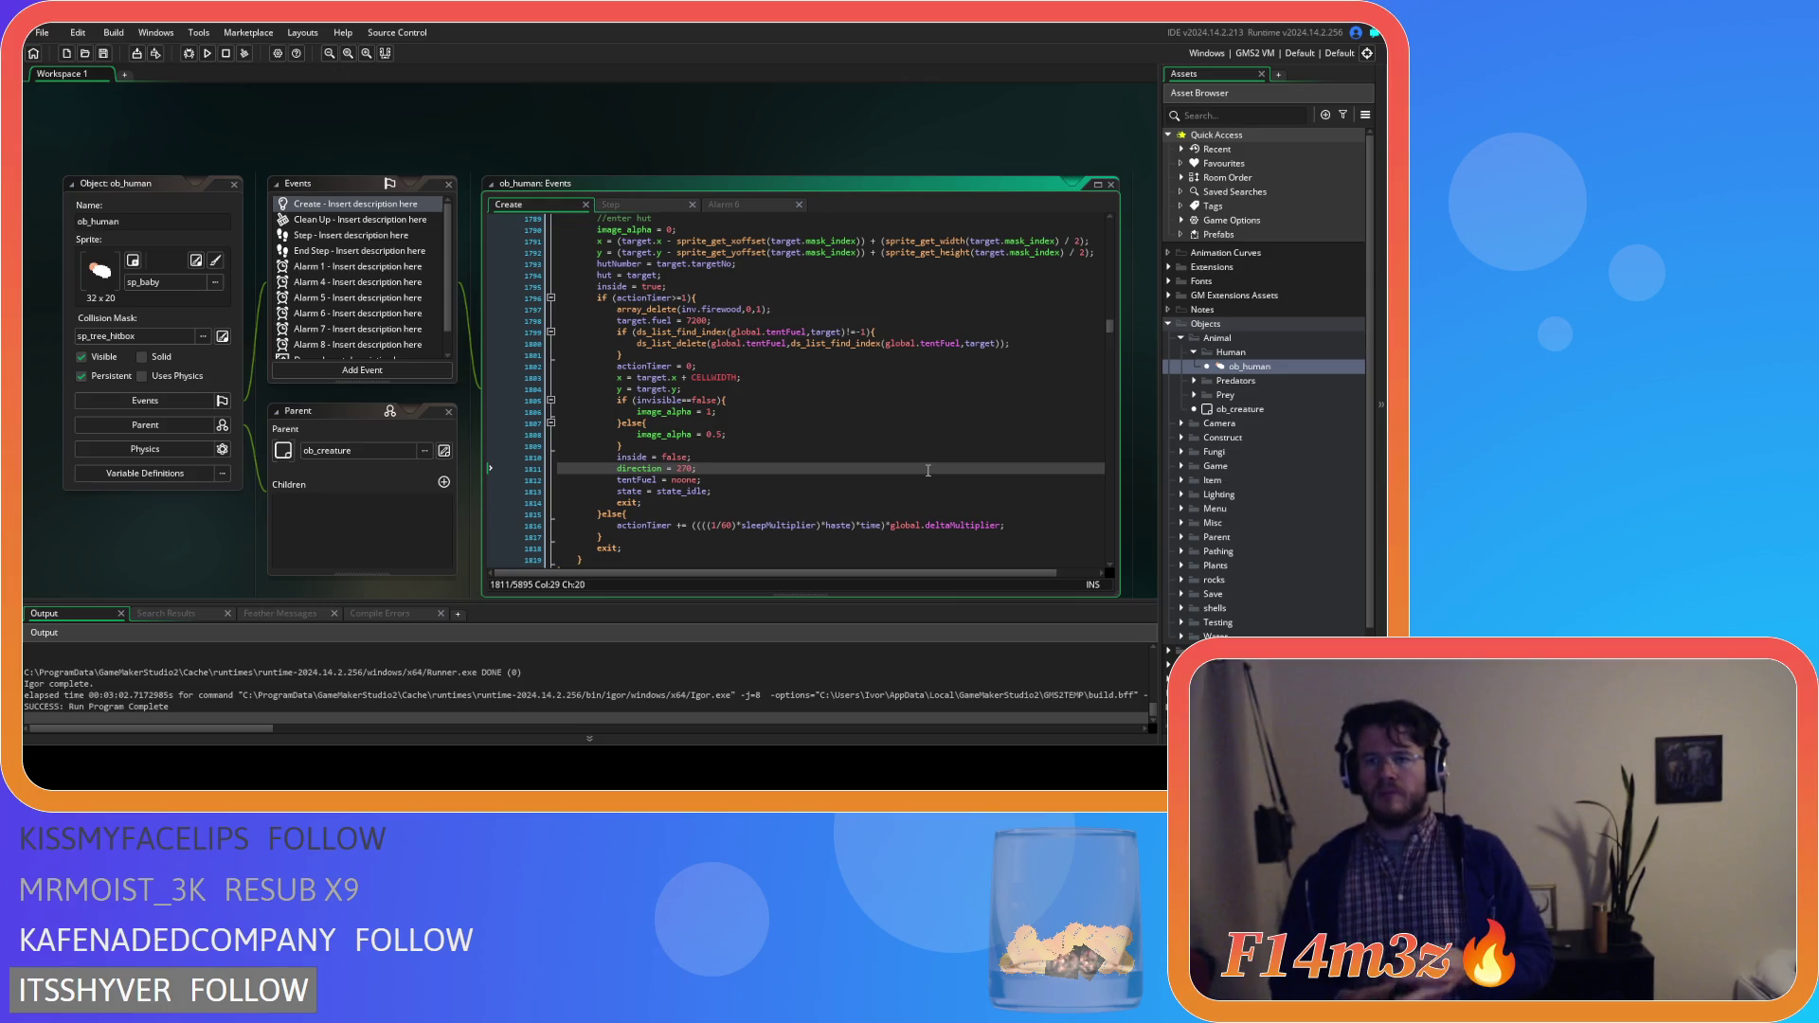
# Run the project with F5 to check that tentFuel resets after the hut
pyautogui.press('F5')
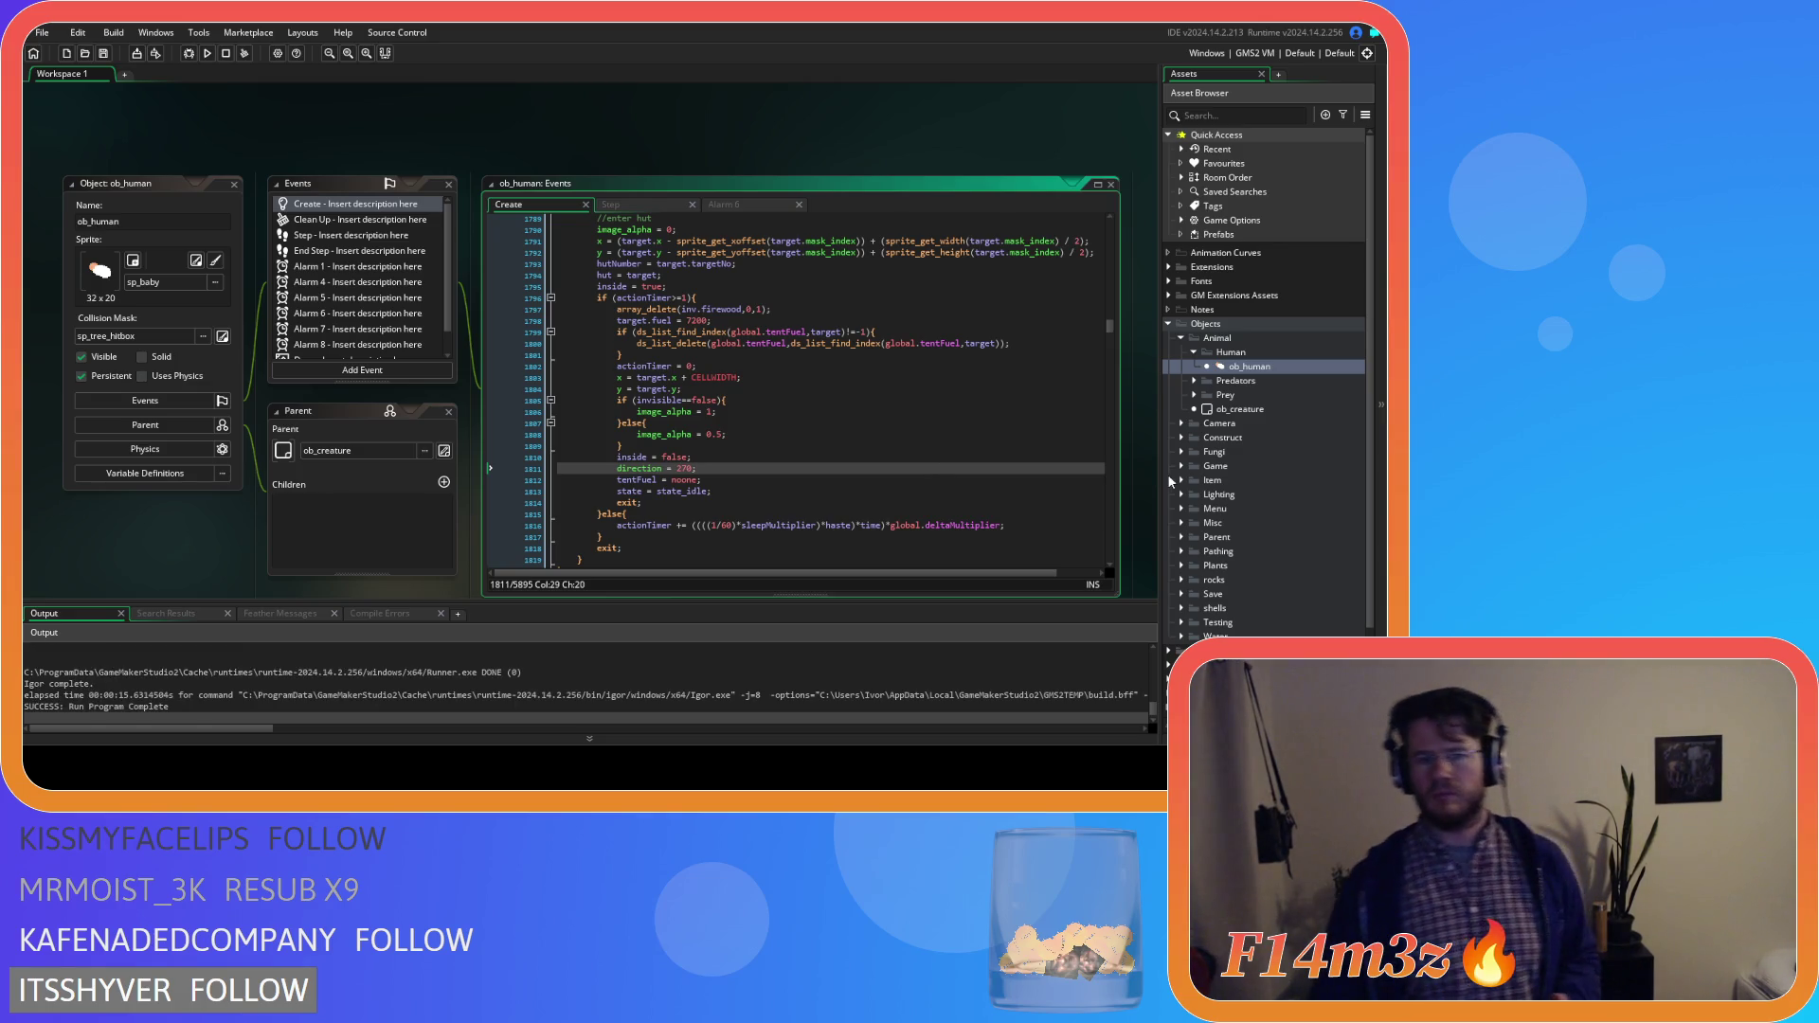
# Open sc_hungerInterupt from Scripts > Interrupts and scroll to its Carpenter tent-fuel block
pyautogui.scroll(-2, 1187, 611)
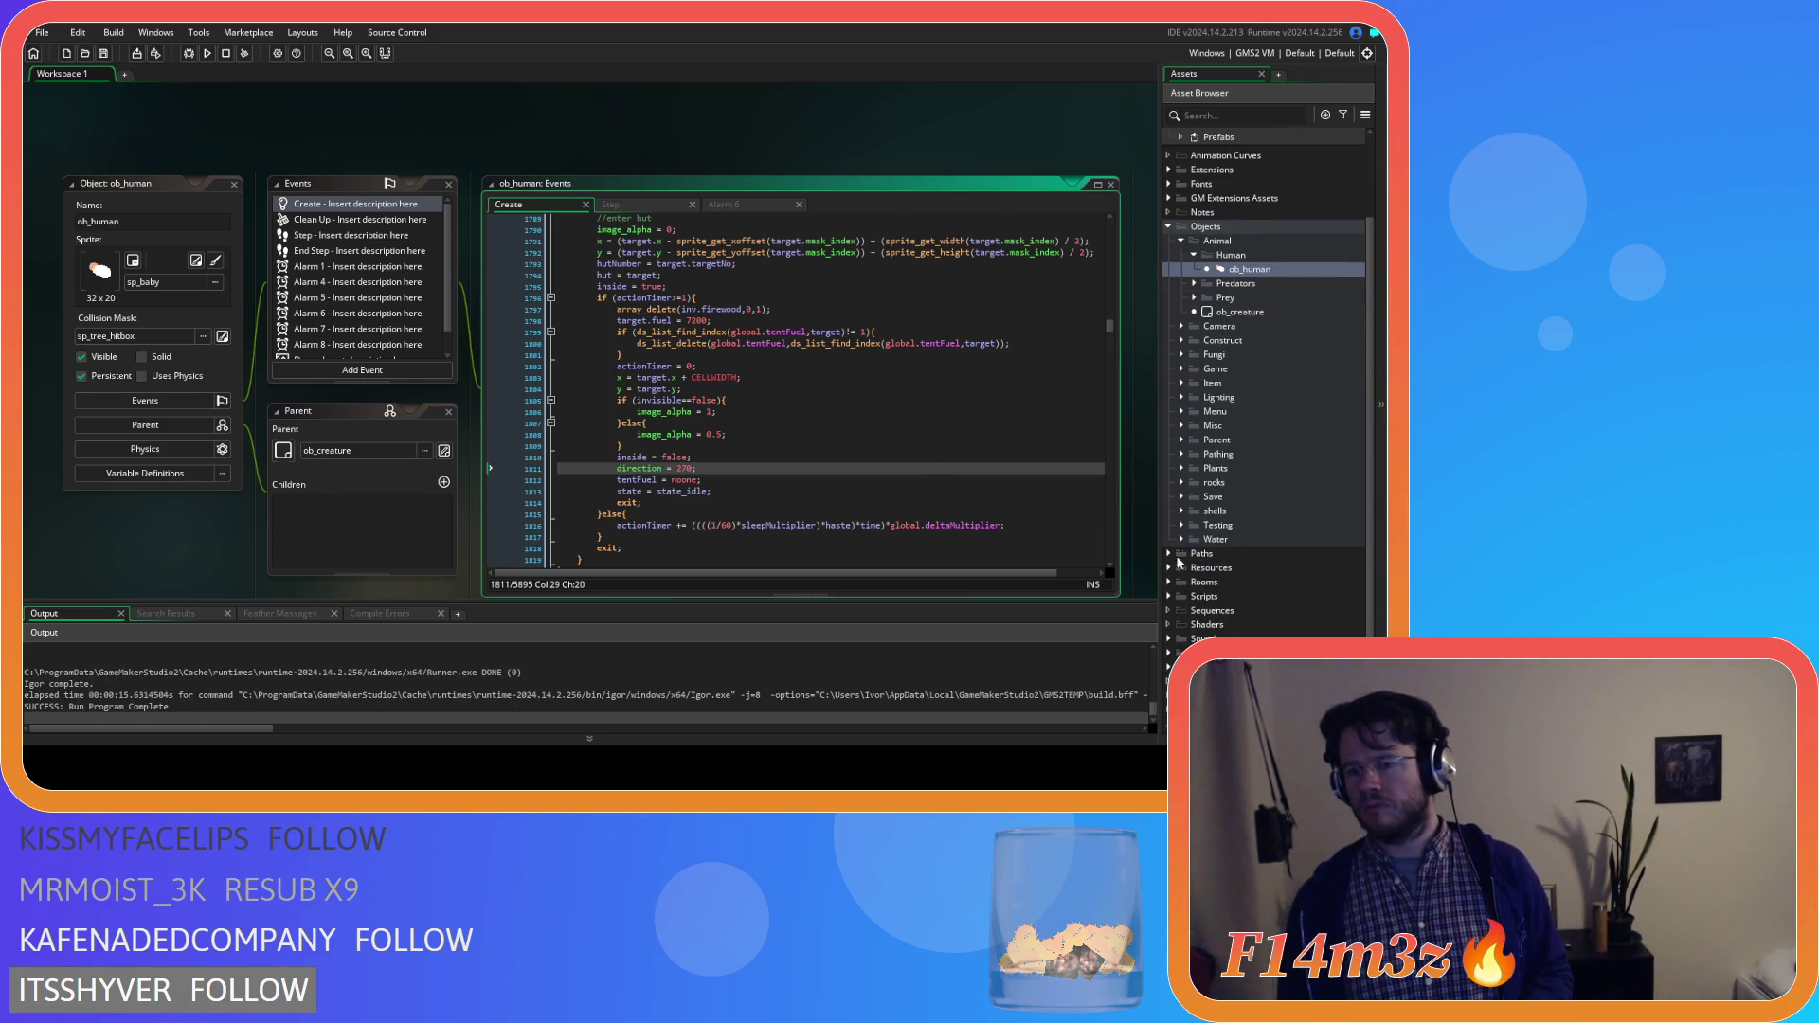
pyautogui.click(1175, 599)
pyautogui.scroll(-8, 1184, 568)
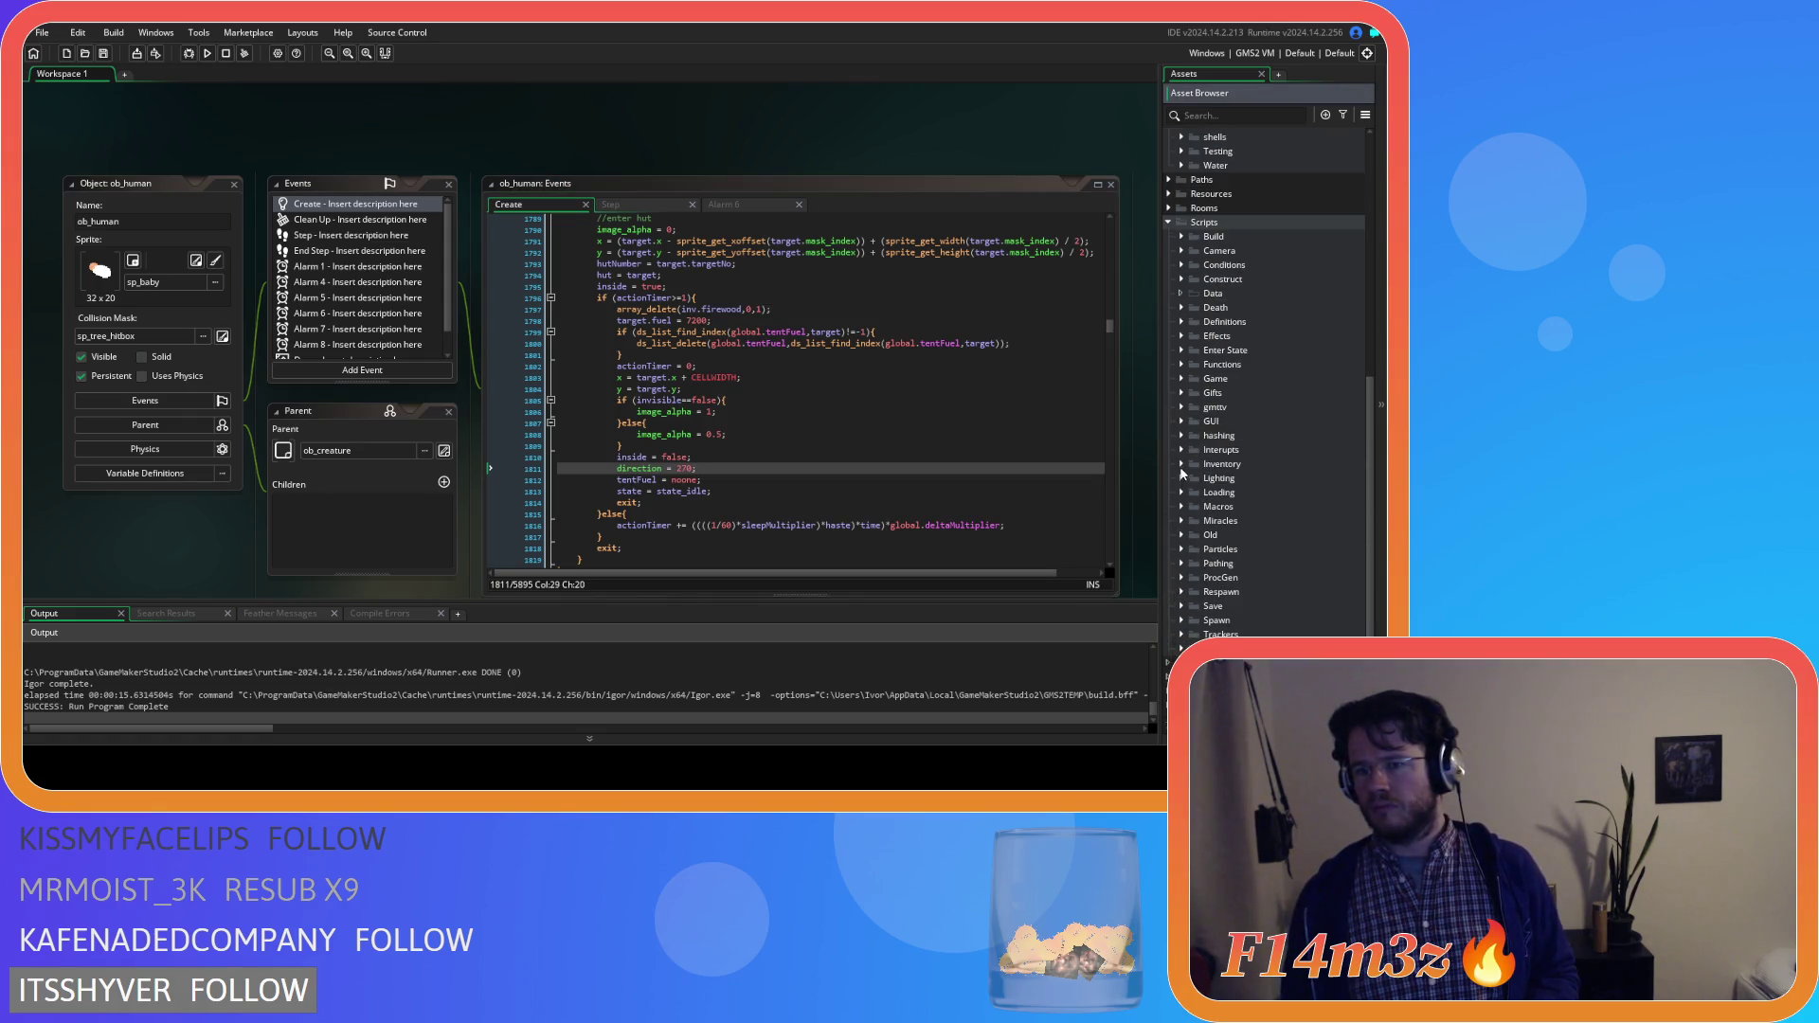
pyautogui.click(1181, 450)
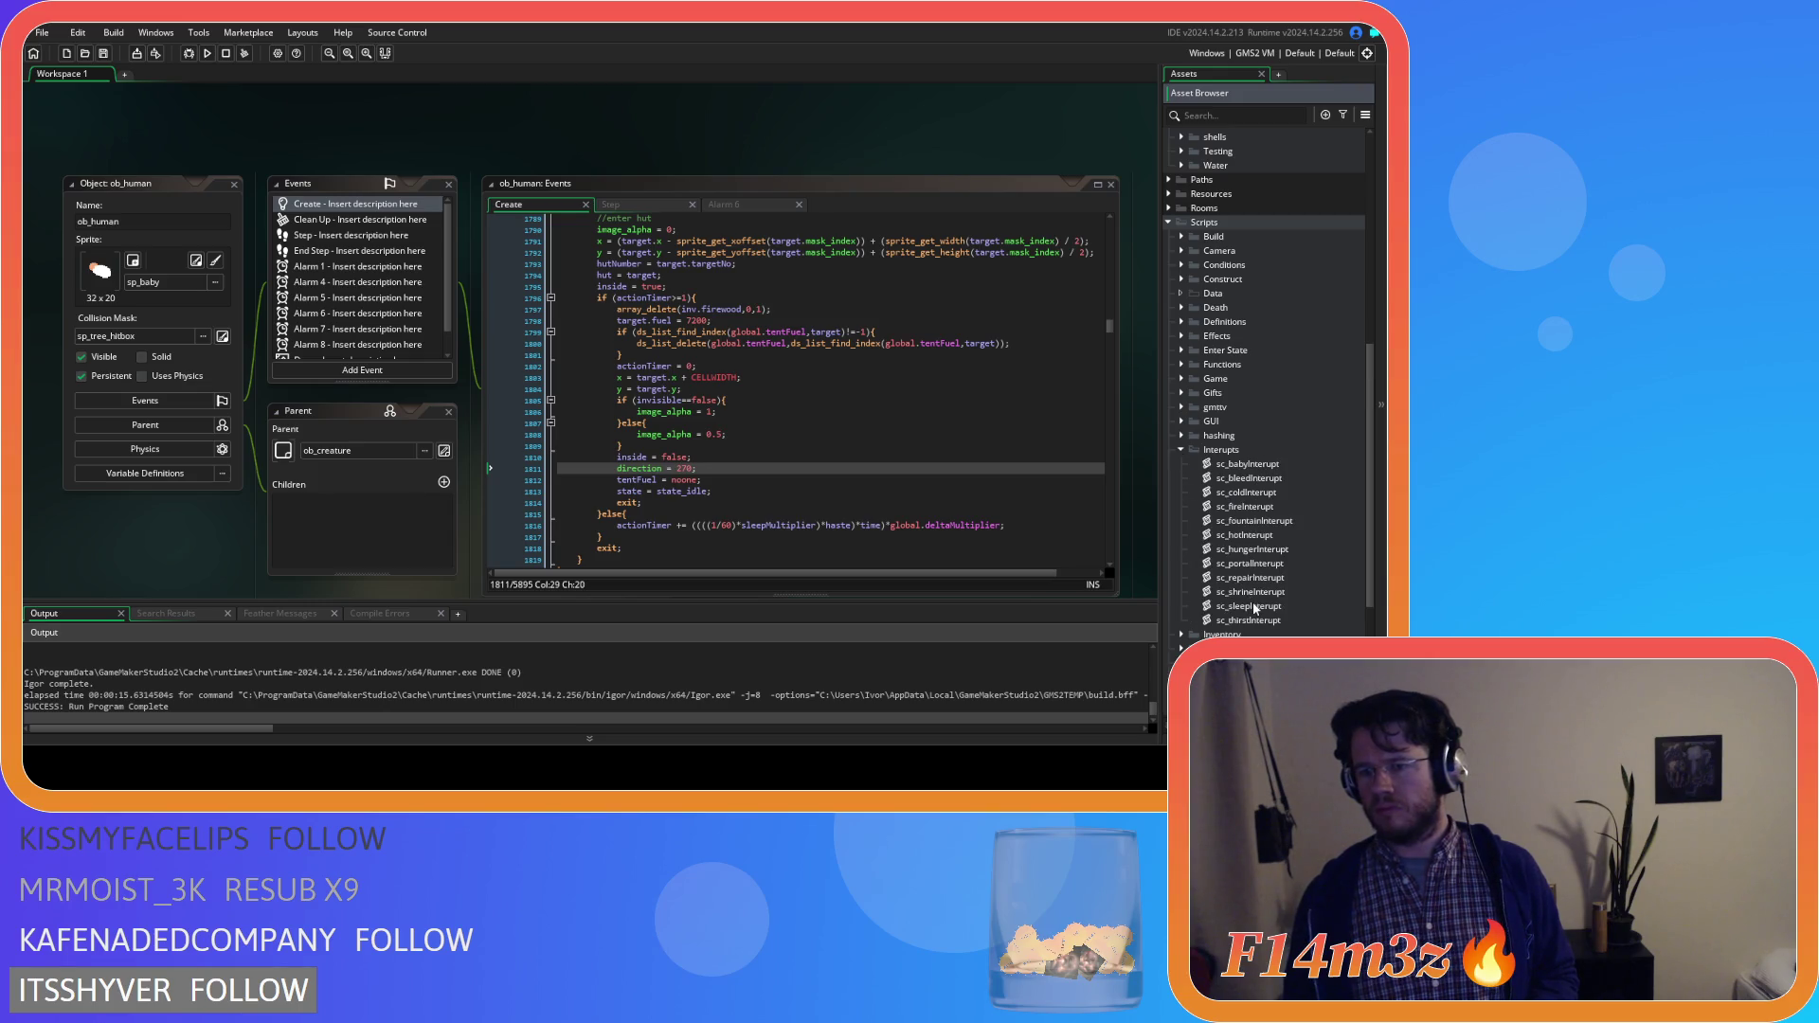
pyautogui.click(1253, 550)
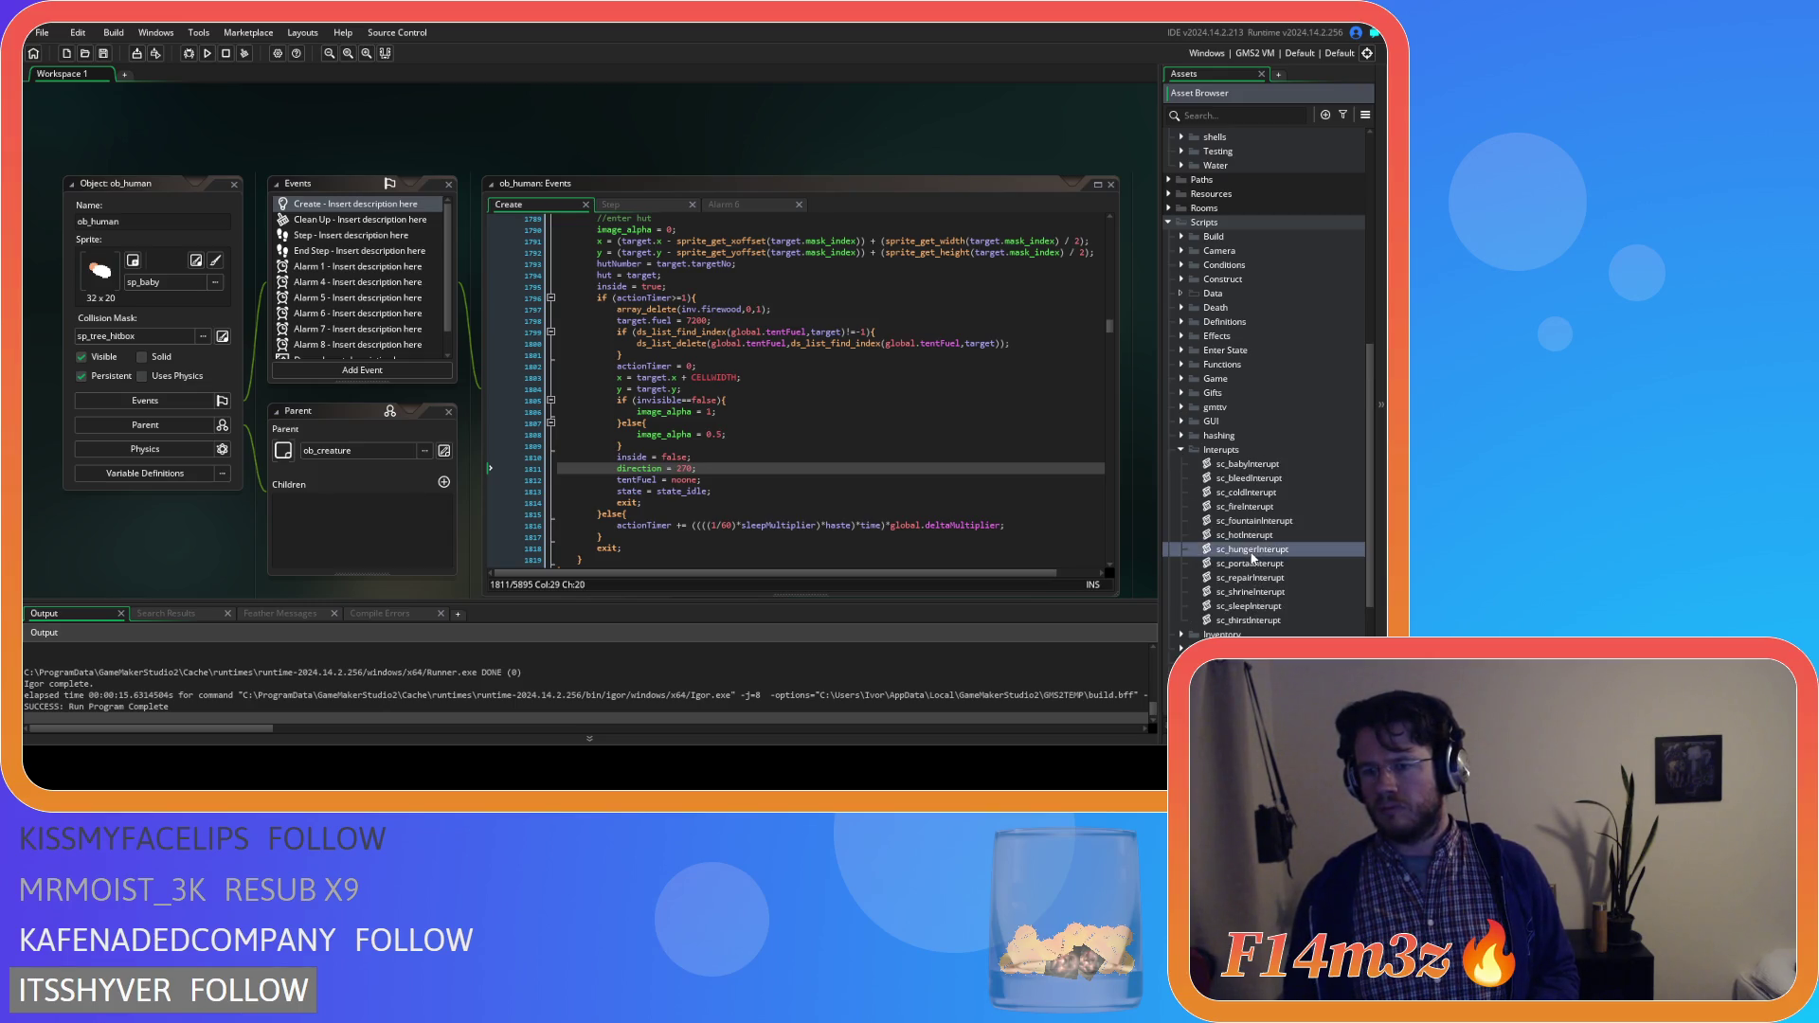
pyautogui.doubleClick(1252, 551)
pyautogui.scroll(-15, 624, 445)
pyautogui.scroll(-6, 625, 444)
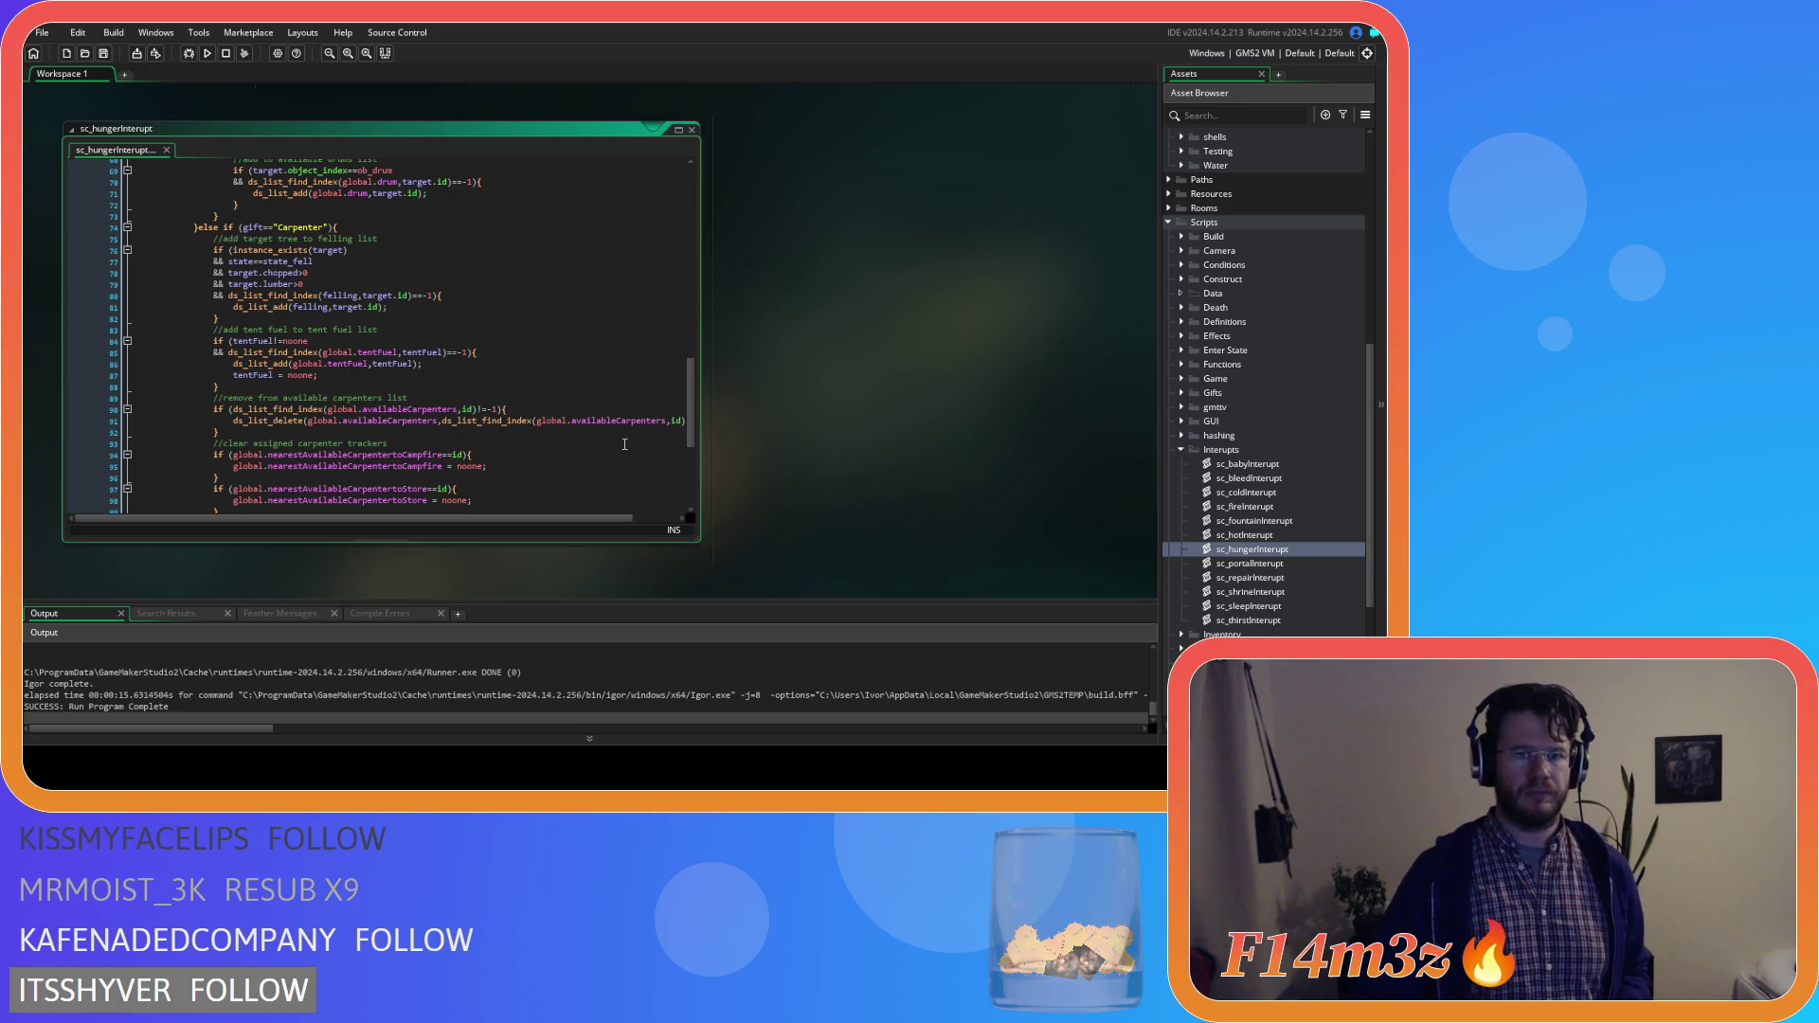
# Close all open editors, collapse the Scripts and Objects folders, and run the game with F5
pyautogui.rightClick(776, 265)
pyautogui.moveTo(845, 298)
pyautogui.click(887, 337)
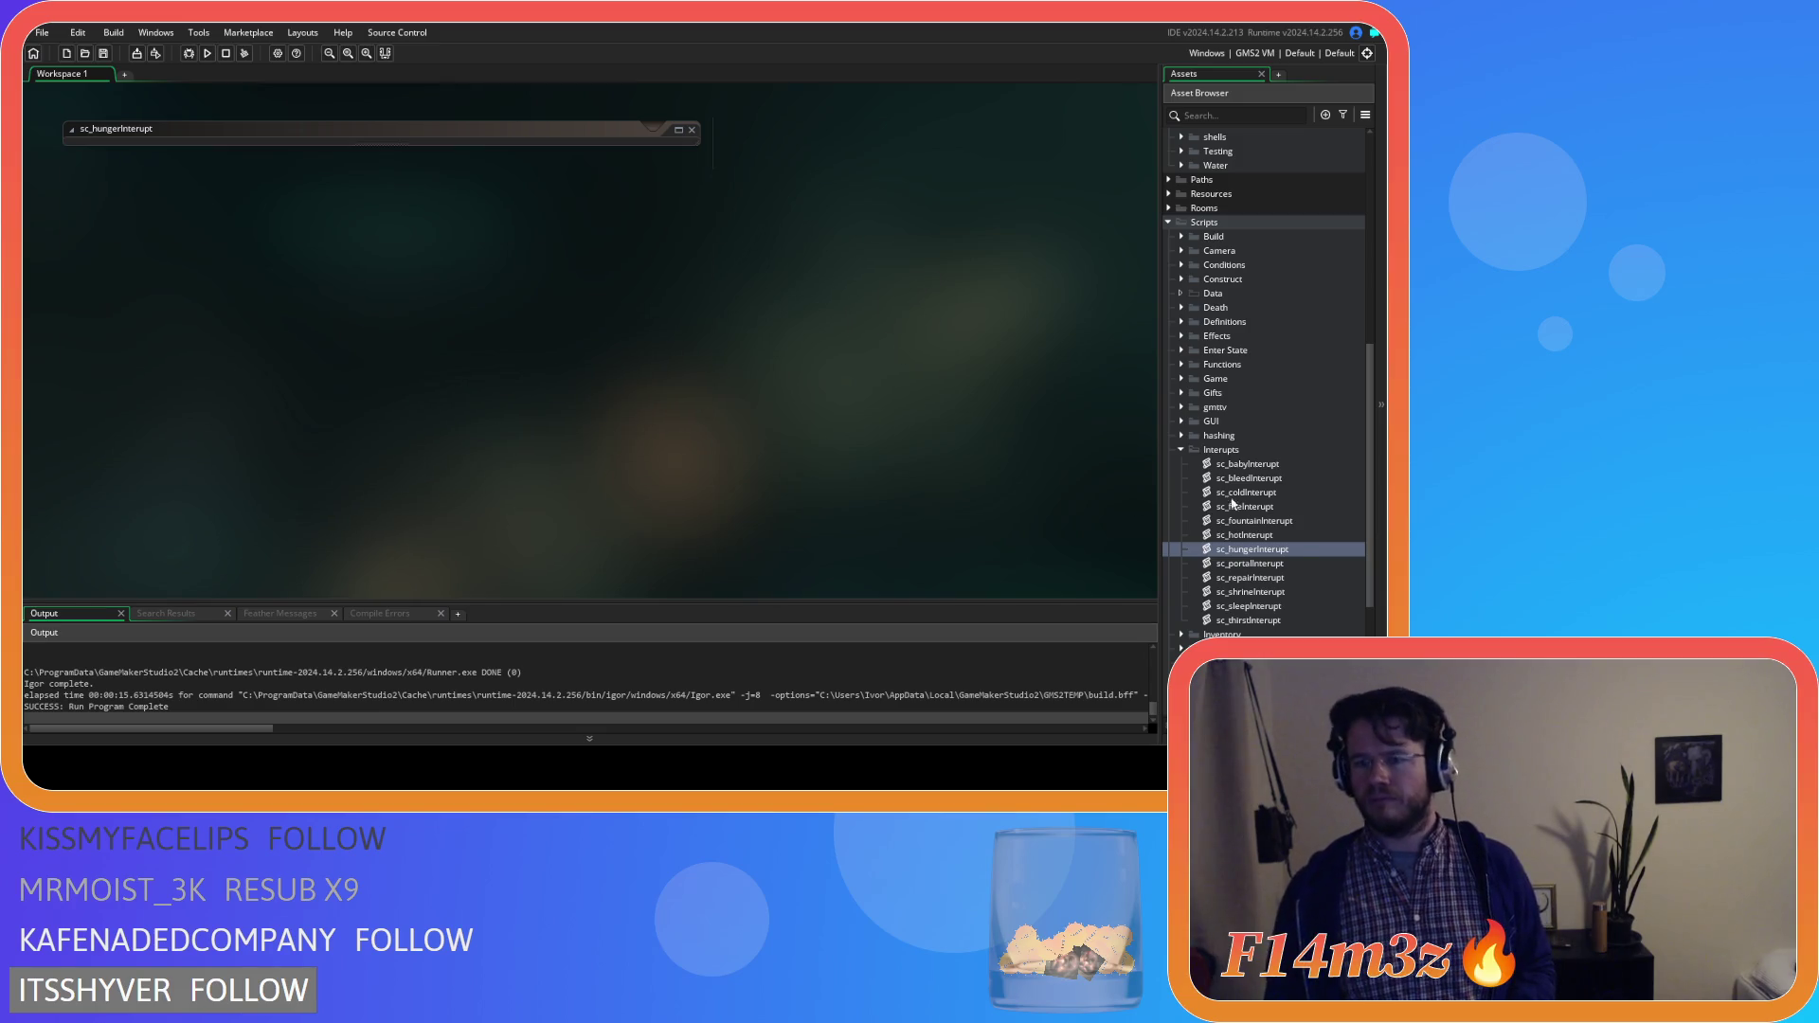
pyautogui.click(1178, 451)
pyautogui.click(1168, 222)
pyautogui.scroll(3, 1207, 350)
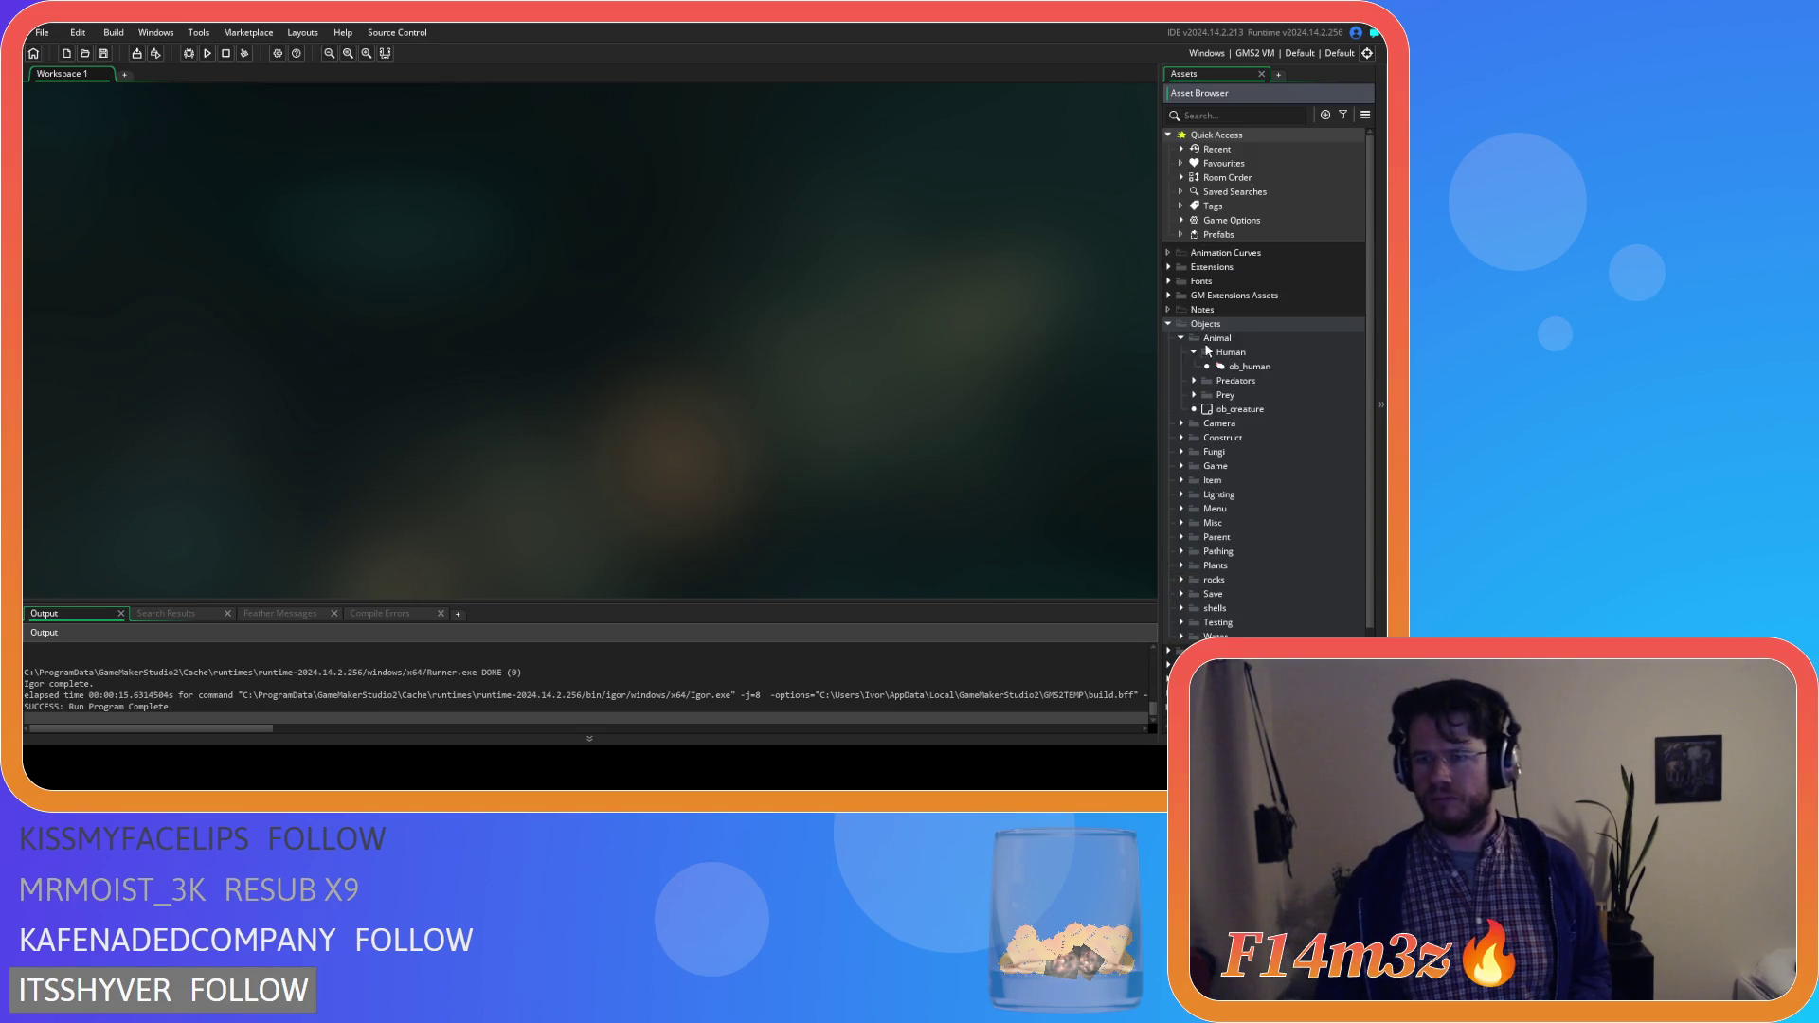
pyautogui.click(1193, 352)
pyautogui.click(1180, 337)
pyautogui.click(1168, 323)
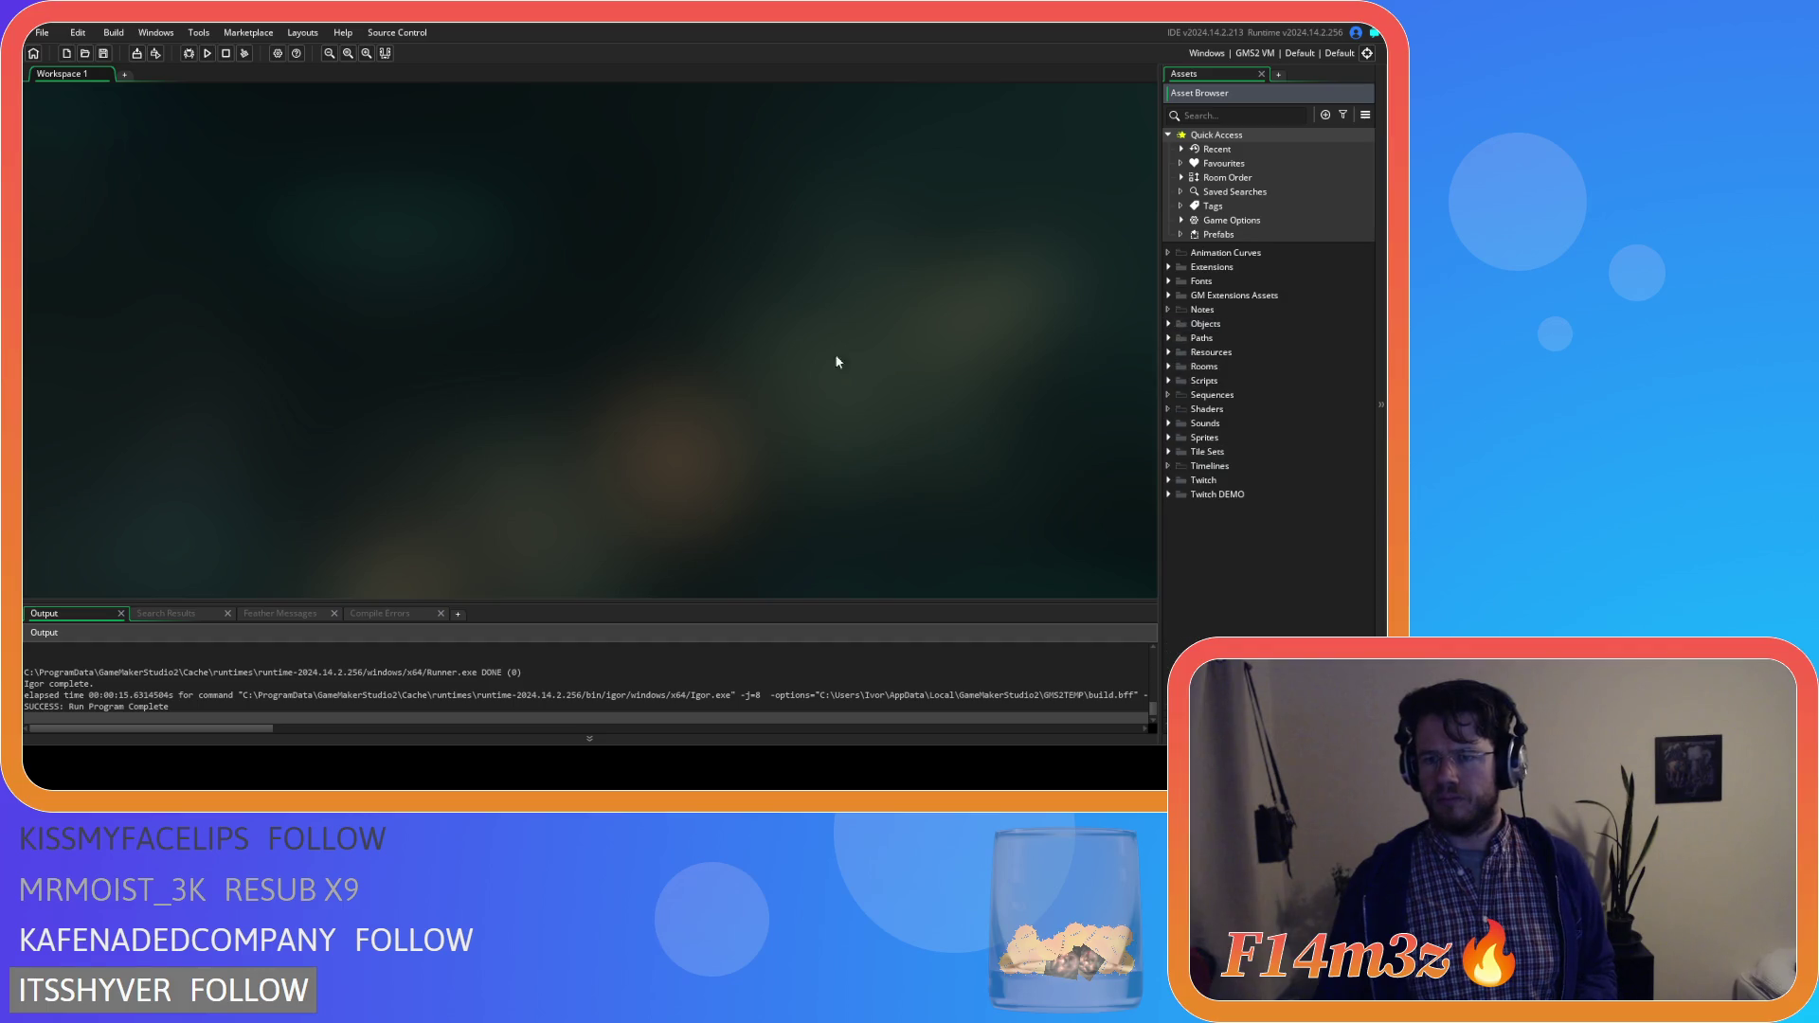
pyautogui.press('F5')
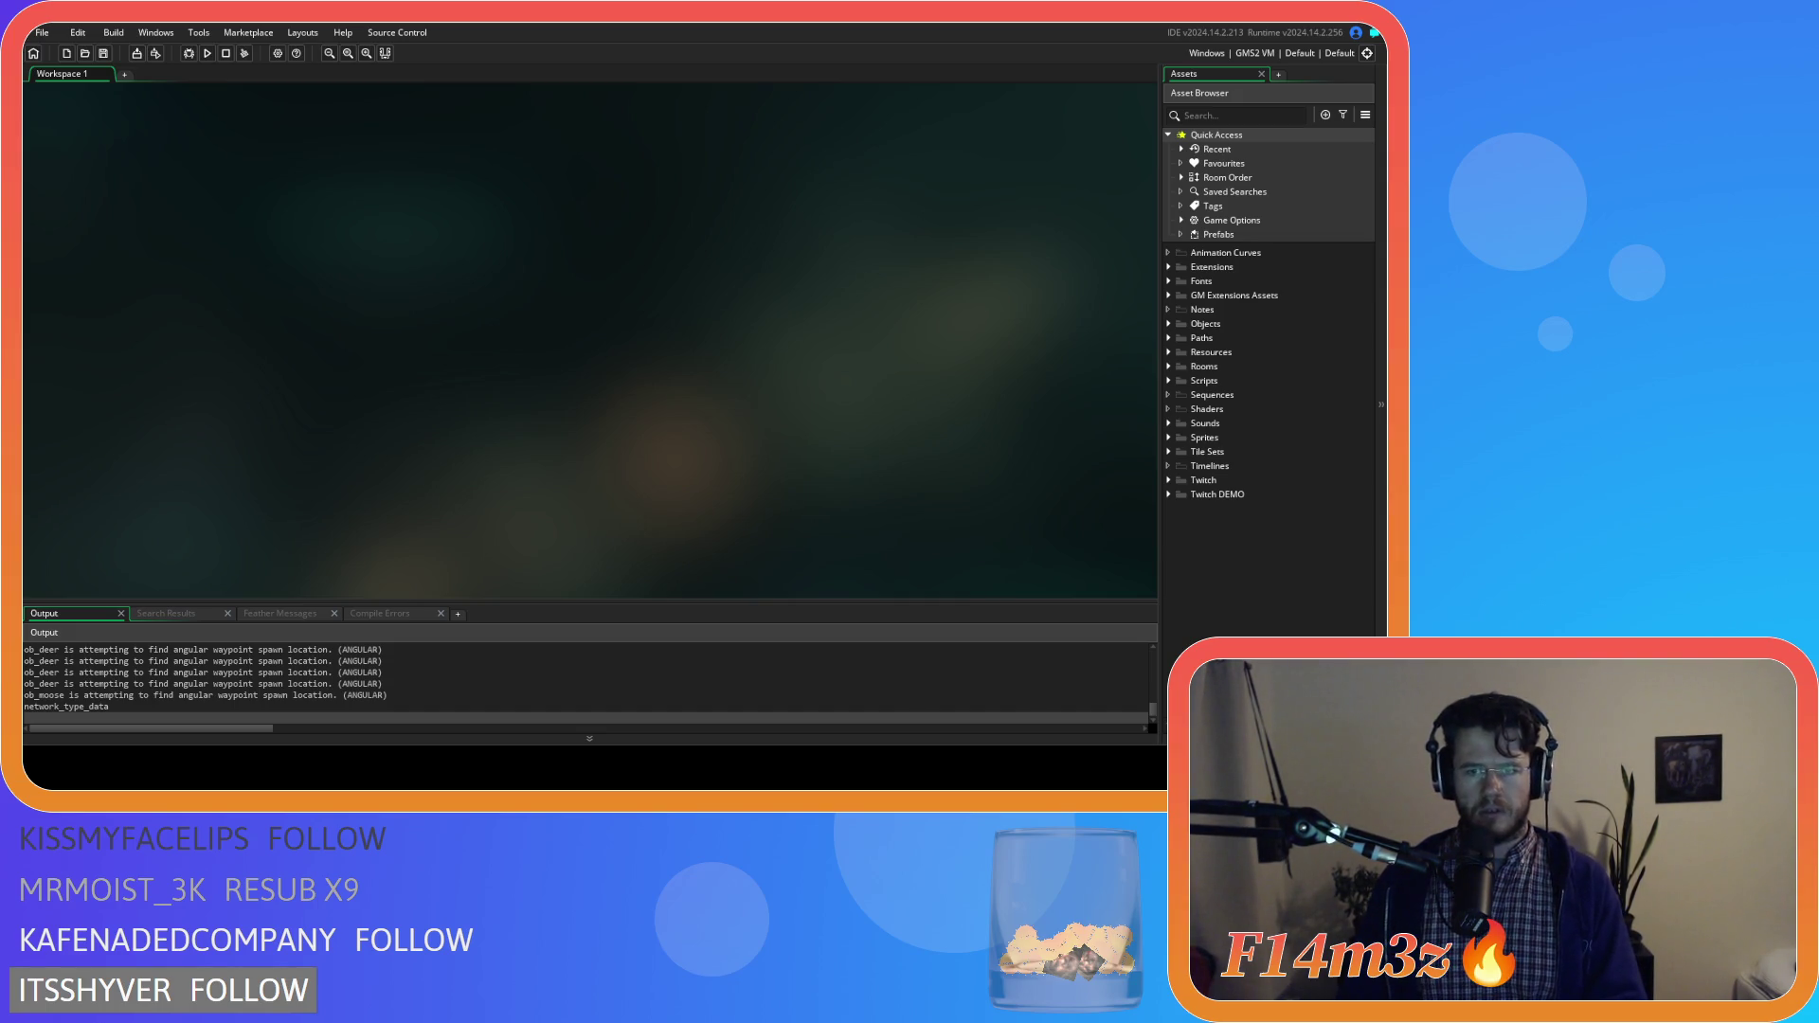
# Open the ob_hut object from the Construct objects folder
pyautogui.click(1167, 323)
pyautogui.click(1181, 338)
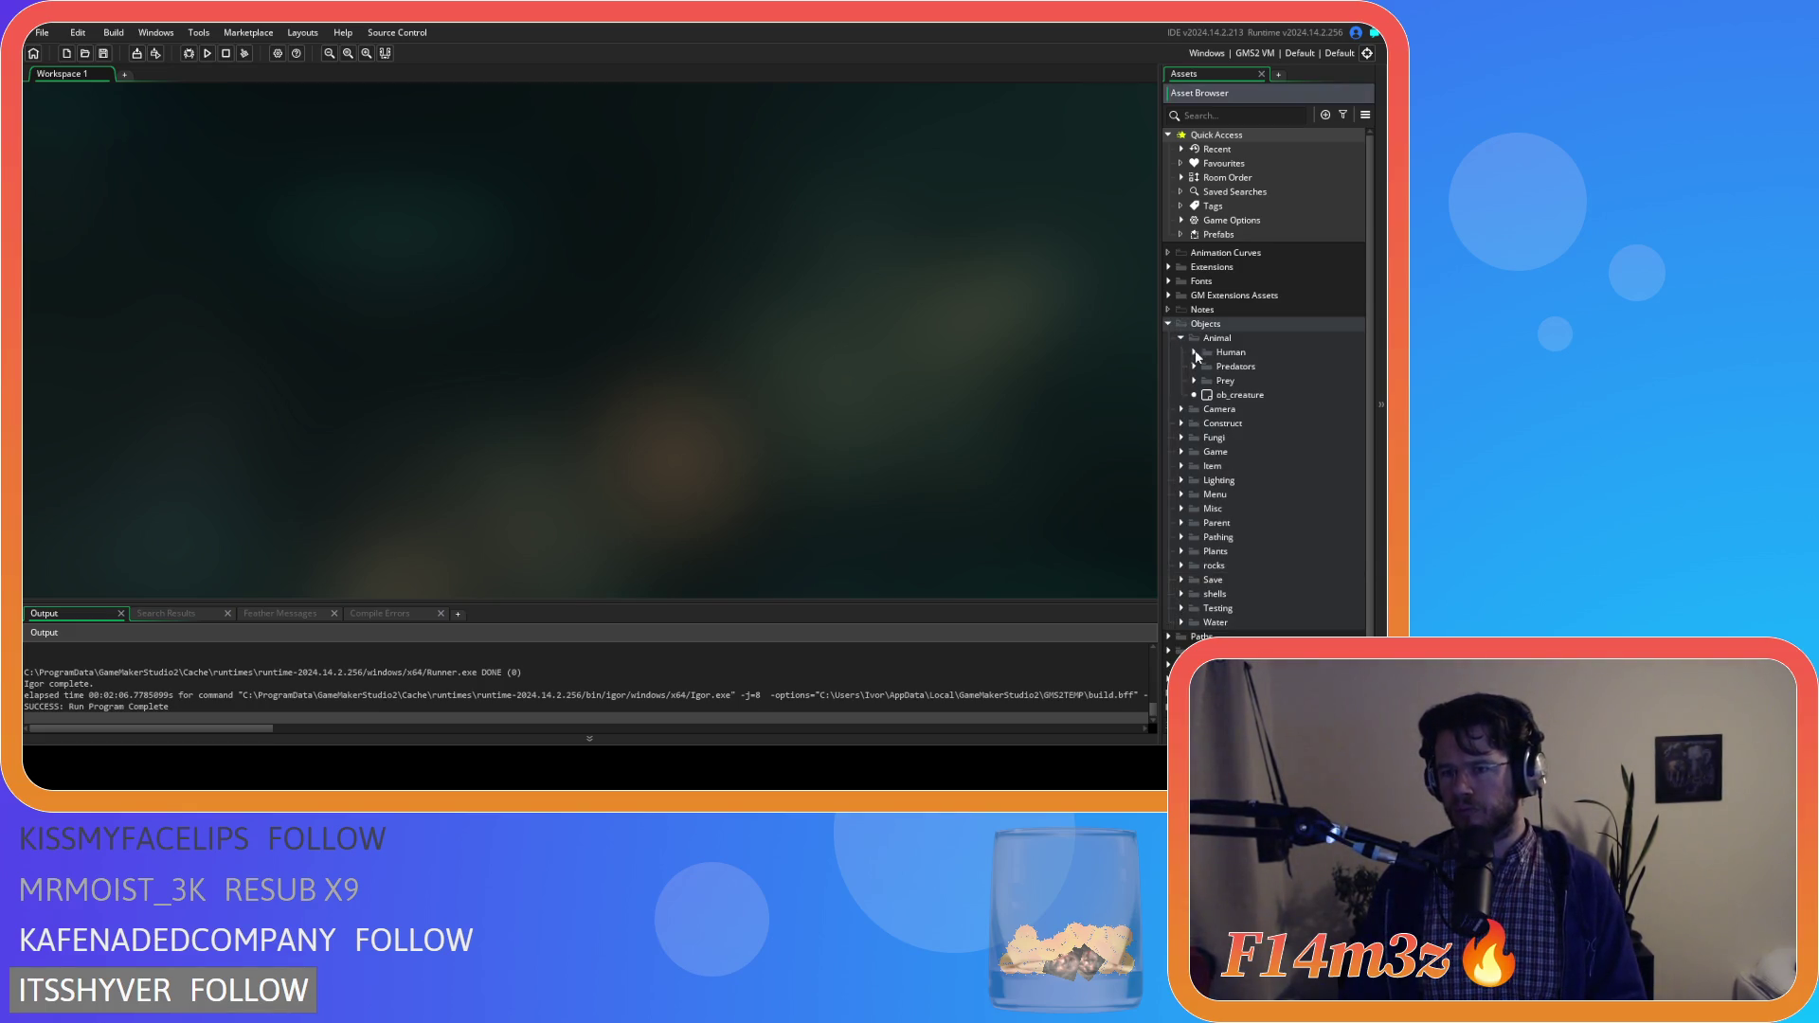
pyautogui.click(1180, 423)
pyautogui.scroll(-2, 1249, 504)
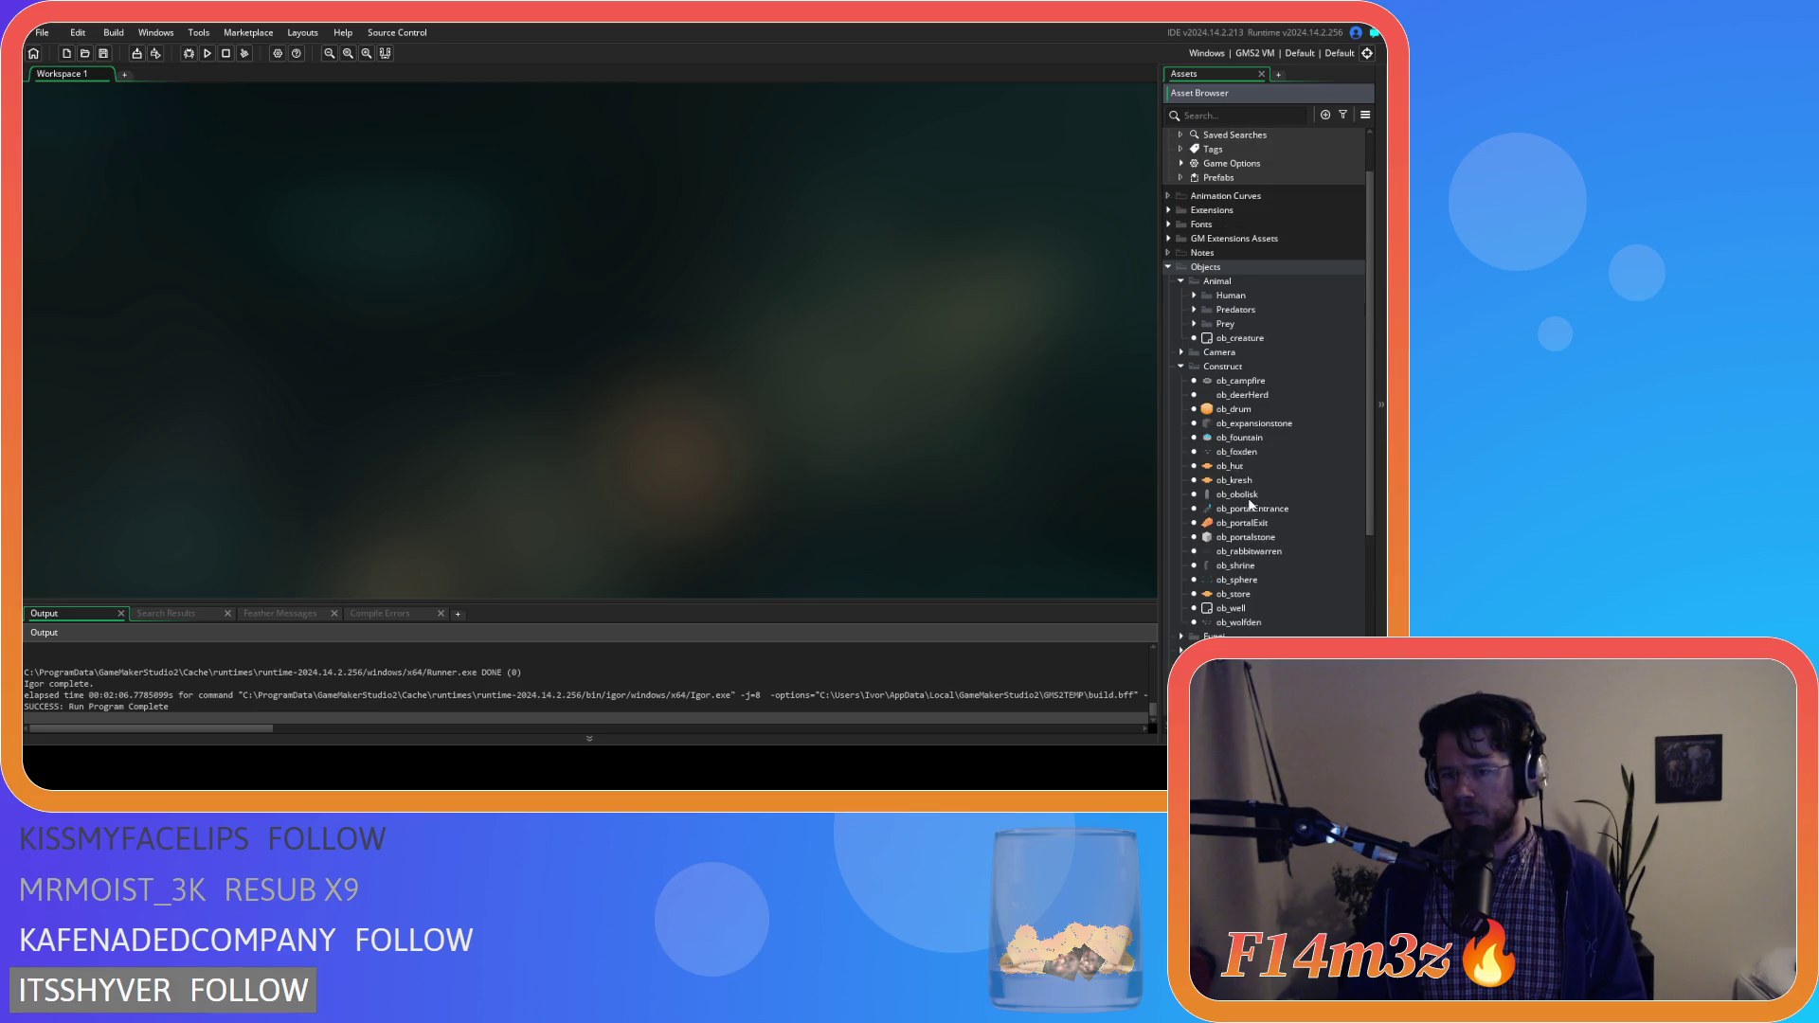
pyautogui.doubleClick(1243, 467)
# Open ob_hut's Draw End code at the end of the Temp readout line
pyautogui.click(950, 206)
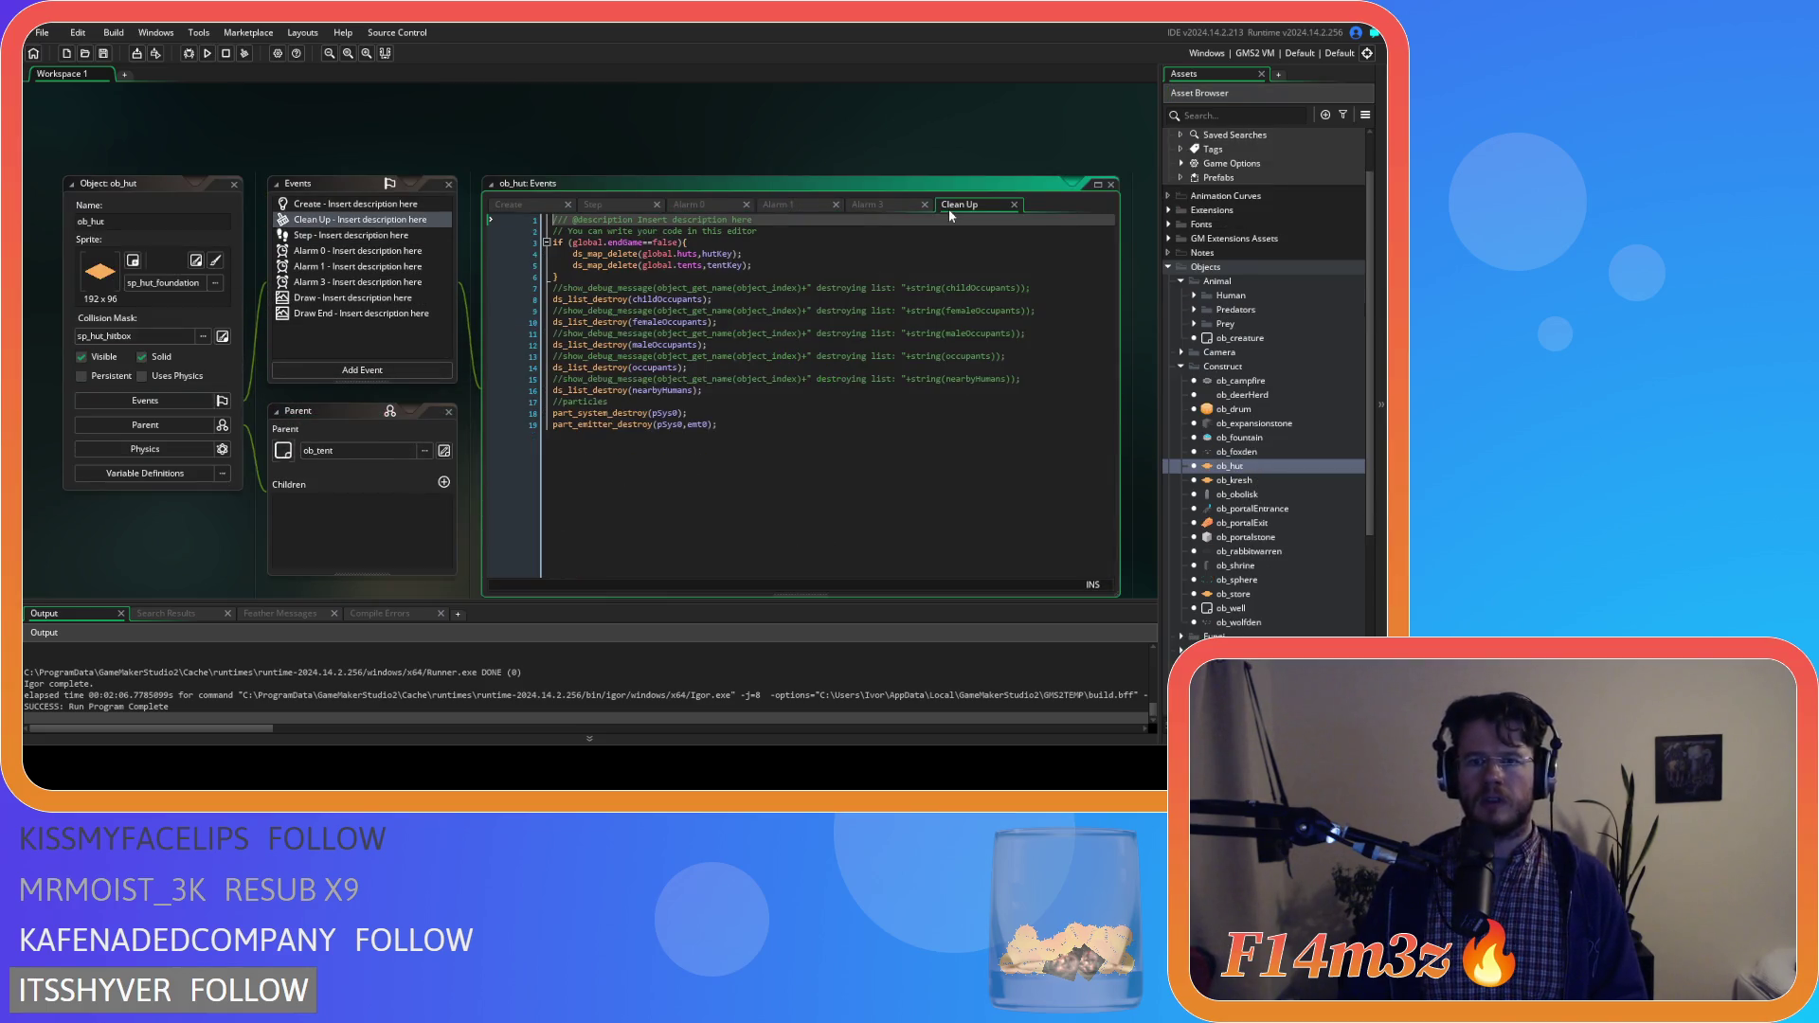
pyautogui.doubleClick(313, 314)
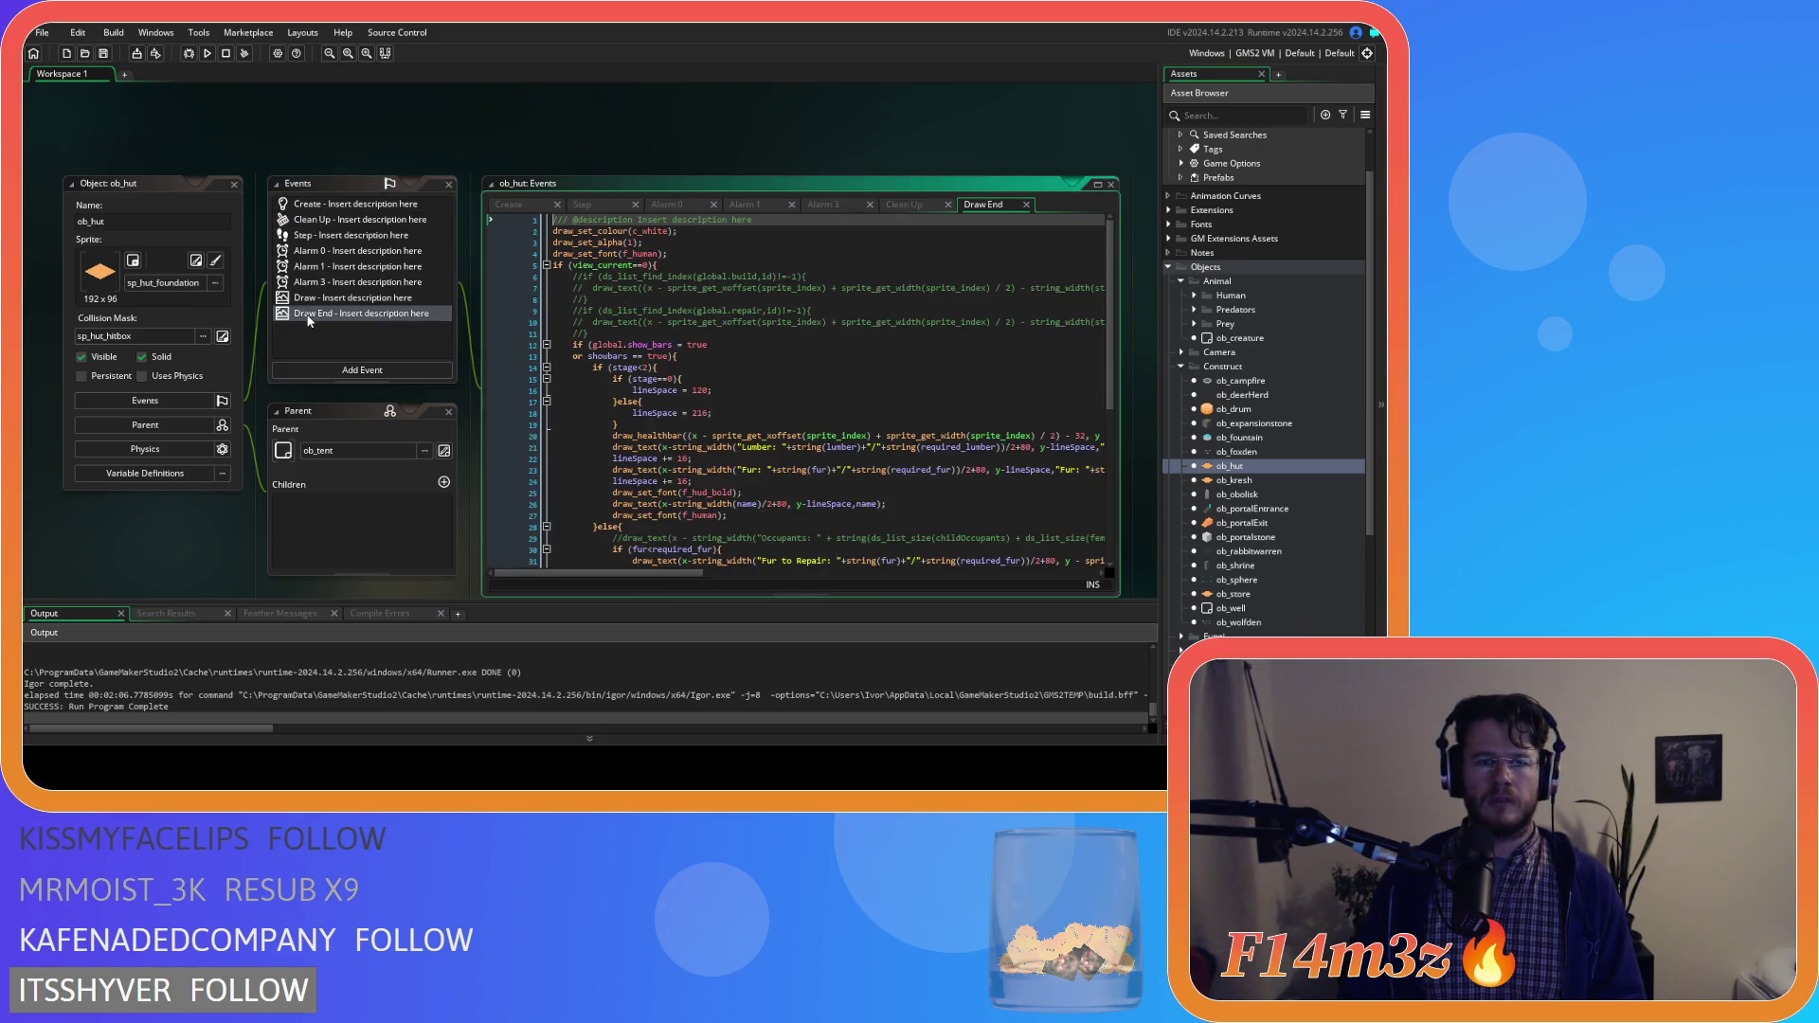
pyautogui.scroll(-3, 783, 443)
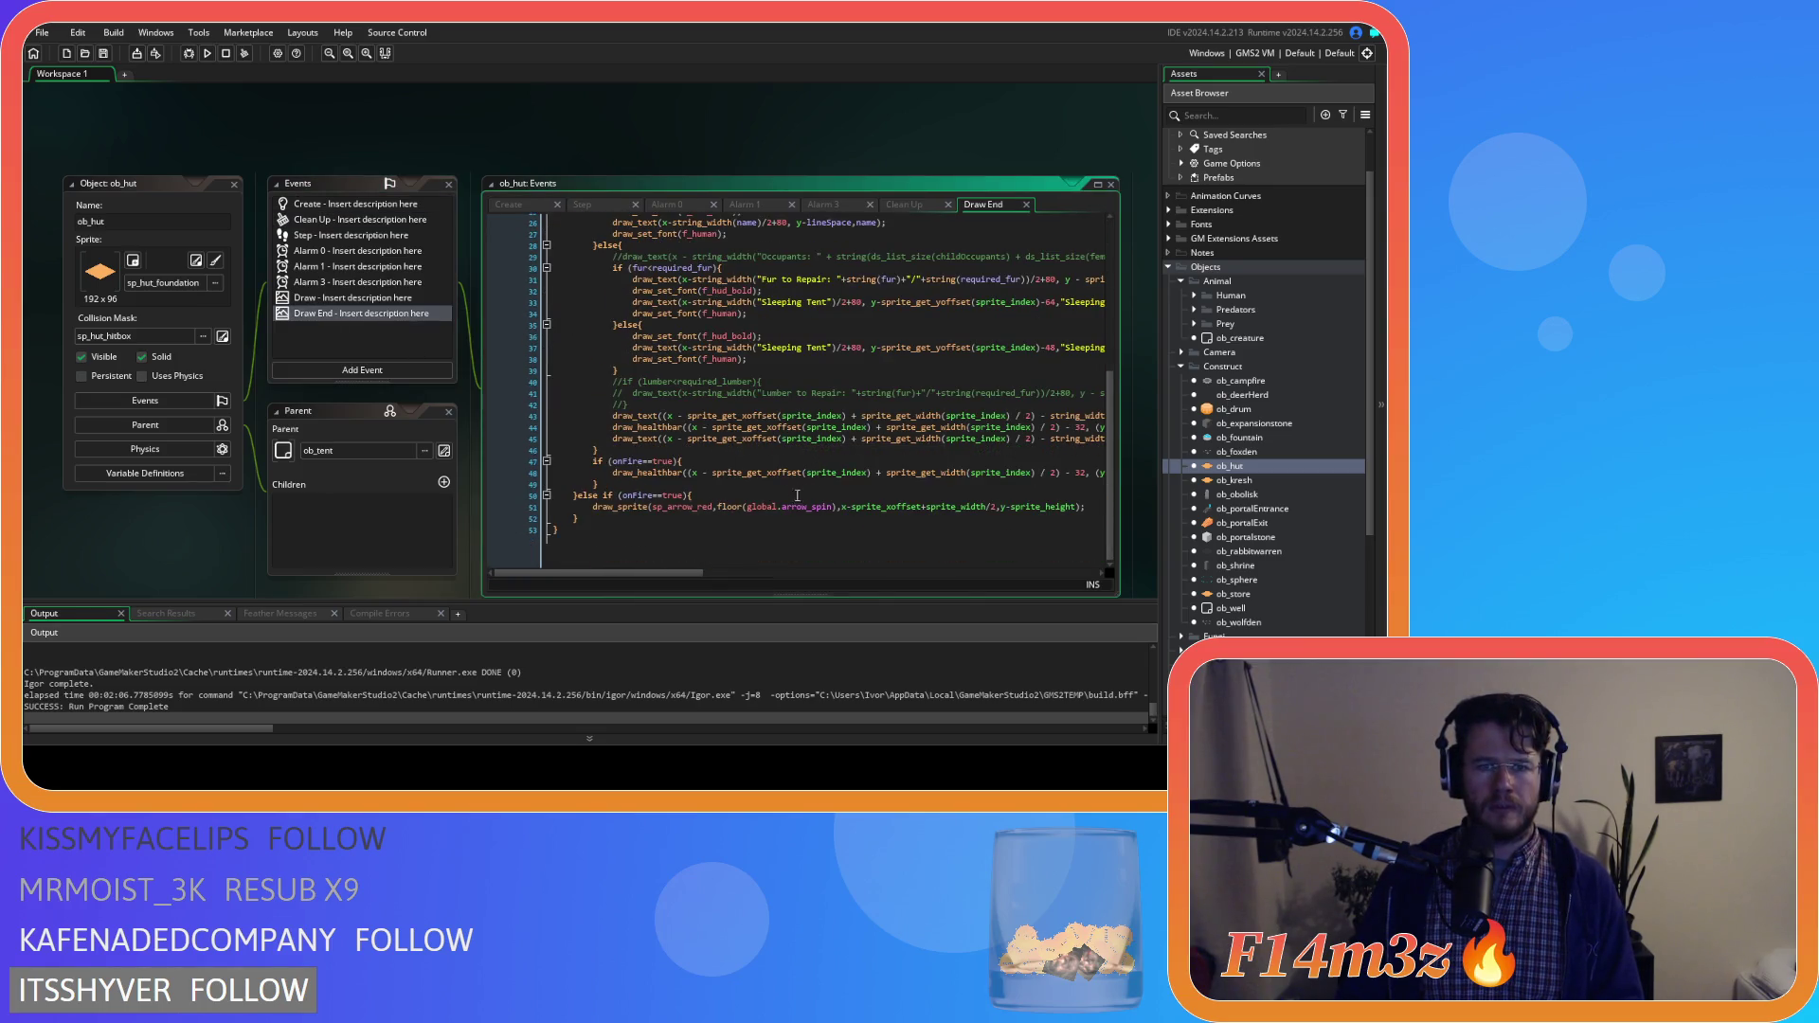
pyautogui.moveTo(666, 574); pyautogui.dragTo(987, 571)
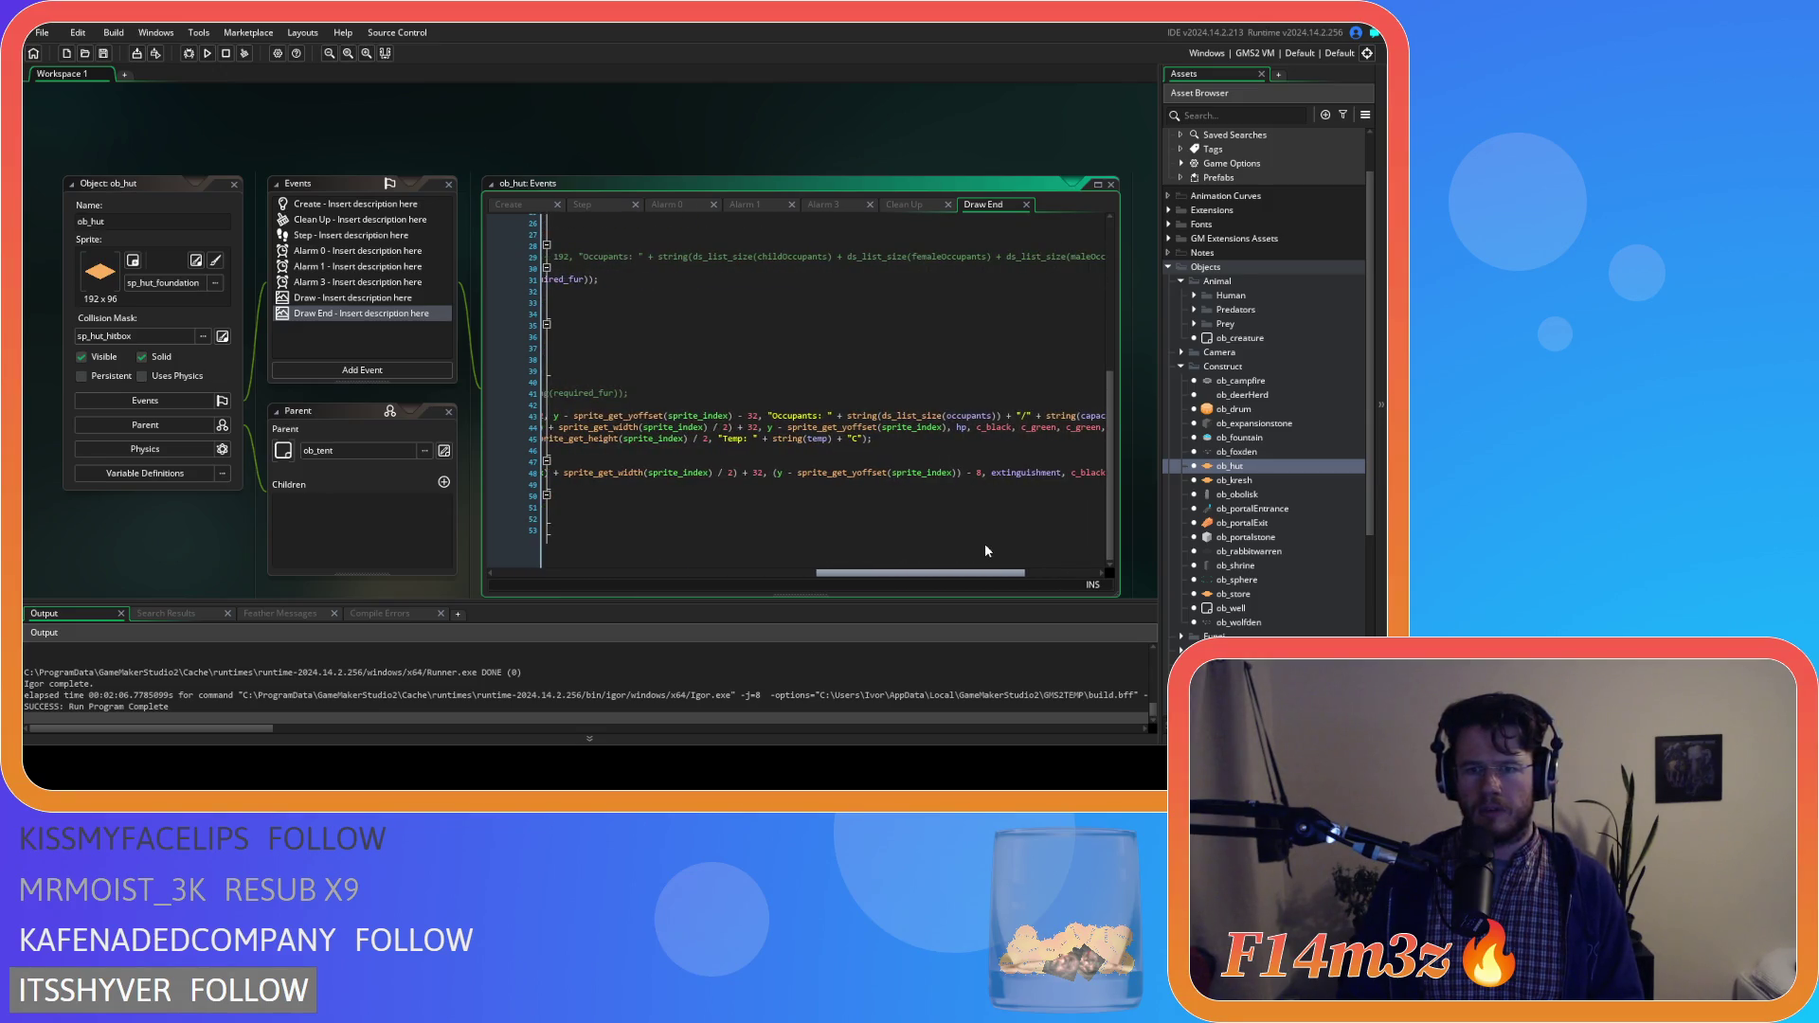
pyautogui.click(877, 442)
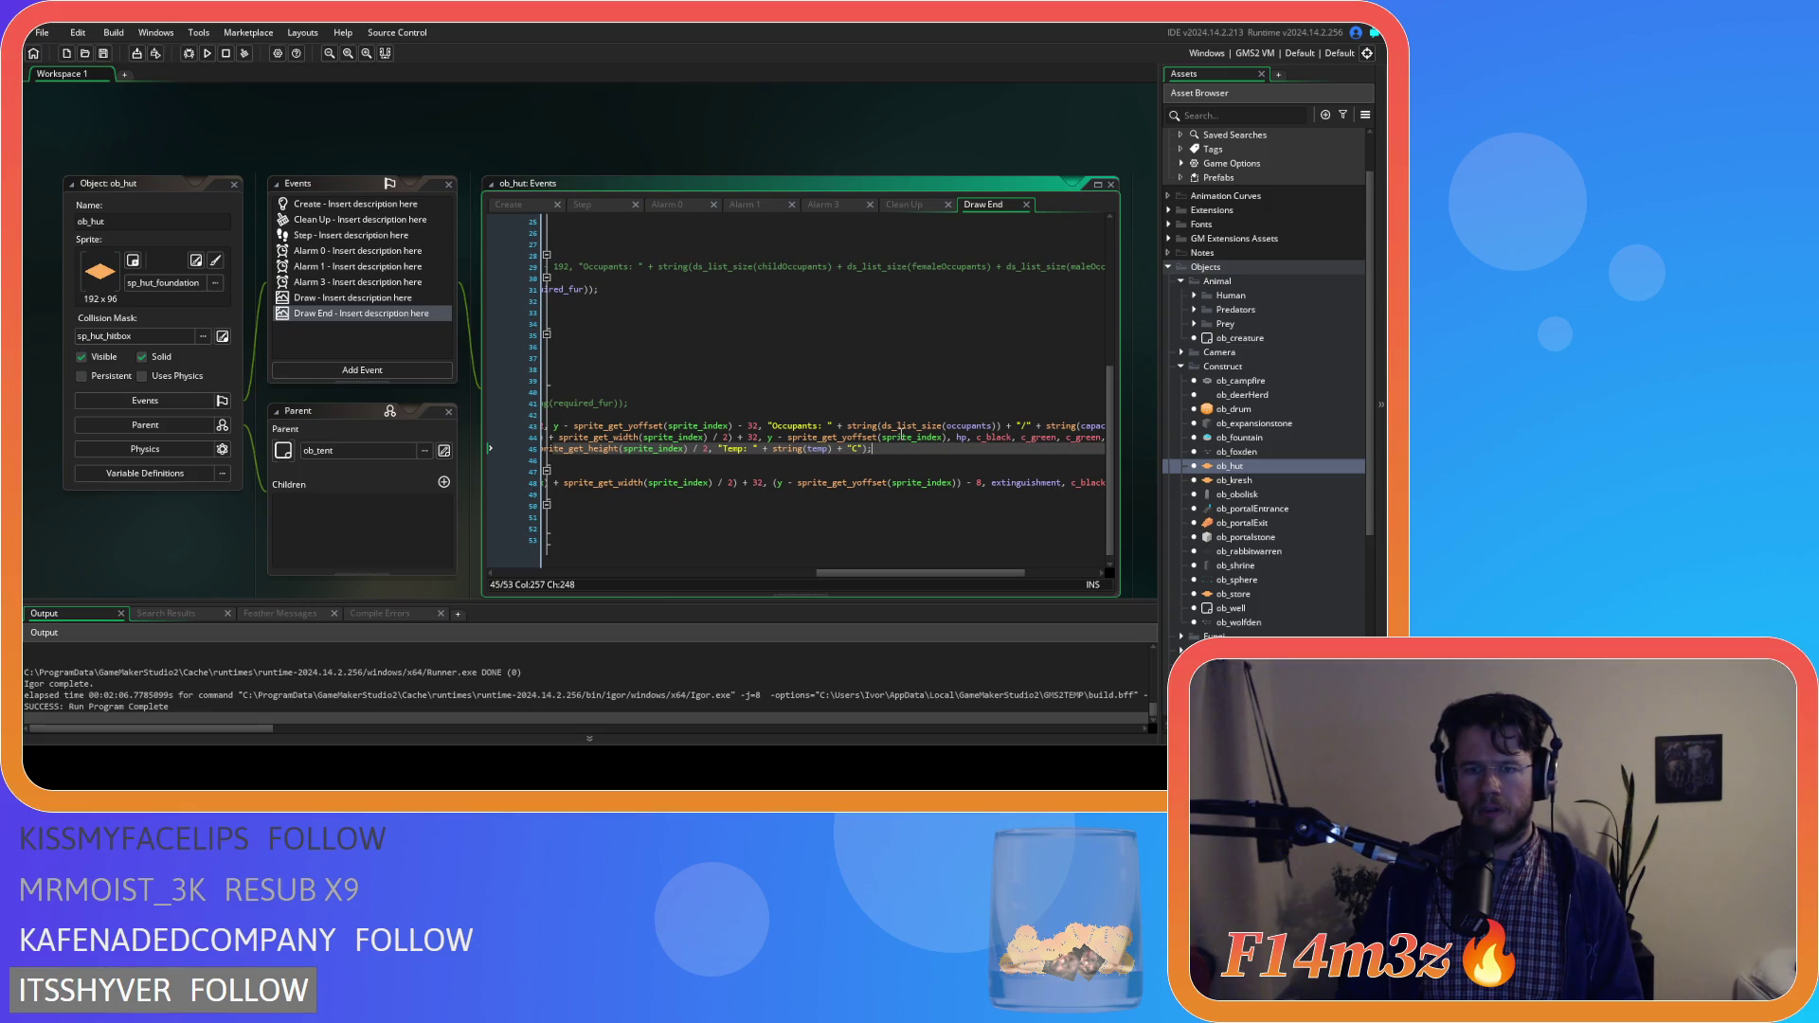
# Duplicate the Temp readout line, change it to a Fuel: readout of fuel, and save
pyautogui.hotkey('ctrl', 'd')
pyautogui.doubleClick(811, 459)
pyautogui.write('fuel')
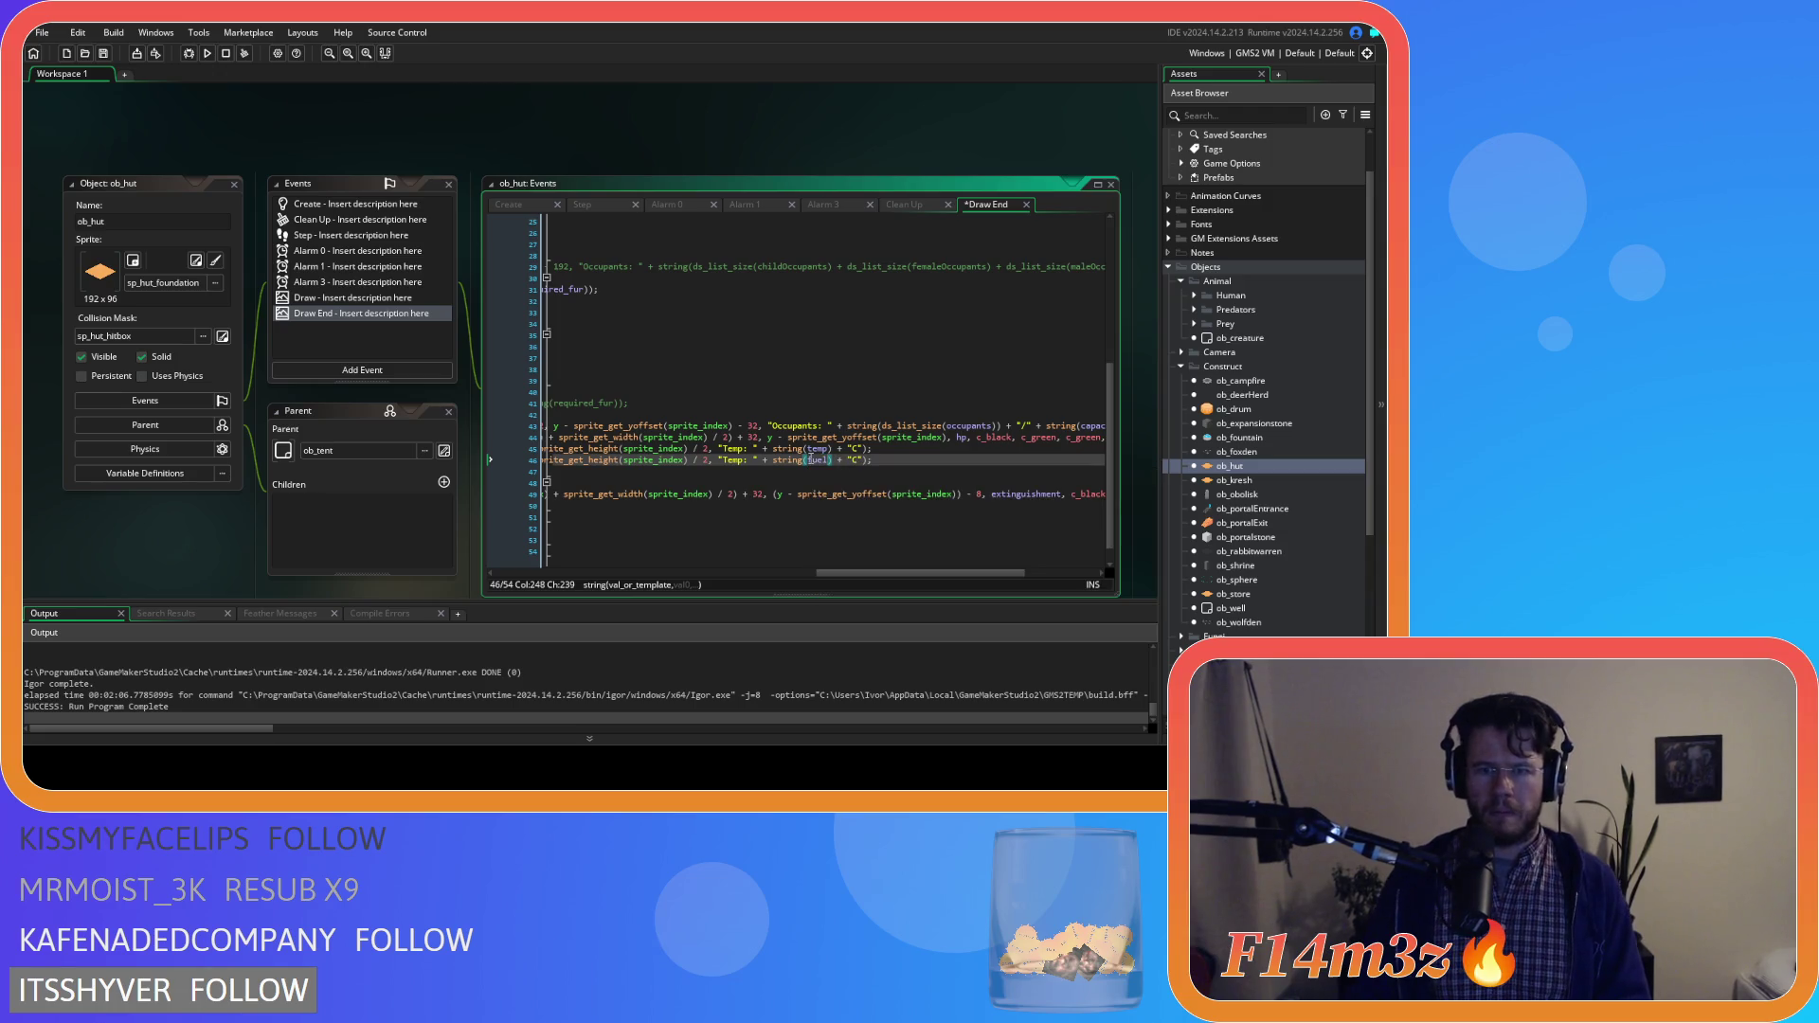
pyautogui.doubleClick(738, 460)
pyautogui.write('Fuel')
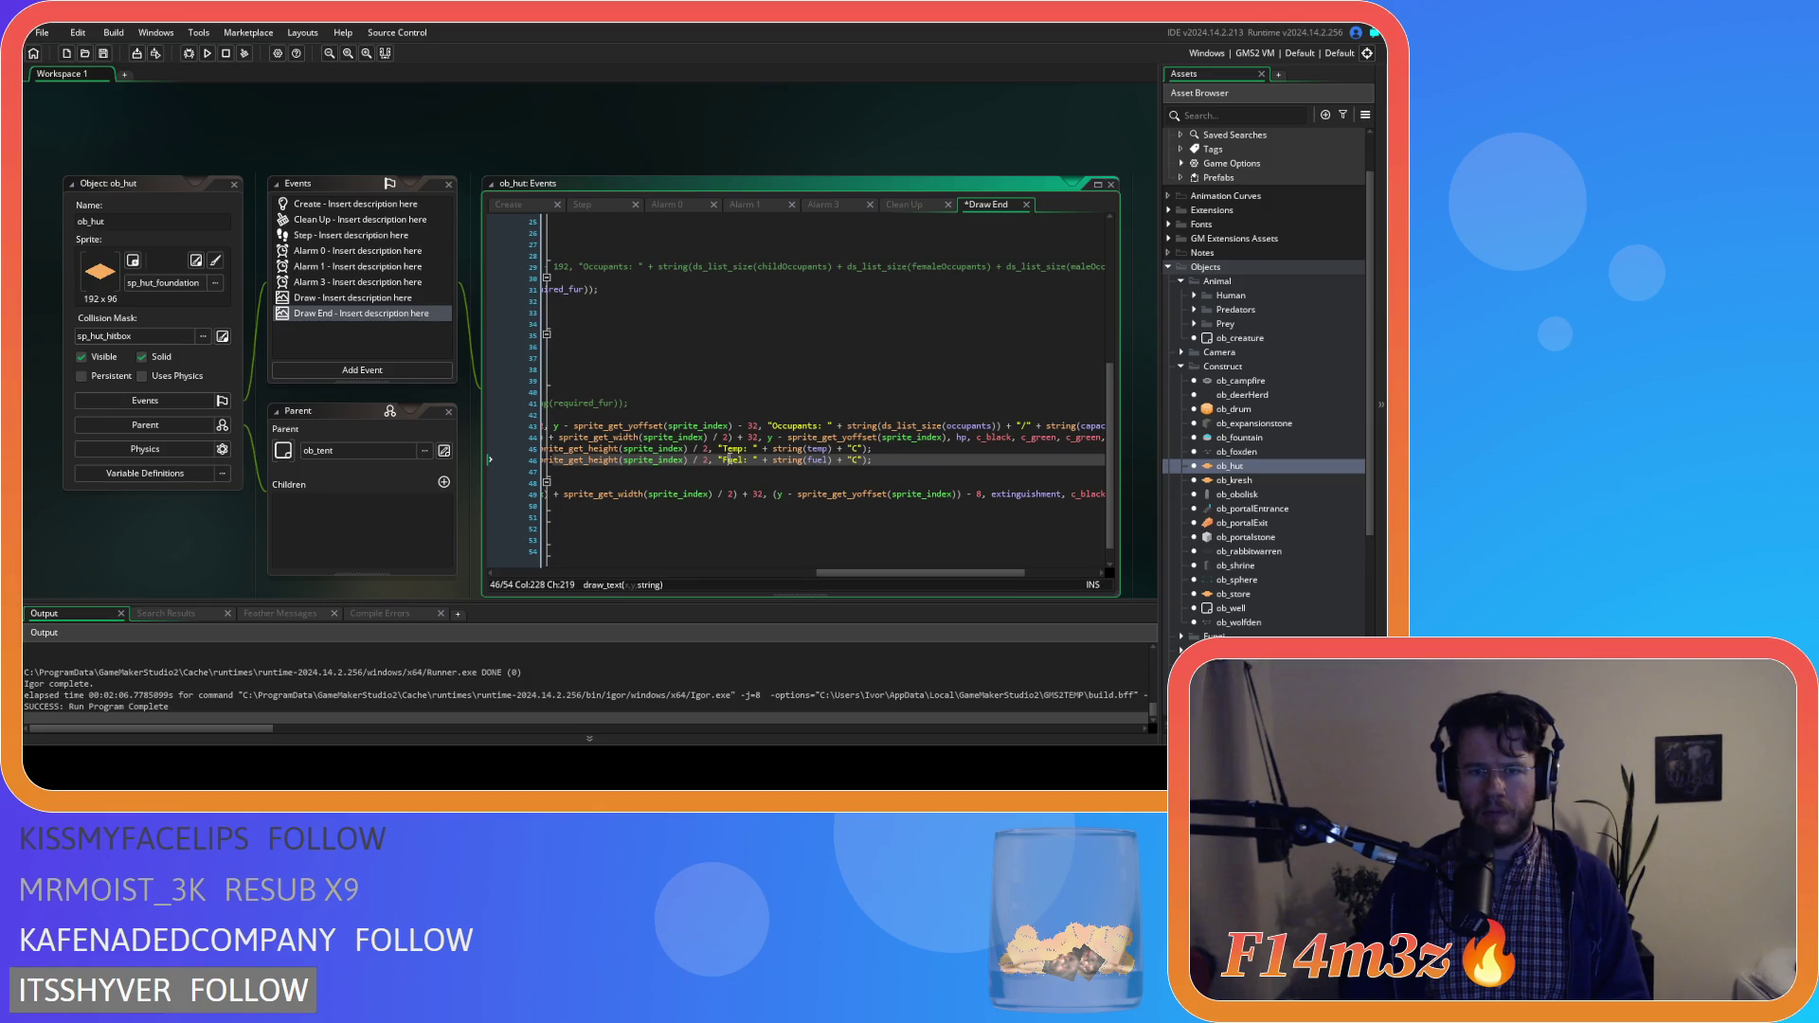
pyautogui.moveTo(881, 572)
pyautogui.mouseDown()
pyautogui.moveTo(749, 573)
pyautogui.moveTo(680, 551)
pyautogui.mouseUp()
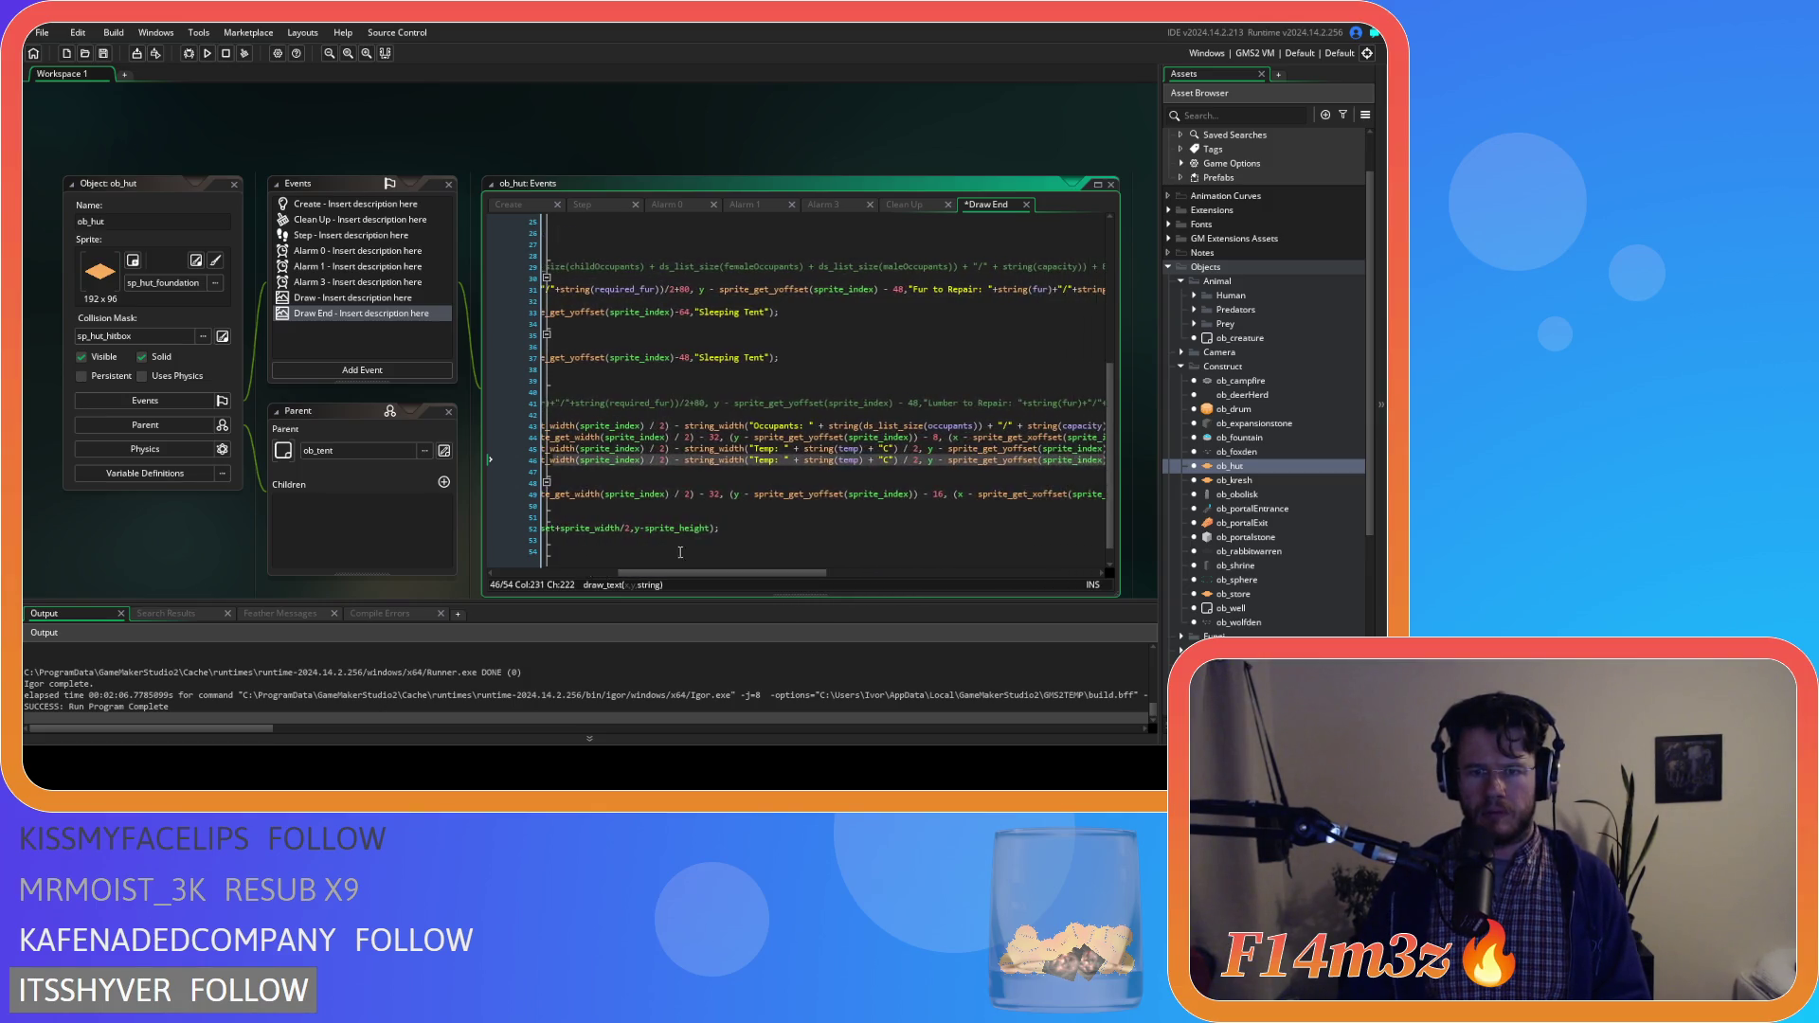
pyautogui.click(767, 466)
pyautogui.doubleClick(848, 460)
pyautogui.write('Fuel')
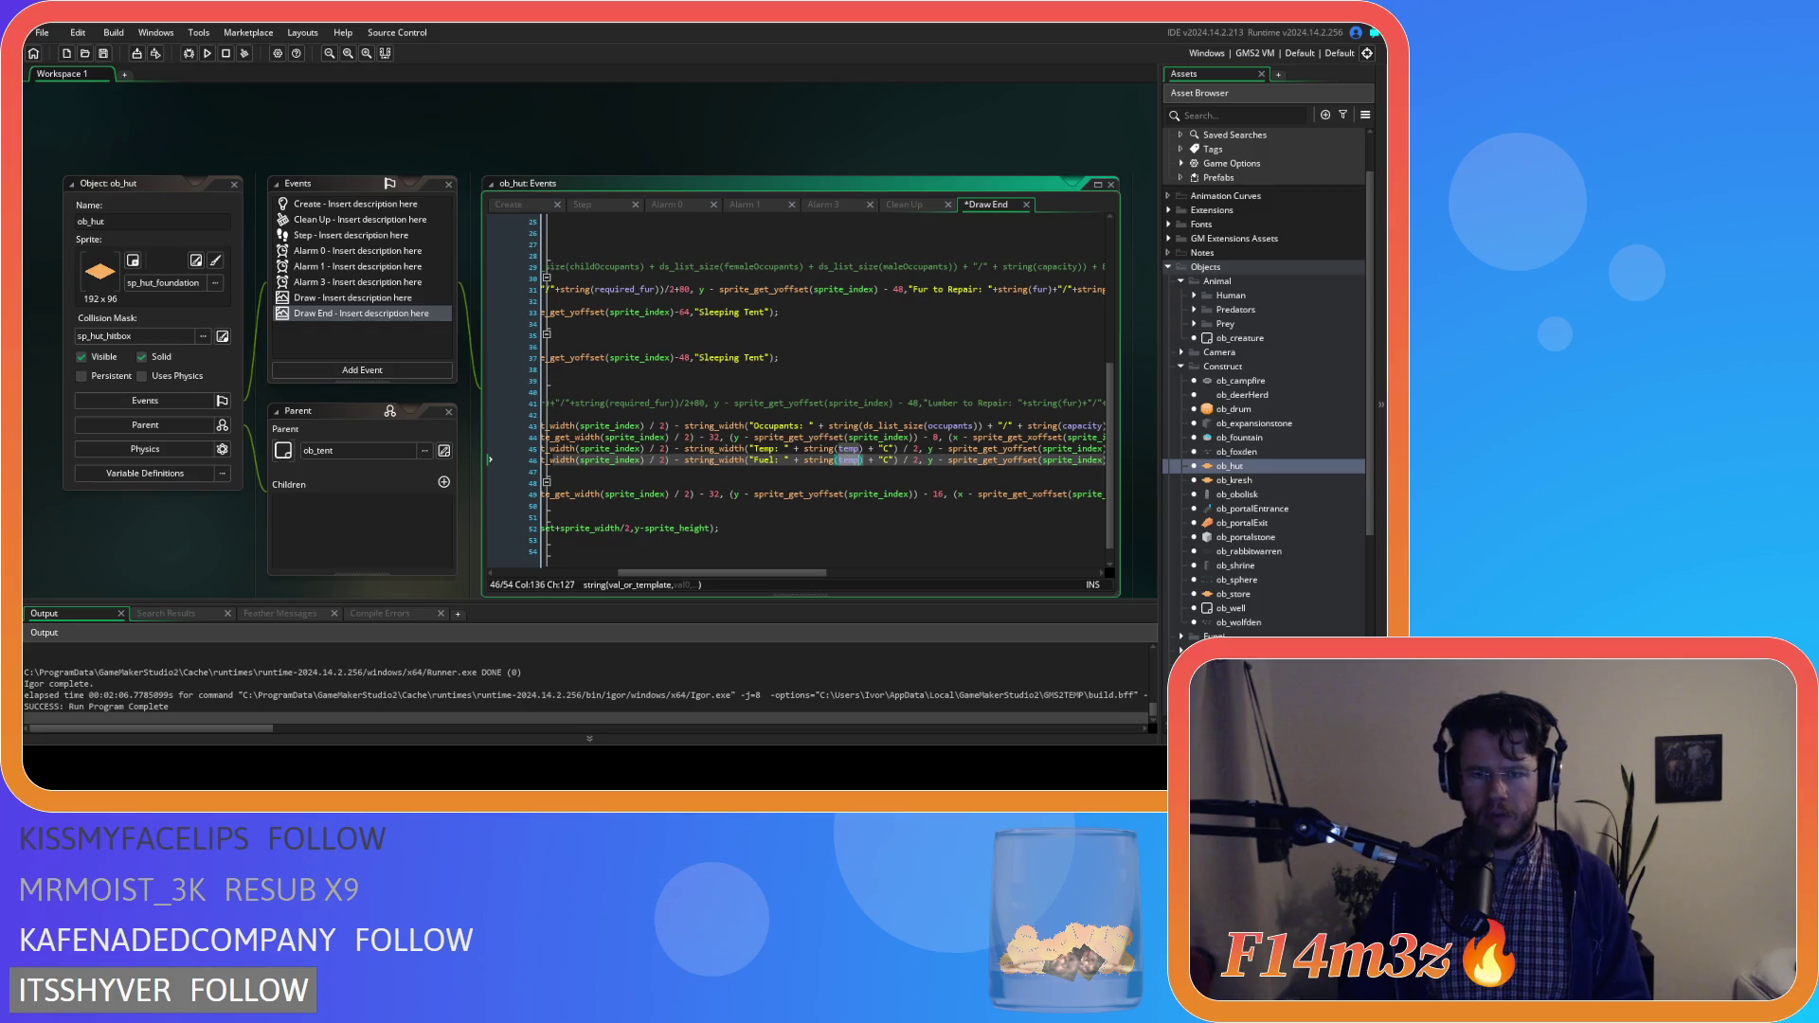
pyautogui.write('fuel')
pyautogui.hotkey('ctrl', 's')
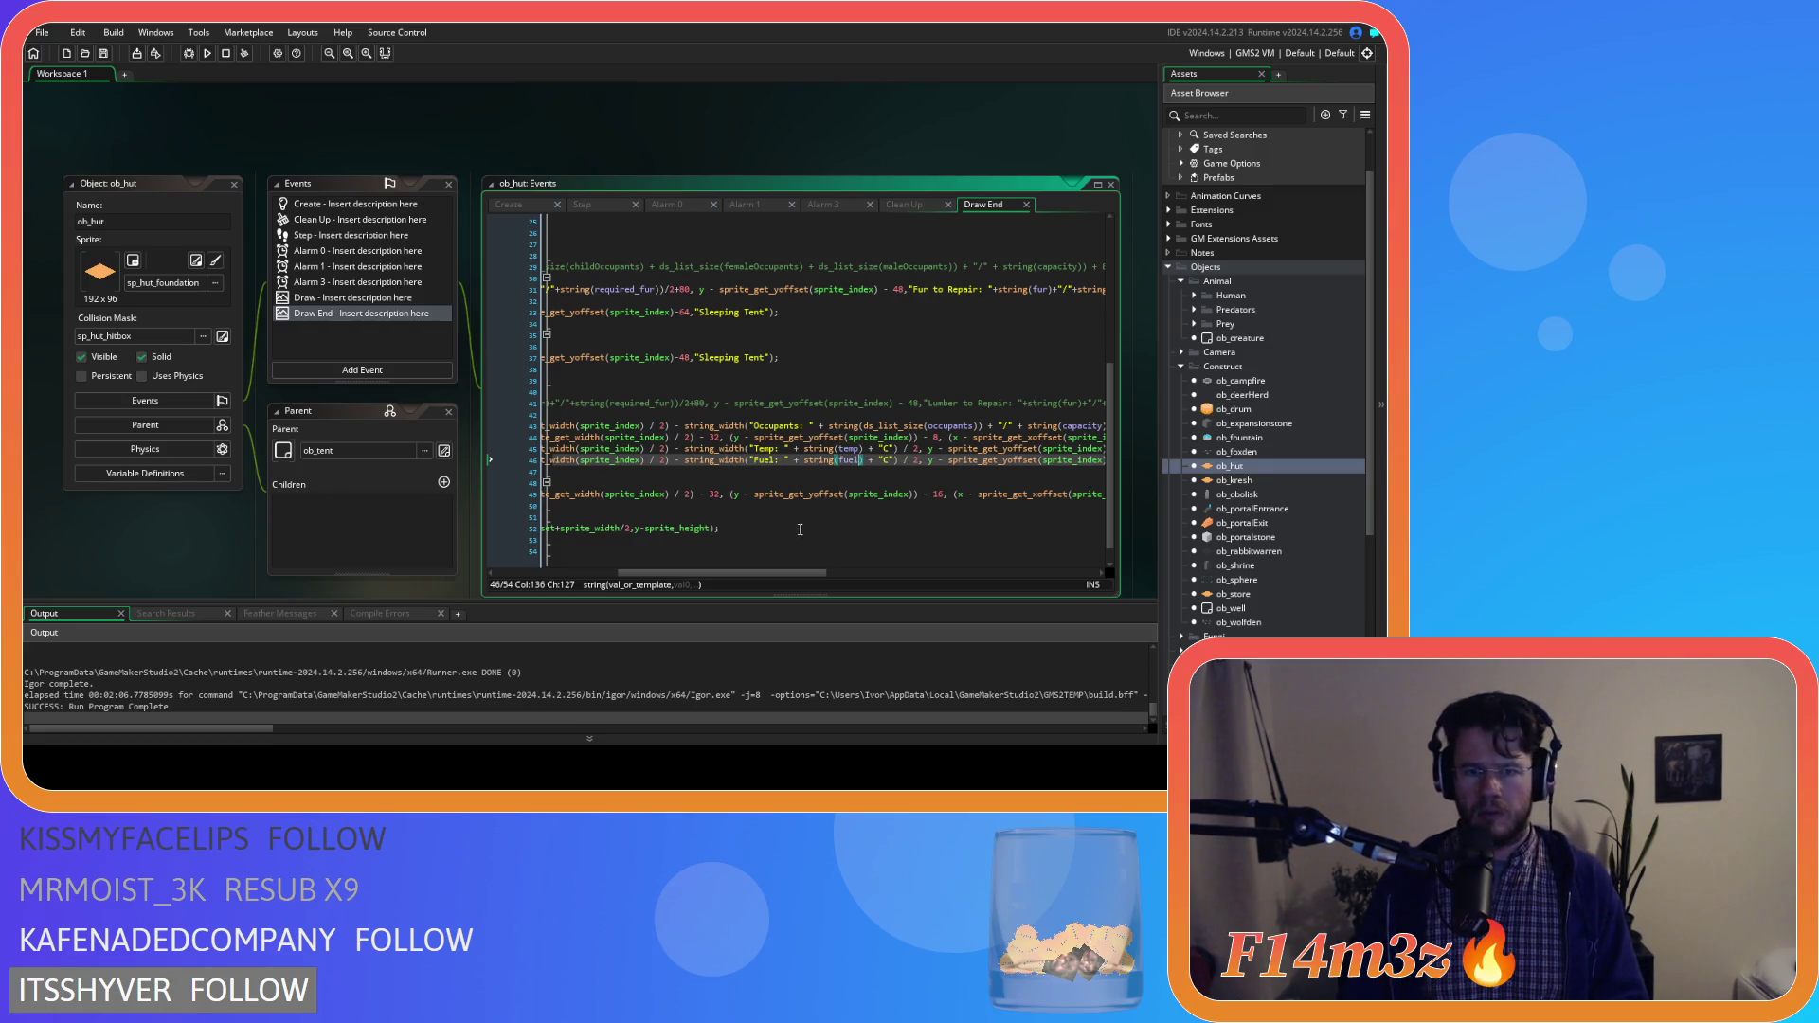
pyautogui.moveTo(816, 573)
pyautogui.mouseDown()
pyautogui.moveTo(959, 578)
pyautogui.moveTo(756, 572)
pyautogui.moveTo(954, 572)
pyautogui.mouseUp()
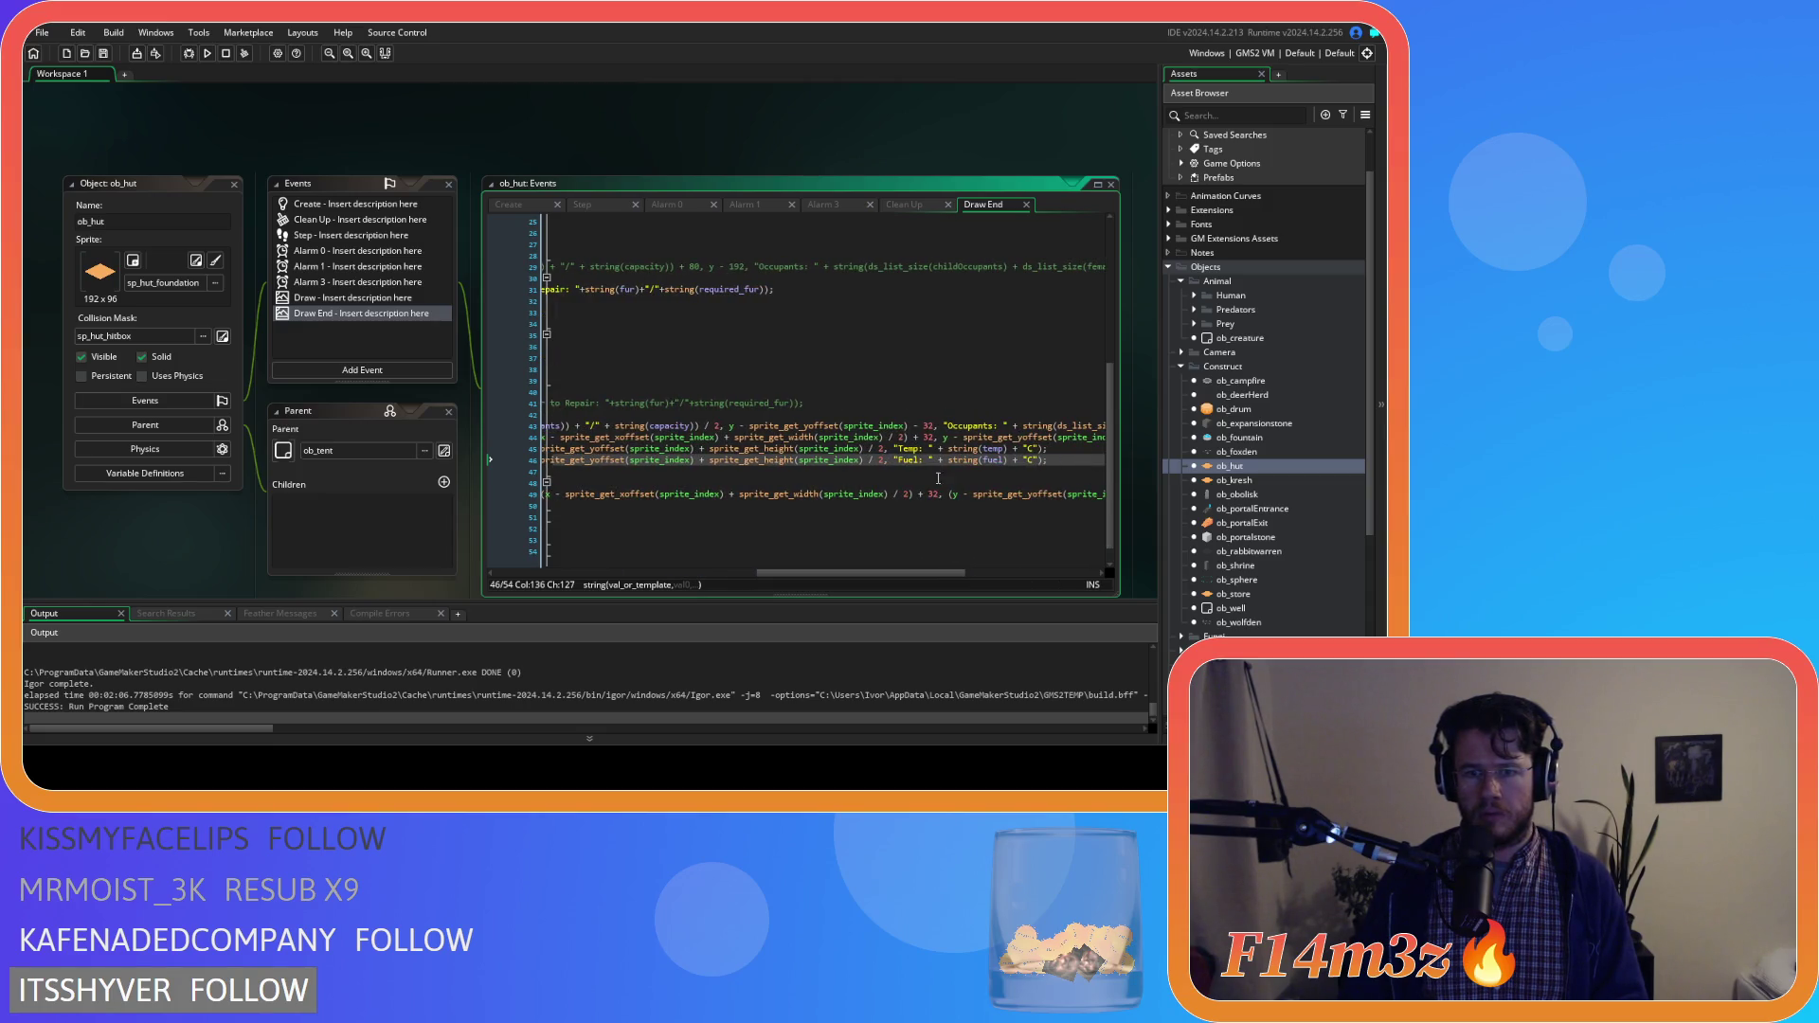
# Add + 16 to the Fuel line's y position and save
pyautogui.click(1038, 459)
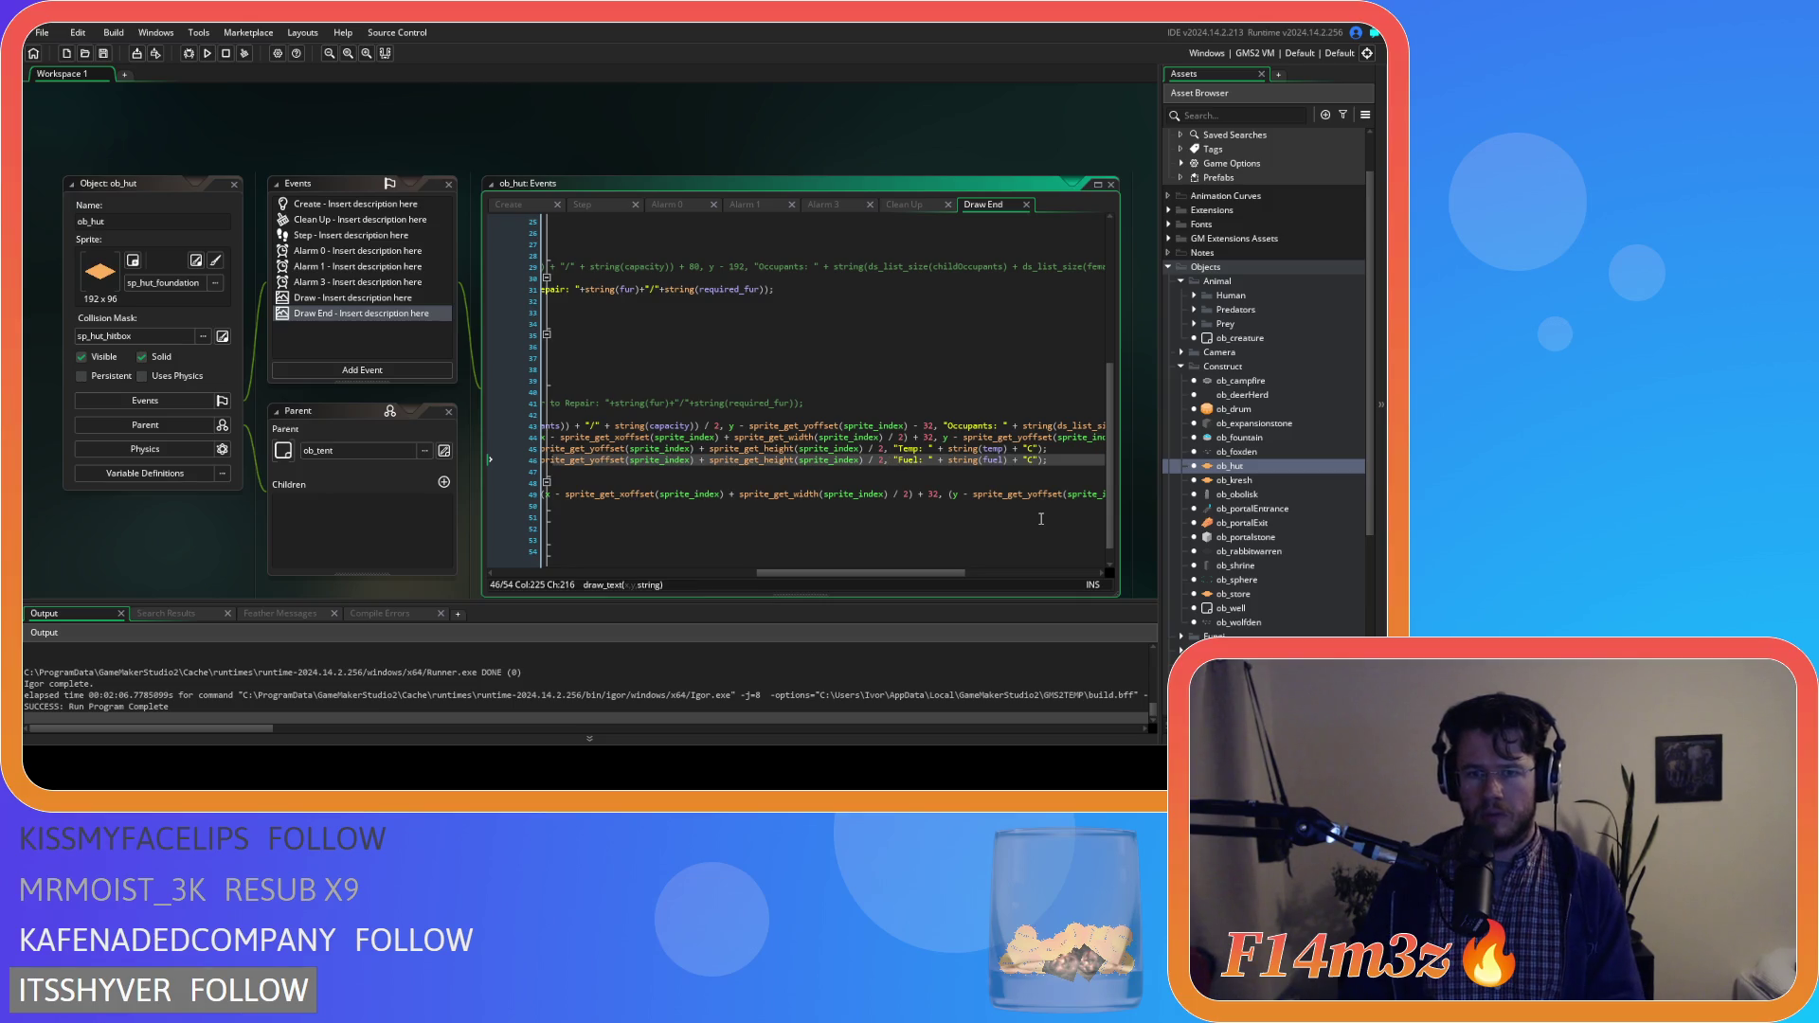
pyautogui.write('+ ')
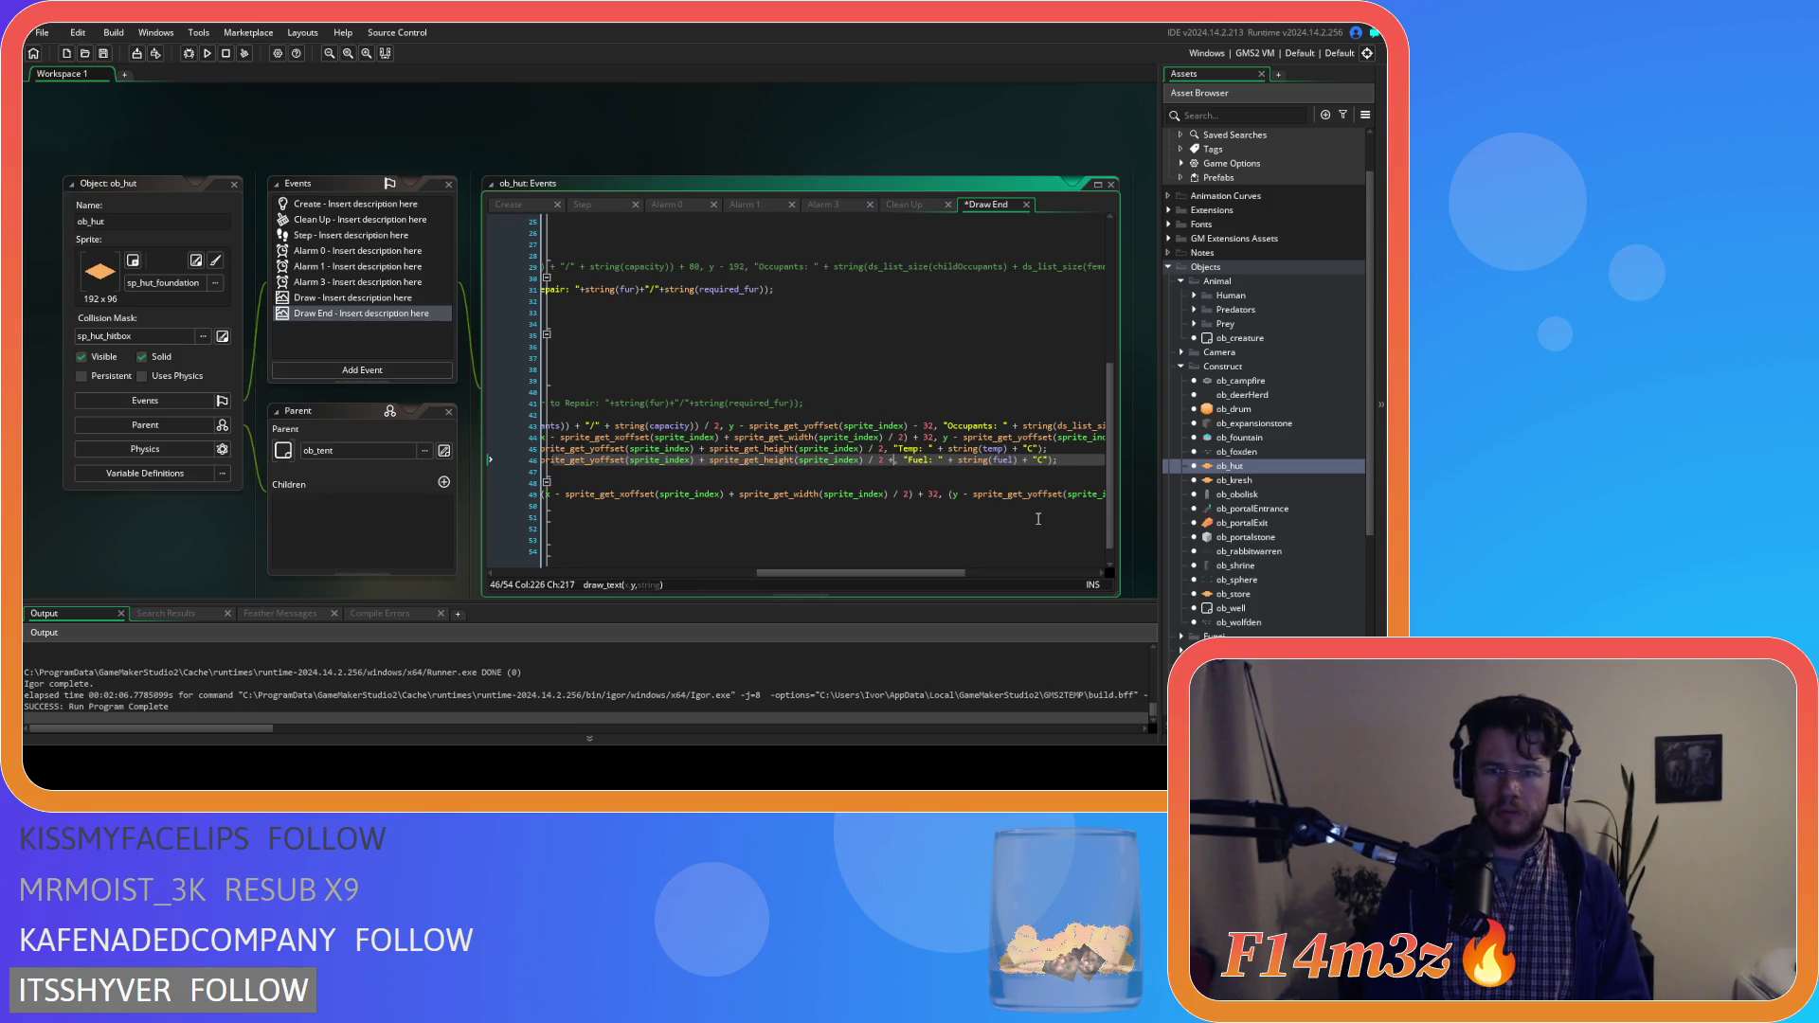
pyautogui.write('16')
pyautogui.hotkey('ctrl', 's')
pyautogui.click(1073, 459)
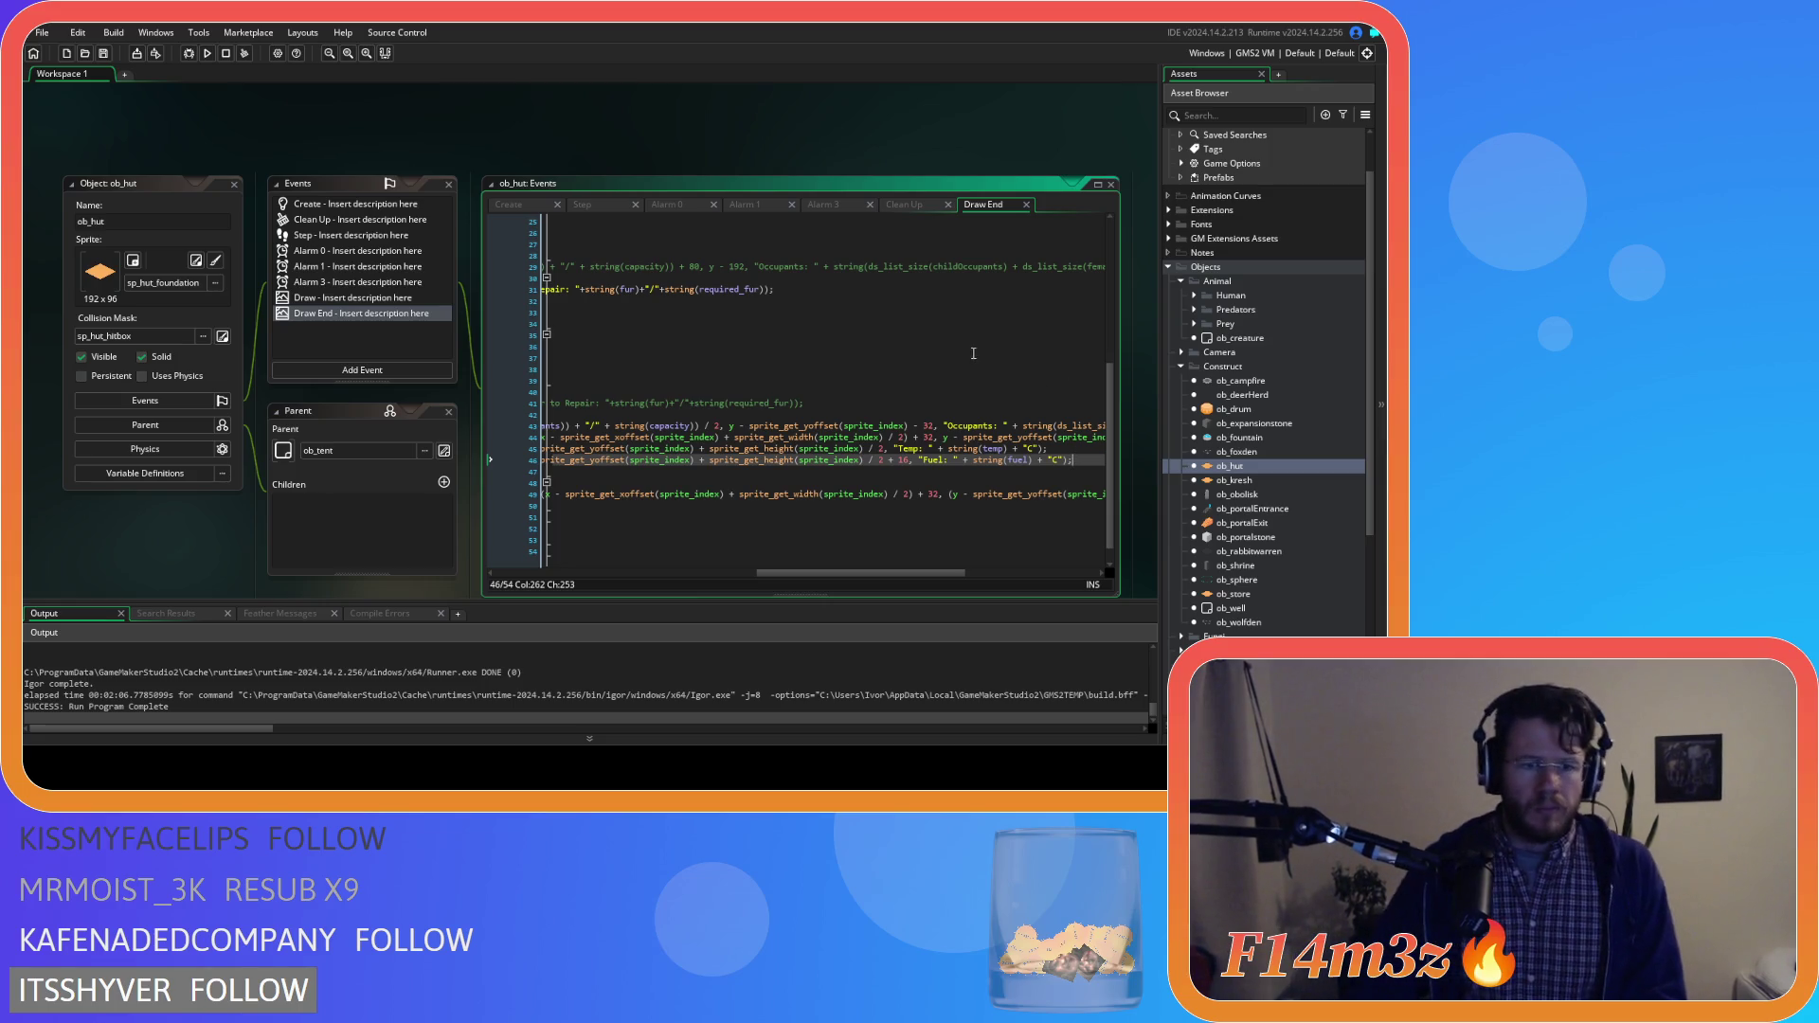
pyautogui.scroll(-7, 1231, 533)
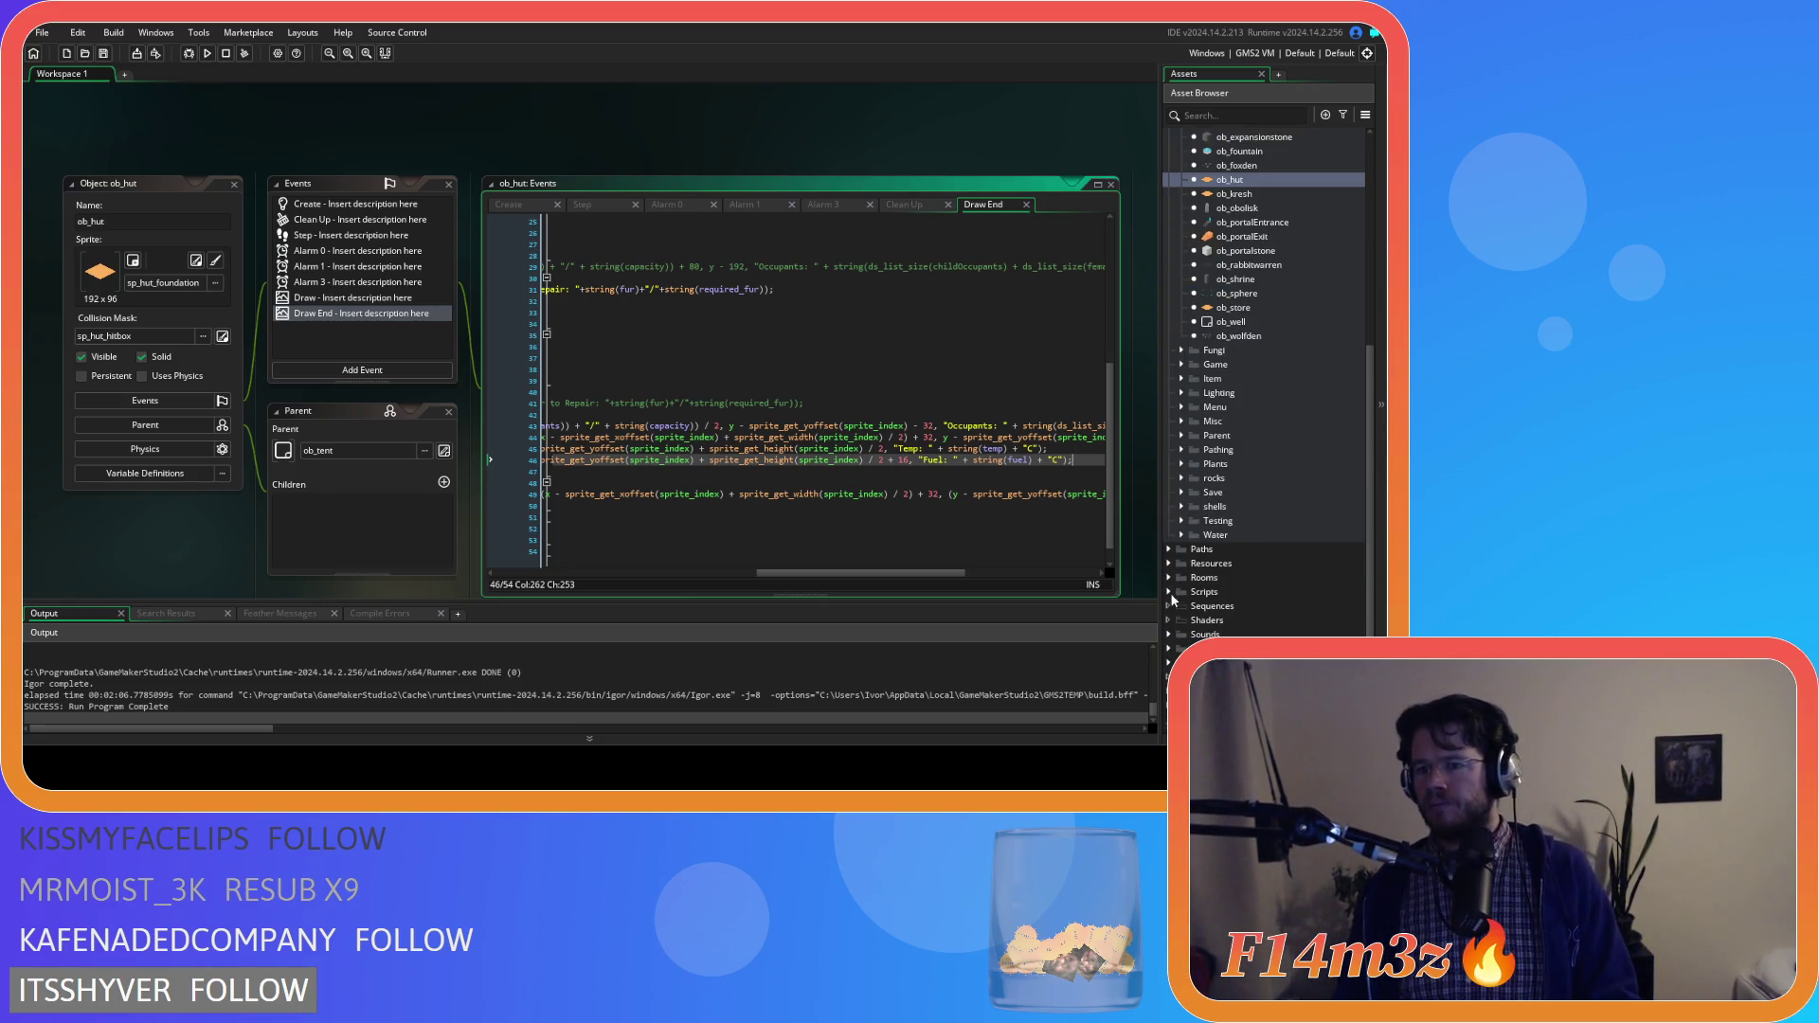
# Open the sc_stateConditions script from Scripts > Conditions
pyautogui.click(1169, 592)
pyautogui.click(1180, 634)
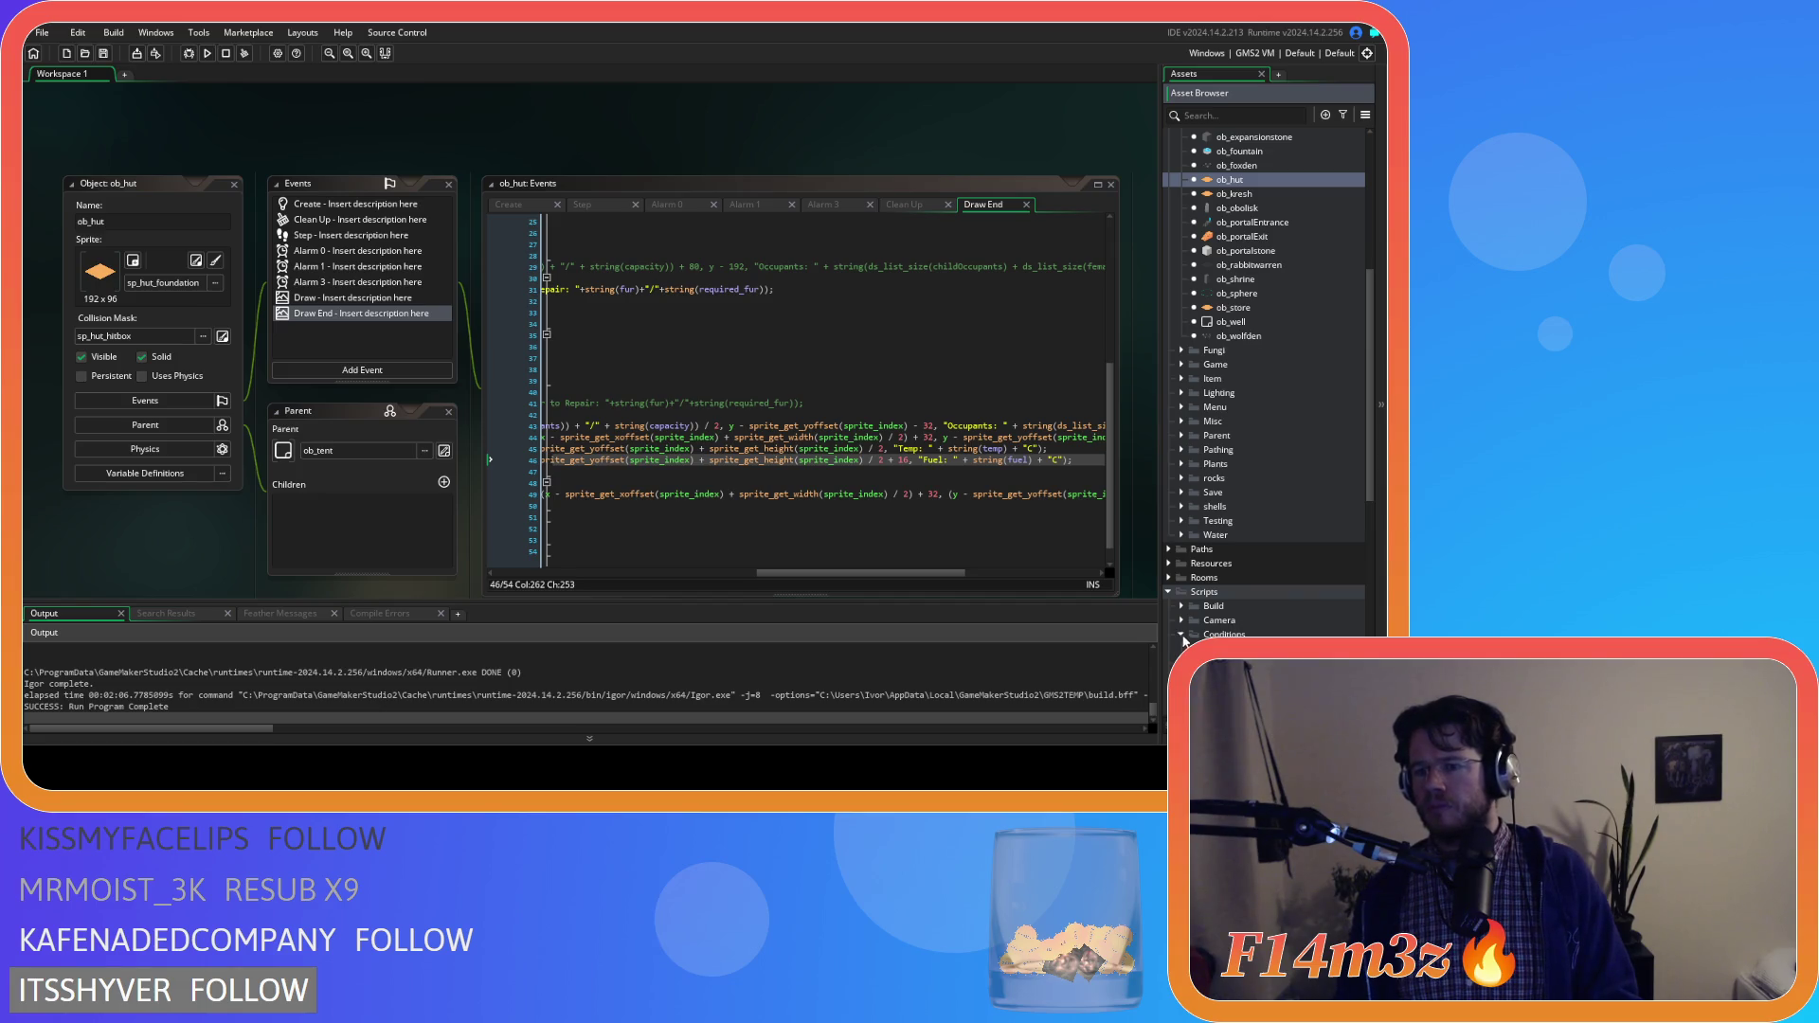
pyautogui.scroll(-3, 1180, 637)
pyautogui.doubleClick(1260, 591)
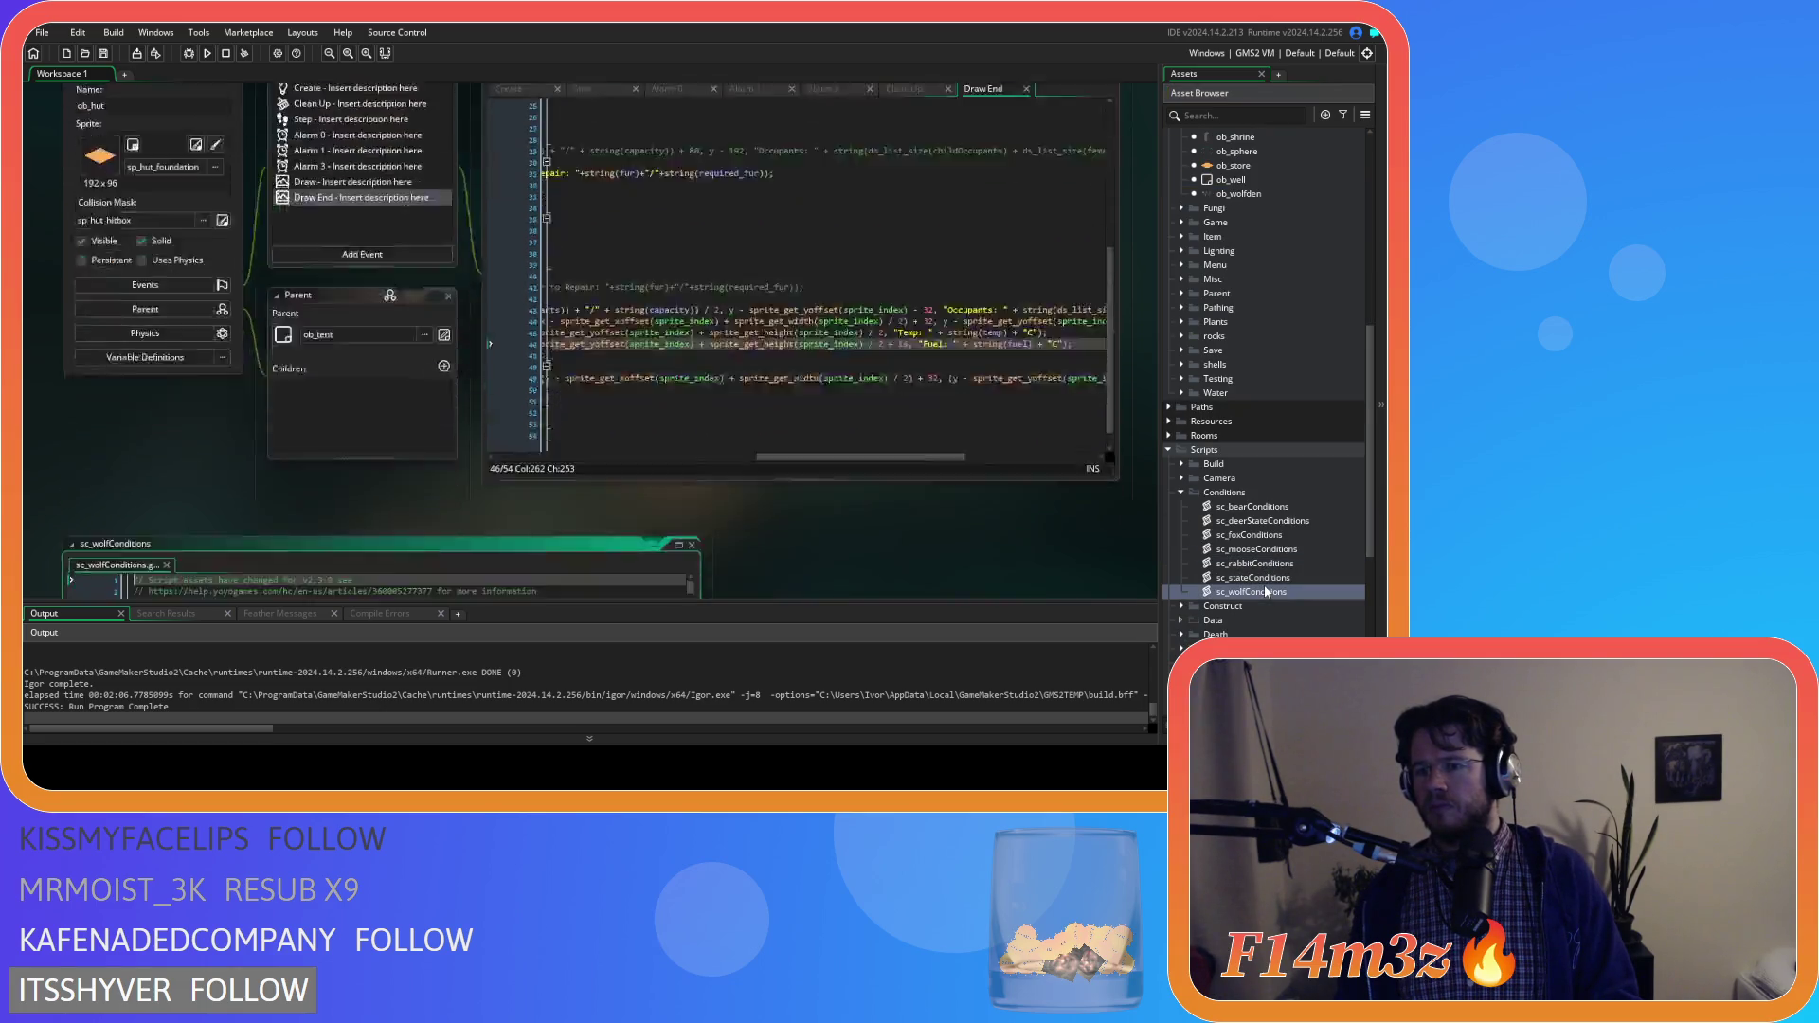
pyautogui.click(690, 130)
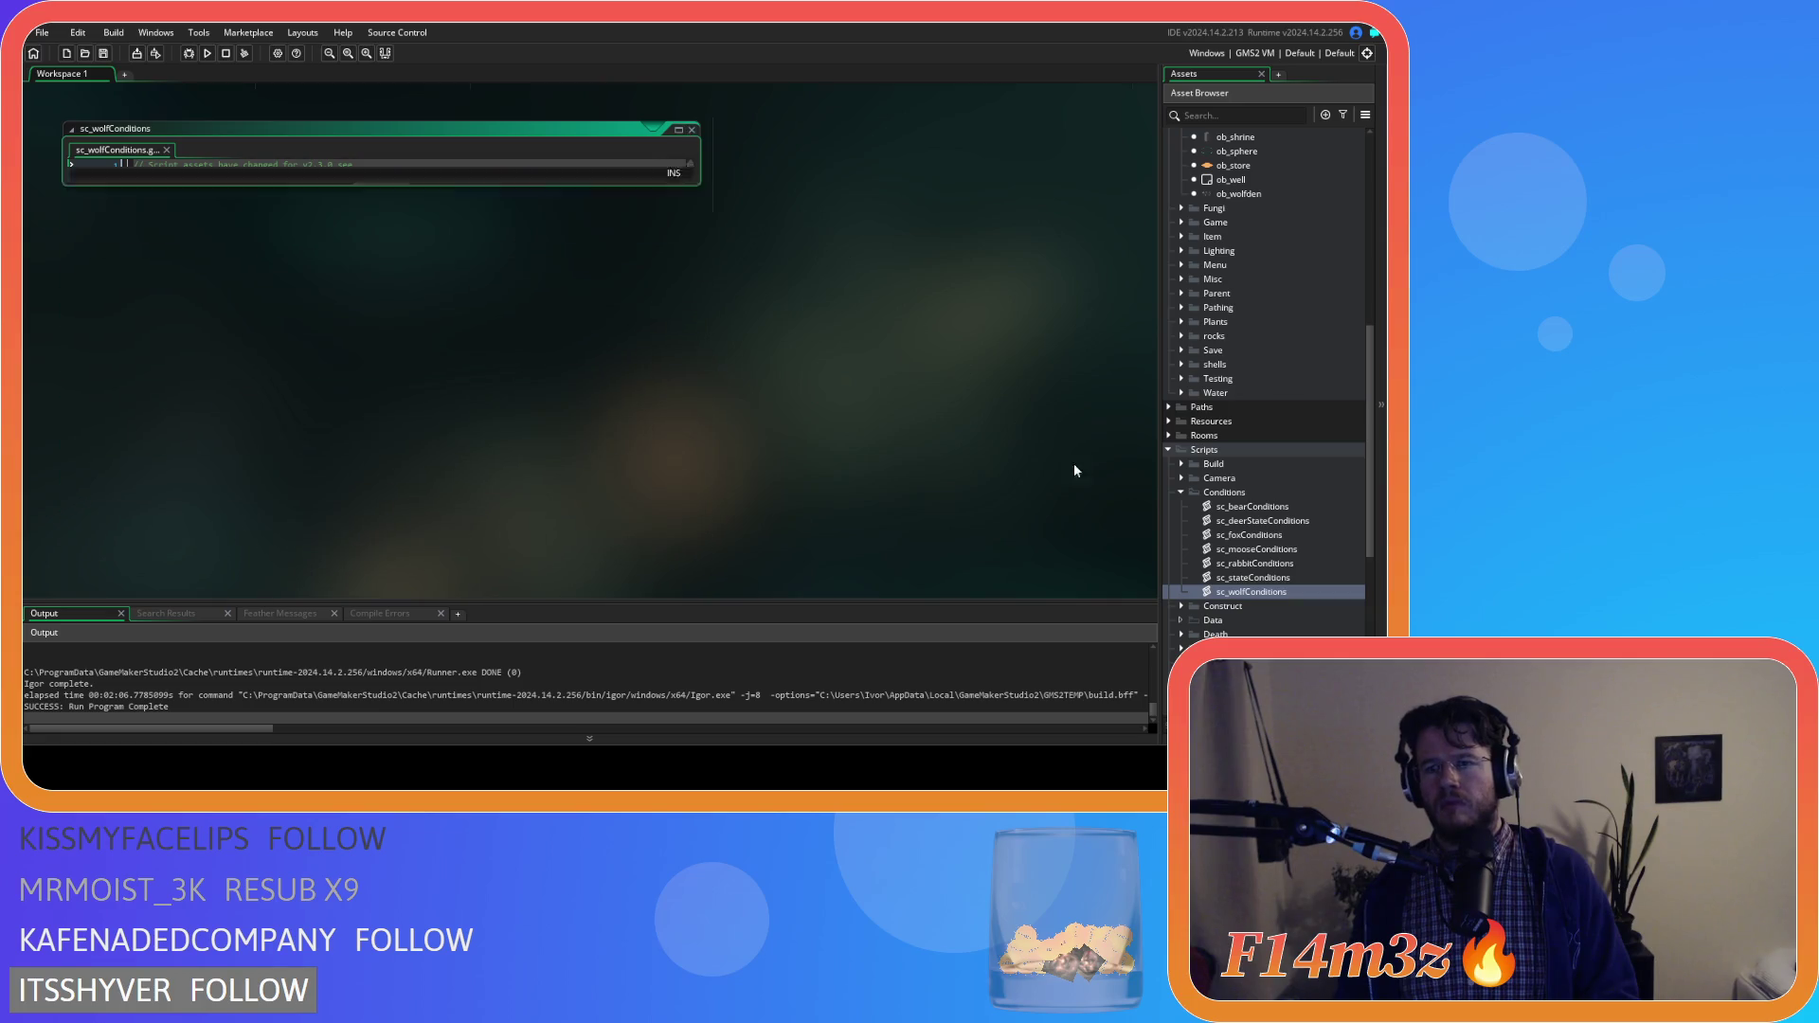
pyautogui.click(1274, 580)
pyautogui.doubleClick(1275, 581)
# Search sc_stateConditions for state_depositfirewood
pyautogui.click(561, 311)
pyautogui.scroll(-6, 548, 314)
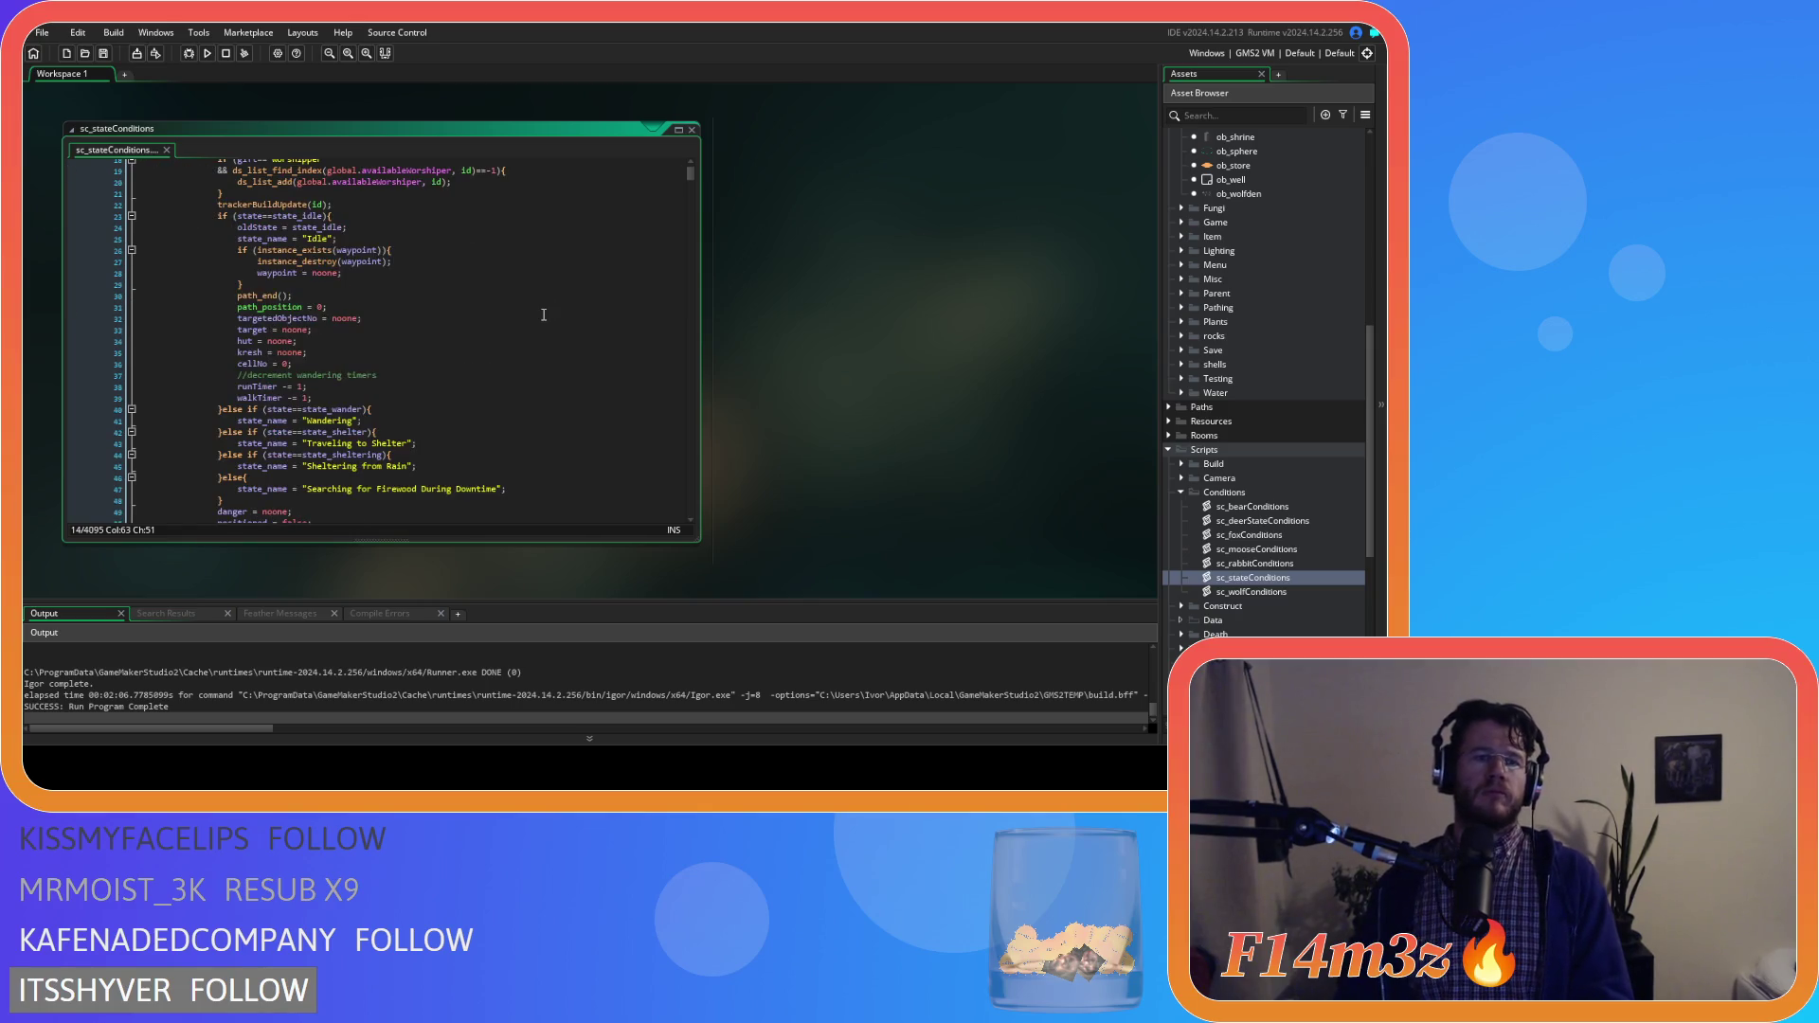
pyautogui.click(544, 314)
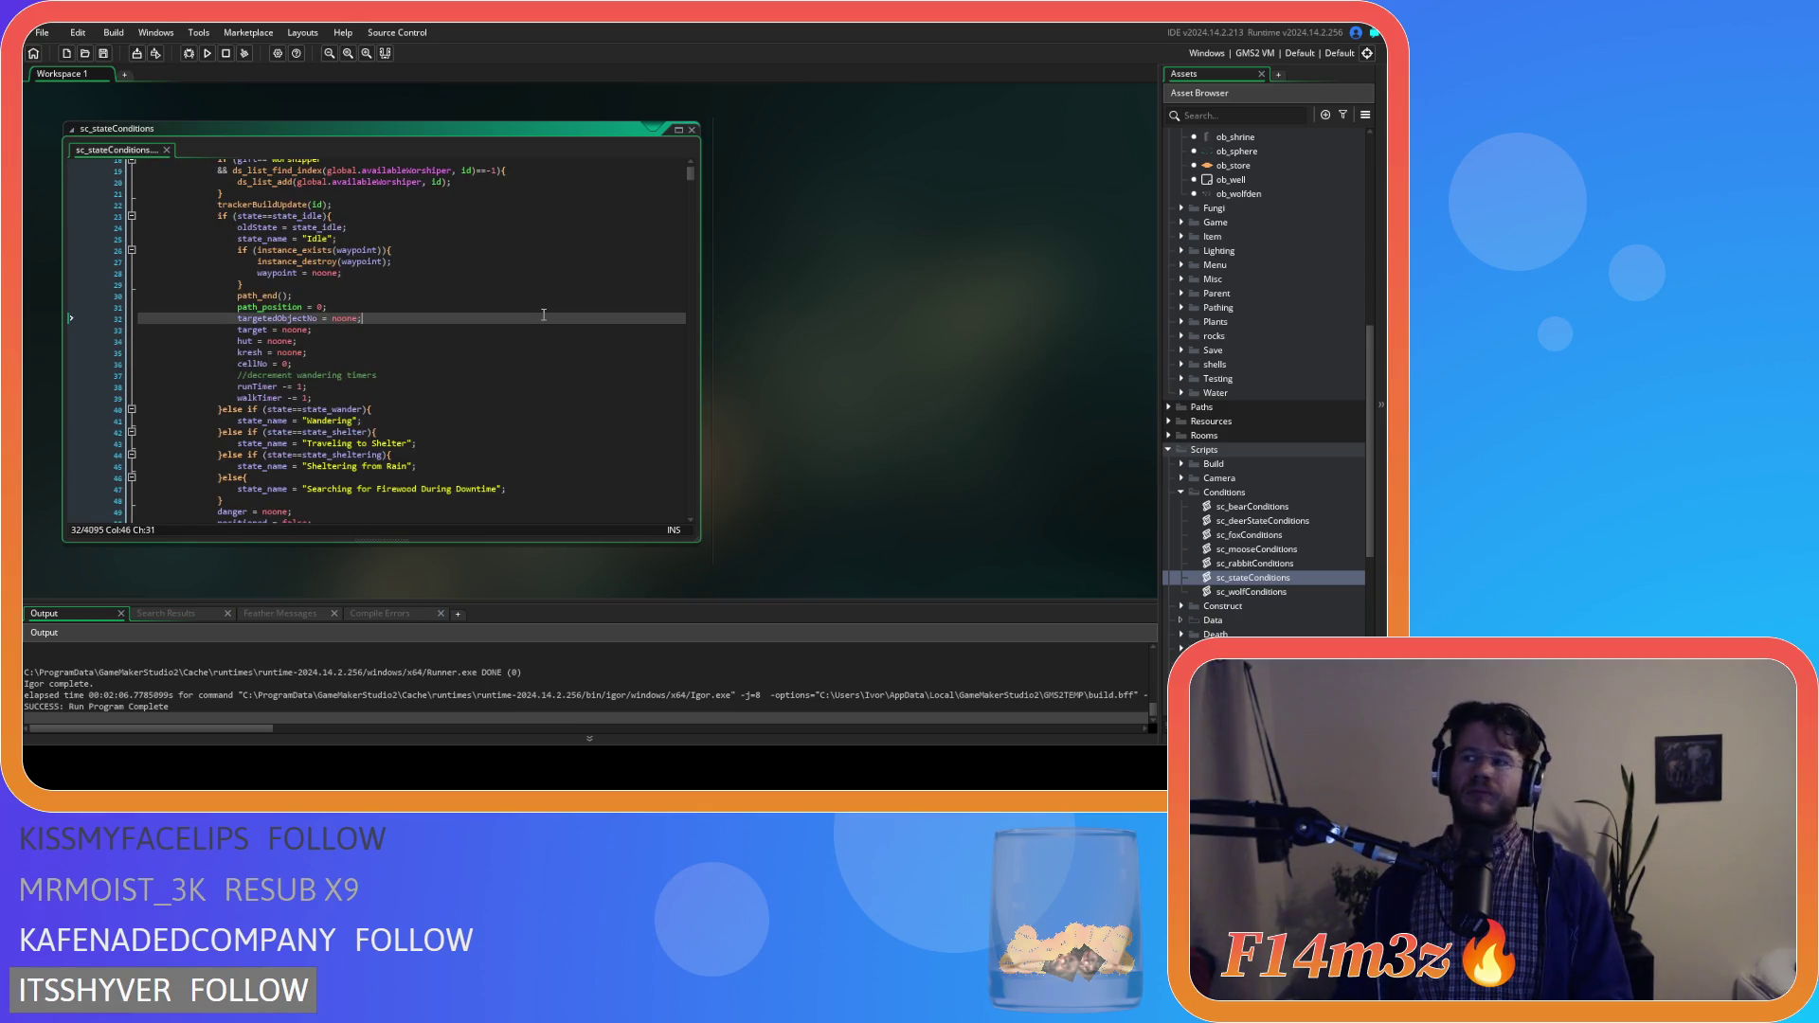
pyautogui.hotkey('ctrl', 'f')
pyautogui.write('state')
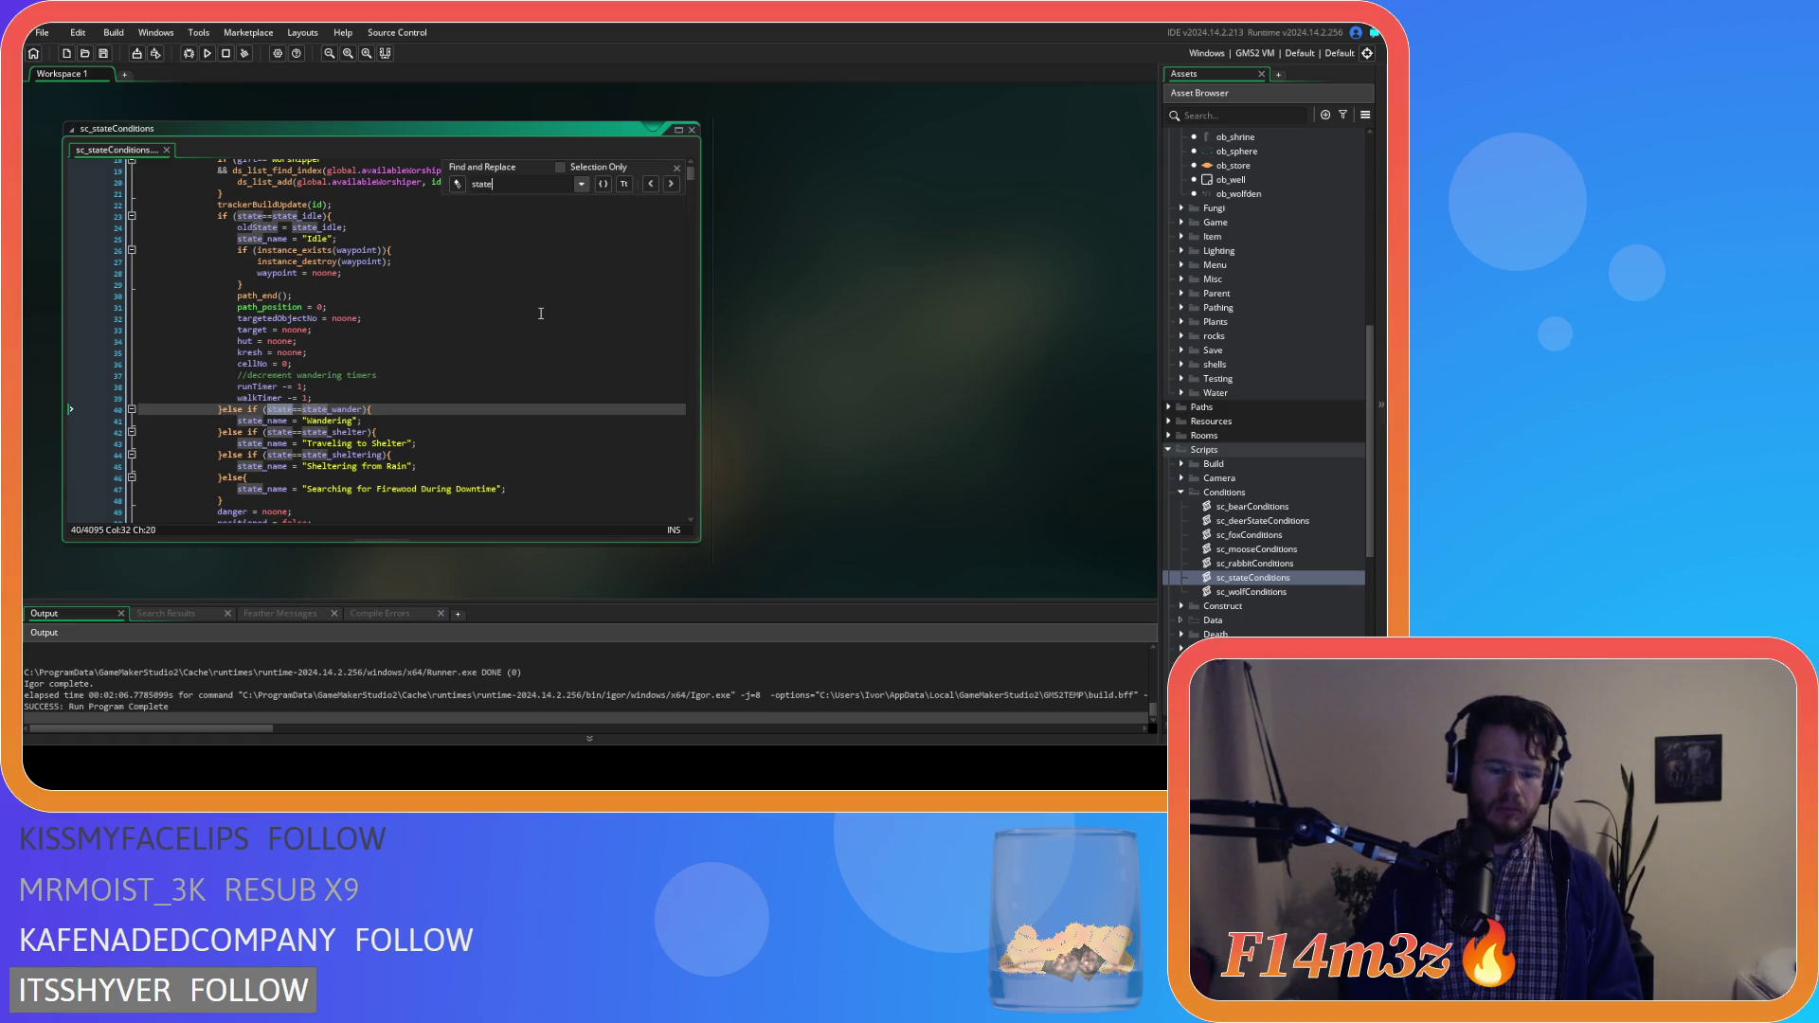
pyautogui.write('_dep')
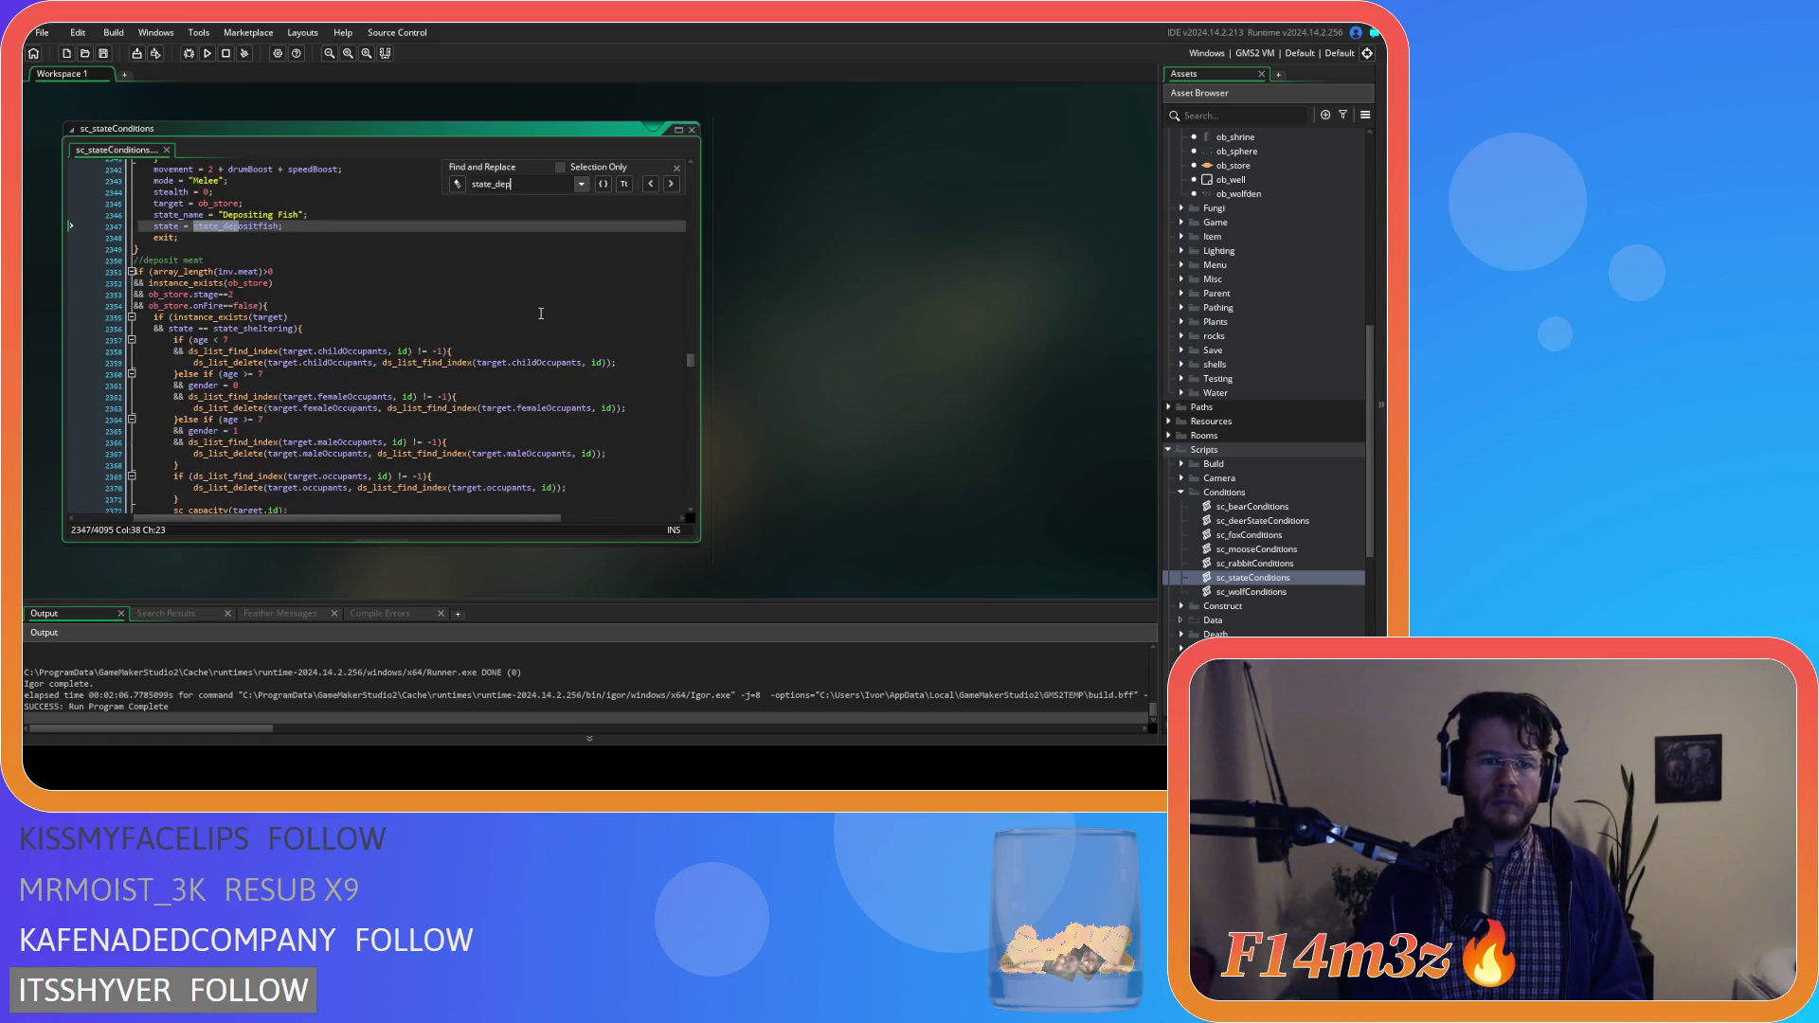
pyautogui.write('ositfu')
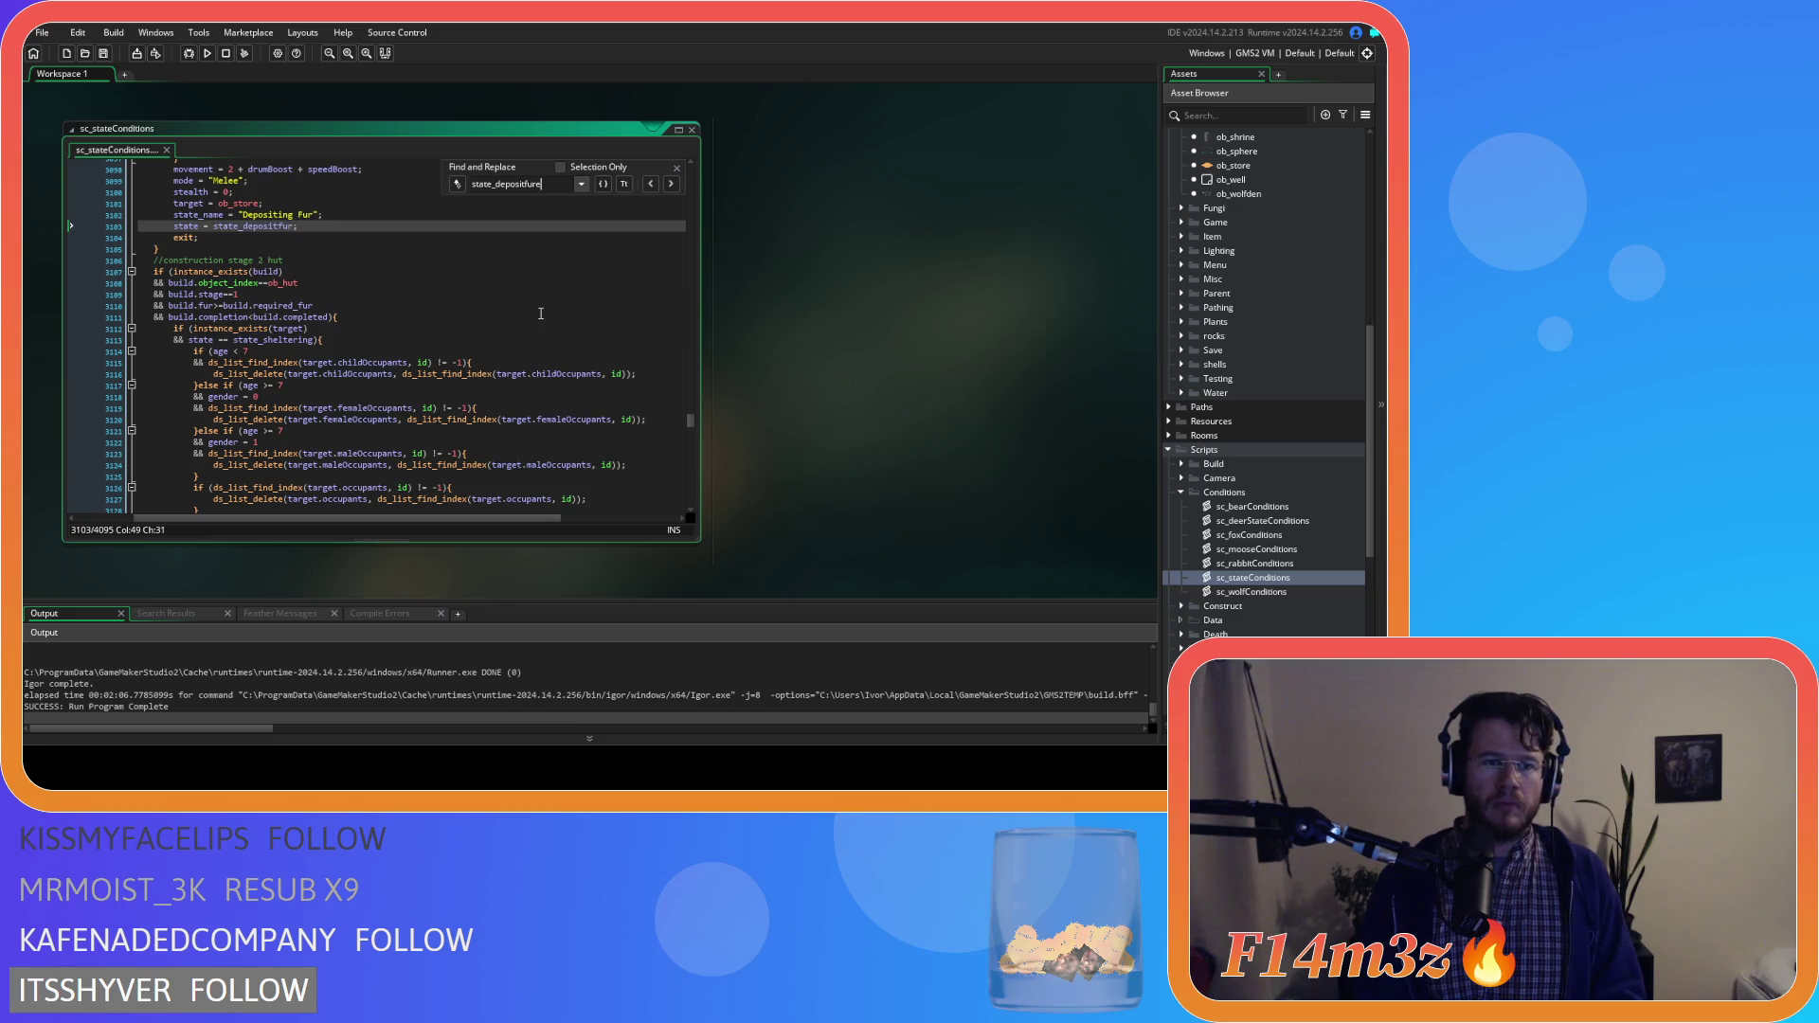
pyautogui.press('BackSpace')
pyautogui.write('irewood')
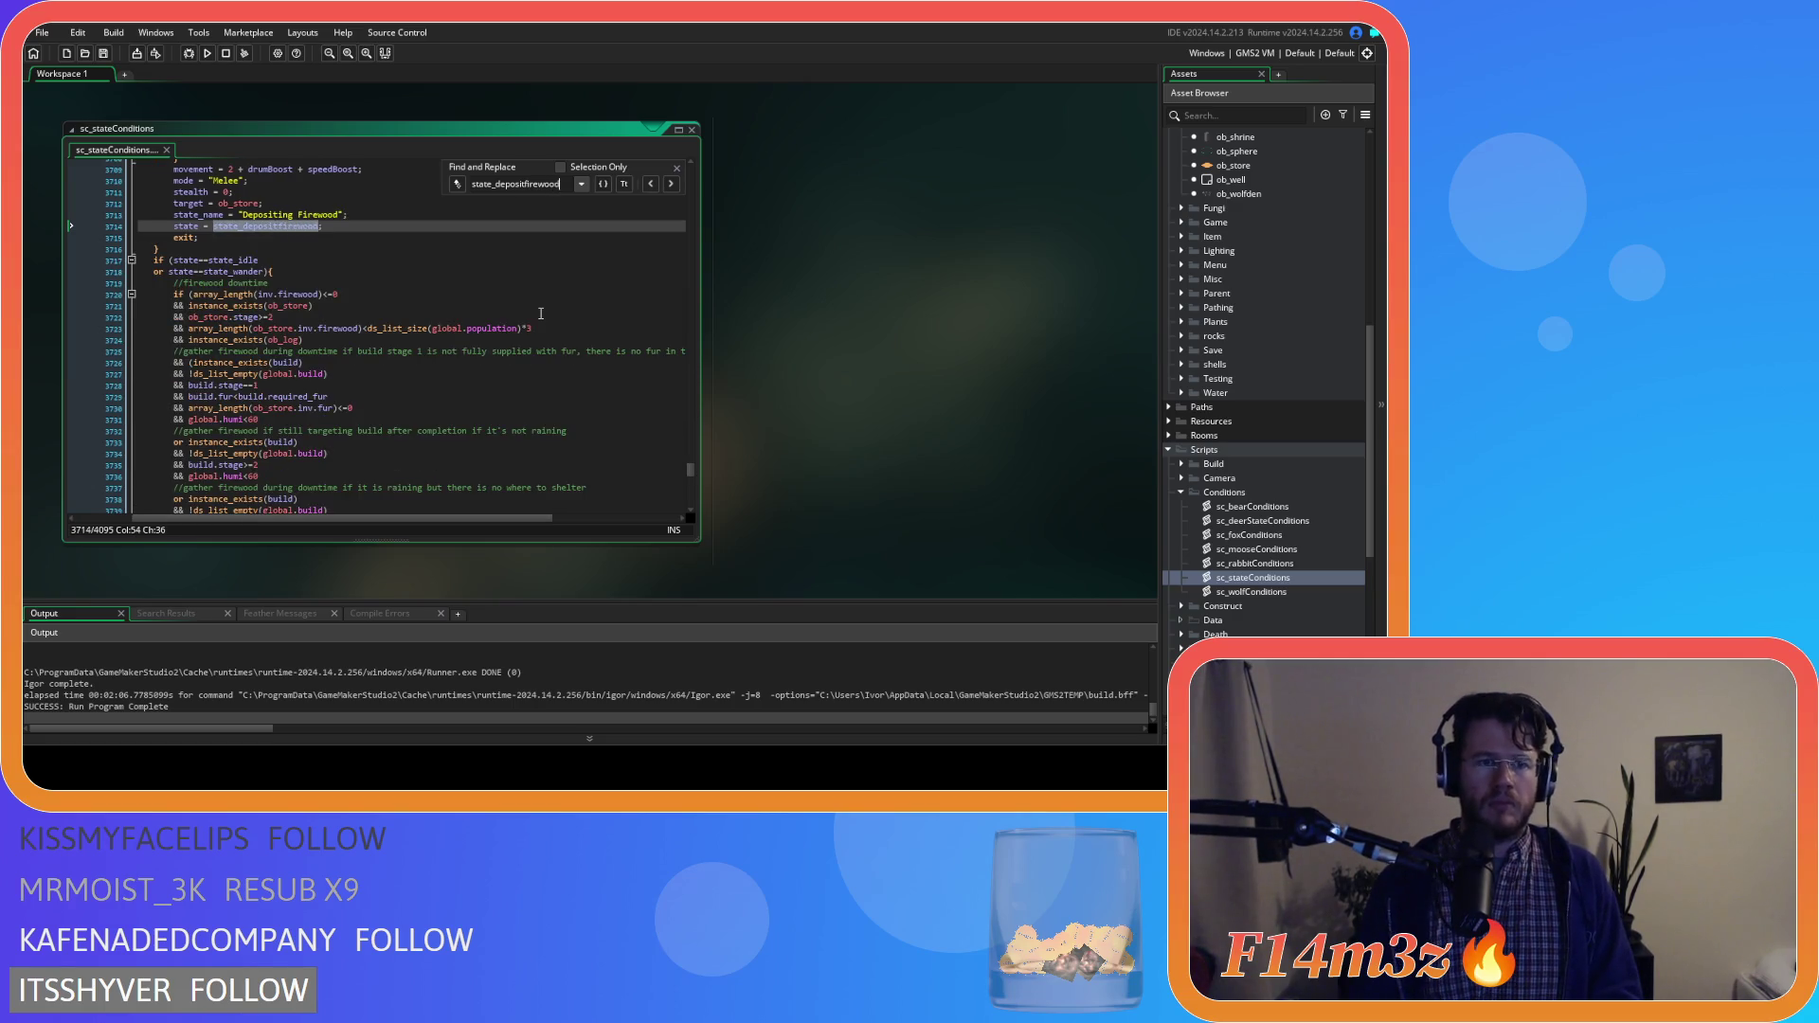
# Go to the end of the state_withdrawfirewood assignment in the tent-fuel branch
pyautogui.scroll(10, 539, 314)
pyautogui.click(281, 350)
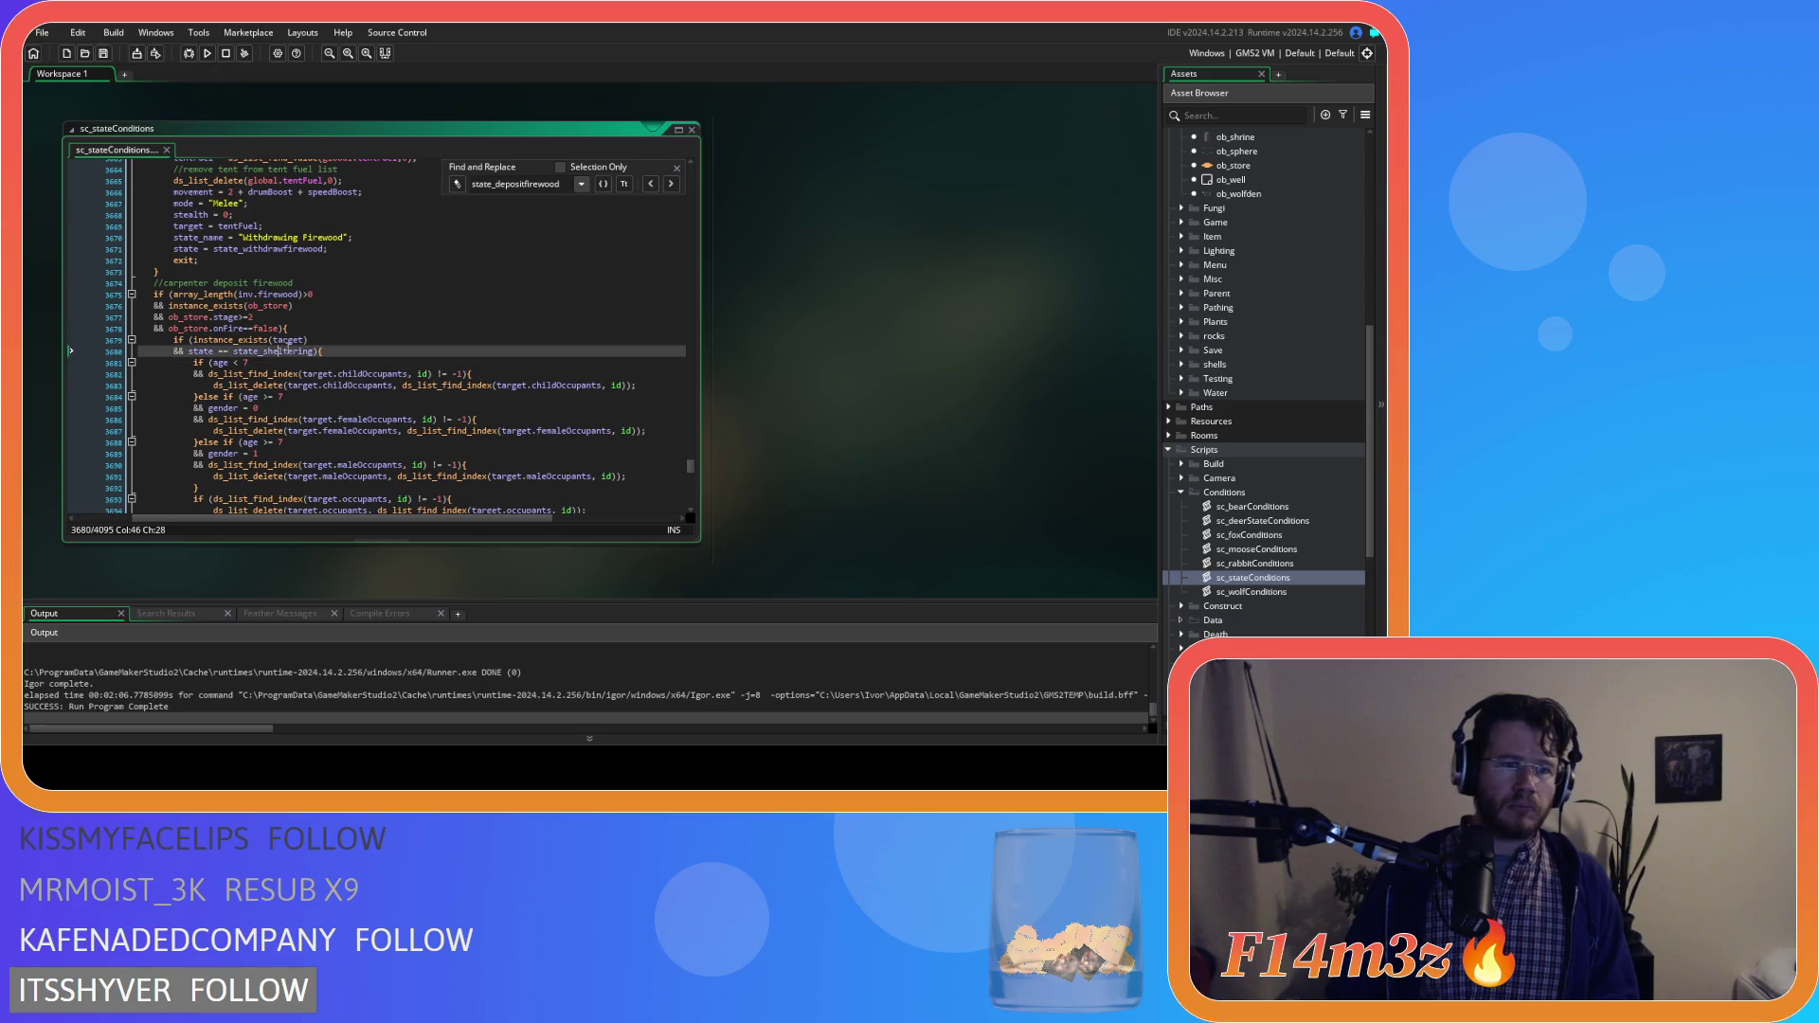
pyautogui.moveTo(375, 518); pyautogui.dragTo(312, 517)
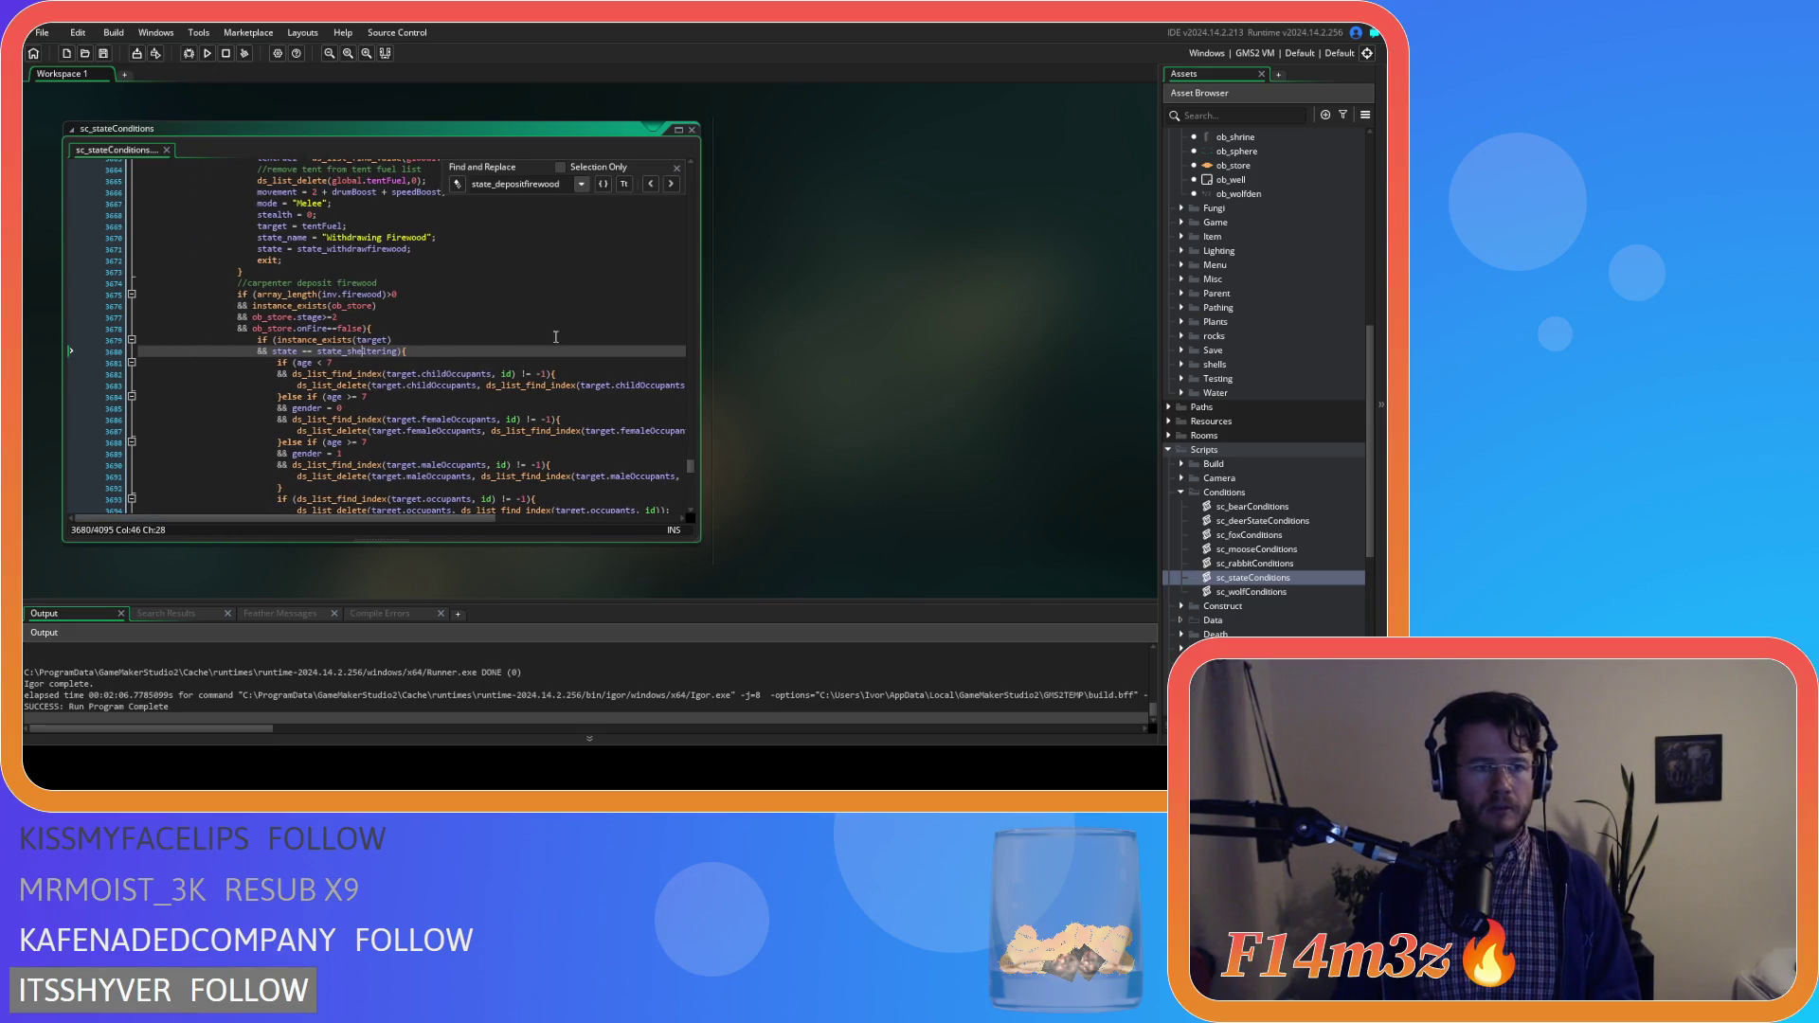
pyautogui.click(676, 167)
pyautogui.scroll(2, 559, 334)
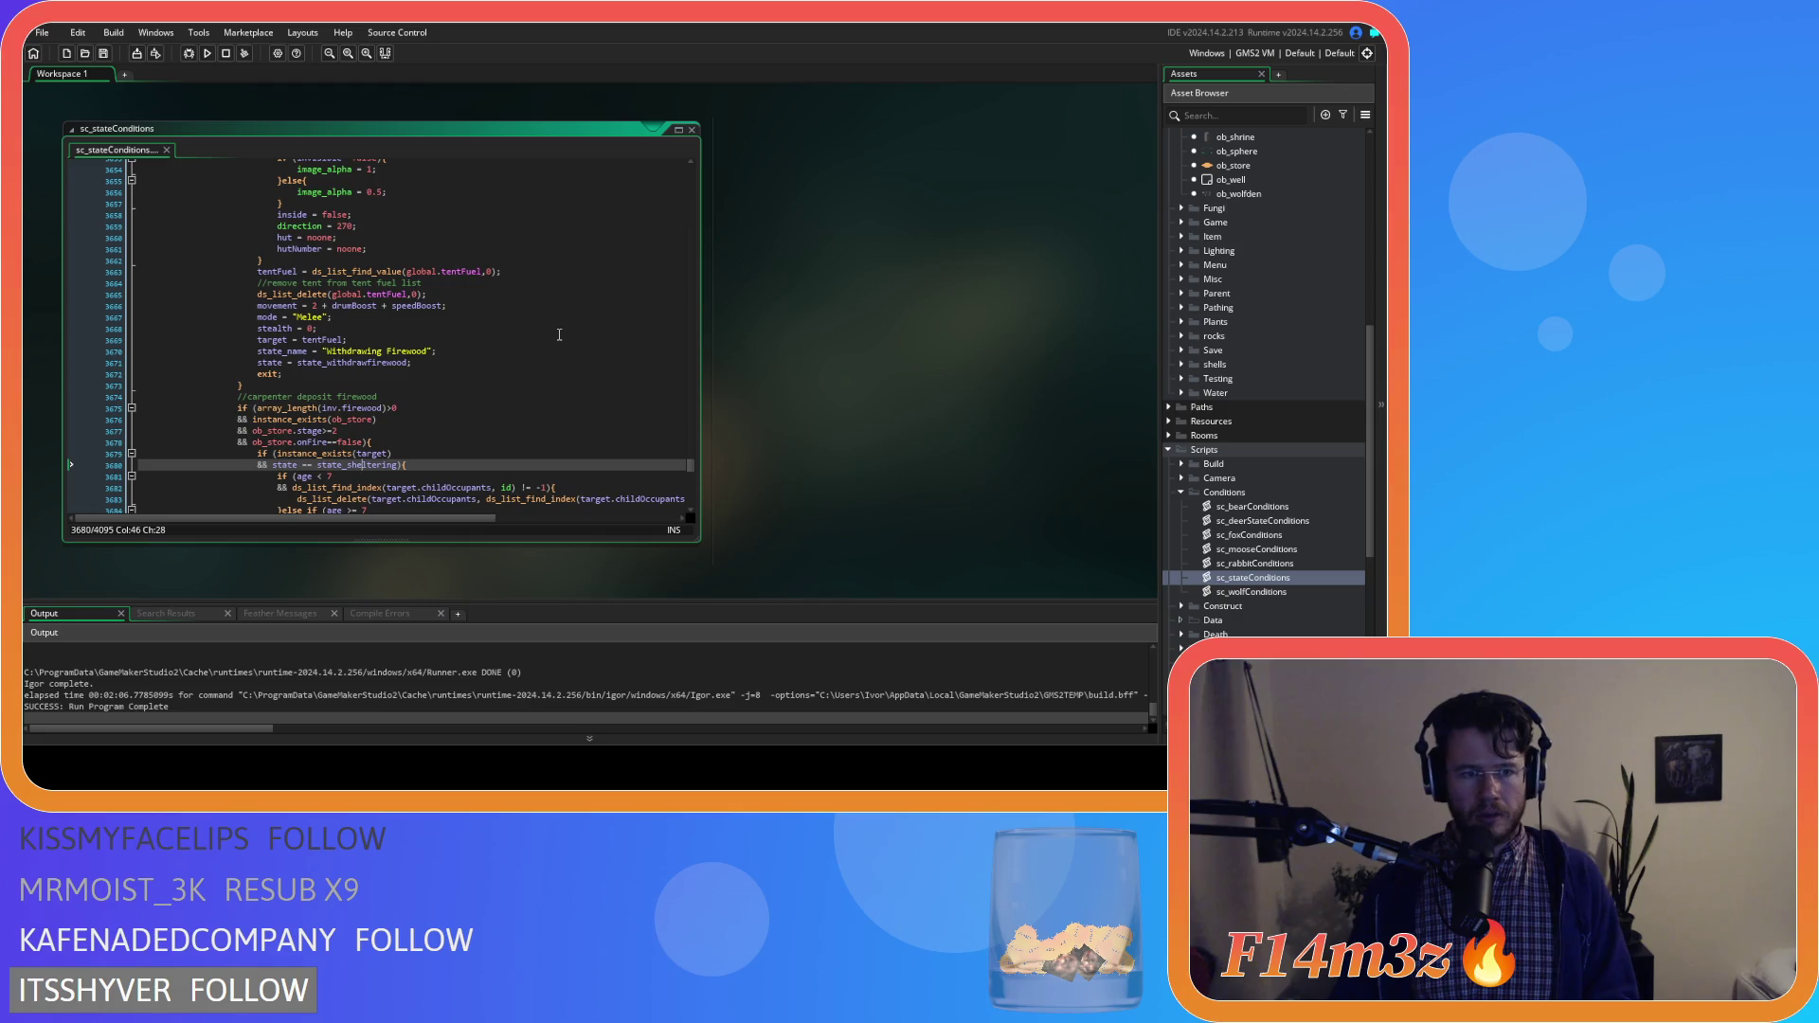
pyautogui.scroll(1, 559, 334)
pyautogui.scroll(9, 558, 335)
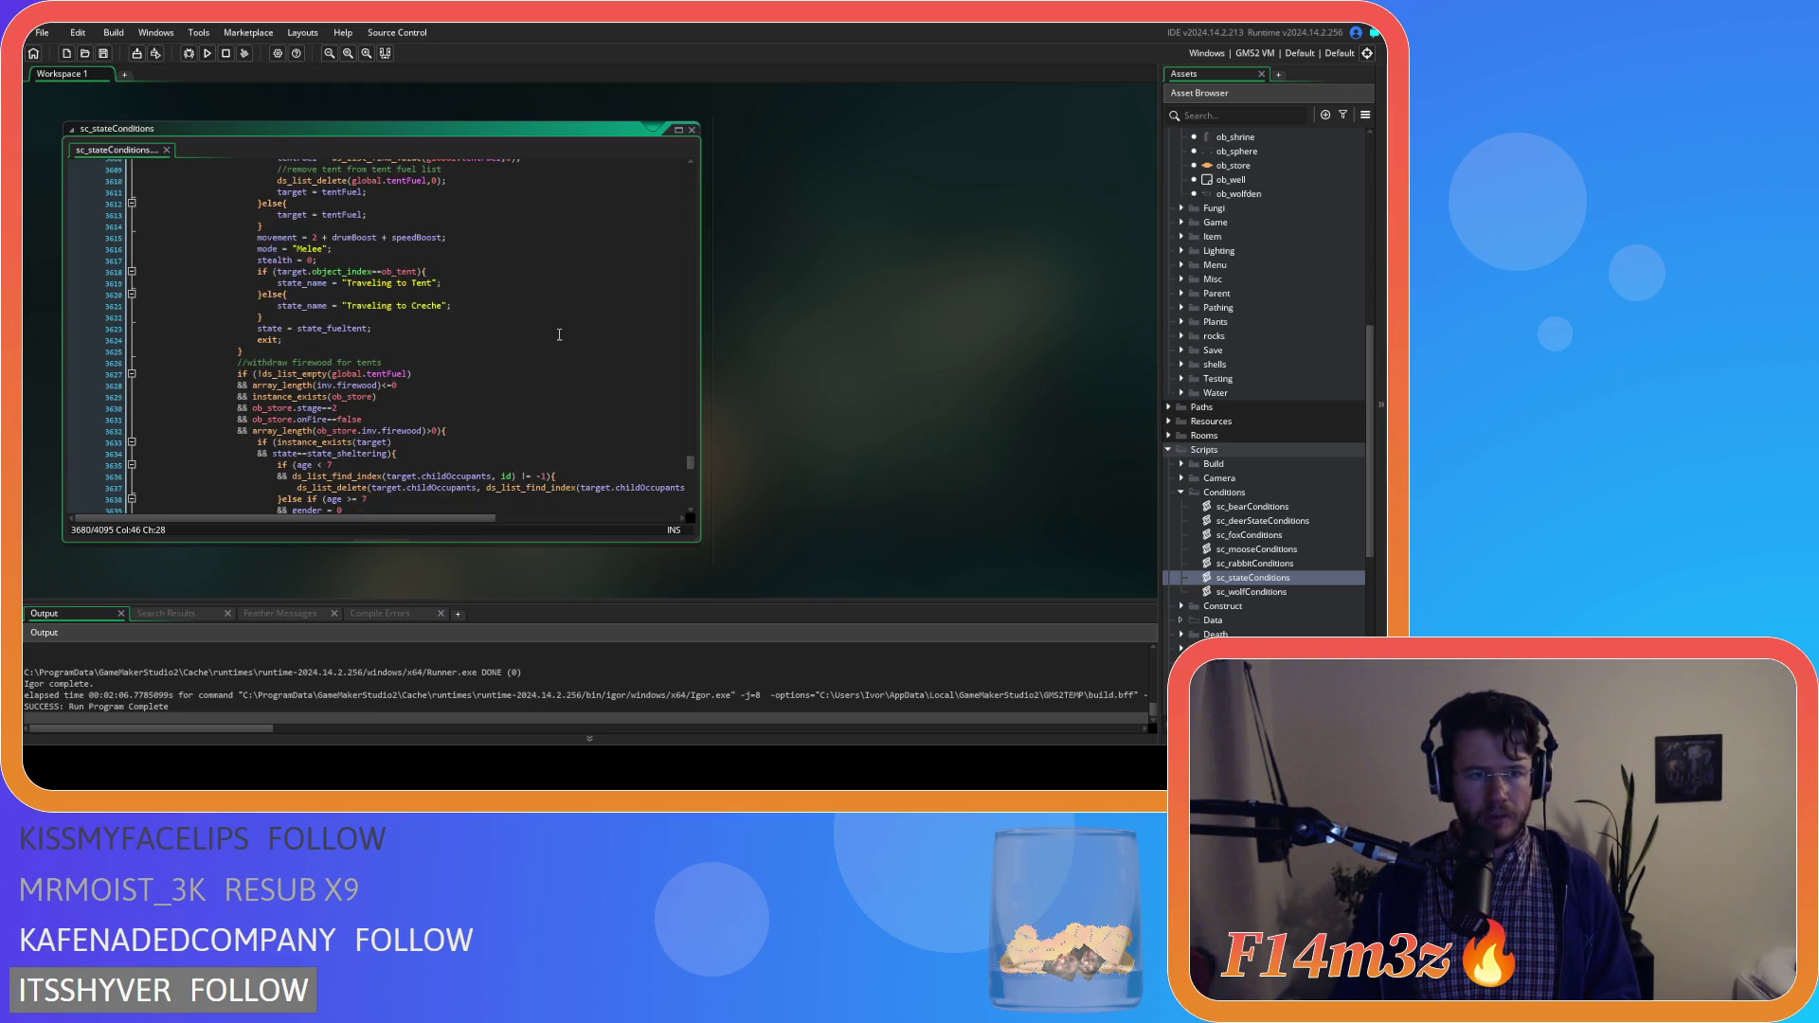
pyautogui.scroll(-8, 559, 335)
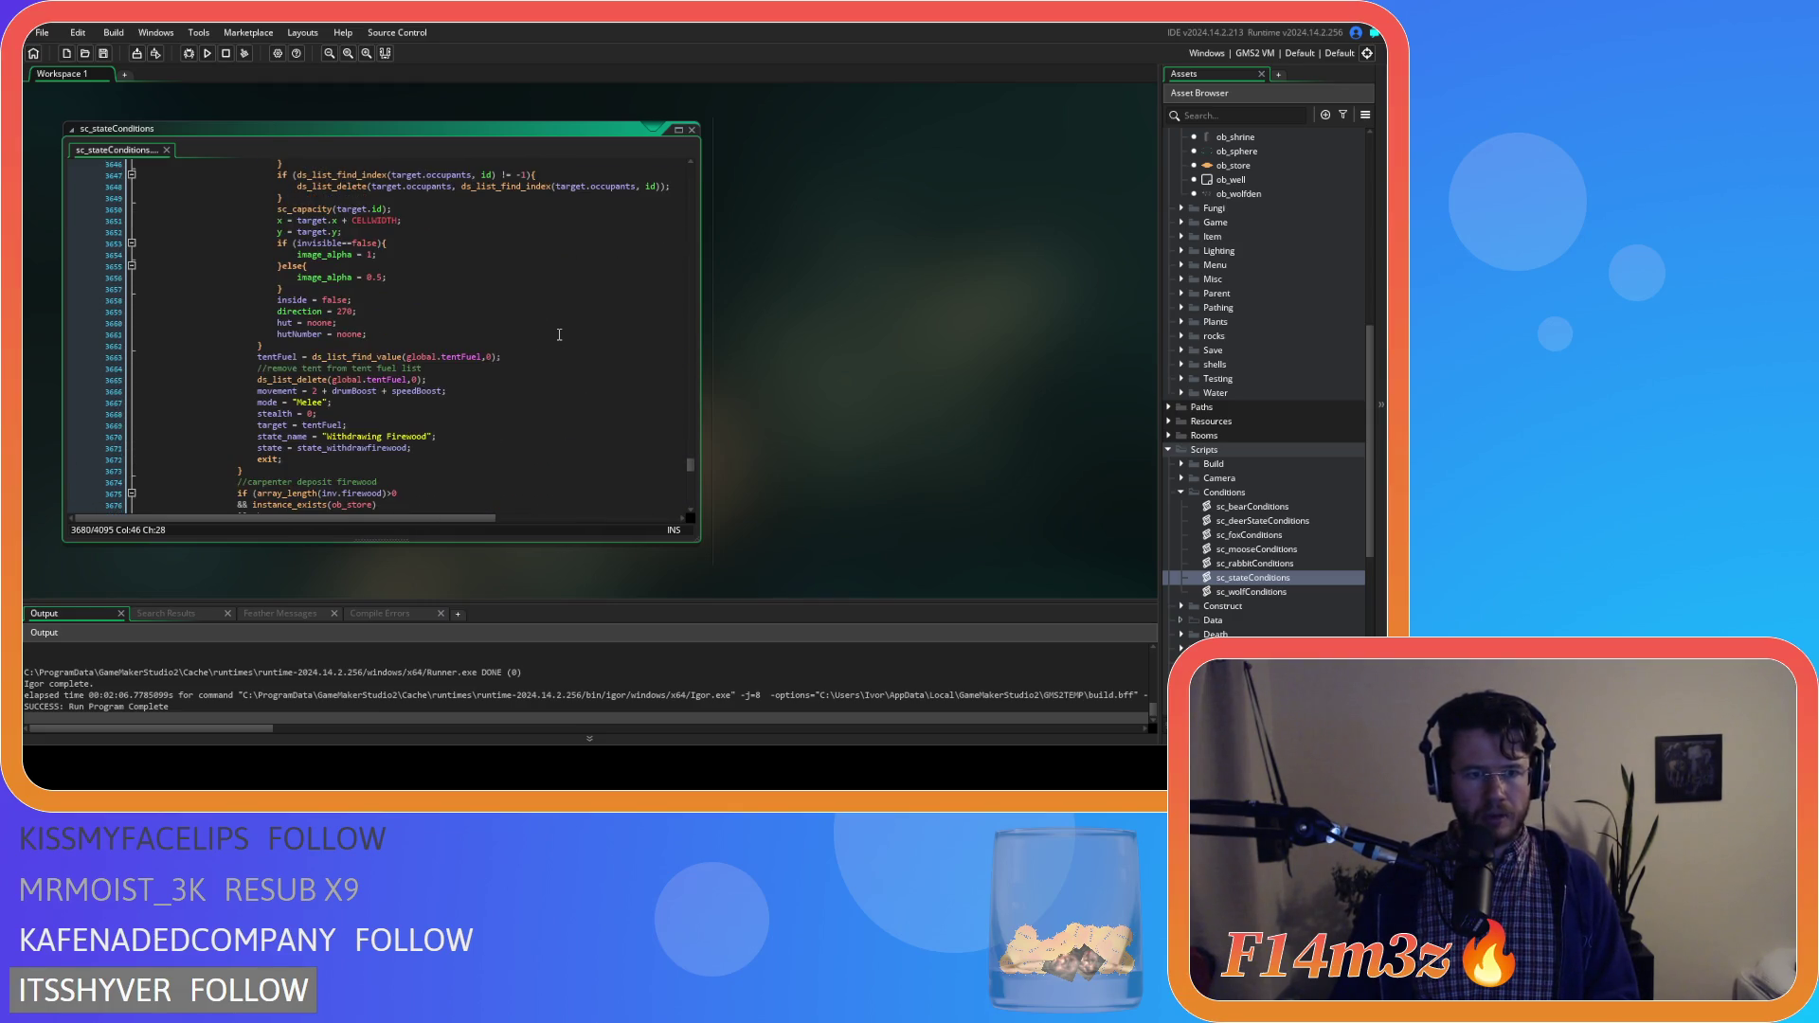
pyautogui.click(425, 448)
pyautogui.press('Left')
pyautogui.write('tent')
pyautogui.hotkey('ctrl', 's')
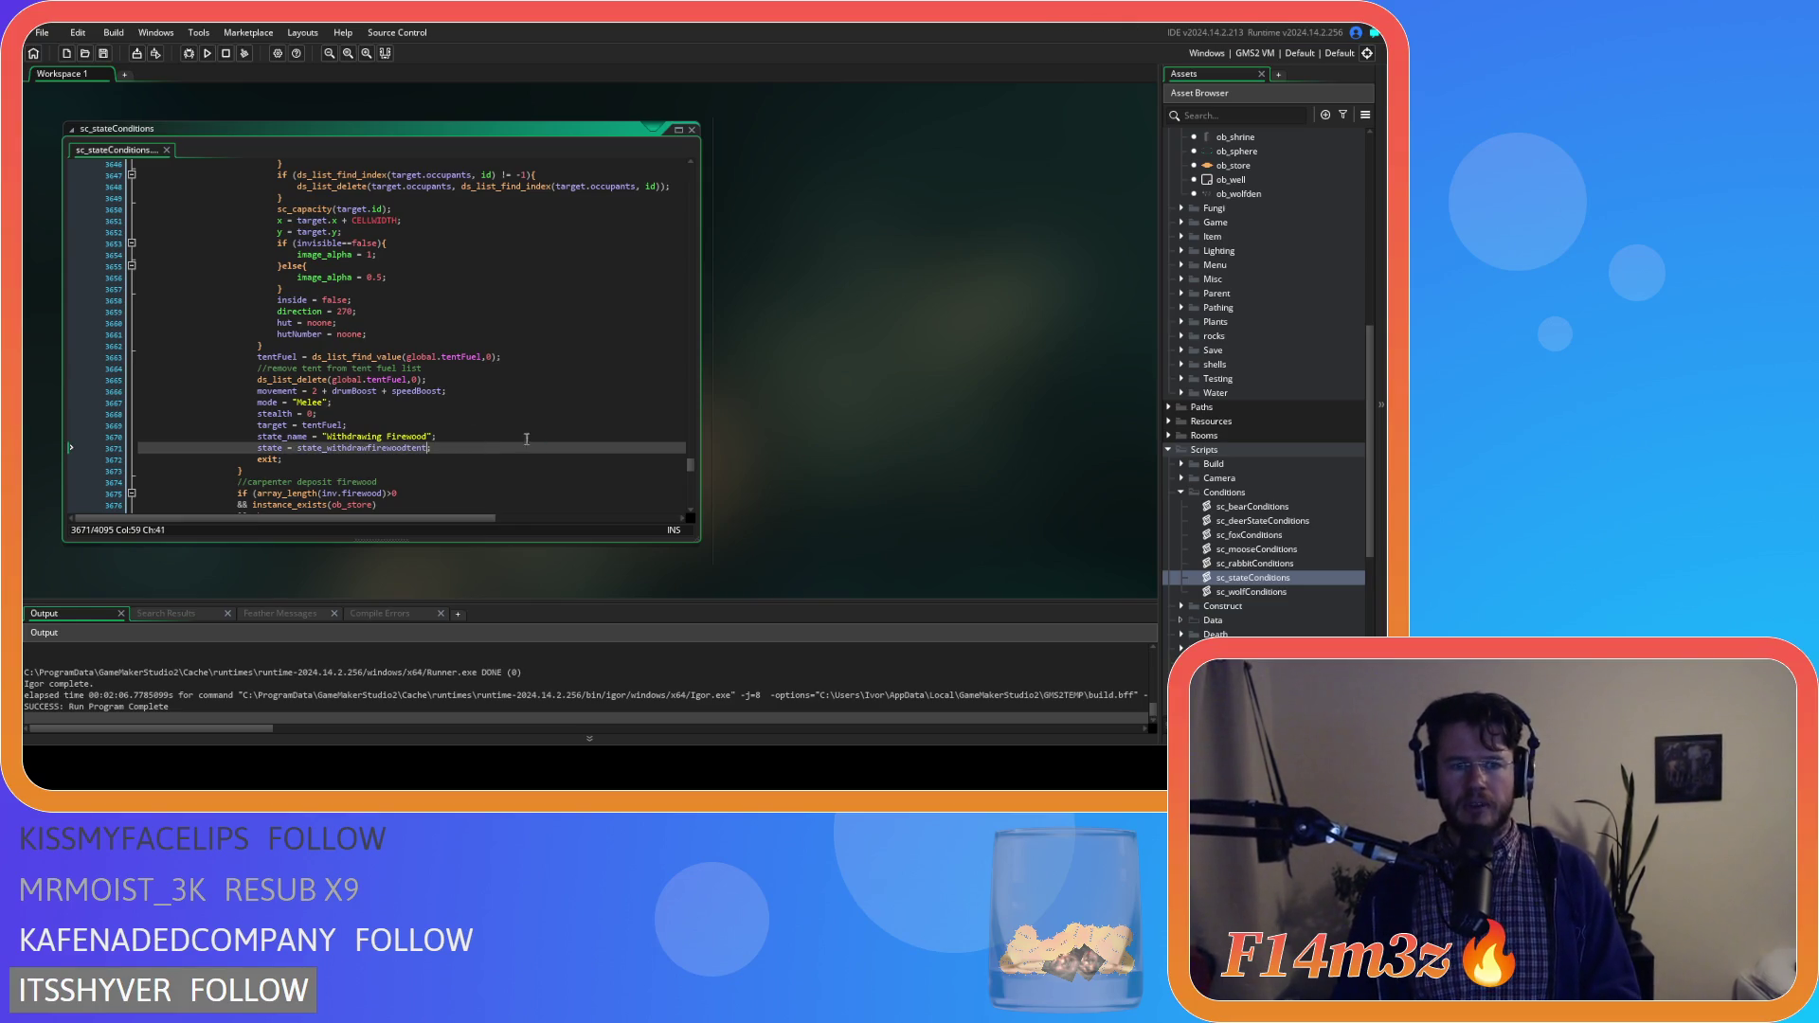
pyautogui.scroll(5, 530, 438)
pyautogui.moveTo(510, 443)
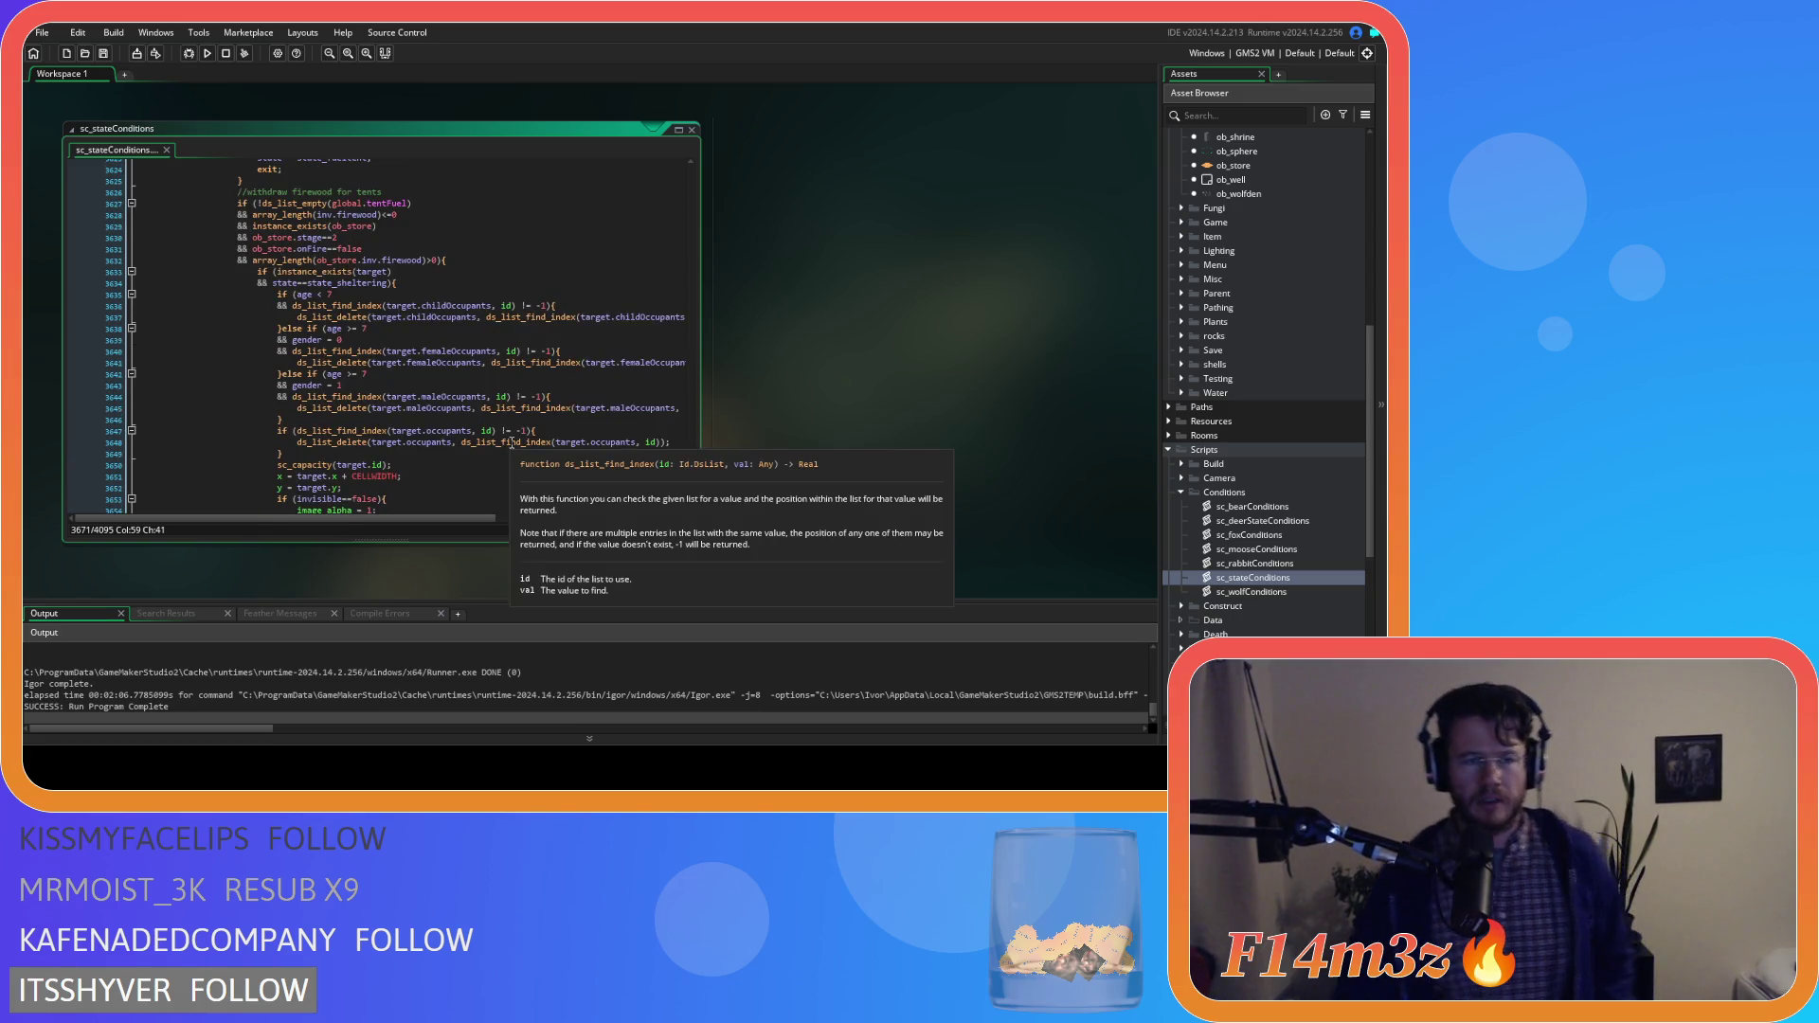
pyautogui.scroll(10, 509, 443)
pyautogui.scroll(3, 510, 443)
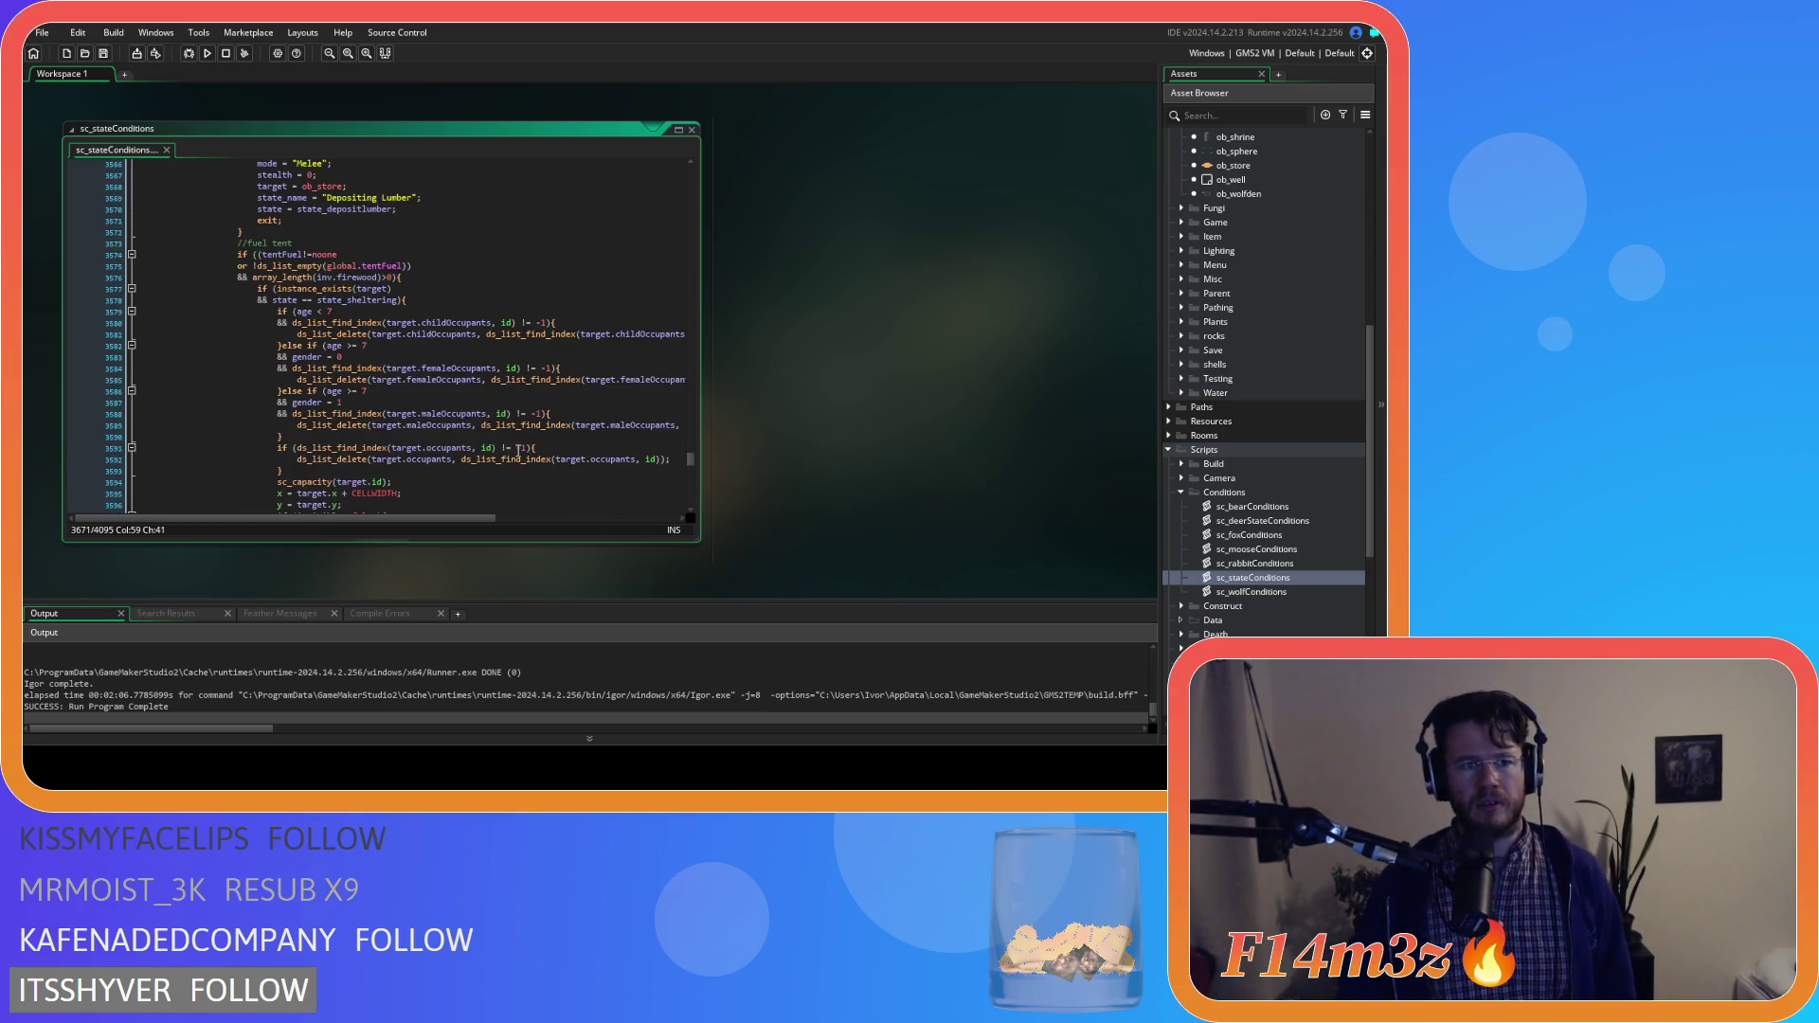
pyautogui.scroll(2, 516, 449)
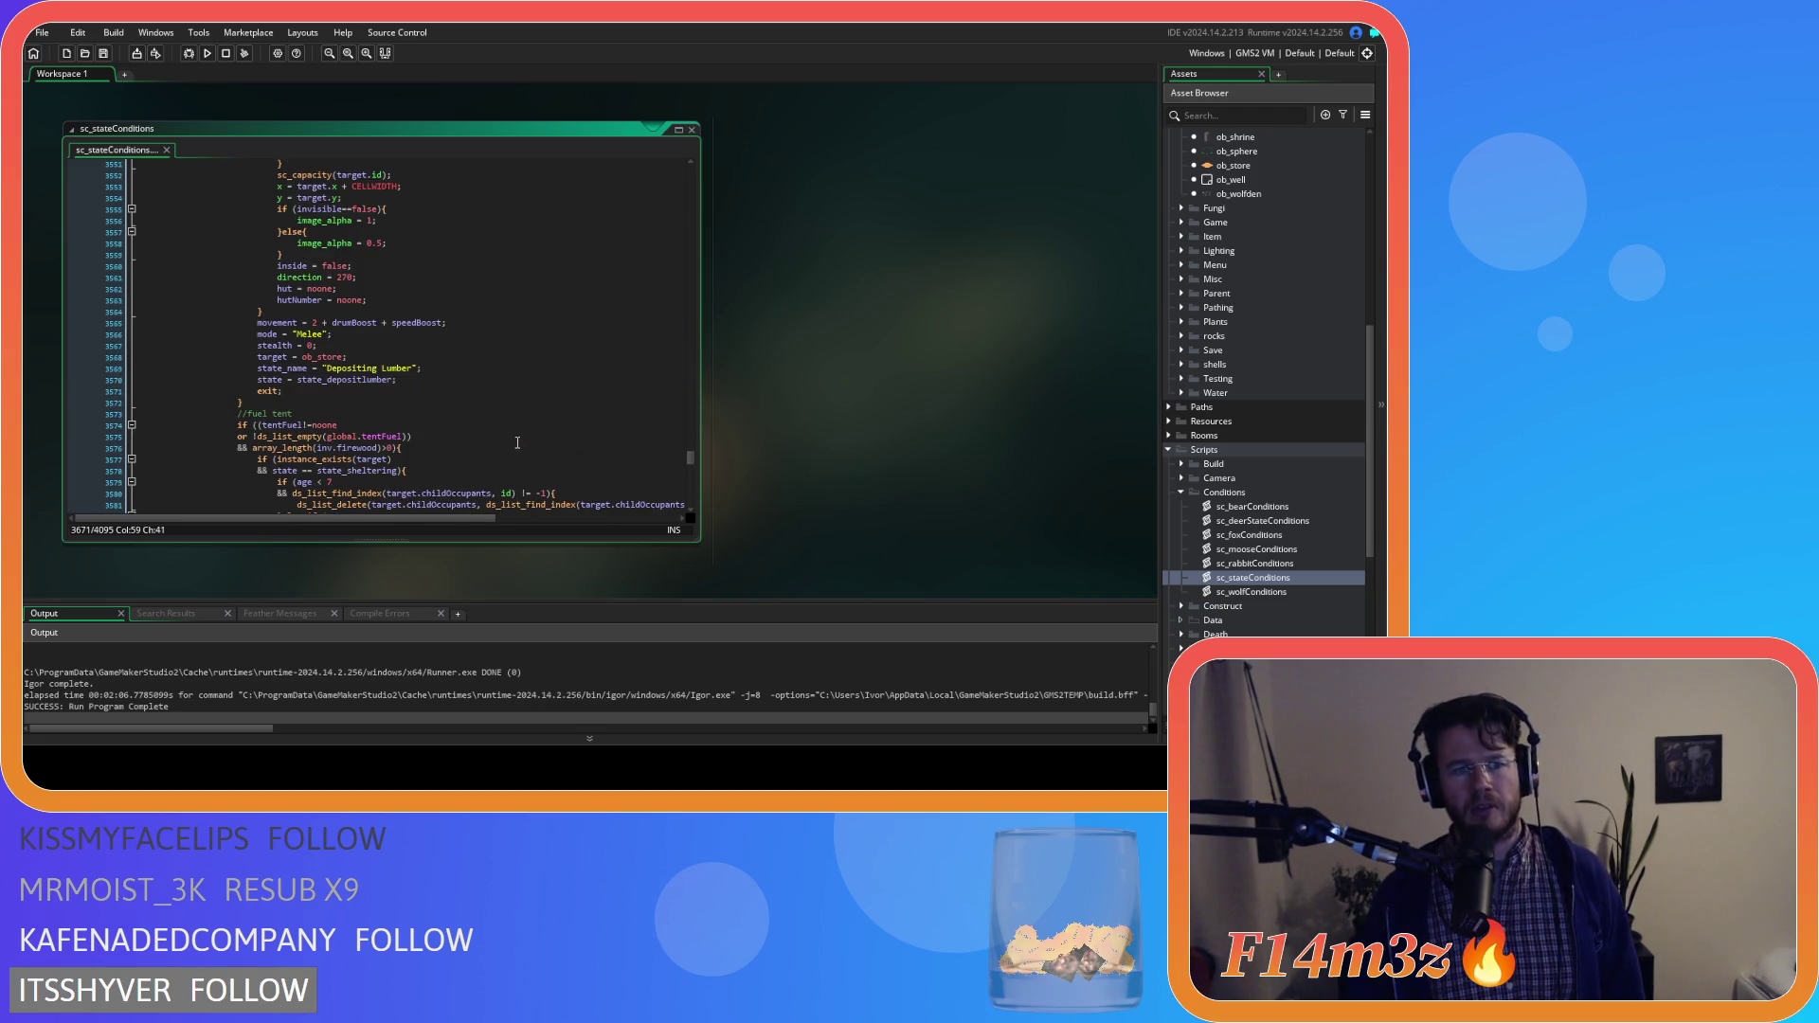
pyautogui.scroll(8, 517, 442)
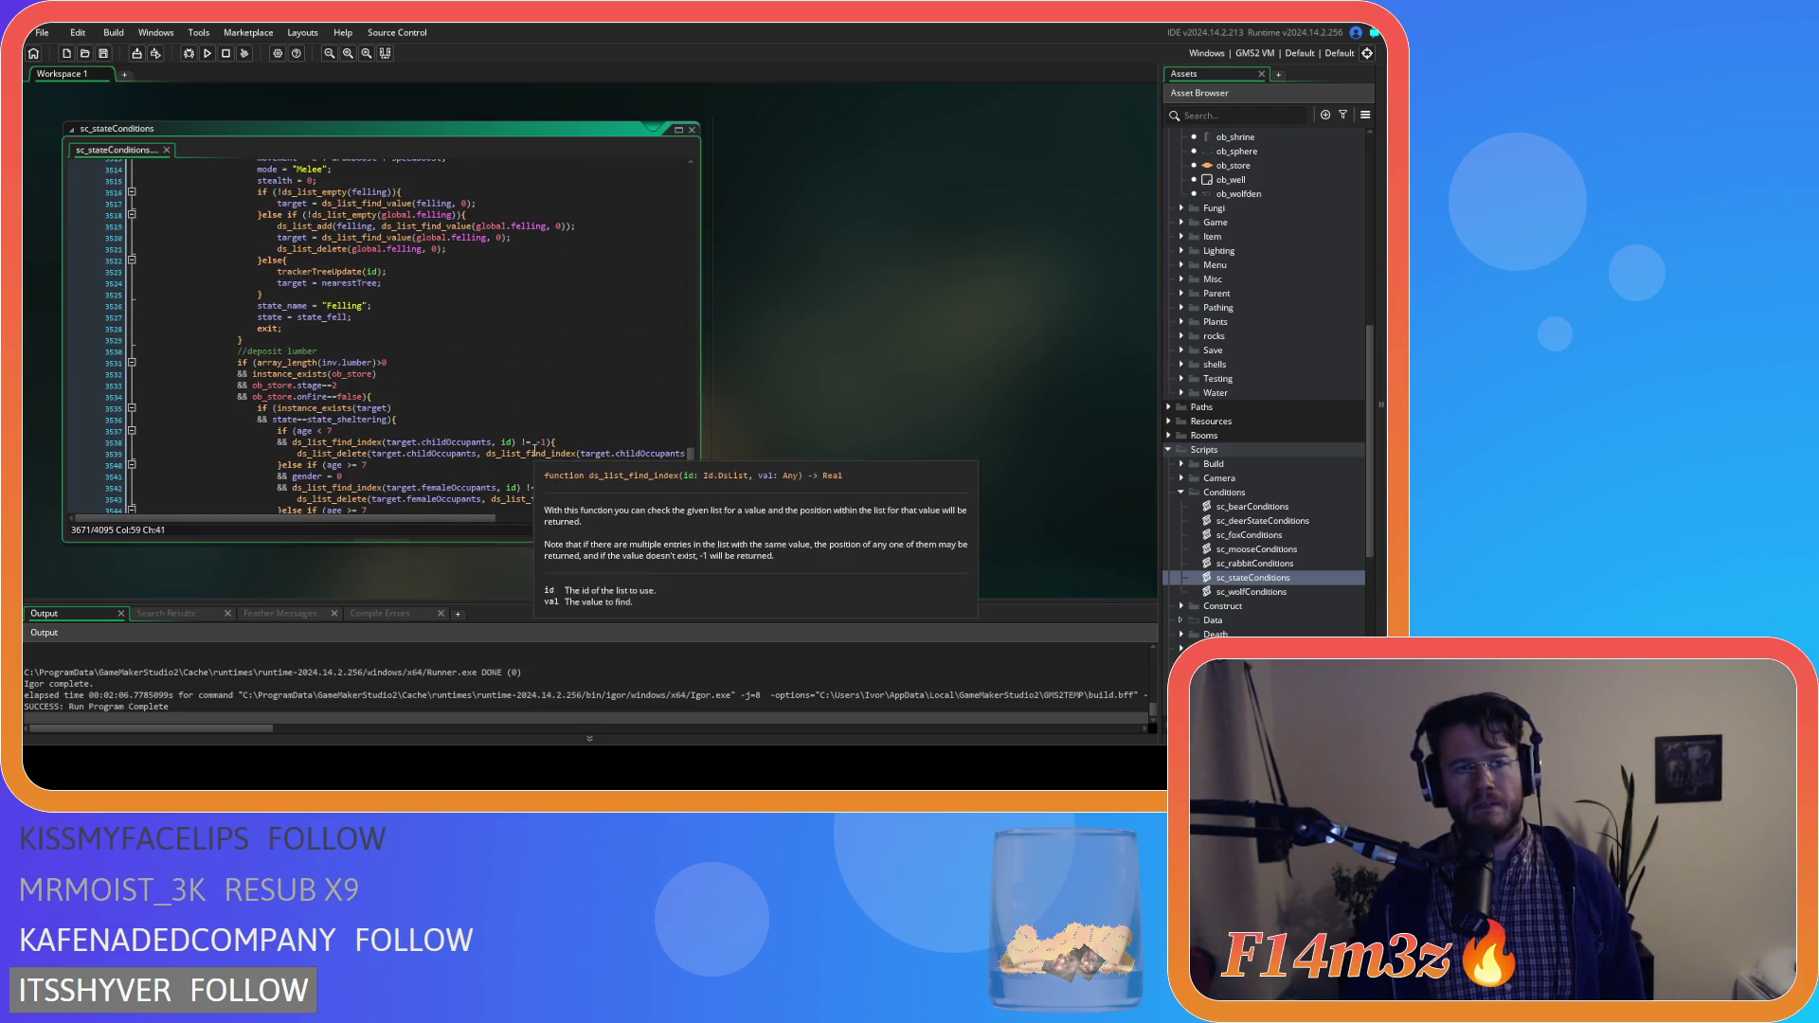
pyautogui.scroll(10, 535, 452)
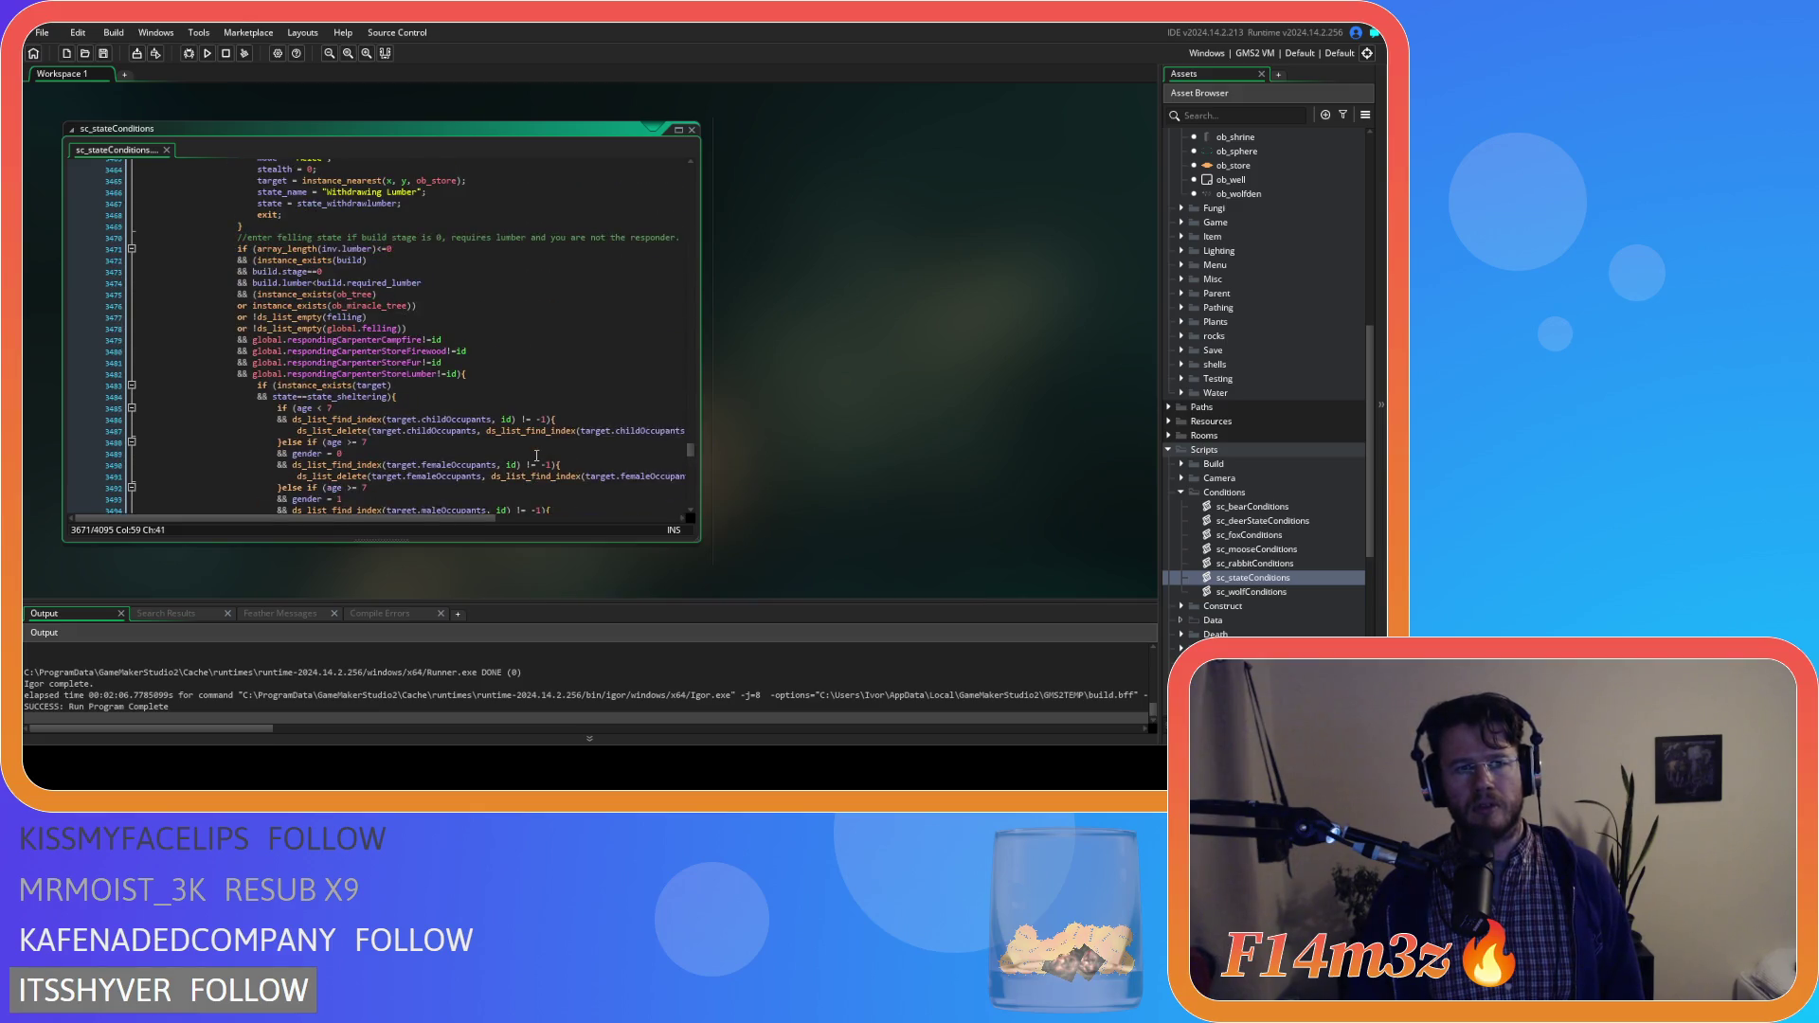
pyautogui.scroll(12, 536, 455)
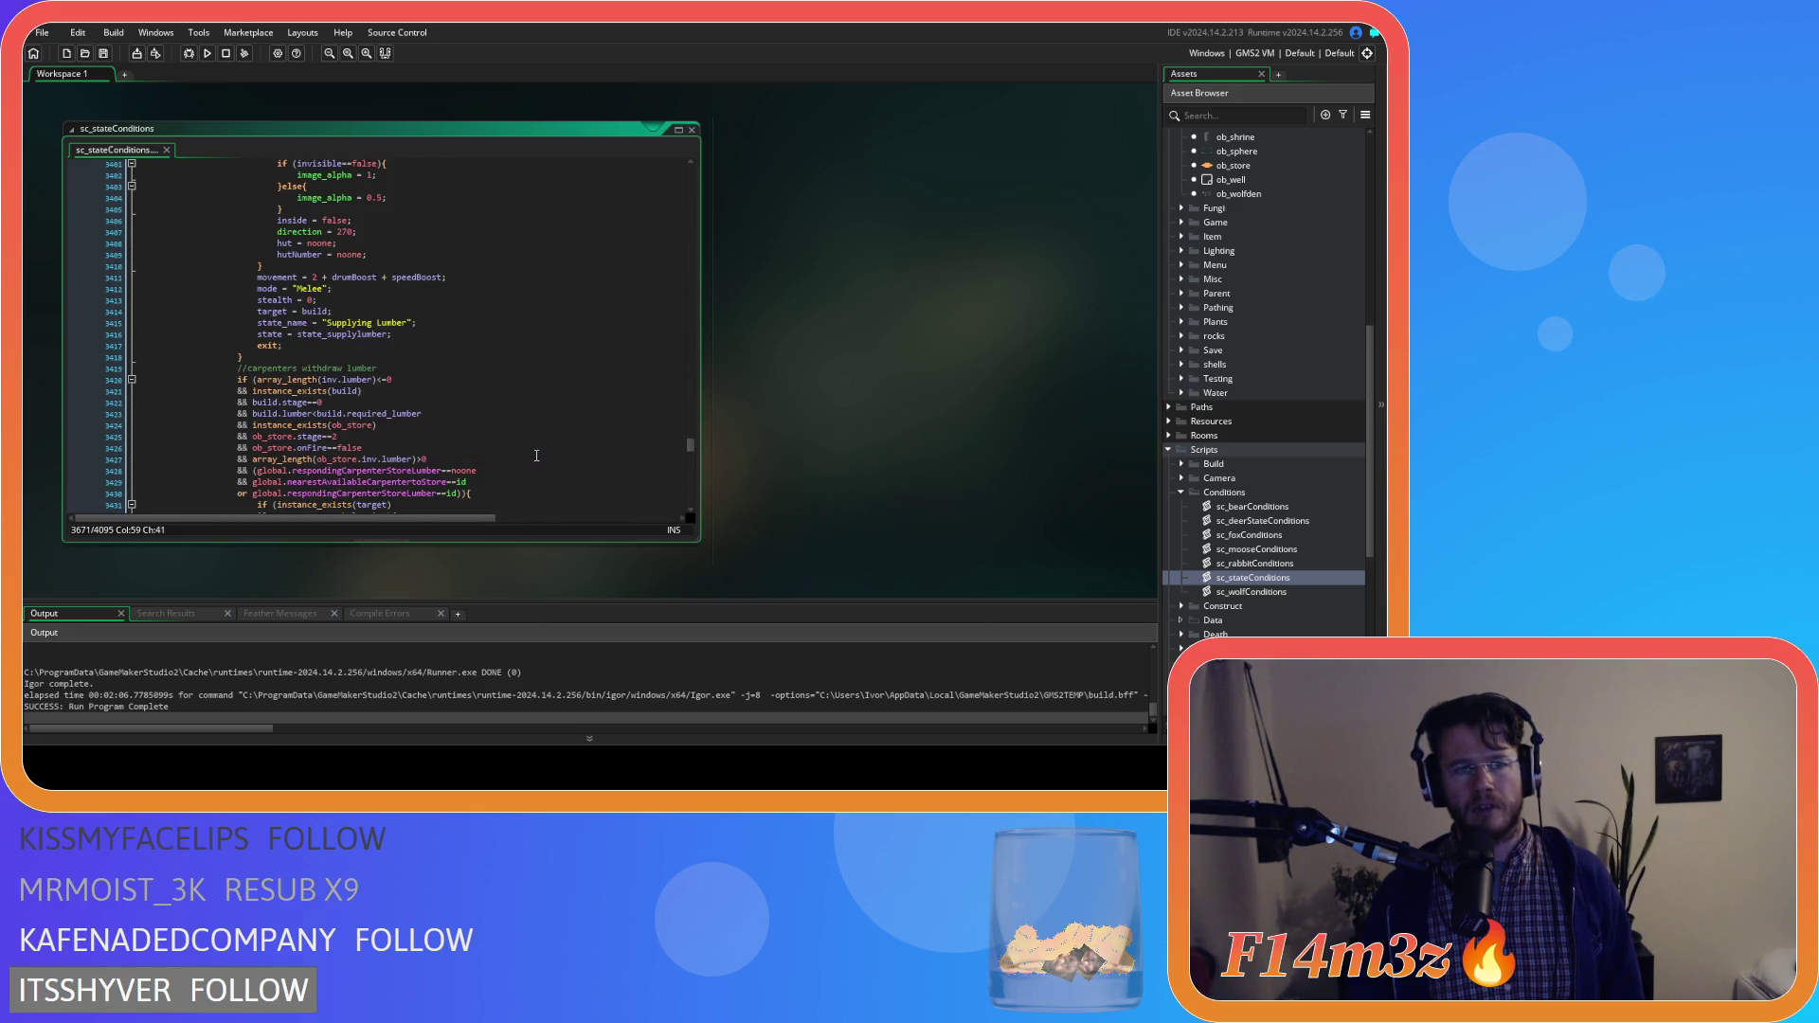
pyautogui.scroll(18, 536, 456)
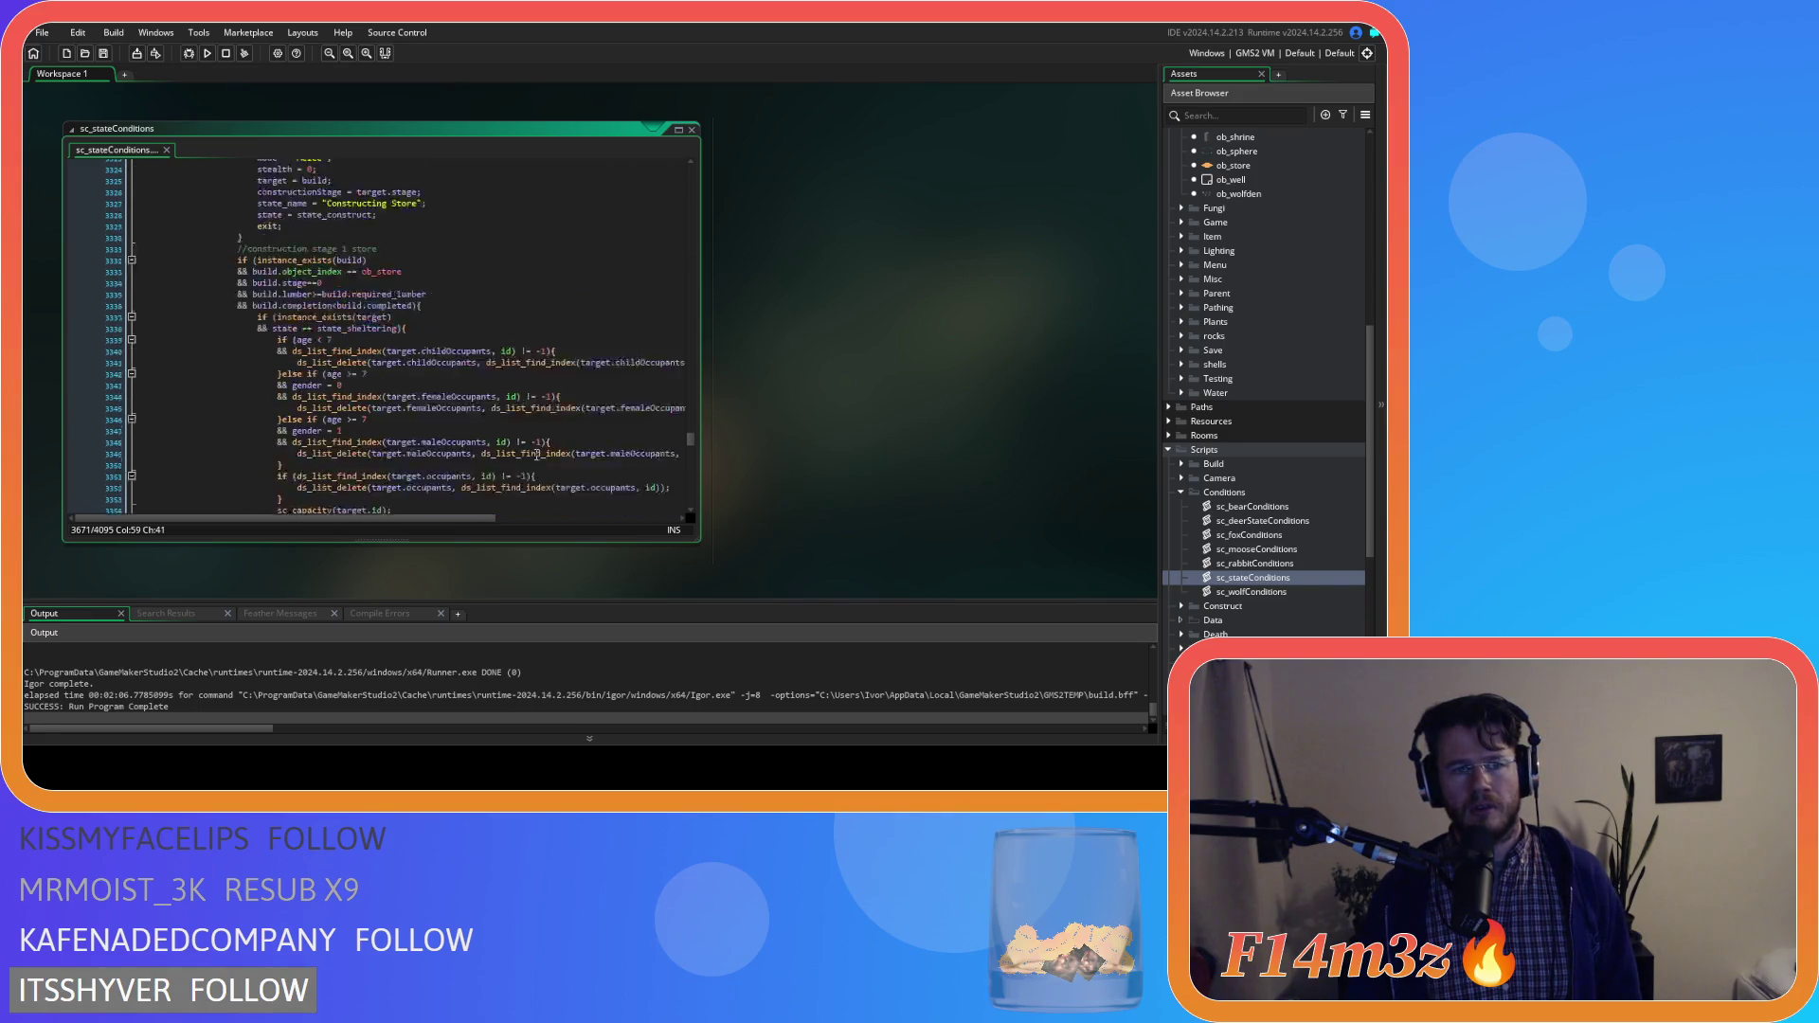
pyautogui.scroll(10, 536, 454)
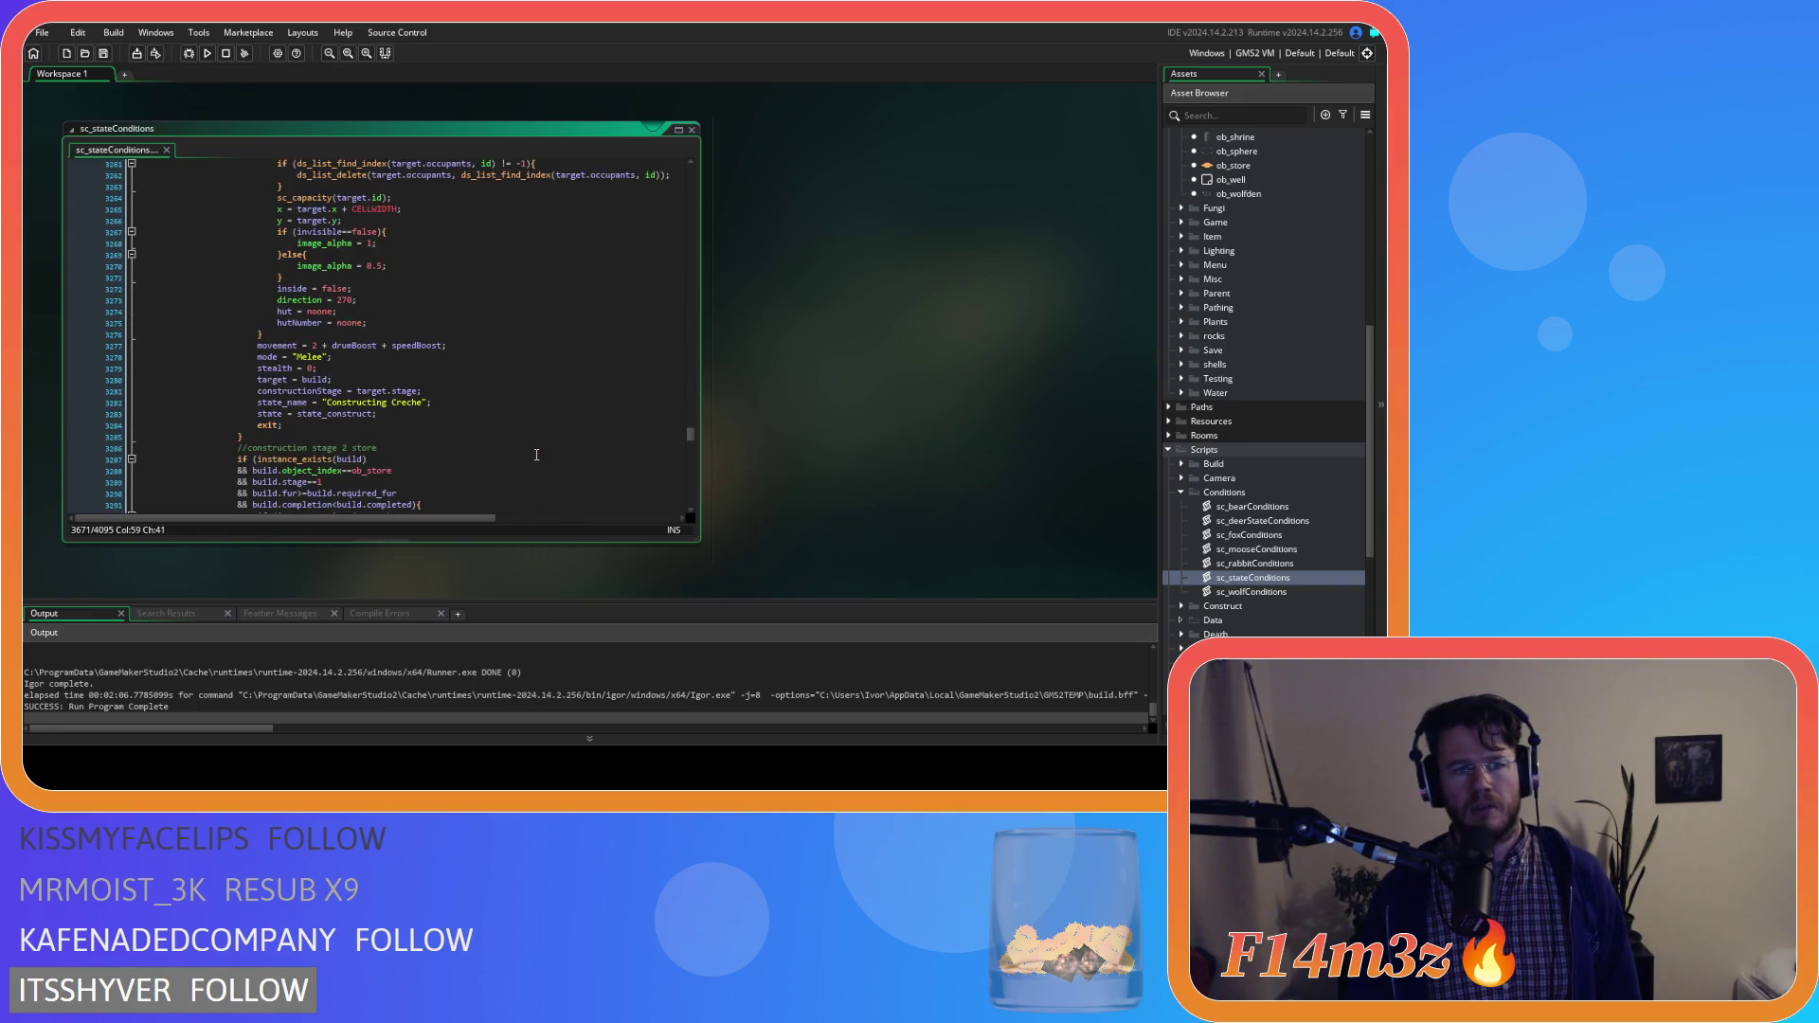
pyautogui.scroll(16, 536, 456)
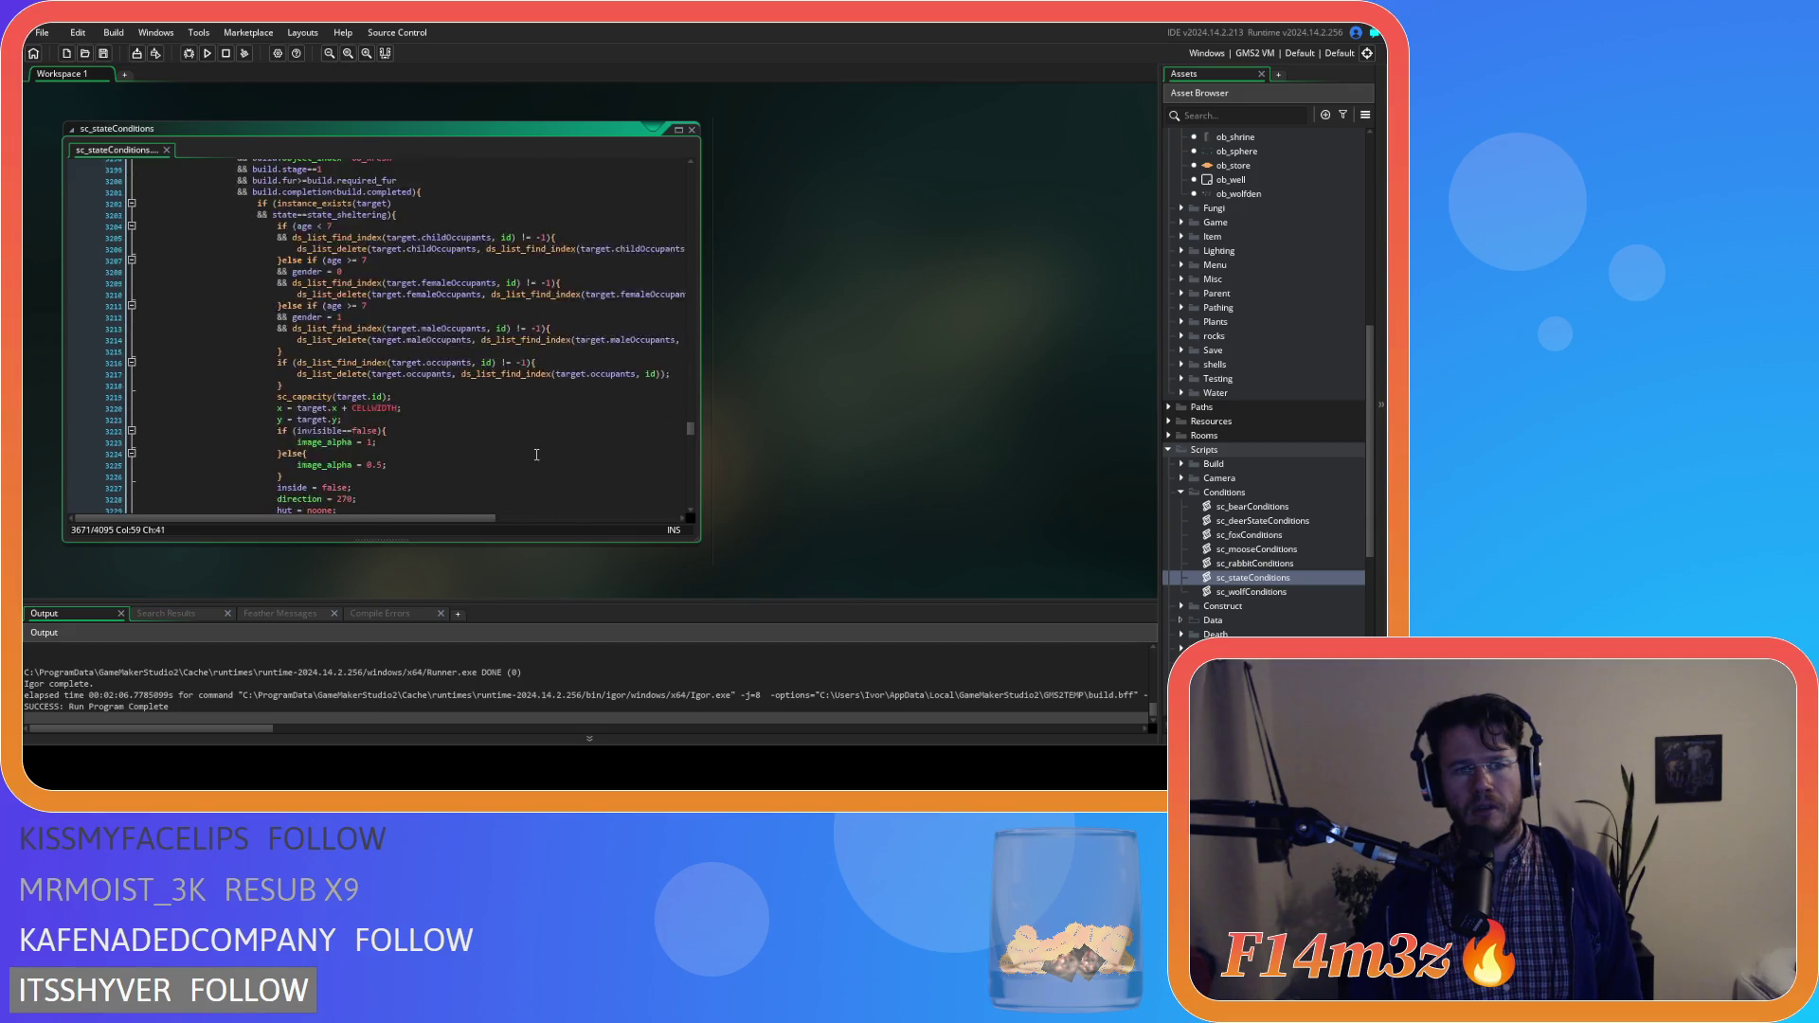
pyautogui.scroll(17, 536, 456)
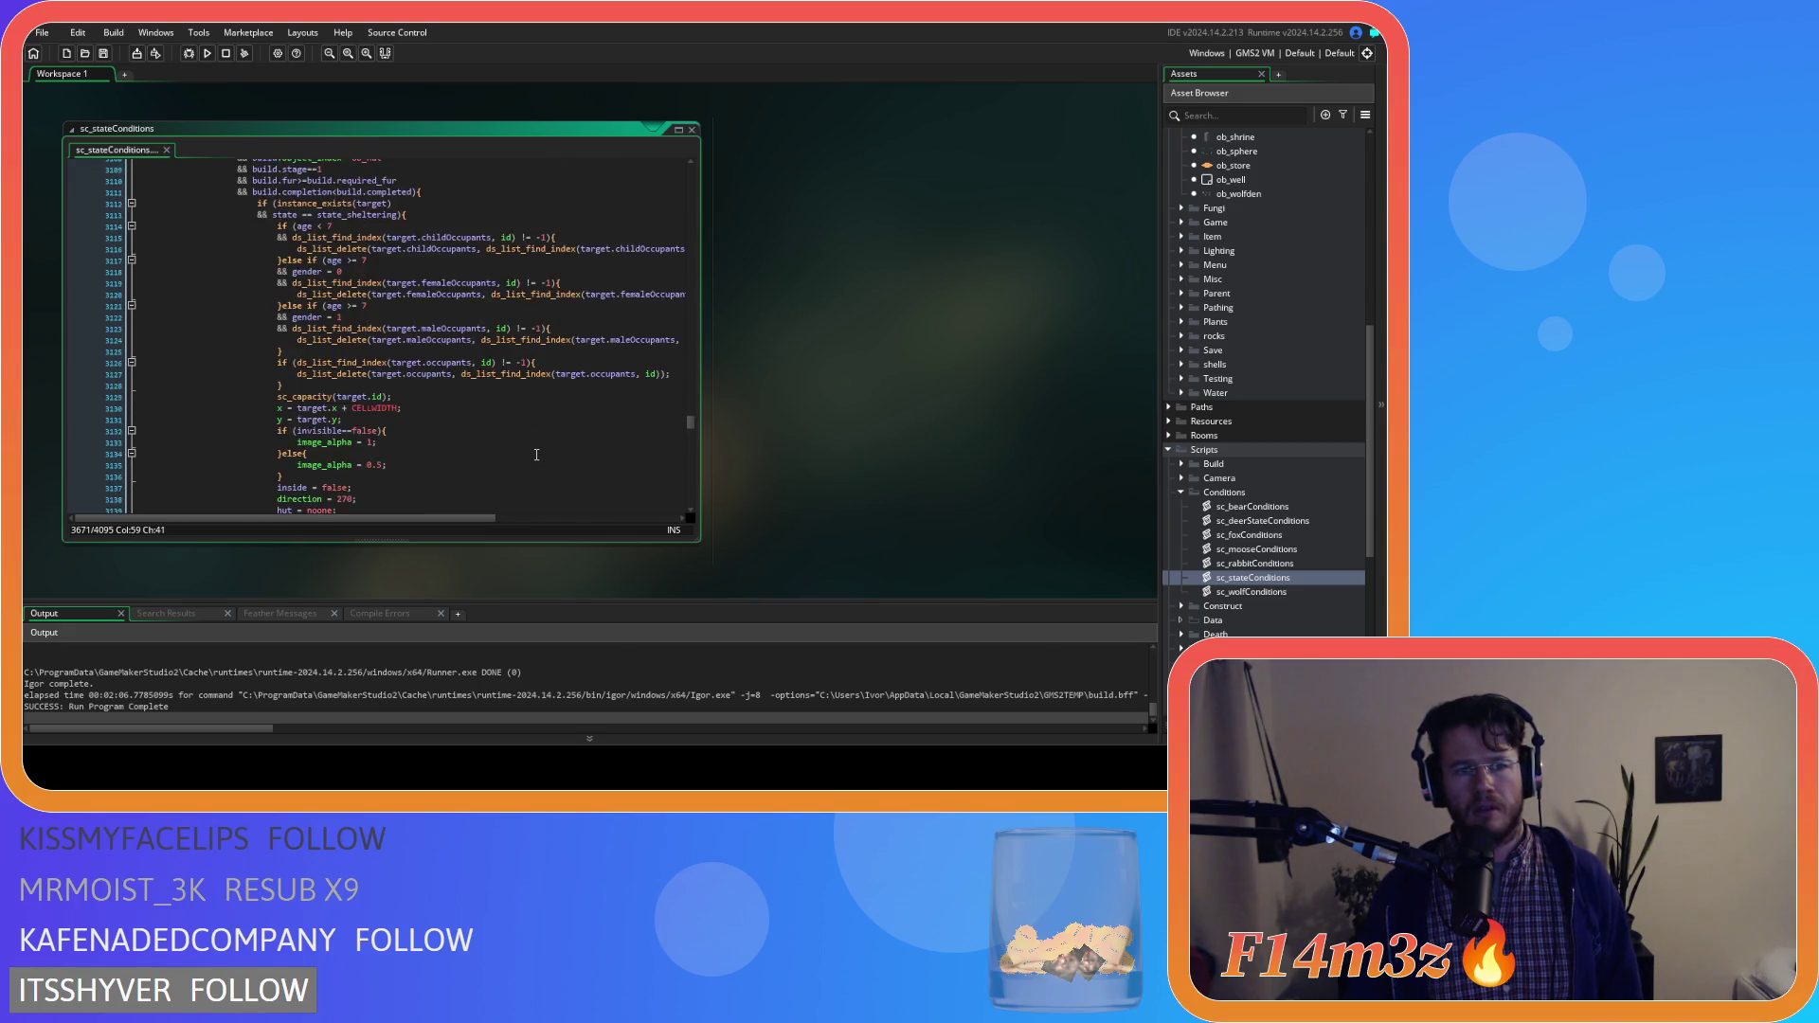
pyautogui.scroll(10, 536, 455)
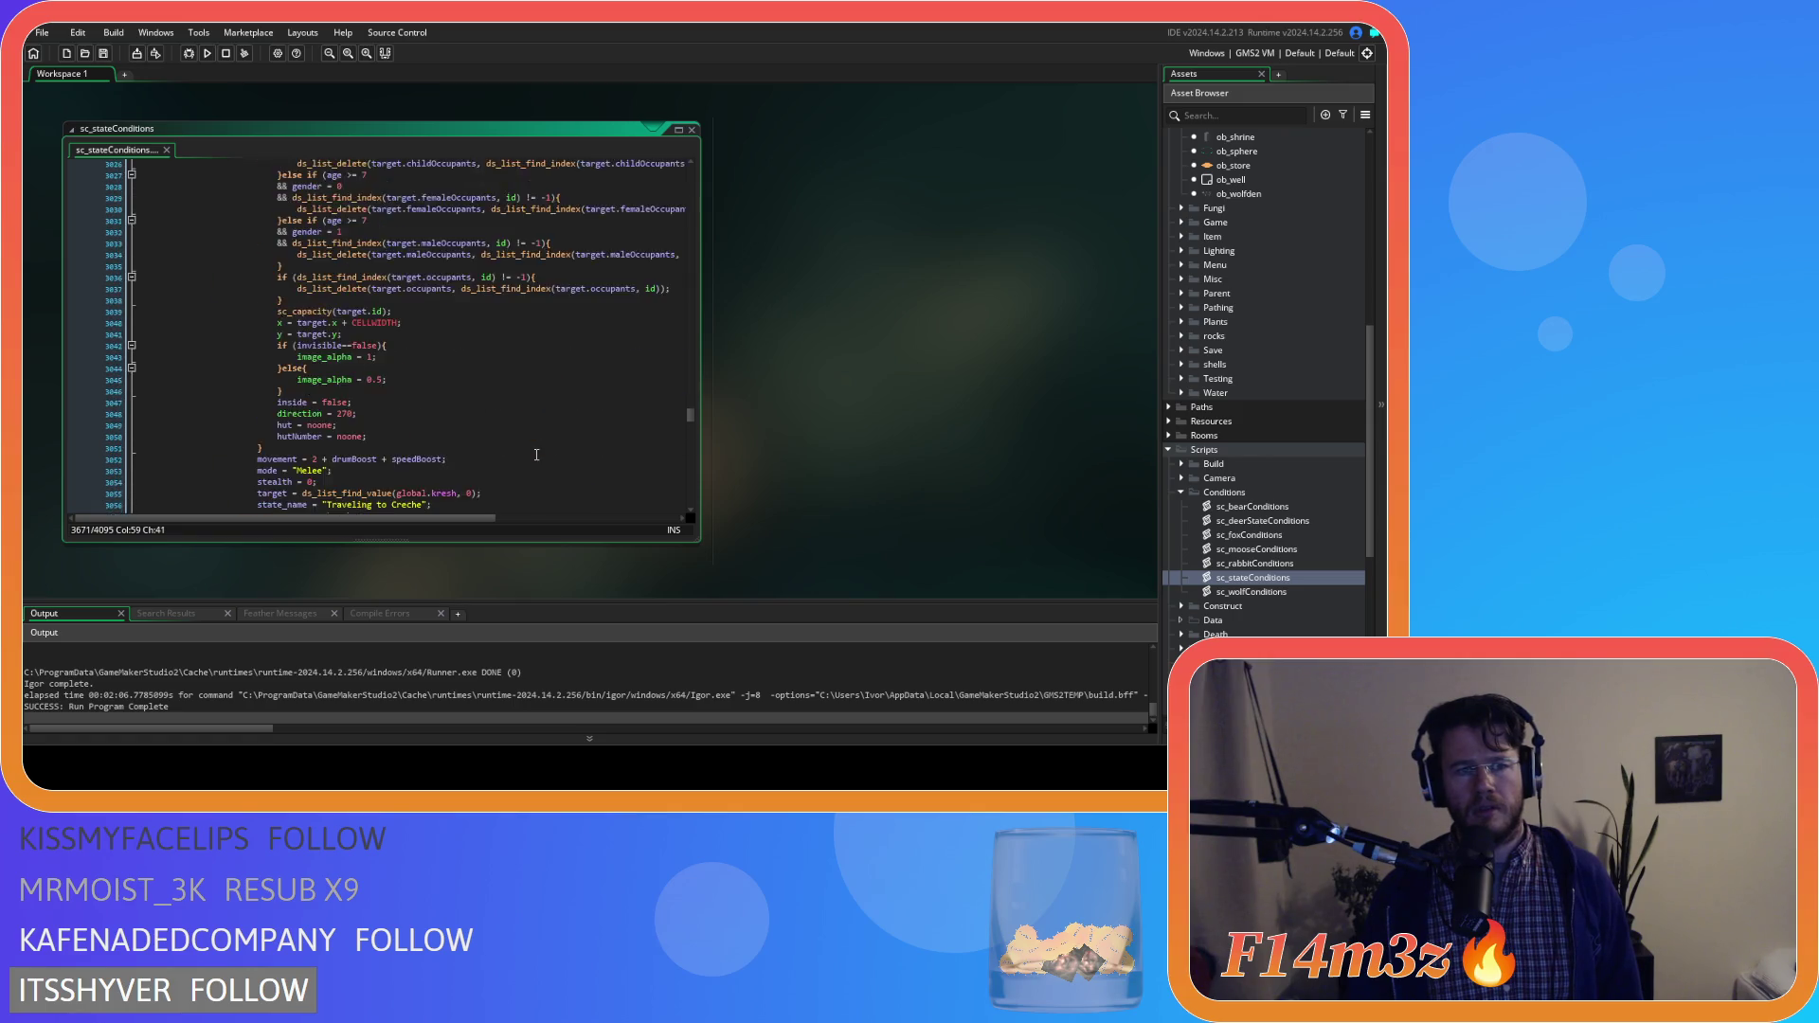
pyautogui.scroll(-20, 536, 456)
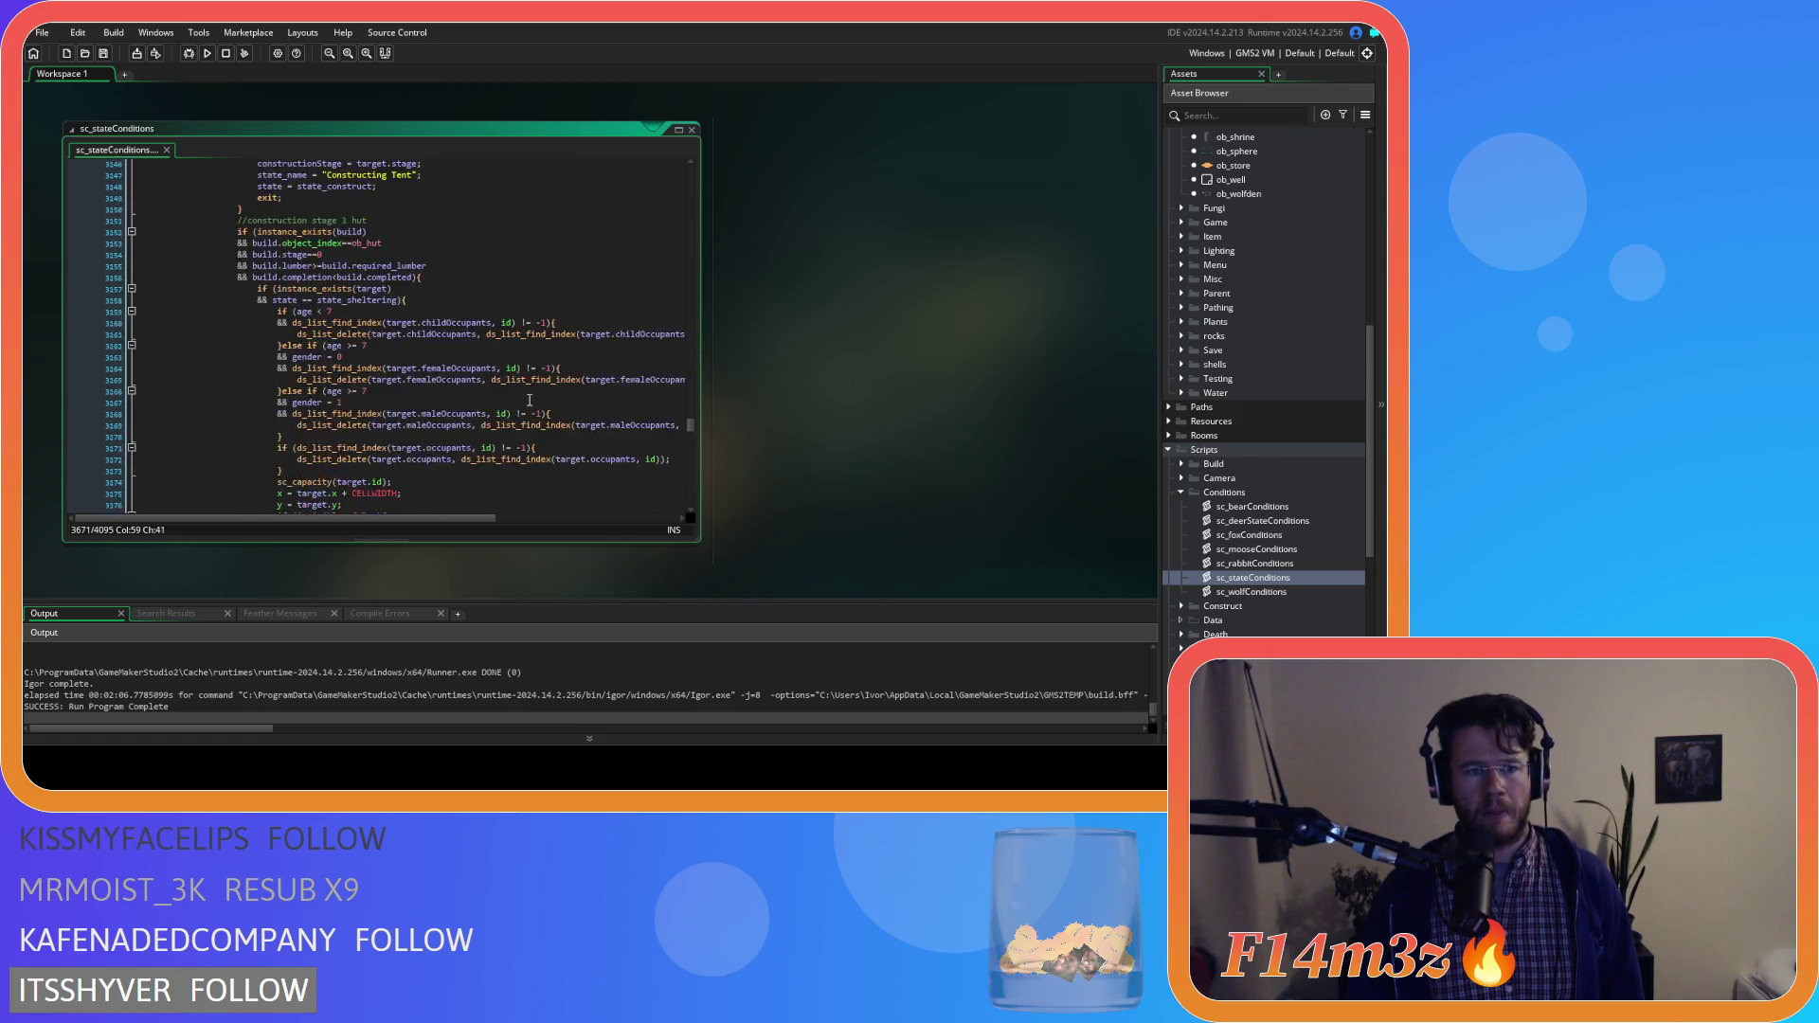
pyautogui.press('Left')
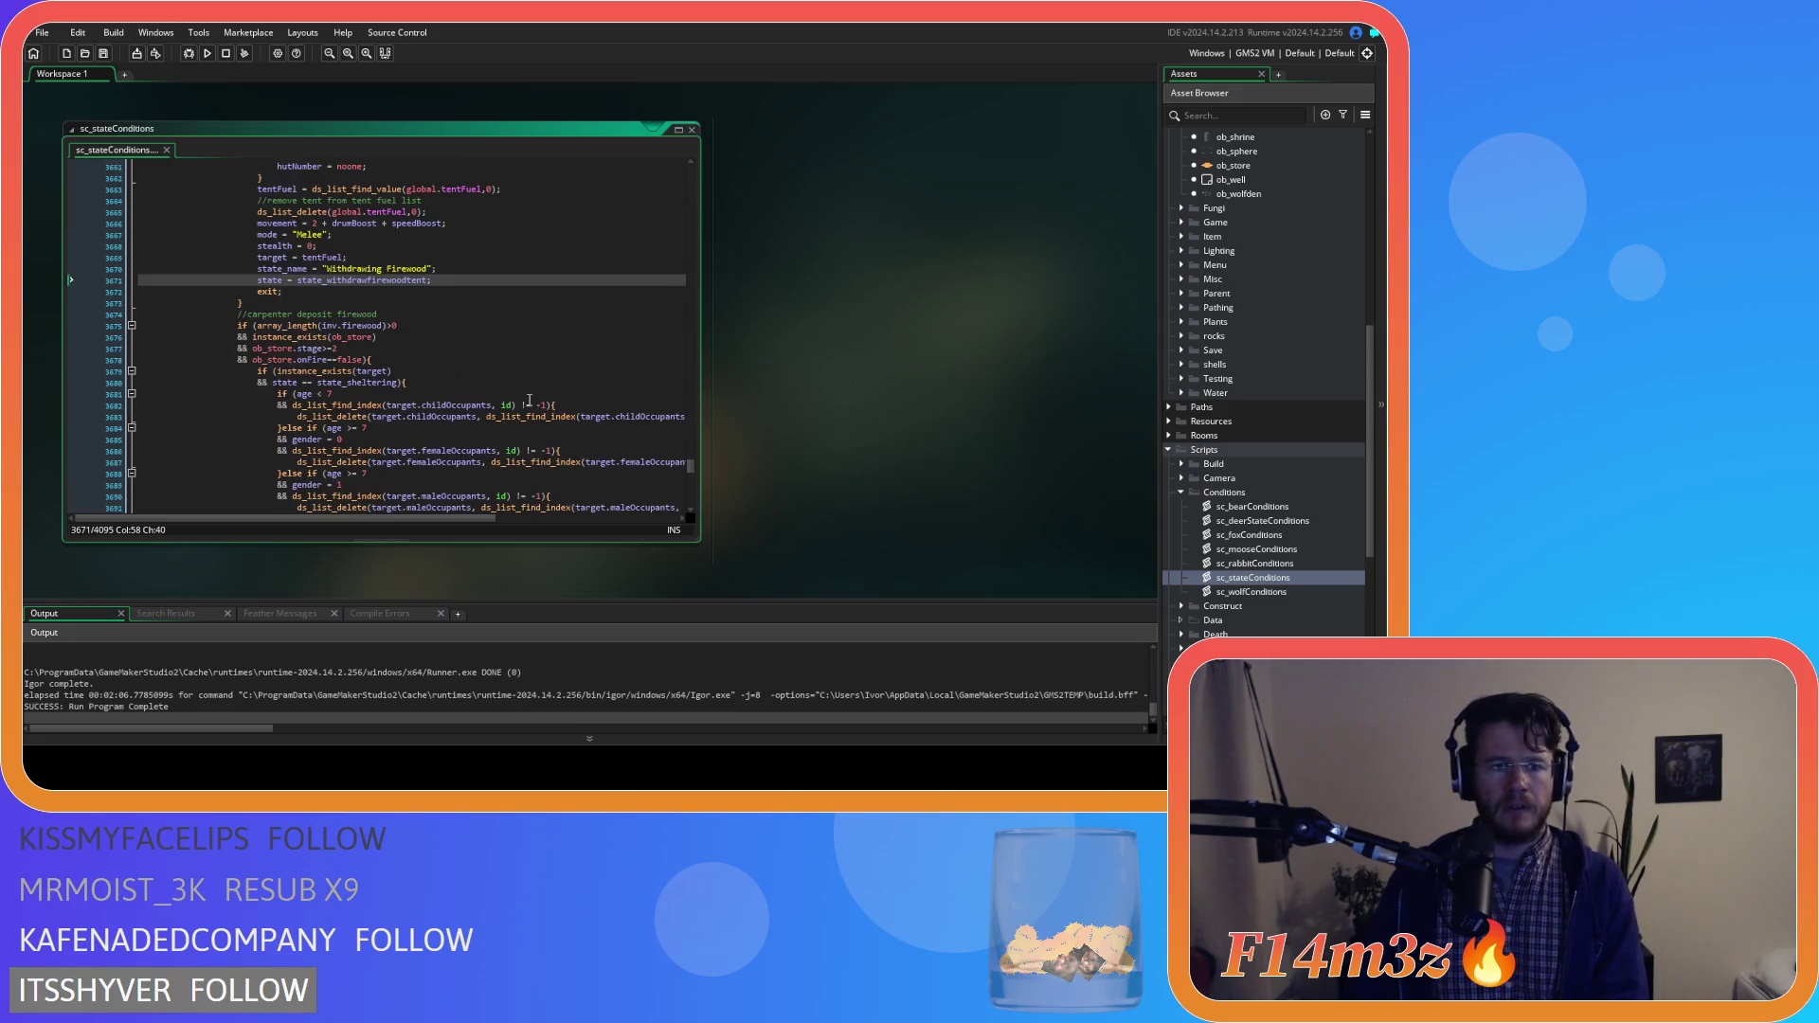
pyautogui.scroll(4, 530, 397)
pyautogui.scroll(-3, 529, 396)
pyautogui.scroll(-8, 530, 393)
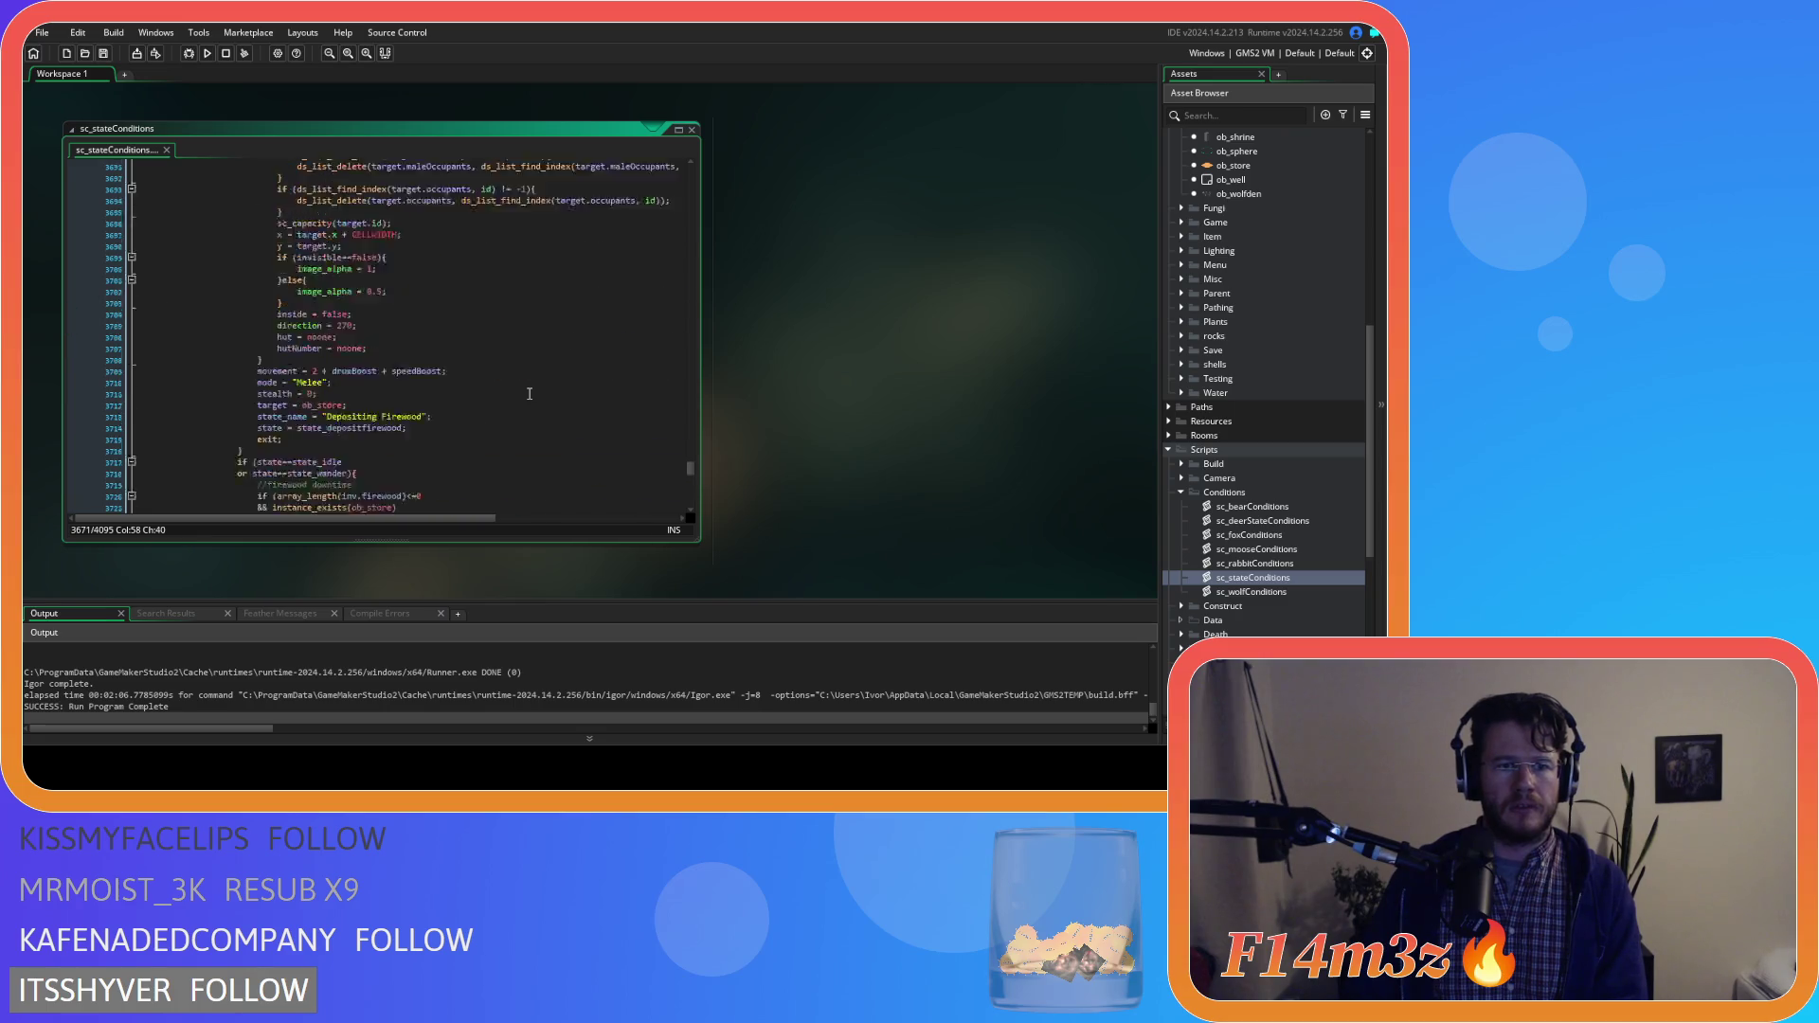
pyautogui.scroll(15, 530, 393)
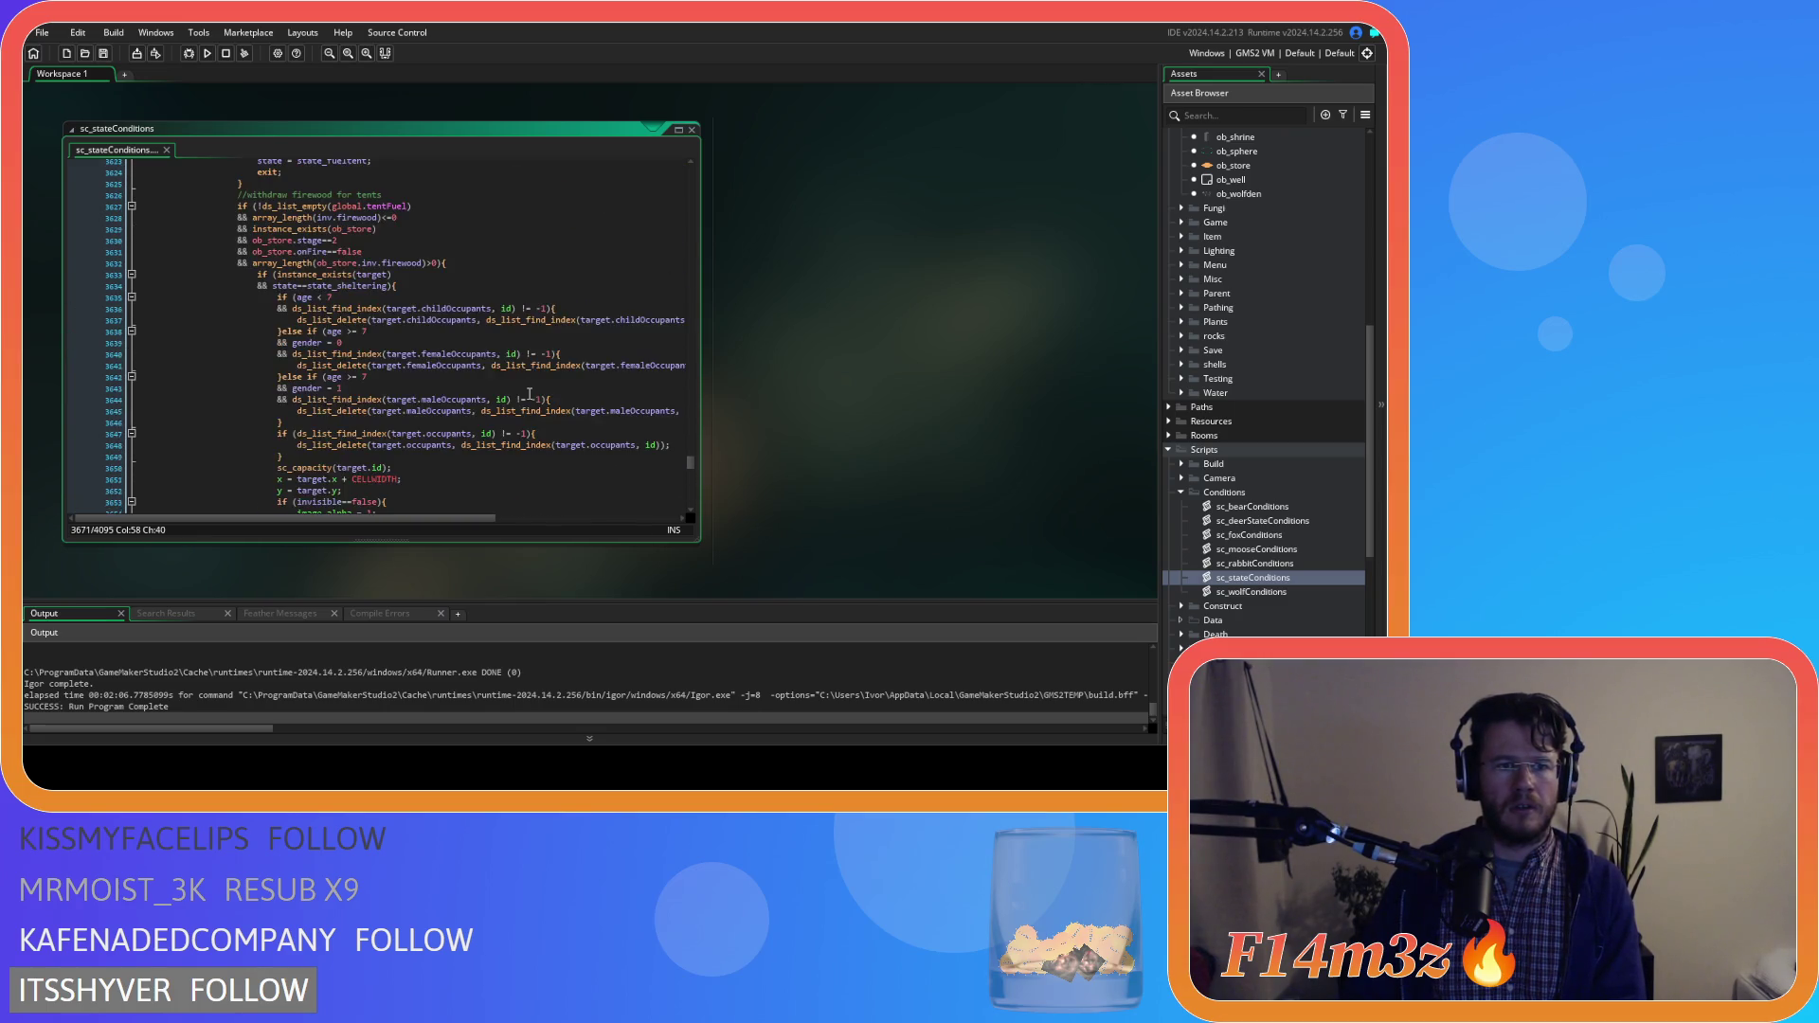
pyautogui.scroll(1, 529, 393)
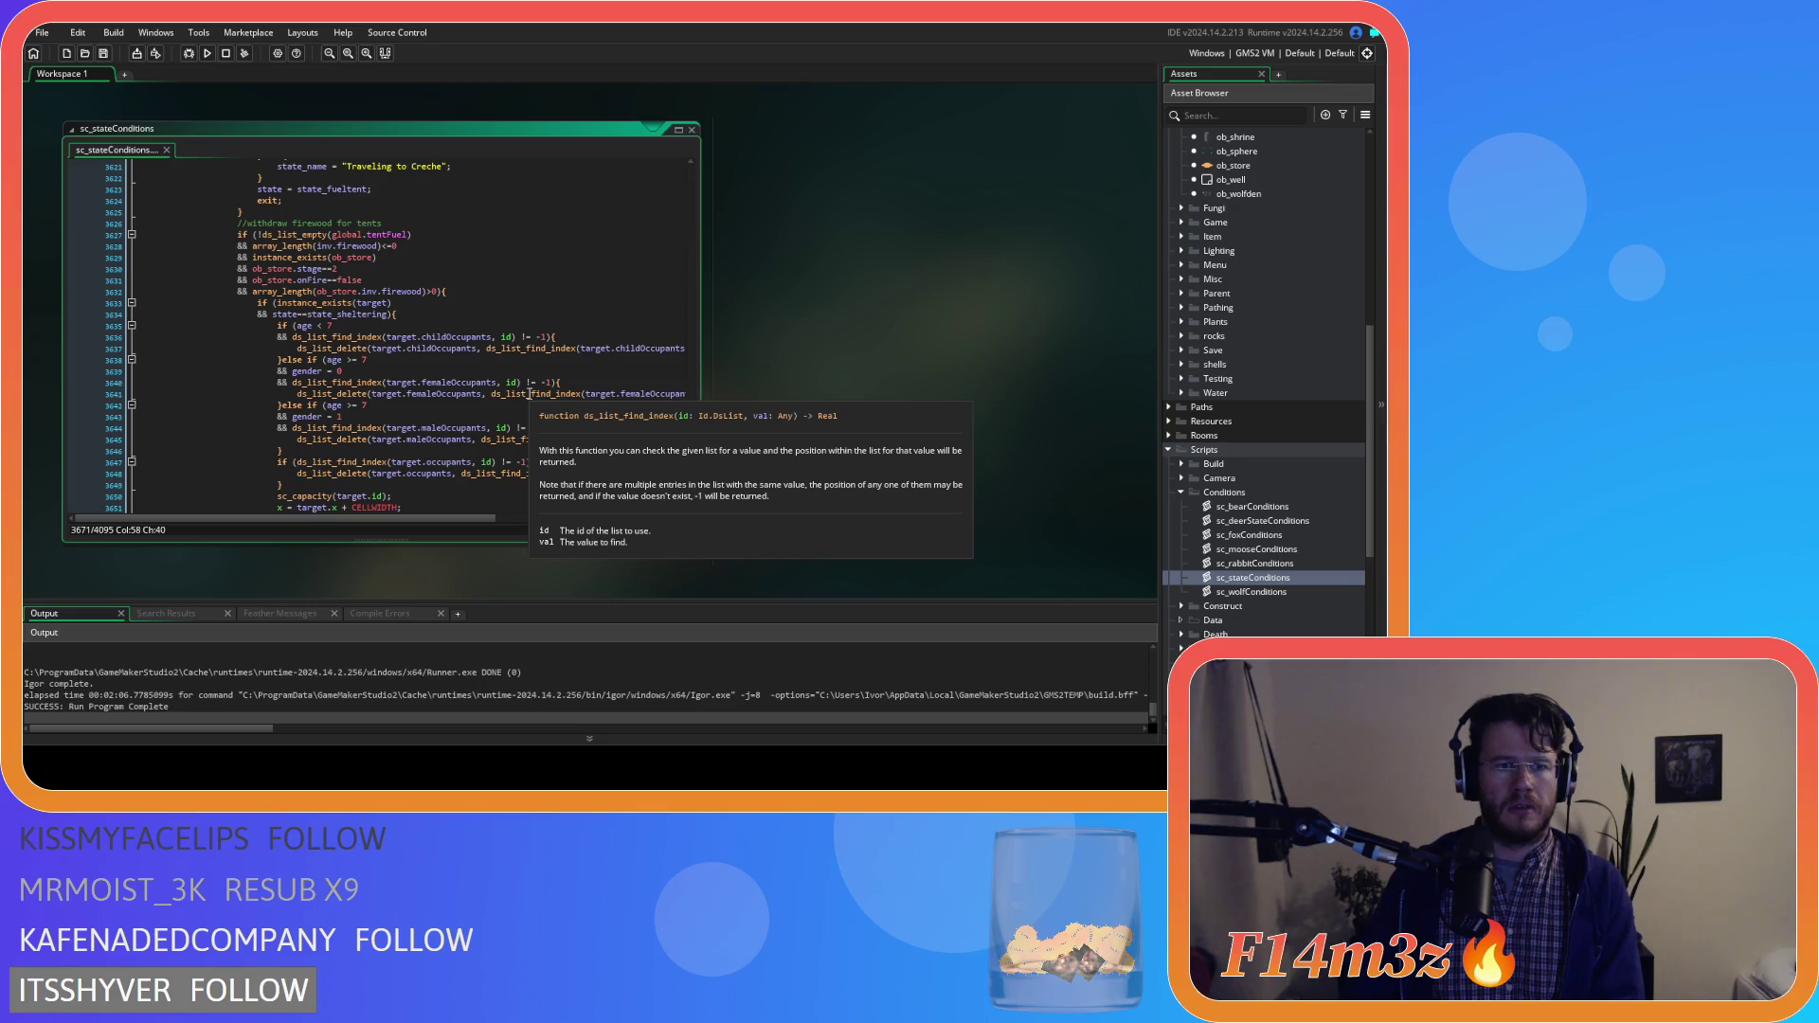
pyautogui.scroll(-7, 530, 393)
pyautogui.scroll(20, 530, 393)
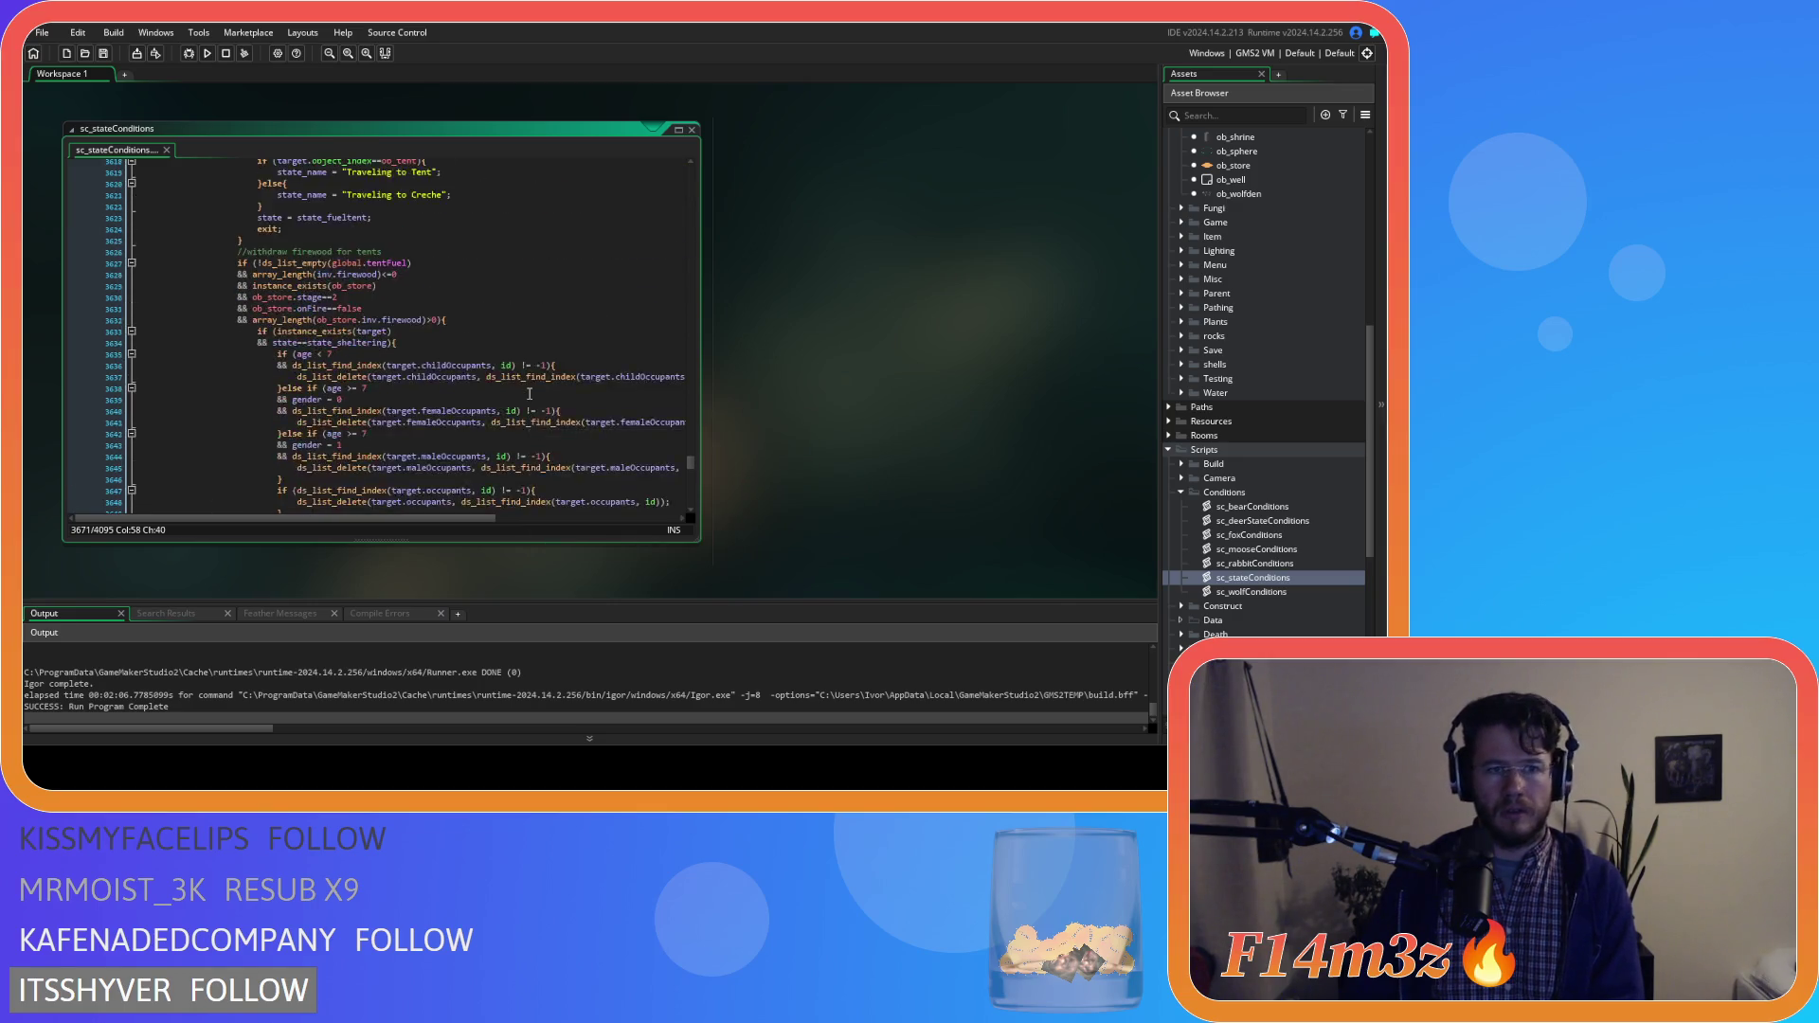
pyautogui.scroll(-10, 529, 393)
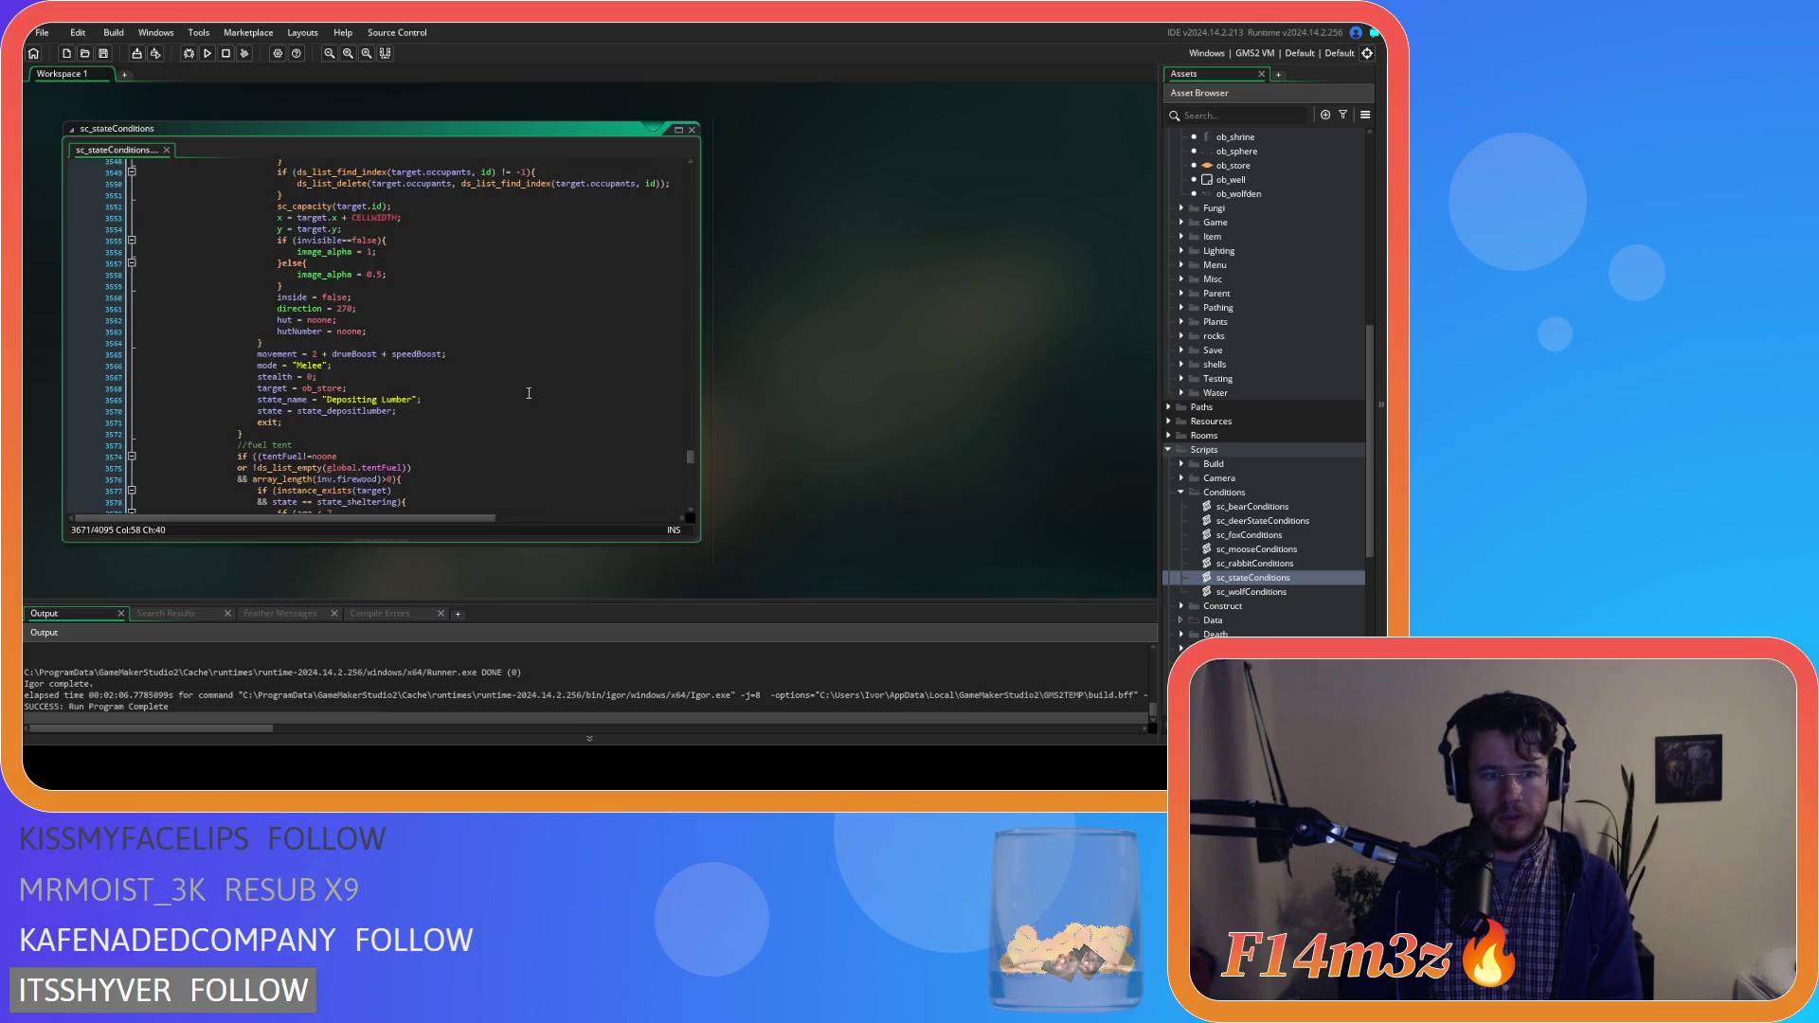
pyautogui.scroll(5, 528, 393)
pyautogui.scroll(1, 529, 393)
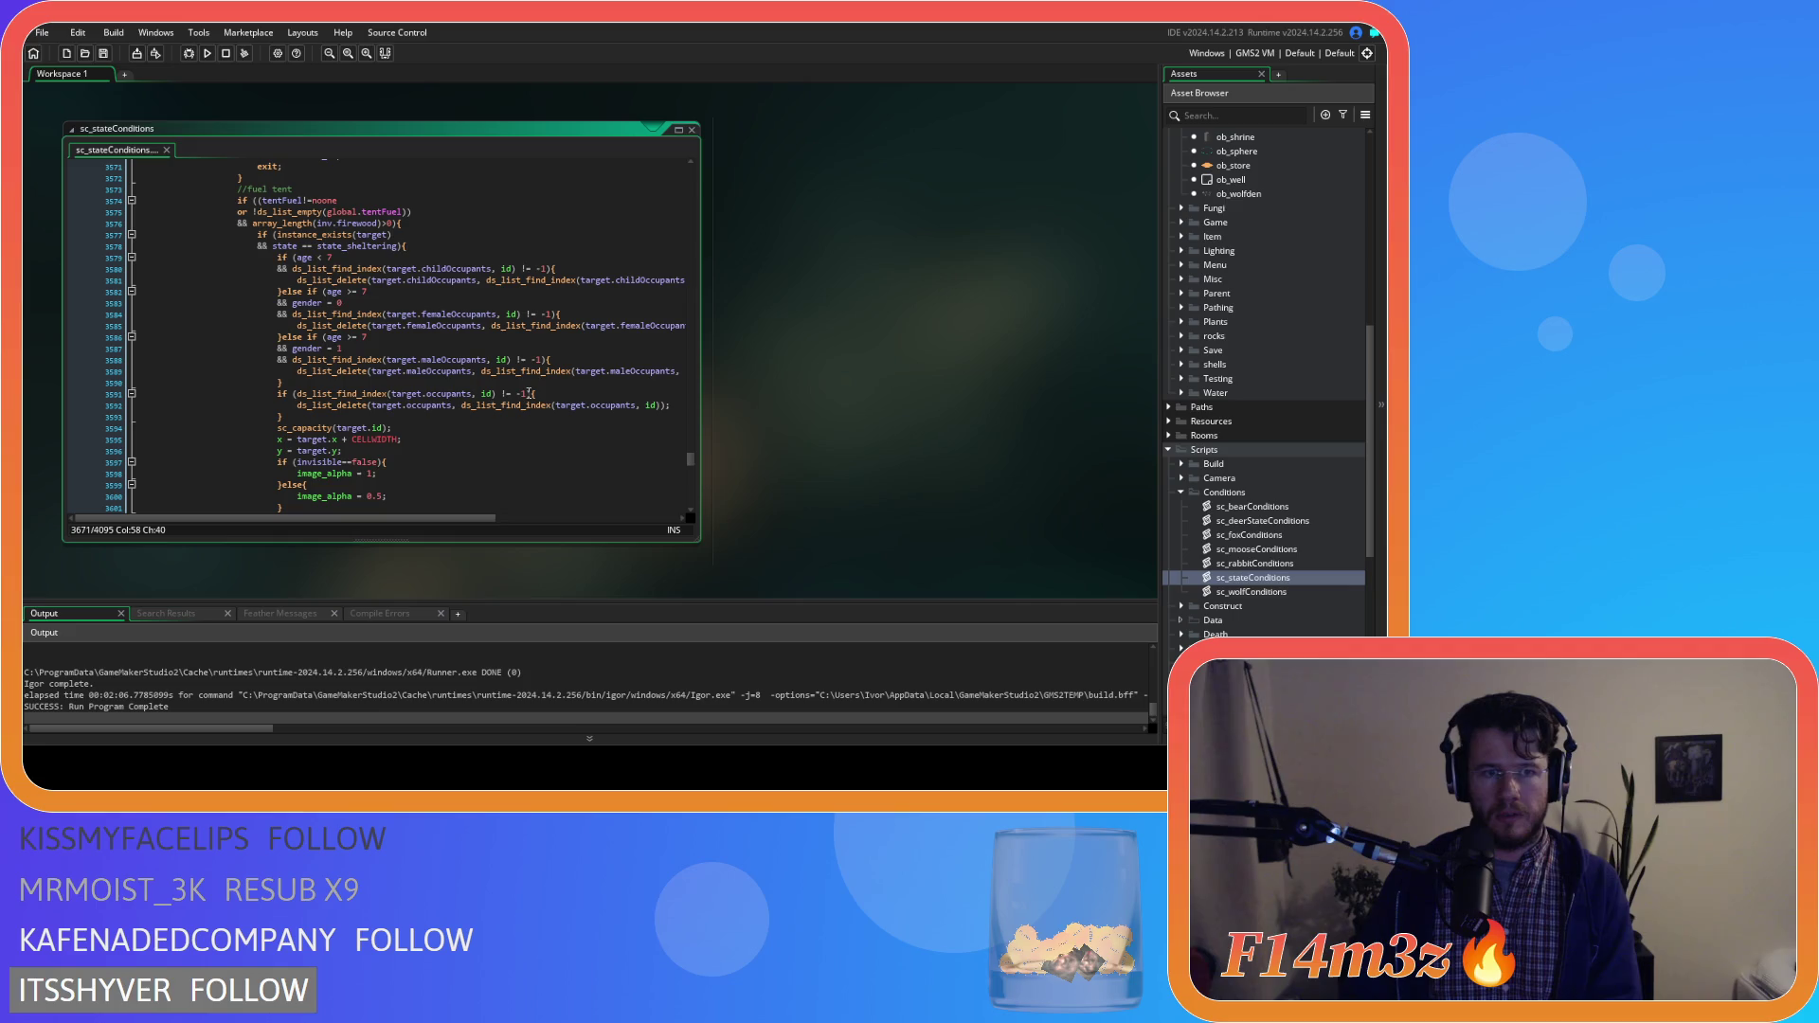
pyautogui.scroll(-15, 529, 393)
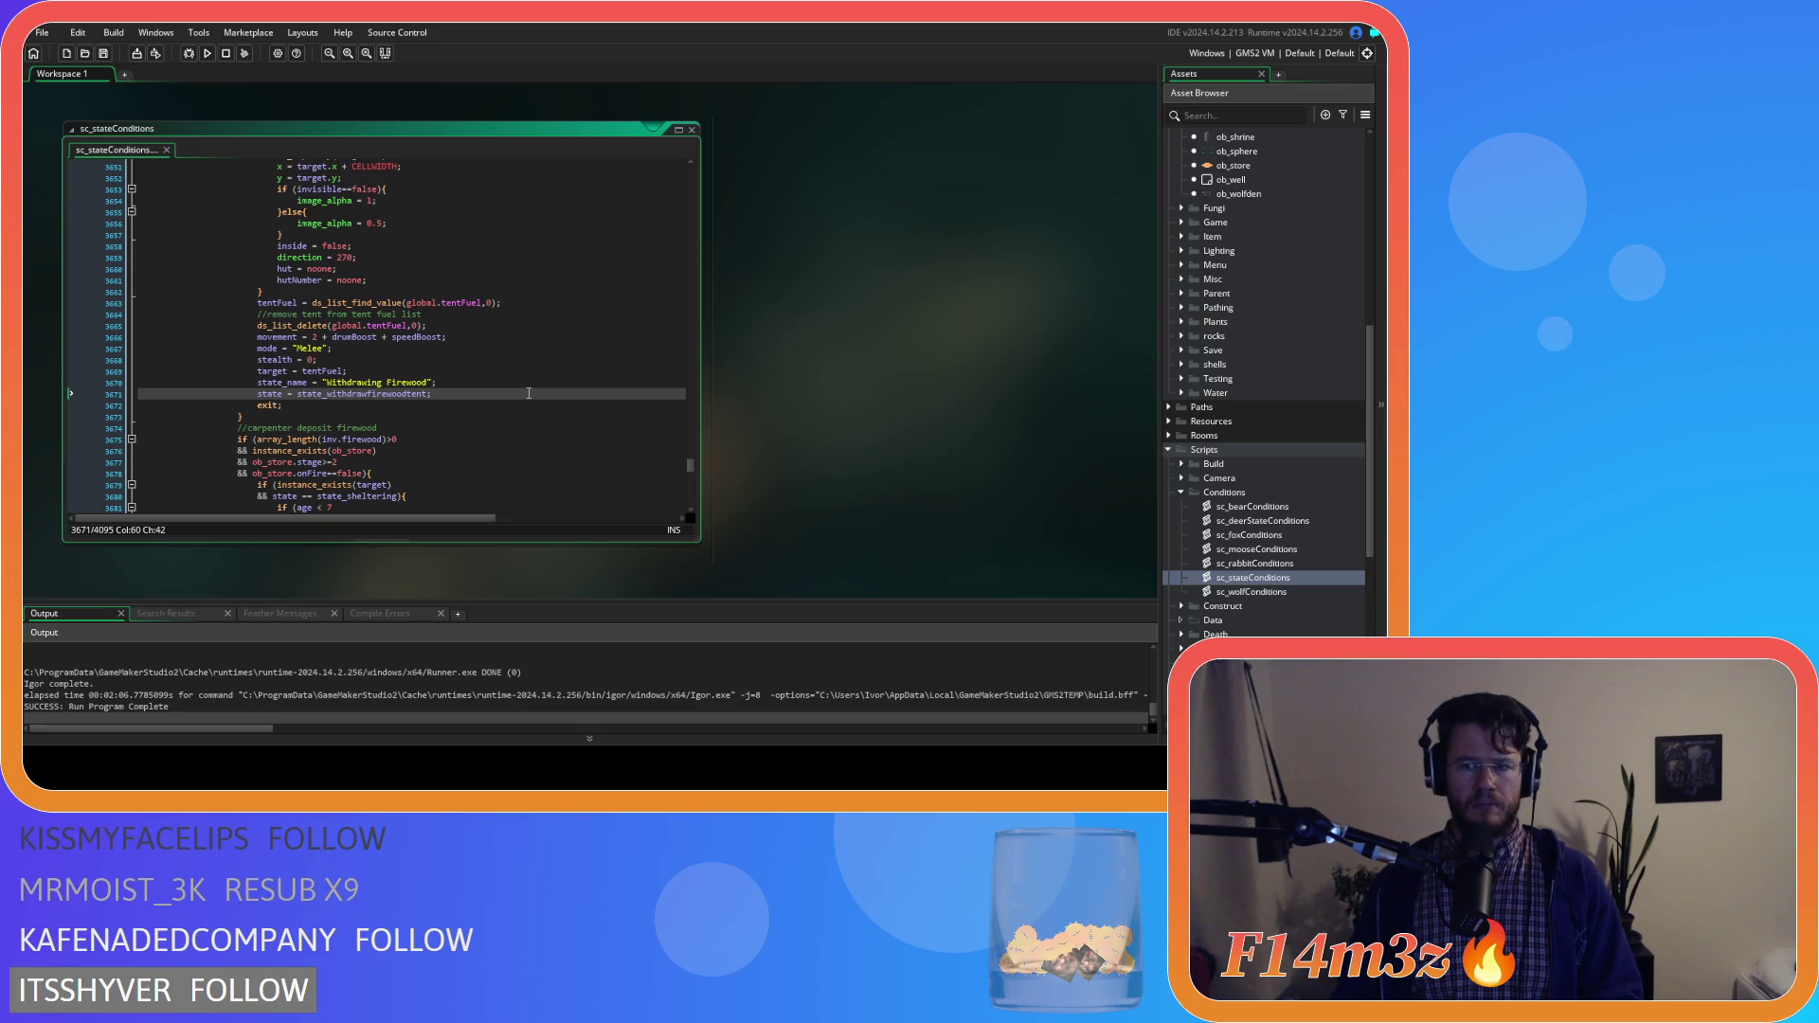
# Run the game with F5 to test, then return to the target = tentFuel line
pyautogui.press('F5')
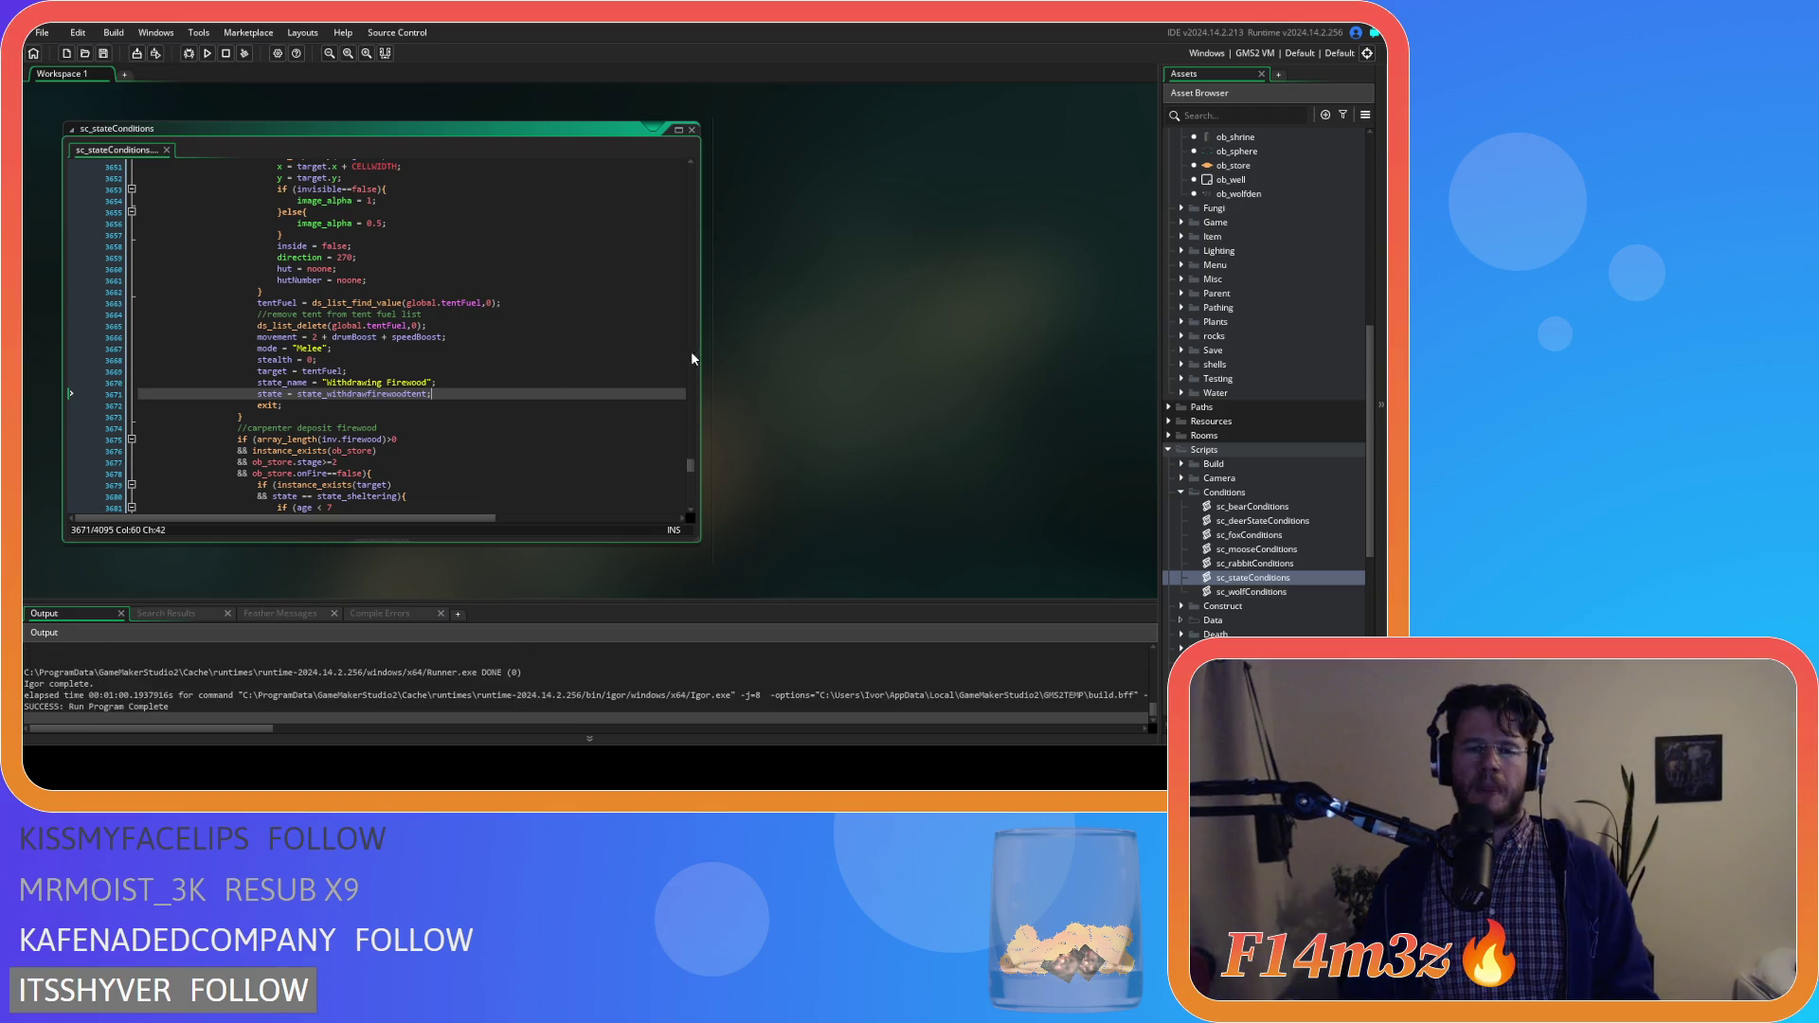
pyautogui.click(512, 369)
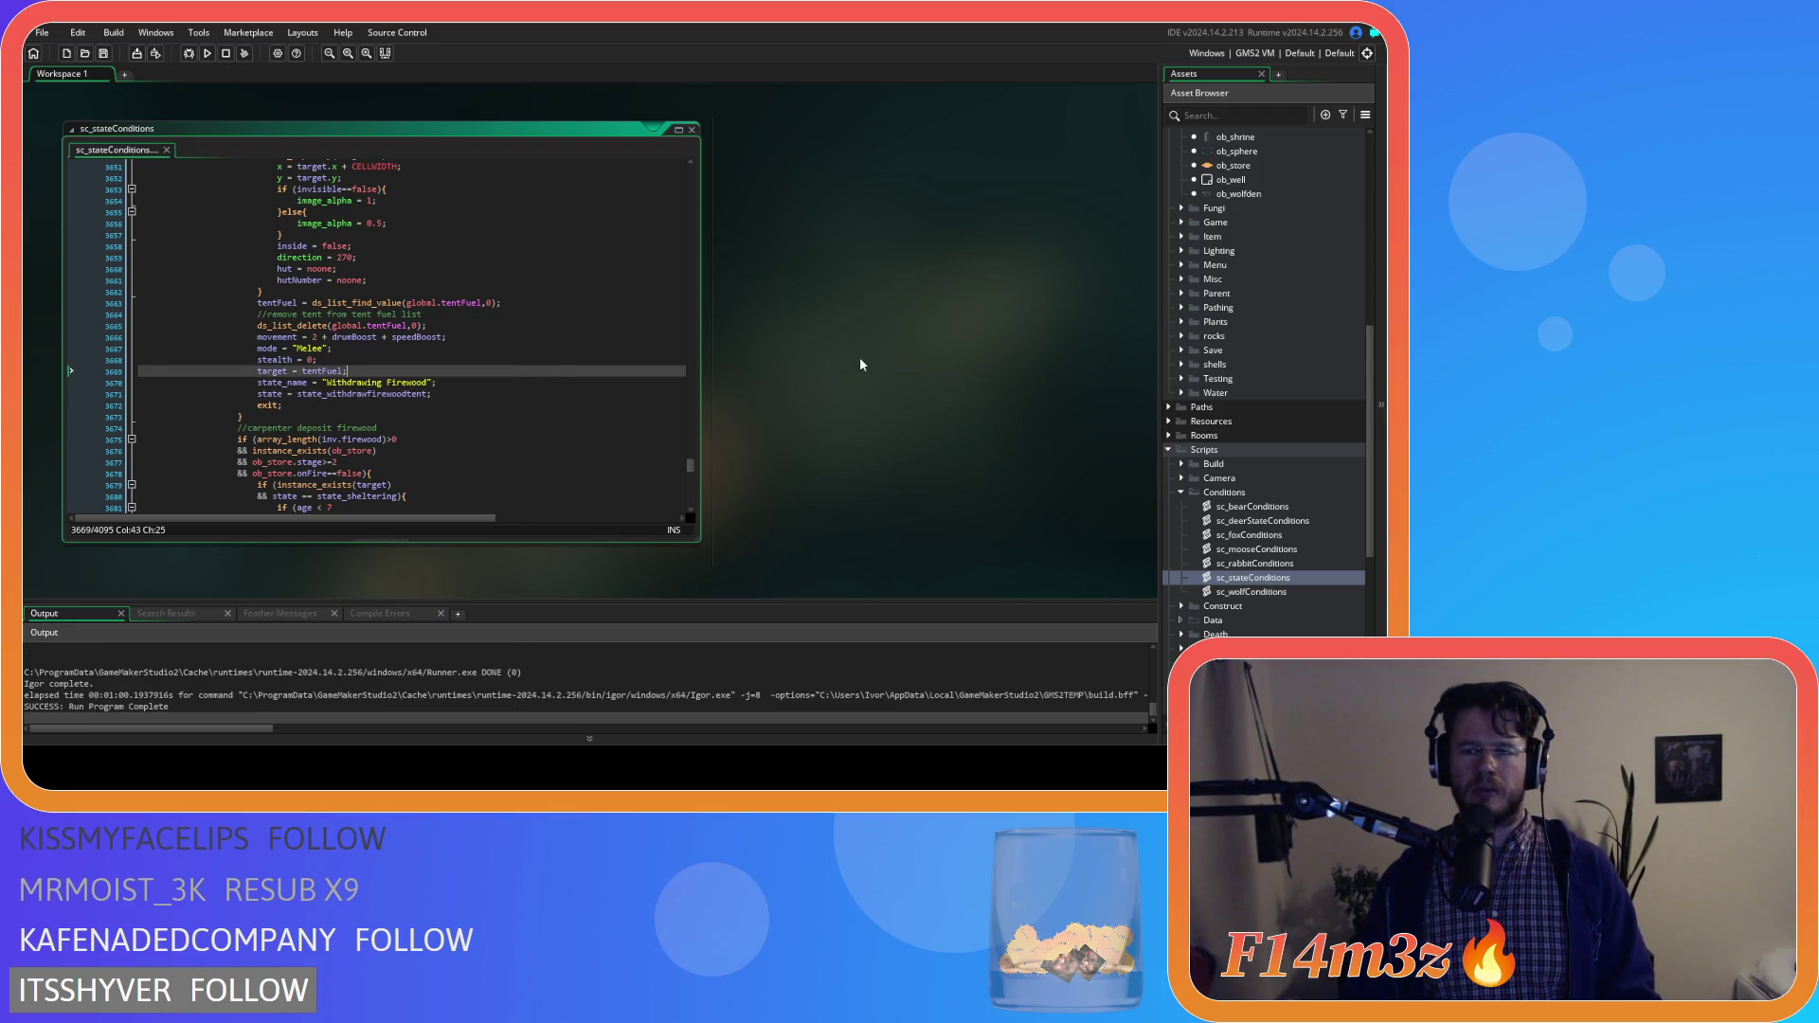
pyautogui.scroll(4, 1172, 388)
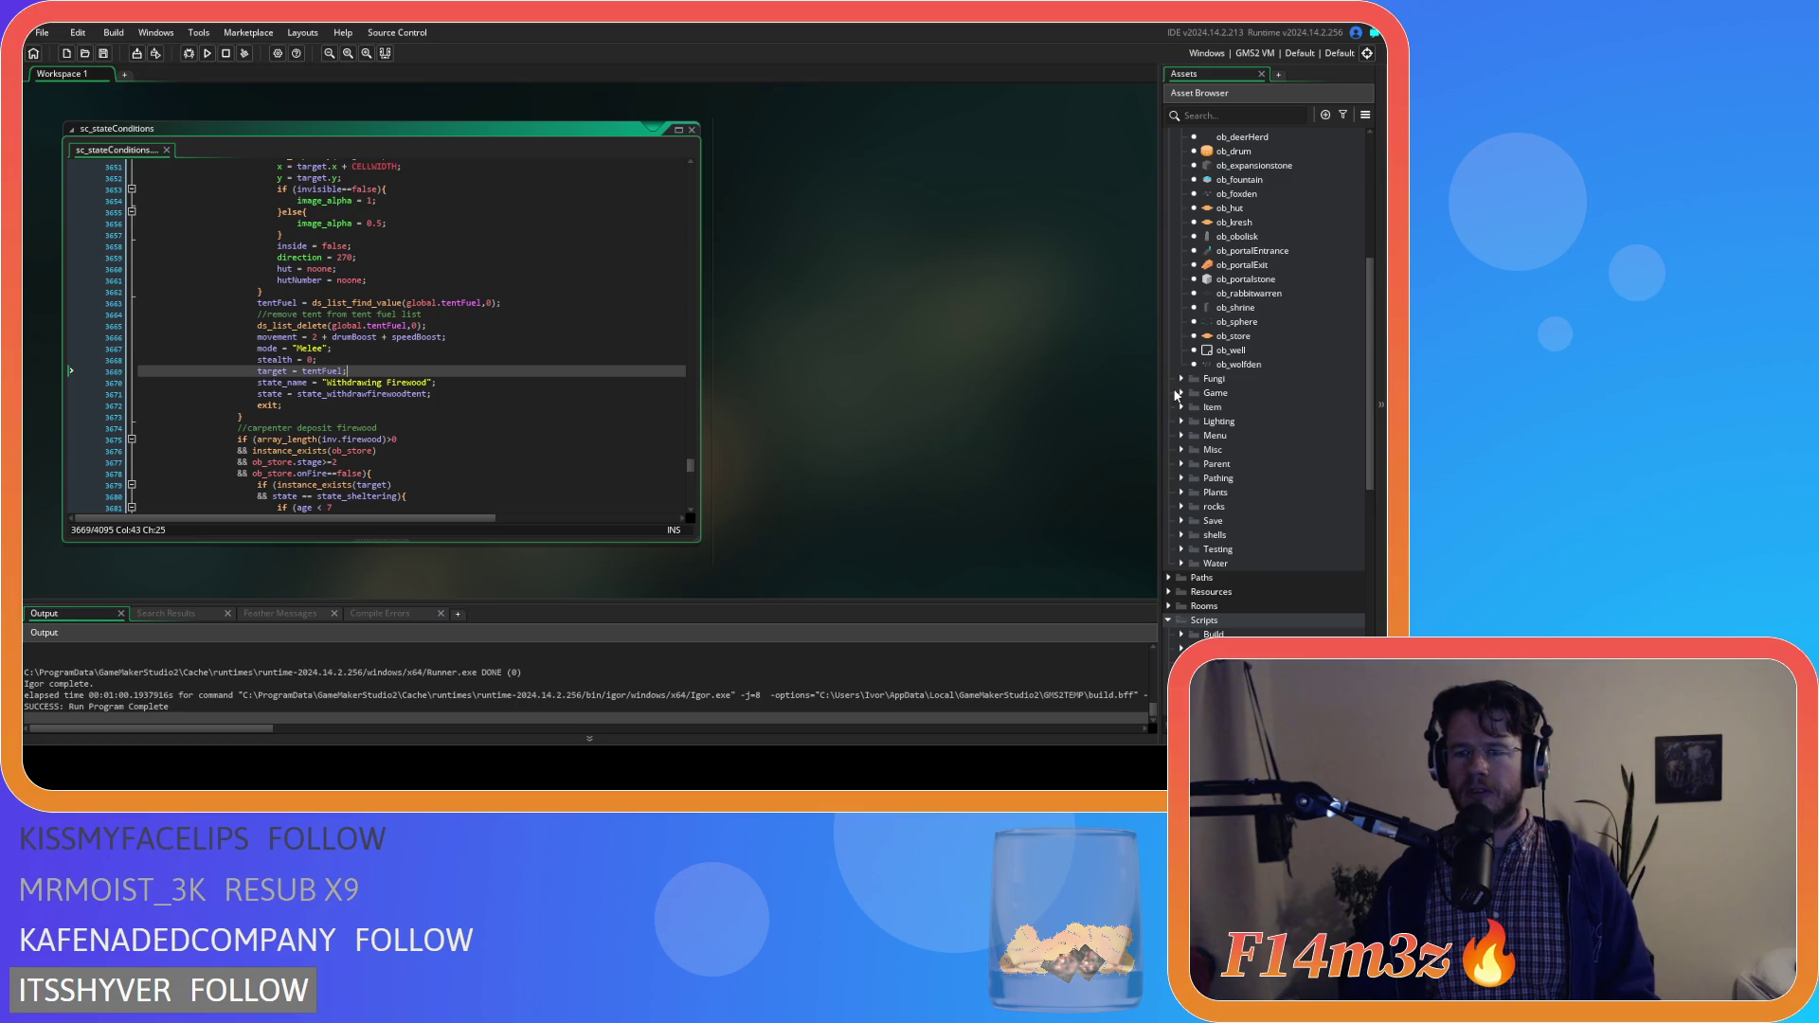
pyautogui.scroll(-10, 1178, 395)
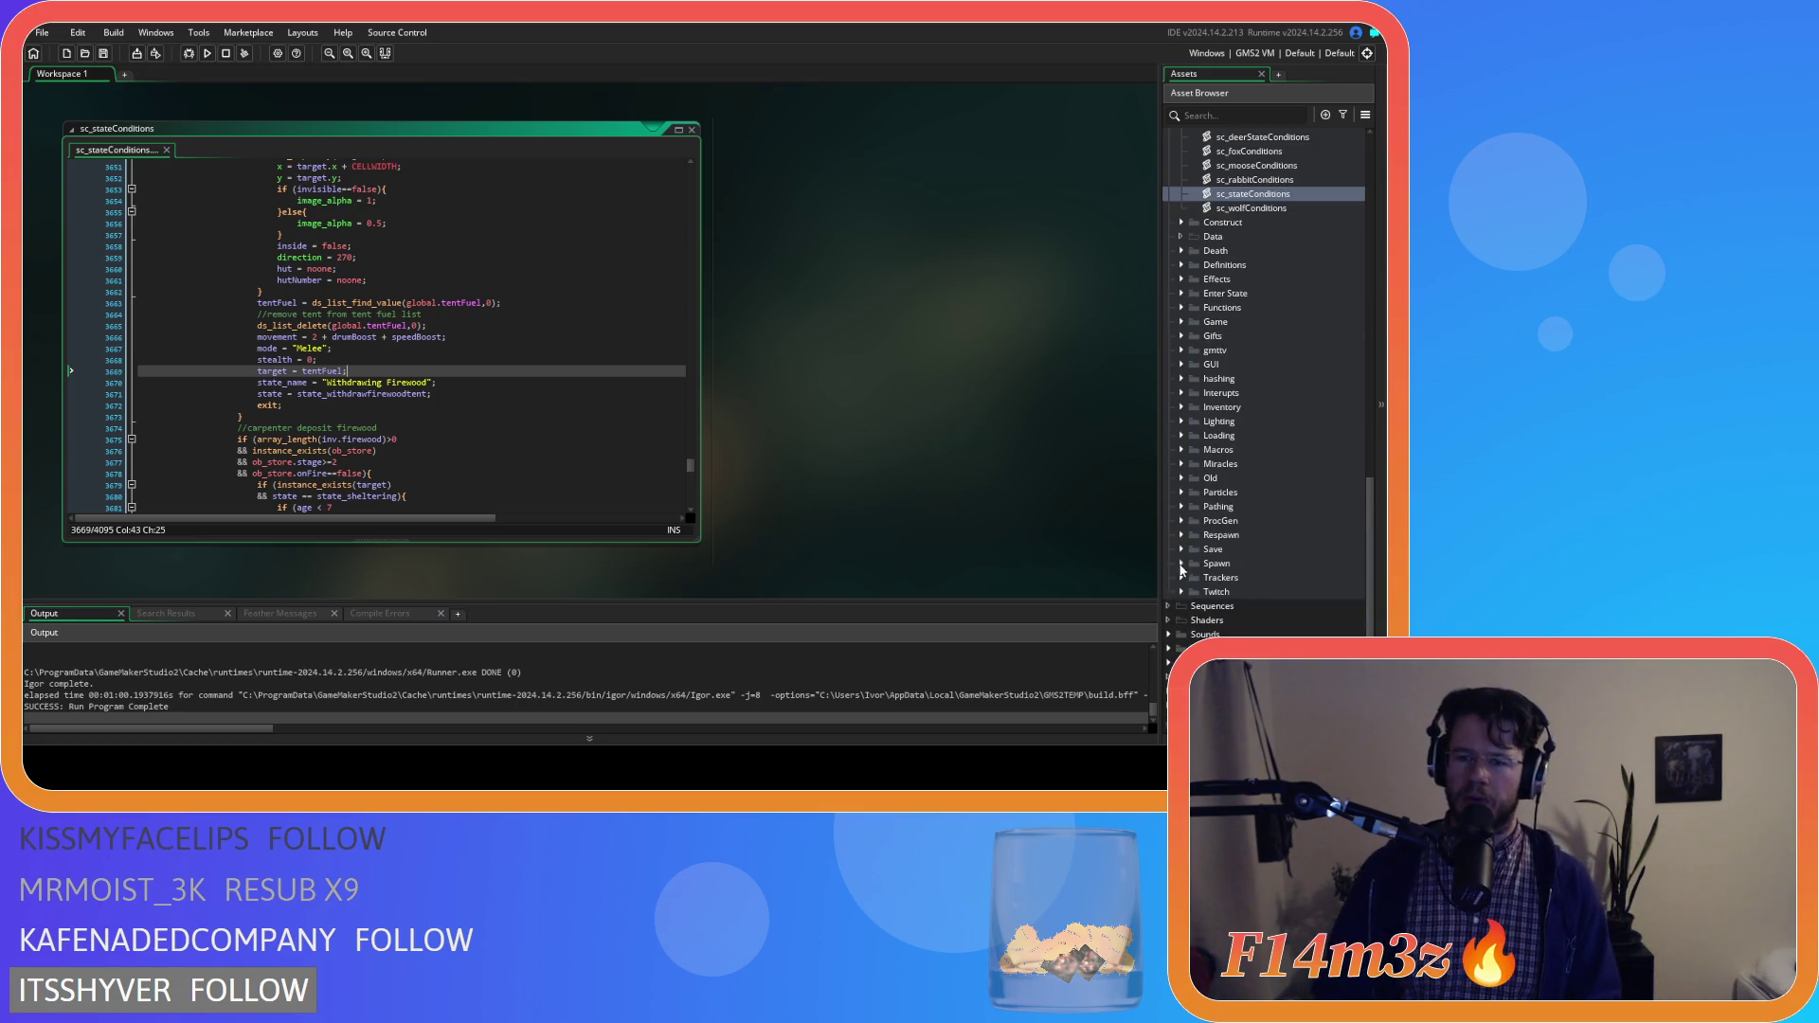
# Collapse the Conditions folder, expand Scripts > Spawn, and open sc_spawnConstructs
pyautogui.click(1182, 568)
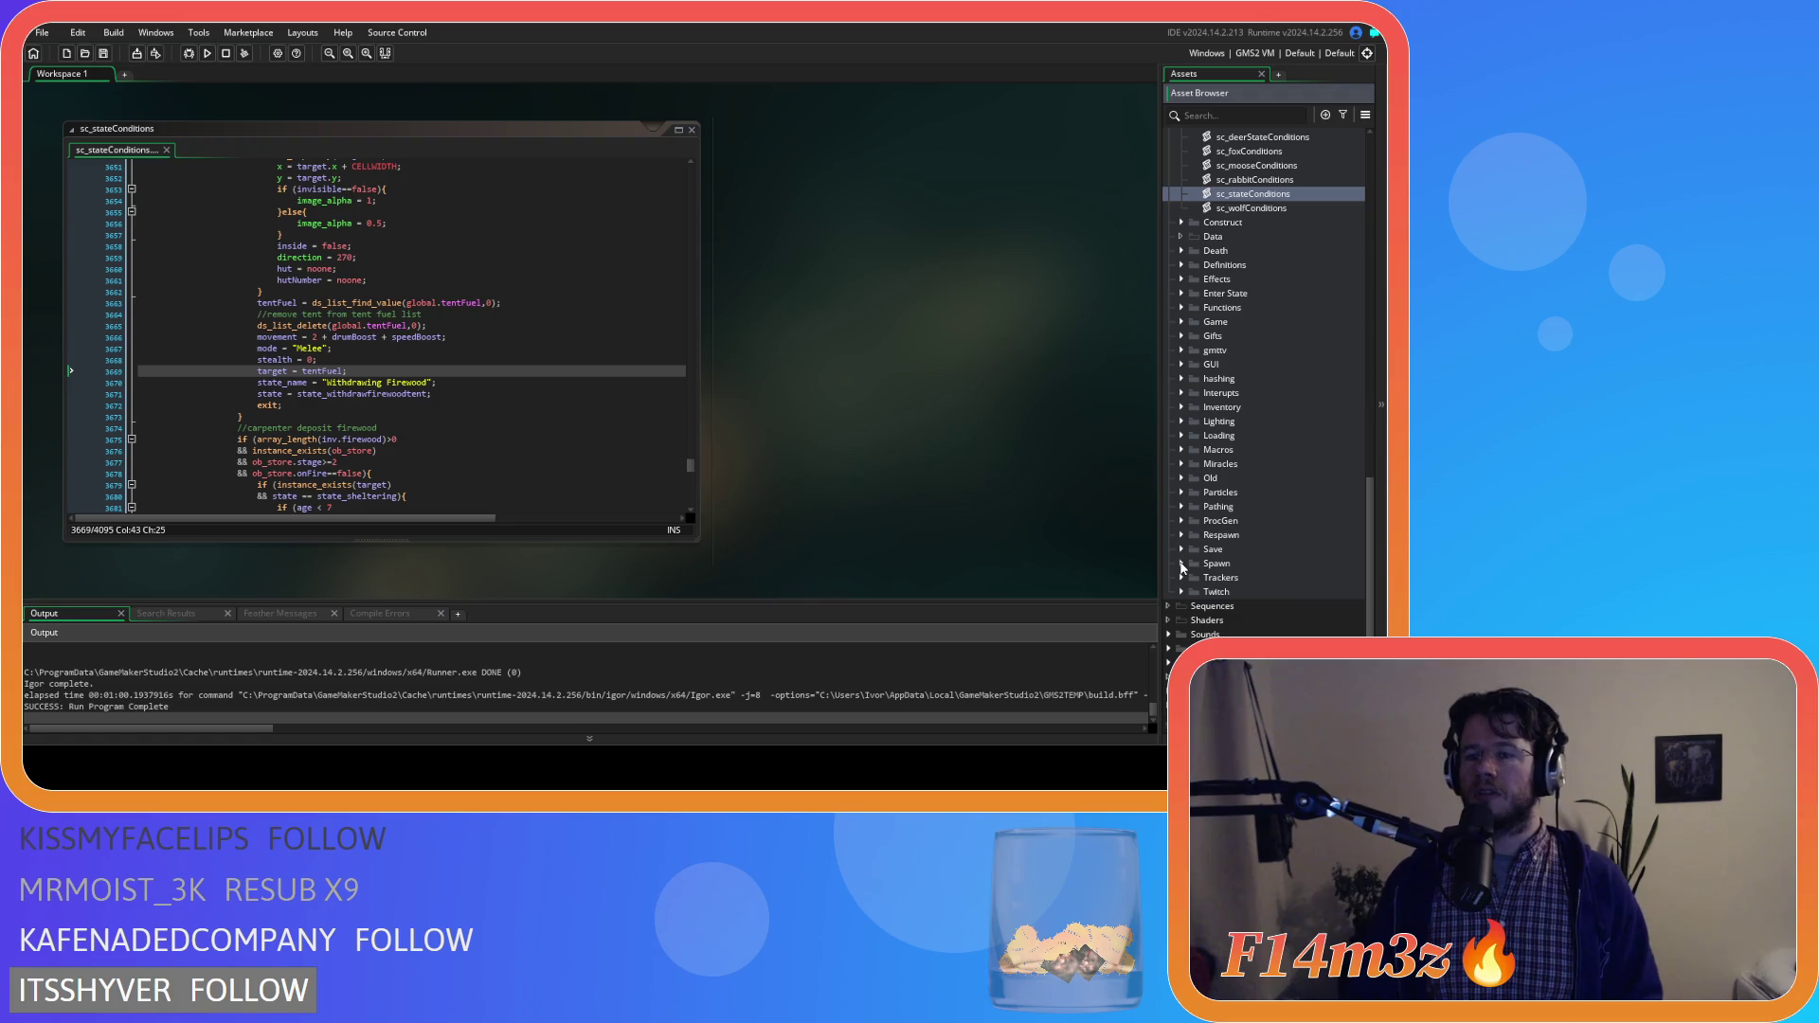
pyautogui.scroll(10, 1182, 569)
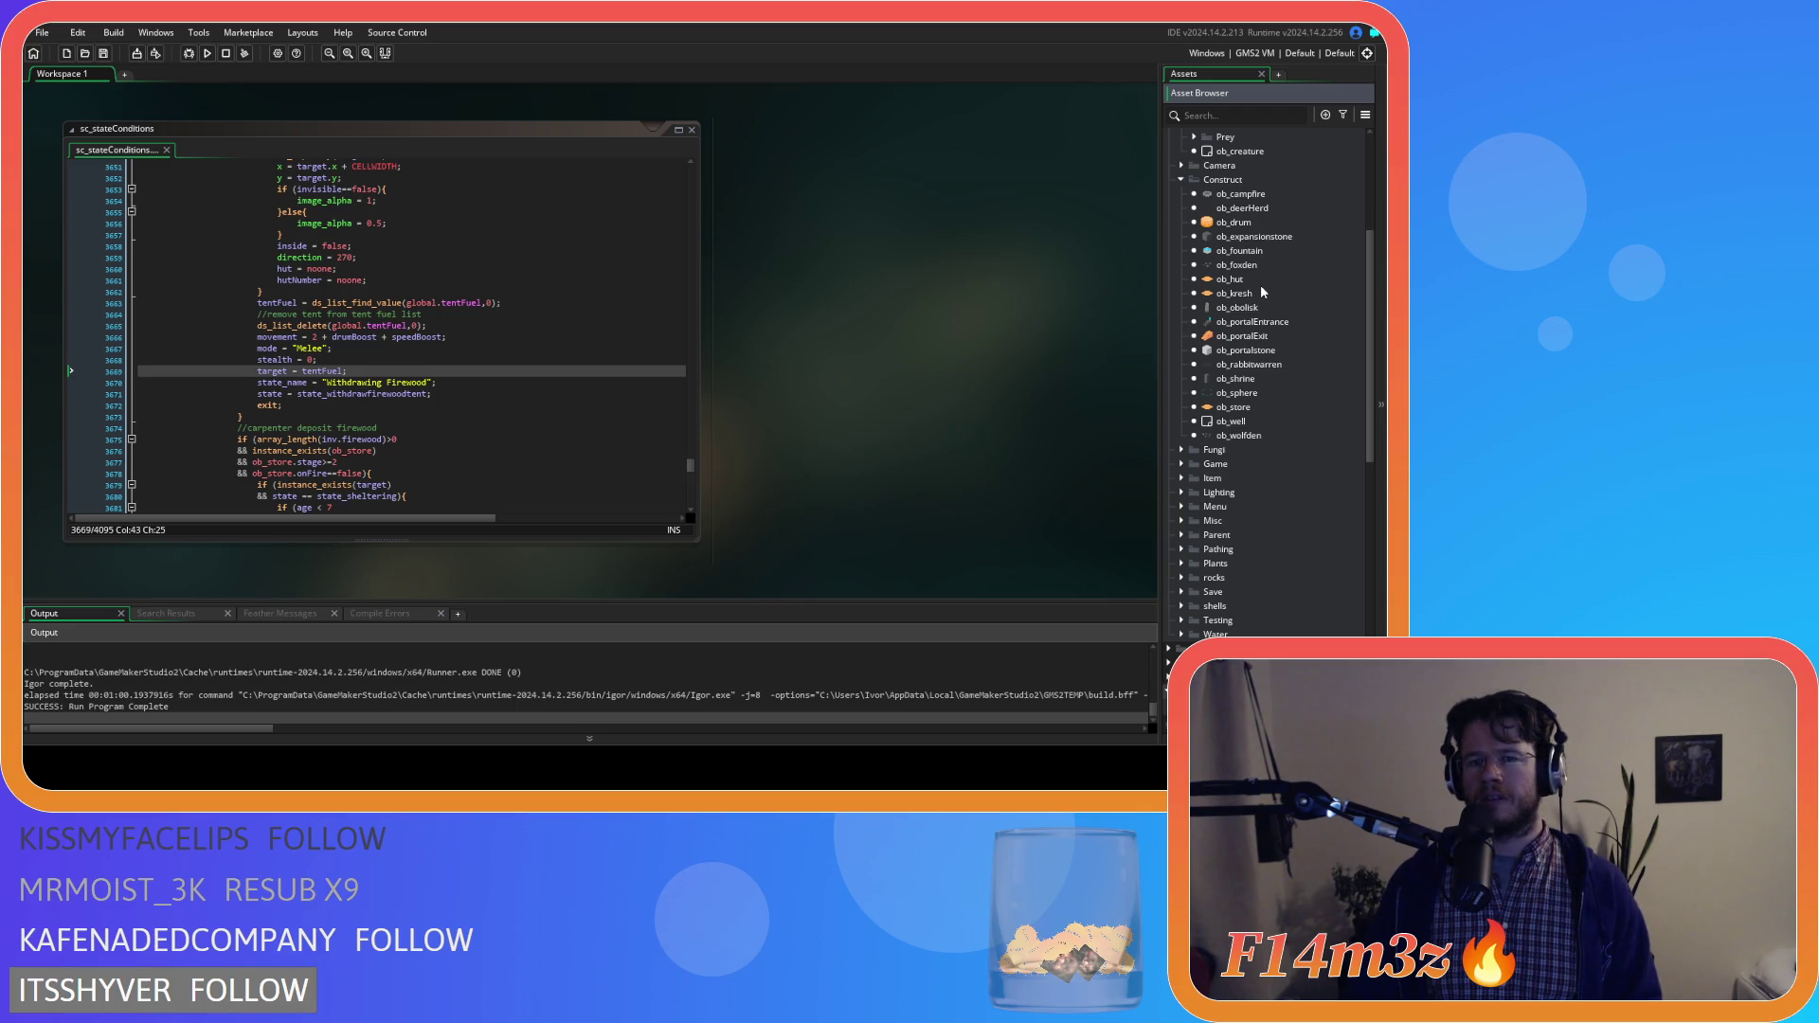
pyautogui.scroll(-10, 1260, 284)
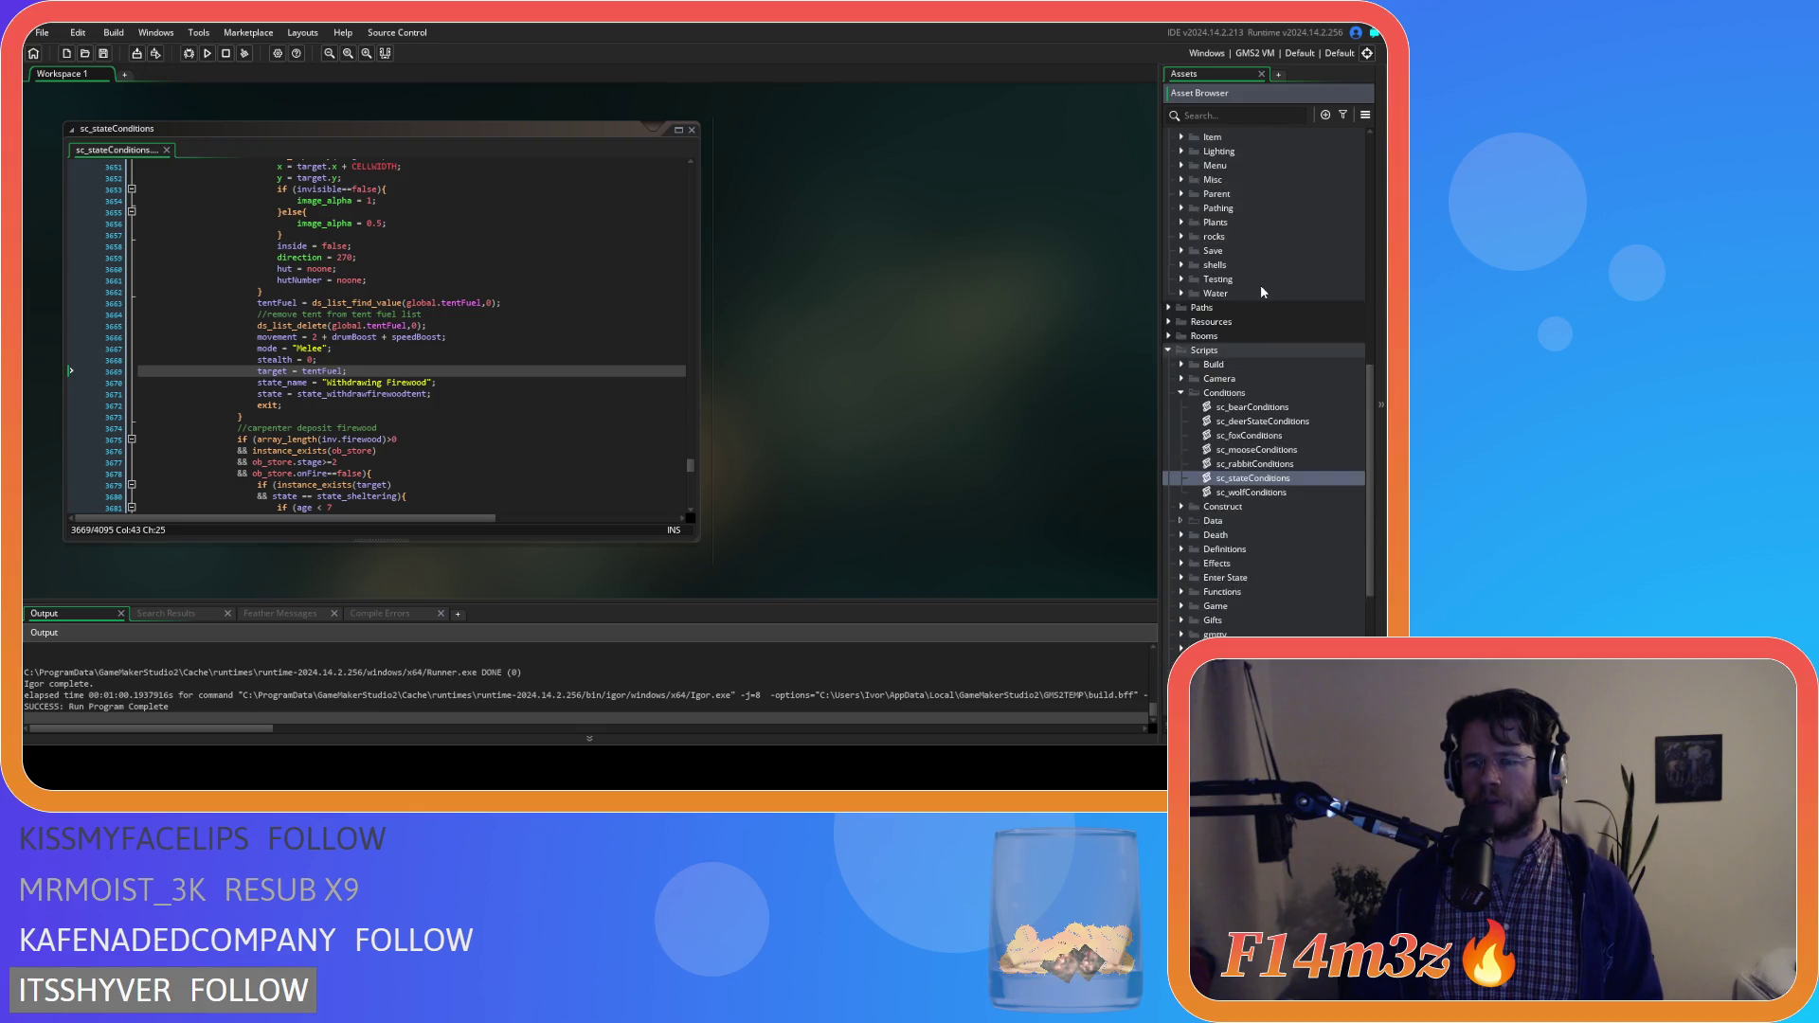
pyautogui.click(1180, 223)
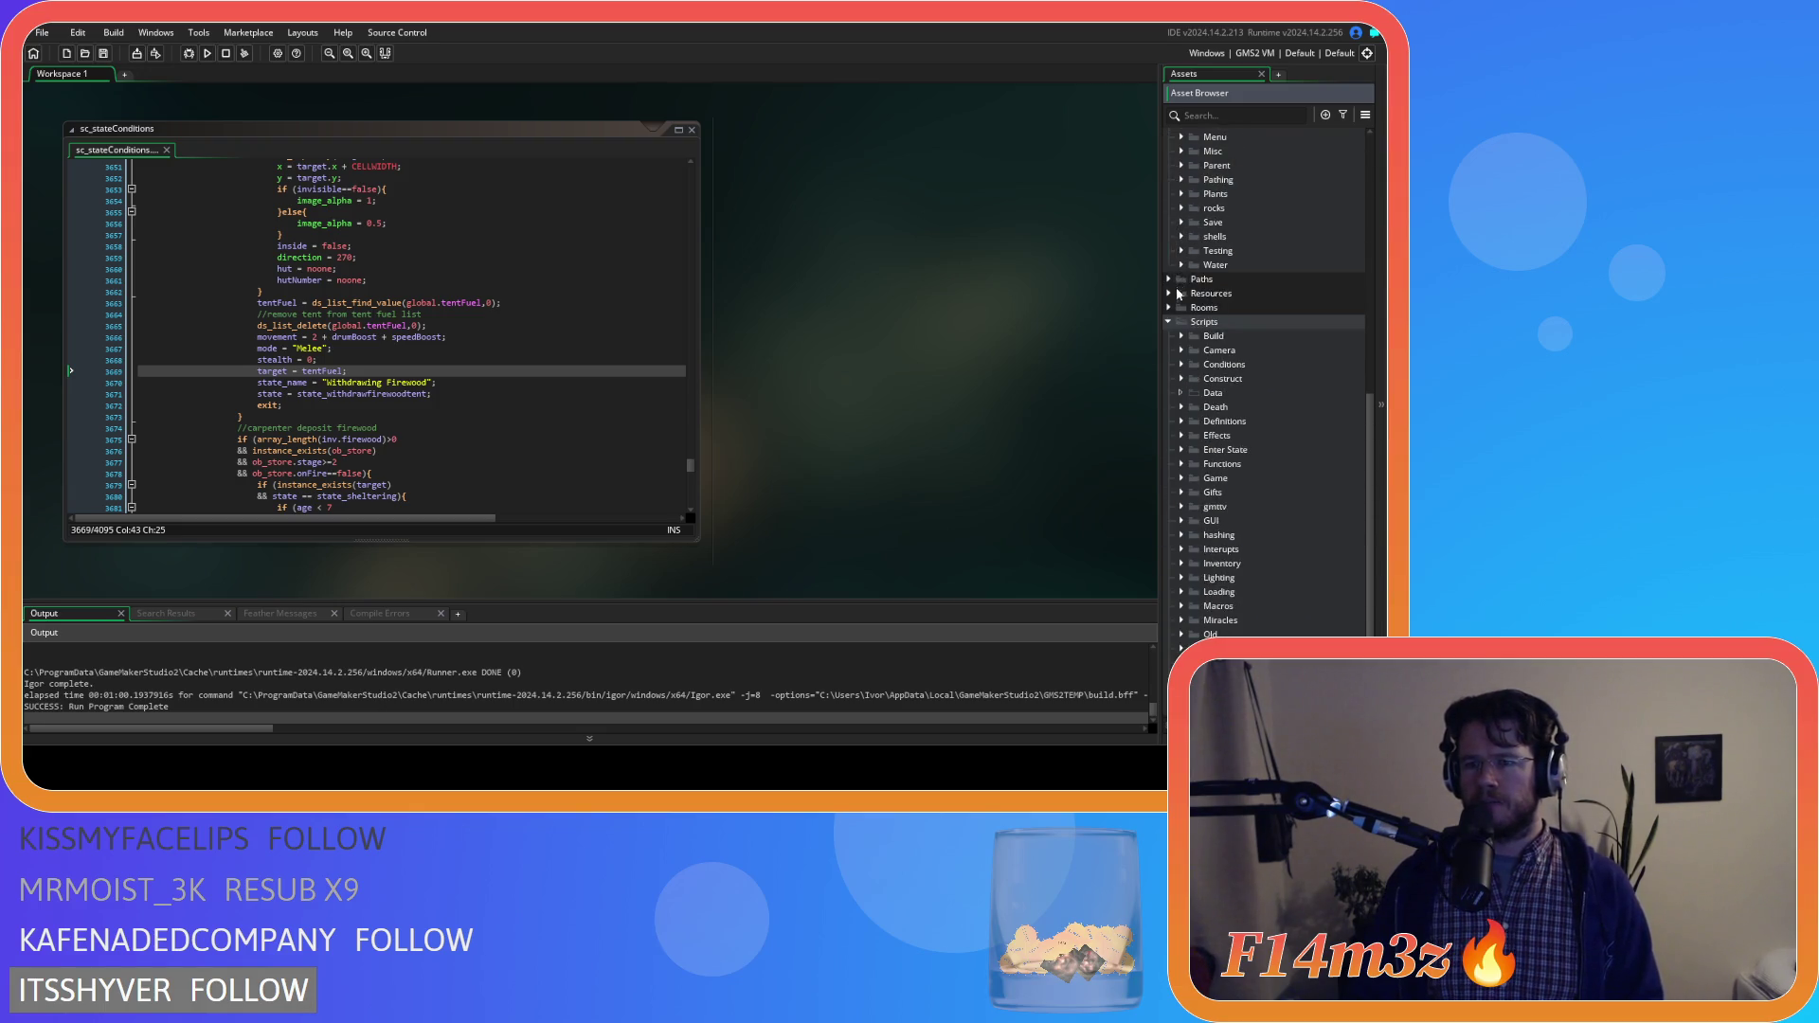
pyautogui.click(1181, 564)
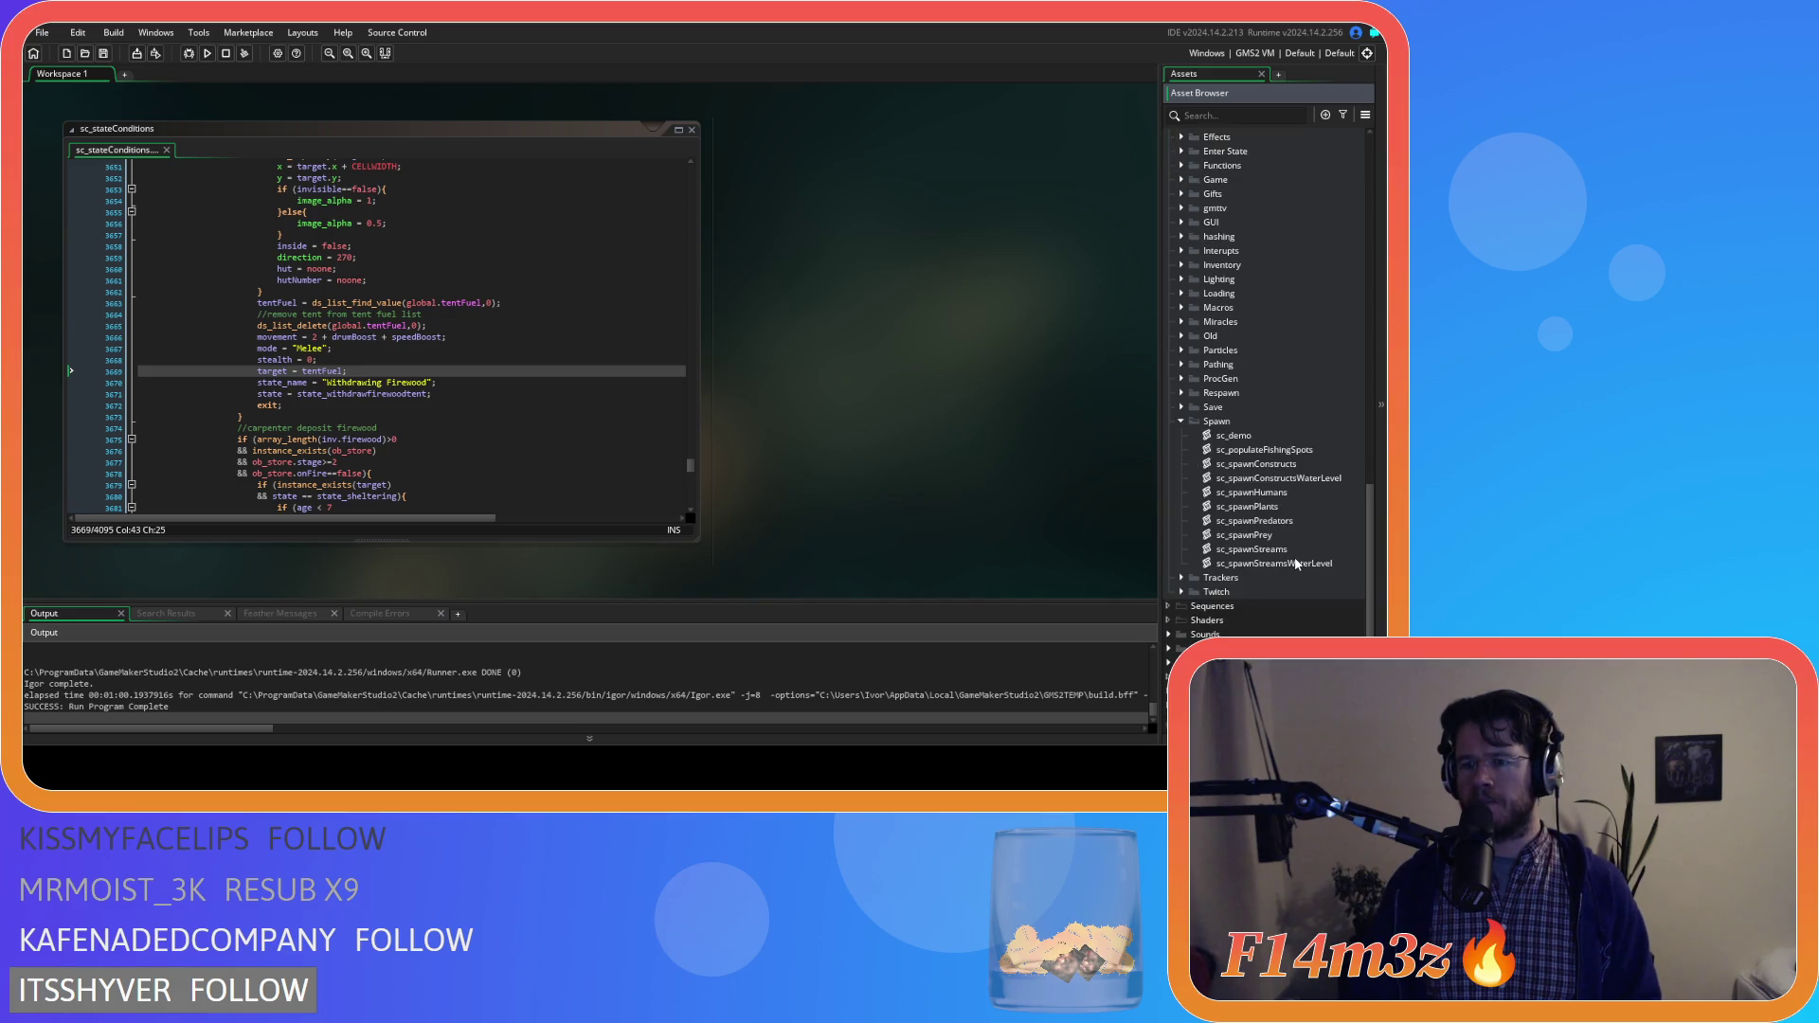
pyautogui.click(1288, 549)
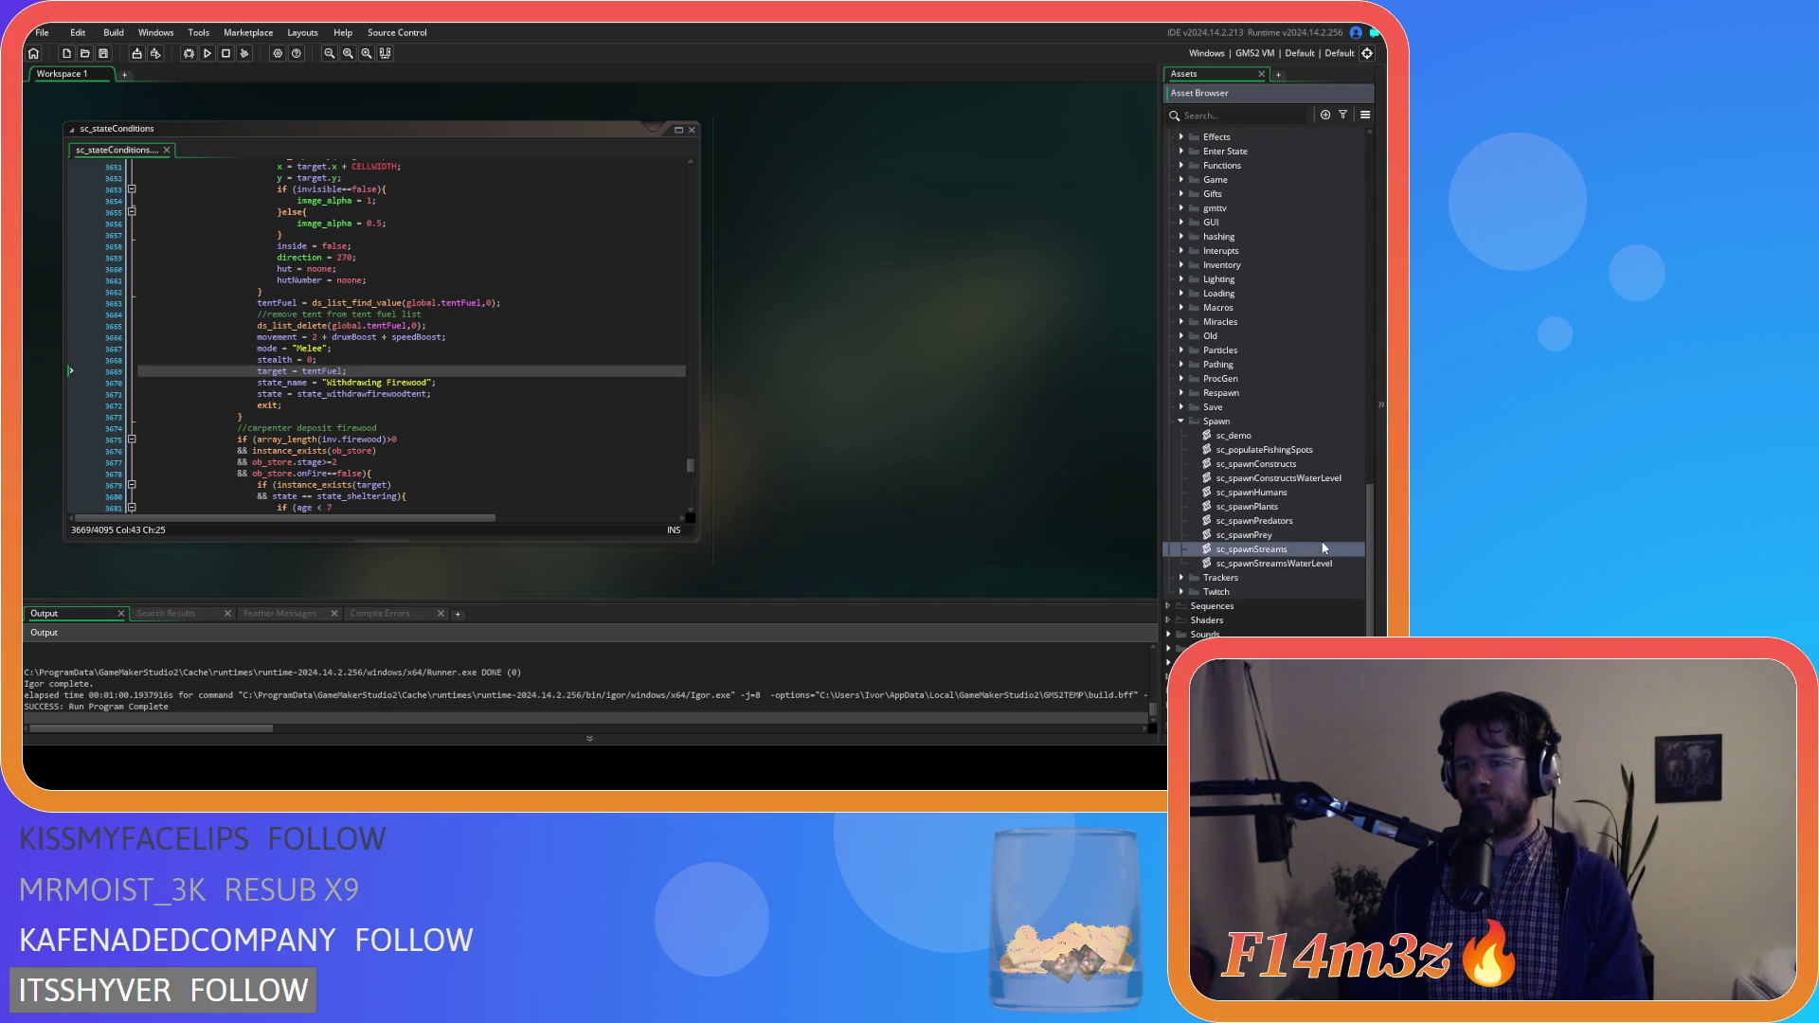
pyautogui.press('Up')
pyautogui.press('Up')
pyautogui.press('Up')
pyautogui.press('Up')
pyautogui.press('Up')
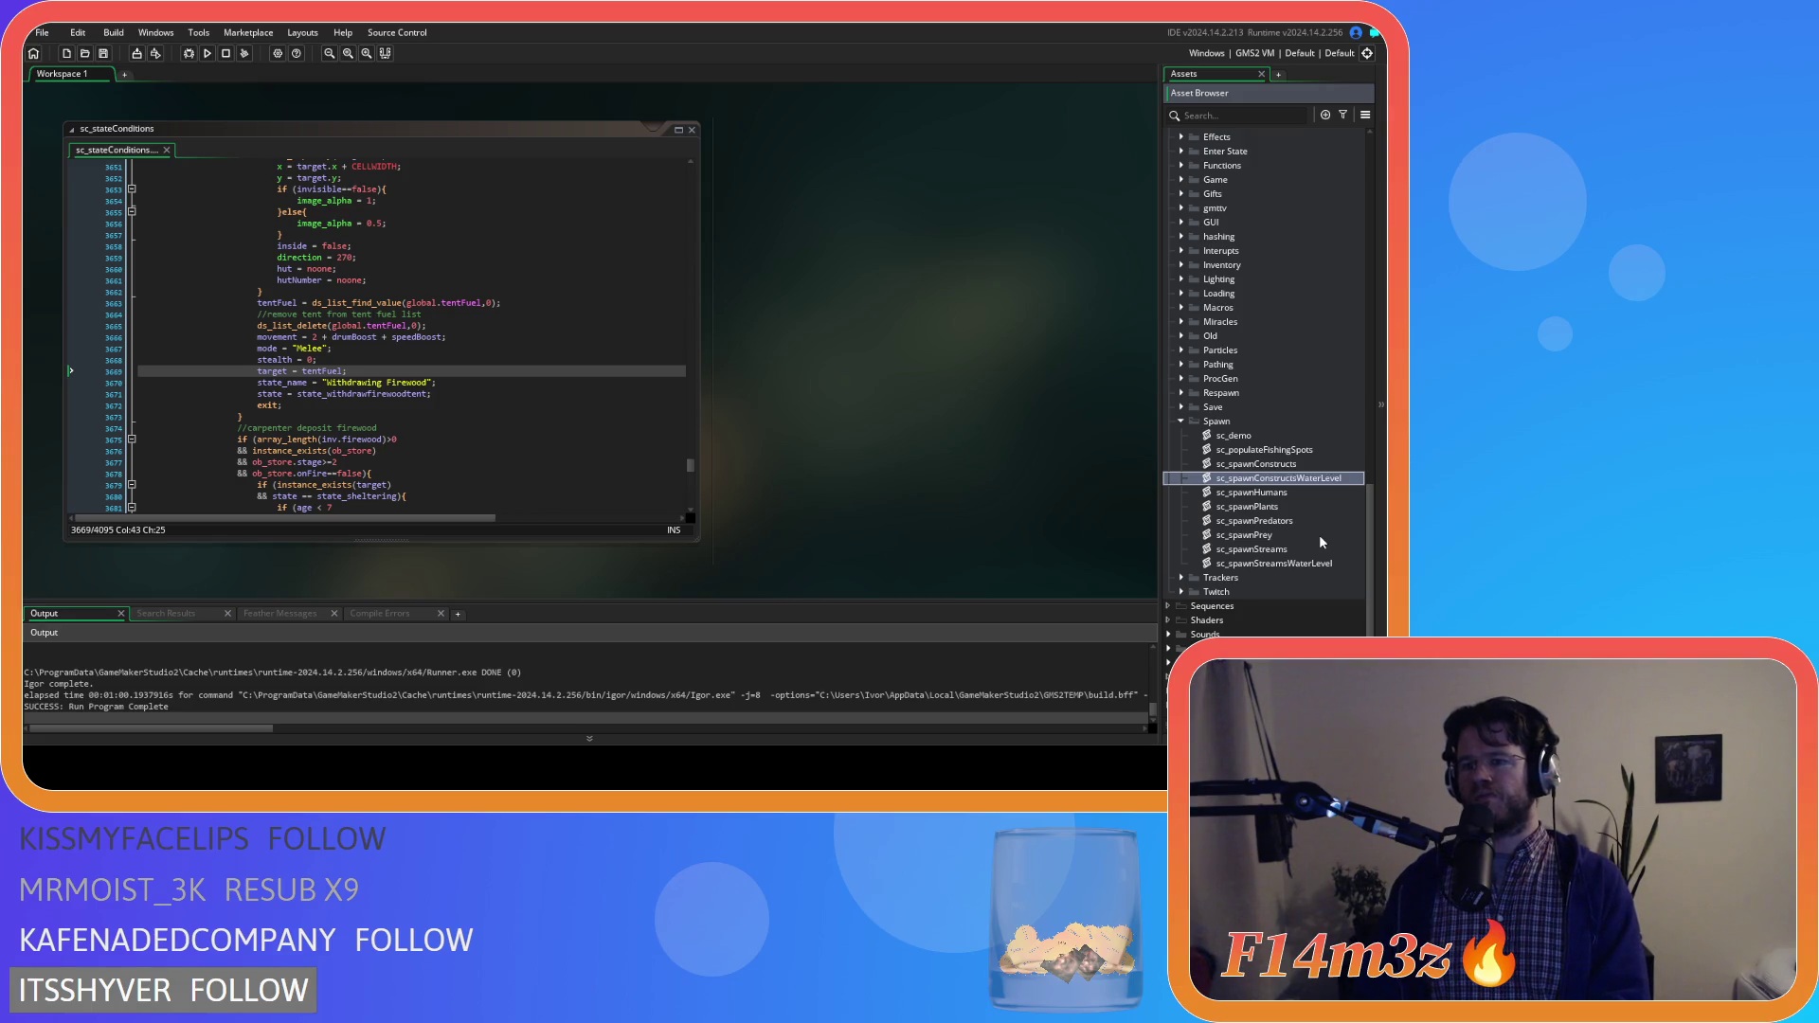
pyautogui.press('Return')
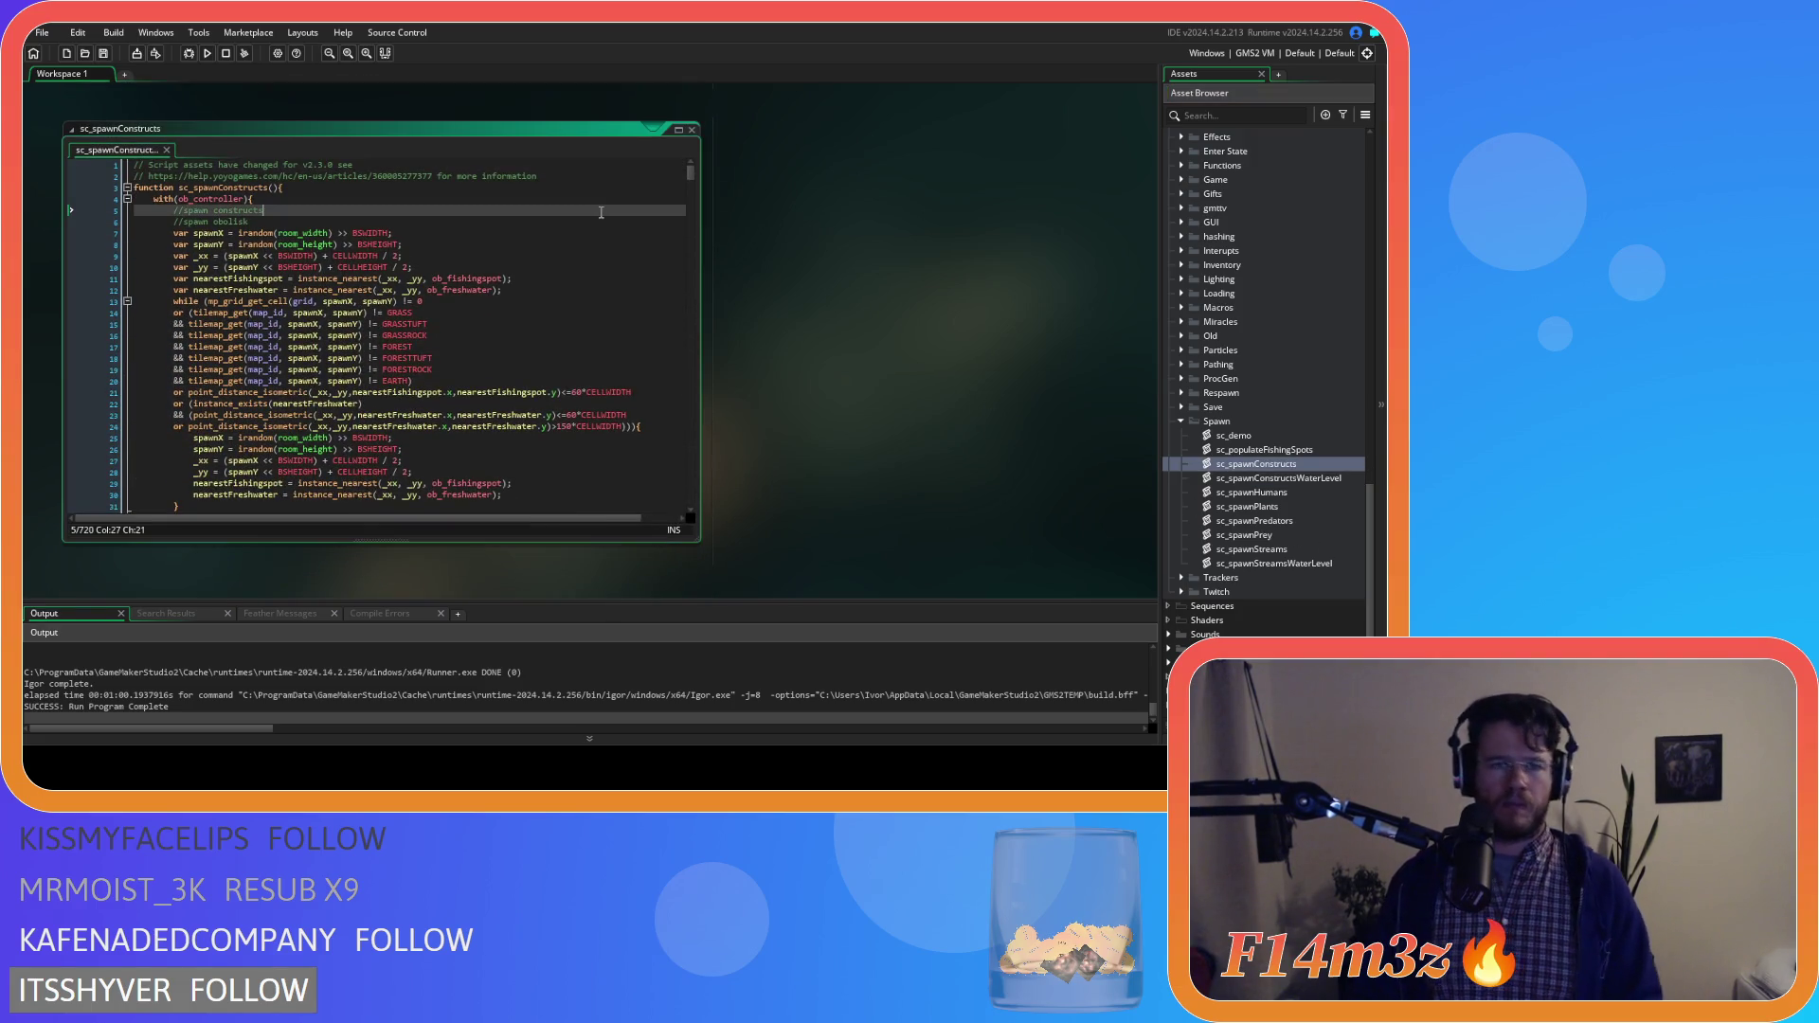
# Comment out the store's ds_list_add(global.build, …) line 567
pyautogui.scroll(-6, 602, 214)
pyautogui.scroll(-20, 603, 214)
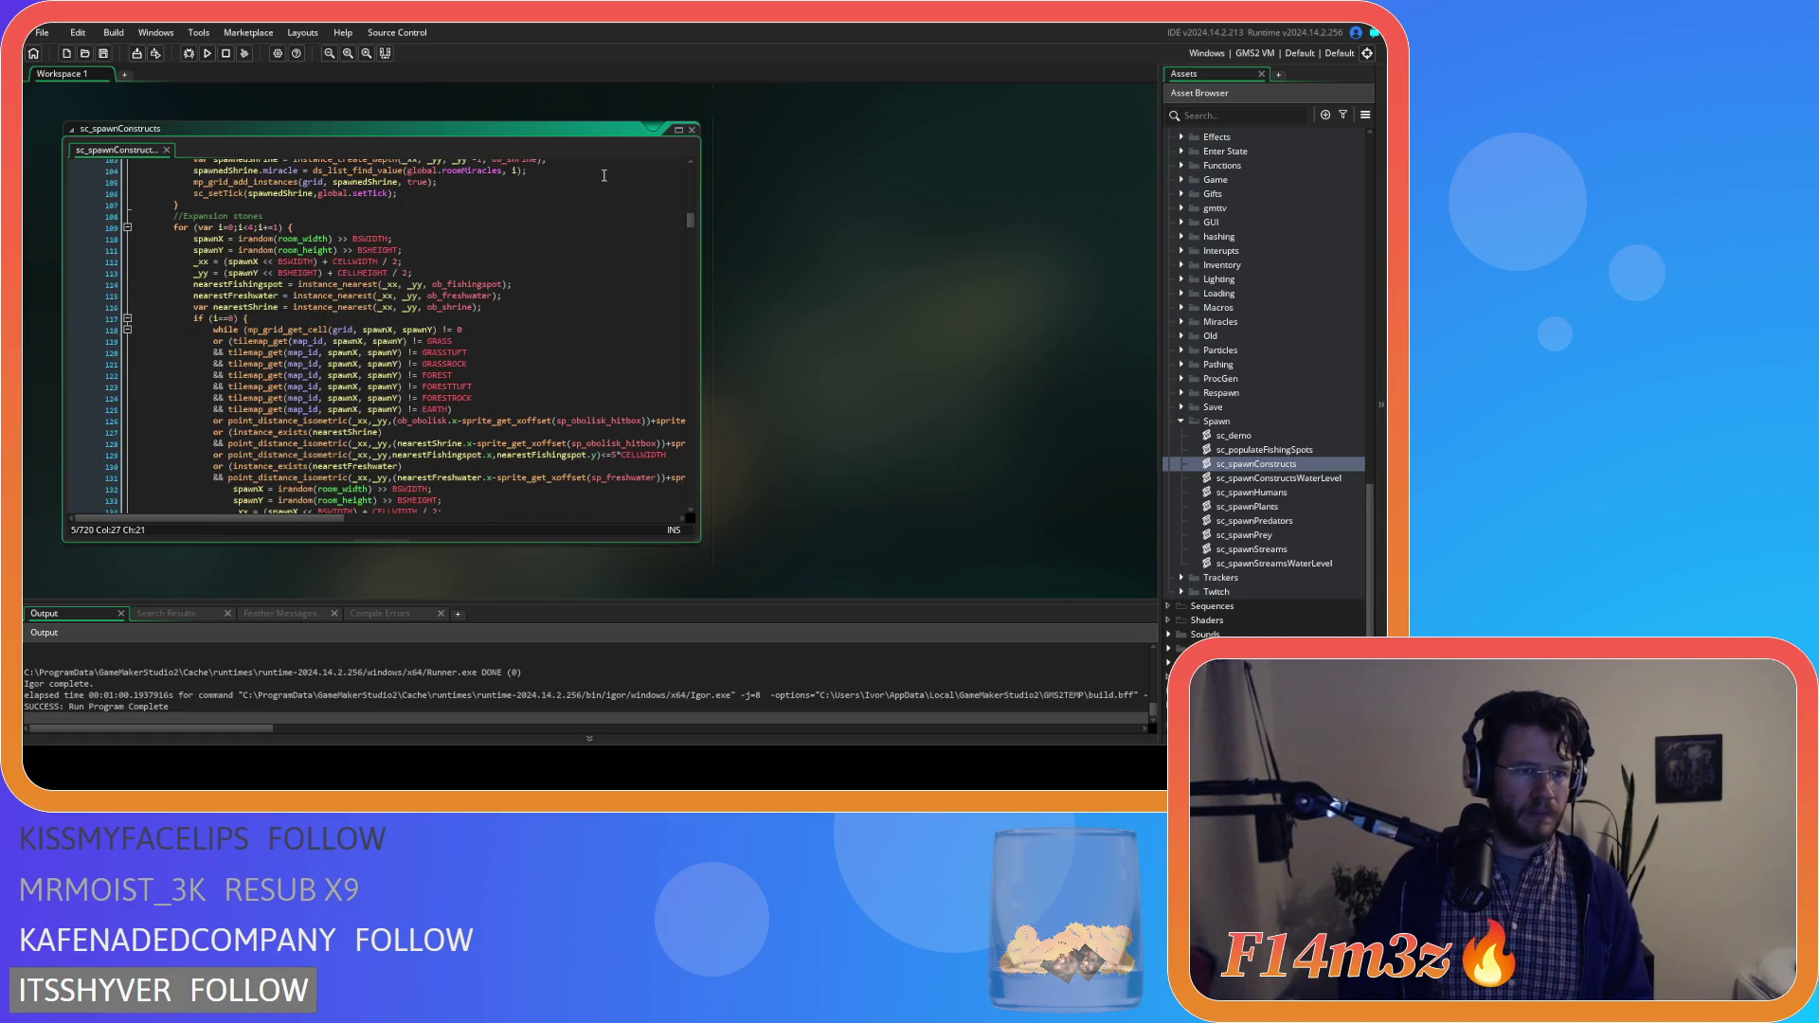
pyautogui.scroll(-20, 603, 175)
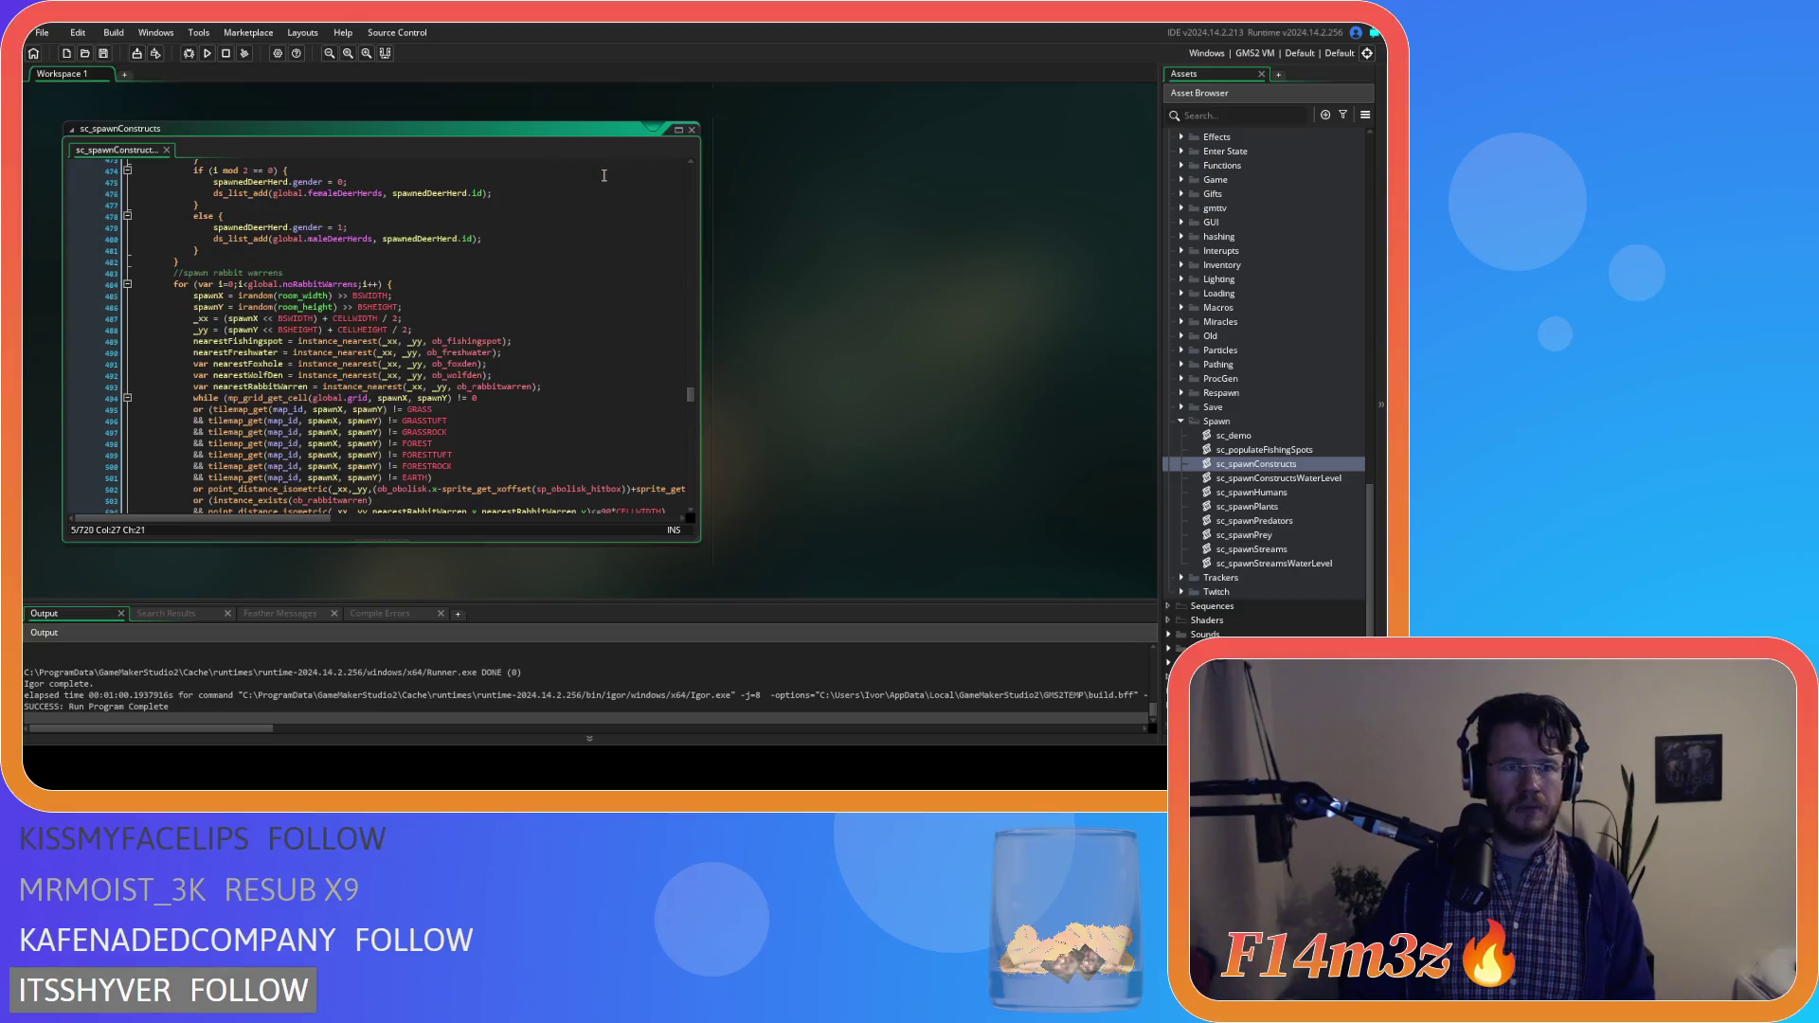
pyautogui.scroll(-13, 603, 175)
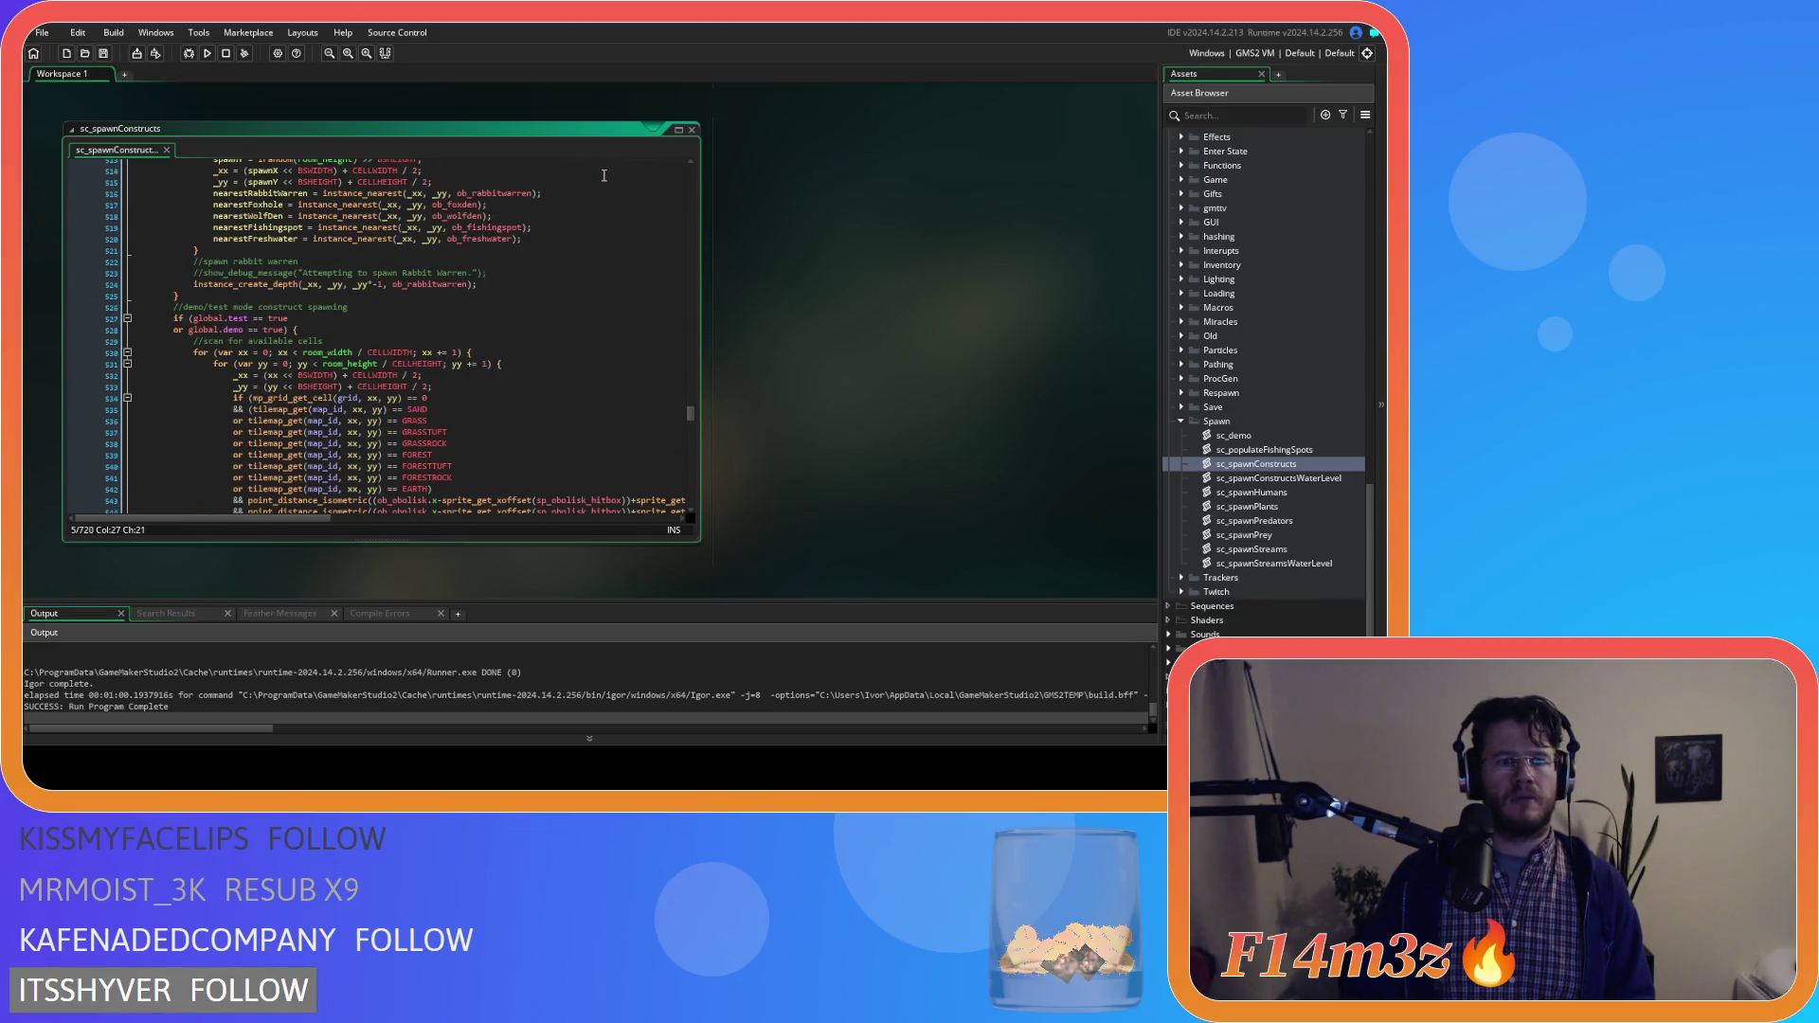
pyautogui.scroll(-6, 603, 175)
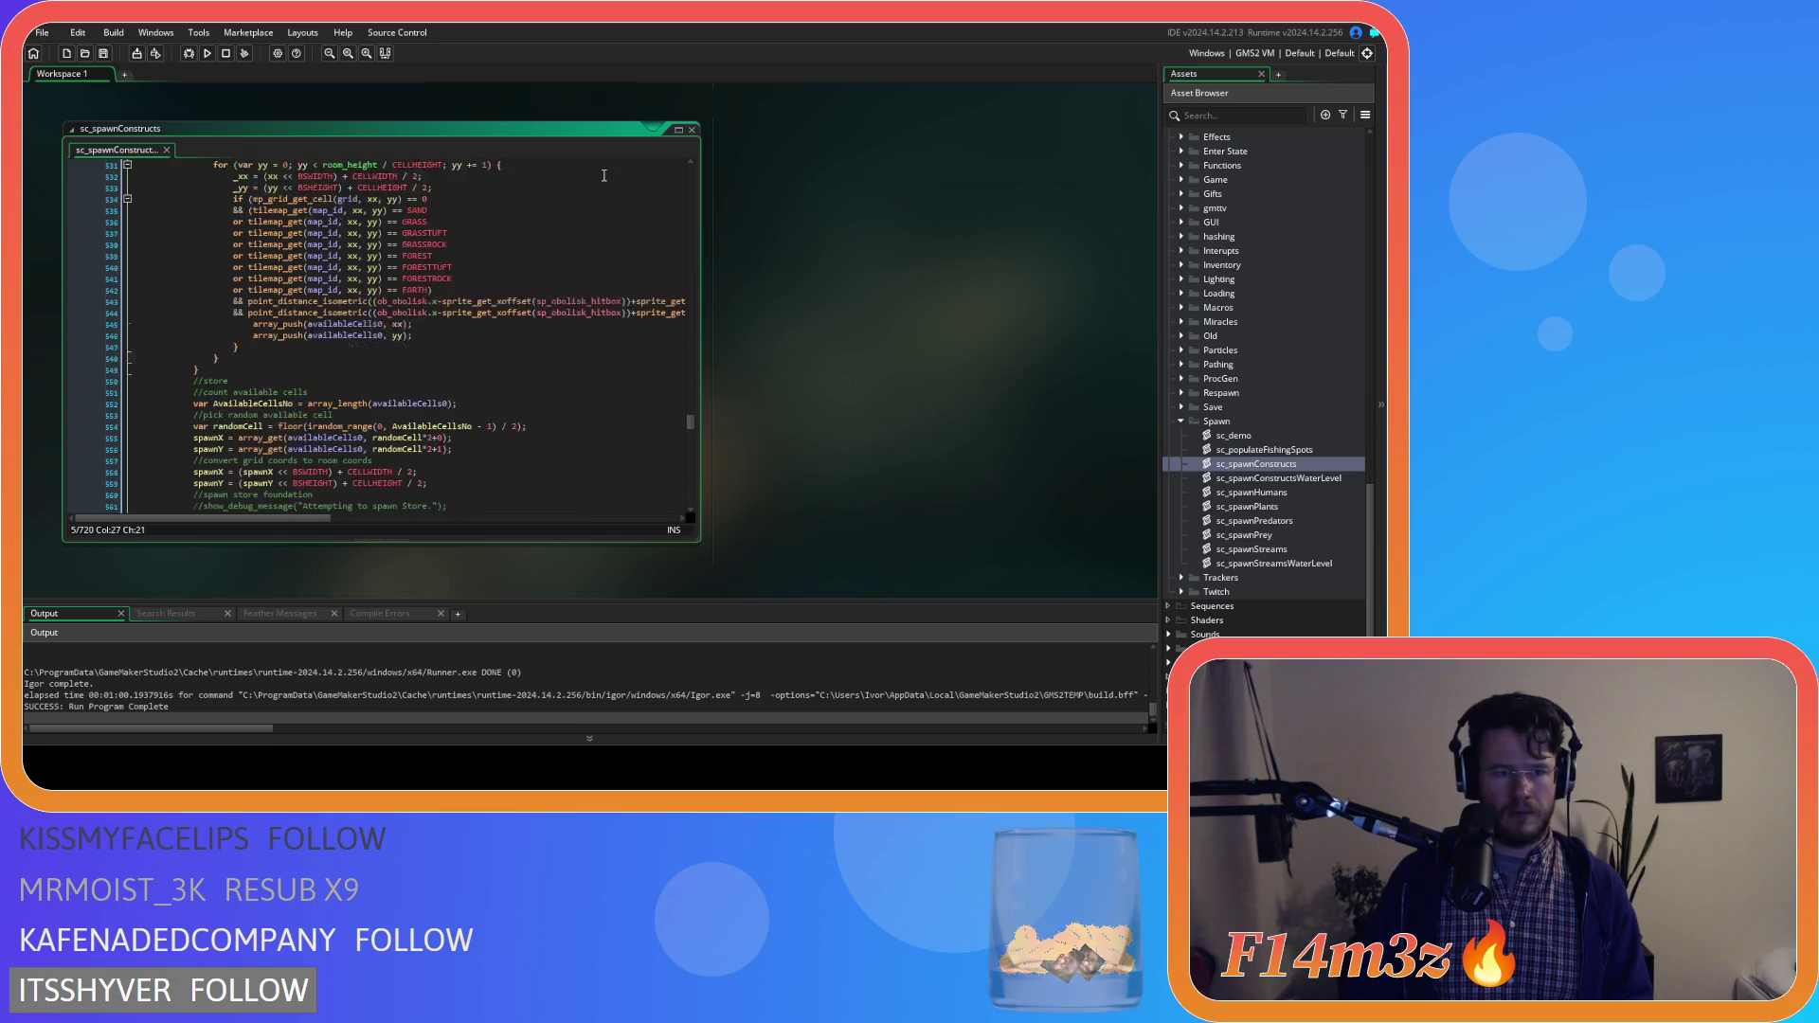
pyautogui.scroll(-6, 603, 176)
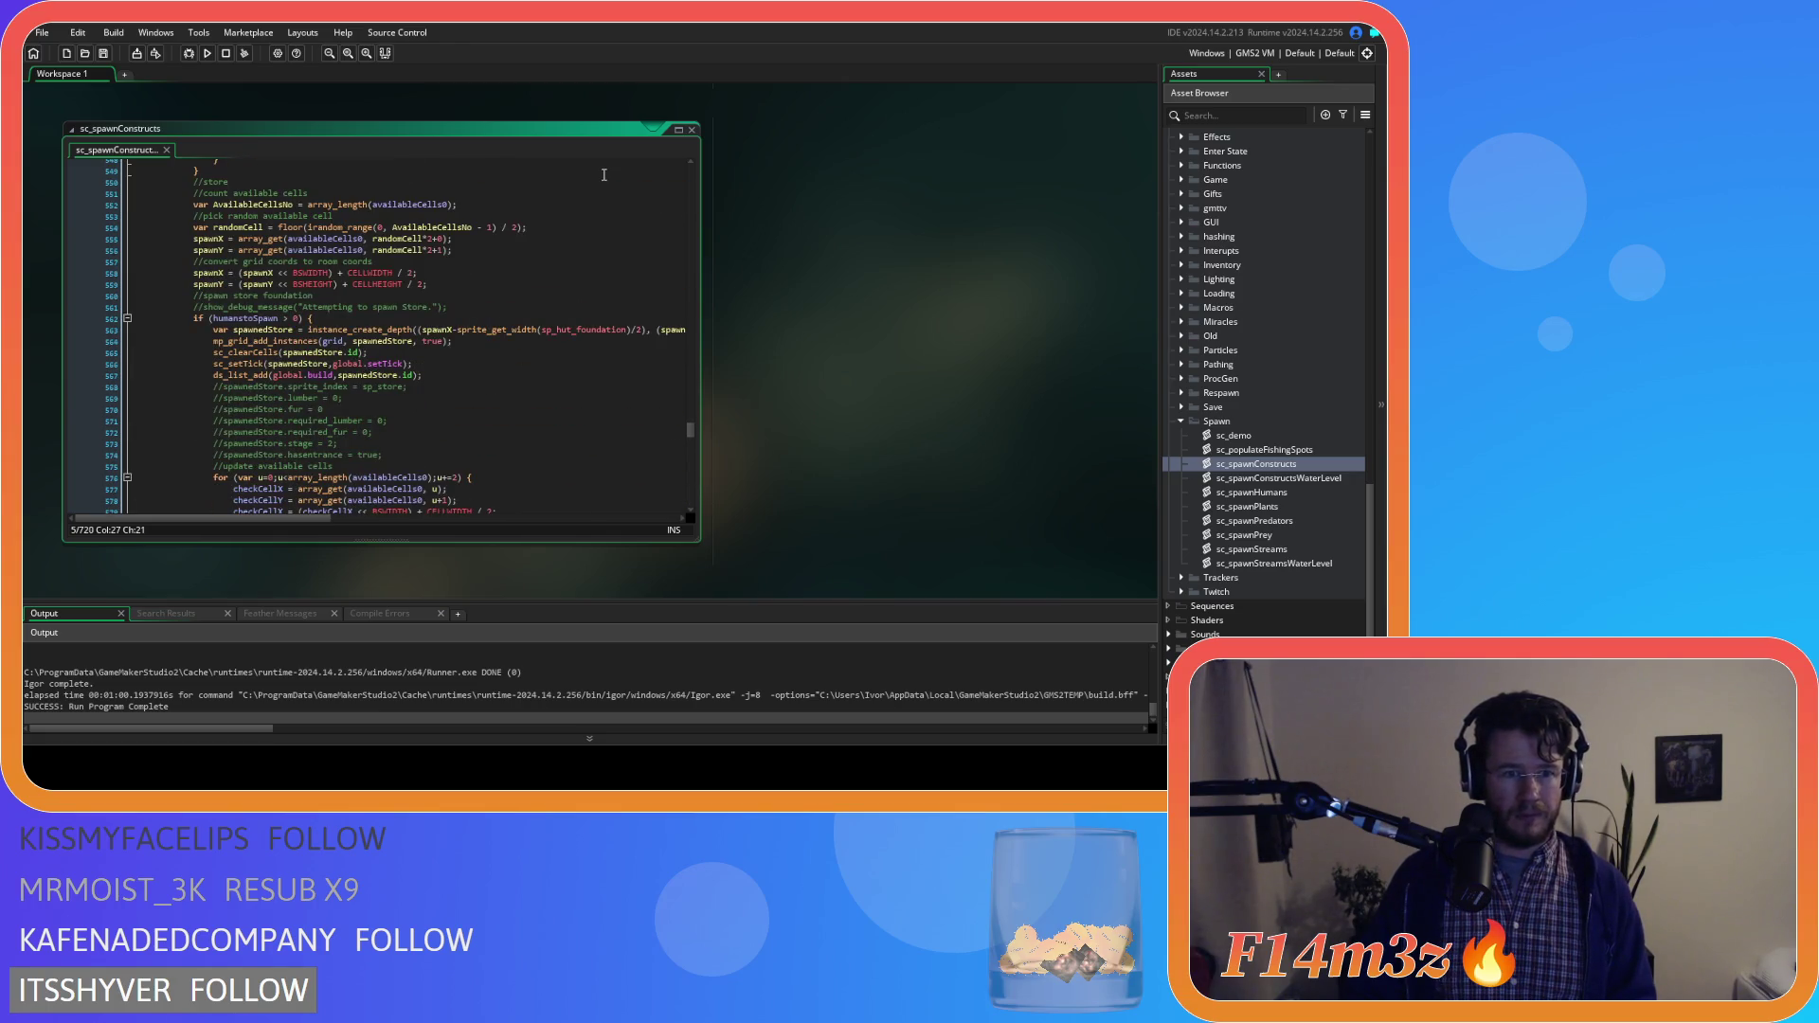
pyautogui.click(479, 376)
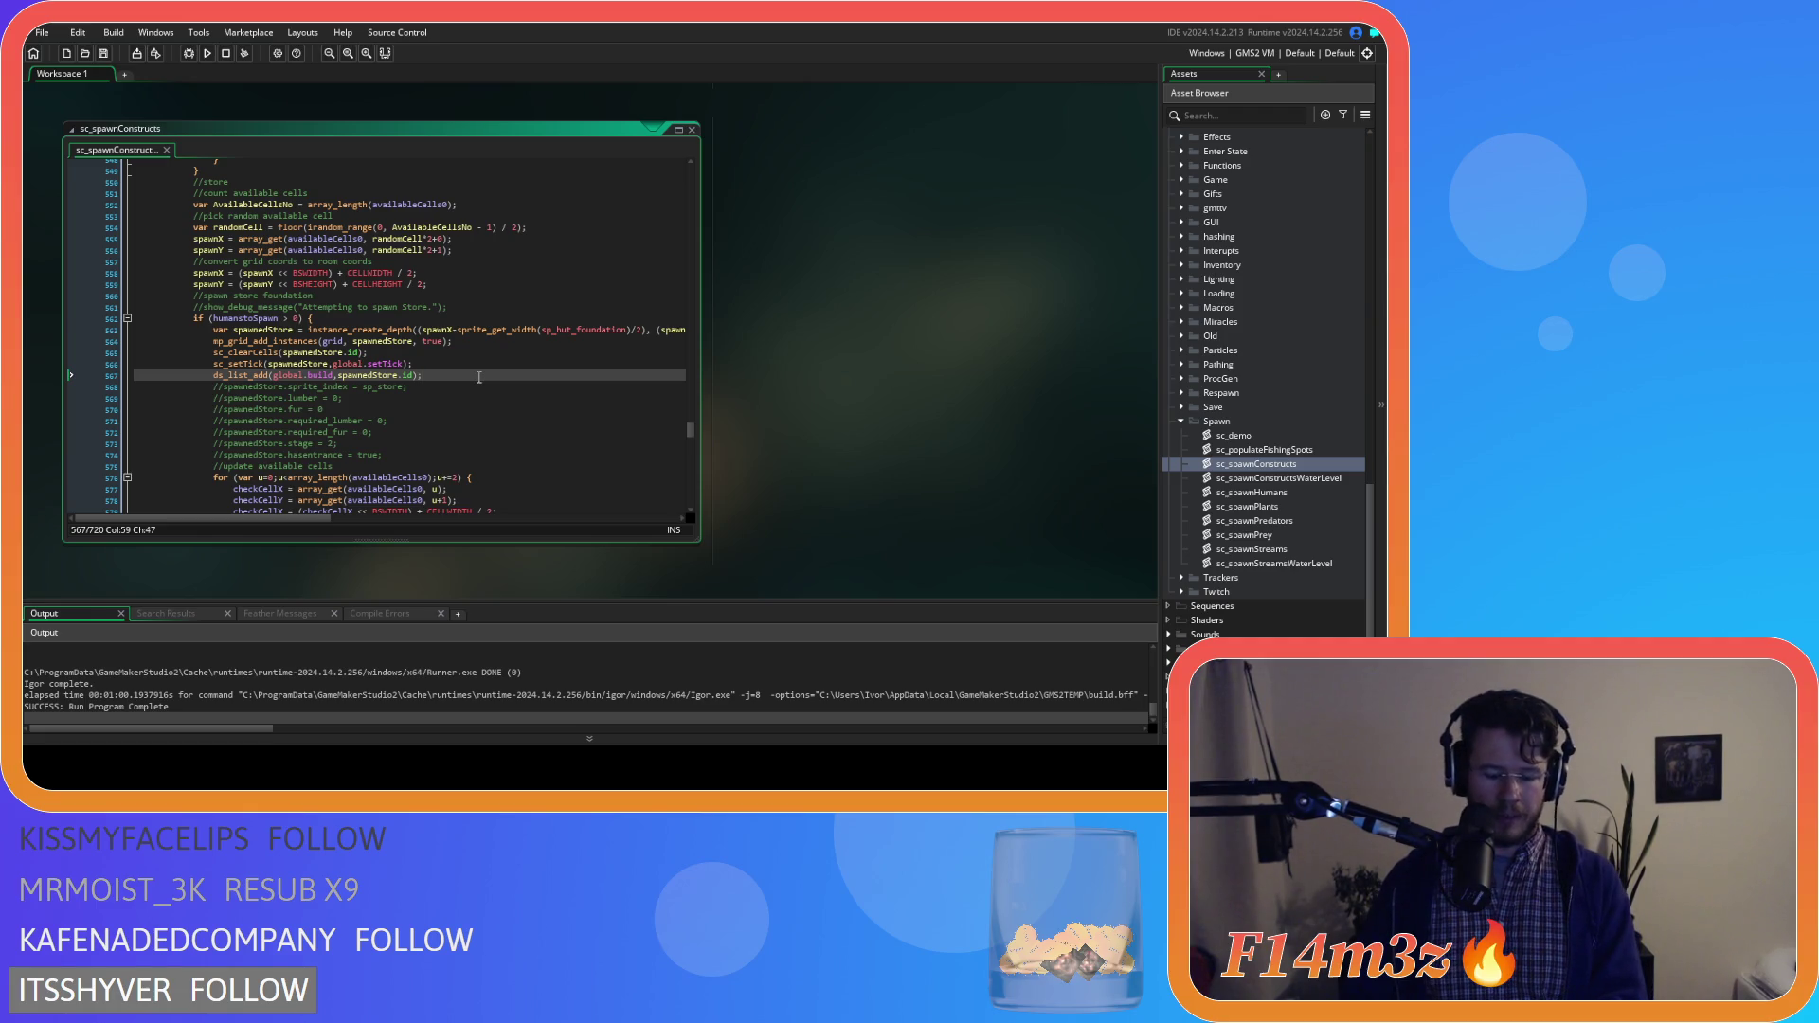
pyautogui.hotkey('ctrl', 'k')
pyautogui.moveTo(408, 455); pyautogui.dragTo(192, 388)
pyautogui.scroll(-10, 384, 428)
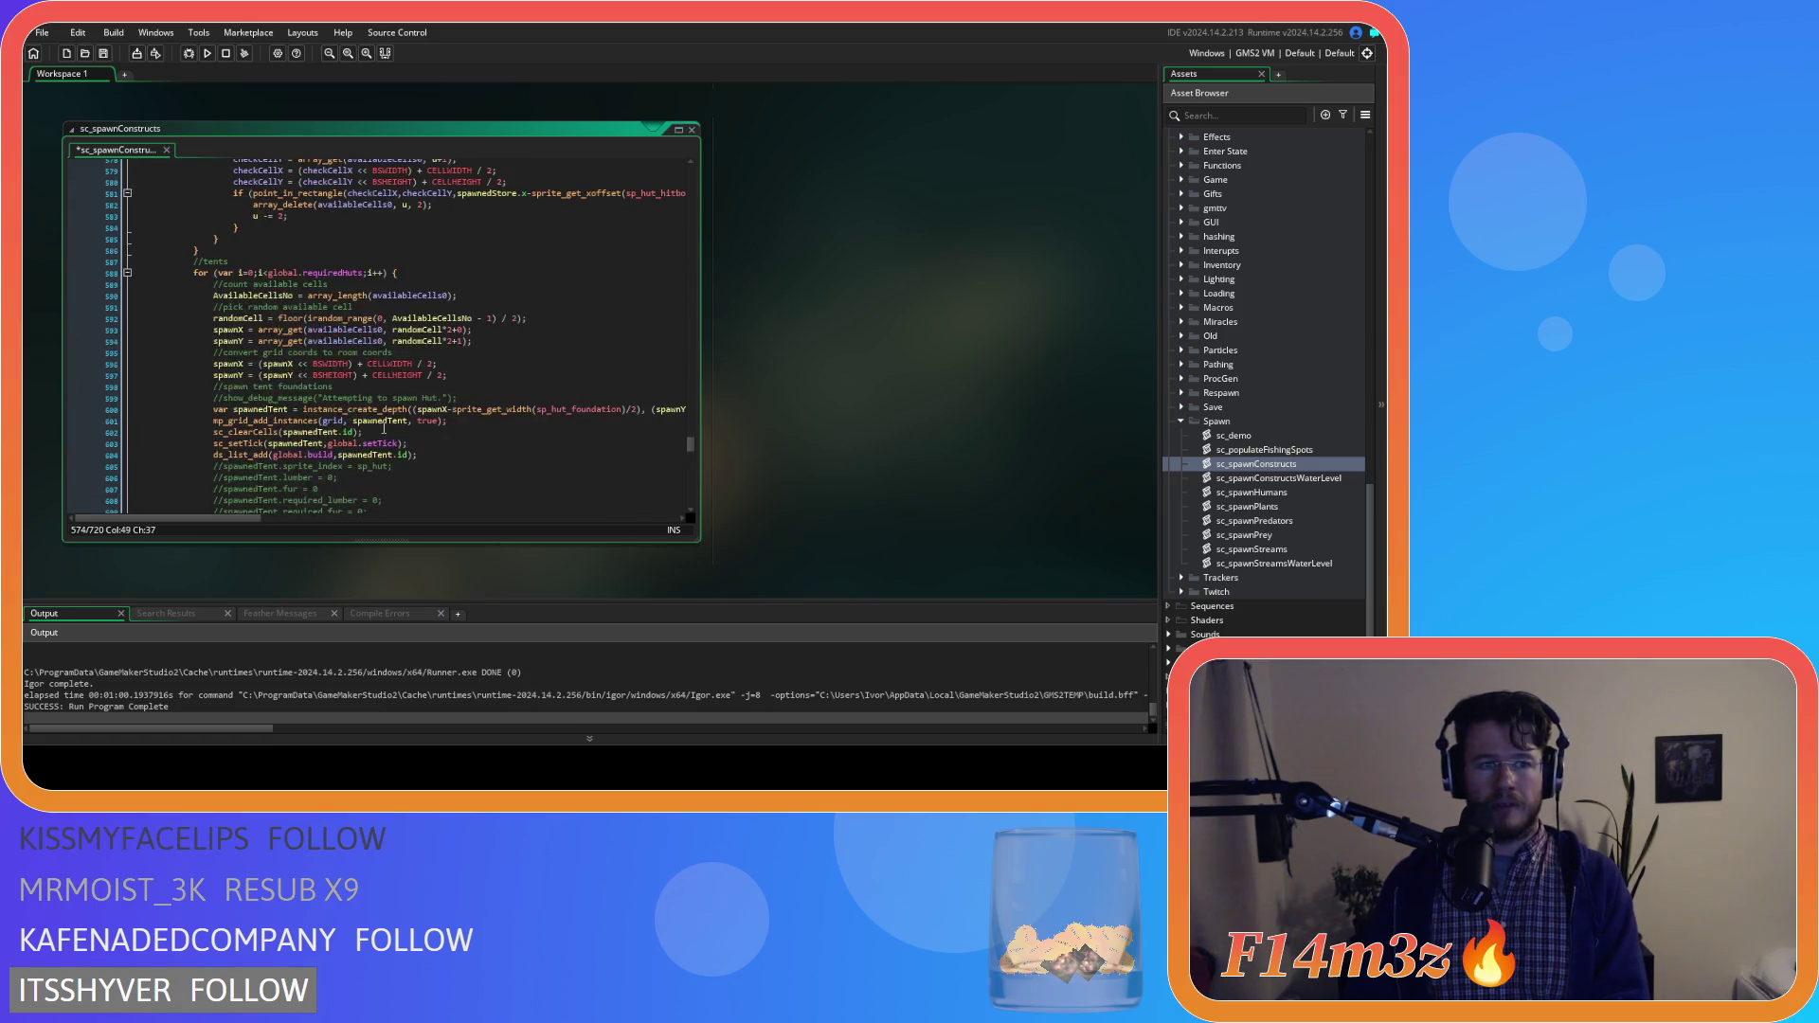
pyautogui.scroll(-4, 384, 428)
# Uncomment the hut's property lines 605–611 below its ds_list_add line
pyautogui.click(437, 312)
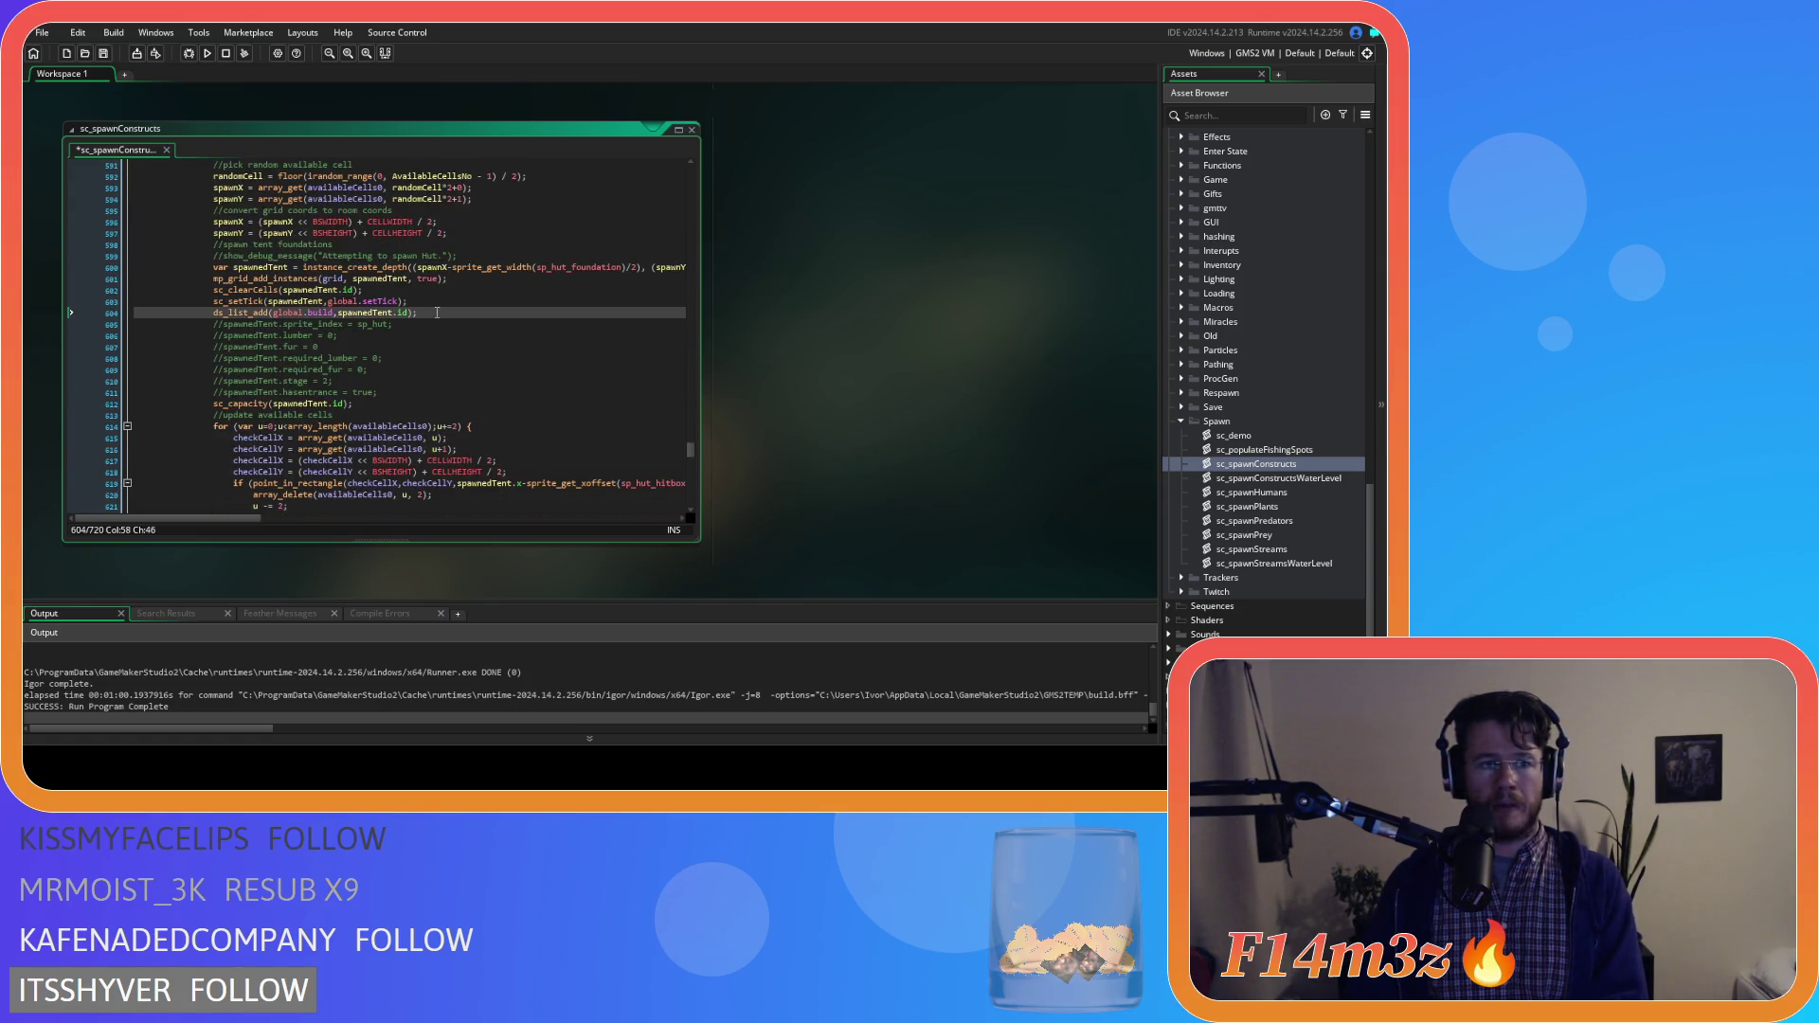
pyautogui.tripleClick(437, 312)
pyautogui.moveTo(383, 394); pyautogui.dragTo(179, 324)
pyautogui.hotkey('ctrl', 'shift', 'k')
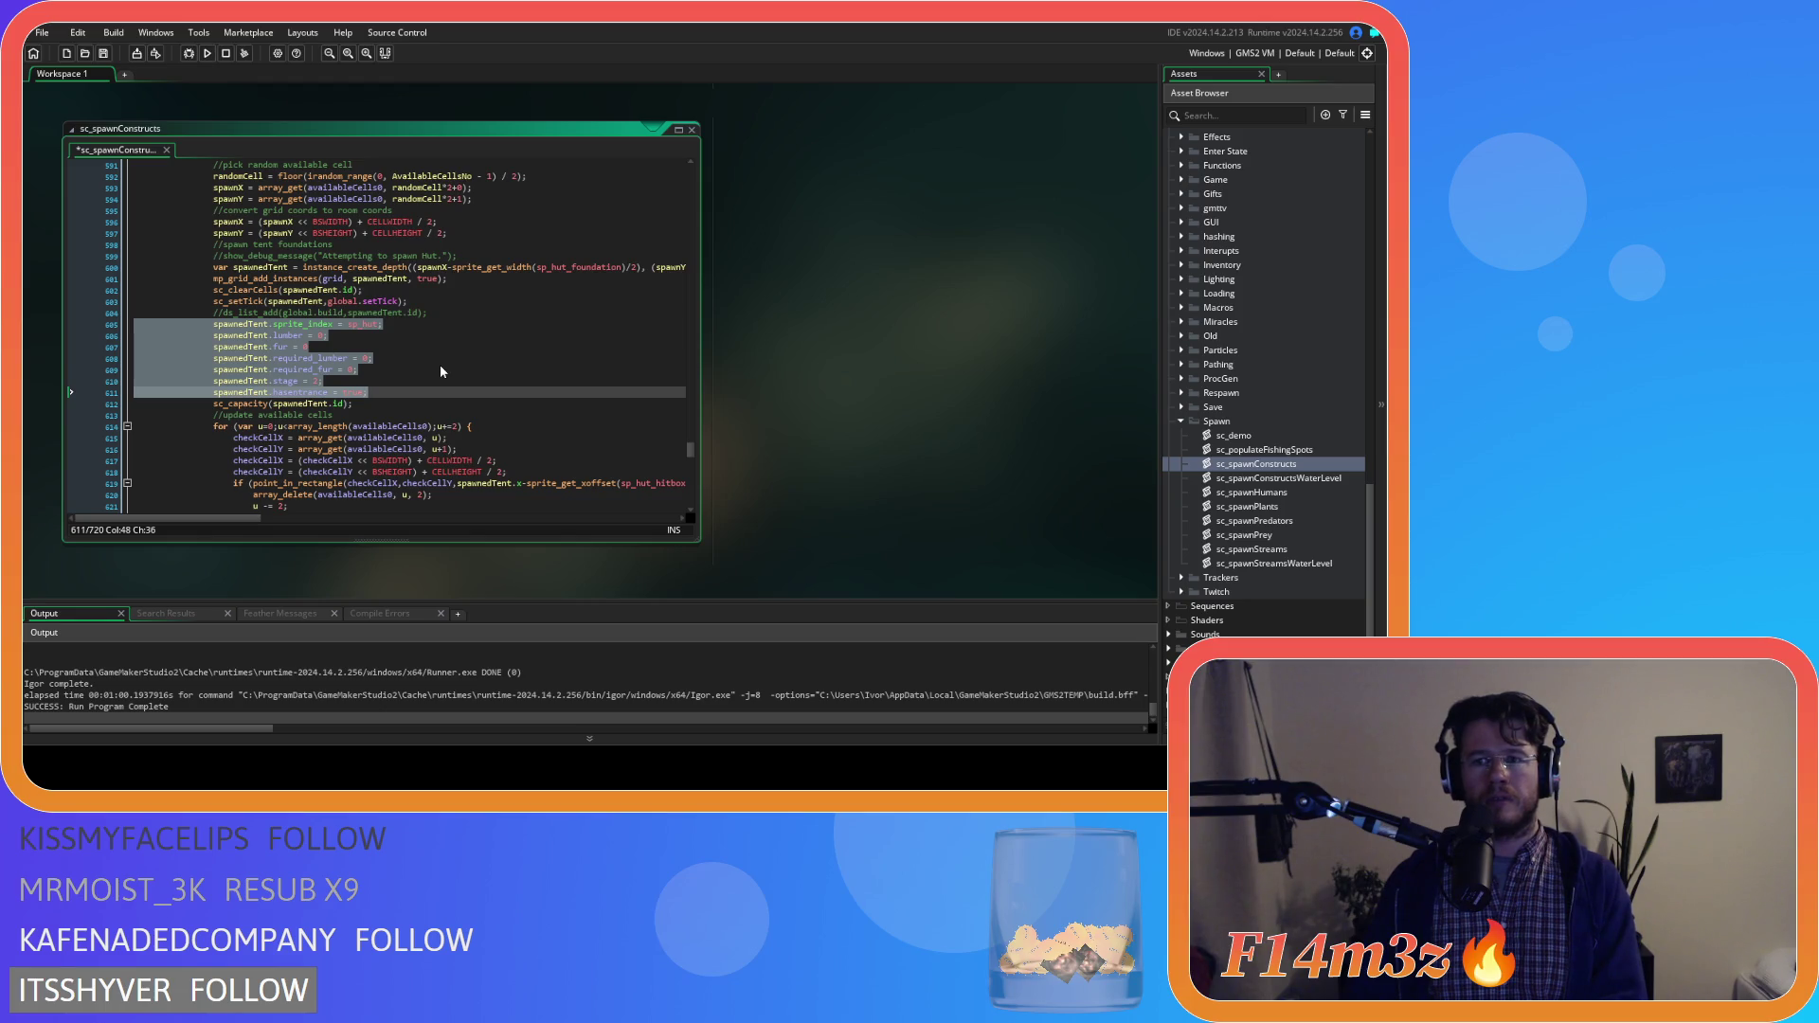
pyautogui.scroll(6, 1231, 363)
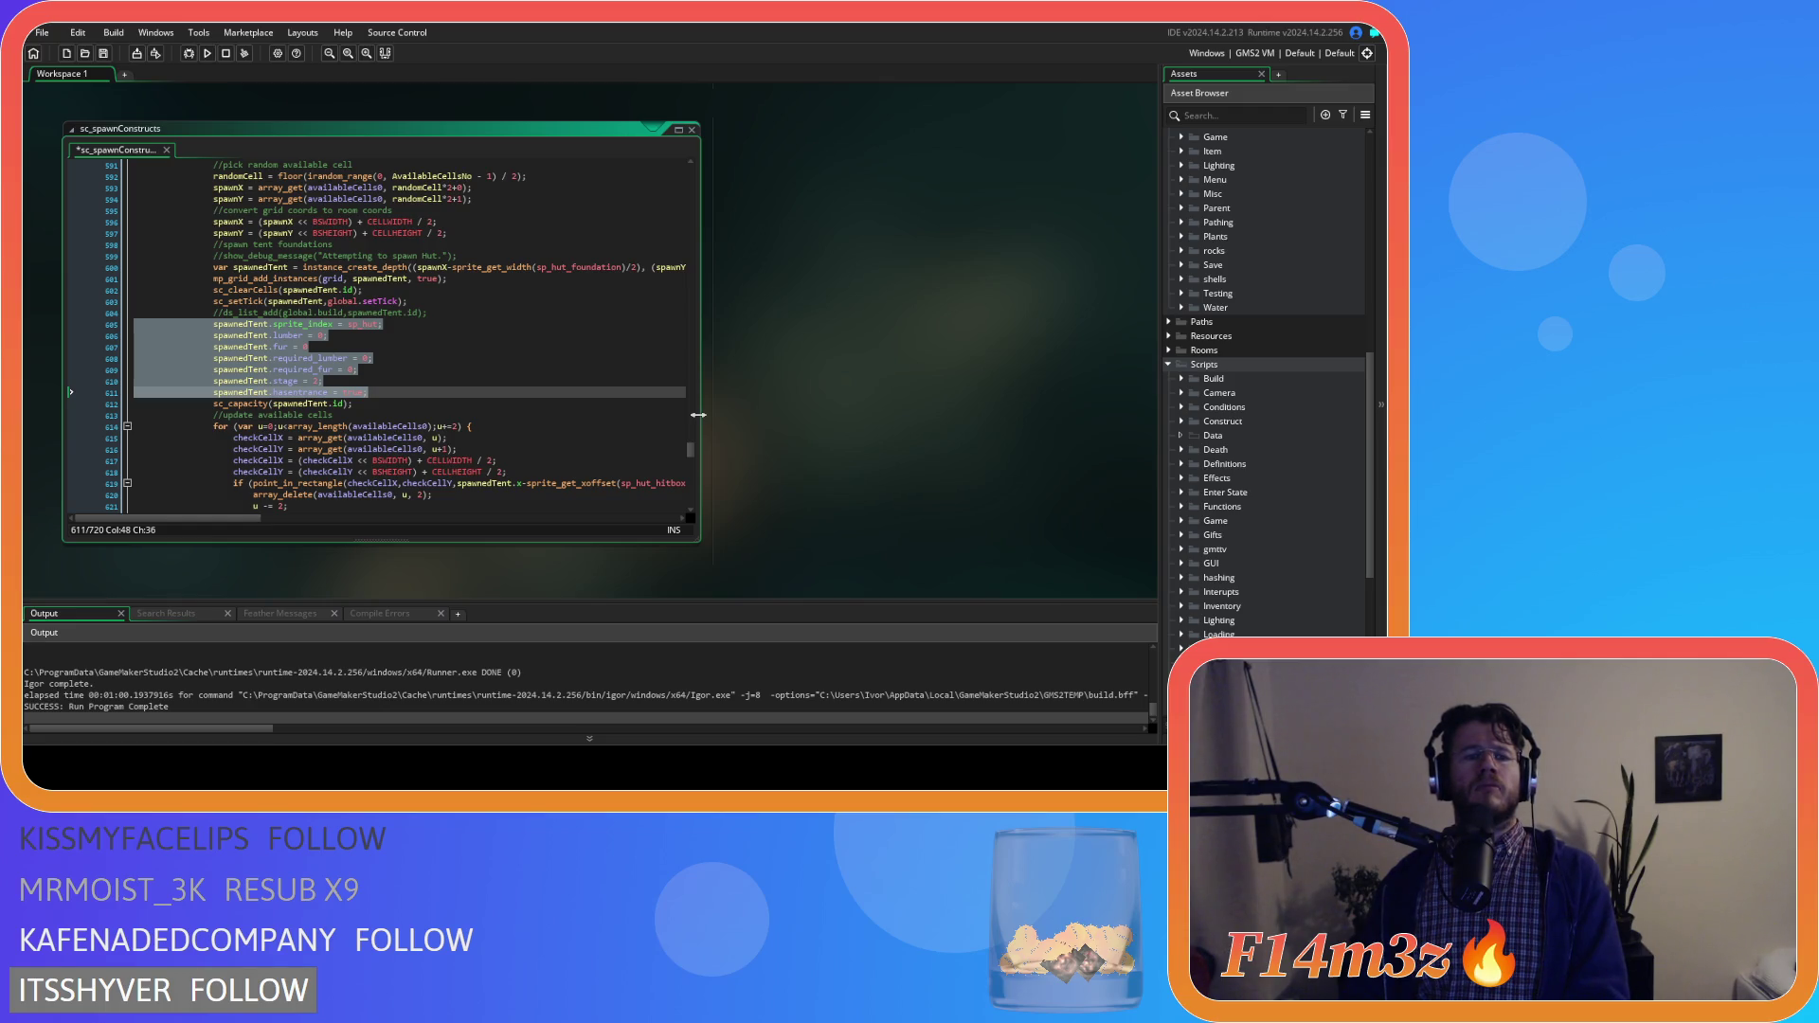
pyautogui.scroll(12, 639, 443)
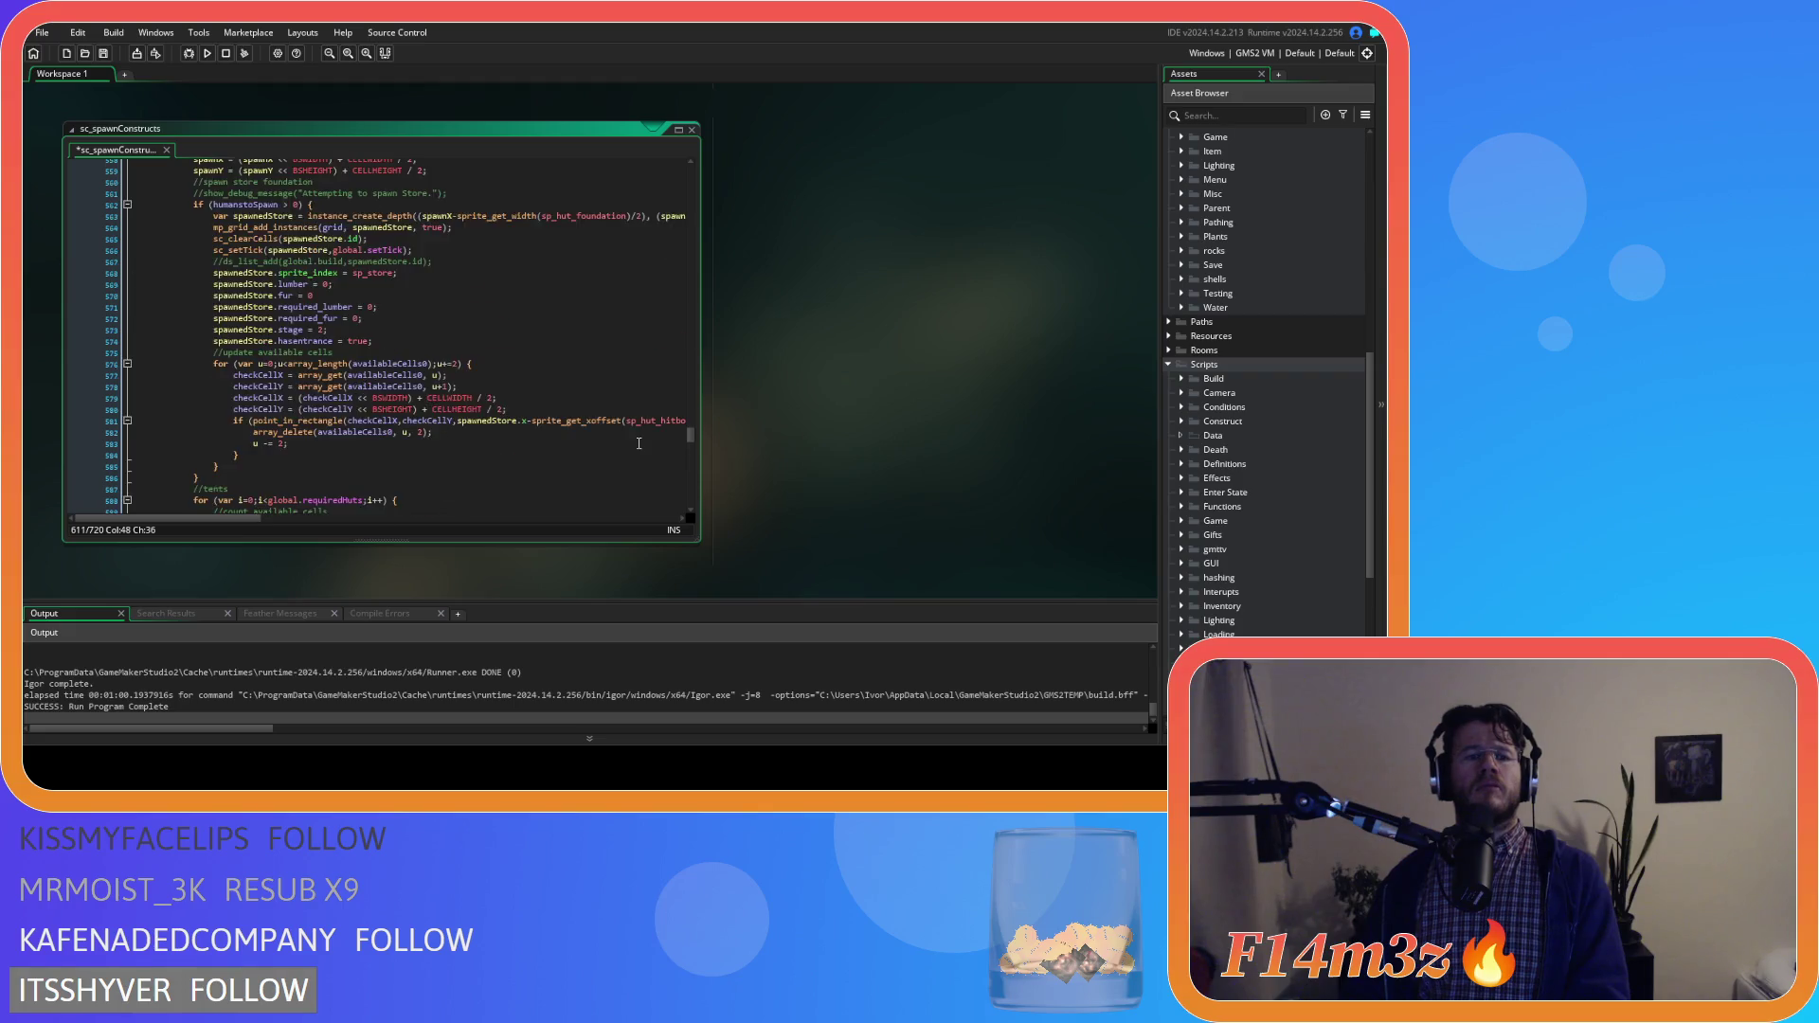
pyautogui.click(396, 370)
pyautogui.scroll(-3, 396, 369)
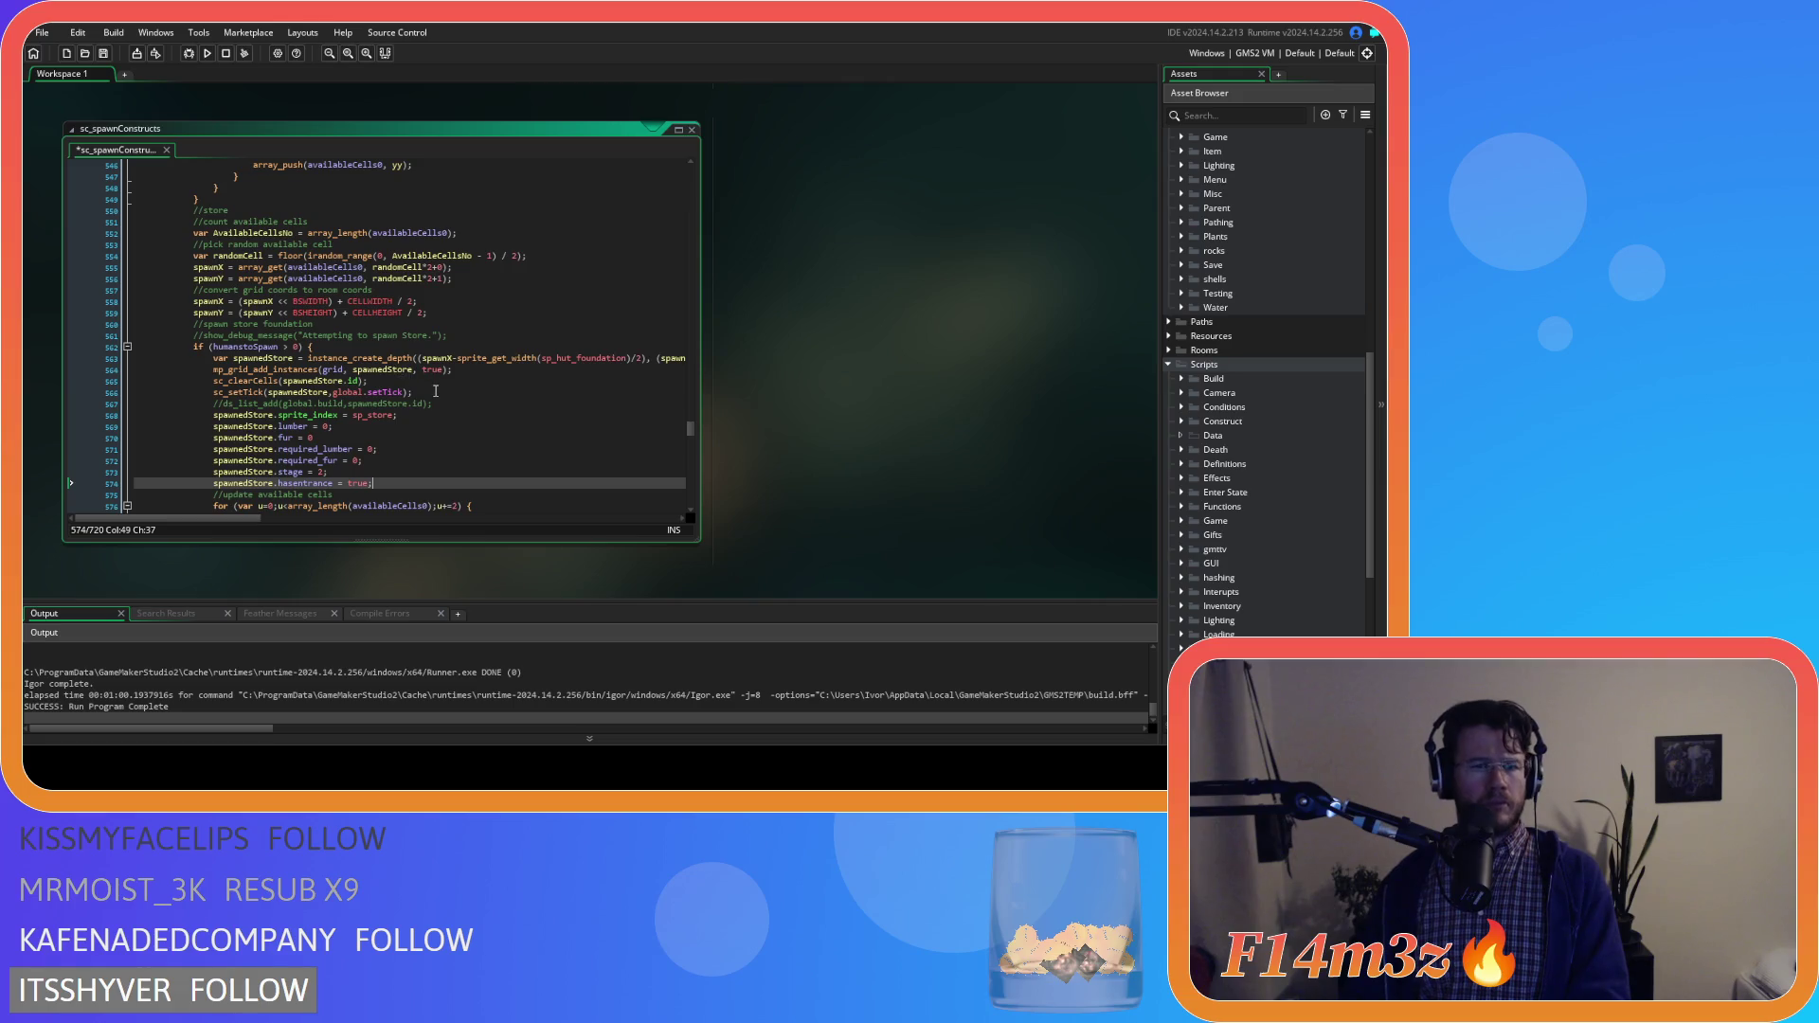
pyautogui.scroll(-8, 437, 367)
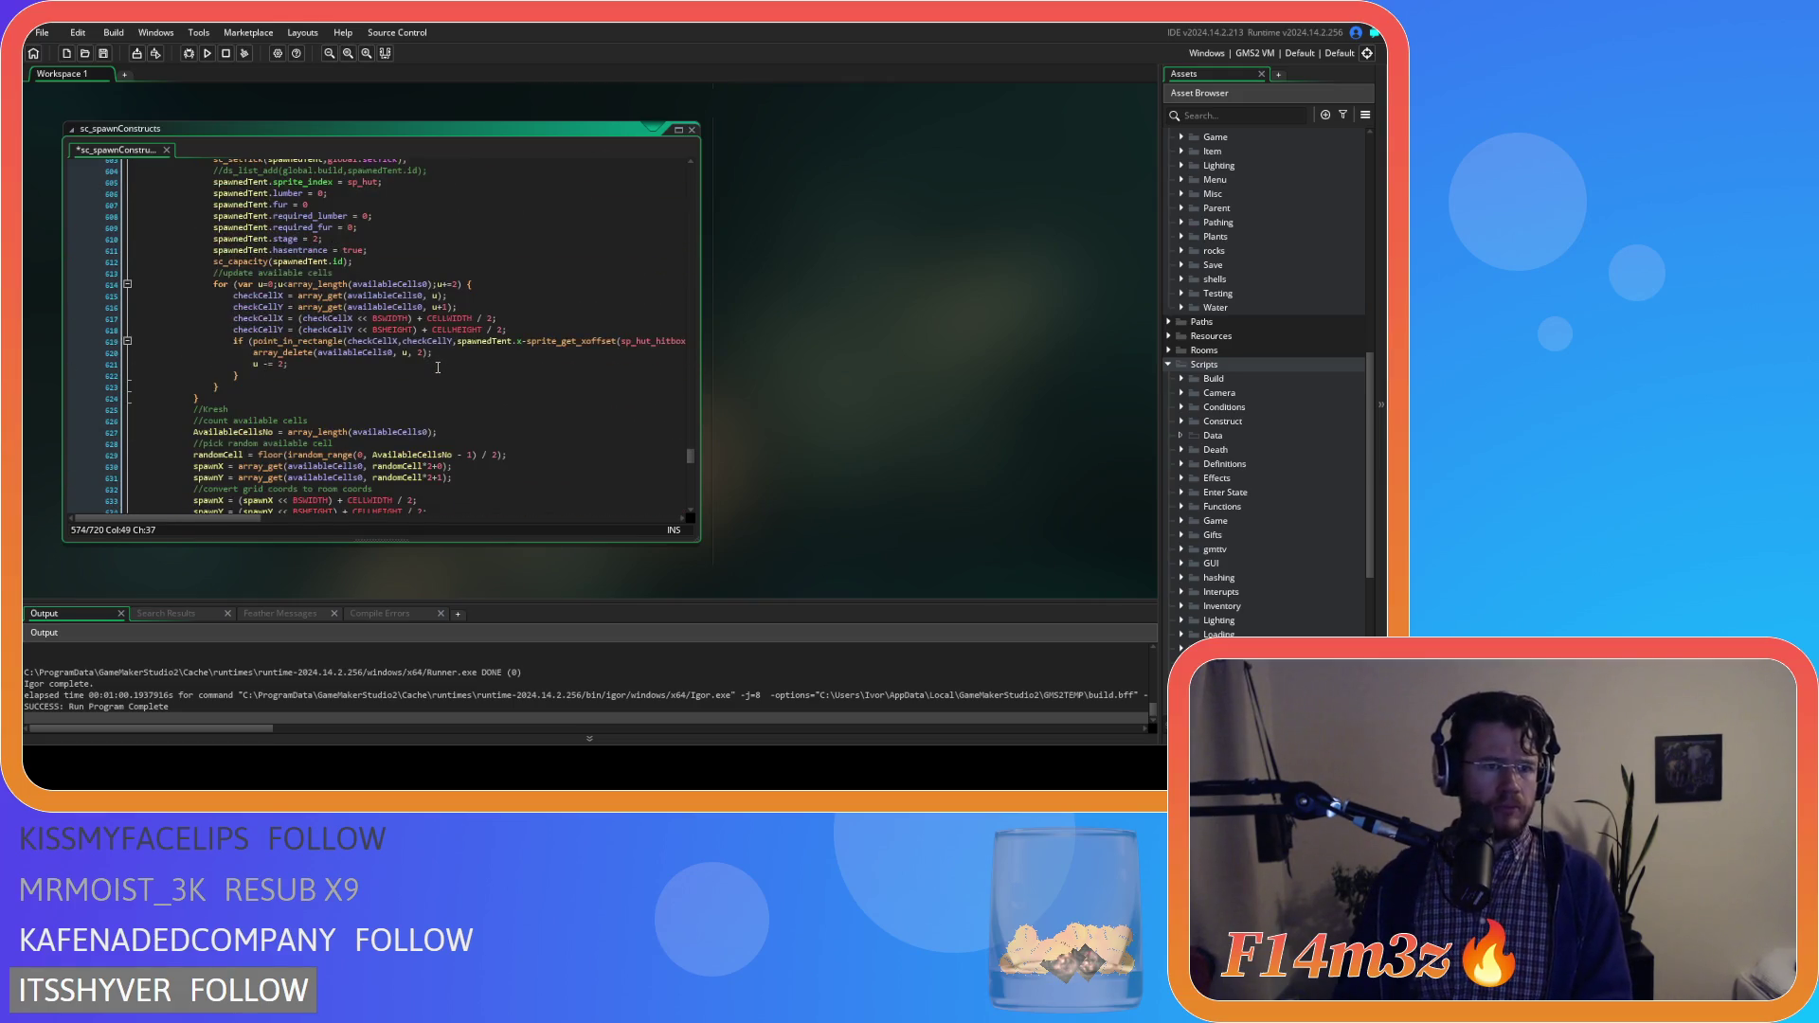
pyautogui.scroll(-10, 437, 367)
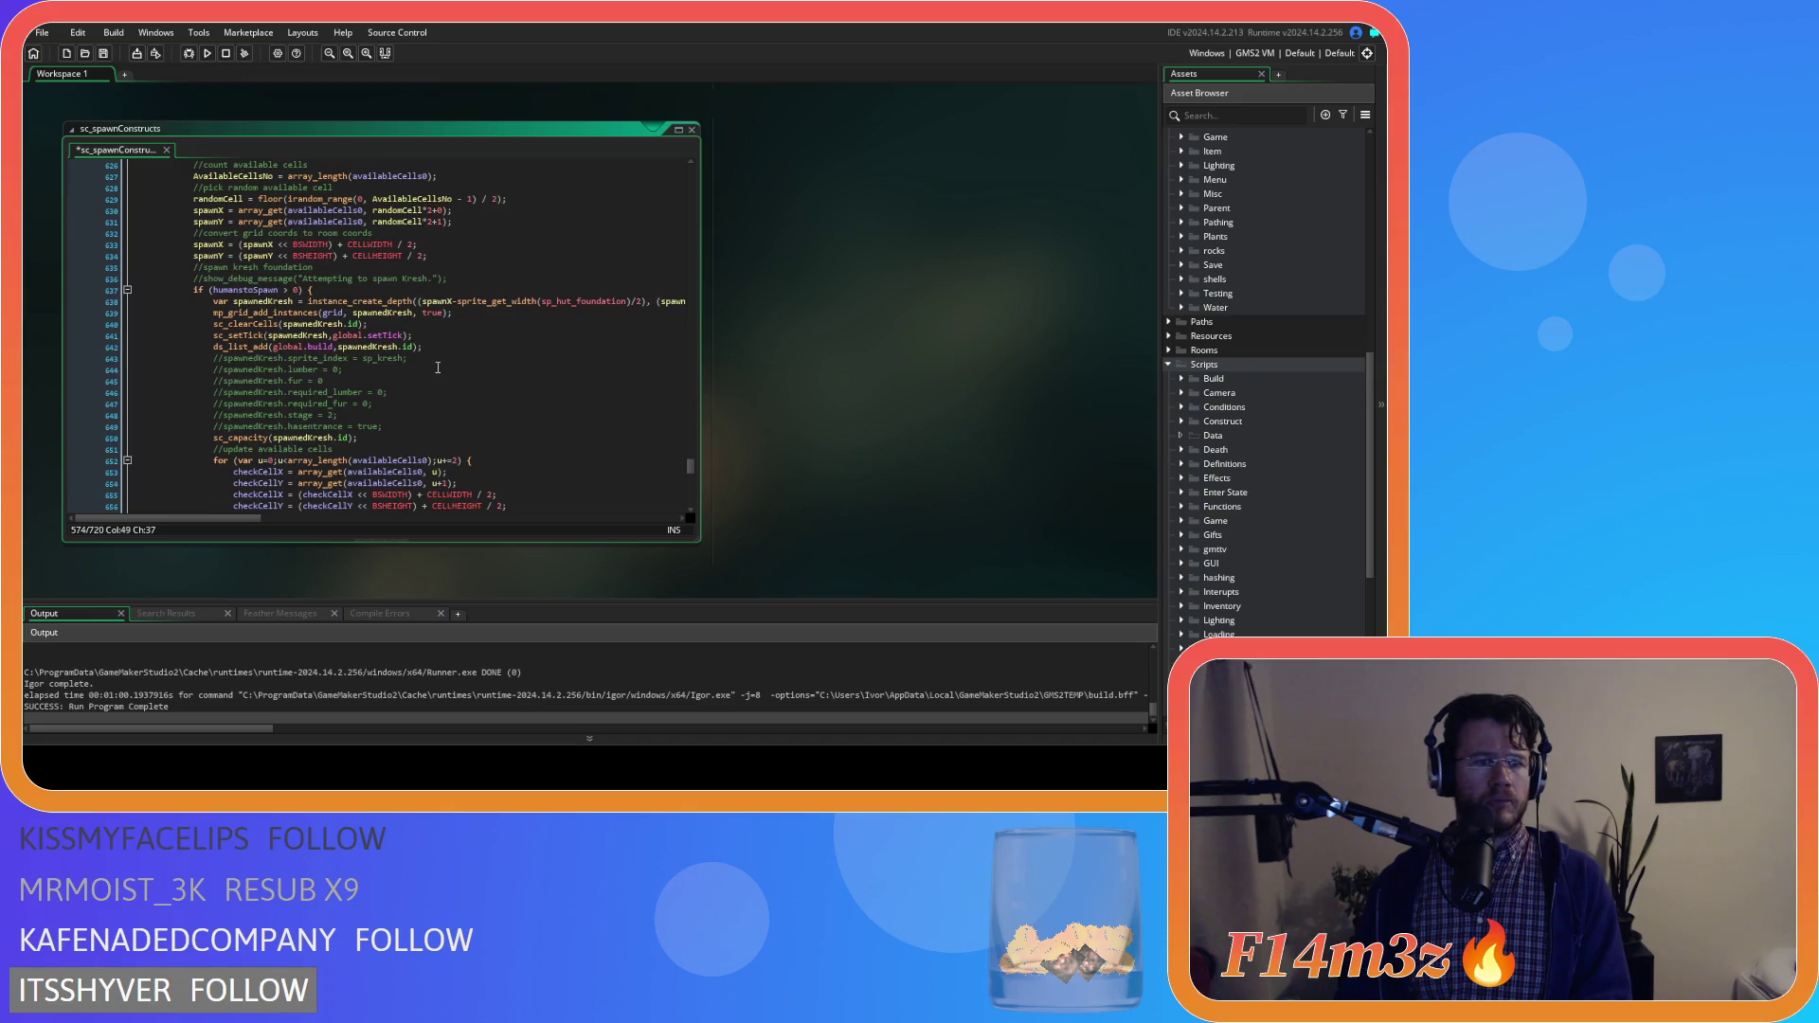
# Uncomment the kresh's property lines and comment out its ds_list_add line 642
pyautogui.moveTo(381, 426); pyautogui.dragTo(215, 356)
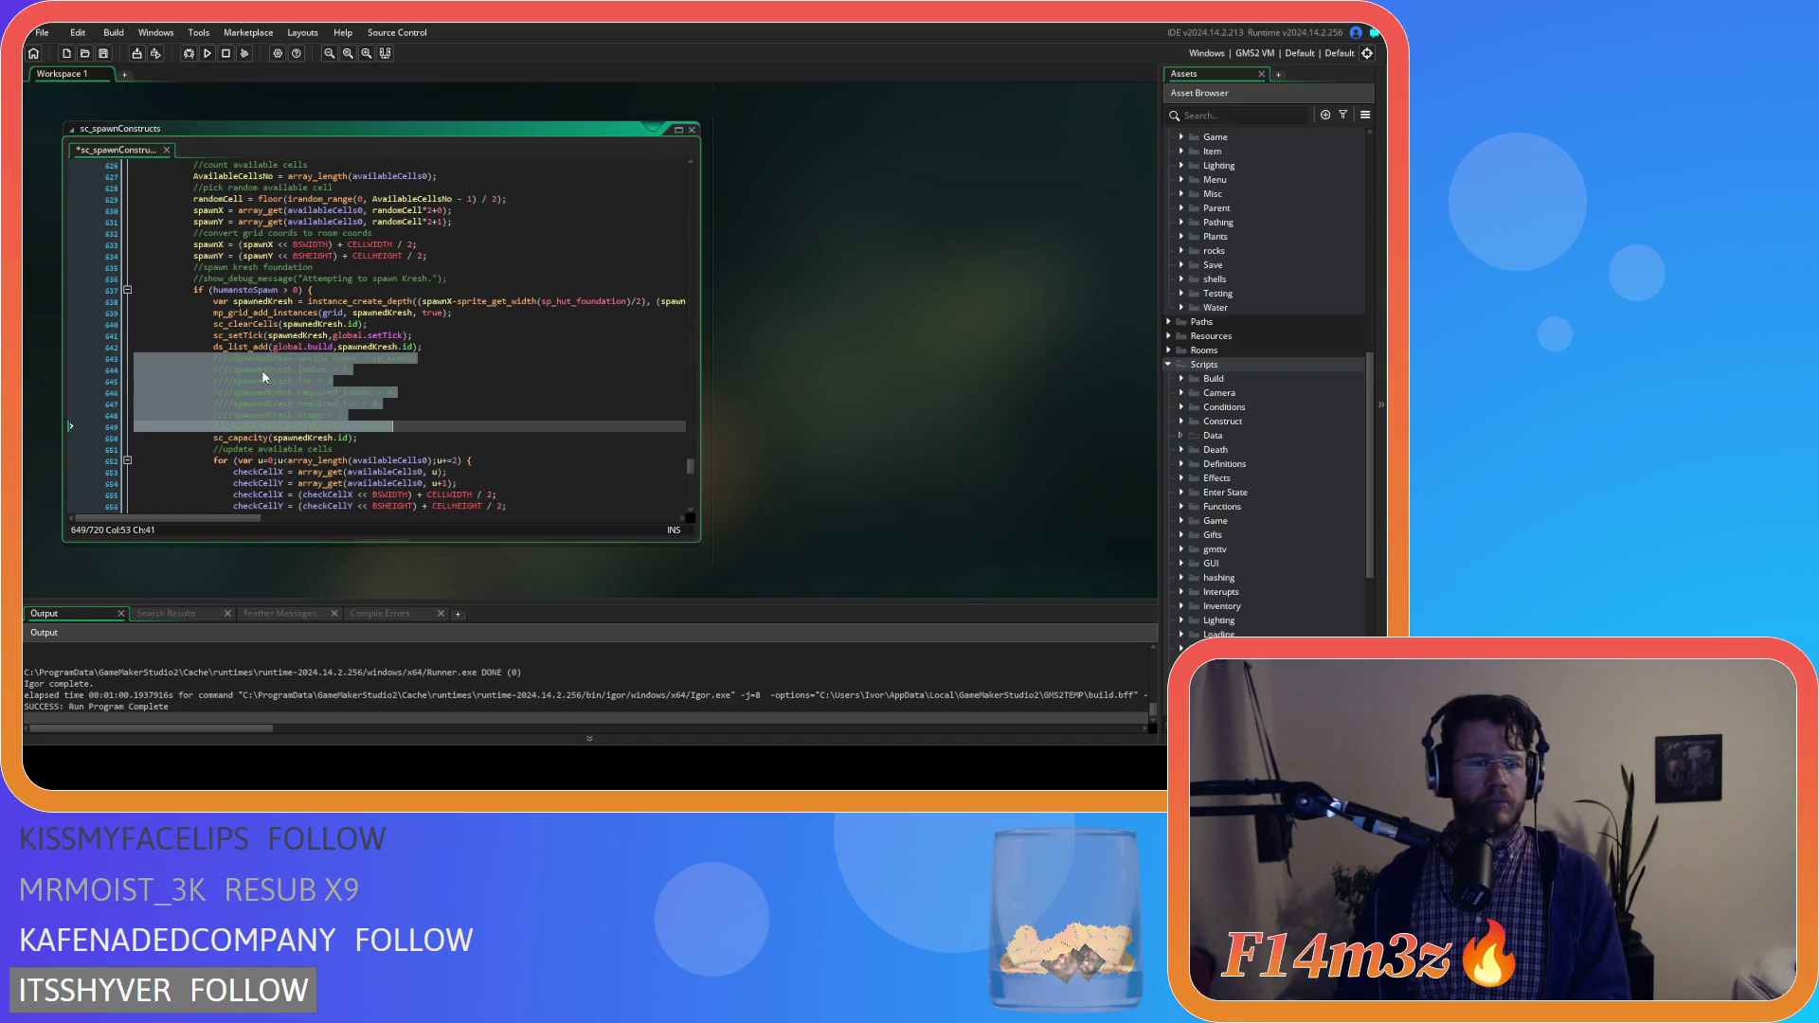
pyautogui.hotkey('ctrl', 'shift', 'k')
pyautogui.click(396, 407)
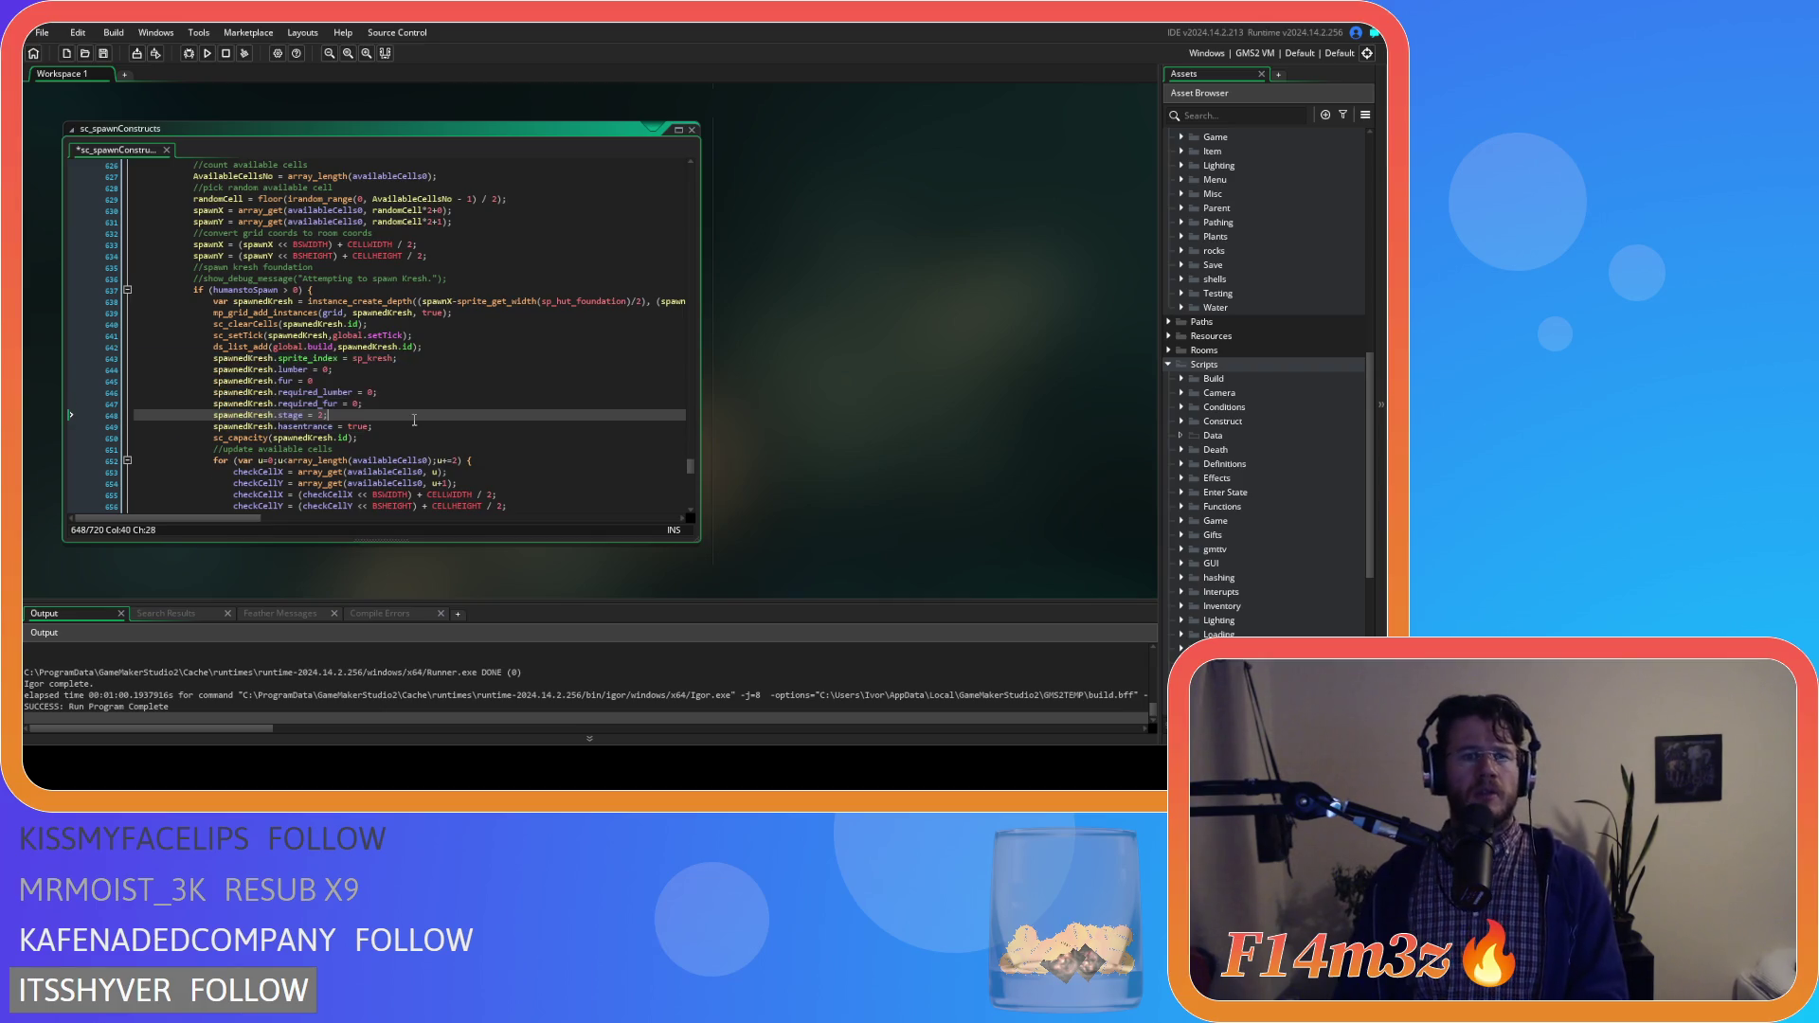
pyautogui.click(441, 348)
pyautogui.hotkey('ctrl', 'k')
pyautogui.scroll(8, 1288, 439)
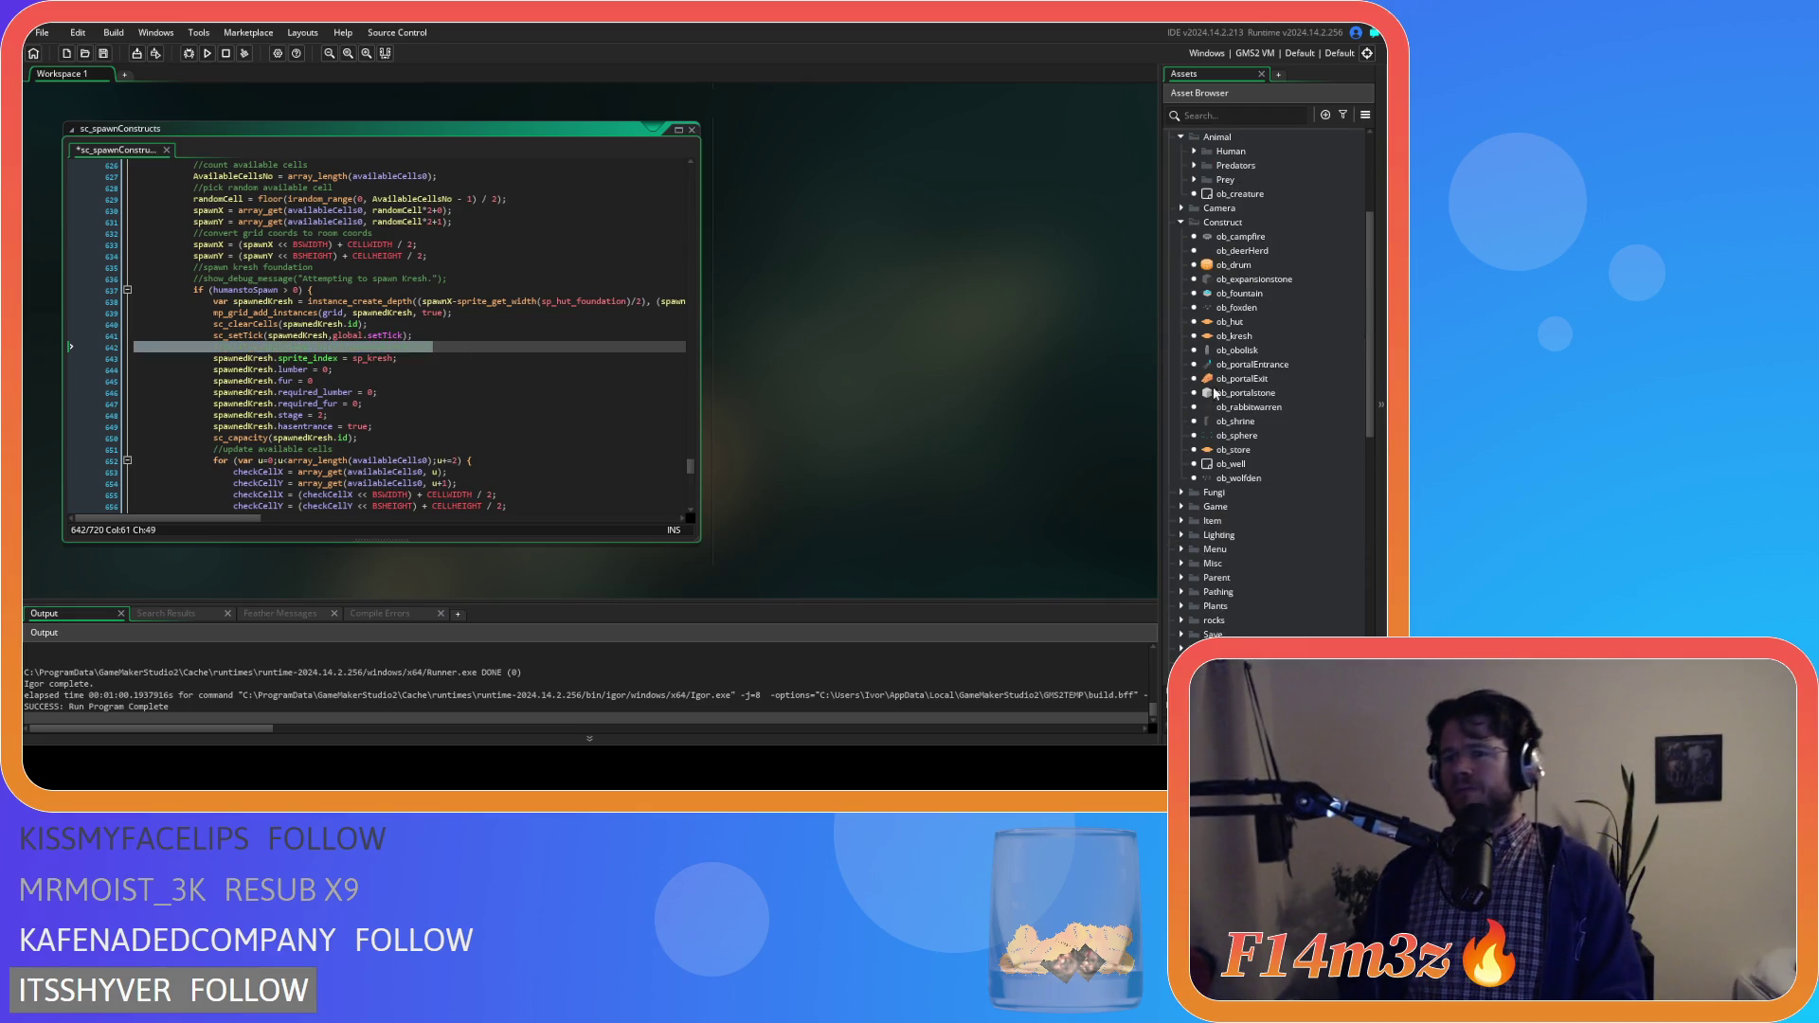
pyautogui.doubleClick(1229, 321)
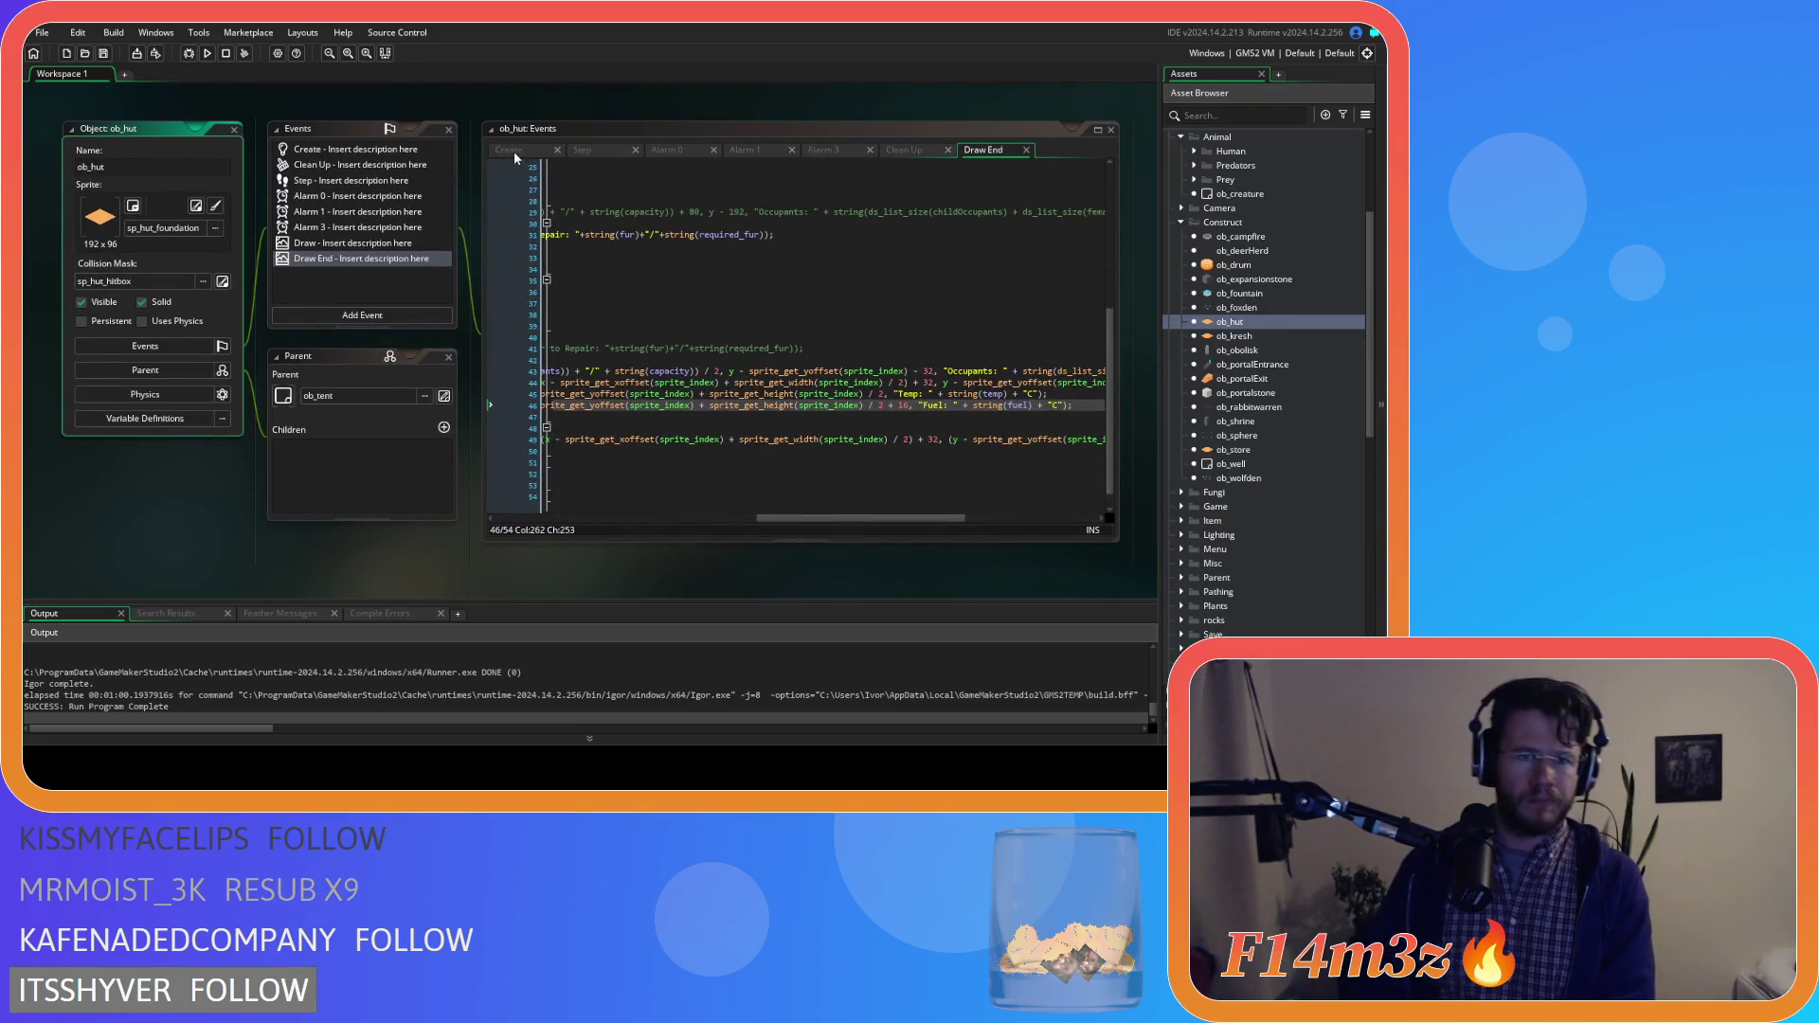
# Delete the //prebuild comment and test-mode if block from ob_hut's Create event
pyautogui.click(513, 151)
pyautogui.scroll(-8, 688, 378)
pyautogui.moveTo(687, 379); pyautogui.dragTo(505, 383)
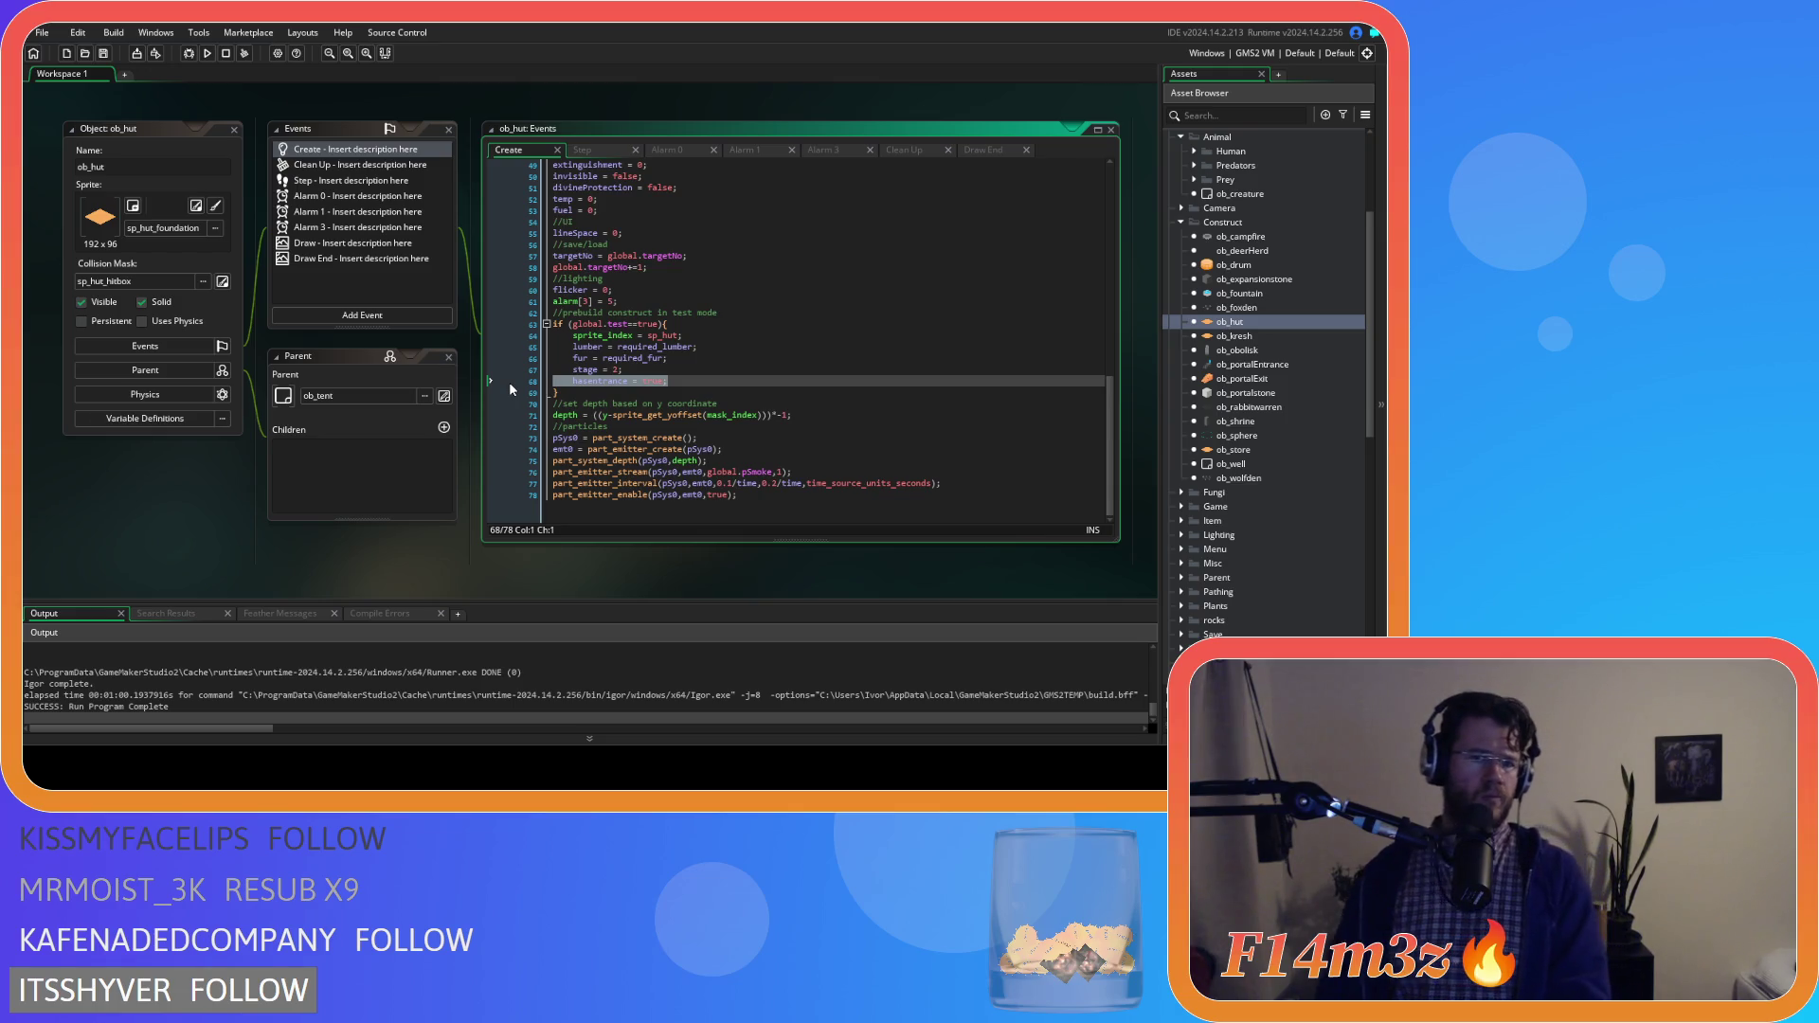
pyautogui.click(570, 392)
pyautogui.moveTo(569, 391)
pyautogui.mouseDown()
pyautogui.moveTo(514, 362)
pyautogui.moveTo(496, 323)
pyautogui.mouseUp()
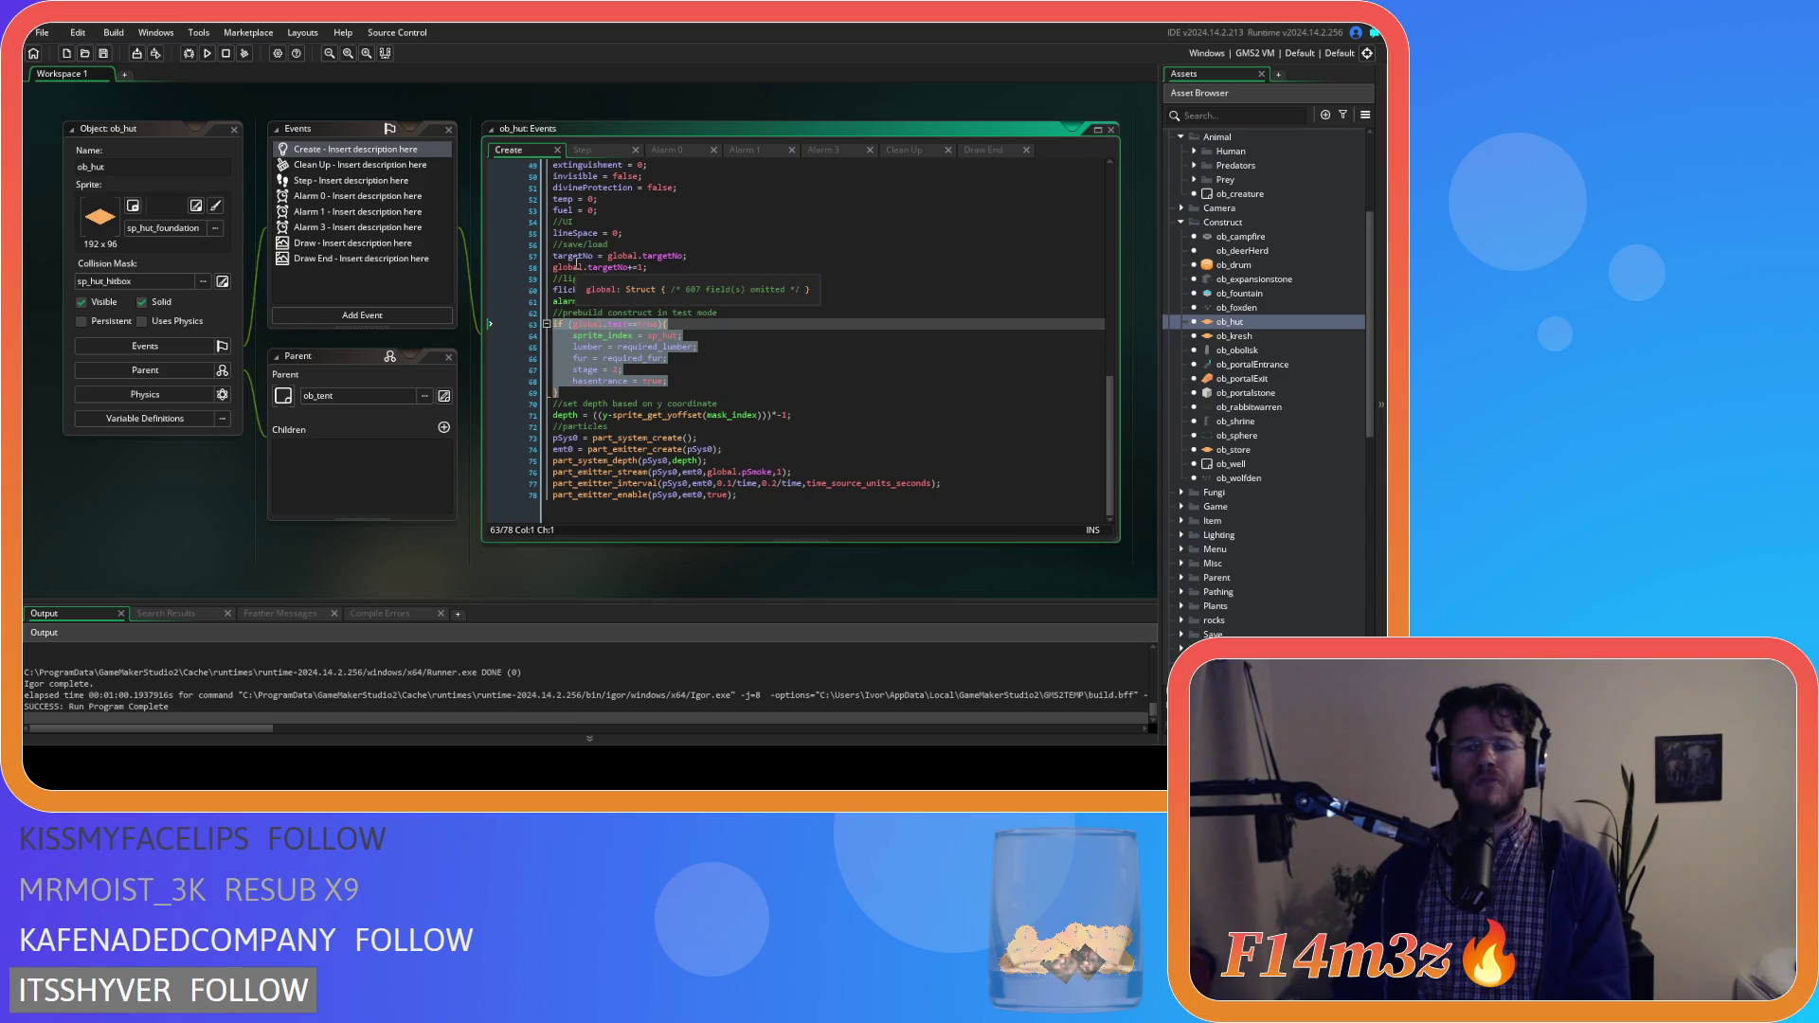
pyautogui.keyDown('shift'); pyautogui.click(515, 309); pyautogui.keyUp('shift')
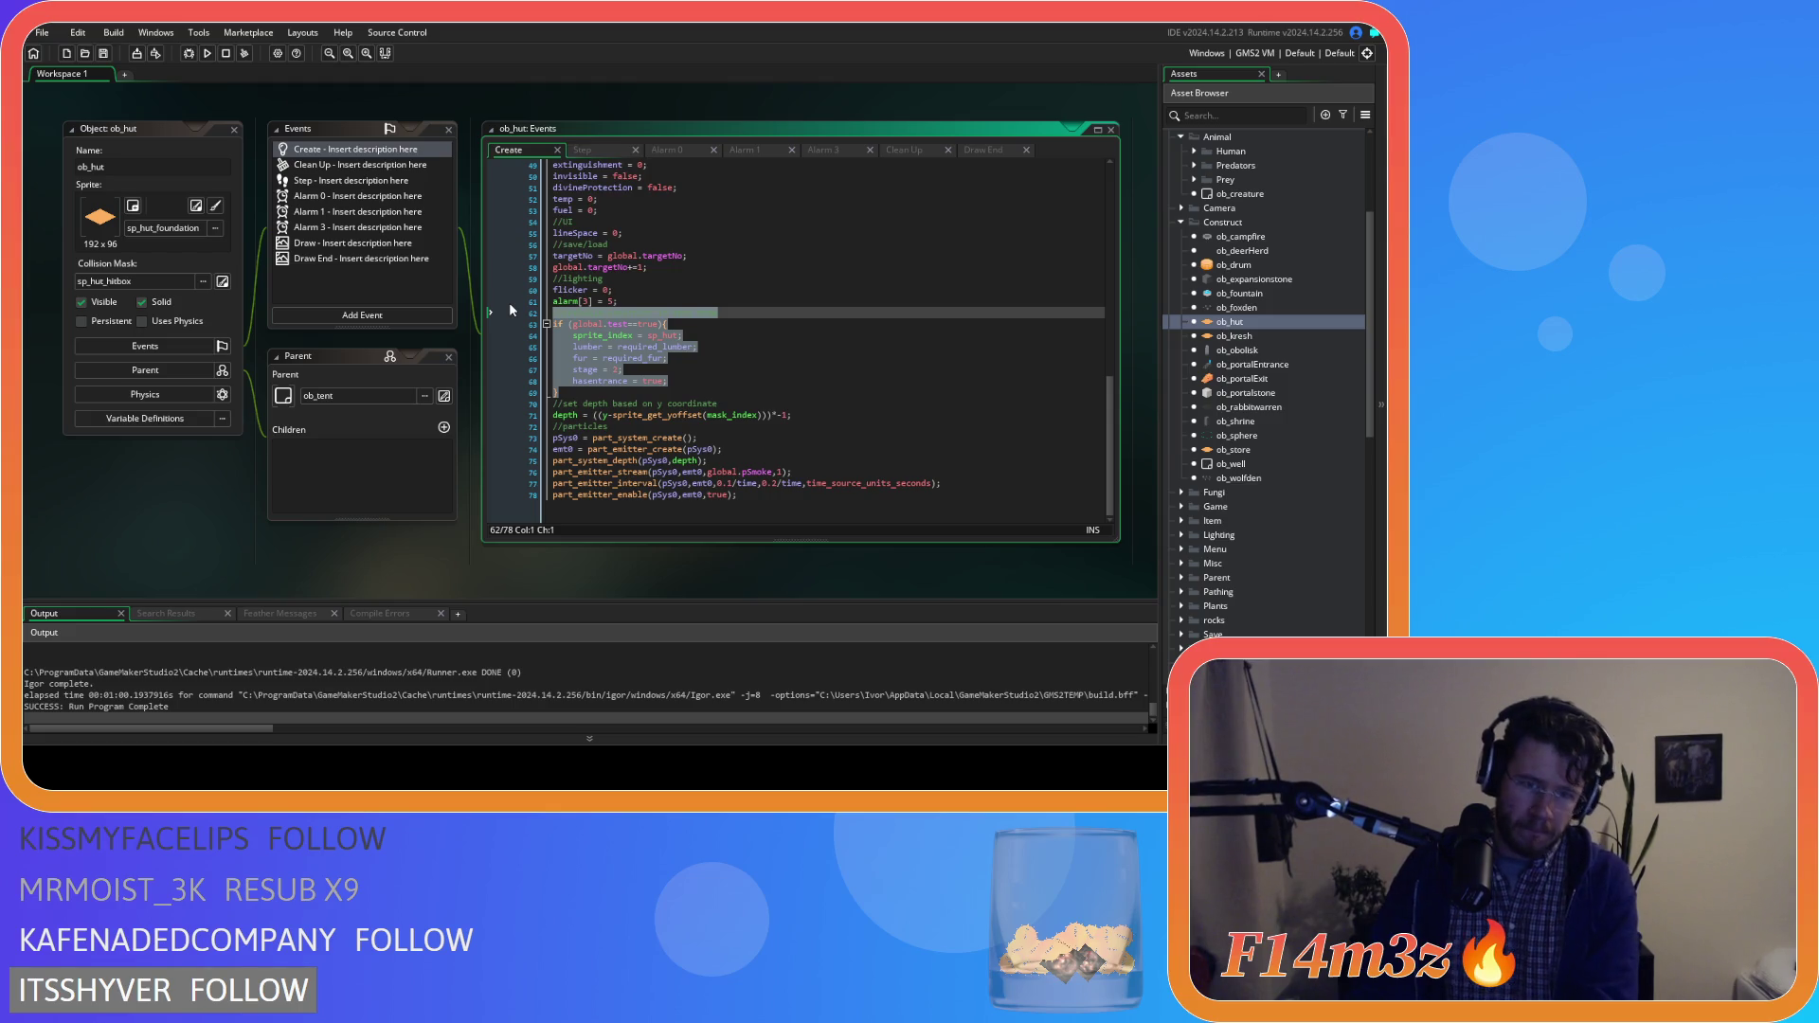
pyautogui.press('BackSpace')
pyautogui.press('BackSpace')
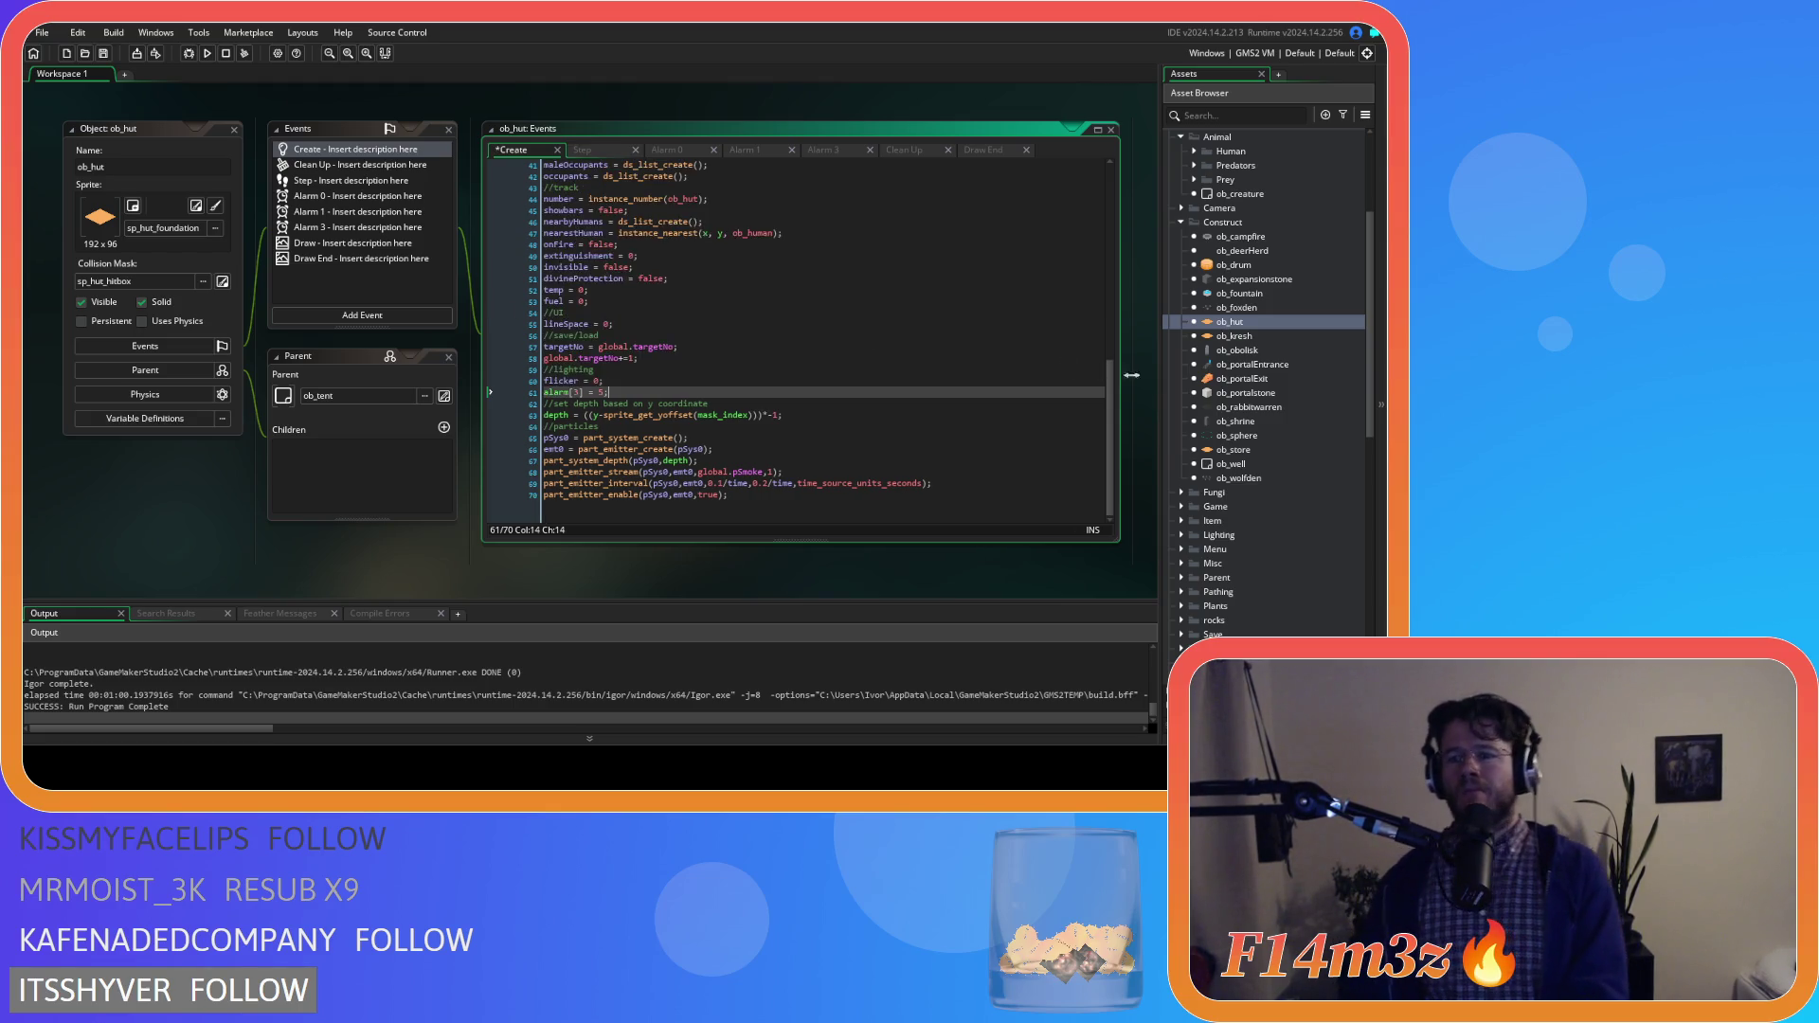
# Remove the same prebuild comment and if block from ob_kresh's Create event
pyautogui.doubleClick(1234, 337)
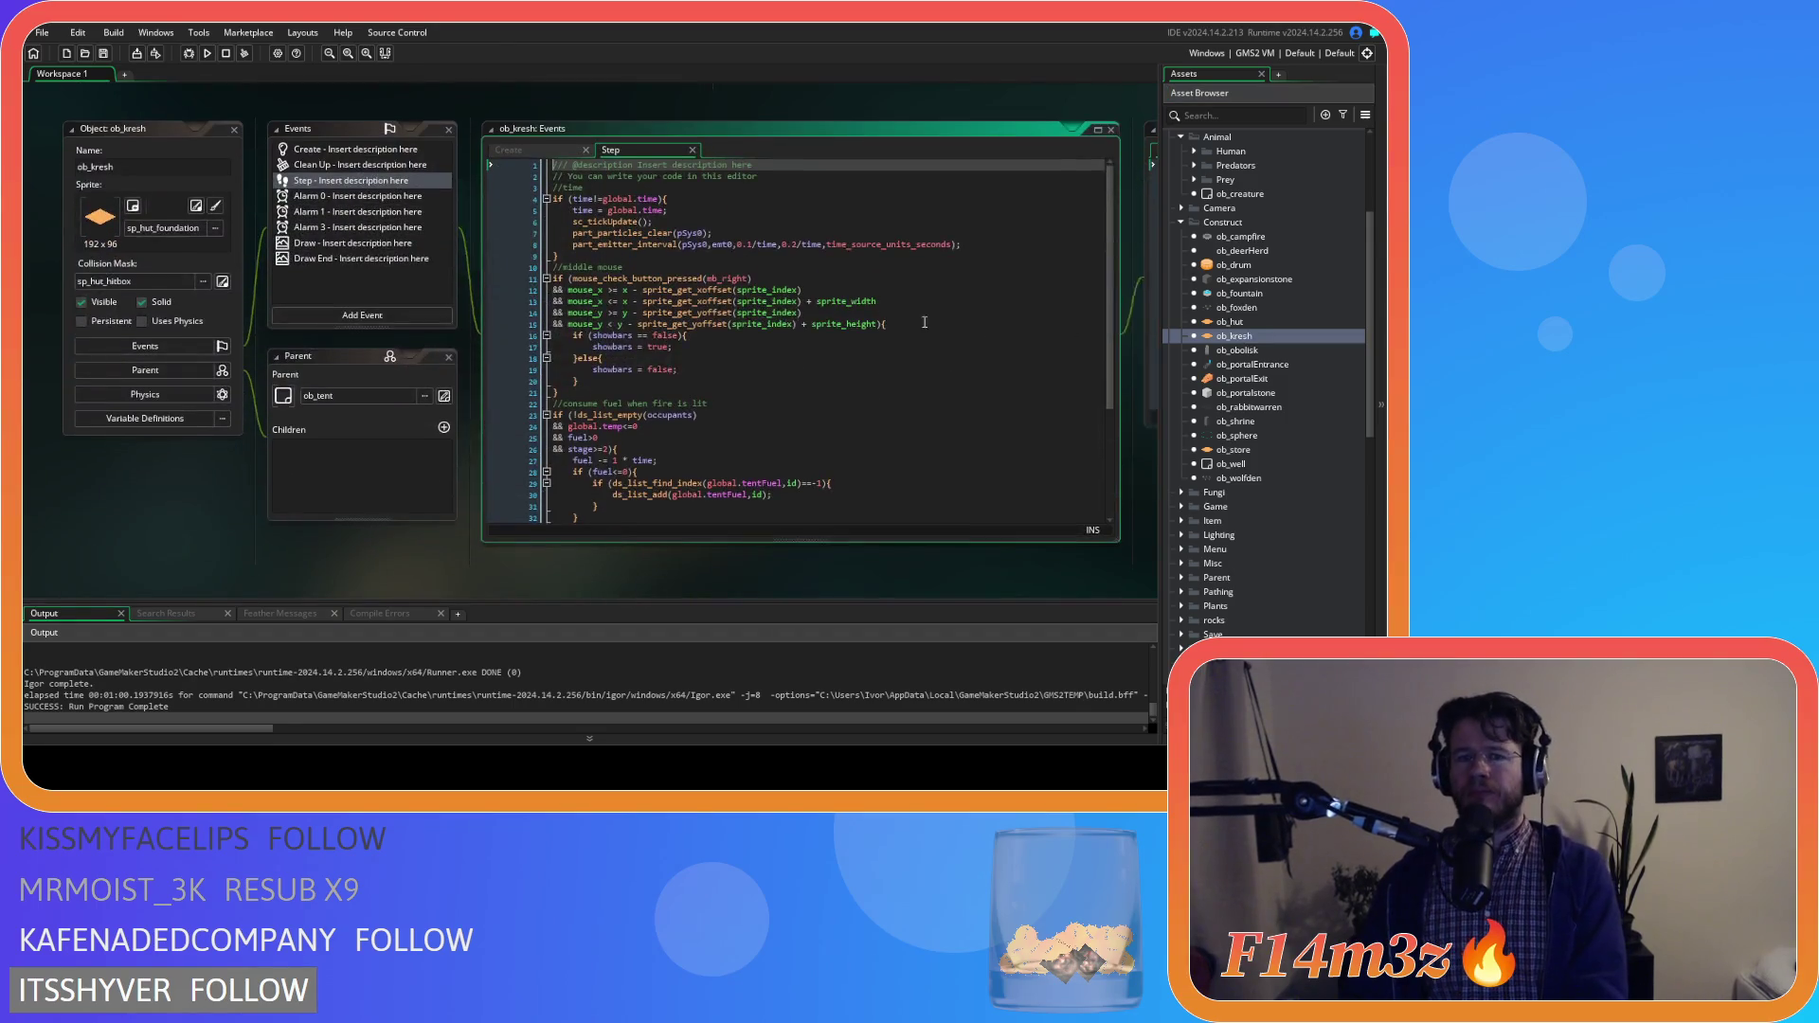
pyautogui.scroll(-2, 581, 335)
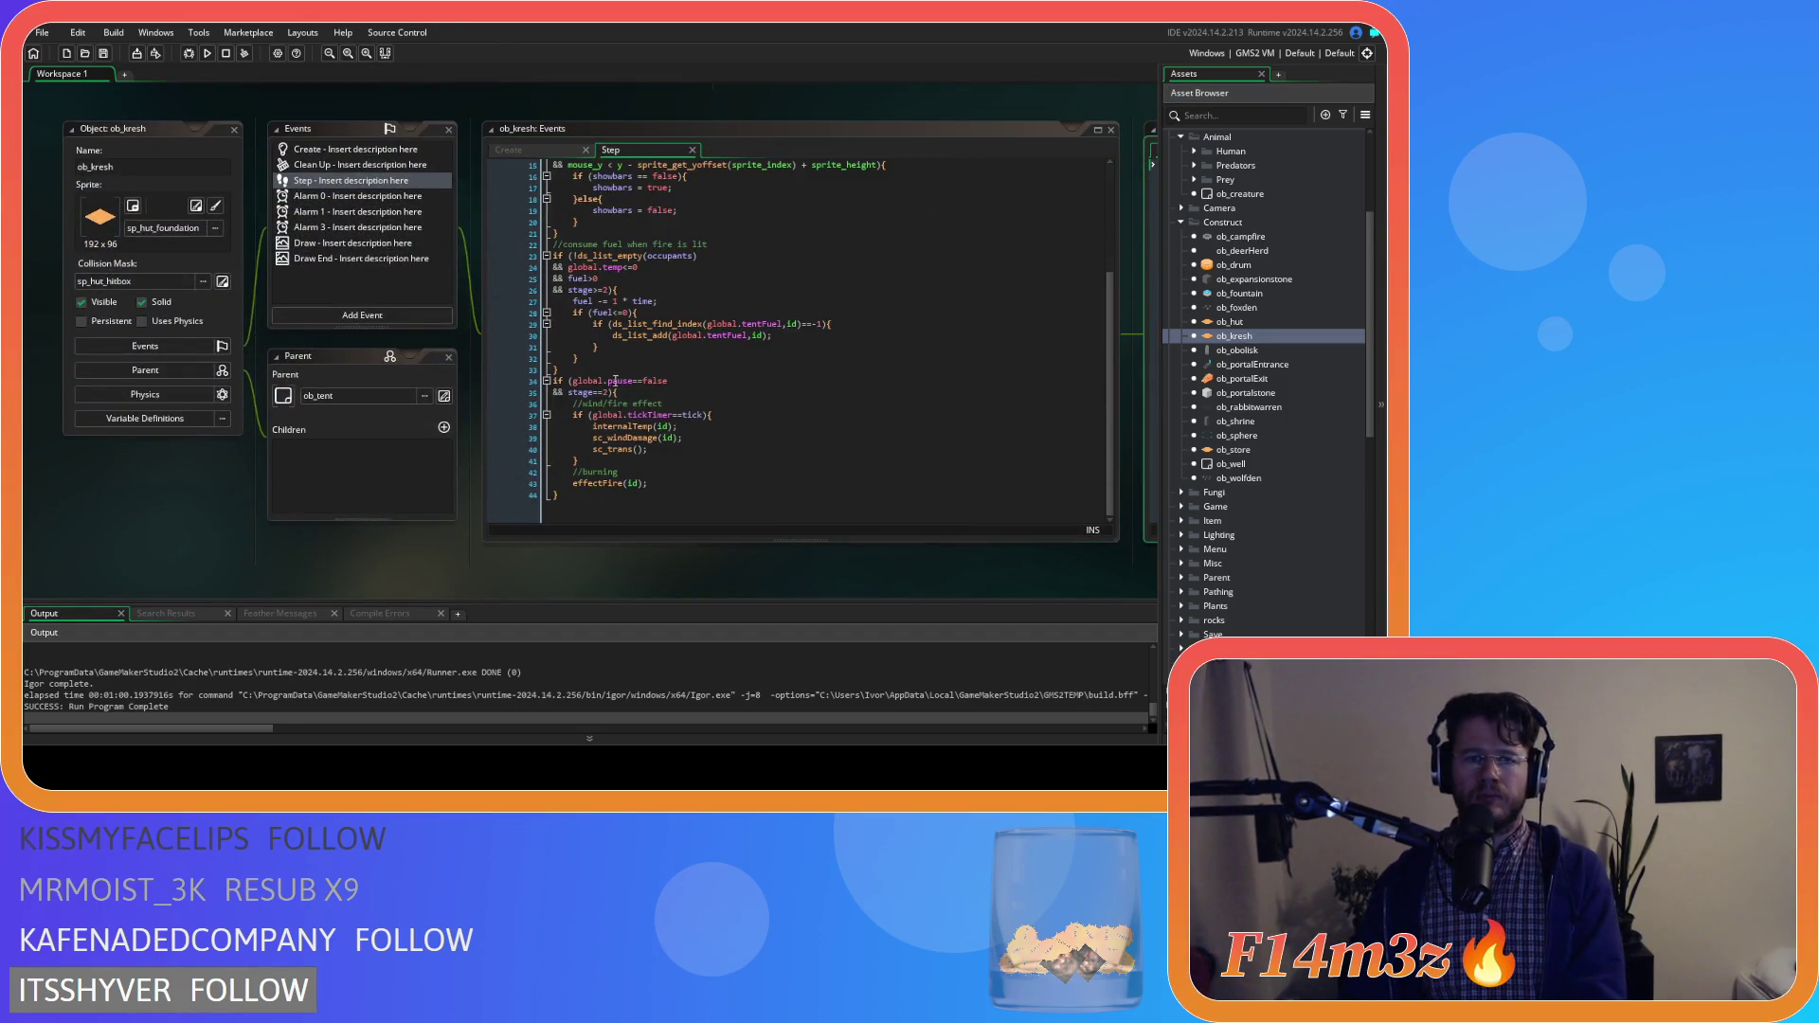
pyautogui.click(508, 149)
pyautogui.scroll(-10, 581, 391)
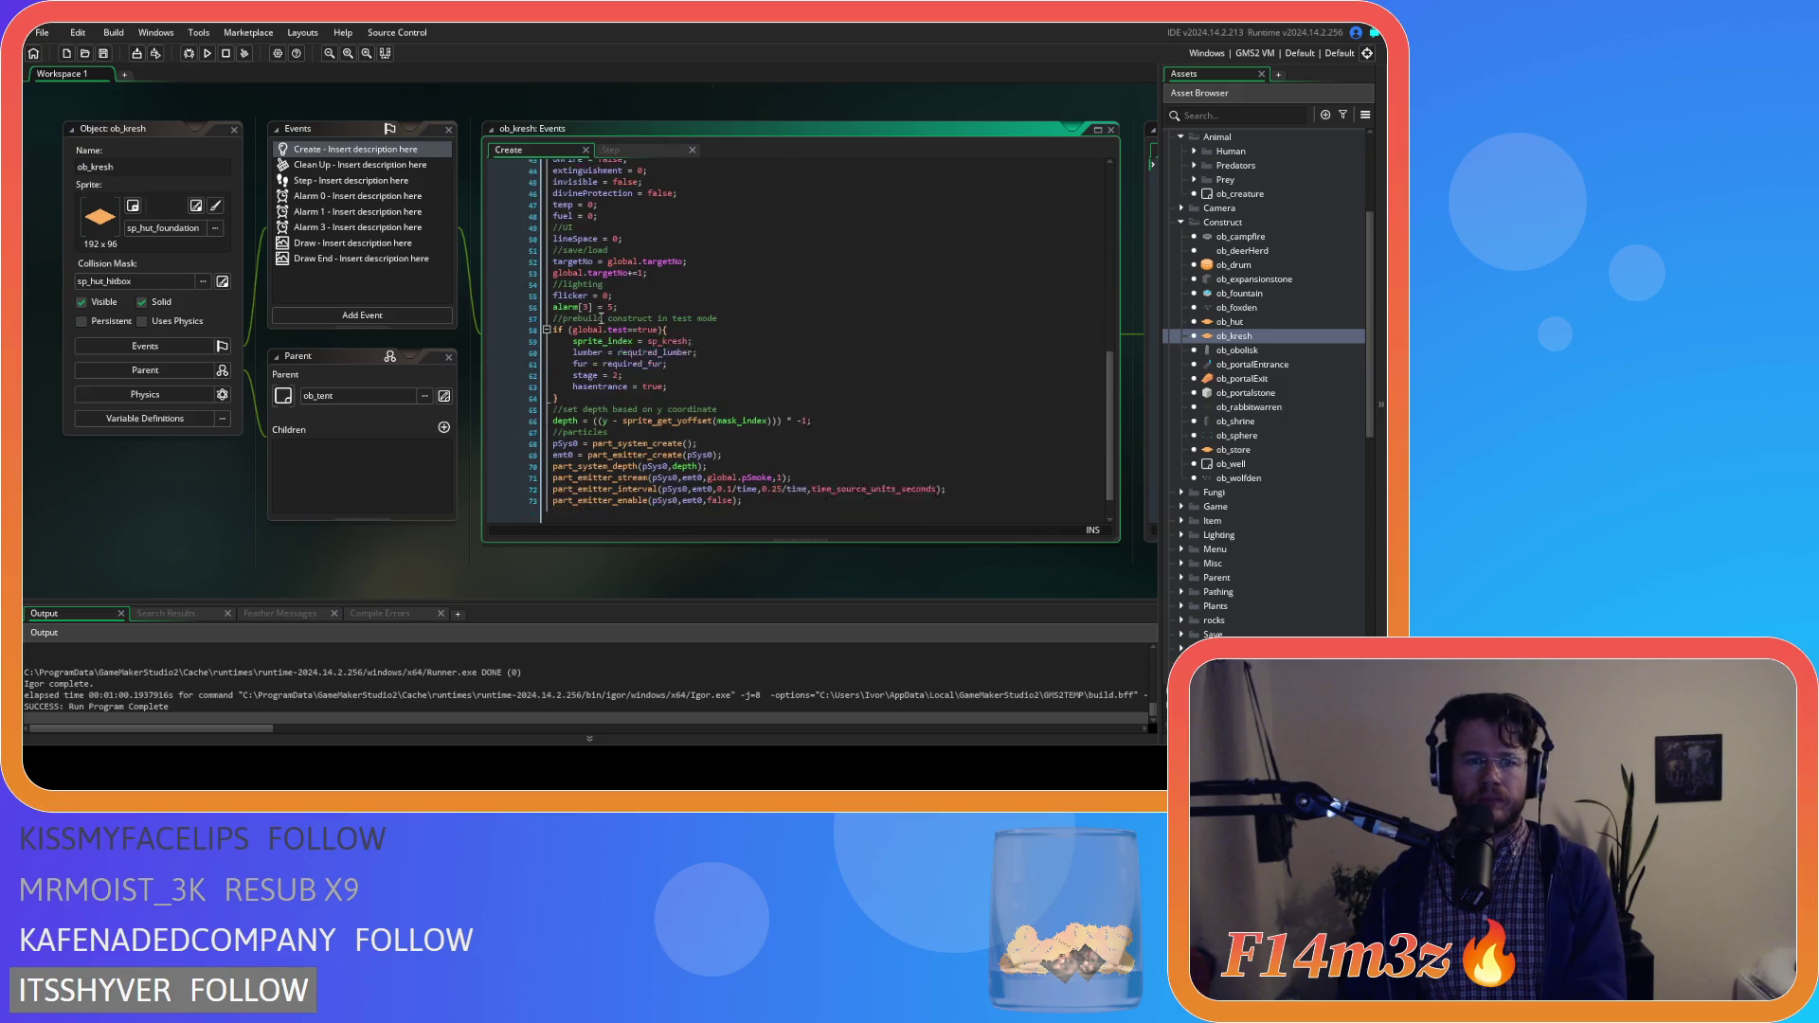
pyautogui.moveTo(580, 391)
pyautogui.mouseDown()
pyautogui.moveTo(607, 379)
pyautogui.moveTo(616, 303)
pyautogui.mouseUp()
pyautogui.press('BackSpace')
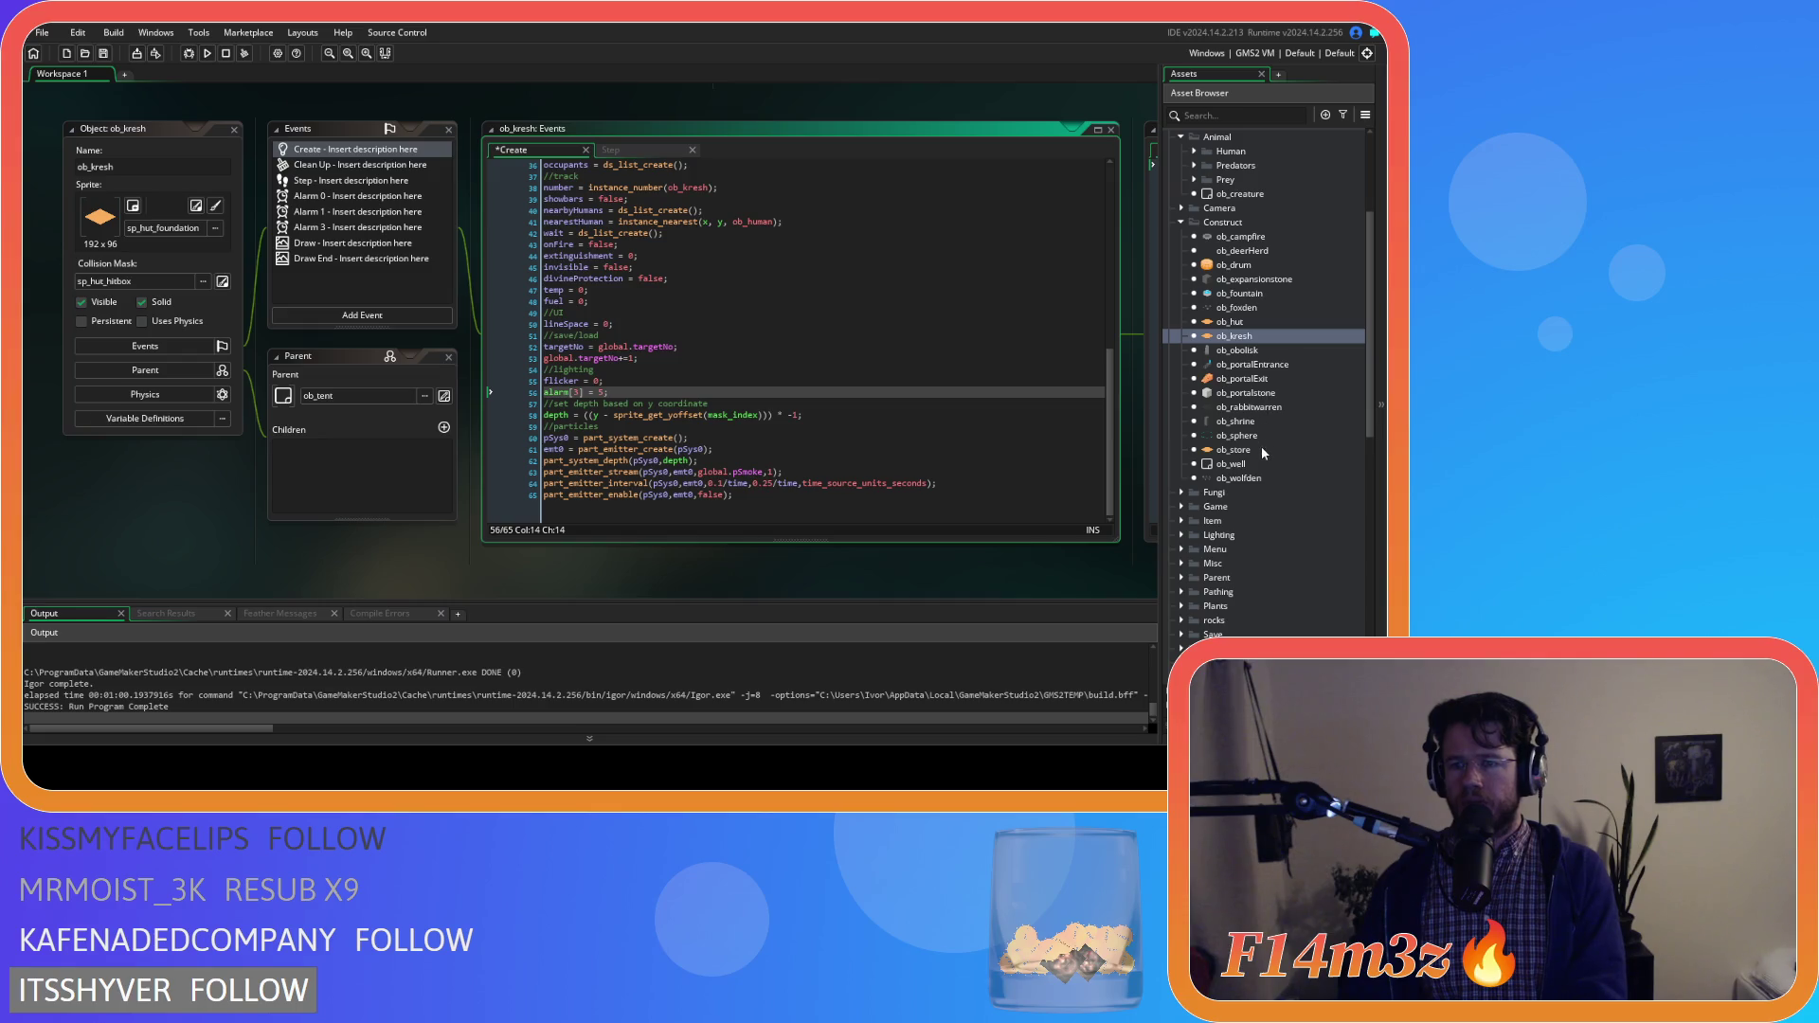
# Remove ob_store's prebuild block, then save and build the game with F5
pyautogui.doubleClick(1261, 449)
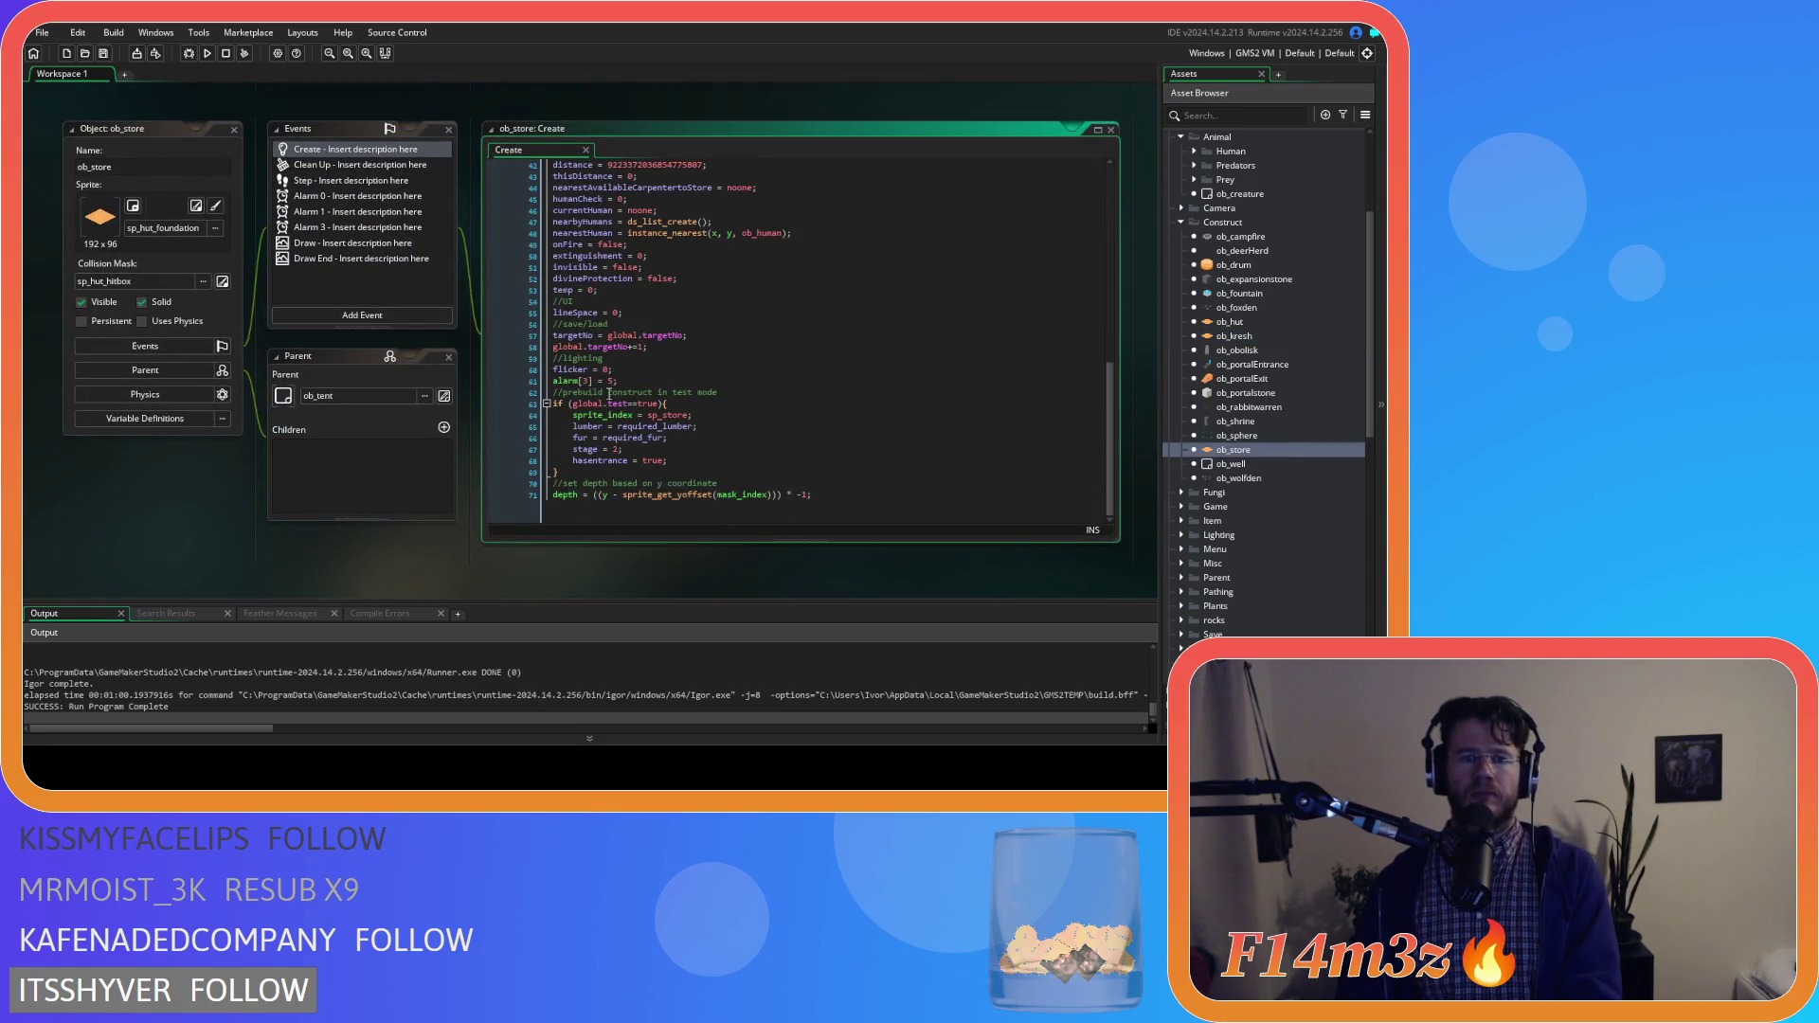
pyautogui.moveTo(565, 471); pyautogui.dragTo(470, 385)
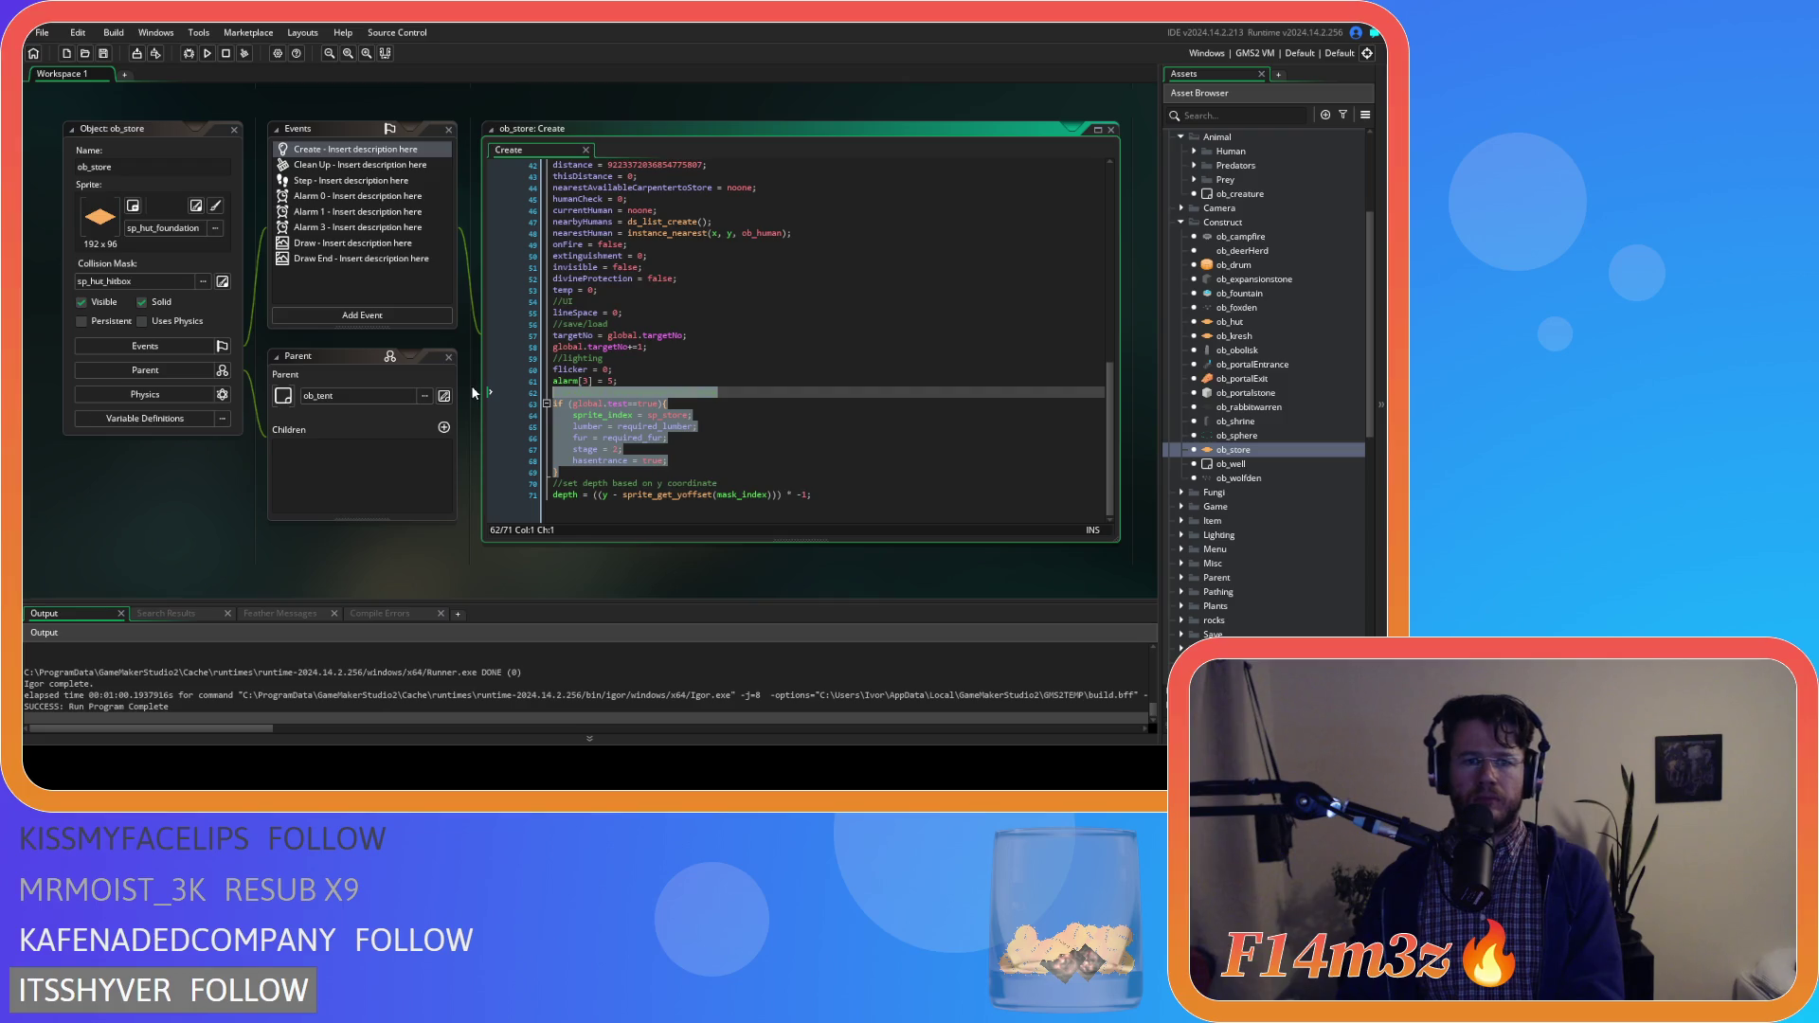
pyautogui.press('BackSpace')
pyautogui.press('F5')
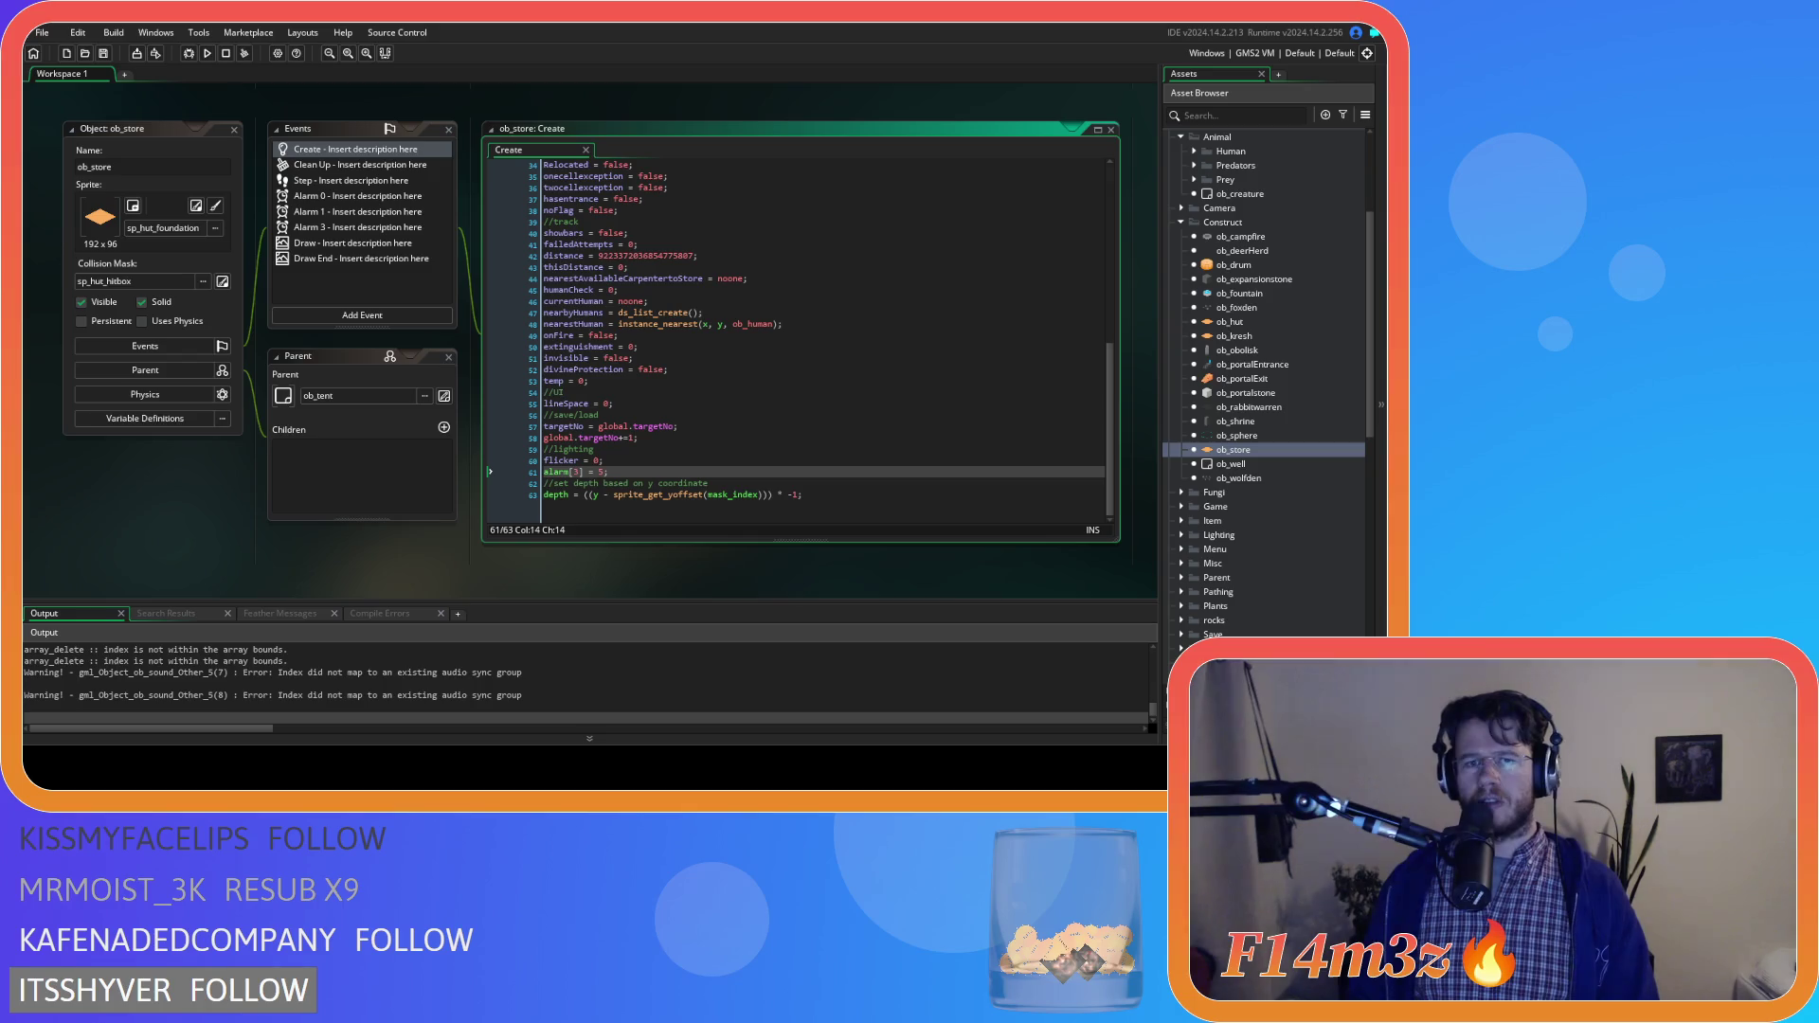
# Focus ob_store's Create event code in the editor after the test run
pyautogui.click(808, 317)
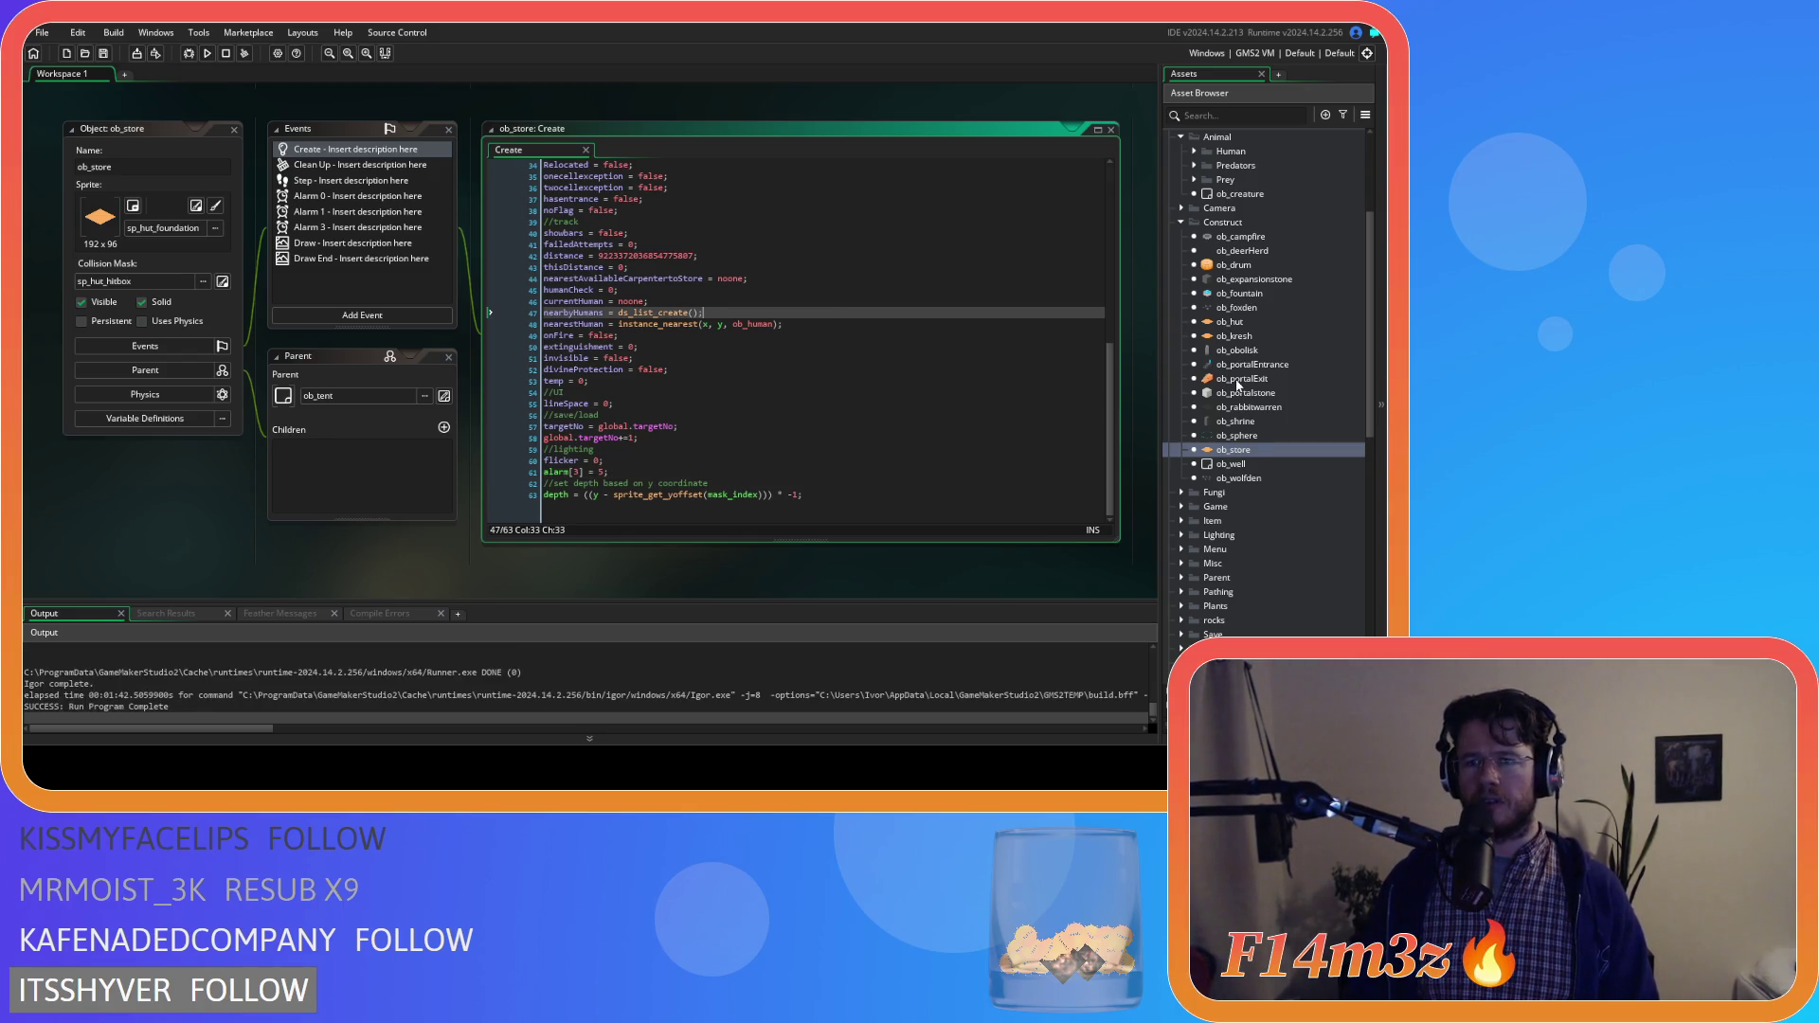
# Open the sc_spawnConstructsWaterLevel script and locate the spawned store's code
pyautogui.scroll(3, 1310, 298)
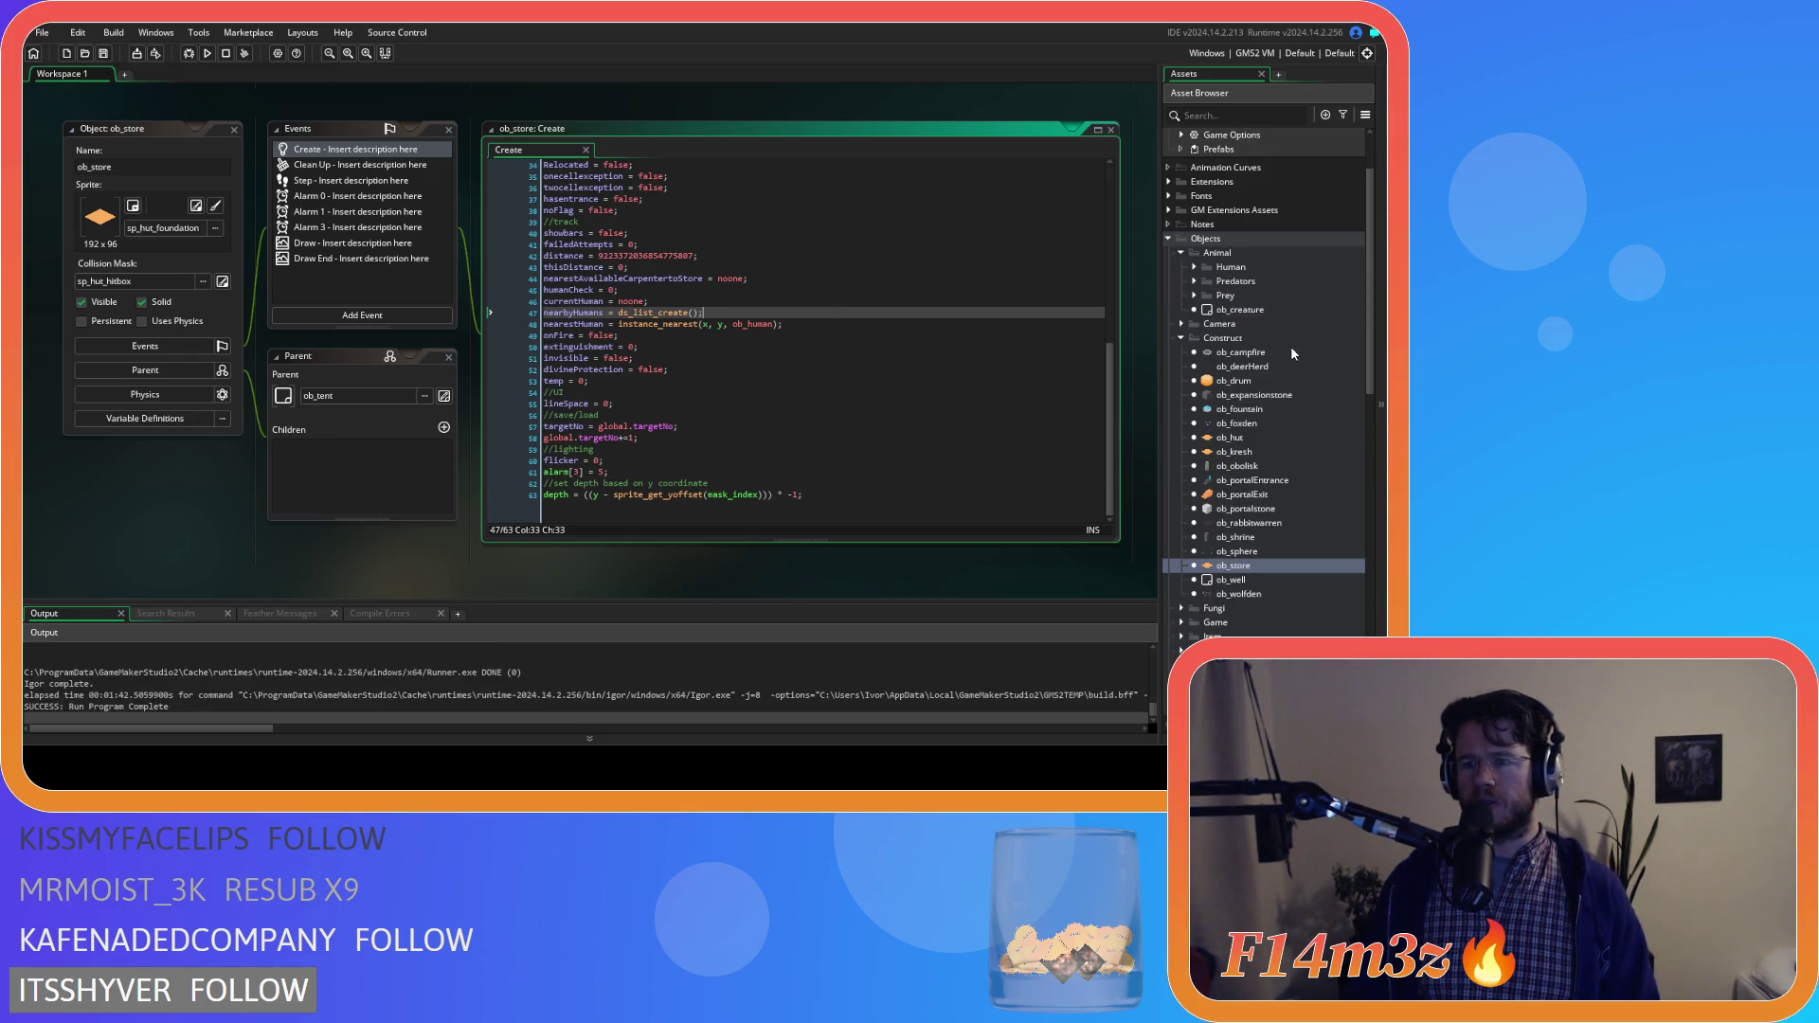
pyautogui.scroll(-3, 1280, 406)
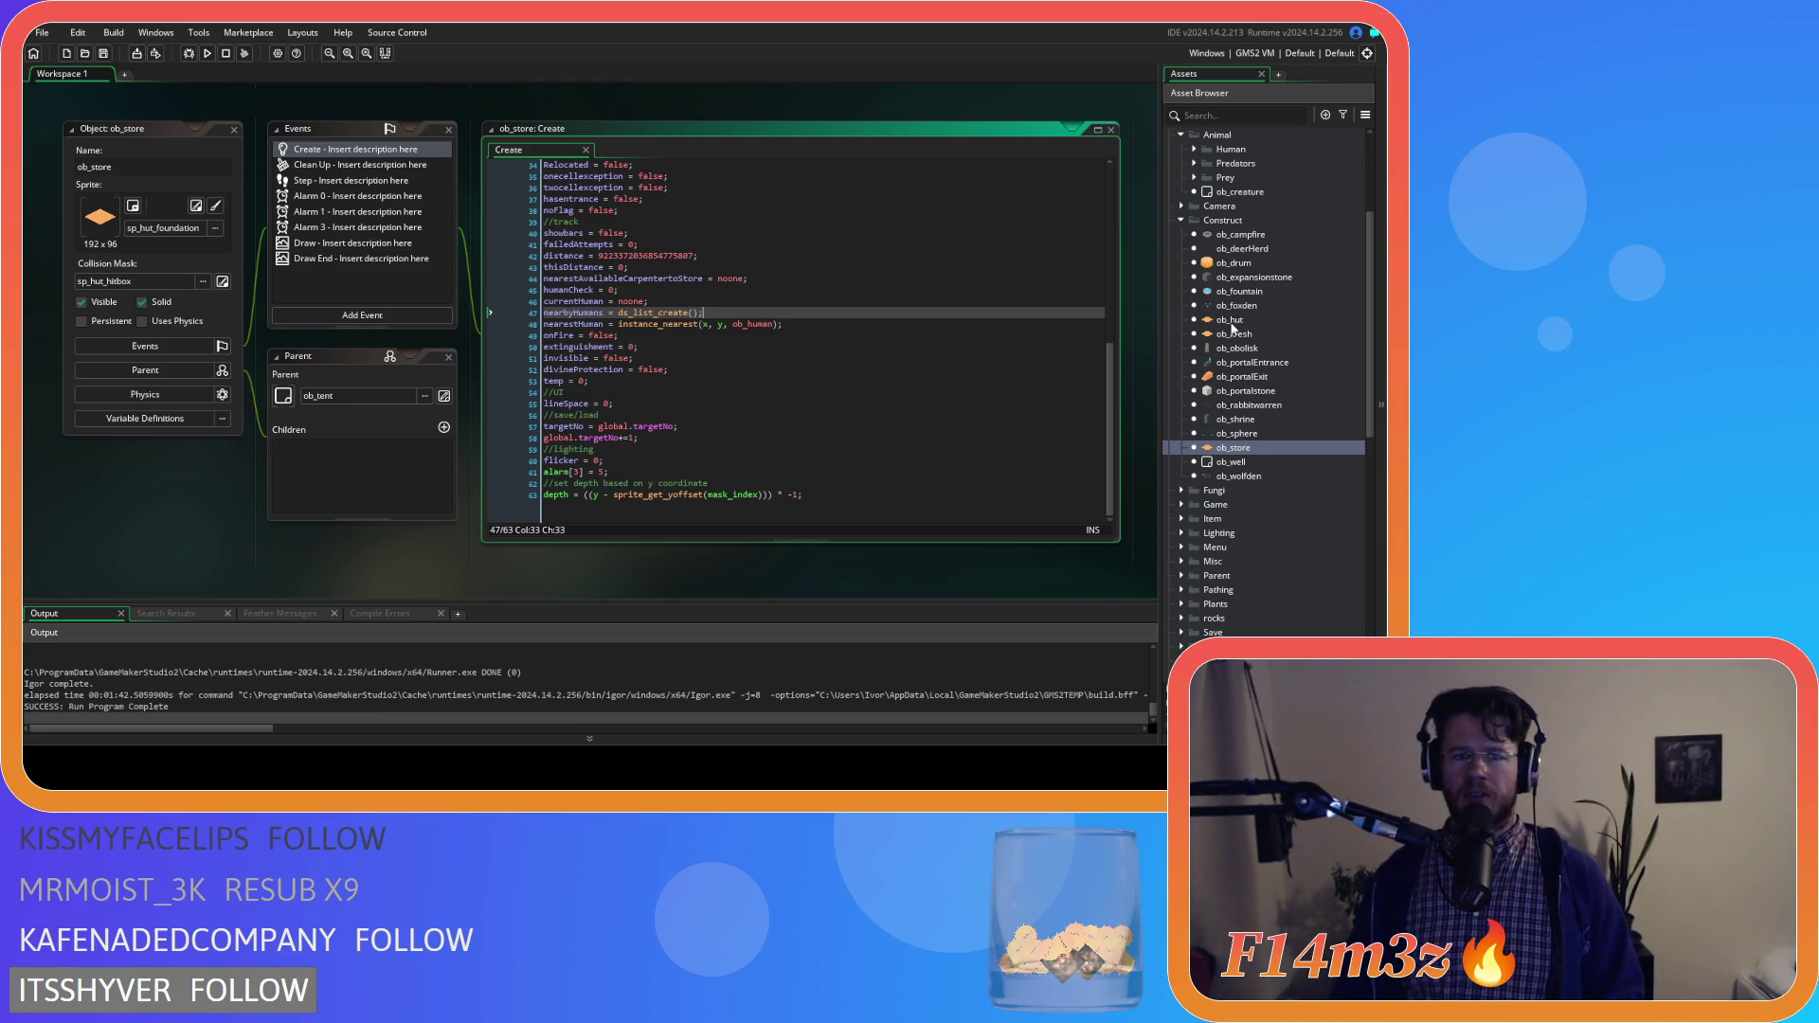
pyautogui.scroll(-5, 1231, 350)
pyautogui.scroll(-1, 1231, 360)
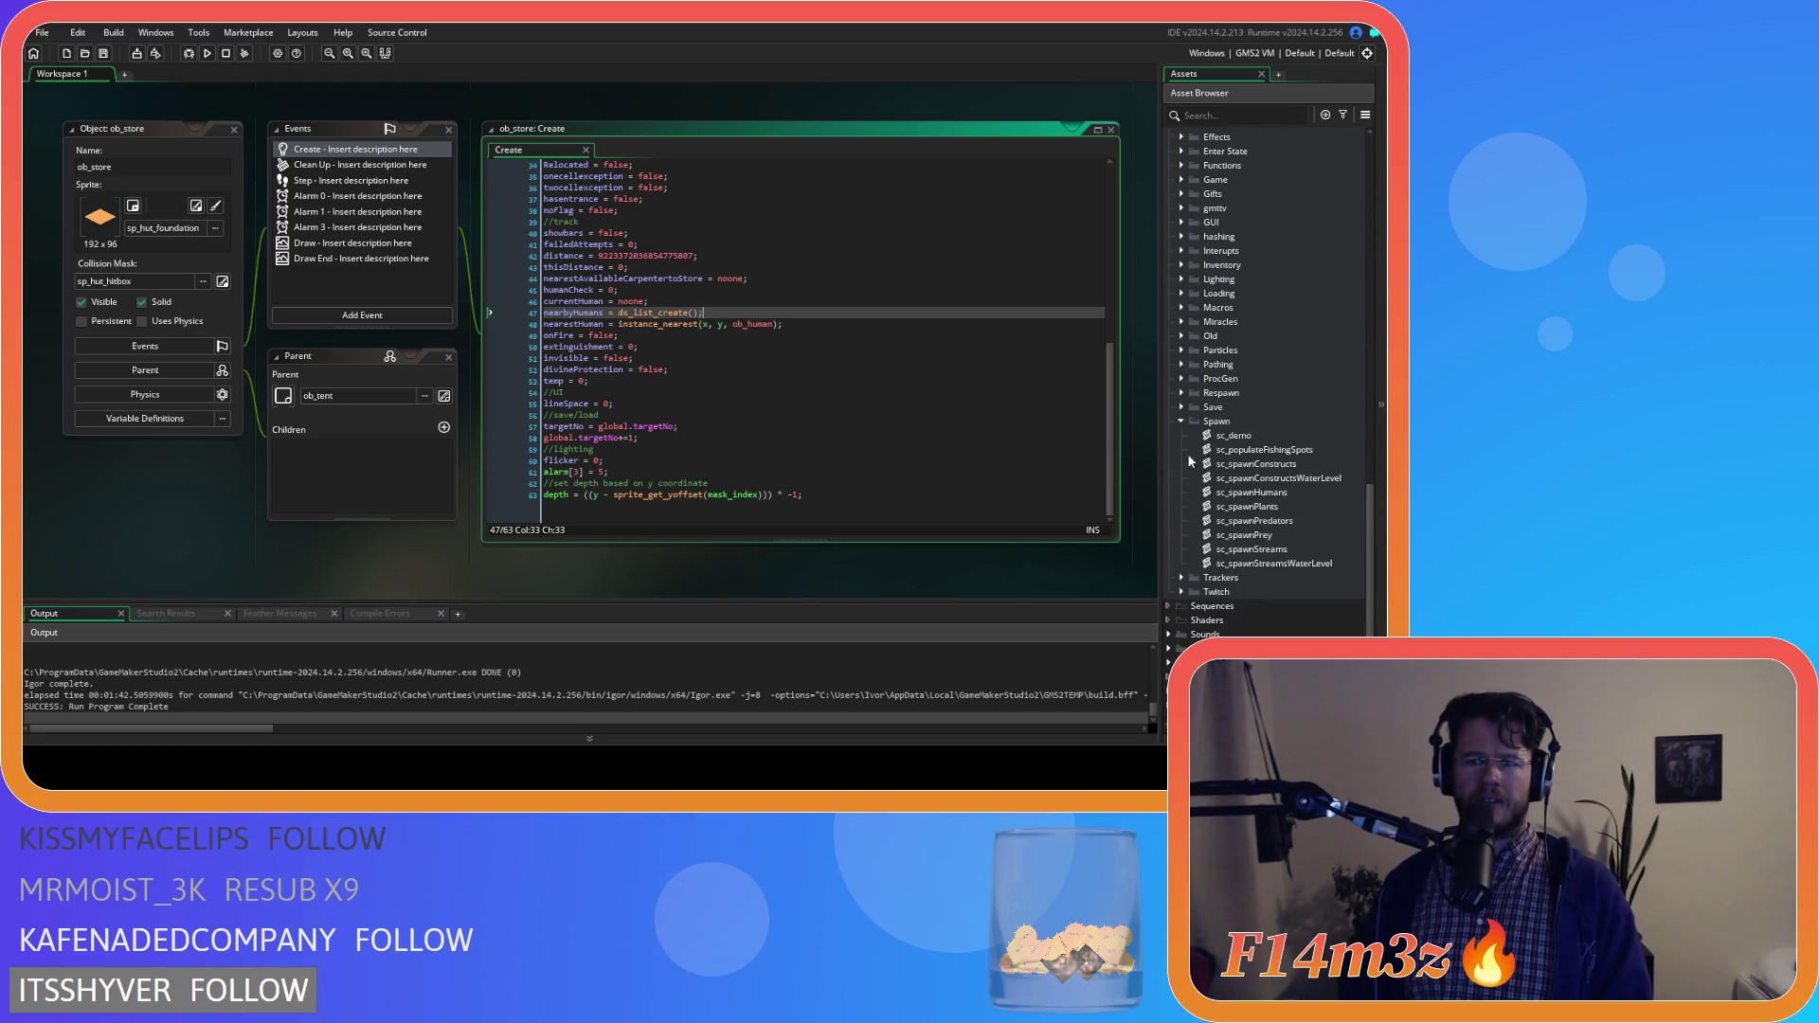
pyautogui.scroll(-10, 1231, 426)
pyautogui.doubleClick(1312, 479)
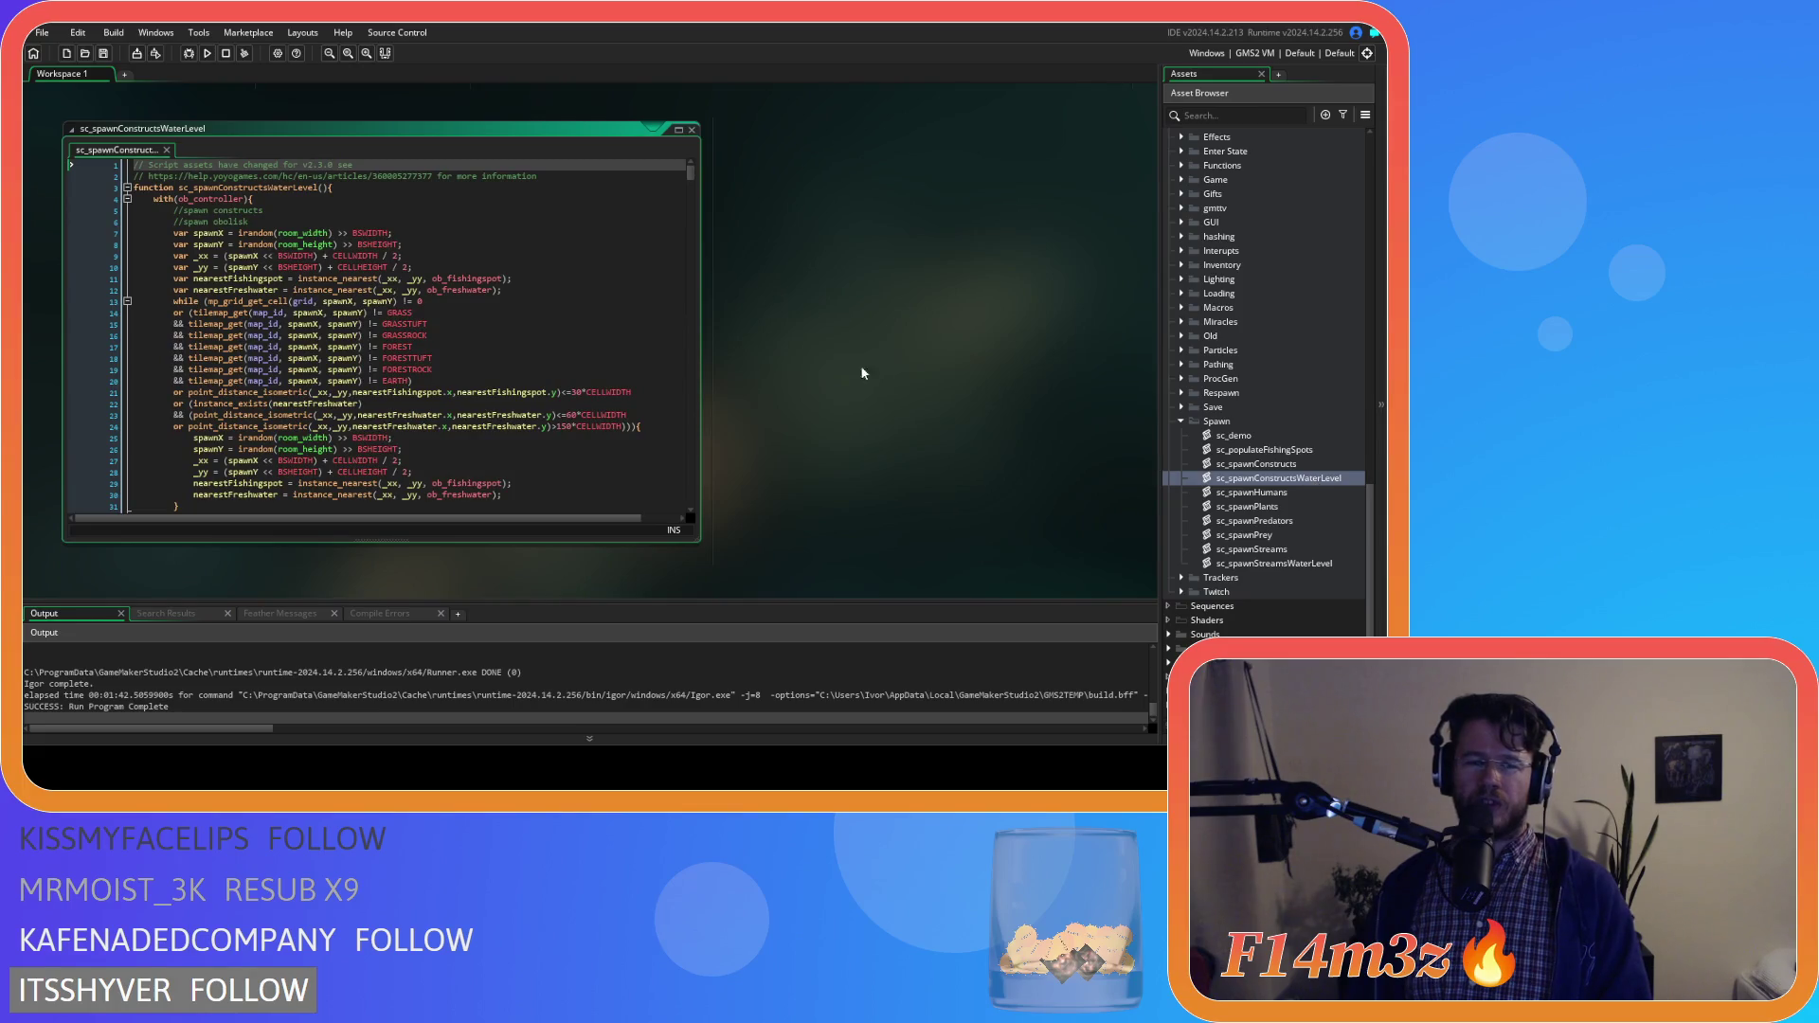
pyautogui.moveTo(689, 173)
pyautogui.mouseDown()
pyautogui.moveTo(723, 267)
pyautogui.moveTo(730, 383)
pyautogui.moveTo(697, 159)
pyautogui.mouseUp()
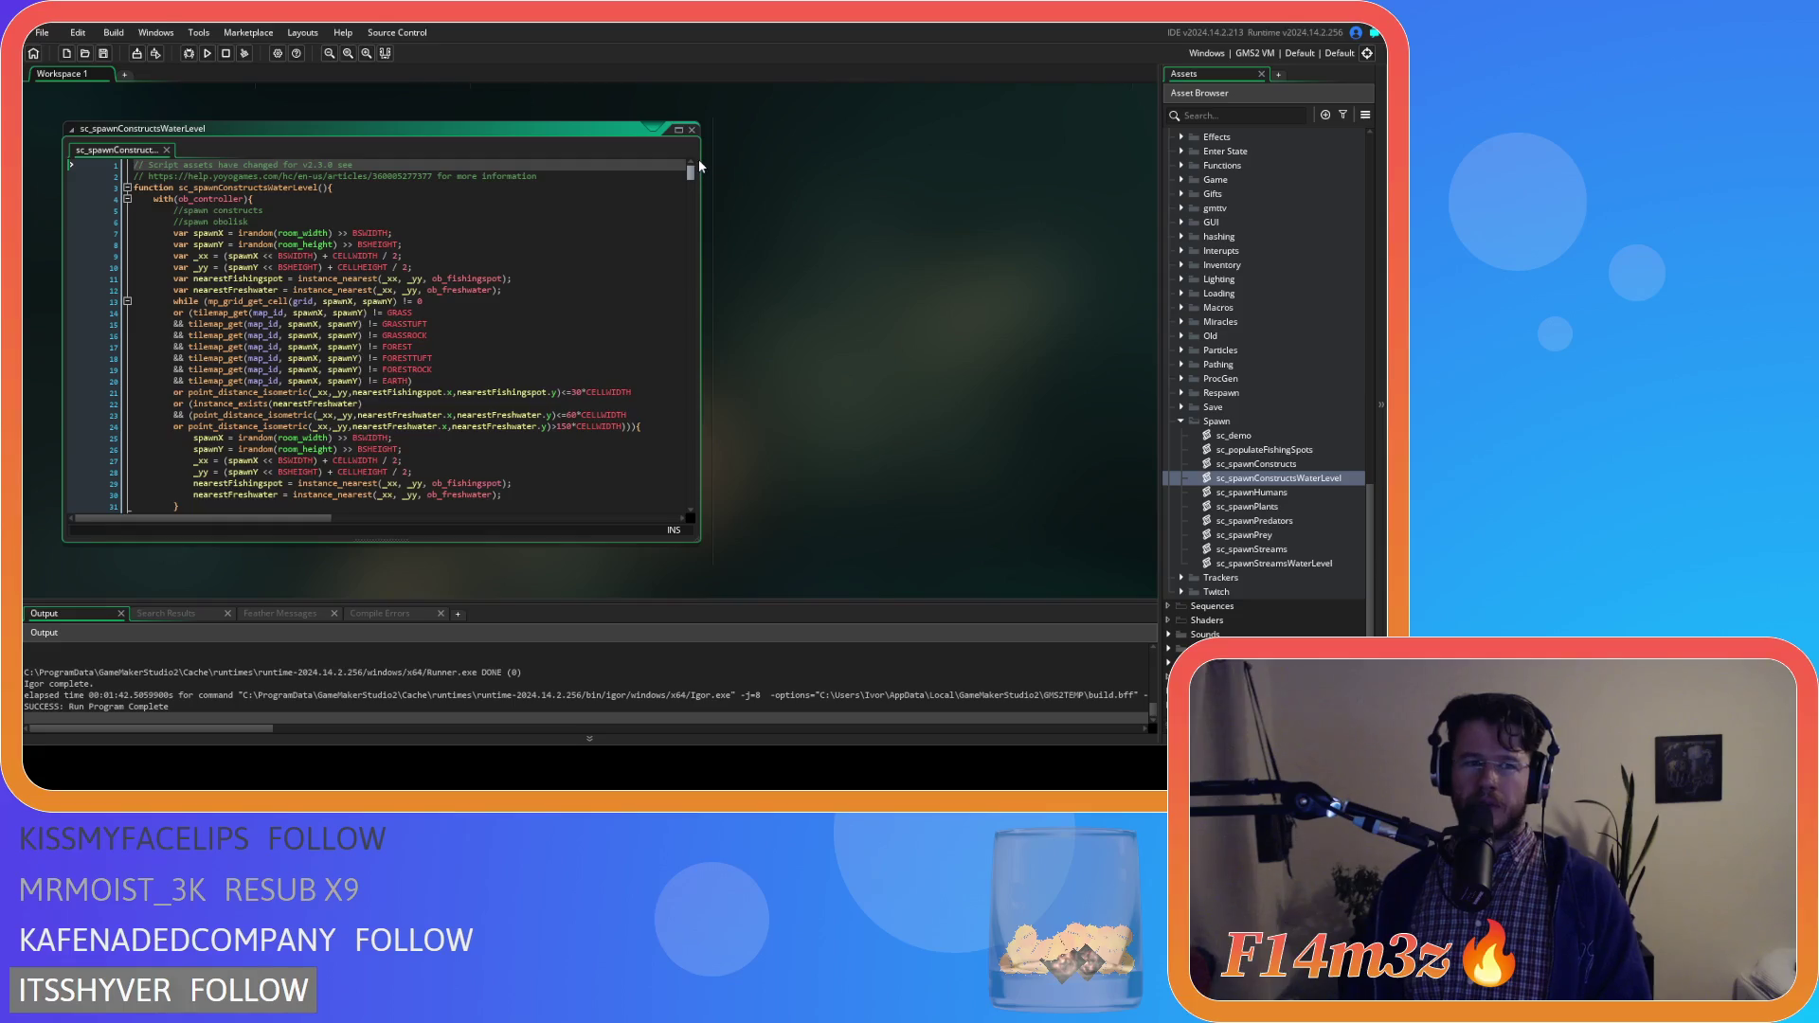
pyautogui.scroll(4, 1269, 314)
pyautogui.scroll(-20, 548, 343)
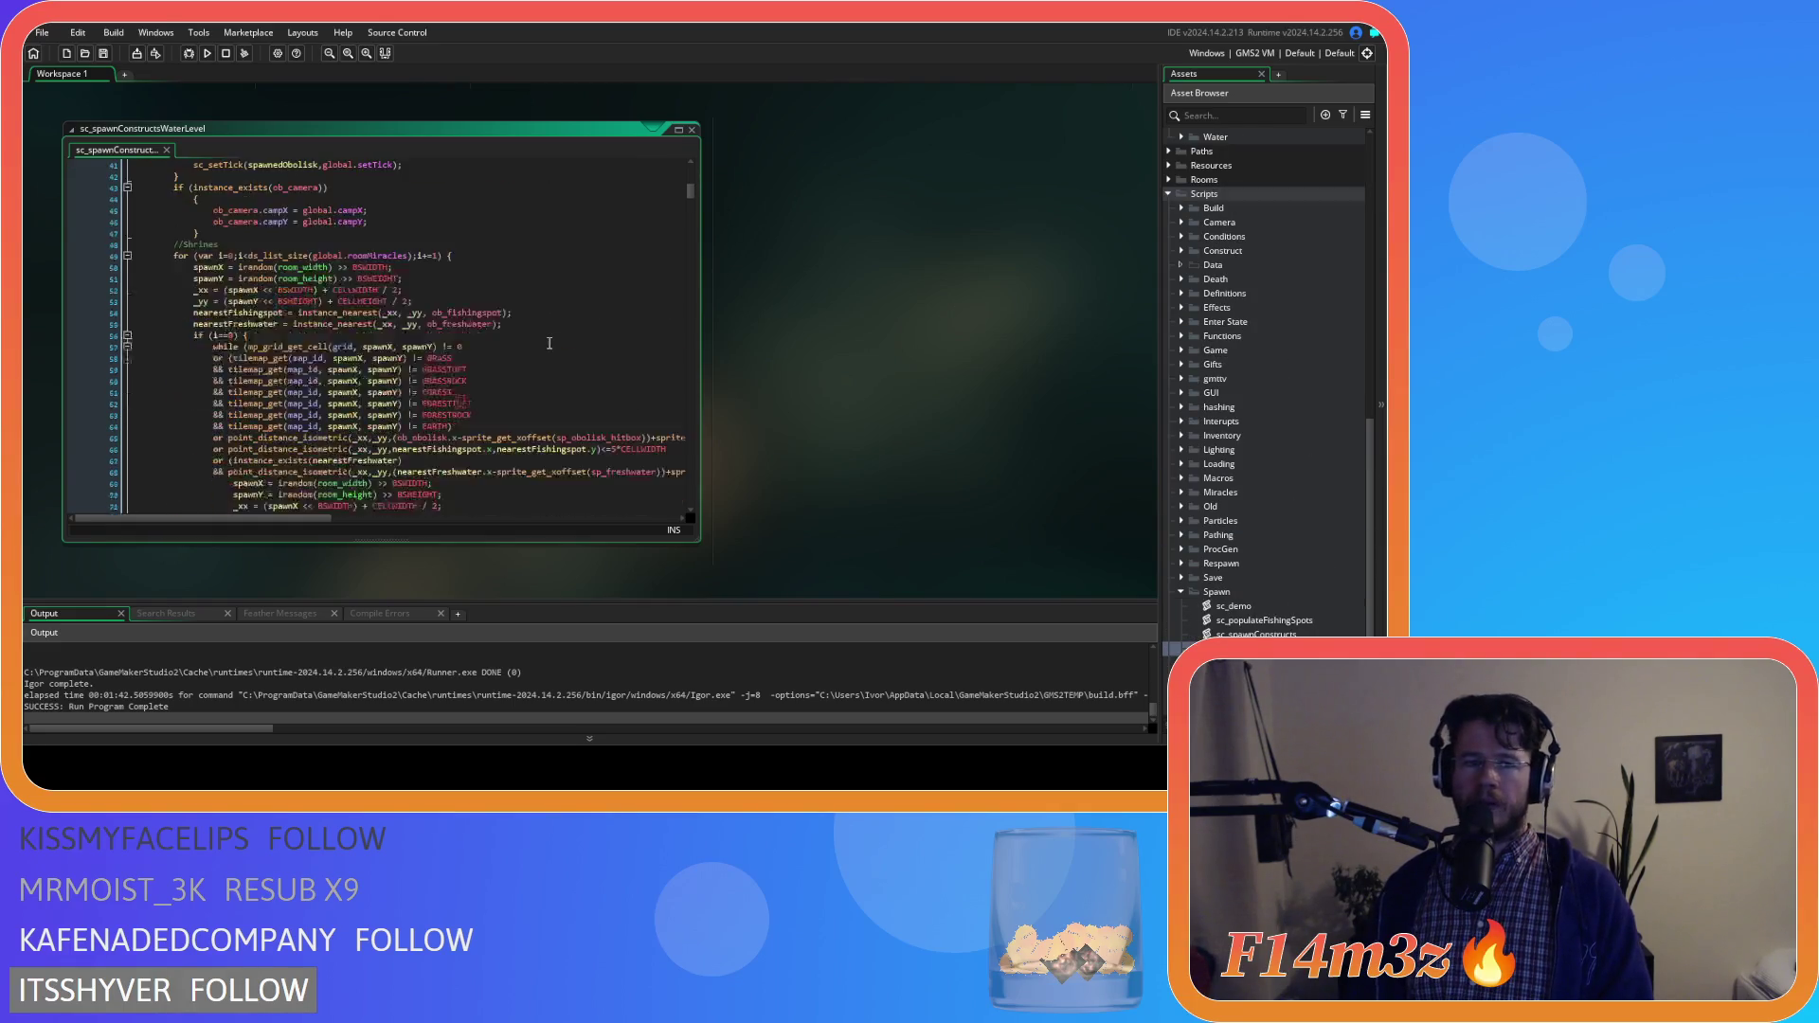
pyautogui.moveTo(692, 212); pyautogui.dragTo(705, 422)
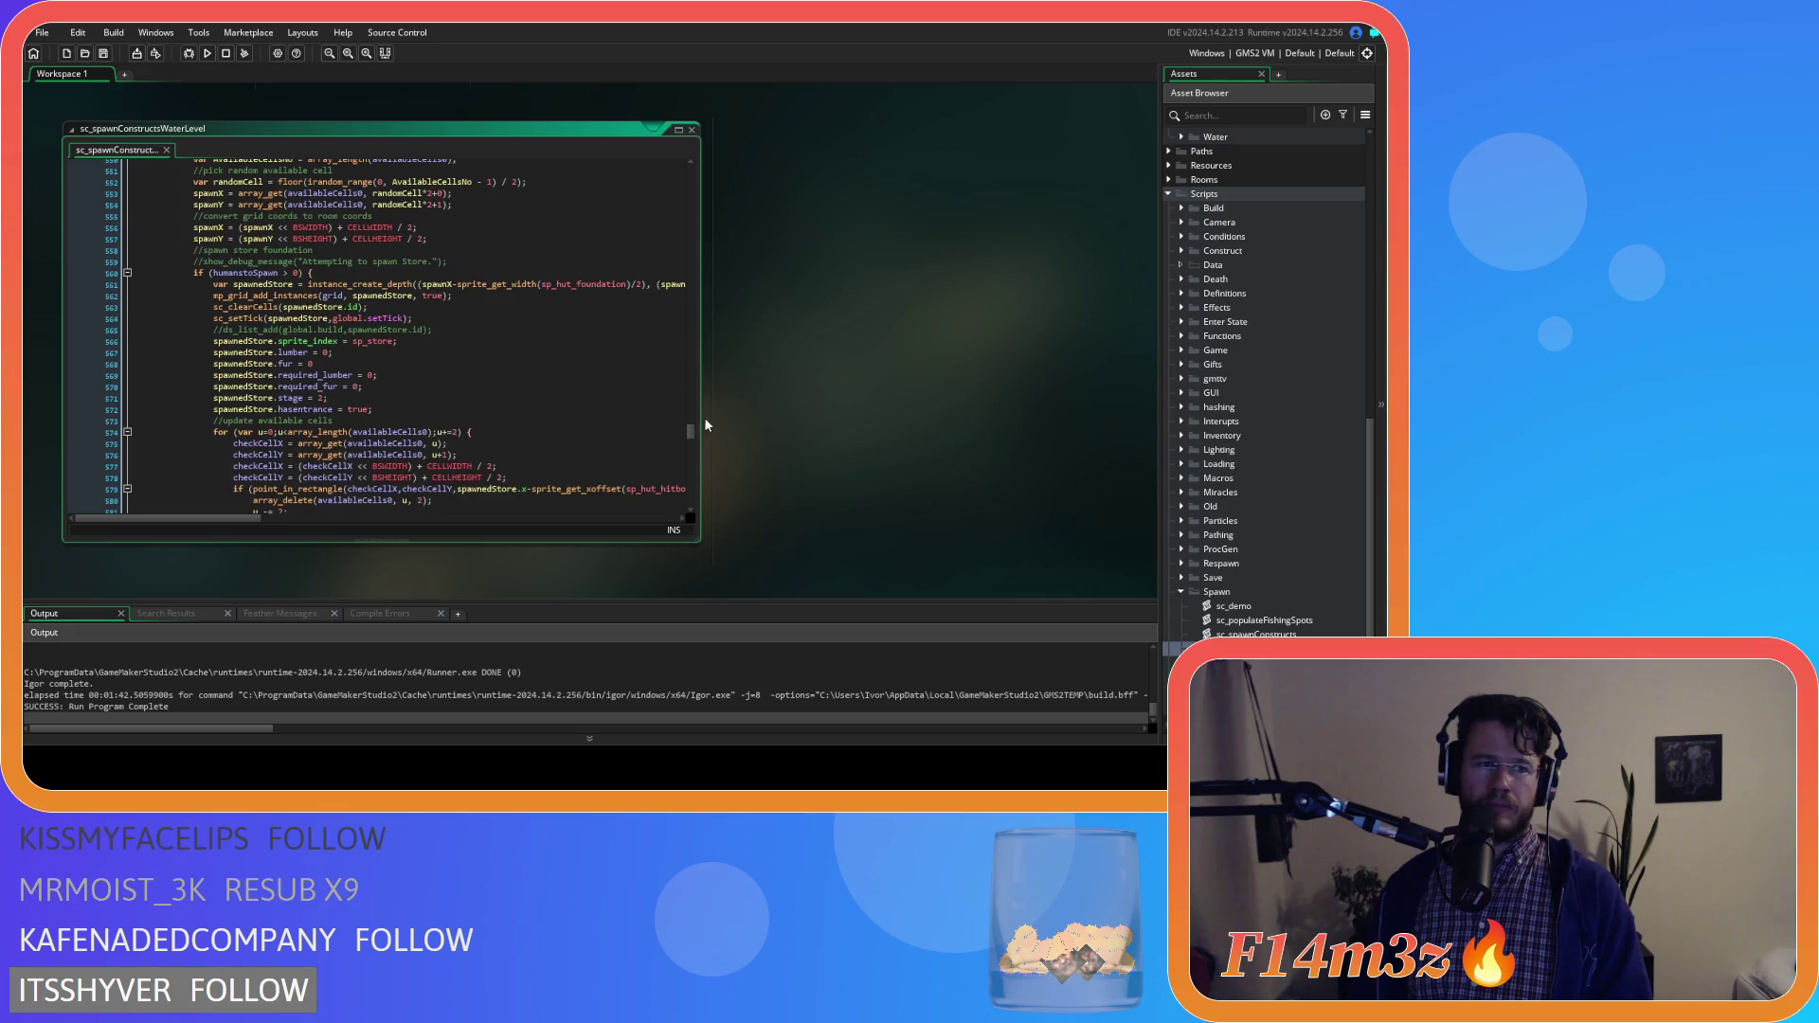
pyautogui.scroll(-3, 595, 376)
# Comment out the store's property lines 566–572 and uncomment its build list line 565
pyautogui.click(398, 292)
pyautogui.hotkey('shift', 'Up')
pyautogui.hotkey('shift', 'Up')
pyautogui.hotkey('shift', 'Up')
pyautogui.hotkey('shift', 'Home')
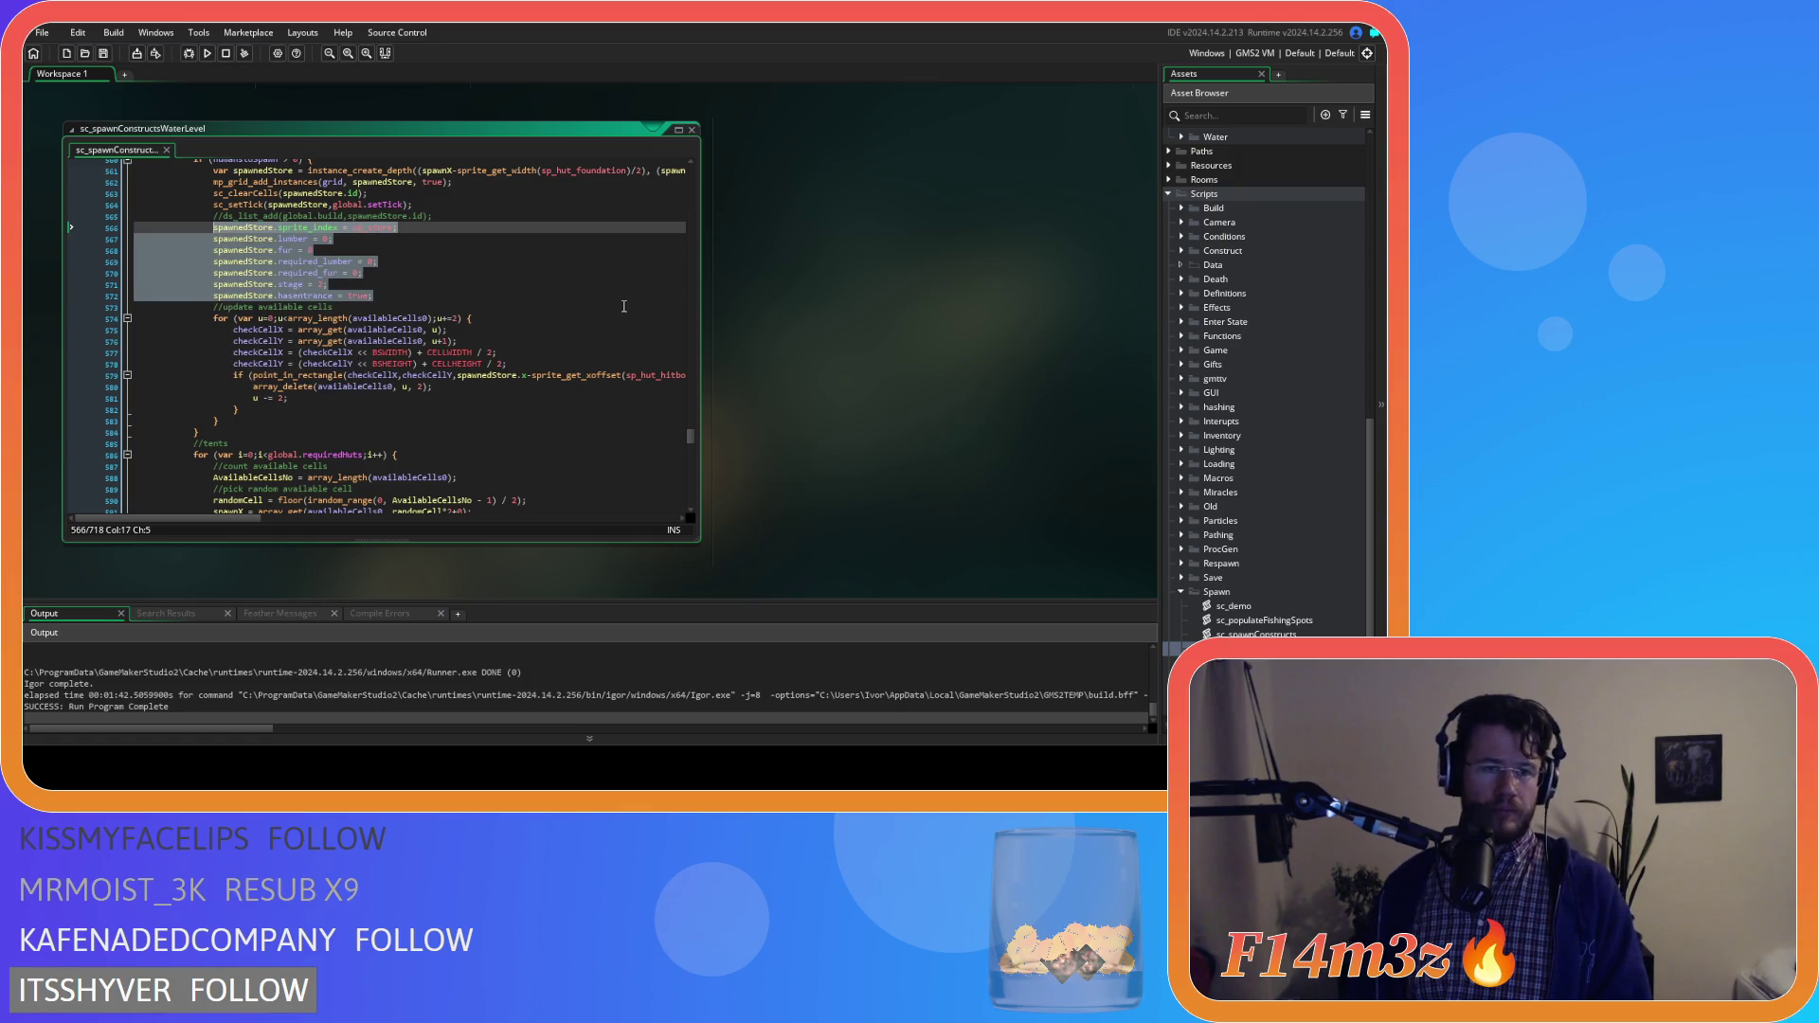
pyautogui.hotkey('ctrl', 'k')
pyautogui.click(469, 220)
pyautogui.hotkey('shift', 'Home')
pyautogui.hotkey('ctrl', 'shift', 'k')
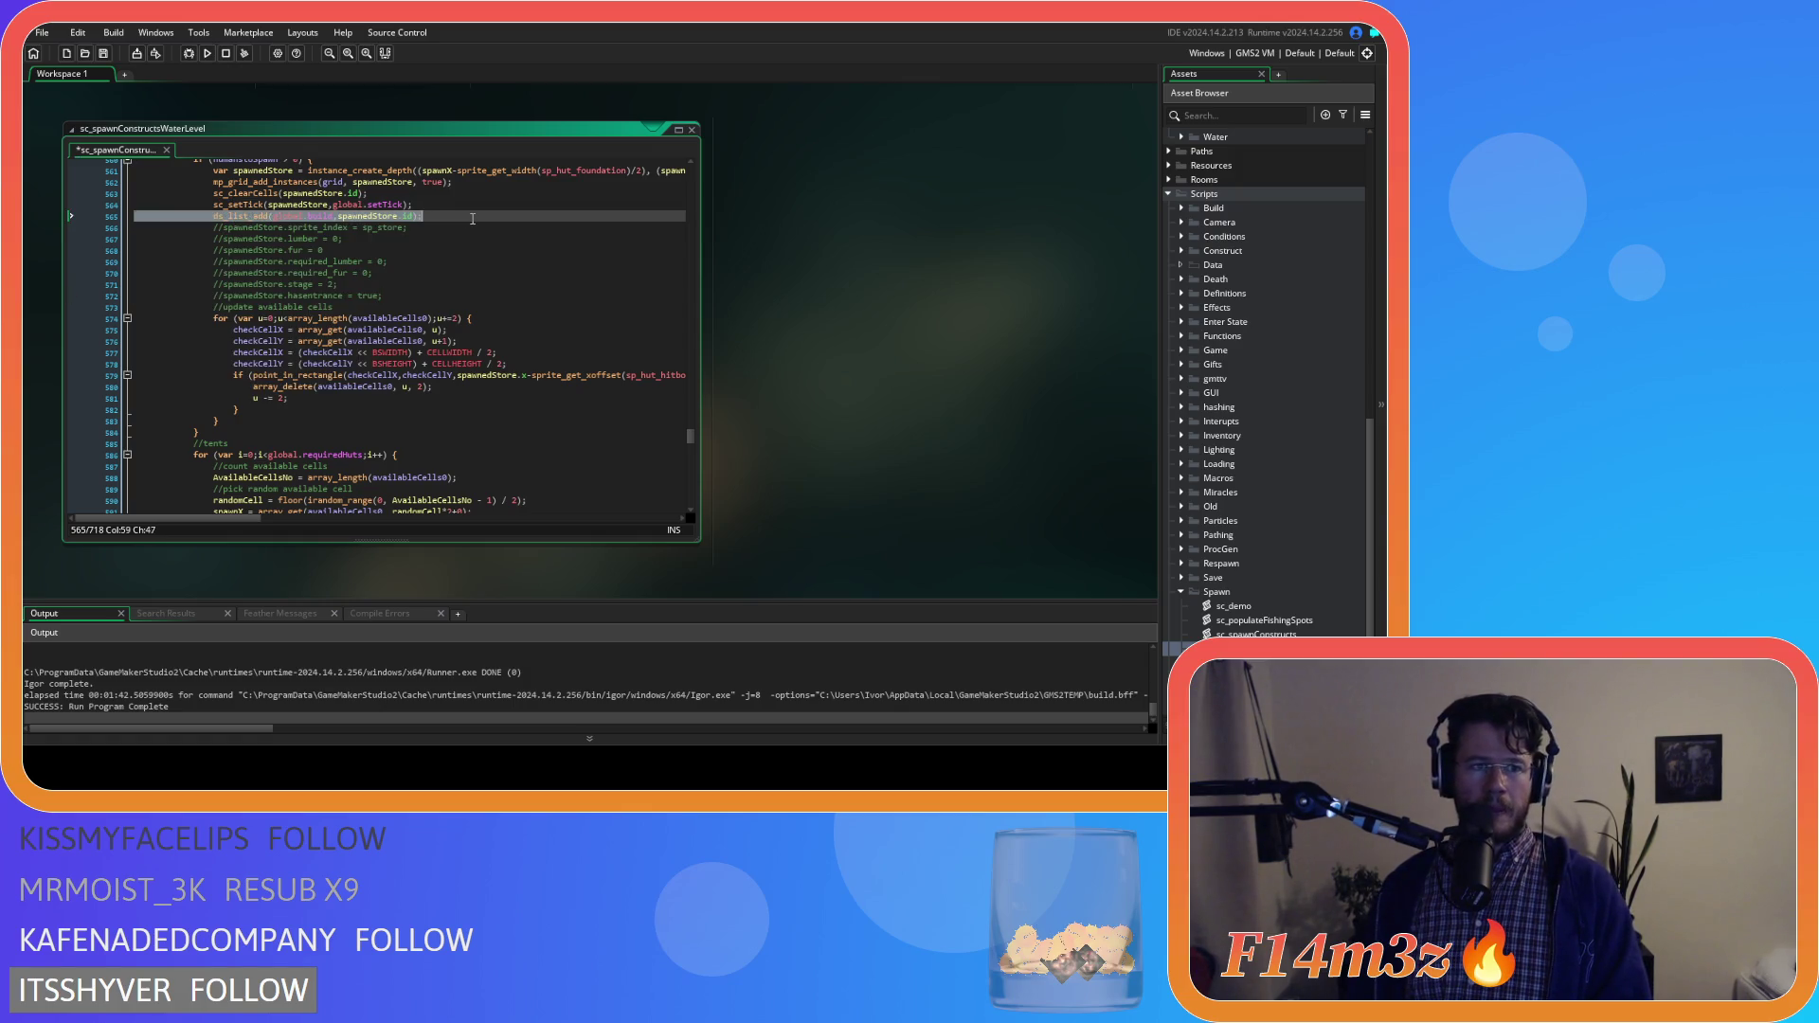
pyautogui.scroll(3, 478, 237)
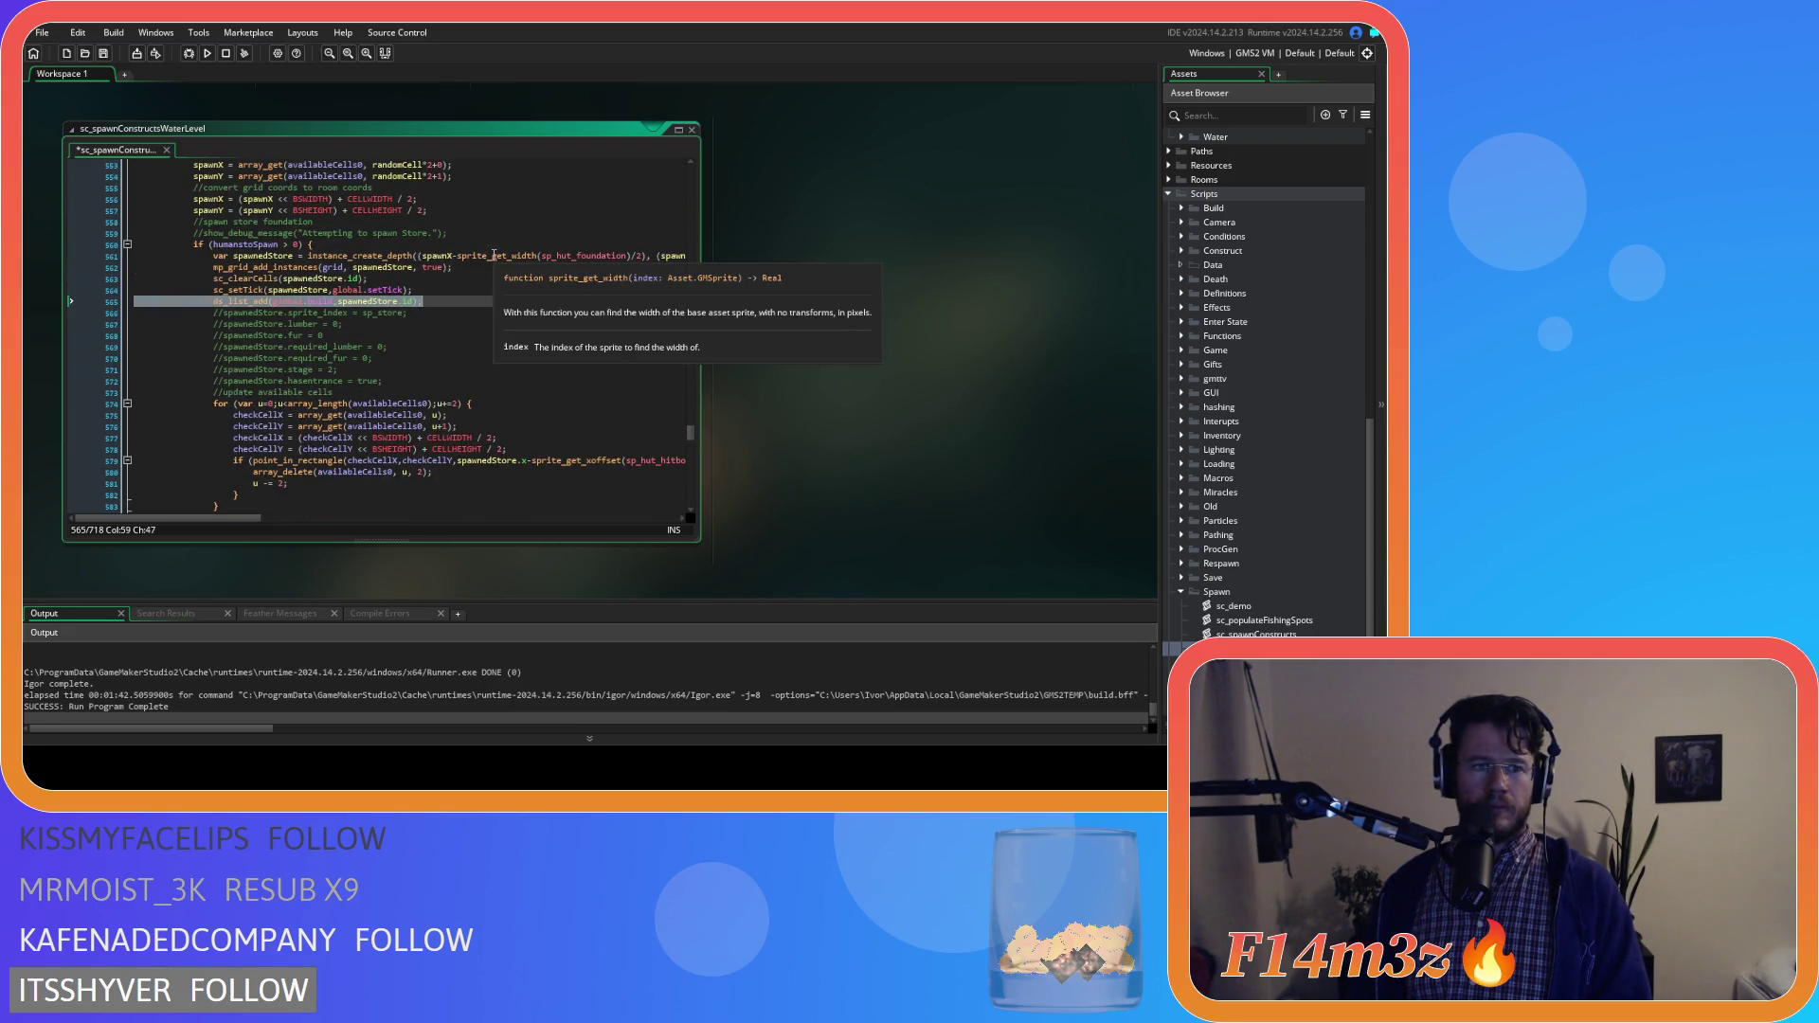
pyautogui.scroll(-13, 494, 255)
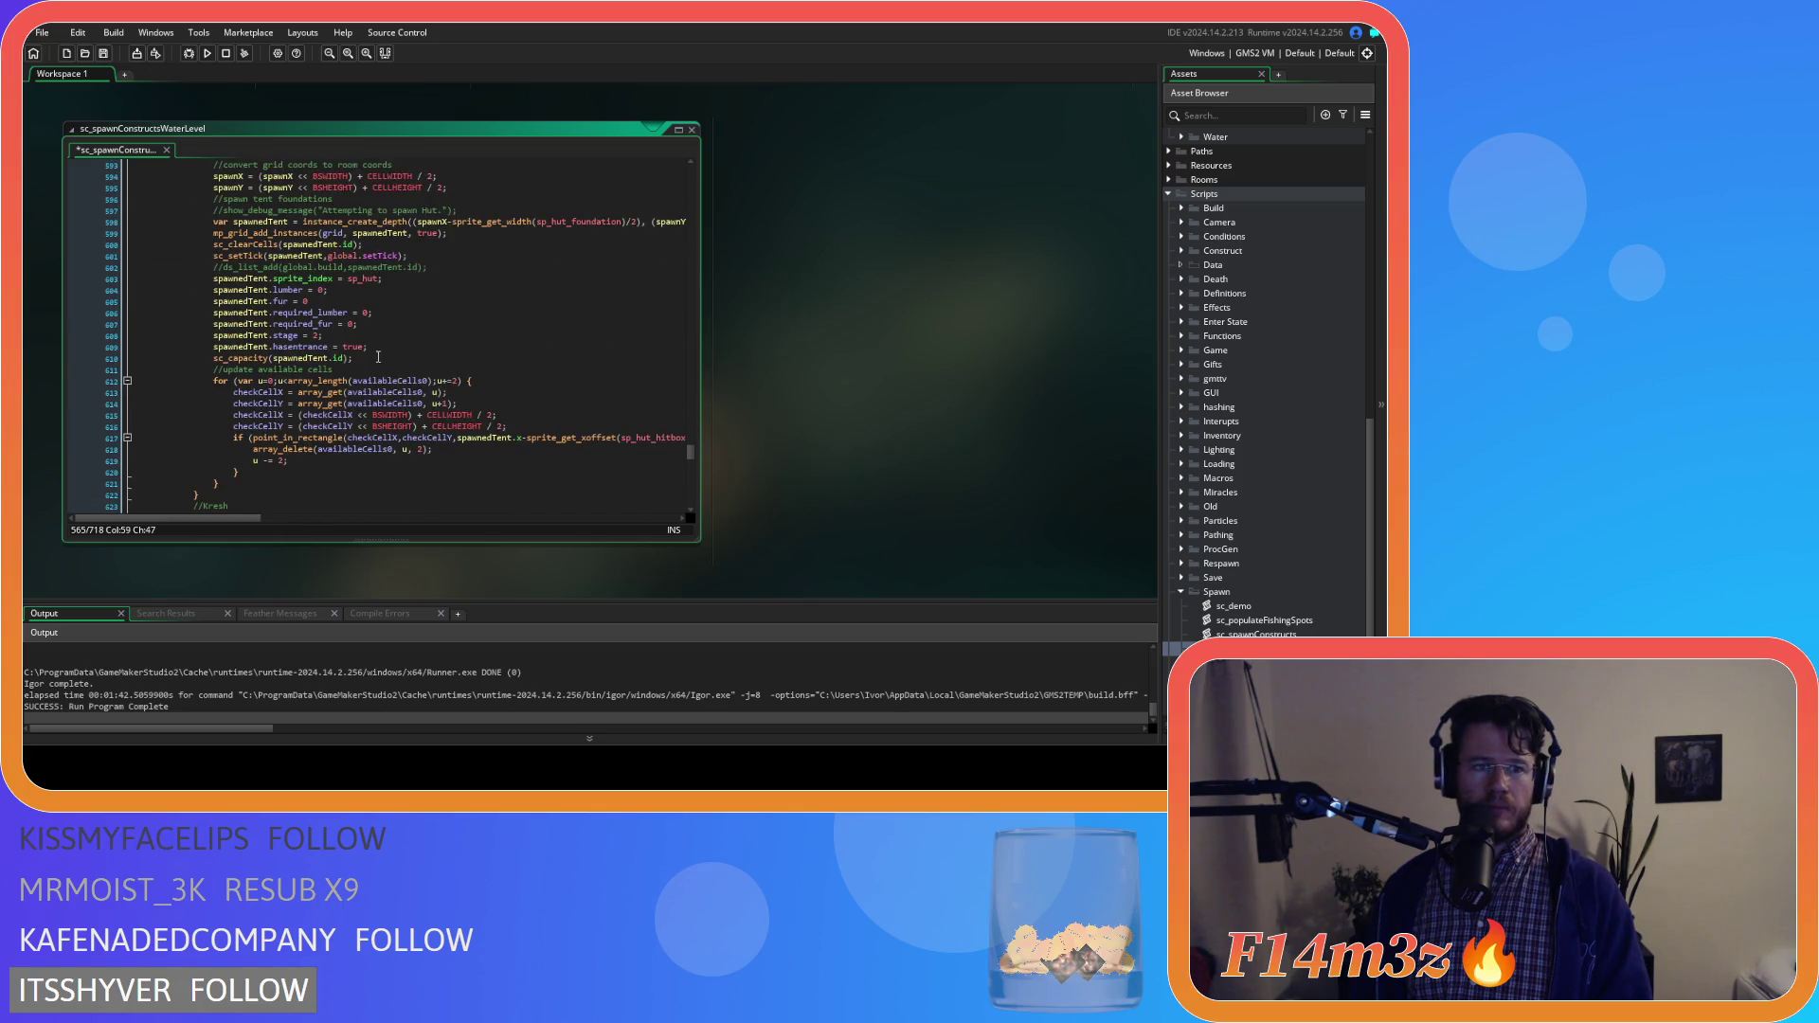
# Comment out the tent's property lines 603–609
pyautogui.moveTo(352, 358); pyautogui.dragTo(282, 331)
pyautogui.keyDown('shift'); pyautogui.click(284, 279); pyautogui.keyUp('shift')
pyautogui.hotkey('ctrl', 'k')
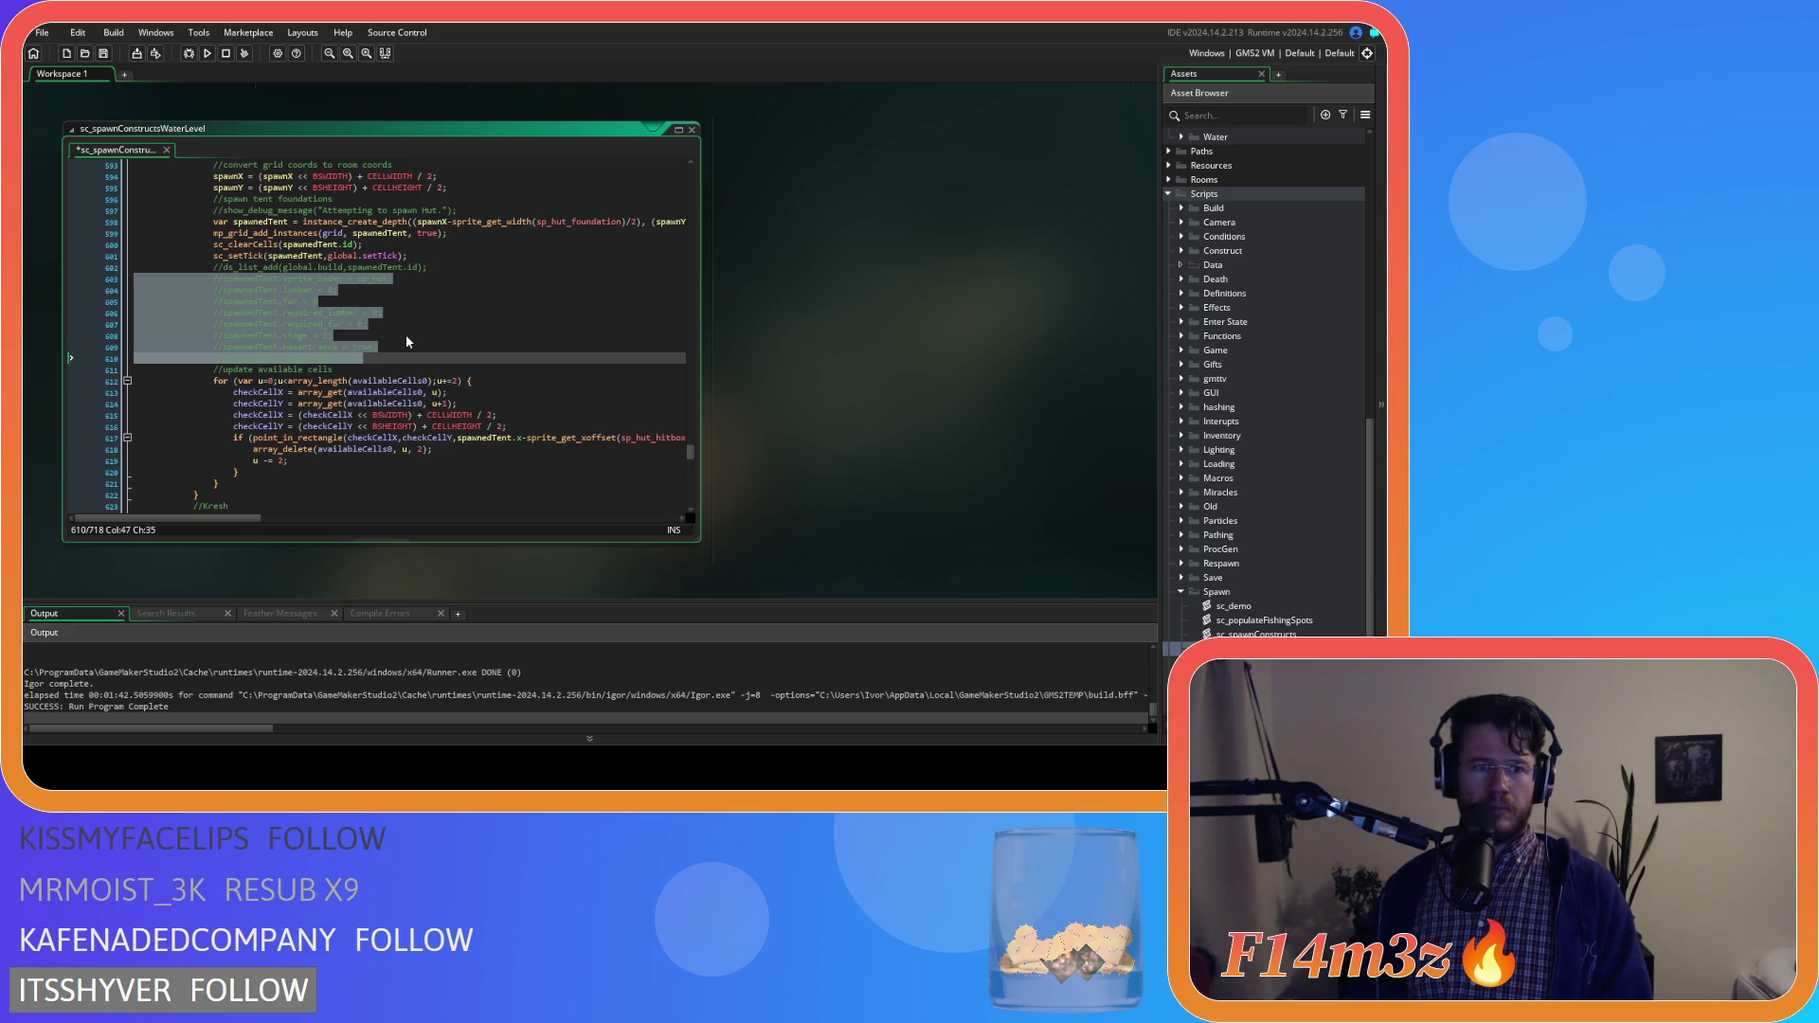
pyautogui.click(442, 268)
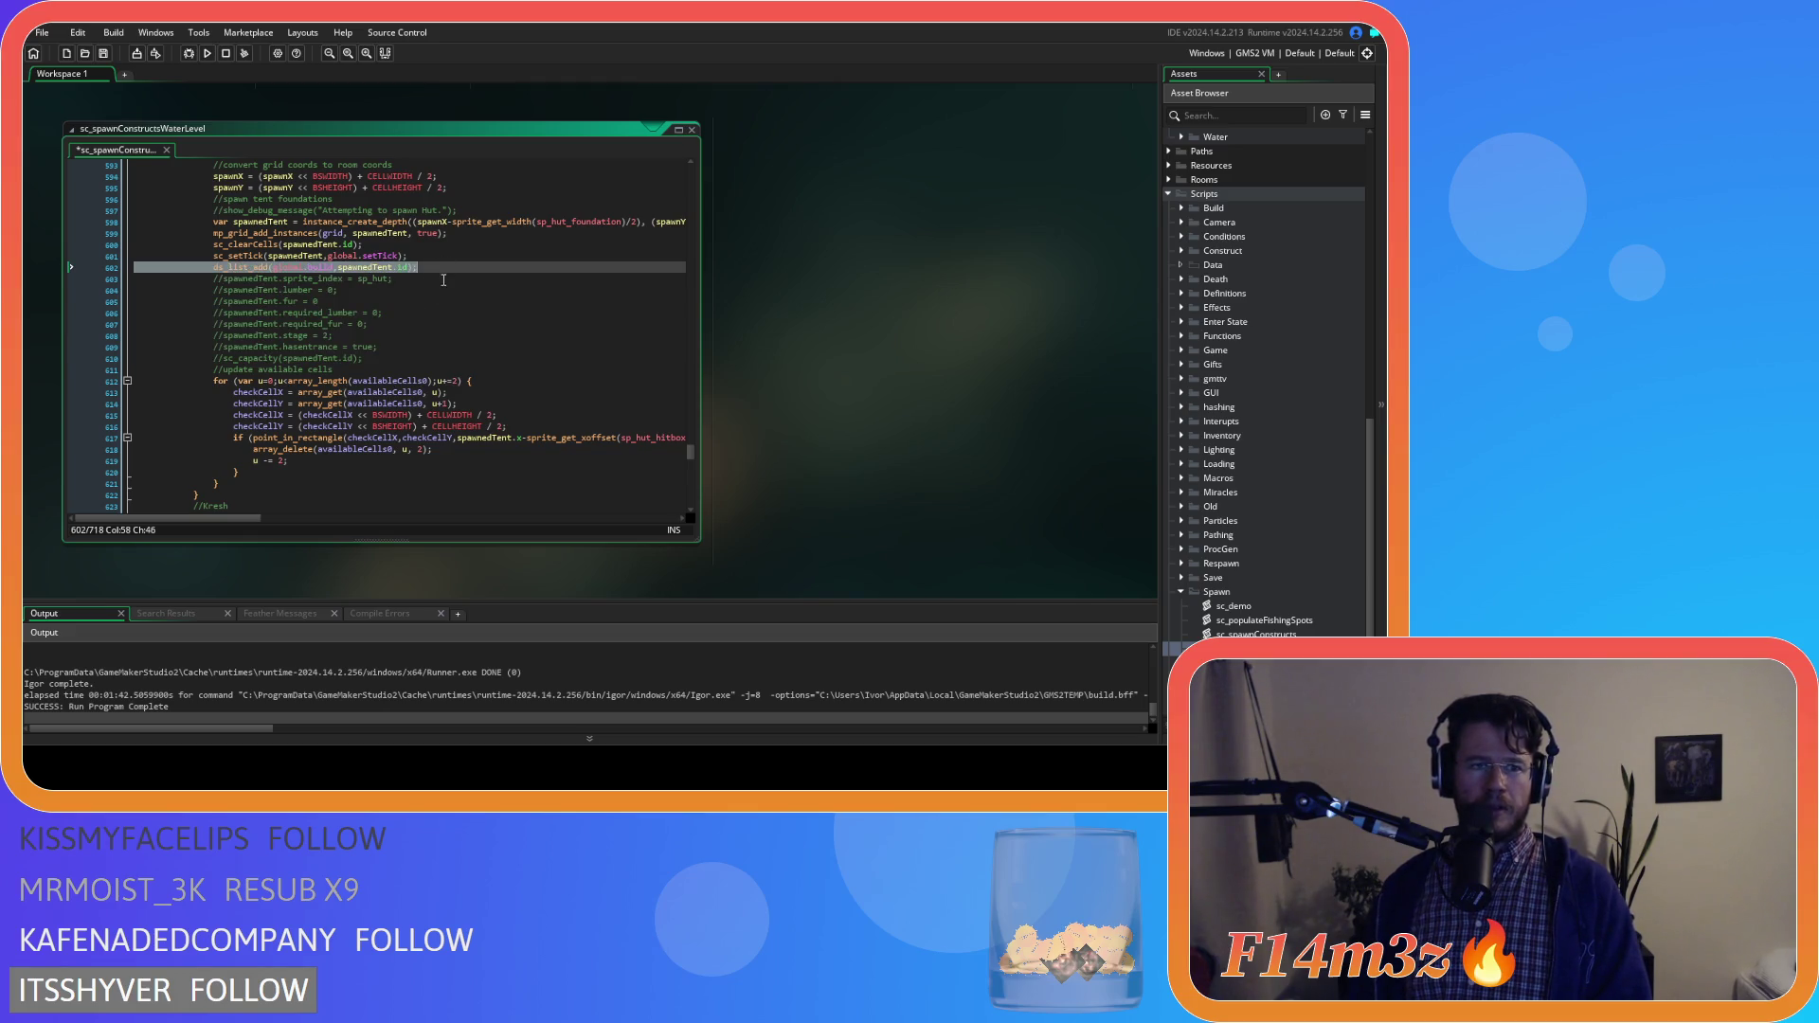
pyautogui.scroll(-5, 444, 274)
pyautogui.scroll(3, 443, 279)
pyautogui.scroll(-10, 444, 280)
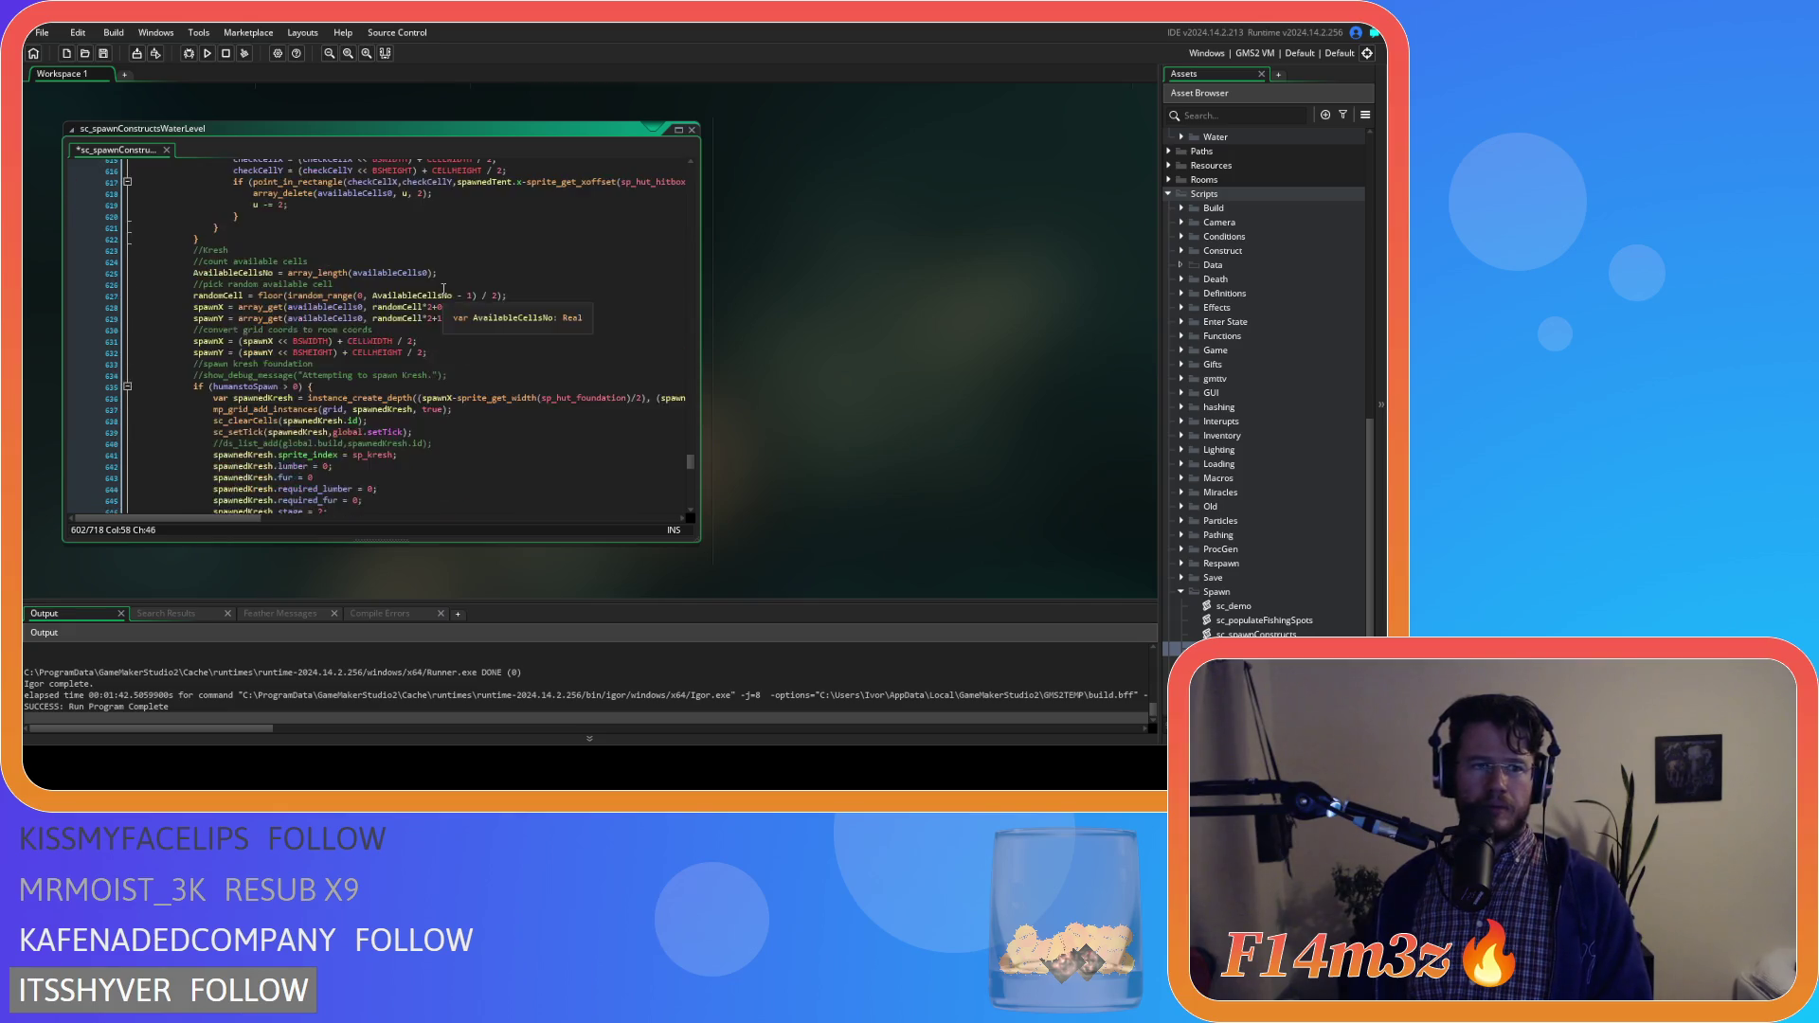
# Comment out kresh property lines 641–648, uncomment build list line 640, and save
pyautogui.moveTo(358, 392)
pyautogui.mouseDown()
pyautogui.moveTo(227, 347)
pyautogui.moveTo(222, 312)
pyautogui.mouseUp()
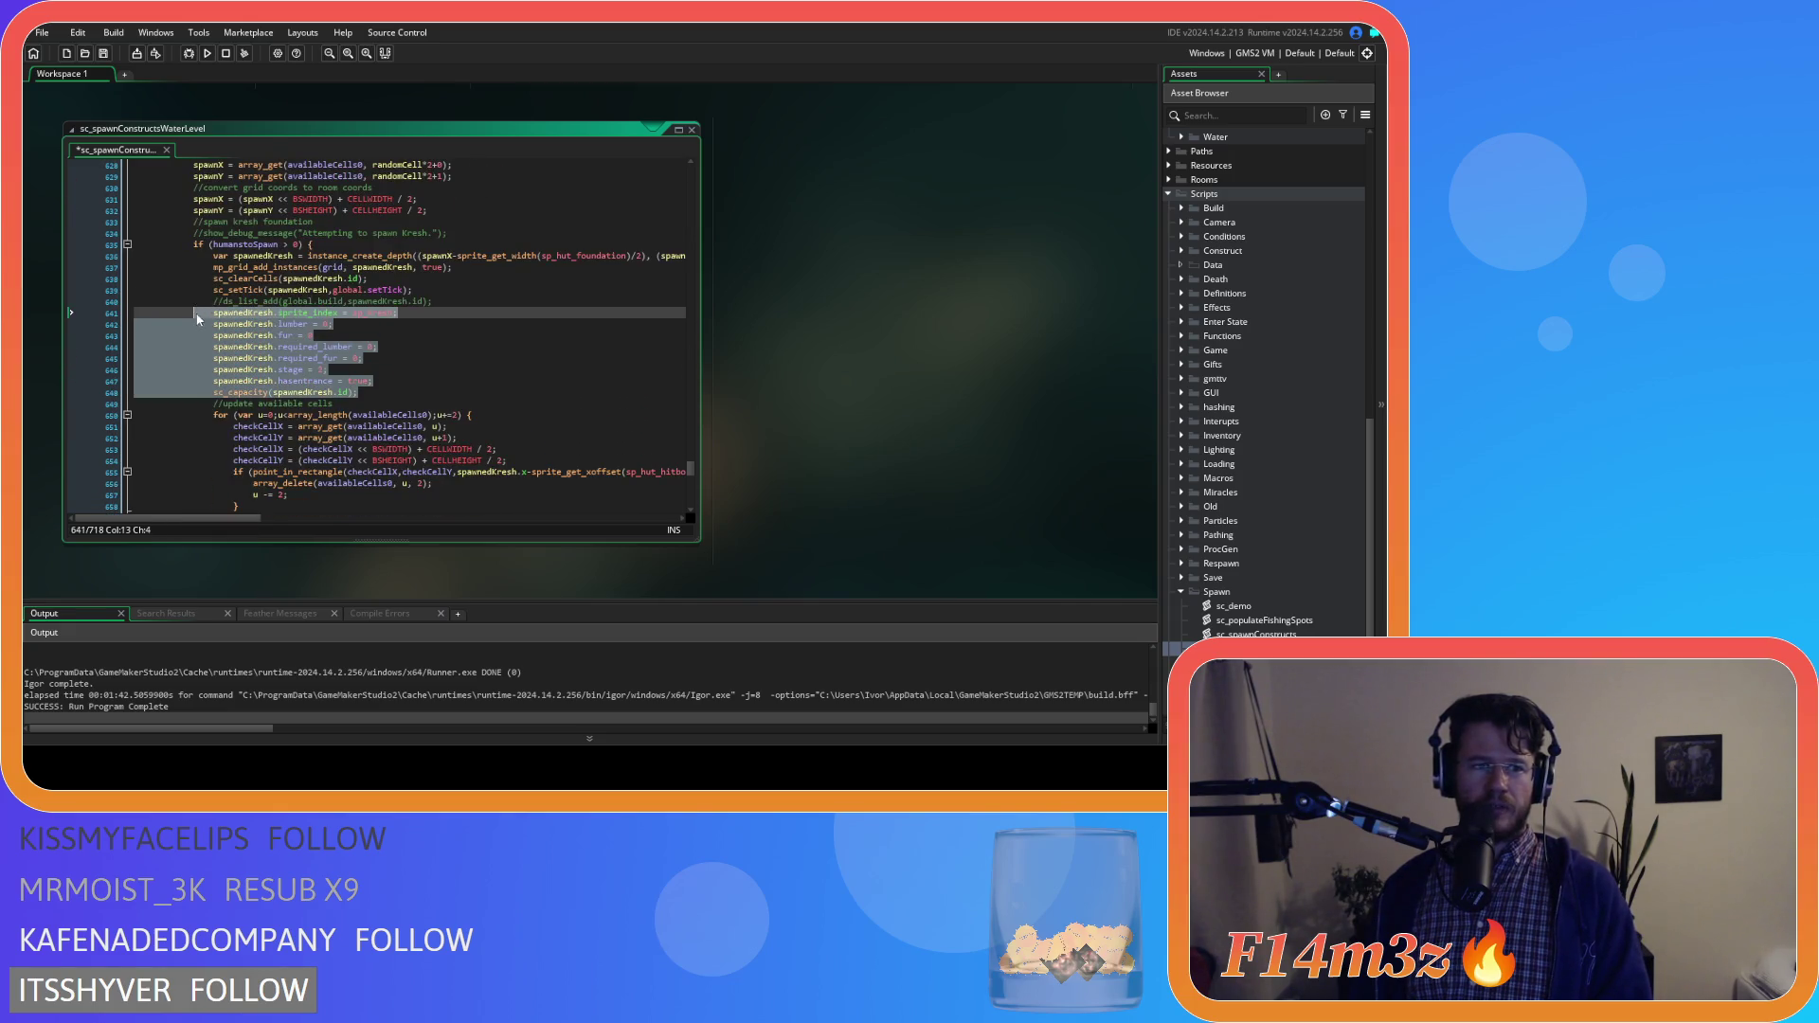
pyautogui.rightClick(222, 317)
pyautogui.rightClick(253, 339)
pyautogui.click(367, 392)
pyautogui.hotkey('ctrl', 'k')
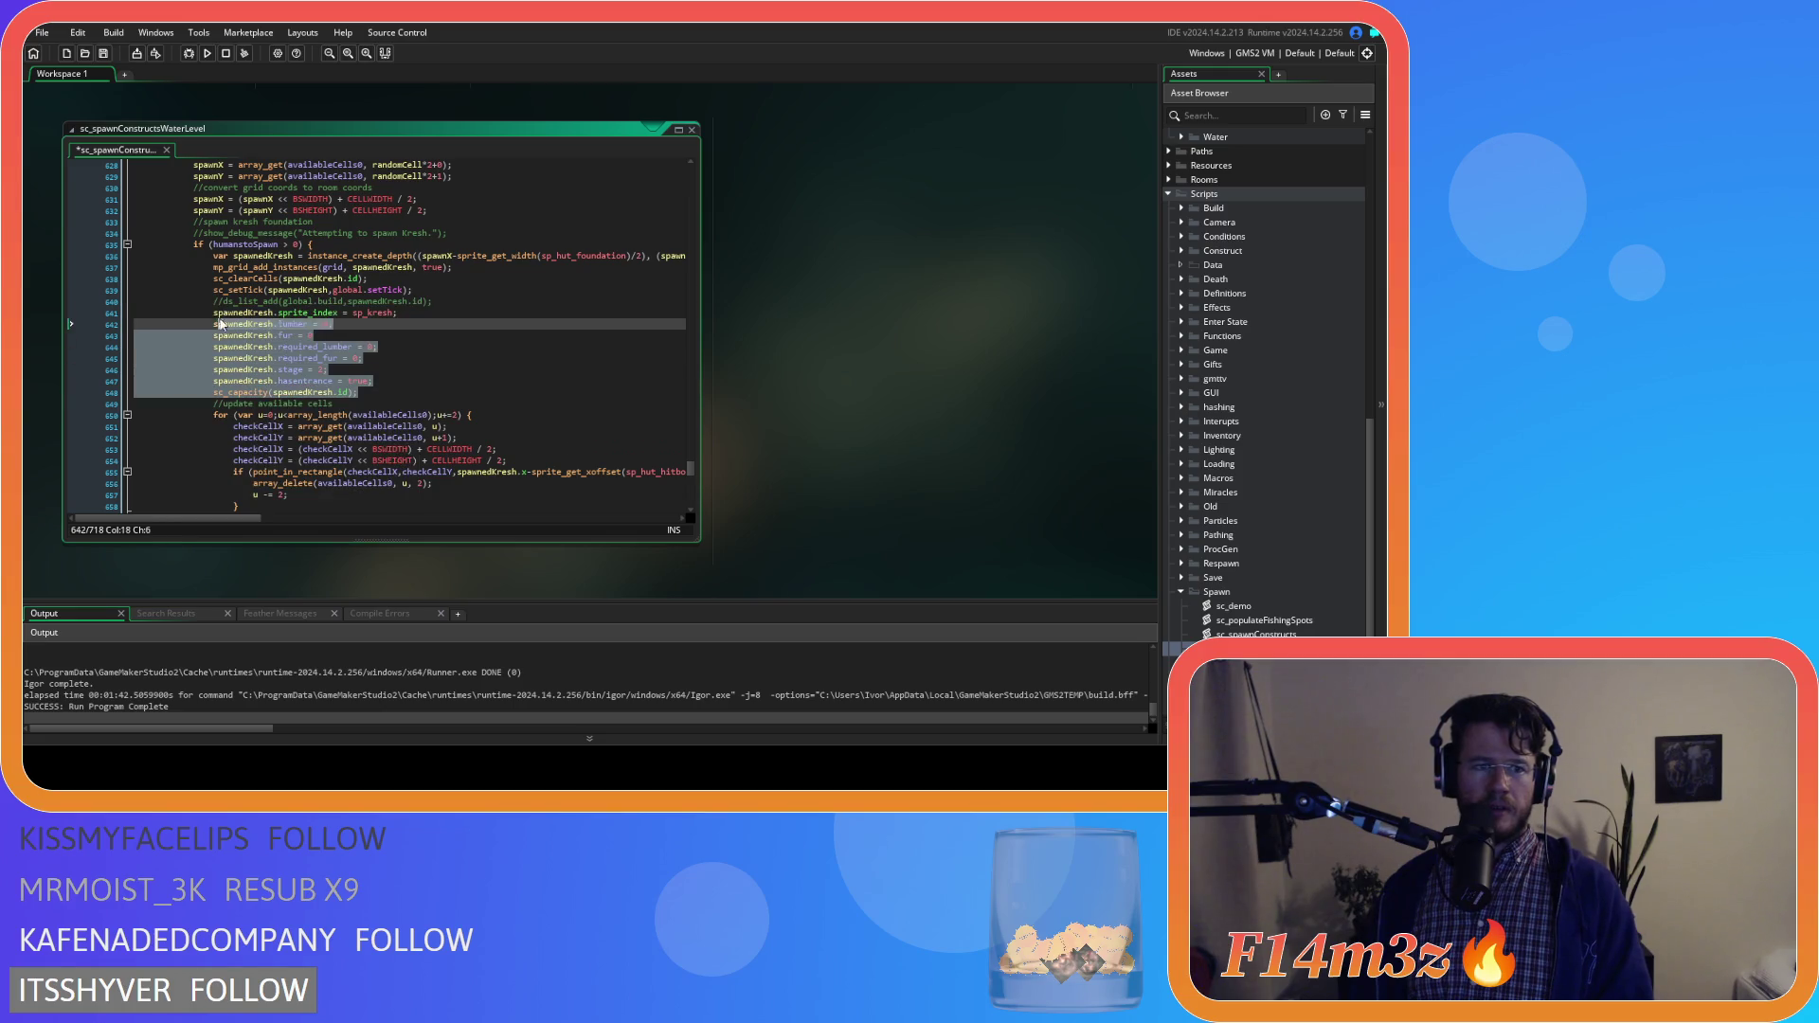
pyautogui.click(451, 301)
pyautogui.hotkey('ctrl', 'shift', 'k')
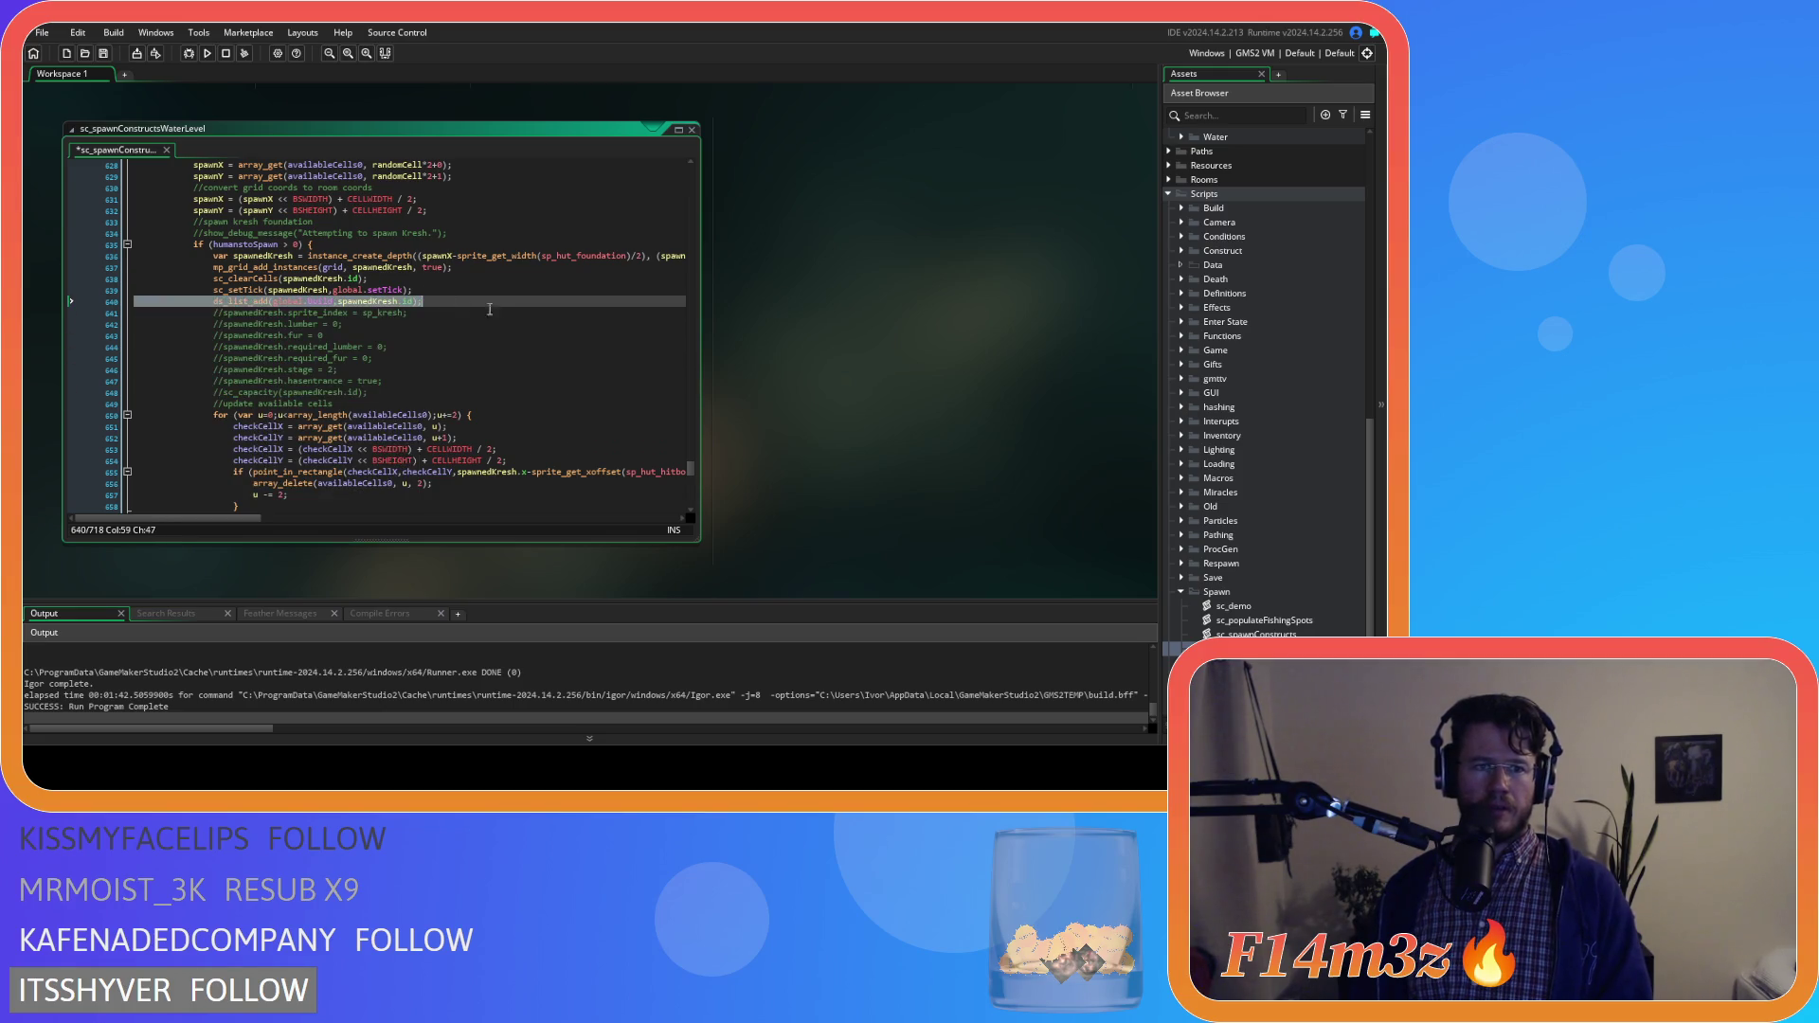
pyautogui.hotkey('ctrl', 's')
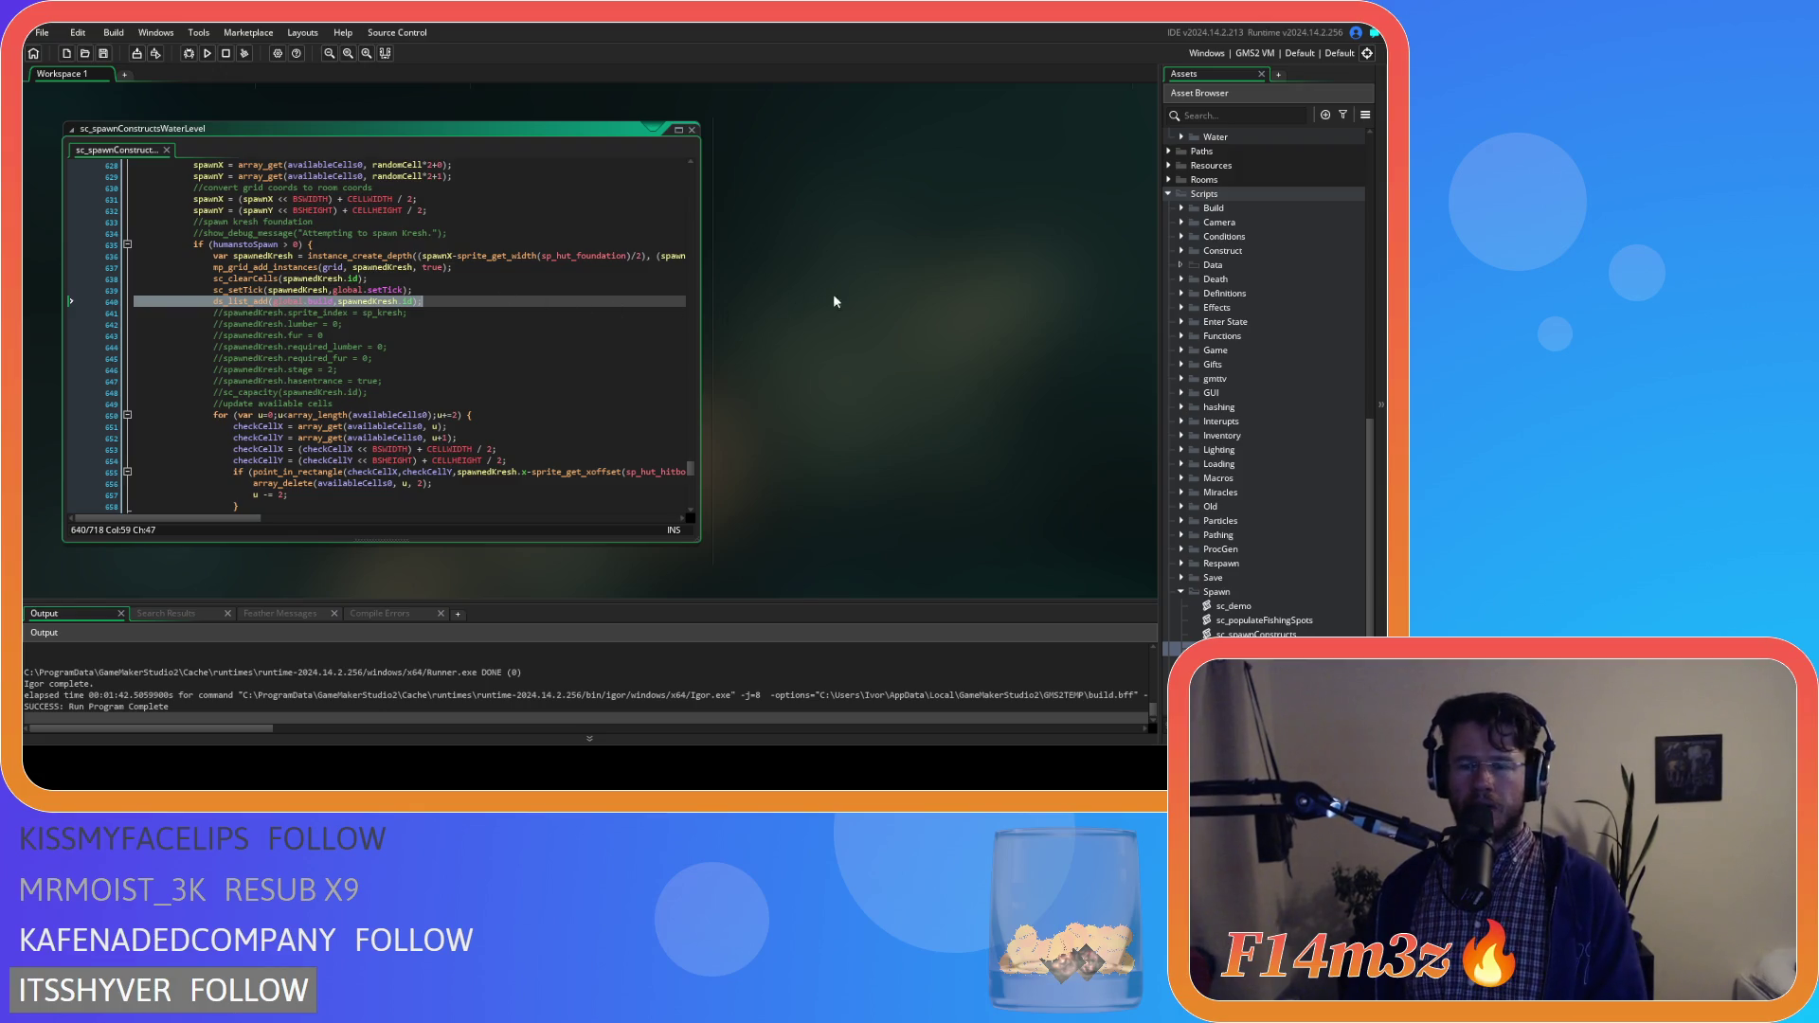
pyautogui.click(568, 301)
pyautogui.scroll(5, 934, 378)
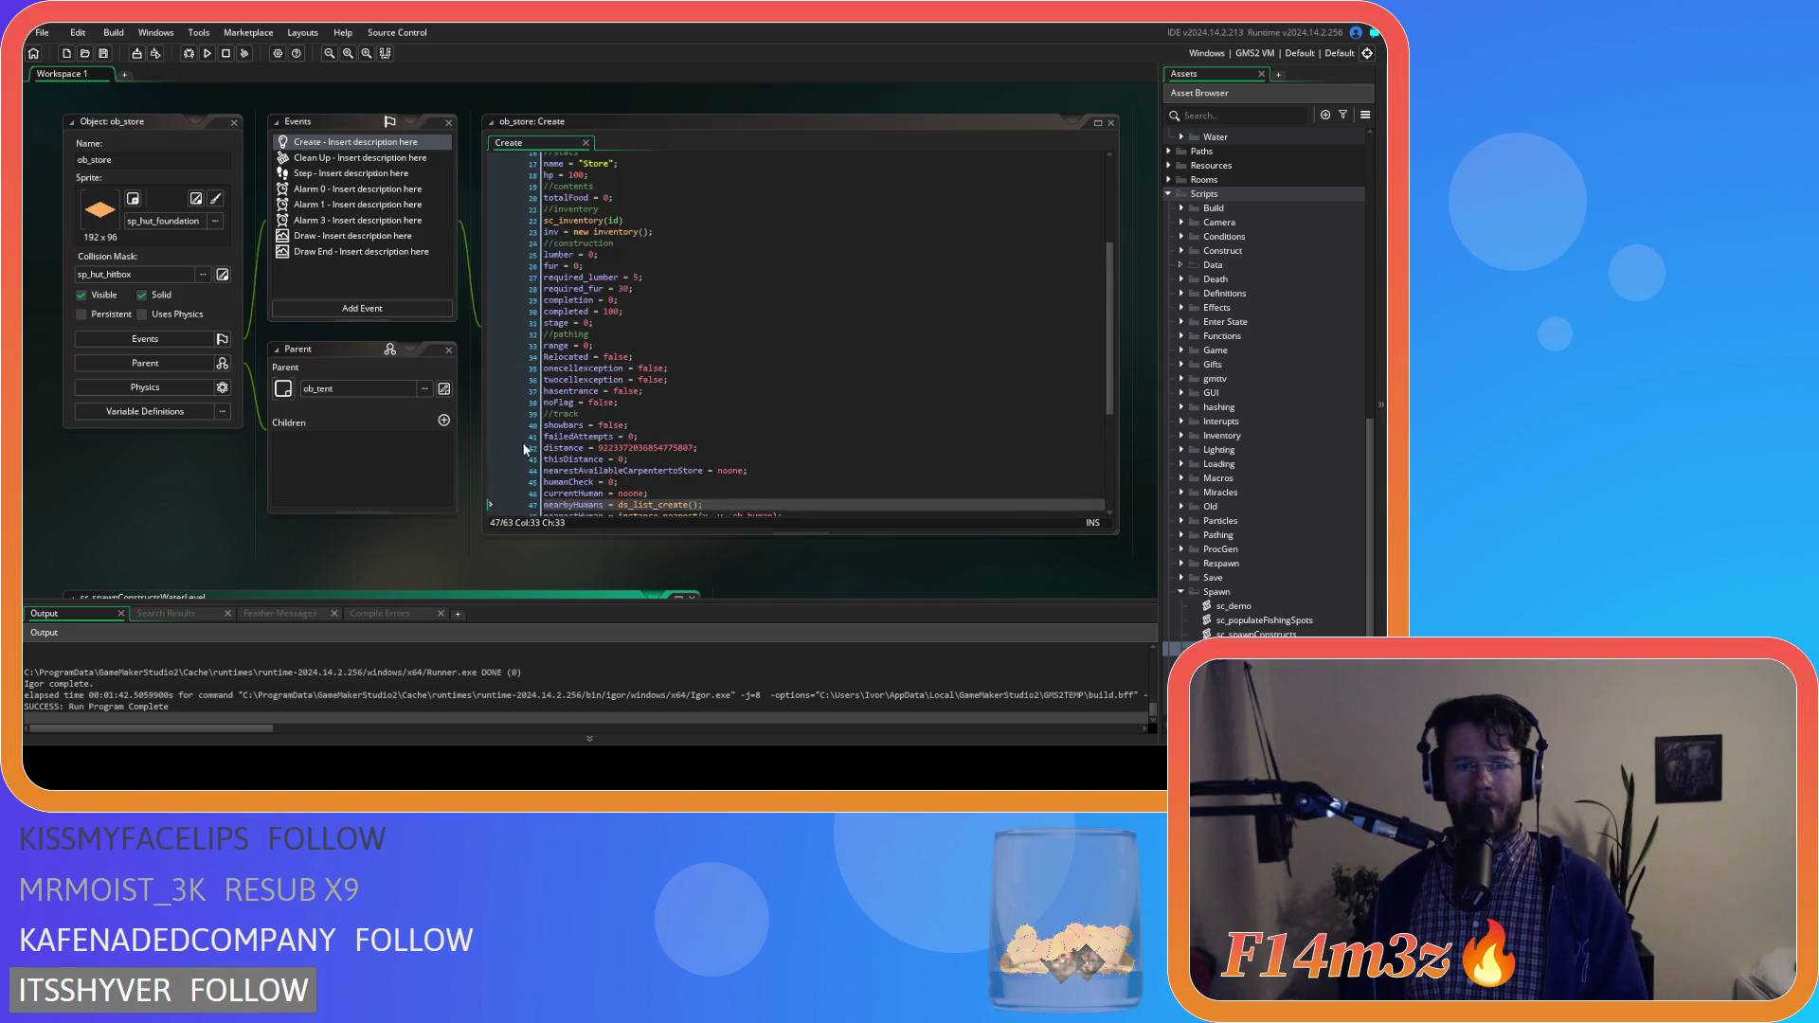
# Open ob_human's code and search it for state_construct
pyautogui.scroll(5, 398, 458)
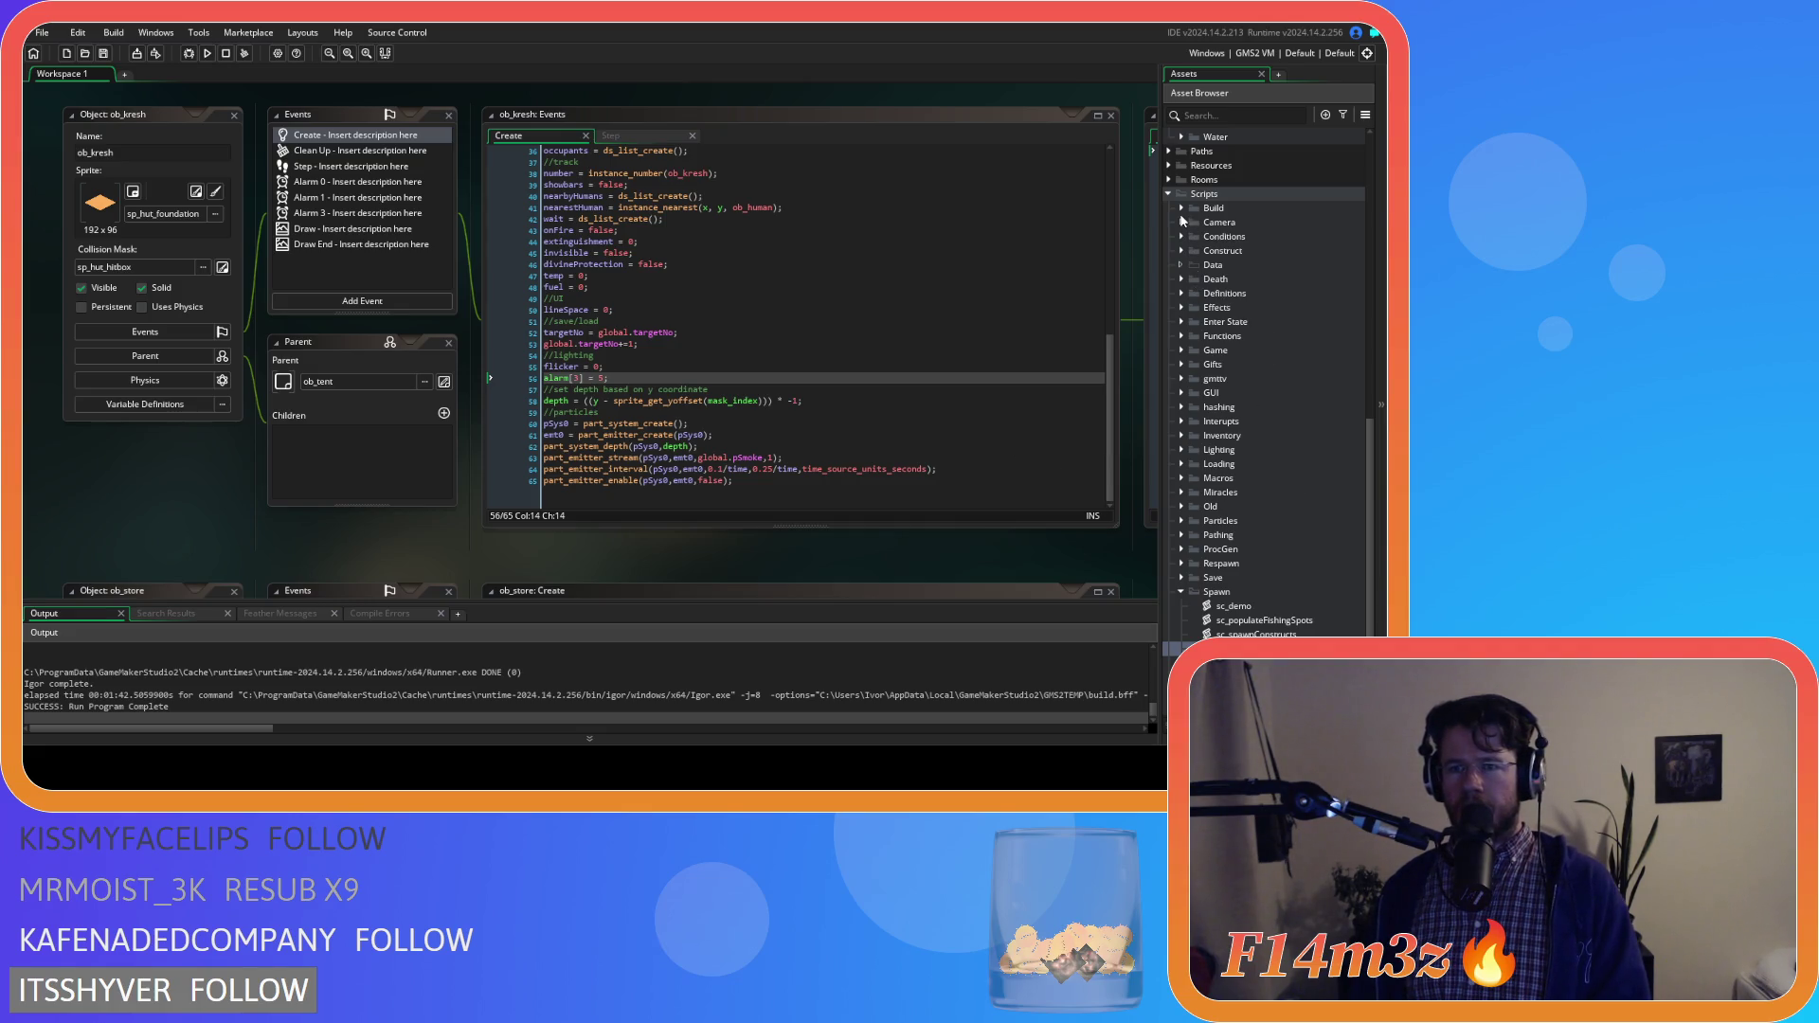
pyautogui.scroll(15, 1220, 372)
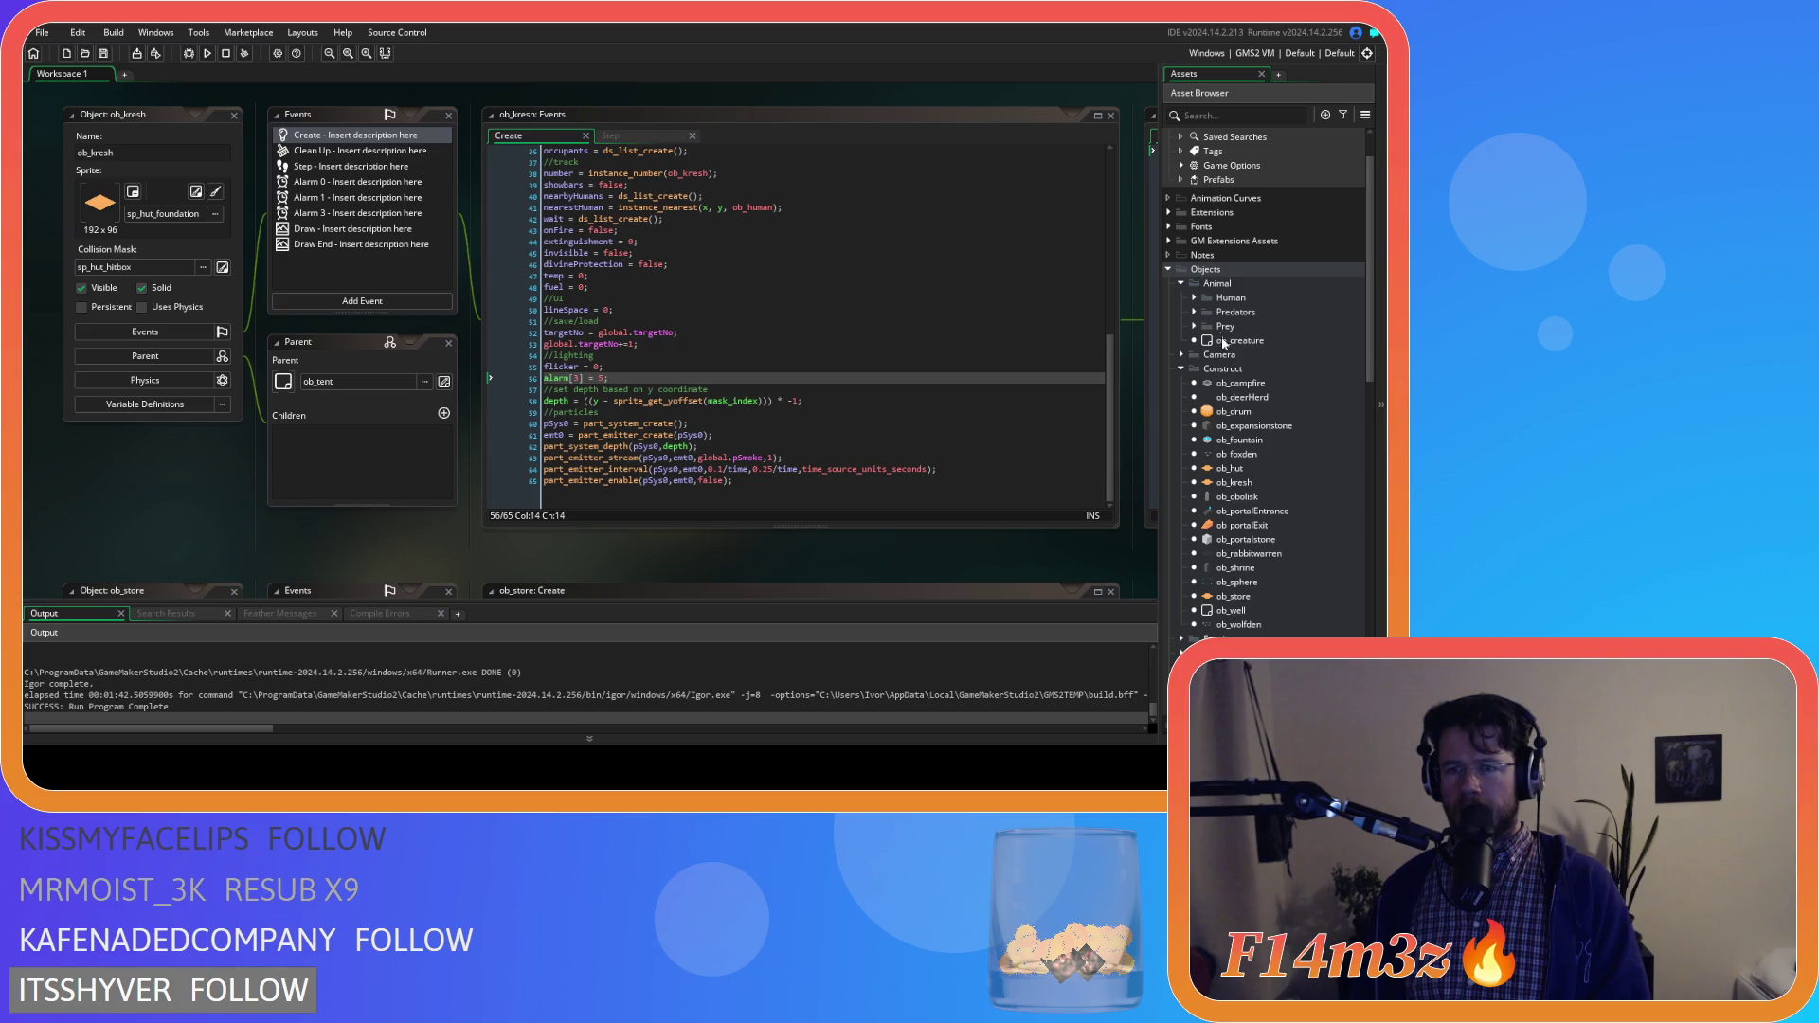
pyautogui.click(1195, 297)
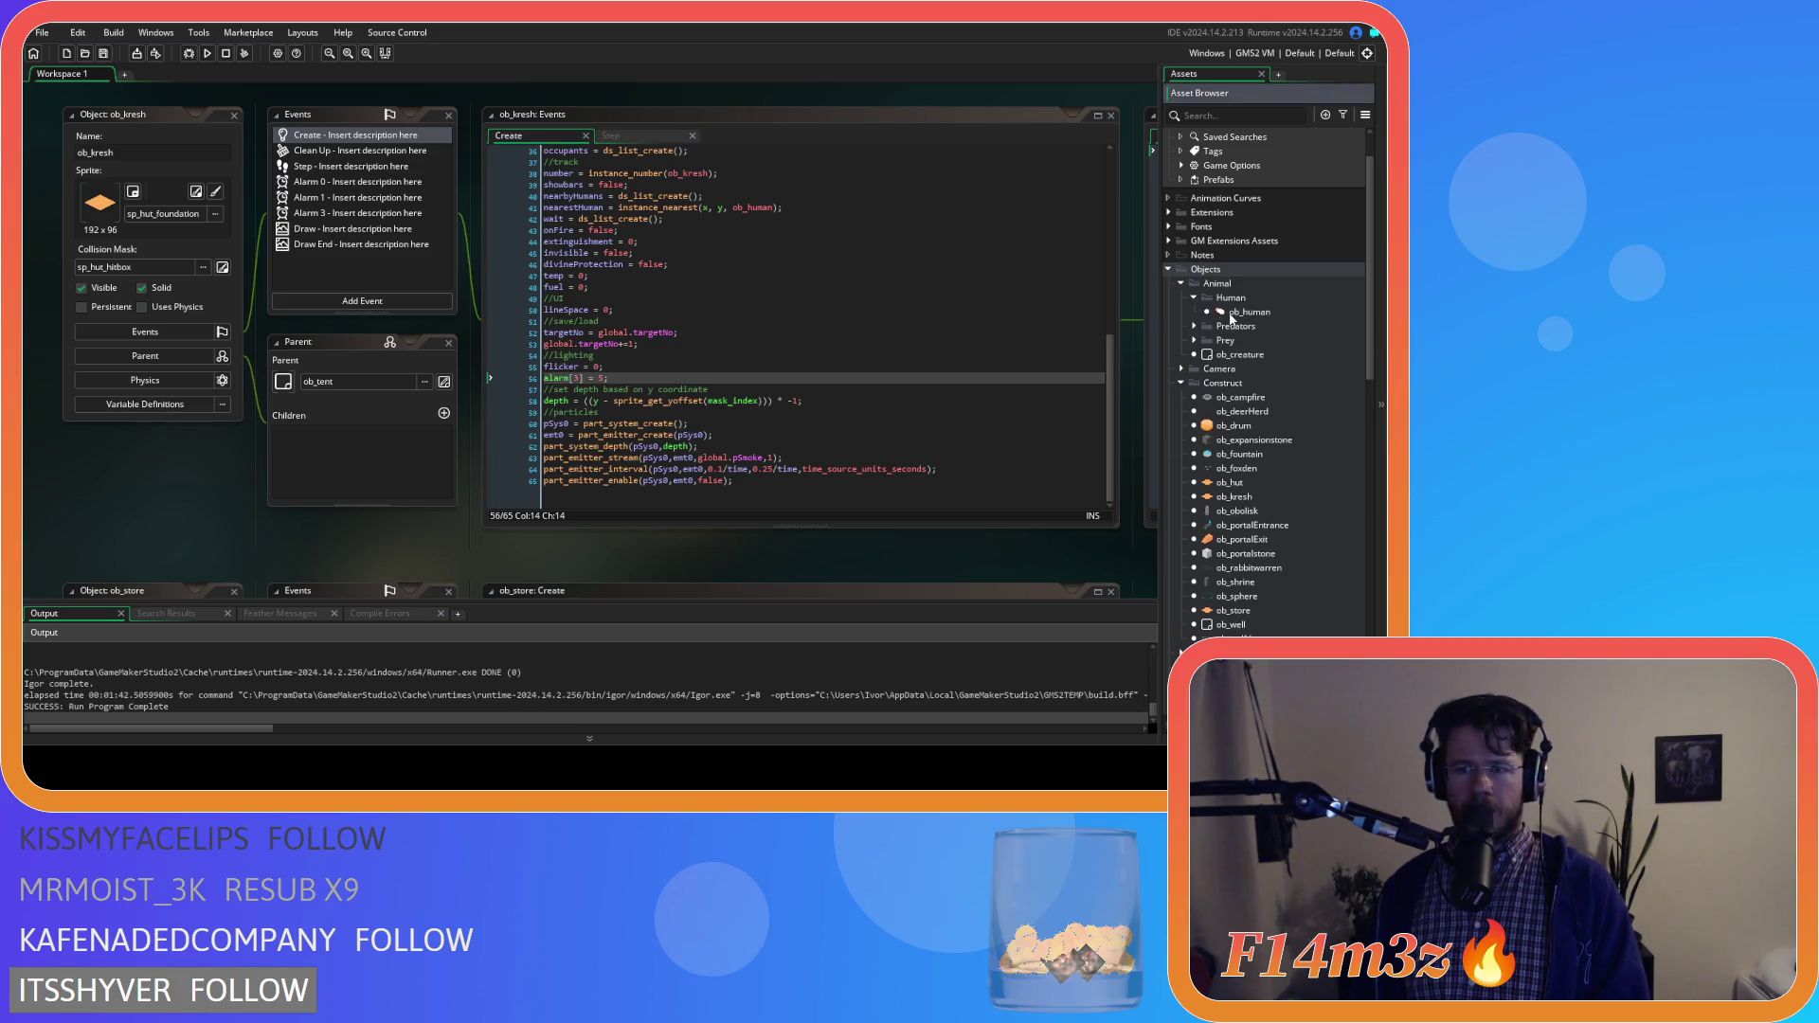
pyautogui.click(1233, 312)
pyautogui.click(650, 244)
pyautogui.hotkey('ctrl', 'f')
pyautogui.write('state_')
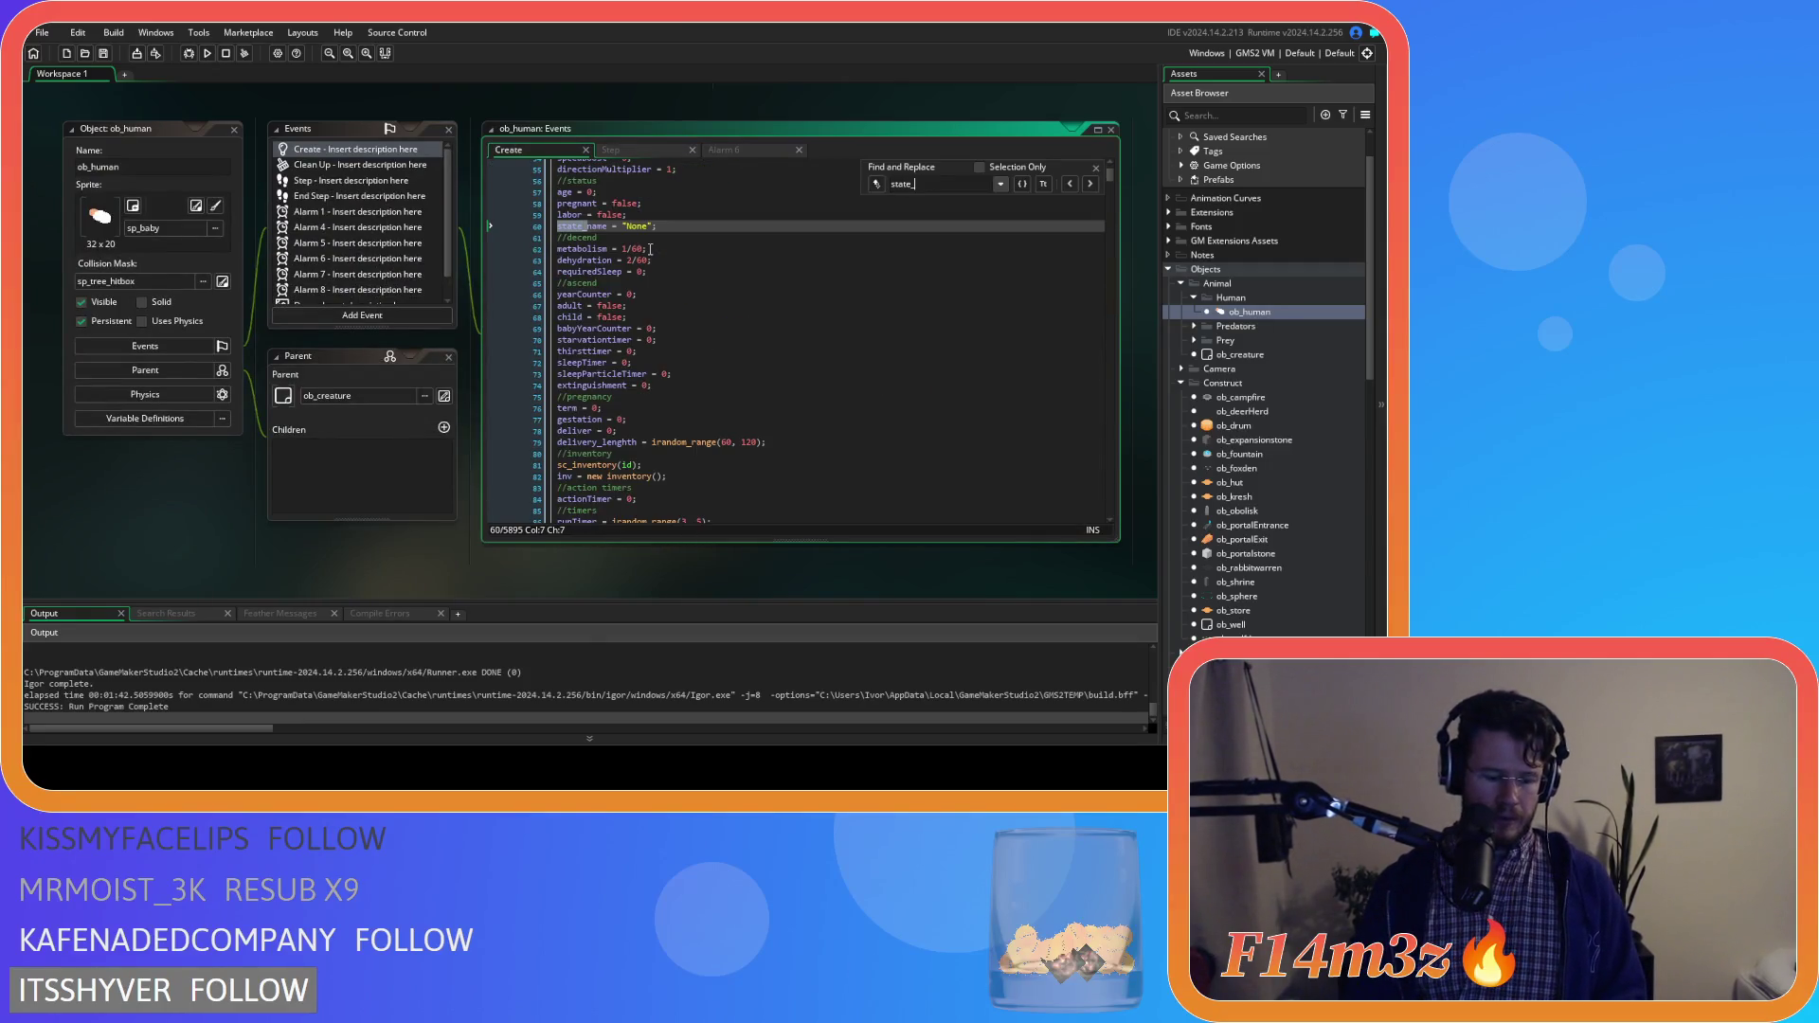
pyautogui.write('construct')
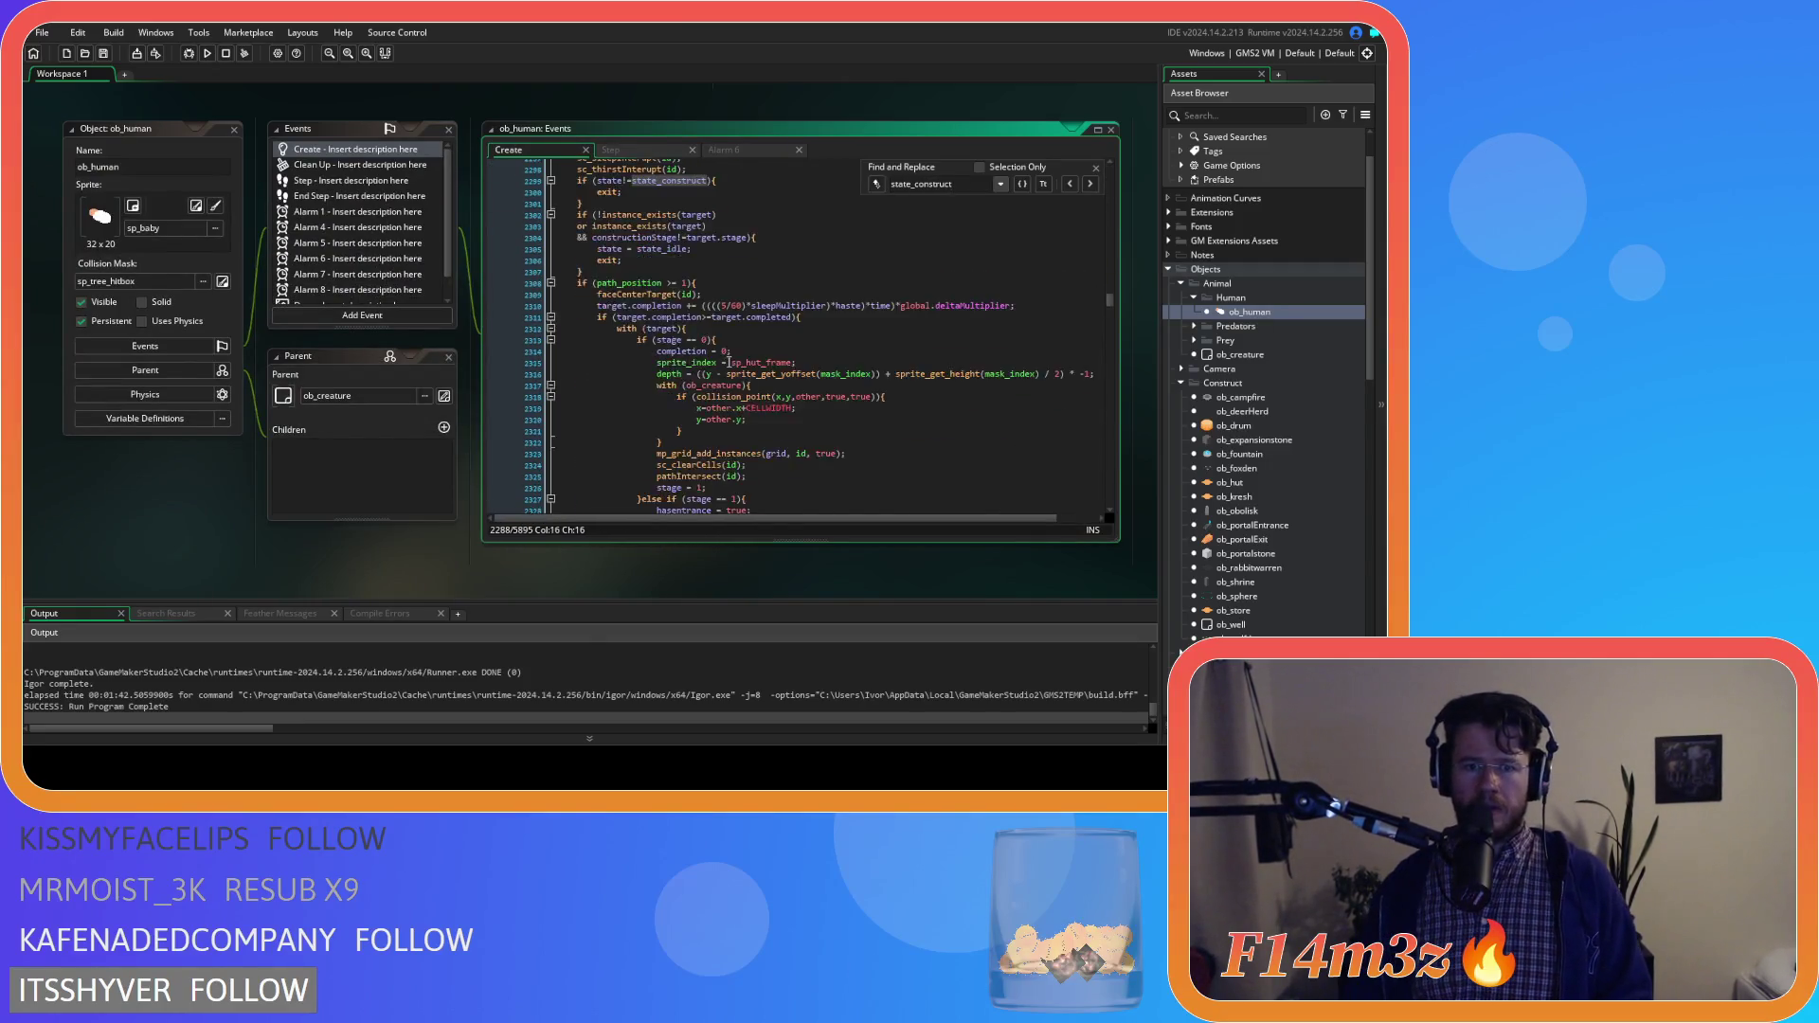
# Select the hut fuel-list lines 2348–2353 in ob_human's state_construct code
pyautogui.scroll(-4, 729, 363)
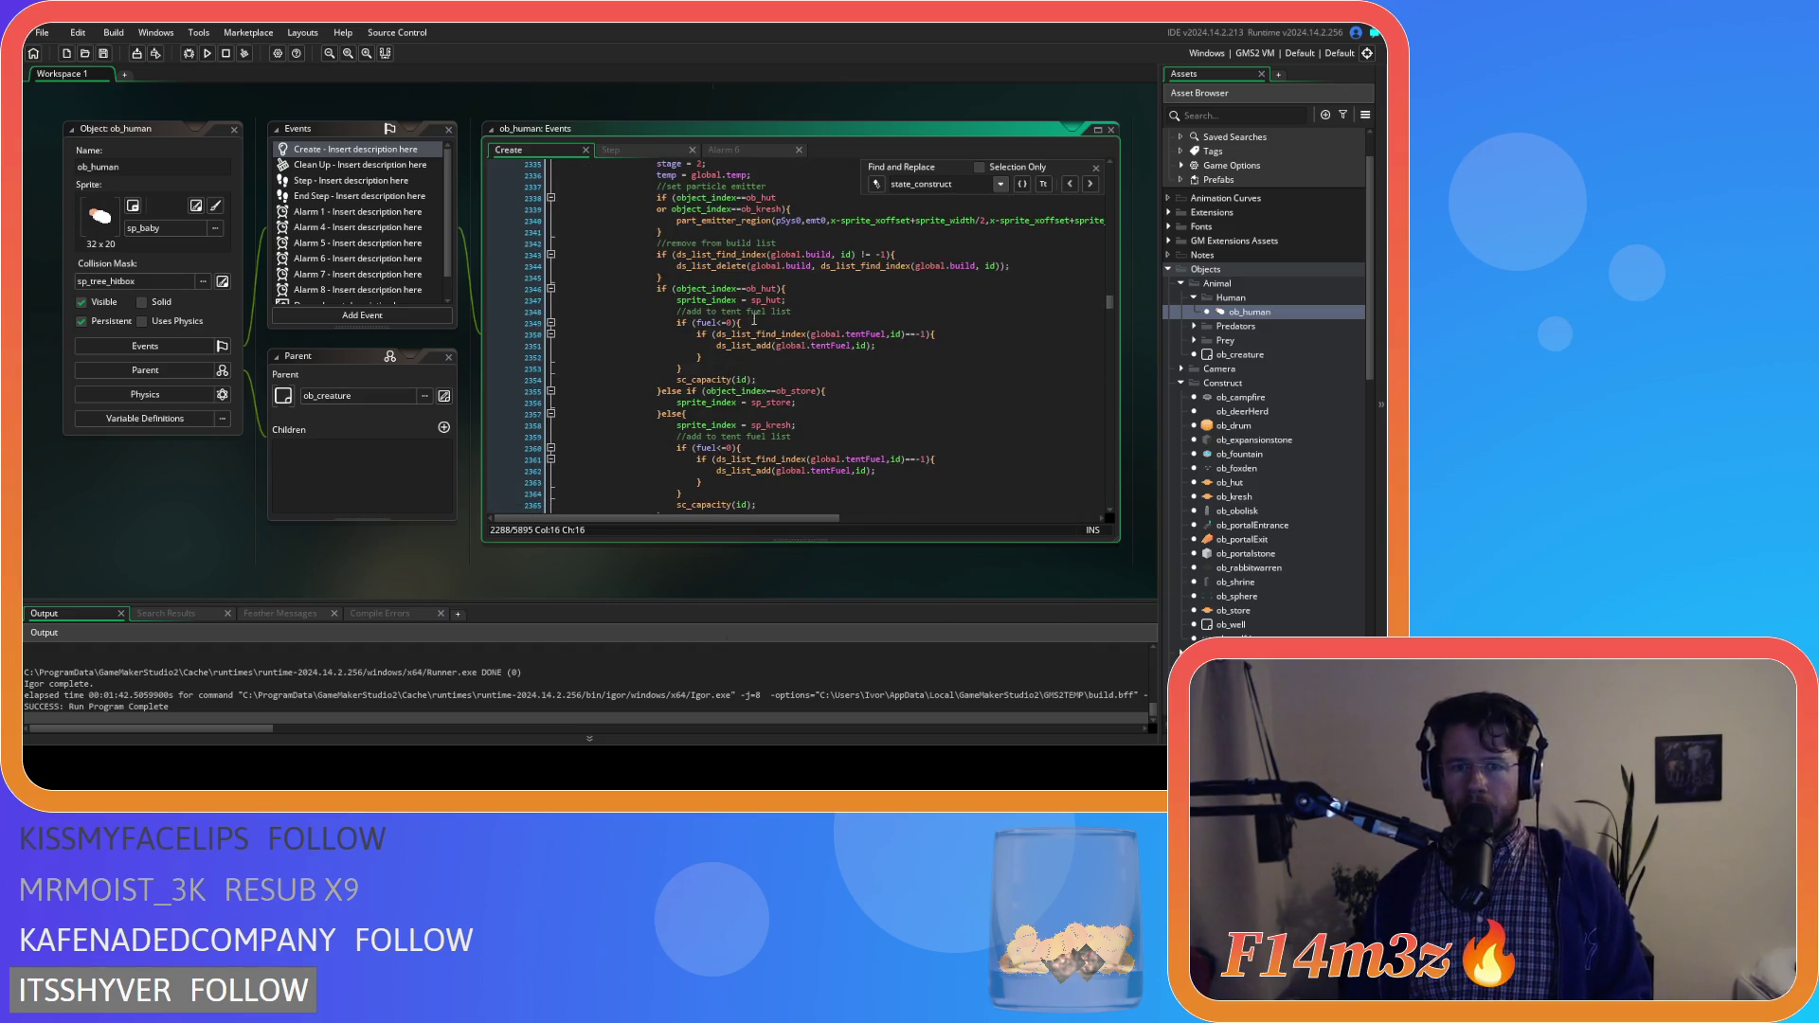
pyautogui.scroll(-2, 776, 309)
pyautogui.click(684, 313)
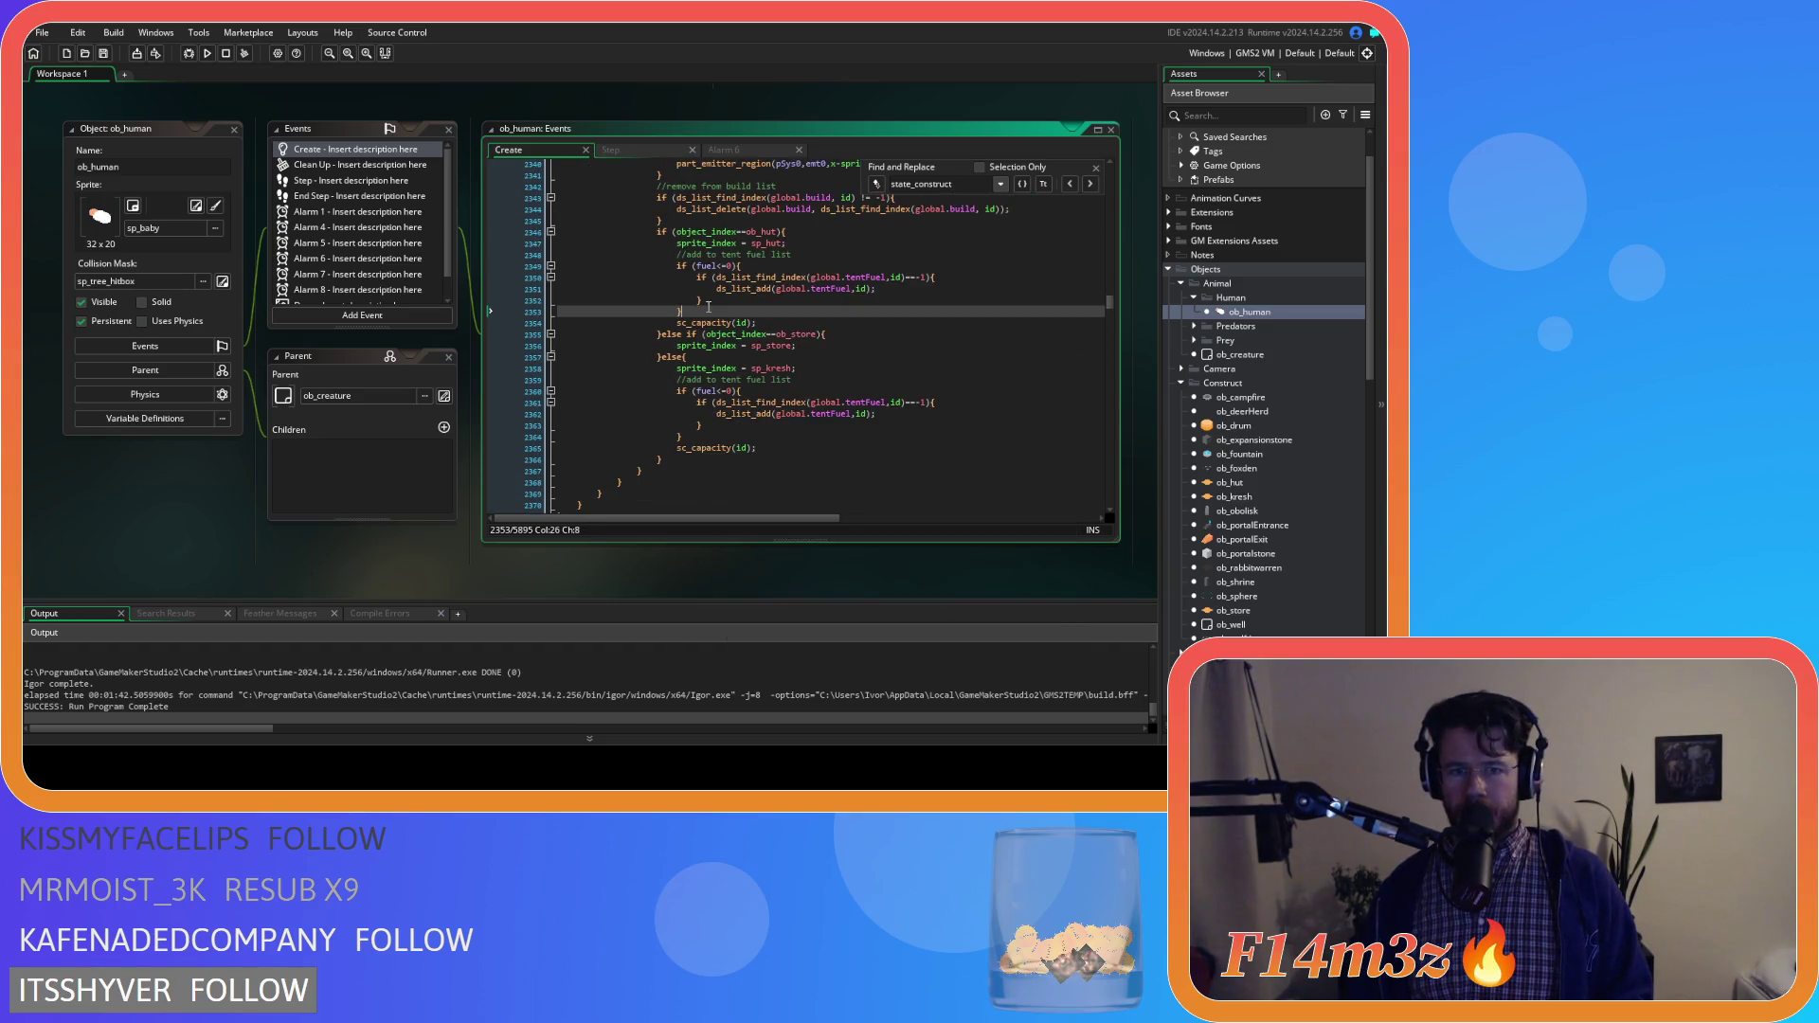
pyautogui.moveTo(684, 313); pyautogui.dragTo(678, 255)
pyautogui.rightClick(708, 284)
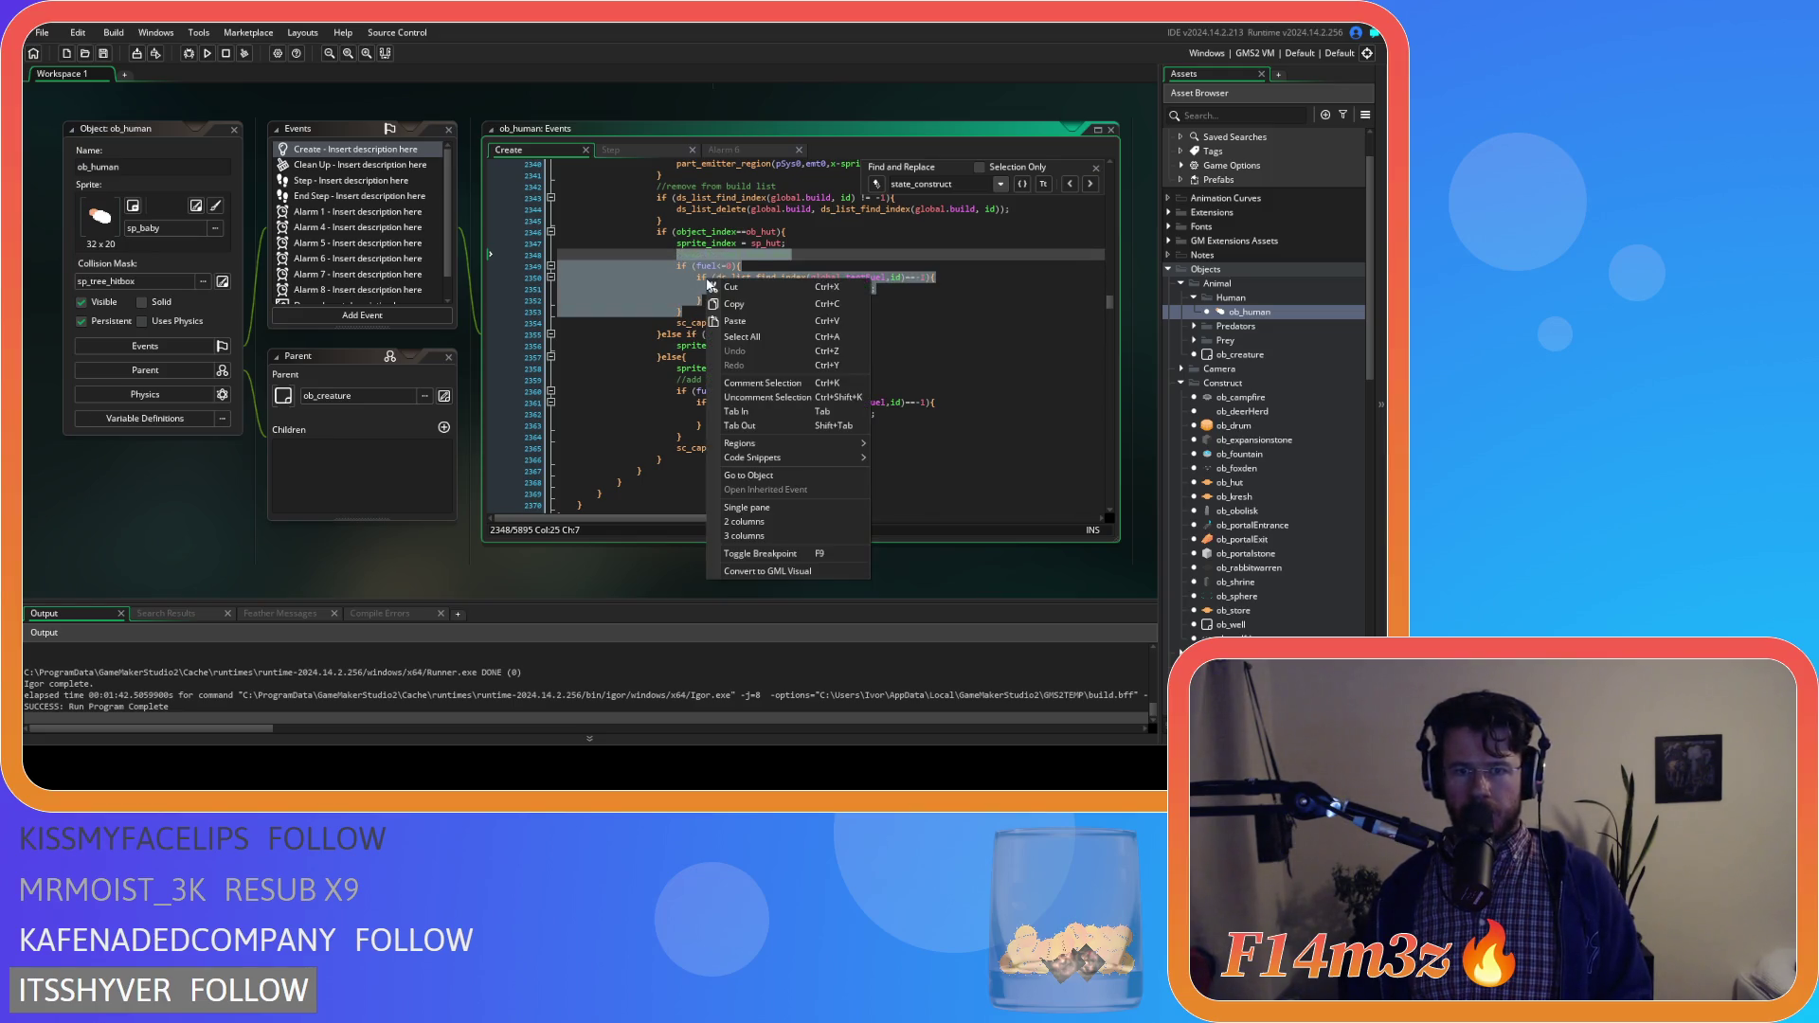
pyautogui.click(820, 304)
pyautogui.click(821, 302)
pyautogui.click(809, 314)
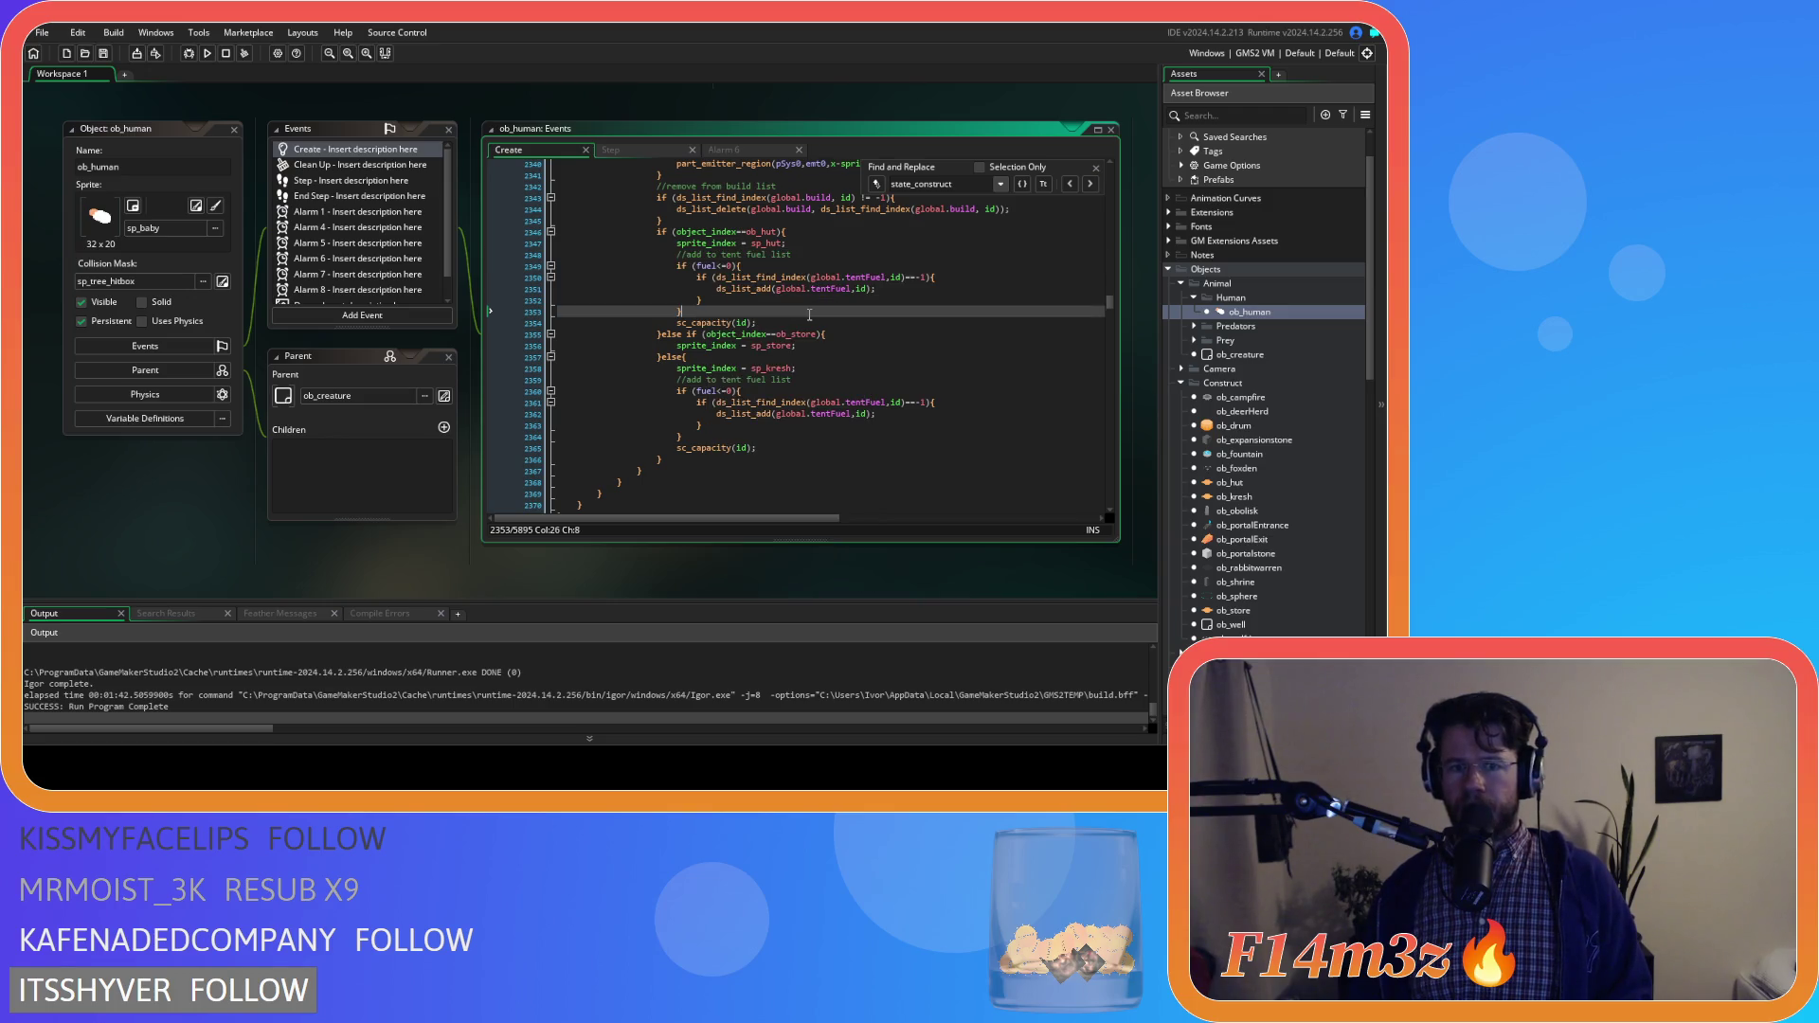
pyautogui.click(779, 323)
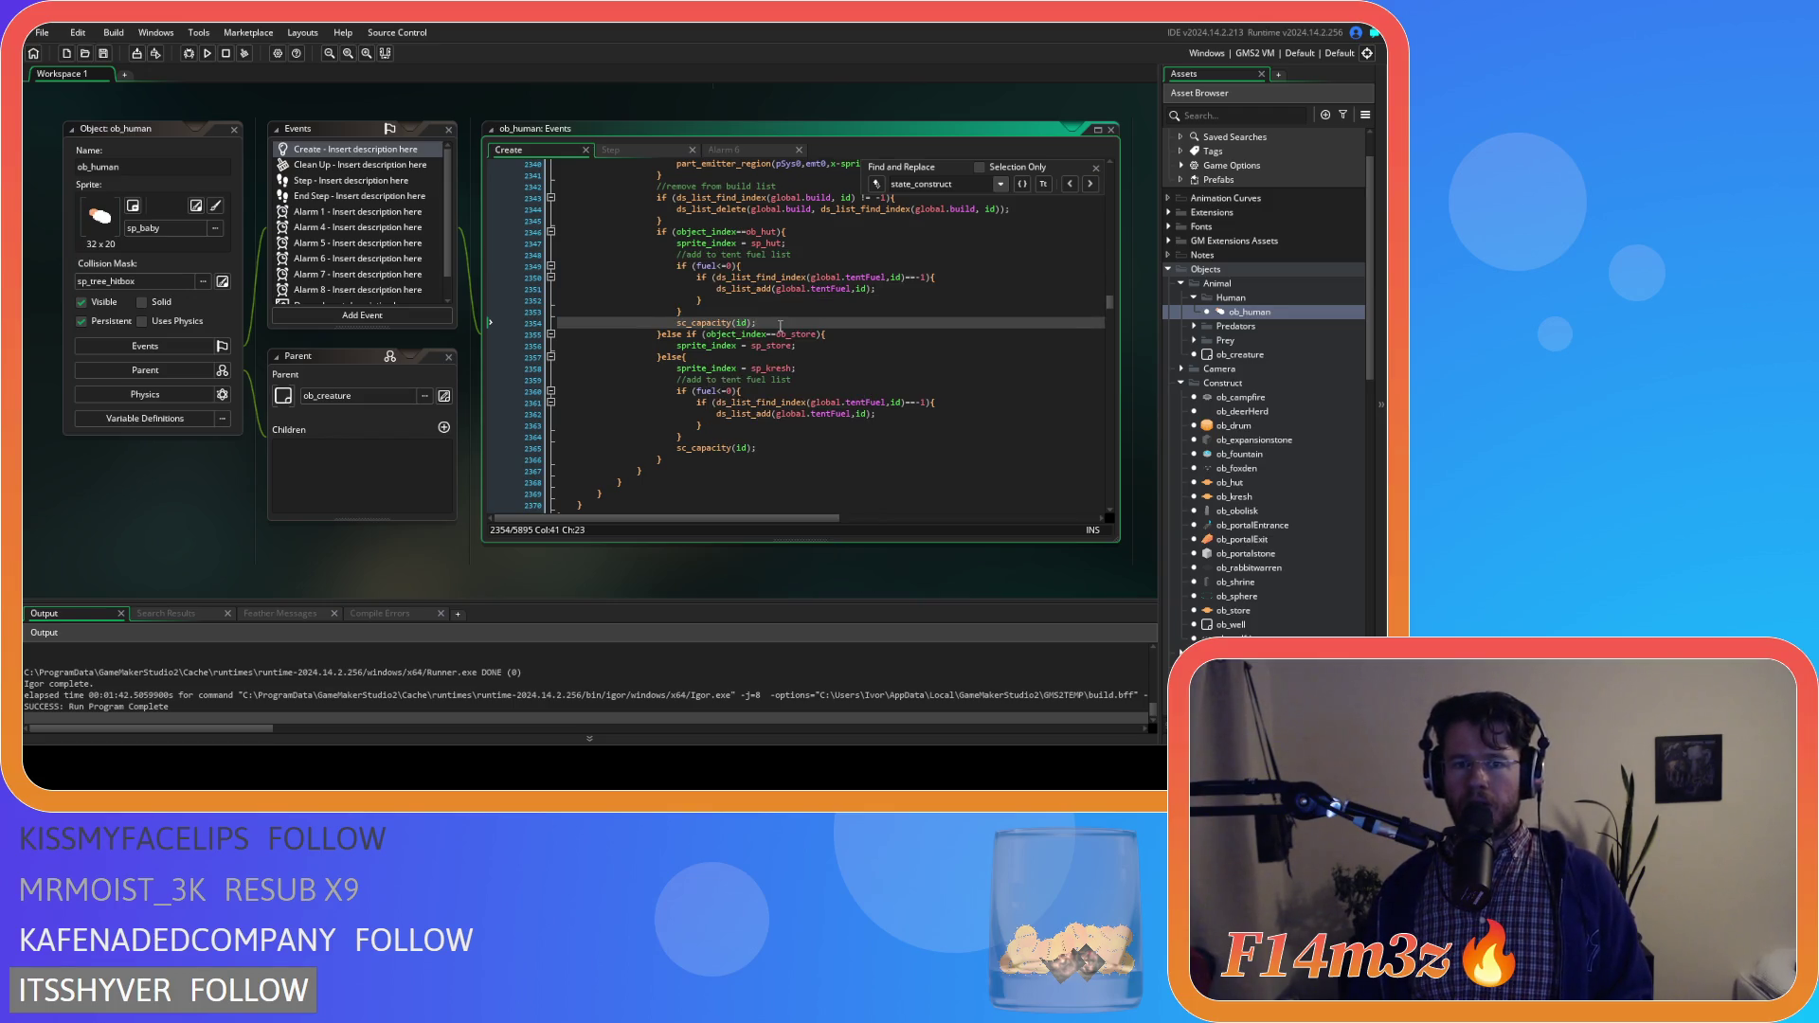
pyautogui.click(782, 447)
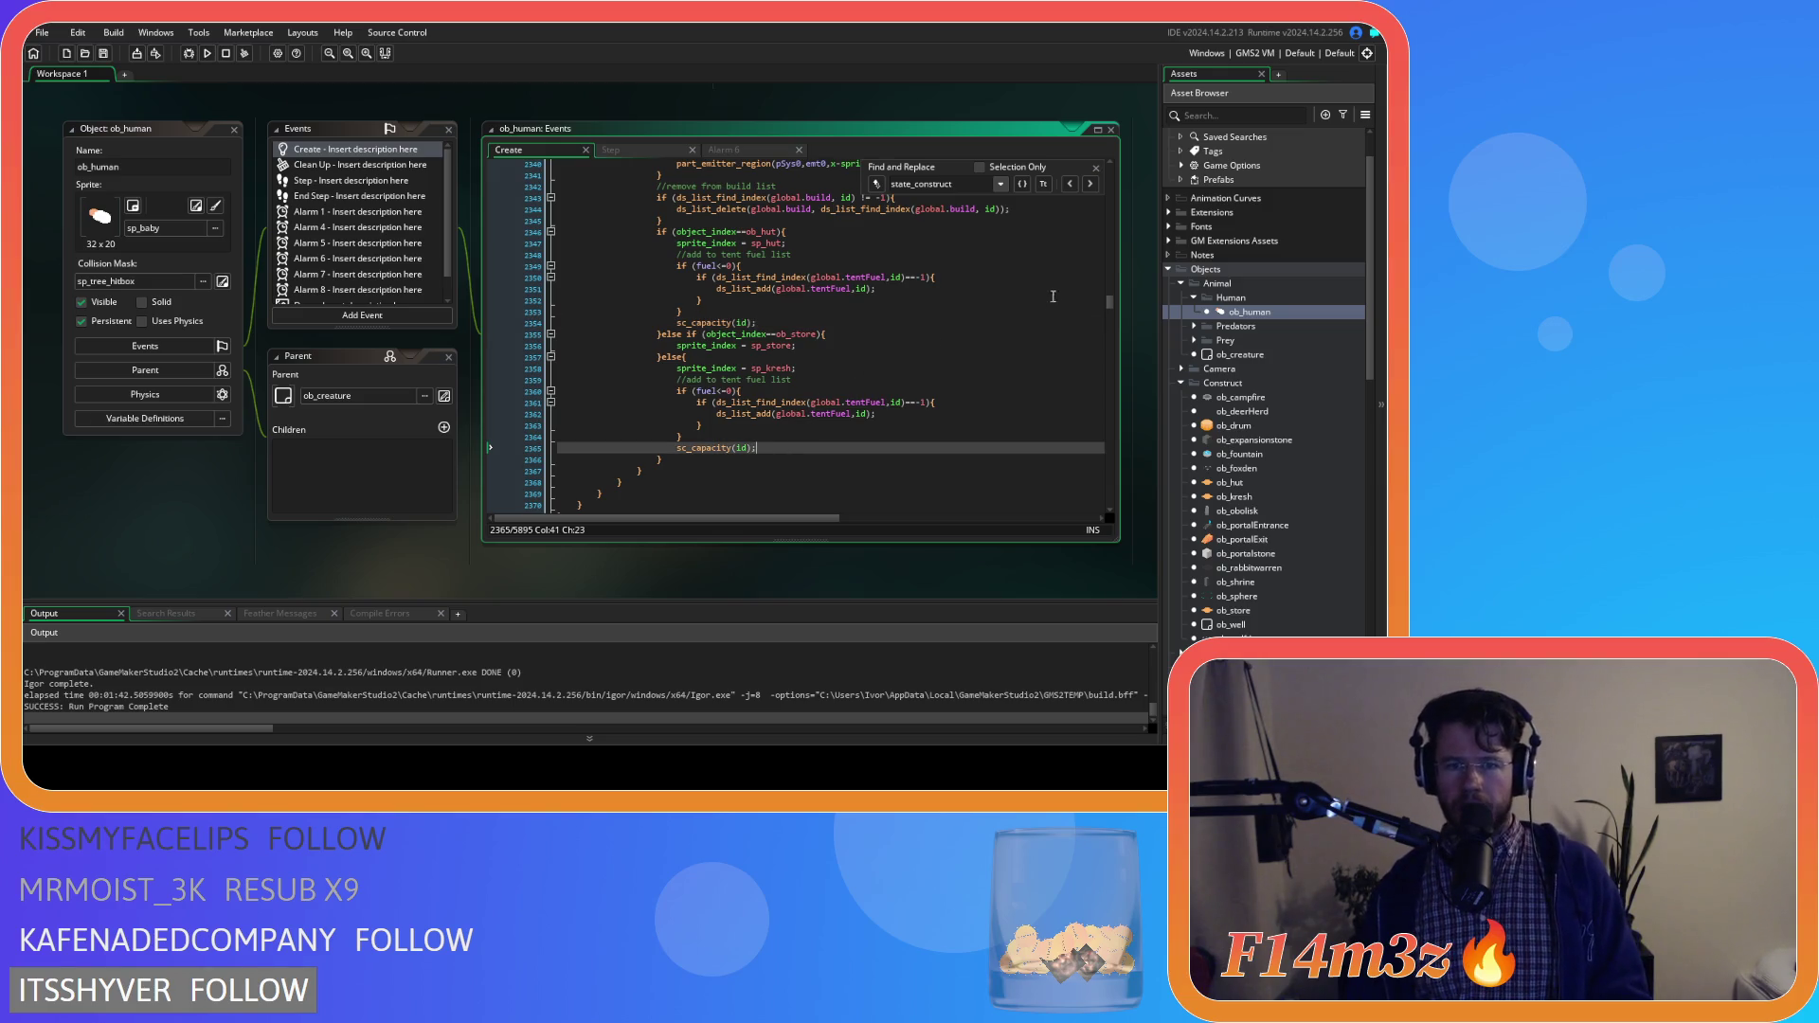
# Step through the remaining state_construct matches and close the search bar
pyautogui.click(1099, 162)
pyautogui.click(1089, 183)
pyautogui.click(1090, 183)
pyautogui.press('Down')
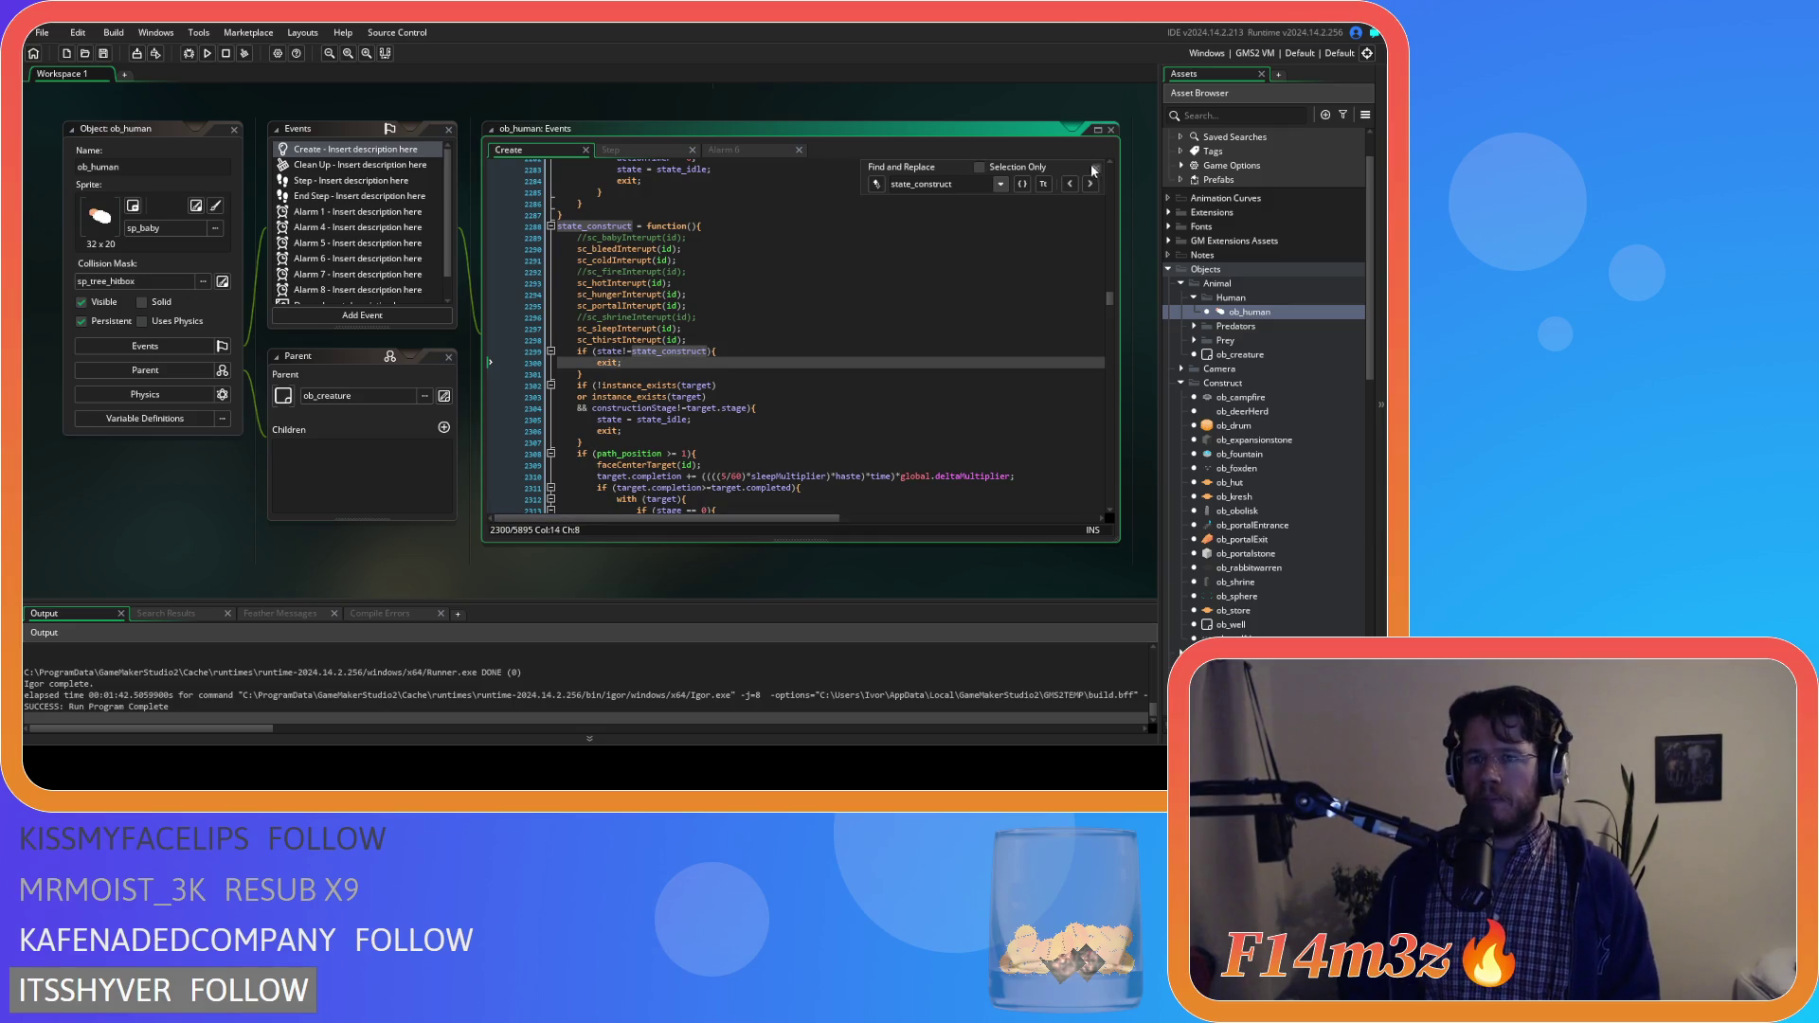
pyautogui.click(1094, 169)
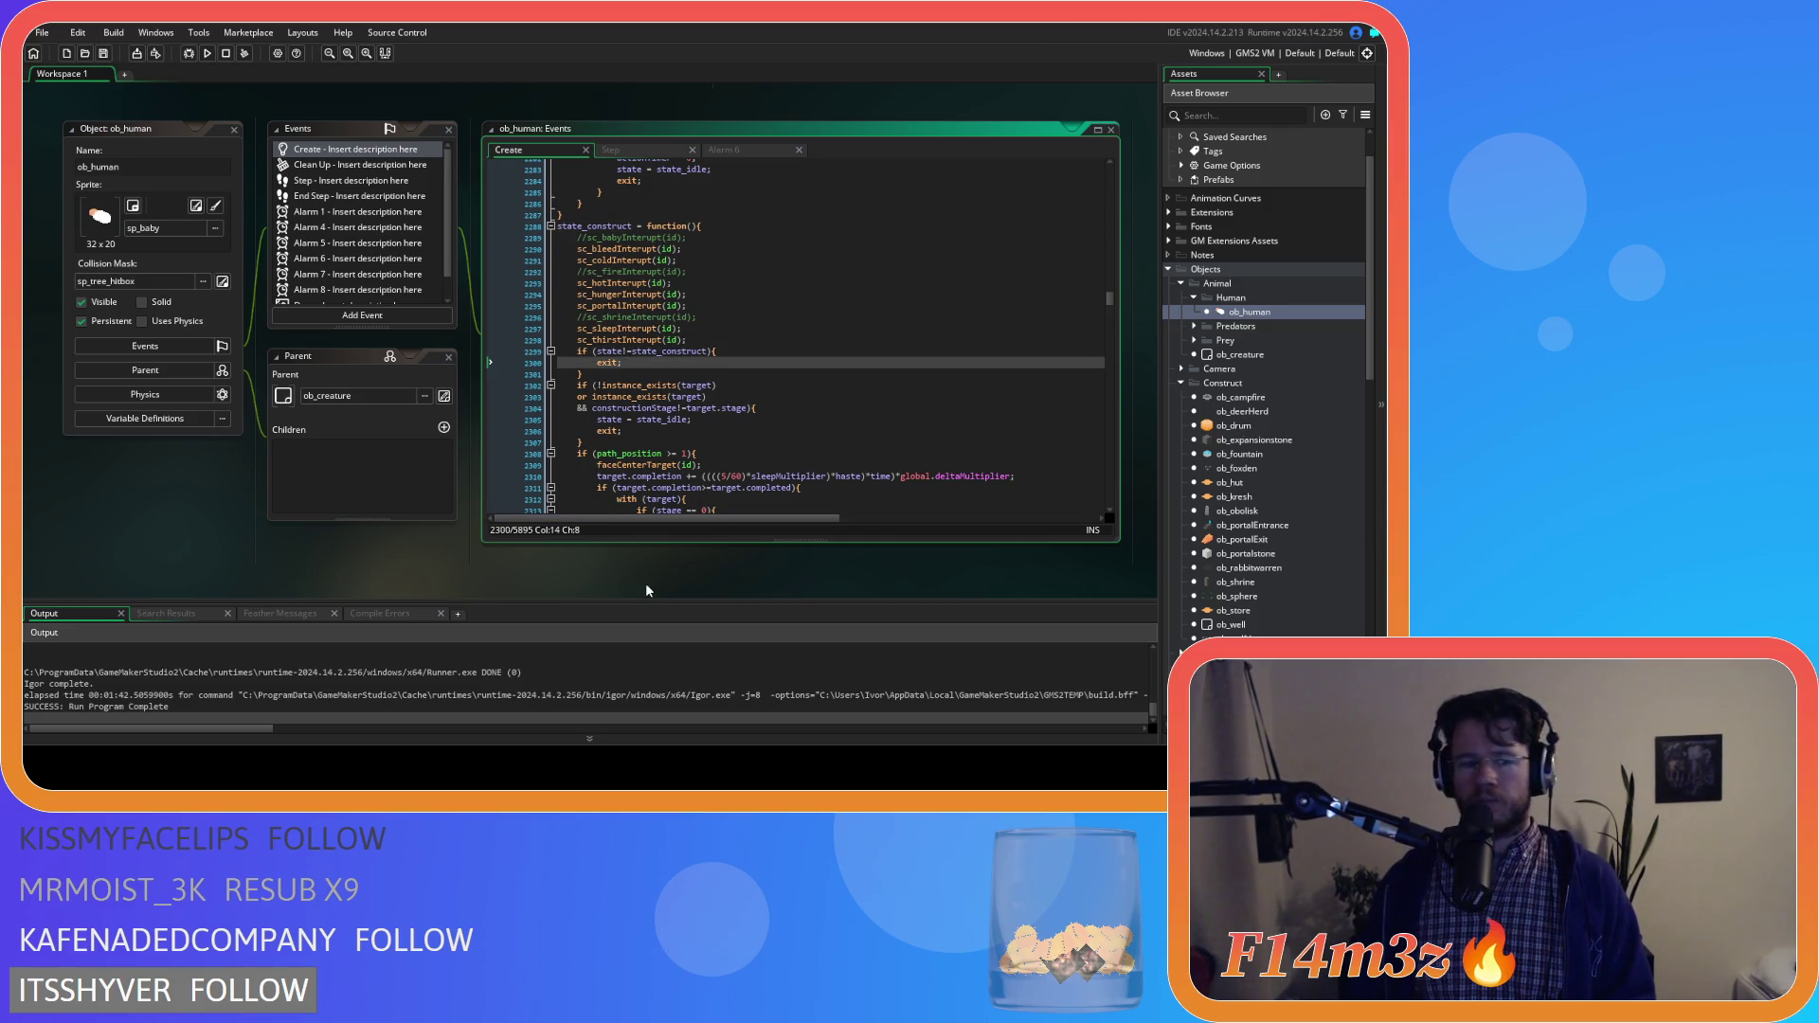
# Open the sc_spawnConstructs script from the Spawn scripts folder
pyautogui.scroll(-5, 1273, 527)
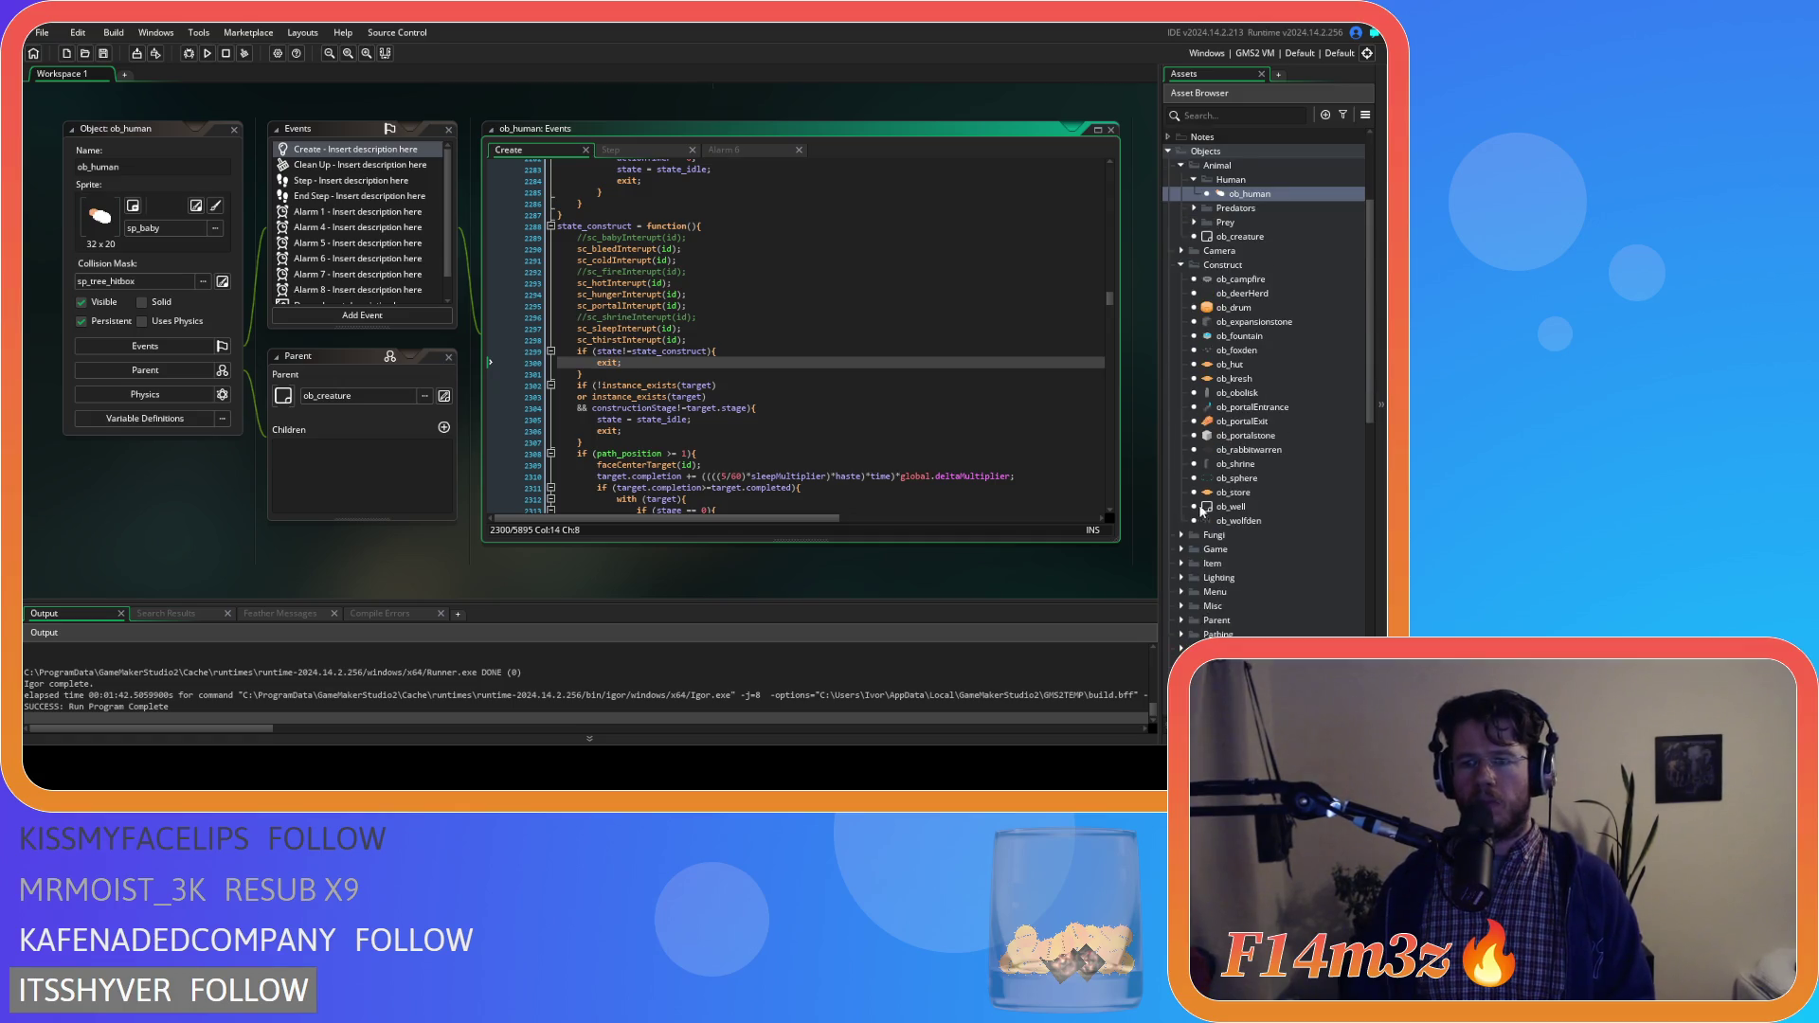
pyautogui.scroll(-3, 1229, 506)
pyautogui.scroll(-10, 1229, 507)
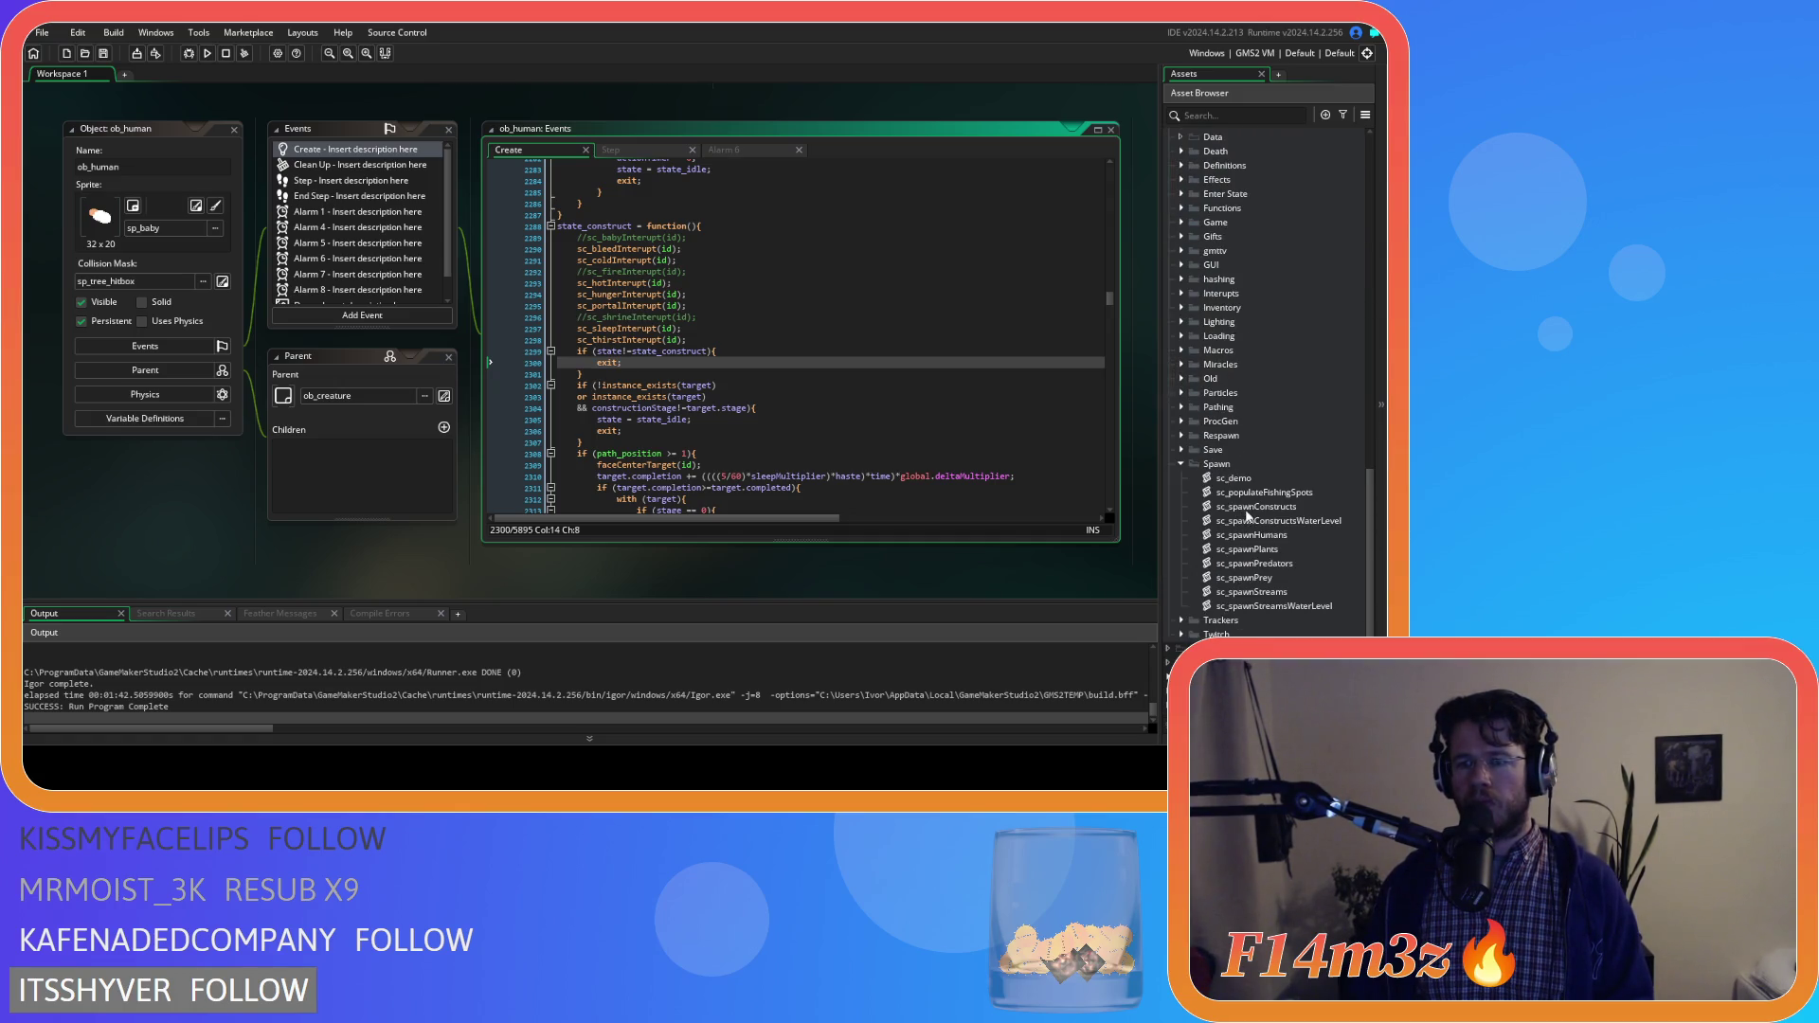
pyautogui.doubleClick(1255, 506)
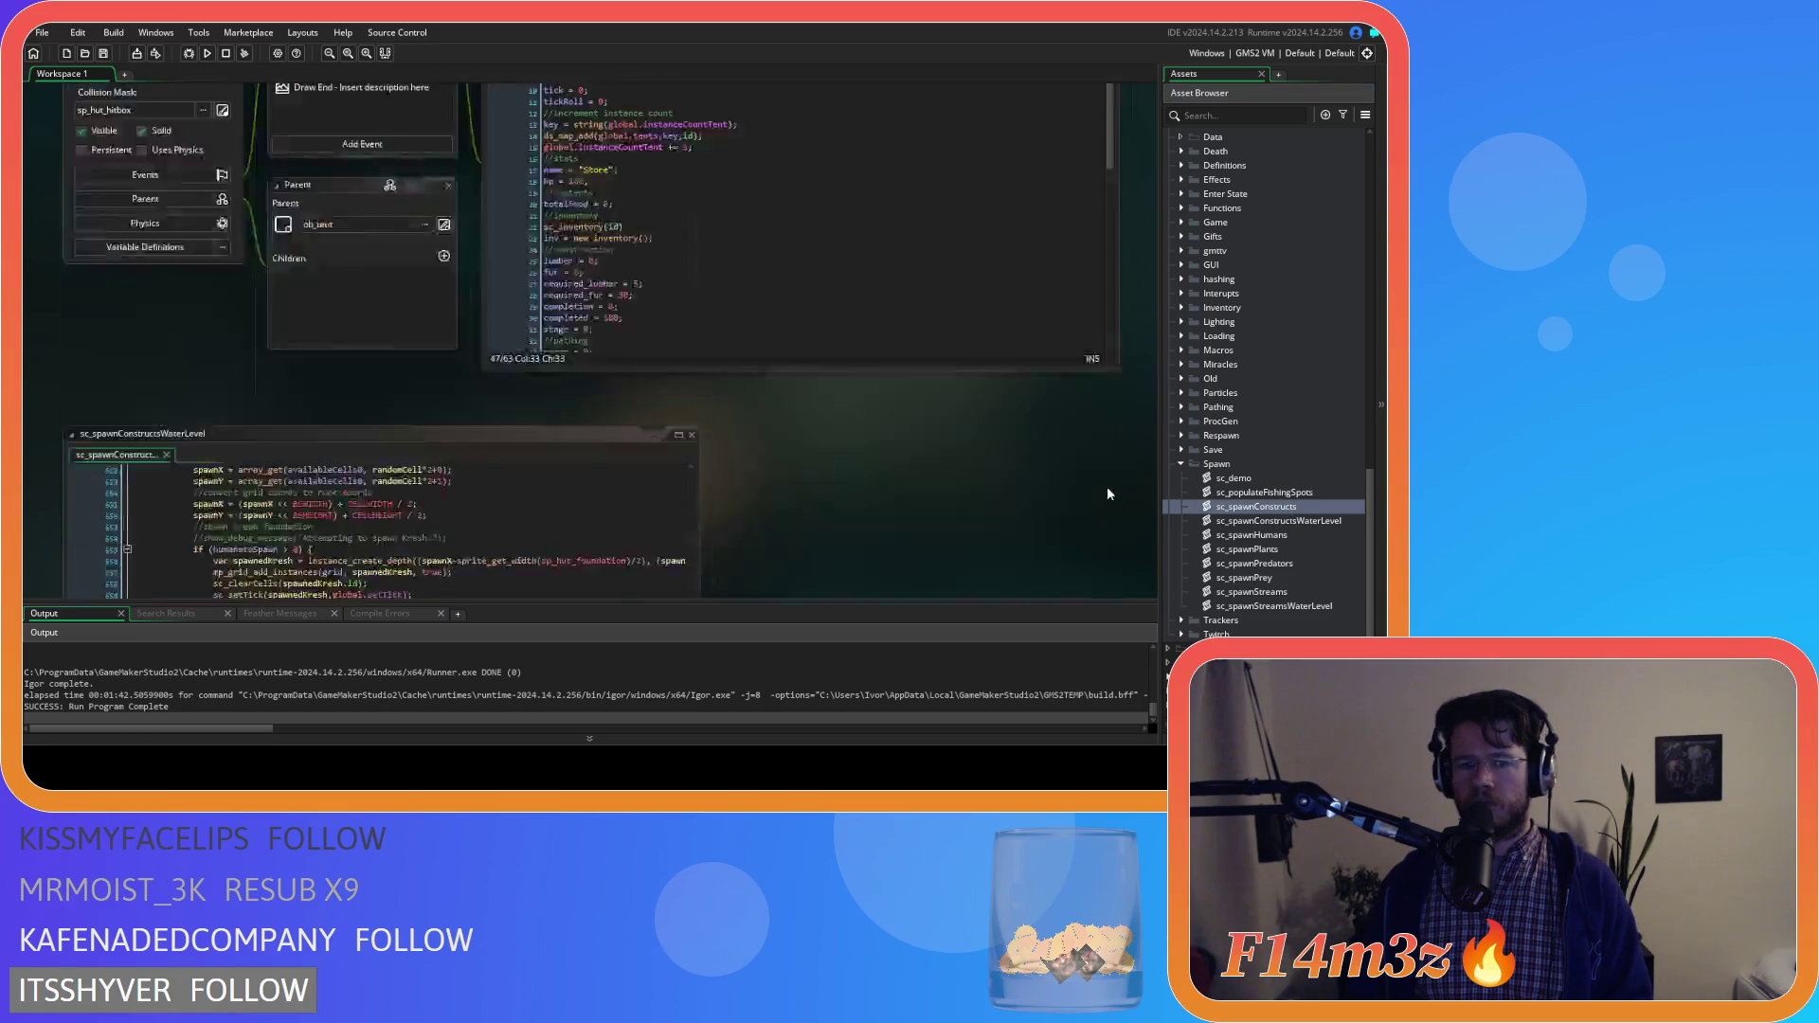
# Paste the tent-fuel block after the kresh spawn code, outdent it, and delete its if lines
pyautogui.click(525, 371)
pyautogui.click(447, 335)
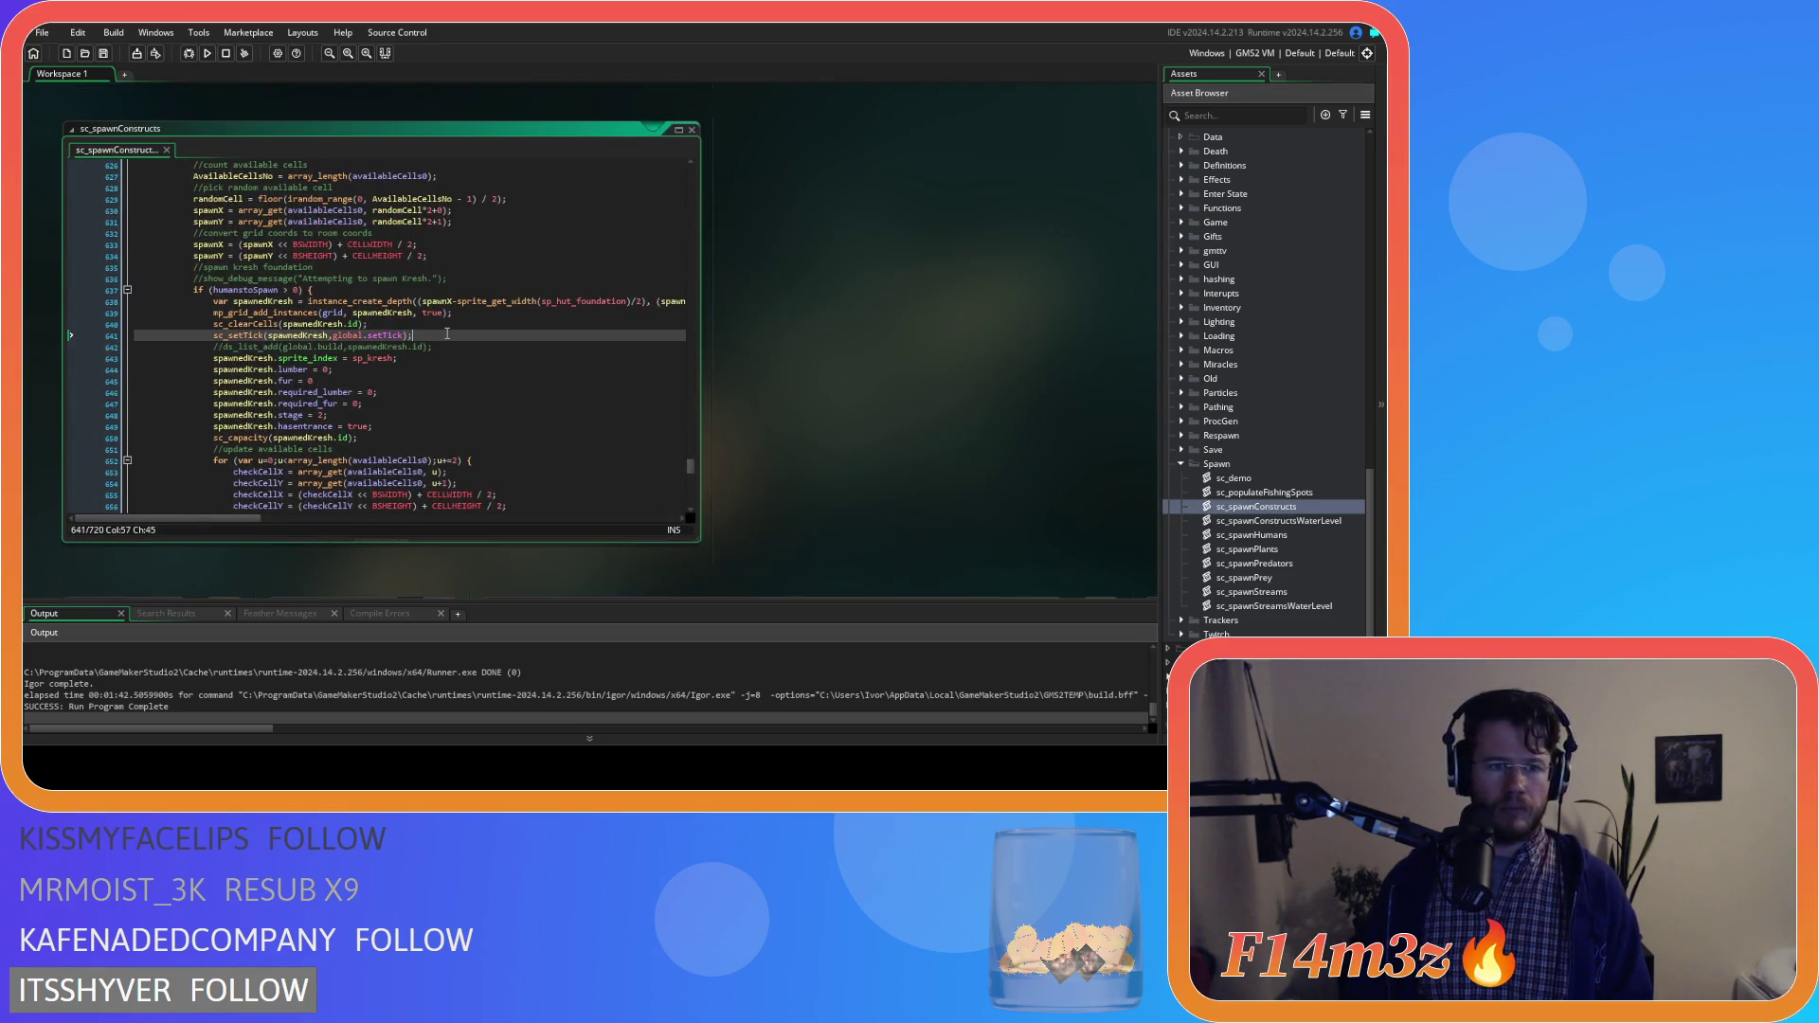
pyautogui.press('Down')
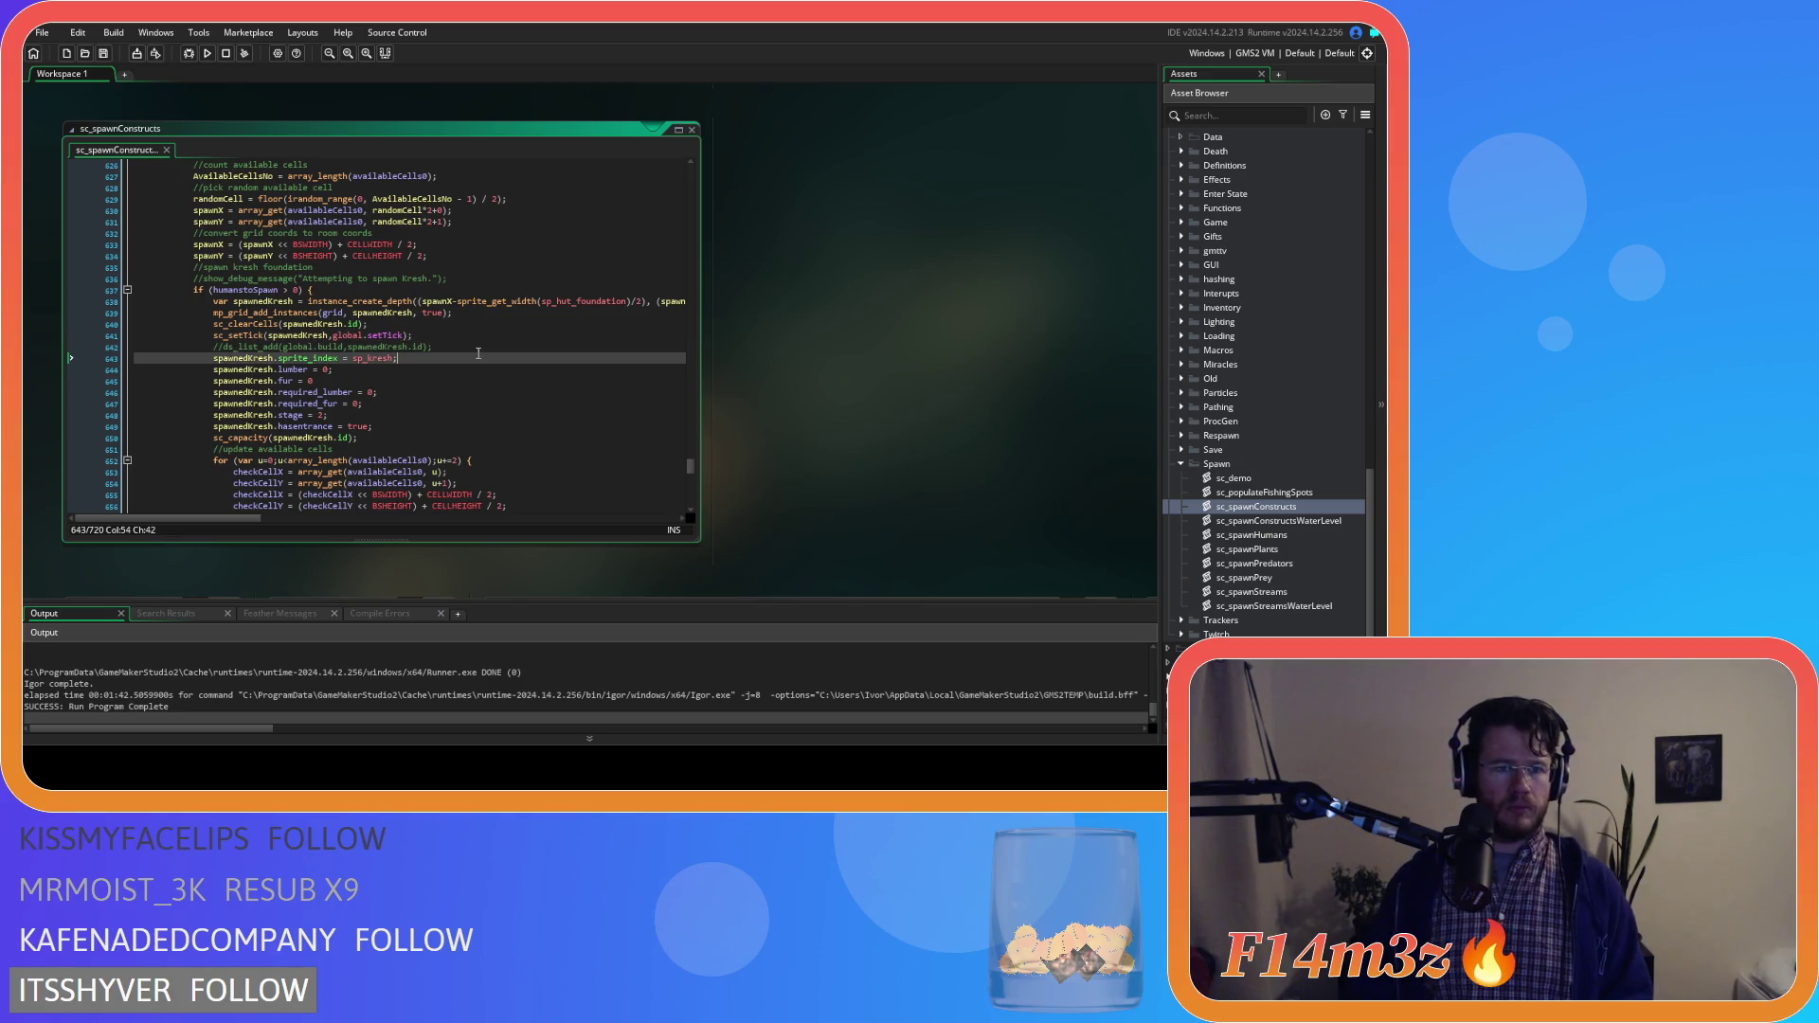
pyautogui.hotkey('ctrl', 'v')
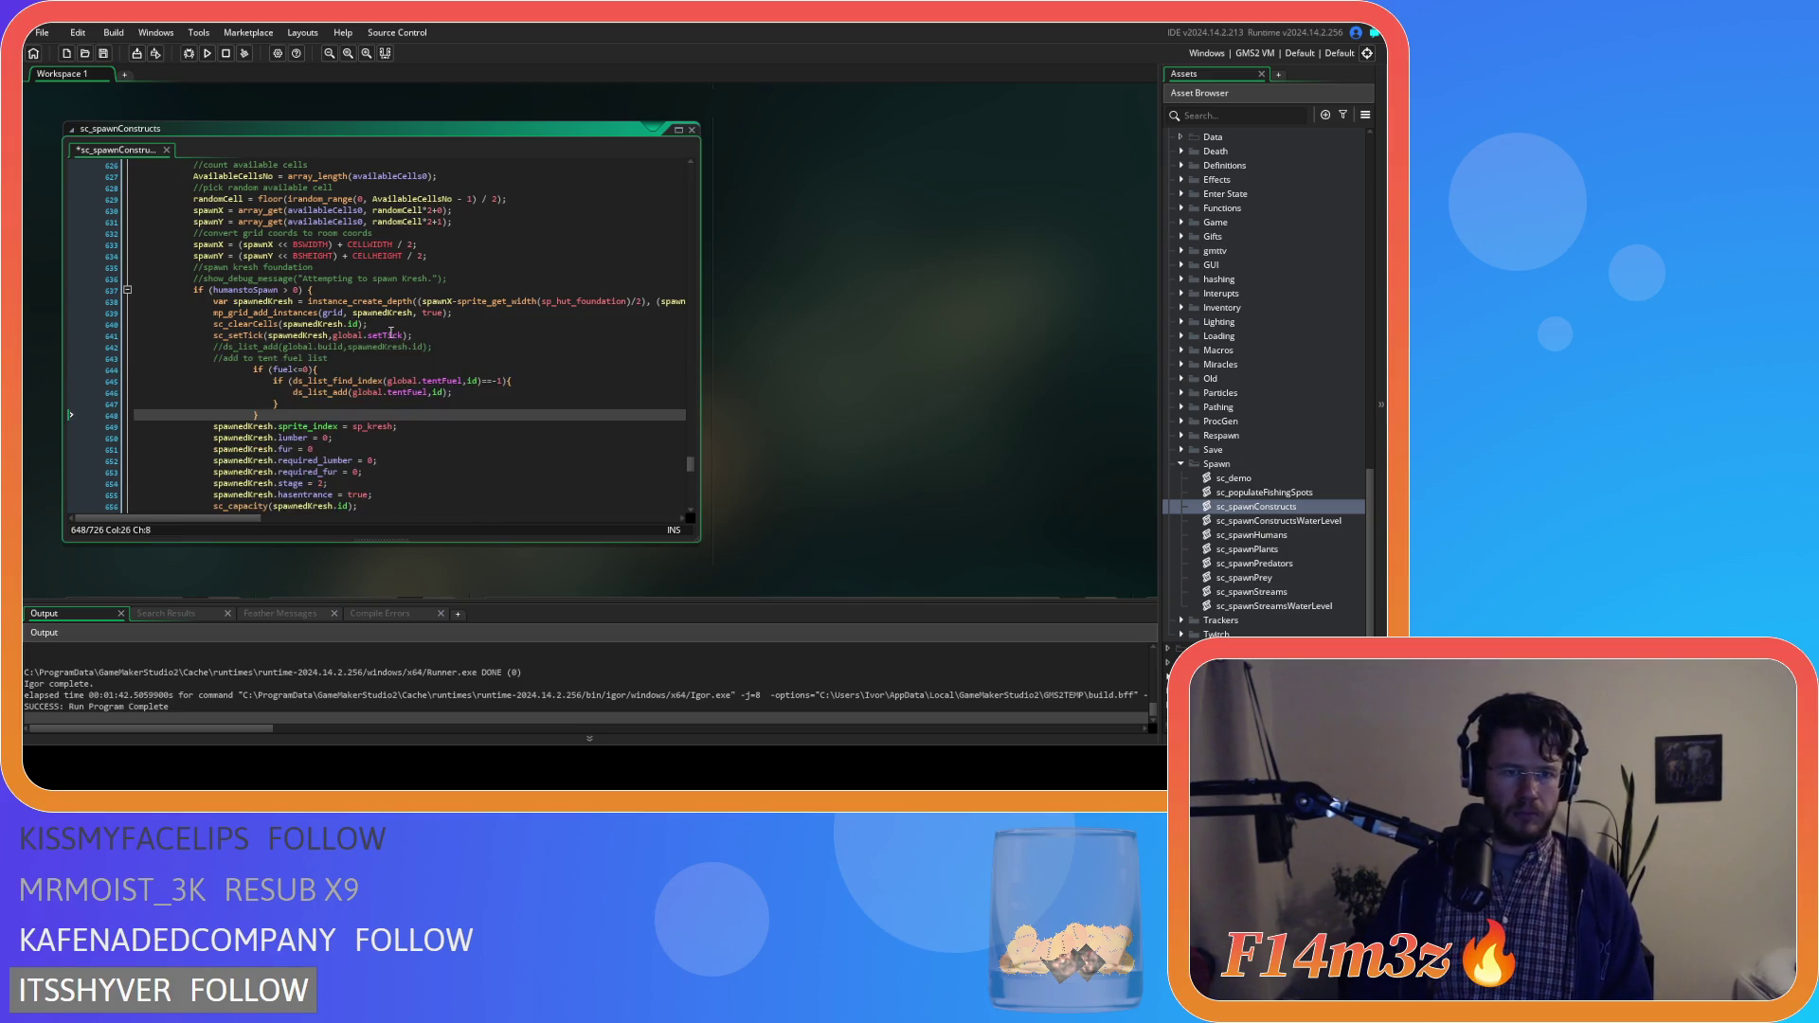
pyautogui.moveTo(266, 415); pyautogui.dragTo(120, 375)
pyautogui.hotkey('shift', 'Tab')
pyautogui.hotkey('shift', 'Tab')
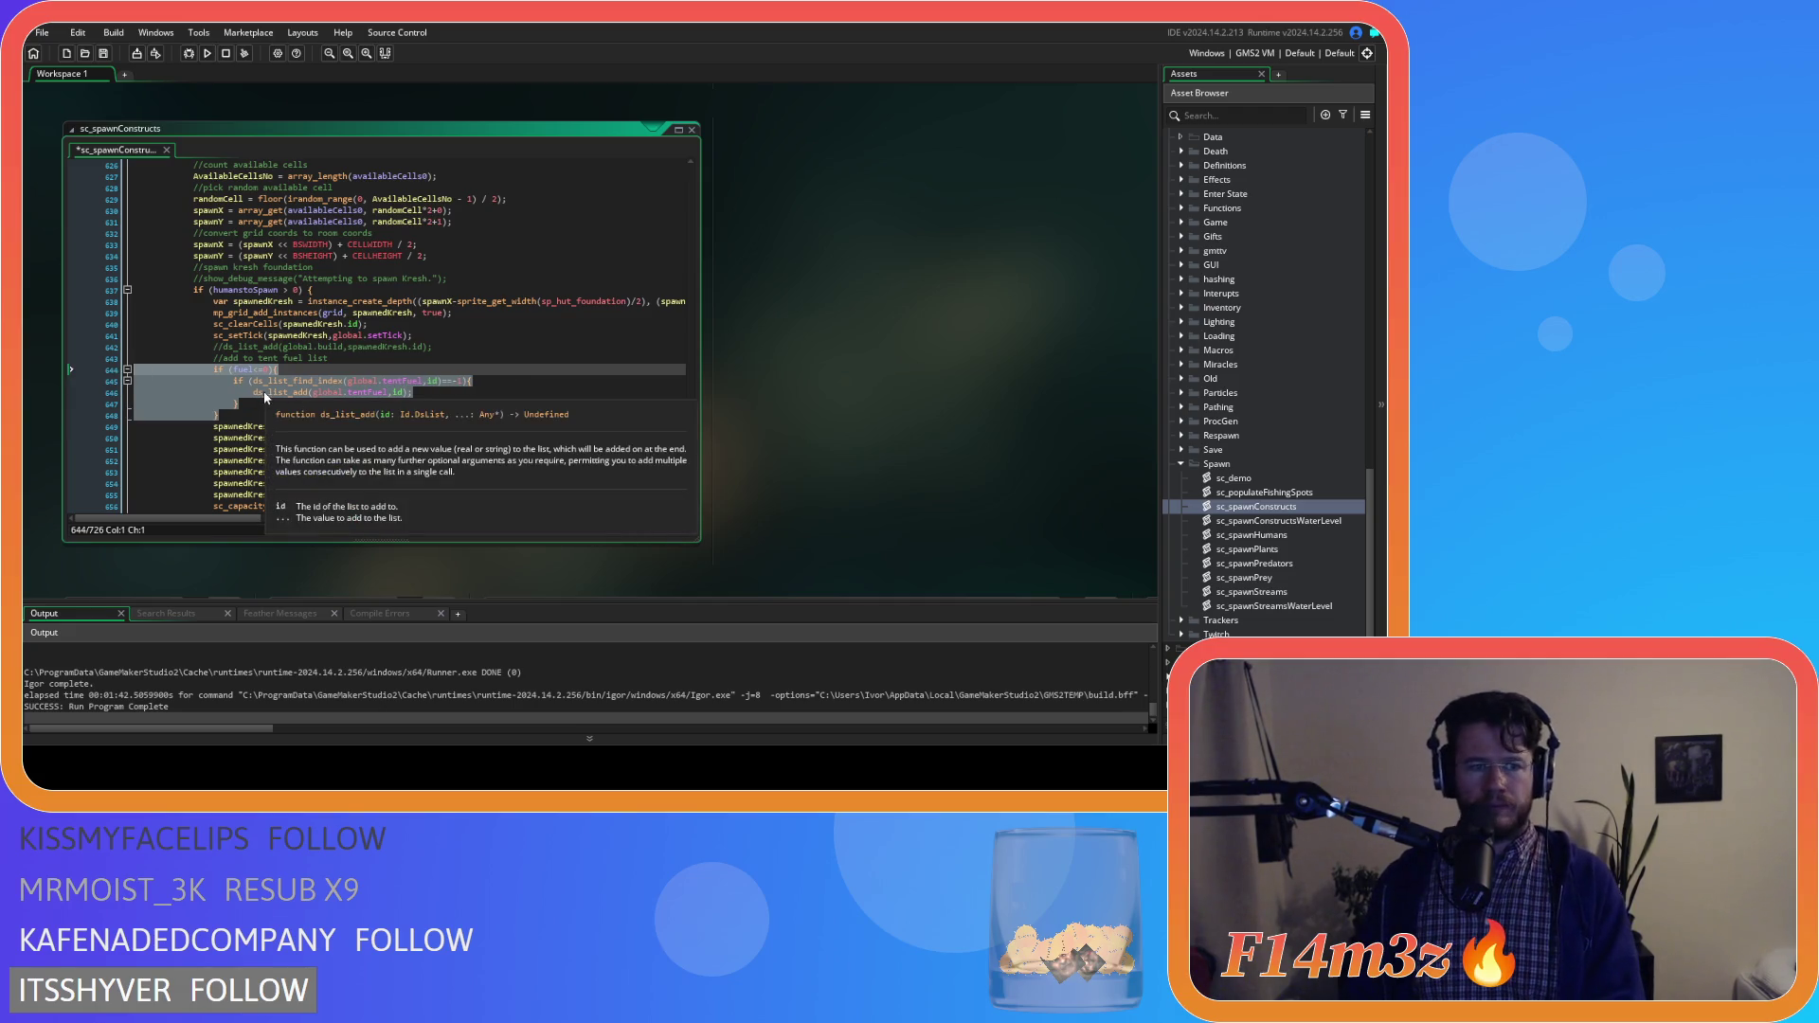
pyautogui.moveTo(506, 381); pyautogui.dragTo(133, 370)
pyautogui.press('BackSpace')
pyautogui.press('Delete')
pyautogui.press('Delete')
pyautogui.press('Delete')
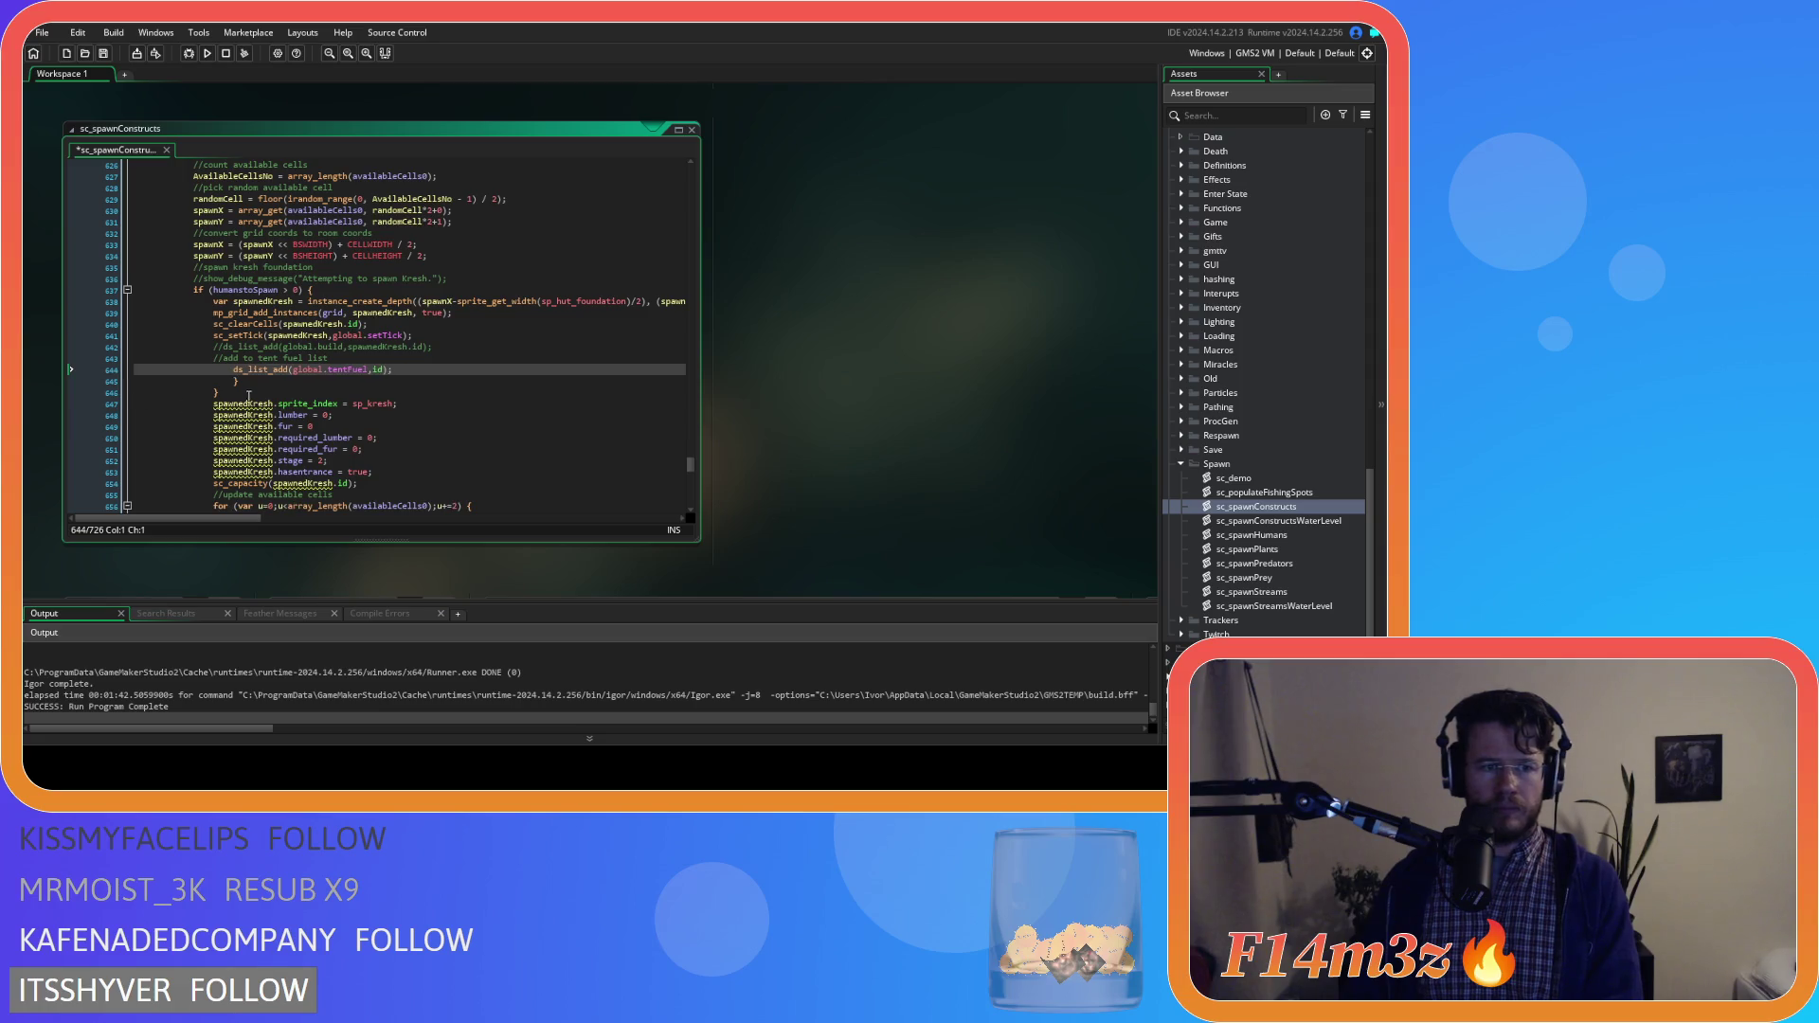
# Strip the leftover braces and make ds_list_add use spawnedKresh.id, then save
pyautogui.moveTo(237, 398); pyautogui.dragTo(134, 369)
pyautogui.click(375, 369)
pyautogui.hotkey('shift', 'Down')
pyautogui.hotkey('shift', 'Down')
pyautogui.press('Delete')
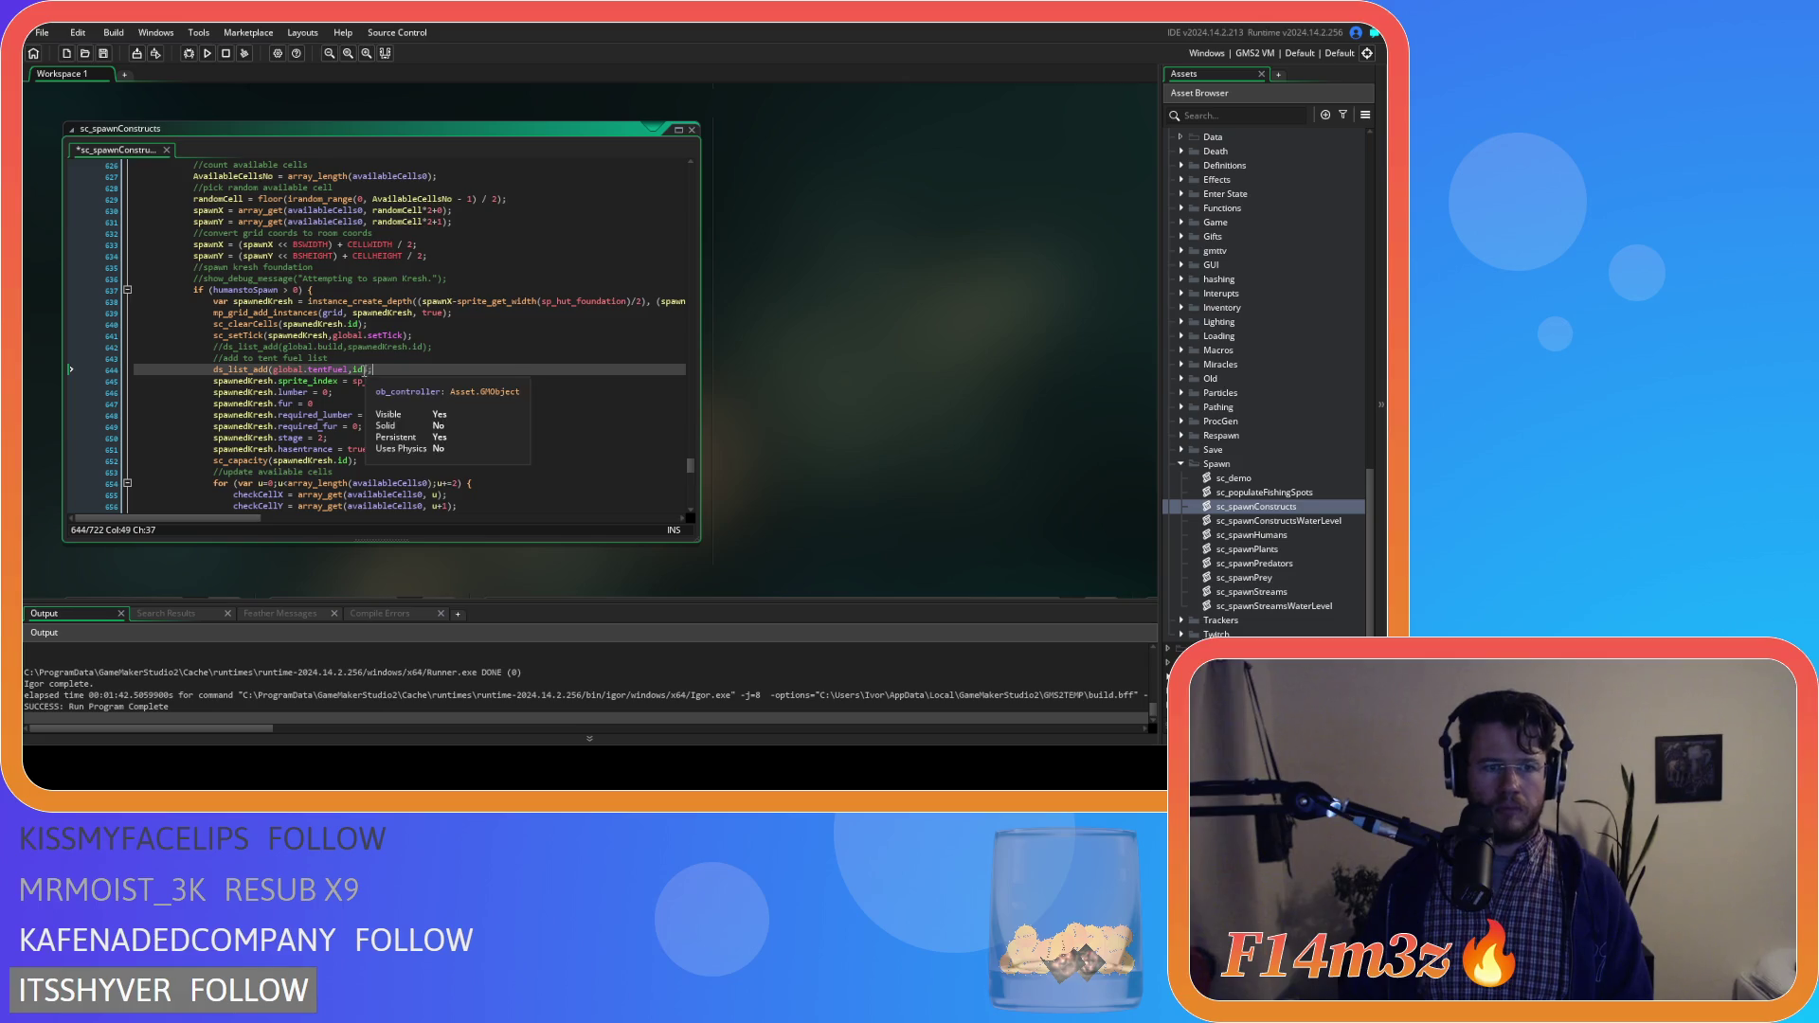
pyautogui.press('Up')
pyautogui.press('Up')
pyautogui.press('Up')
pyautogui.doubleClick(359, 370)
pyautogui.write('spawnedKresh')
pyautogui.hotkey('ctrl', 's')
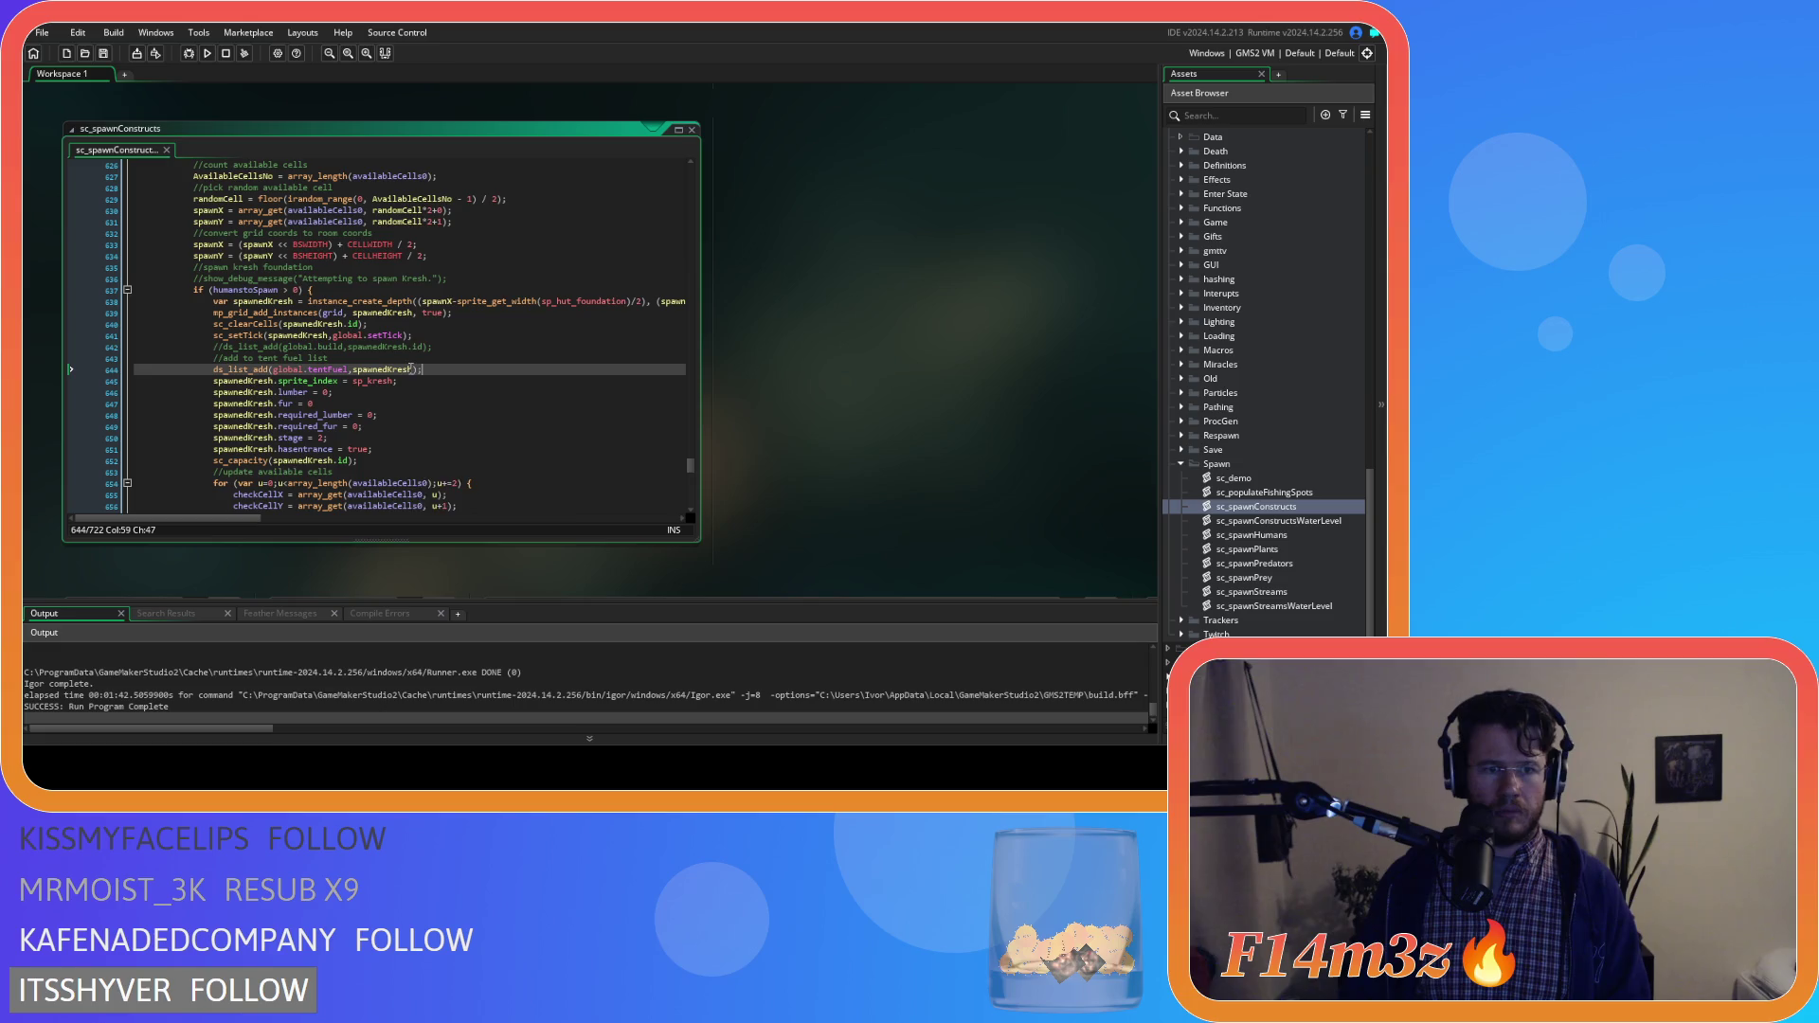
pyautogui.write('.i')
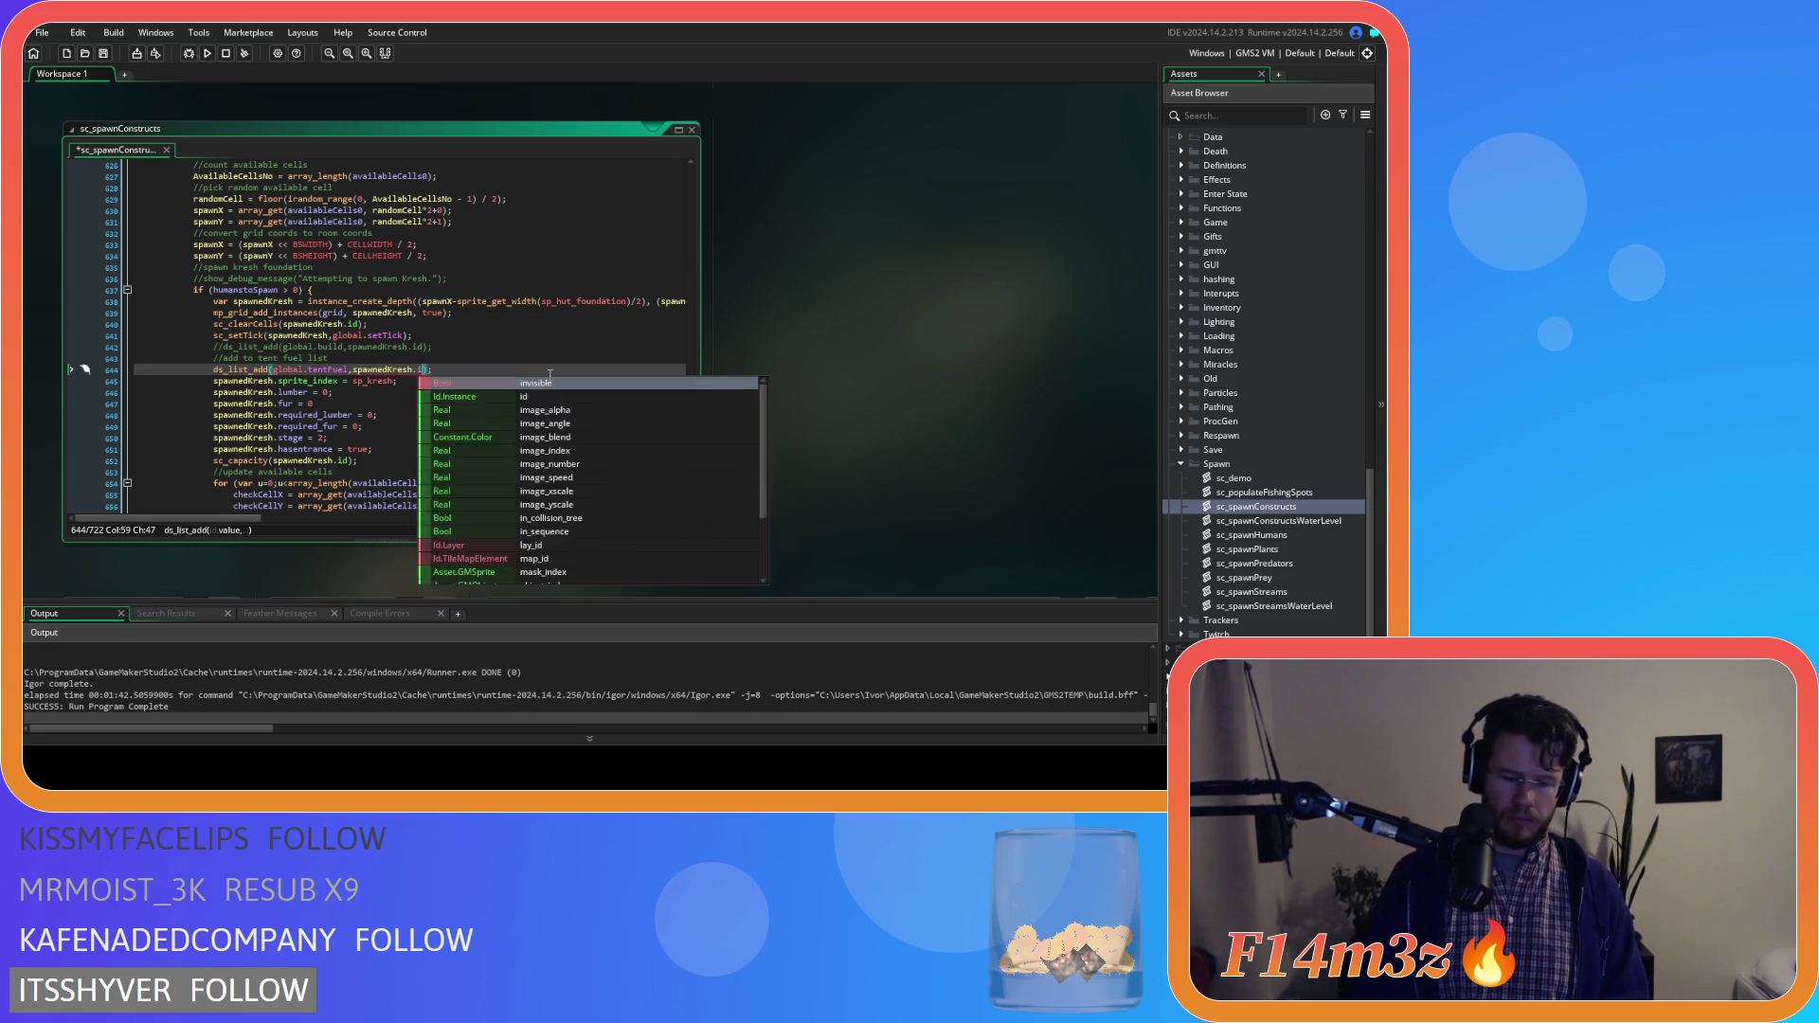
pyautogui.write('d')
pyautogui.click(477, 371)
pyautogui.hotkey('ctrl', 's')
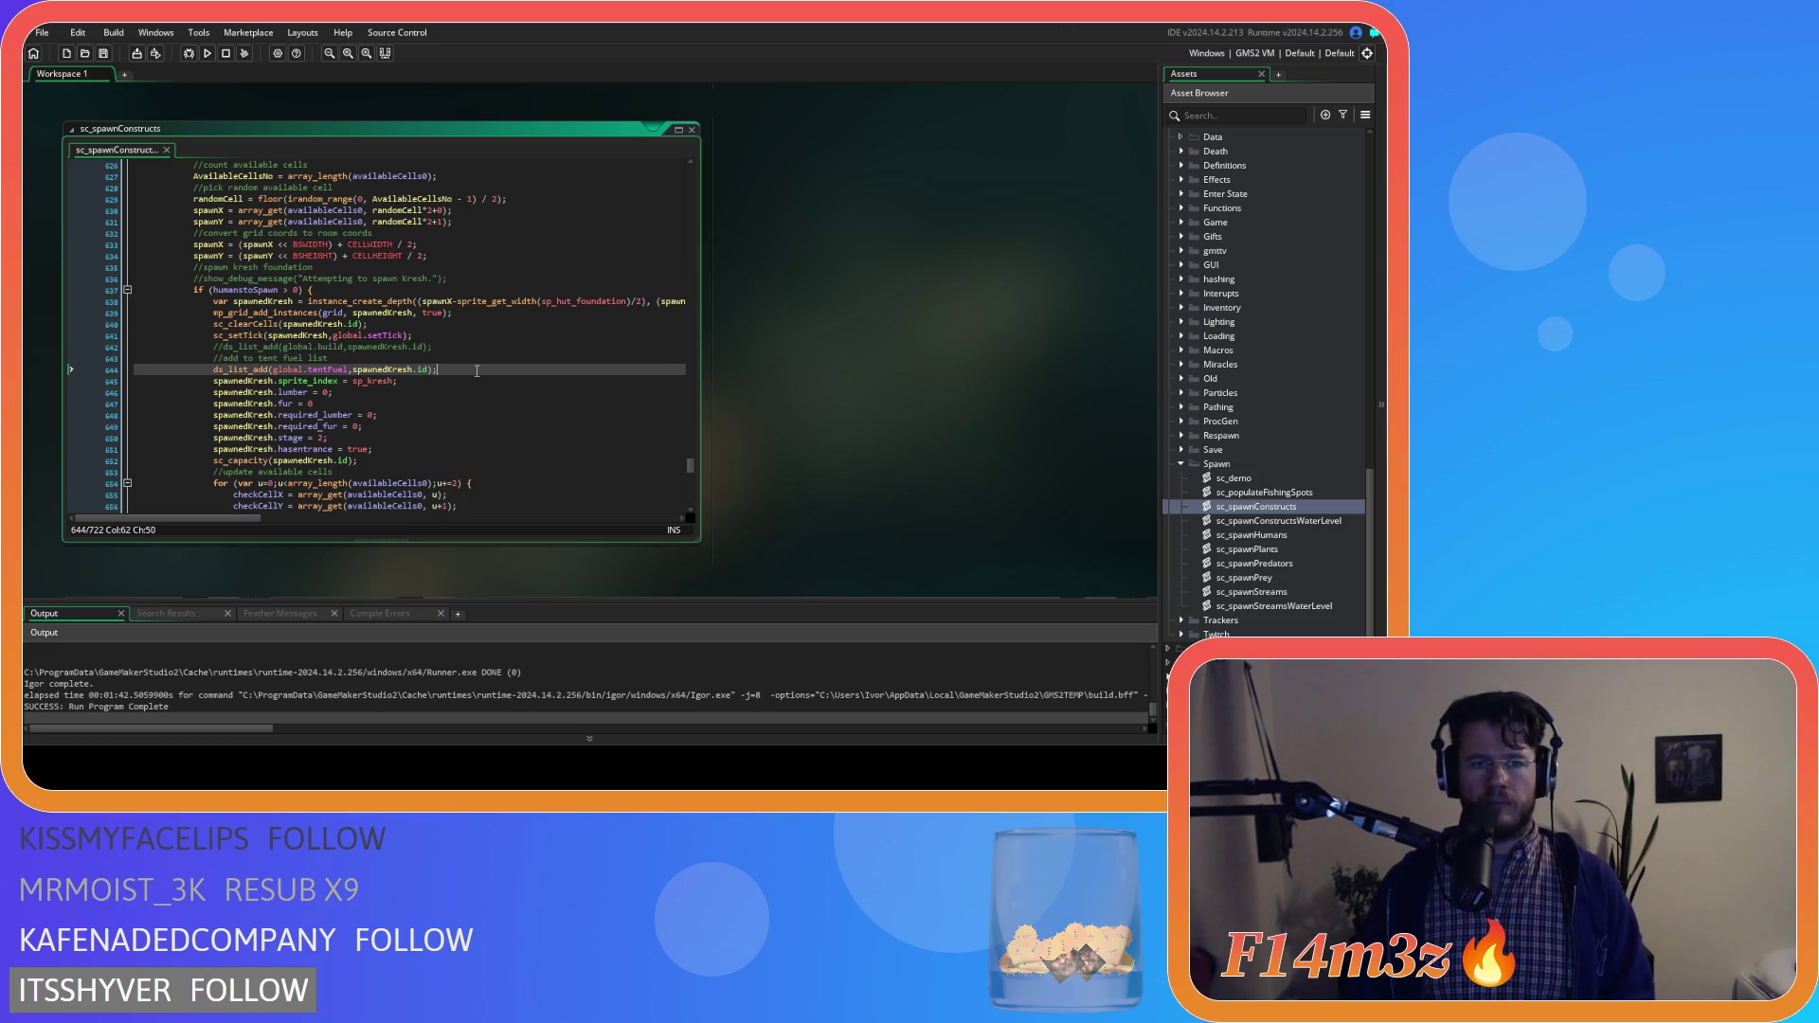
# Add the same ds_list_add line for spawnedTent below line 604, save, and build and run
pyautogui.moveTo(476, 371); pyautogui.dragTo(214, 371)
pyautogui.hotkey('ctrl', 'c')
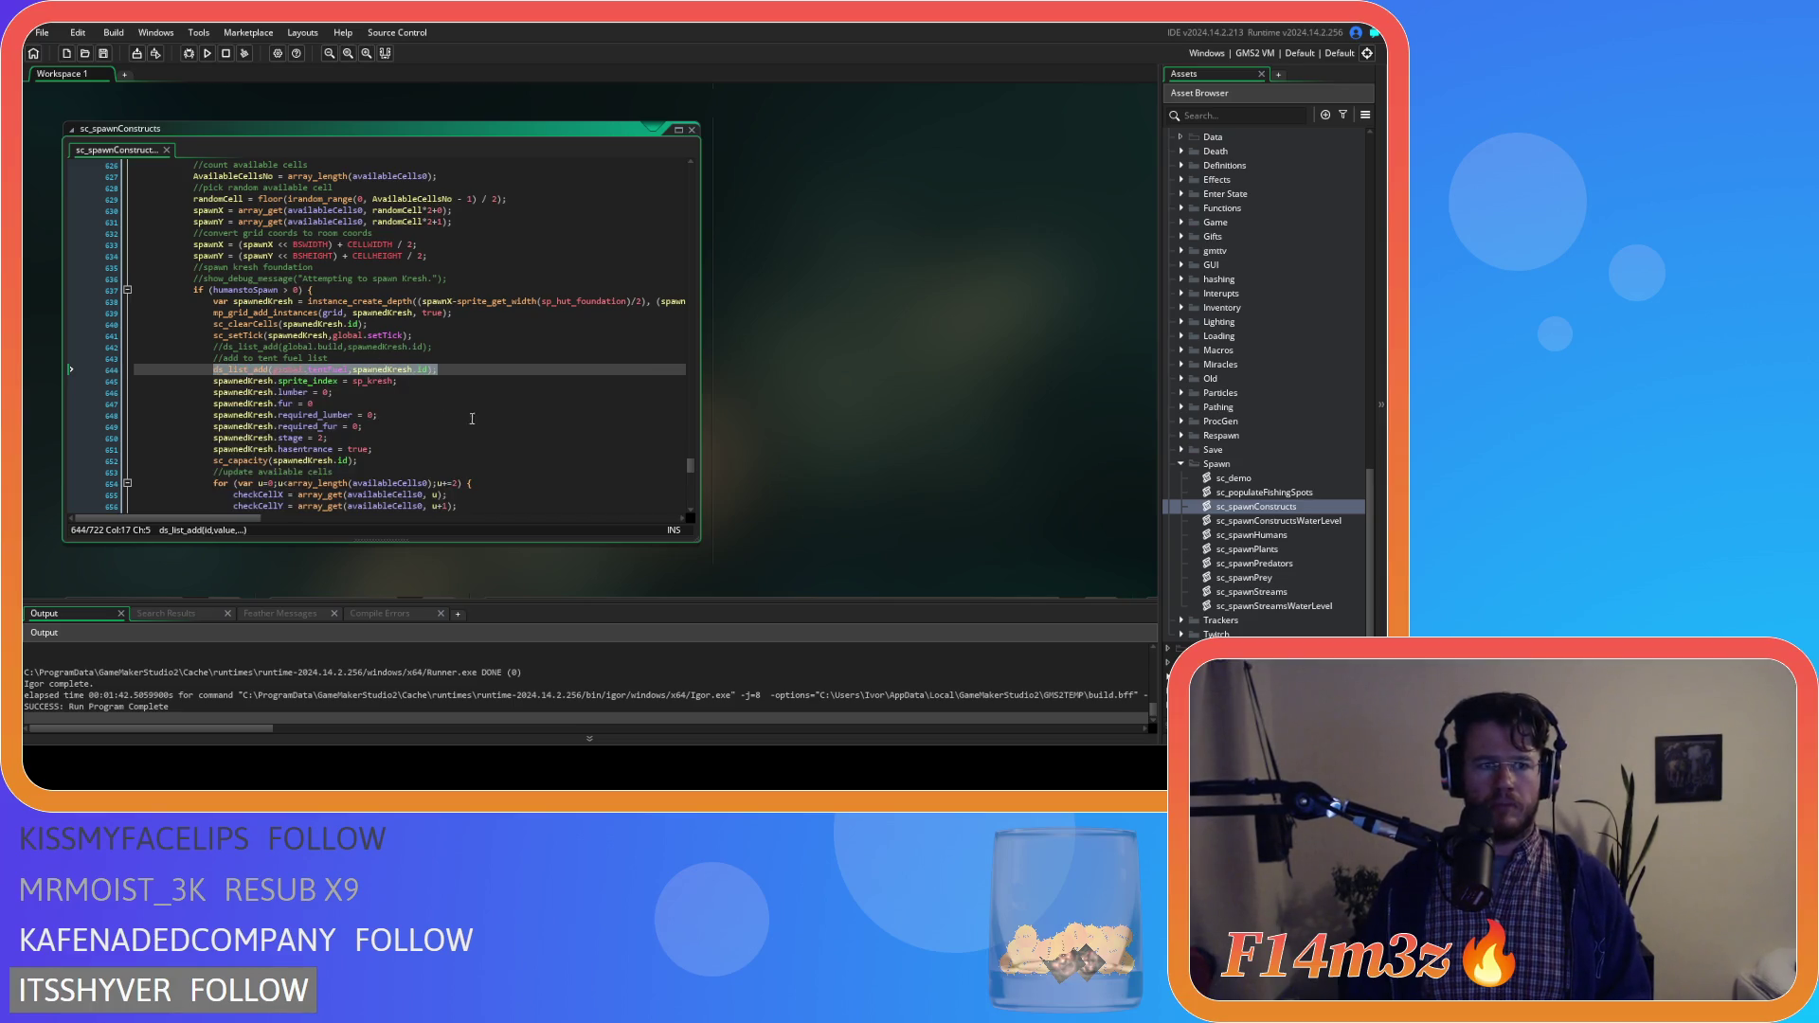
pyautogui.scroll(15, 495, 448)
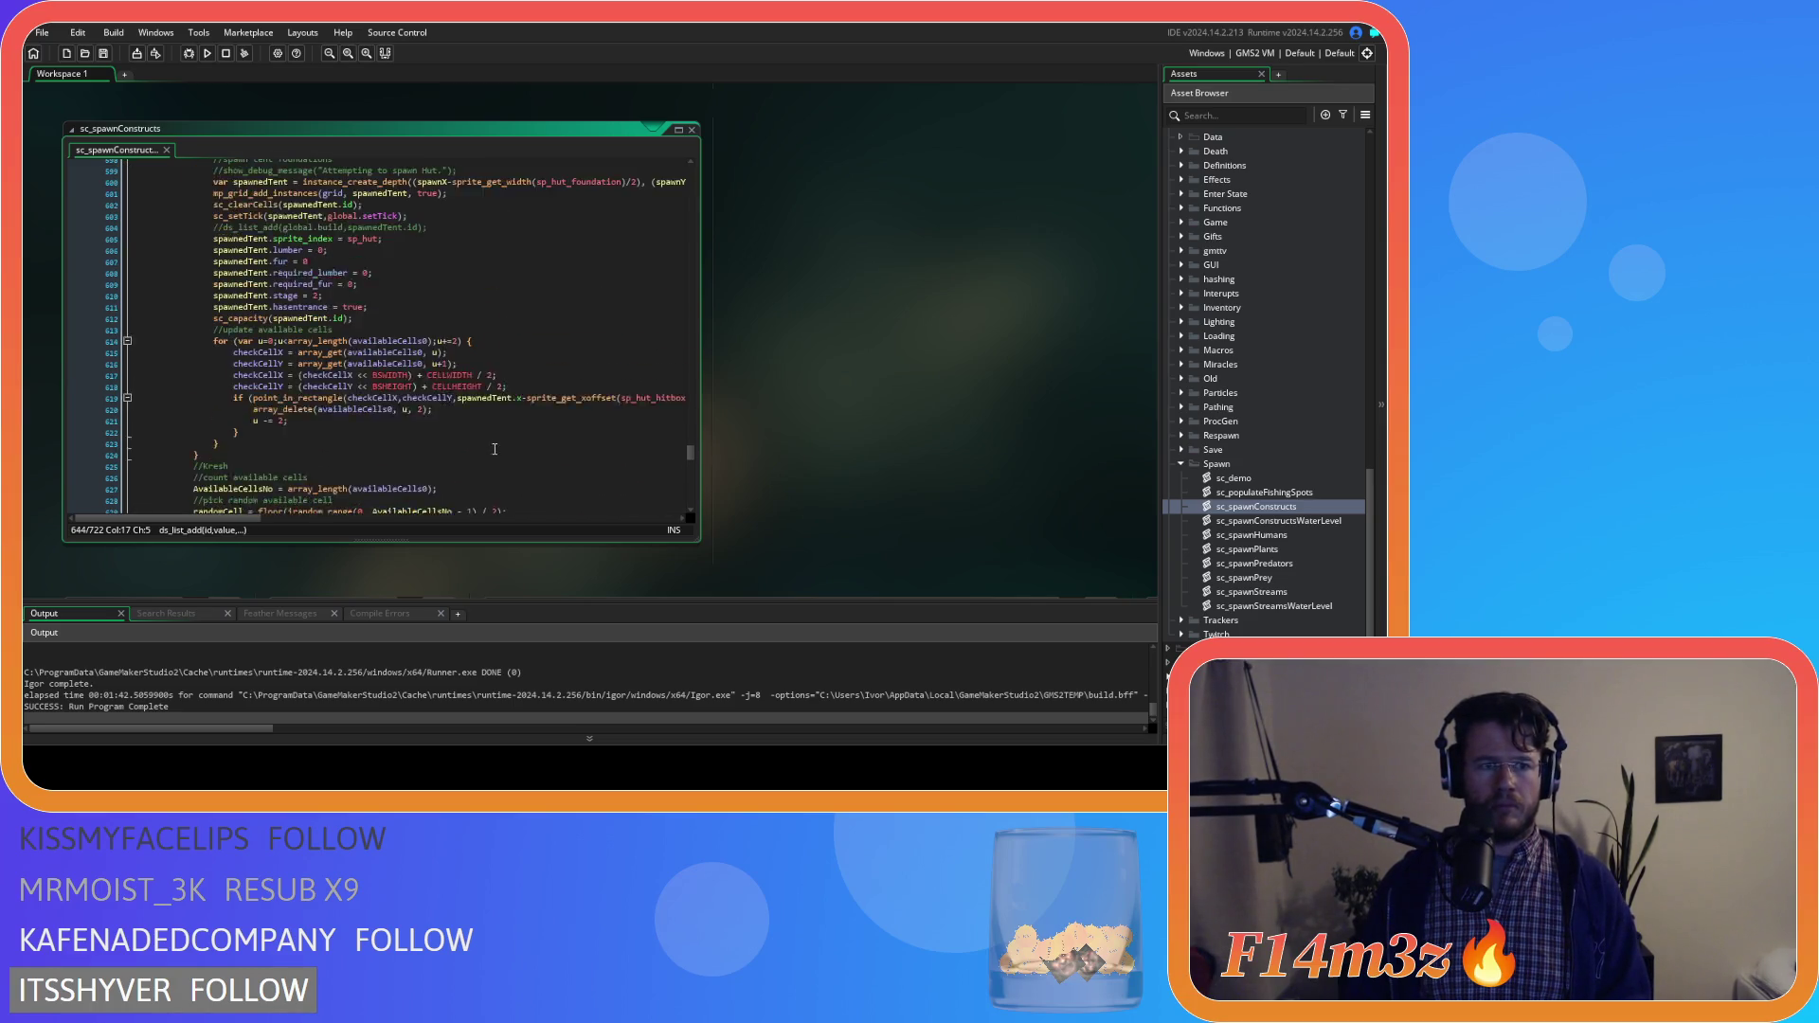
pyautogui.scroll(-3, 495, 448)
pyautogui.click(461, 338)
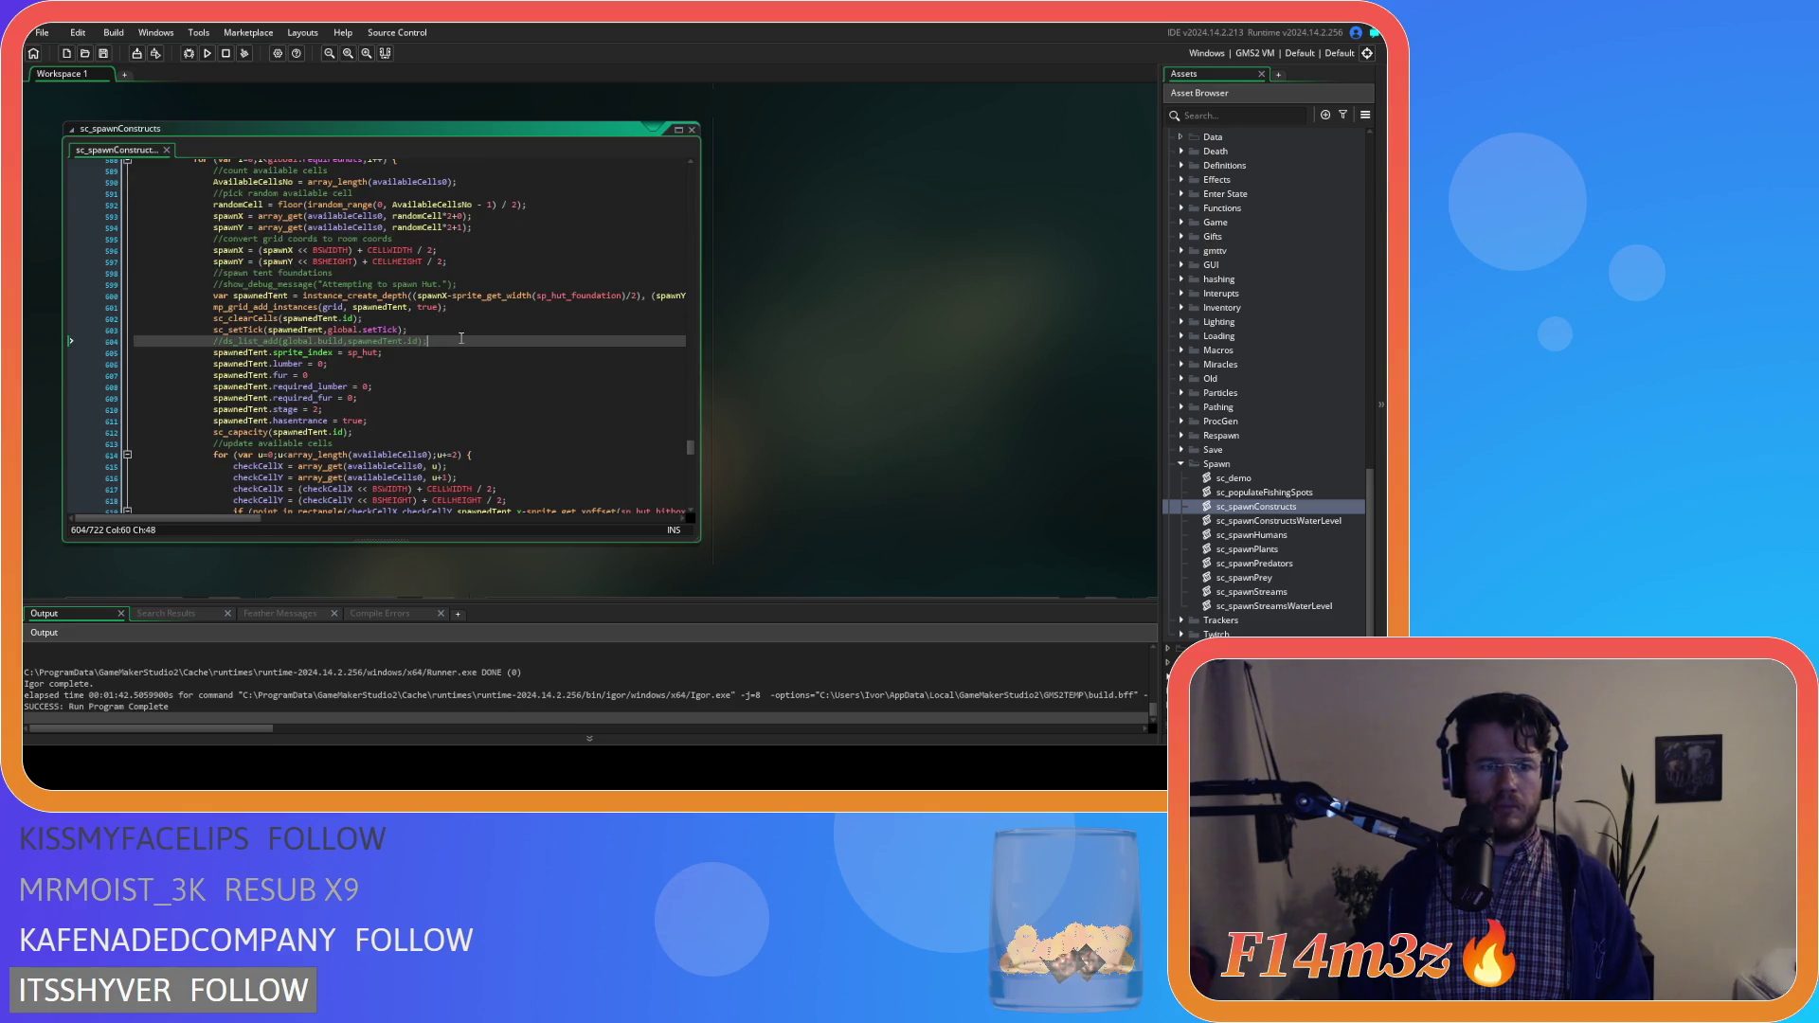
pyautogui.press('Return')
pyautogui.hotkey('ctrl', 'v')
pyautogui.click(384, 352)
pyautogui.doubleClick(383, 352)
pyautogui.write('spawnedTent')
pyautogui.click(469, 356)
pyautogui.hotkey('ctrl', 's')
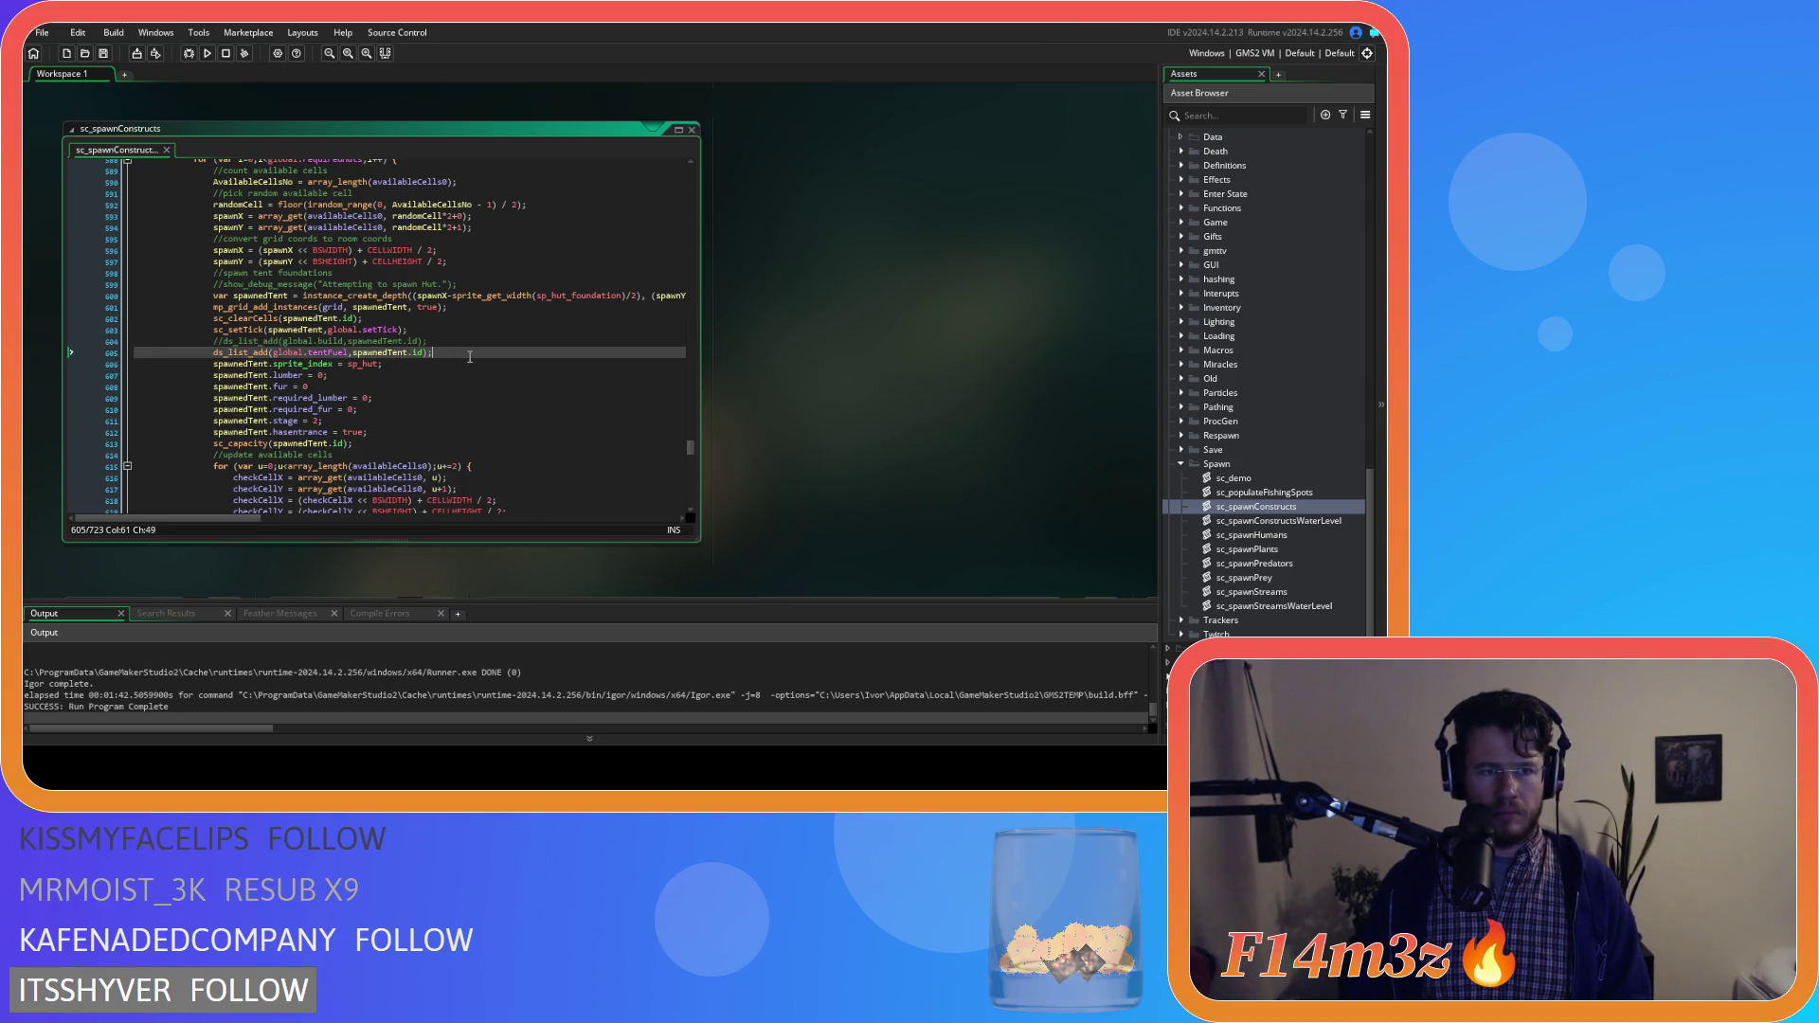
pyautogui.press('F5')
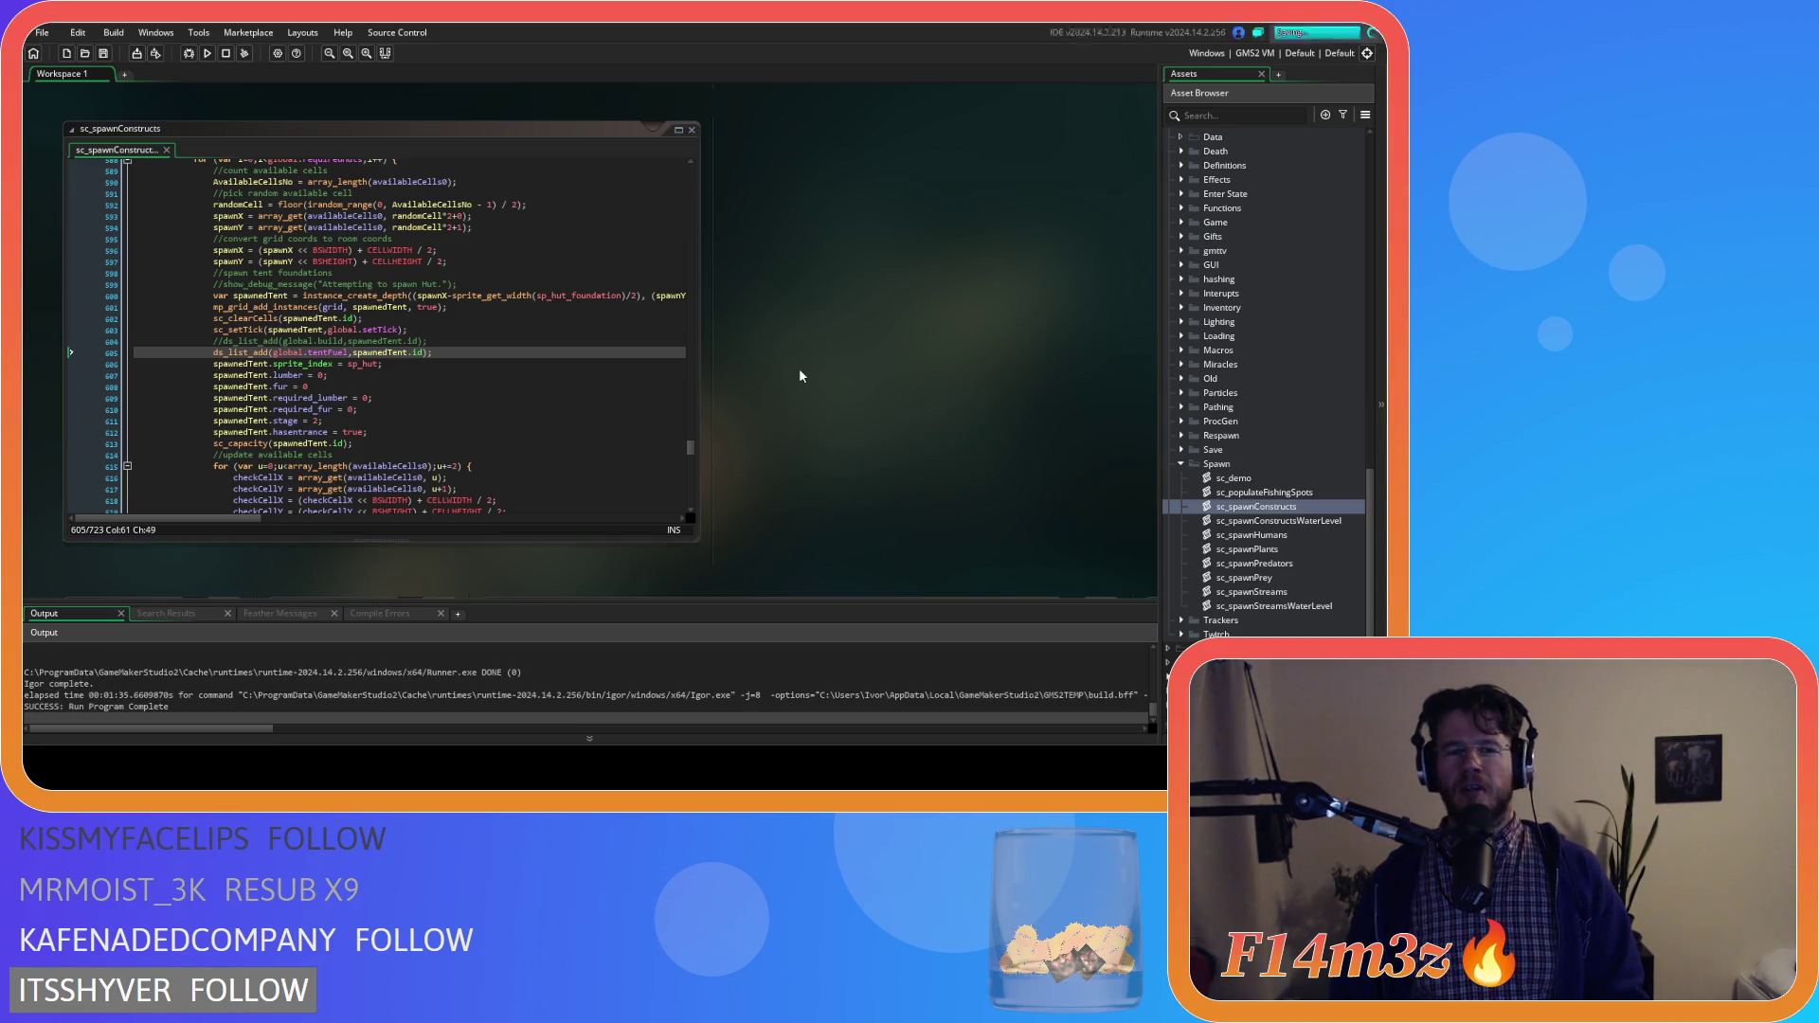
# Open sc_stateConditions and find the Withdrawing Firewood state name in the tent-fuel branch
pyautogui.scroll(15, 1267, 385)
pyautogui.scroll(-10, 1250, 360)
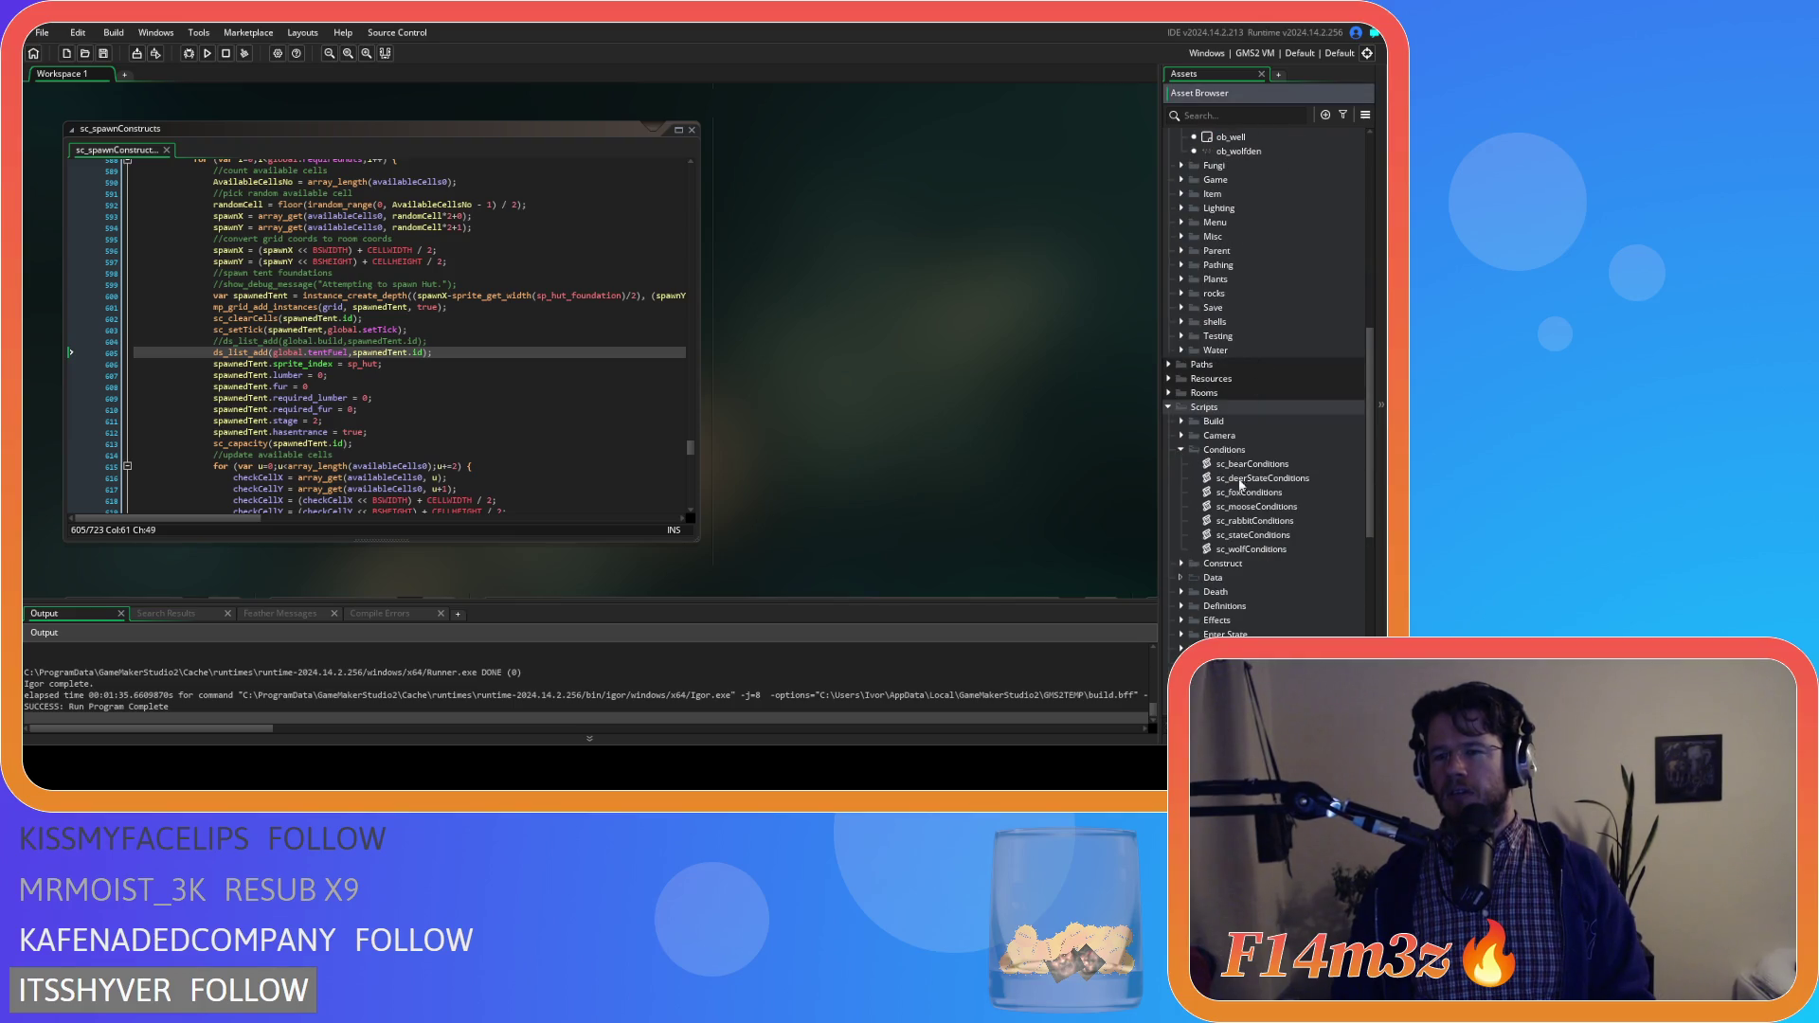
pyautogui.doubleClick(1277, 534)
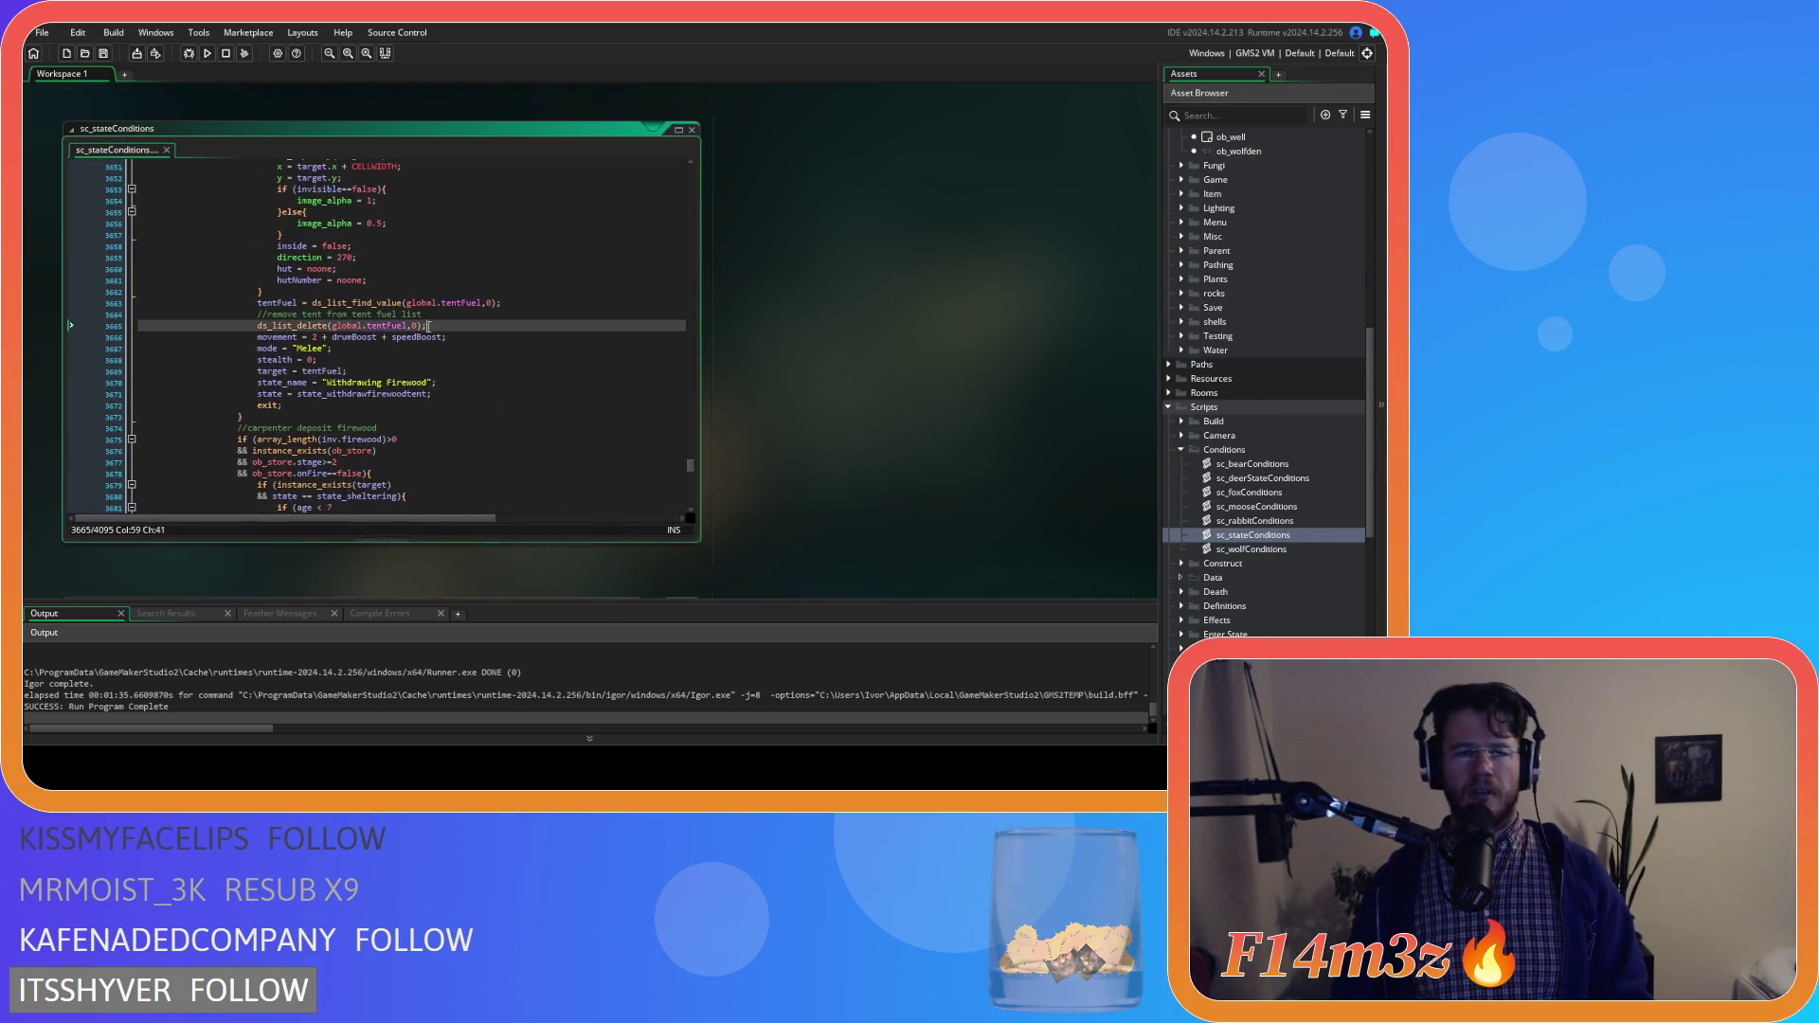
pyautogui.hotkey('ctrl', 'f')
pyautogui.write('s')
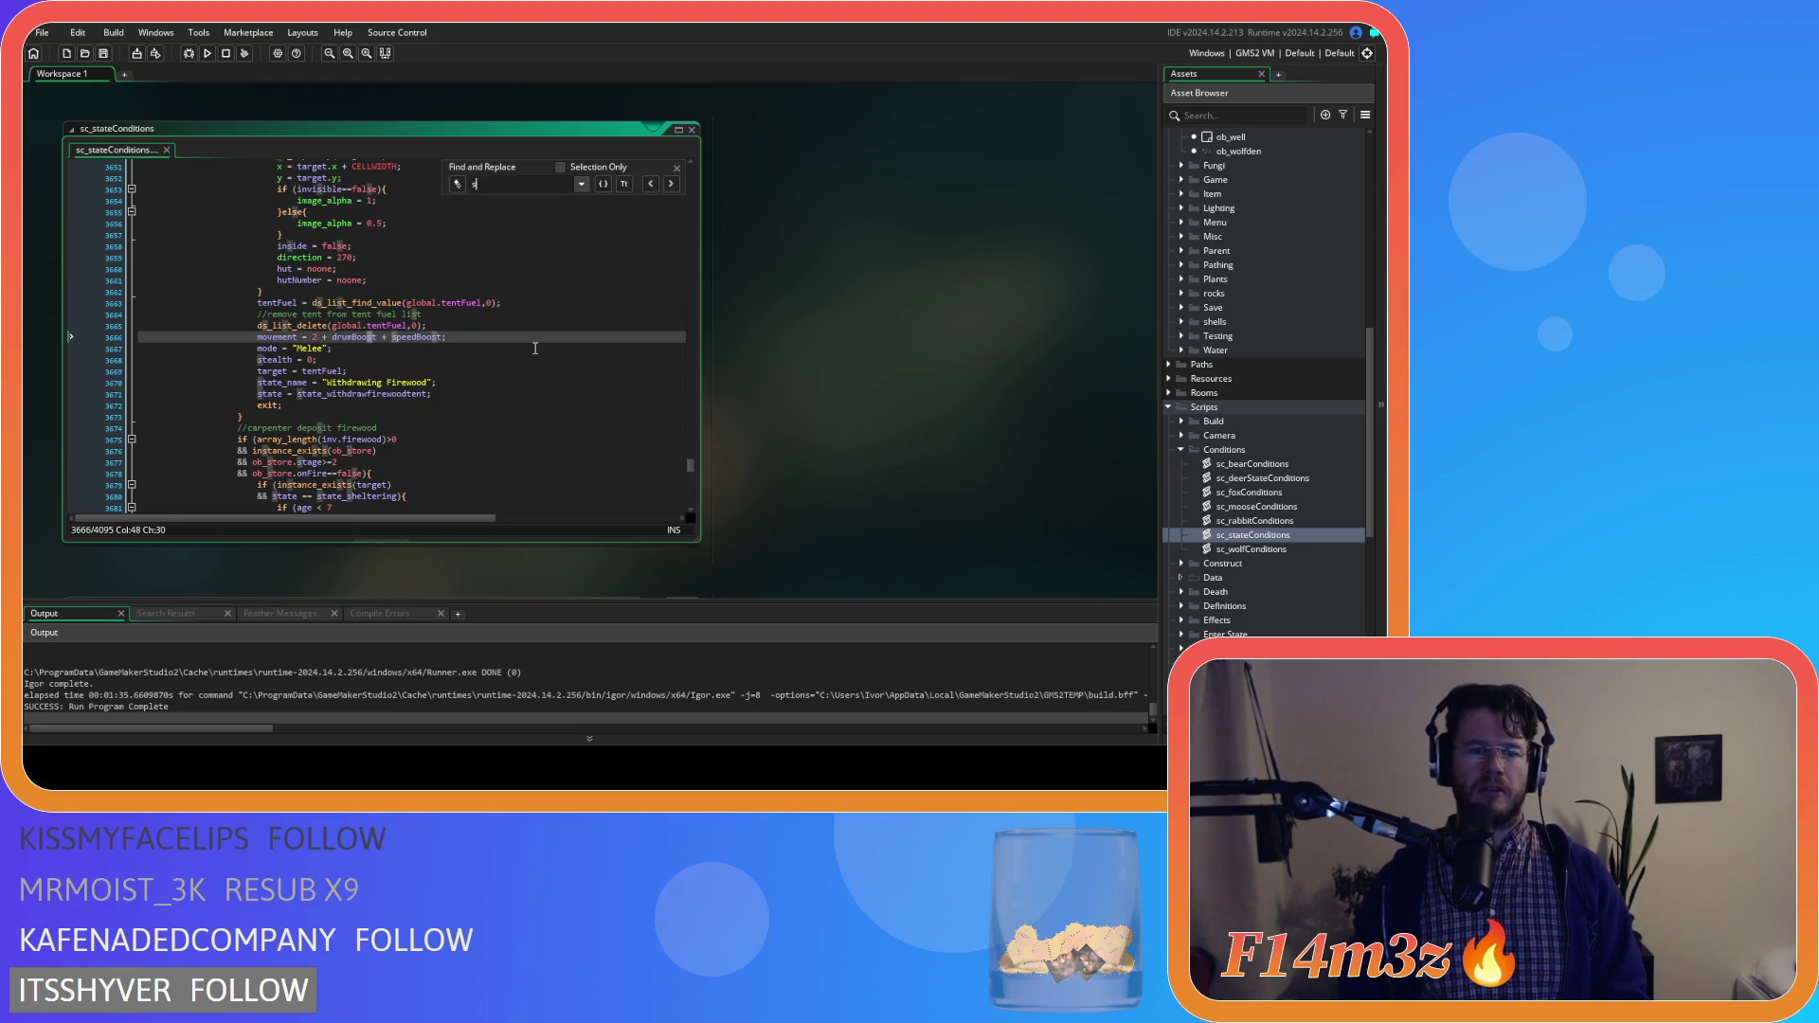
pyautogui.moveTo(256, 382); pyautogui.dragTo(437, 381)
pyautogui.click(678, 169)
pyautogui.scroll(10, 553, 368)
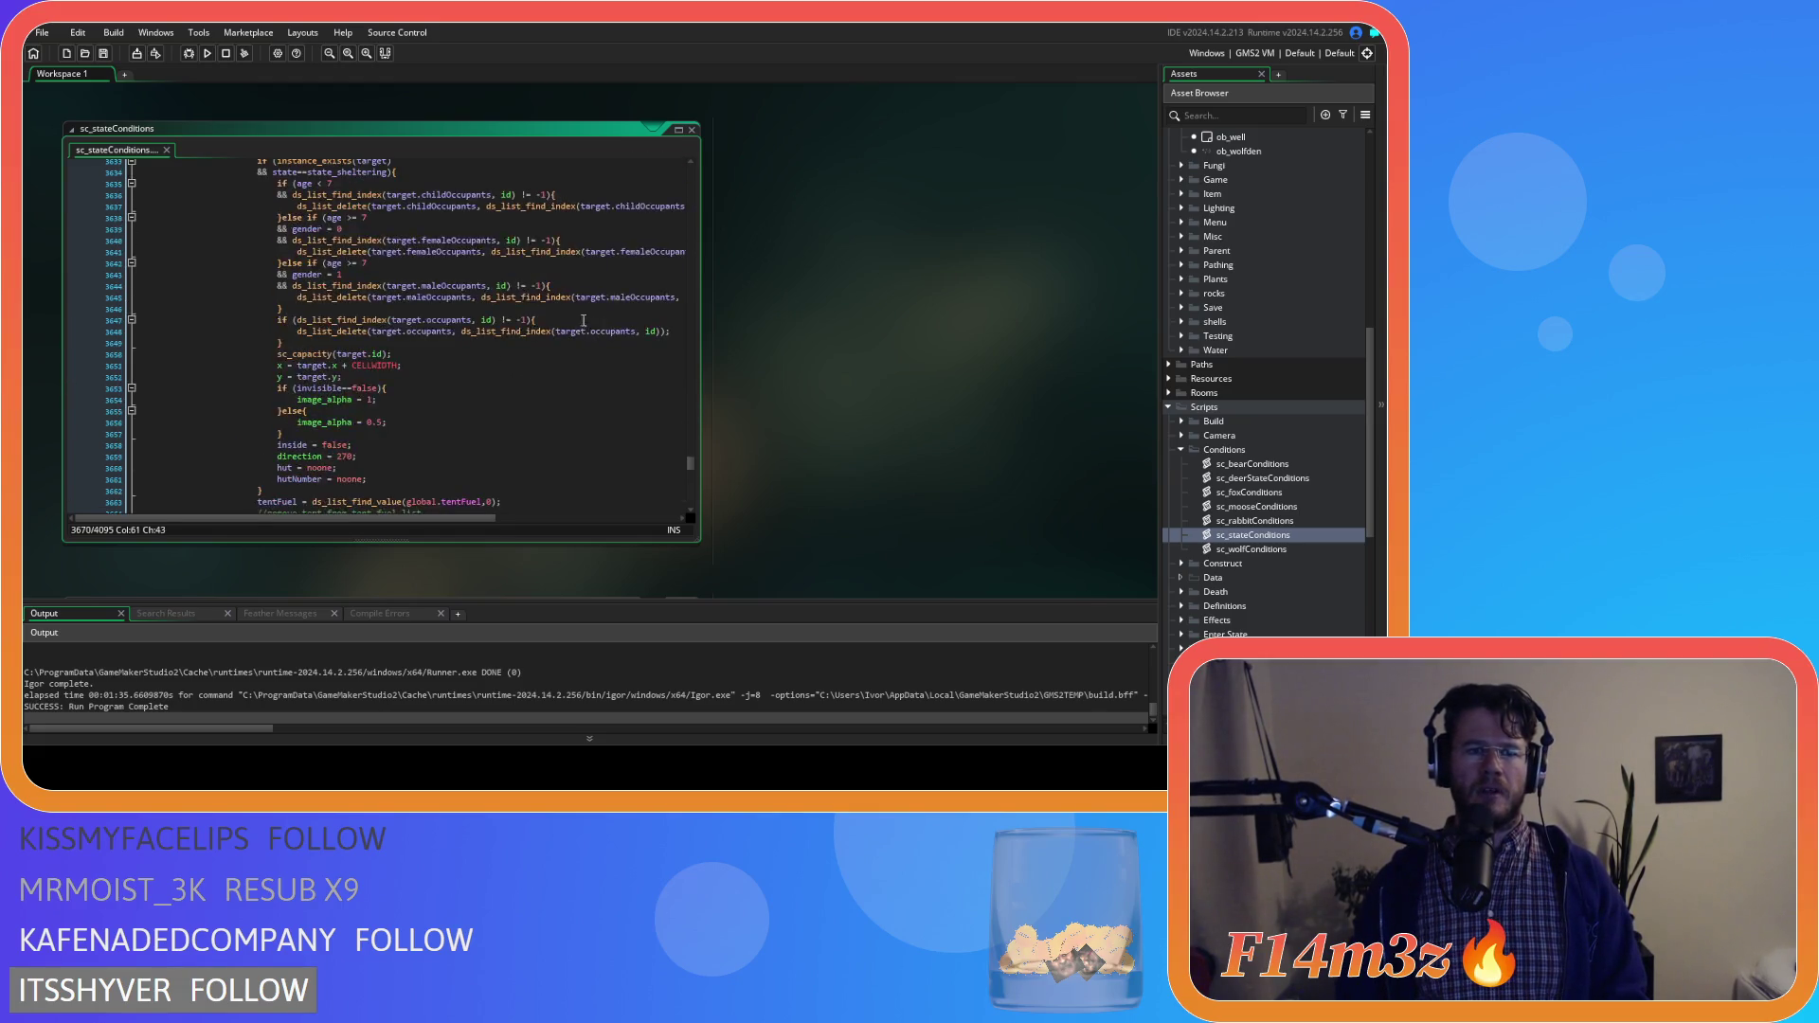
pyautogui.scroll(-9, 553, 368)
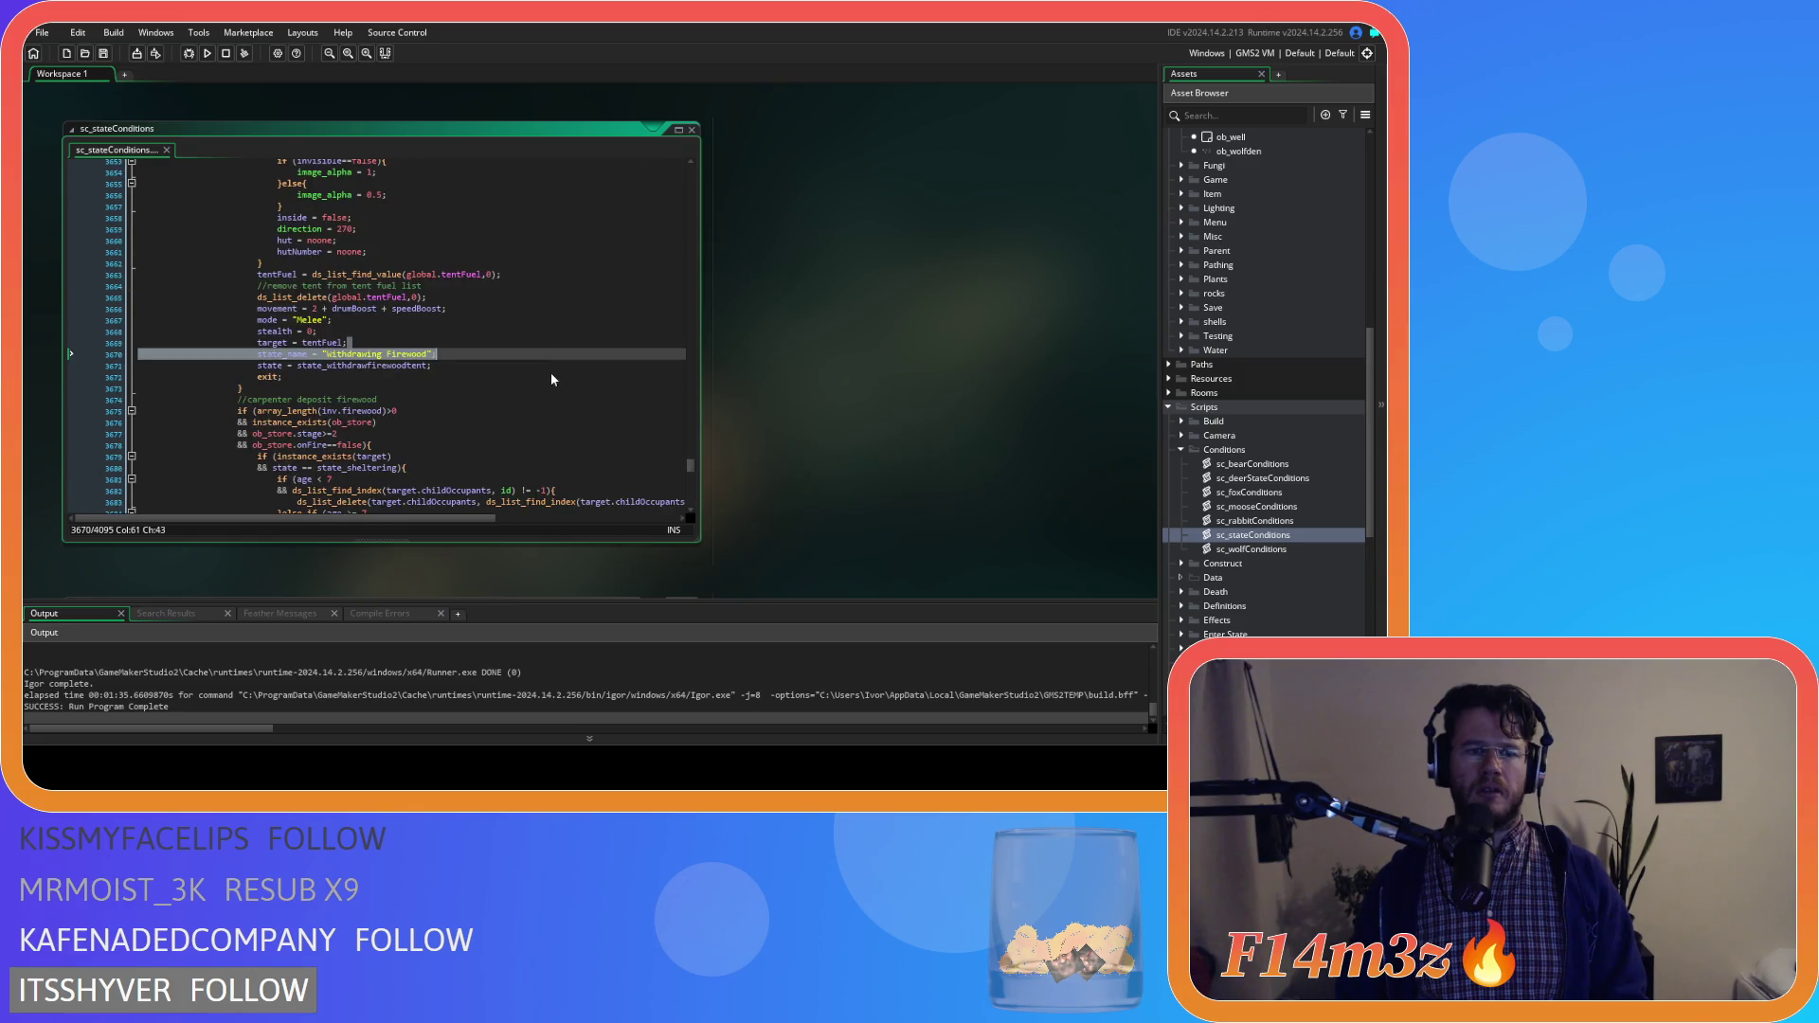
pyautogui.scroll(17, 552, 379)
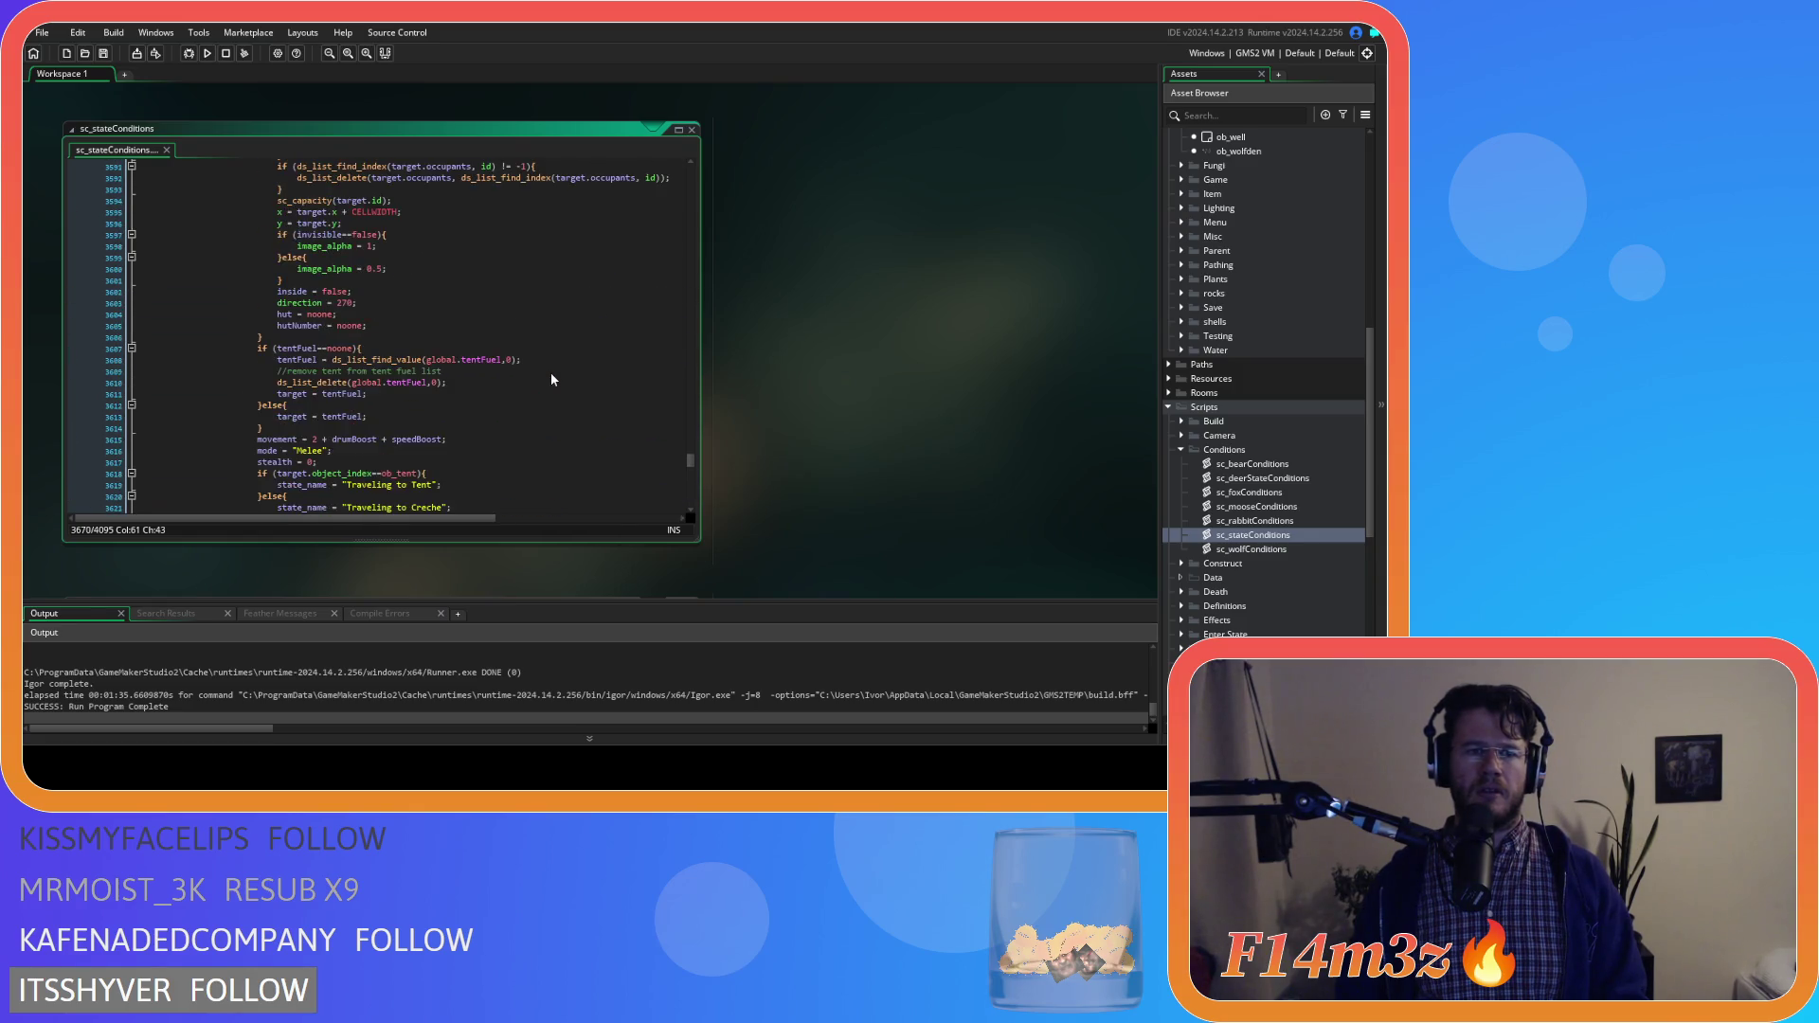
# Add 'hut' after ob_tent on line 3618, then build and run the game
pyautogui.click(486, 428)
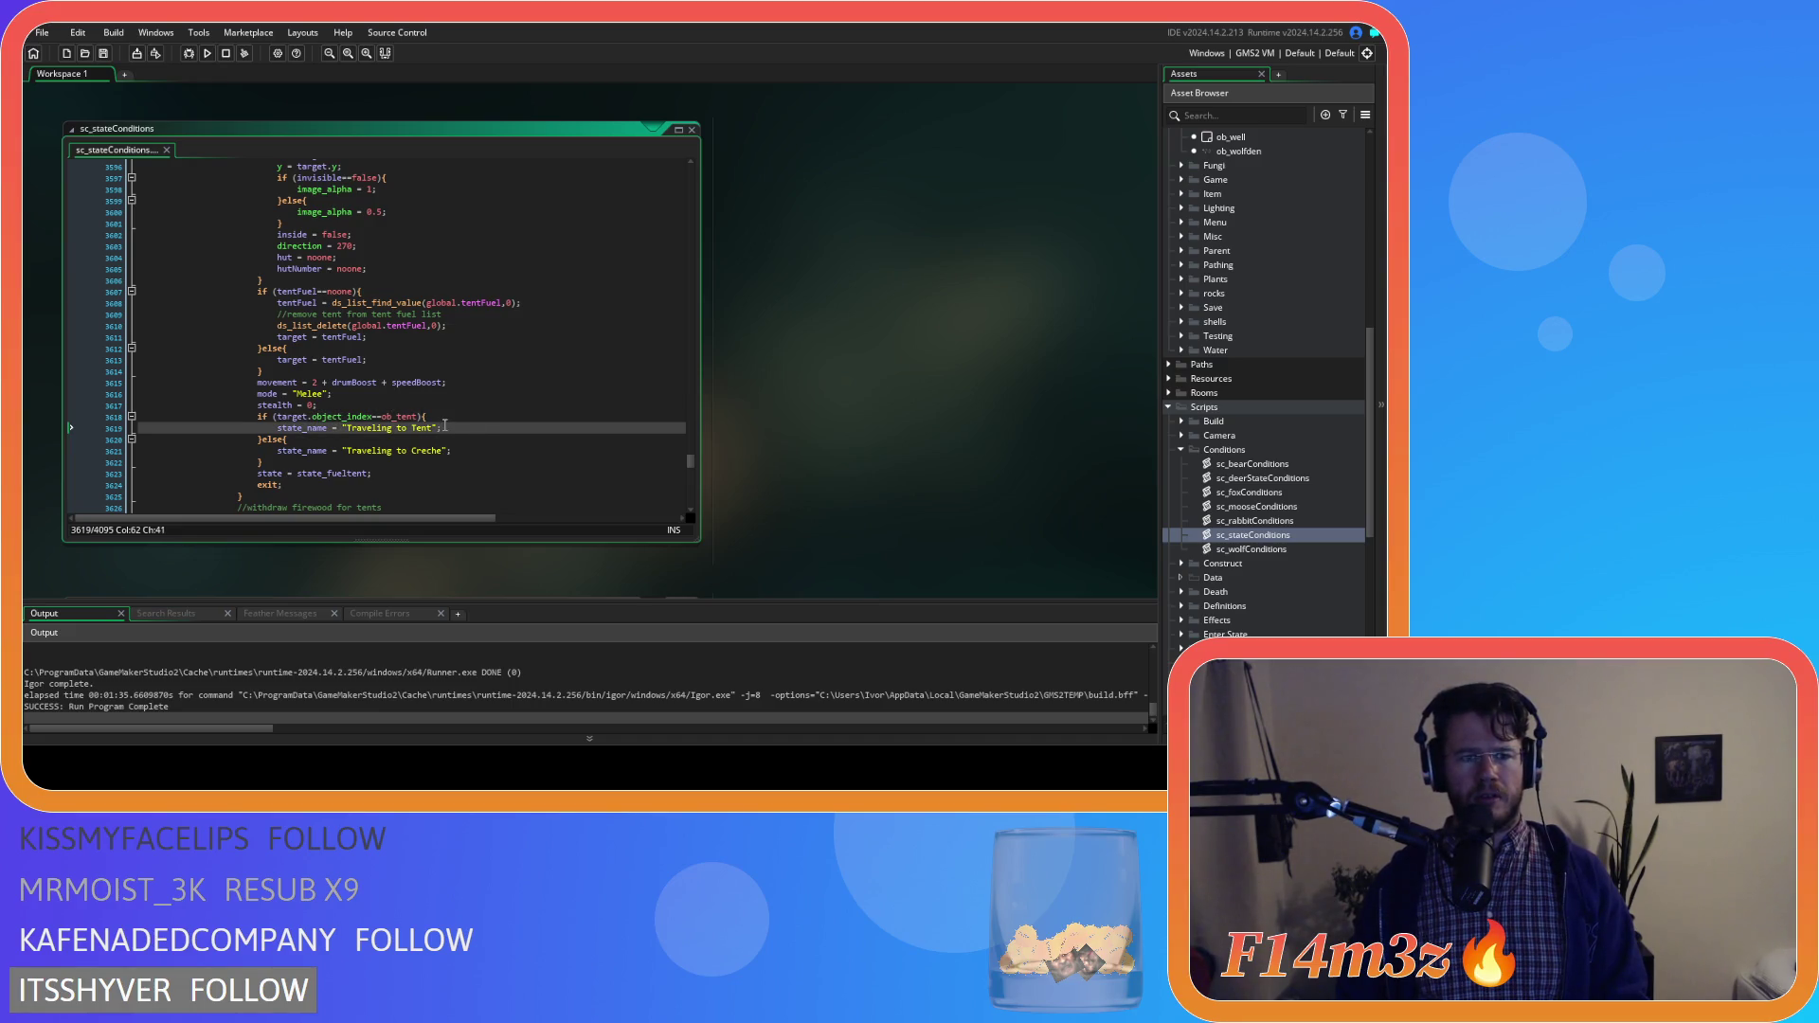
pyautogui.click(417, 418)
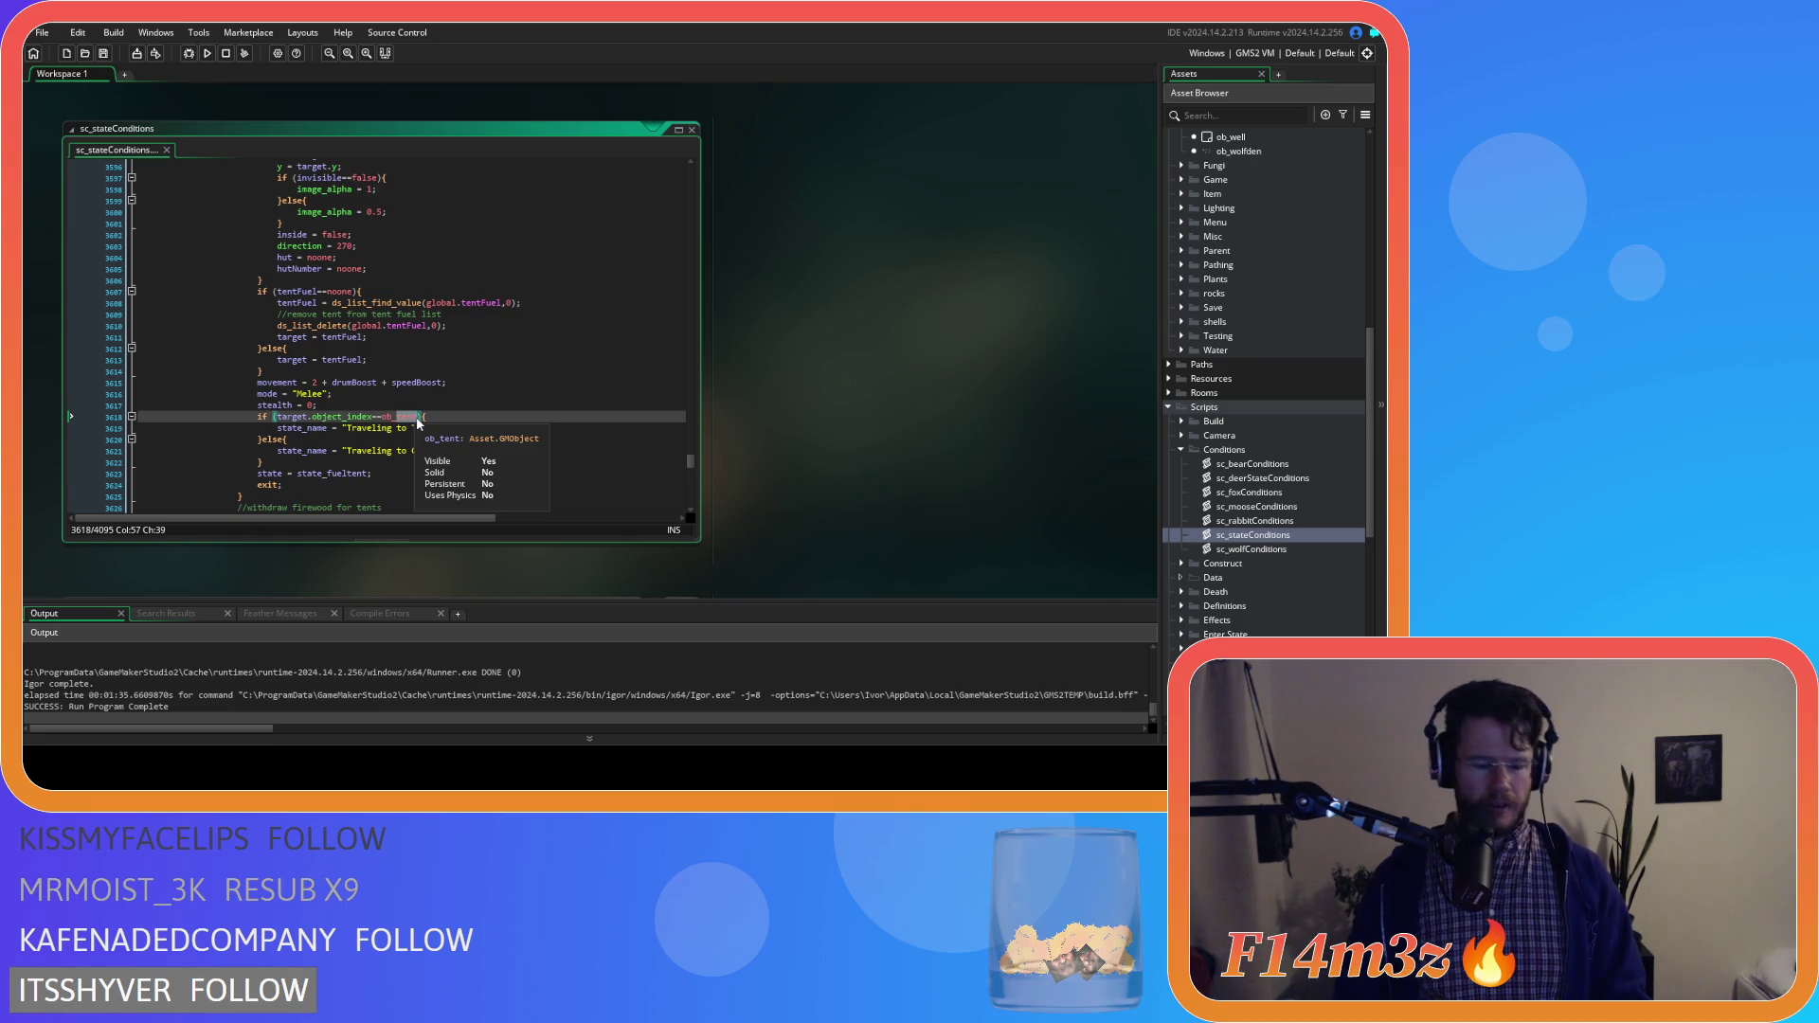
pyautogui.write('hut')
pyautogui.click(560, 428)
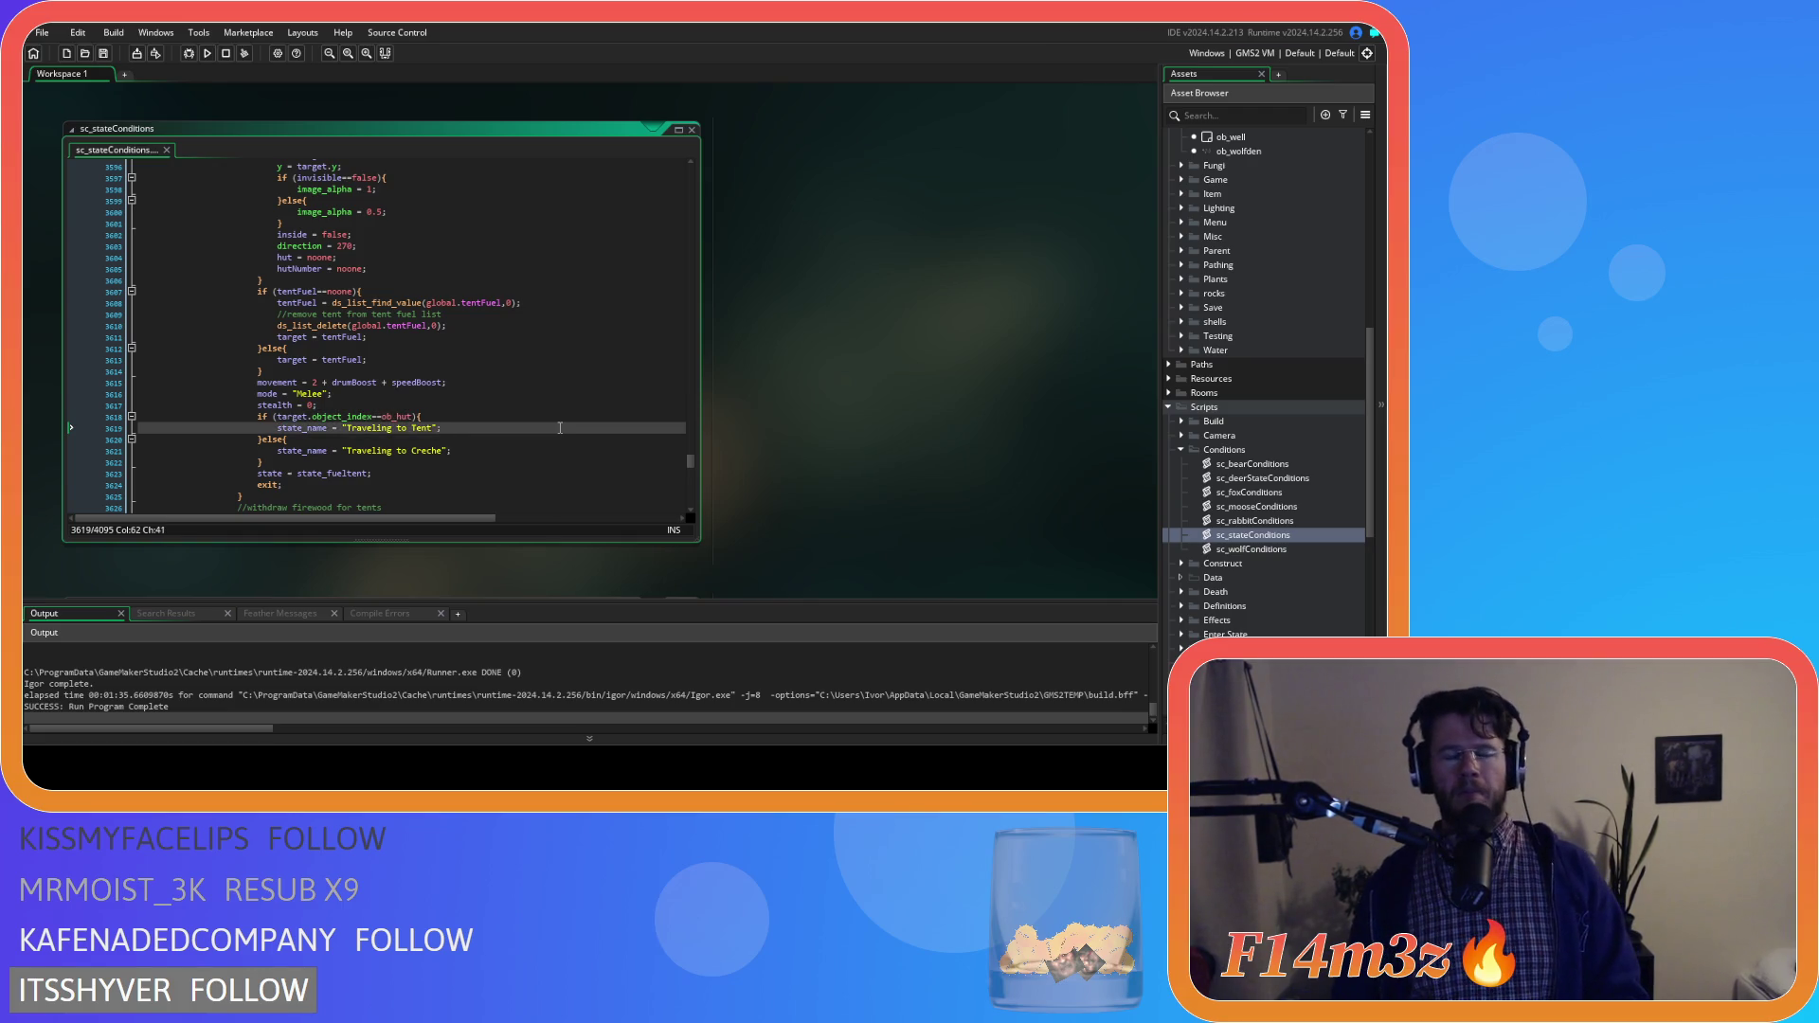
pyautogui.click(549, 411)
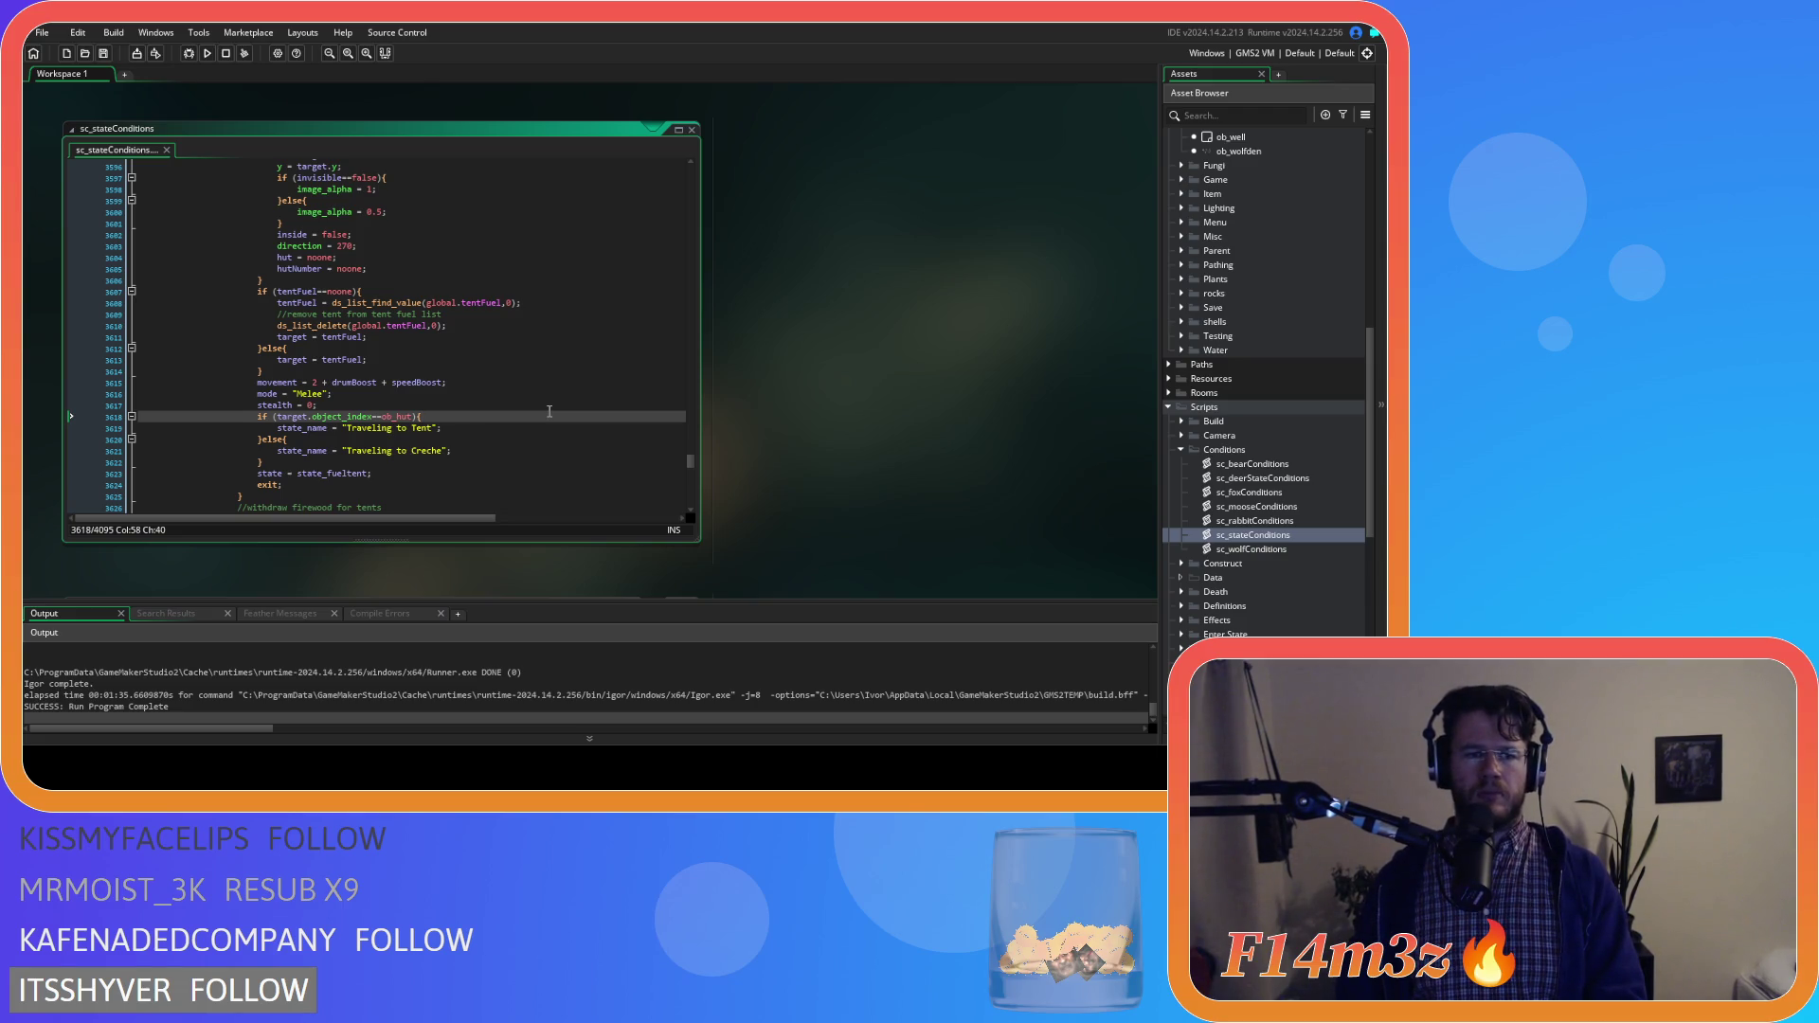
pyautogui.press('F5')
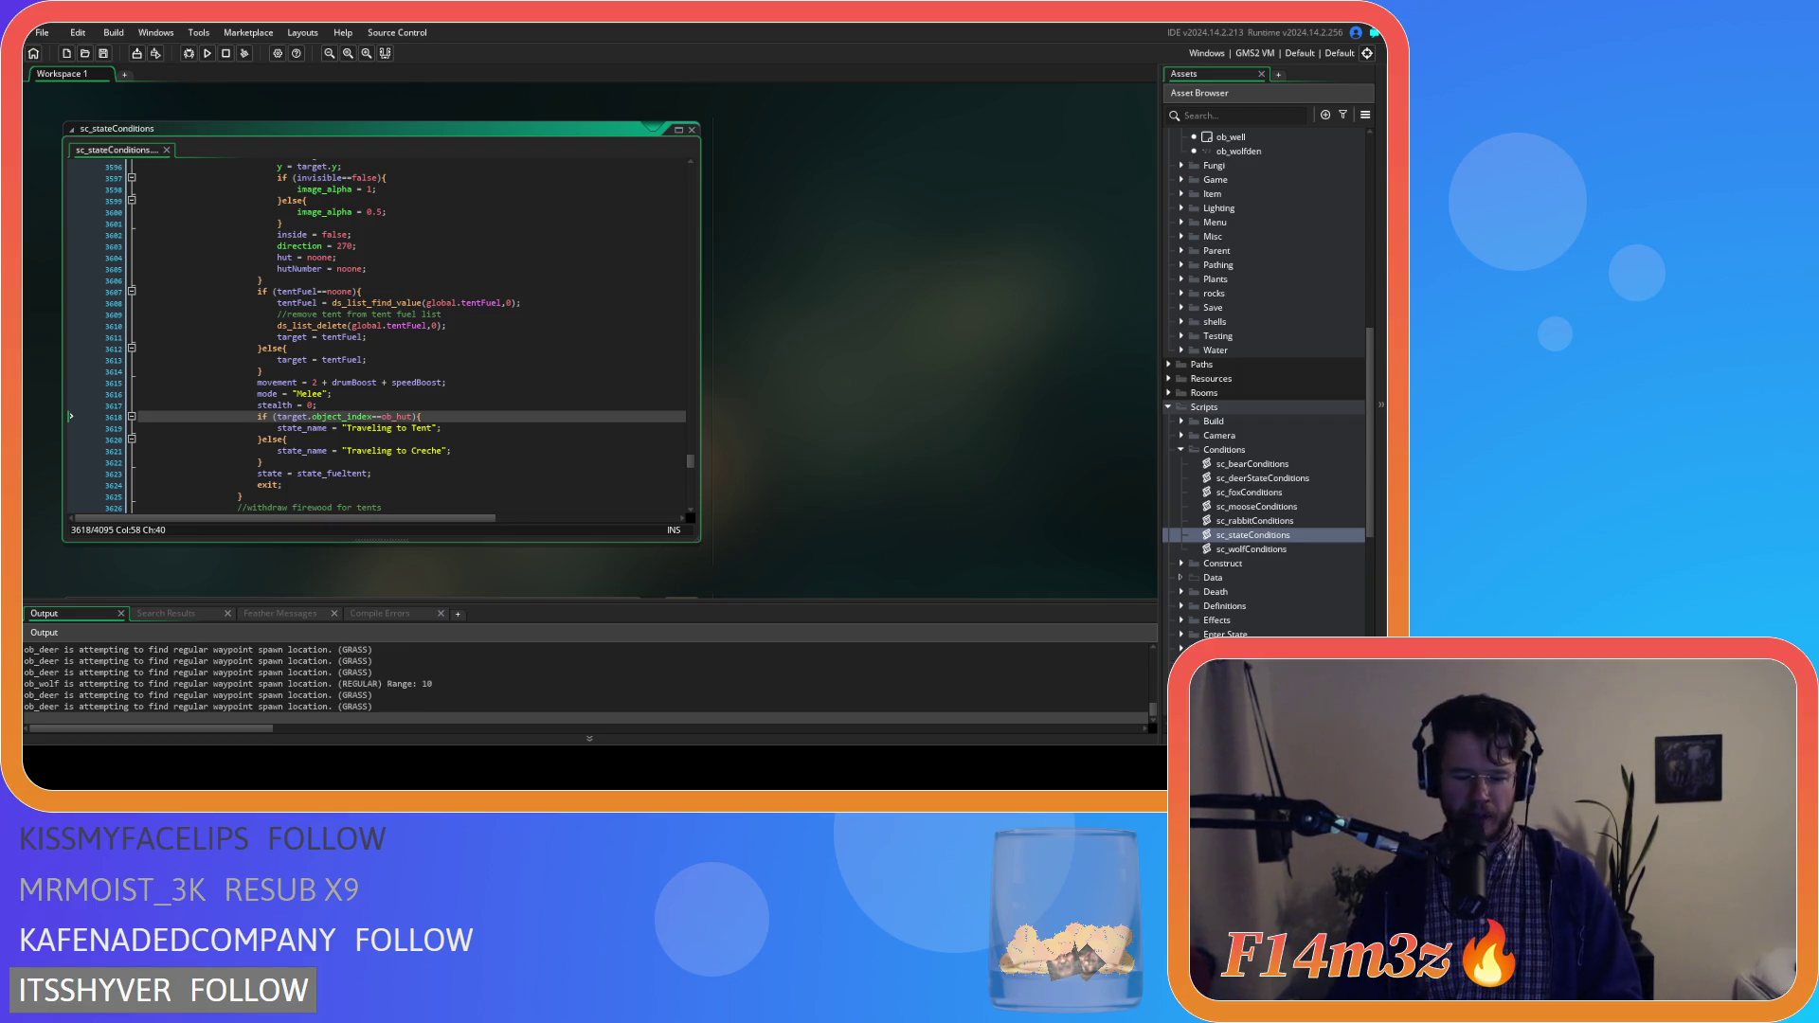
# Close all open editor windows from the workspace menu
pyautogui.click(449, 302)
pyautogui.rightClick(942, 370)
pyautogui.moveTo(985, 390)
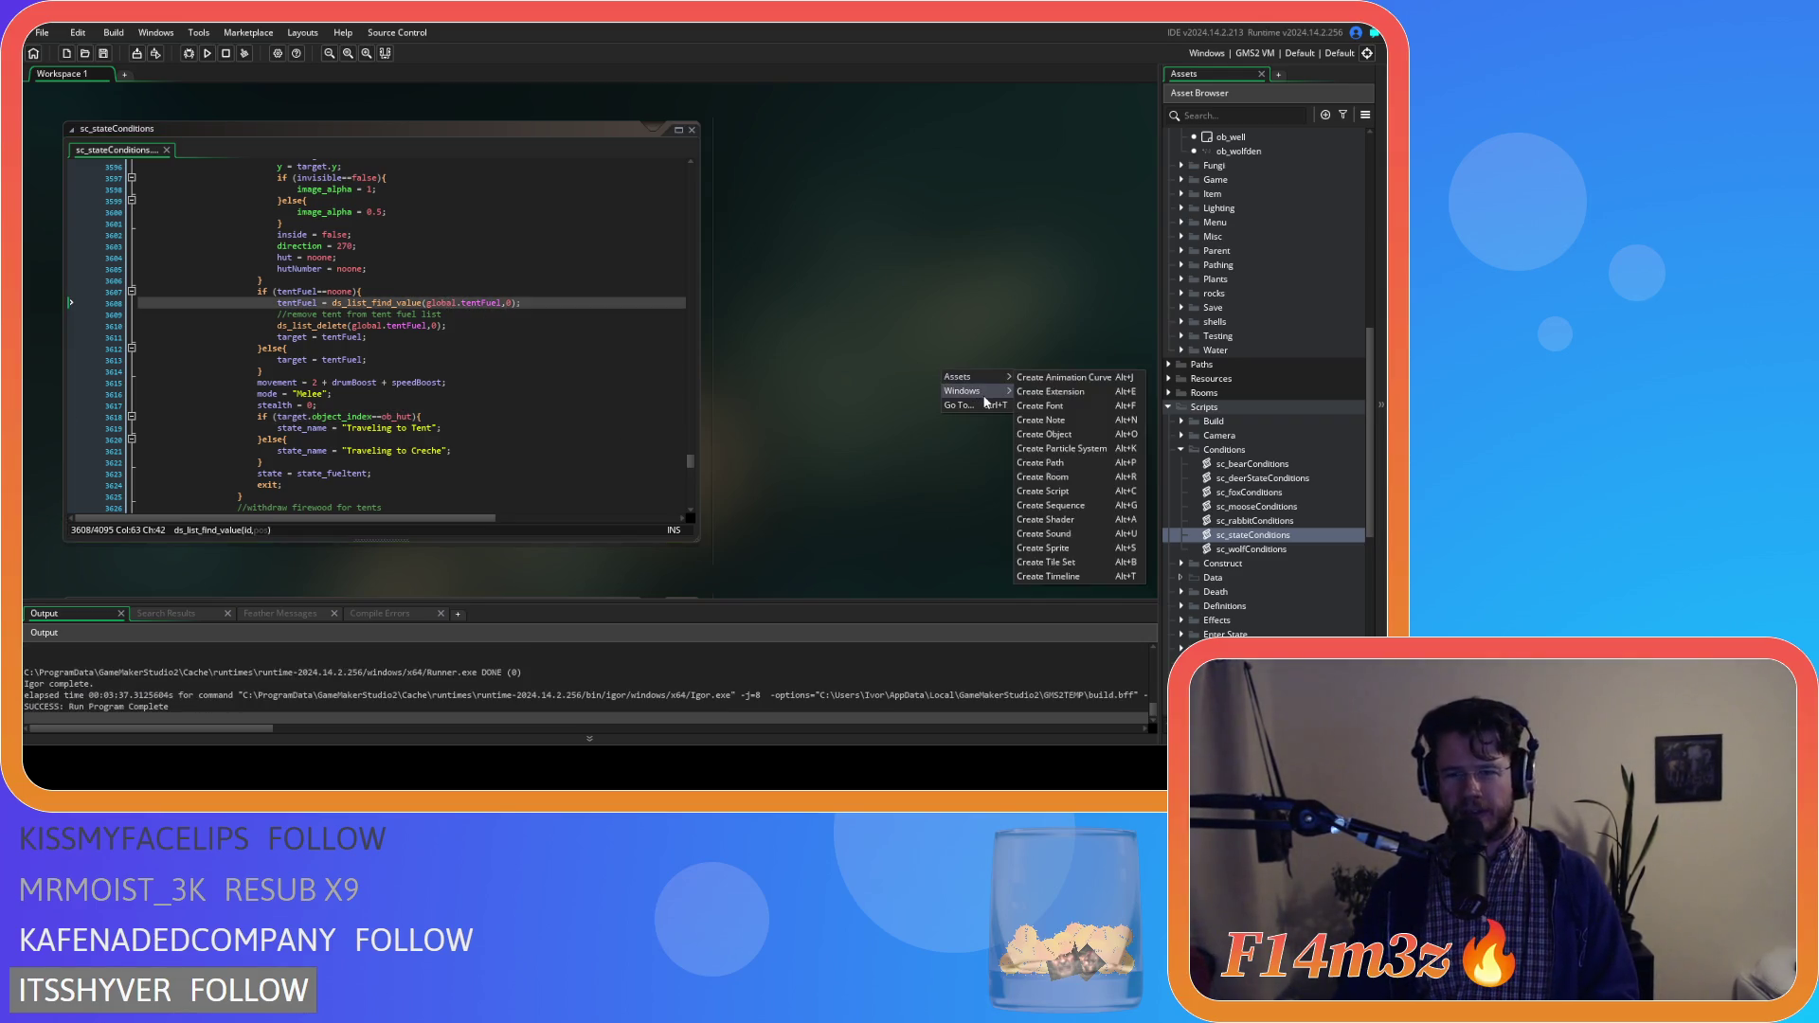
pyautogui.click(1091, 511)
# Open ob_hut and inspect the fuel>0 condition in its Step event
pyautogui.doubleClick(1271, 412)
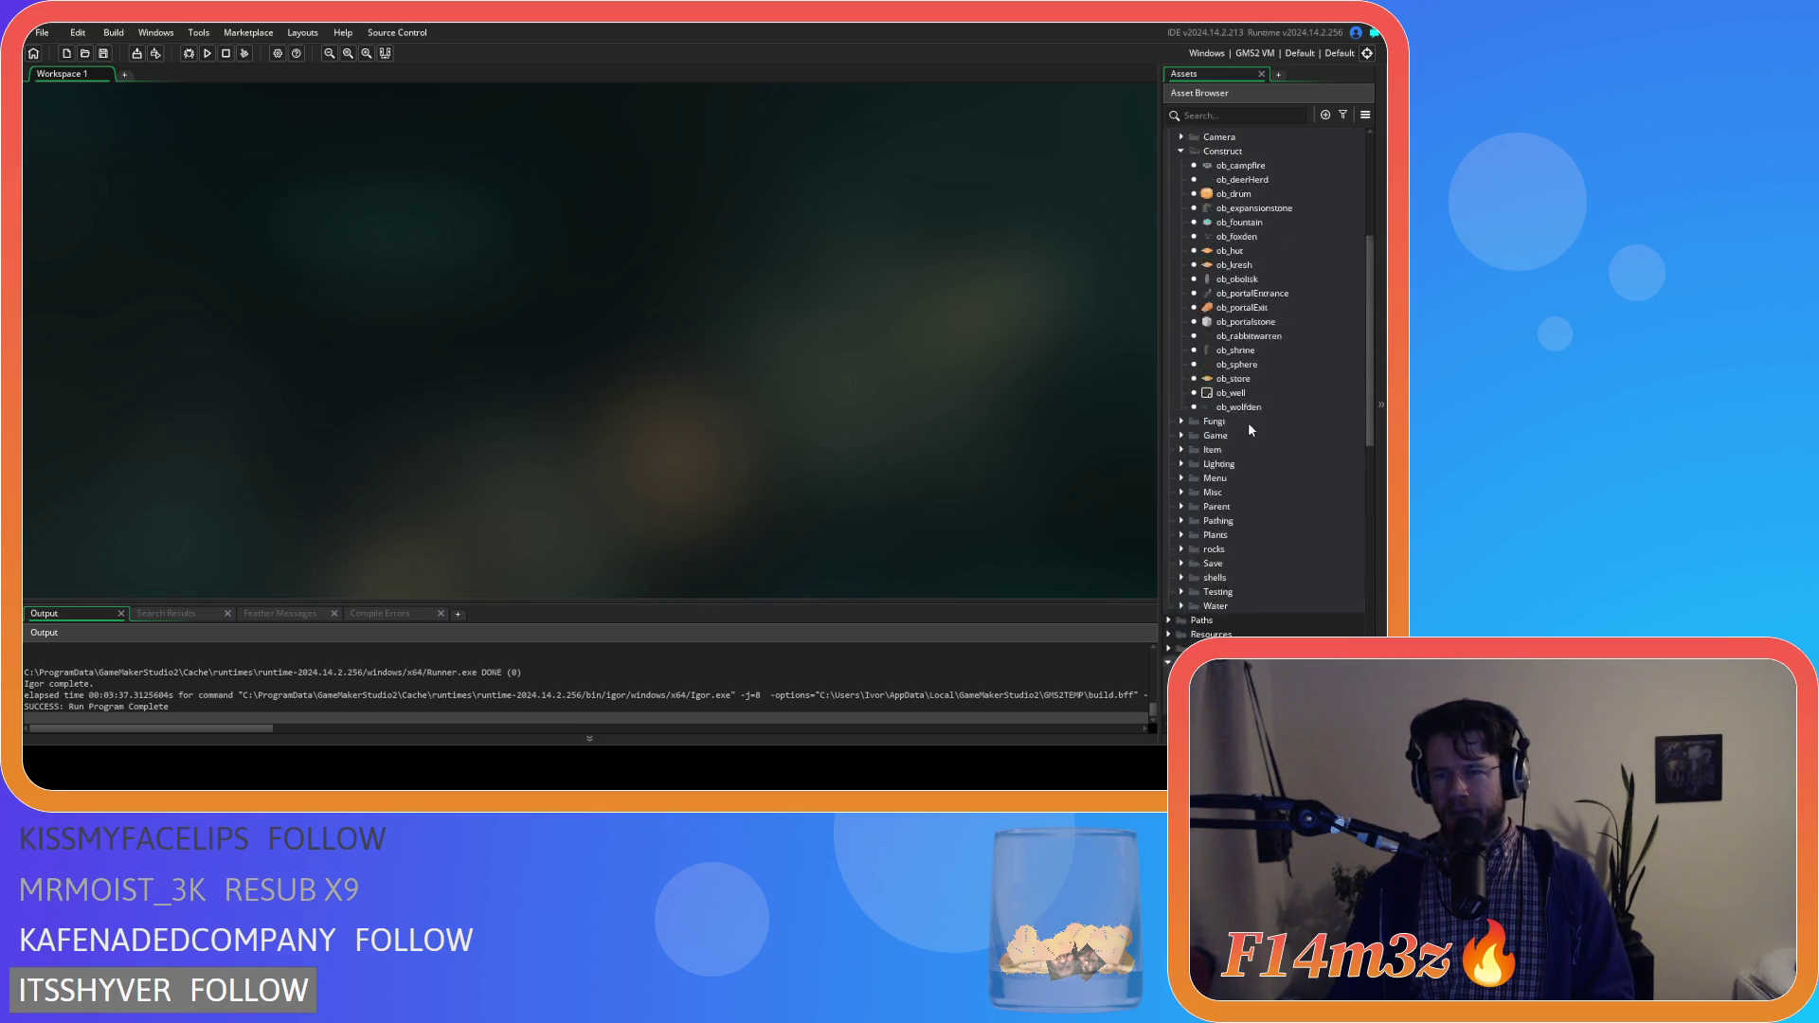
pyautogui.scroll(5, 1247, 423)
pyautogui.click(1267, 456)
pyautogui.doubleClick(1267, 455)
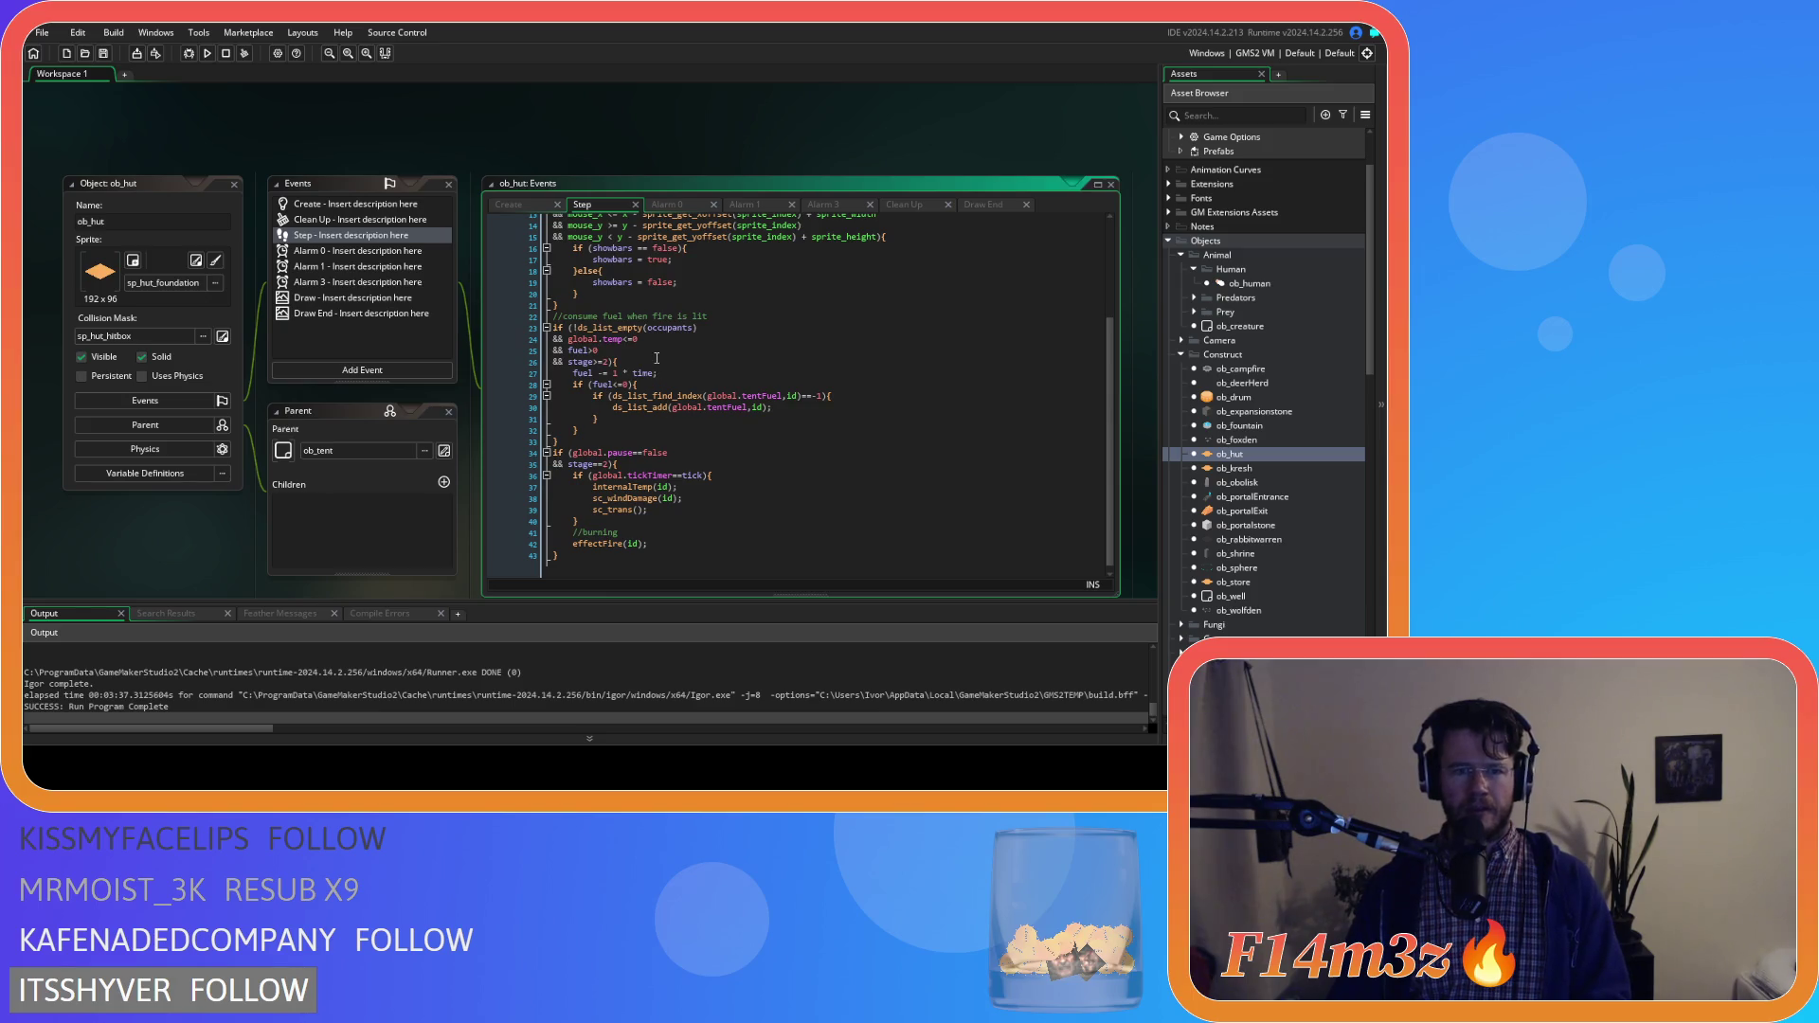
pyautogui.click(673, 349)
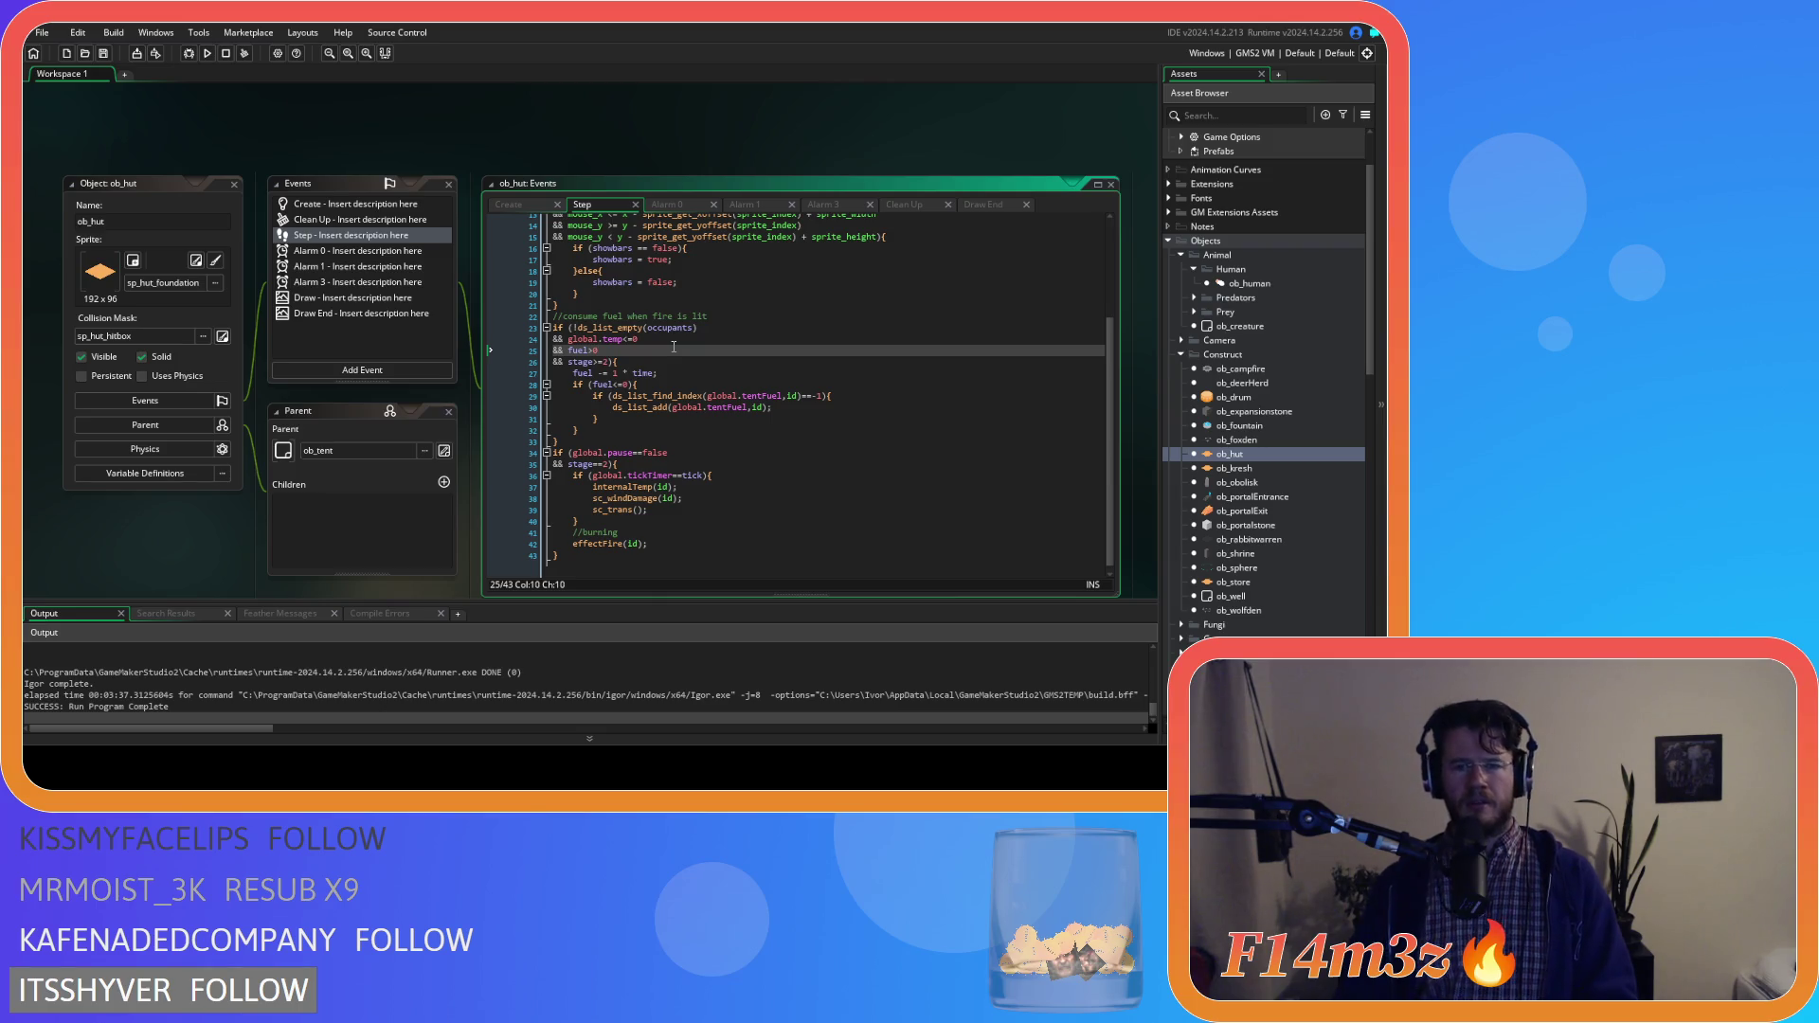
# Check line 70 of ob_hut's Create code enabling the emitter, then open sc_windDamage from Step
pyautogui.click(520, 202)
pyautogui.scroll(-10, 729, 491)
pyautogui.scroll(-3, 728, 491)
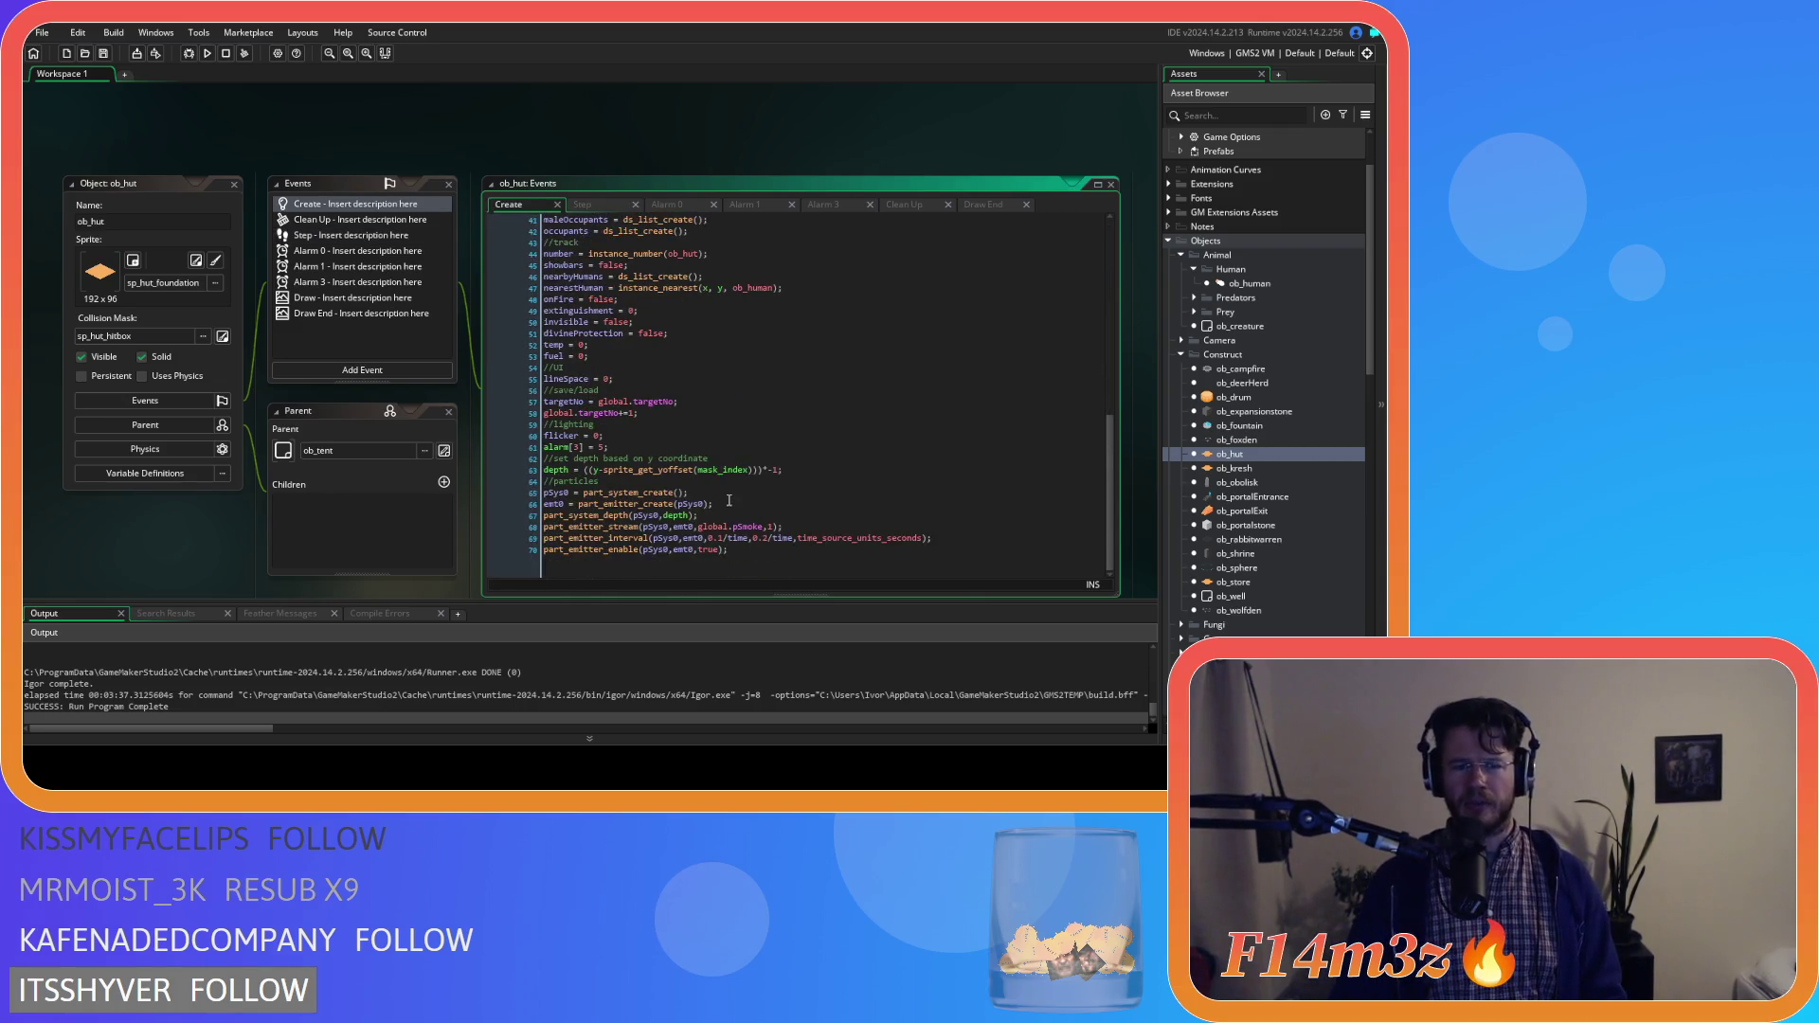
pyautogui.moveTo(730, 550); pyautogui.dragTo(498, 576)
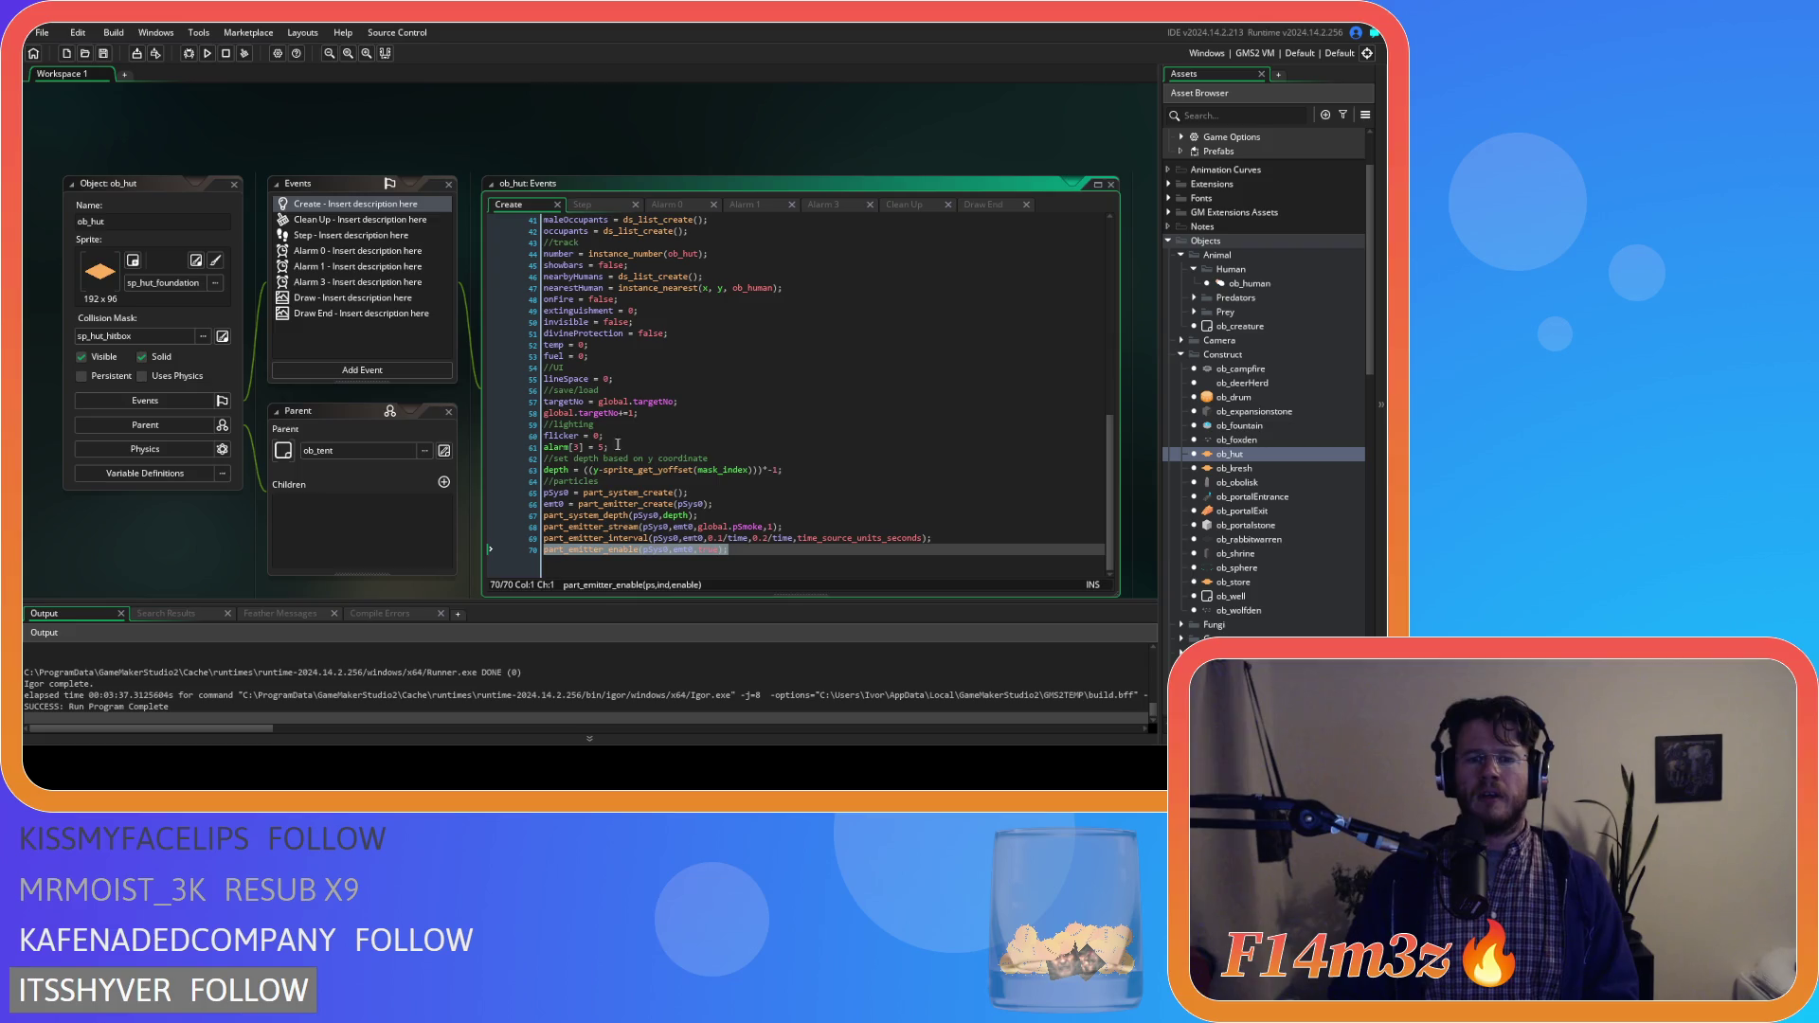
pyautogui.click(582, 204)
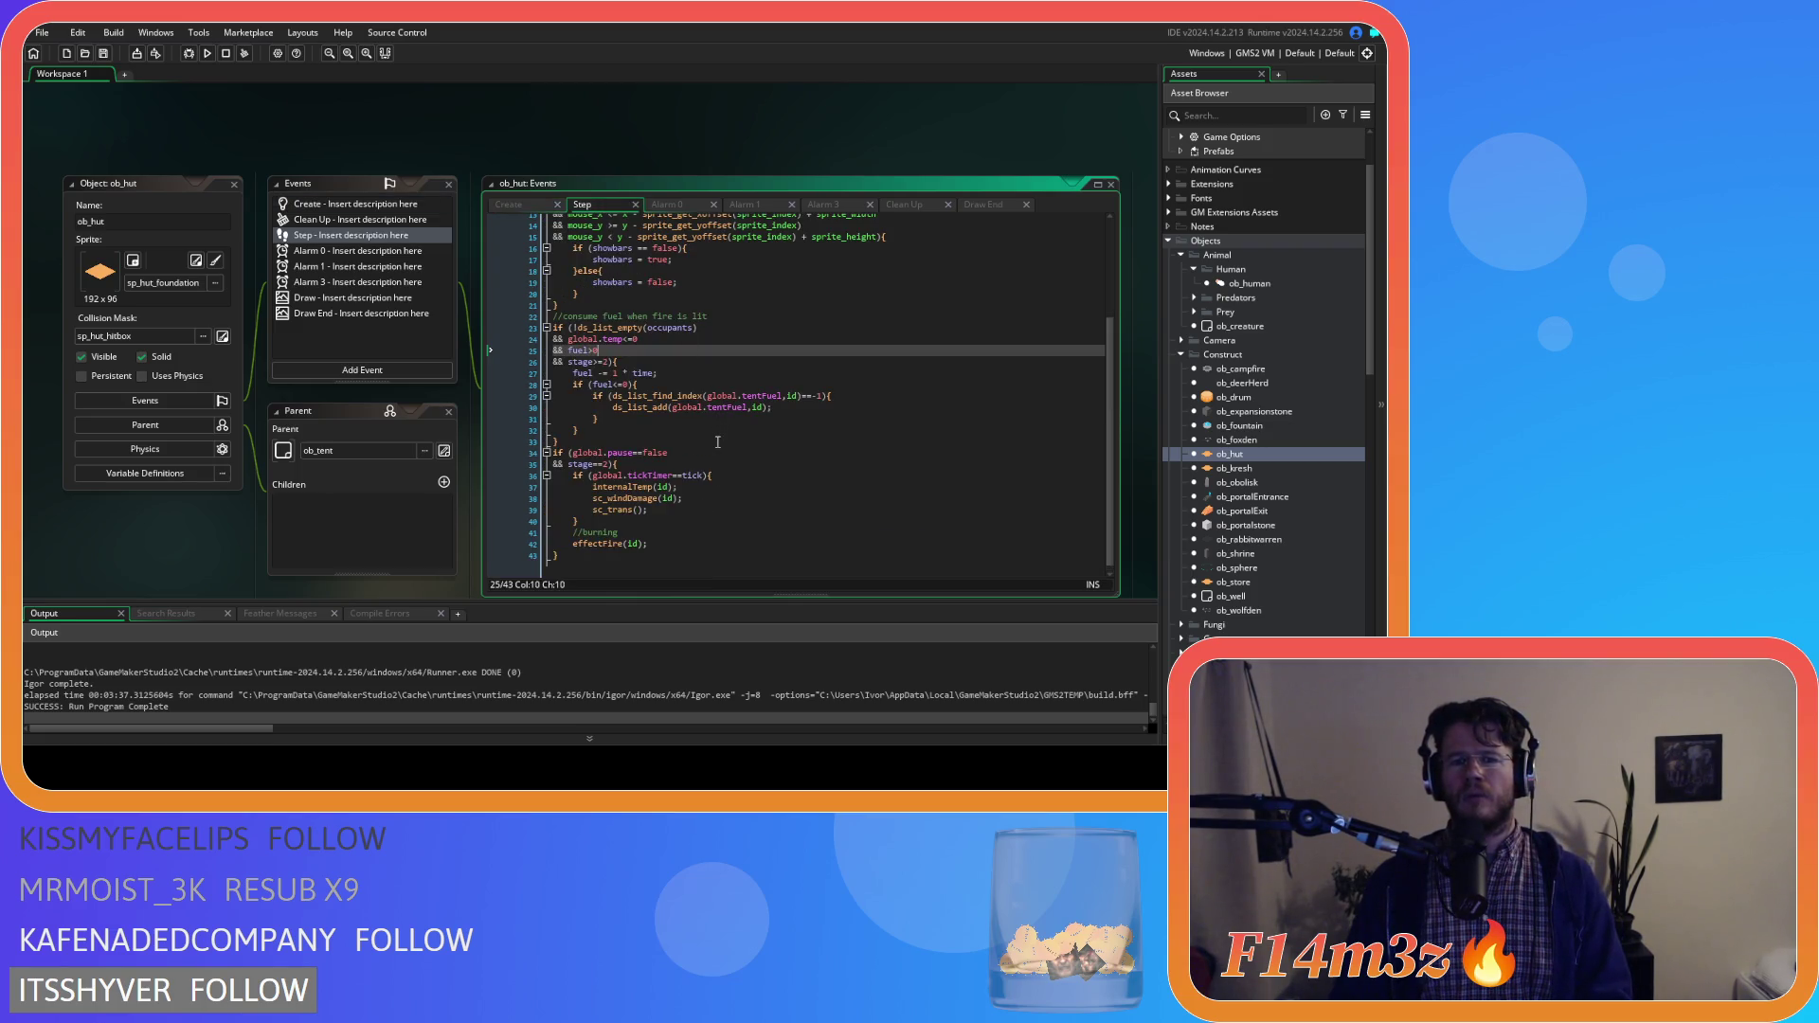
pyautogui.middleClick(625, 498)
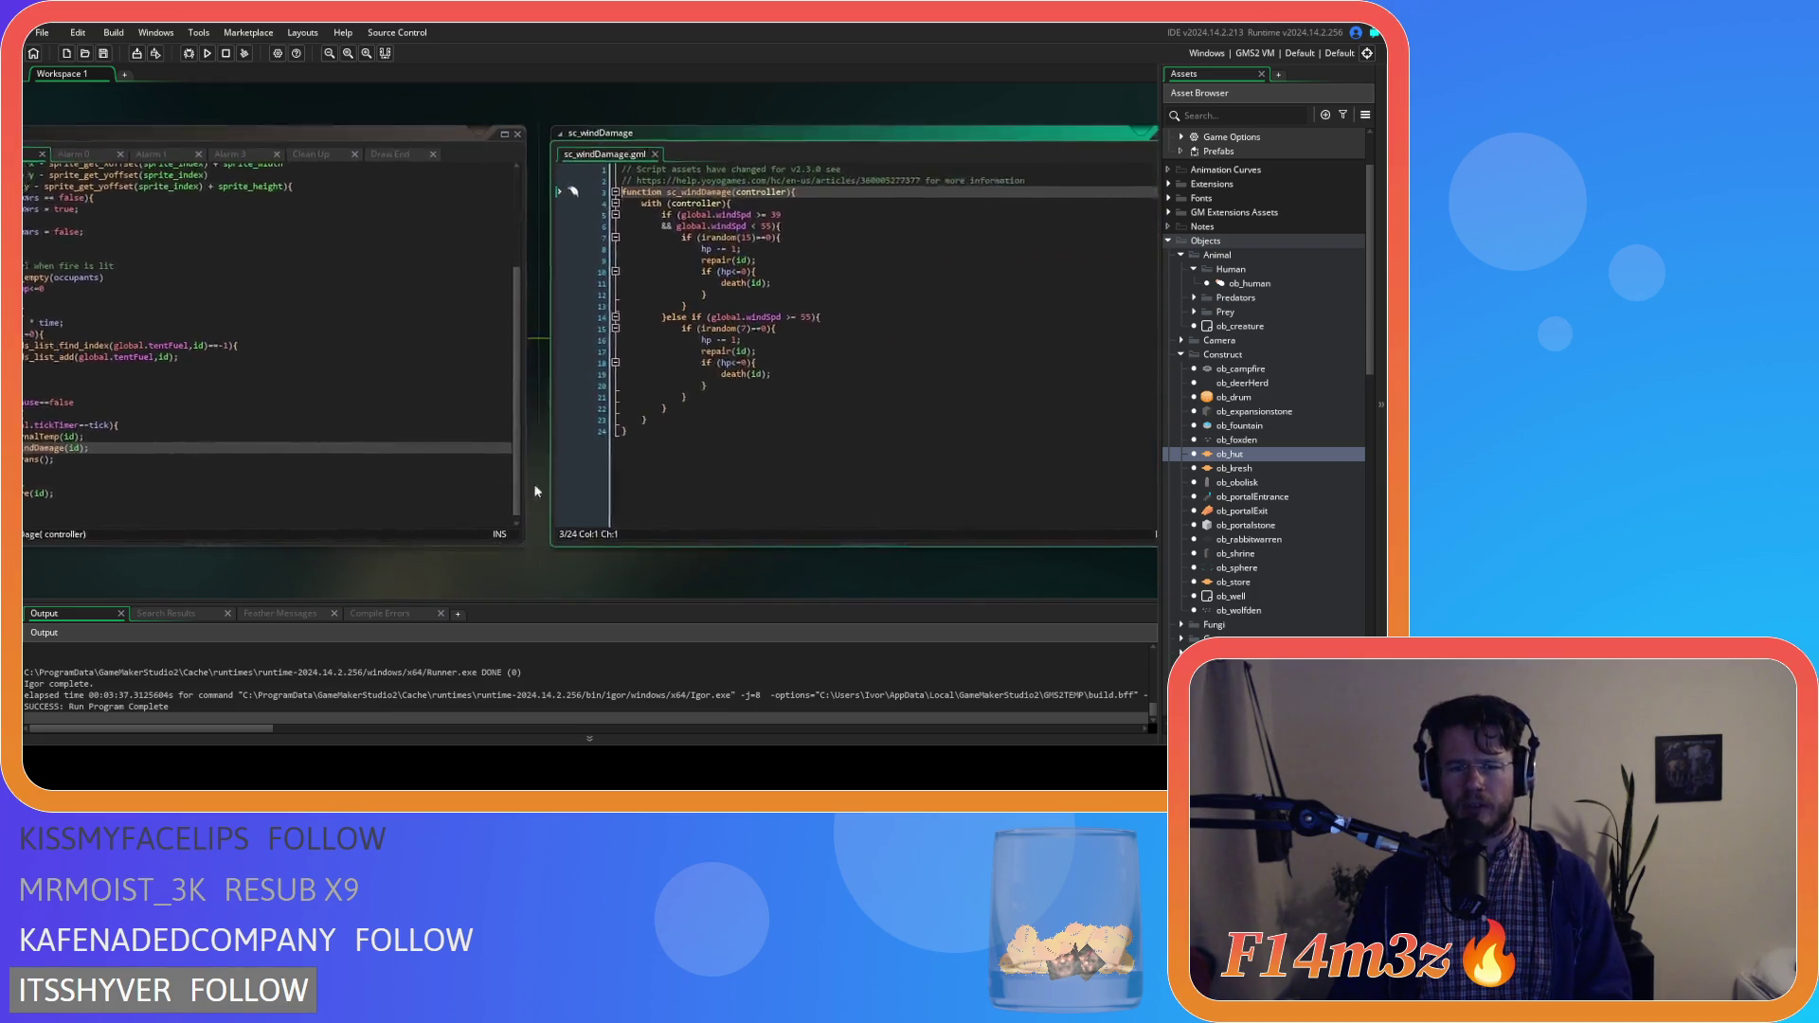
# Swap sc_windDamage for sc_internalTemp and inspect its emitter-disabling call on line 37
pyautogui.click(603, 150)
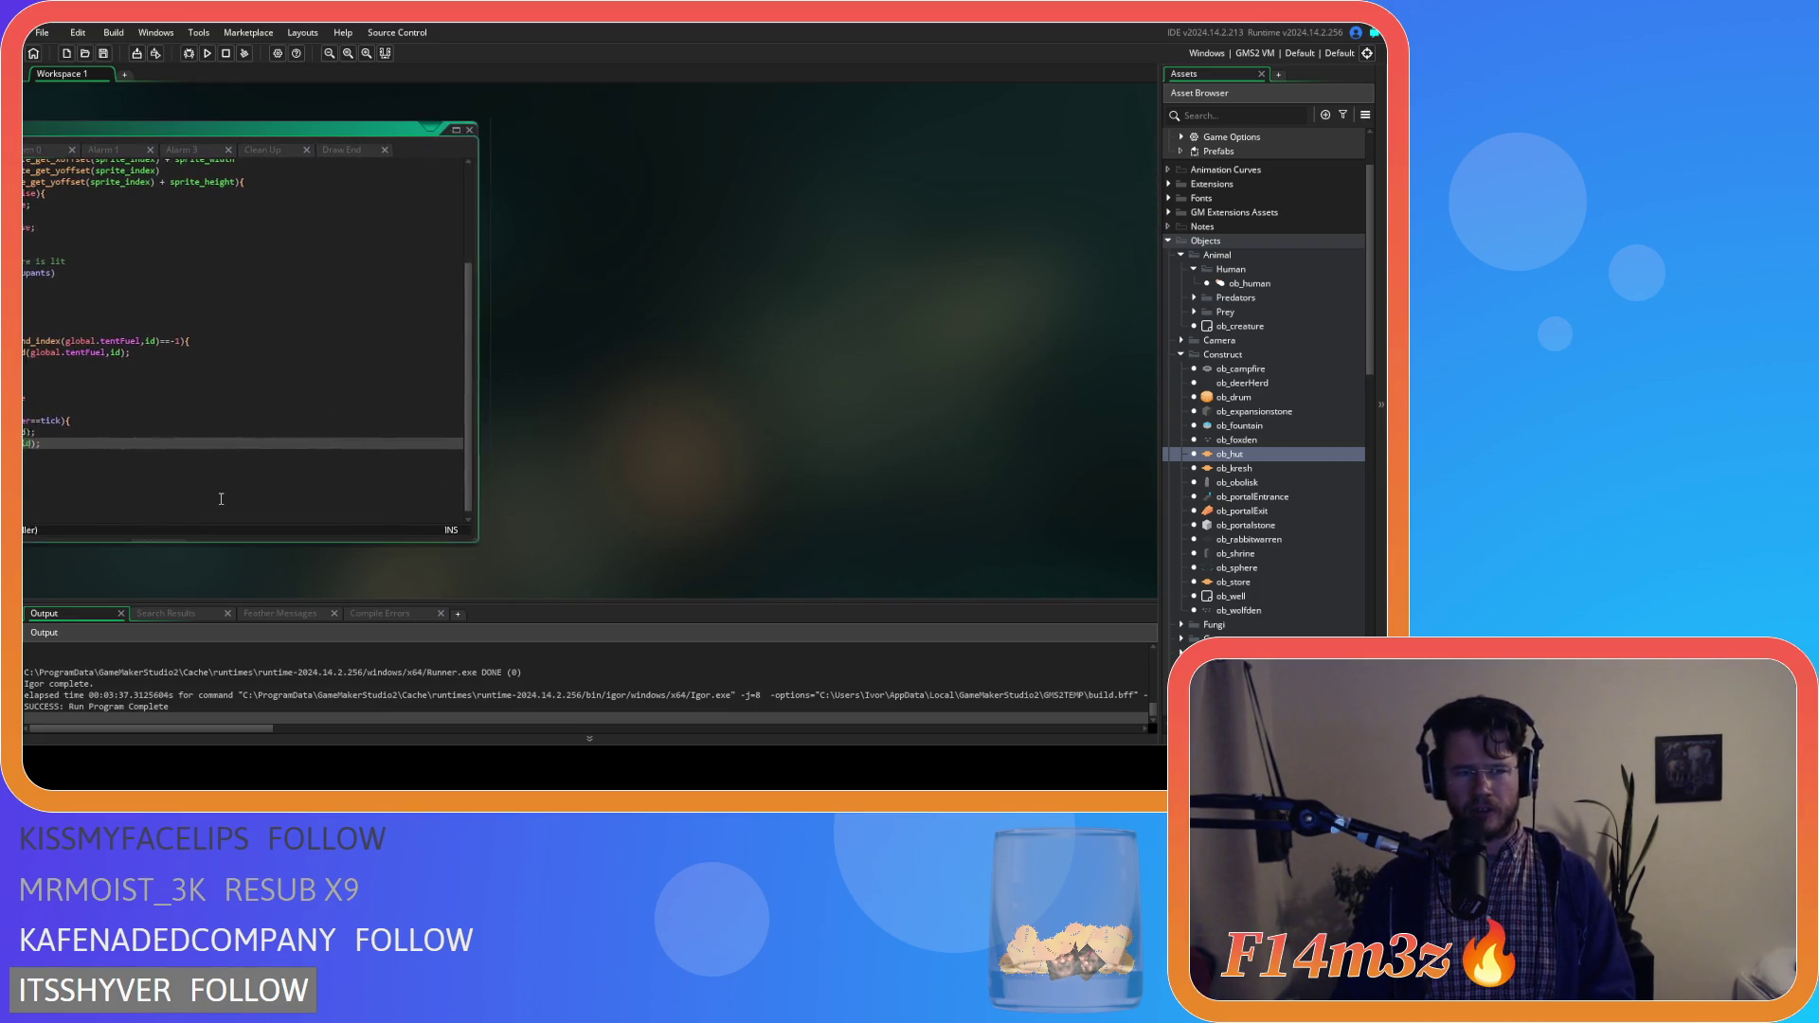
pyautogui.middleClick(602, 432)
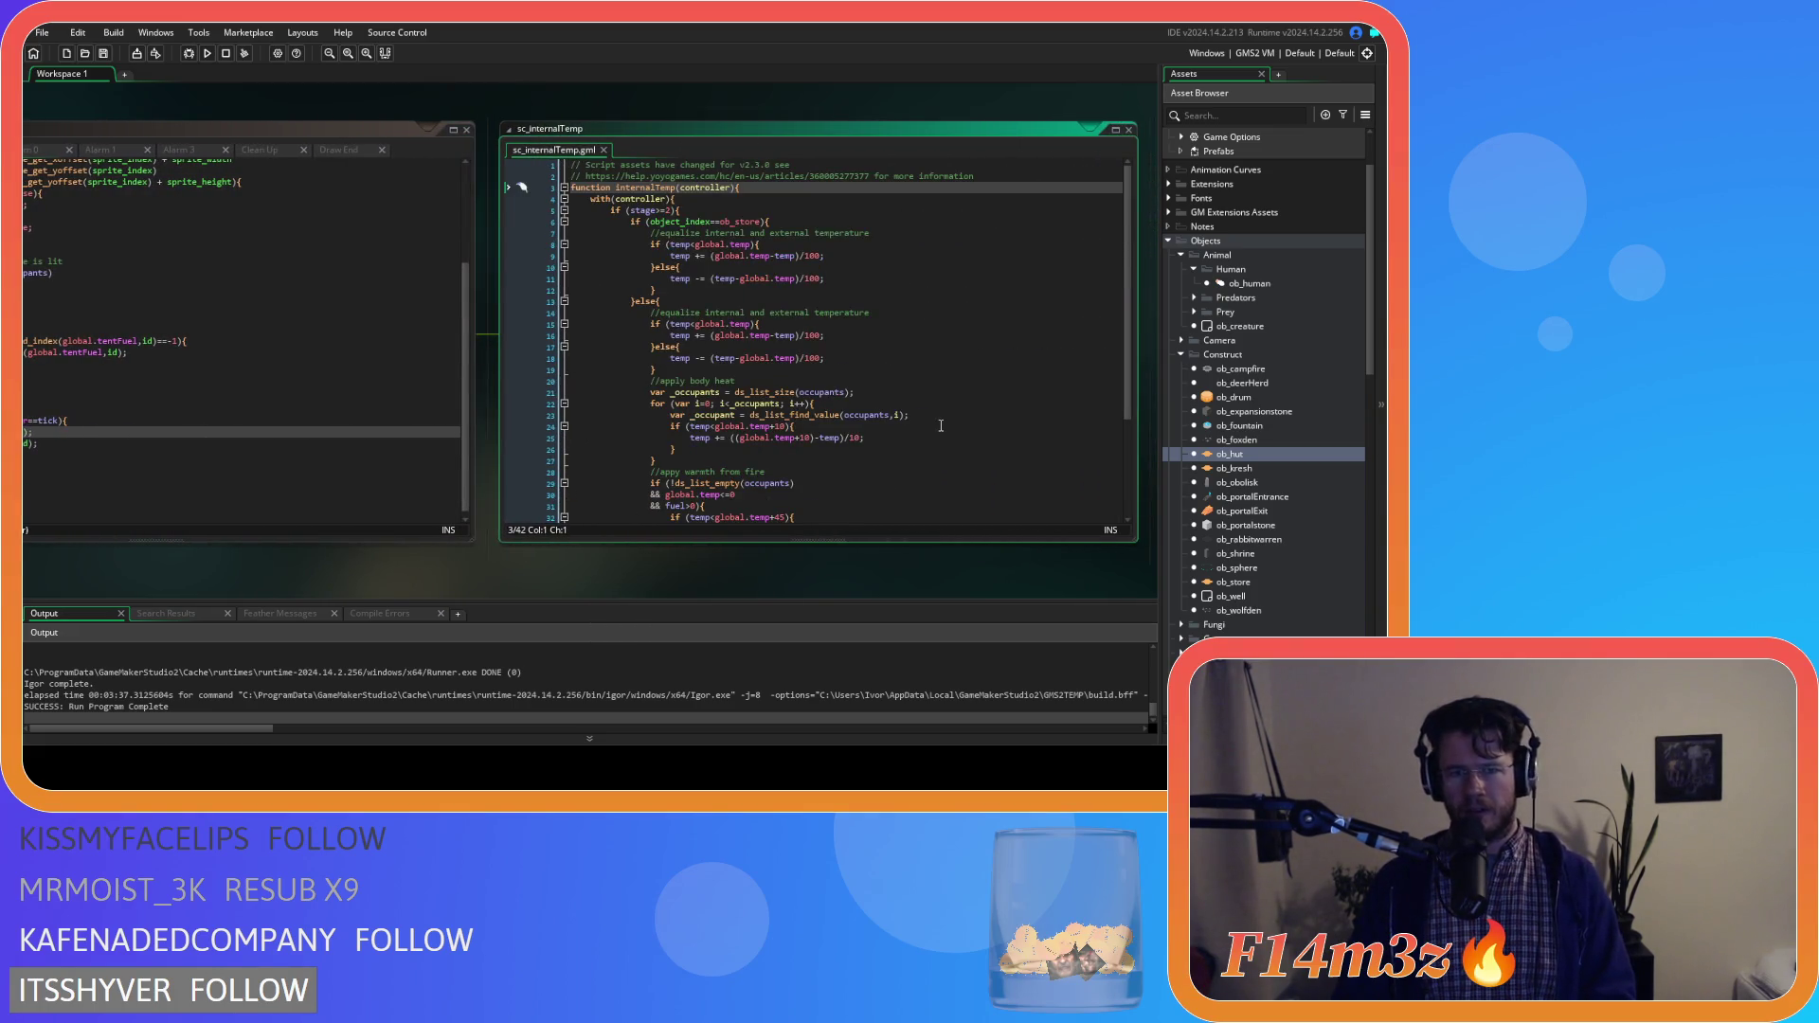
pyautogui.scroll(-4, 941, 425)
pyautogui.click(880, 418)
pyautogui.moveTo(871, 439)
pyautogui.mouseDown()
pyautogui.moveTo(669, 428)
pyautogui.moveTo(761, 417)
pyautogui.mouseUp()
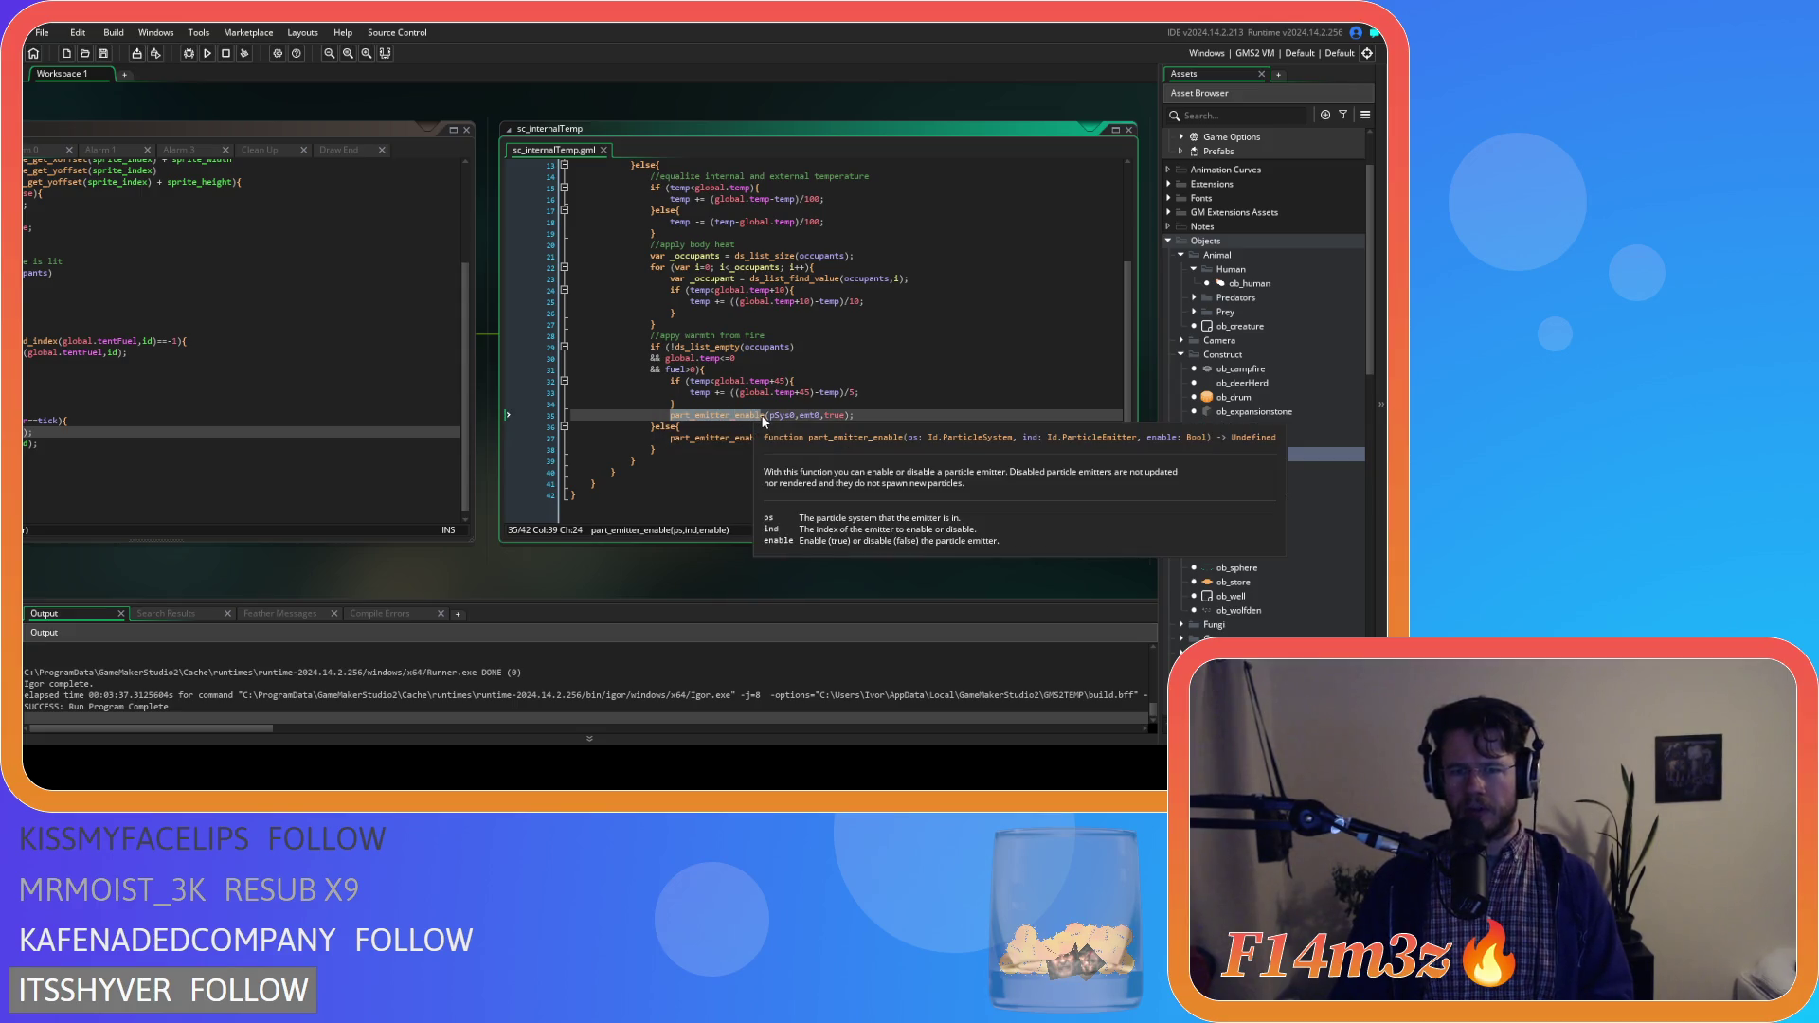
pyautogui.click(824, 414)
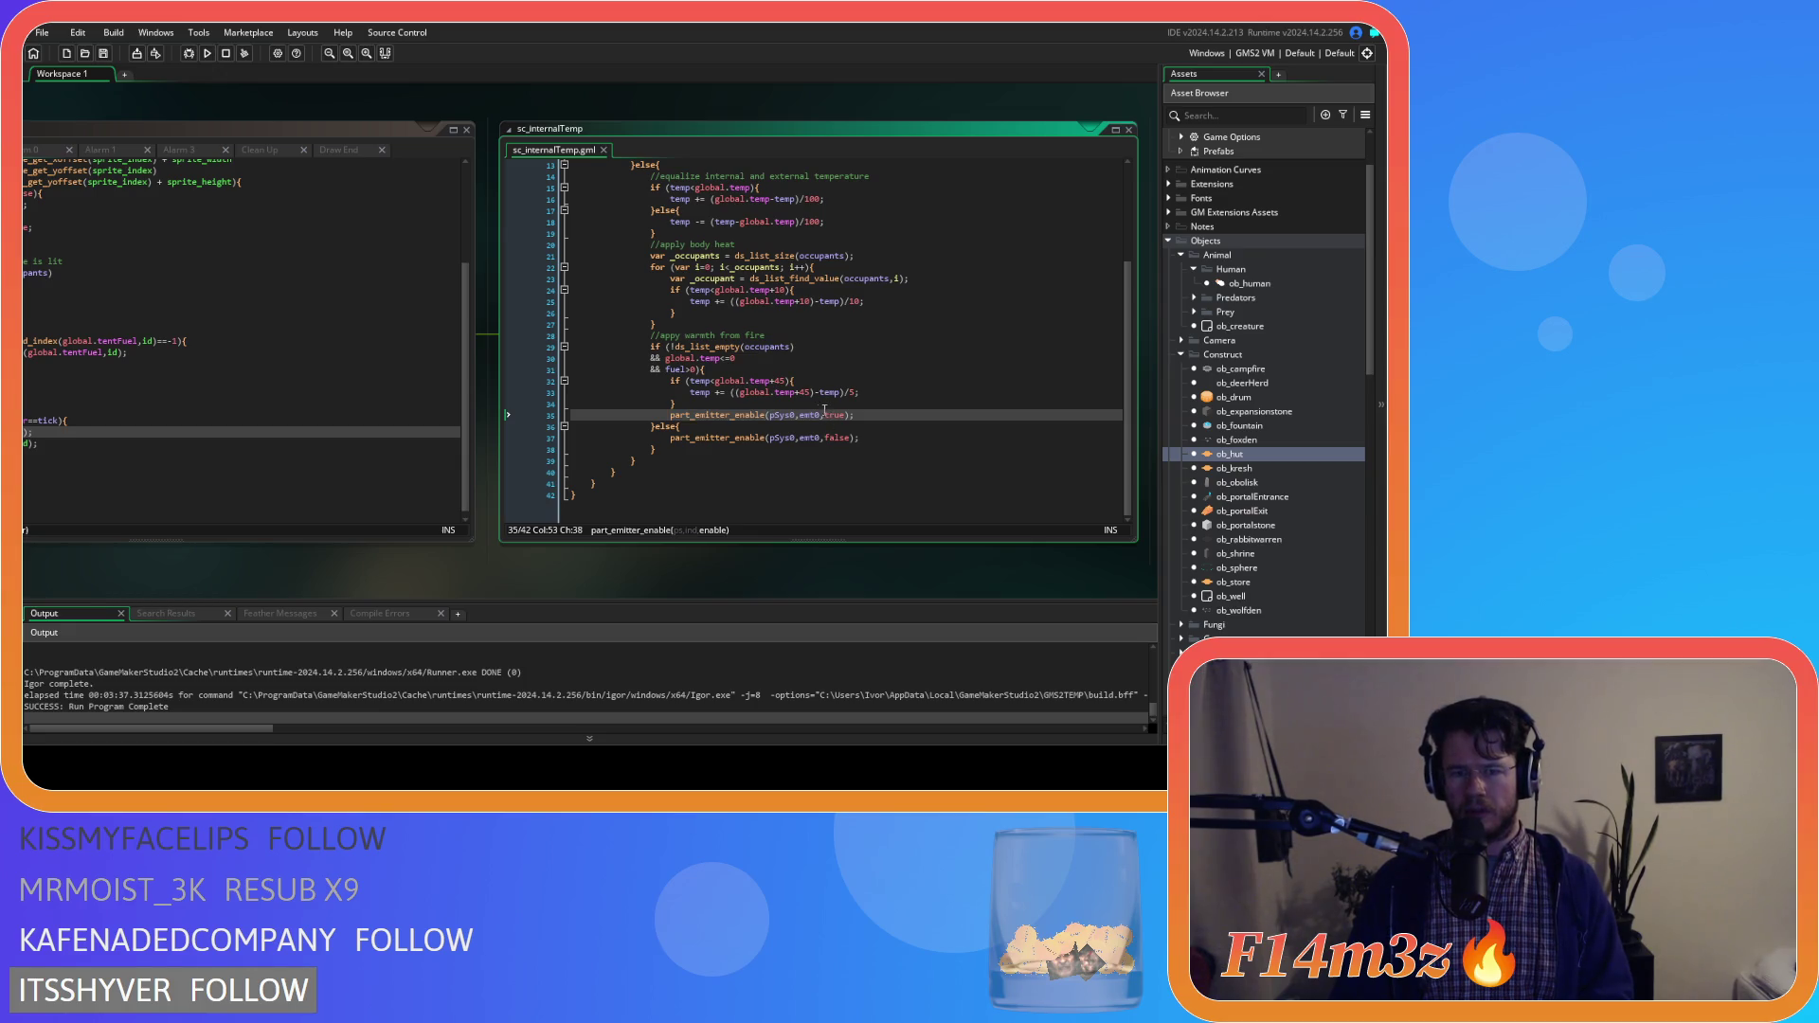
pyautogui.moveTo(730, 414)
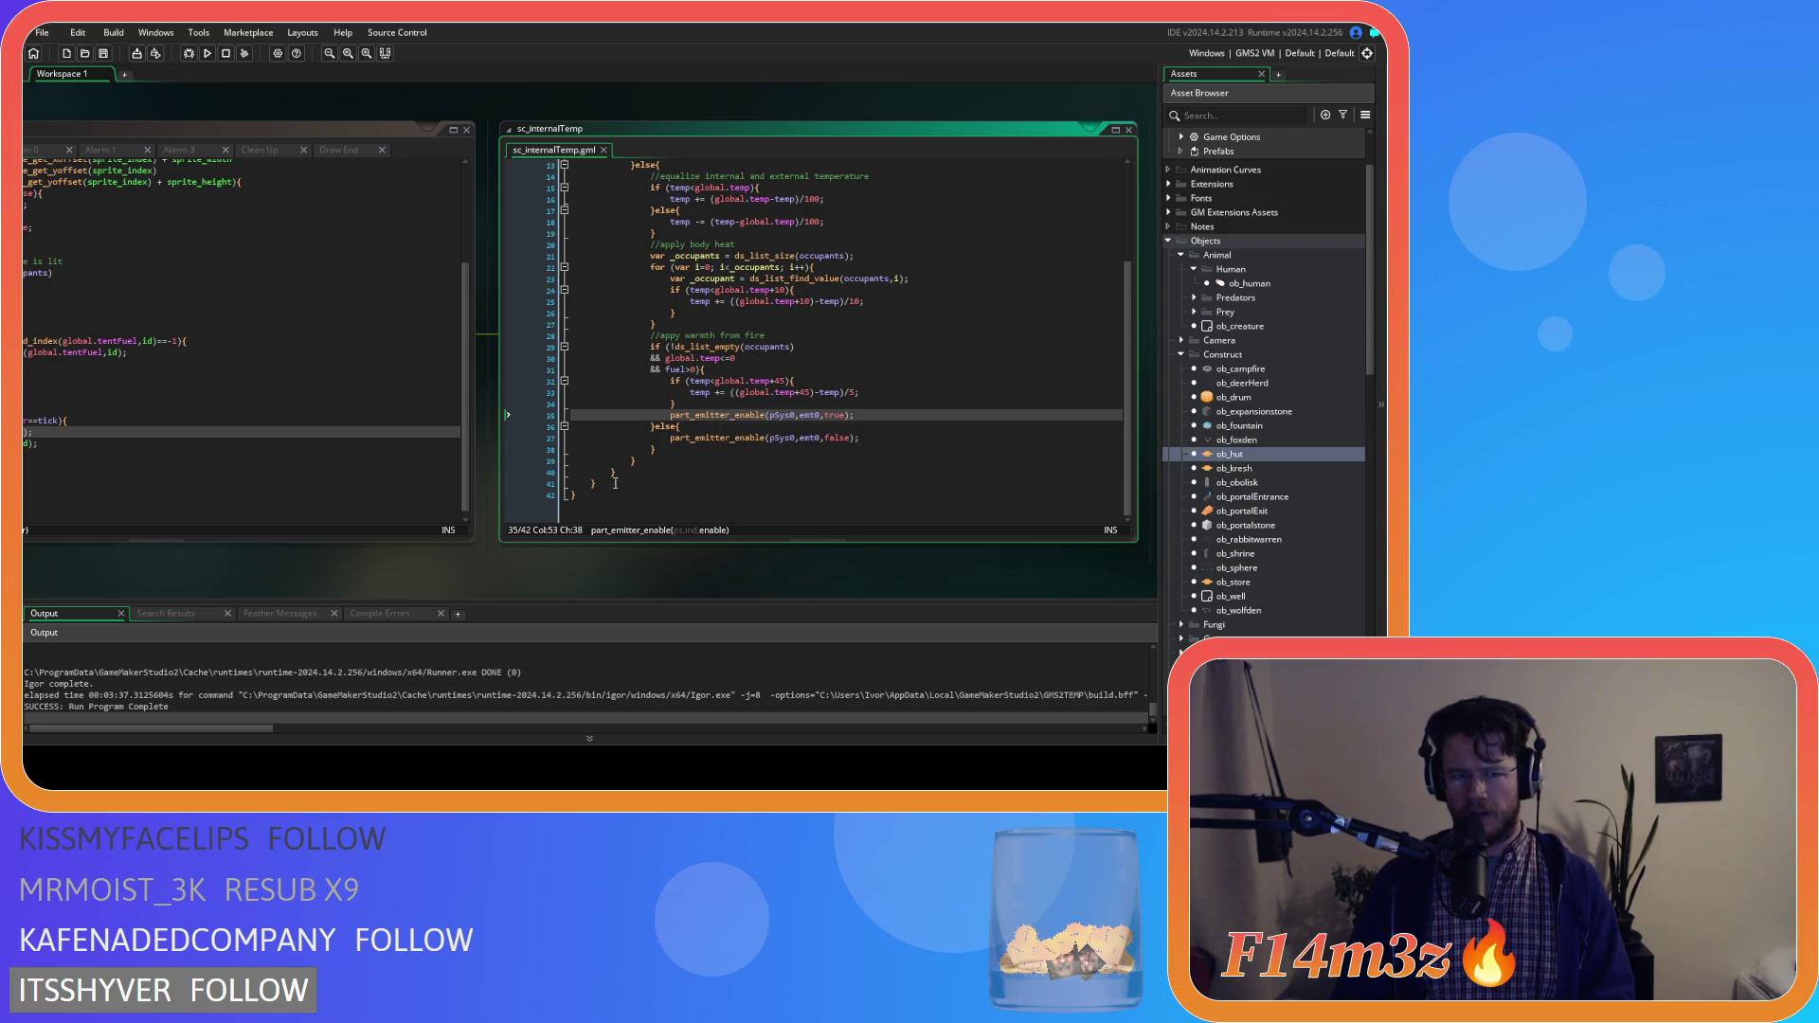
# Bring ob_hut's Create code into view with the caret just after true on line 70
pyautogui.moveTo(407, 563)
pyautogui.mouseDown()
pyautogui.moveTo(661, 557)
pyautogui.moveTo(386, 550)
pyautogui.mouseUp()
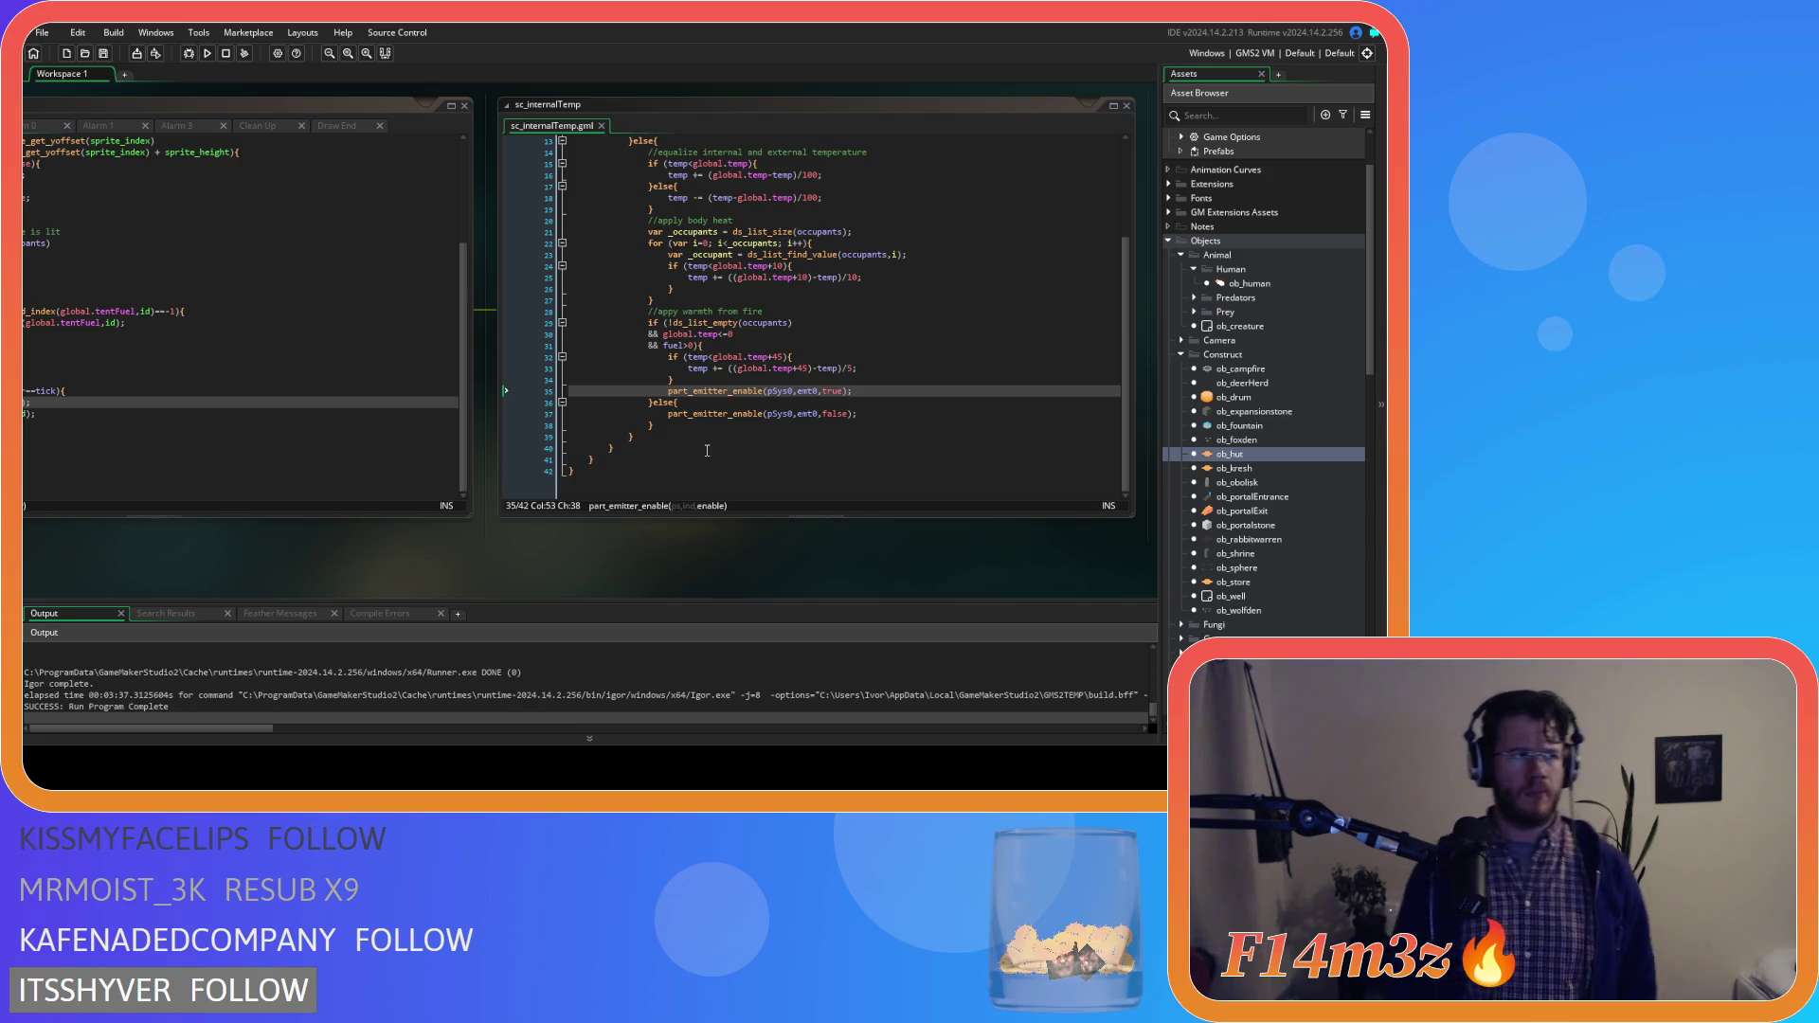
pyautogui.moveTo(305, 549); pyautogui.dragTo(524, 573)
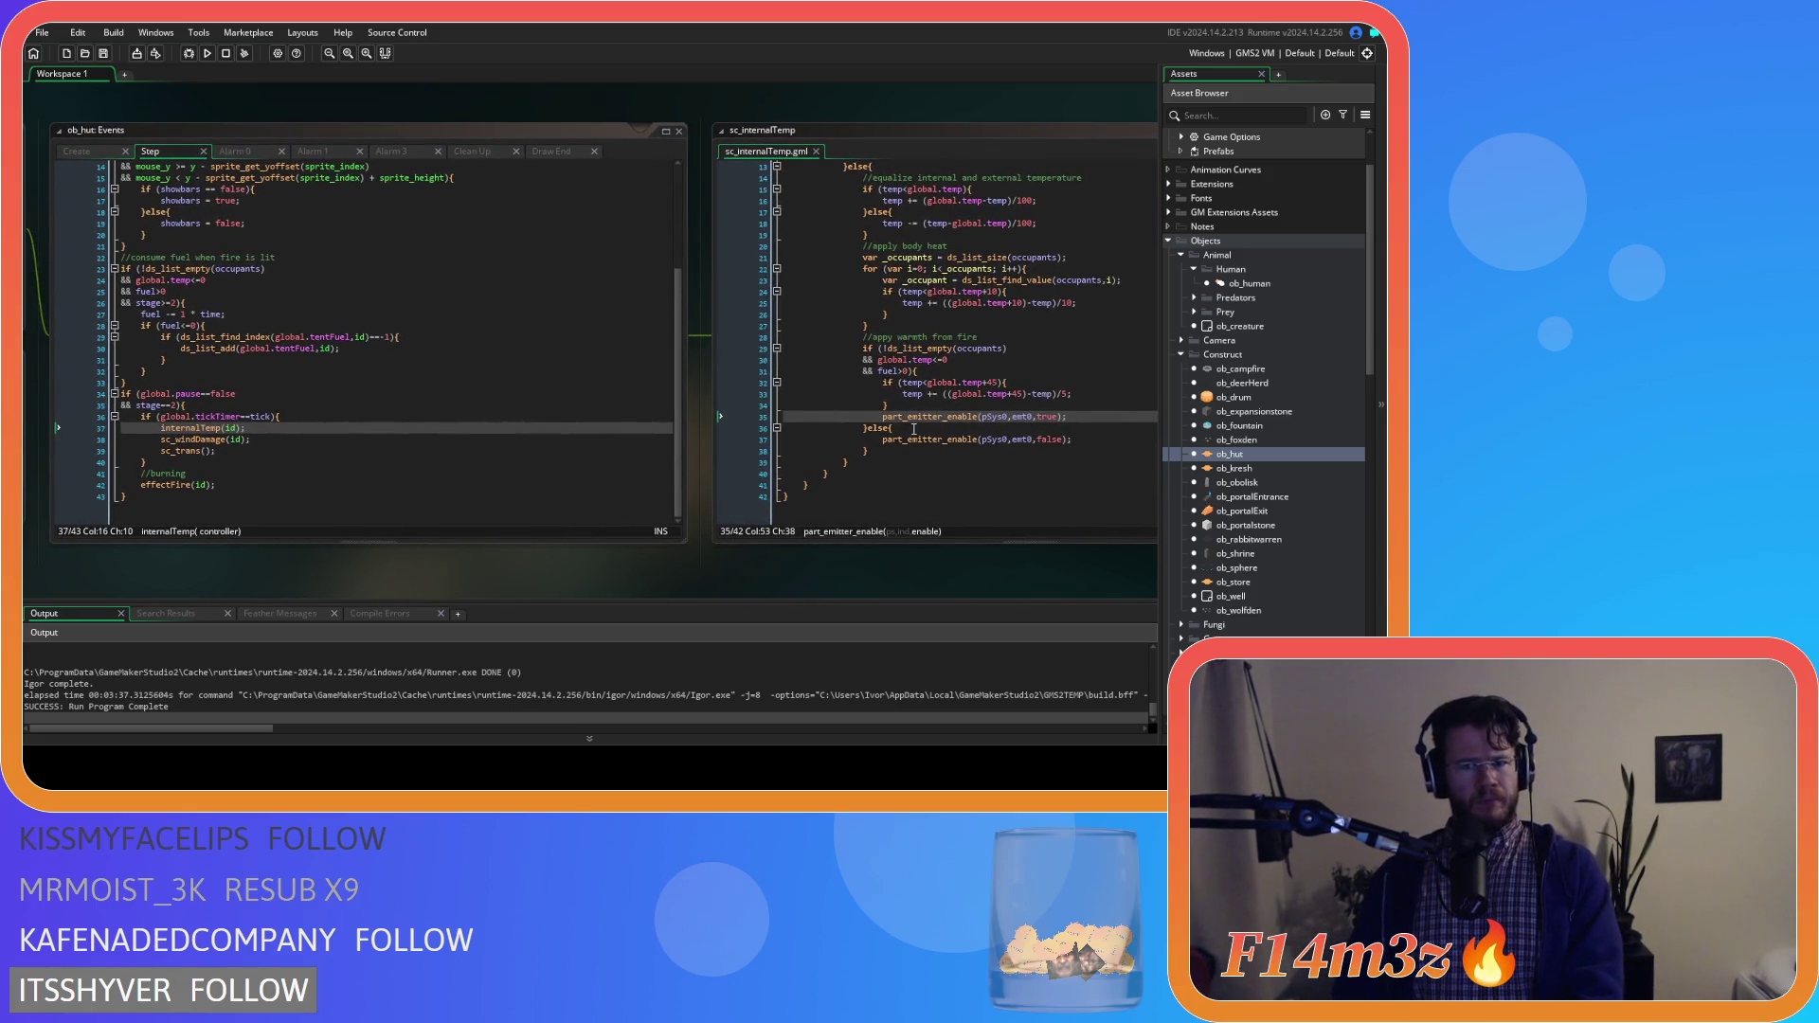
pyautogui.click(77, 152)
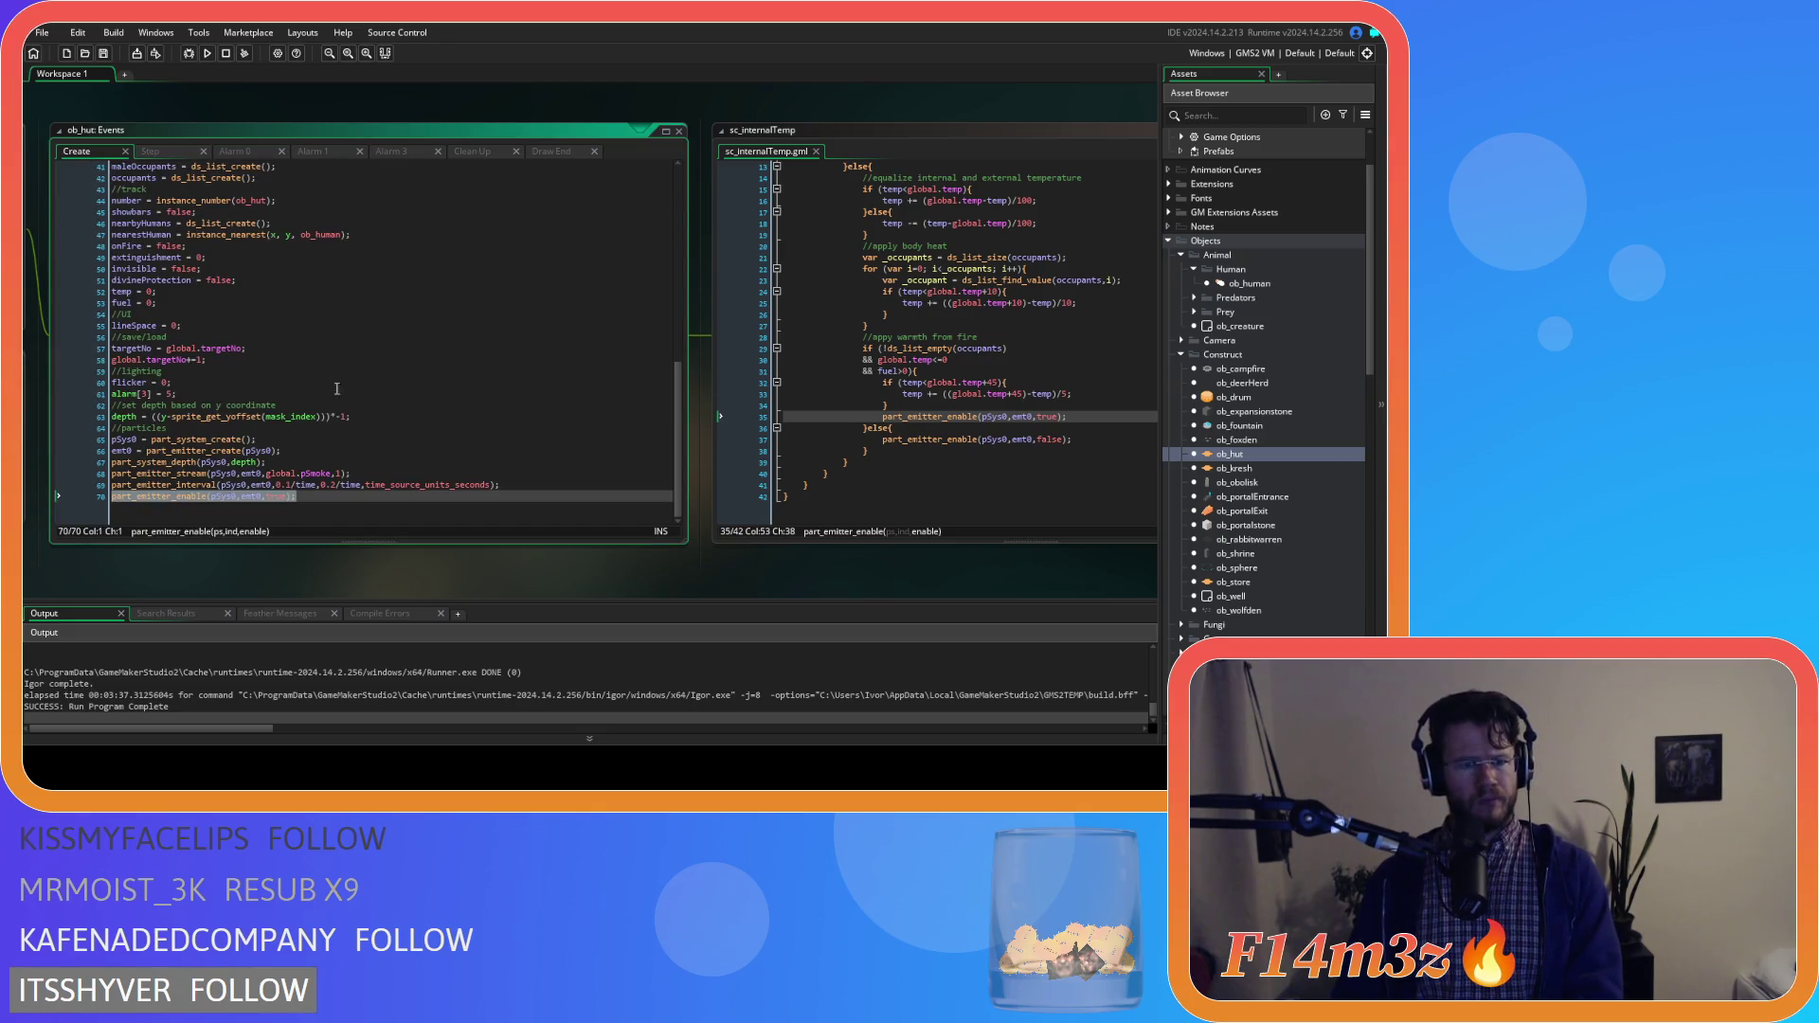
pyautogui.click(342, 501)
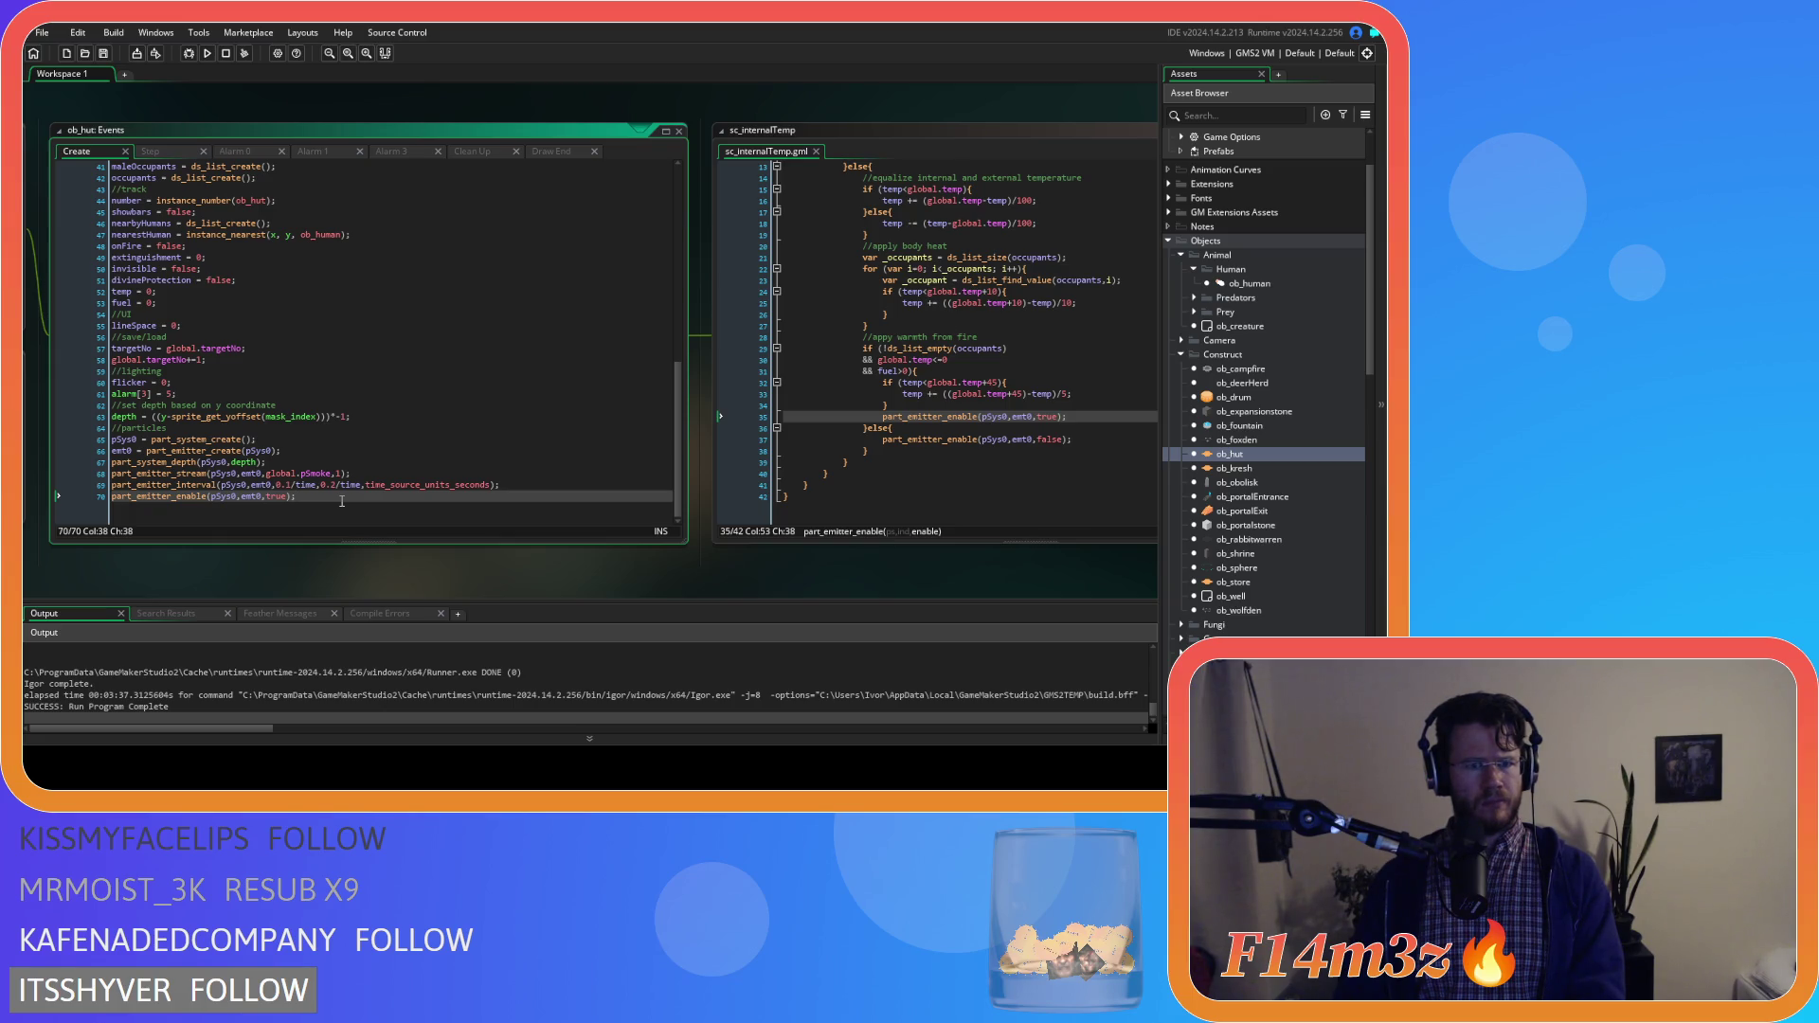
pyautogui.press('Left')
pyautogui.press('Left')
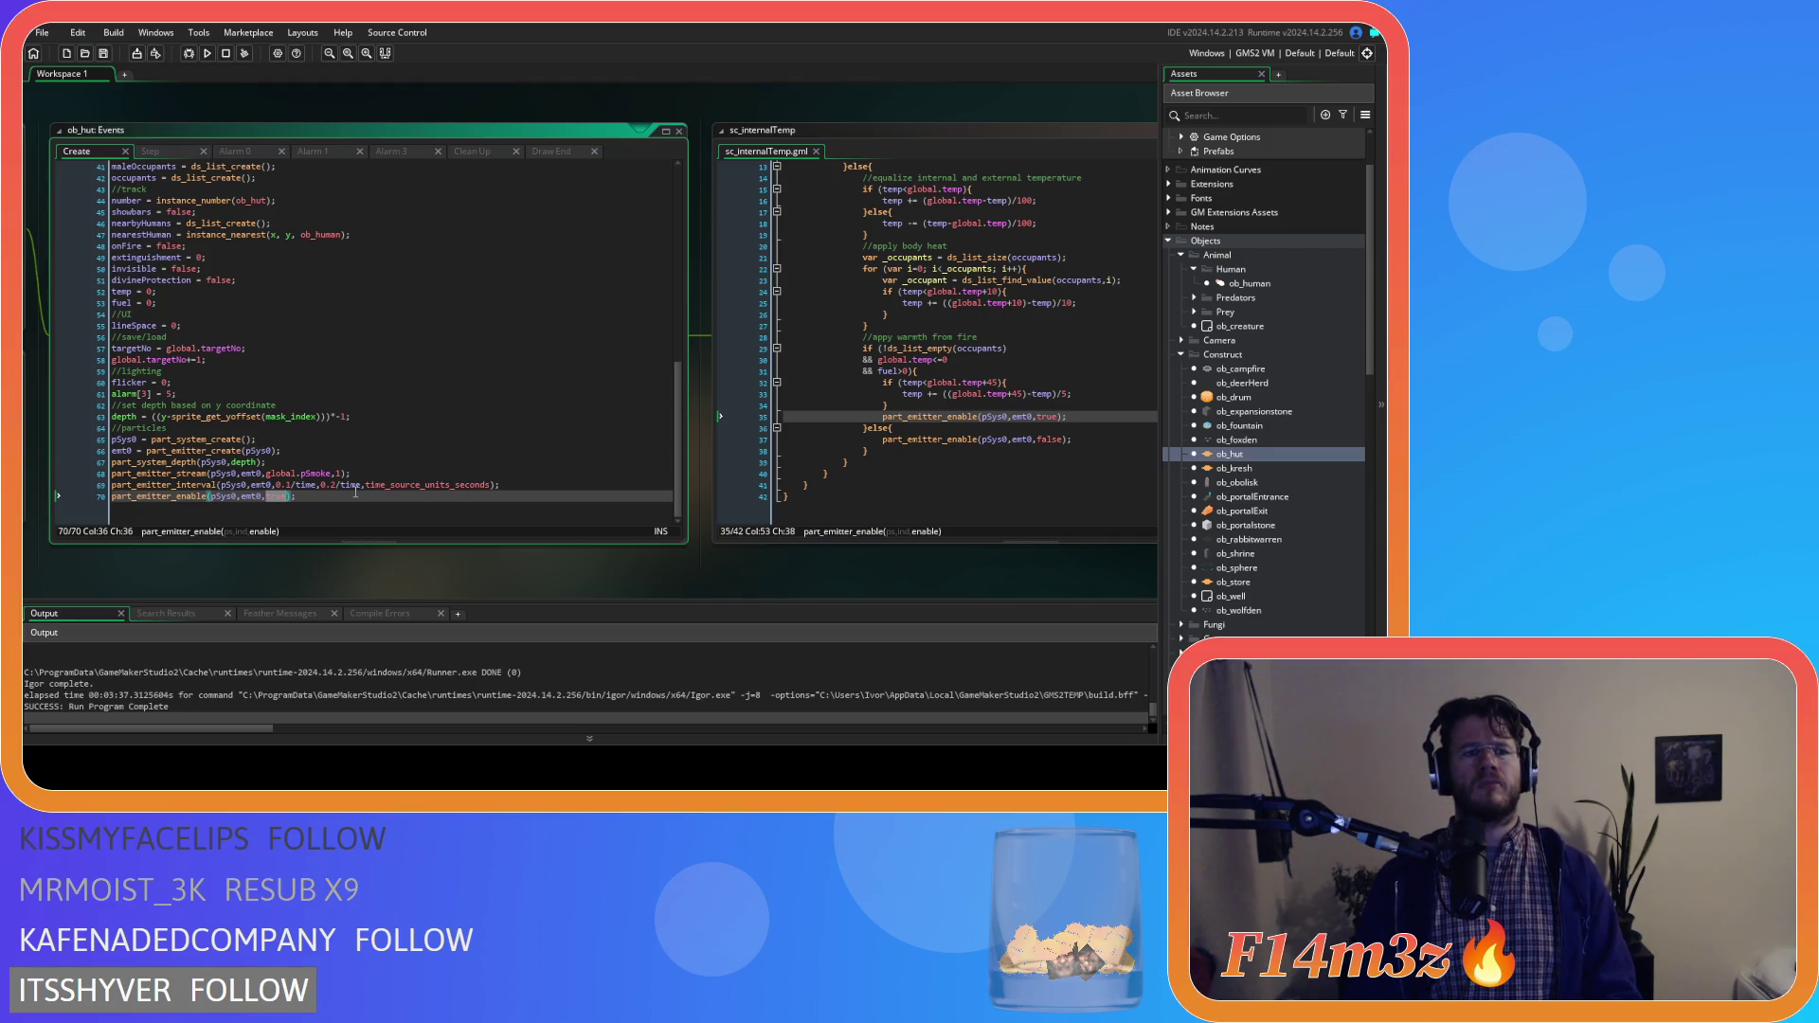
# Change line 70 to part_emitter_enable(pSys0,emt0,false) in ob_hut's Create event and save
pyautogui.moveTo(239, 556)
pyautogui.mouseDown()
pyautogui.moveTo(741, 566)
pyautogui.moveTo(303, 552)
pyautogui.moveTo(554, 542)
pyautogui.moveTo(691, 572)
pyautogui.mouseUp()
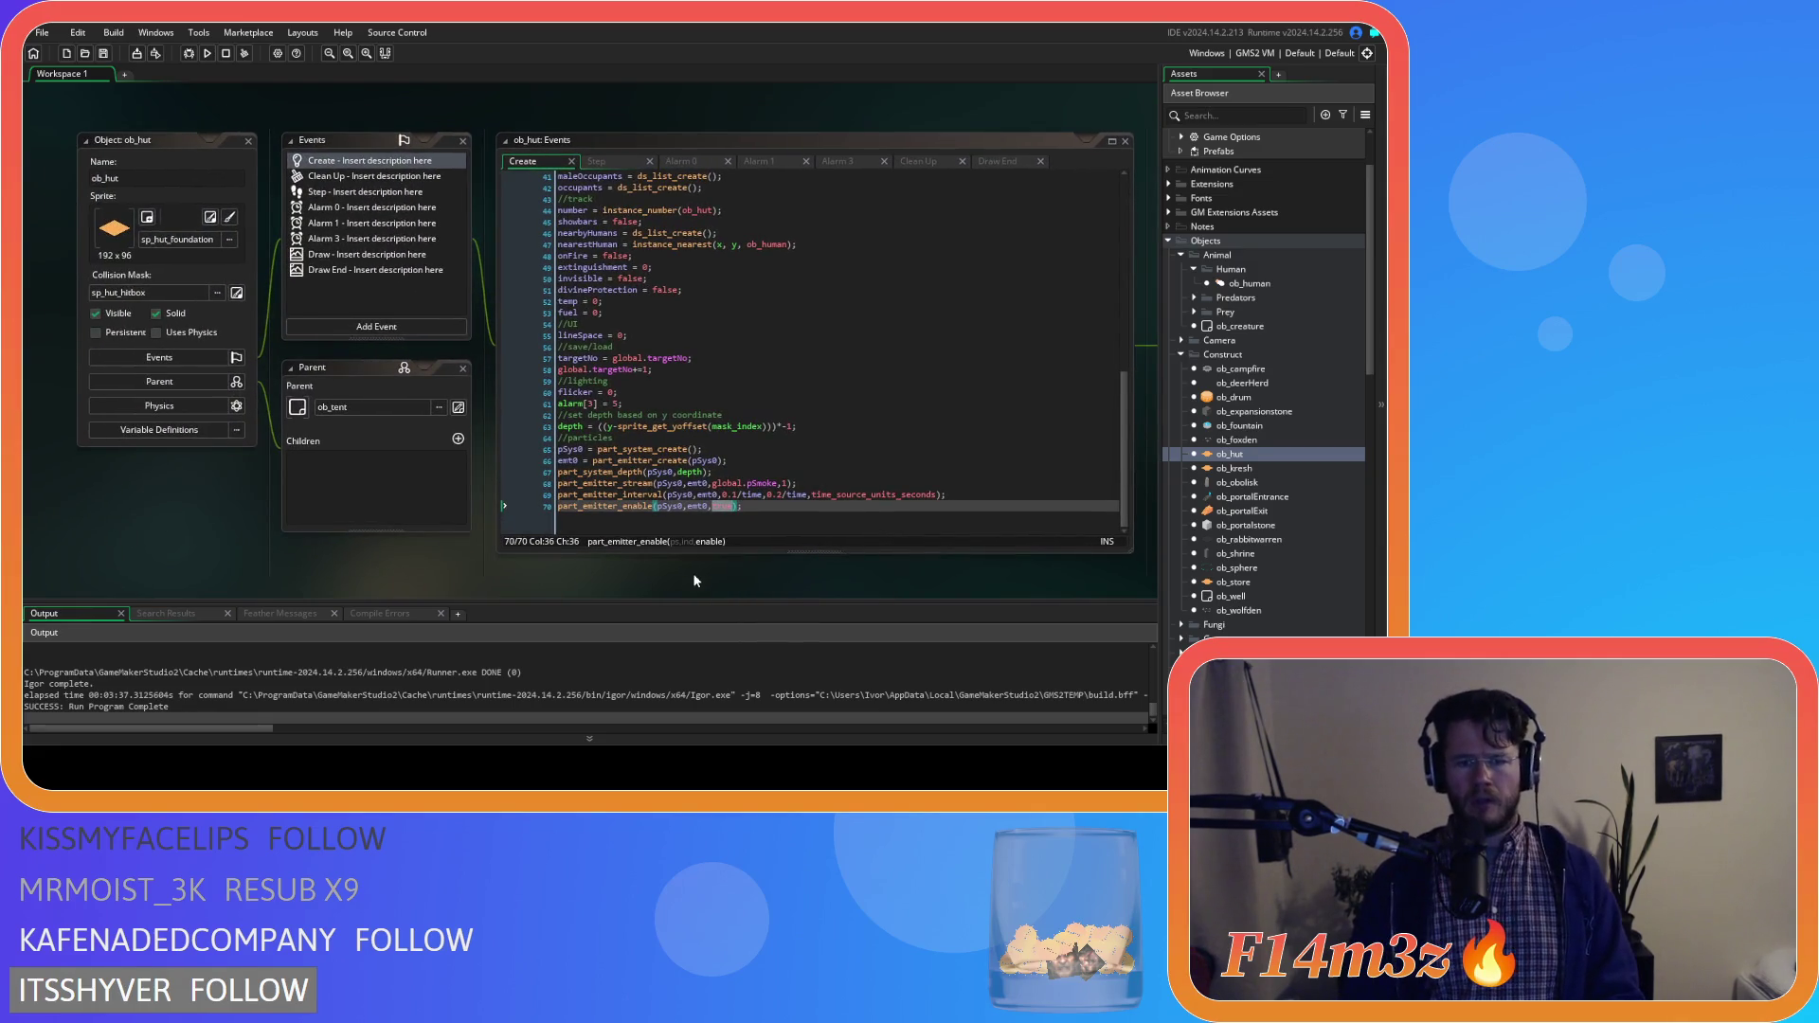
pyautogui.click(720, 505)
pyautogui.write('false')
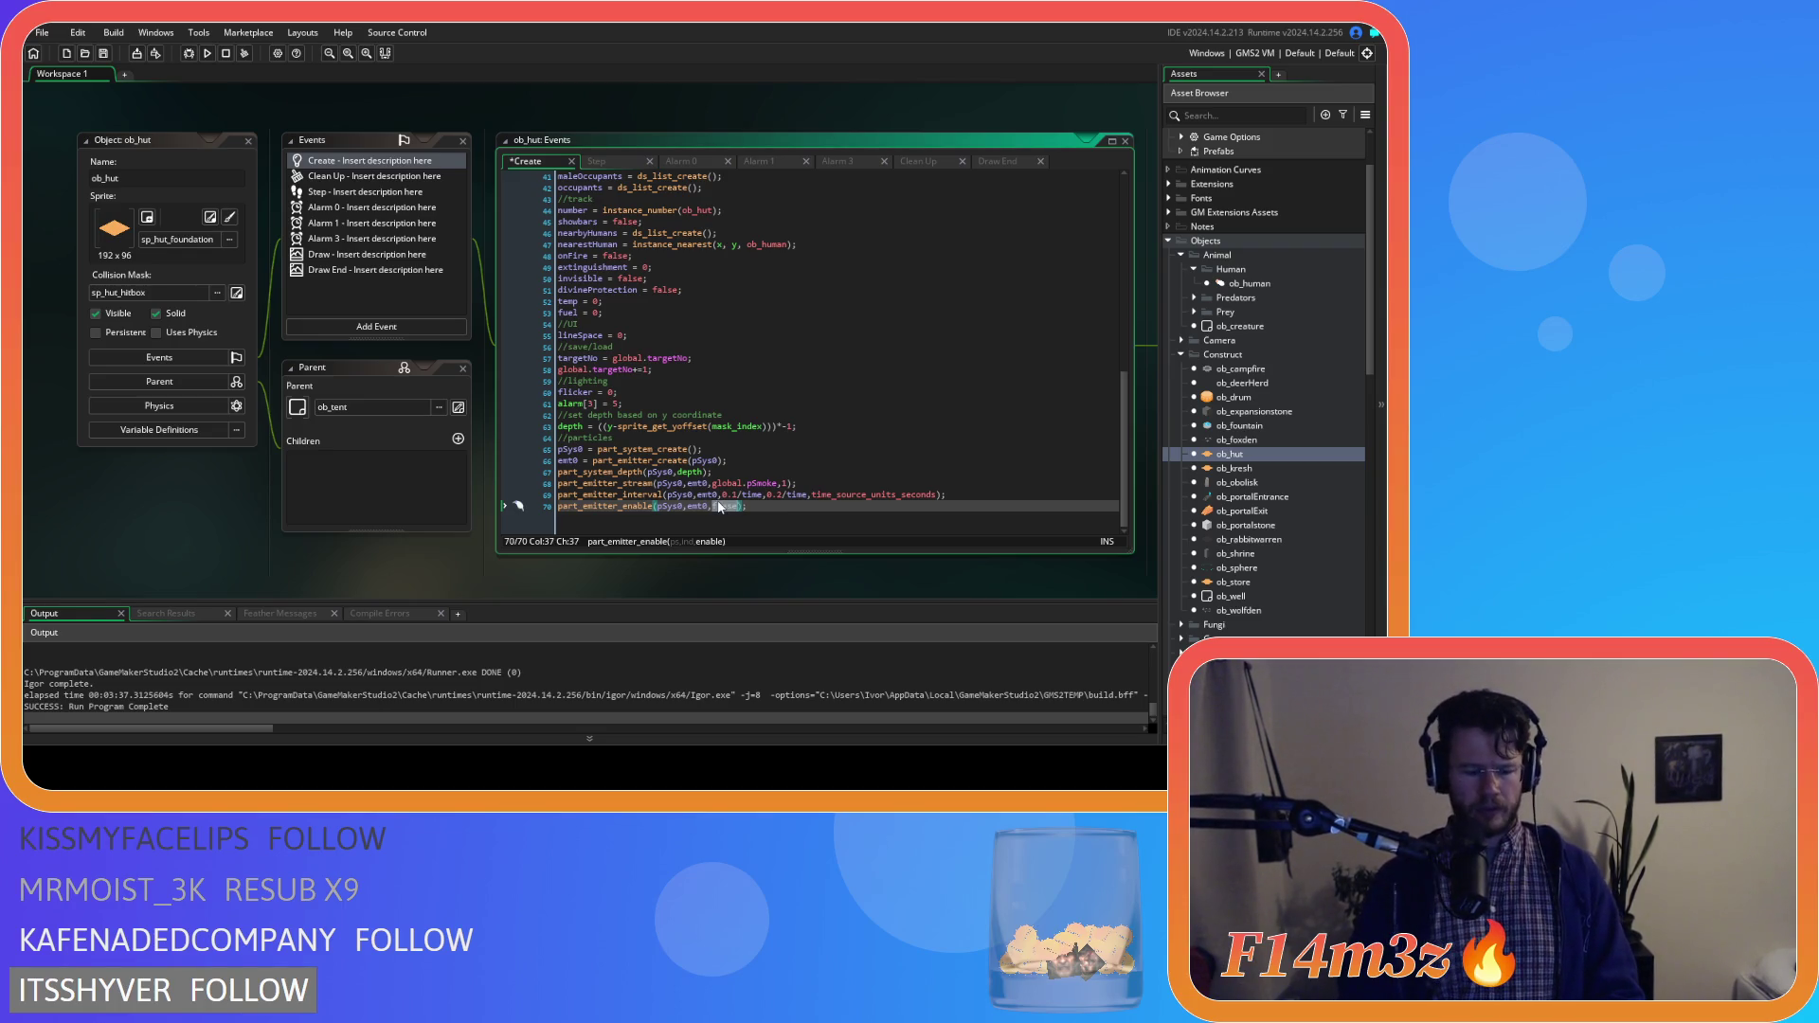
pyautogui.hotkey('ctrl', 's')
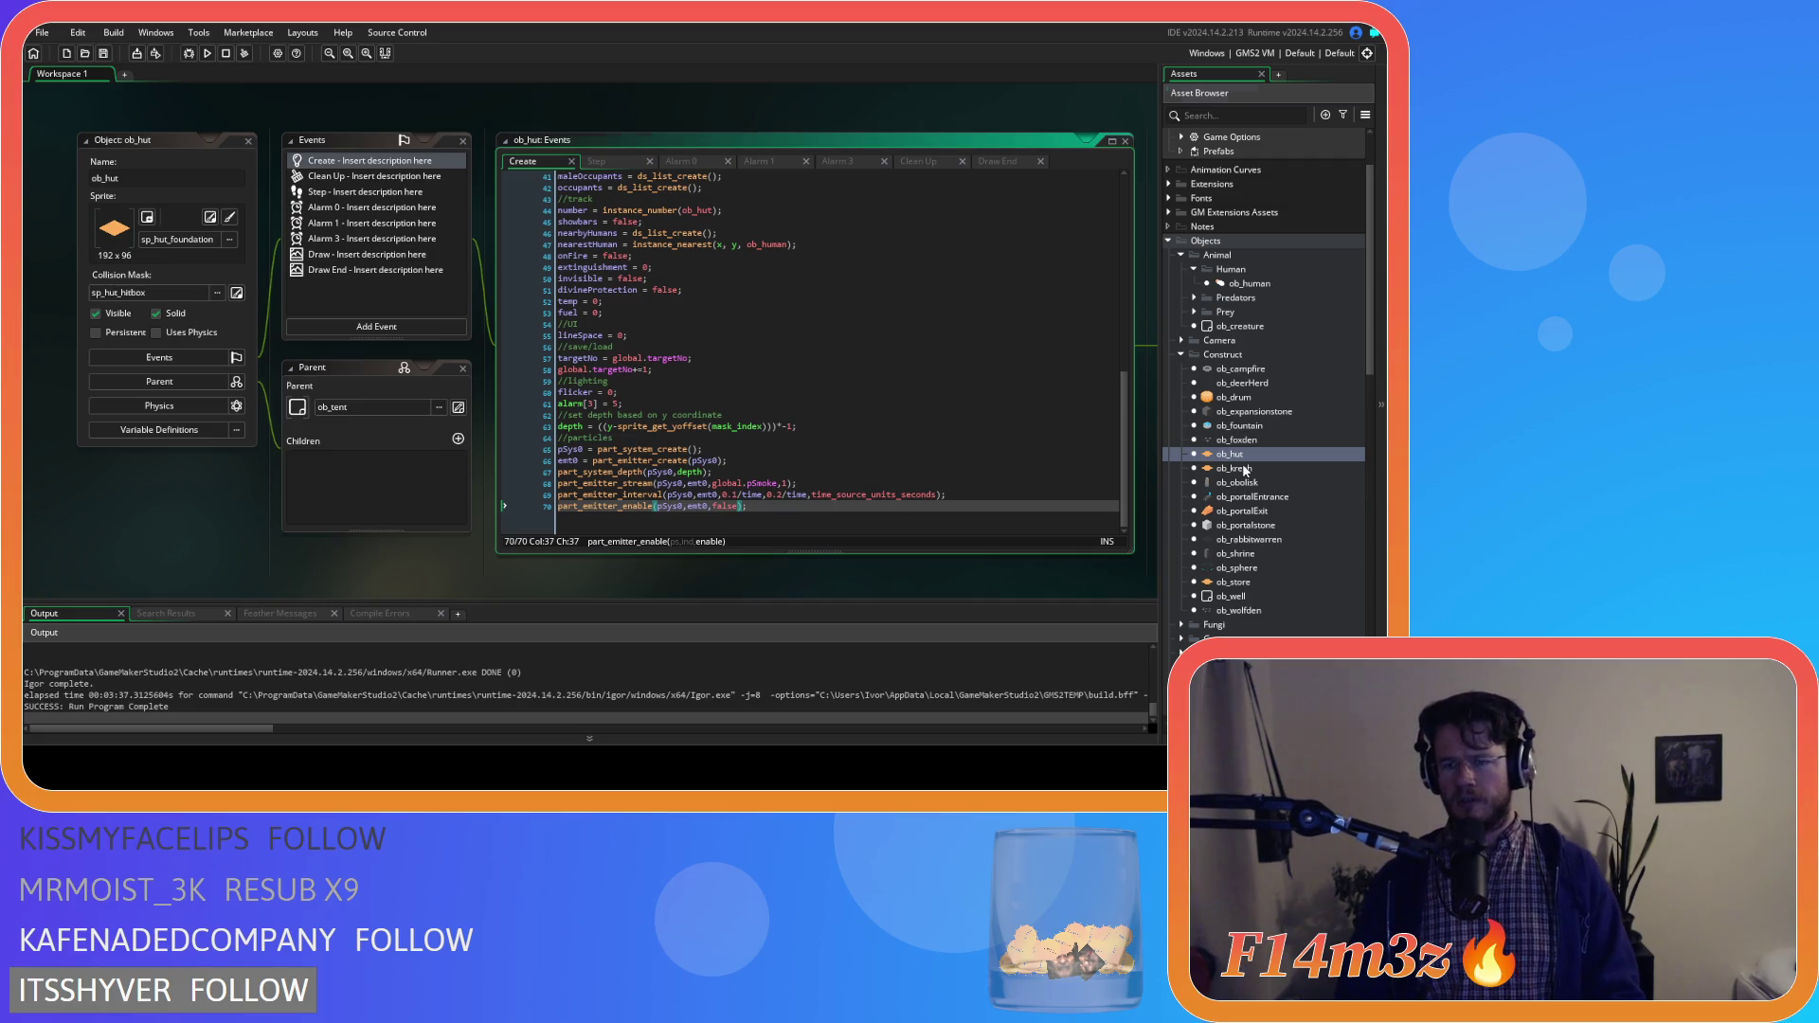
# Open ob_kresh, confirm its Create code starts the emitter disabled, and view its Step event
pyautogui.doubleClick(1233, 468)
pyautogui.scroll(-8, 725, 353)
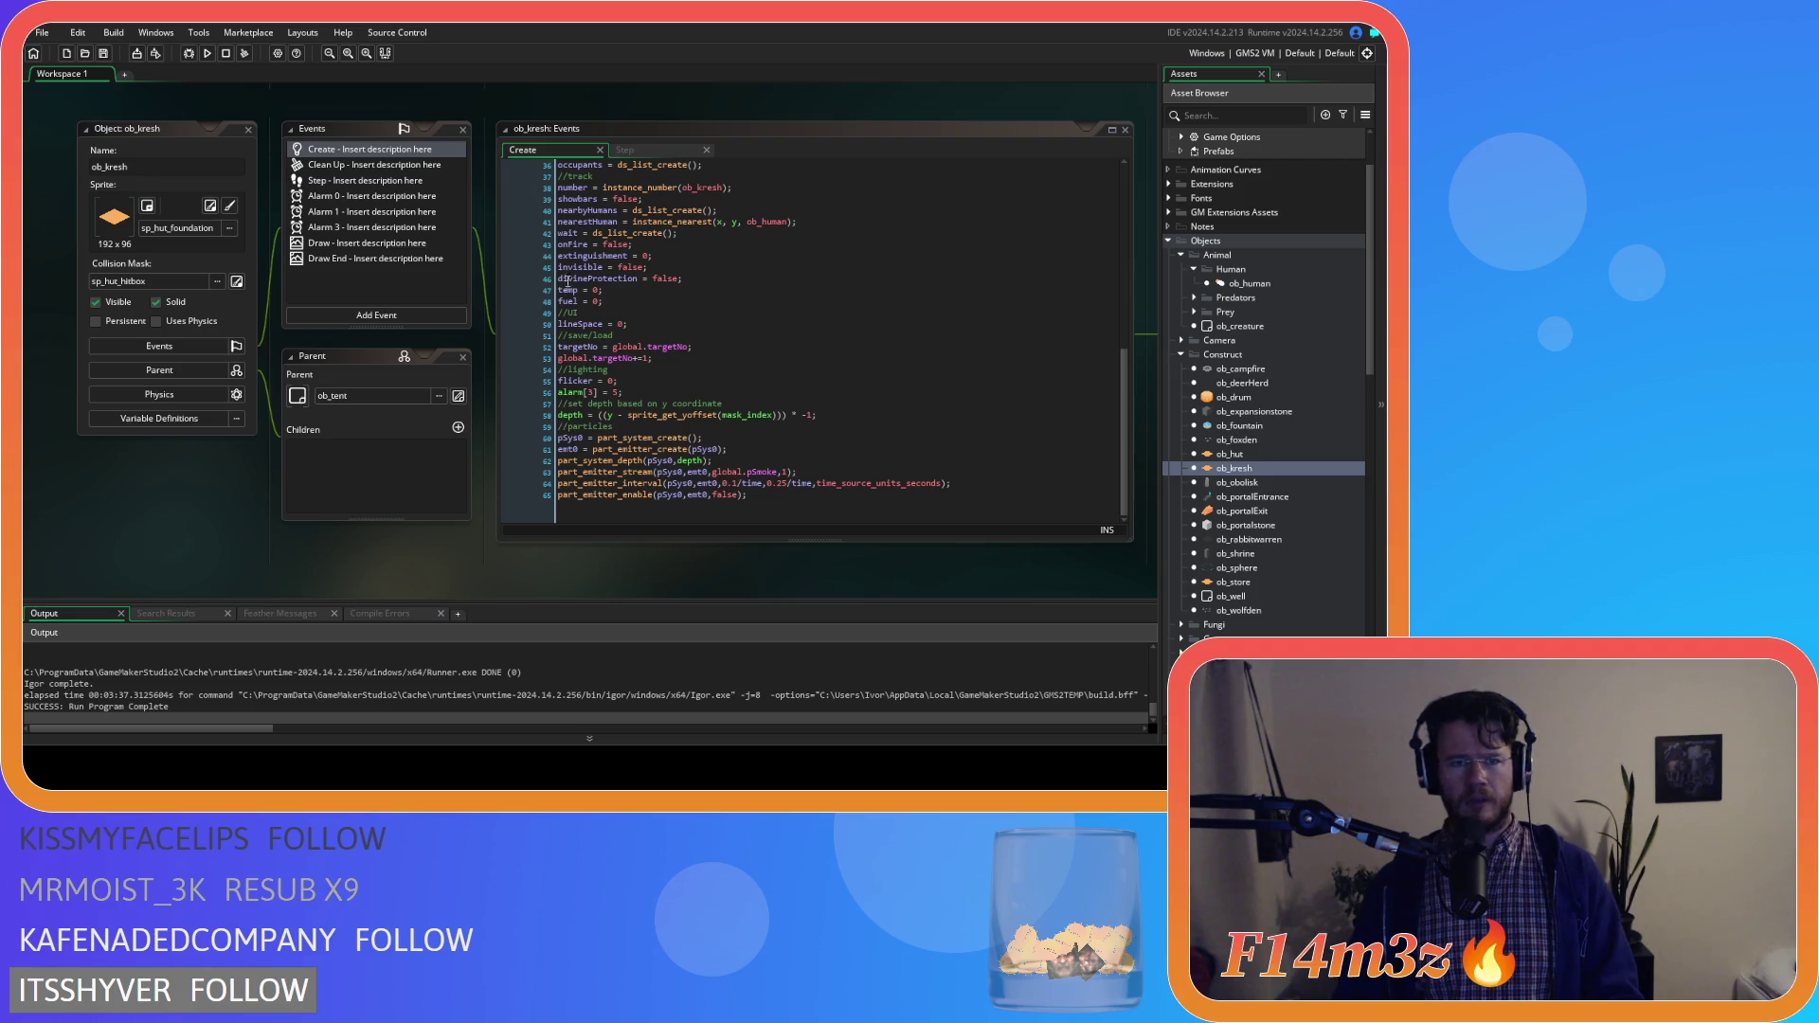
pyautogui.click(667, 148)
# Return to sc_internalTemp's fire-warmth block around line 35
pyautogui.moveTo(992, 572); pyautogui.dragTo(291, 575)
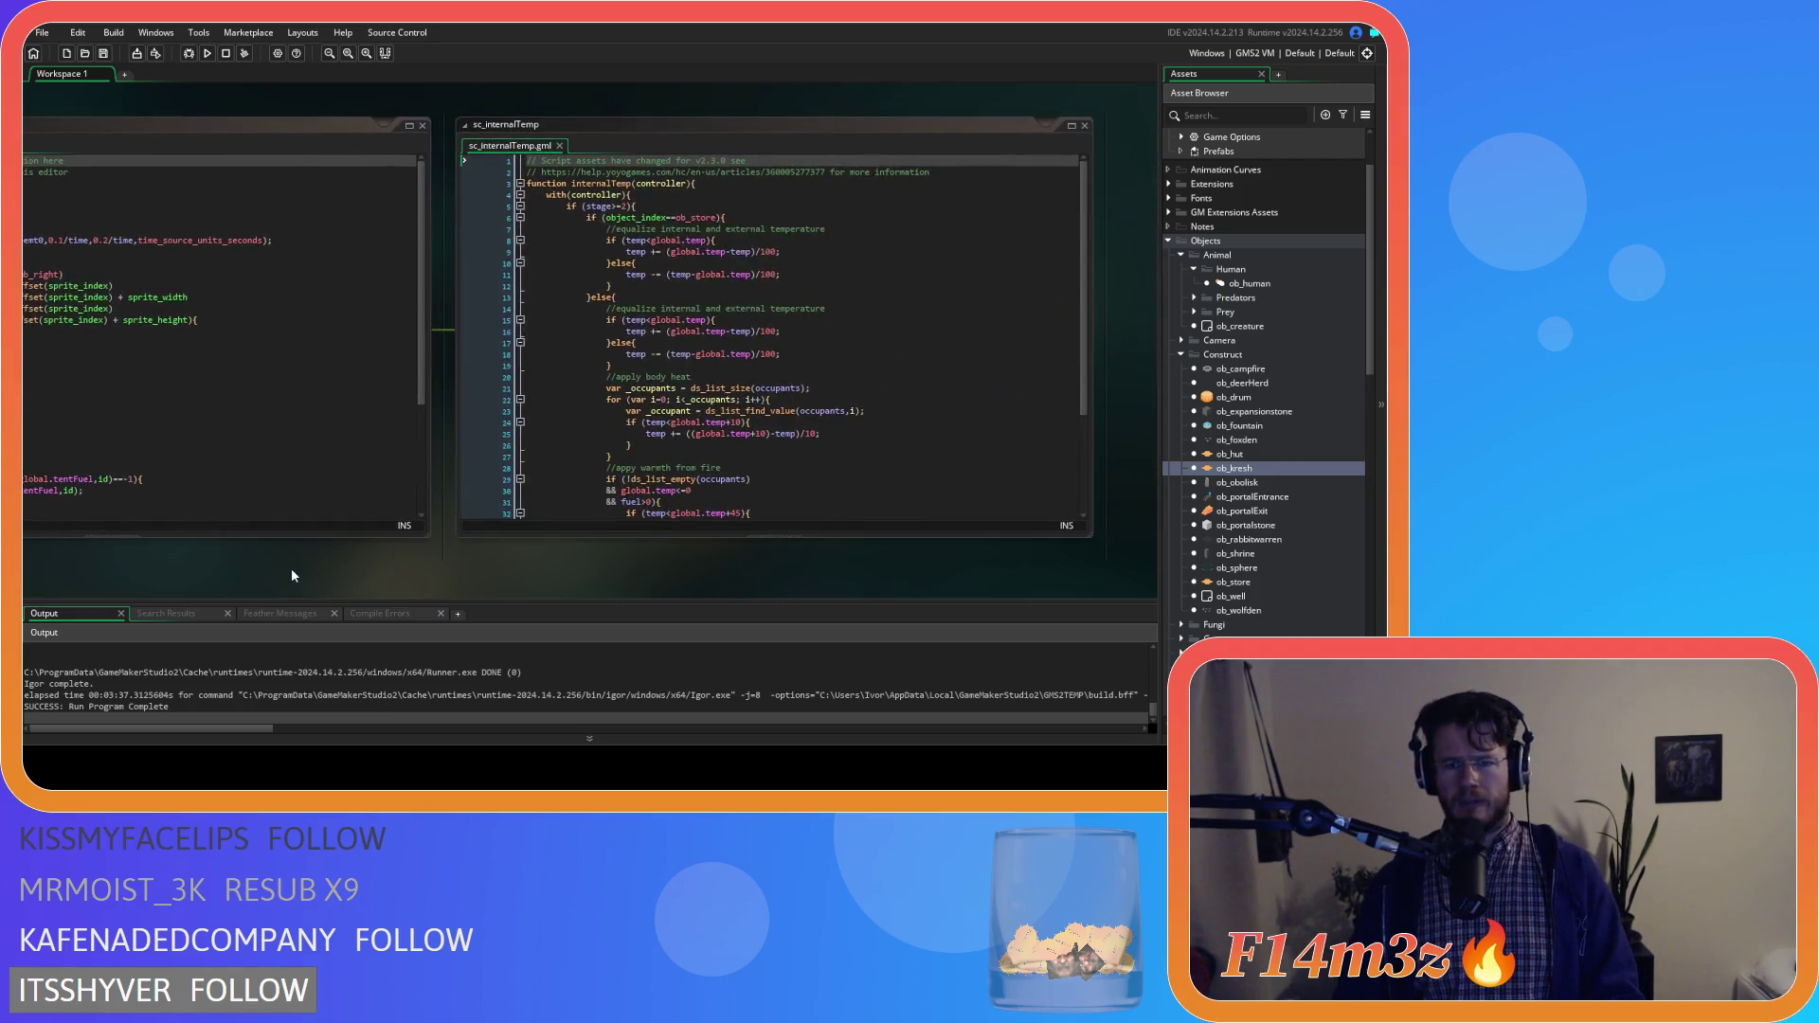
pyautogui.scroll(-4, 862, 409)
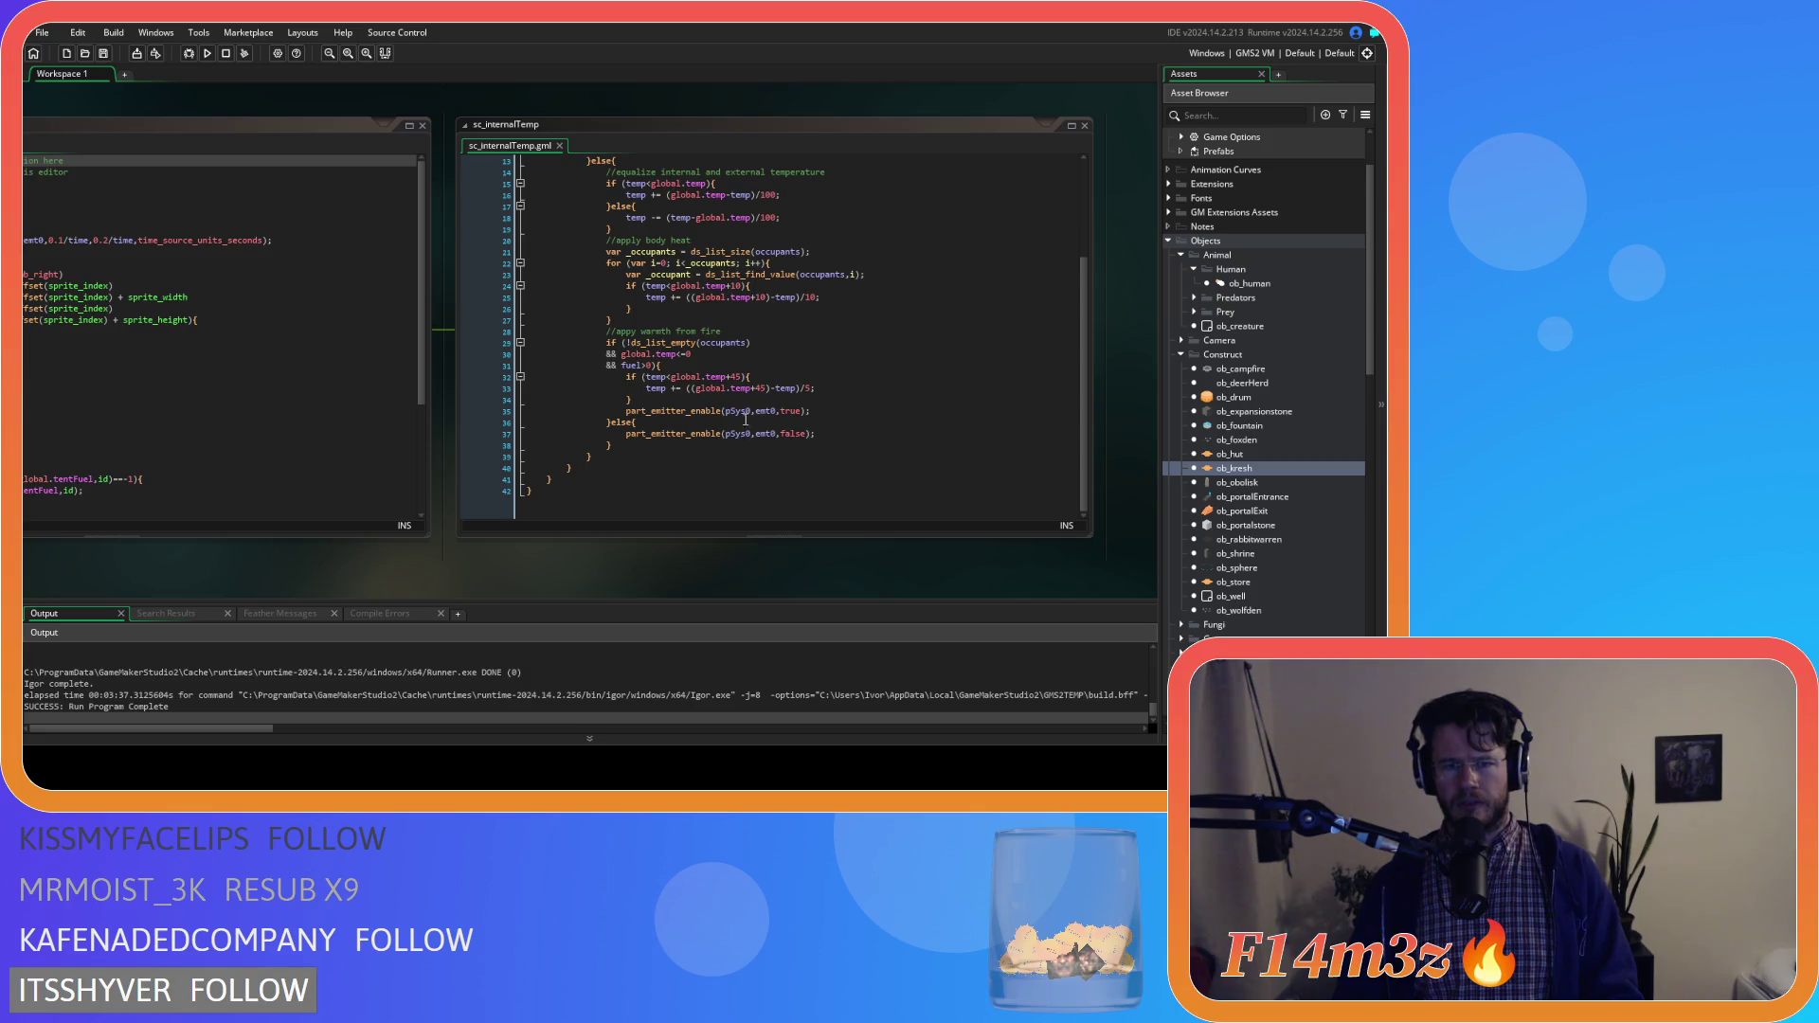
pyautogui.click(862, 408)
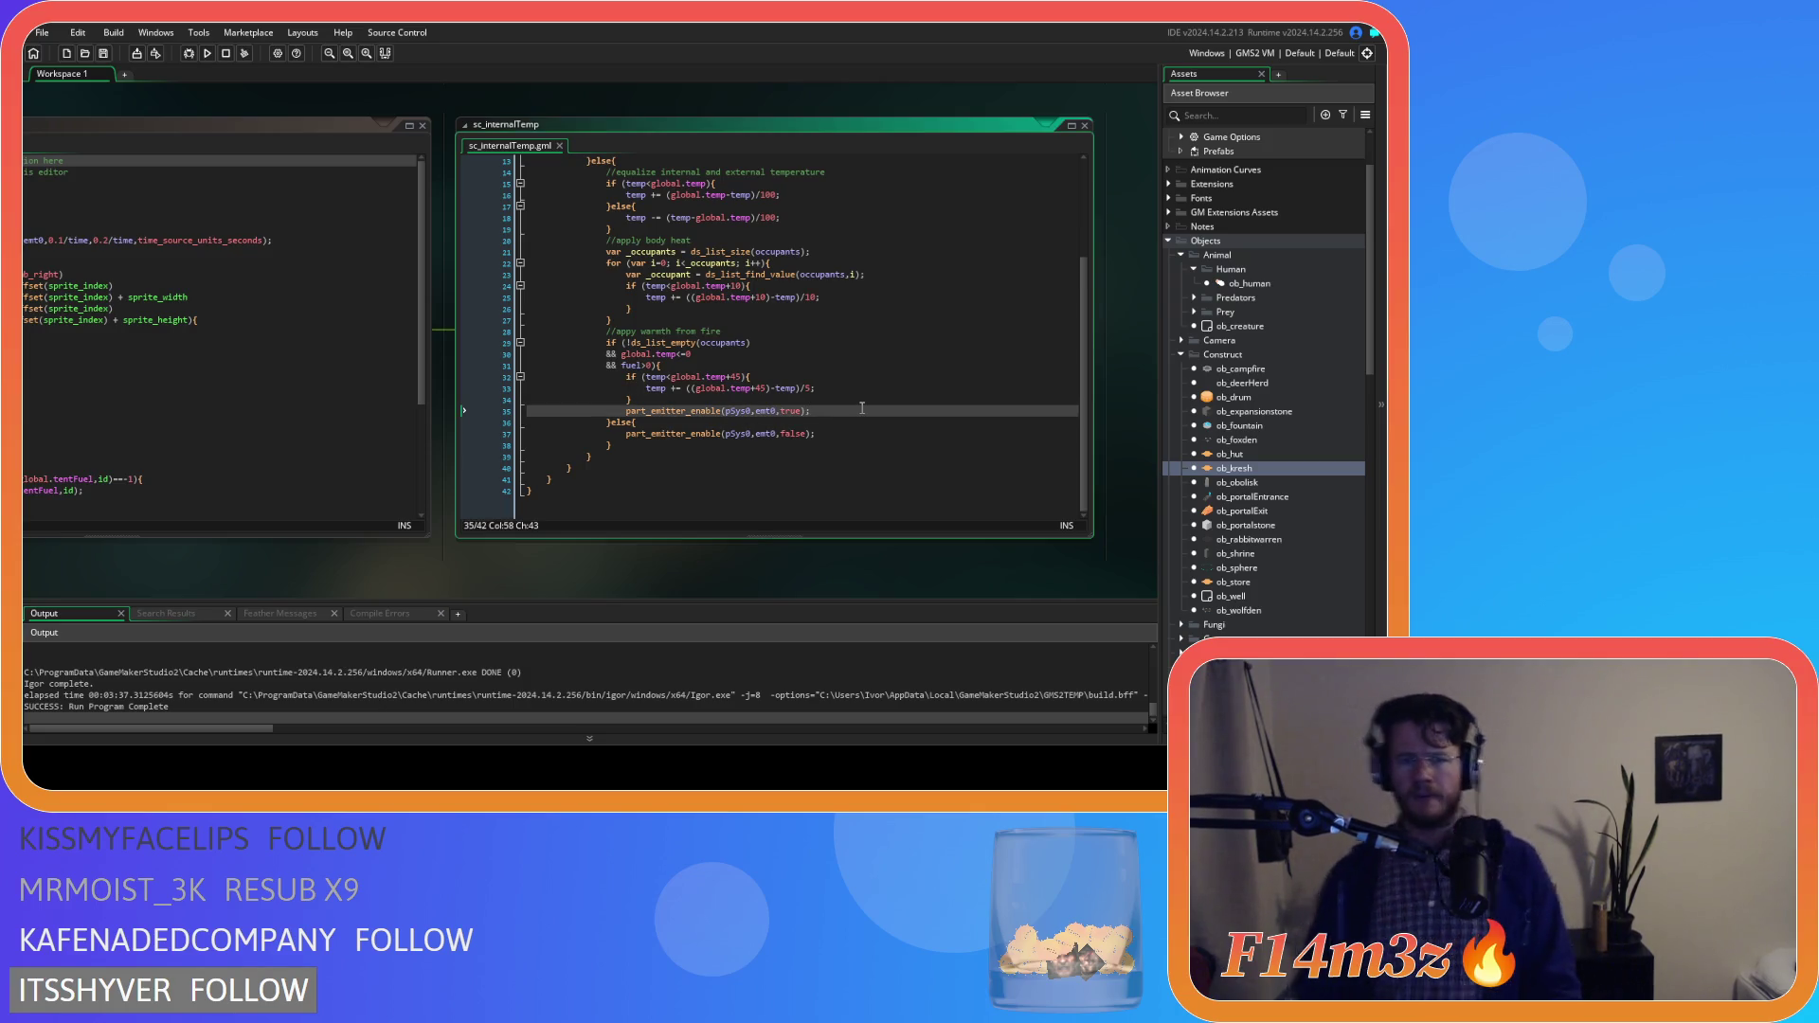